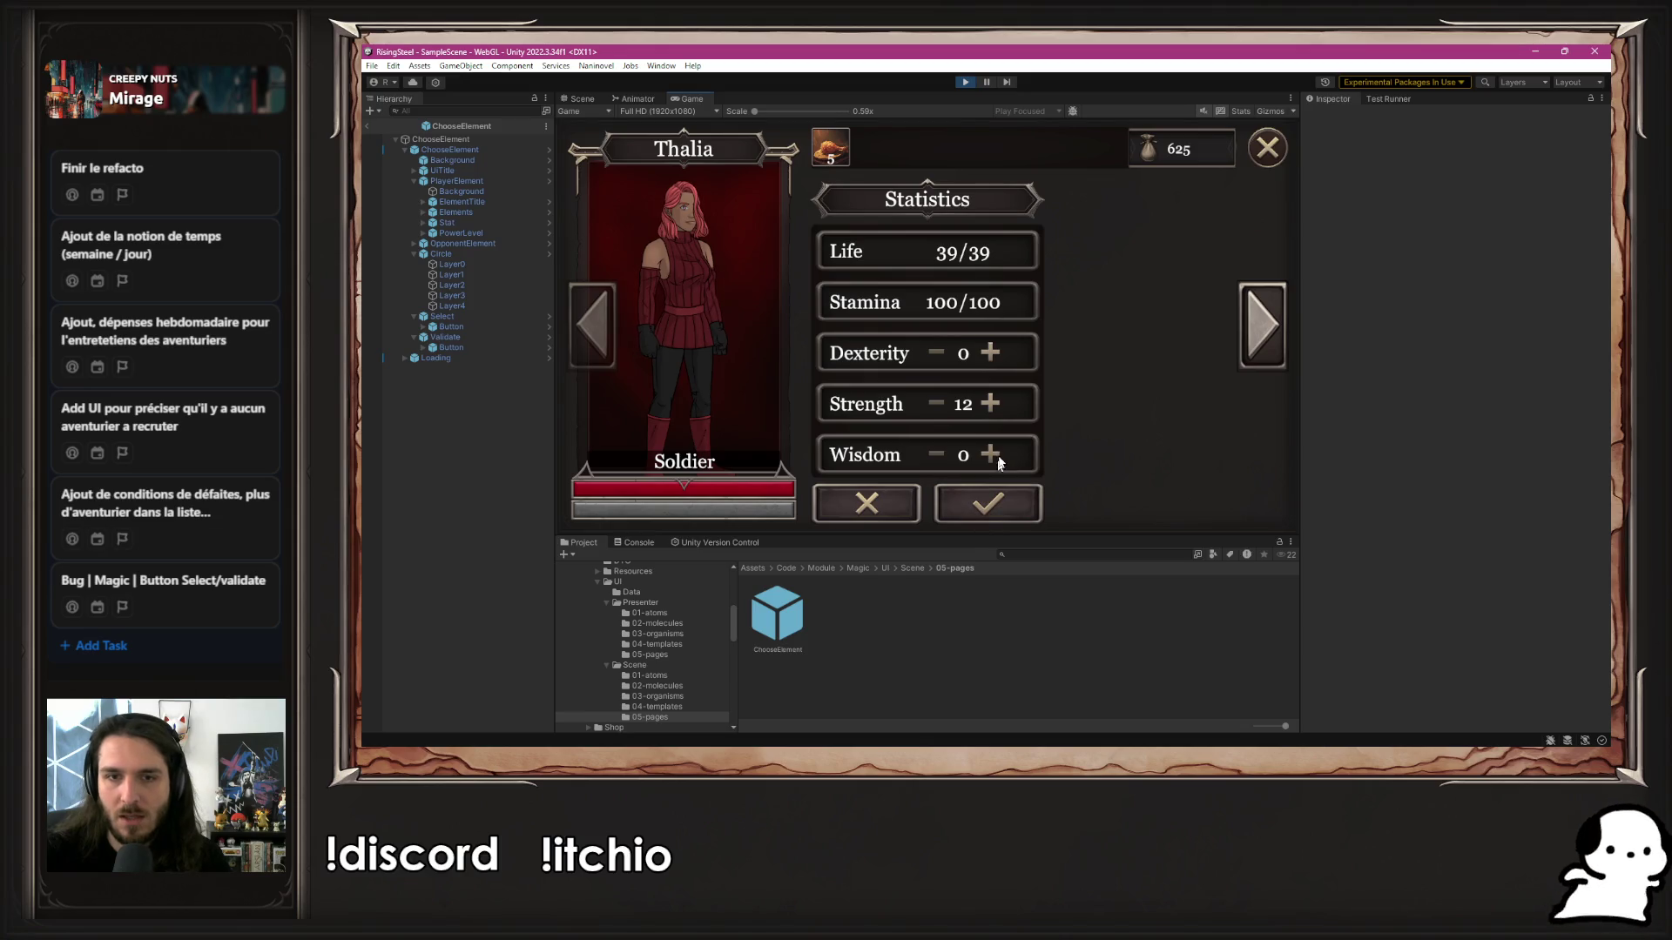
Raise Thalia's Dexterity to 4 and confirm the change
{"action": "left_click", "coordinate": [937, 456]}
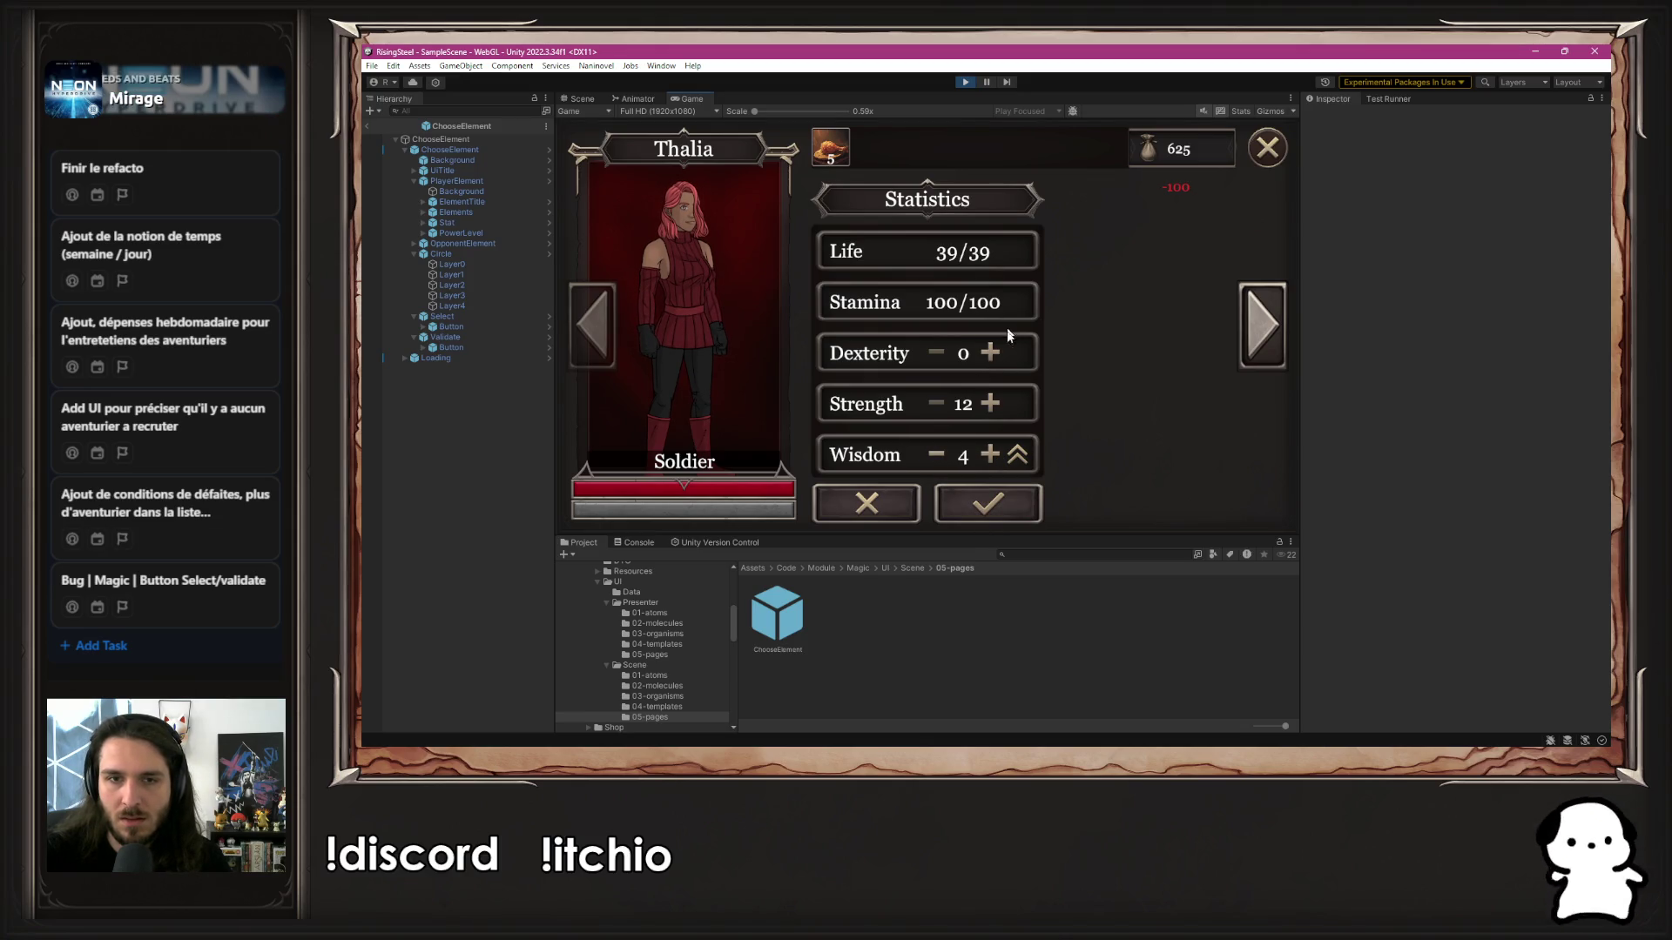
{"action": "left_click", "coordinate": [991, 352]}
{"action": "left_click", "coordinate": [991, 353]}
{"action": "left_click", "coordinate": [991, 353]}
{"action": "left_click", "coordinate": [991, 352]}
{"action": "left_click", "coordinate": [975, 509]}
Raise Wisdom to 9 and accept the Elemental Soldier promotion
{"action": "left_click", "coordinate": [967, 509]}
{"action": "left_click", "coordinate": [991, 454]}
{"action": "left_click", "coordinate": [991, 455]}
{"action": "left_click", "coordinate": [991, 455]}
{"action": "left_click", "coordinate": [991, 455]}
{"action": "left_click", "coordinate": [990, 455]}
{"action": "left_click", "coordinate": [988, 504]}
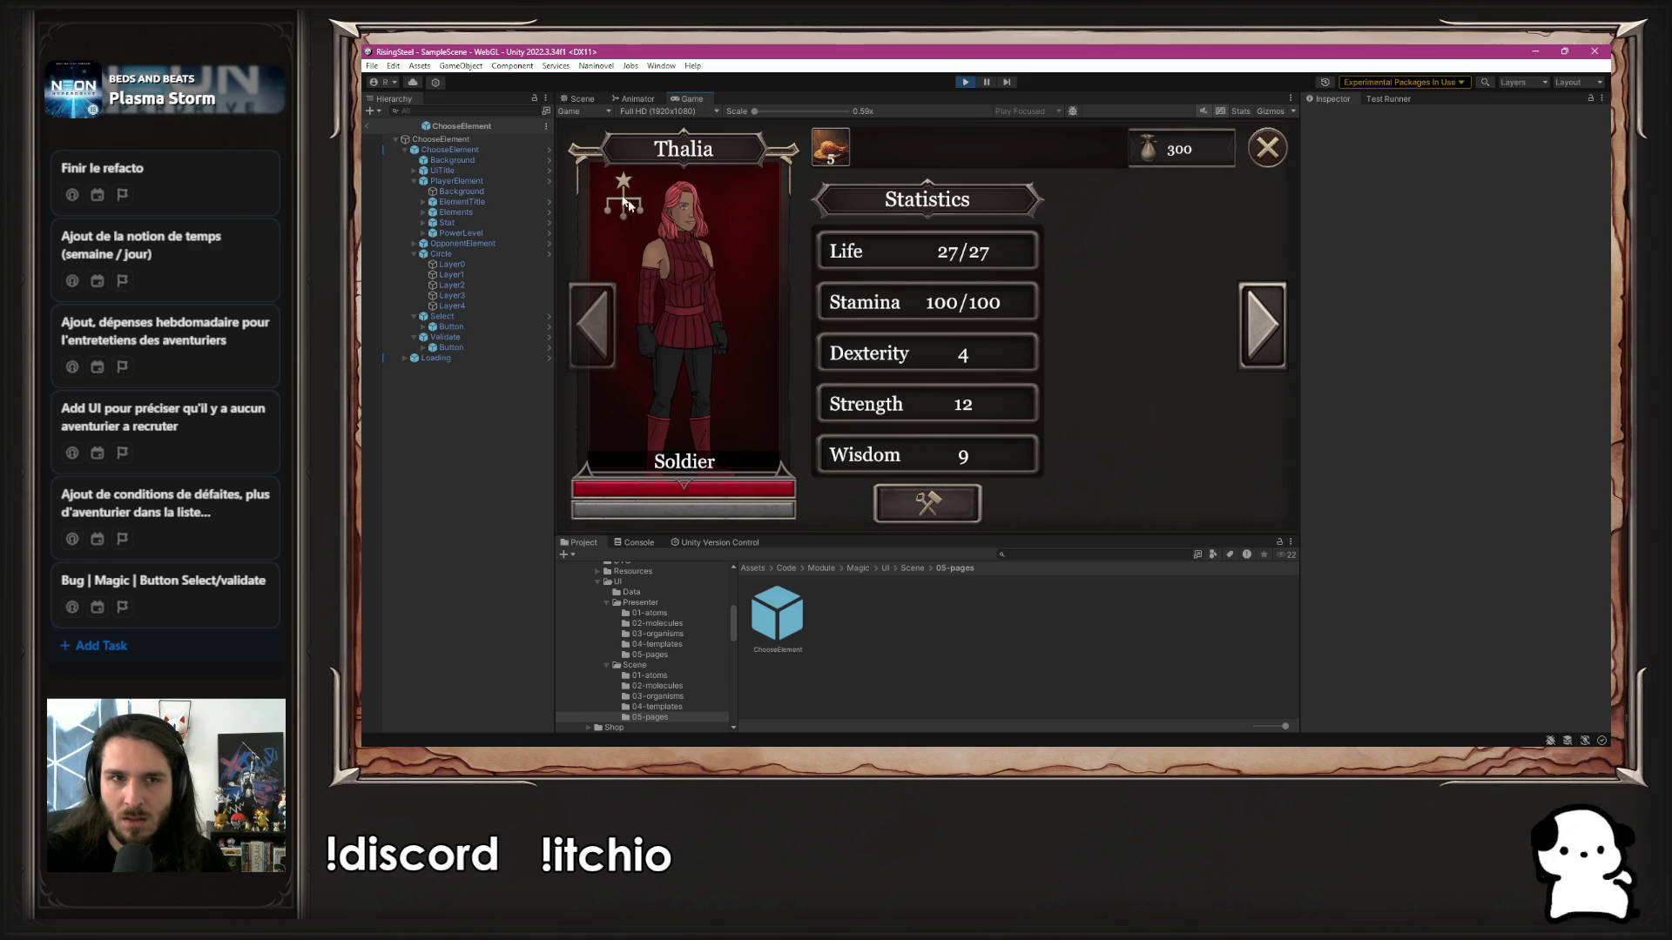
{"action": "left_click", "coordinate": [928, 504]}
{"action": "left_click", "coordinate": [945, 162]}
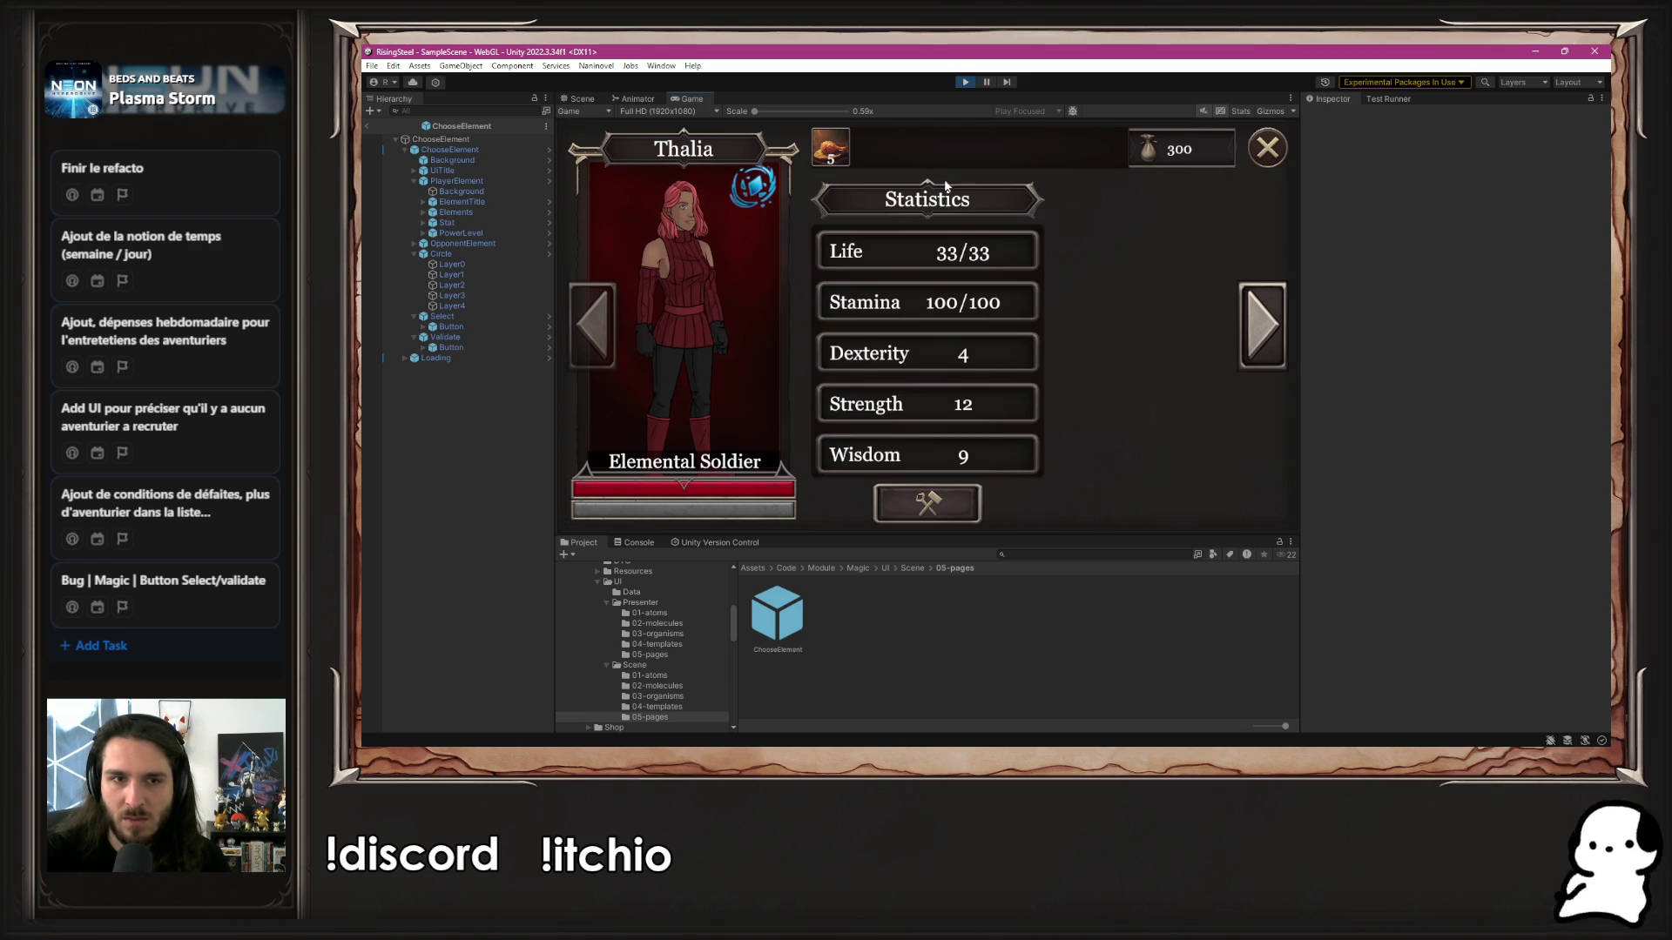
Readjust Wisdom, take the Elemental Squire promotion, and stop play mode
{"action": "left_click", "coordinate": [939, 514]}
{"action": "left_click", "coordinate": [990, 454]}
{"action": "left_click", "coordinate": [990, 454]}
{"action": "left_click", "coordinate": [990, 454]}
{"action": "left_click", "coordinate": [990, 454]}
{"action": "left_click", "coordinate": [990, 455]}
{"action": "left_click", "coordinate": [990, 455]}
{"action": "left_click", "coordinate": [991, 456]}
{"action": "left_click", "coordinate": [991, 455]}
{"action": "left_click", "coordinate": [936, 454]}
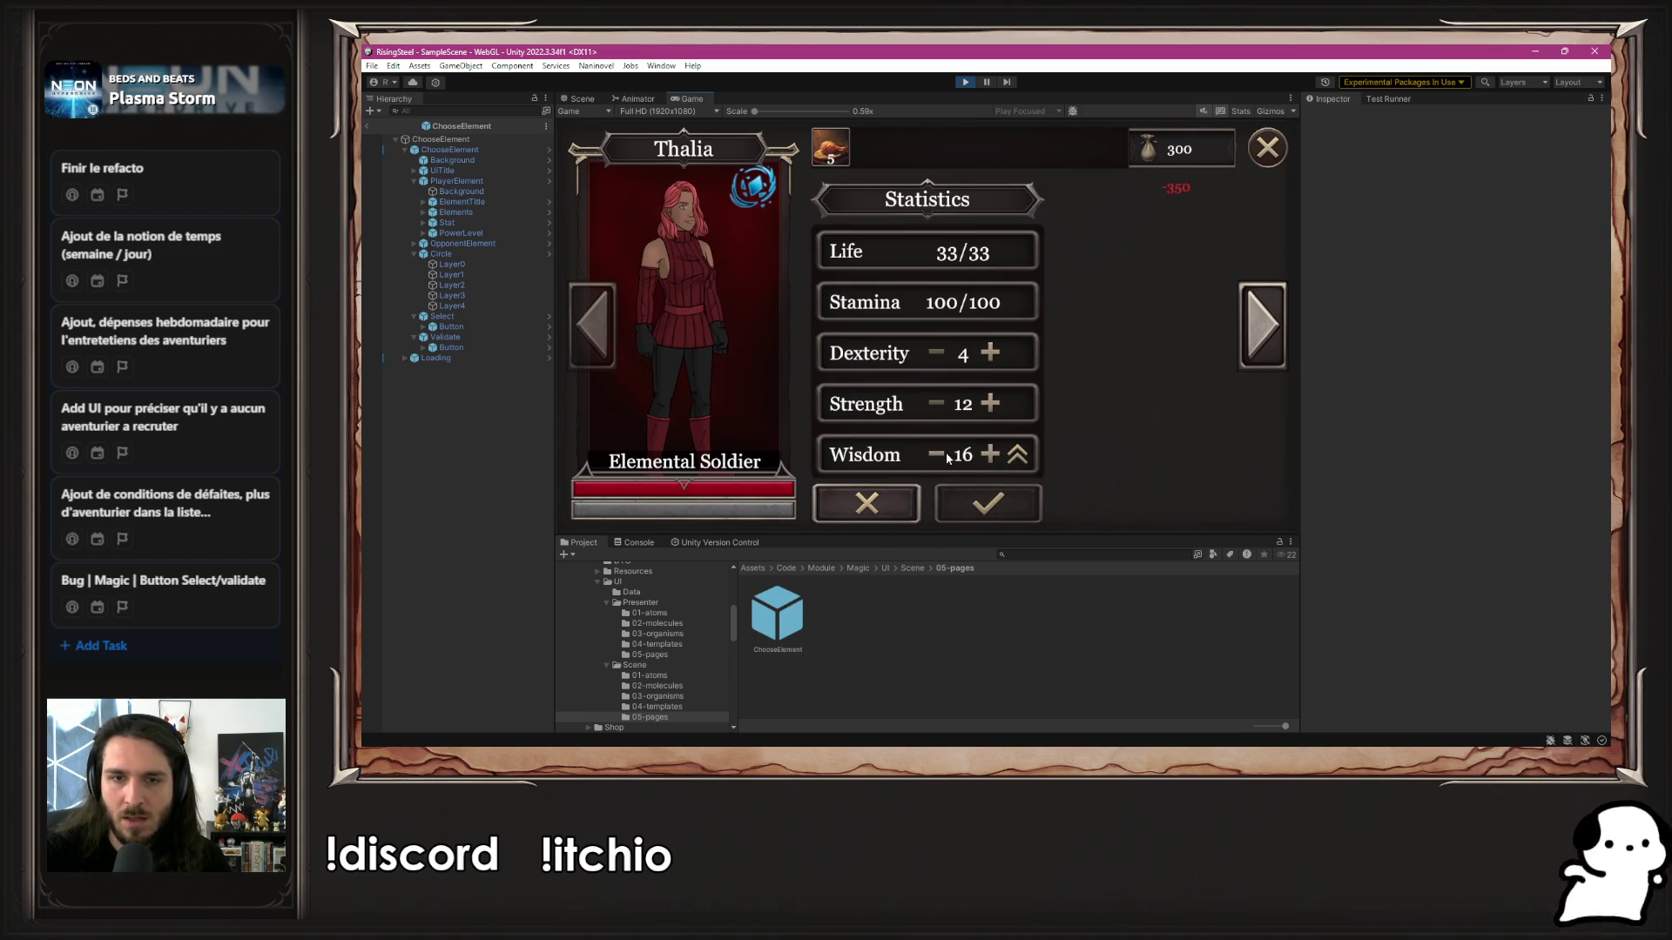
{"action": "left_click", "coordinate": [936, 454]}
{"action": "left_click", "coordinate": [937, 453]}
{"action": "left_click", "coordinate": [937, 454]}
{"action": "left_click", "coordinate": [988, 503]}
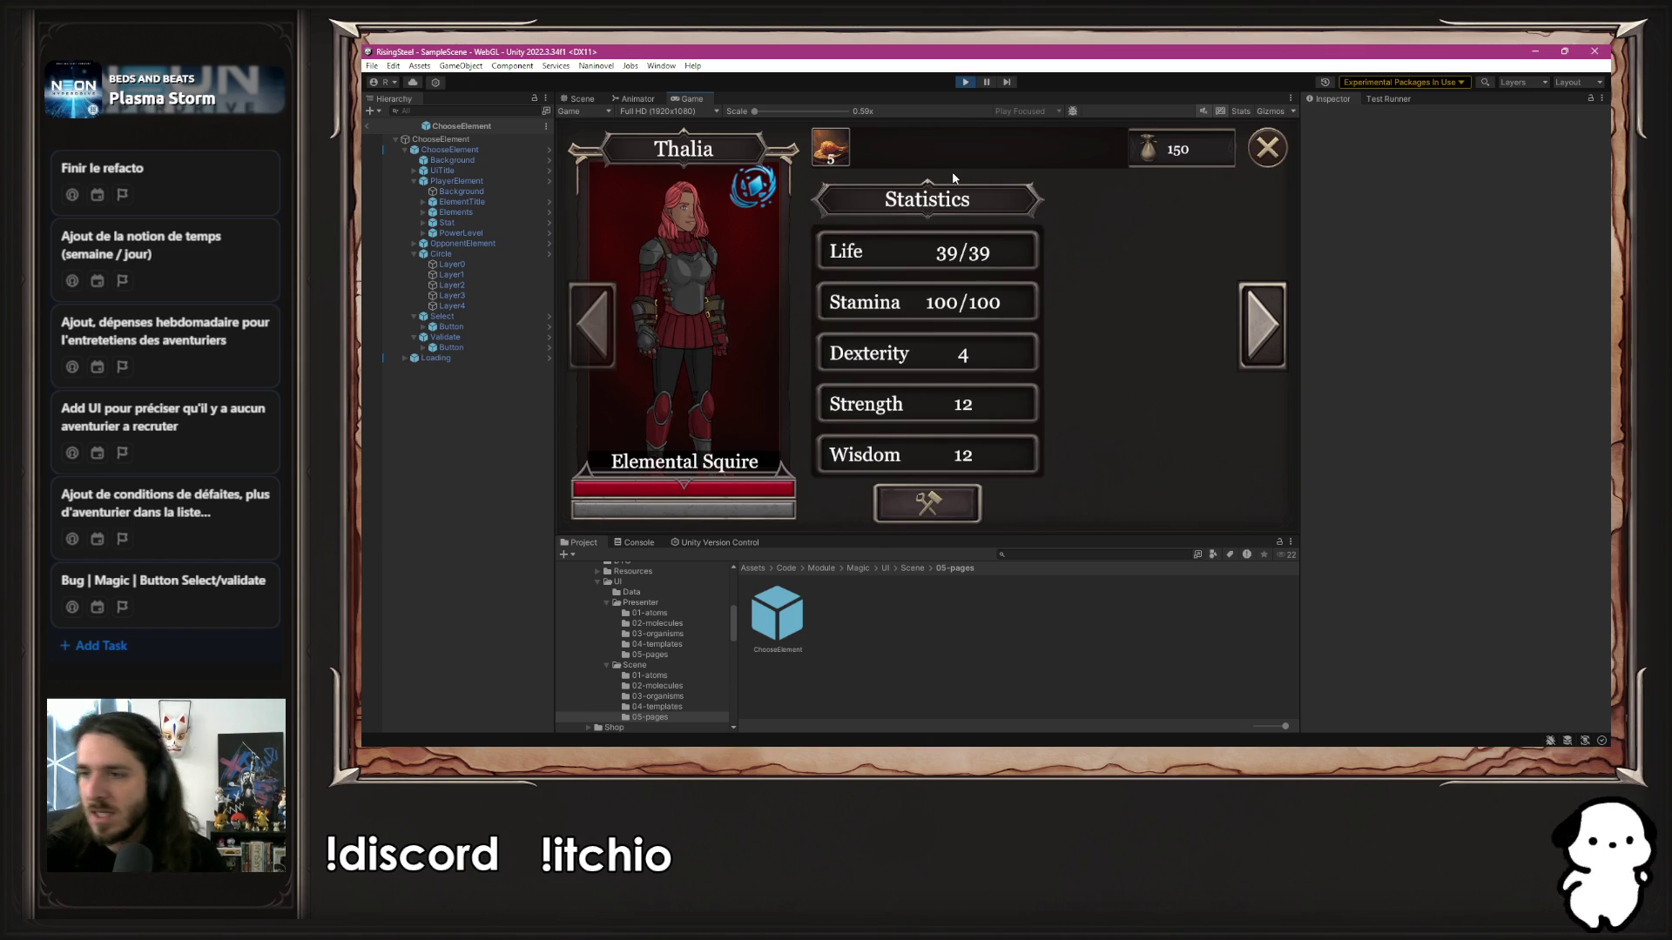
{"action": "left_click", "coordinate": [965, 81]}
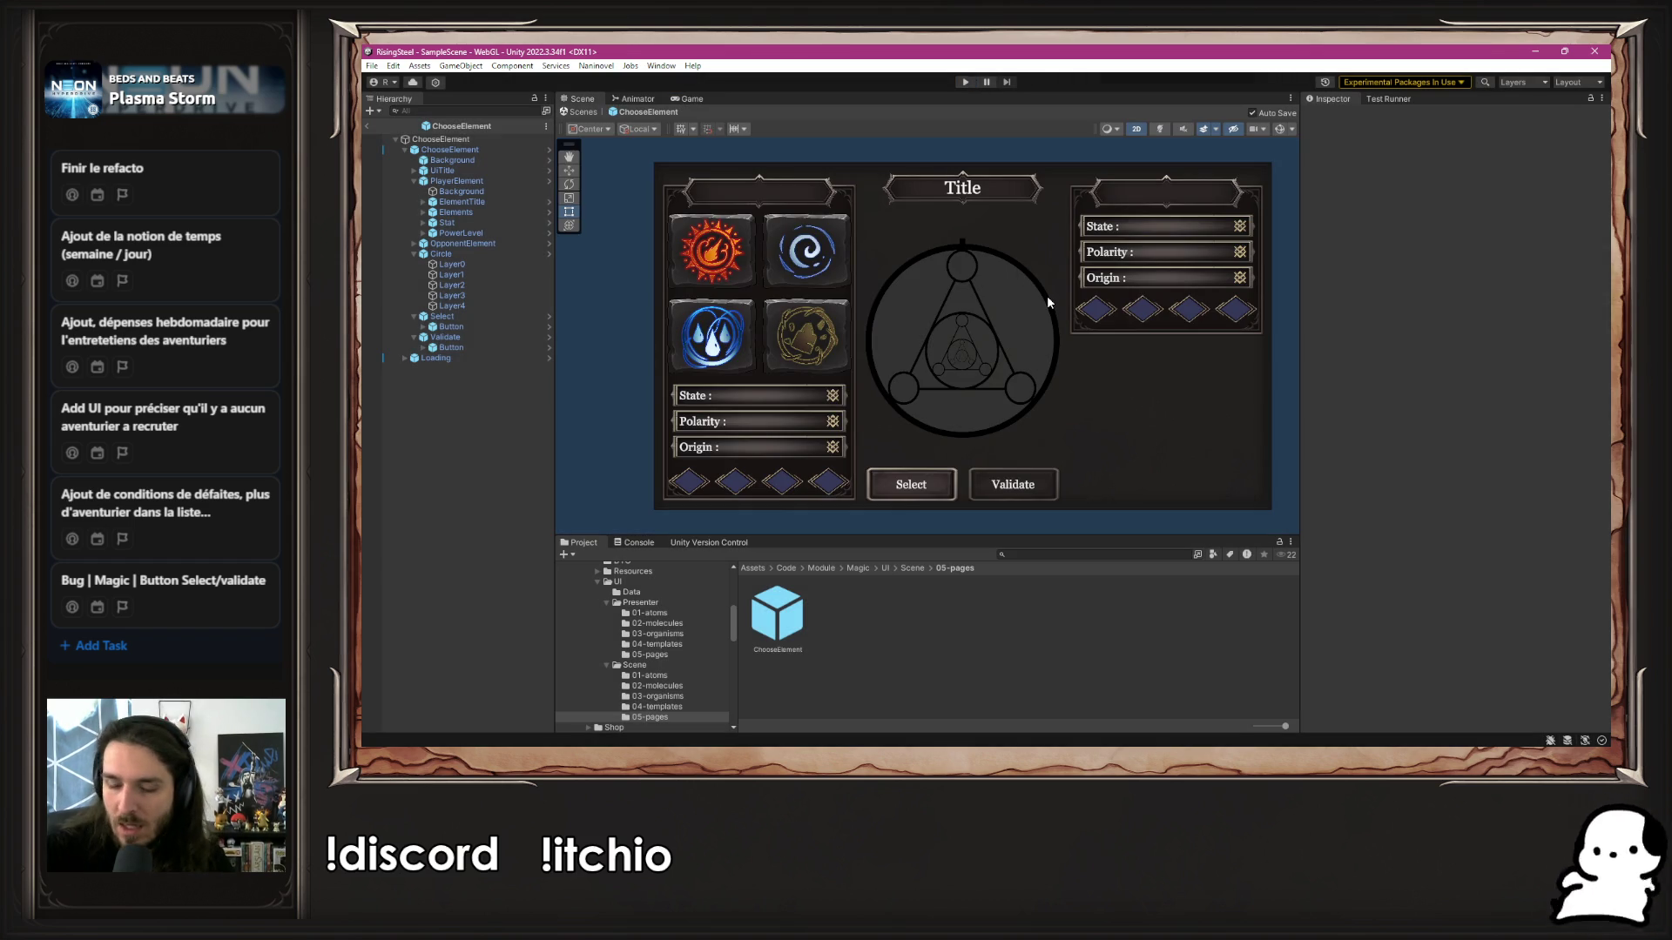
Open the SelectArenaCharacter prefab from Scenes/UI/05-pages and inspect its Characters object
{"action": "scroll", "coordinate": [676, 646], "scroll_direction": "down", "scroll_amount": 5}
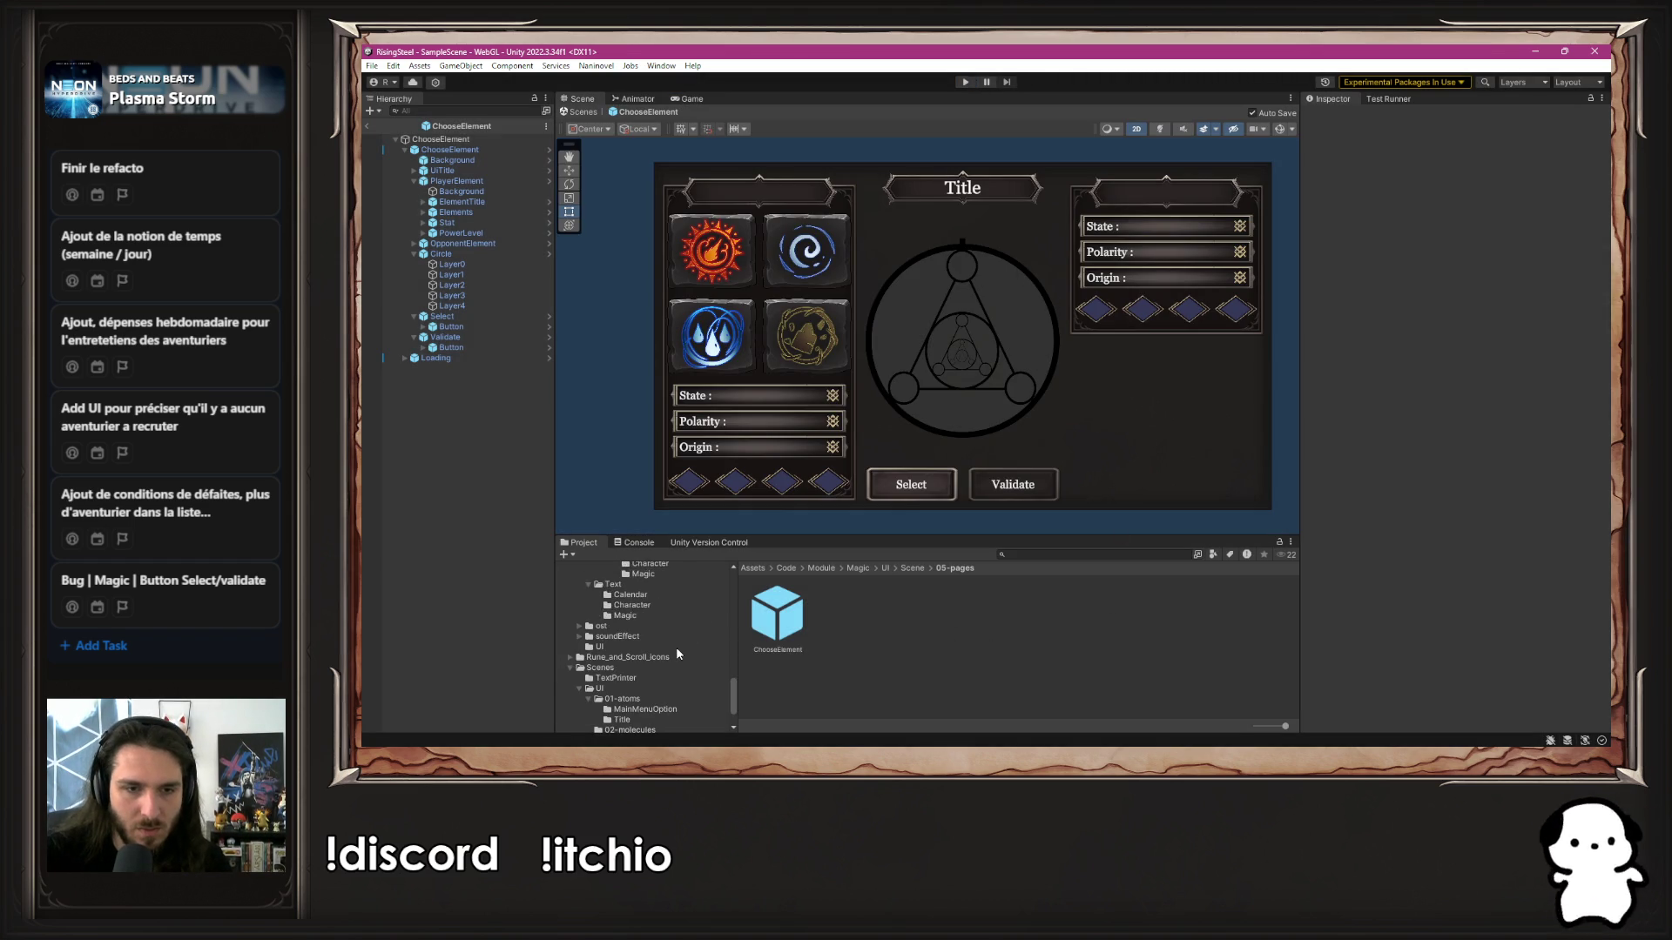
{"action": "left_click", "coordinate": [661, 704]}
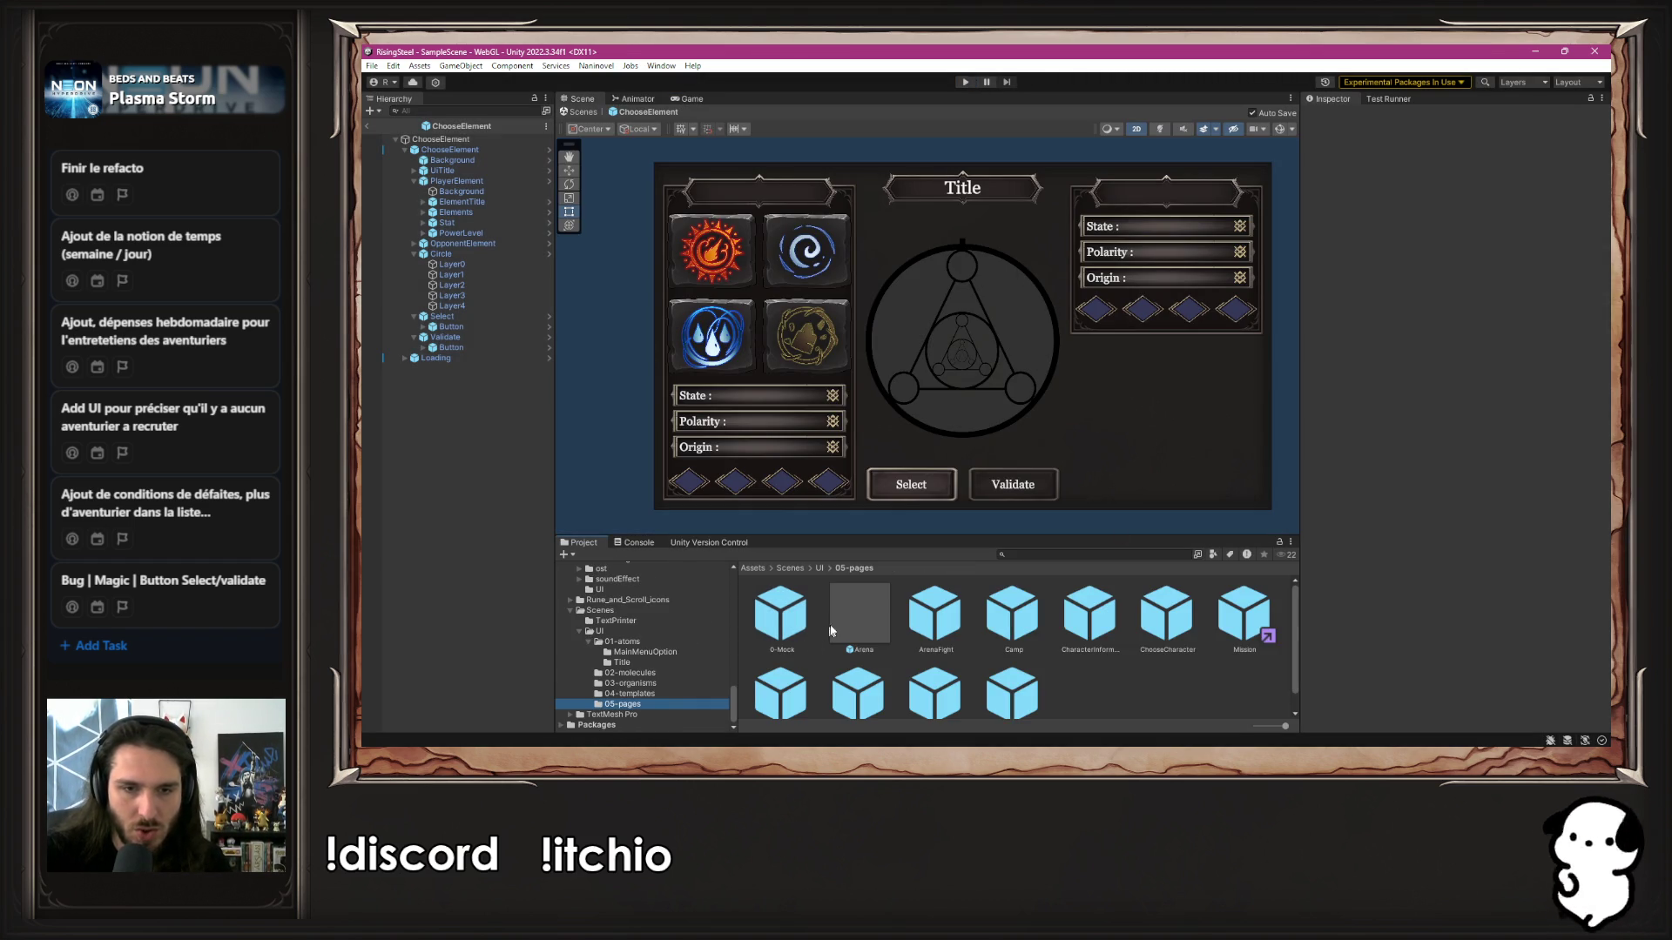
{"action": "left_click_drag", "start_coordinate": [939, 537], "coordinate": [939, 476]}
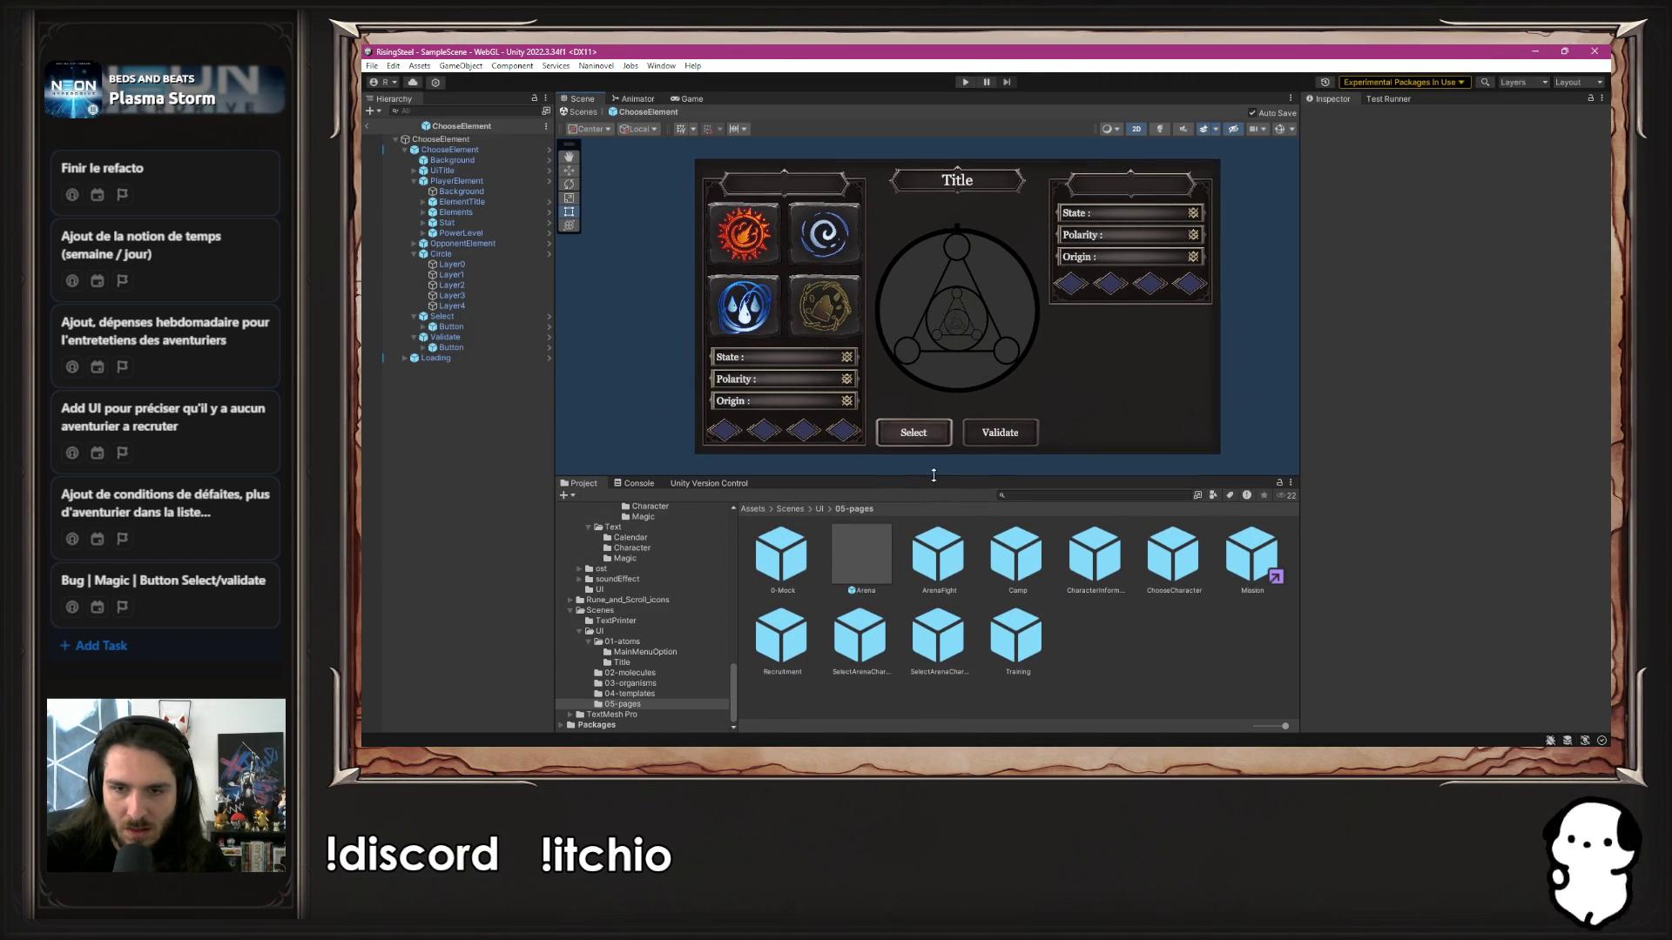
{"action": "double_click", "coordinate": [936, 655]}
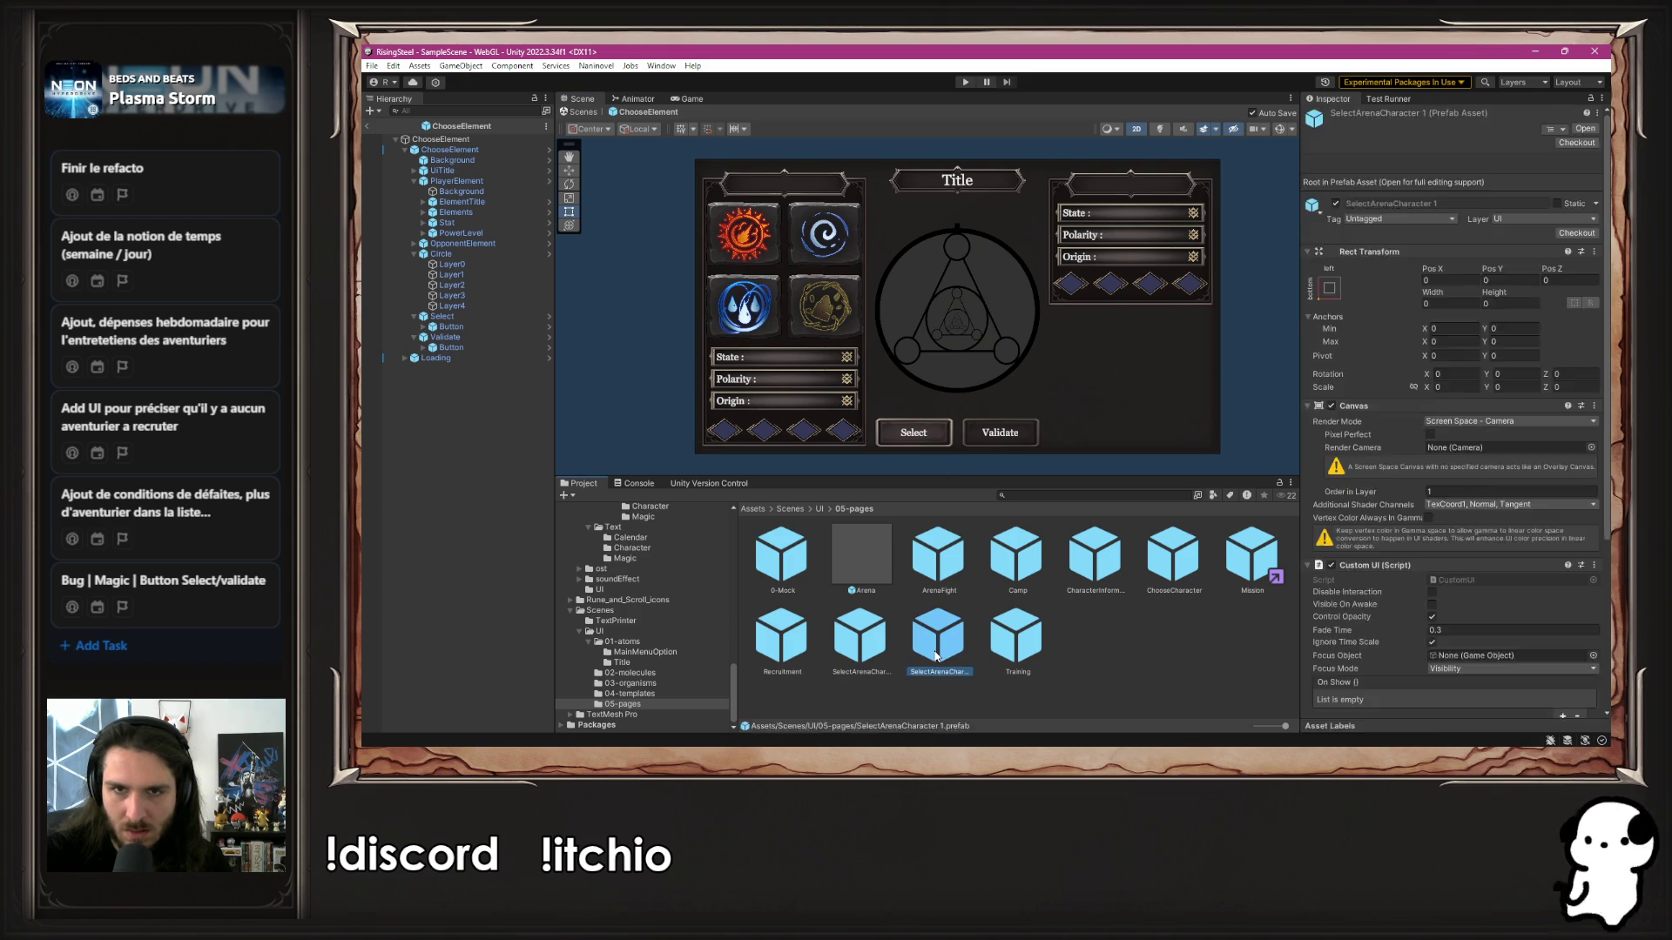
{"action": "left_click", "coordinate": [874, 641]}
{"action": "double_click", "coordinate": [875, 641]}
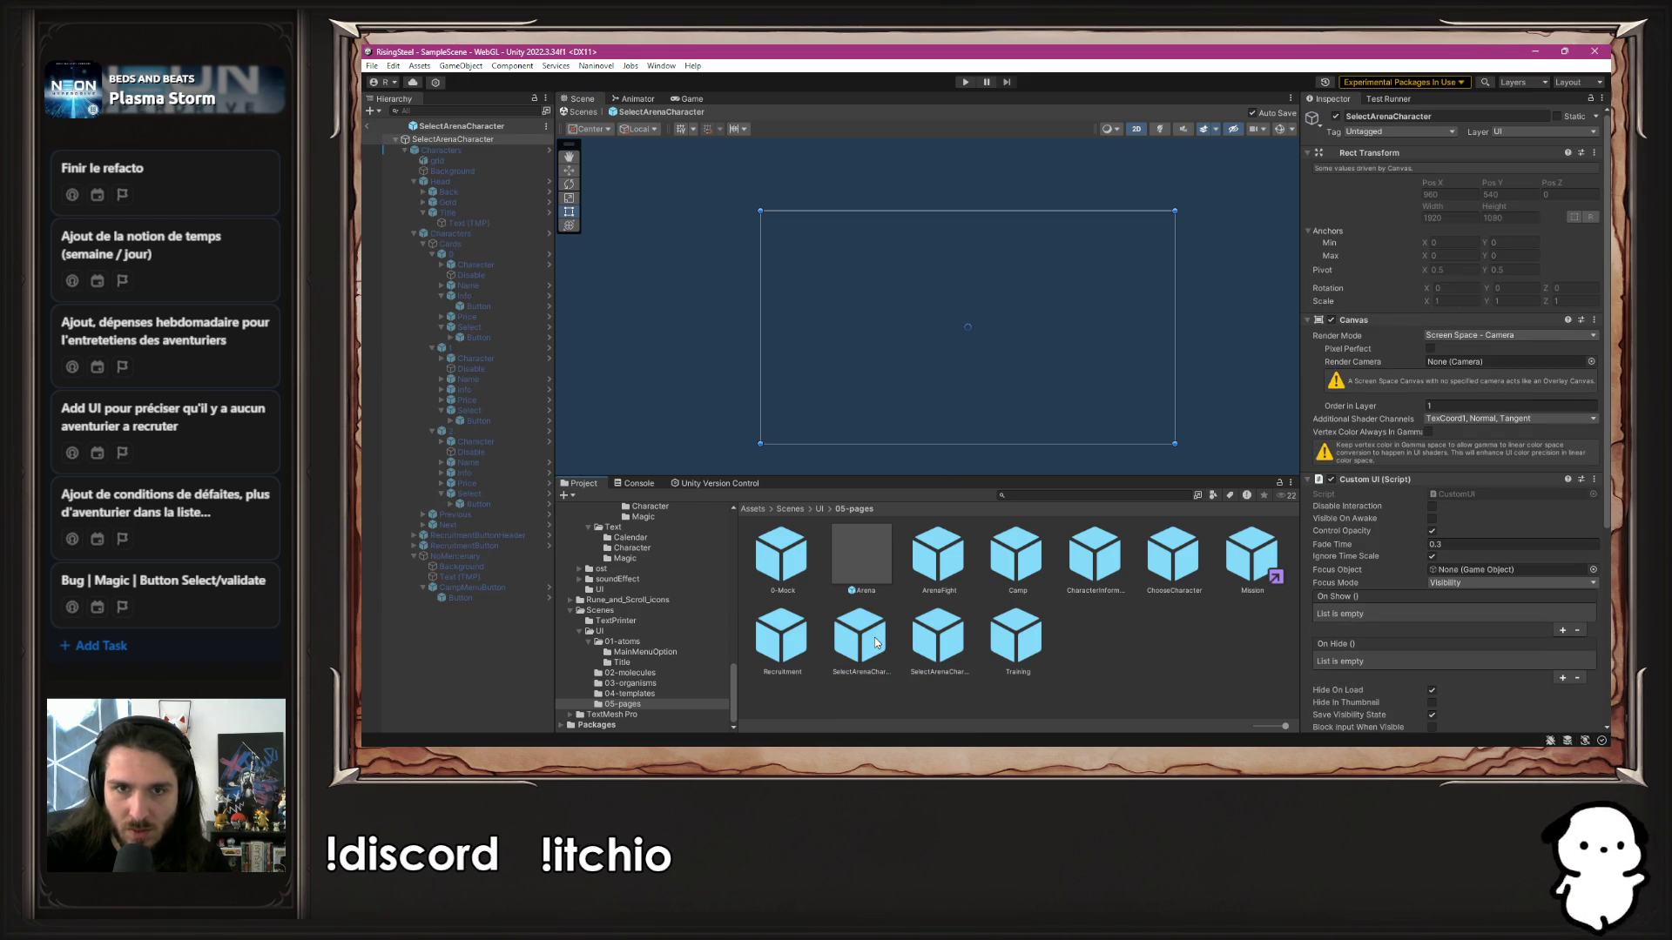
{"action": "left_click", "coordinate": [487, 150]}
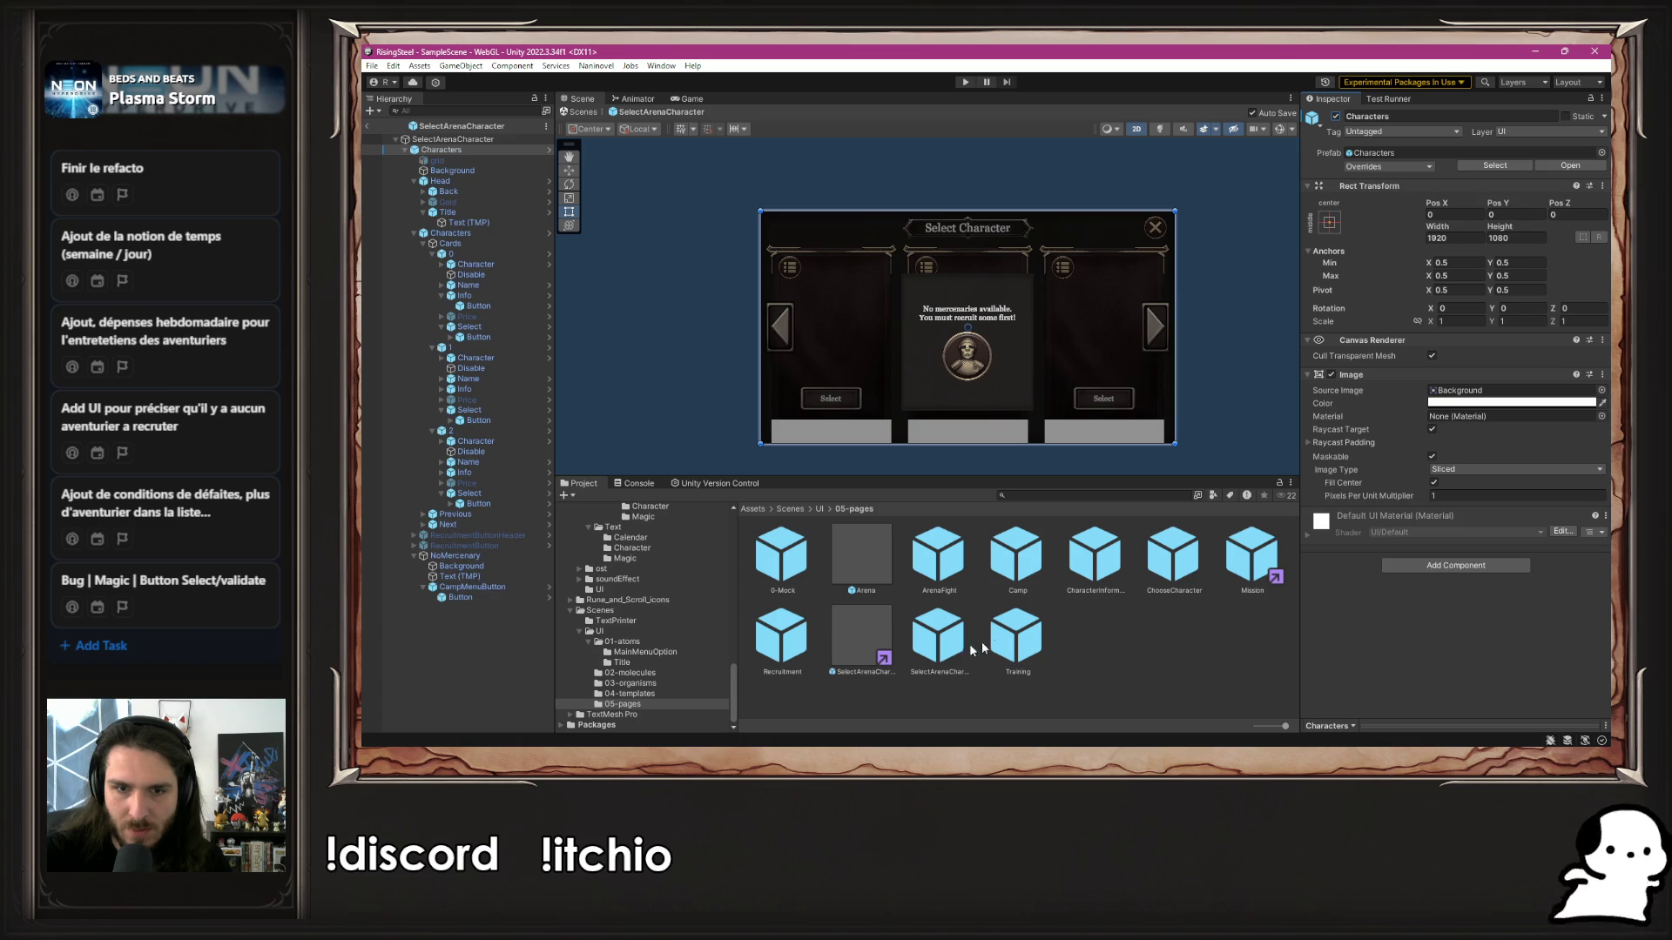
{"action": "left_click", "coordinate": [452, 150]}
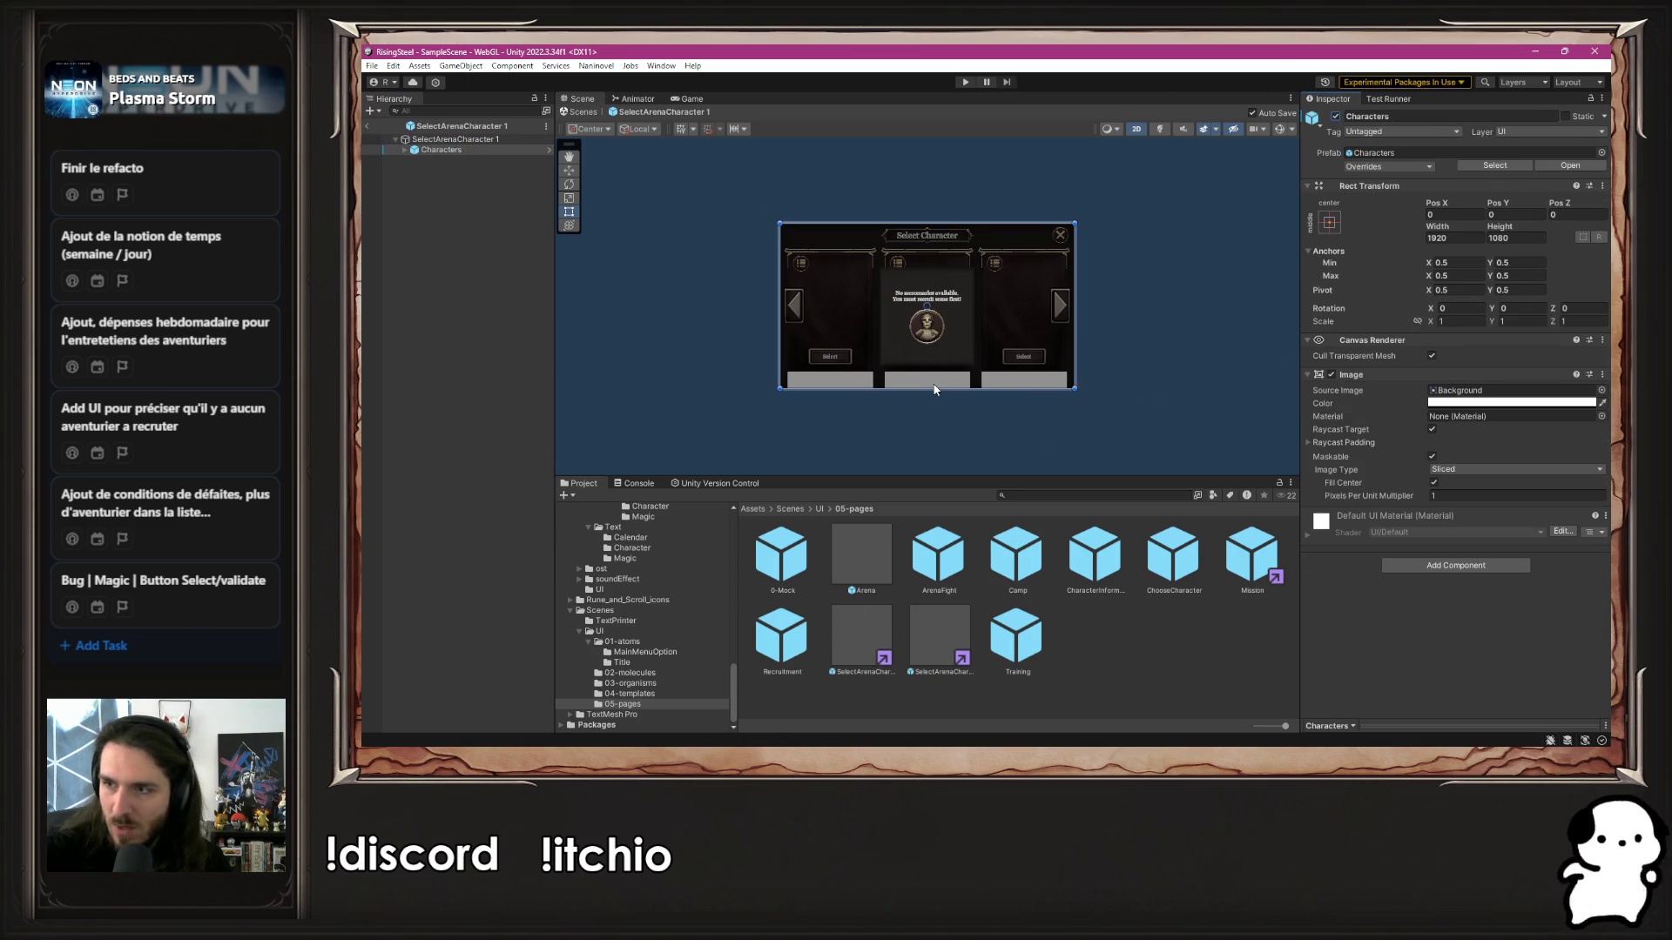
Inspect the ChooseCharacter, Mission, CharacterInformation, Camp and Recruitment prefabs, then reopen SelectArenaCharacter
{"action": "double_click", "coordinate": [1184, 581]}
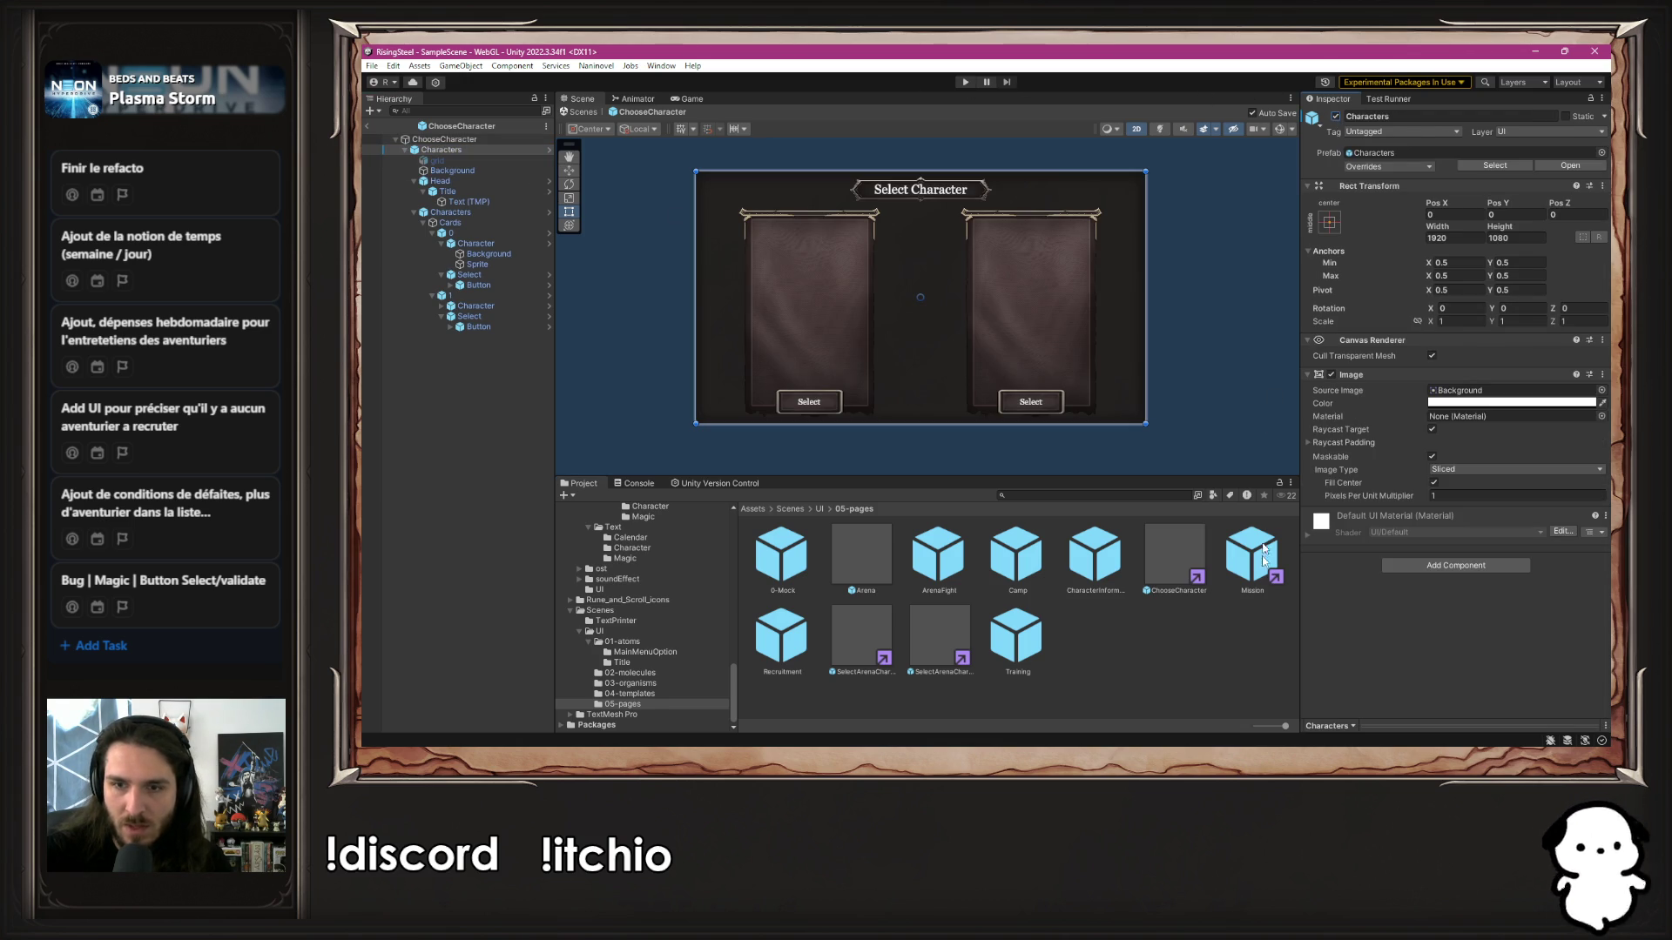
{"action": "double_click", "coordinate": [1252, 588]}
{"action": "double_click", "coordinate": [1097, 562]}
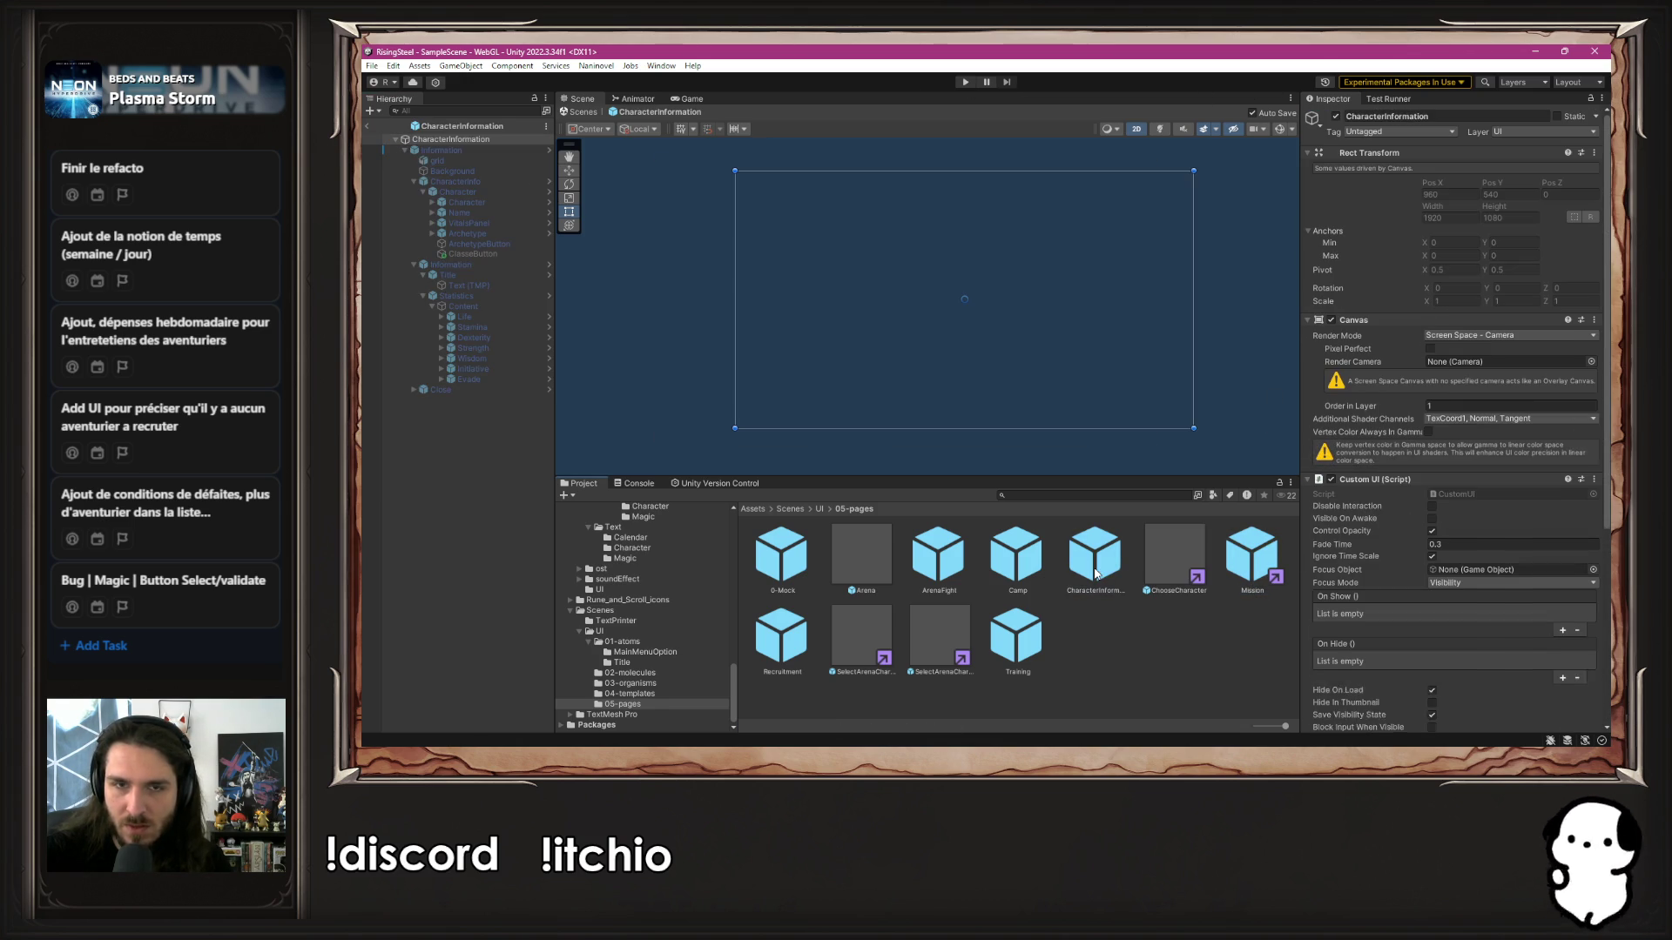
{"action": "double_click", "coordinate": [1016, 555]}
{"action": "left_click", "coordinate": [932, 561]}
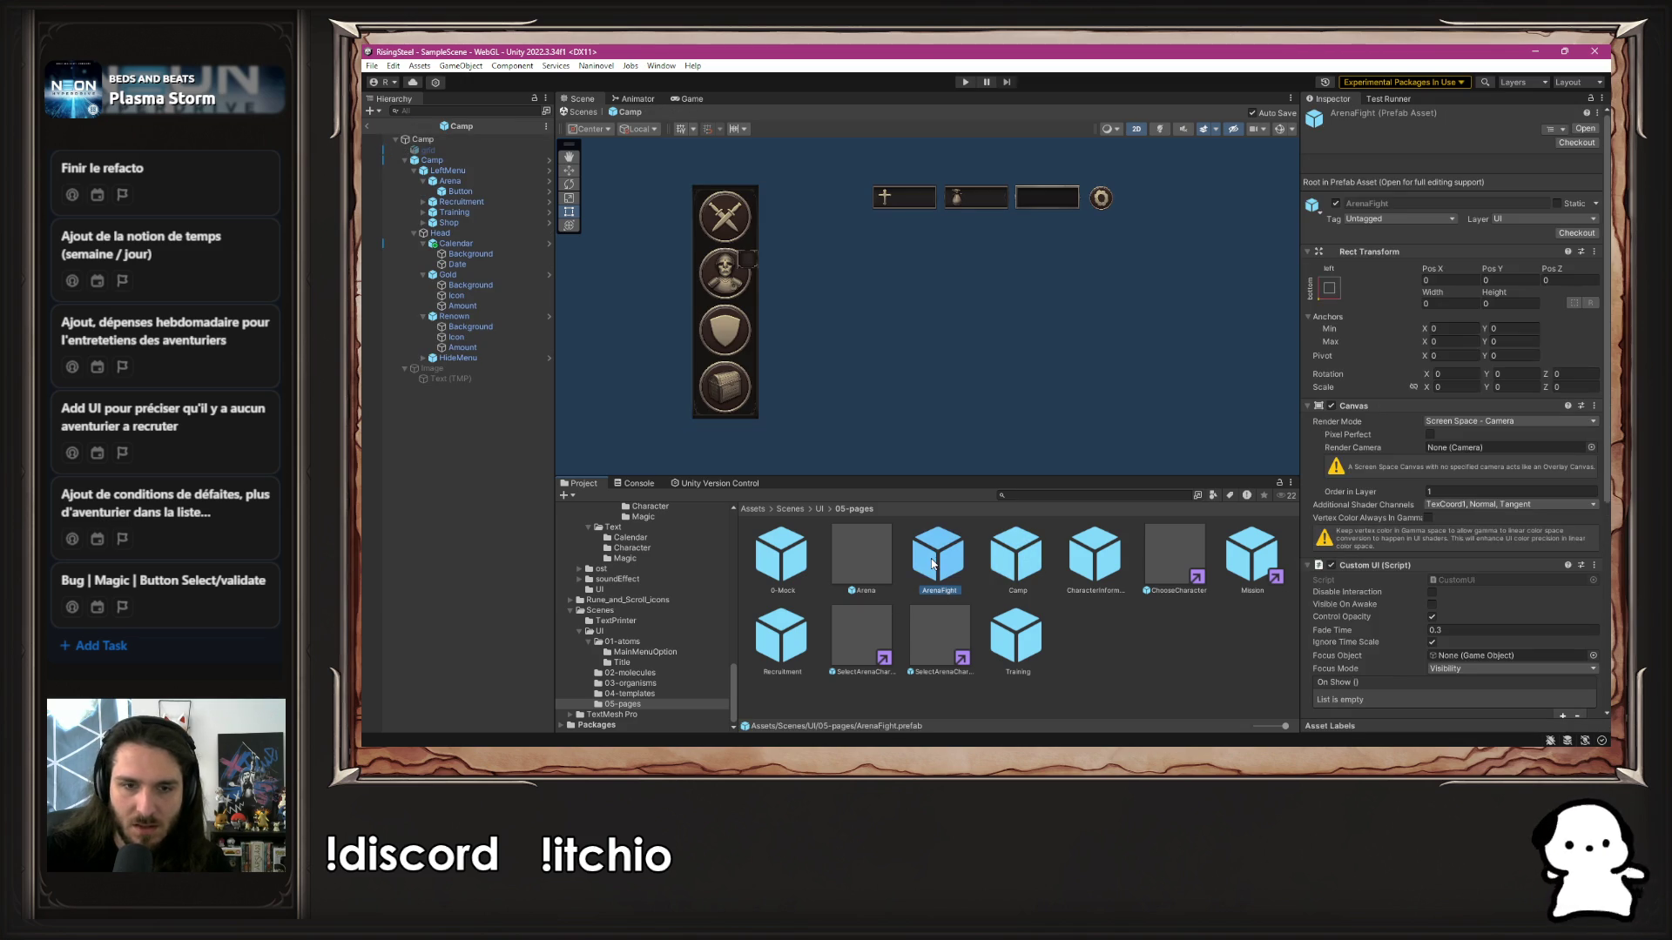
{"action": "left_click", "coordinate": [794, 644]}
{"action": "double_click", "coordinate": [794, 644]}
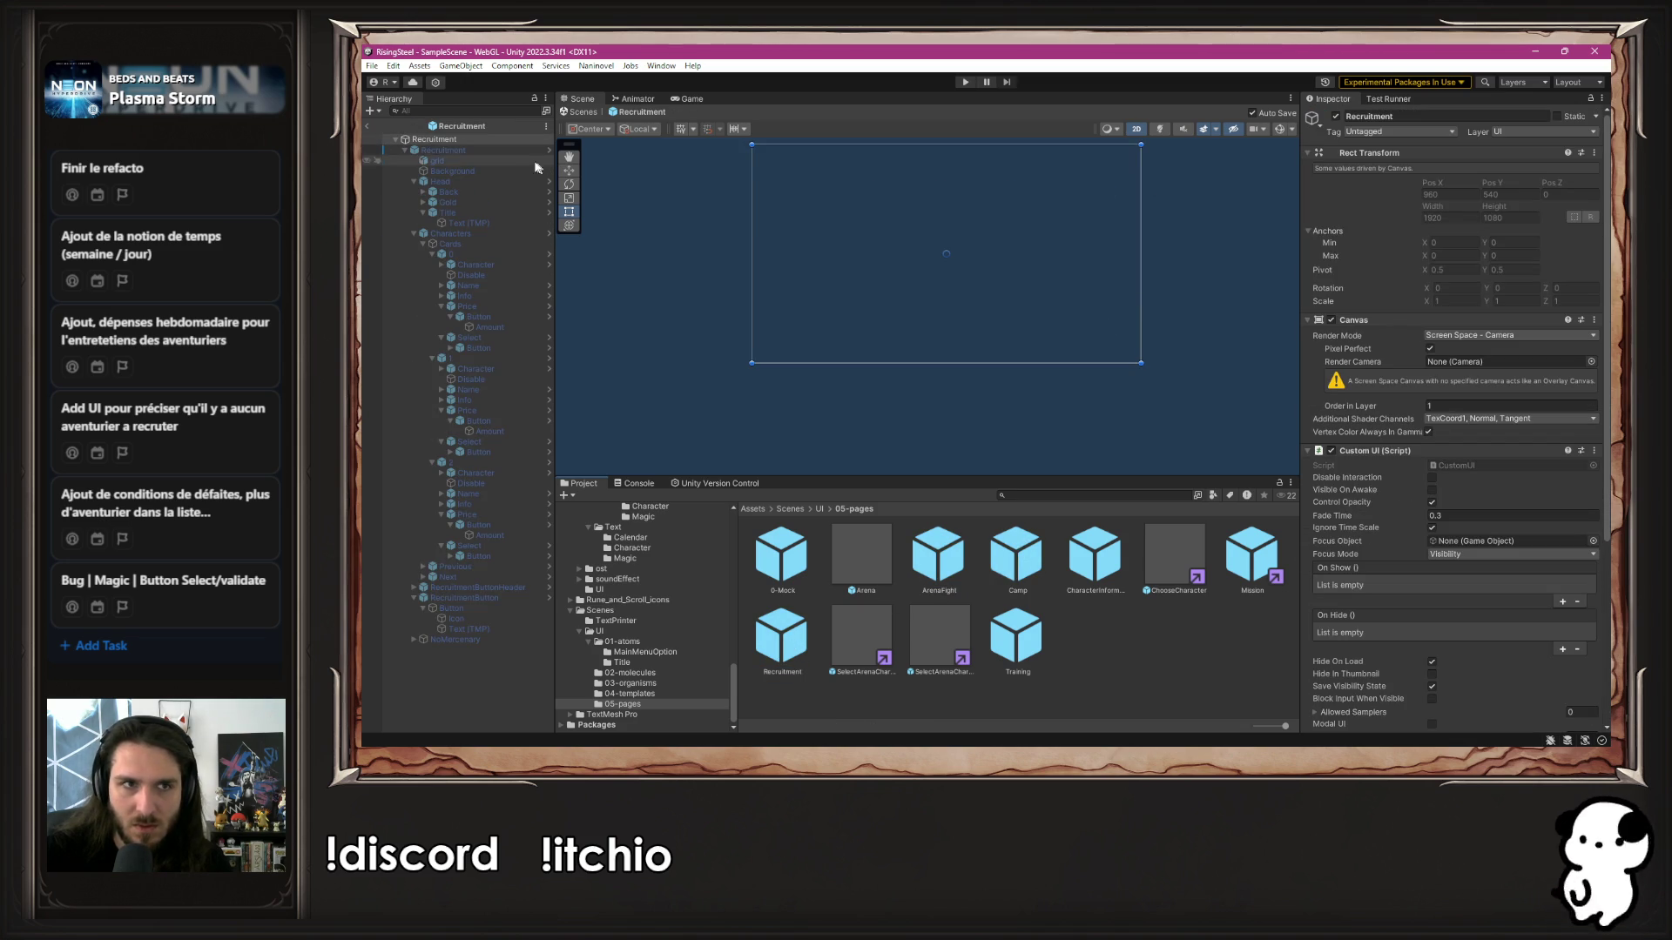
{"action": "left_click", "coordinate": [437, 150]}
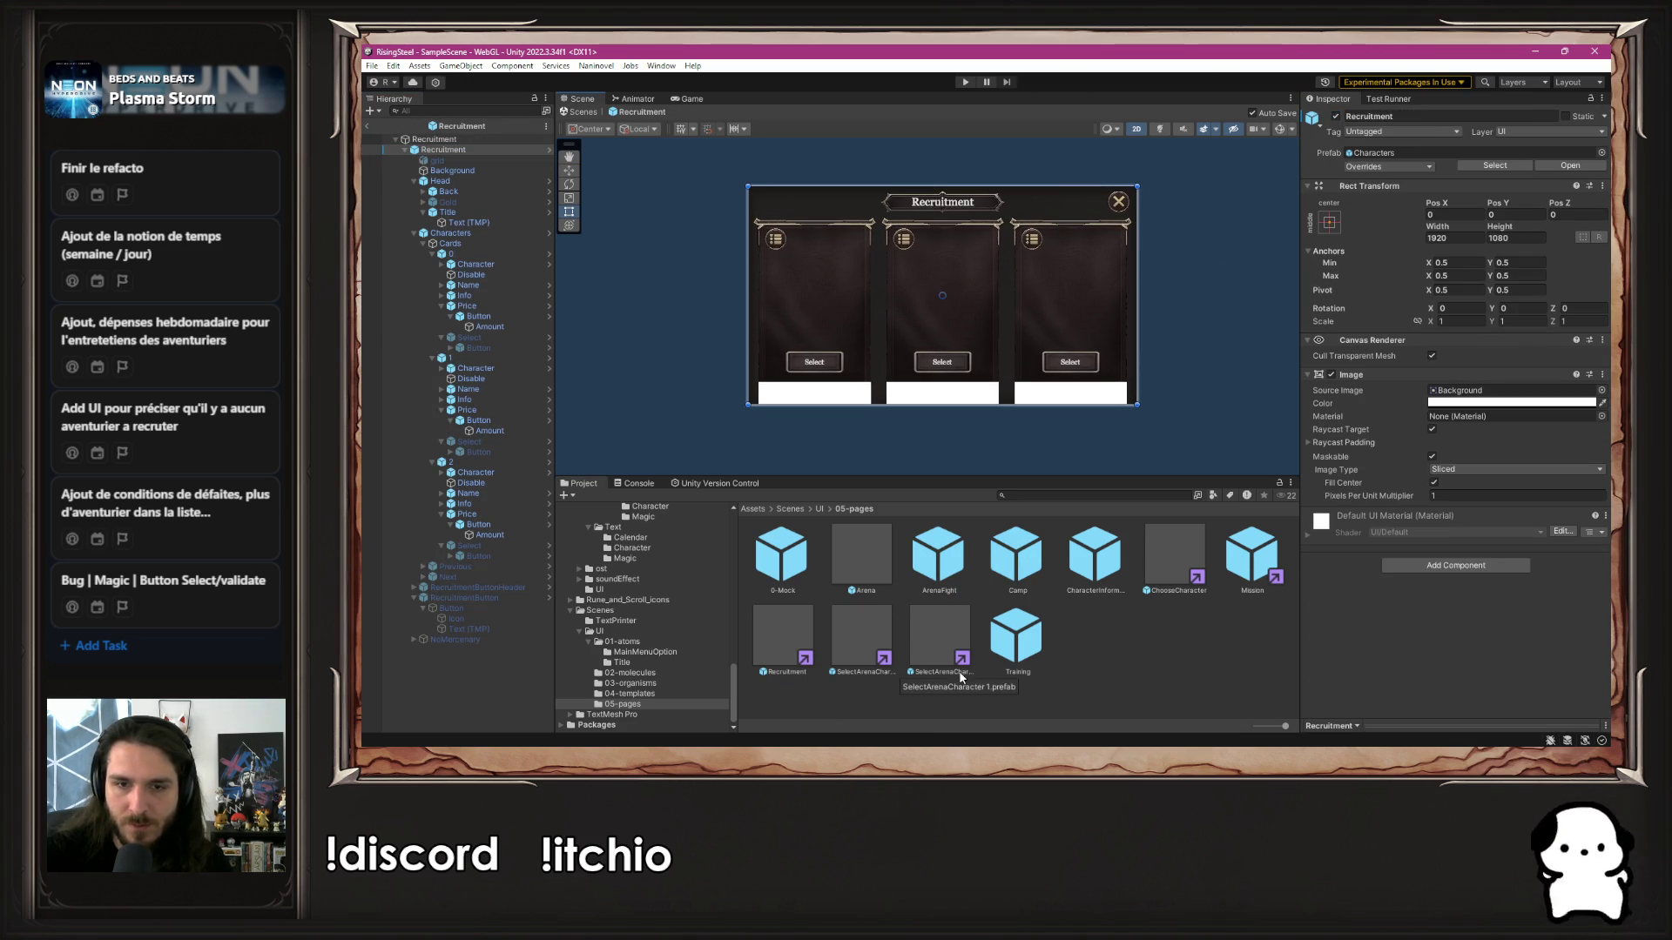
{"action": "double_click", "coordinate": [864, 639]}
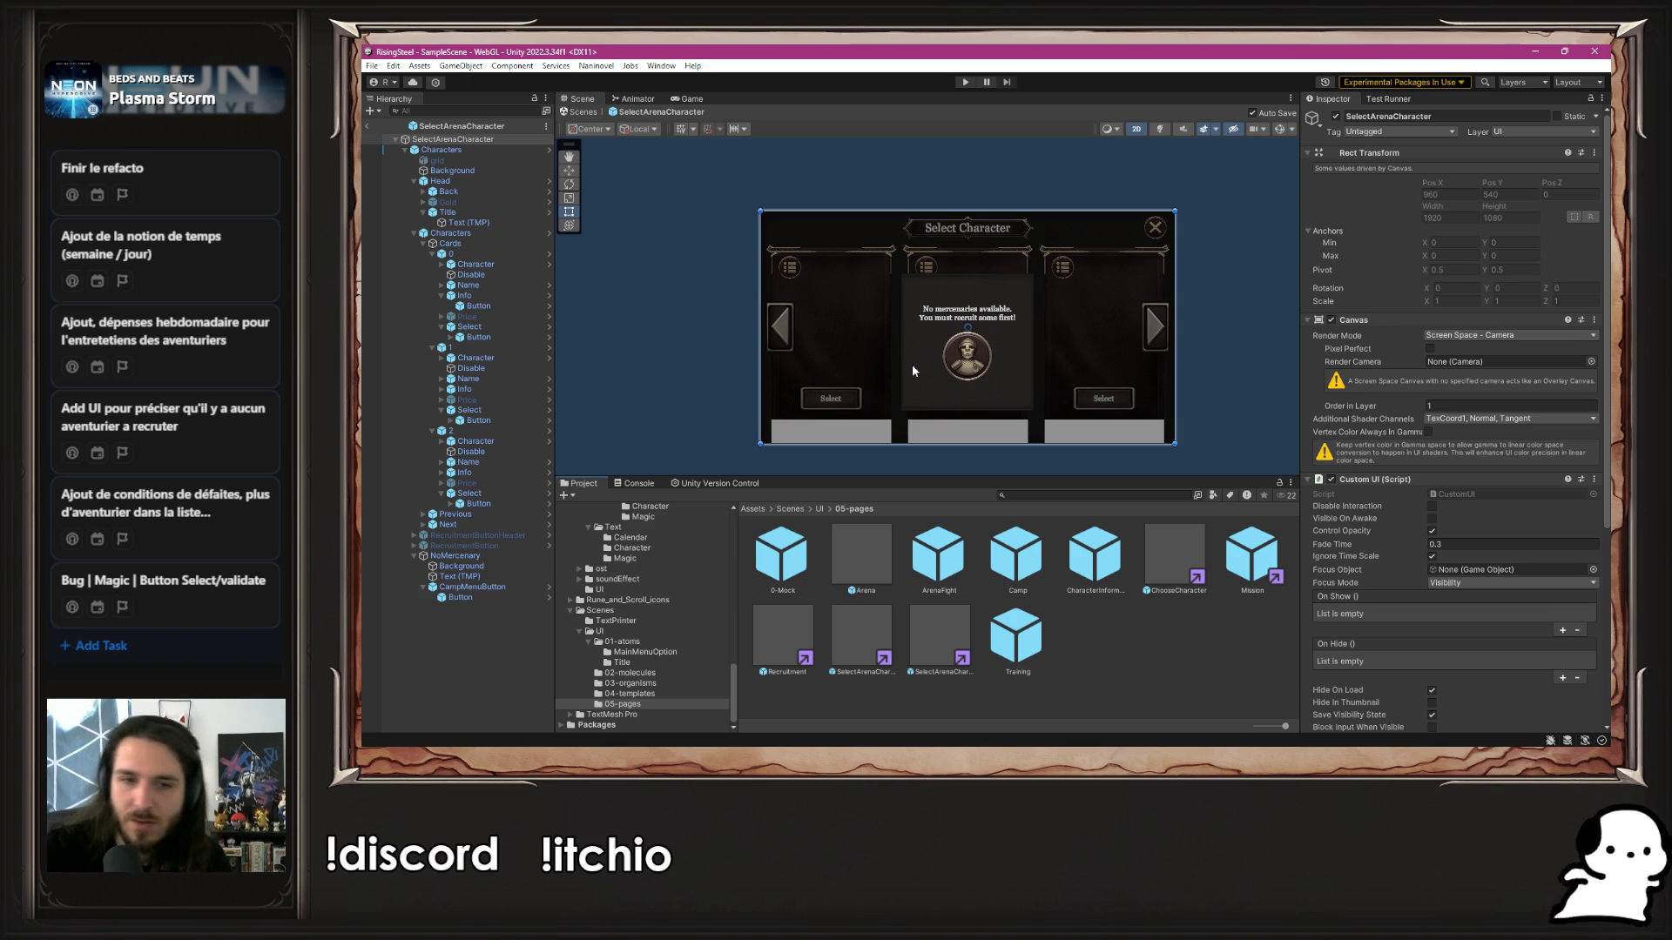
{"action": "double_click", "coordinate": [780, 643]}
{"action": "double_click", "coordinate": [877, 653]}
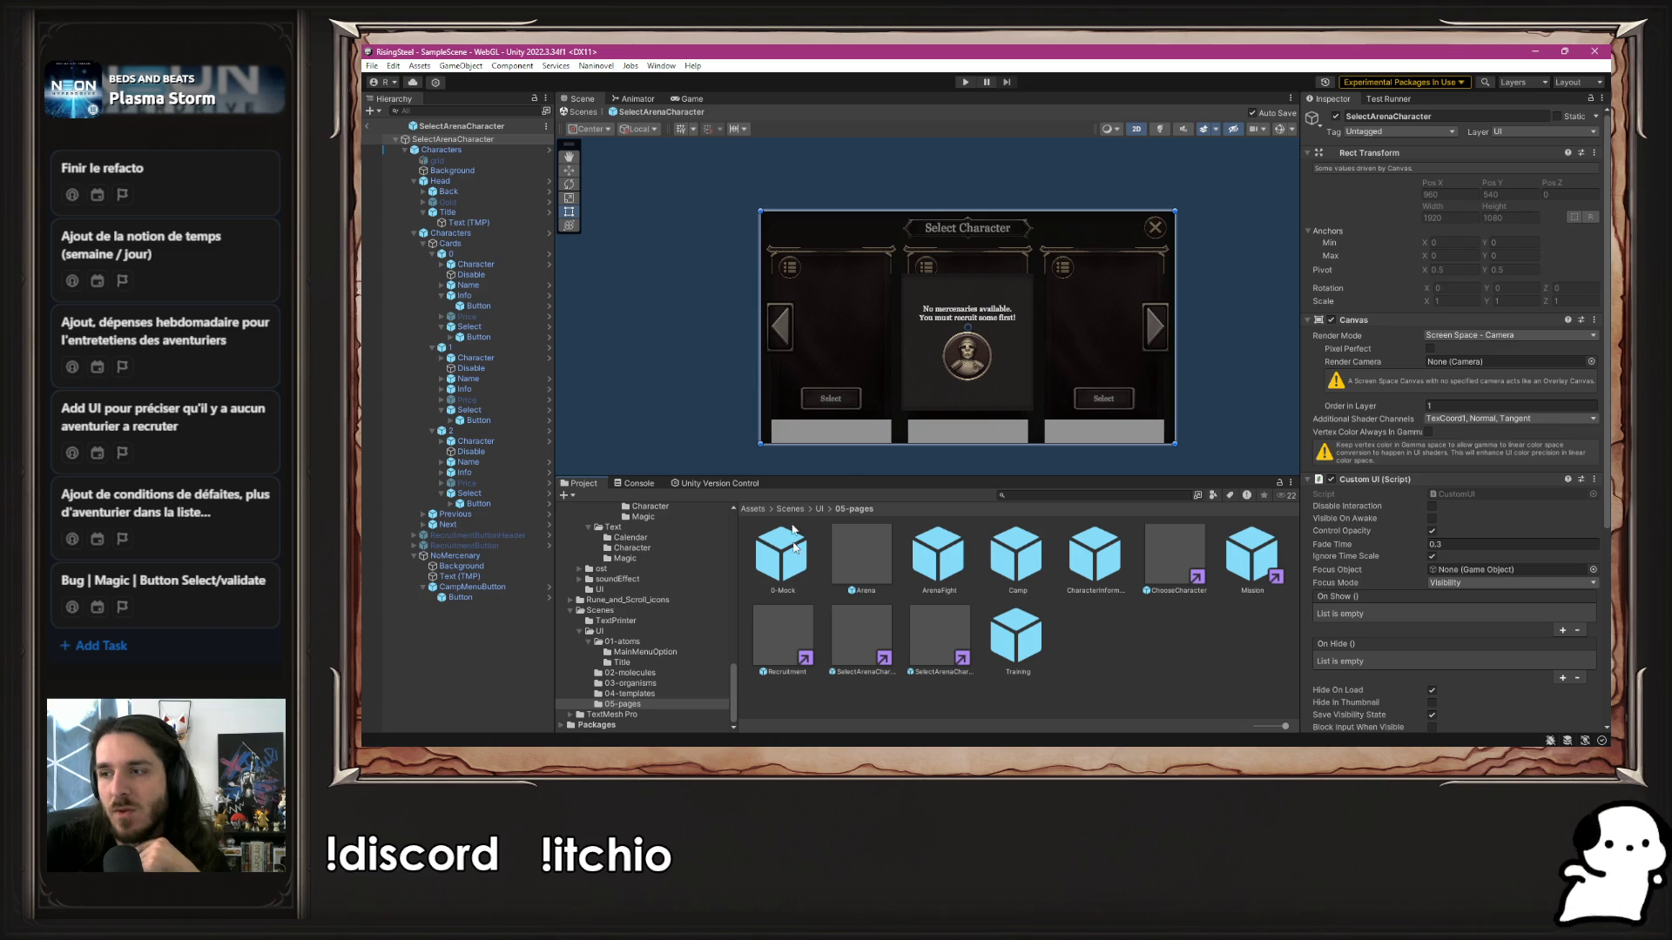
{"action": "left_click", "coordinate": [865, 645]}
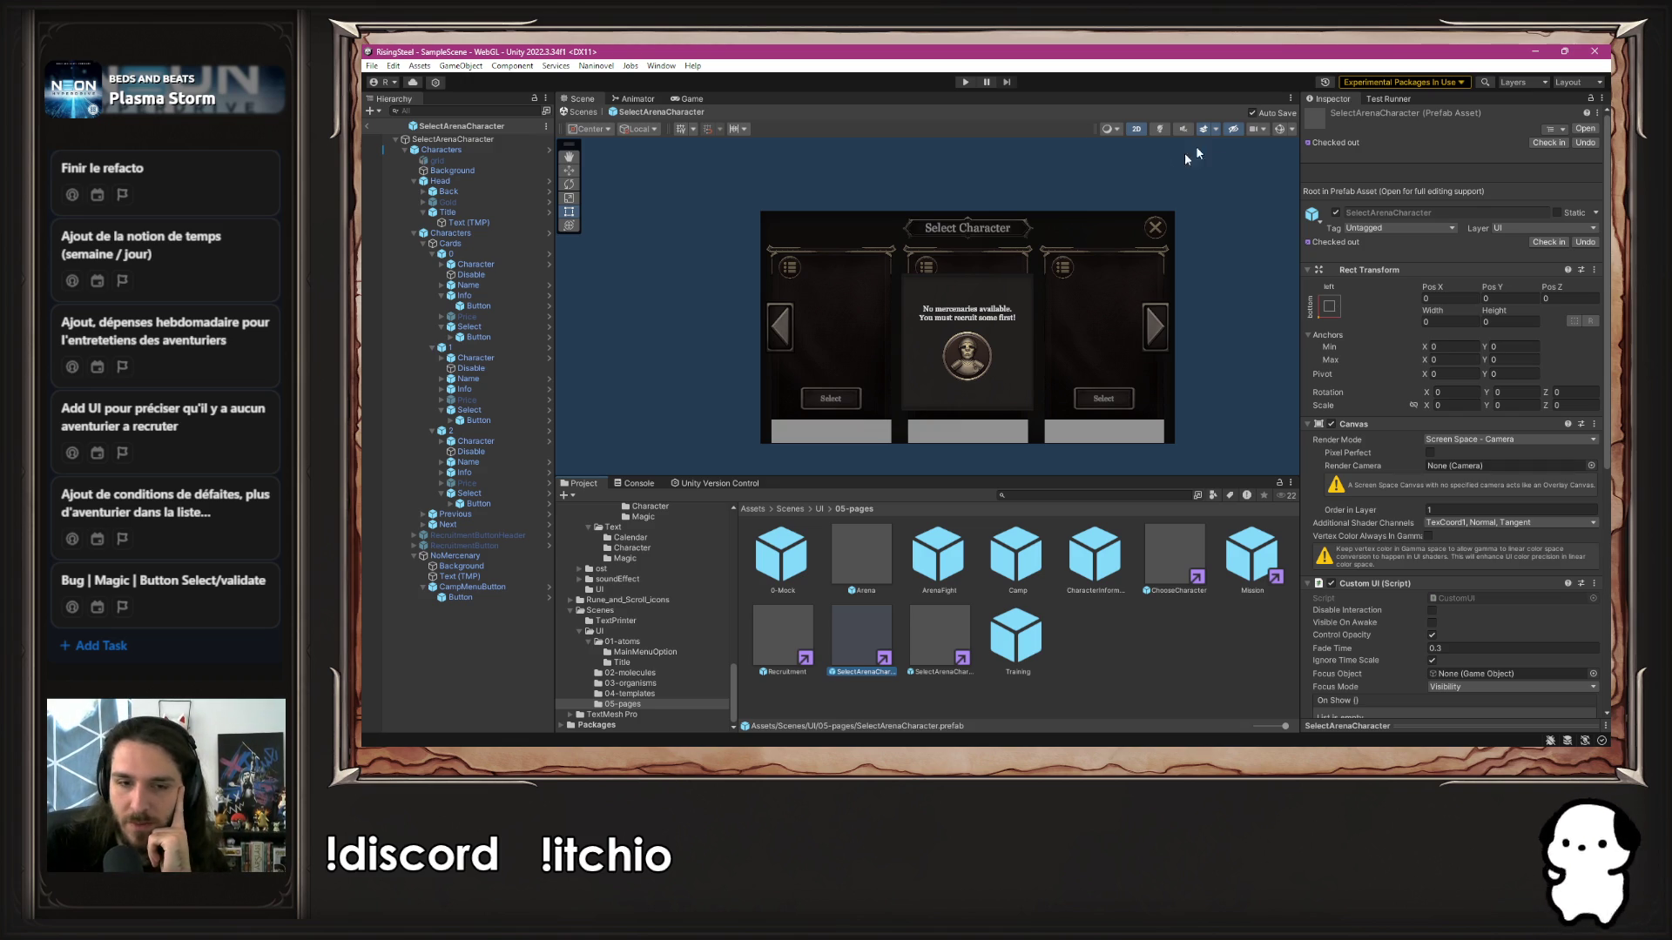
{"action": "scroll", "coordinate": [566, 638], "scroll_direction": "up", "scroll_amount": 10}
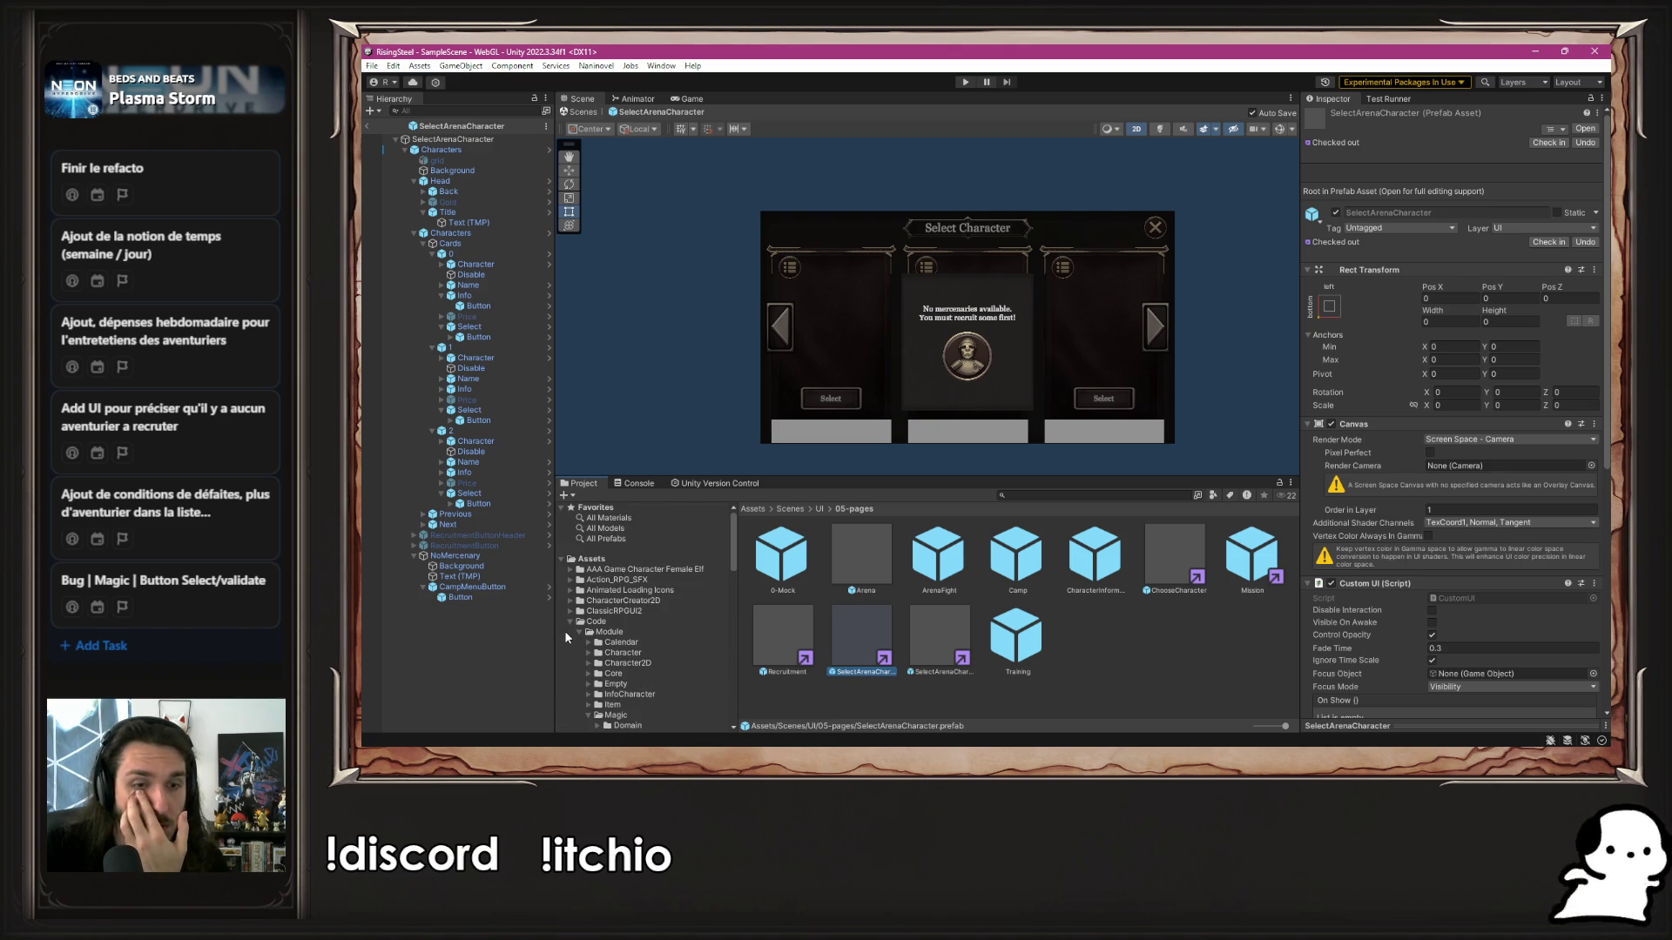
Duplicate the Empty module folder and rename the copy SelectCharacter
{"action": "left_click", "coordinate": [596, 632]}
{"action": "right_click", "coordinate": [1195, 643]}
{"action": "key", "text": "Escape"}
{"action": "left_click", "coordinate": [1096, 557]}
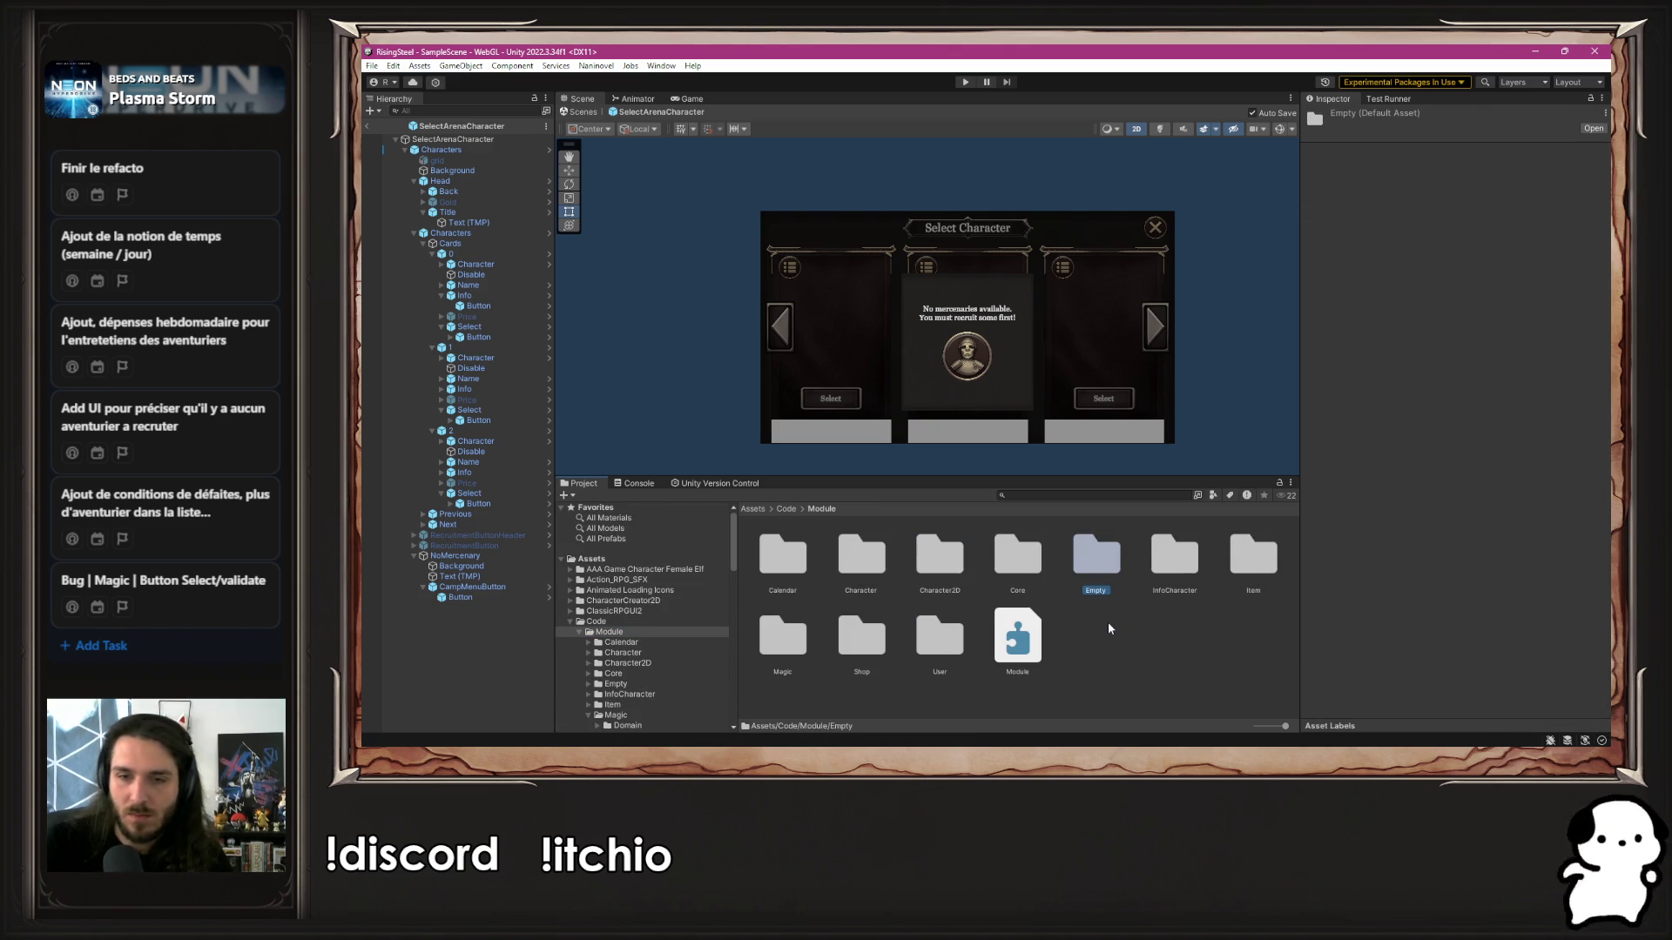
{"action": "key", "text": "ctrl+d"}
{"action": "right_click", "coordinate": [1169, 562]}
{"action": "left_click", "coordinate": [1245, 240]}
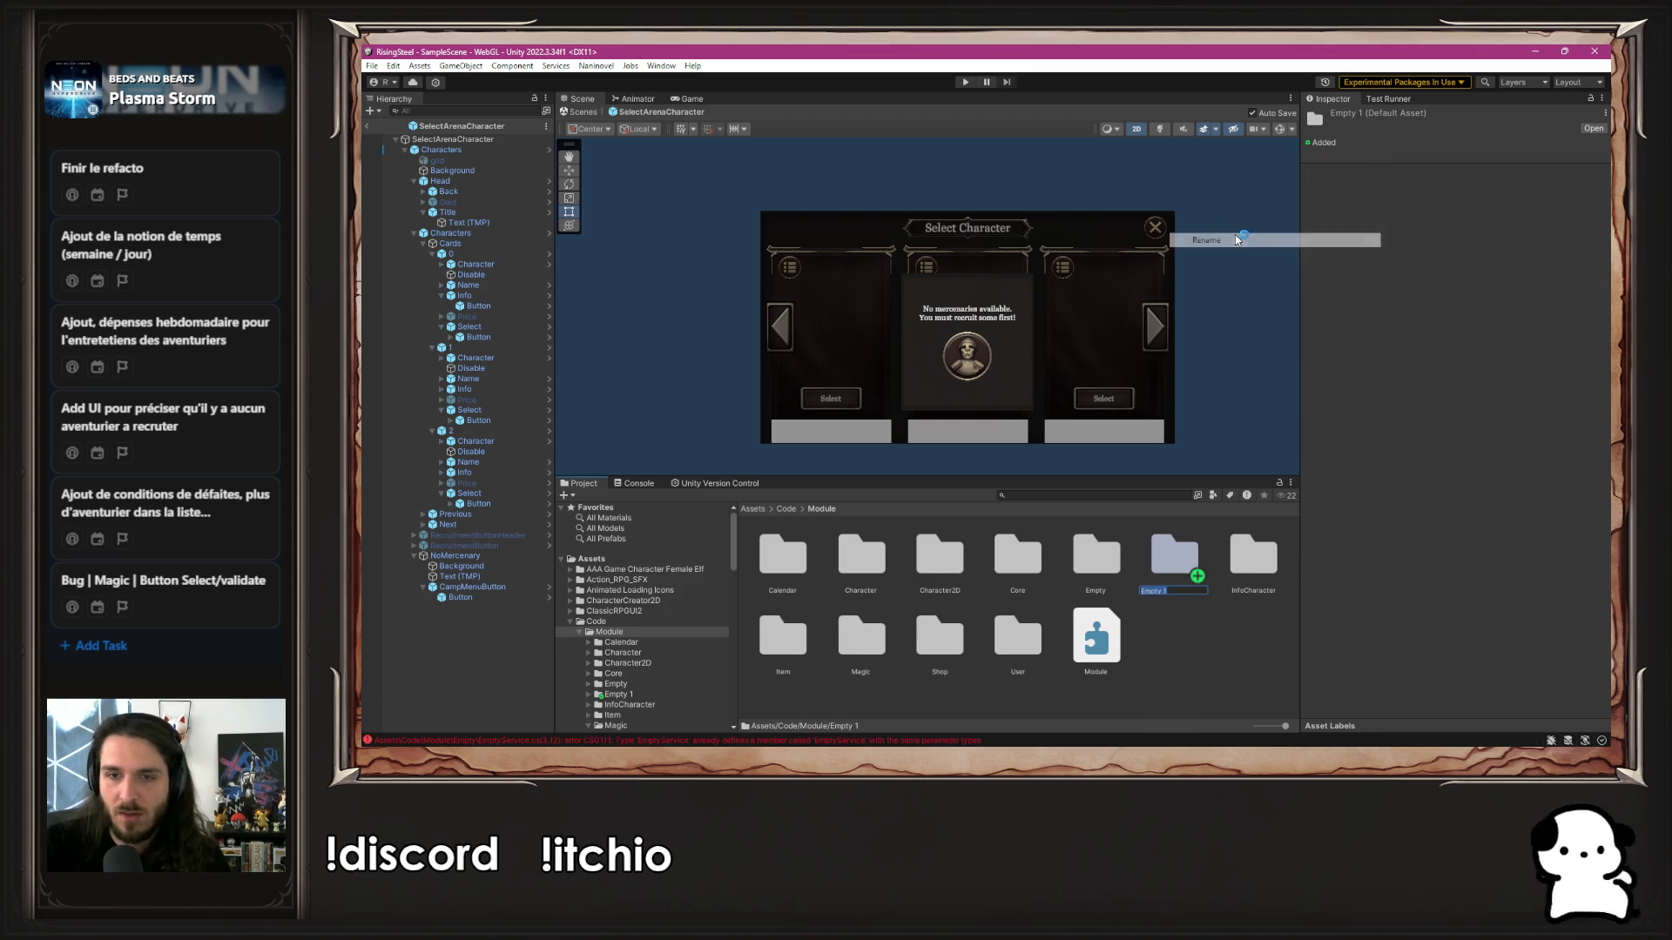
{"action": "type", "text": "SelectCharac"}
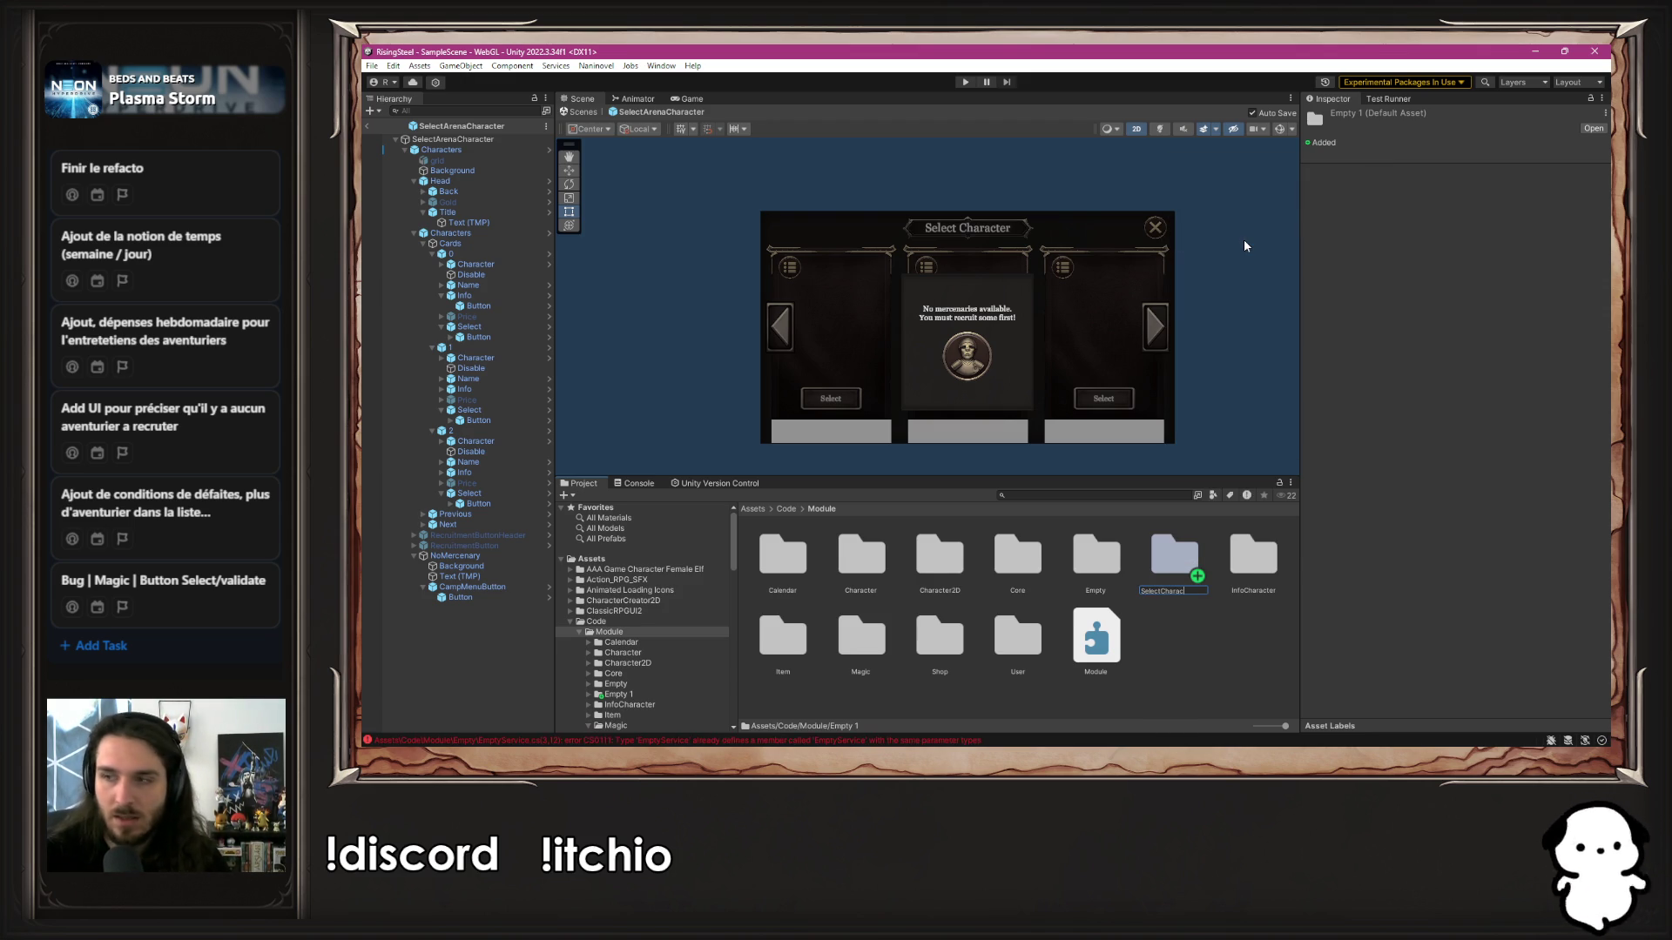
{"action": "type", "text": "ter"}
{"action": "key", "text": "Return"}
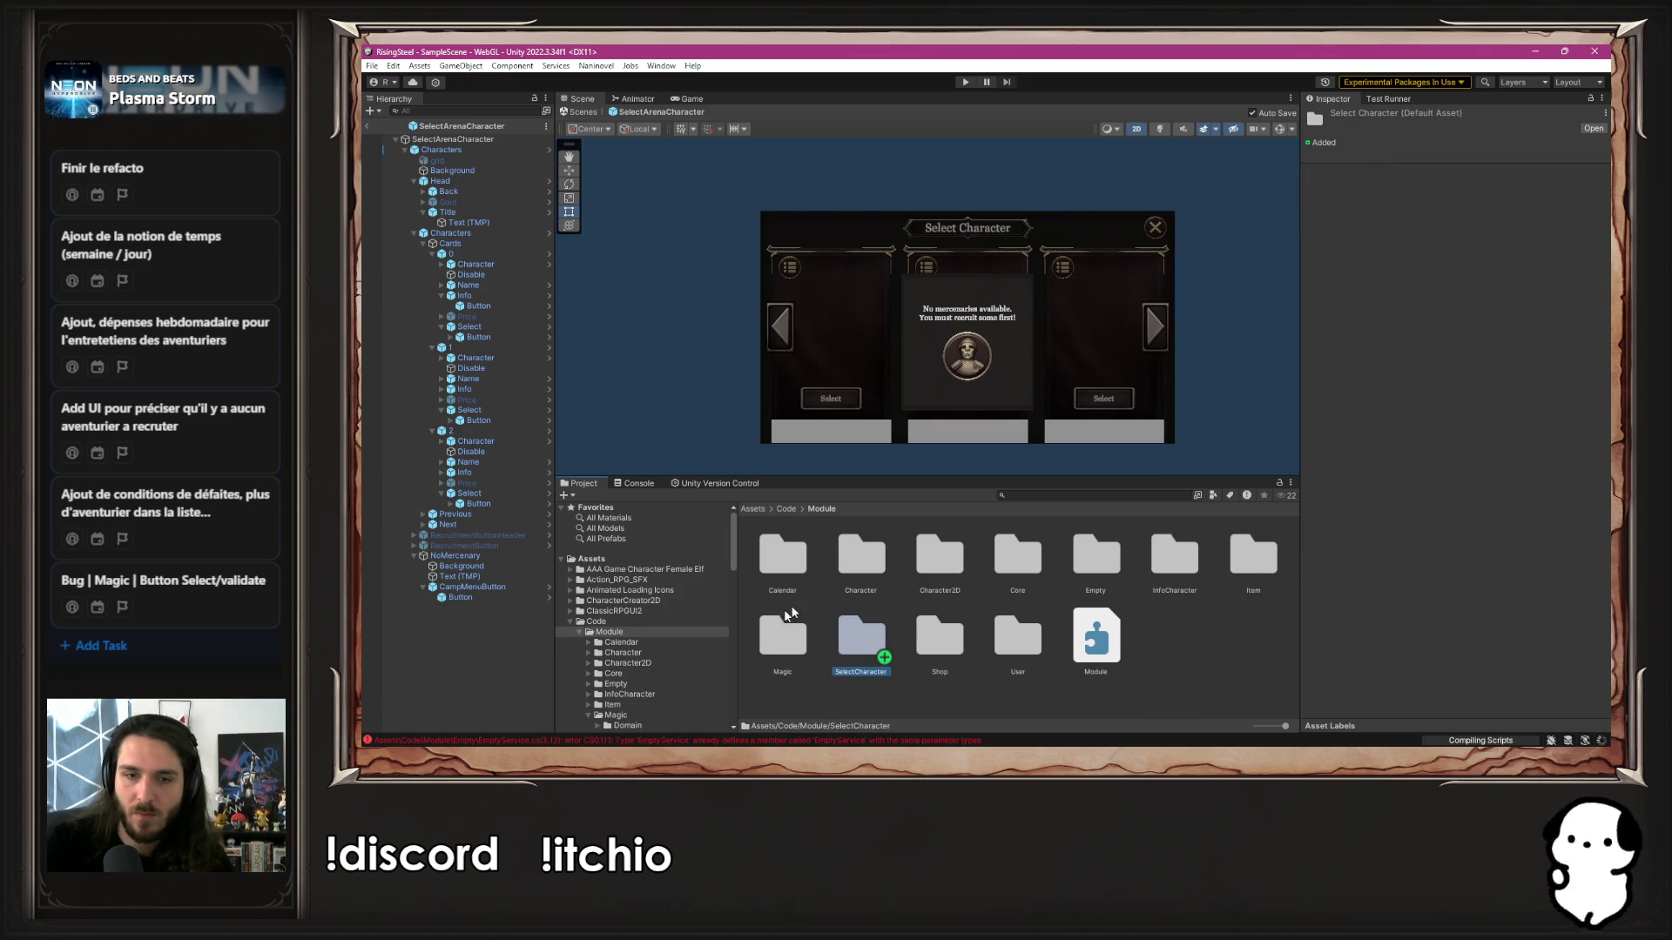
Delete the EmptyService script inside the new SelectCharacter folder
{"action": "double_click", "coordinate": [874, 636]}
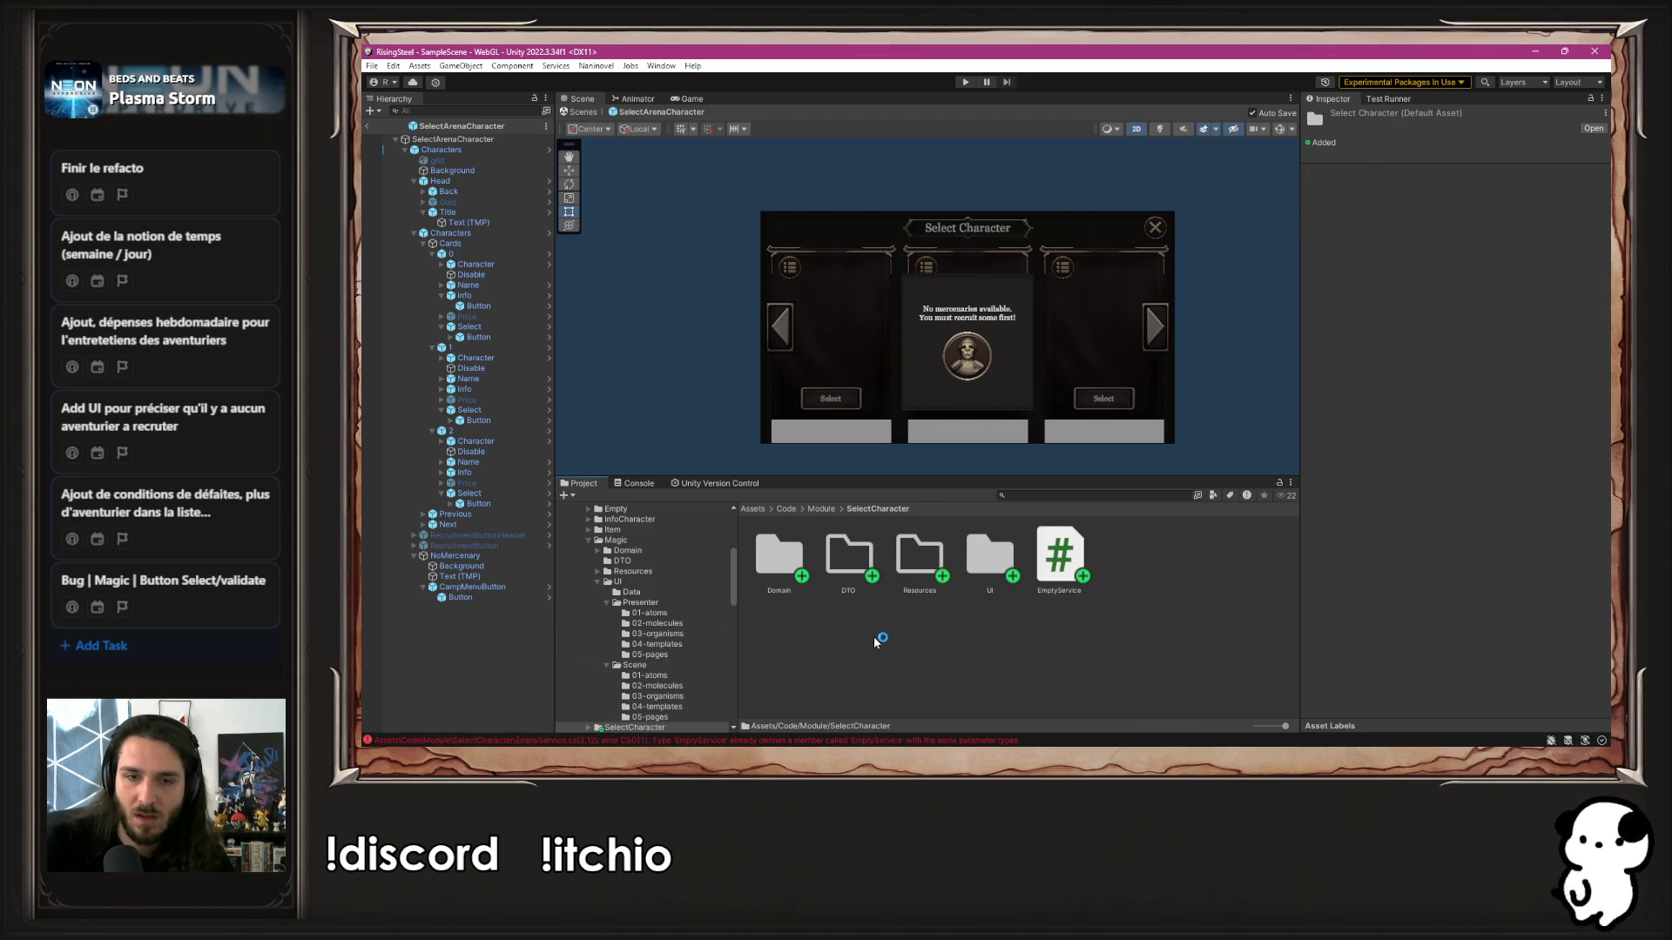
{"action": "right_click", "coordinate": [1026, 550]}
{"action": "left_click", "coordinate": [1154, 621]}
{"action": "left_click", "coordinate": [1060, 554]}
{"action": "key", "text": "Delete"}
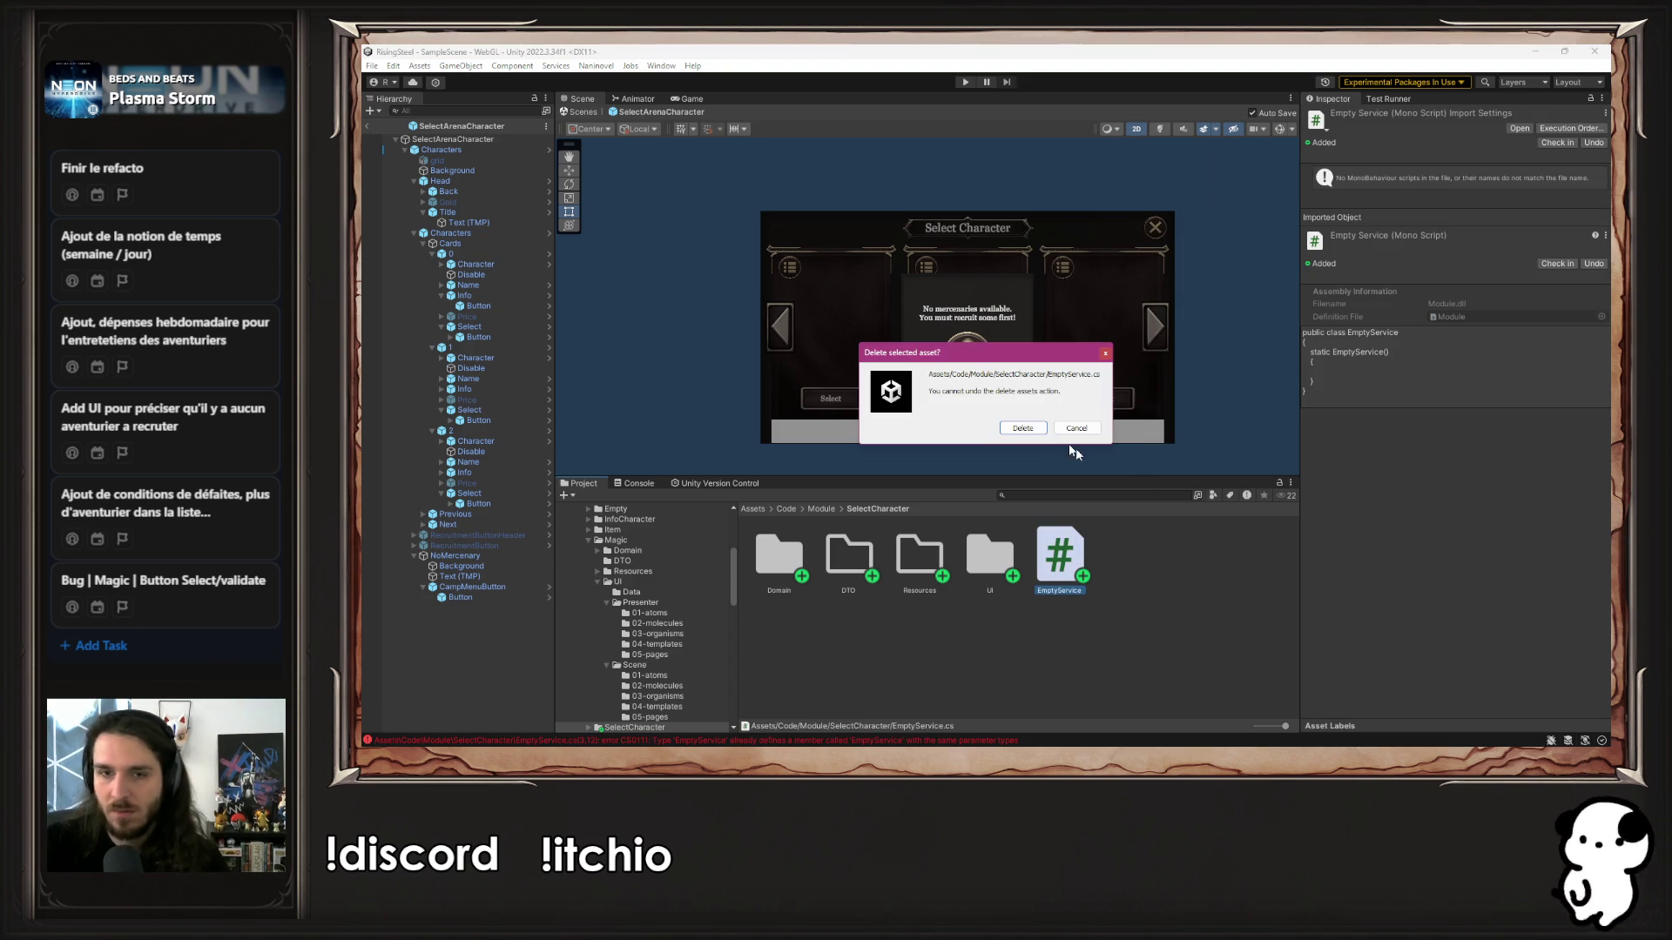
{"action": "left_click", "coordinate": [1024, 428]}
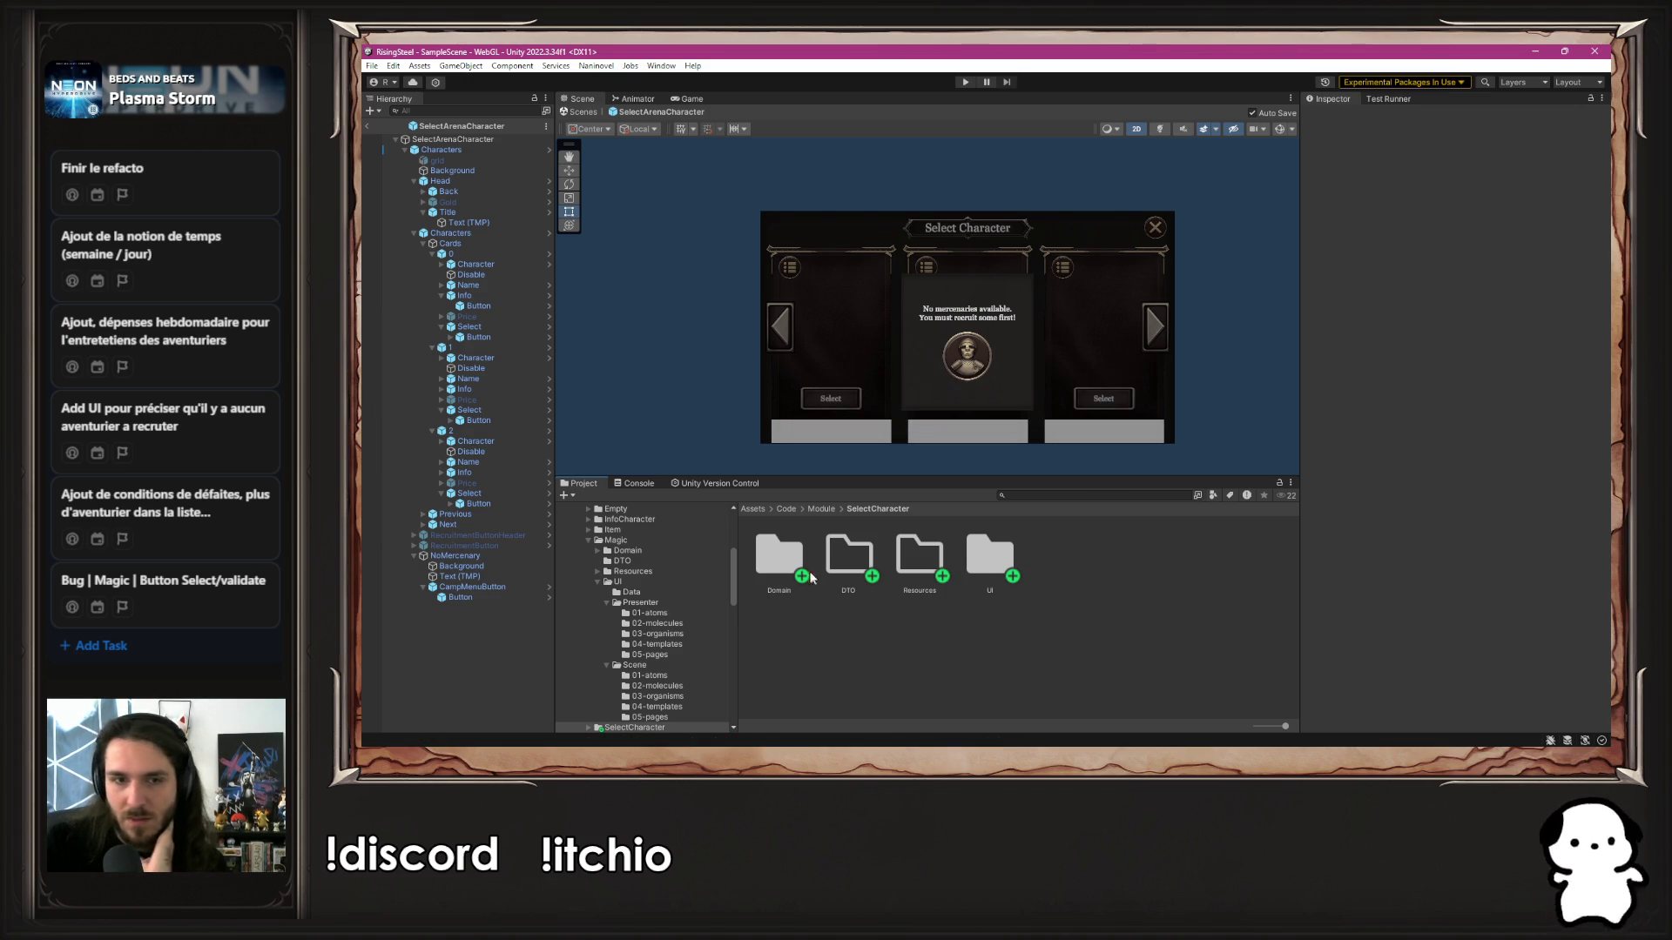
Select the SelectArenaCharacter prefab in Scenes/UI/05-pages
{"action": "scroll", "coordinate": [688, 609], "scroll_direction": "down", "scroll_amount": 3}
{"action": "scroll", "coordinate": [675, 632], "scroll_direction": "down", "scroll_amount": 10}
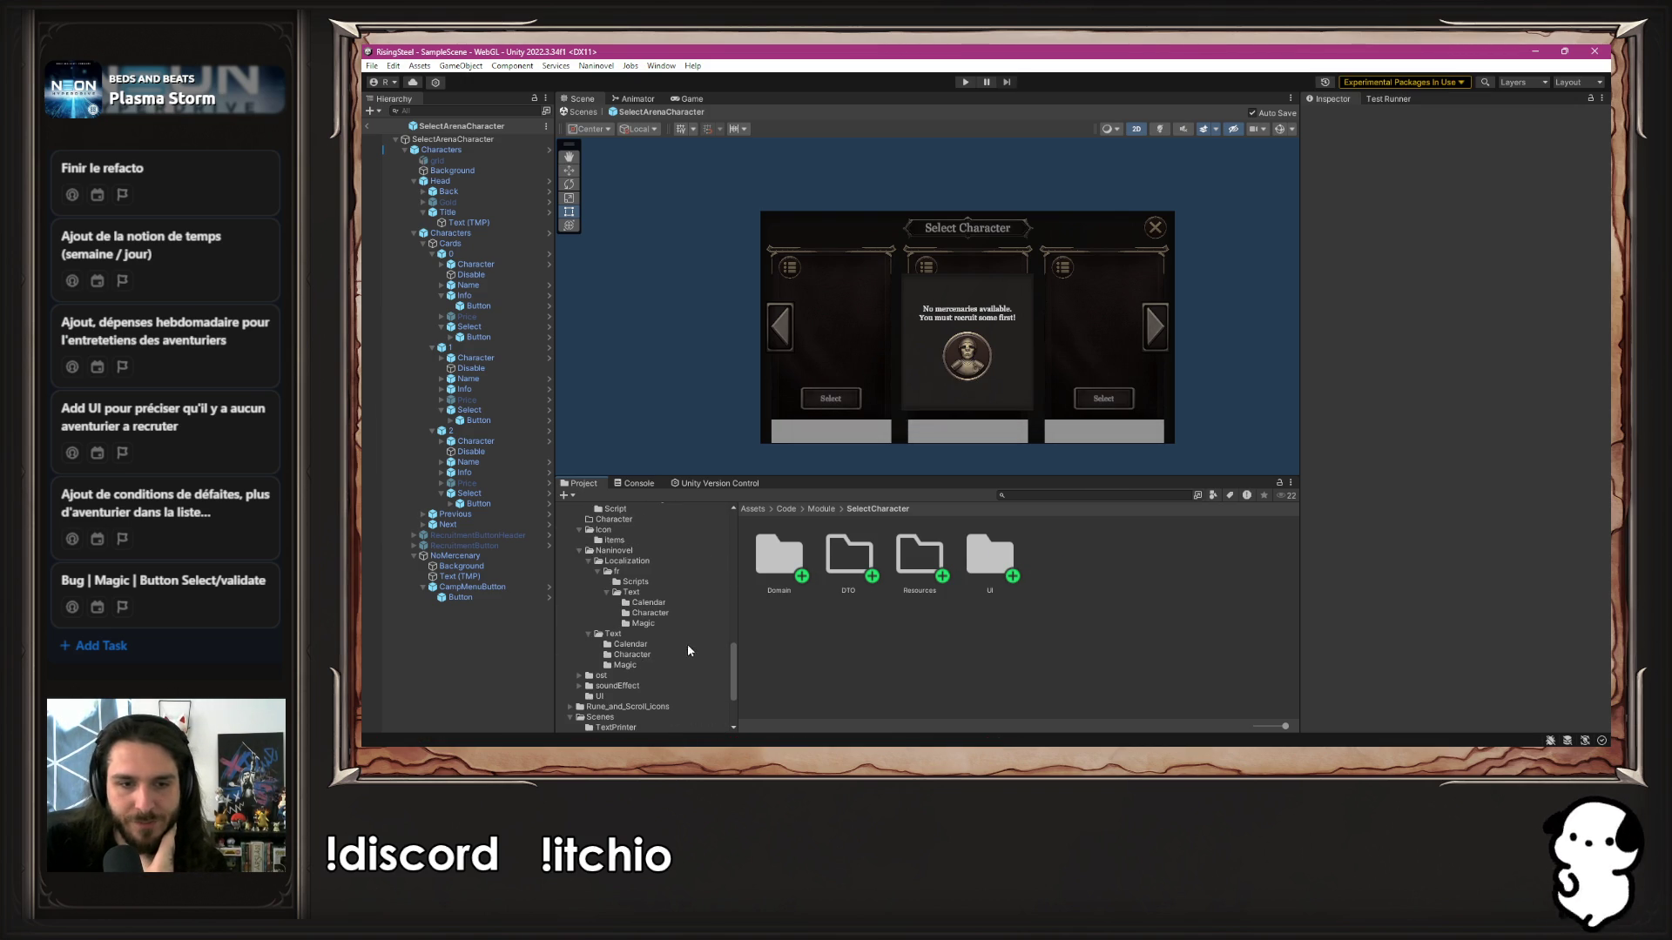
{"action": "left_click", "coordinate": [624, 705]}
{"action": "left_click", "coordinate": [876, 640]}
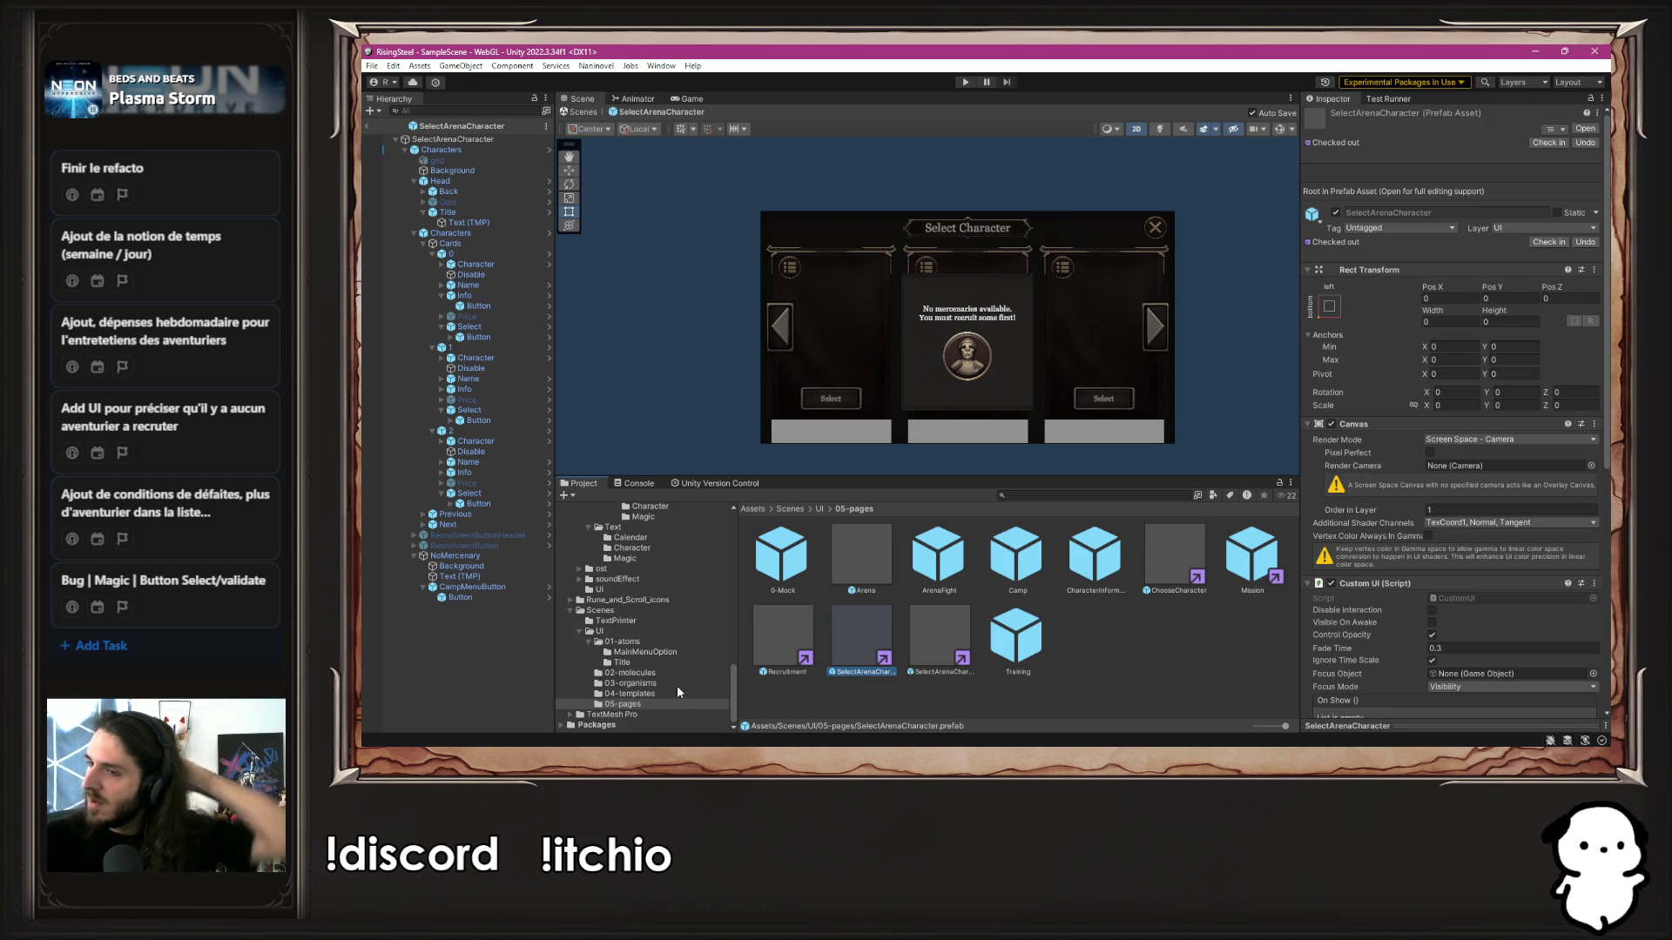
Open the Characters prefab from the Scenes/UI/04-templates folder
{"action": "left_click", "coordinate": [823, 510]}
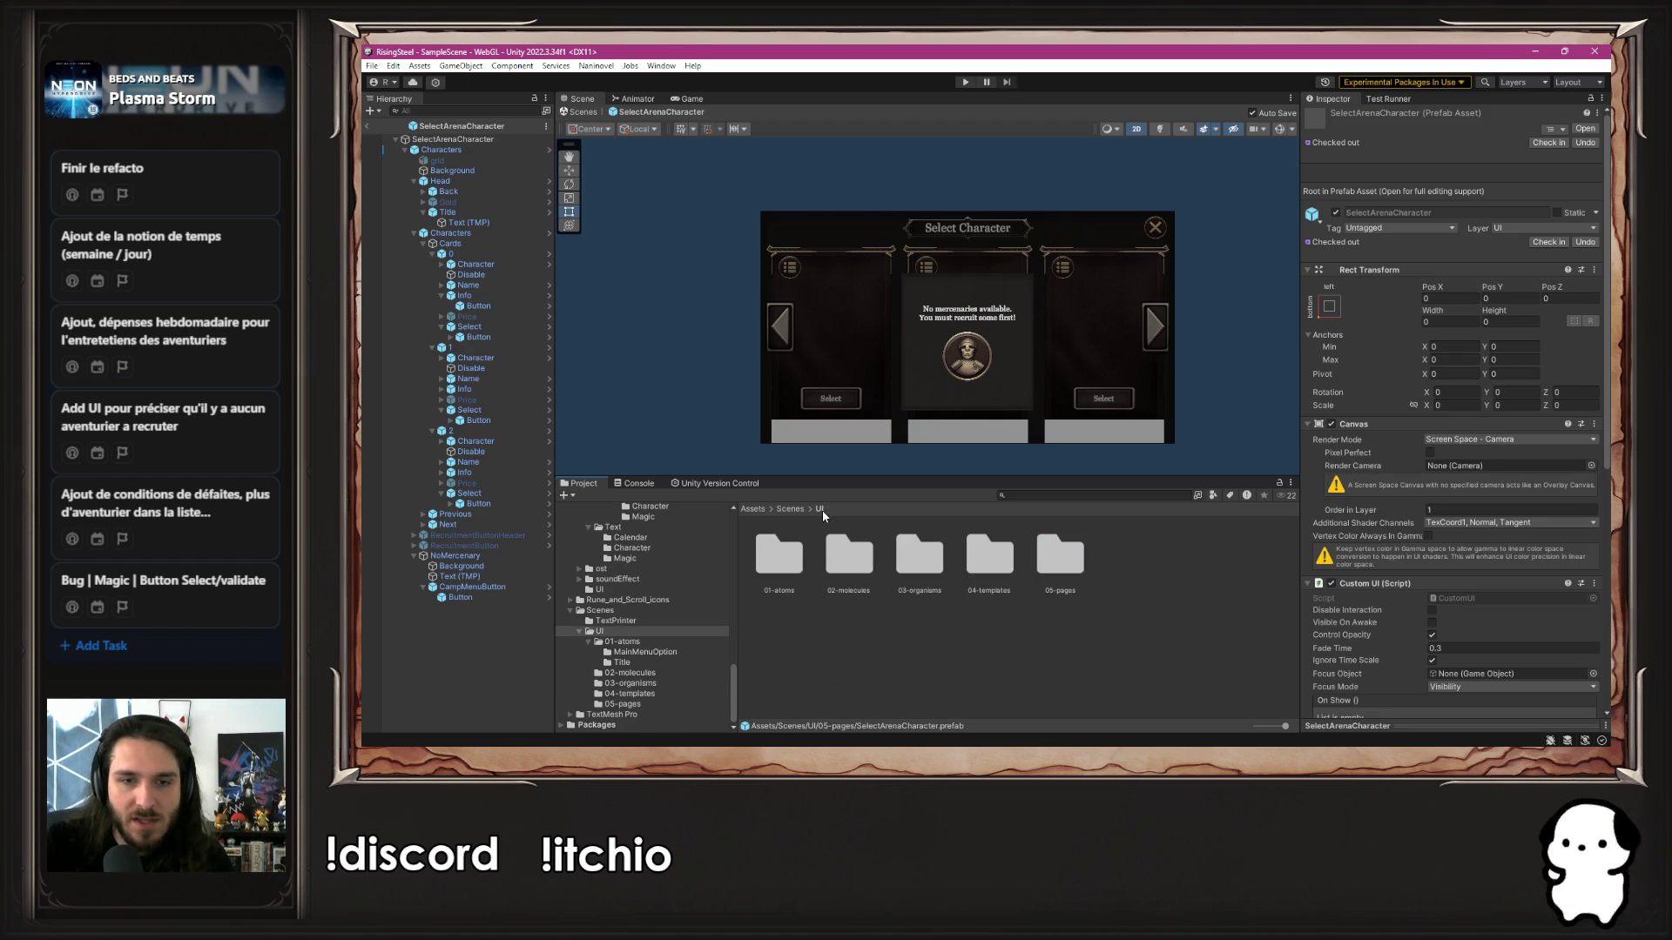
{"action": "double_click", "coordinate": [980, 573]}
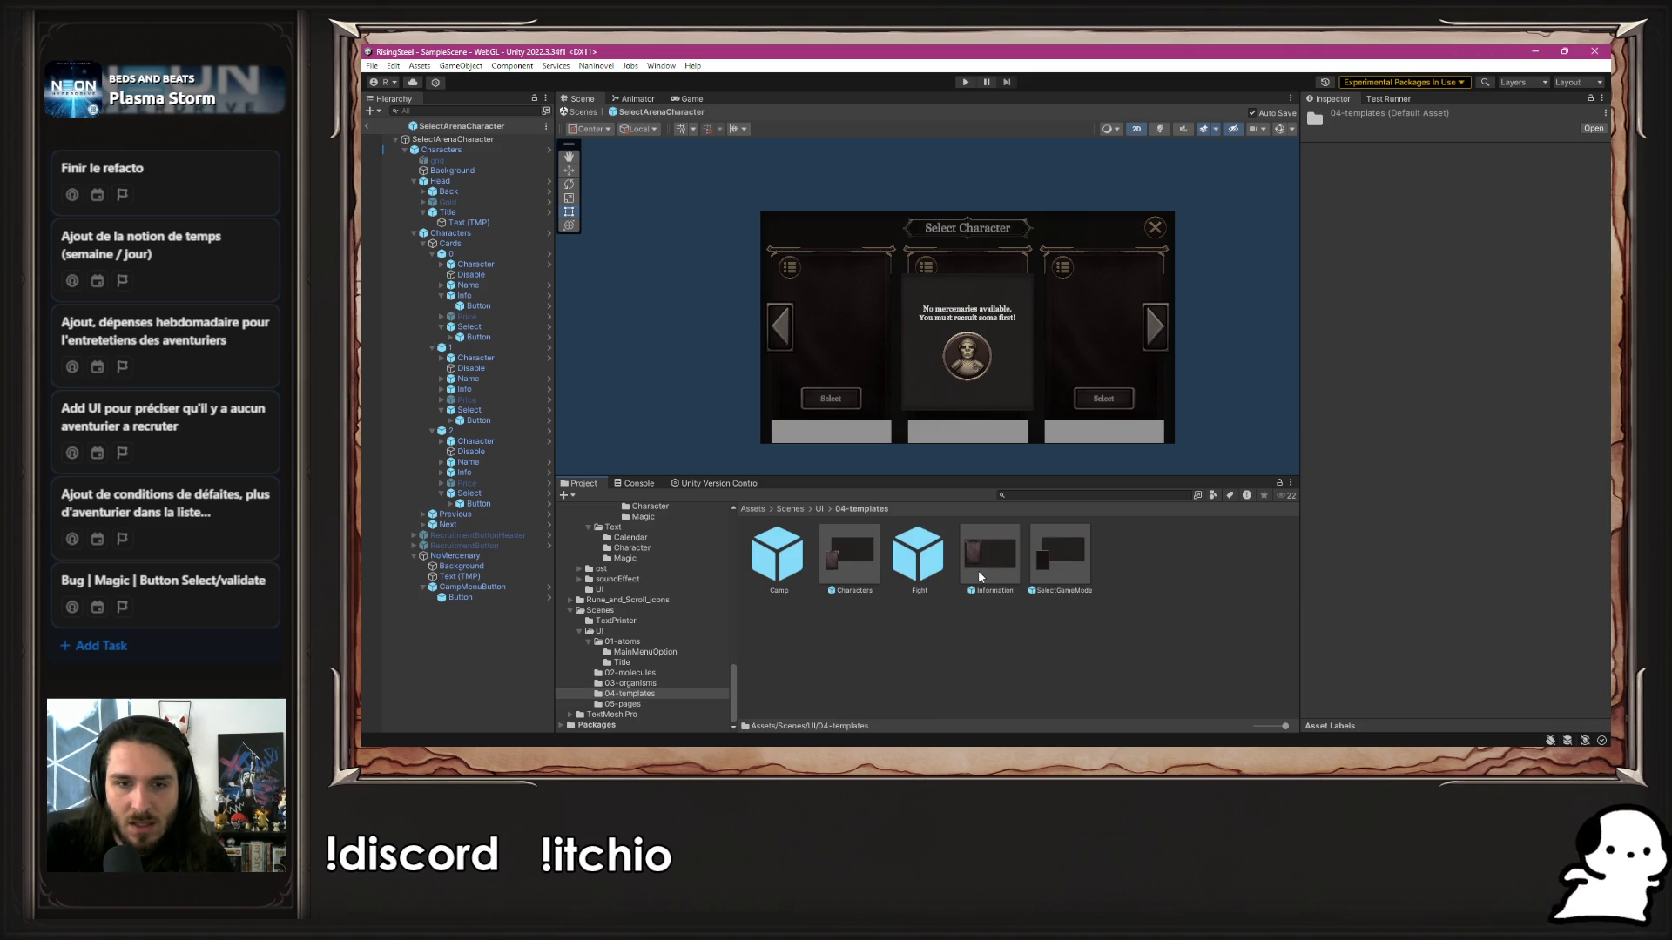
{"action": "double_click", "coordinate": [836, 560]}
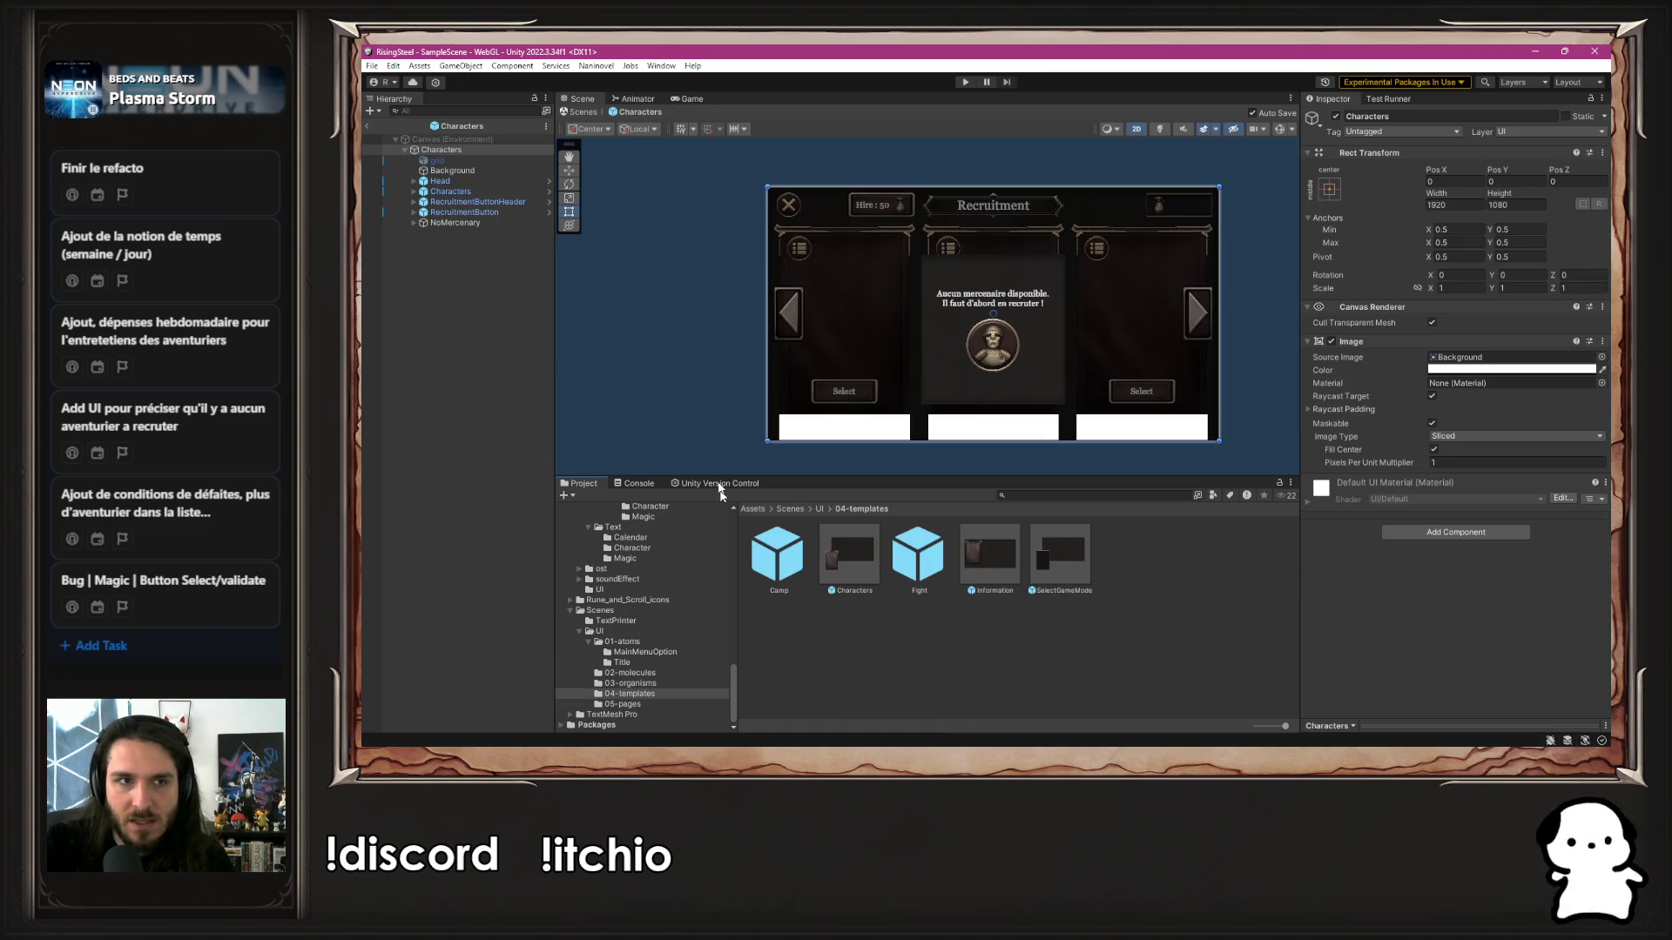
{"action": "left_click", "coordinate": [858, 570]}
Open the Characters prefab from Code/Module/SelectCharacter/UI/Scene/04-templates
{"action": "scroll", "coordinate": [672, 609], "scroll_direction": "down", "scroll_amount": 10}
{"action": "scroll", "coordinate": [691, 631], "scroll_direction": "up", "scroll_amount": 2}
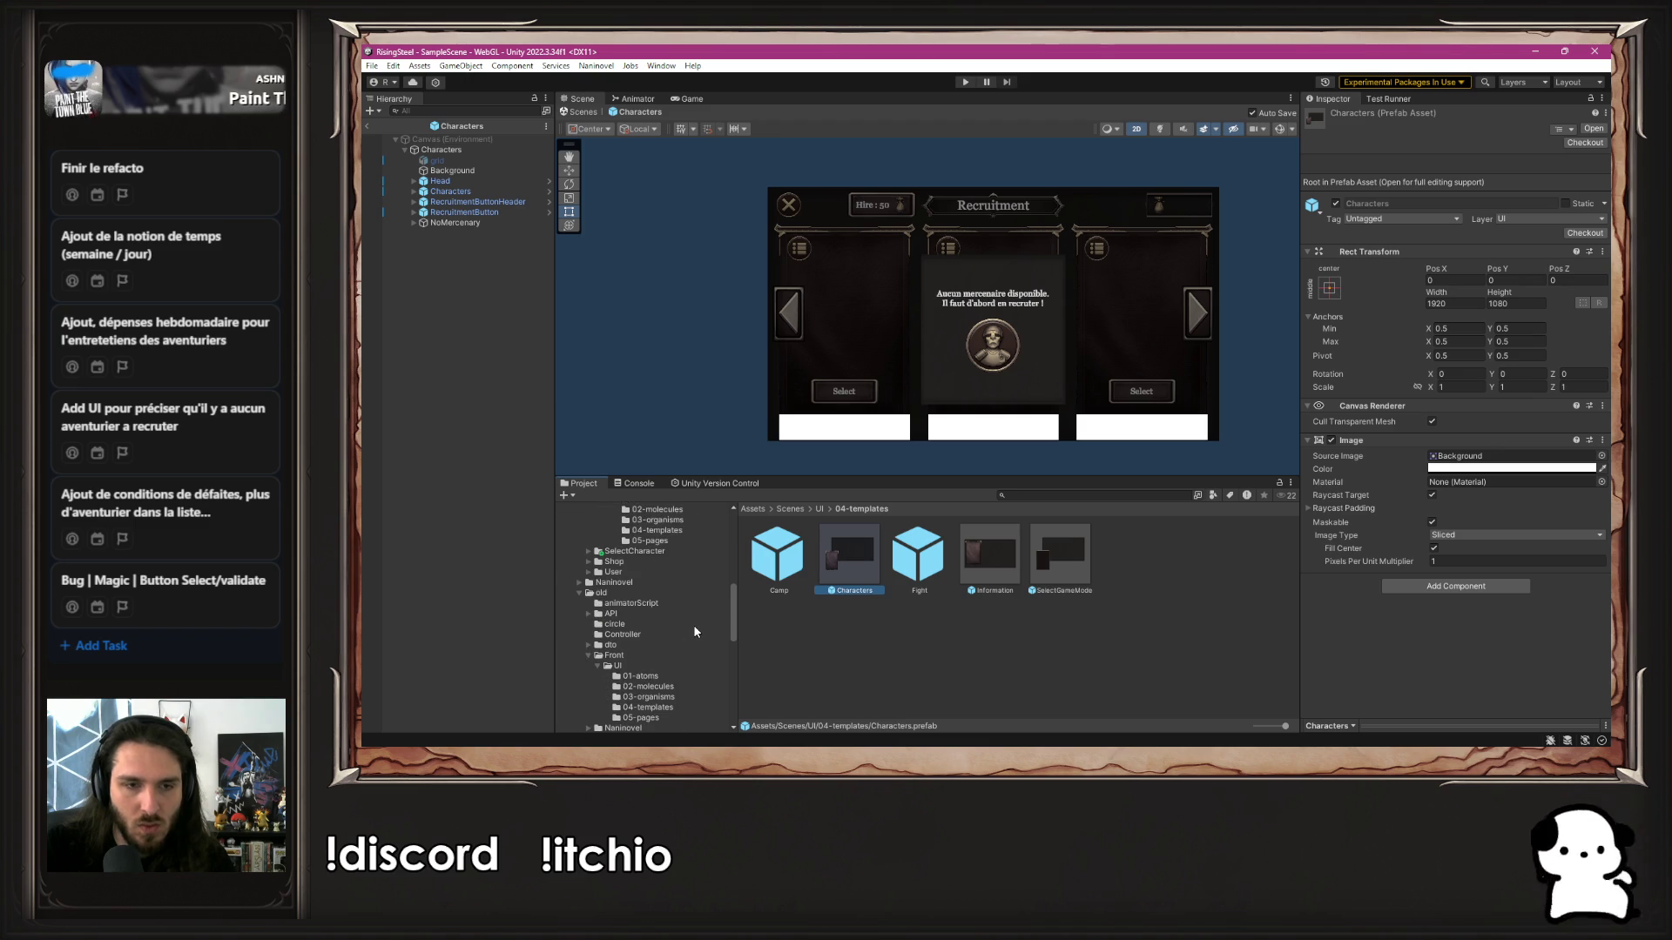
{"action": "scroll", "coordinate": [695, 631], "scroll_direction": "up", "scroll_amount": 8}
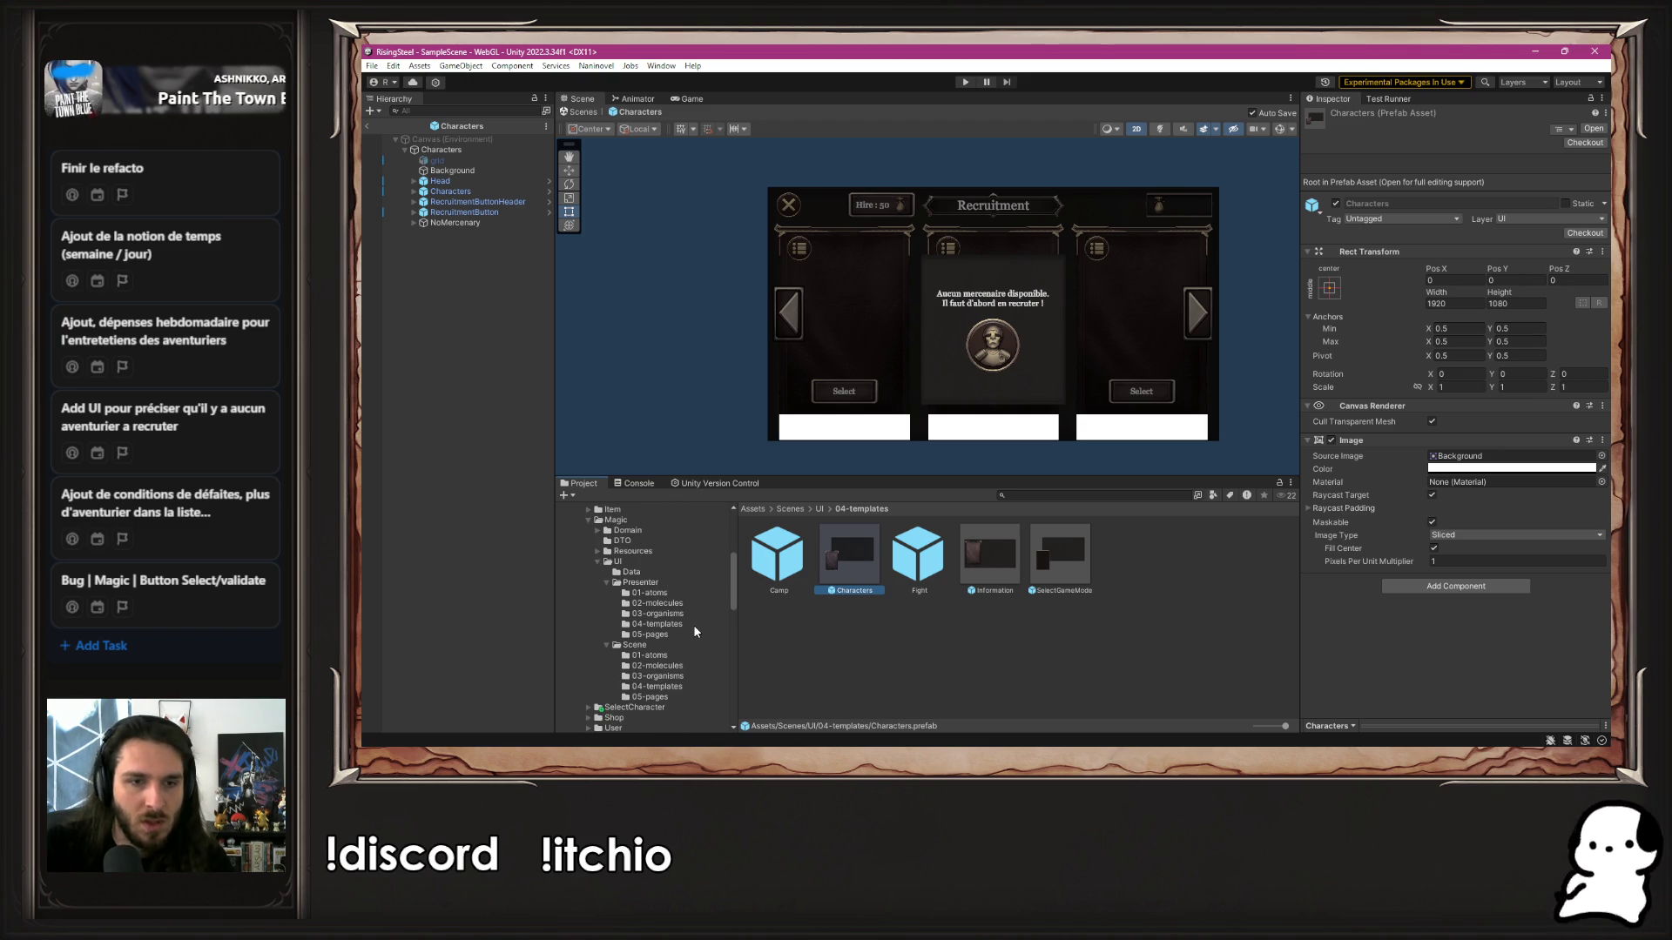
{"action": "scroll", "coordinate": [702, 624], "scroll_direction": "up", "scroll_amount": 2}
{"action": "left_click", "coordinate": [589, 559]}
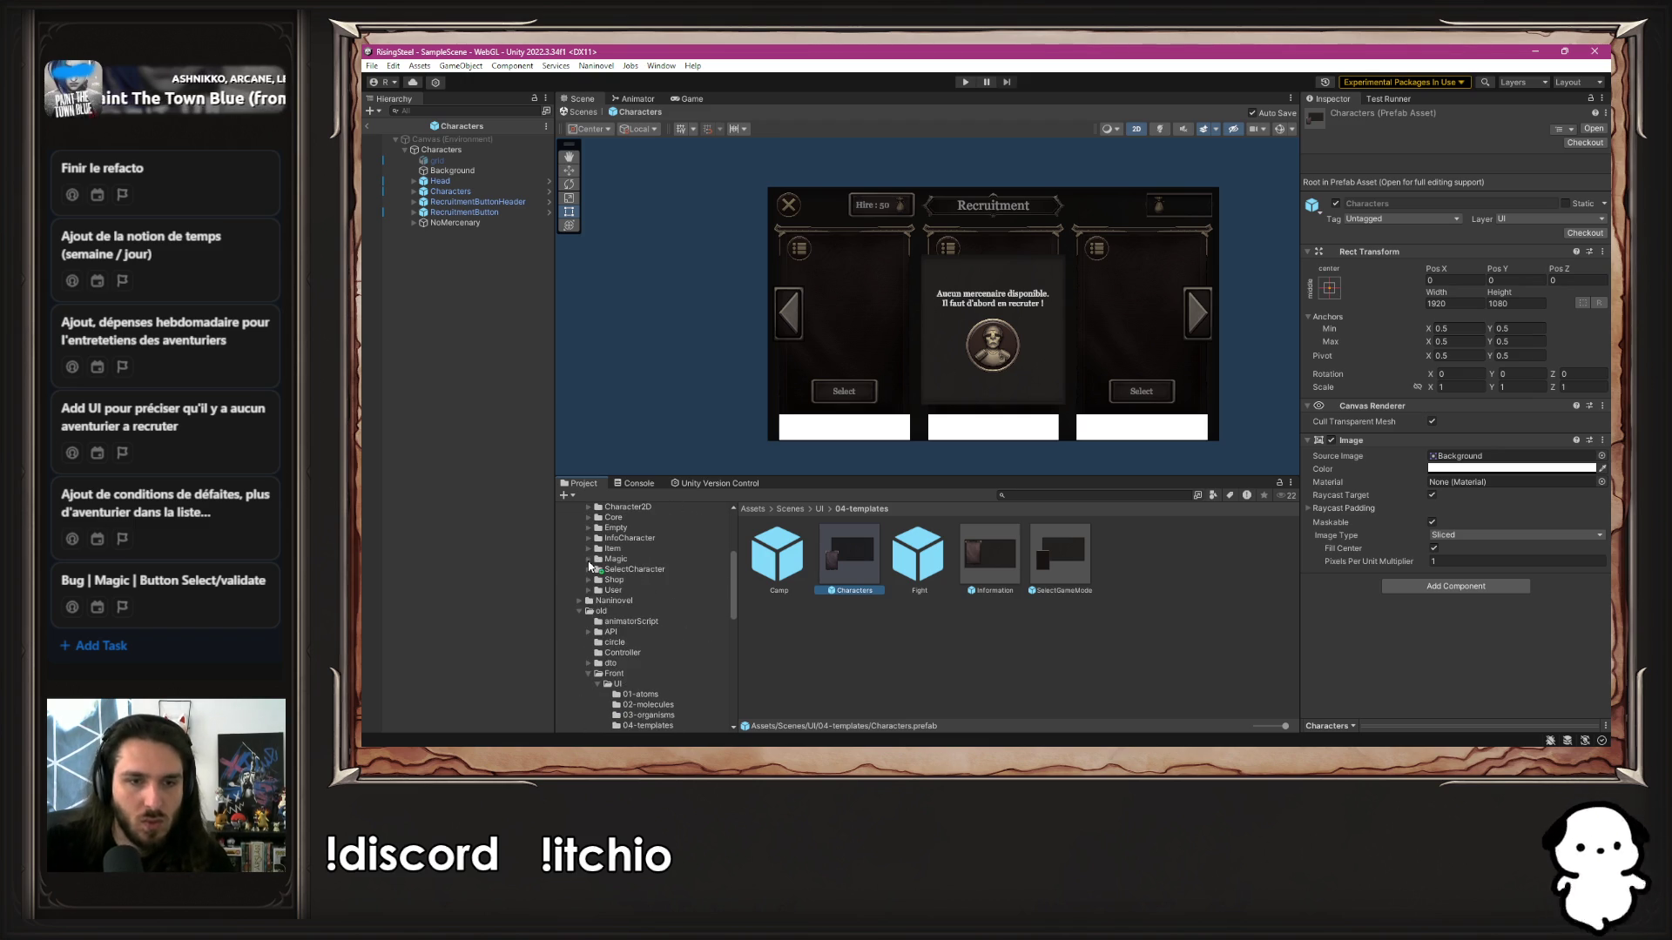
{"action": "scroll", "coordinate": [645, 610], "scroll_direction": "up", "scroll_amount": 2}
{"action": "left_click", "coordinate": [635, 608]}
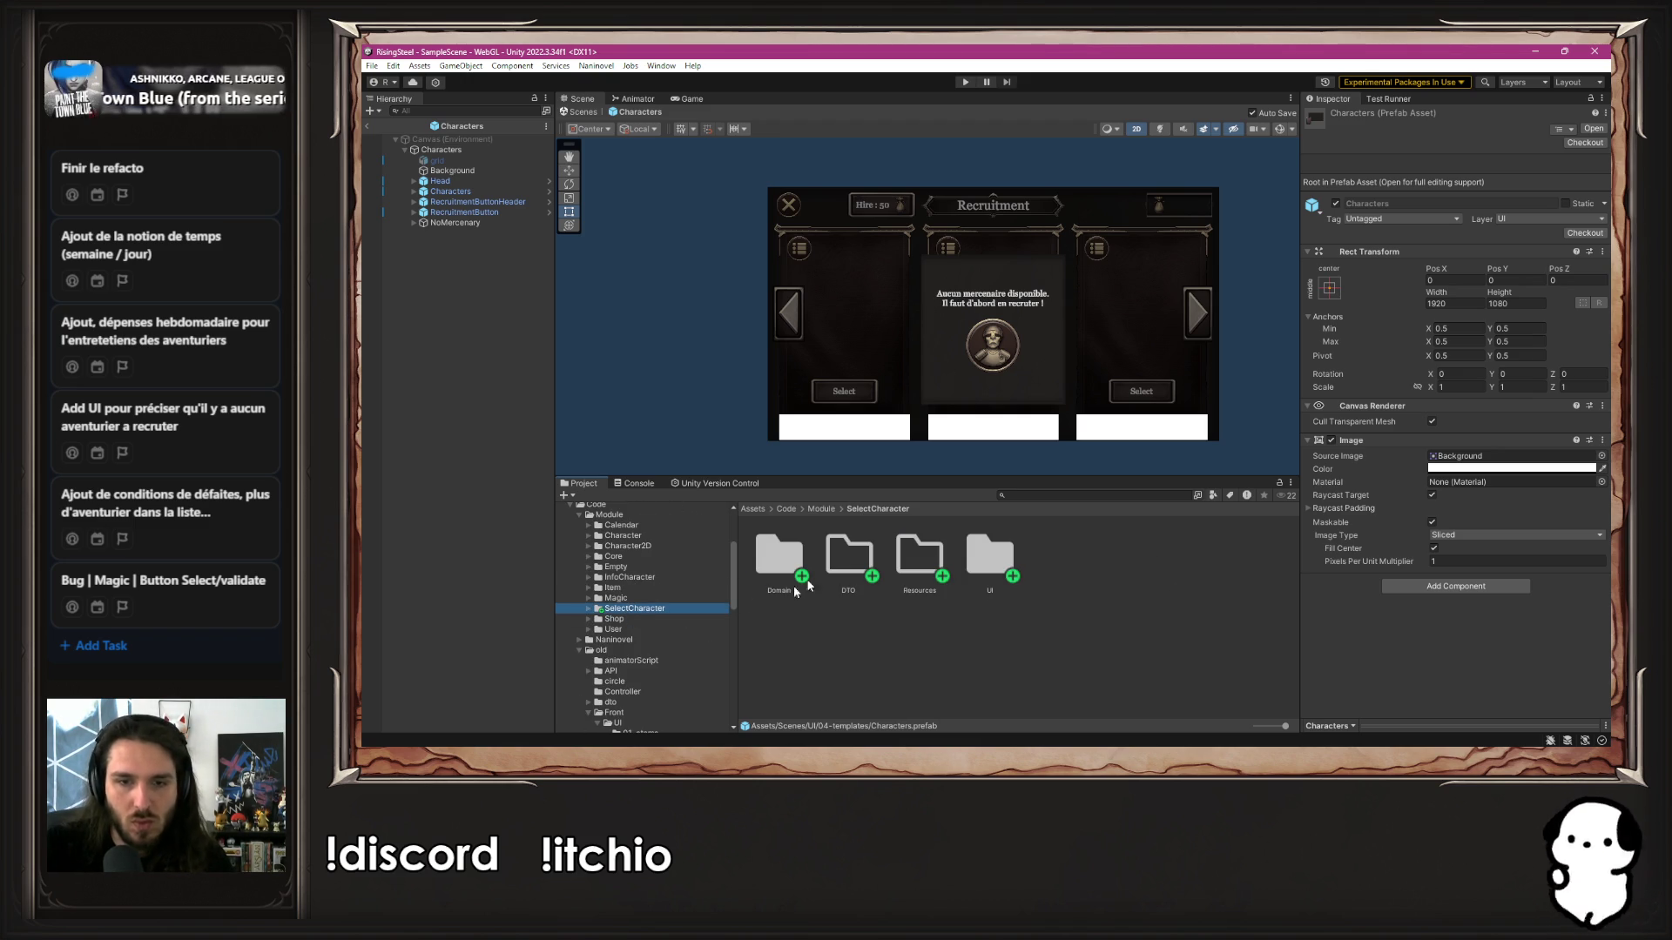
{"action": "double_click", "coordinate": [990, 557]}
{"action": "double_click", "coordinate": [849, 557]}
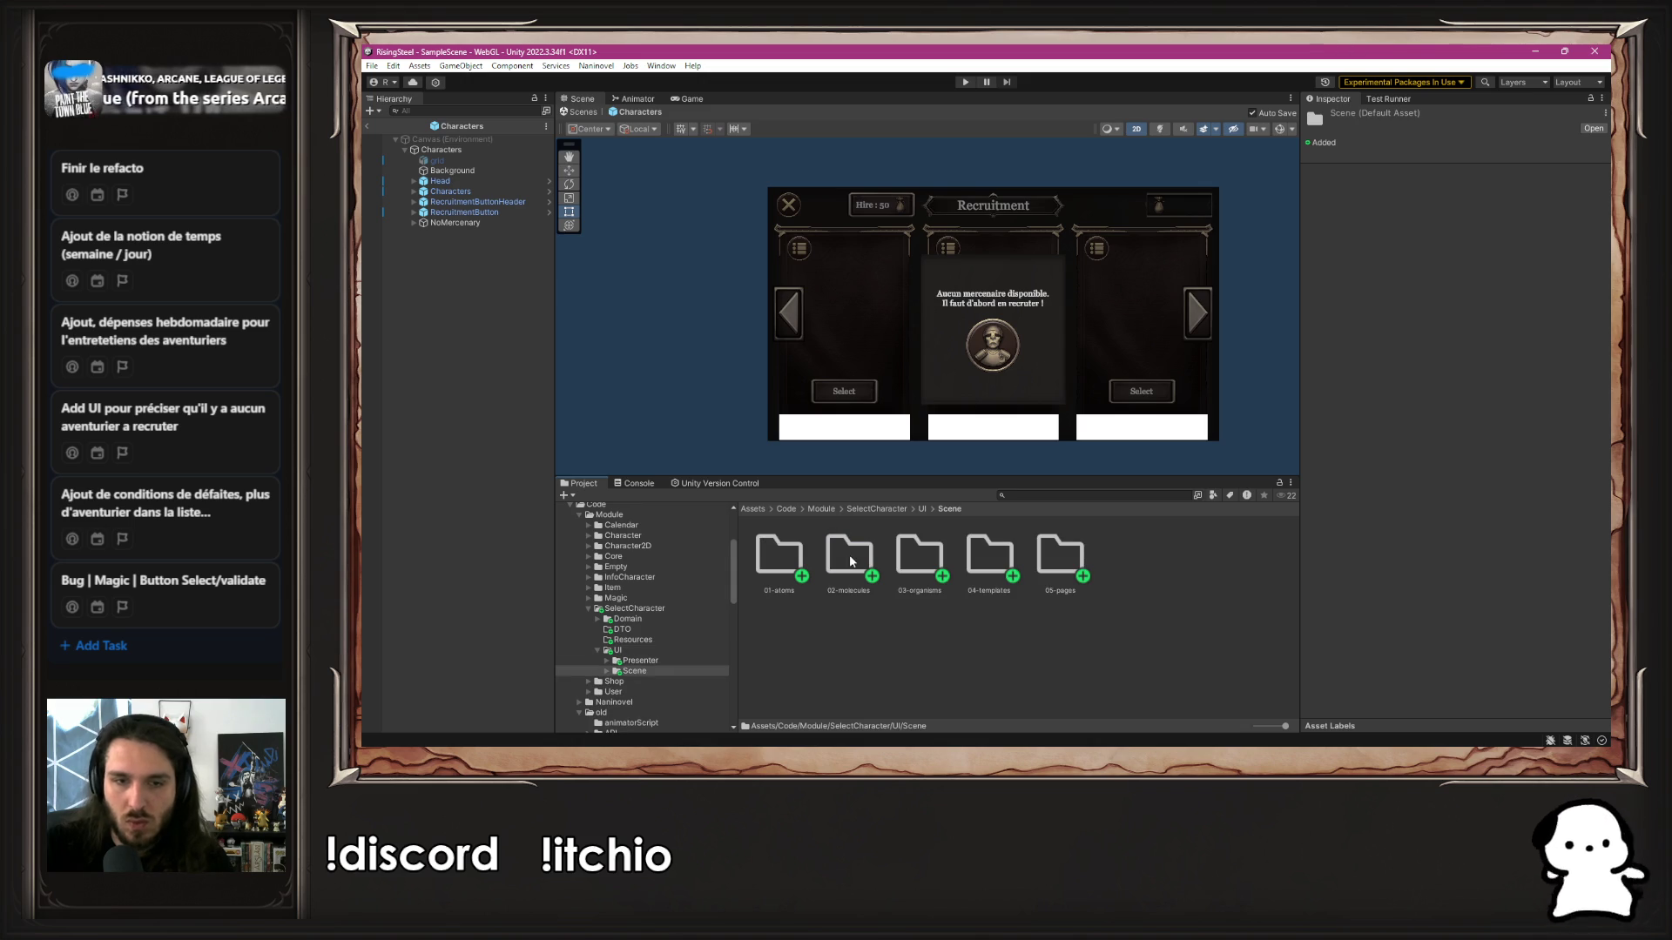
{"action": "double_click", "coordinate": [997, 571]}
{"action": "key", "text": "Down"}
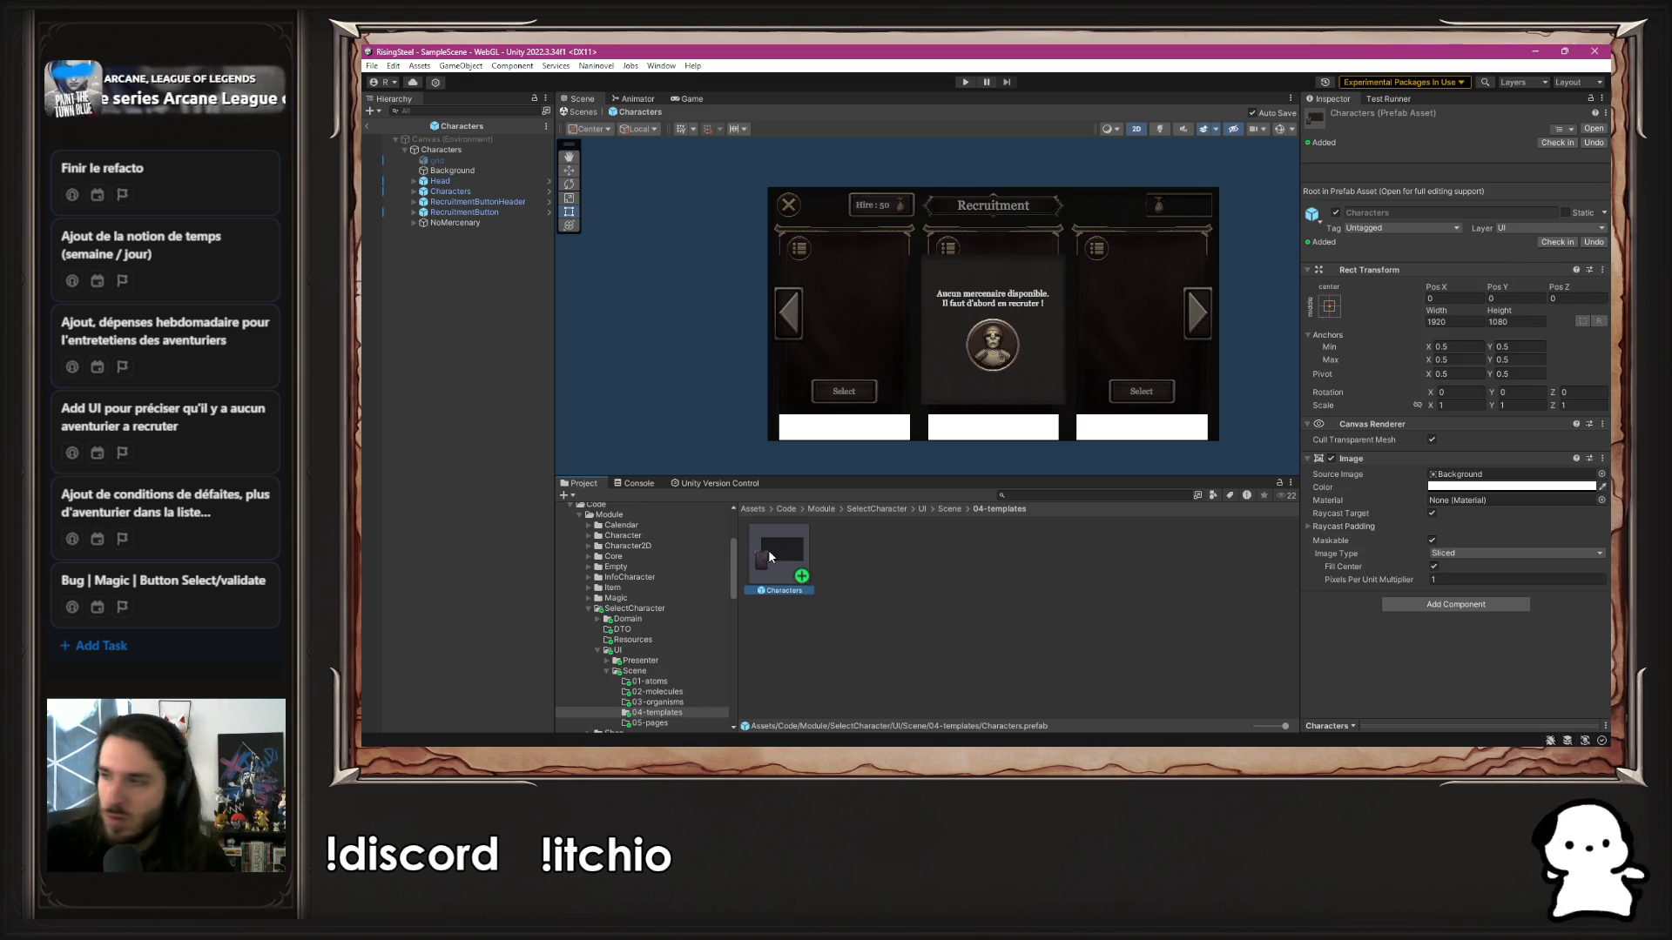
{"action": "double_click", "coordinate": [769, 555]}
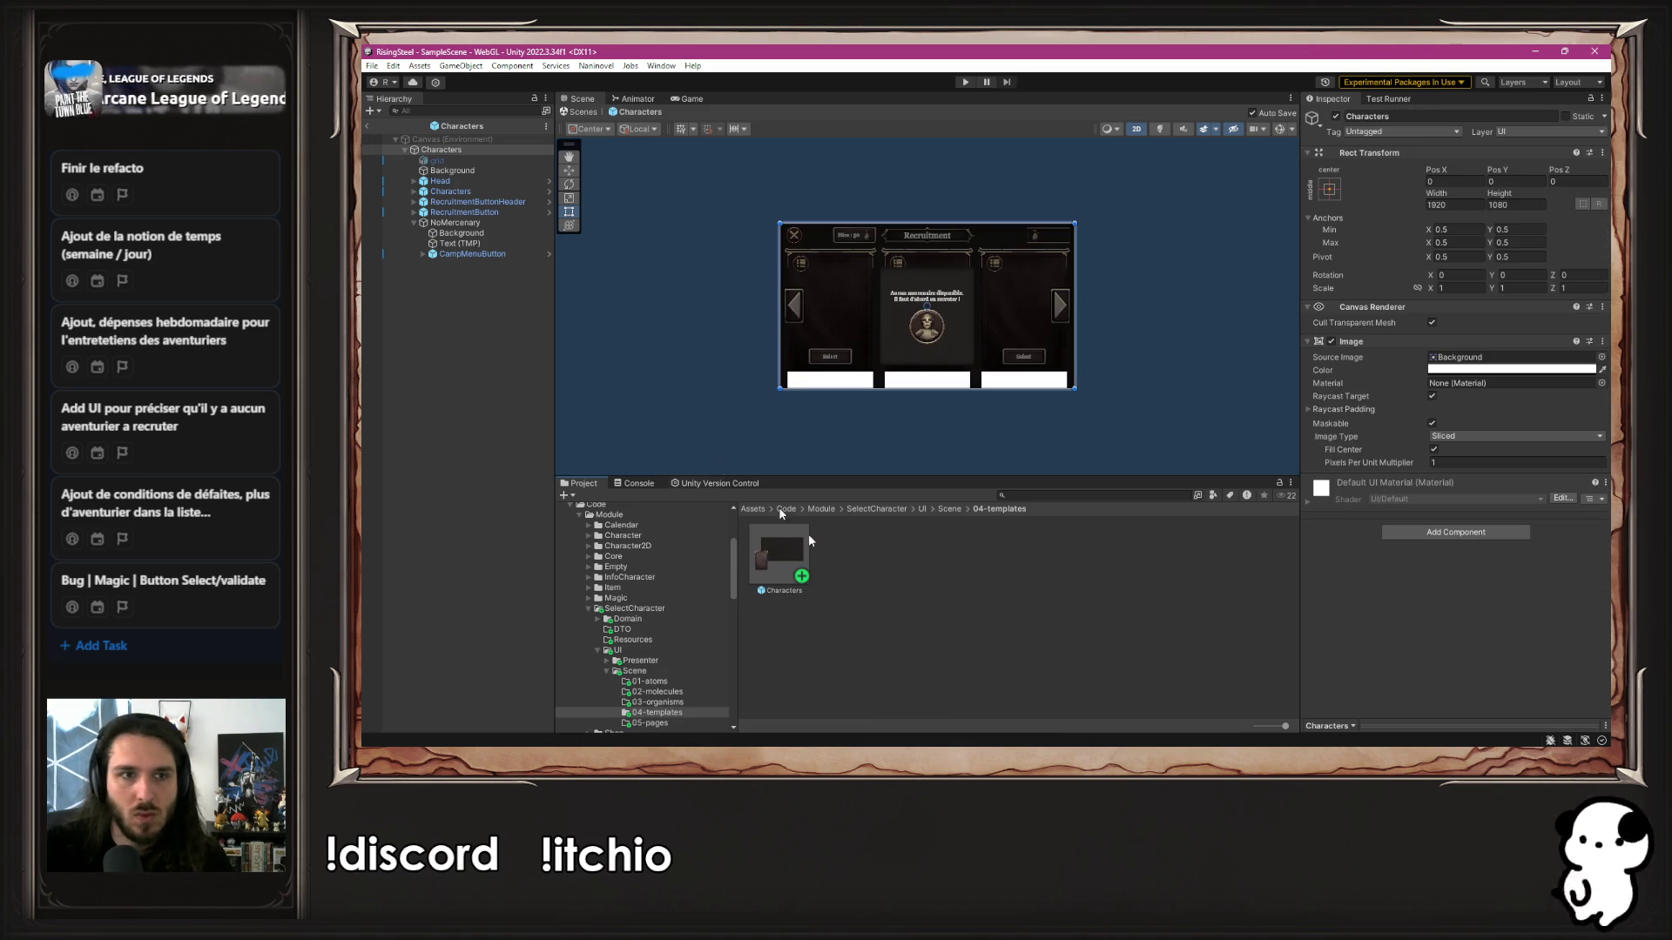
Deactivate NoMercenary, delete RecruitmentButton and RecruitmentButtonHeader, and save the prefab
{"action": "left_click", "coordinate": [474, 224]}
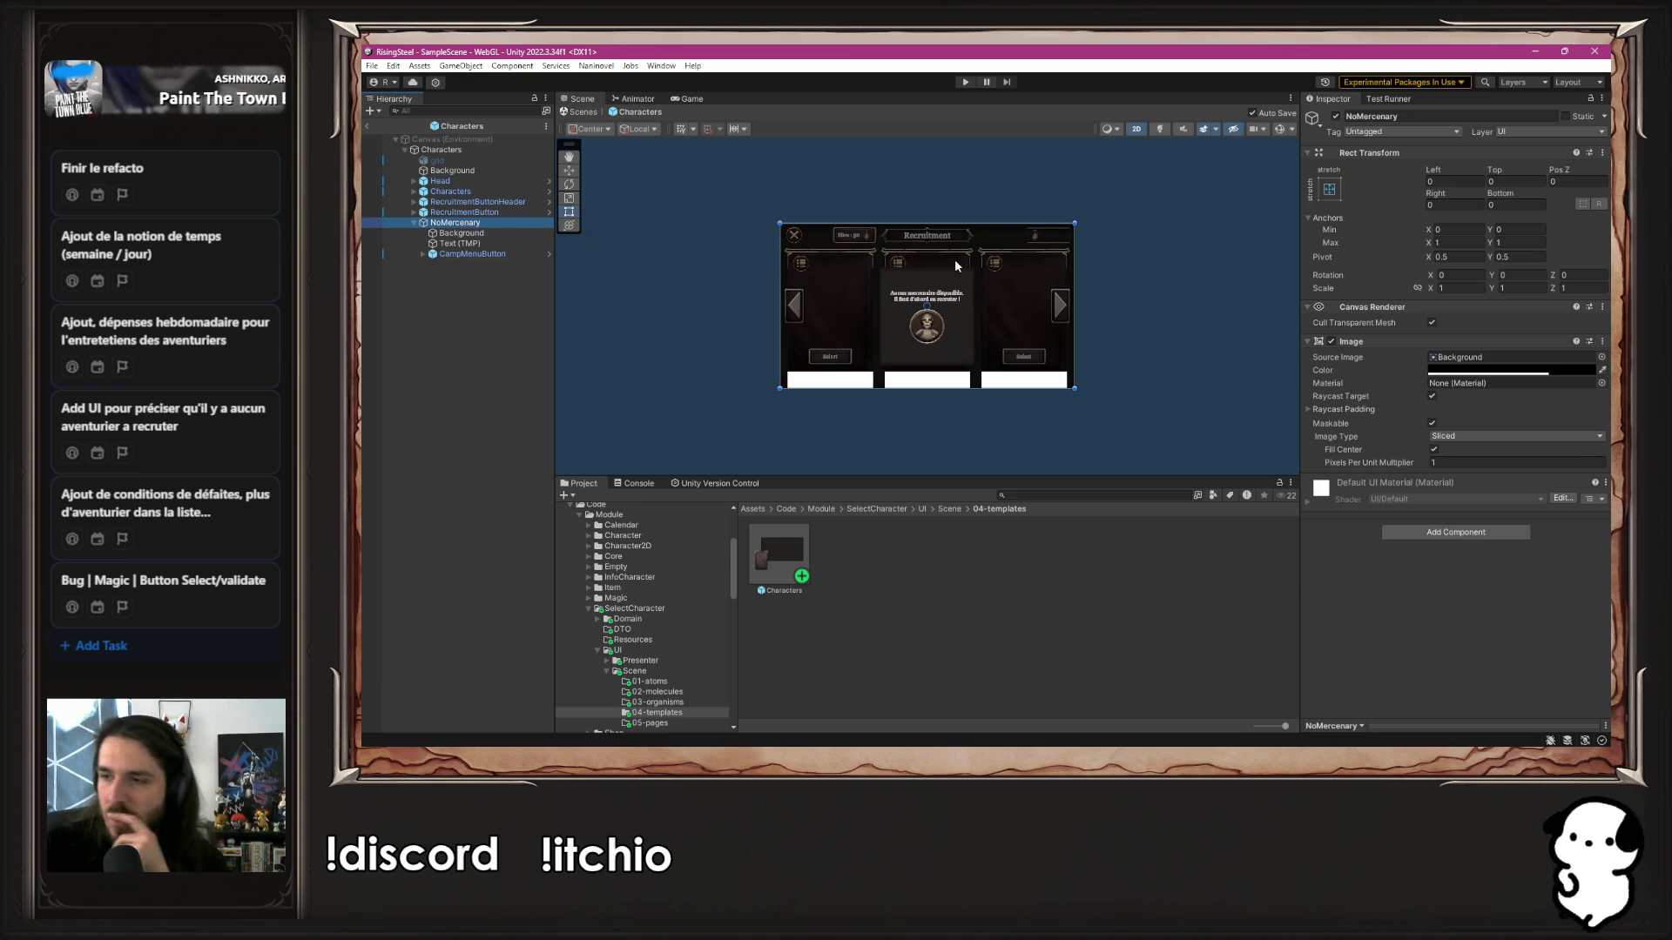
{"action": "left_click", "coordinate": [1335, 116]}
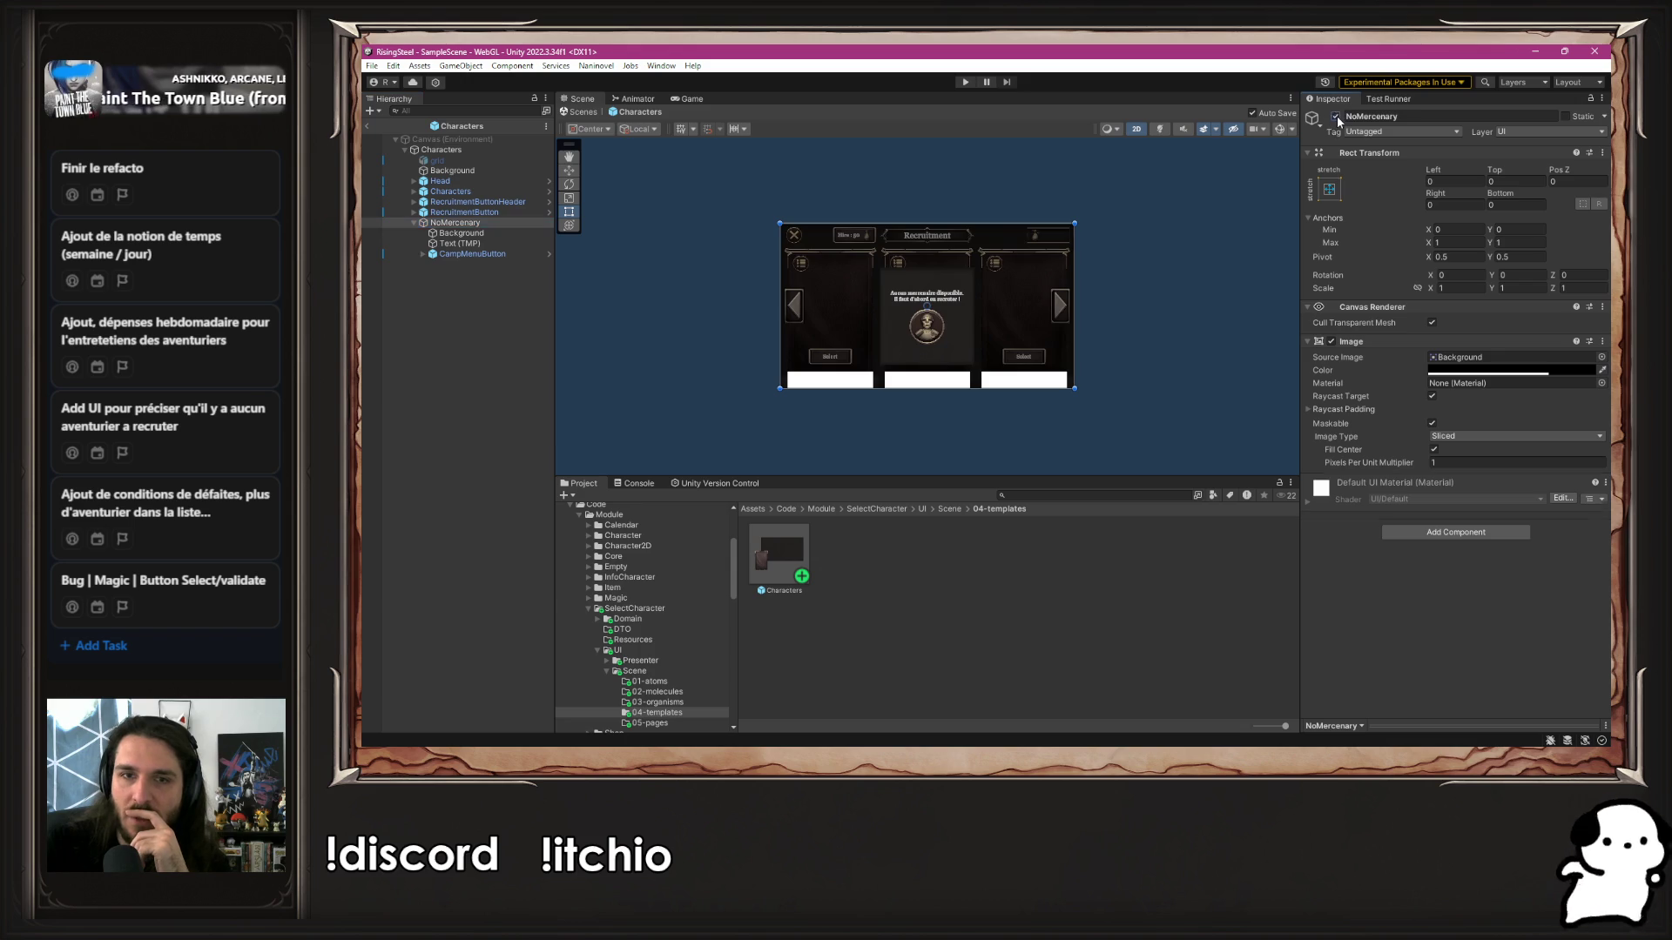
{"action": "scroll", "coordinate": [780, 311], "scroll_direction": "up", "scroll_amount": 3}
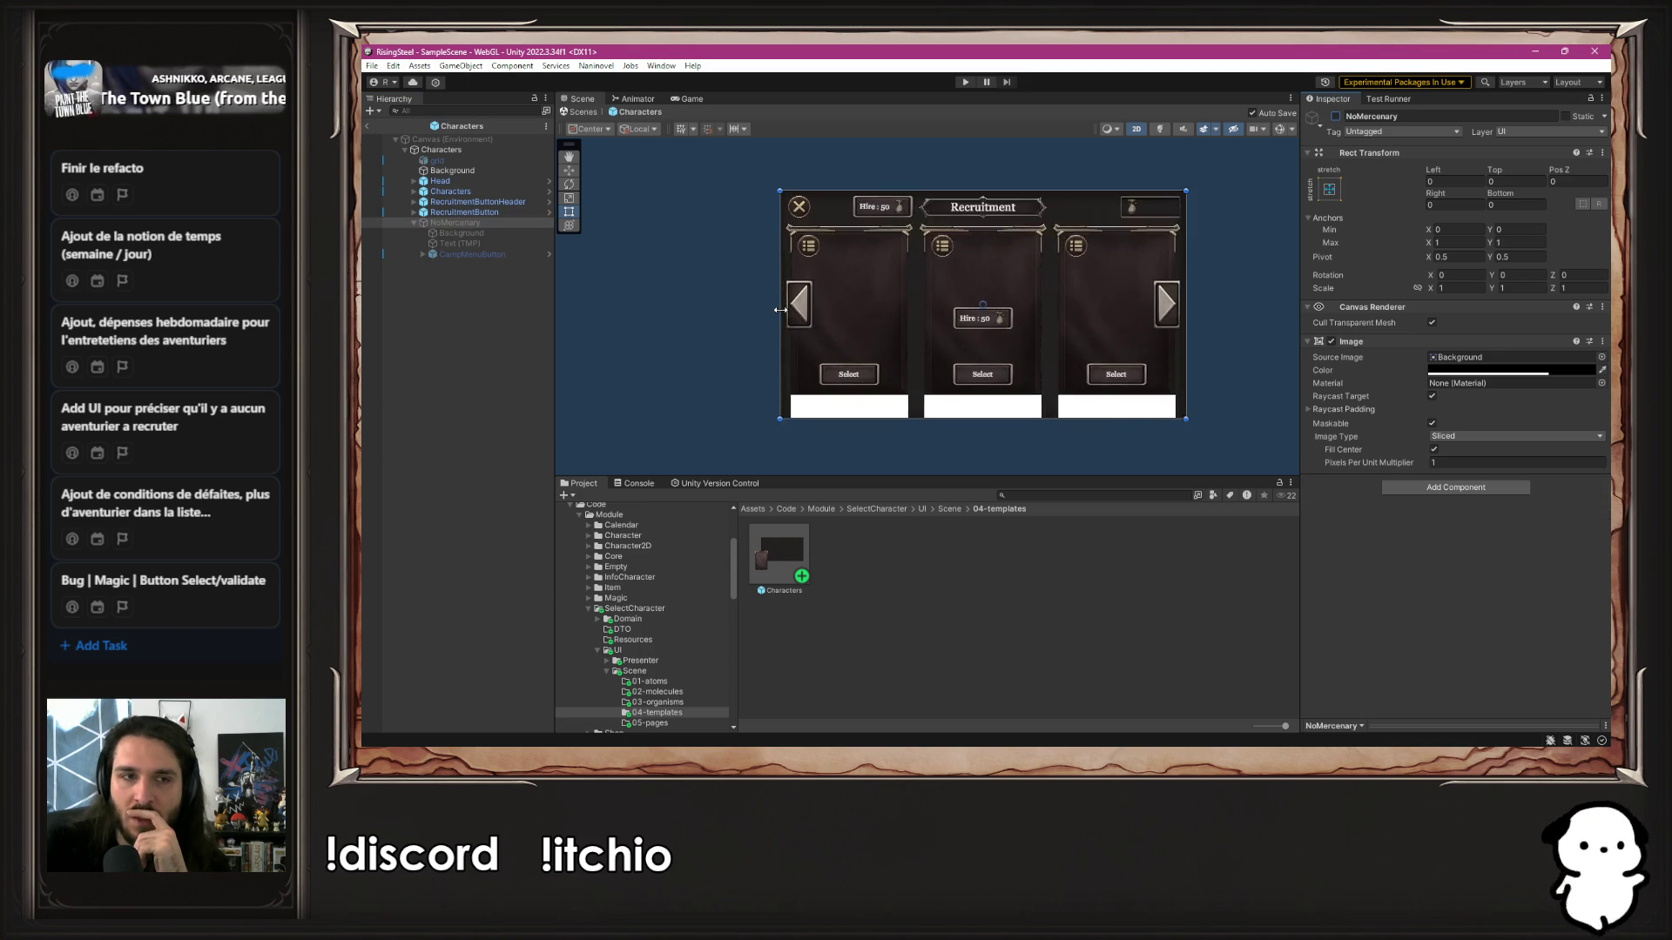
{"action": "left_click", "coordinate": [501, 203]}
{"action": "left_click", "coordinate": [503, 211]}
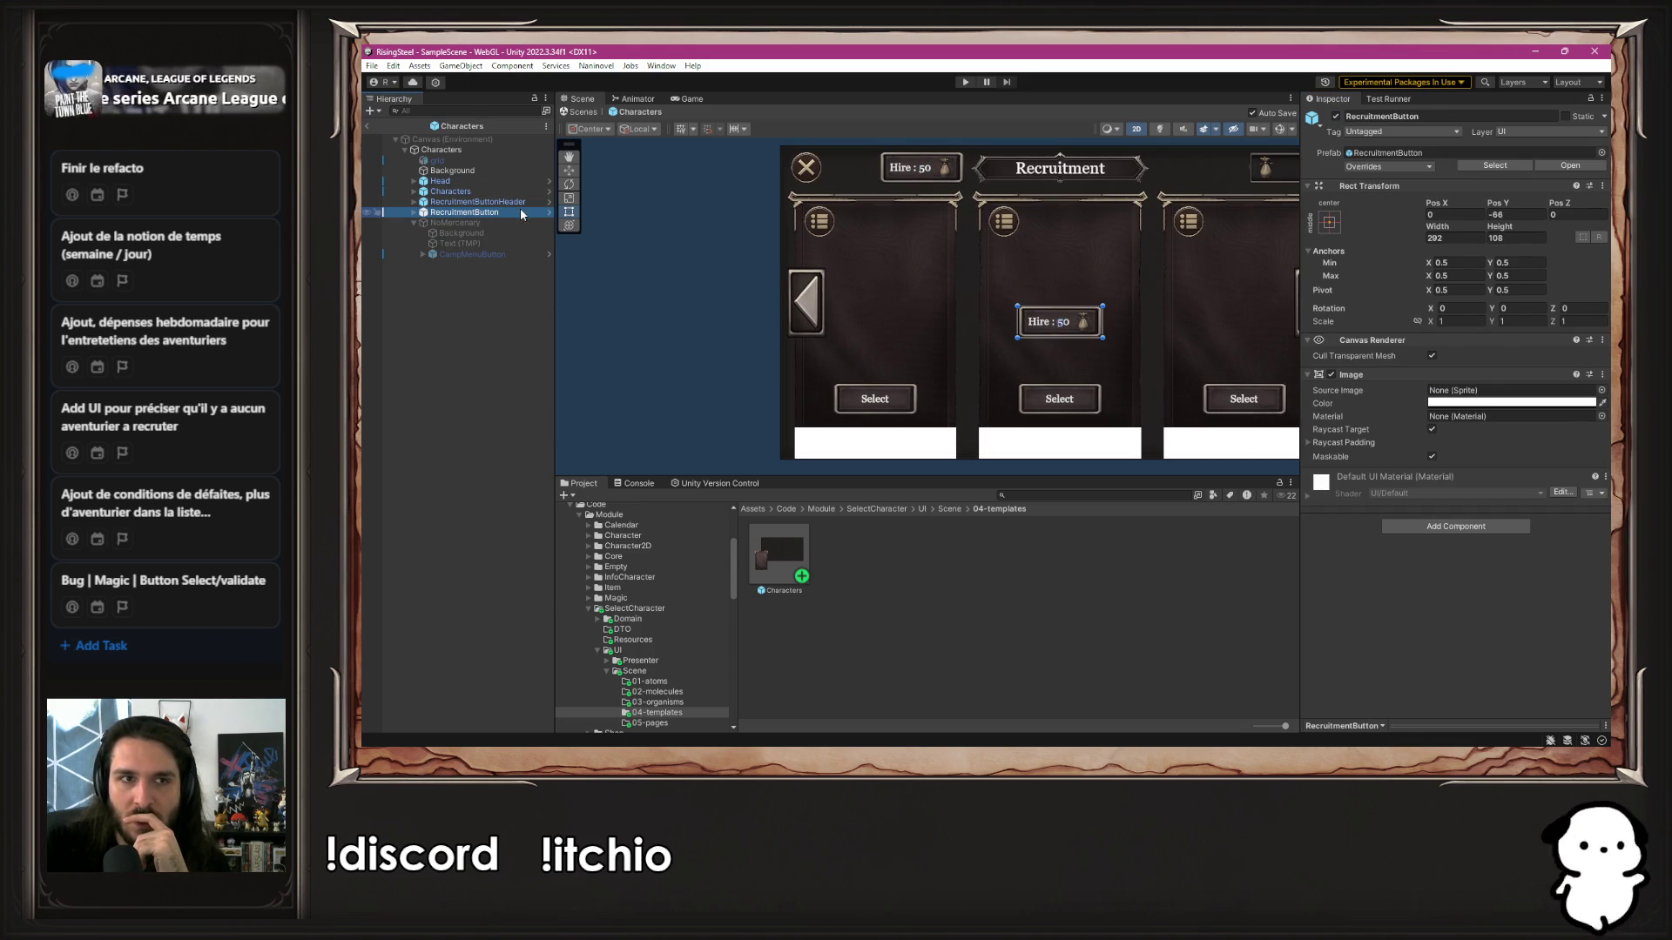
{"action": "scroll", "coordinate": [873, 338], "scroll_direction": "down", "scroll_amount": 1}
{"action": "scroll", "coordinate": [874, 338], "scroll_direction": "down", "scroll_amount": 1}
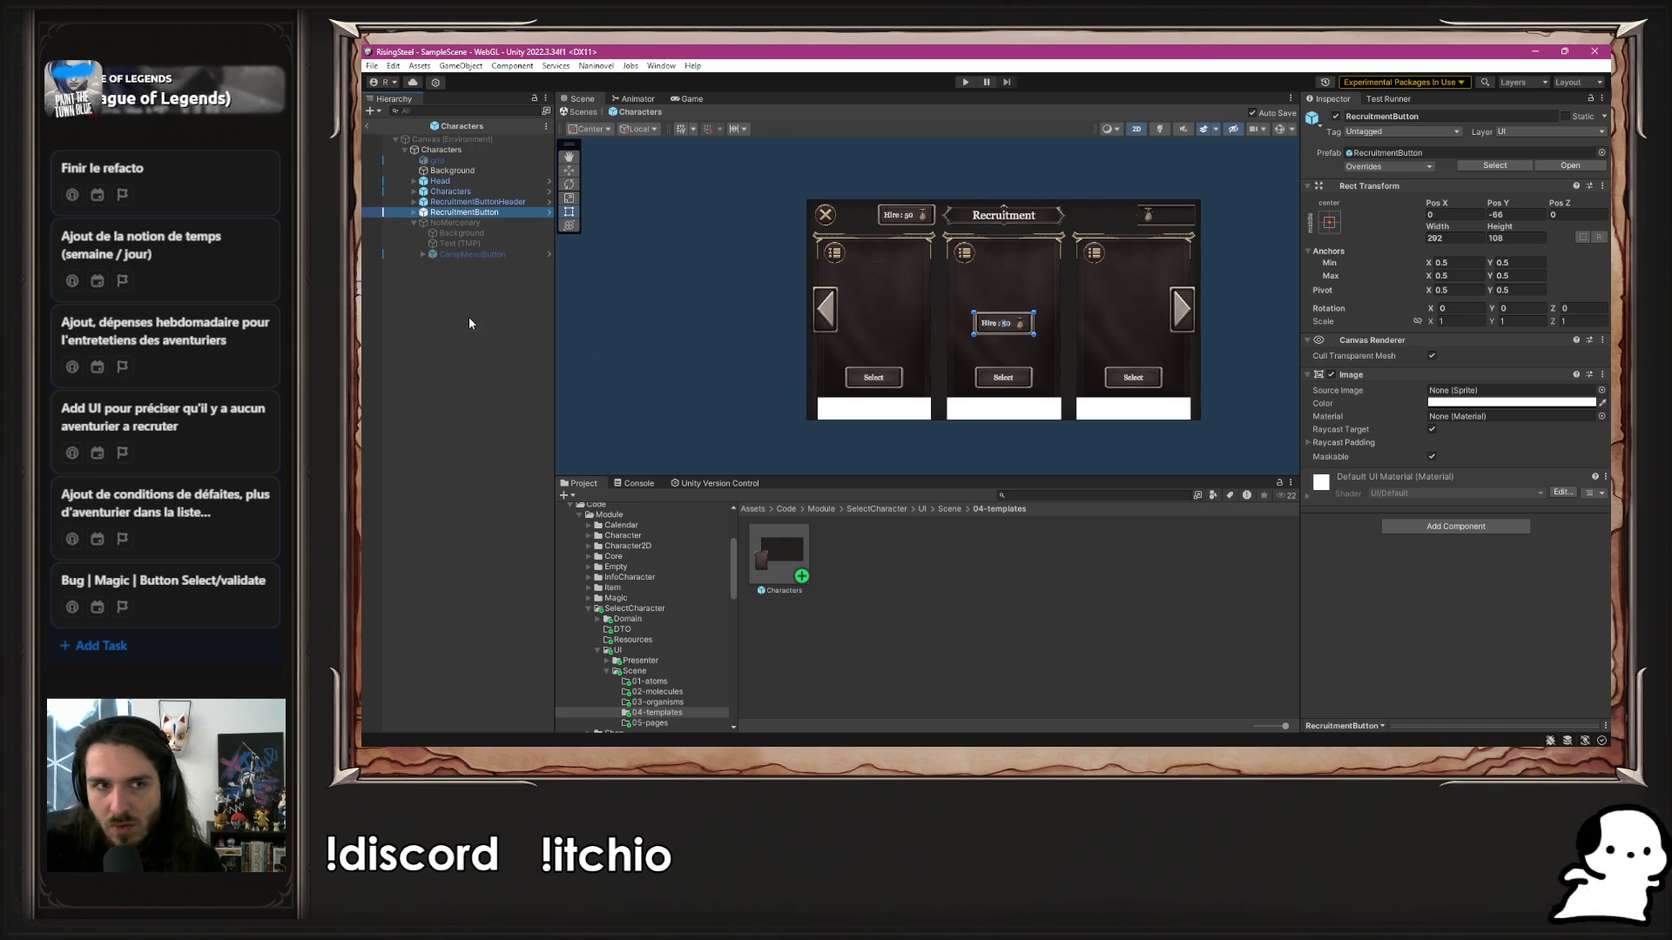
{"action": "key", "text": "Delete"}
{"action": "left_click", "coordinate": [505, 201]}
{"action": "key", "text": "Delete"}
{"action": "key", "text": "ctrl+s"}
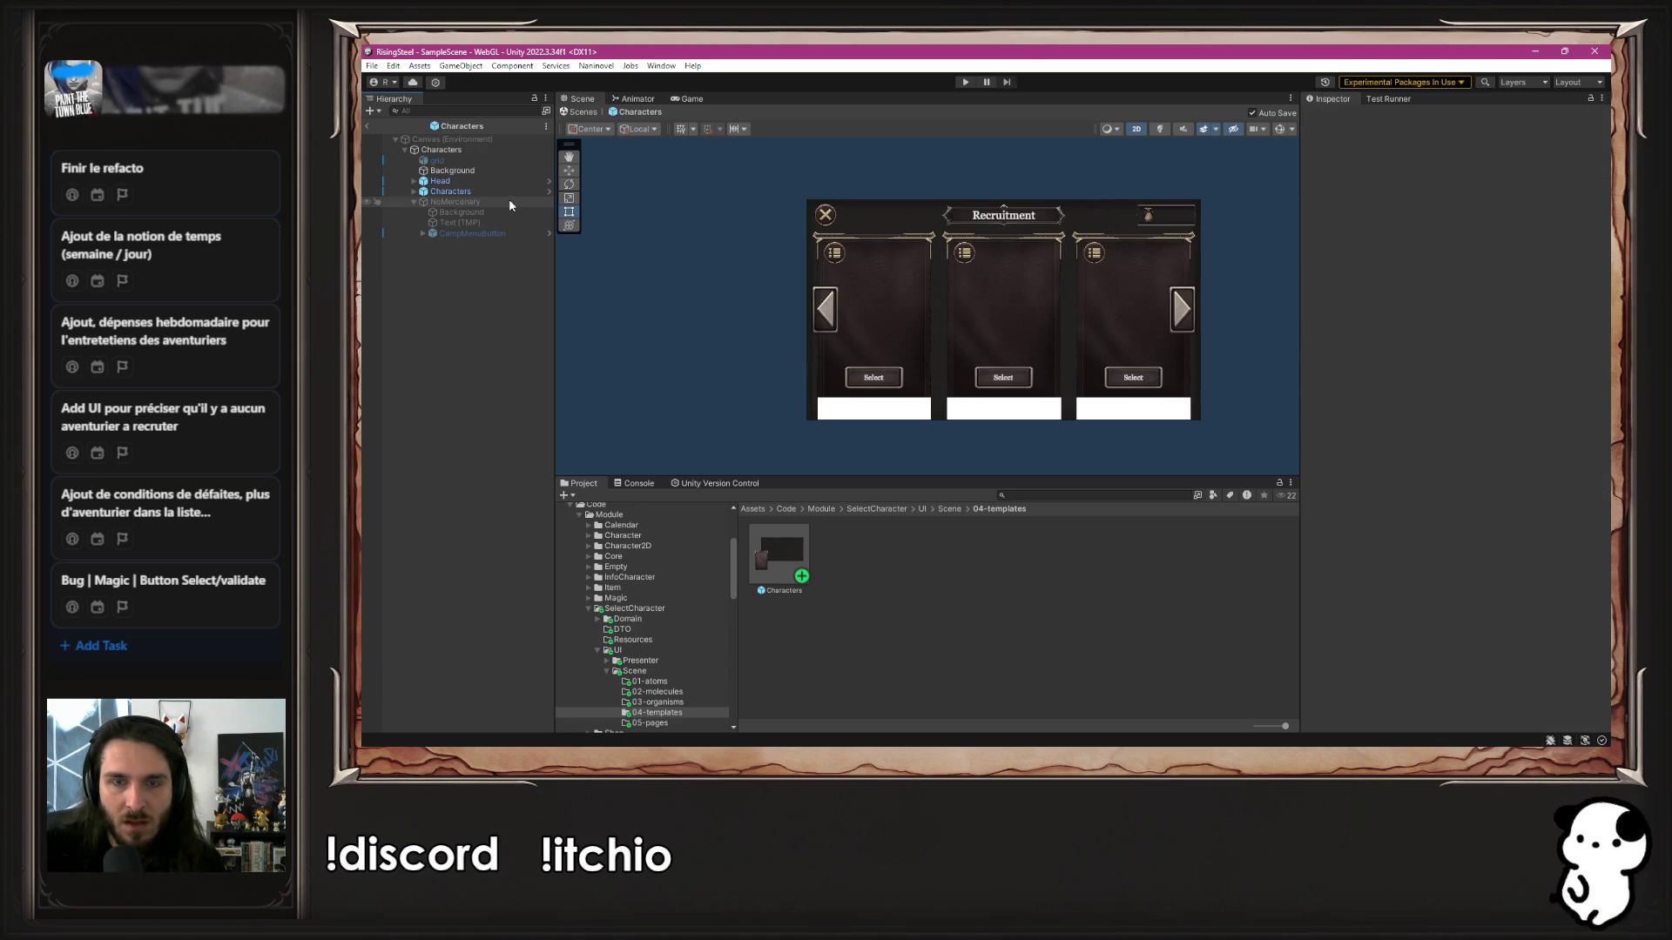
Expand Characters > Cards and open card 0's CharacterWithInfoButton prefab
{"action": "left_click", "coordinate": [494, 192]}
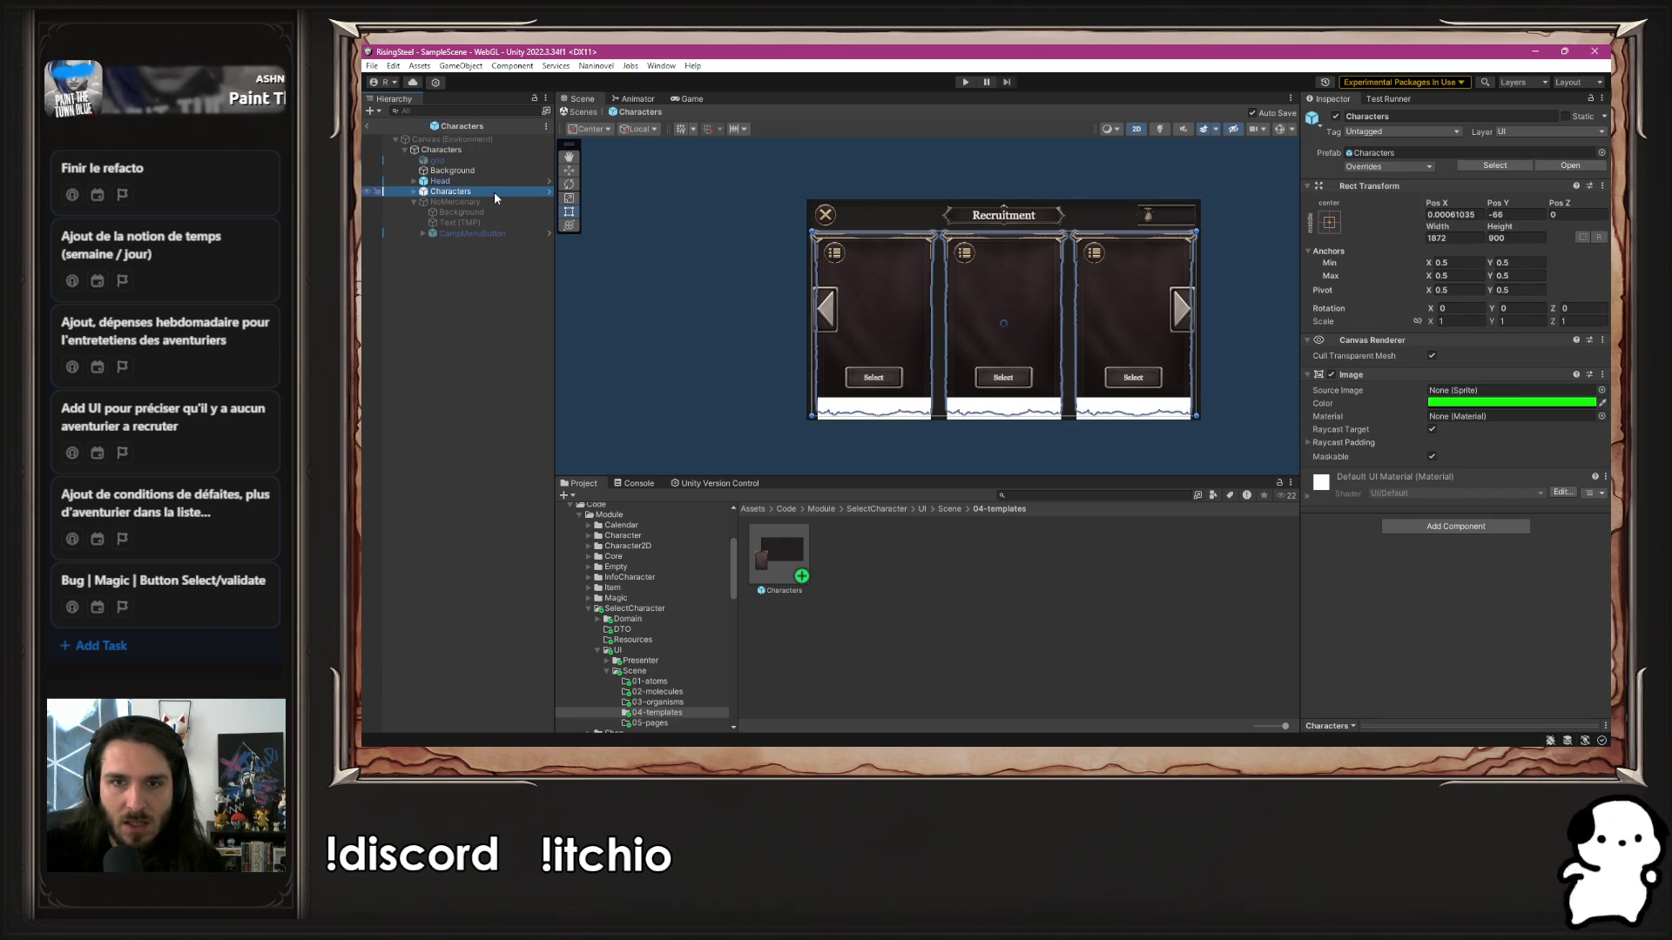
{"action": "left_click", "coordinate": [412, 192]}
{"action": "left_click", "coordinate": [493, 203]}
{"action": "left_click", "coordinate": [423, 202]}
{"action": "left_click", "coordinate": [523, 213]}
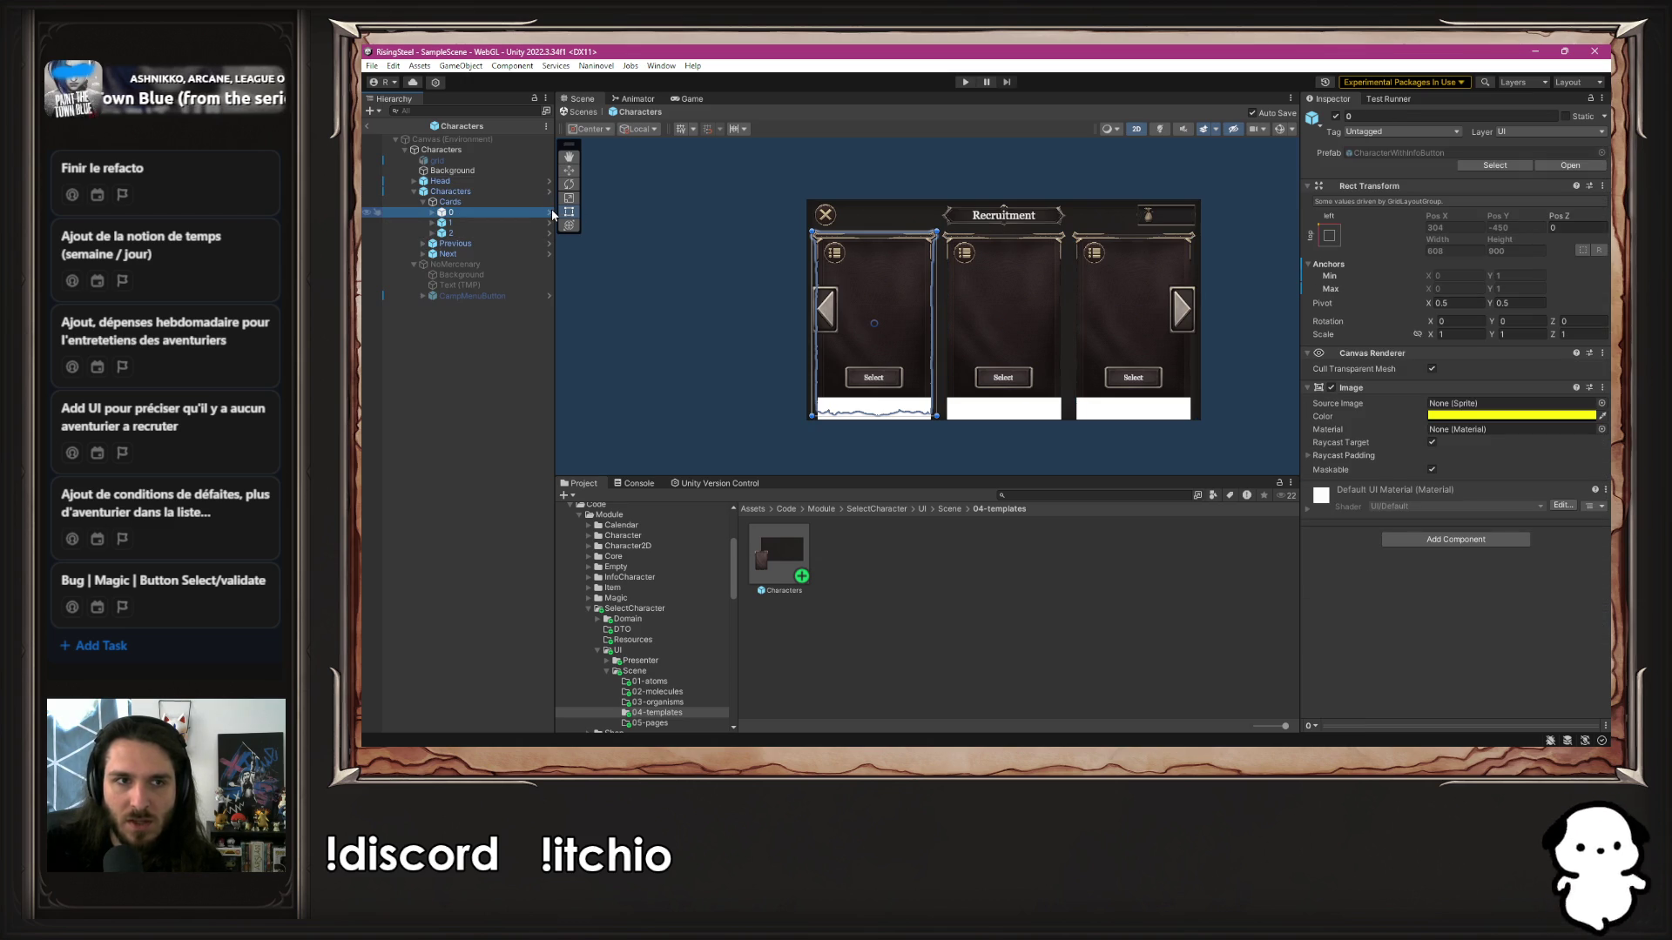
{"action": "left_click", "coordinate": [548, 213]}
{"action": "left_click", "coordinate": [470, 213]}
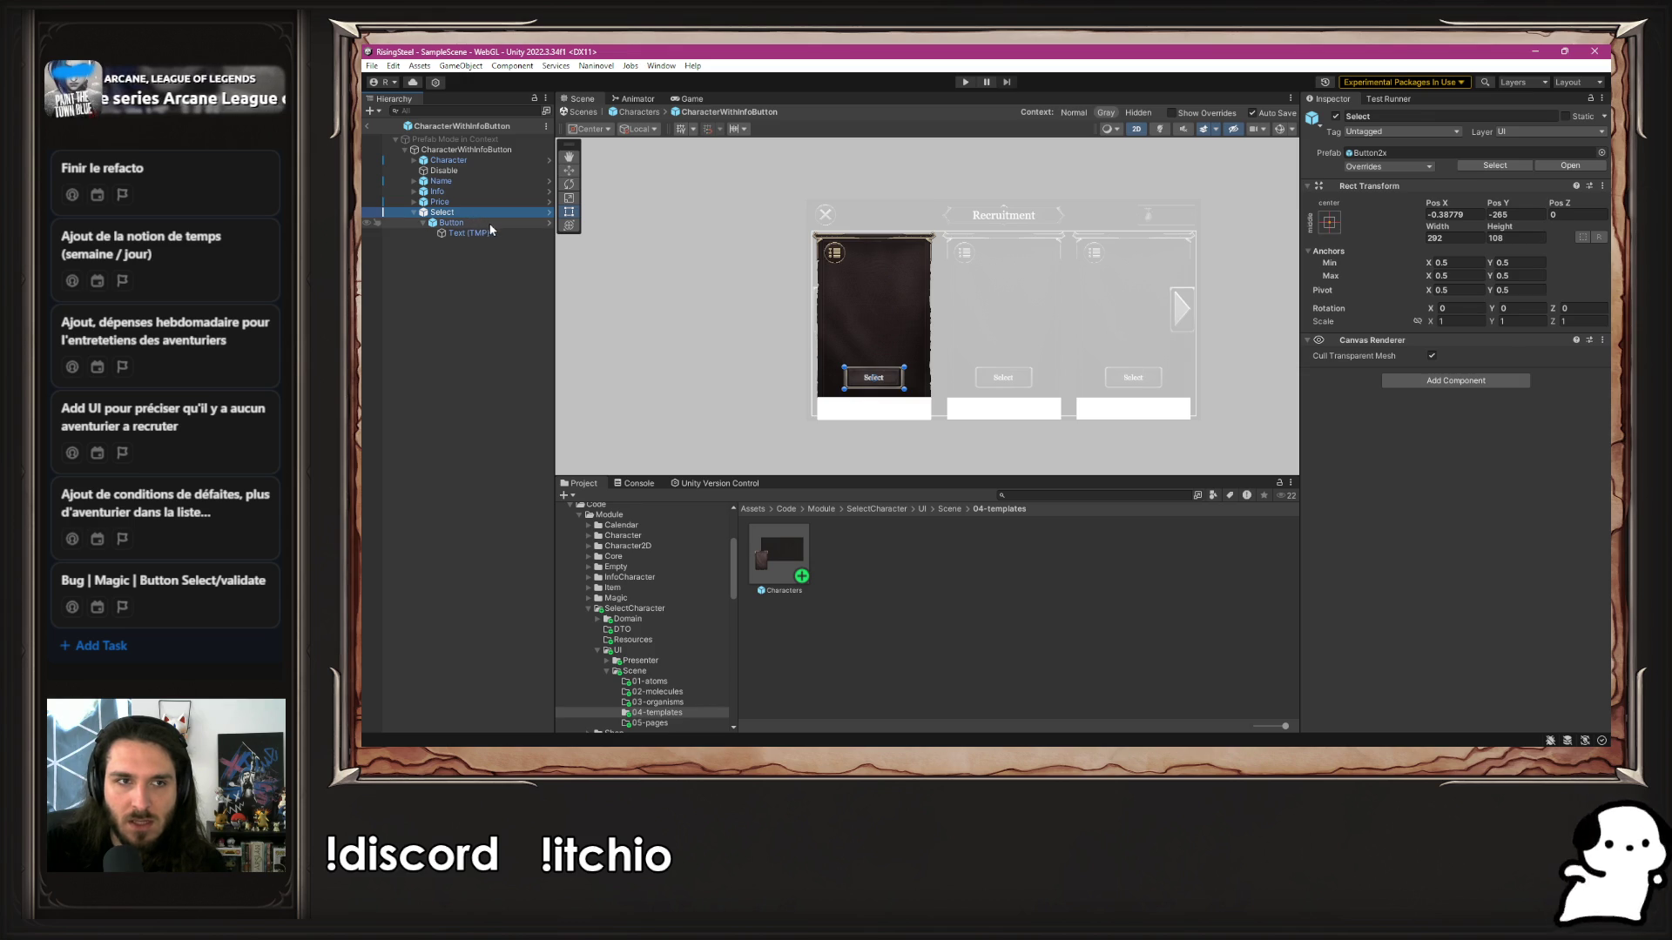
Inspect the card's Name object and its Text child
{"action": "left_click", "coordinate": [462, 182]}
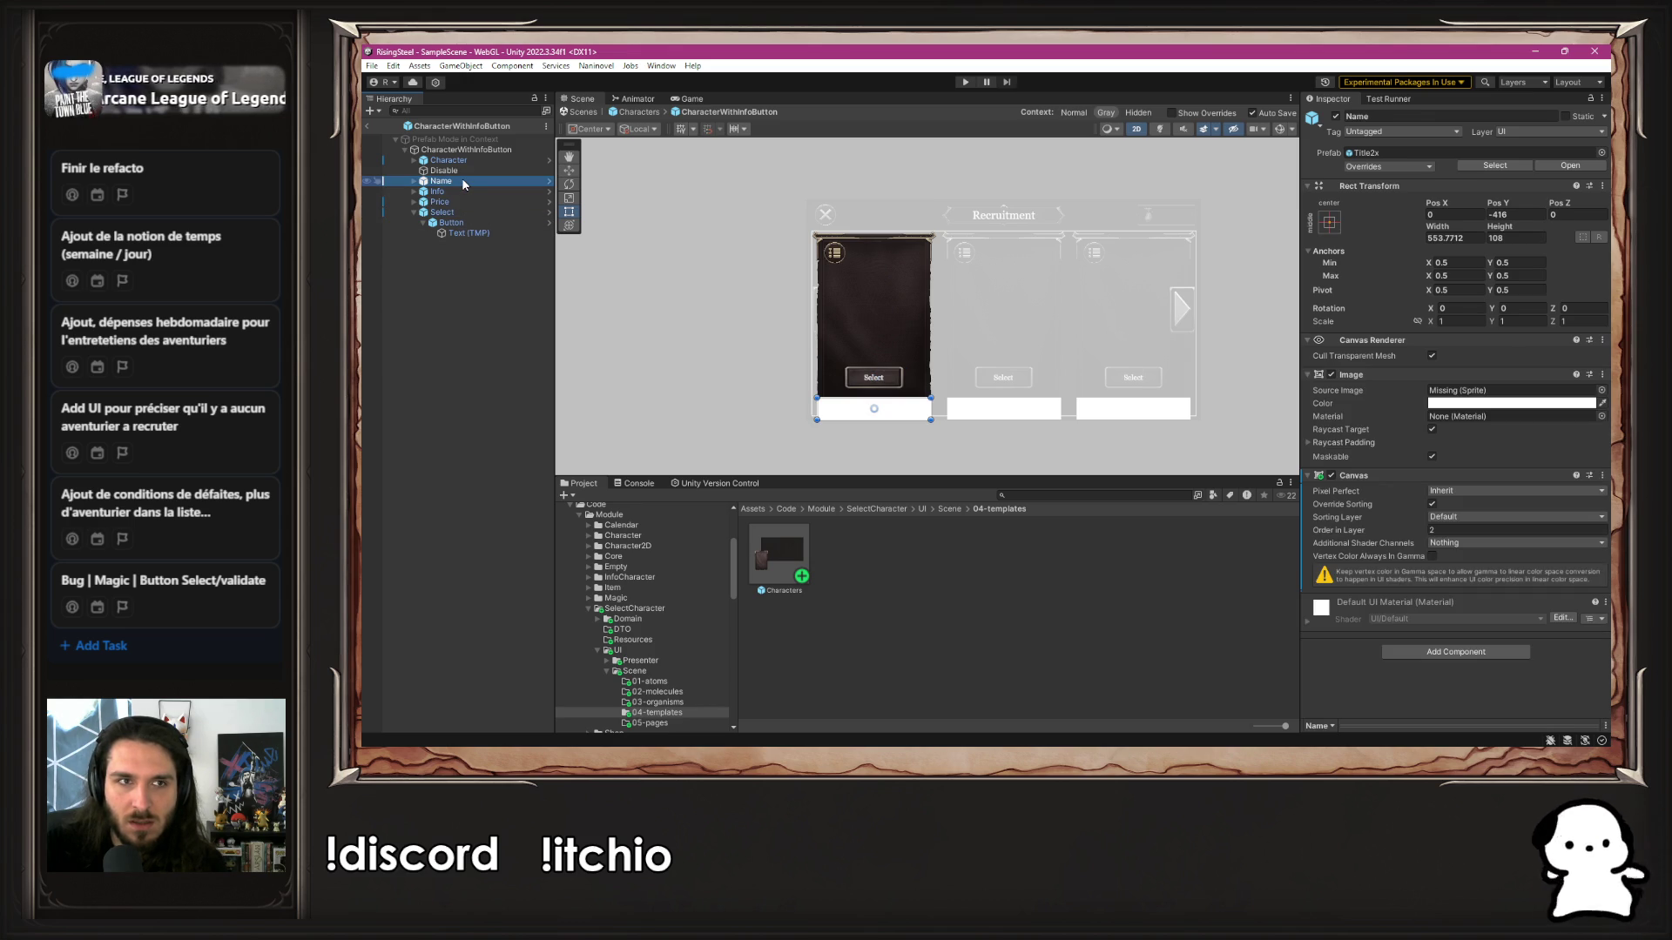
{"action": "left_click", "coordinate": [413, 183]}
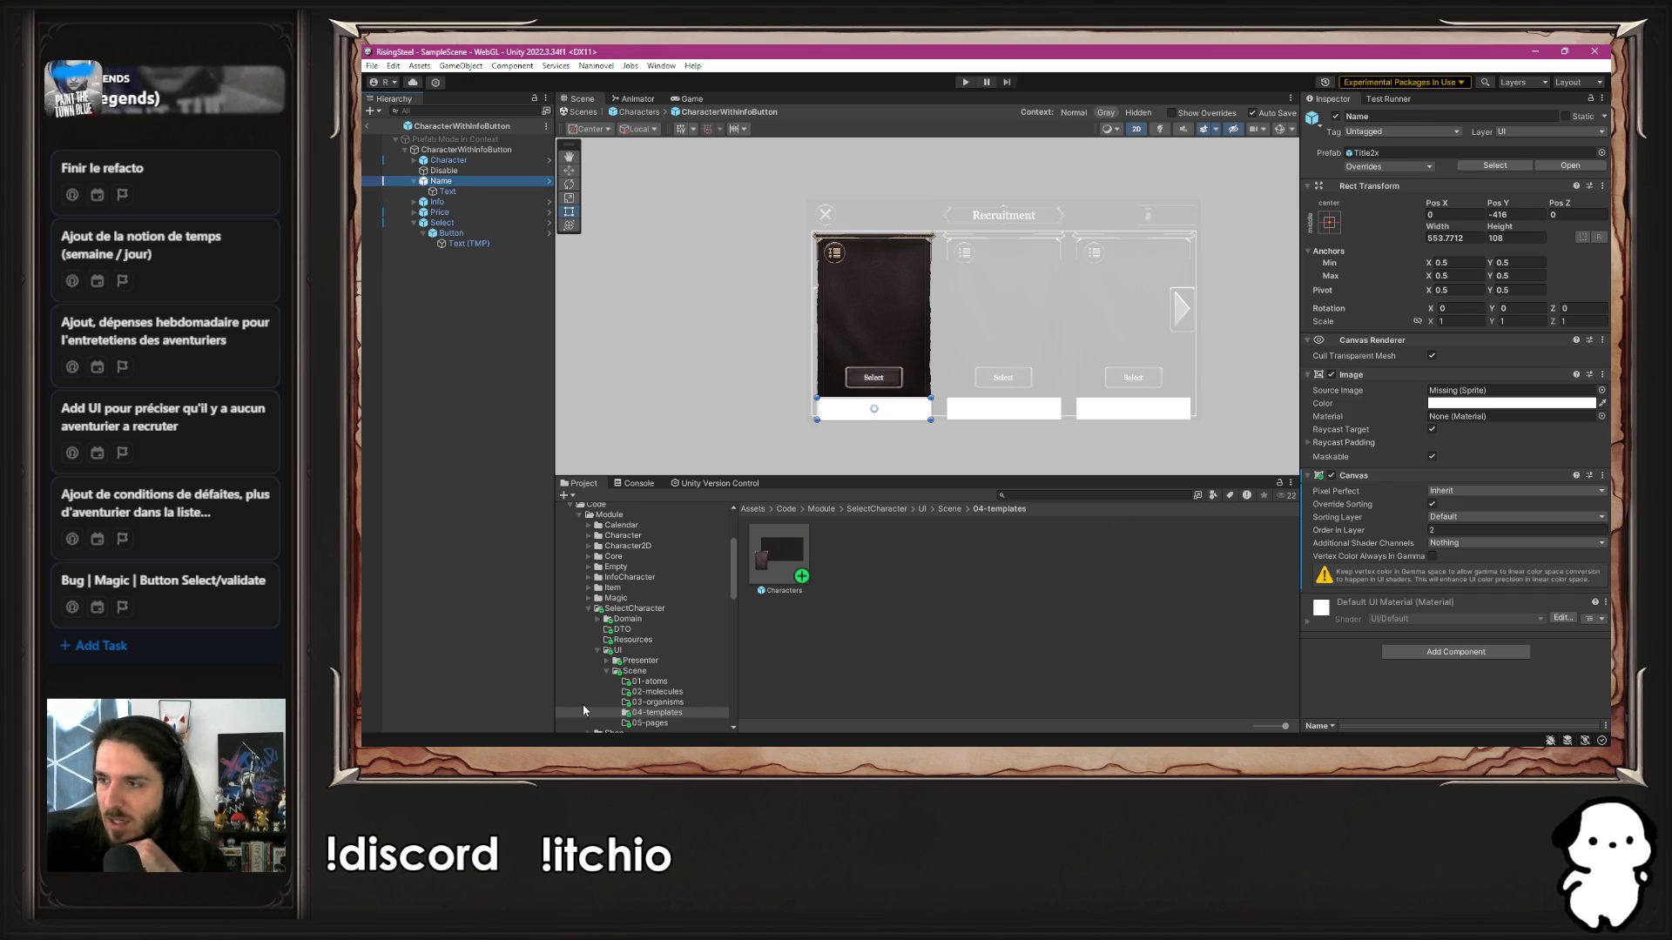
{"action": "scroll", "coordinate": [584, 705], "scroll_direction": "up", "scroll_amount": 3}
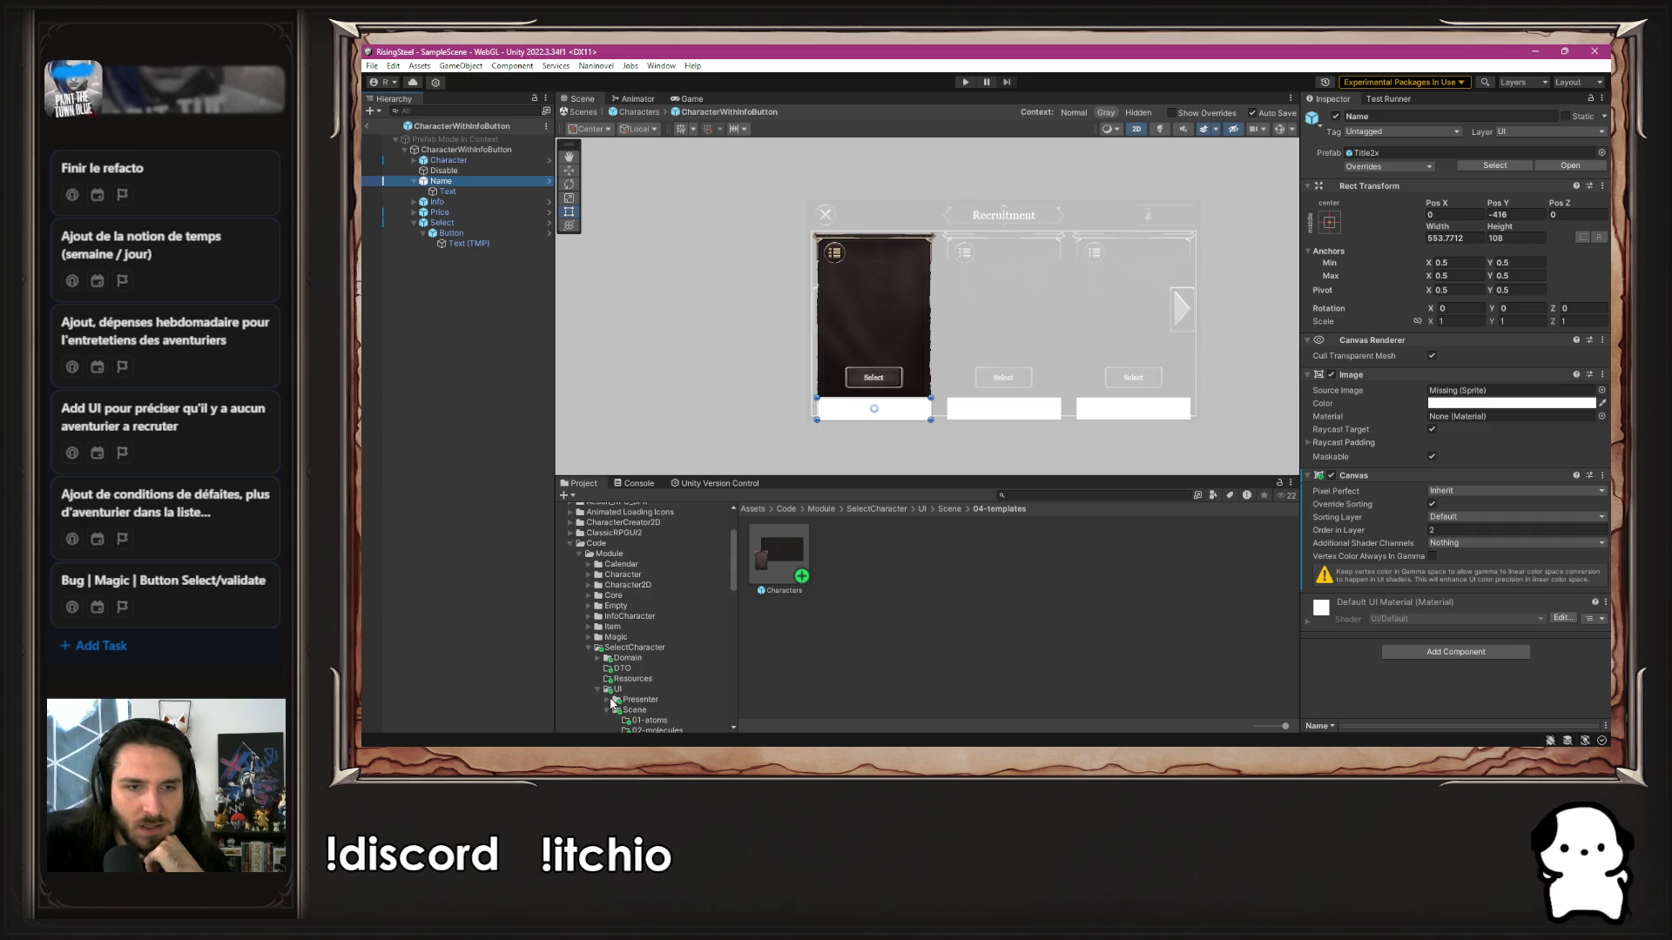
{"action": "scroll", "coordinate": [613, 702], "scroll_direction": "up", "scroll_amount": 5}
{"action": "scroll", "coordinate": [713, 645], "scroll_direction": "down", "scroll_amount": 8}
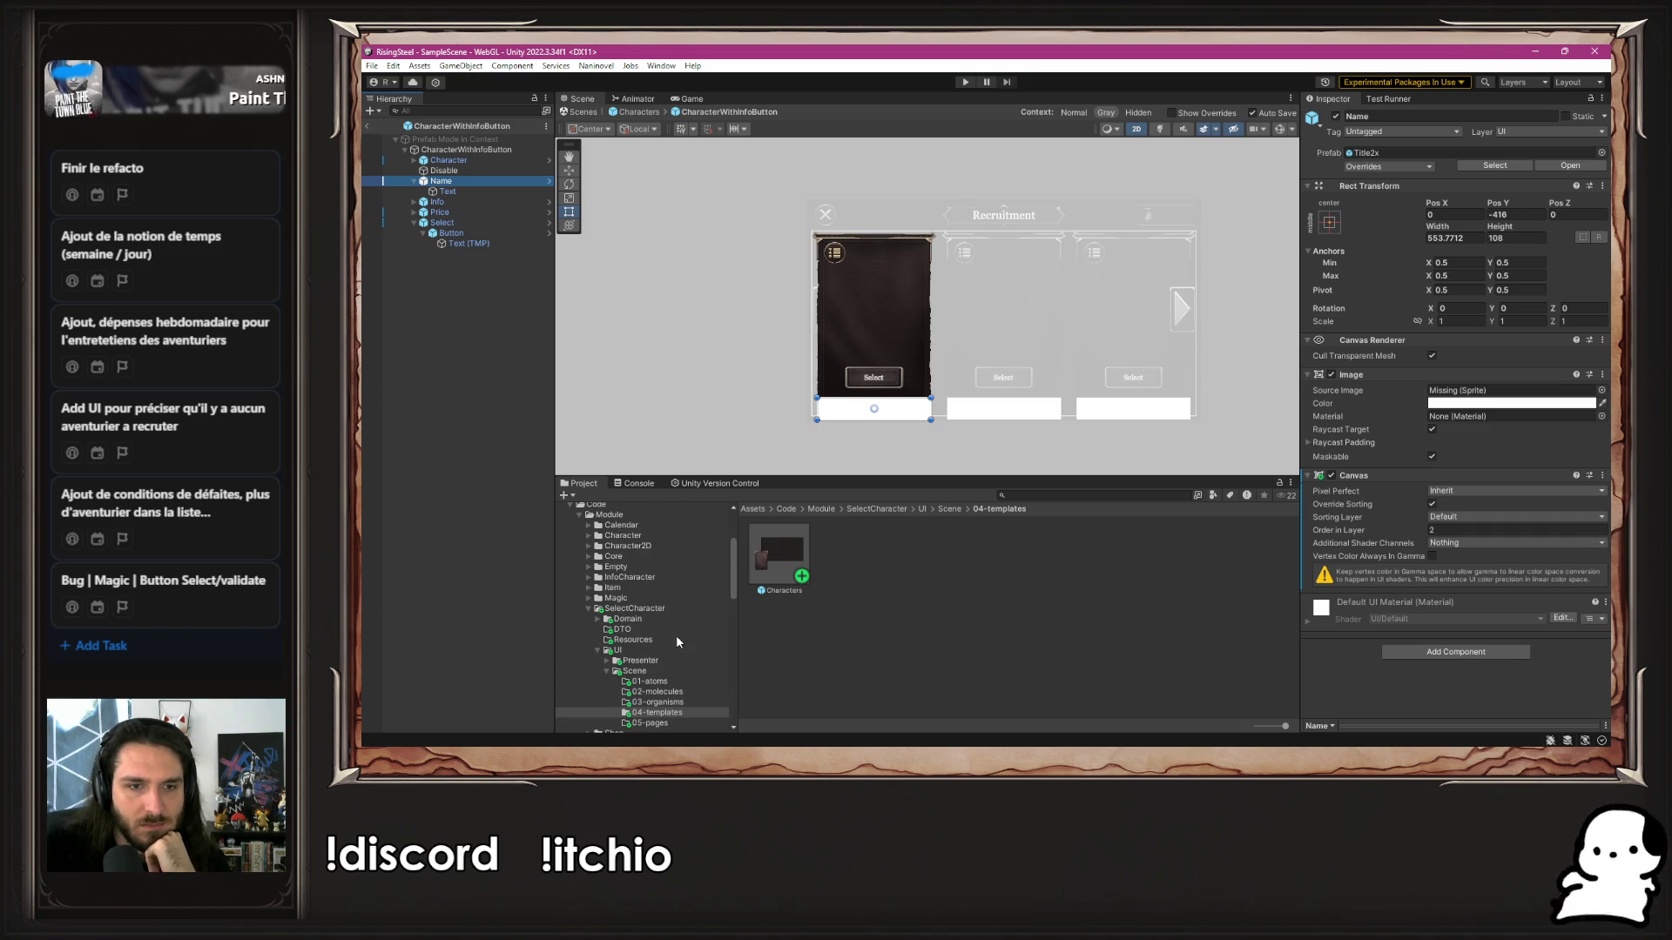
Browse to Code/Module/Core/Resources/UIElementsPNG in the Project window
{"action": "left_click", "coordinate": [613, 556]}
{"action": "left_click", "coordinate": [882, 564]}
{"action": "double_click", "coordinate": [882, 564]}
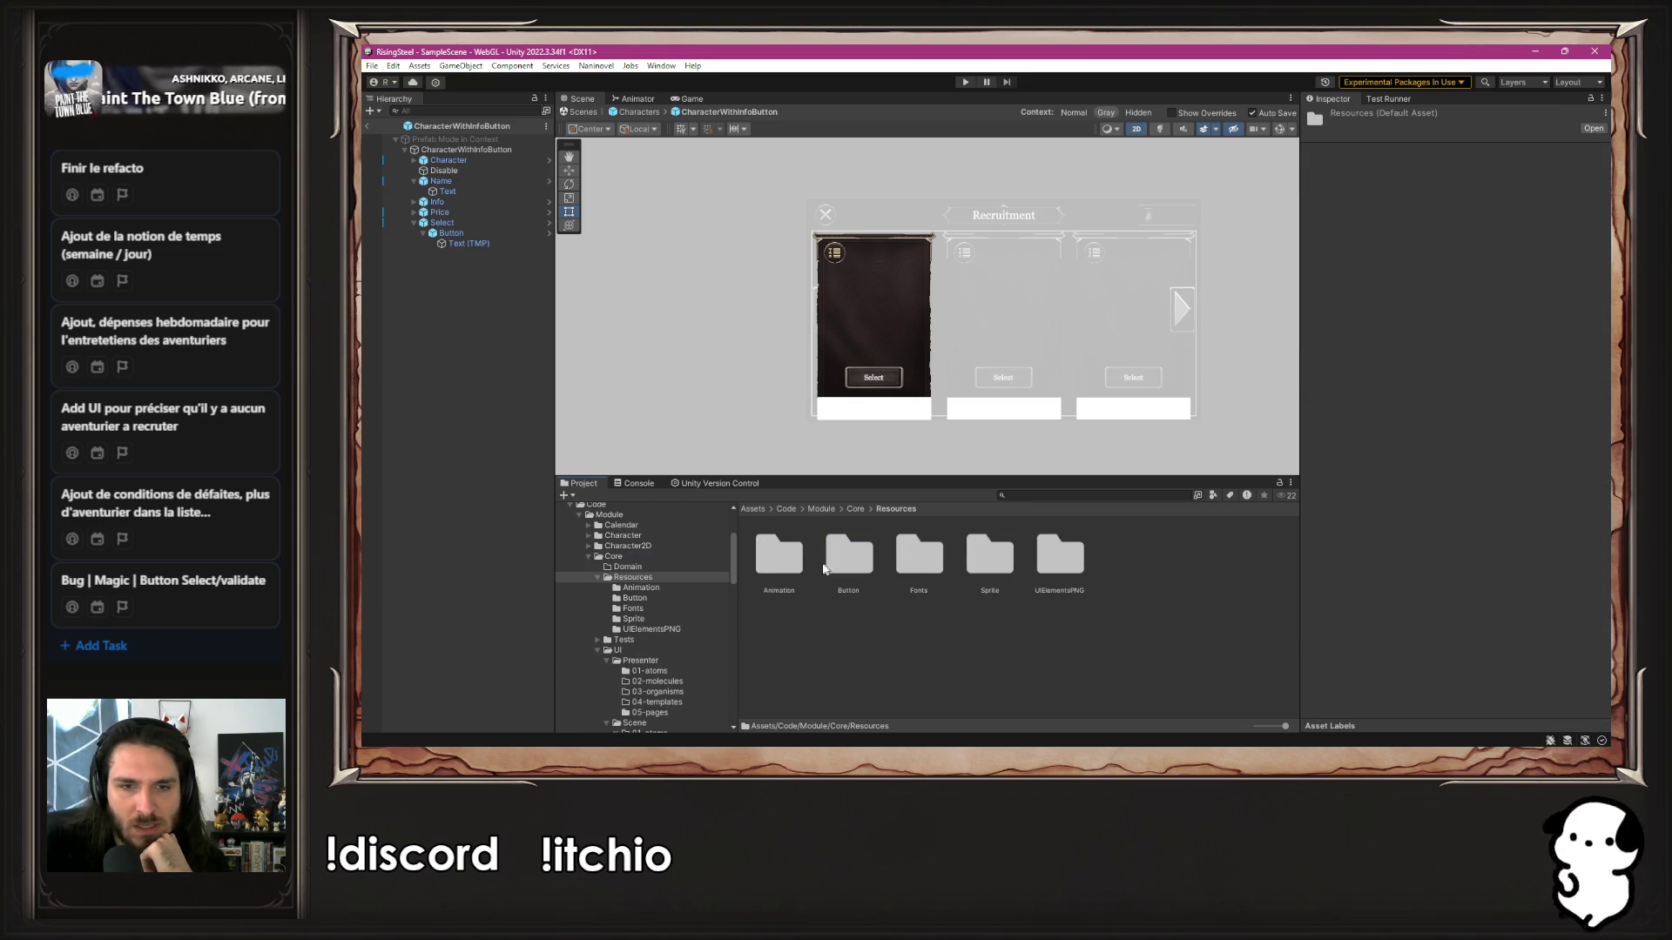
{"action": "double_click", "coordinate": [1058, 562]}
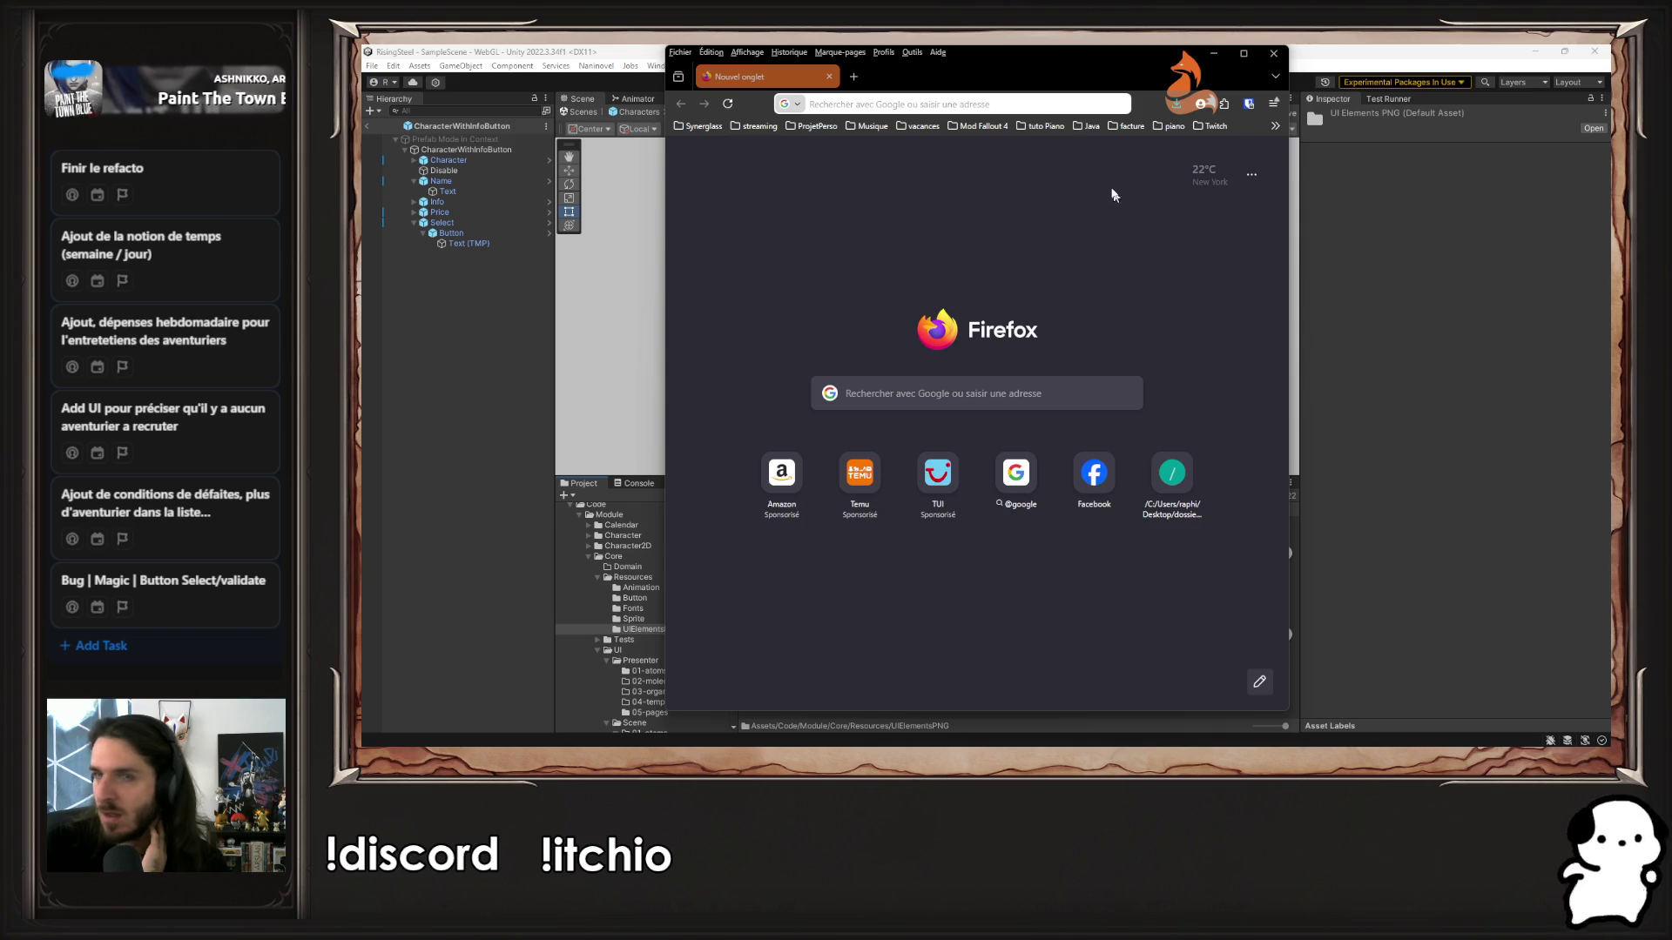
Run the itch.io web build fullscreen, view Training and Recruitment panels, then close Firefox
{"action": "key", "text": "ctrl+w"}
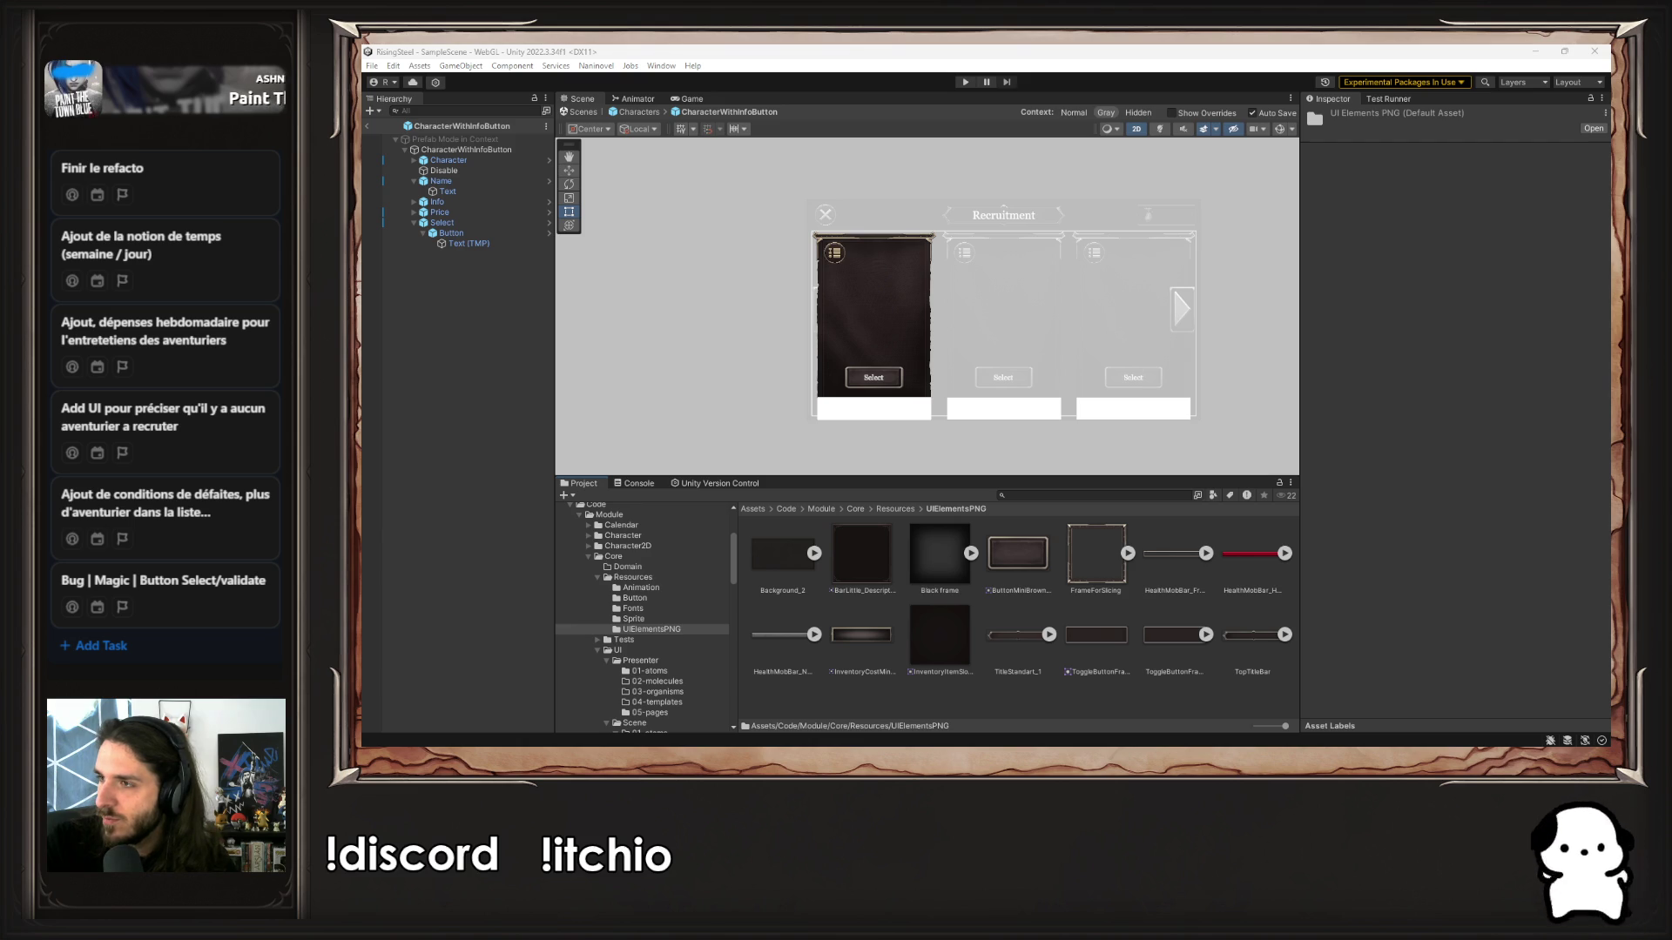
{"action": "key", "text": "alt+Tab"}
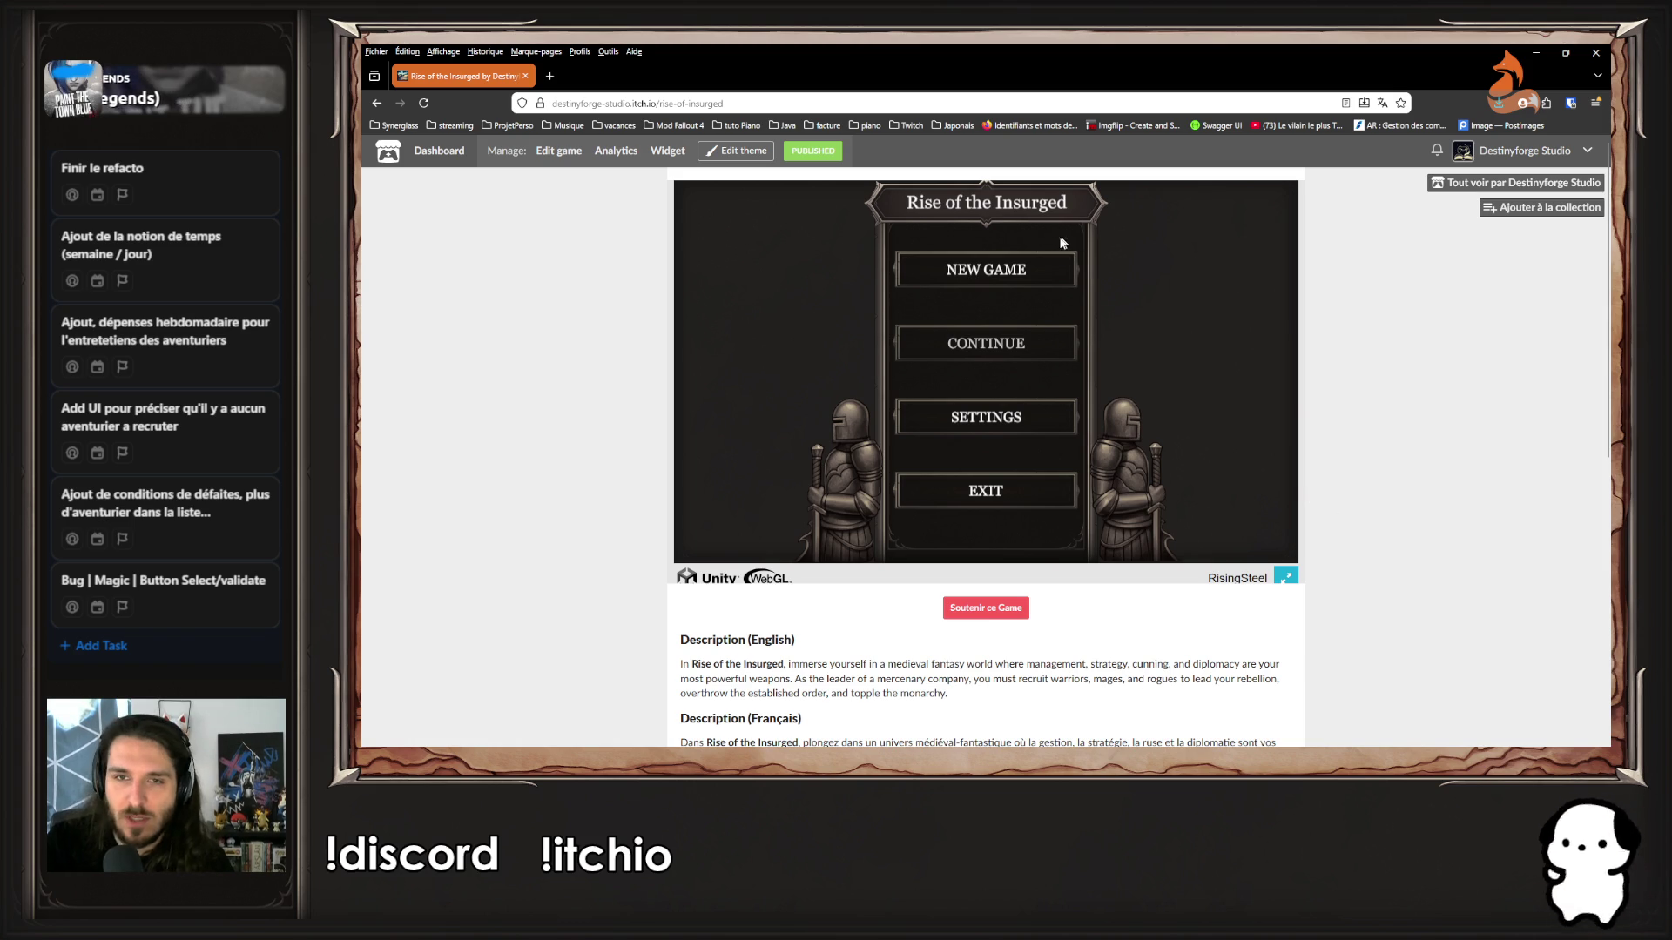
{"action": "left_click", "coordinate": [1015, 261]}
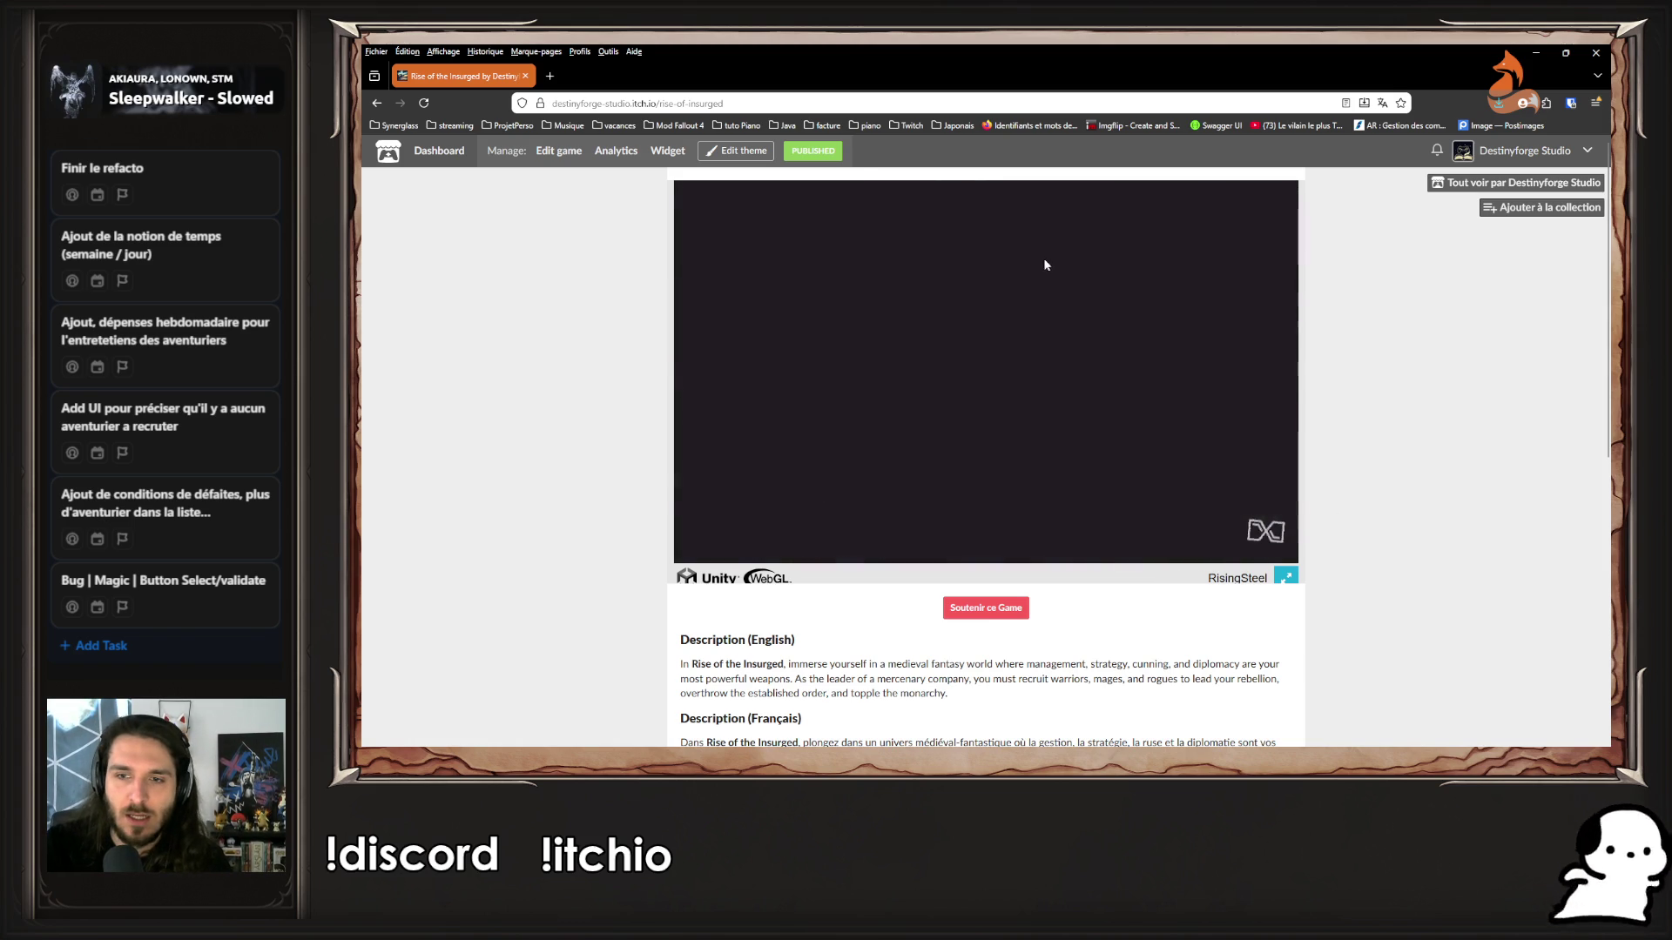
{"action": "left_click", "coordinate": [1285, 577]}
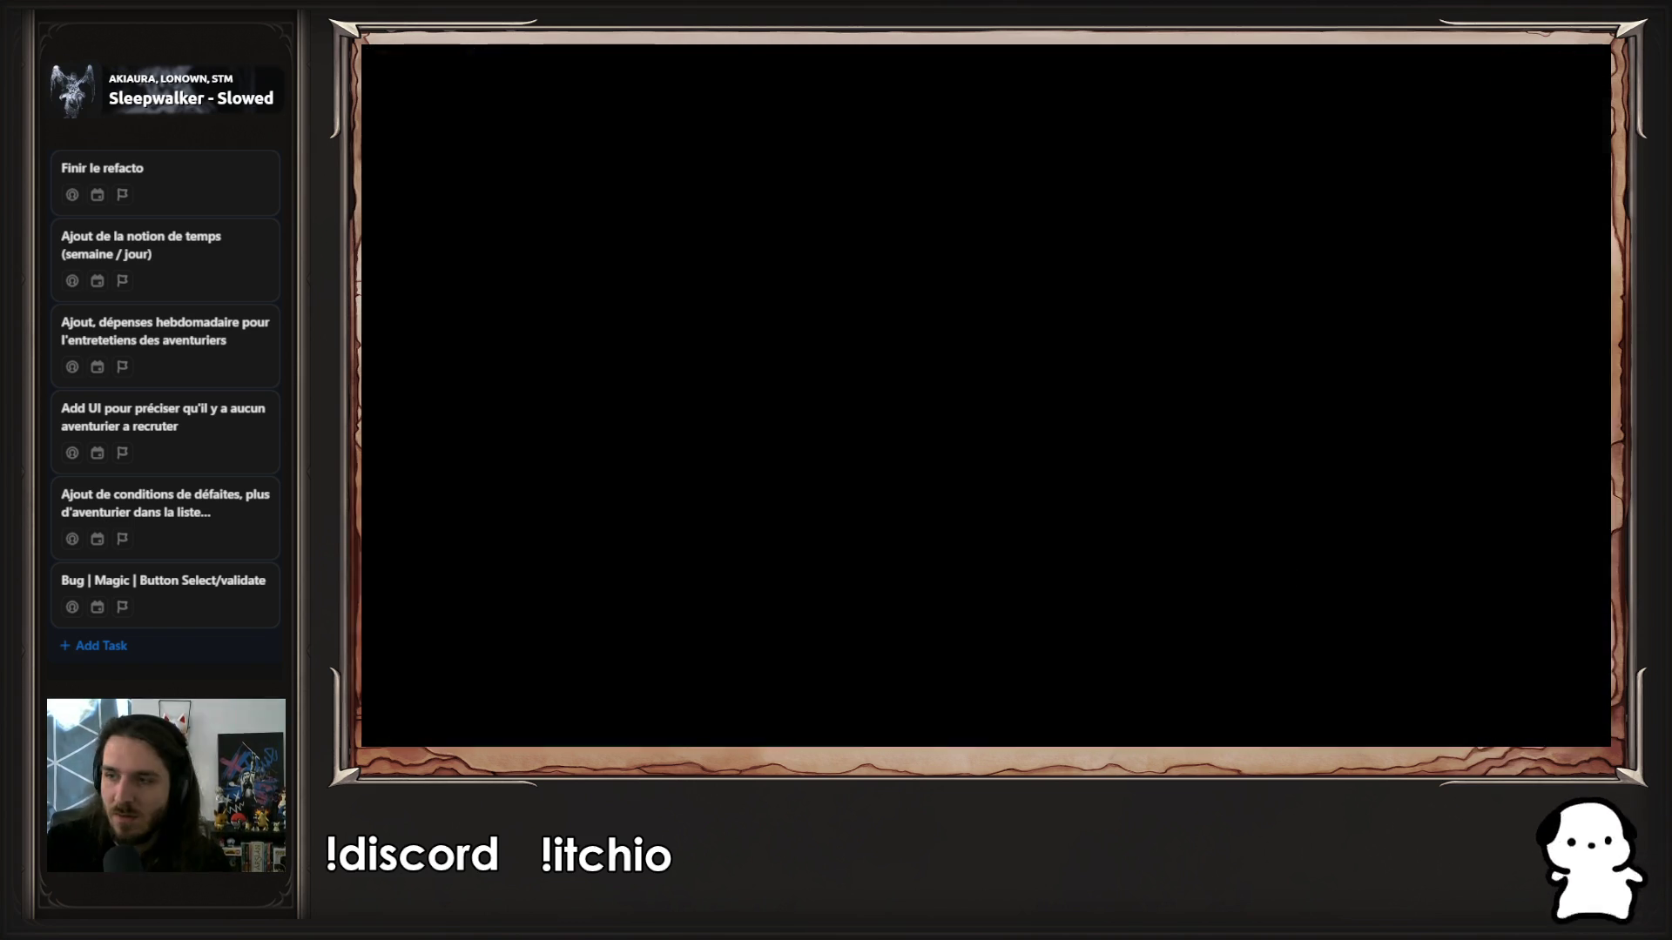
{"action": "left_click", "coordinate": [460, 416]}
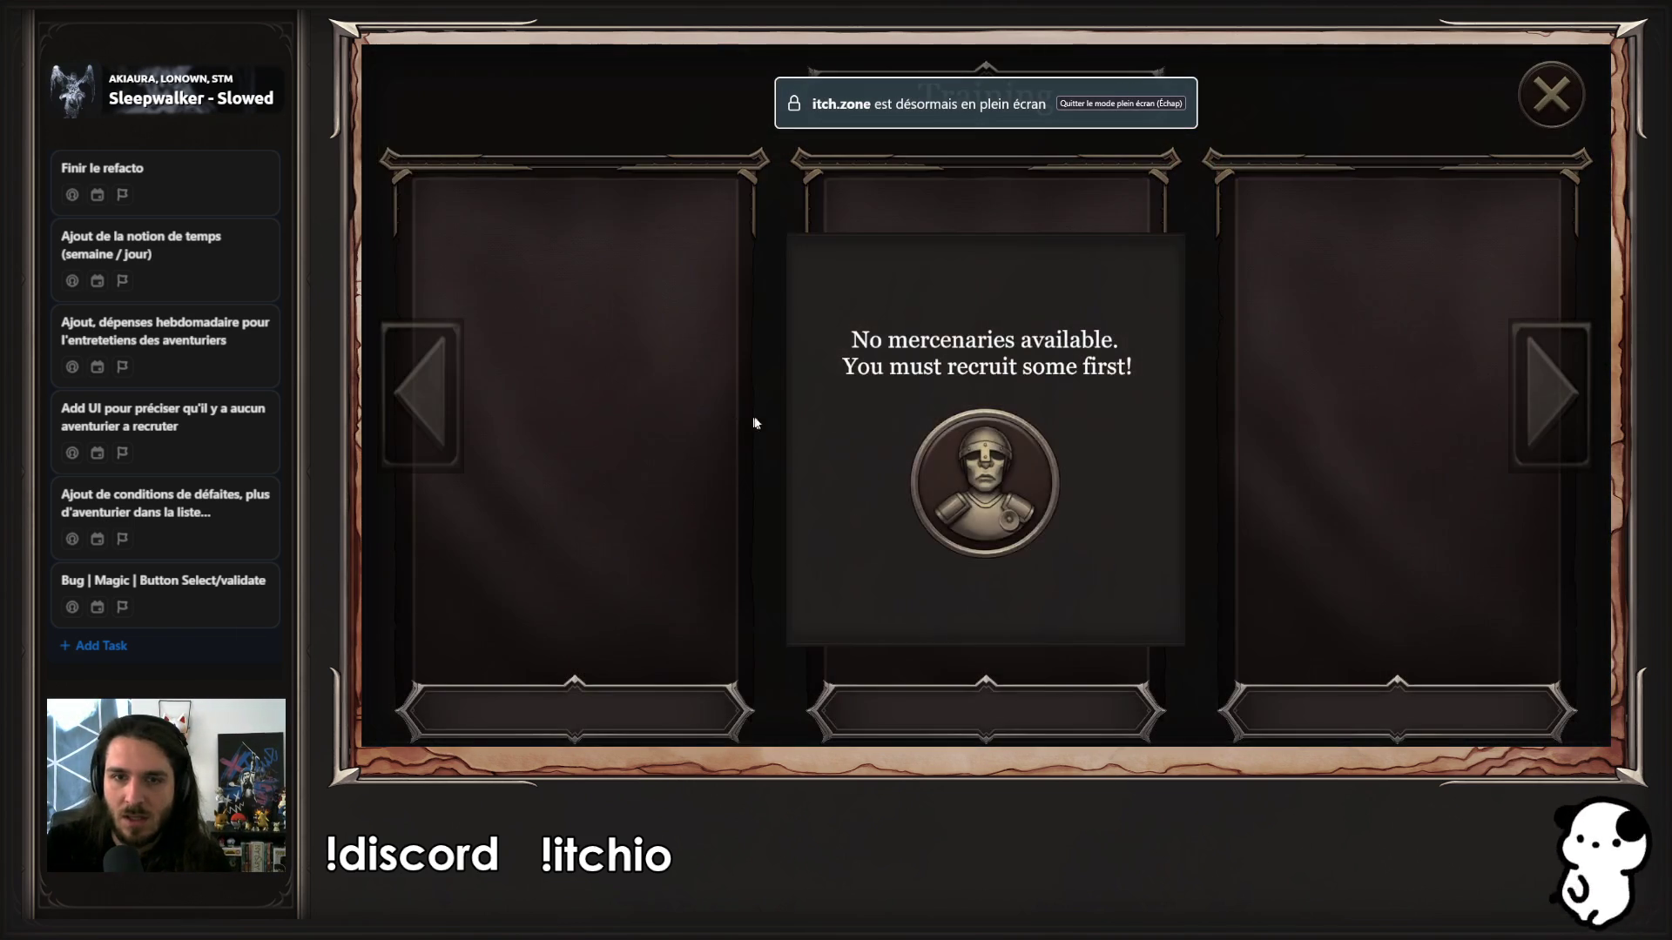
{"action": "left_click", "coordinate": [1285, 259]}
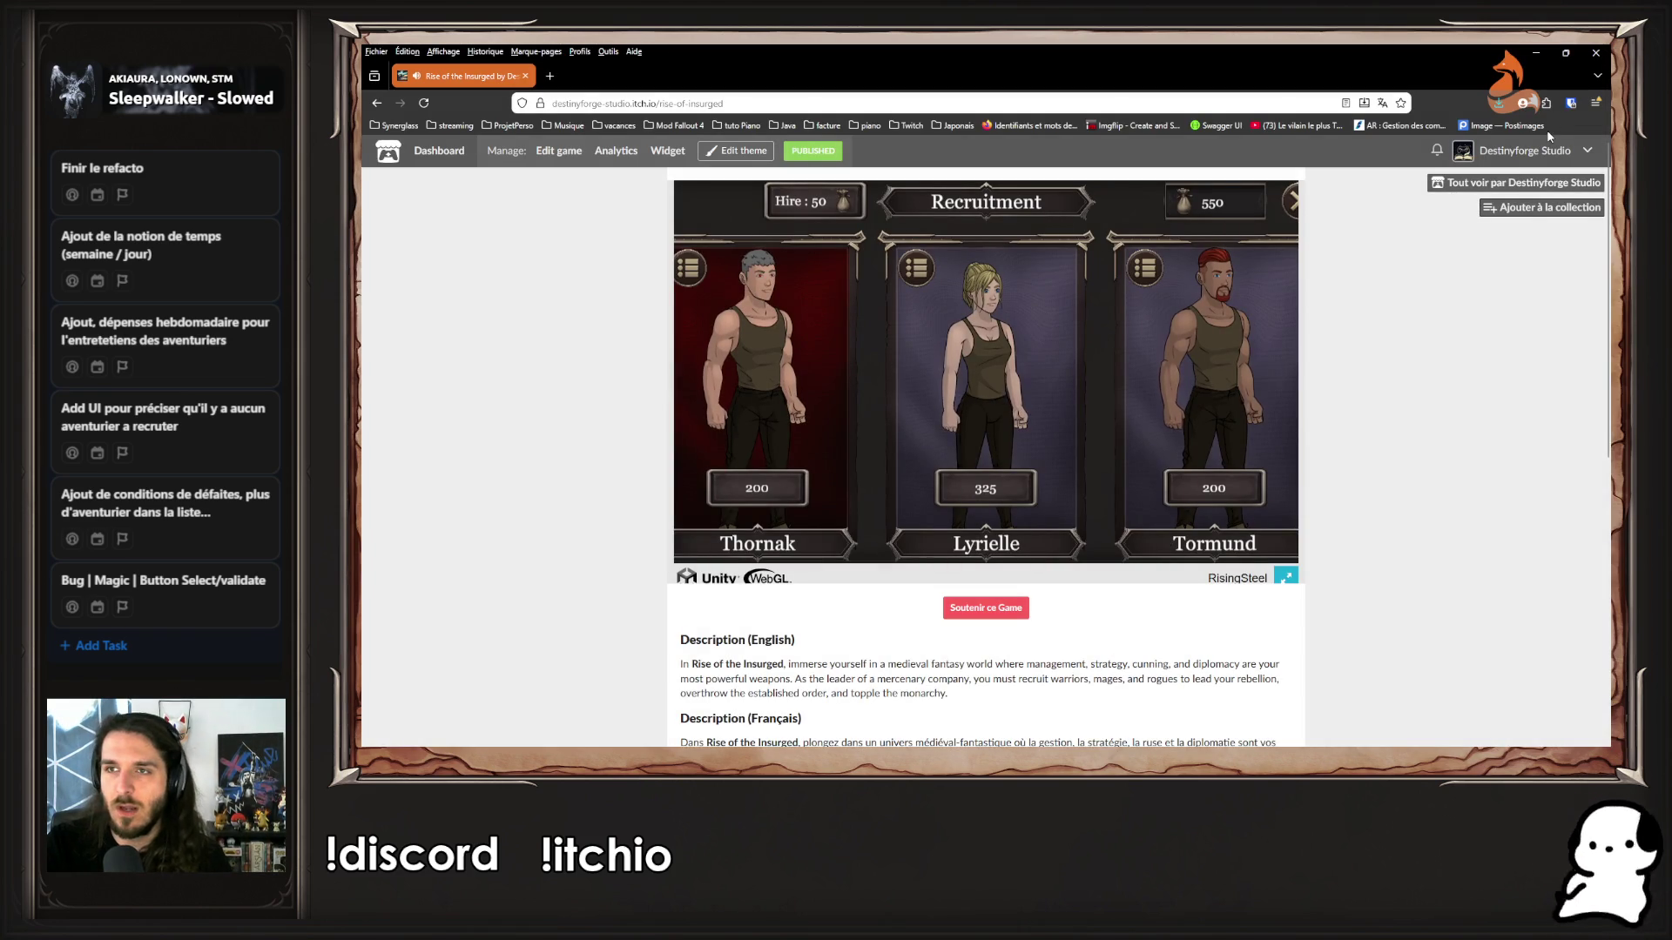
{"action": "left_click", "coordinate": [1587, 57]}
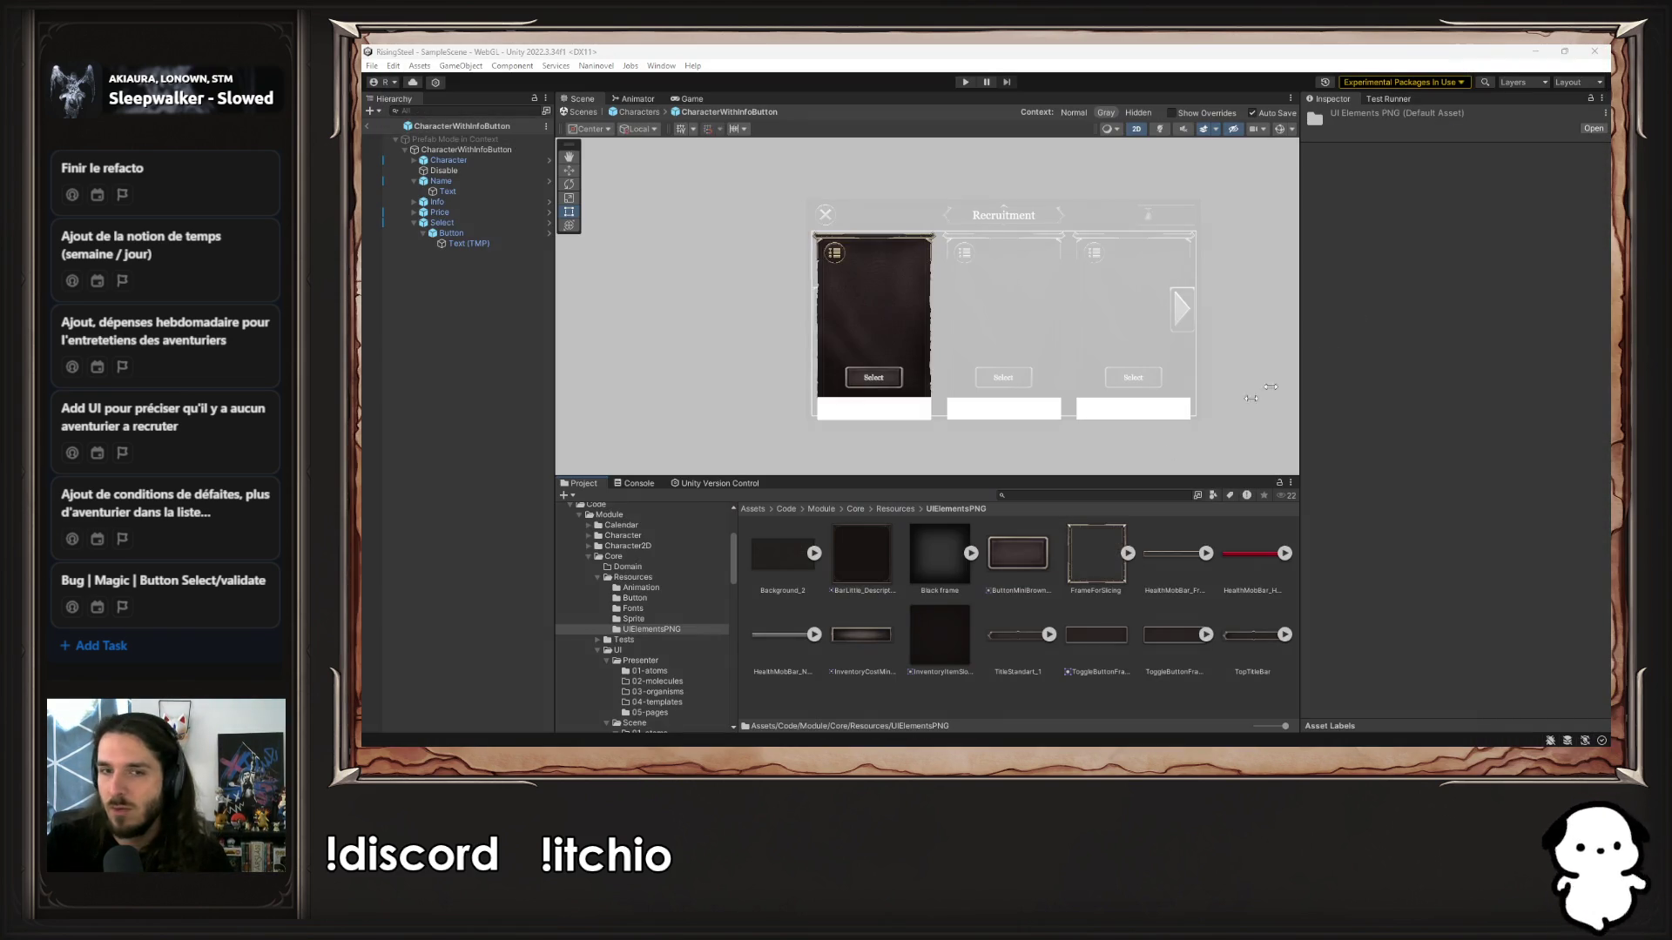
Give the card's Name element the TitleStandart_1 sprite, then open the Characters prefab
{"action": "left_click", "coordinate": [442, 181]}
{"action": "mouse_move", "coordinate": [1017, 662]}
{"action": "left_mouse_down"}
{"action": "mouse_move", "coordinate": [1498, 370]}
{"action": "mouse_move", "coordinate": [1489, 391]}
{"action": "left_mouse_up"}
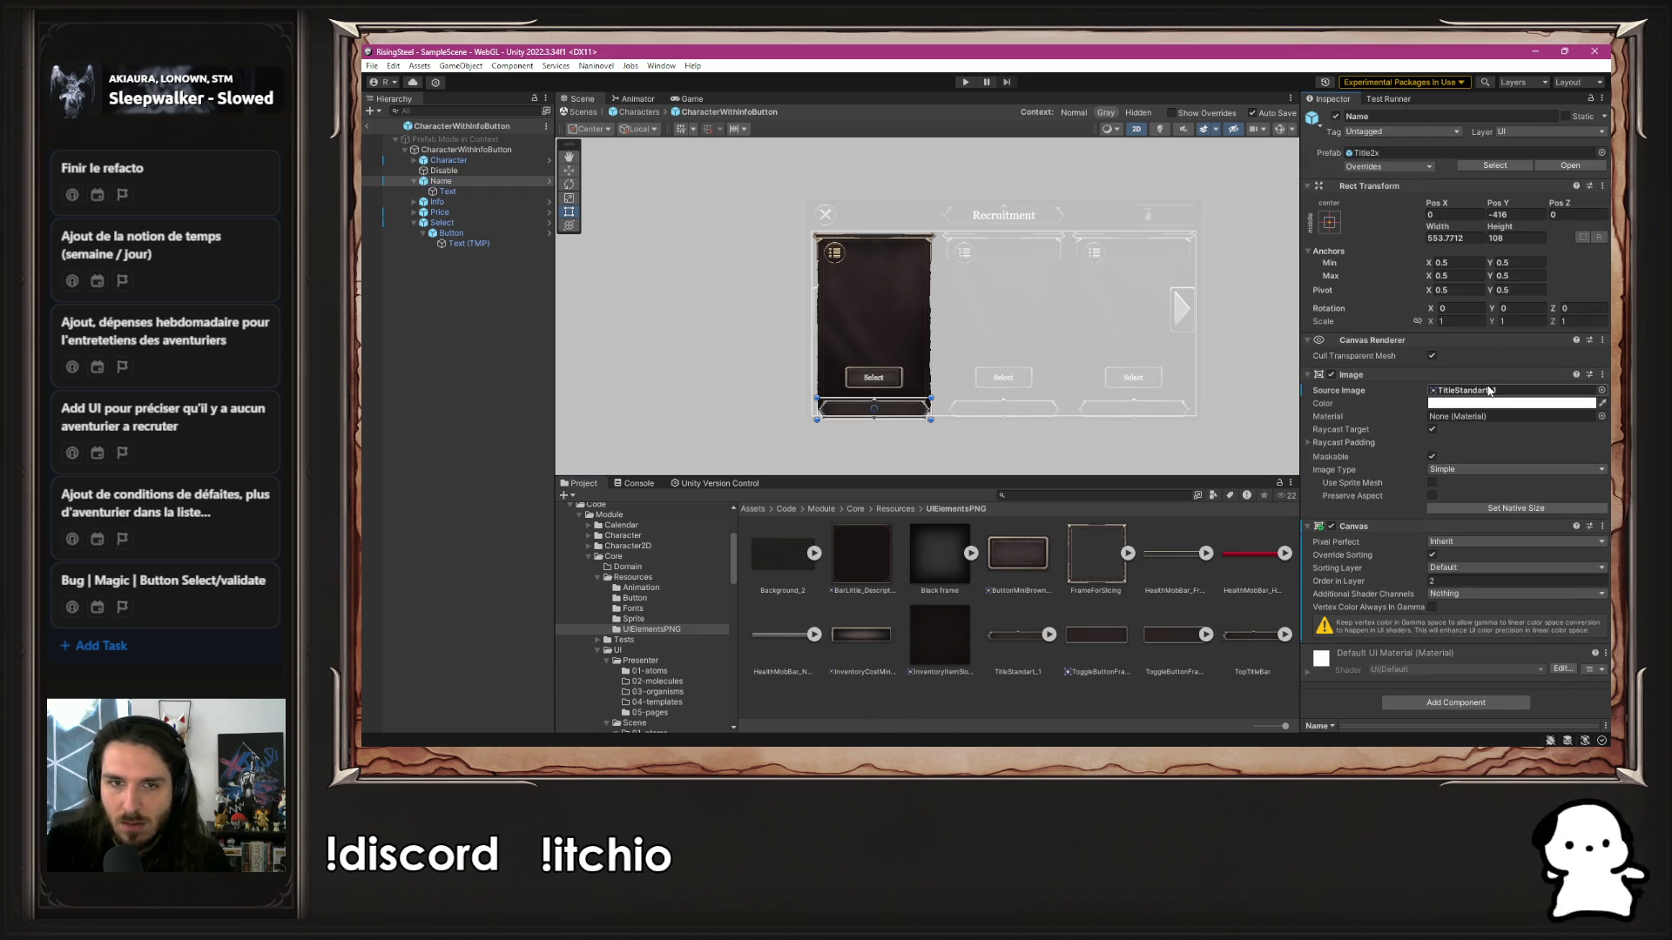
{"action": "left_click", "coordinate": [638, 113]}
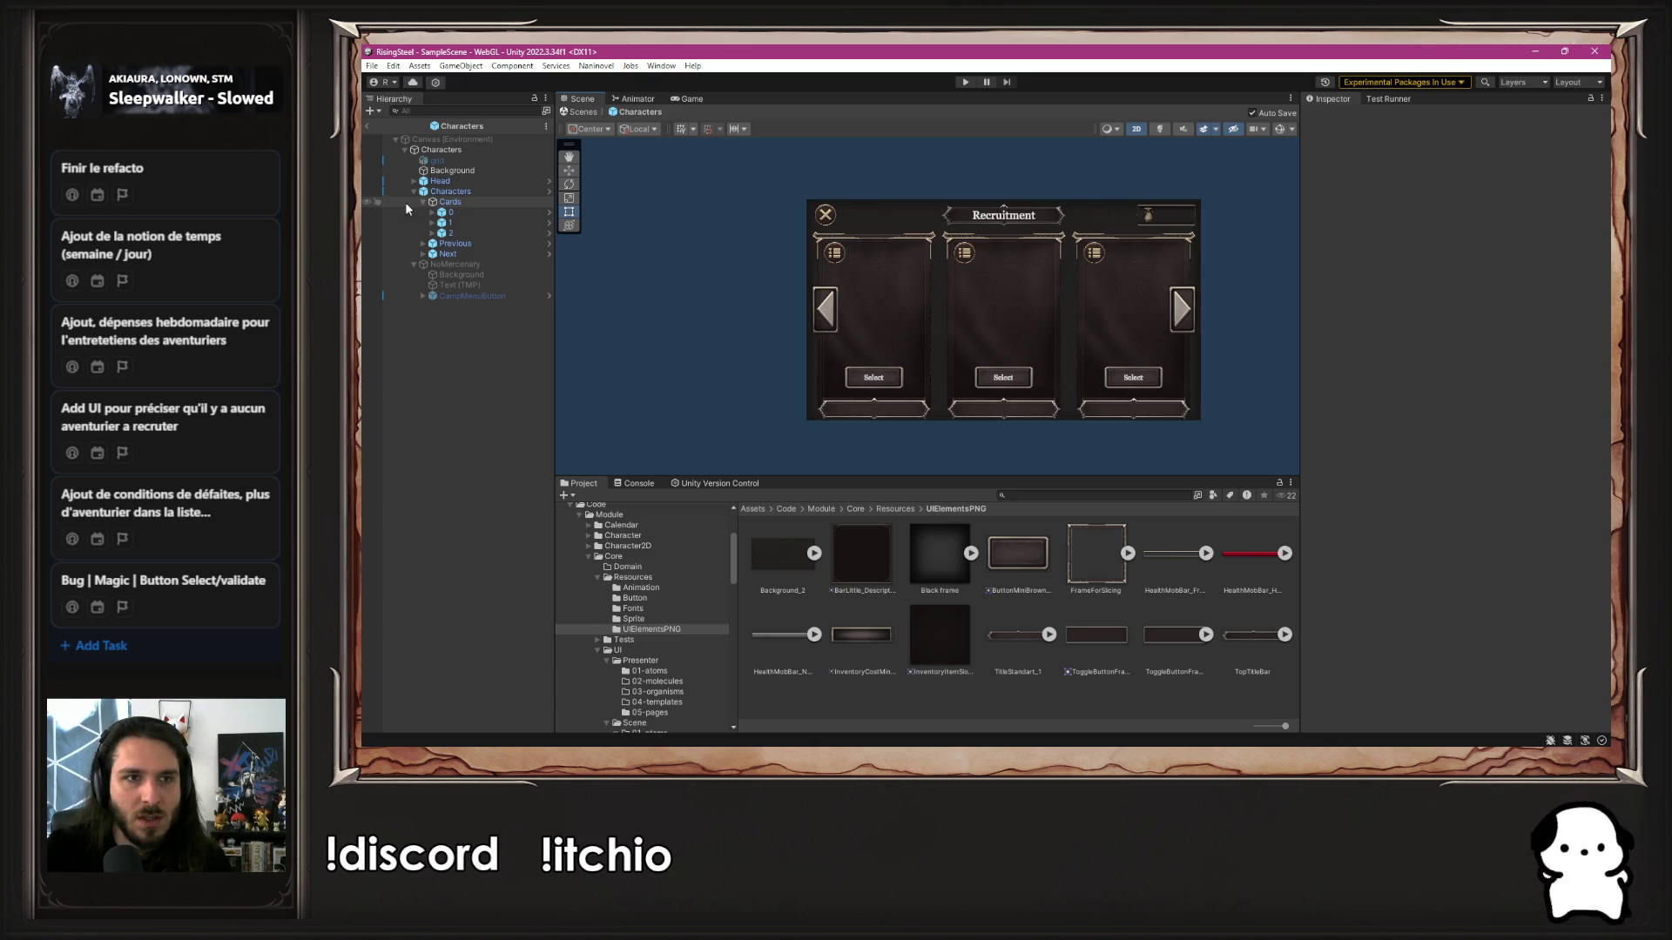
Inspect the Background, NoMercenary, Next and Previous arrows, and Cards layout group
{"action": "left_click", "coordinate": [480, 151]}
{"action": "left_click", "coordinate": [487, 170]}
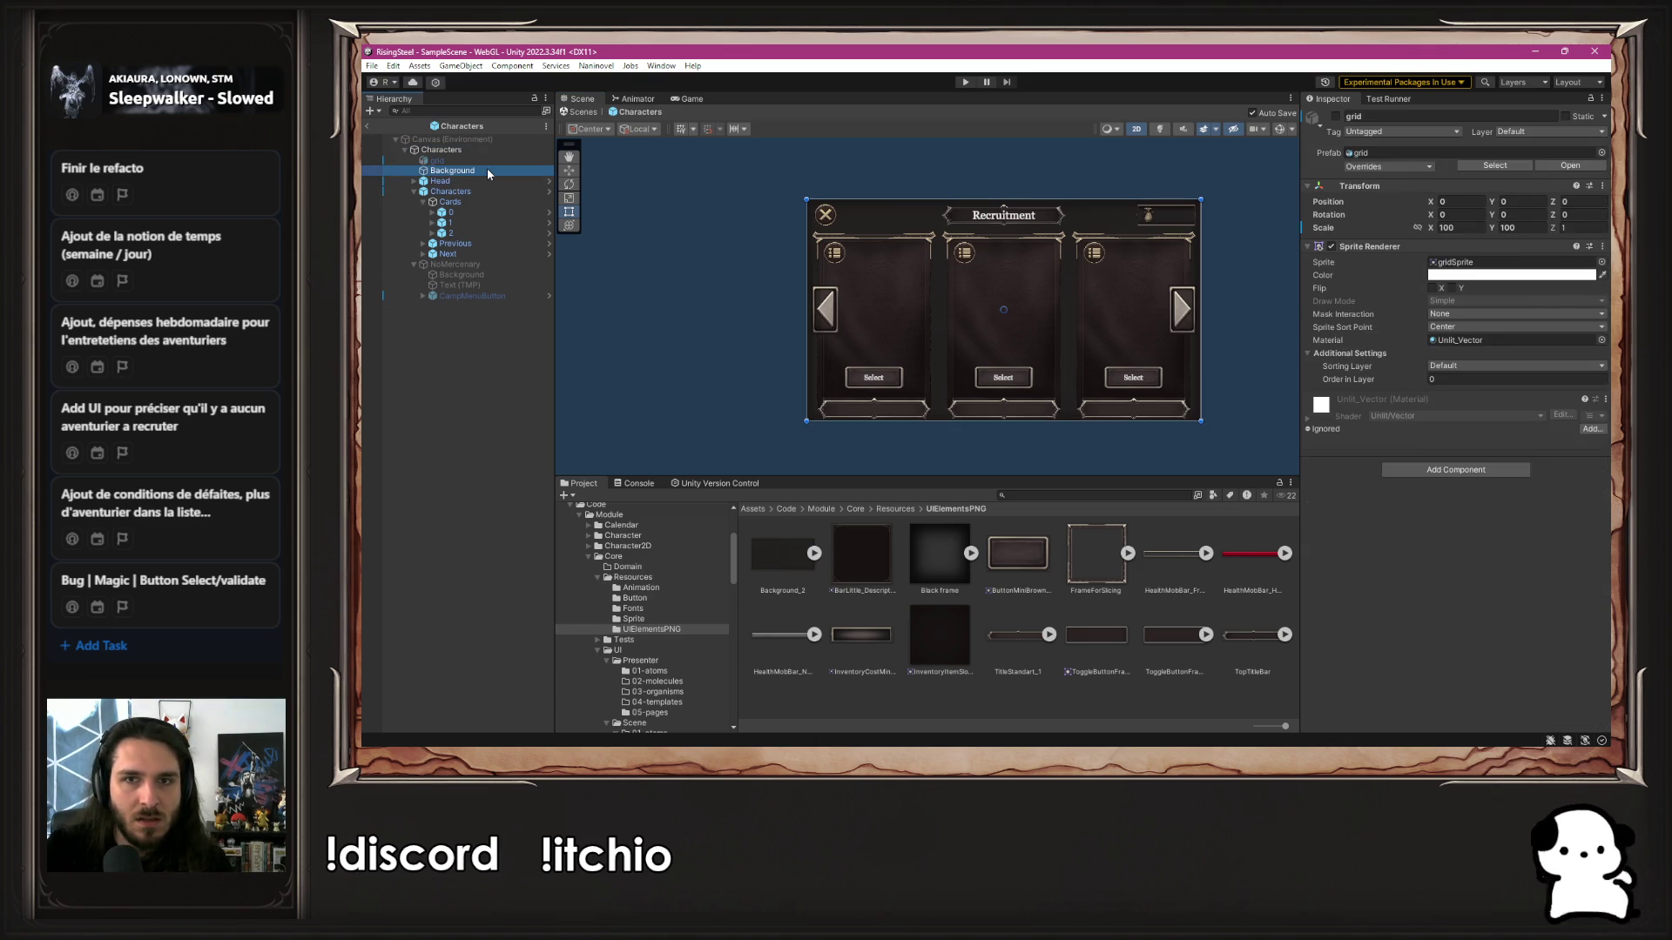
{"action": "left_click", "coordinate": [453, 264]}
{"action": "left_click", "coordinate": [415, 264]}
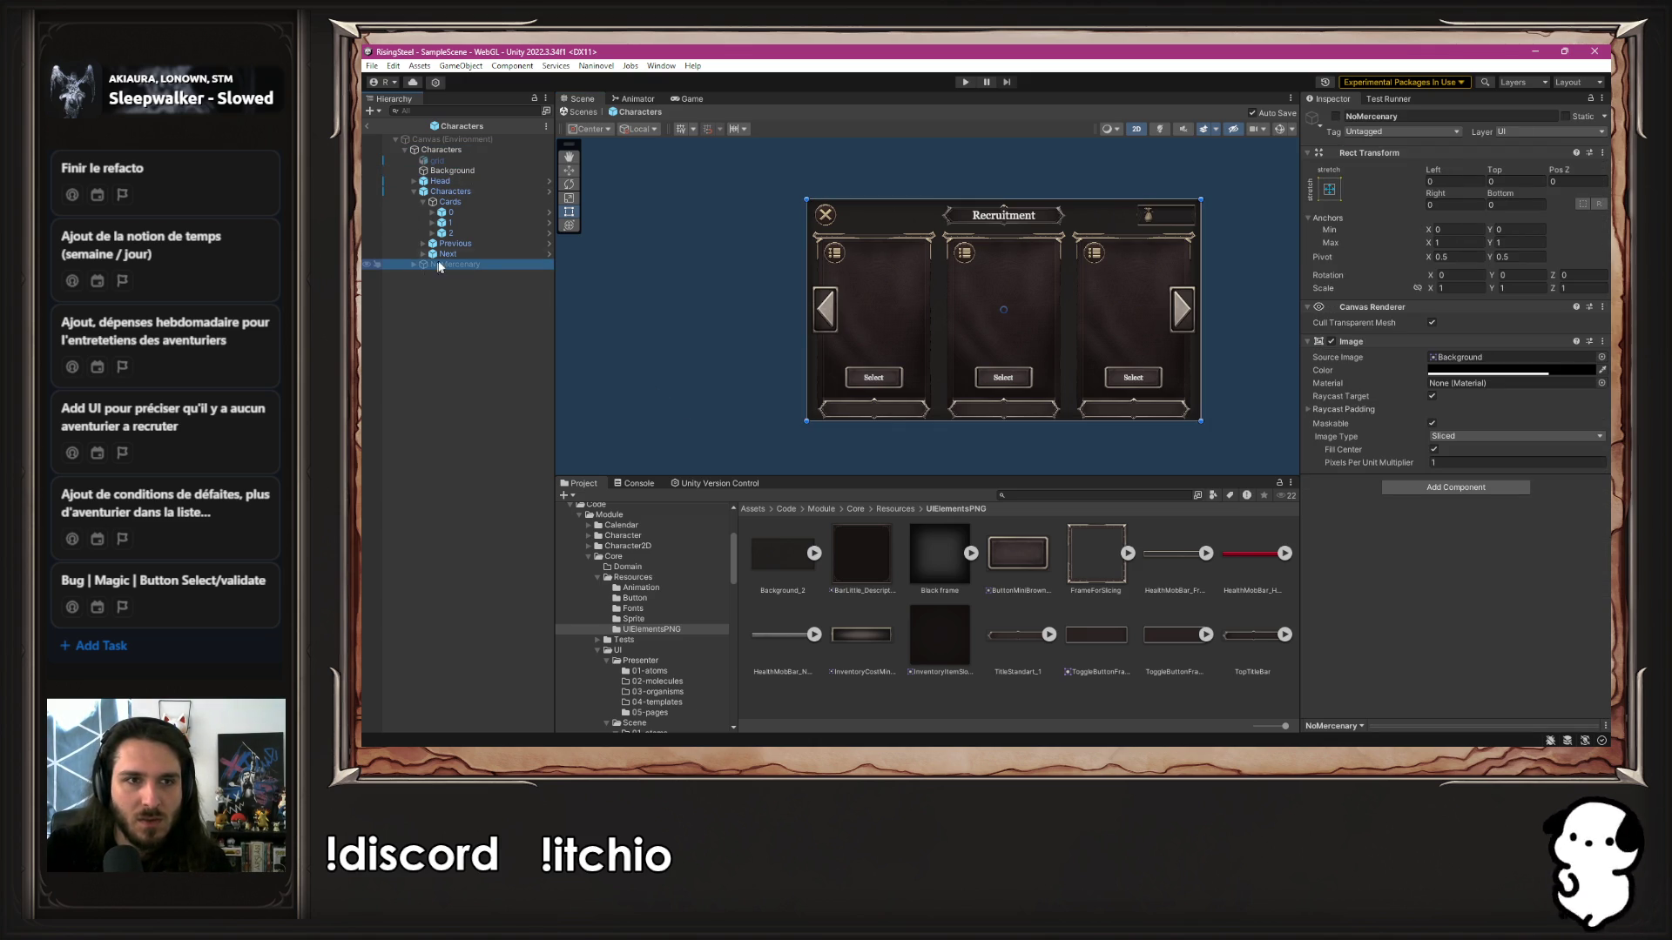
{"action": "left_click", "coordinate": [435, 253]}
{"action": "left_click", "coordinate": [468, 244]}
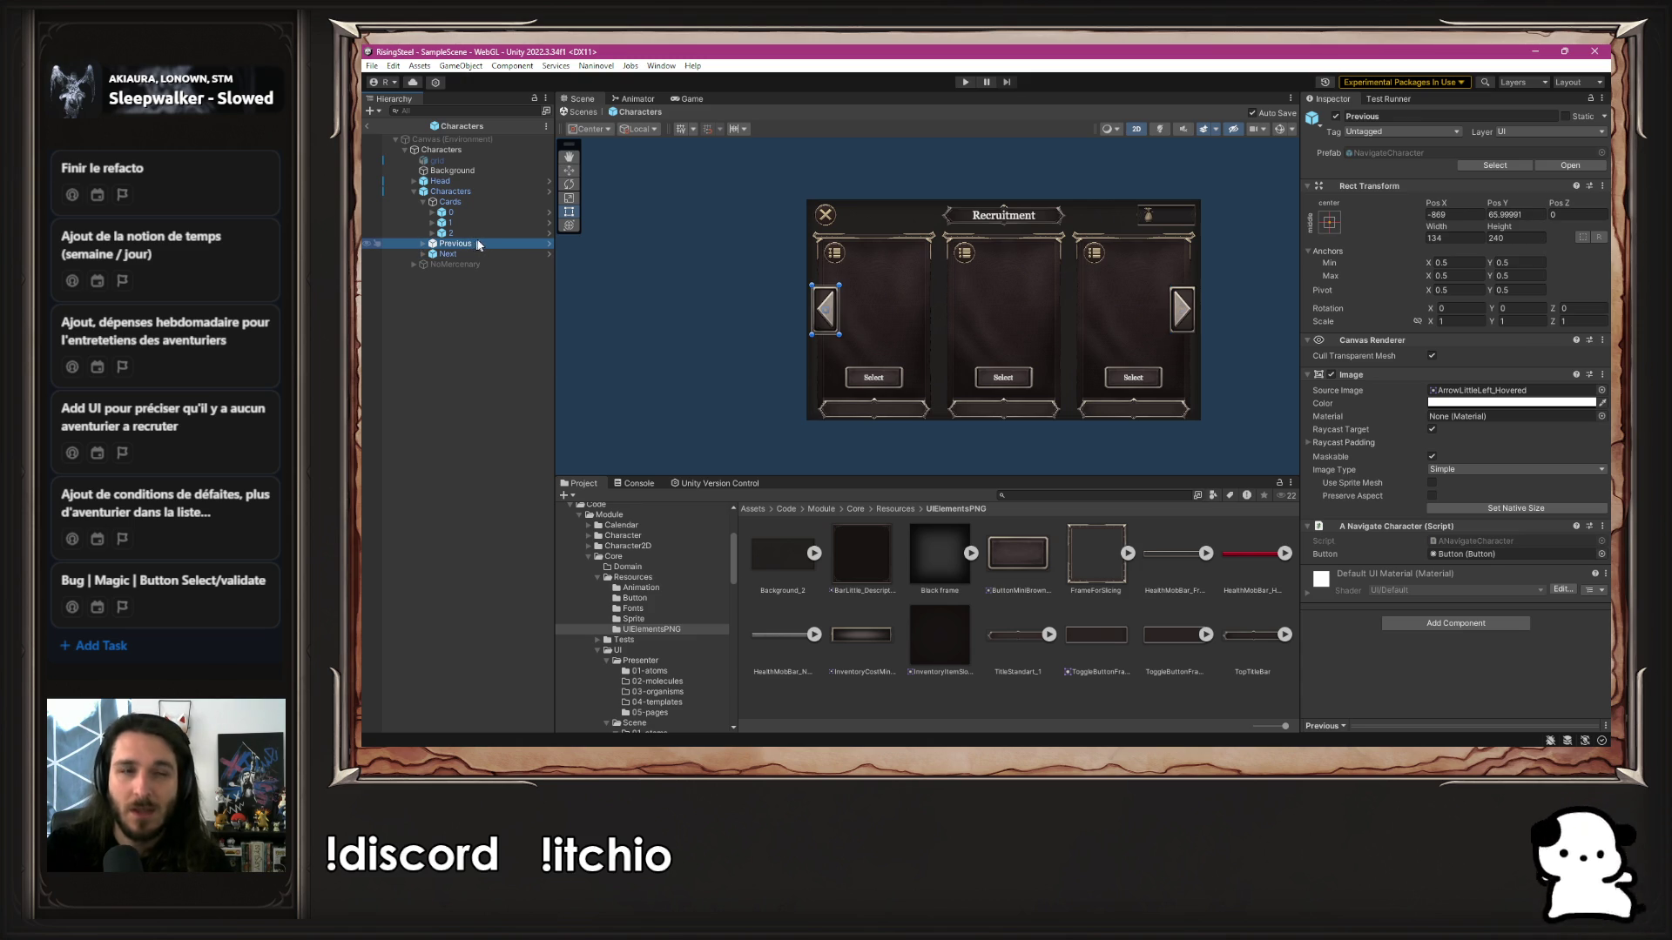
{"action": "left_click", "coordinate": [451, 202]}
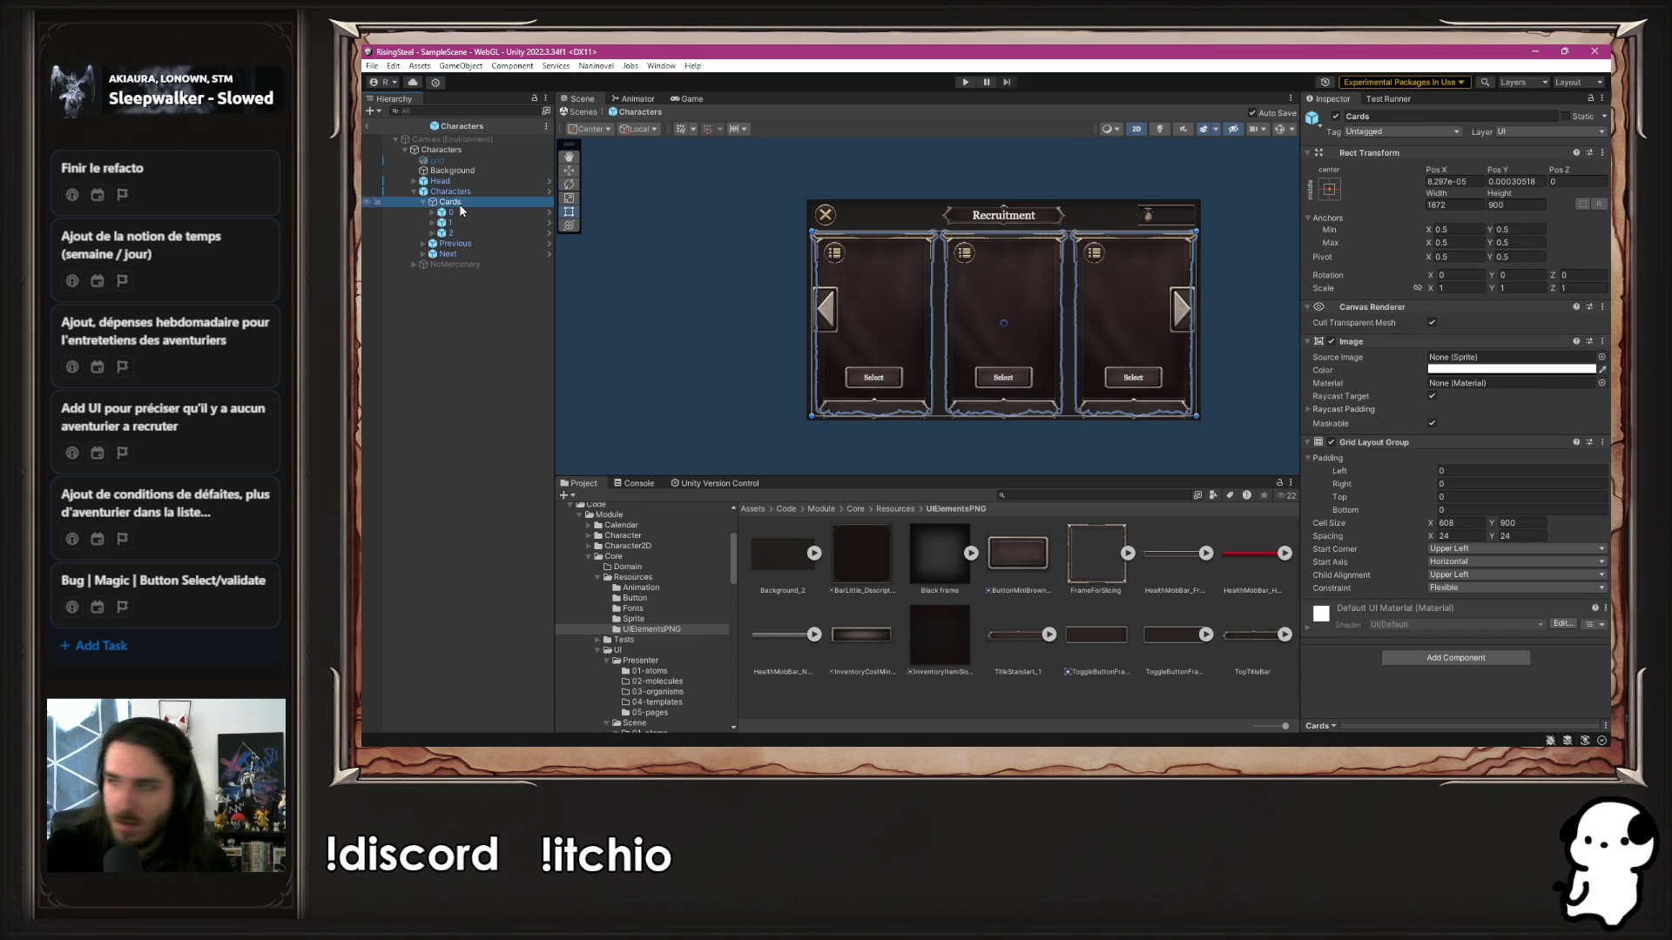
Clear the 'Recruitment' text from Head > Title's Text (TMP)
{"action": "left_click", "coordinate": [440, 181]}
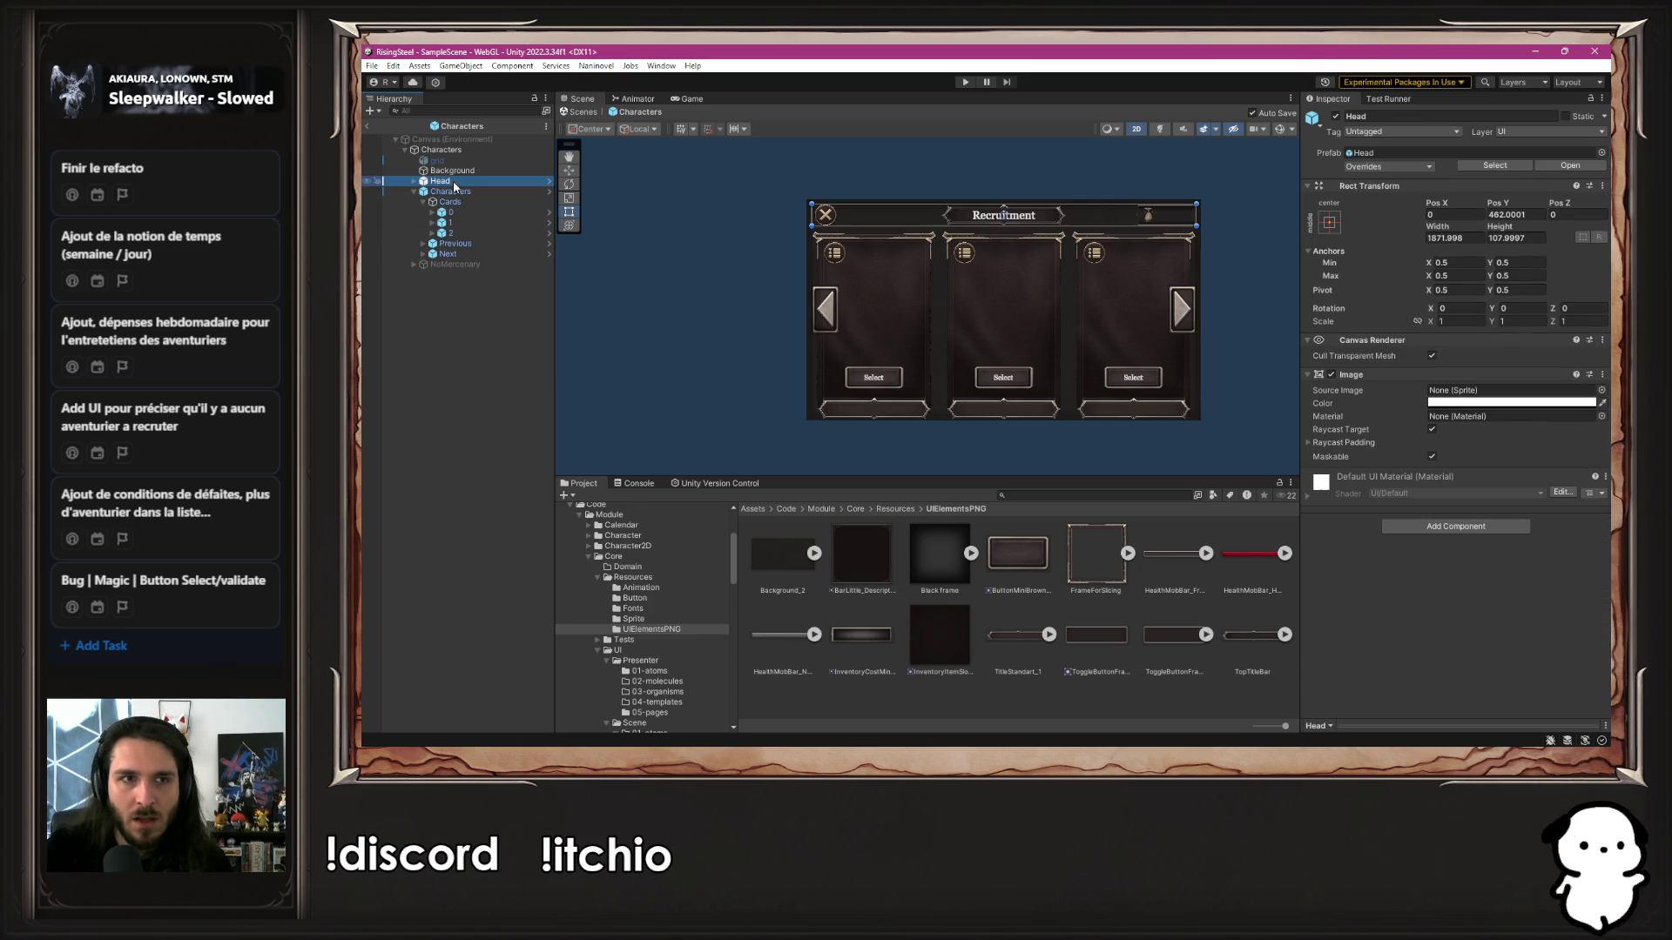
{"action": "left_click", "coordinate": [414, 181]}
{"action": "left_click", "coordinate": [442, 213]}
{"action": "left_click", "coordinate": [424, 213]}
{"action": "left_click", "coordinate": [452, 223]}
{"action": "left_click", "coordinate": [1459, 442]}
{"action": "left_click", "coordinate": [1447, 421]}
{"action": "key", "text": "BackSpace"}
{"action": "left_click", "coordinate": [1272, 291]}
{"action": "scroll", "coordinate": [1219, 235], "scroll_direction": "up", "scroll_amount": 2}
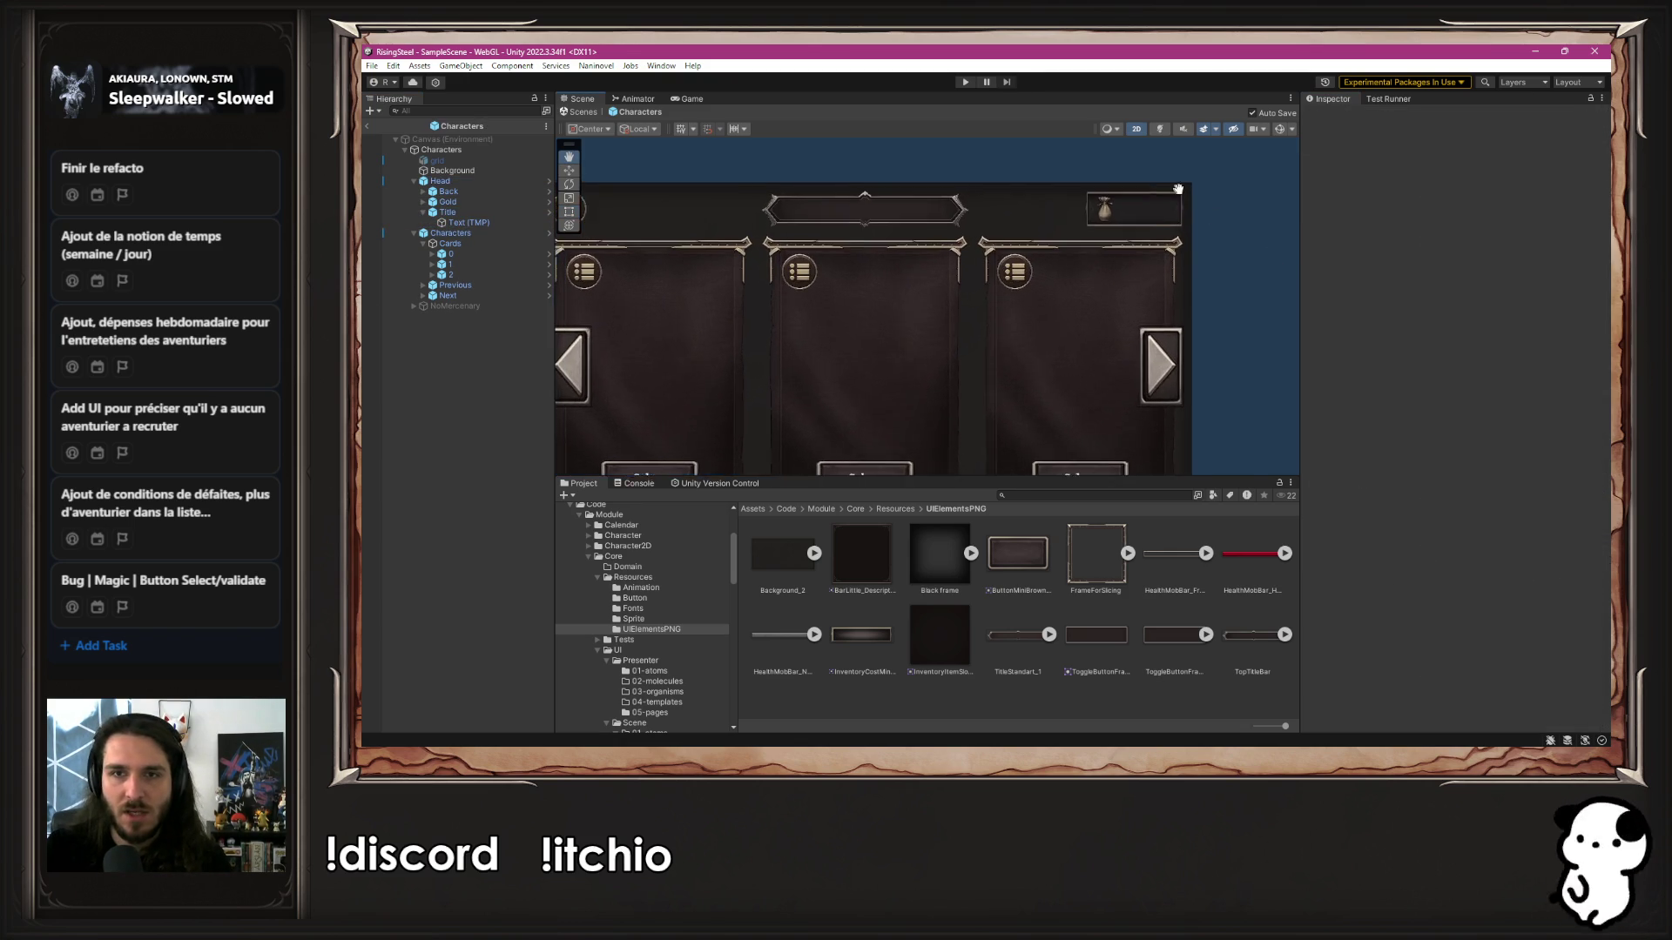
Show the alignment grid and make the Background about one-third opaque
{"action": "left_click_drag", "start_coordinate": [1170, 191], "coordinate": [1243, 231]}
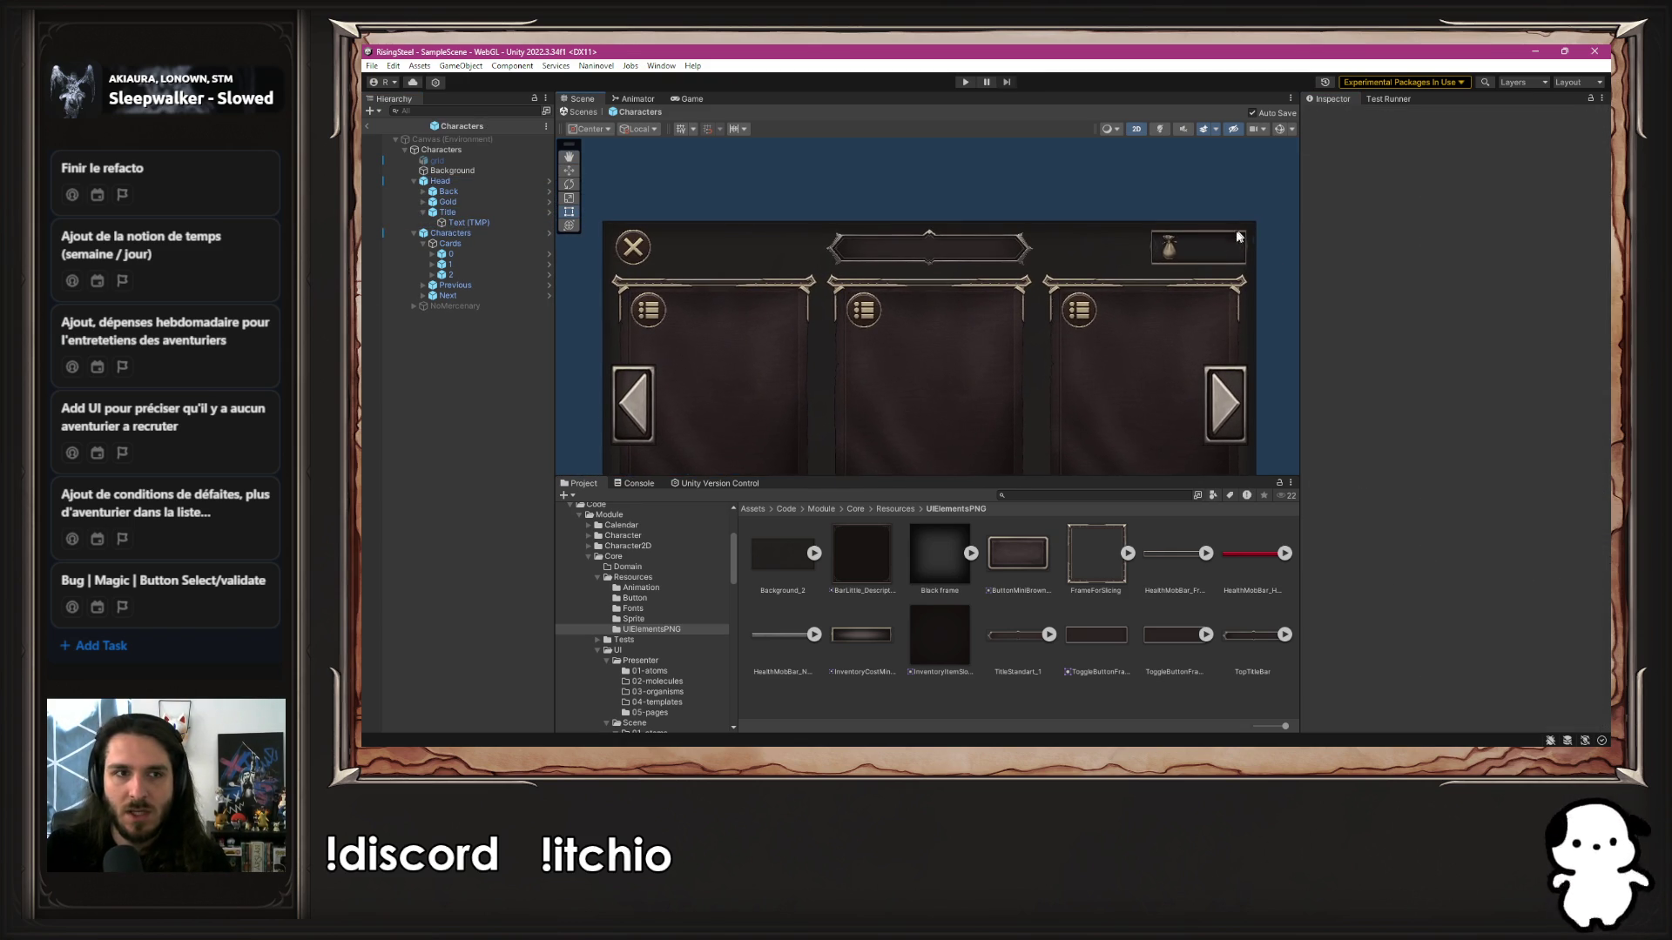
{"action": "left_click", "coordinate": [445, 161]}
{"action": "key", "text": "alt+shift+a"}
{"action": "left_click", "coordinate": [452, 171]}
{"action": "left_click", "coordinate": [1440, 370]}
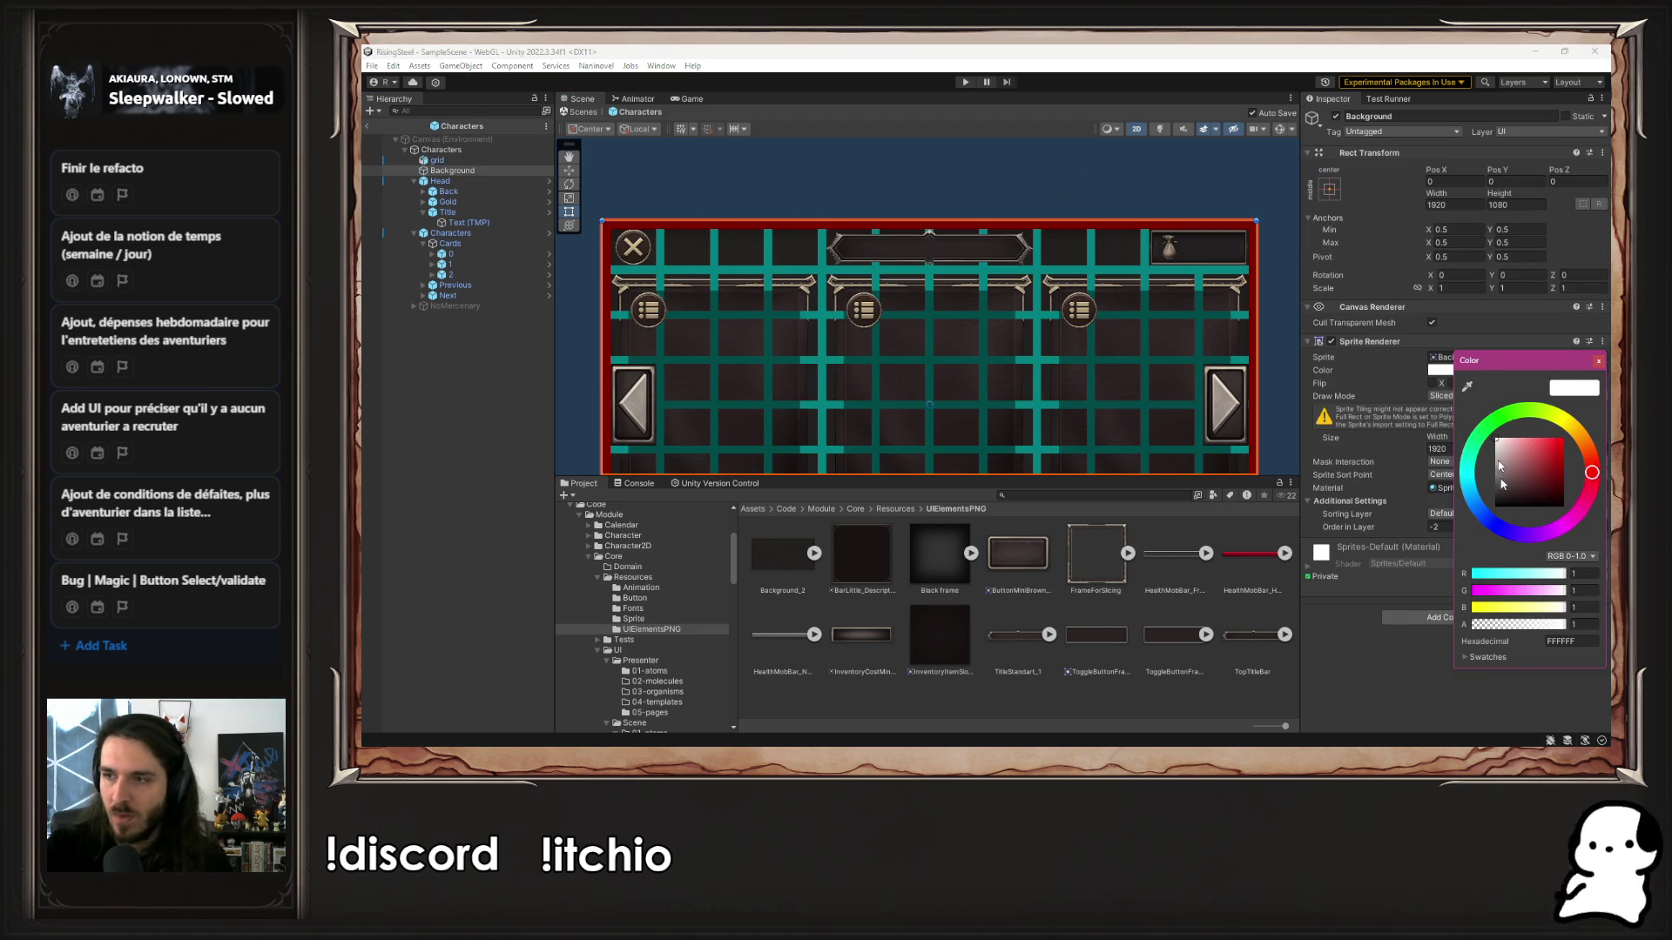
{"action": "left_click_drag", "start_coordinate": [1547, 624], "coordinate": [1503, 623]}
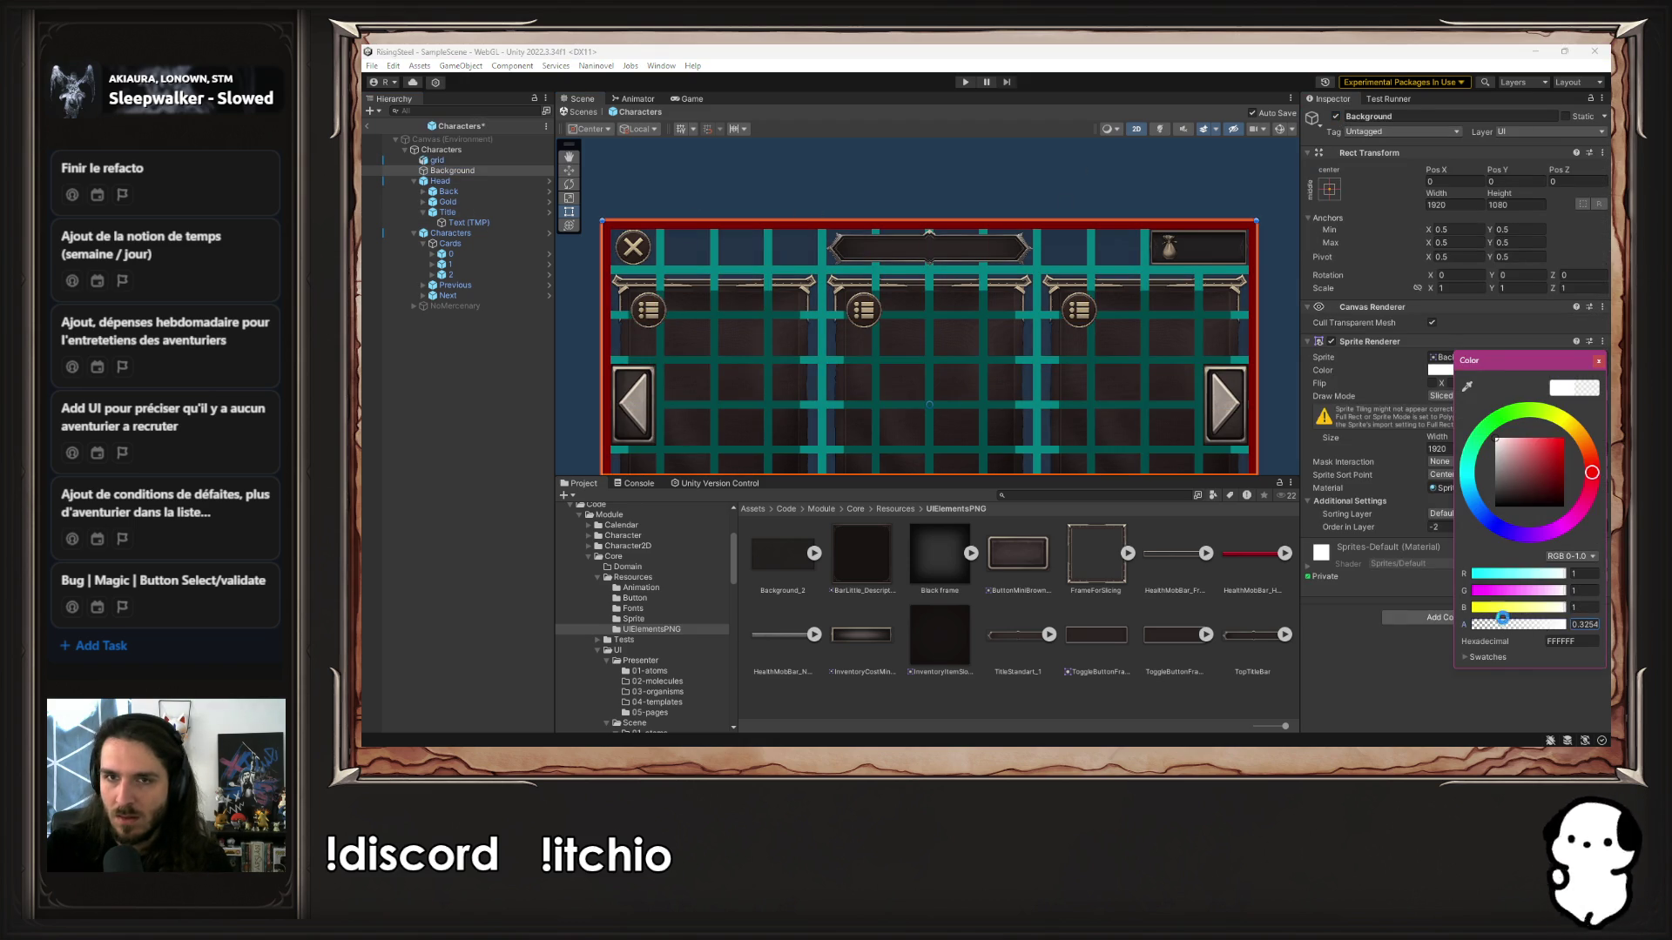
{"action": "left_click", "coordinate": [1595, 361]}
Shift the Gold counter left along the header and save the Characters prefab
{"action": "left_click", "coordinate": [447, 202]}
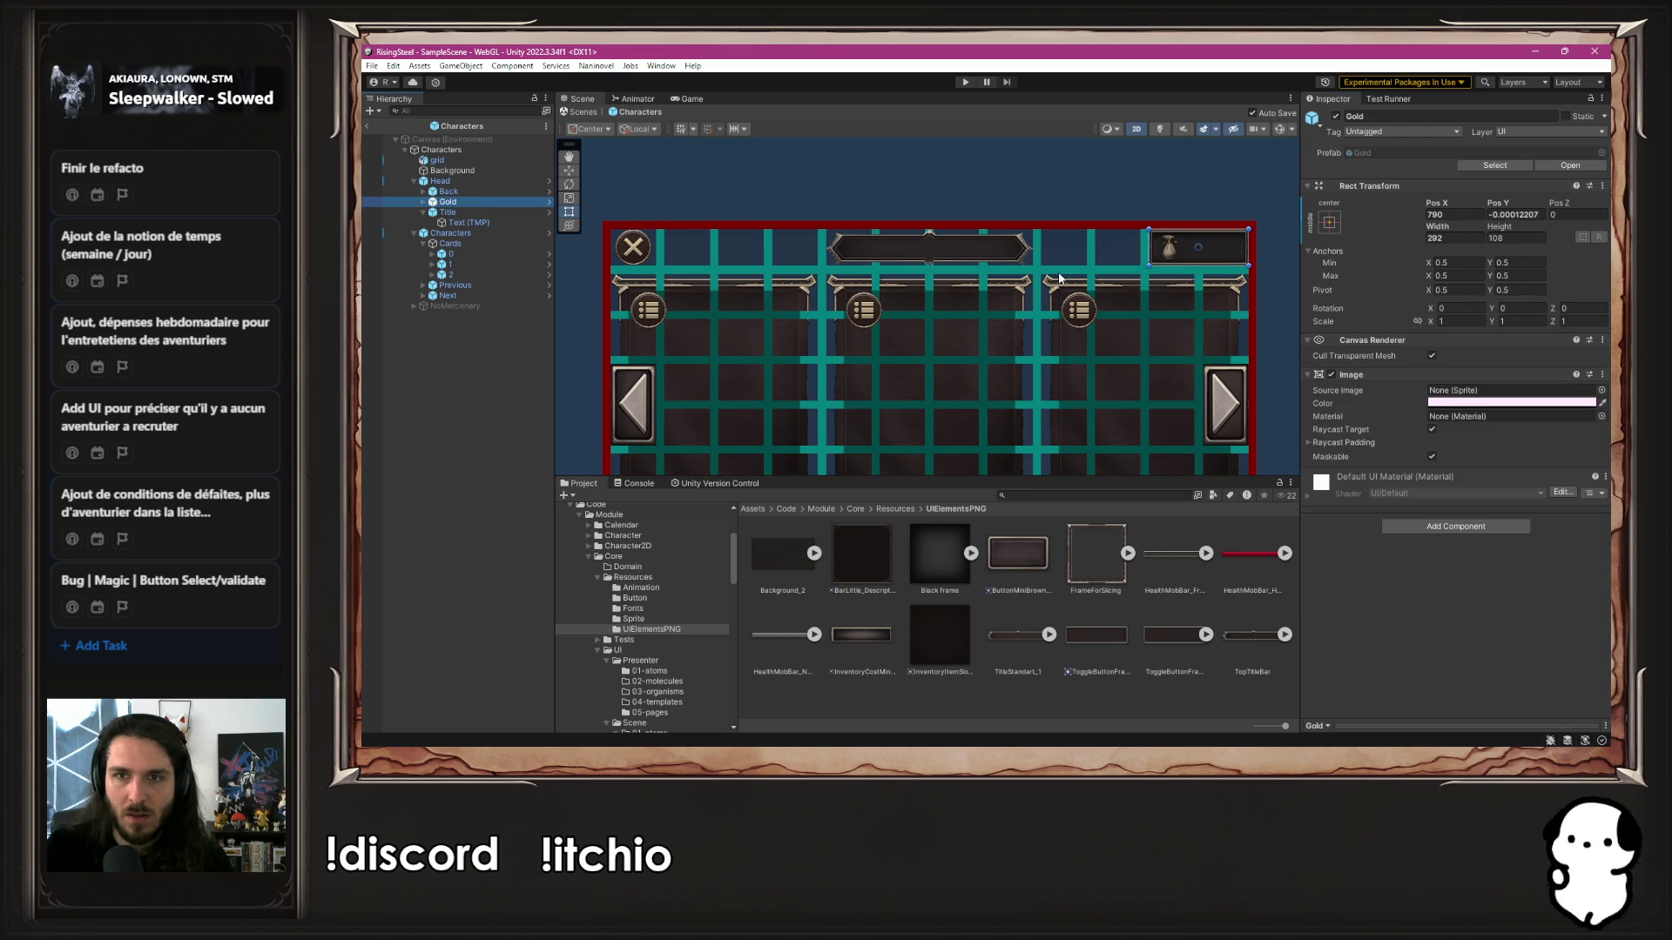
{"action": "left_click_drag", "start_coordinate": [1201, 257], "coordinate": [1146, 257]}
{"action": "key", "text": "ctrl+s"}
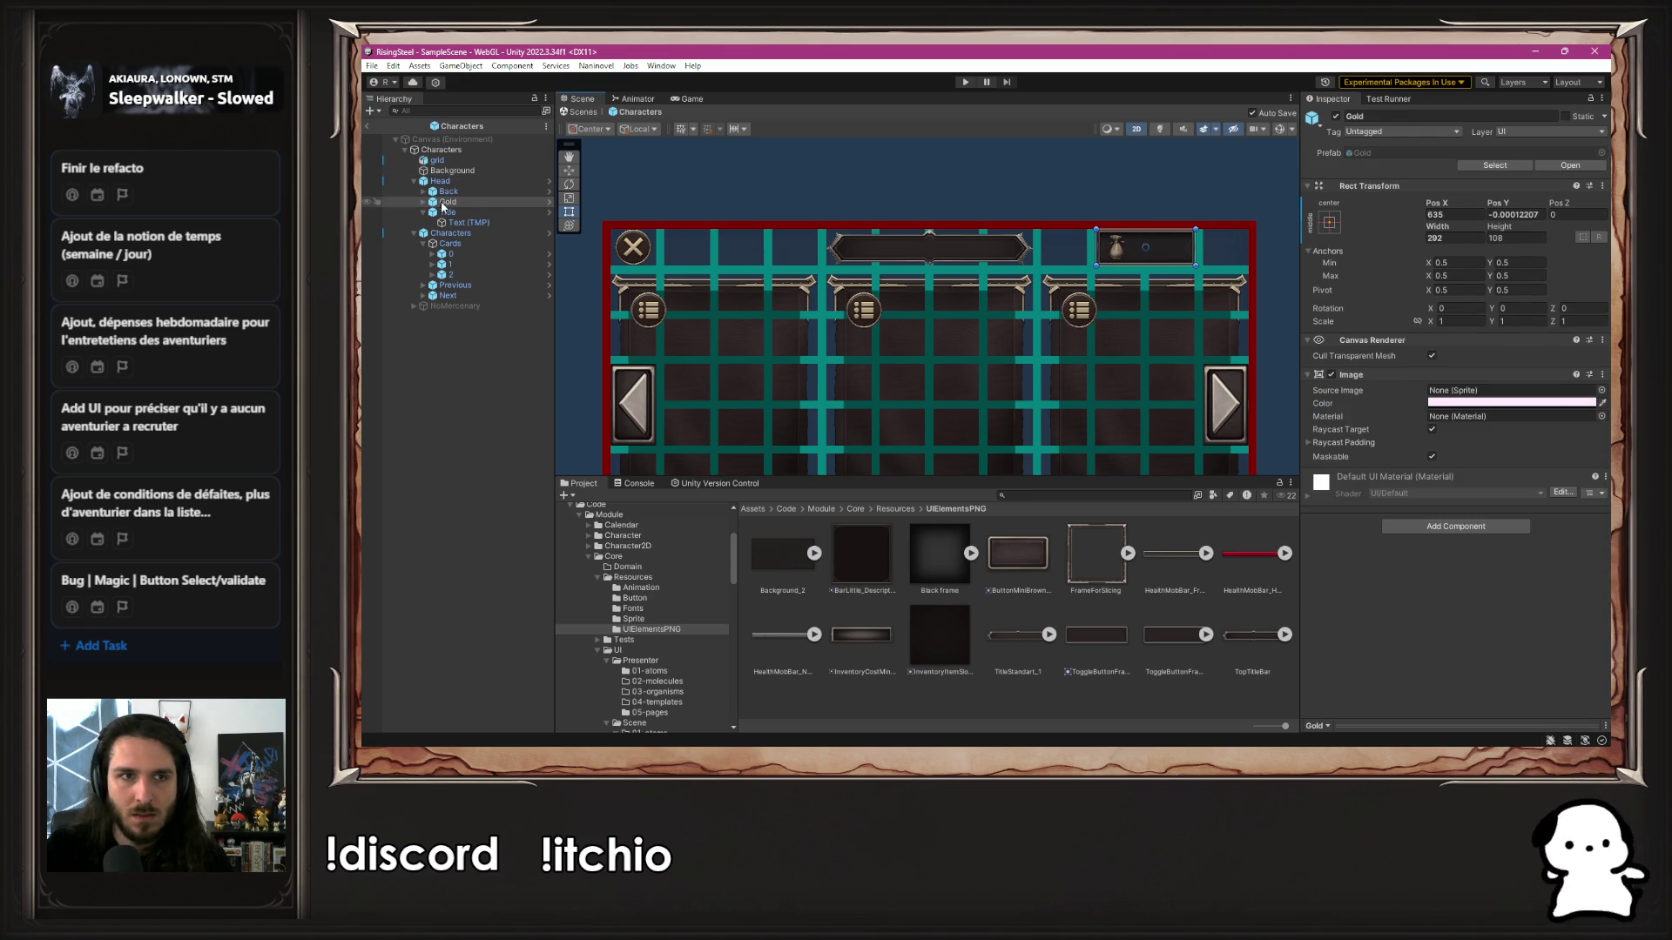
Move the Back close button to the header's right end (Pos X 869)
{"action": "left_click", "coordinate": [437, 192]}
{"action": "mouse_move", "coordinate": [633, 247]}
{"action": "left_mouse_down"}
{"action": "mouse_move", "coordinate": [636, 277]}
{"action": "mouse_move", "coordinate": [1229, 279]}
{"action": "left_mouse_up"}
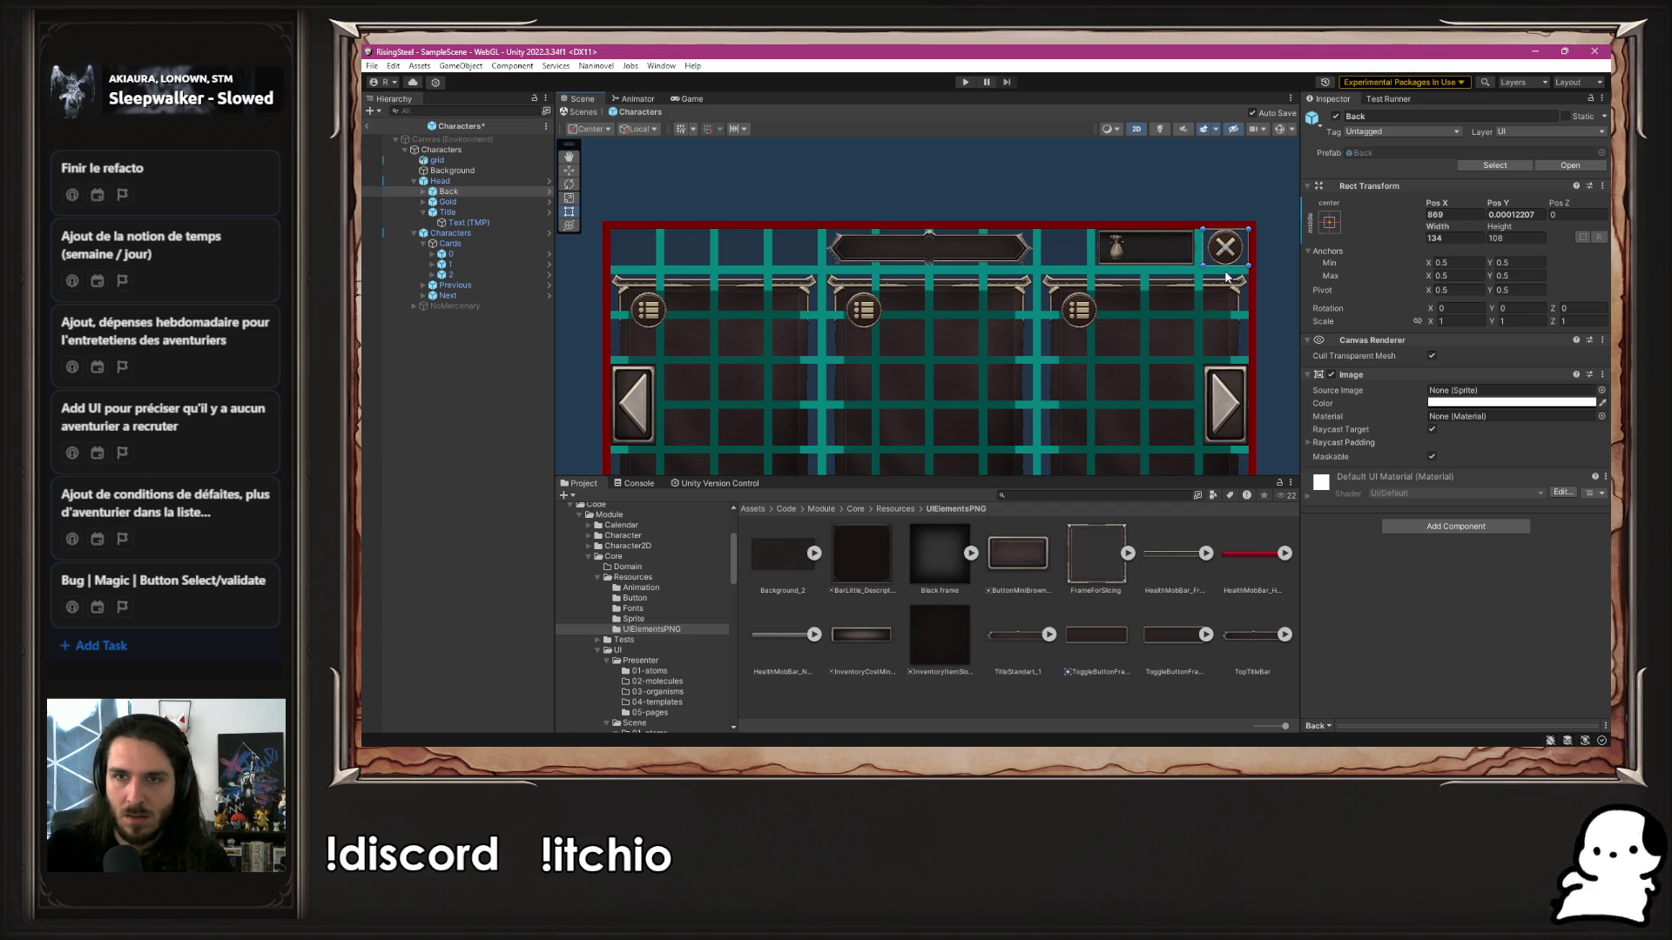
{"action": "left_click", "coordinate": [1263, 243]}
Hide the grid overlay and restore the Background to full opacity
{"action": "left_click", "coordinate": [437, 160]}
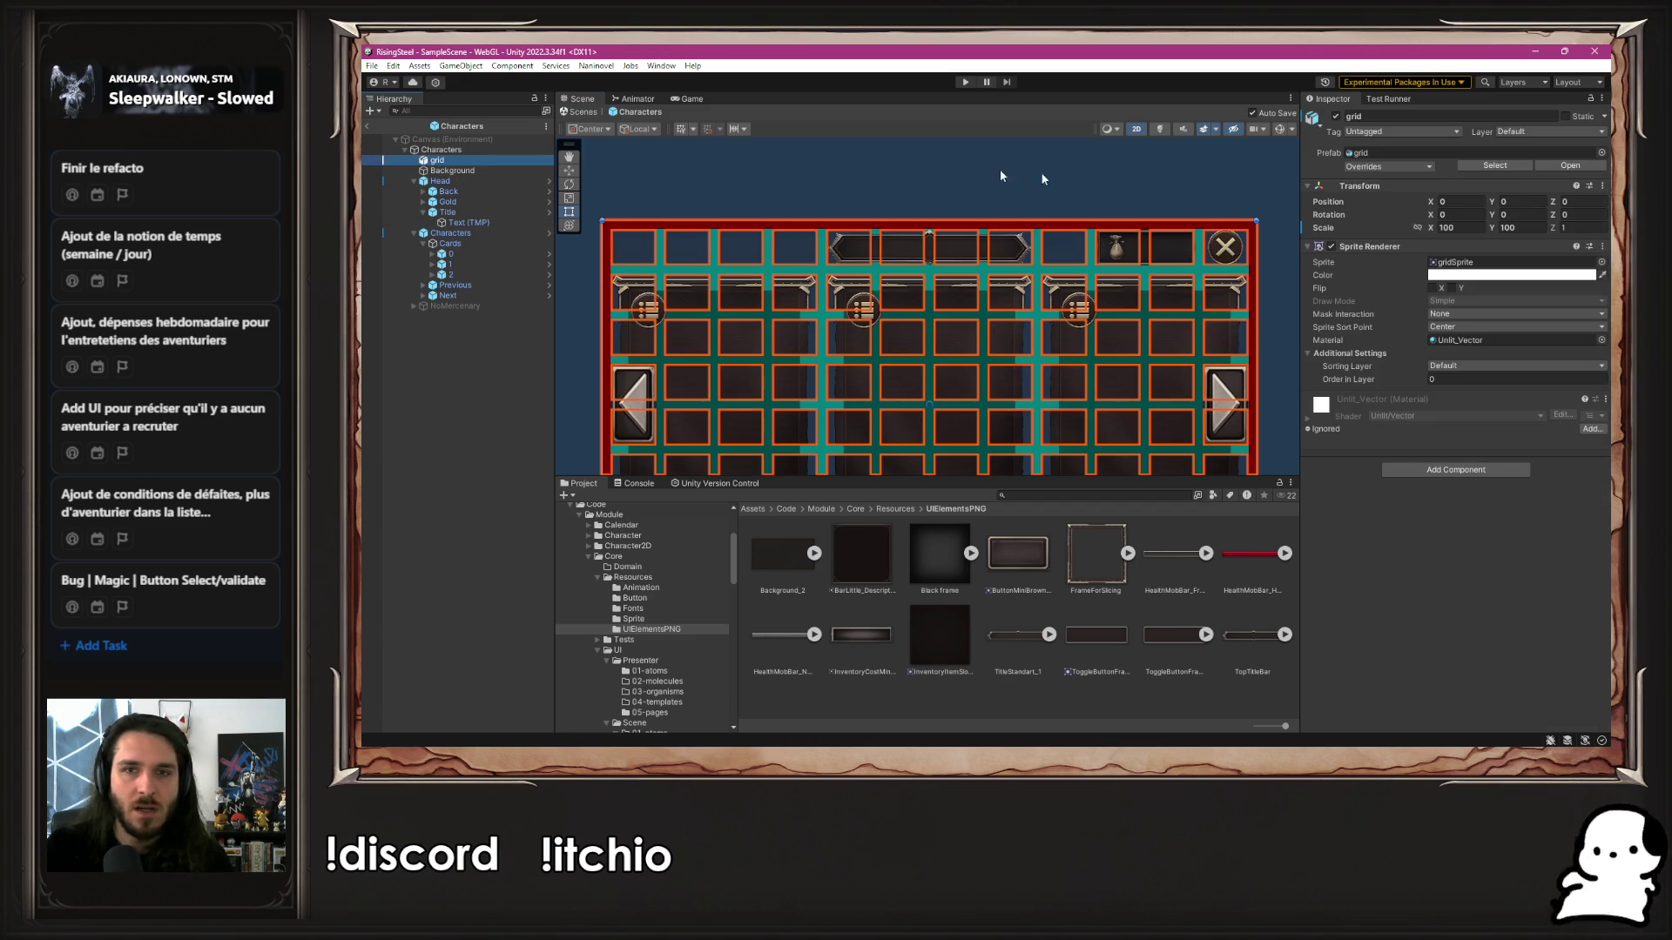
{"action": "left_click", "coordinate": [1336, 116]}
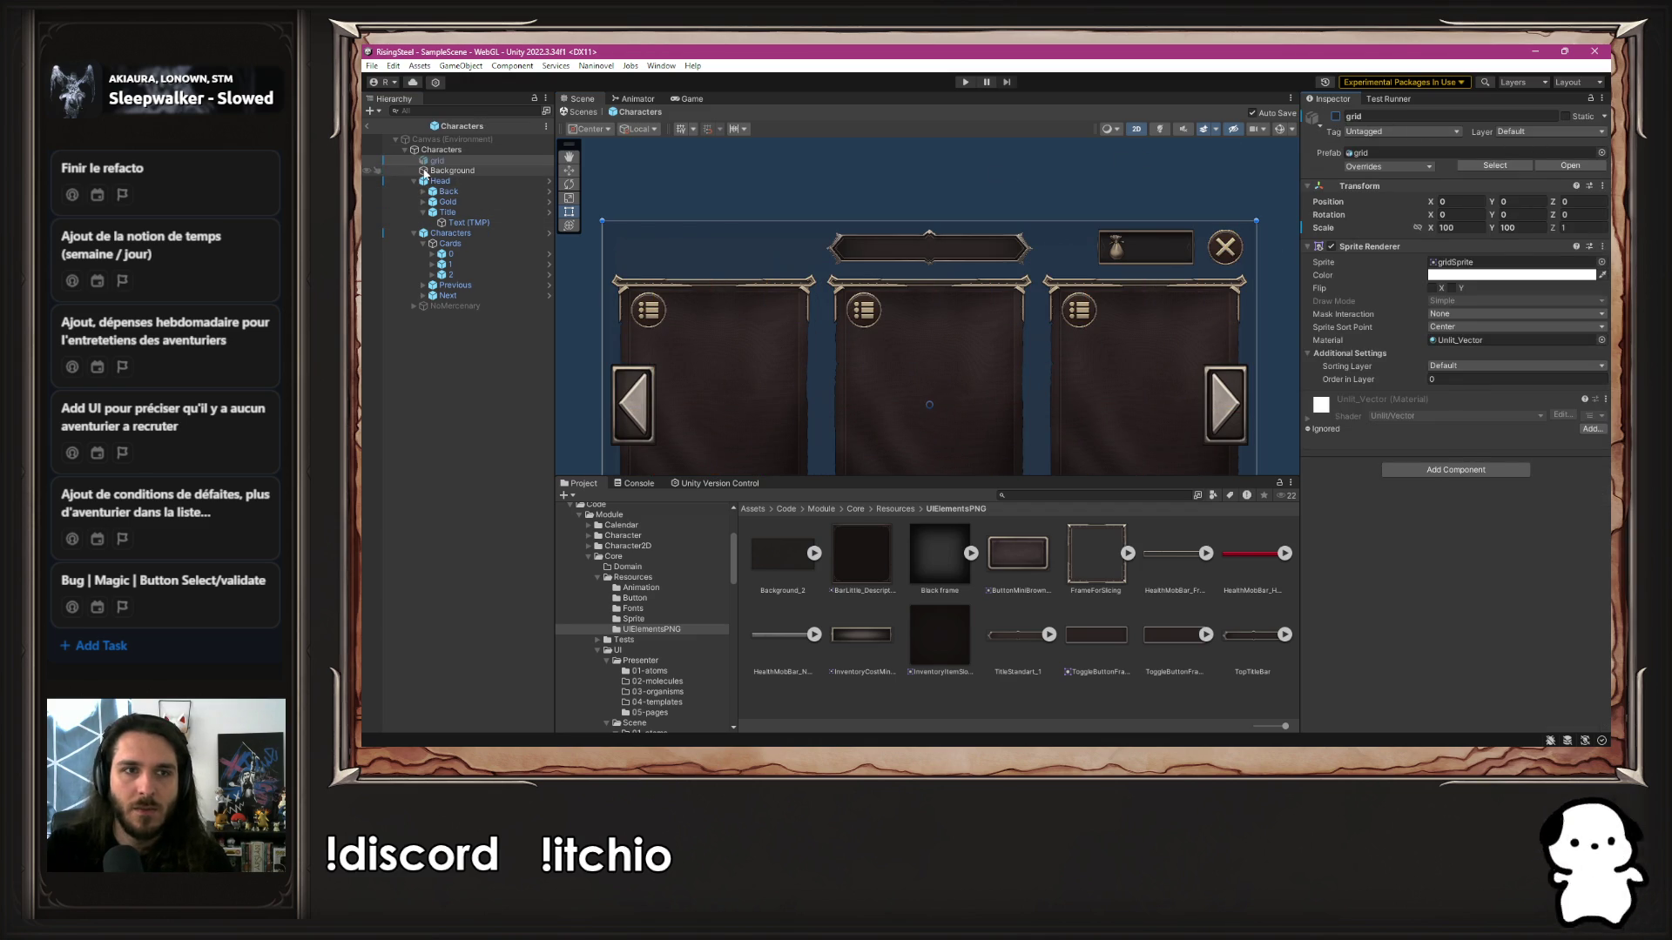
{"action": "left_click", "coordinate": [974, 260]}
{"action": "left_click", "coordinate": [1481, 369]}
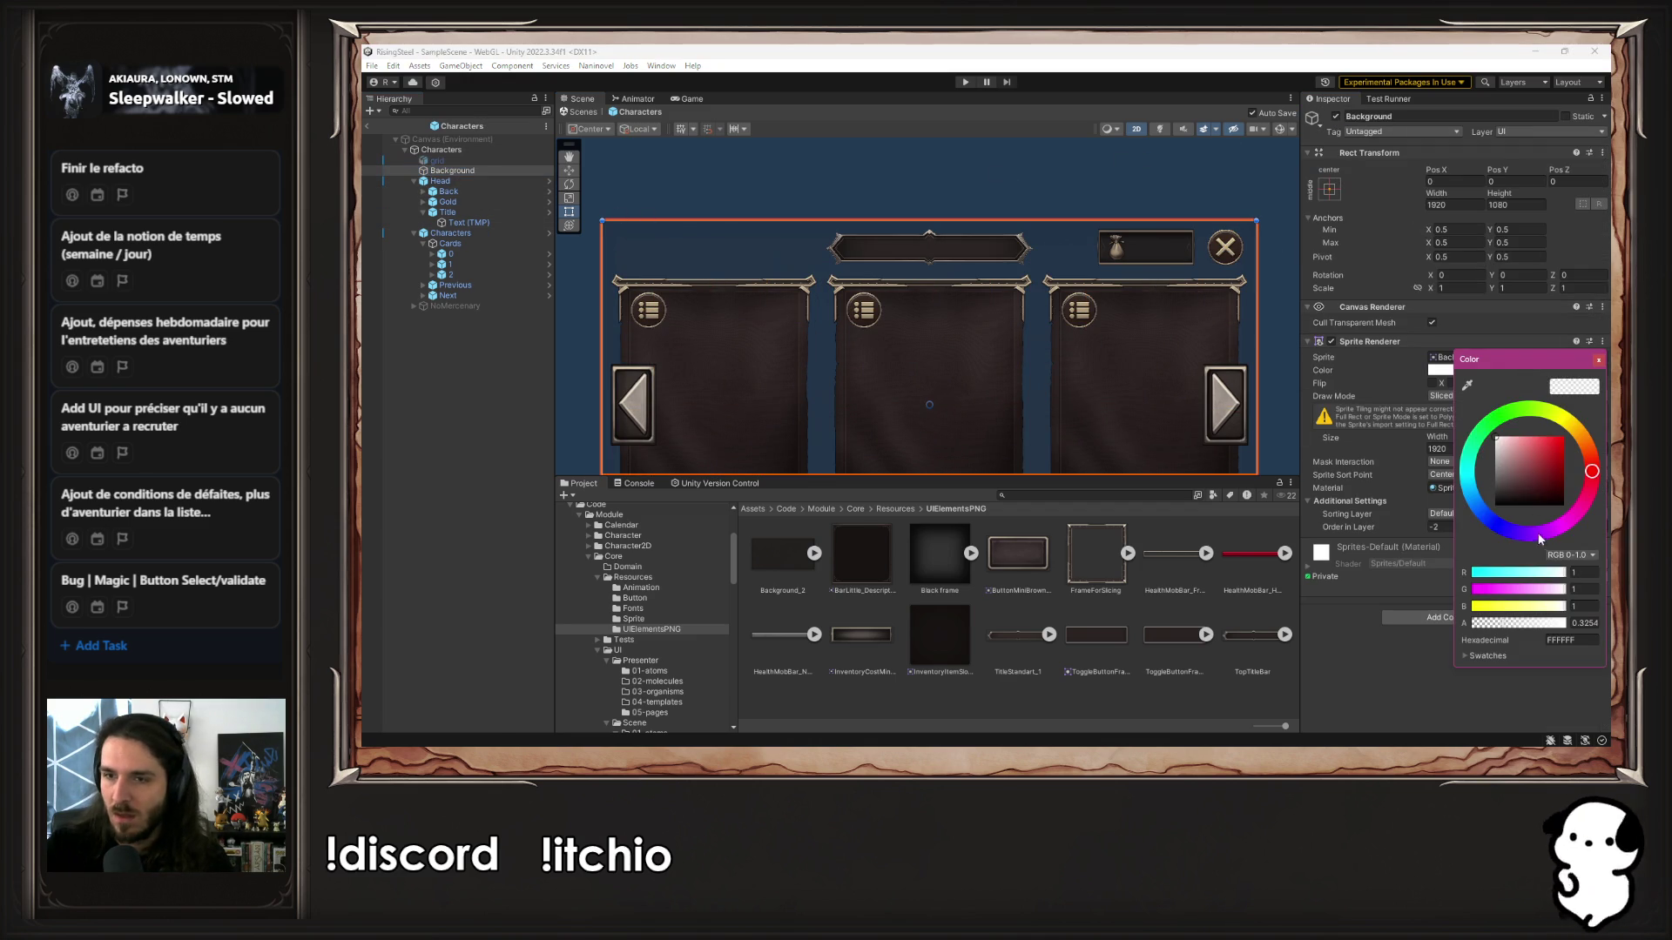
{"action": "left_click_drag", "start_coordinate": [1520, 623], "coordinate": [1569, 624]}
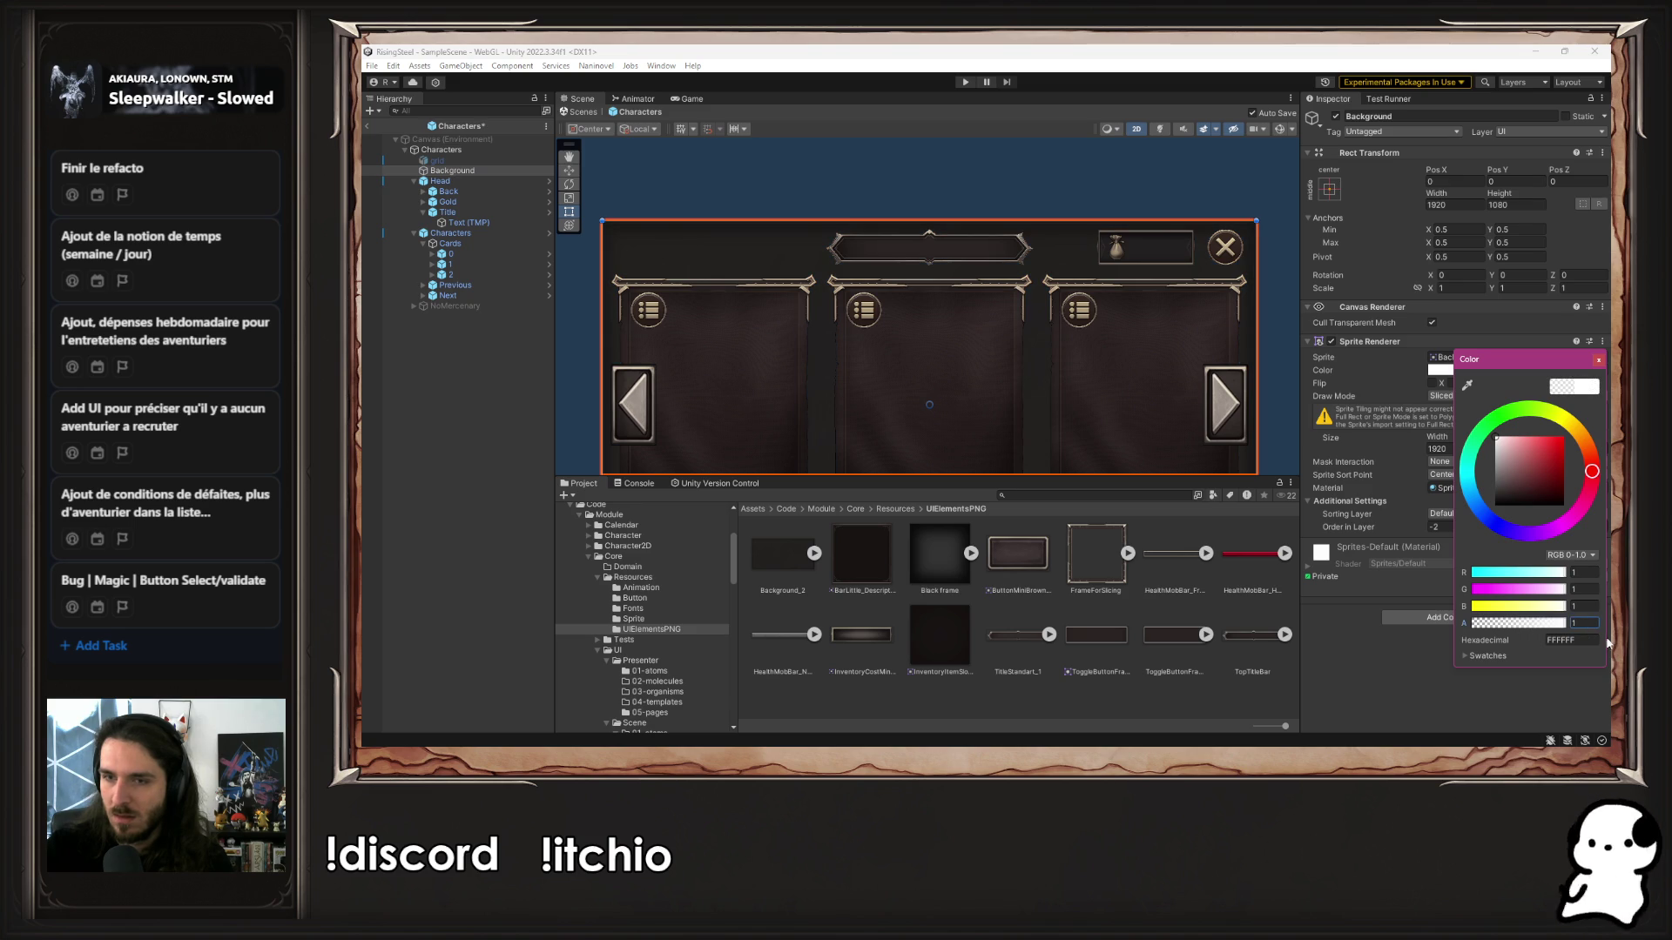
{"action": "left_click", "coordinate": [1599, 359]}
{"action": "scroll", "coordinate": [1278, 257], "scroll_direction": "down", "scroll_amount": 3}
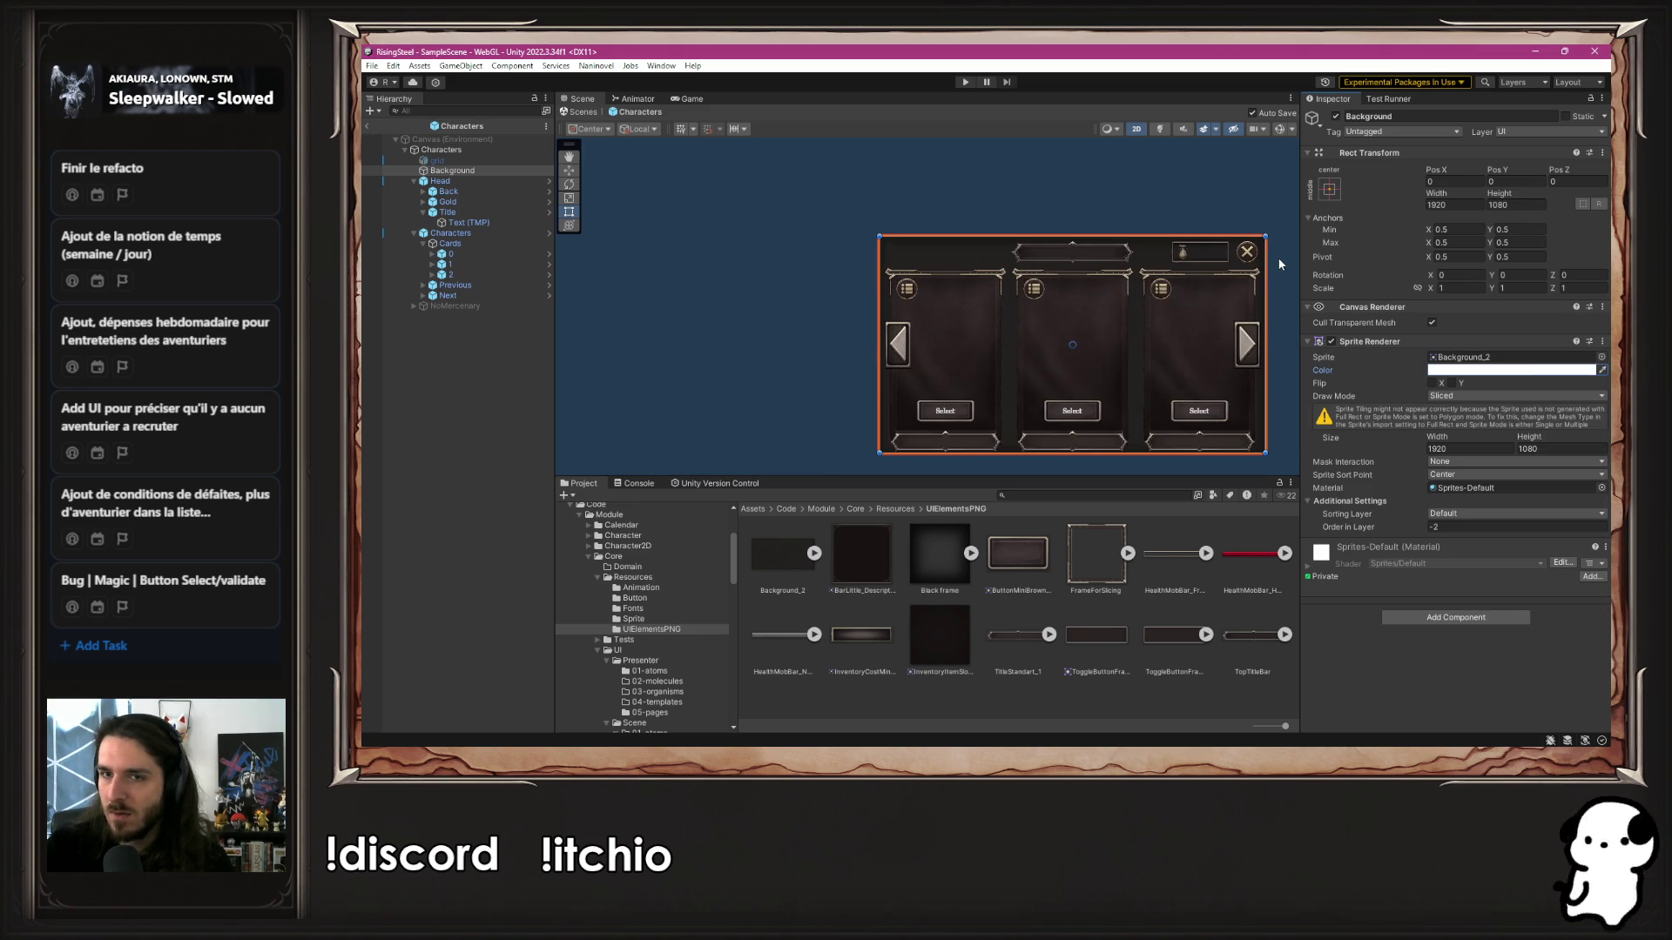
{"action": "left_click", "coordinate": [817, 303]}
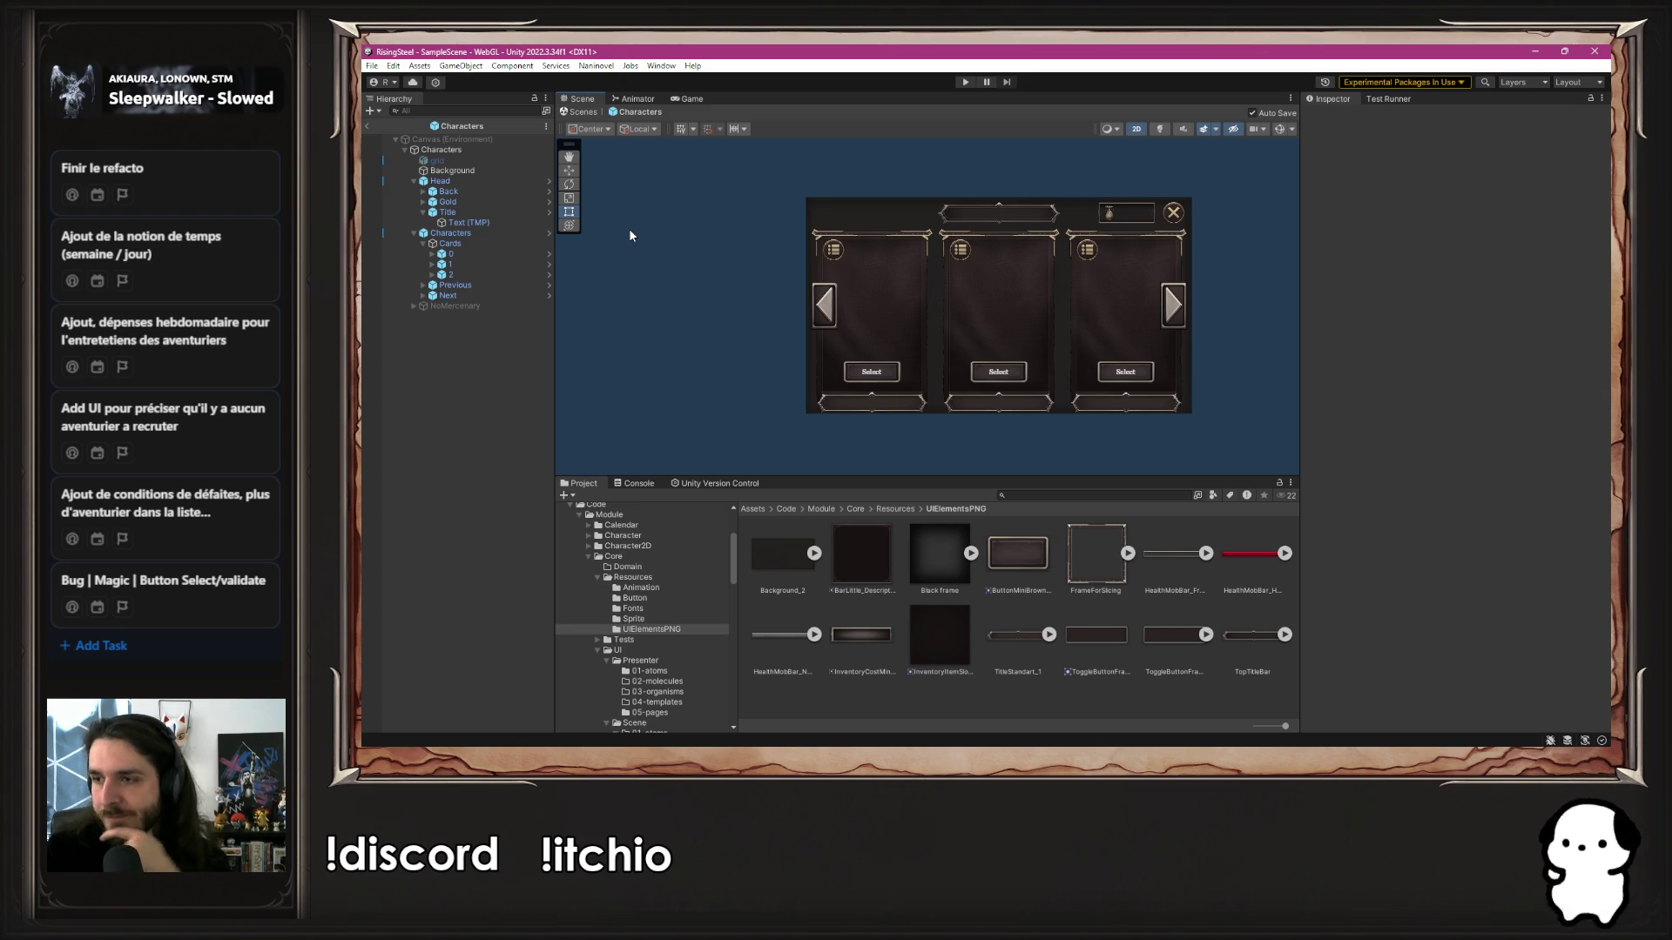
Inspect the Characters root and the Canvas (Environment) objects in the hierarchy
{"action": "left_click", "coordinate": [472, 152]}
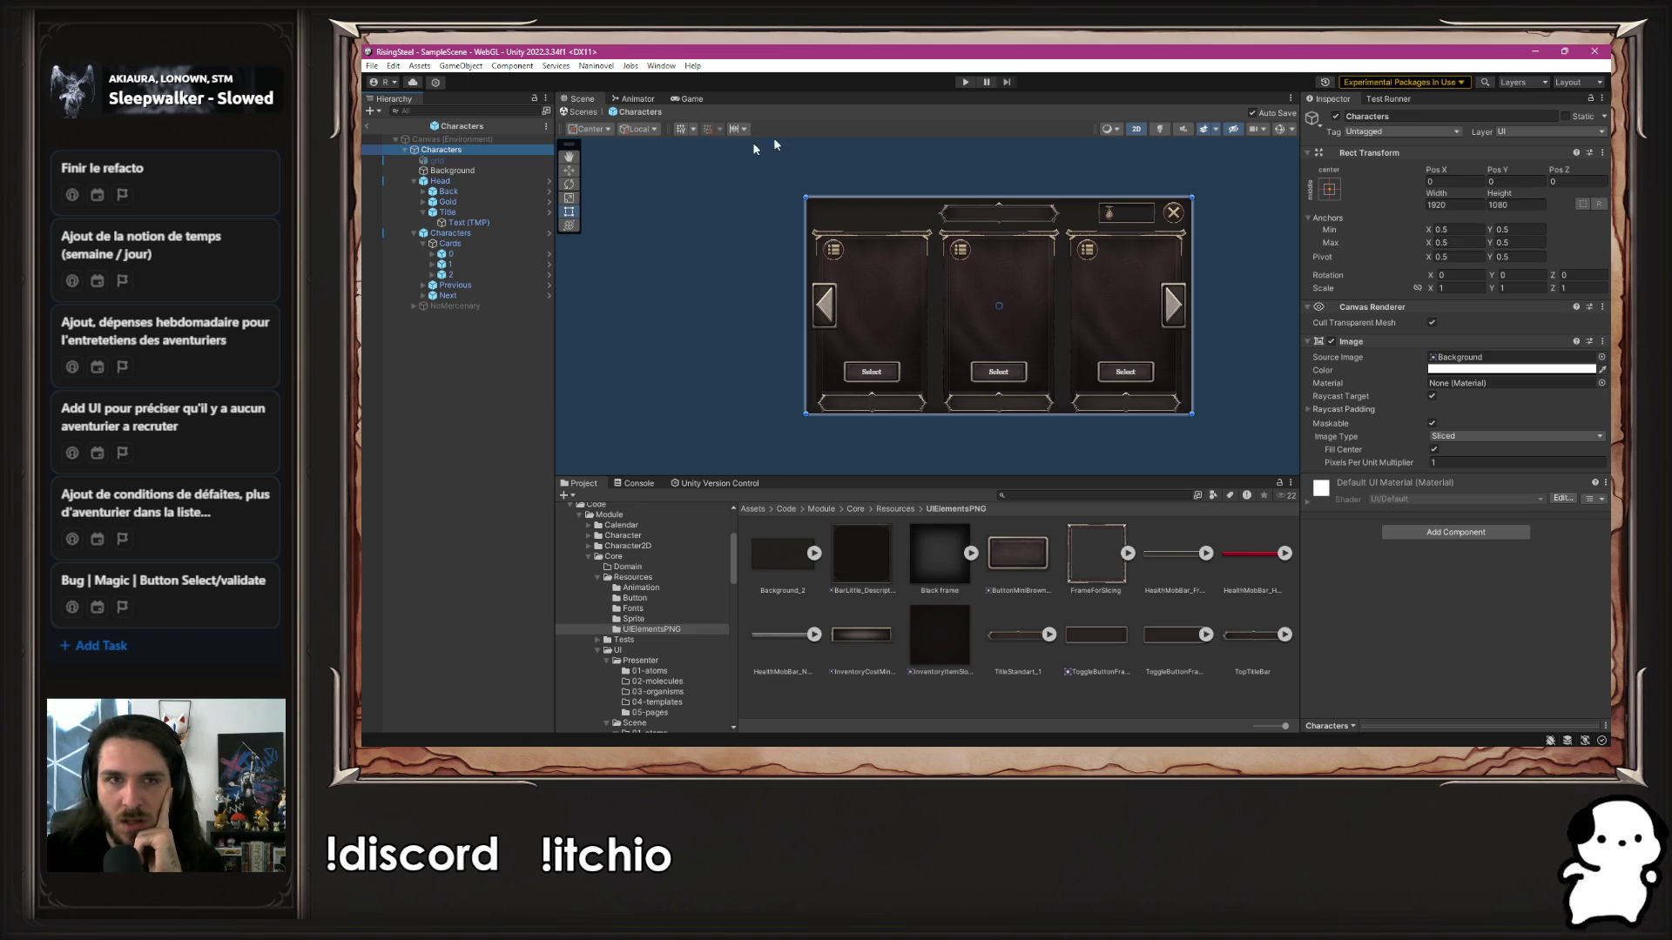
{"action": "left_click", "coordinate": [452, 141]}
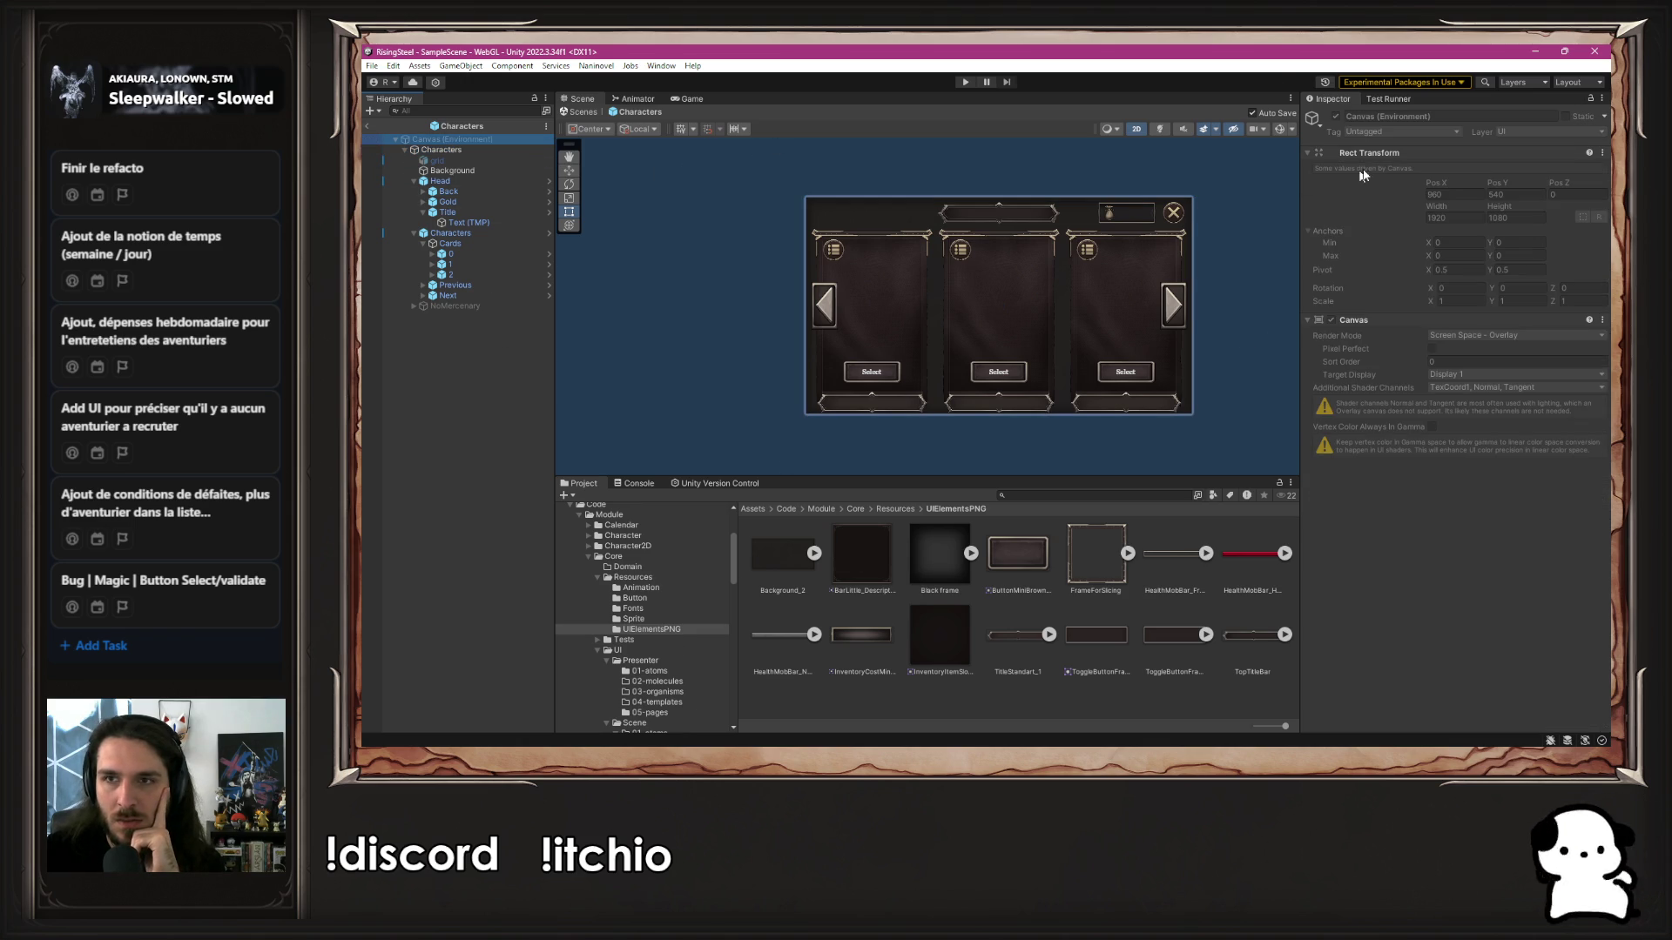
{"action": "scroll", "coordinate": [646, 626], "scroll_direction": "up", "scroll_amount": 5}
{"action": "scroll", "coordinate": [646, 620], "scroll_direction": "down", "scroll_amount": 3}
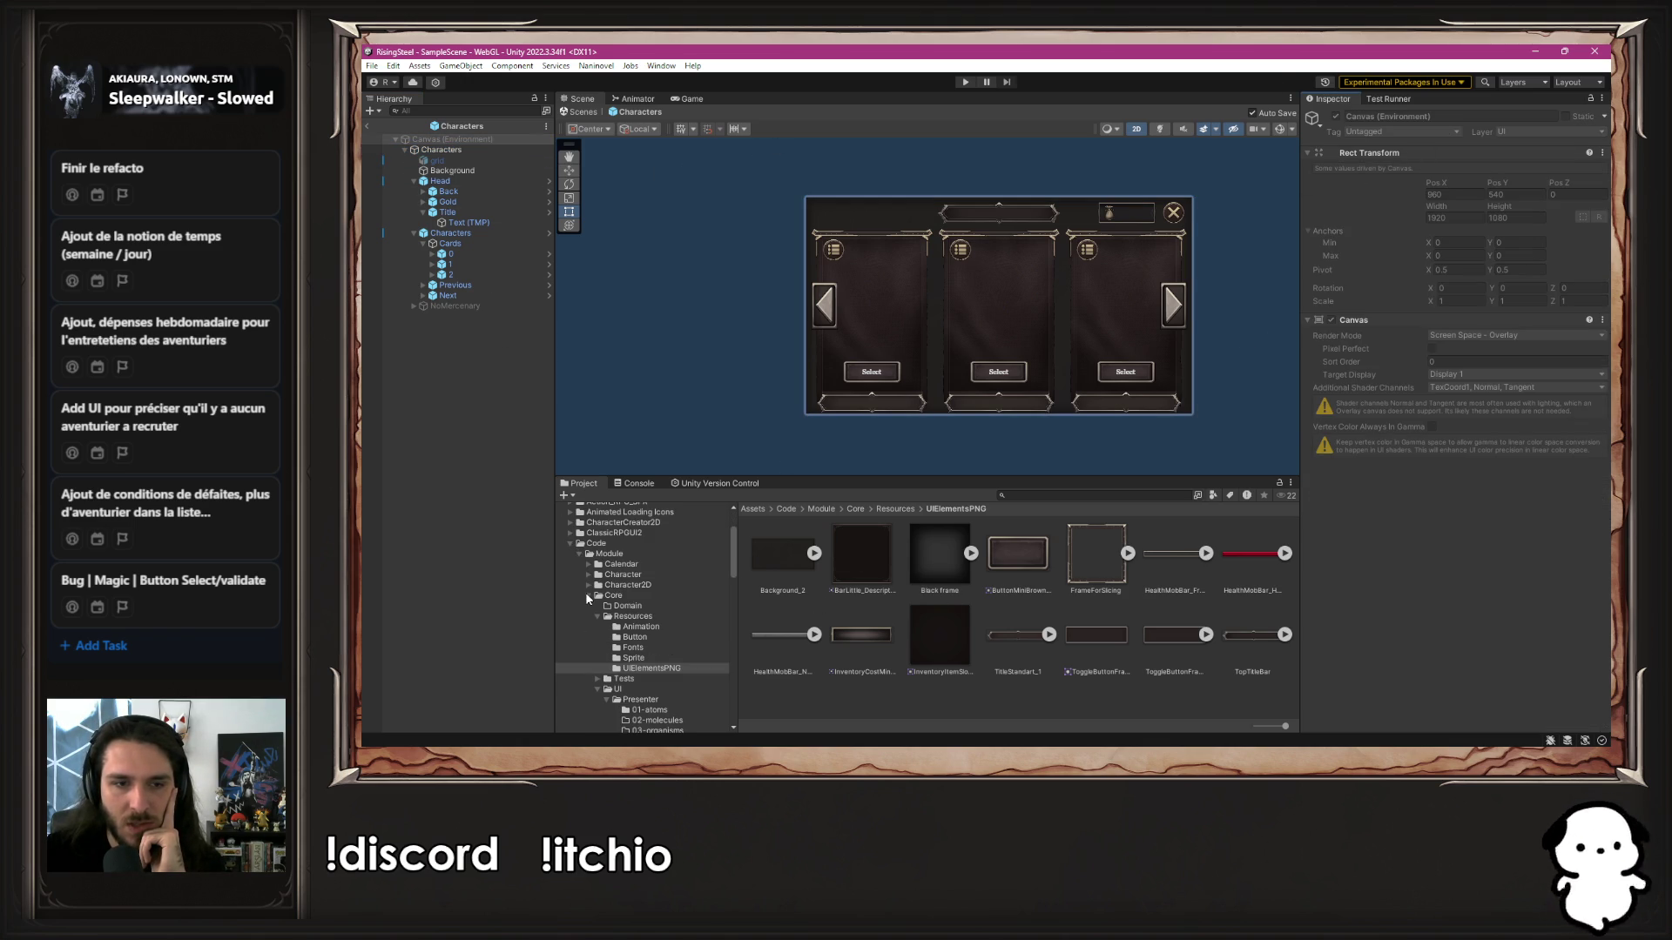
Collapse Core, open SelectCharacter's 04-templates folder, and locate the Head header bar's prefab
{"action": "left_click", "coordinate": [588, 597]}
{"action": "scroll", "coordinate": [640, 626], "scroll_direction": "down", "scroll_amount": 3}
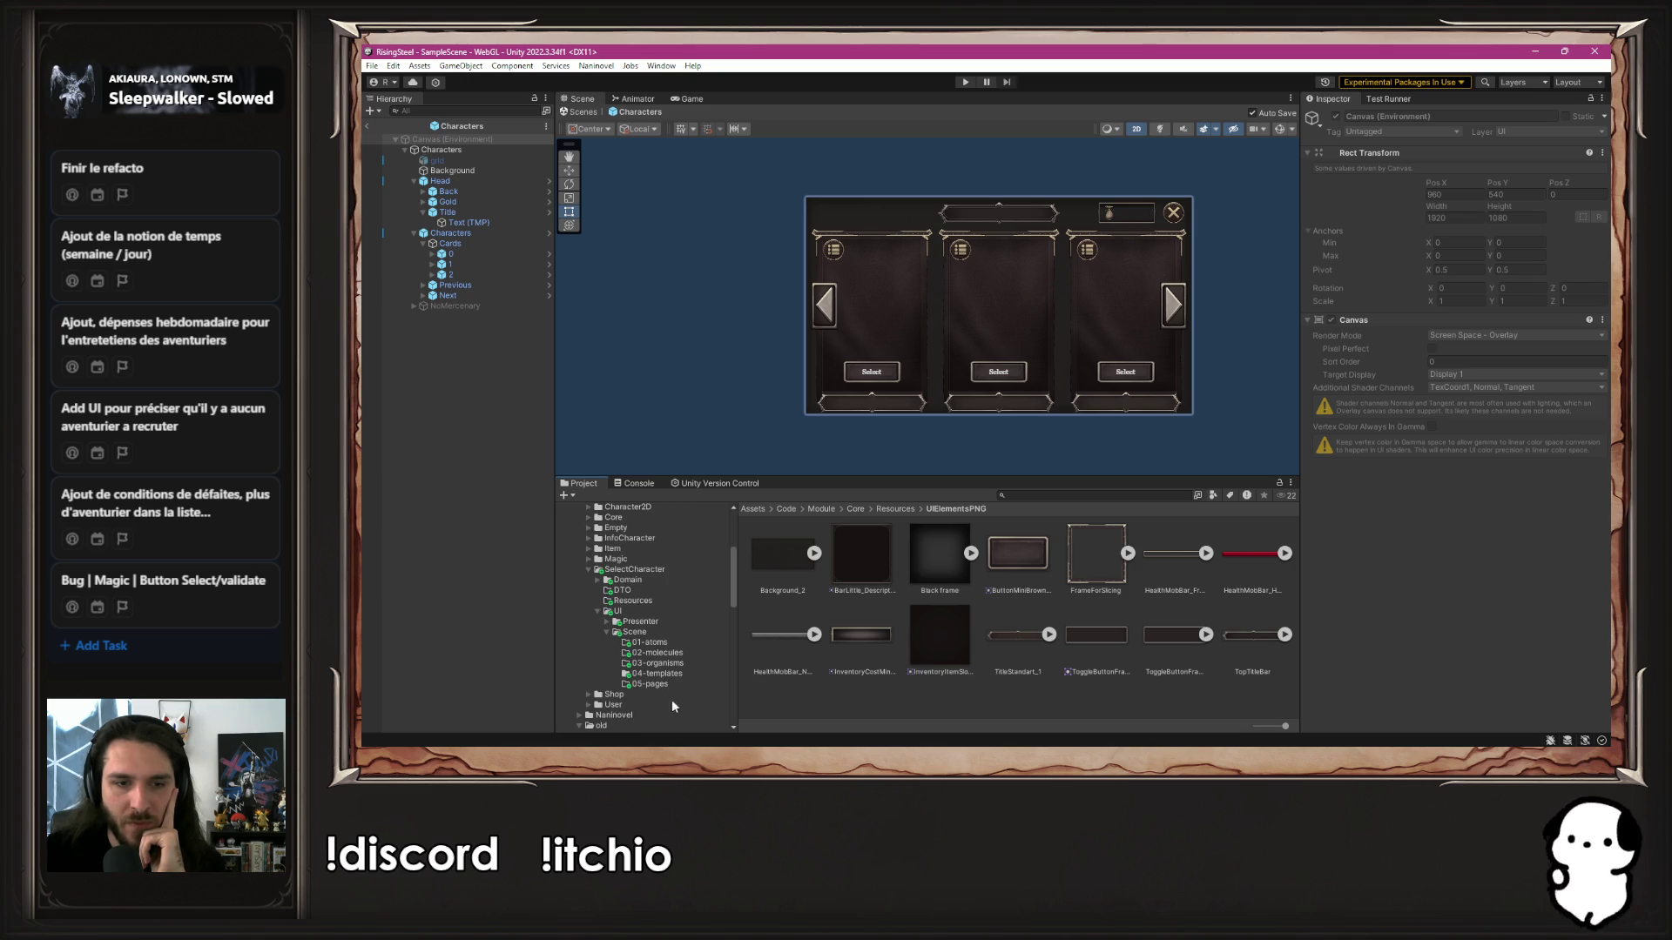
{"action": "left_click", "coordinate": [662, 676]}
{"action": "left_click", "coordinate": [761, 331]}
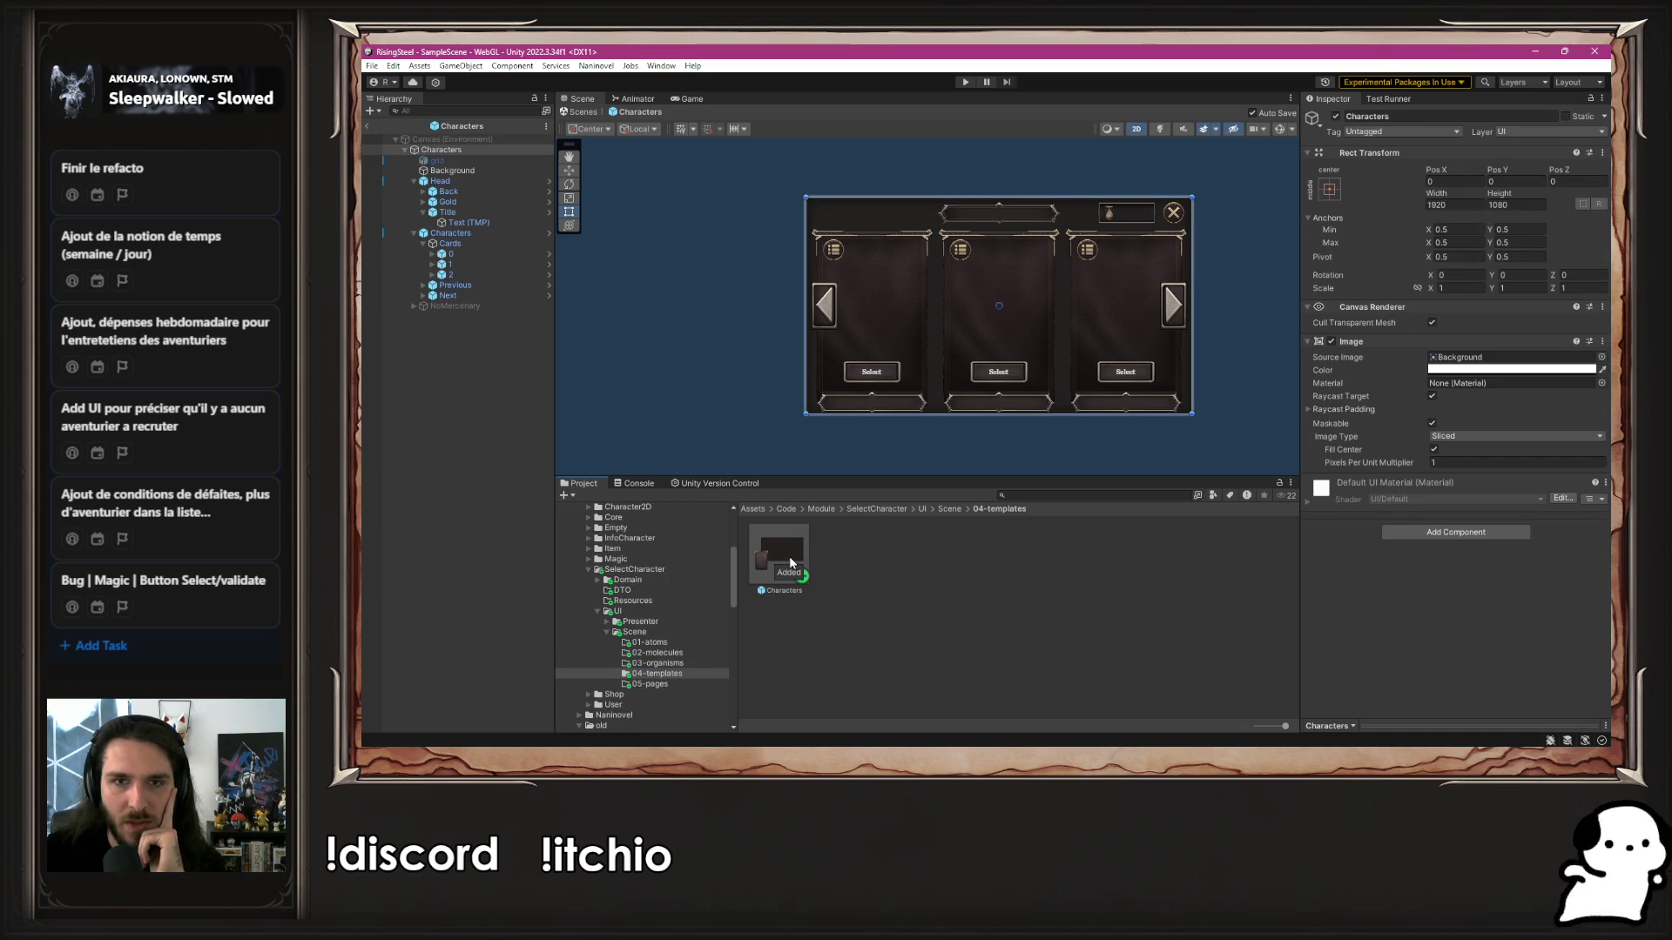
{"action": "left_click", "coordinate": [459, 181]}
{"action": "left_click", "coordinate": [1464, 153]}
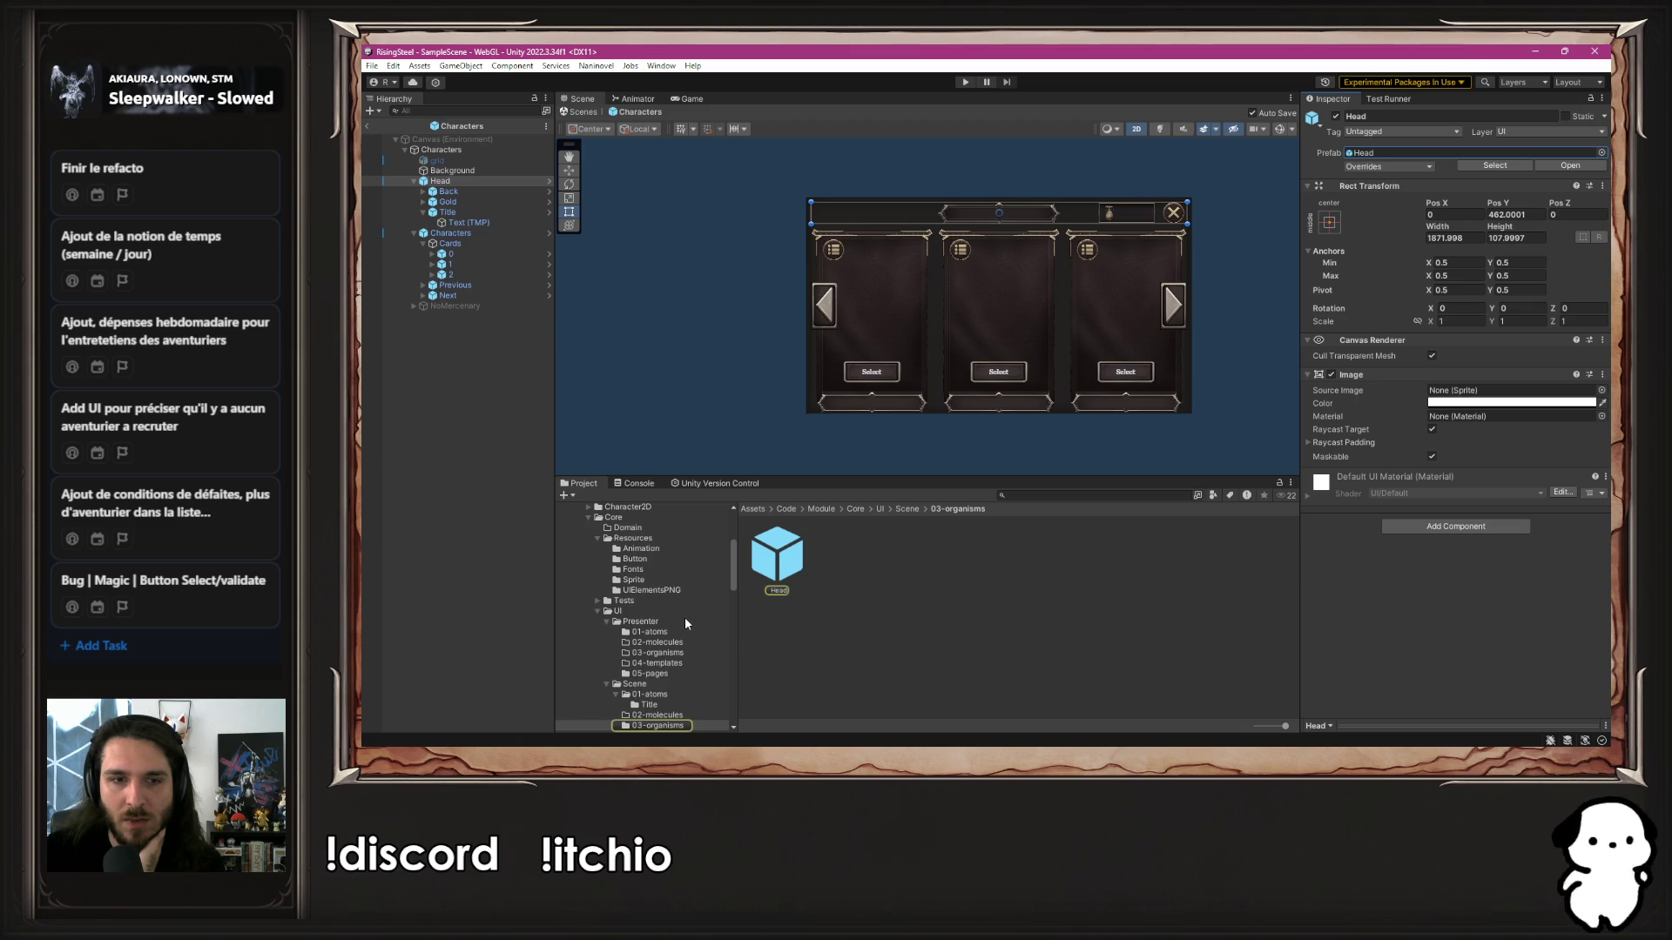
{"action": "scroll", "coordinate": [684, 618], "scroll_direction": "down", "scroll_amount": 2}
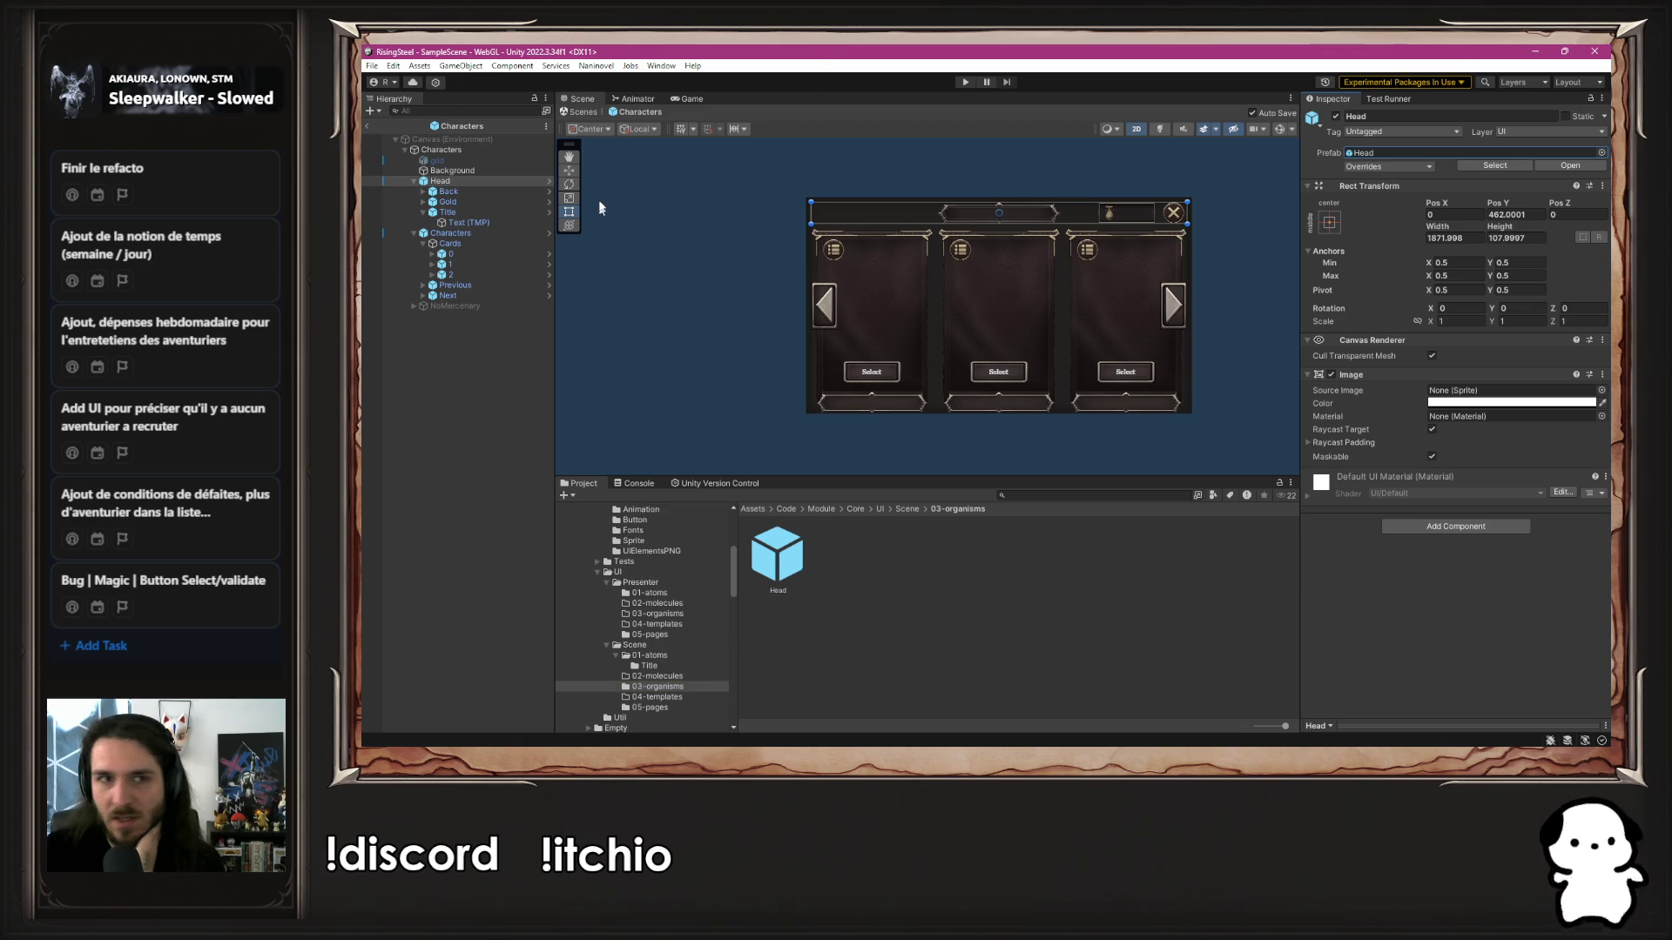
{"action": "left_click", "coordinate": [549, 181]}
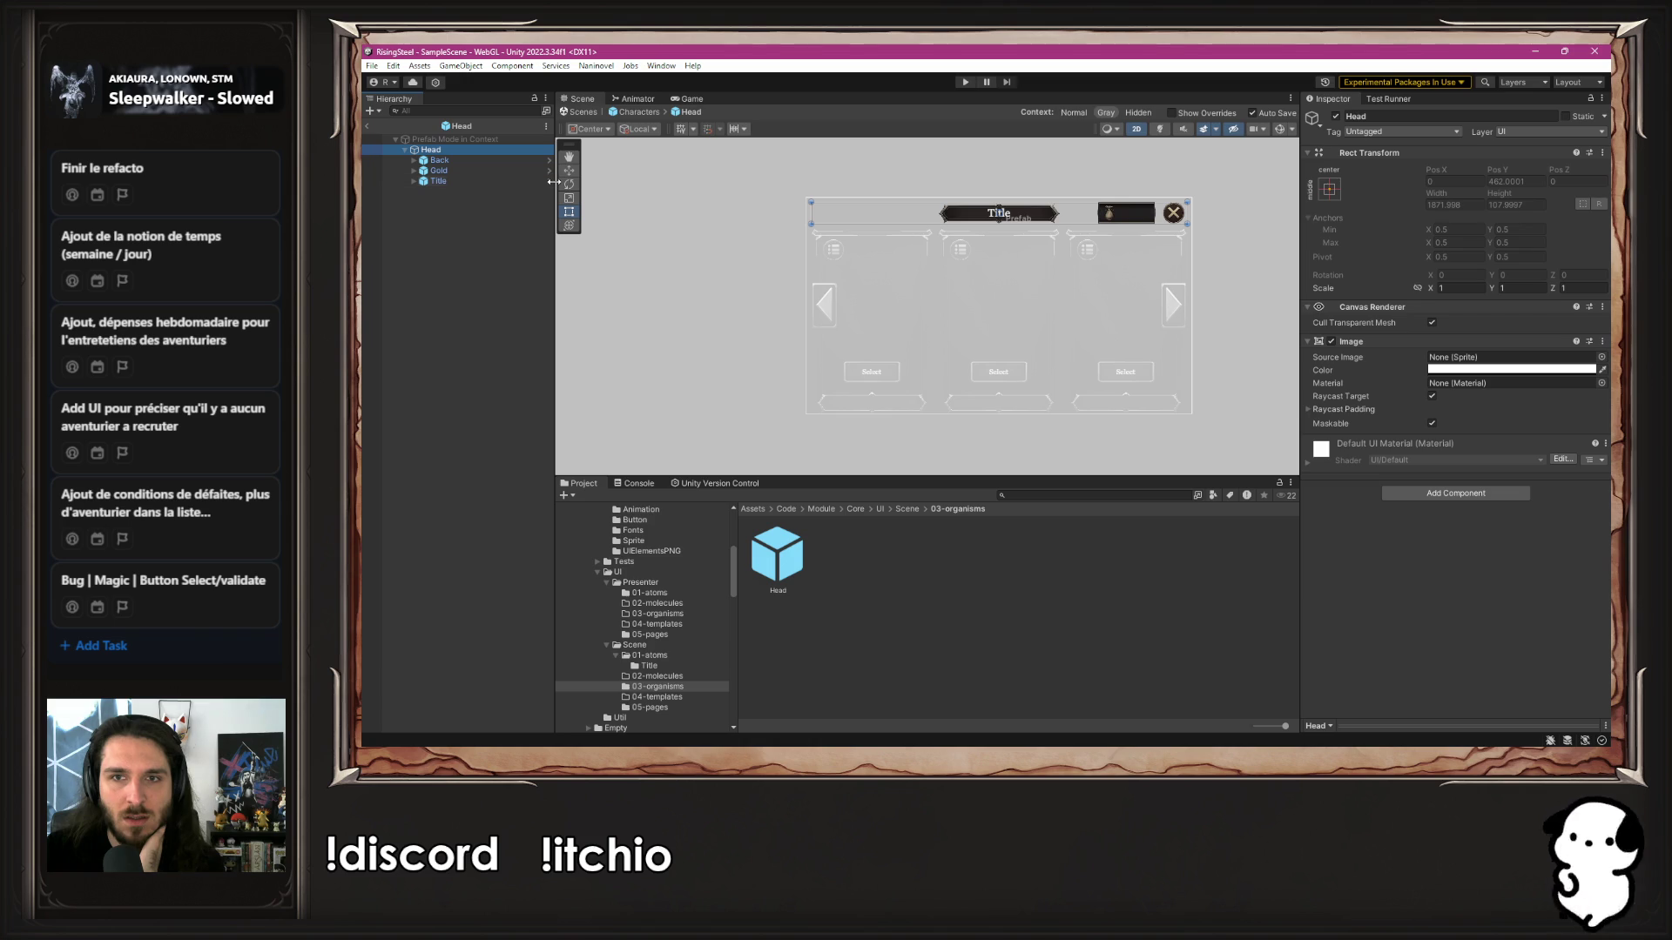
{"action": "left_click", "coordinate": [636, 113]}
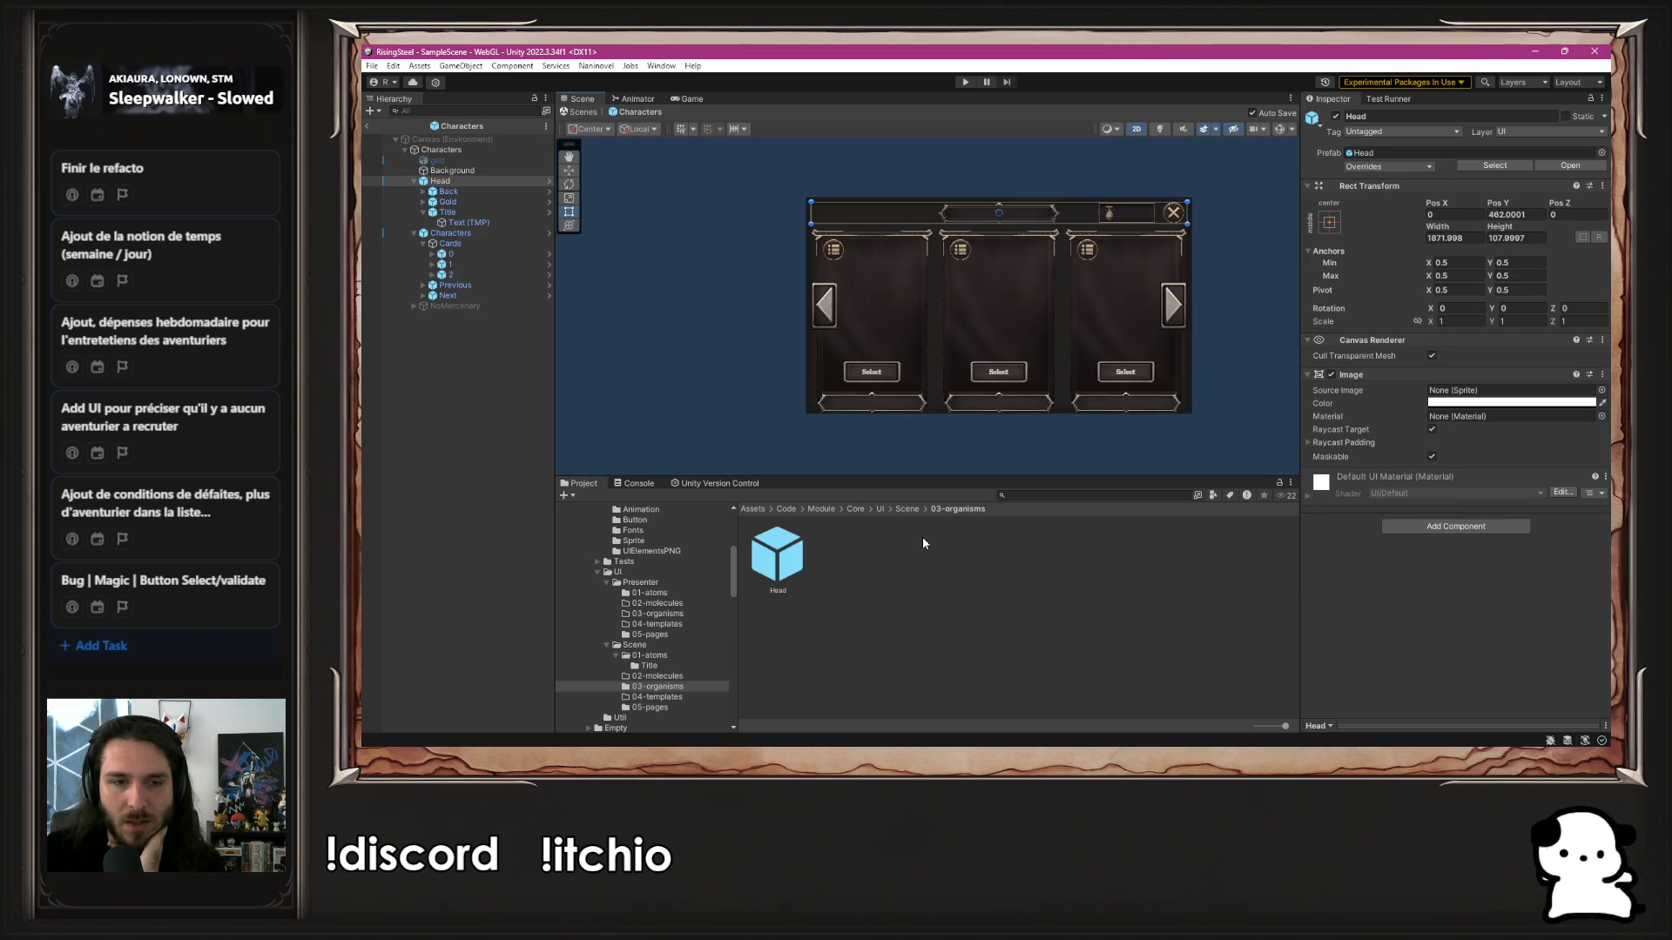
{"action": "key", "text": "Down"}
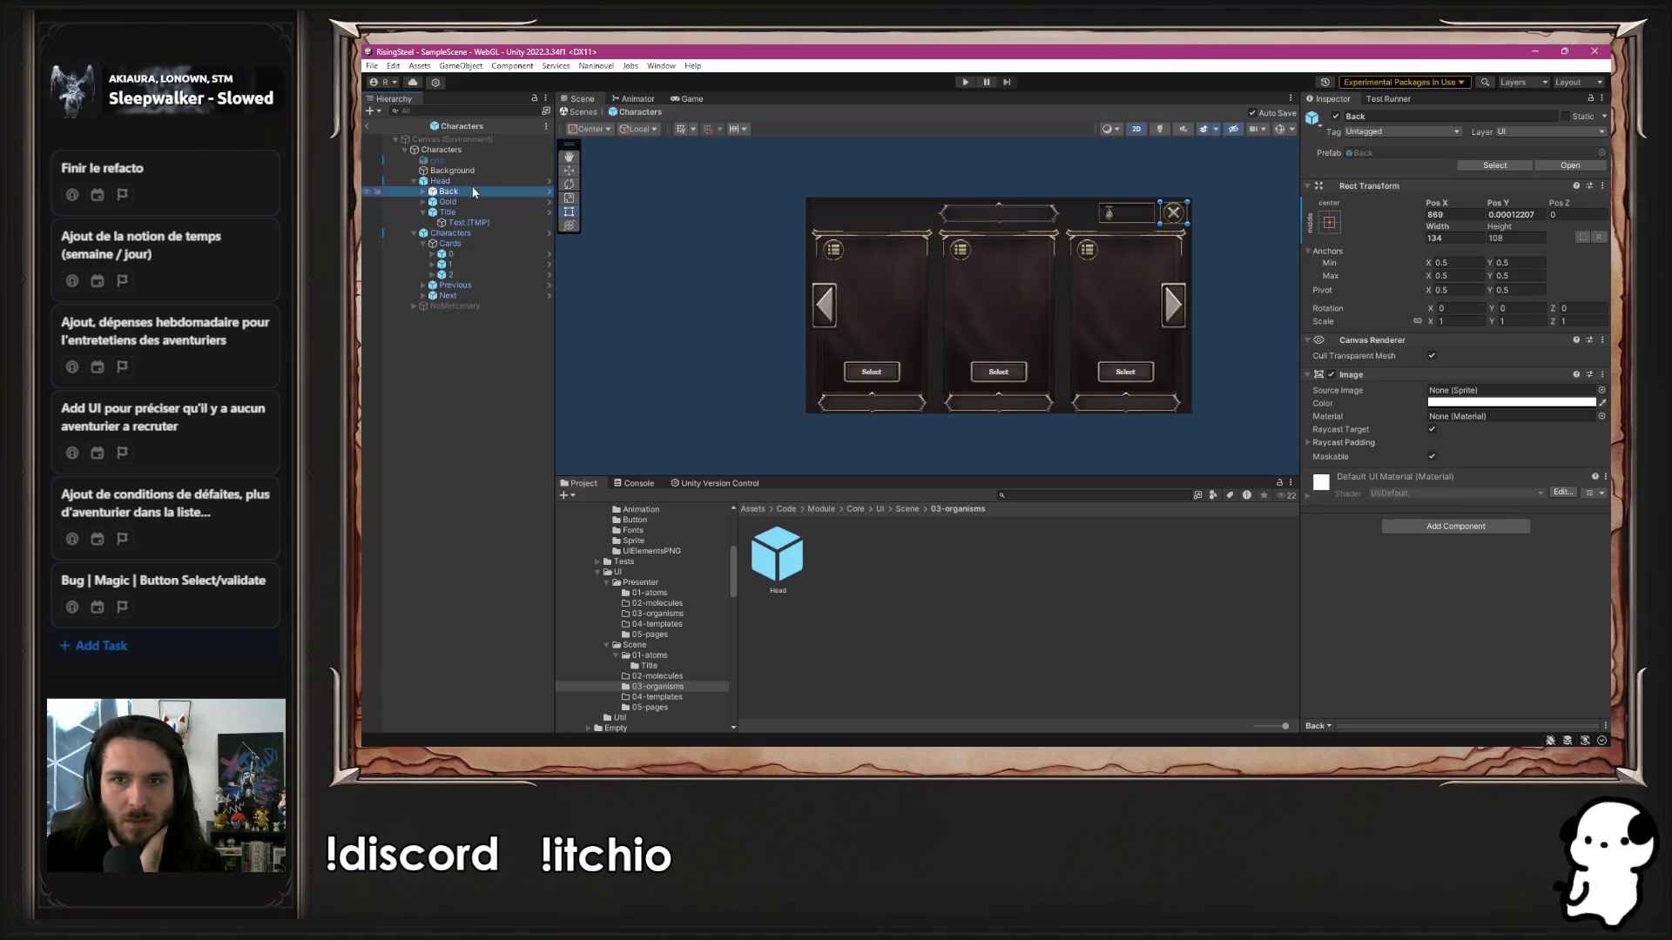
{"action": "left_click", "coordinate": [413, 181]}
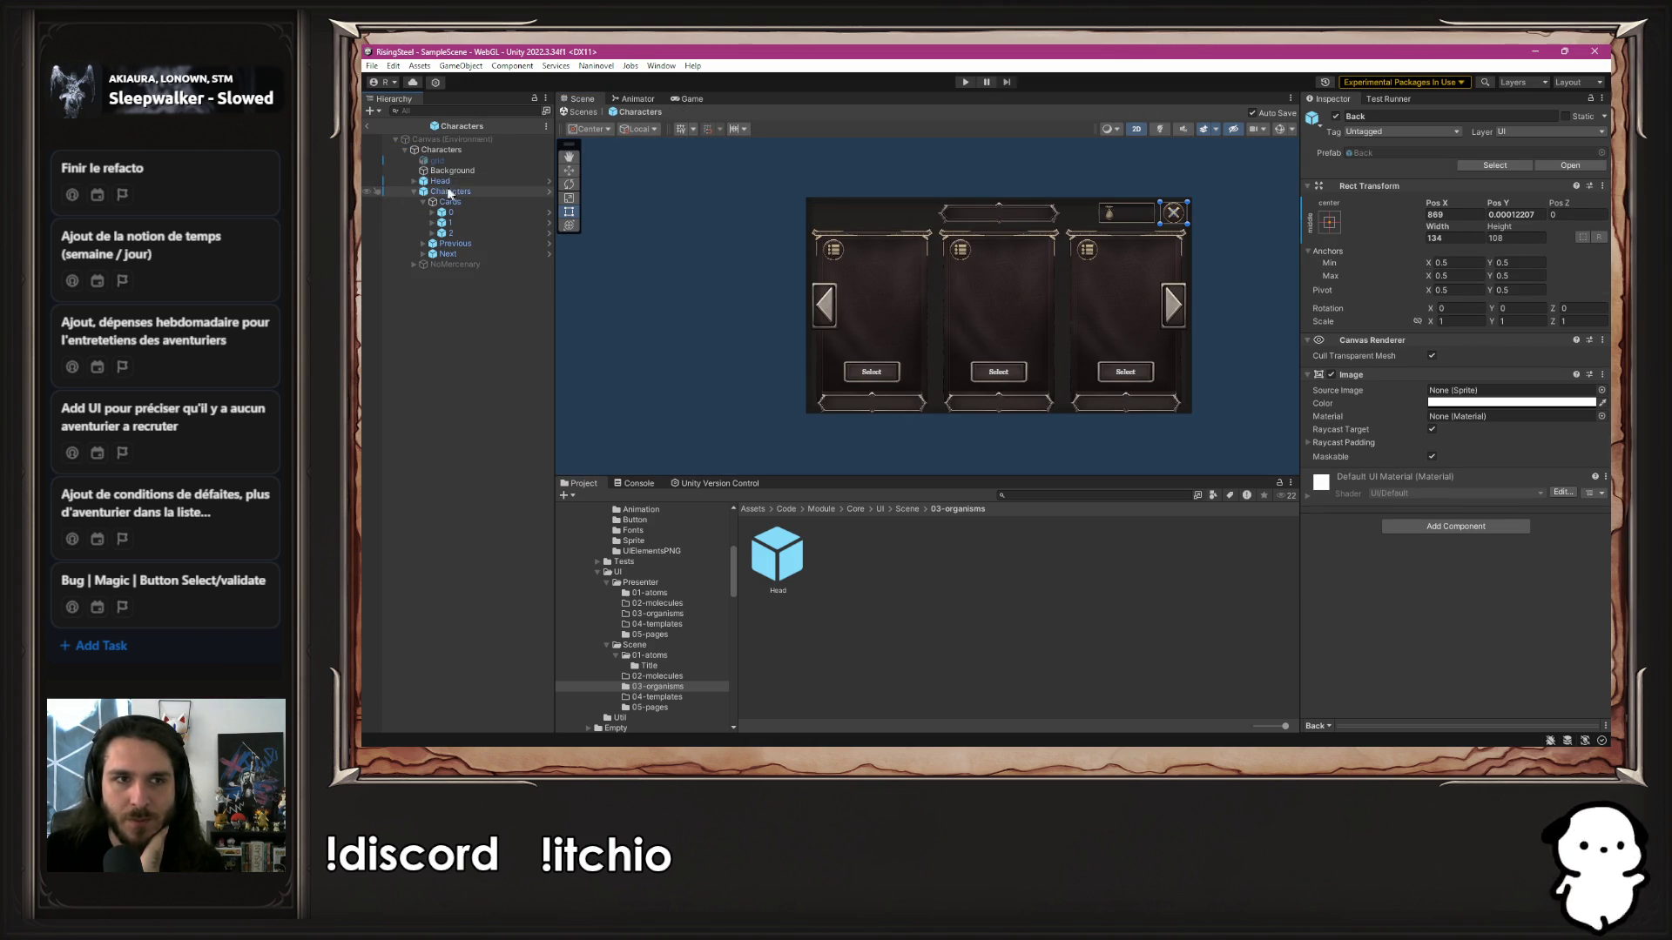
{"action": "left_click", "coordinate": [423, 184]}
{"action": "left_click", "coordinate": [413, 181]}
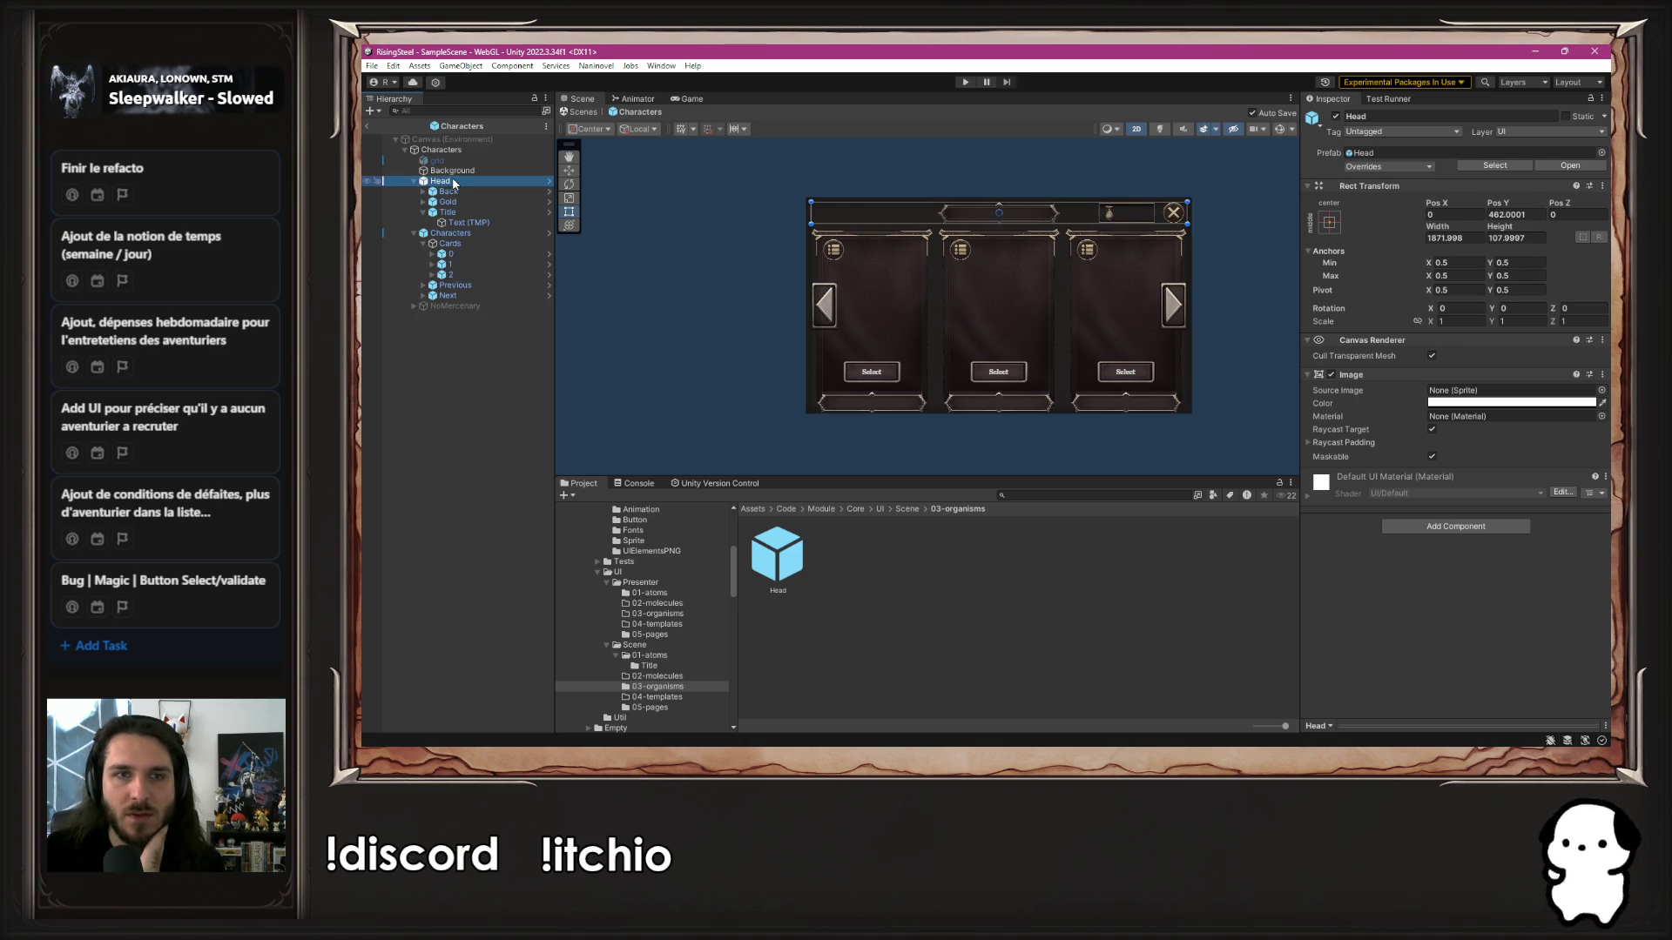
{"action": "left_click", "coordinate": [519, 364]}
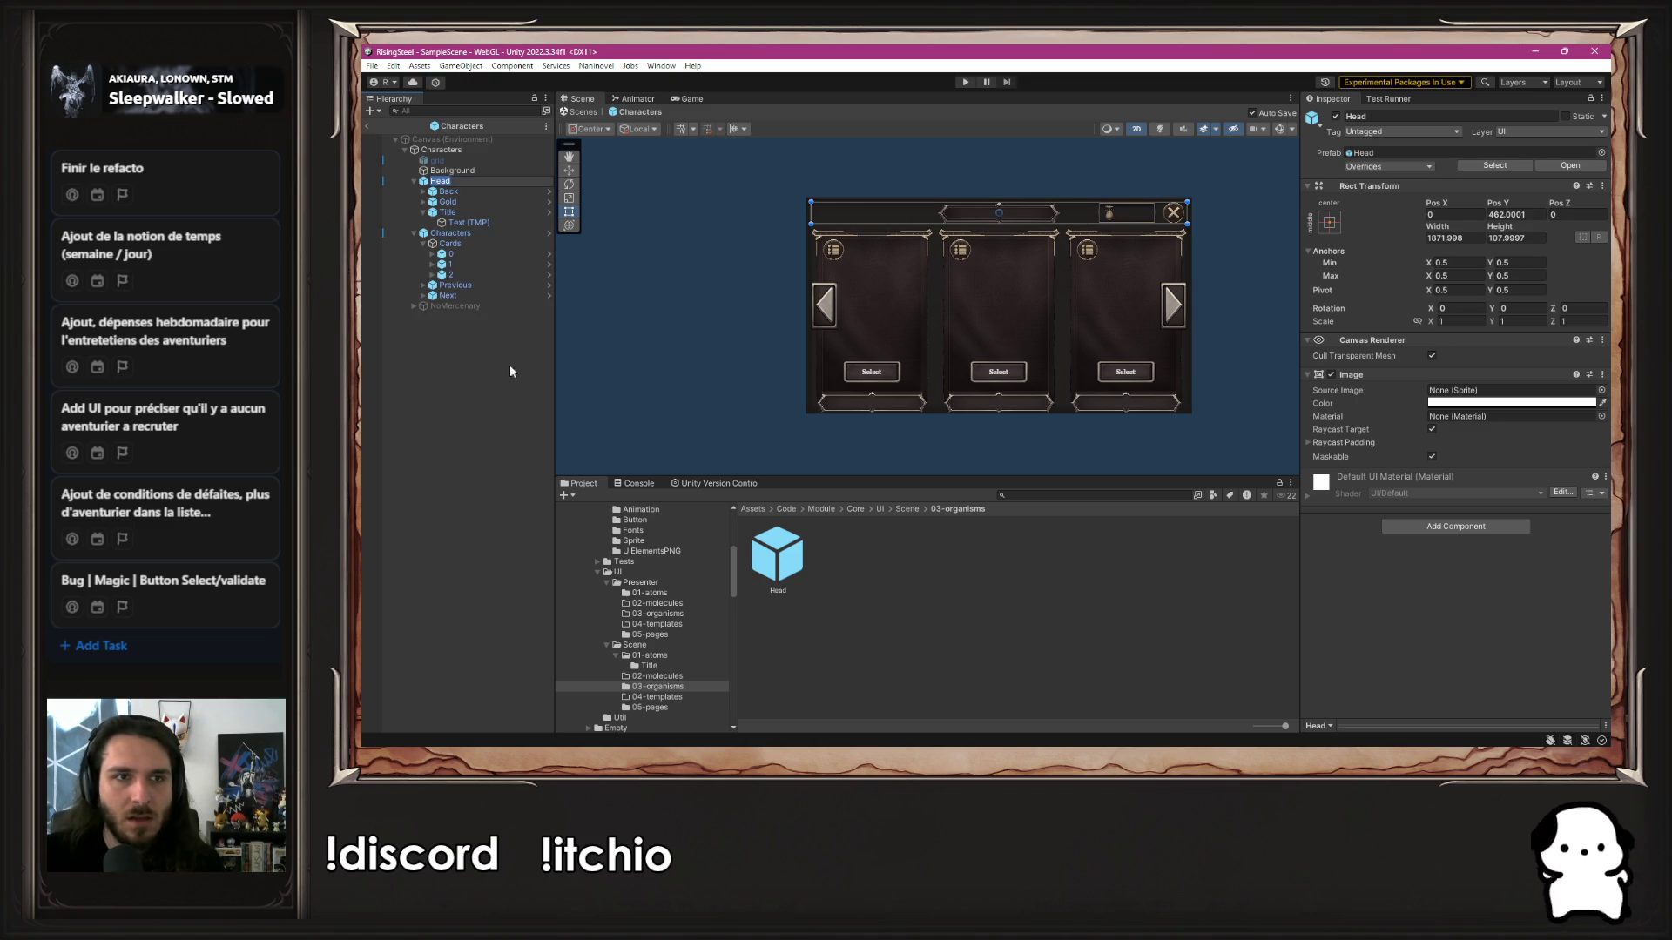
{"action": "left_click", "coordinate": [483, 179]}
{"action": "key", "text": "Delete"}
{"action": "key", "text": "ctrl+z"}
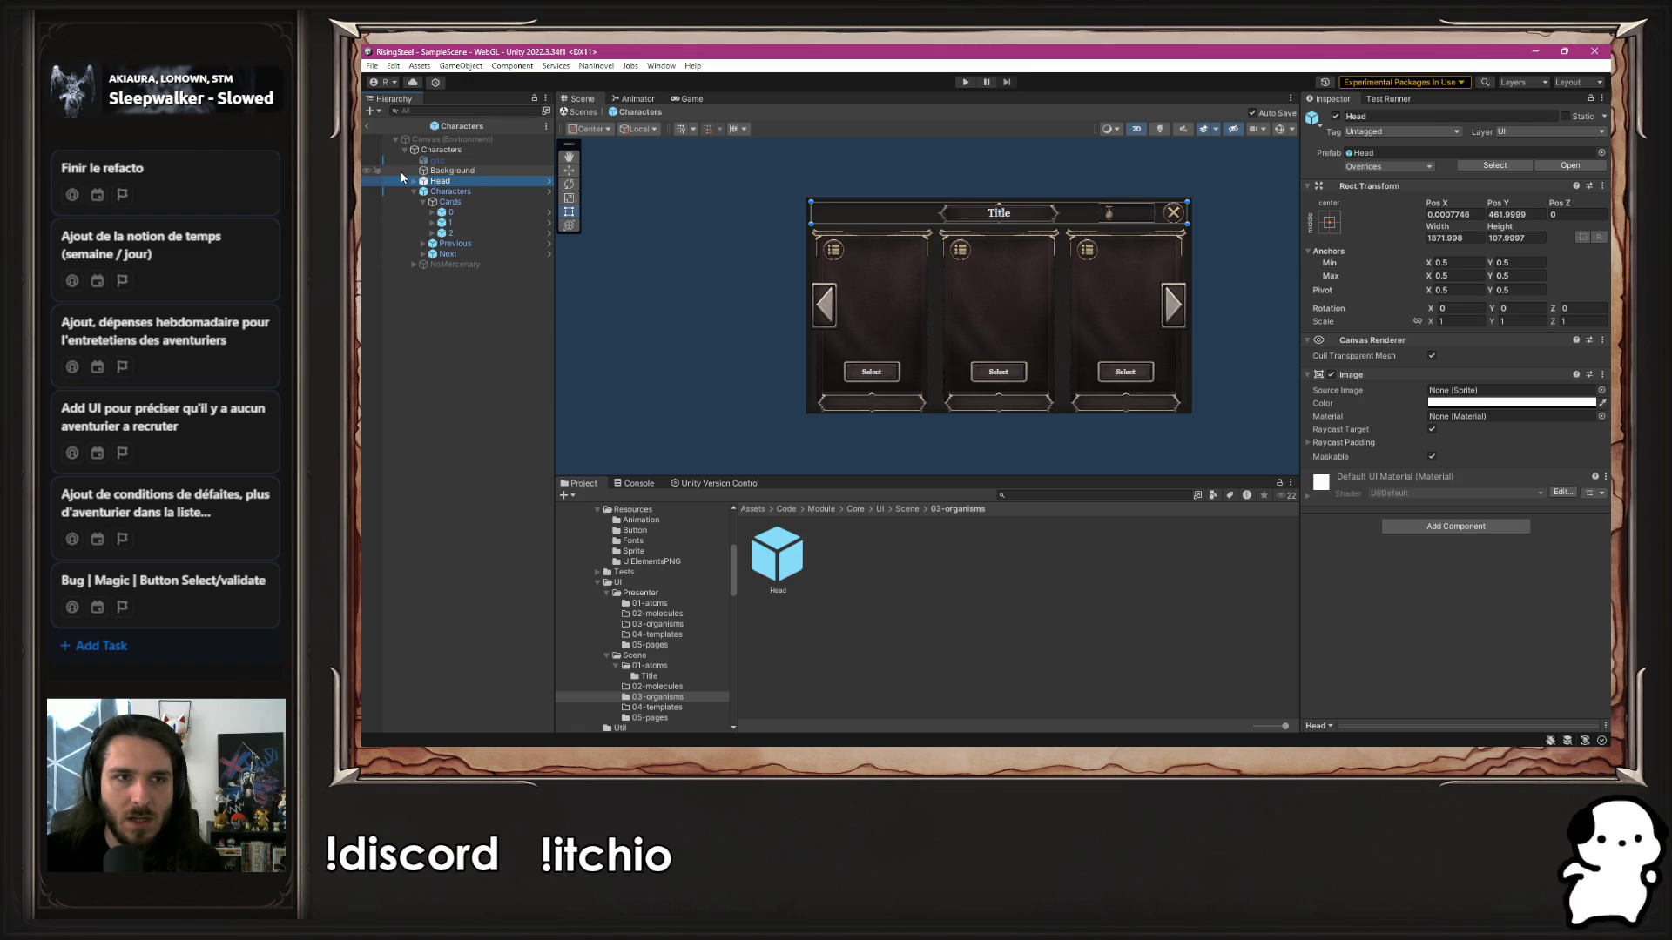
{"action": "left_click", "coordinate": [415, 181]}
{"action": "left_click", "coordinate": [424, 213]}
{"action": "left_click", "coordinate": [508, 221]}
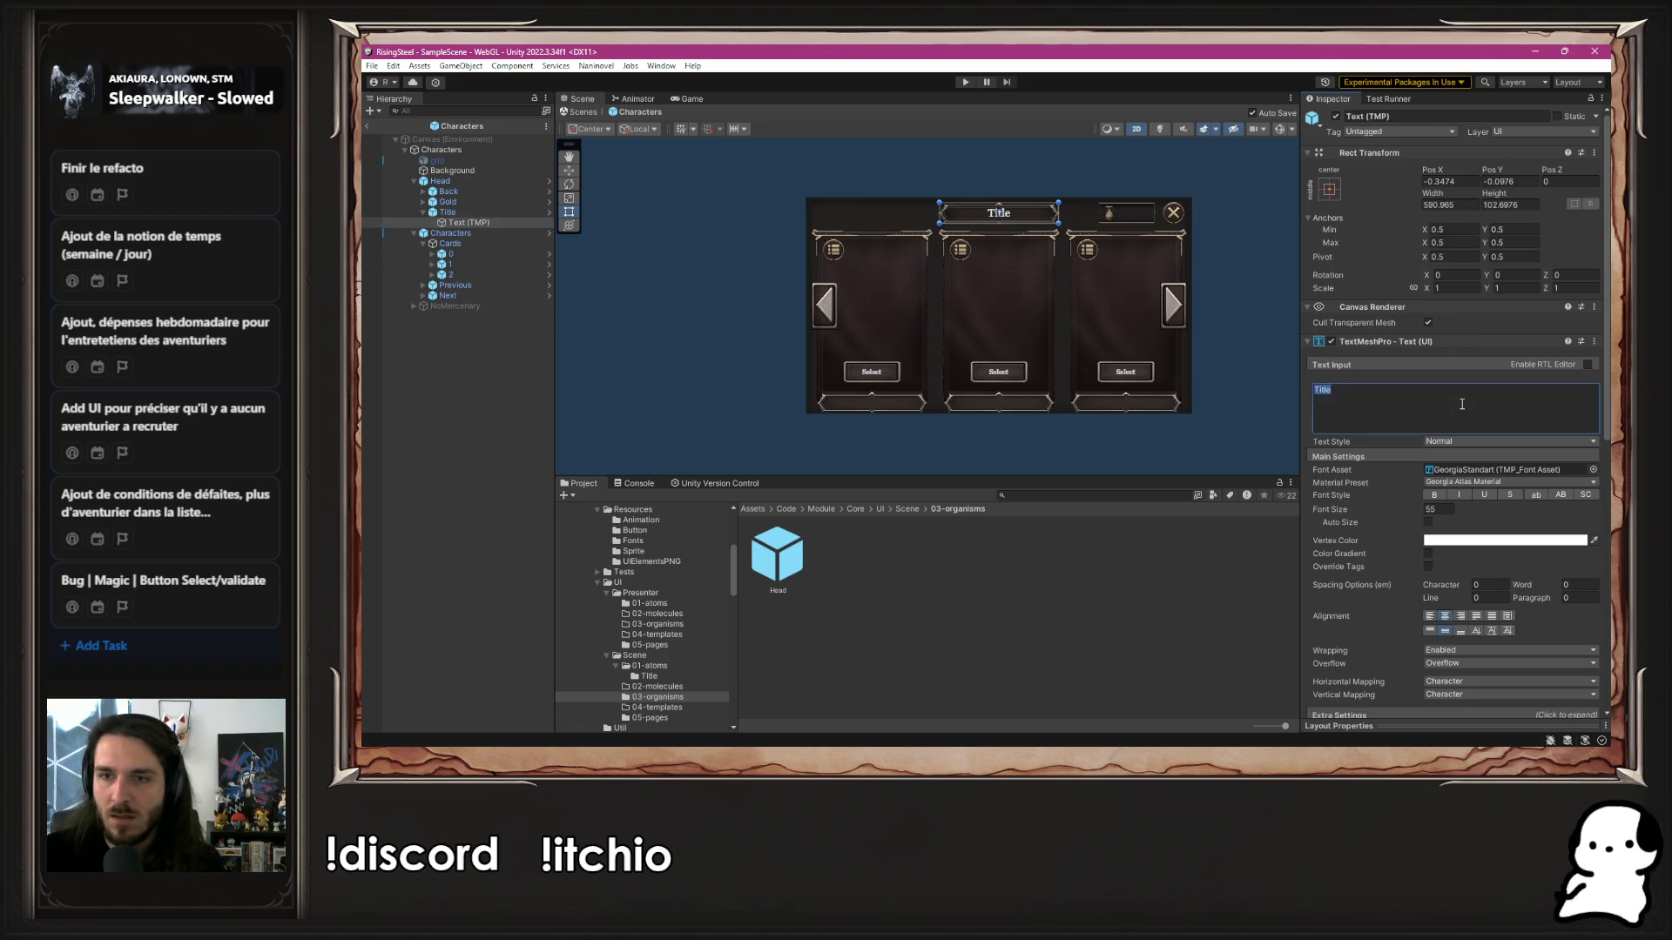
{"action": "left_click", "coordinate": [1264, 284]}
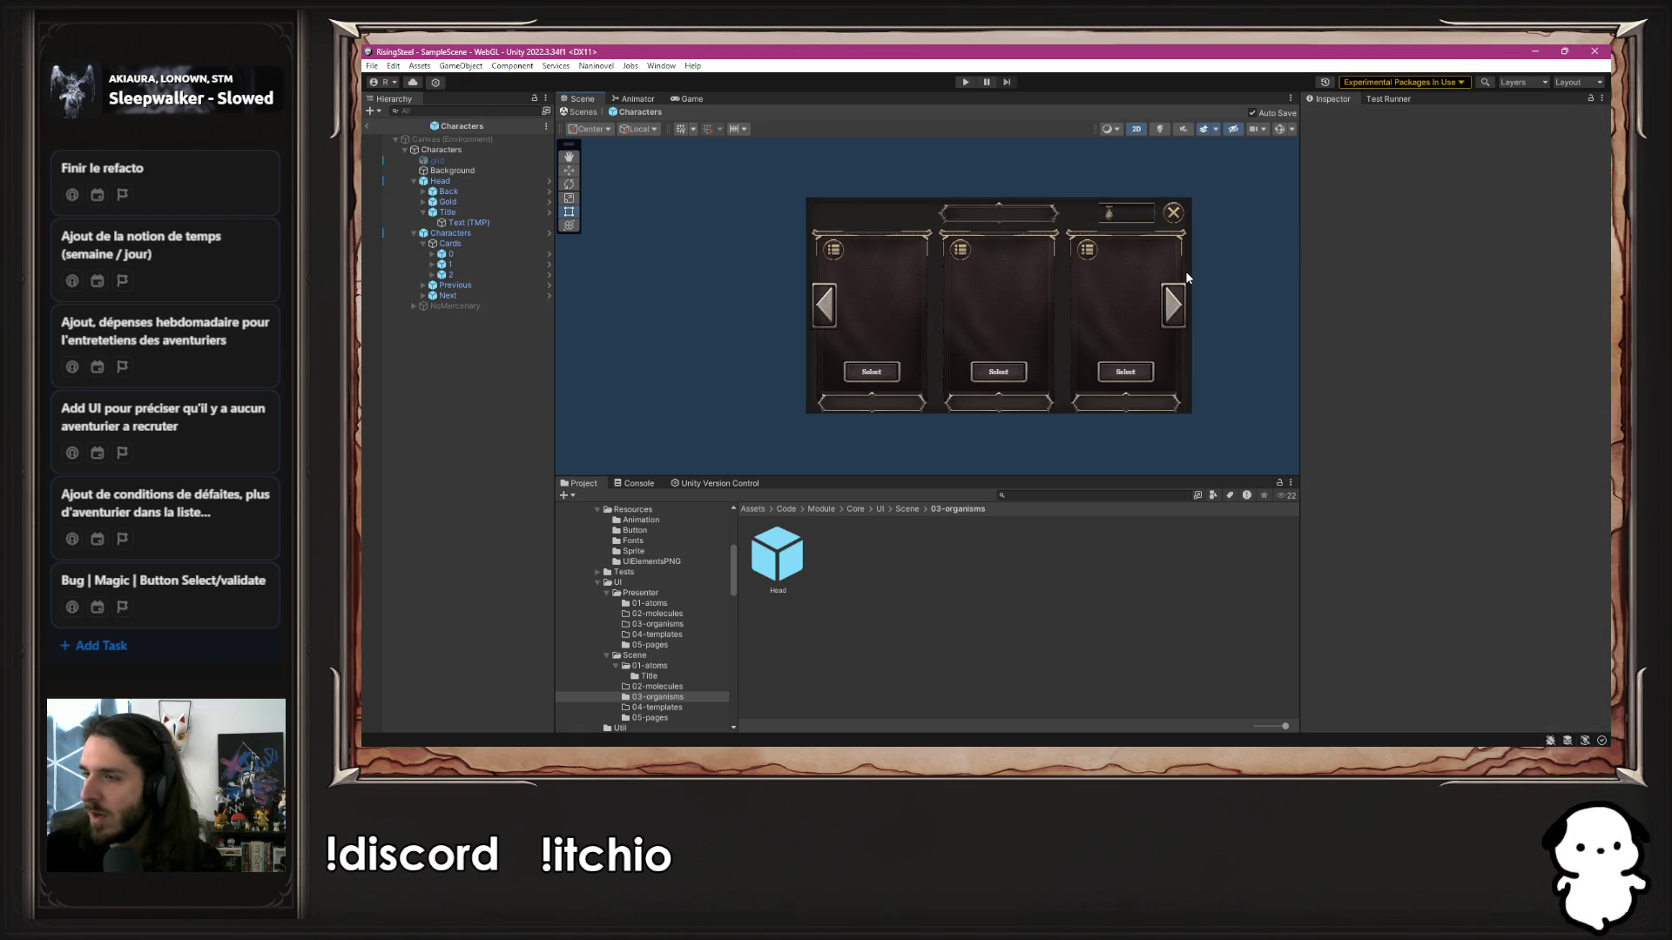
{"action": "left_click", "coordinate": [415, 181]}
{"action": "left_click", "coordinate": [451, 192]}
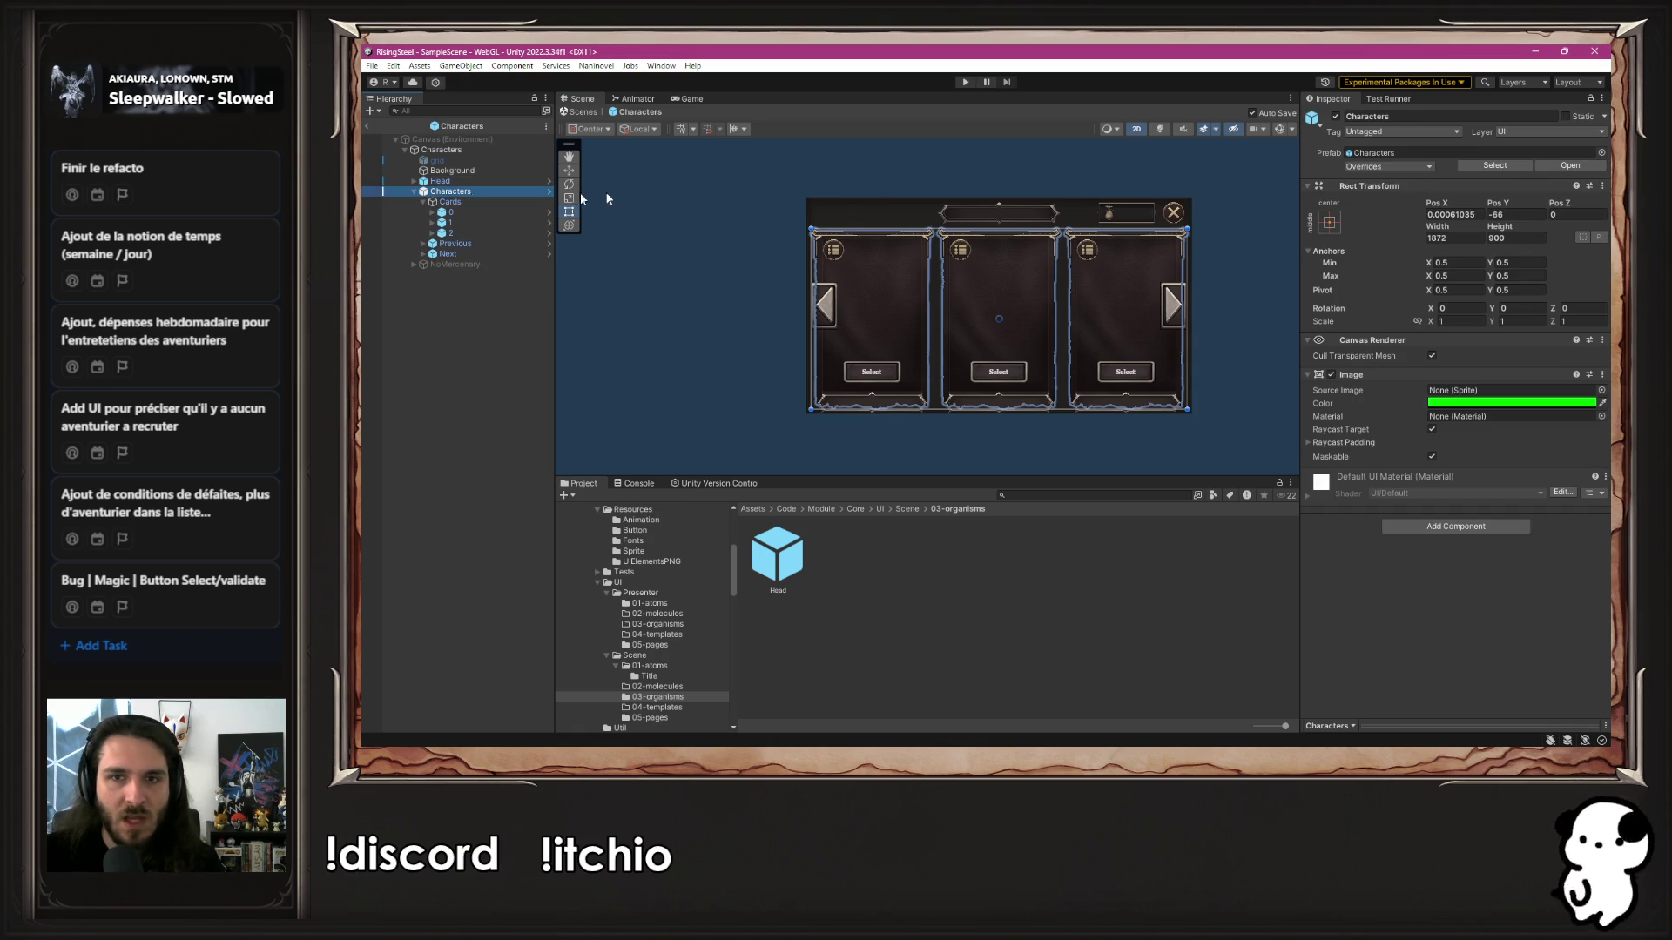
Locate the Characters prefab, file it under SelectCharacter/UI/Scene/03-organisms, and open it for editing
{"action": "left_click", "coordinate": [1480, 164]}
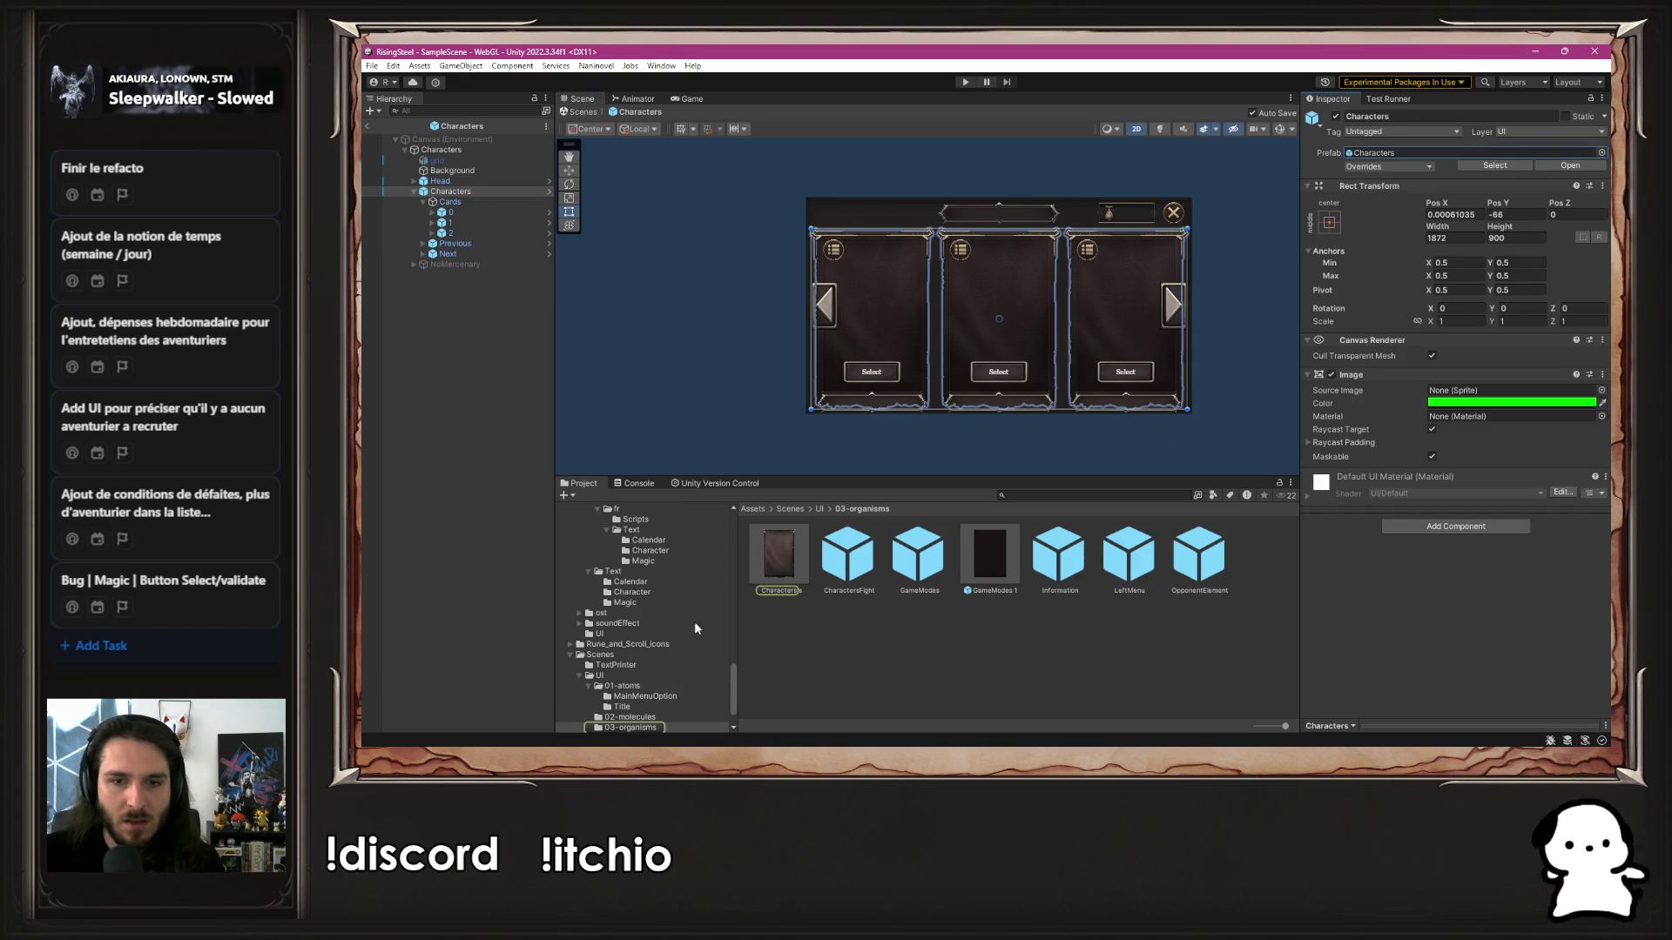
{"action": "left_click", "coordinate": [772, 552]}
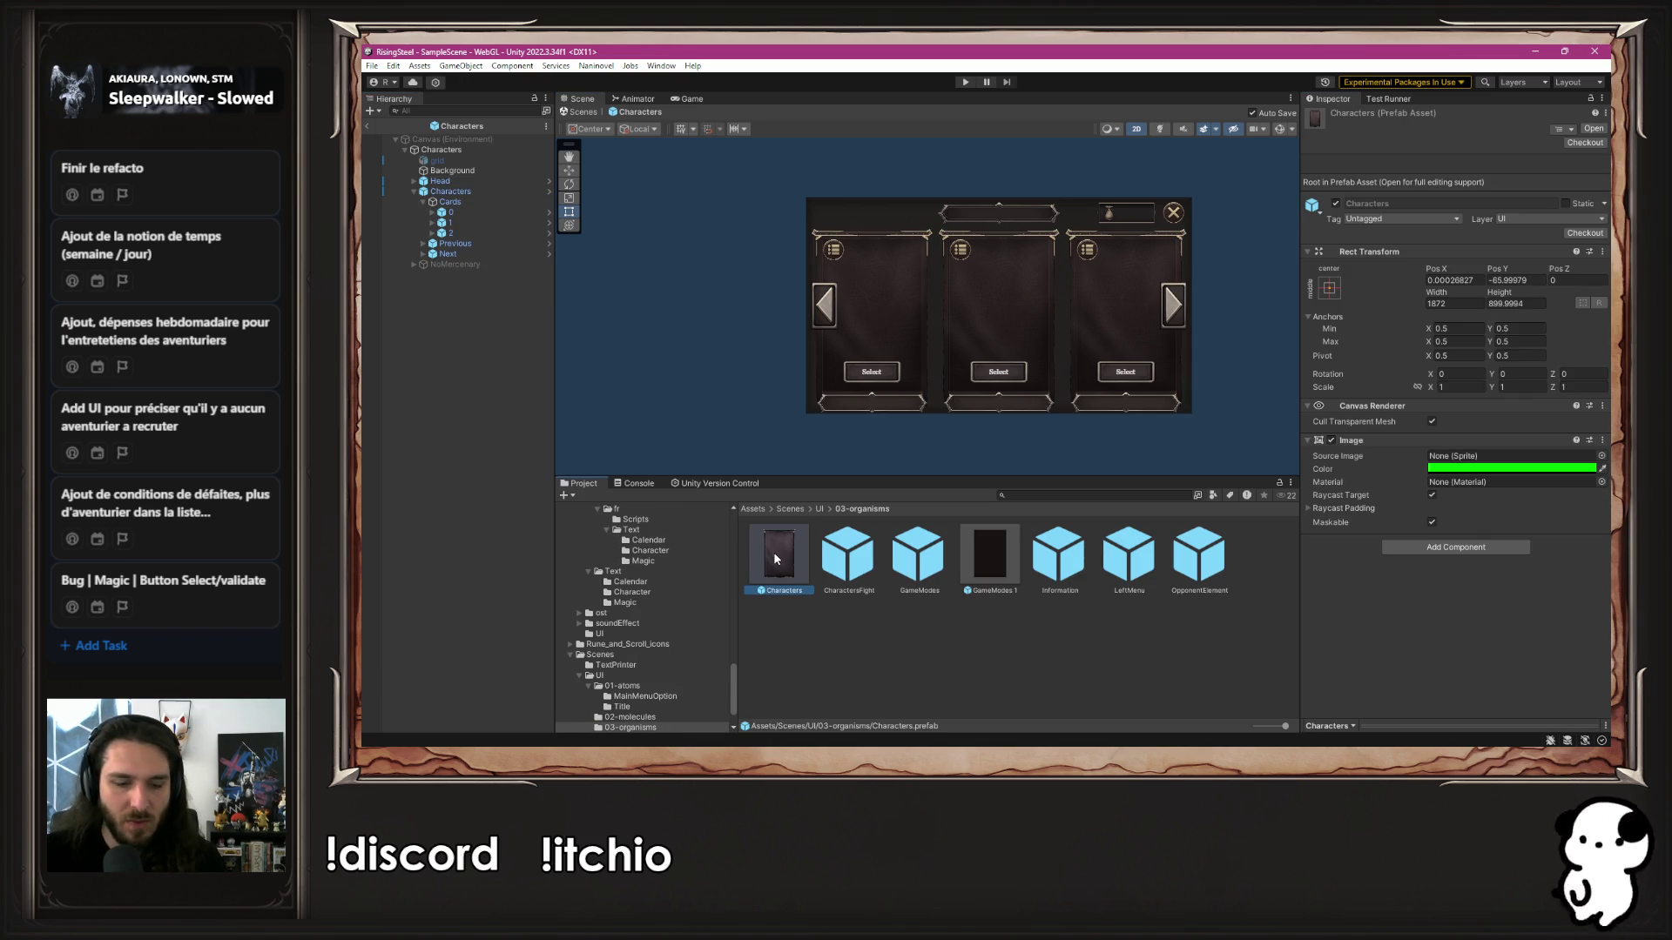
{"action": "scroll", "coordinate": [714, 578], "scroll_direction": "up", "scroll_amount": 10}
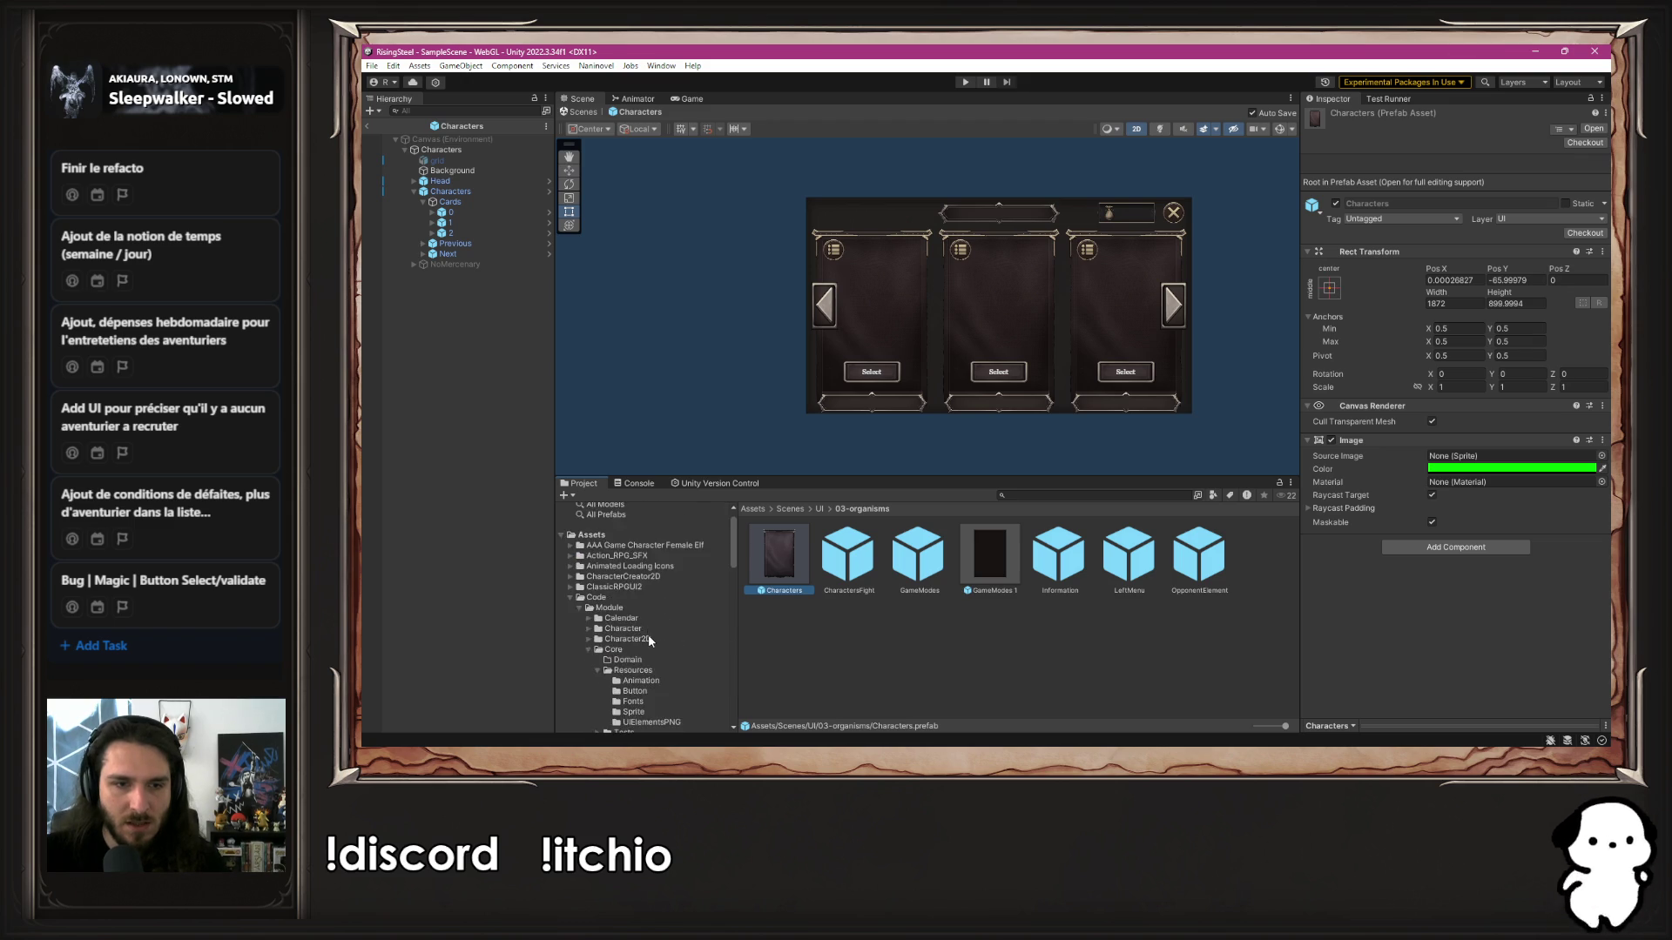
{"action": "scroll", "coordinate": [693, 599], "scroll_direction": "down", "scroll_amount": 2}
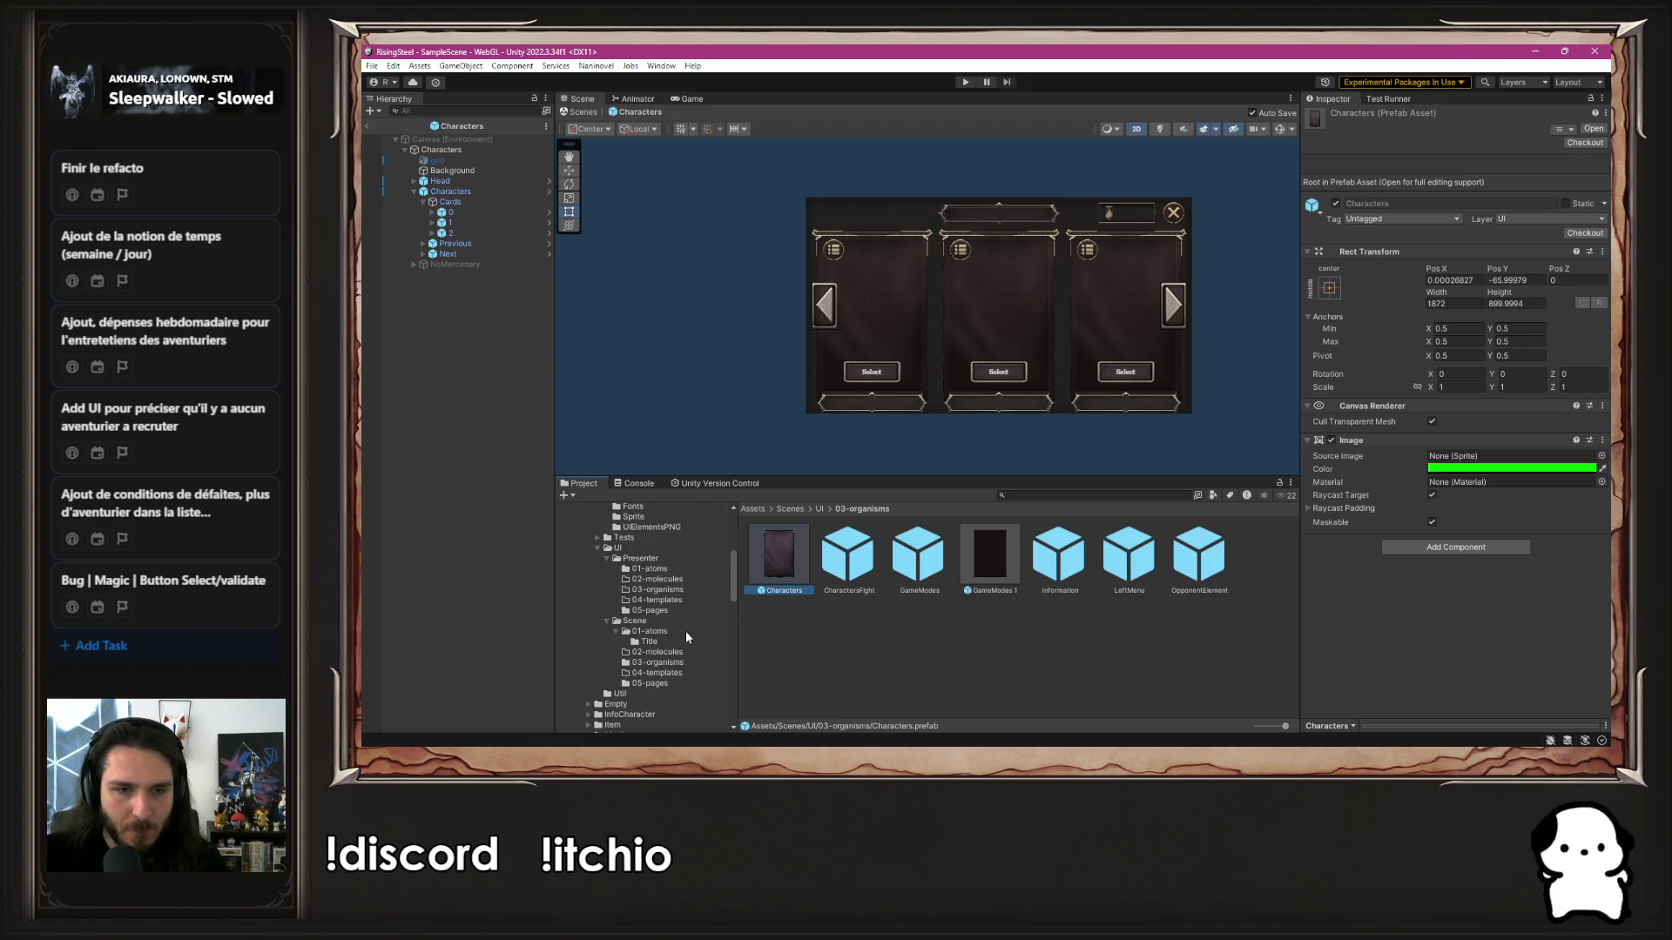
{"action": "scroll", "coordinate": [664, 610], "scroll_direction": "up", "scroll_amount": 4}
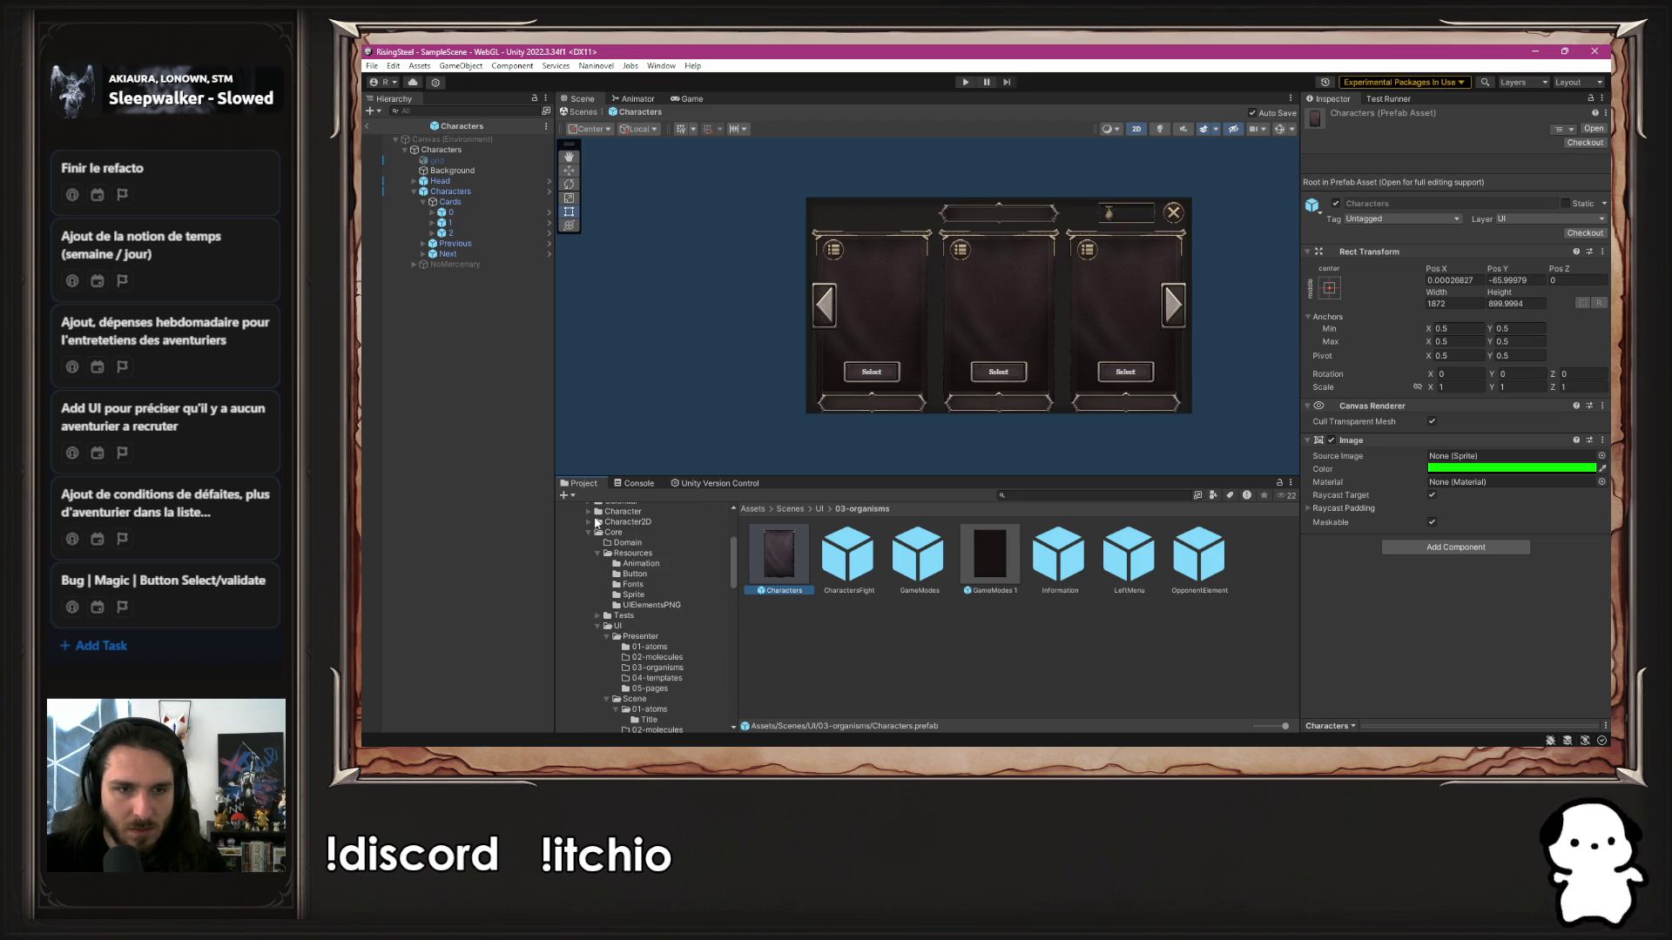
{"action": "left_click", "coordinate": [588, 532]}
{"action": "scroll", "coordinate": [634, 596], "scroll_direction": "down", "scroll_amount": 2}
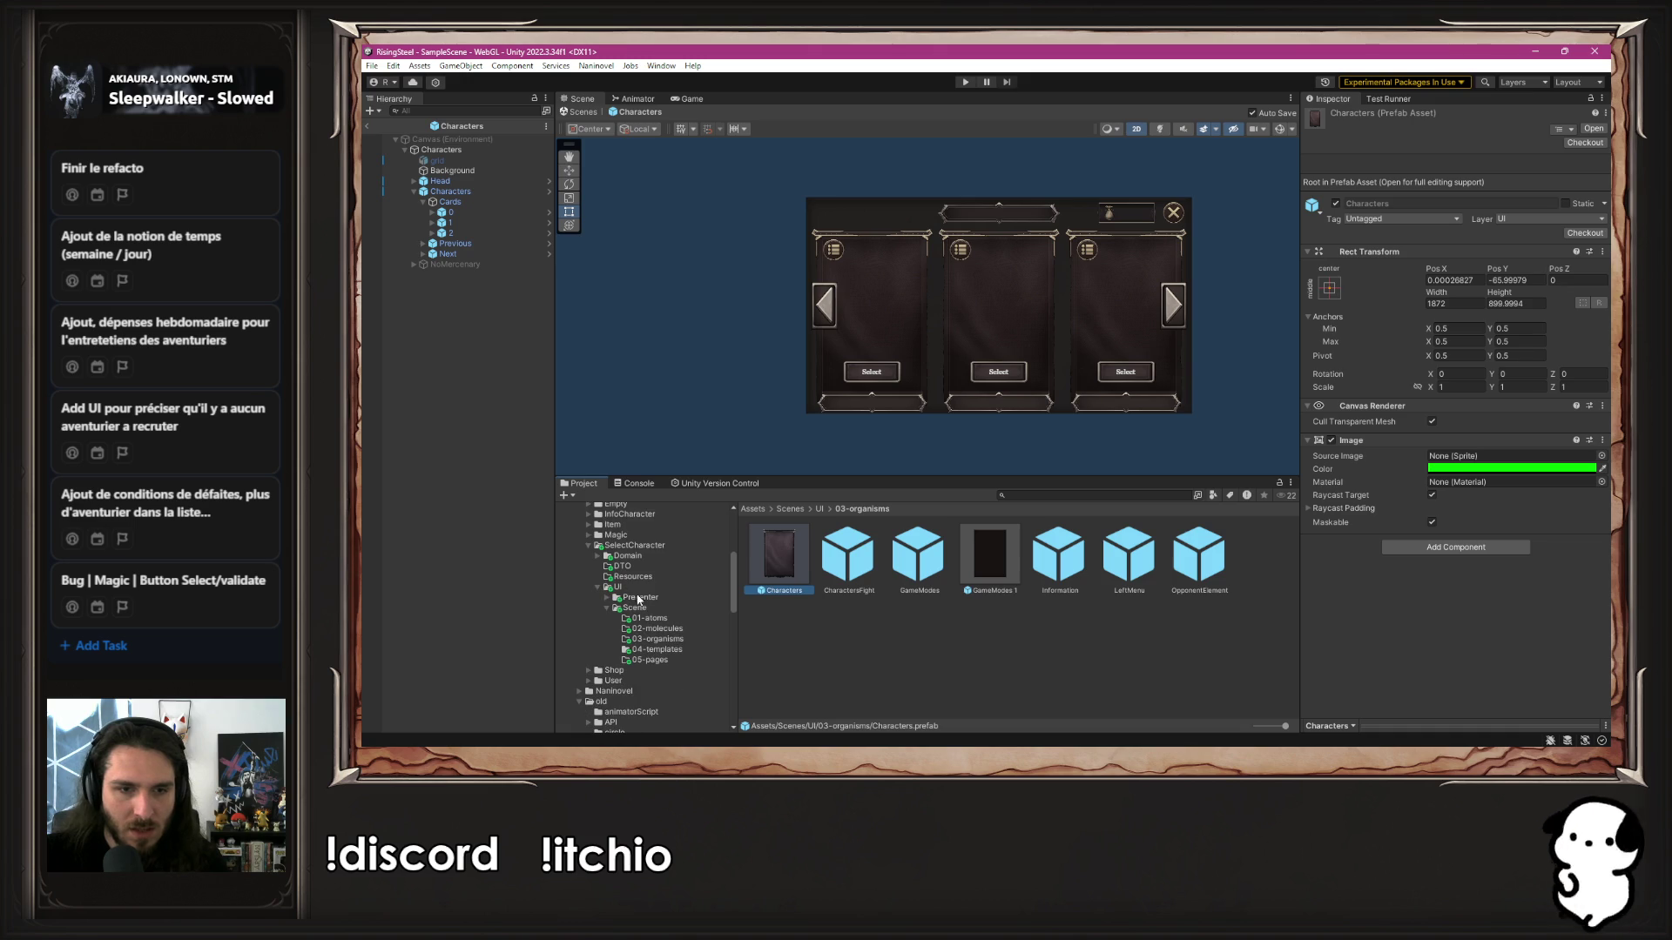
{"action": "left_click", "coordinate": [682, 640]}
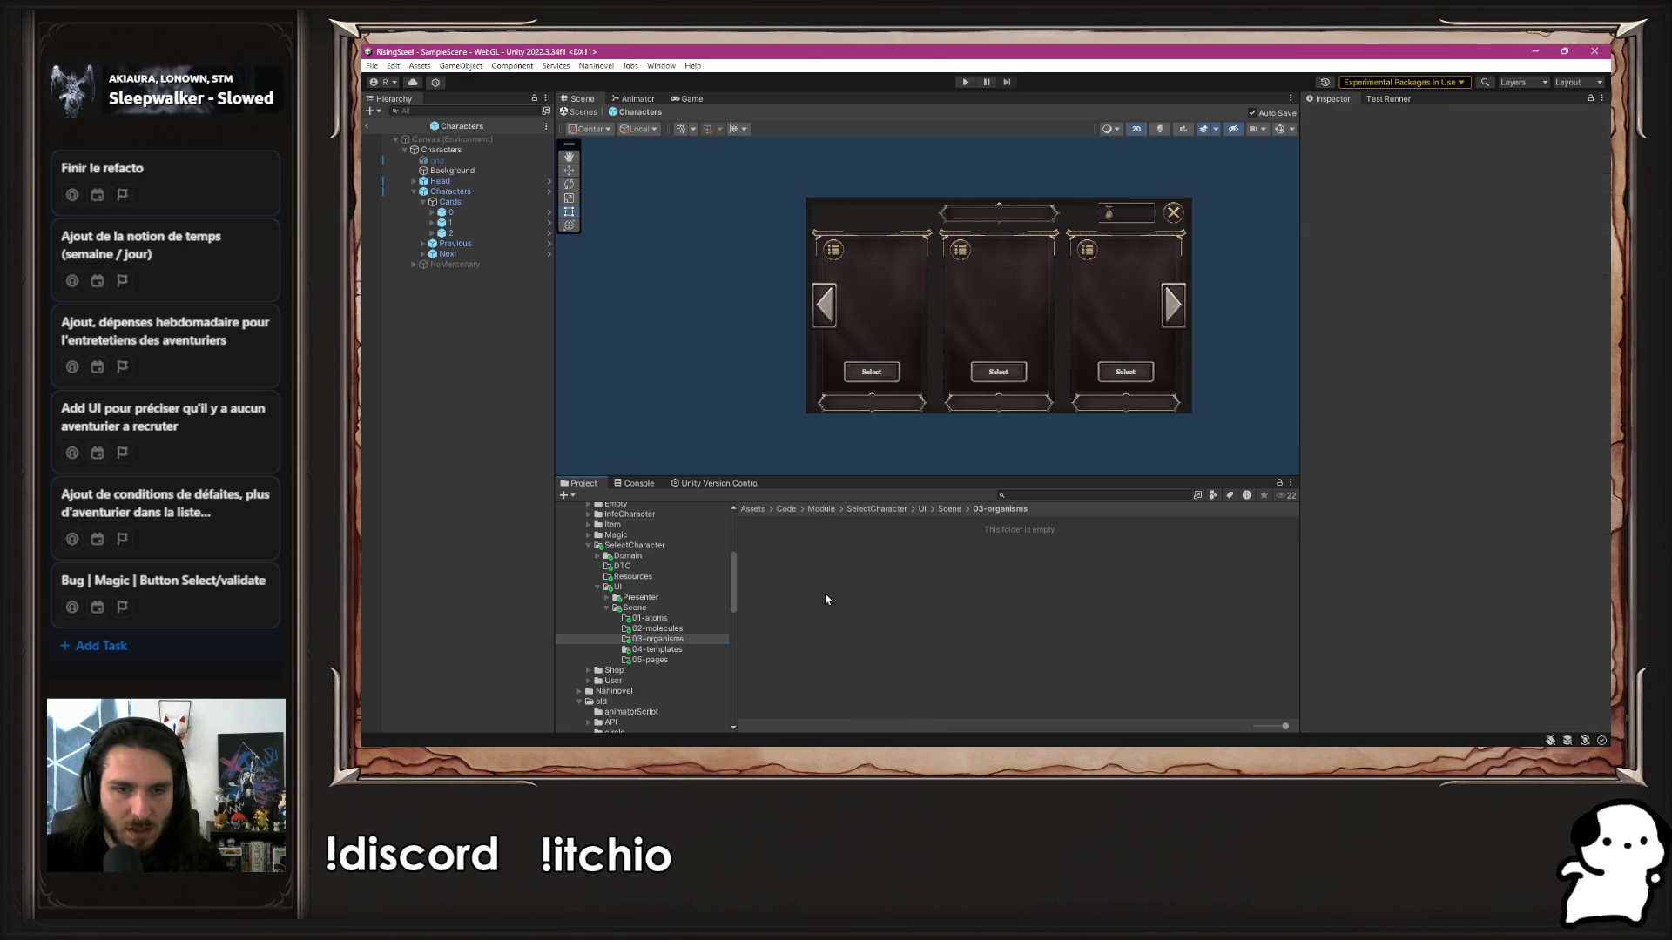
{"action": "left_click", "coordinate": [421, 191]}
{"action": "left_click", "coordinate": [414, 192]}
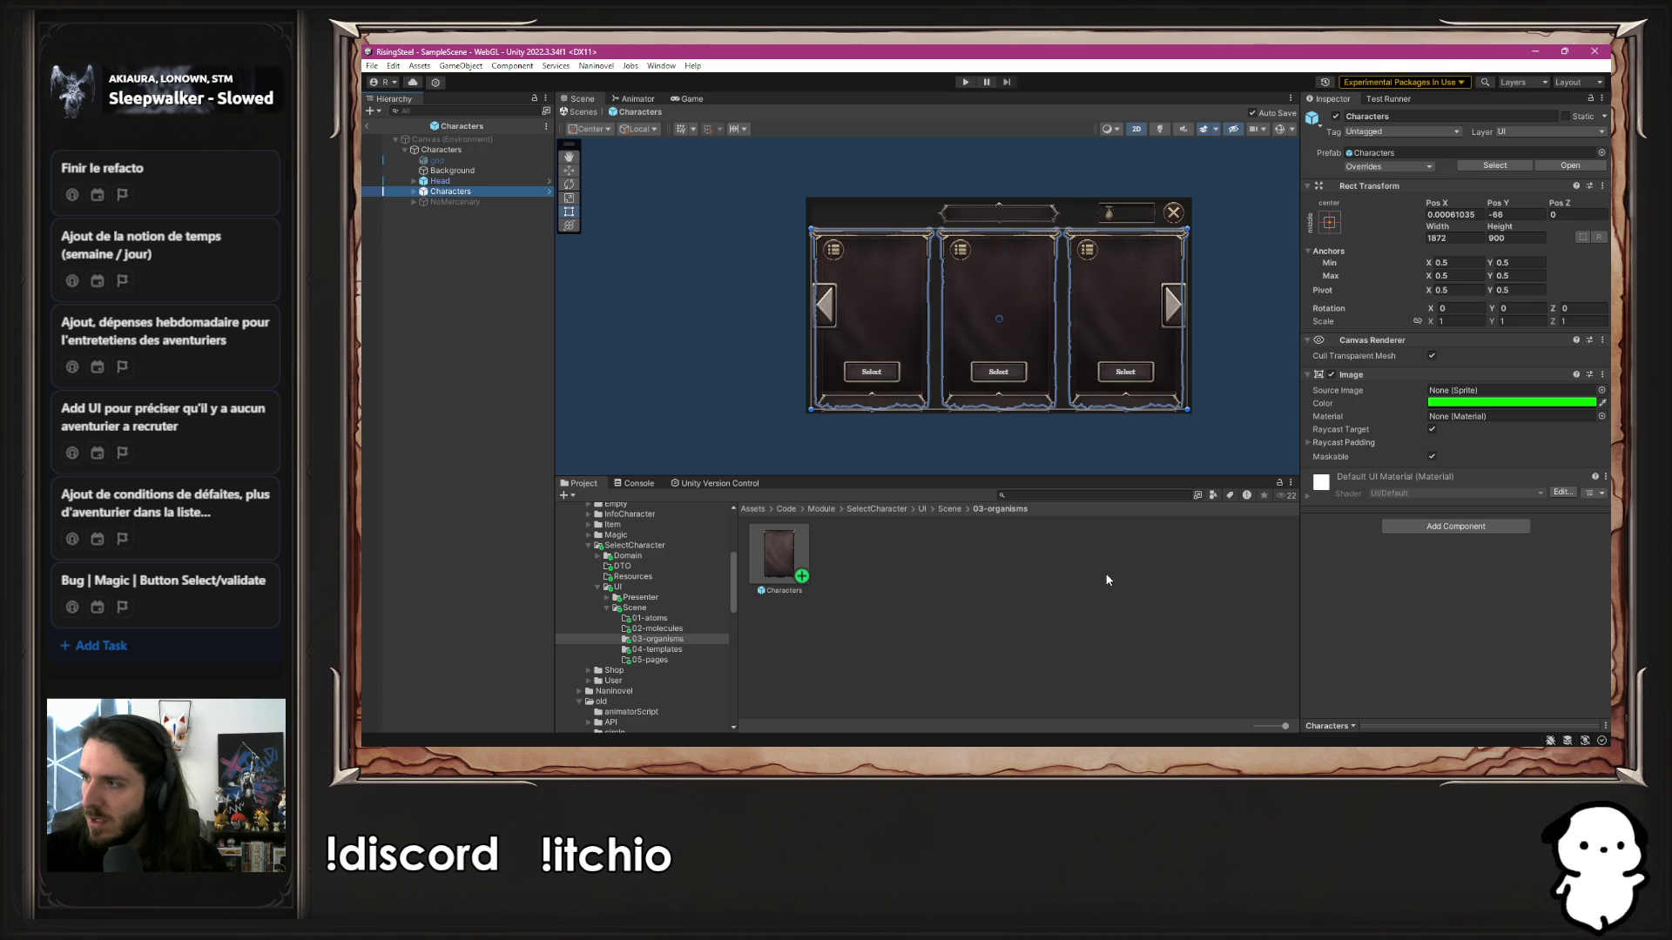
{"action": "double_click", "coordinate": [769, 552]}
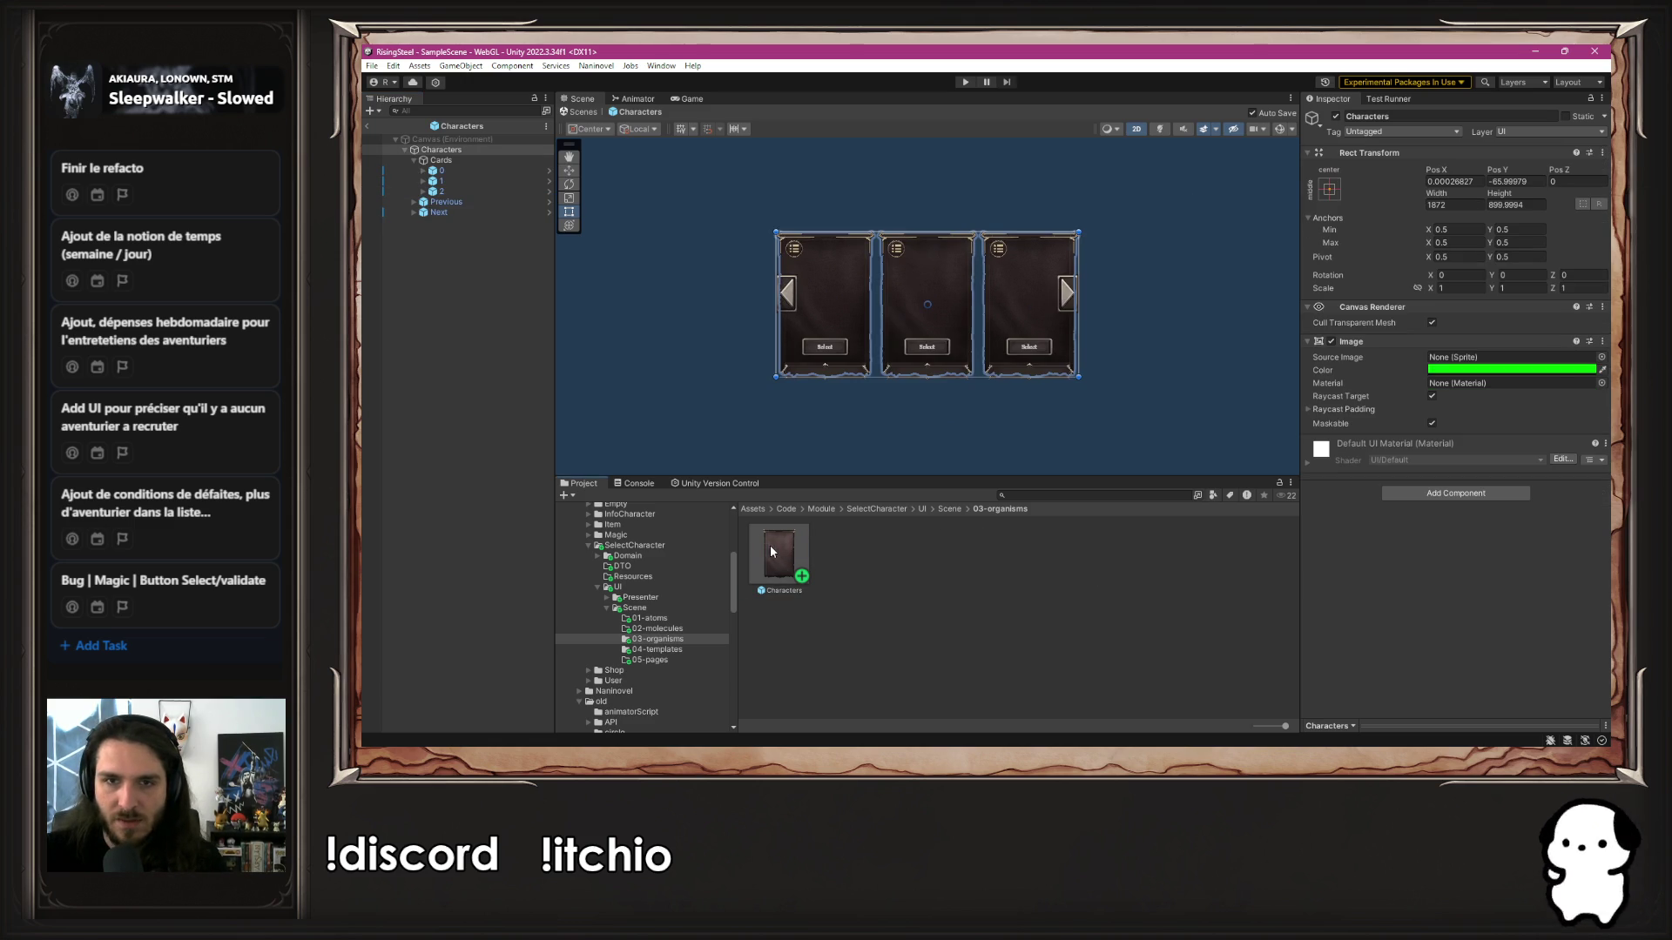
Select the Previous arrow and locate the NavigateCharacter prefab it uses
{"action": "scroll", "coordinate": [738, 252], "scroll_direction": "up", "scroll_amount": 3}
{"action": "scroll", "coordinate": [714, 240], "scroll_direction": "up", "scroll_amount": 2}
{"action": "mouse_move", "coordinate": [694, 231]}
{"action": "left_mouse_down"}
{"action": "mouse_move", "coordinate": [641, 195]}
{"action": "mouse_move", "coordinate": [676, 216]}
{"action": "left_mouse_up"}
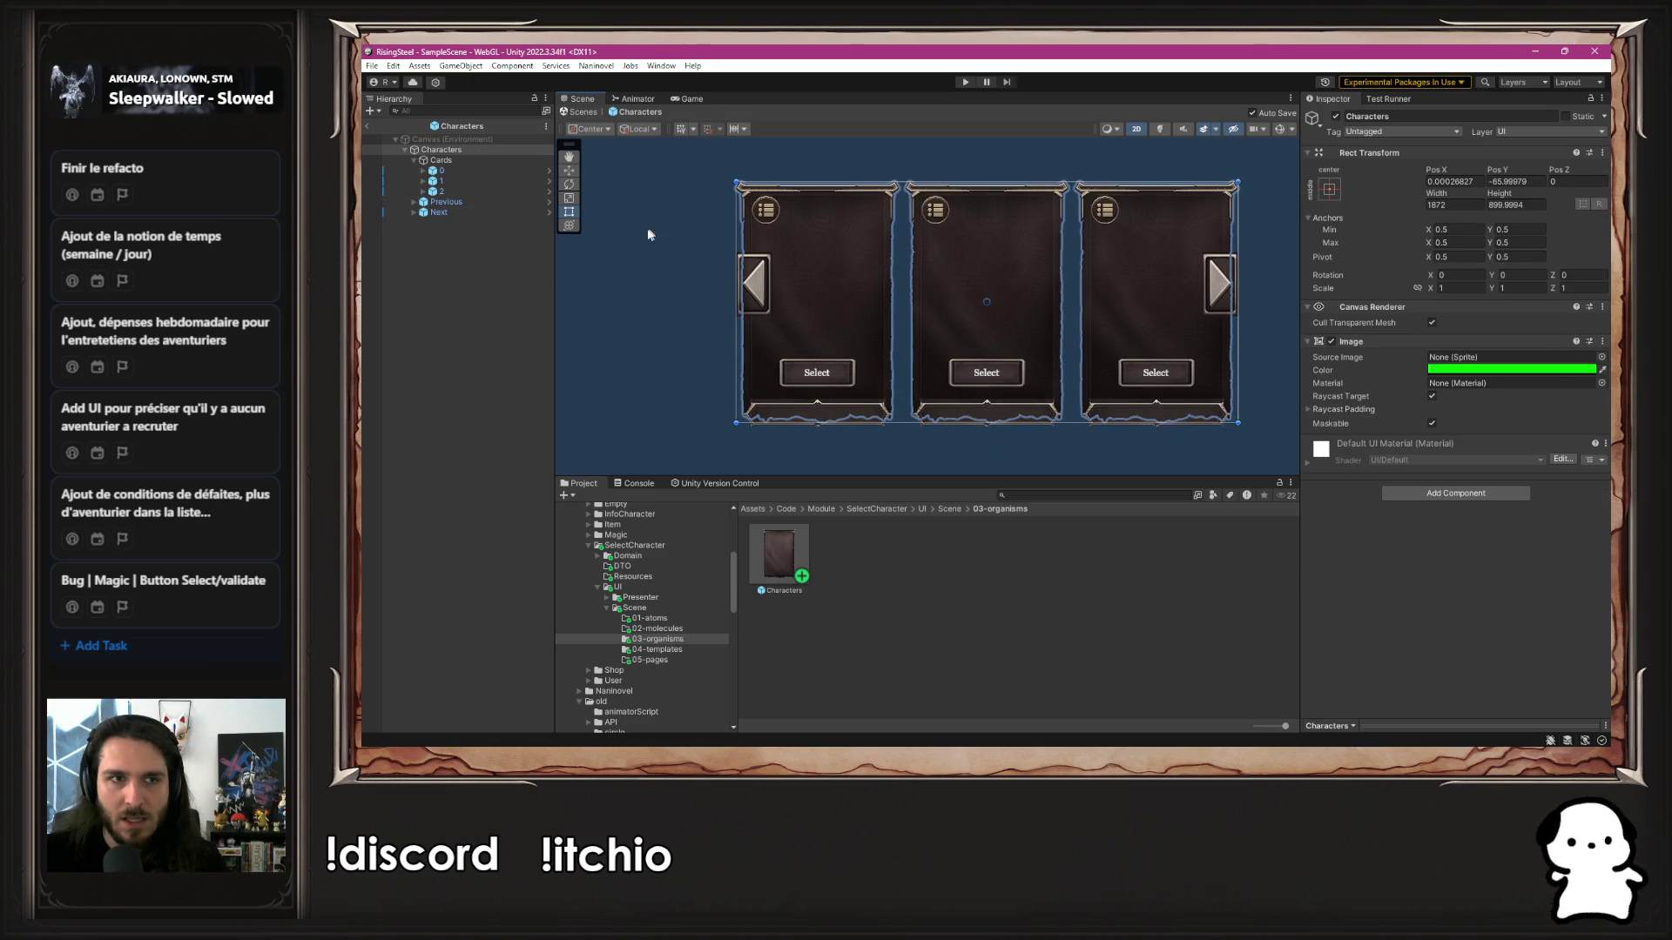
{"action": "left_click", "coordinate": [488, 294]}
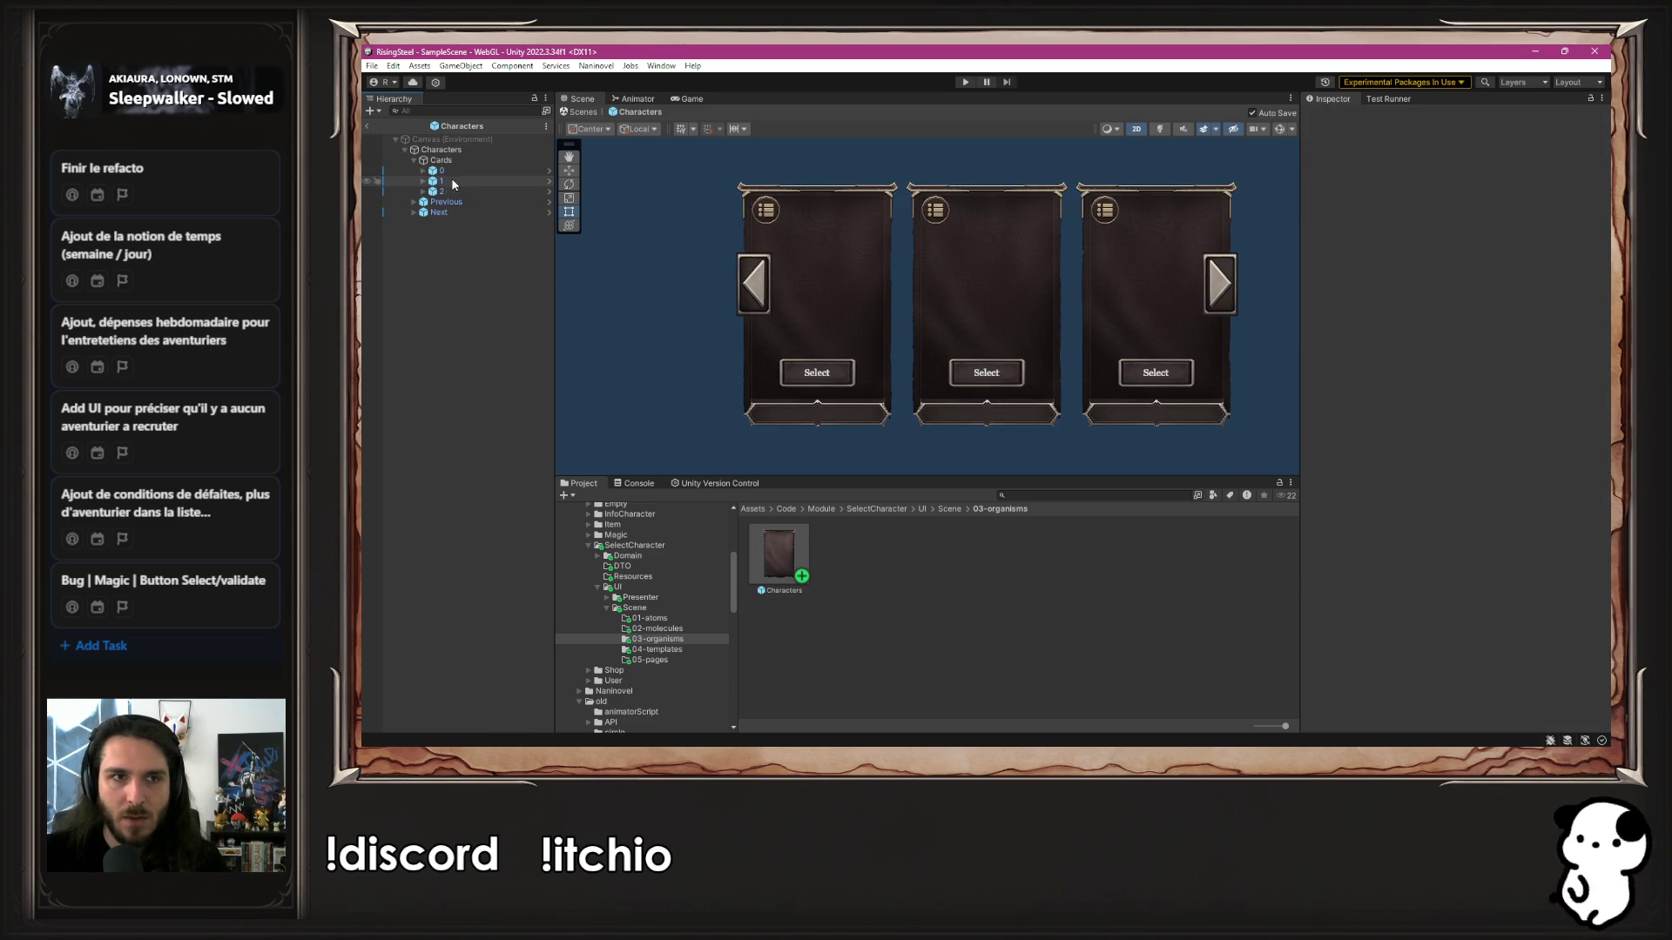
{"action": "left_click", "coordinate": [515, 202]}
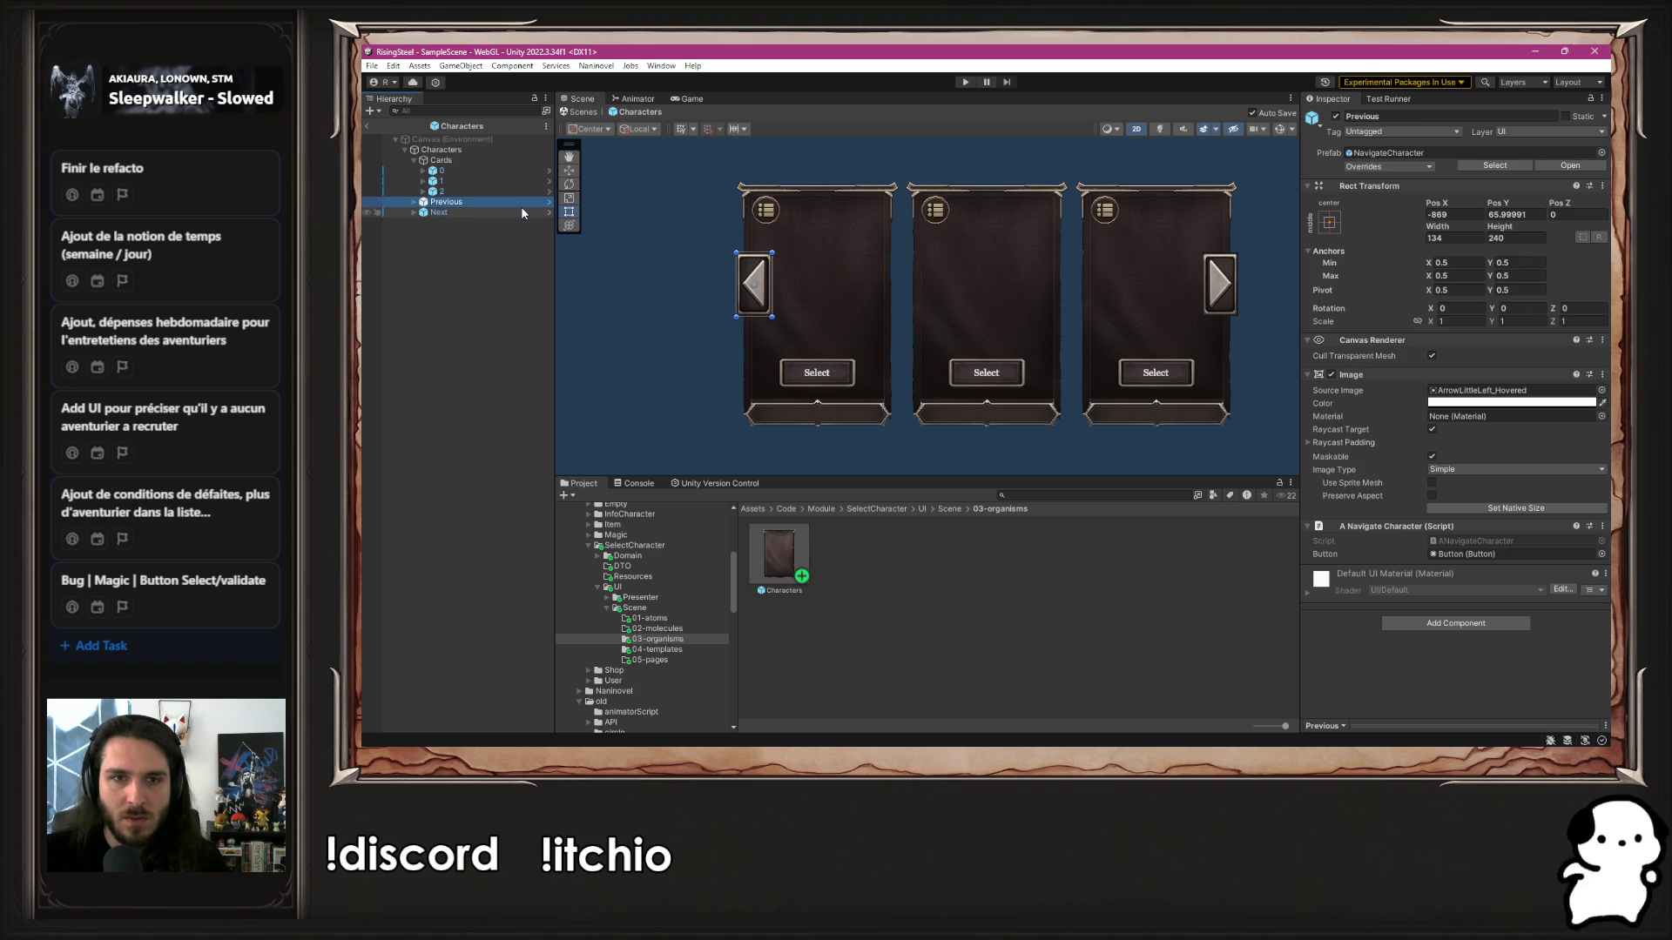
{"action": "left_click", "coordinate": [1450, 153]}
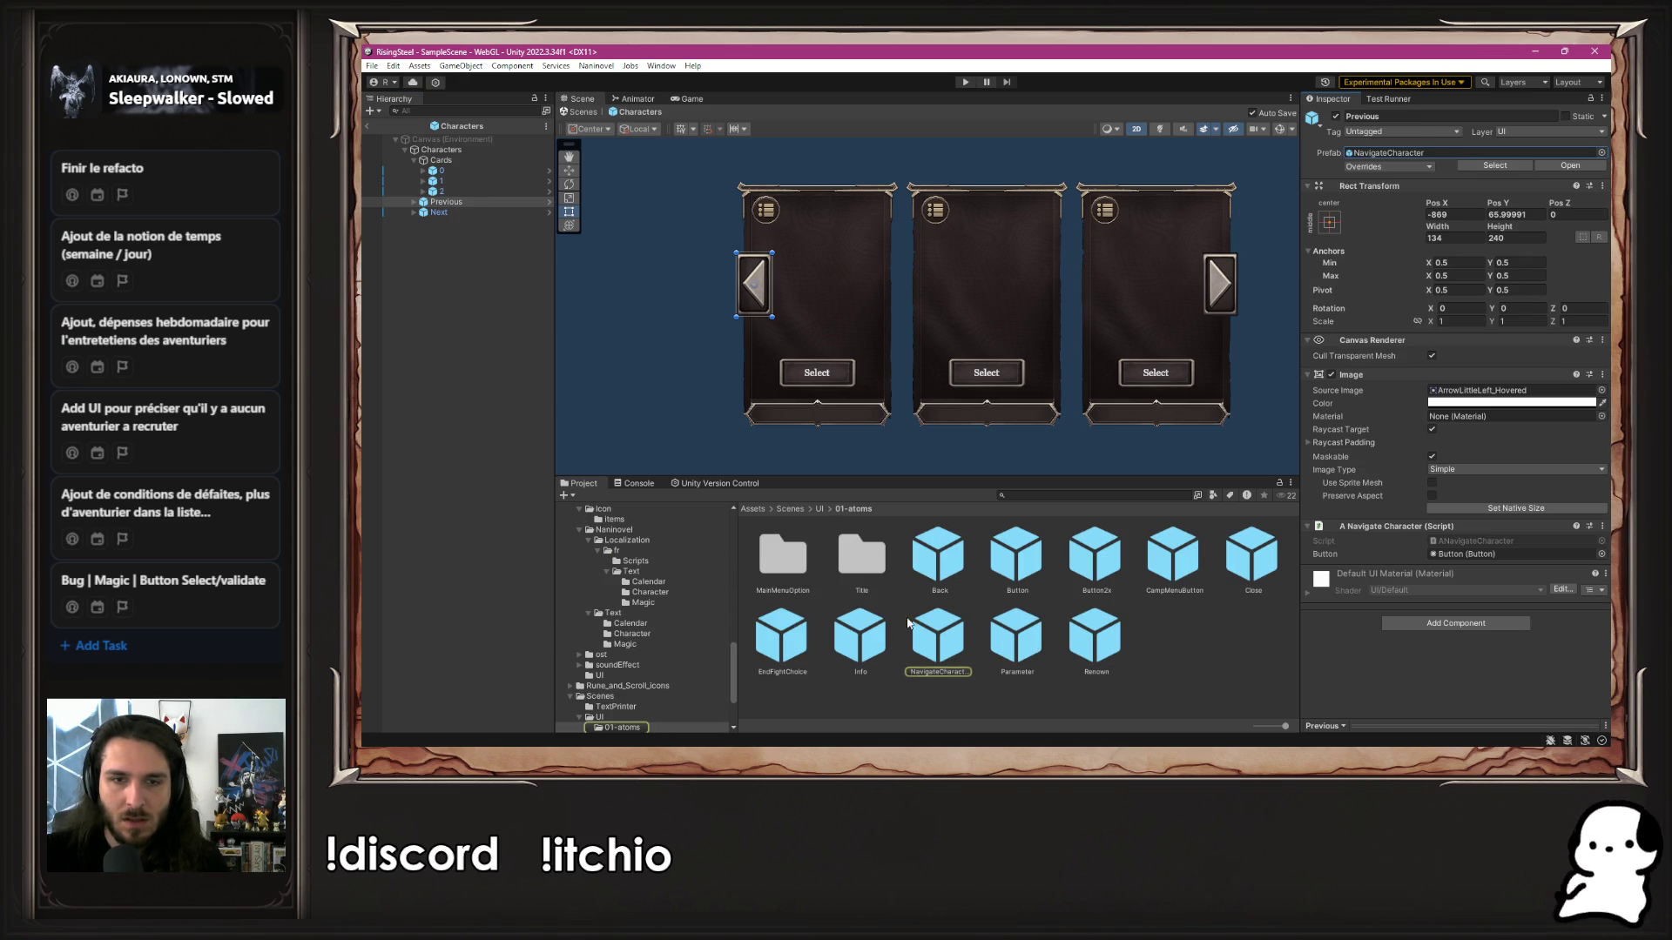
Browse into the Core module's UI/Scene/01-atoms folder
{"action": "scroll", "coordinate": [674, 653], "scroll_direction": "down", "scroll_amount": 3}
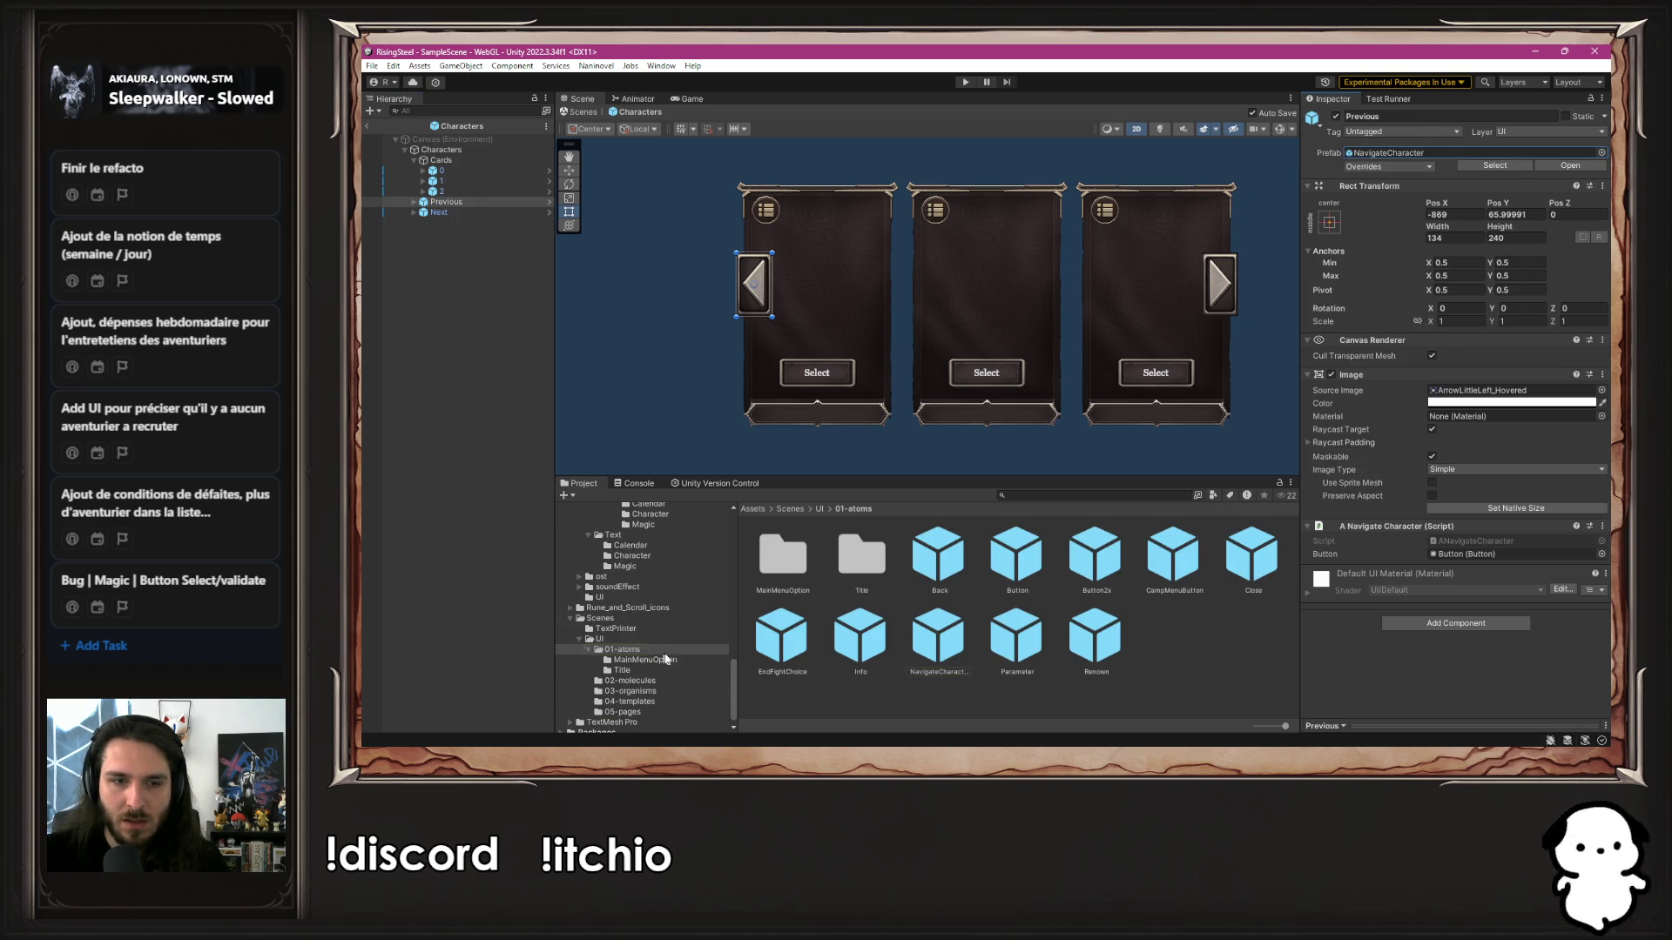
{"action": "scroll", "coordinate": [669, 659], "scroll_direction": "down", "scroll_amount": 5}
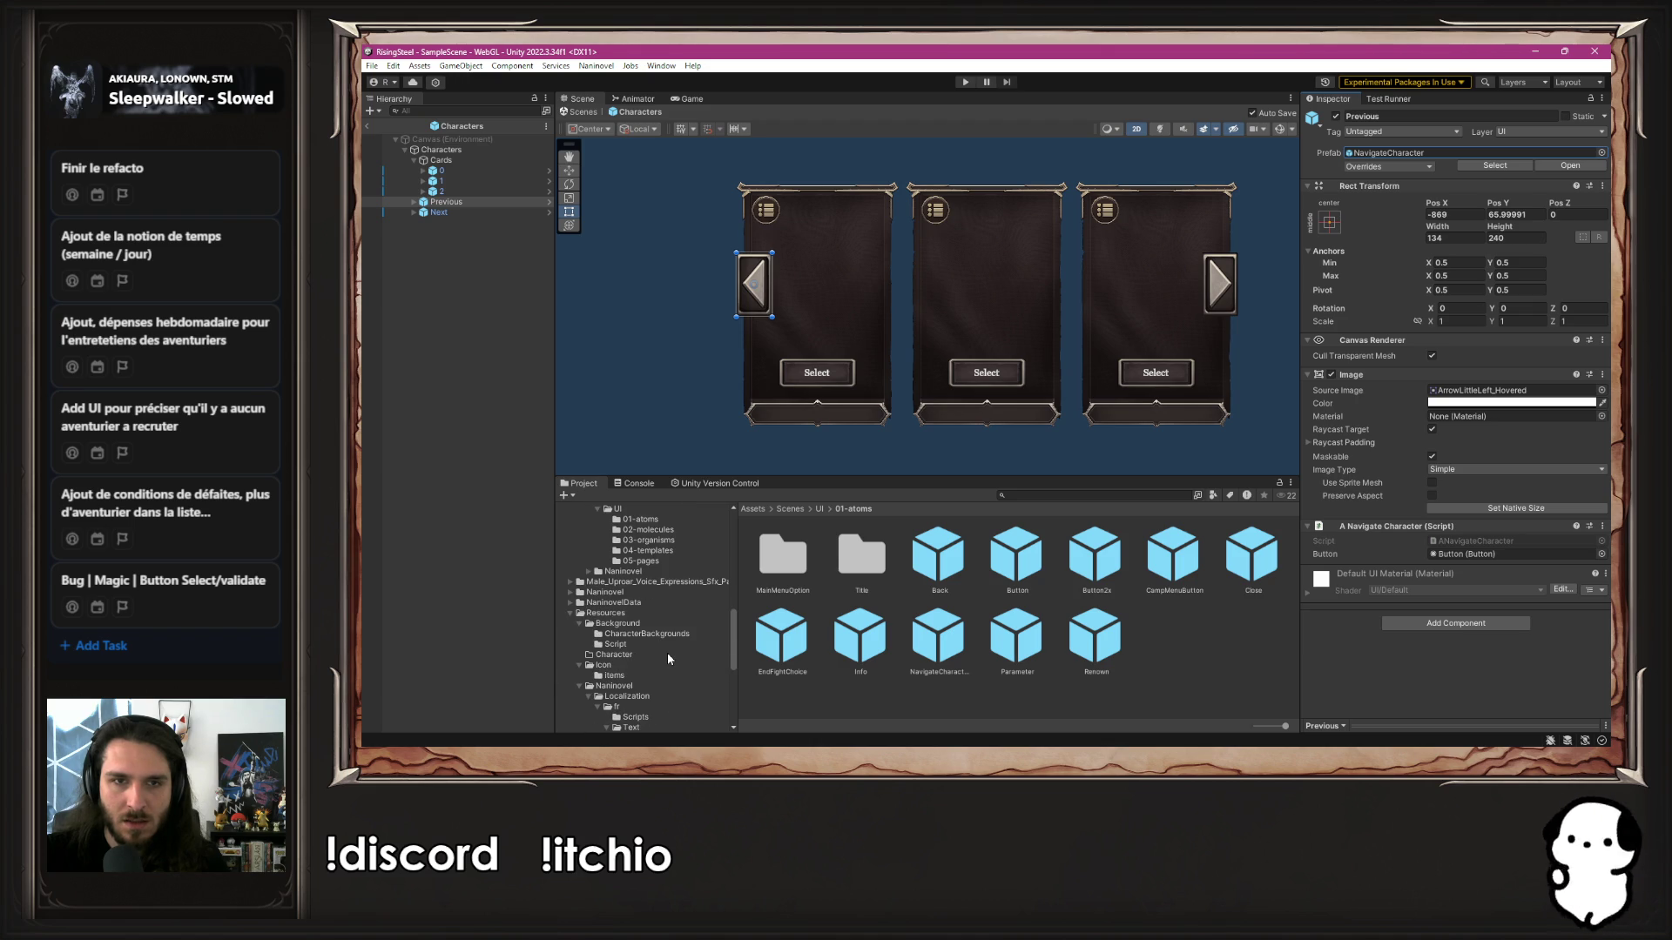
{"action": "scroll", "coordinate": [667, 651], "scroll_direction": "up", "scroll_amount": 8}
{"action": "scroll", "coordinate": [667, 630], "scroll_direction": "up", "scroll_amount": 3}
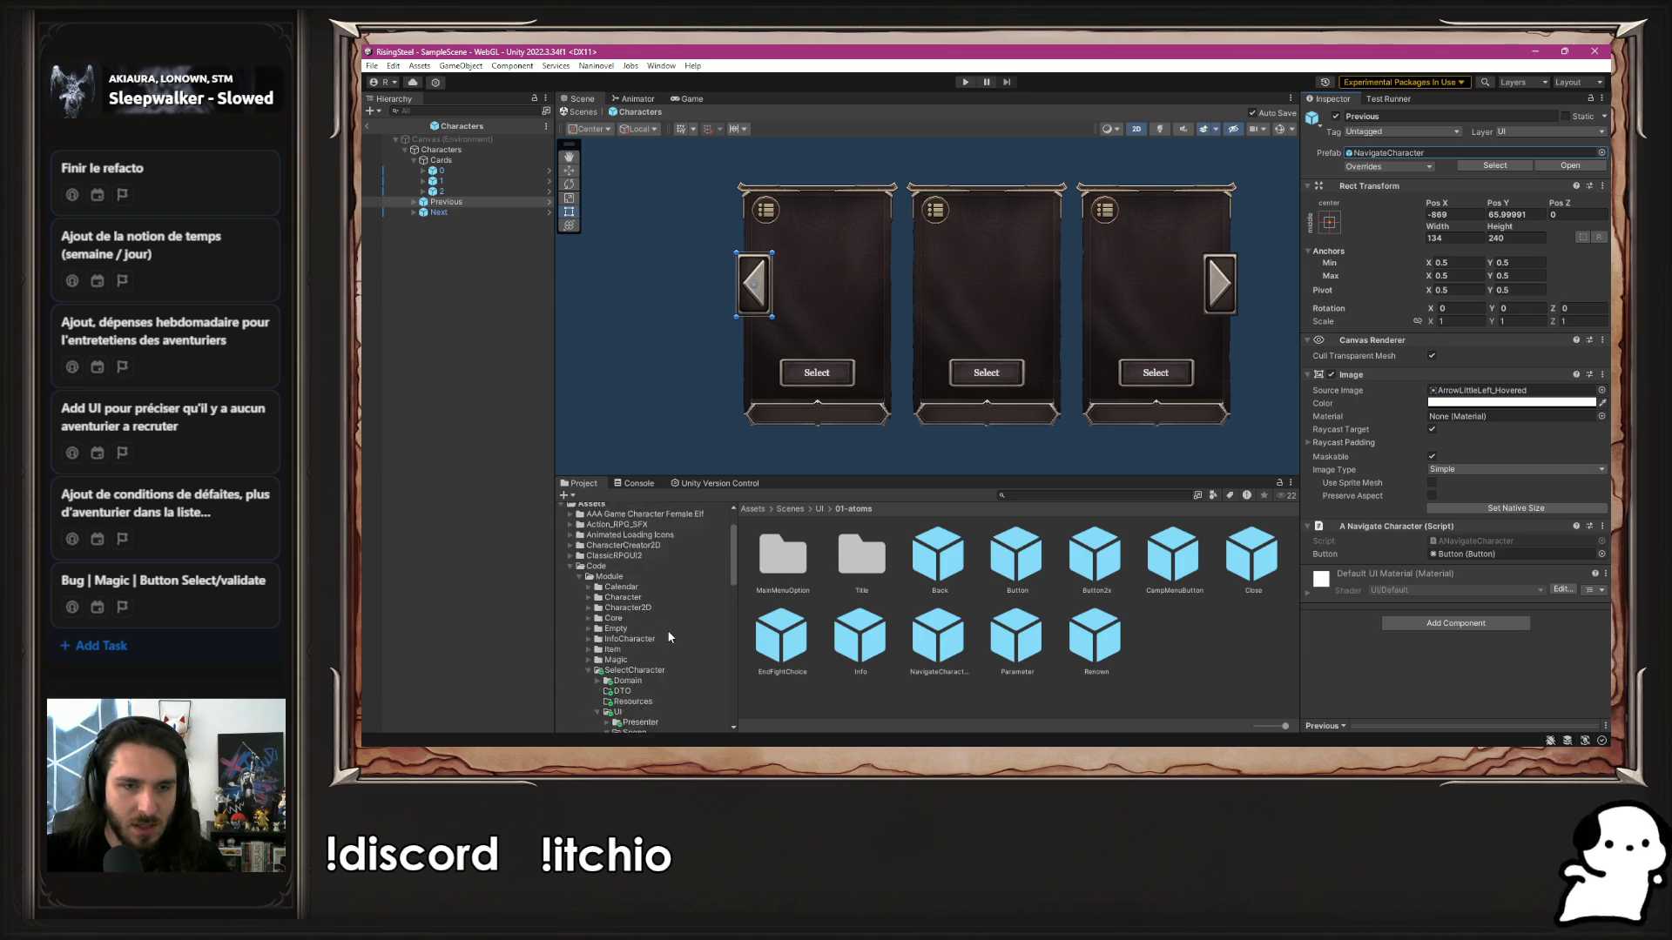
{"action": "left_click", "coordinate": [637, 628]}
{"action": "left_click", "coordinate": [614, 617]}
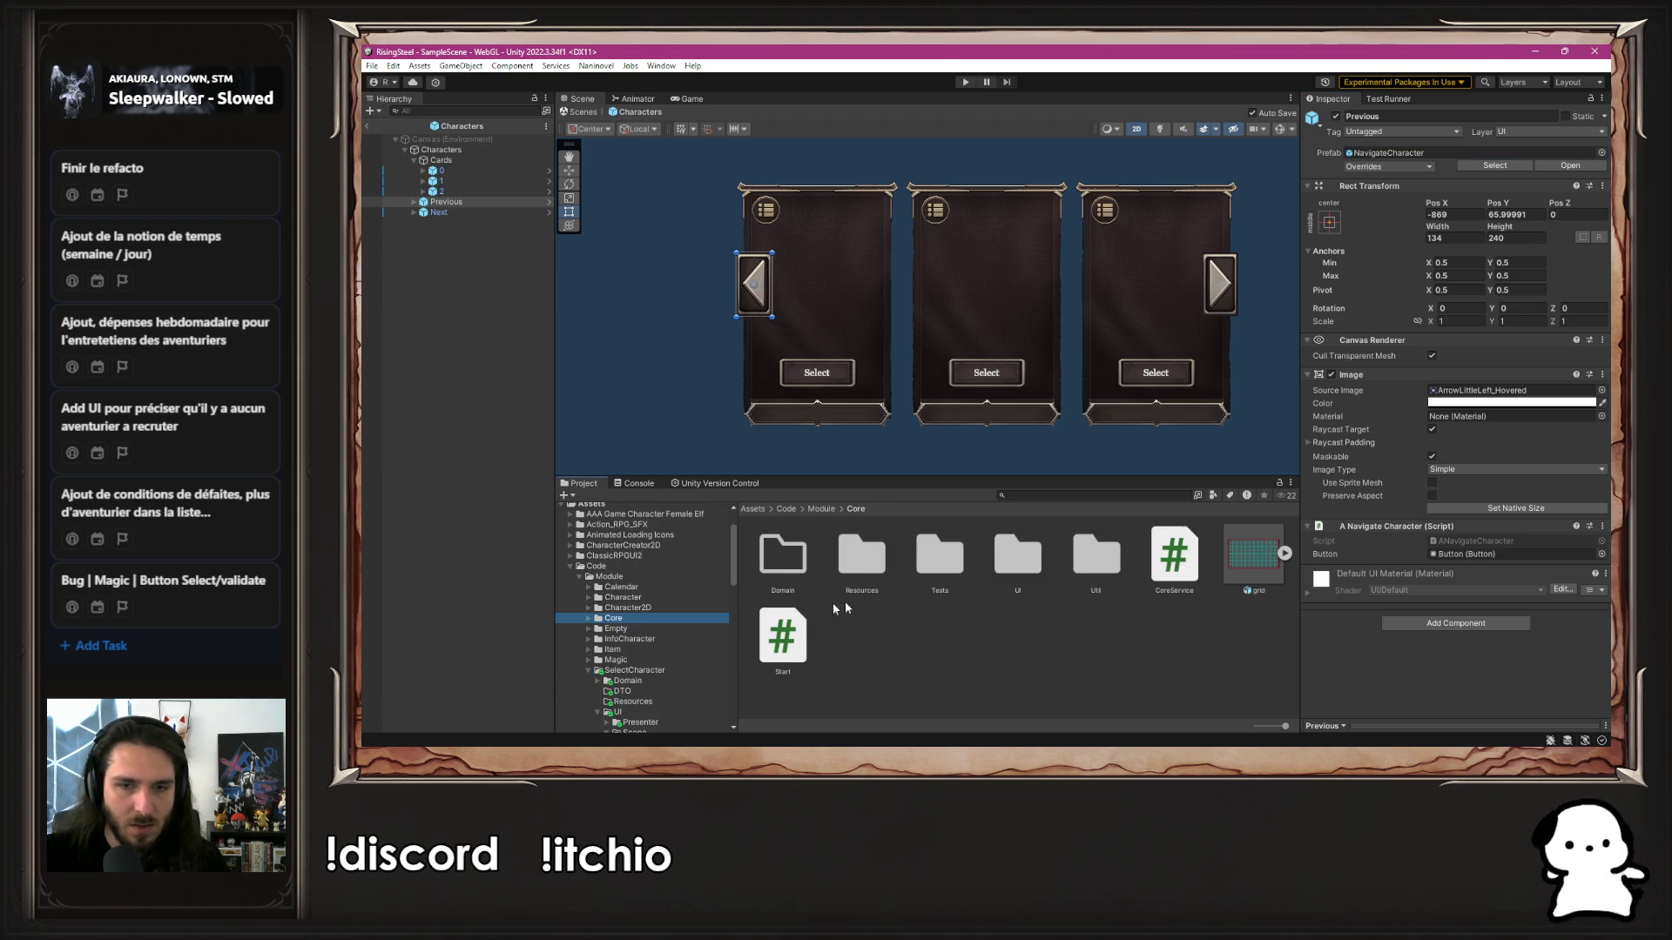
{"action": "double_click", "coordinate": [1019, 571]}
{"action": "double_click", "coordinate": [834, 562]}
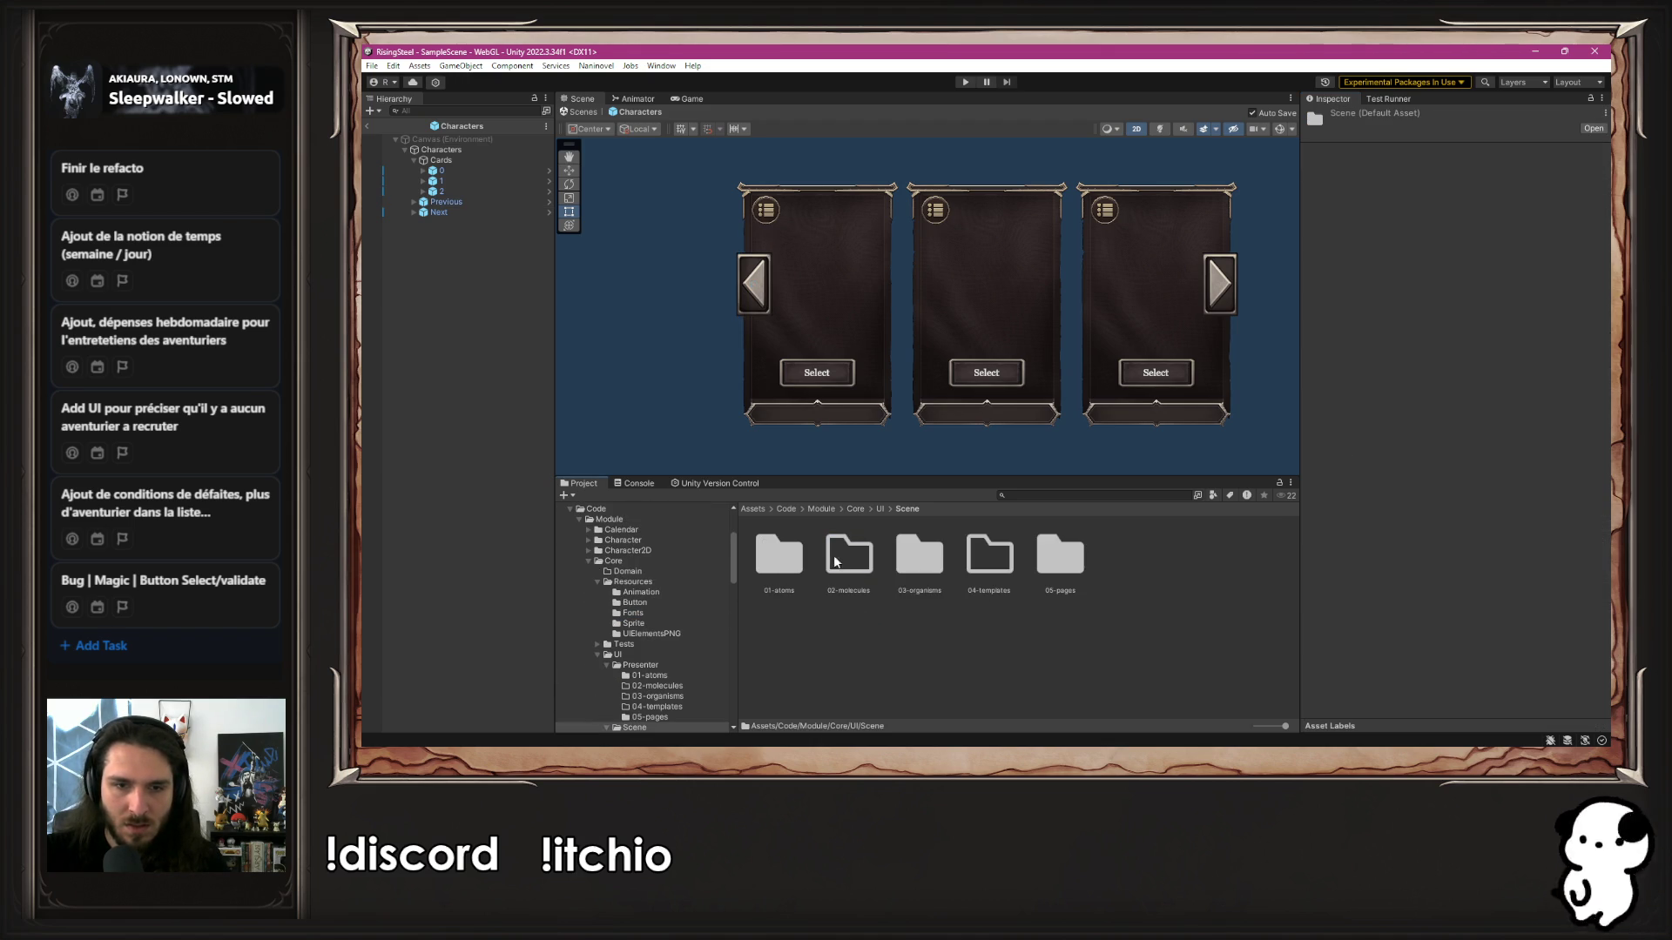
{"action": "double_click", "coordinate": [779, 555]}
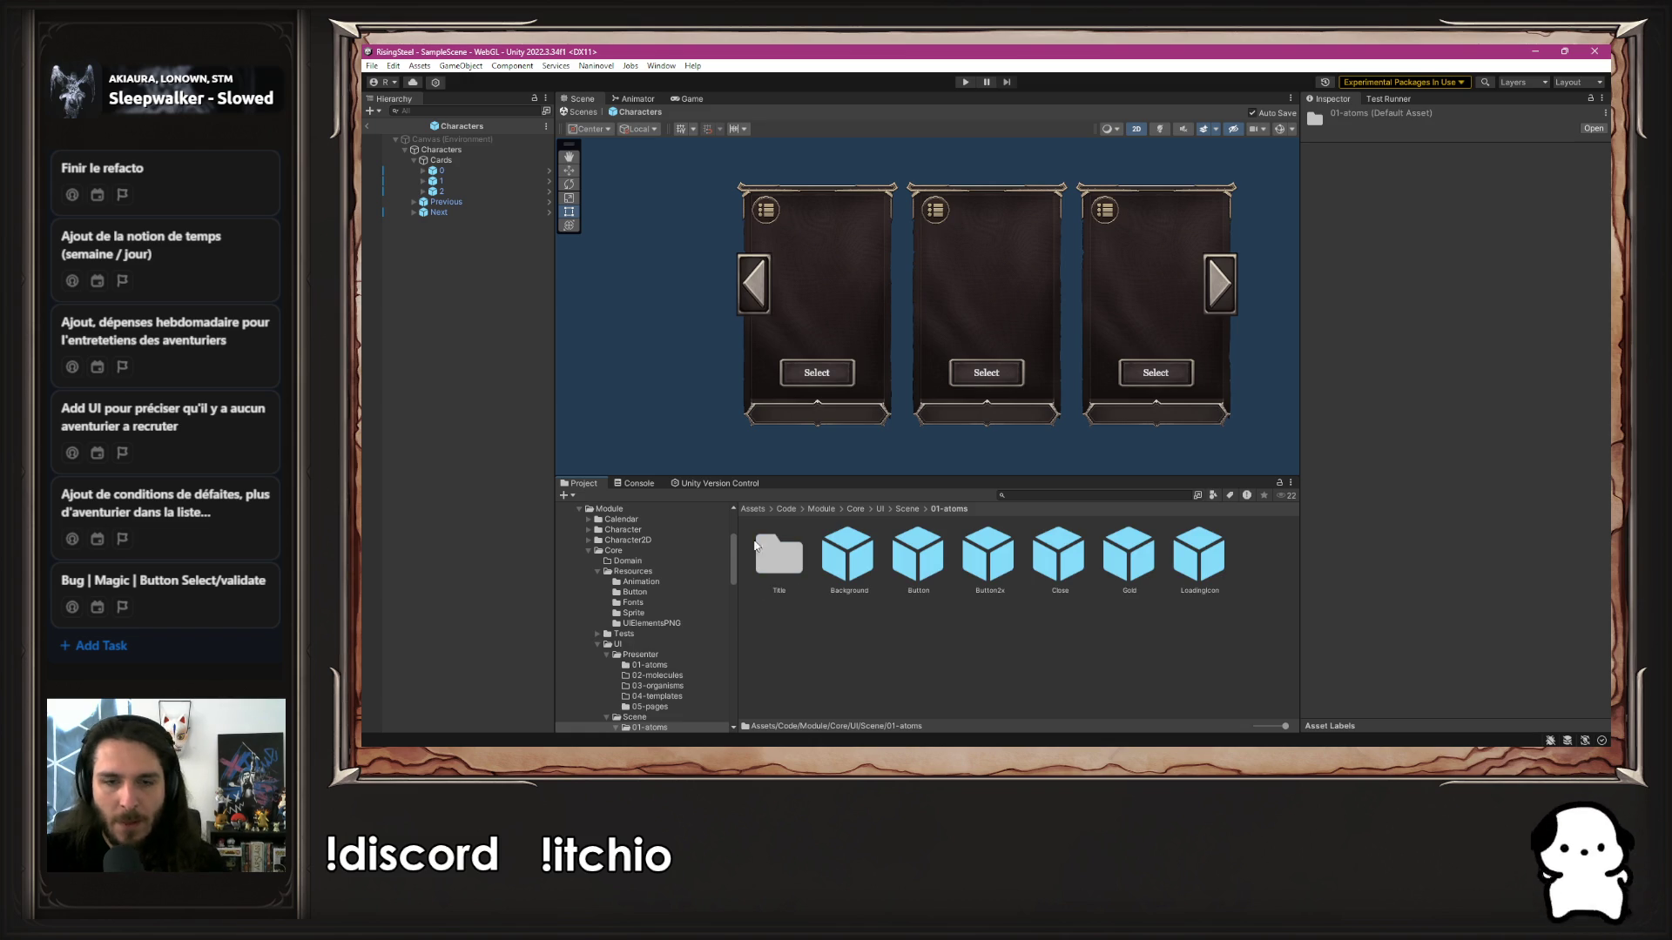
Go to InfoCharacter's UI/Scene/05-pages and open the CharacterEditable prefab
{"action": "scroll", "coordinate": [702, 597], "scroll_direction": "down", "scroll_amount": 3}
{"action": "scroll", "coordinate": [702, 595], "scroll_direction": "down", "scroll_amount": 3}
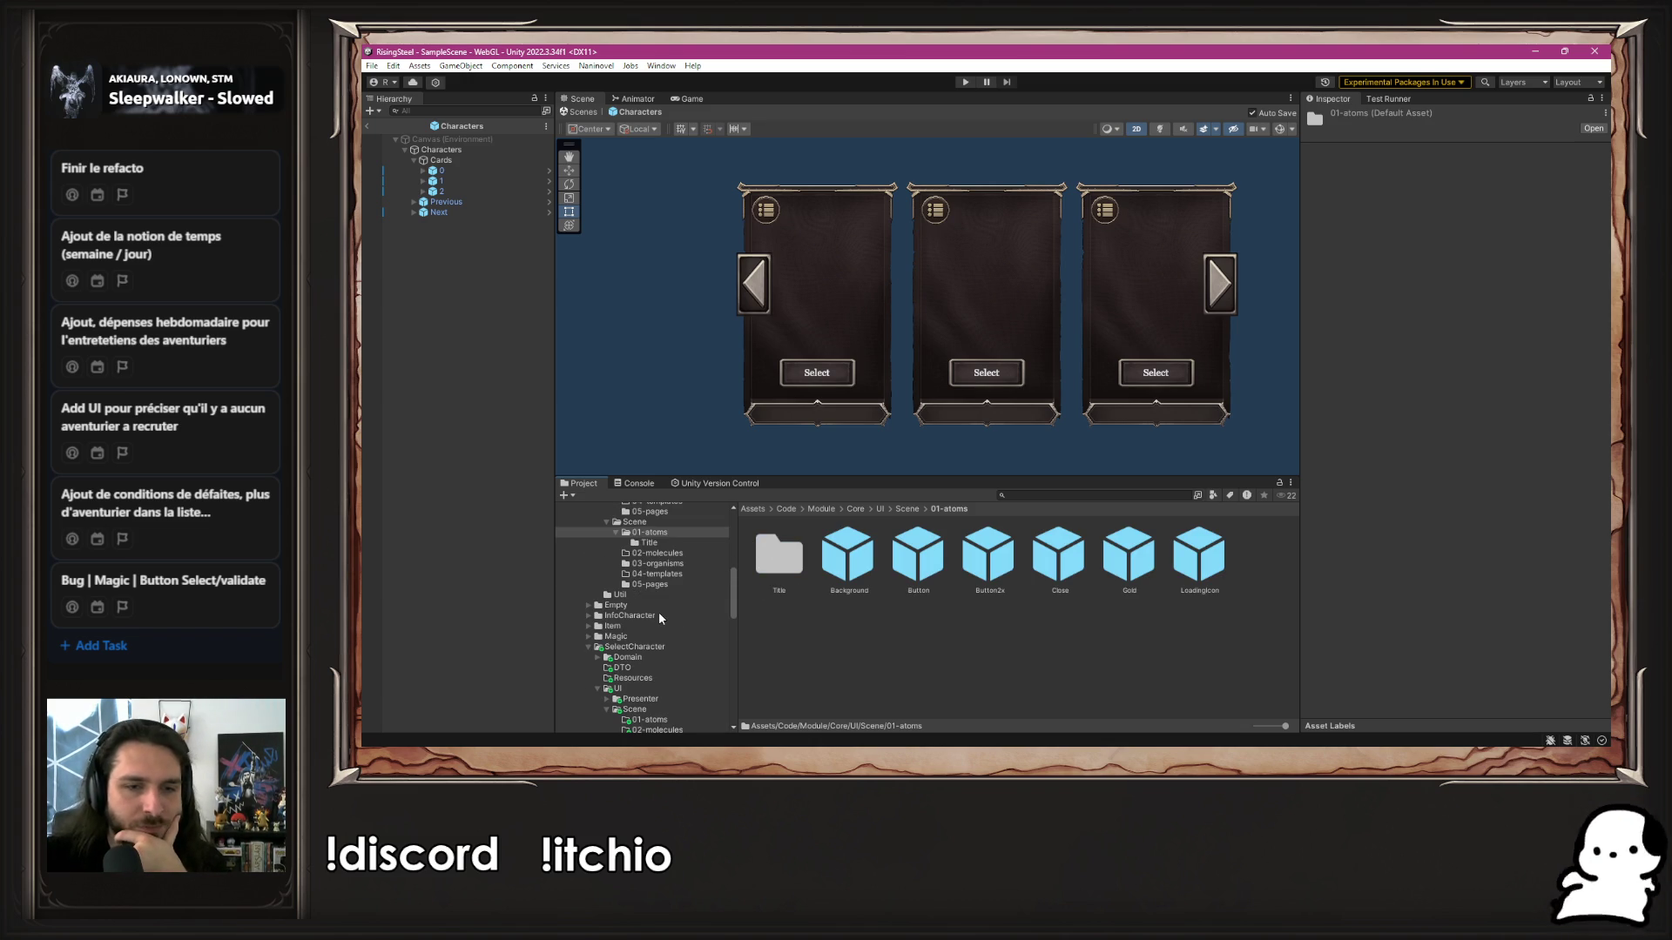
{"action": "left_click", "coordinate": [635, 613]}
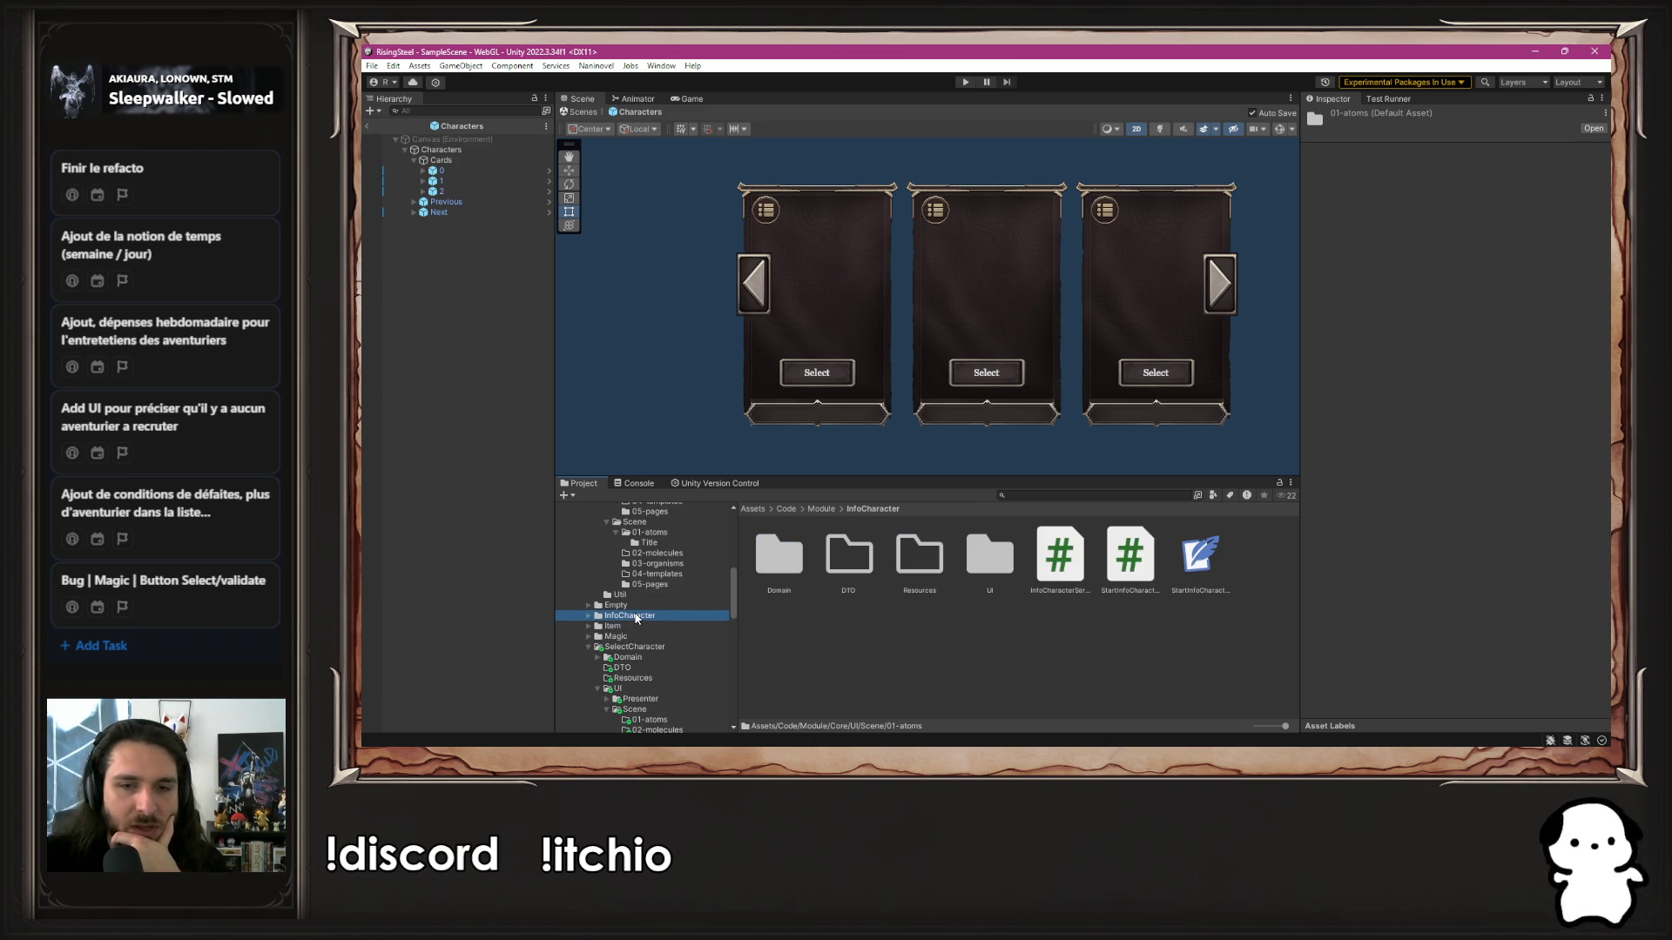
{"action": "double_click", "coordinate": [989, 556]}
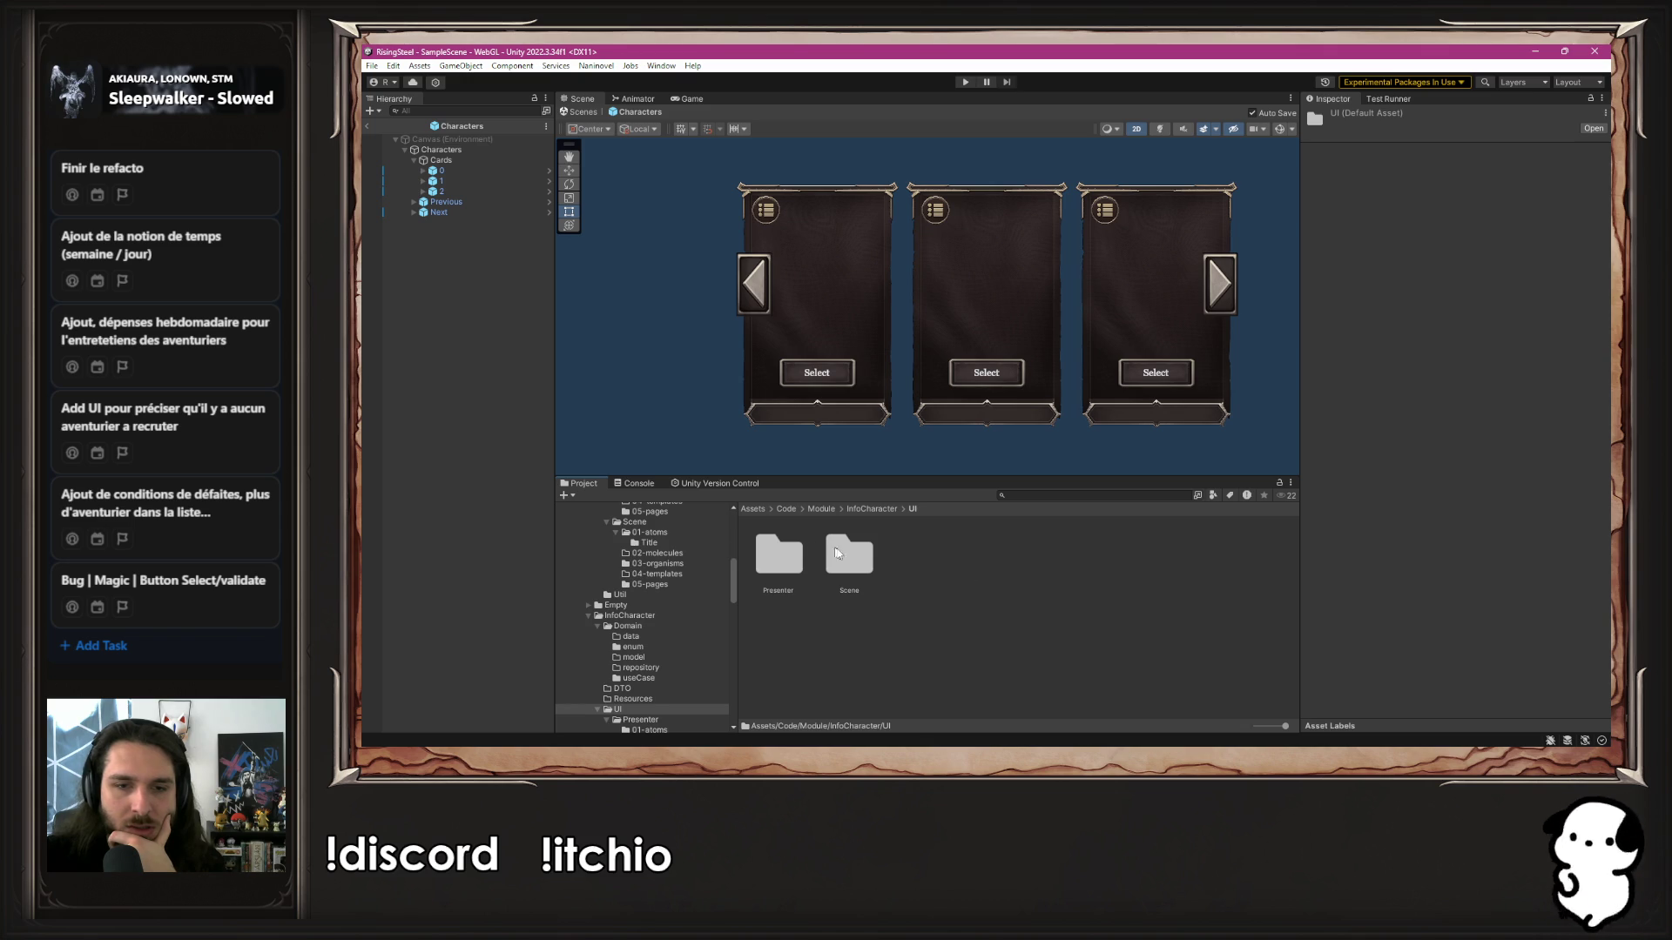
{"action": "double_click", "coordinate": [849, 552]}
{"action": "double_click", "coordinate": [1067, 555]}
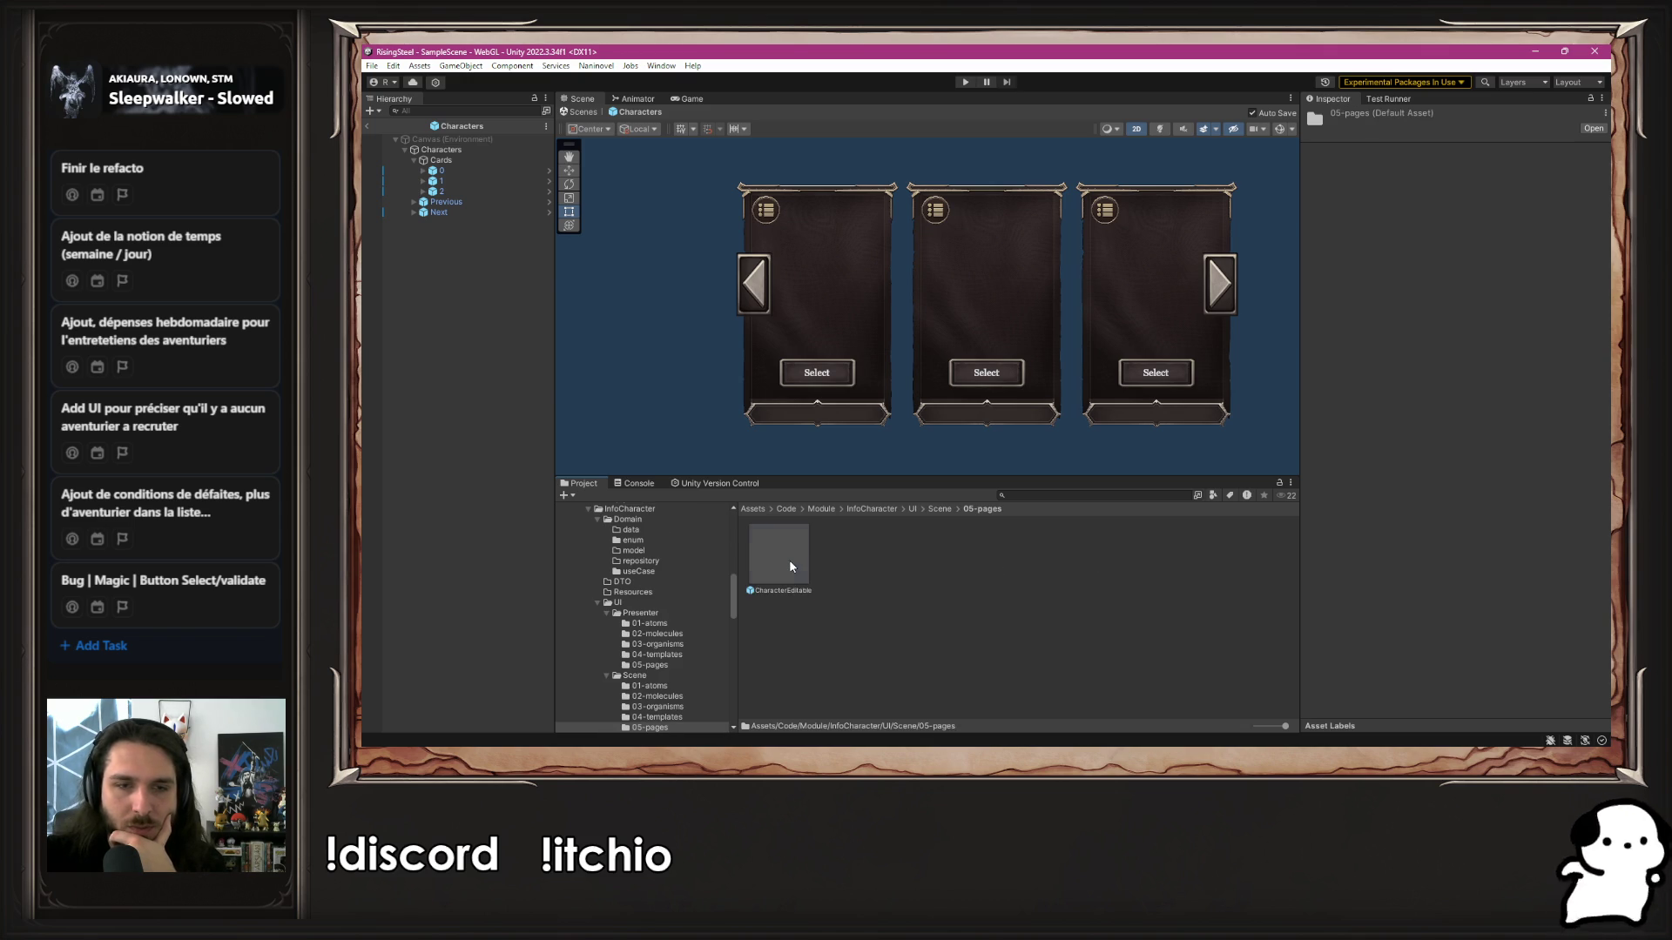
{"action": "double_click", "coordinate": [789, 566]}
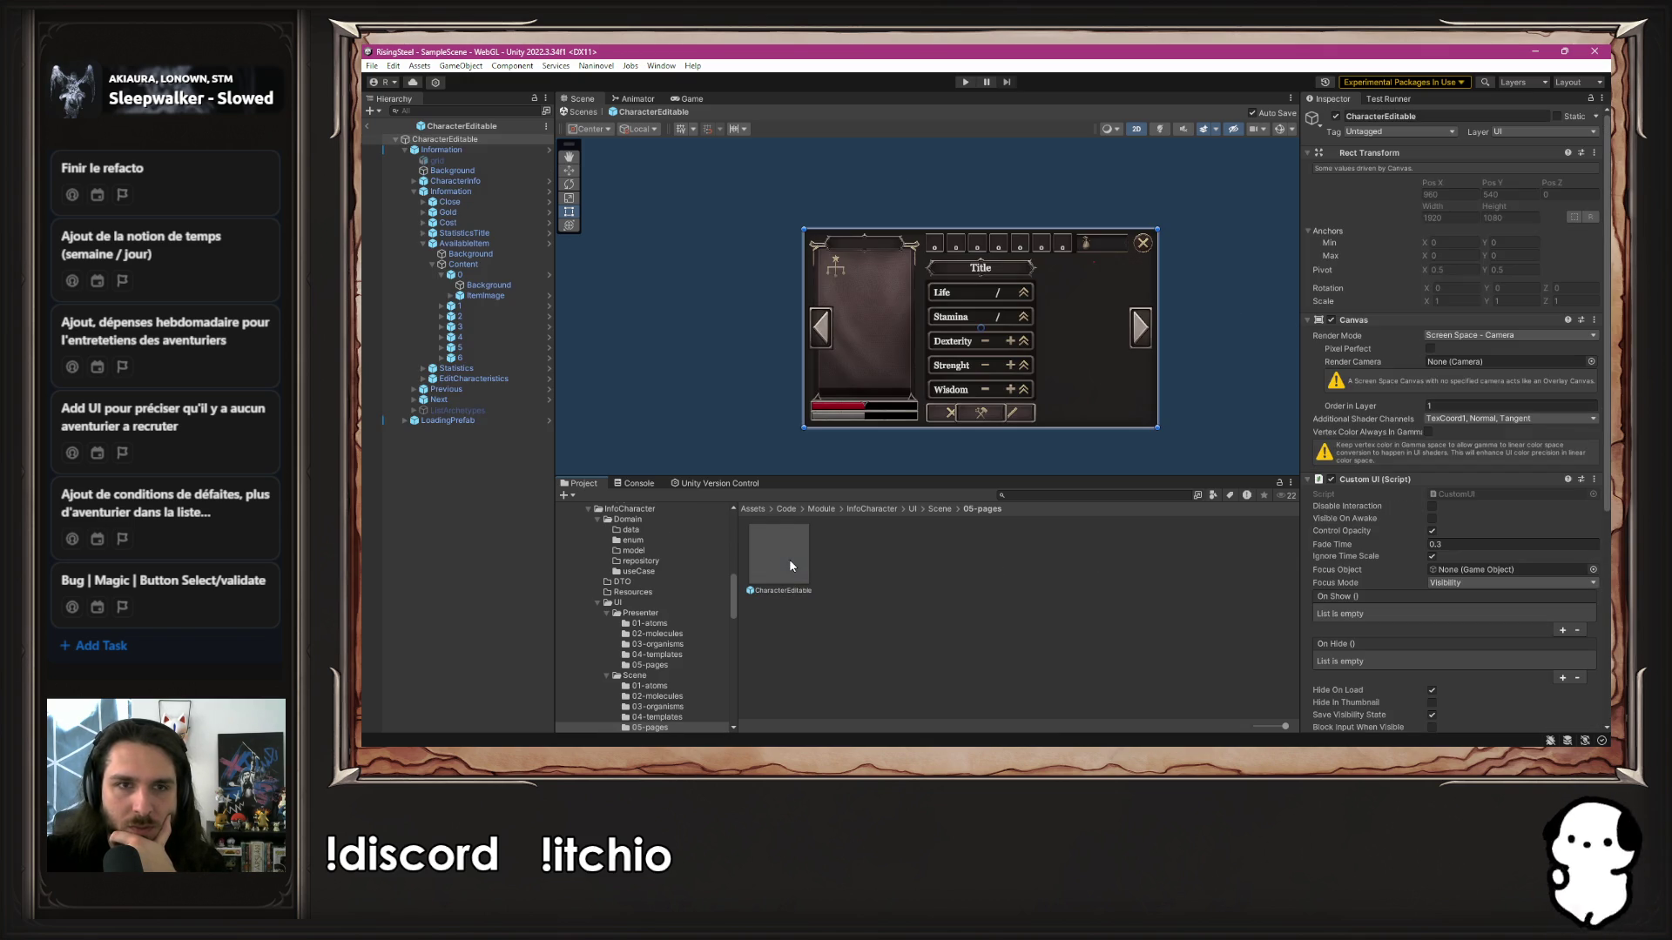
Locate the Previous arrow's NavigateCharacter prefab asset and open it
{"action": "left_click", "coordinate": [488, 388]}
{"action": "left_click", "coordinate": [1494, 166]}
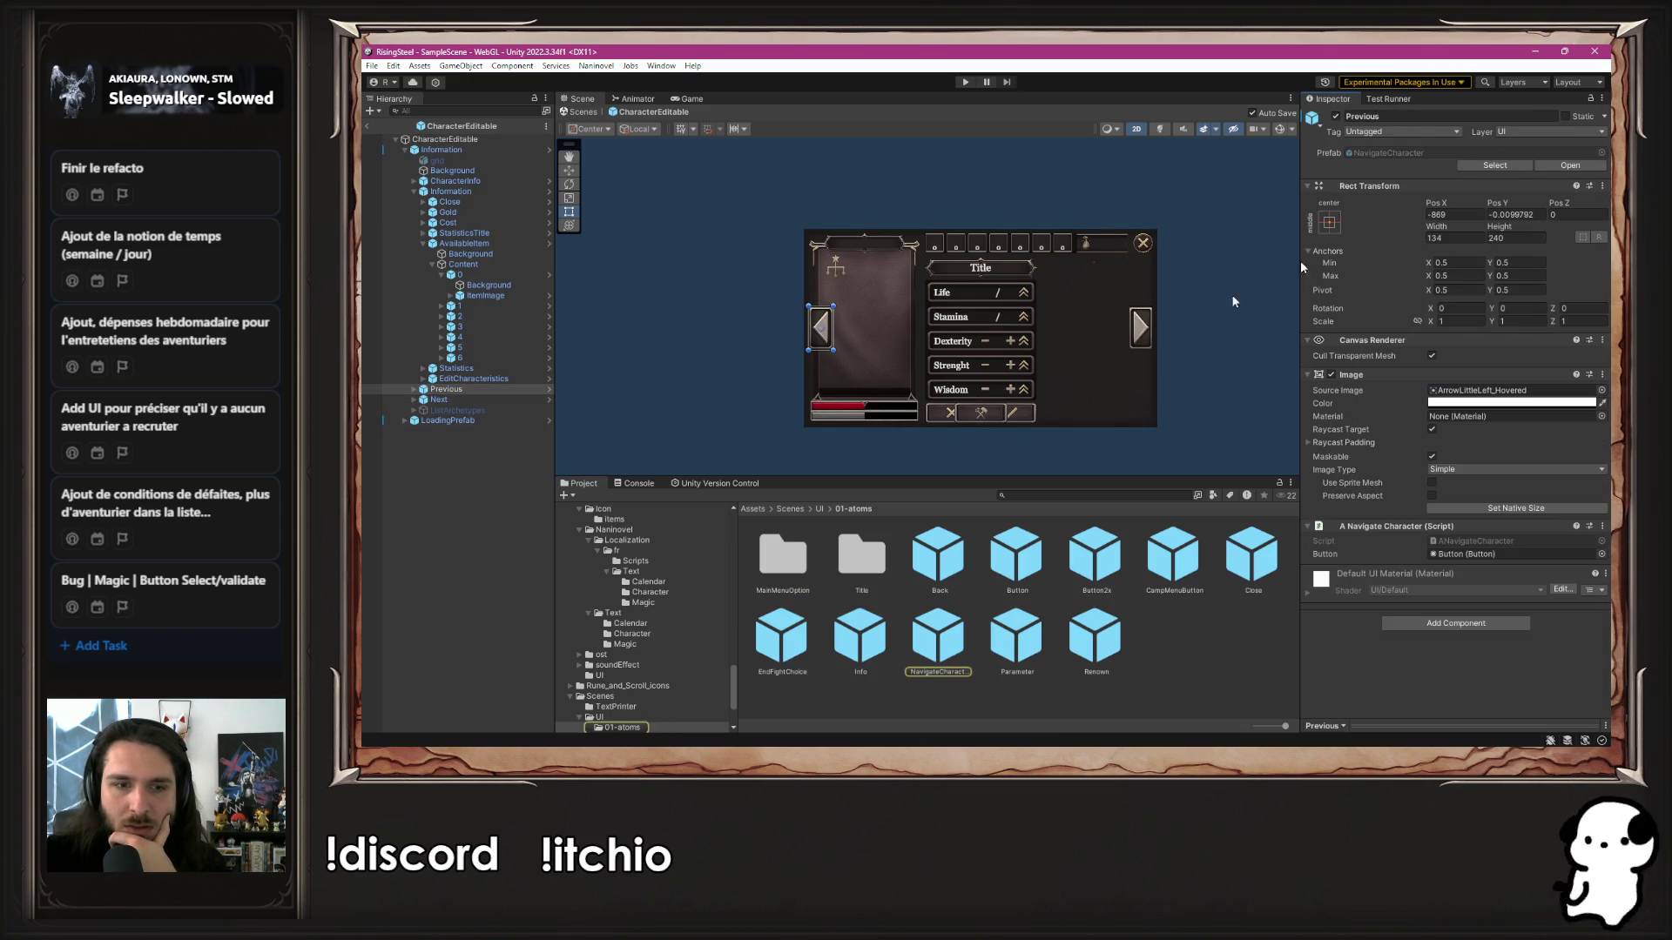
{"action": "scroll", "coordinate": [719, 573], "scroll_direction": "down", "scroll_amount": 3}
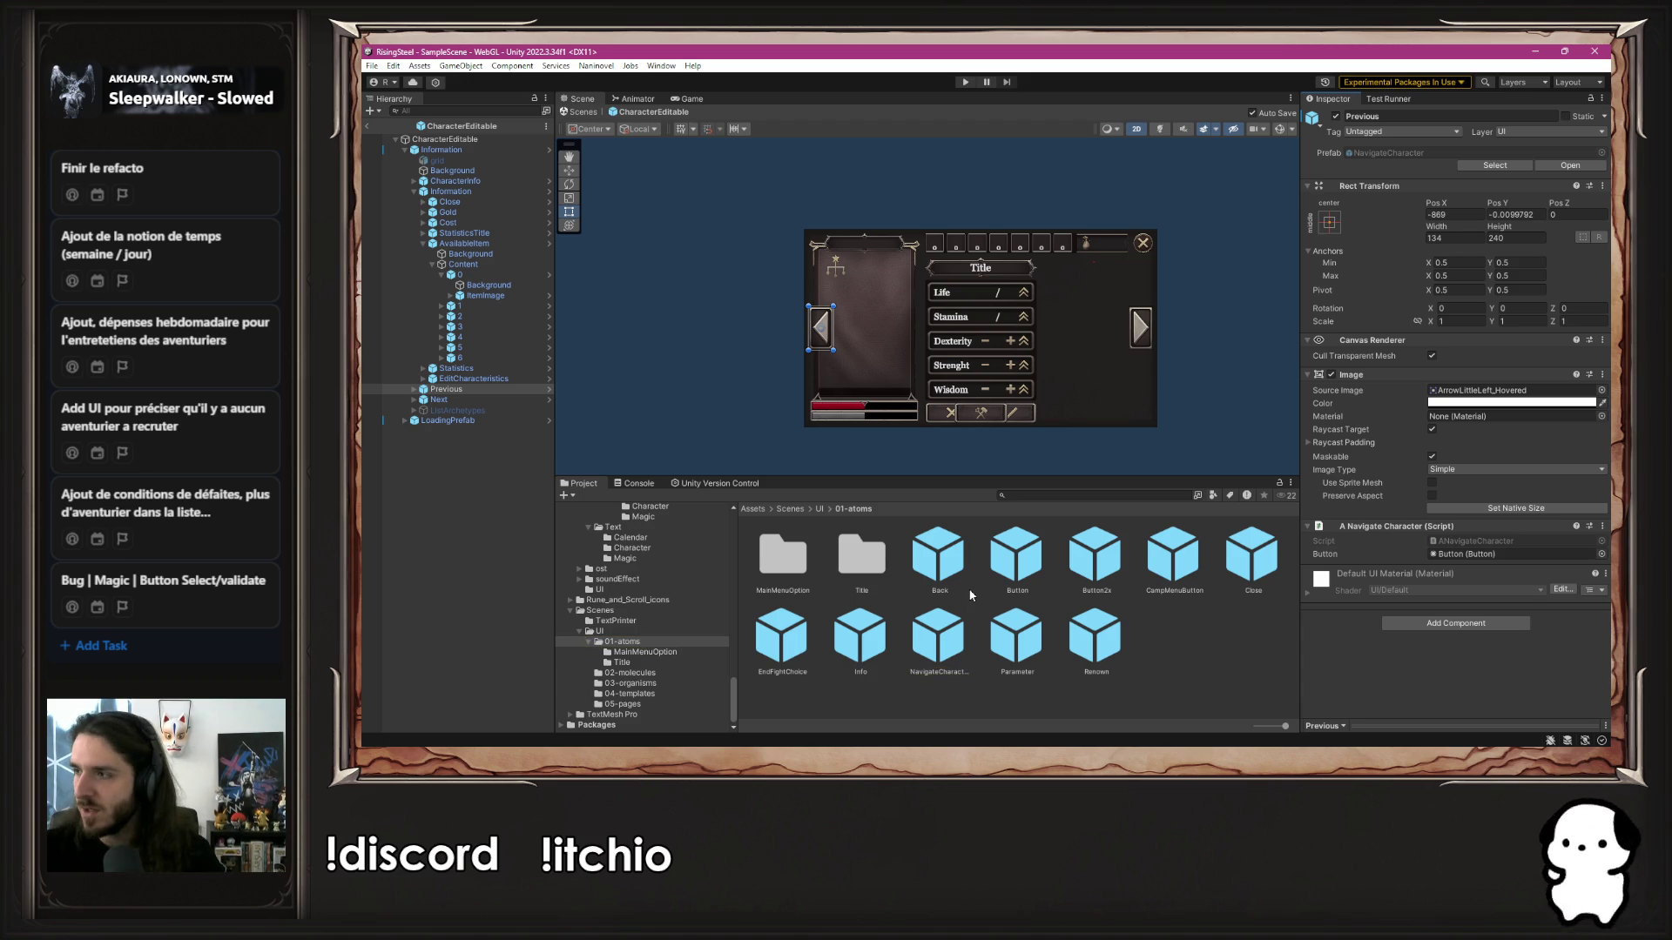
{"action": "left_click", "coordinate": [956, 675]}
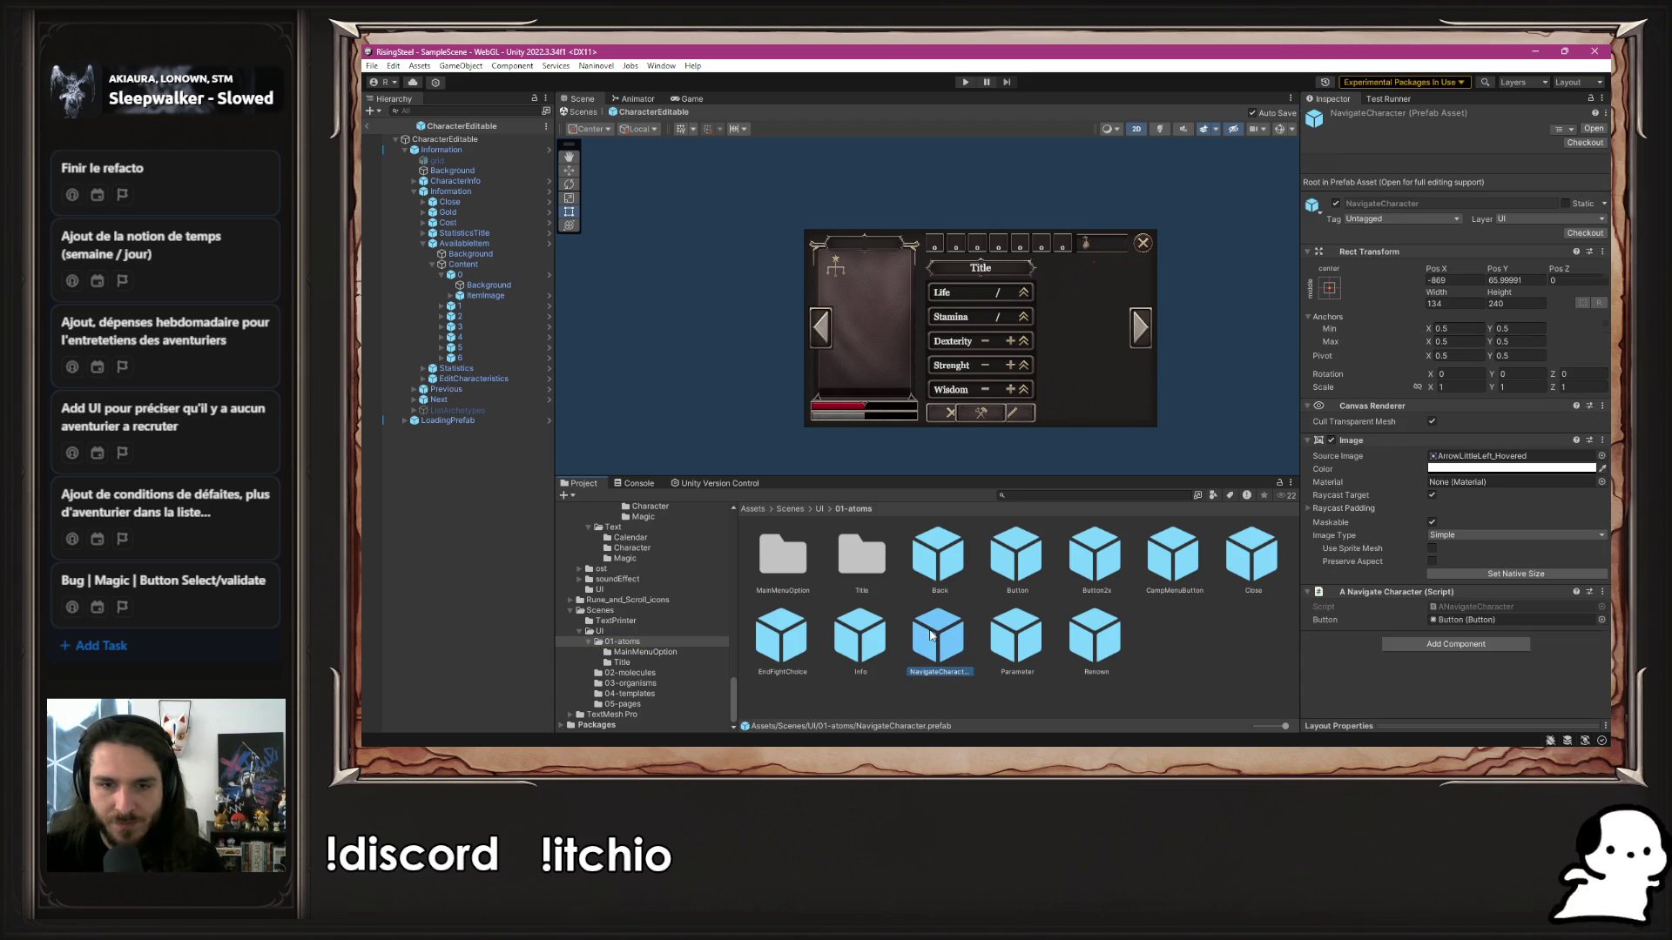
{"action": "double_click", "coordinate": [947, 653]}
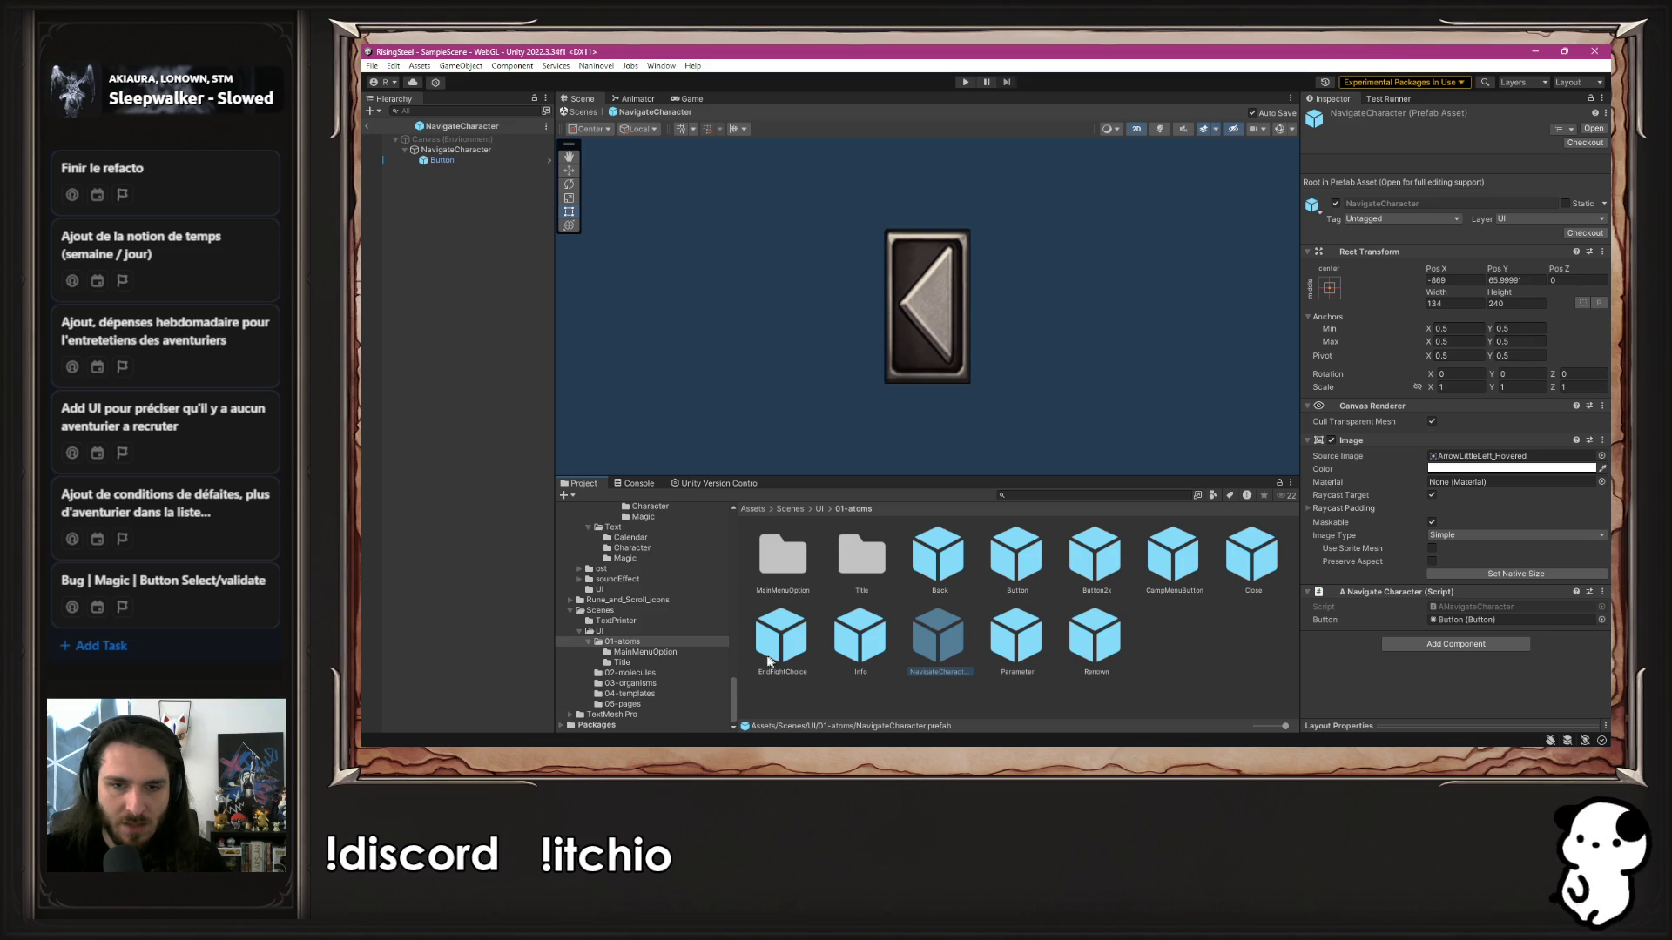
Place NavigateCharacter in the Core module's UI/Scene/01-atoms folder
{"action": "scroll", "coordinate": [659, 658], "scroll_direction": "up", "scroll_amount": 10}
{"action": "scroll", "coordinate": [654, 634], "scroll_direction": "up", "scroll_amount": 5}
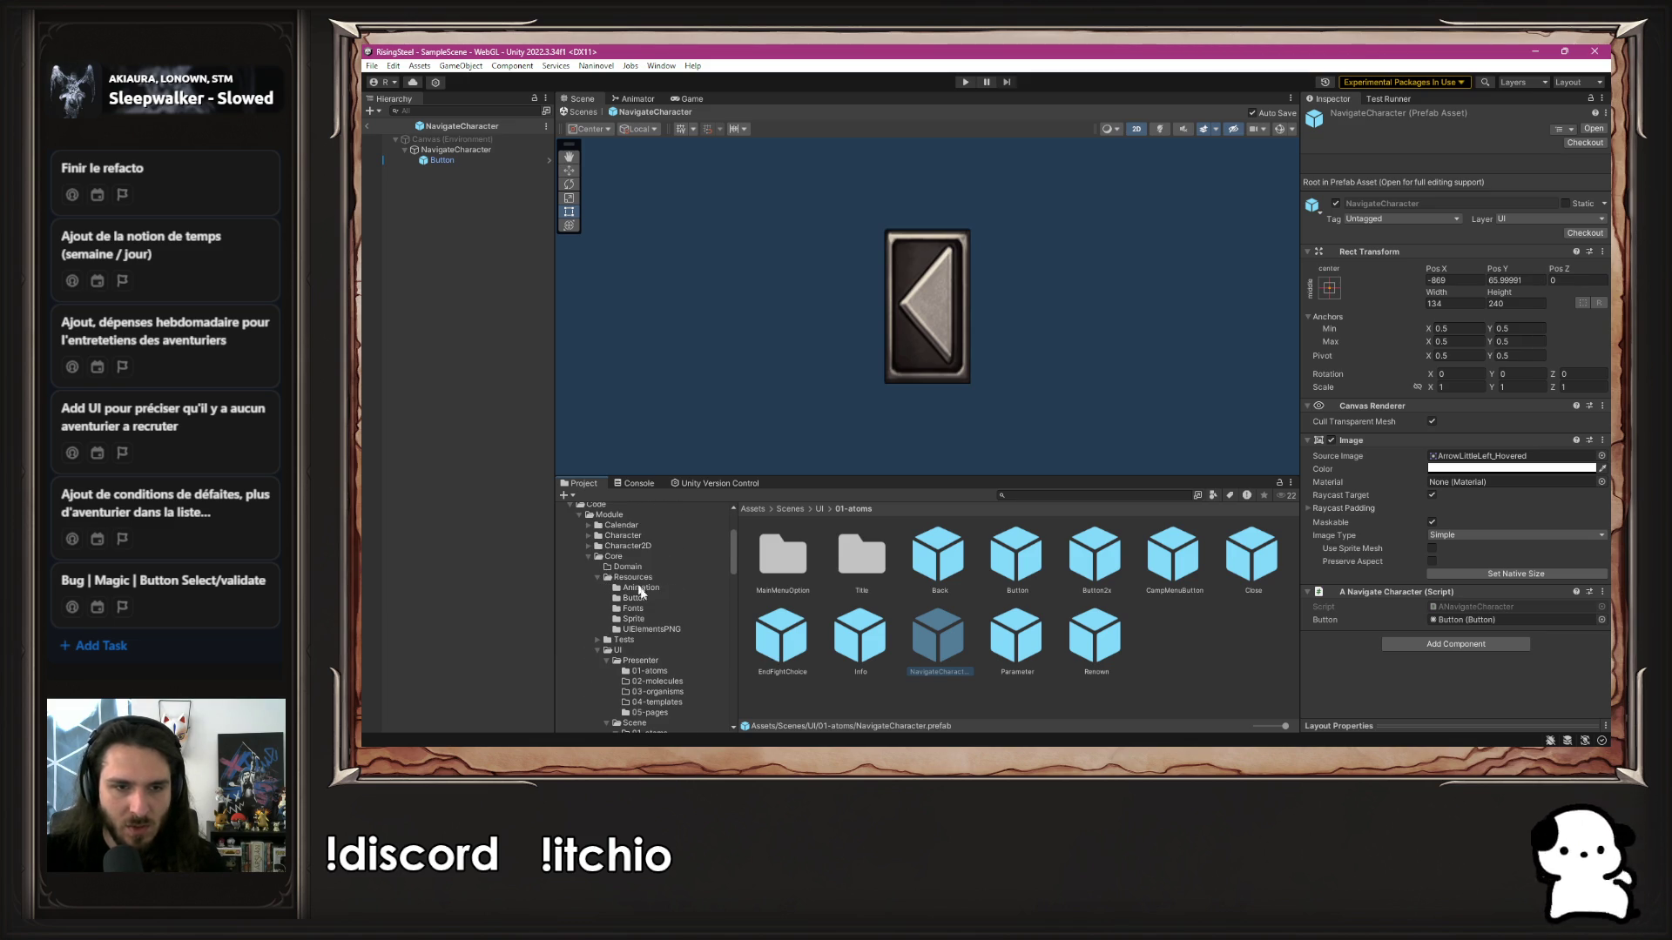
{"action": "scroll", "coordinate": [671, 646], "scroll_direction": "down", "scroll_amount": 2}
{"action": "left_click", "coordinate": [664, 634]}
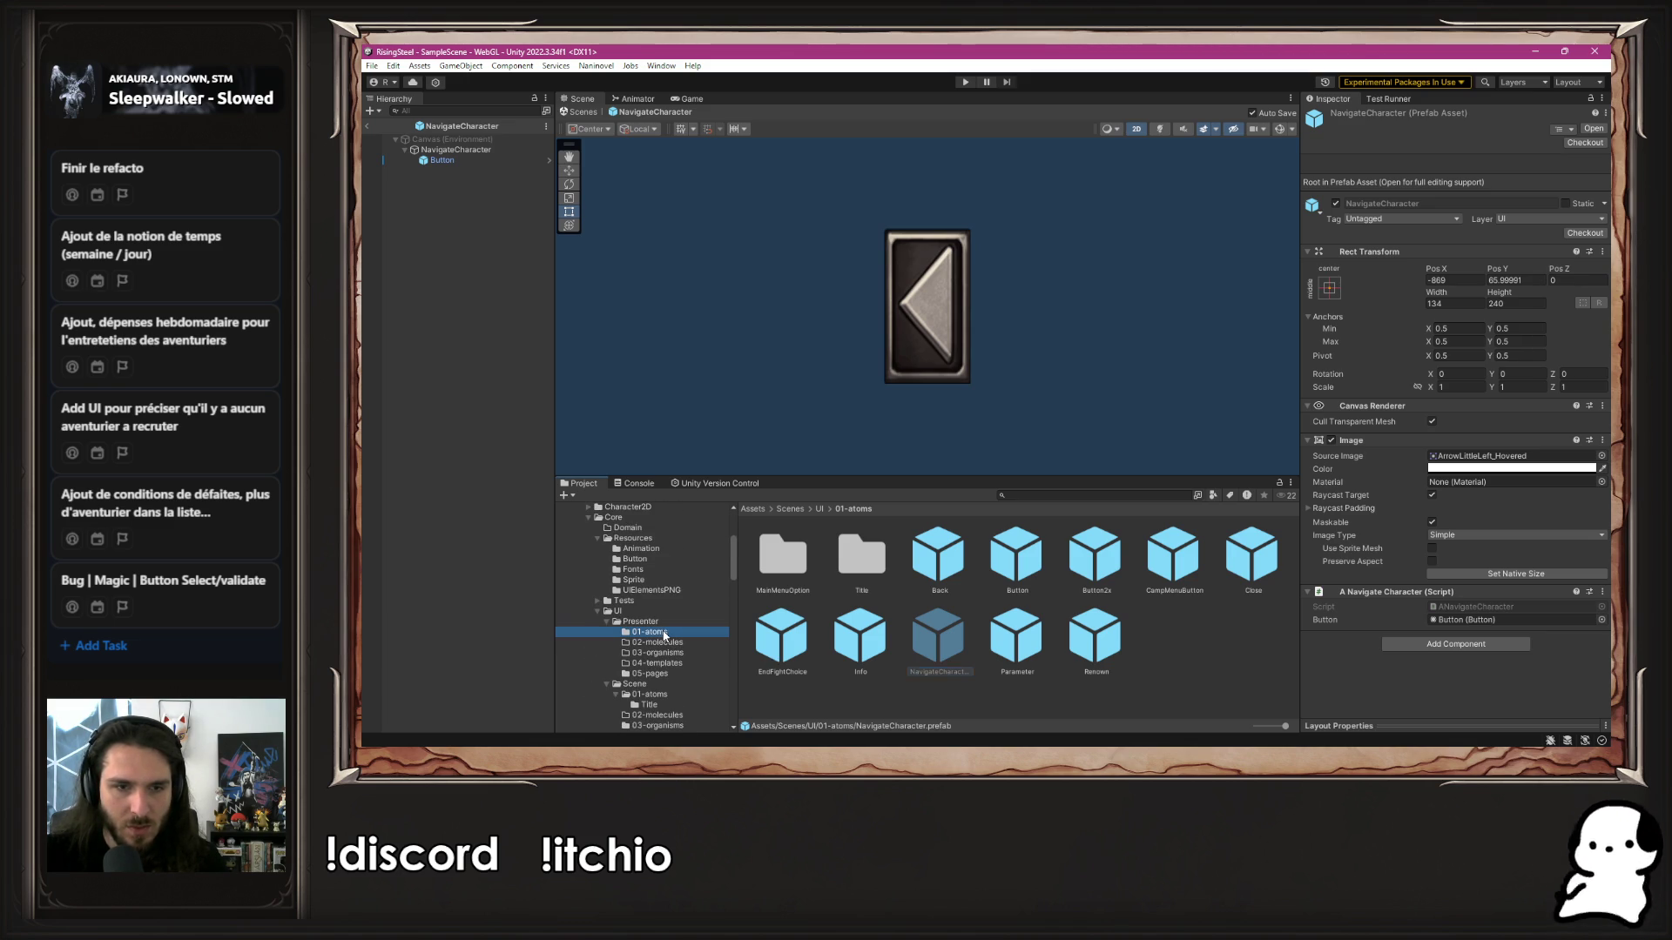
{"action": "left_click", "coordinate": [655, 695]}
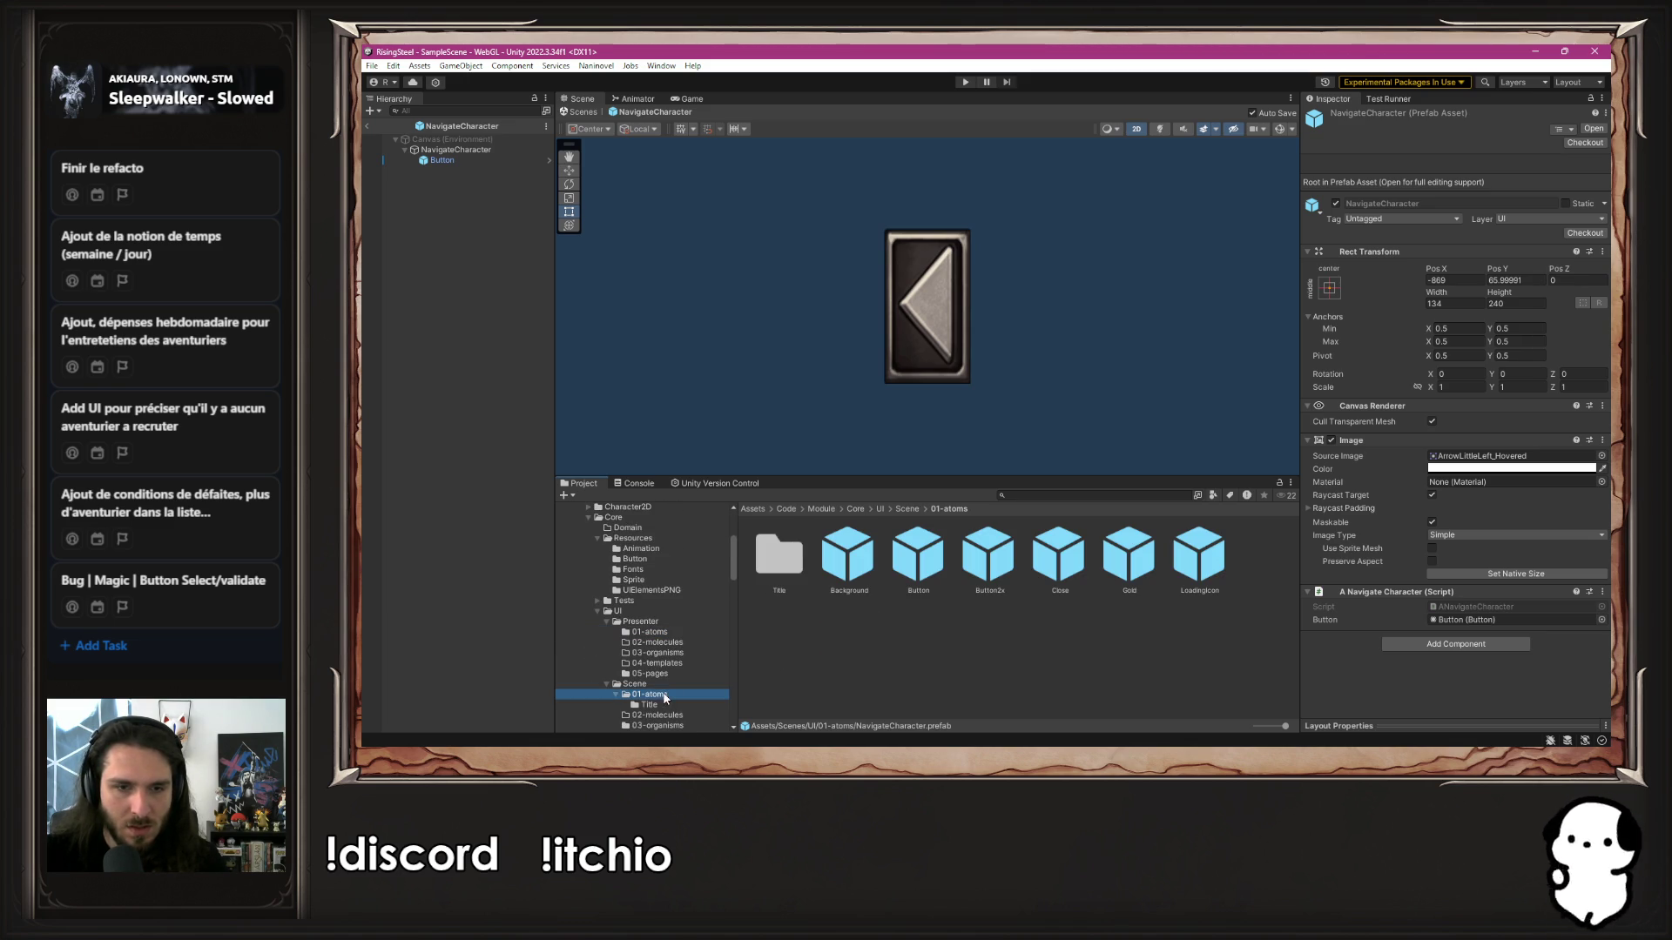
{"action": "left_click", "coordinate": [1024, 634]}
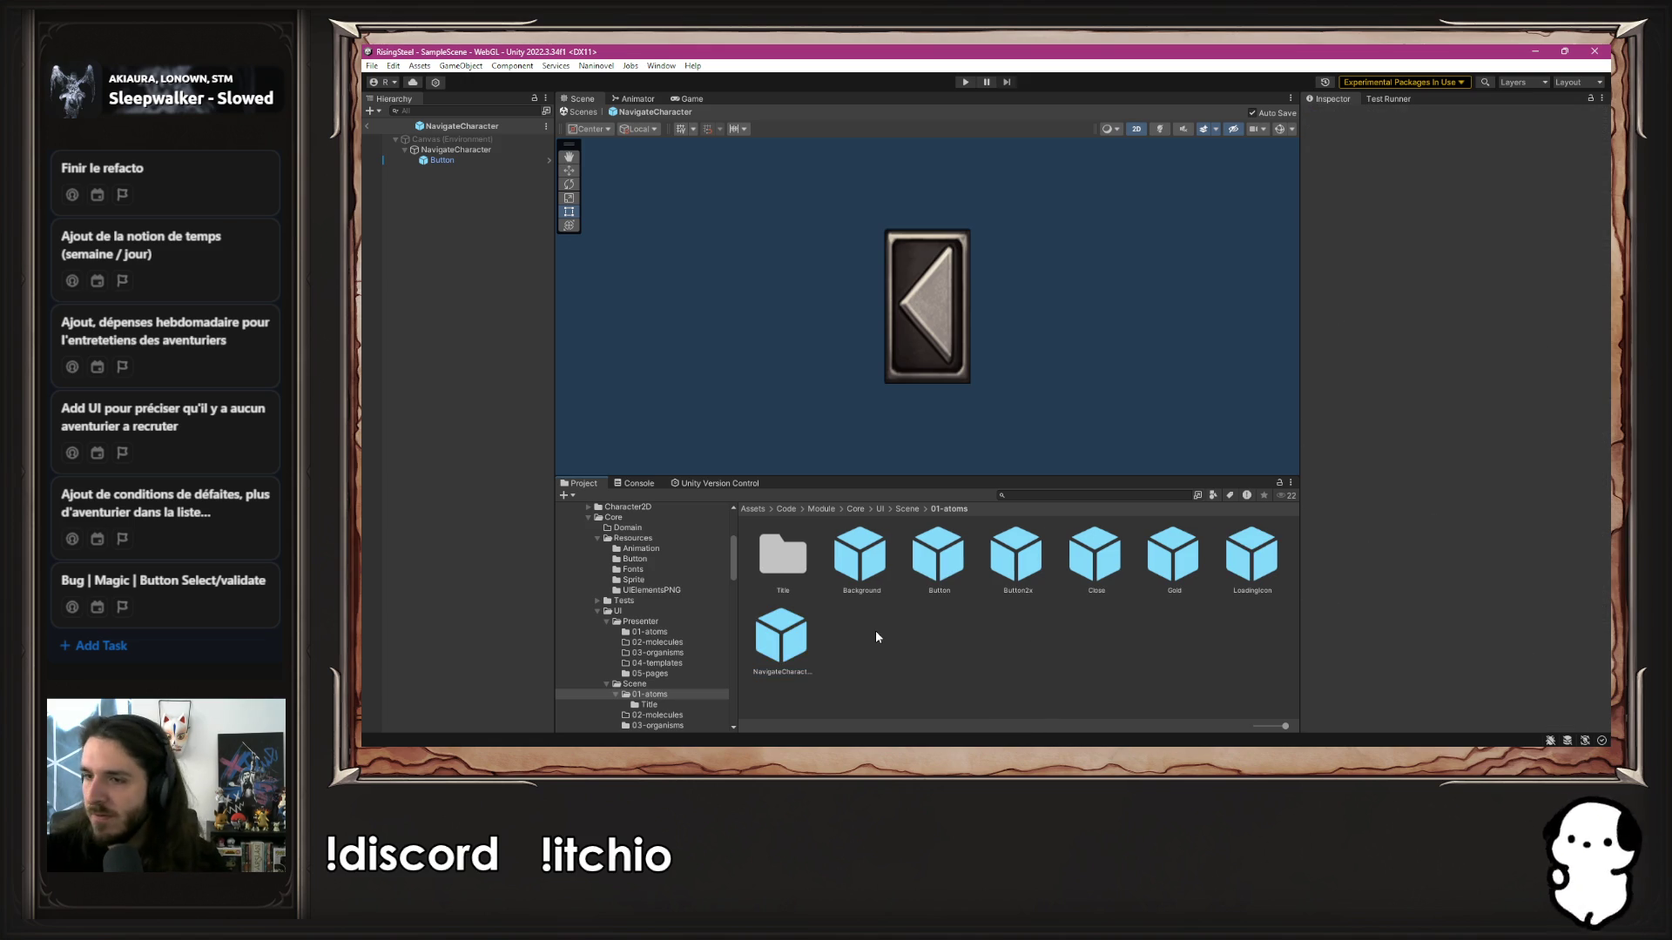
Reopen the Characters prefab from SelectCharacter's 03-organisms and select the Previous arrow
{"action": "scroll", "coordinate": [687, 644], "scroll_direction": "down", "scroll_amount": 6}
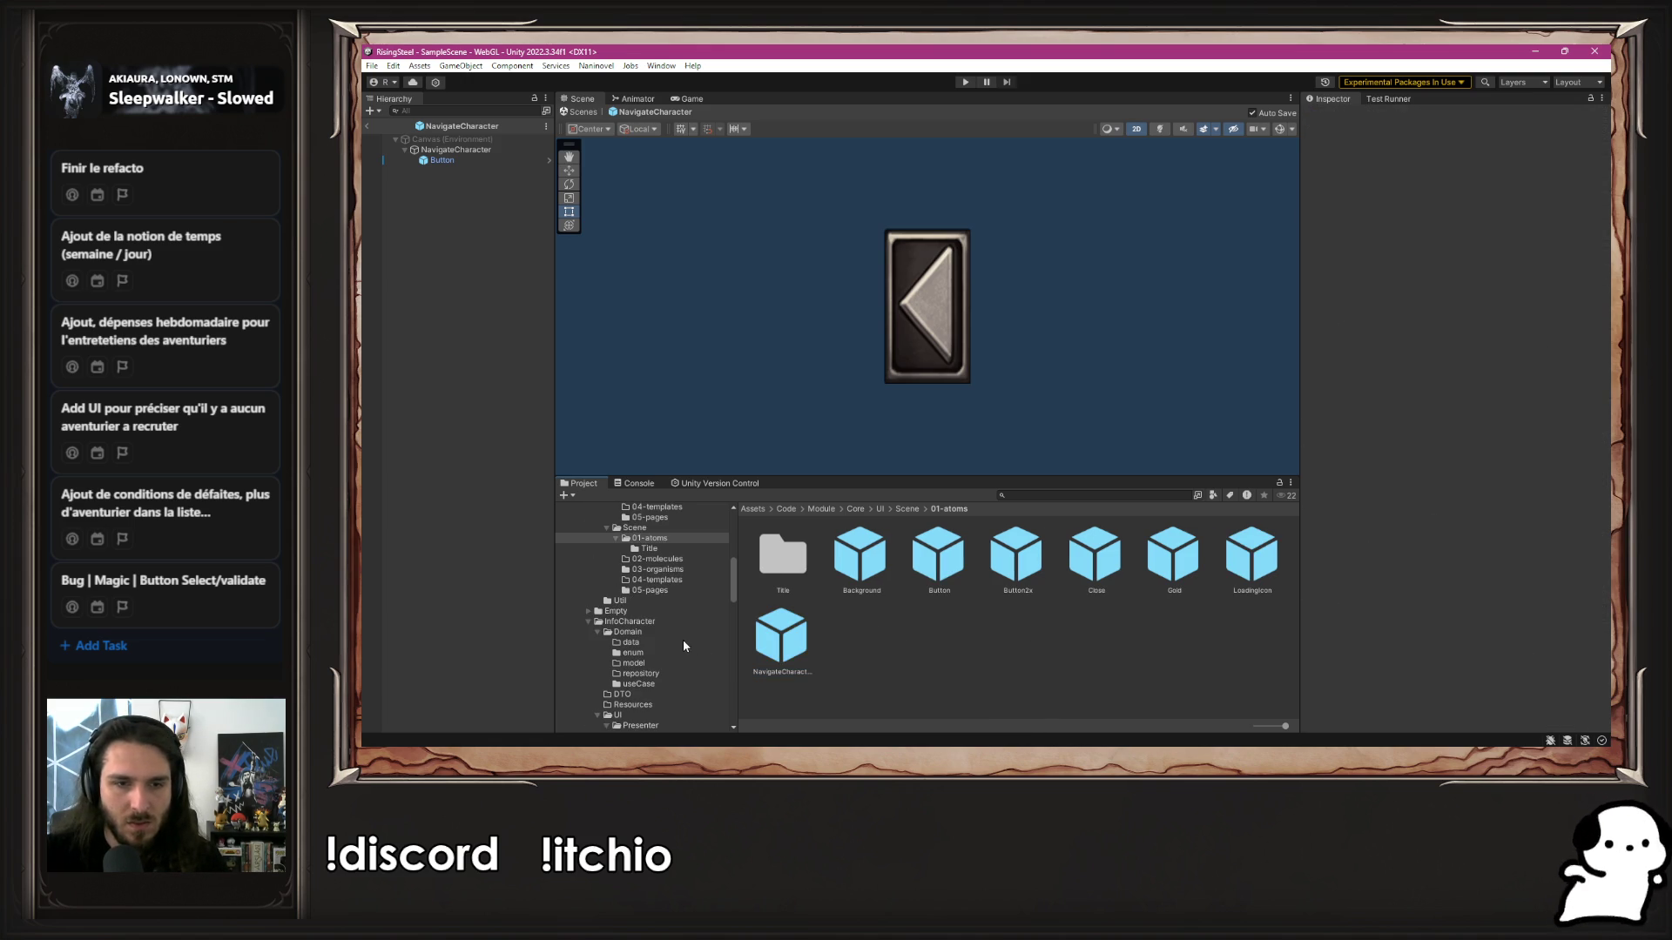
{"action": "scroll", "coordinate": [670, 653], "scroll_direction": "down", "scroll_amount": 5}
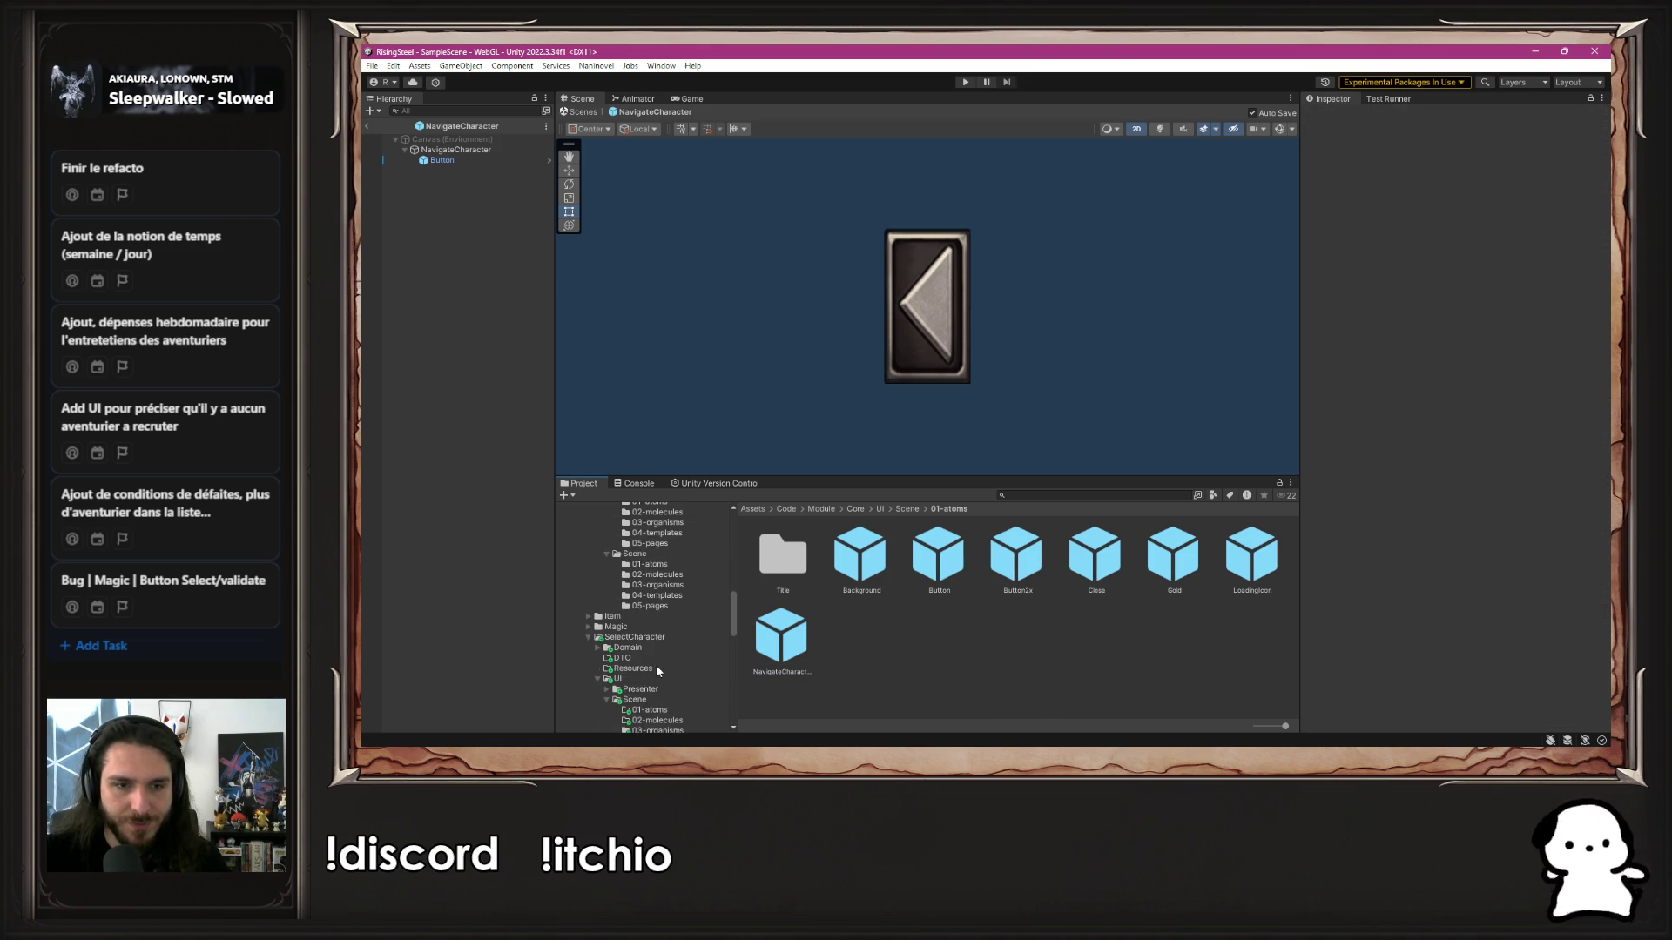
{"action": "left_click", "coordinate": [658, 653]}
{"action": "double_click", "coordinate": [771, 558]}
{"action": "left_click", "coordinate": [491, 192]}
{"action": "left_click", "coordinate": [488, 202]}
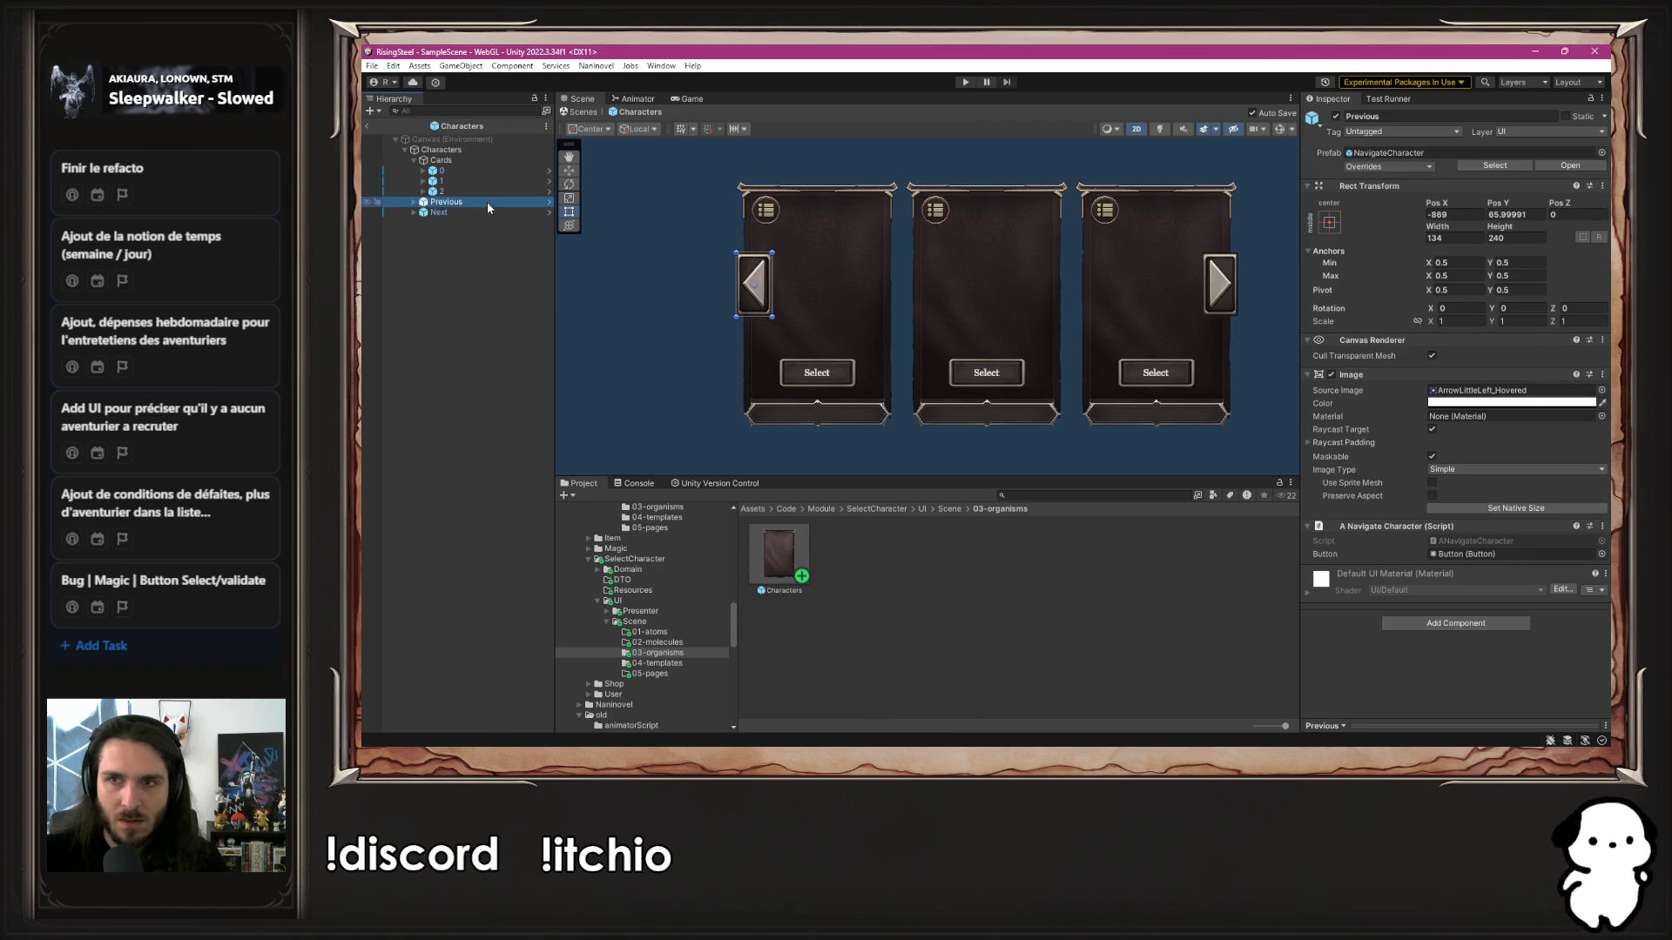
Locate the source prefabs of the Previous arrow, Next arrow and first character card
{"action": "left_click", "coordinate": [1391, 152]}
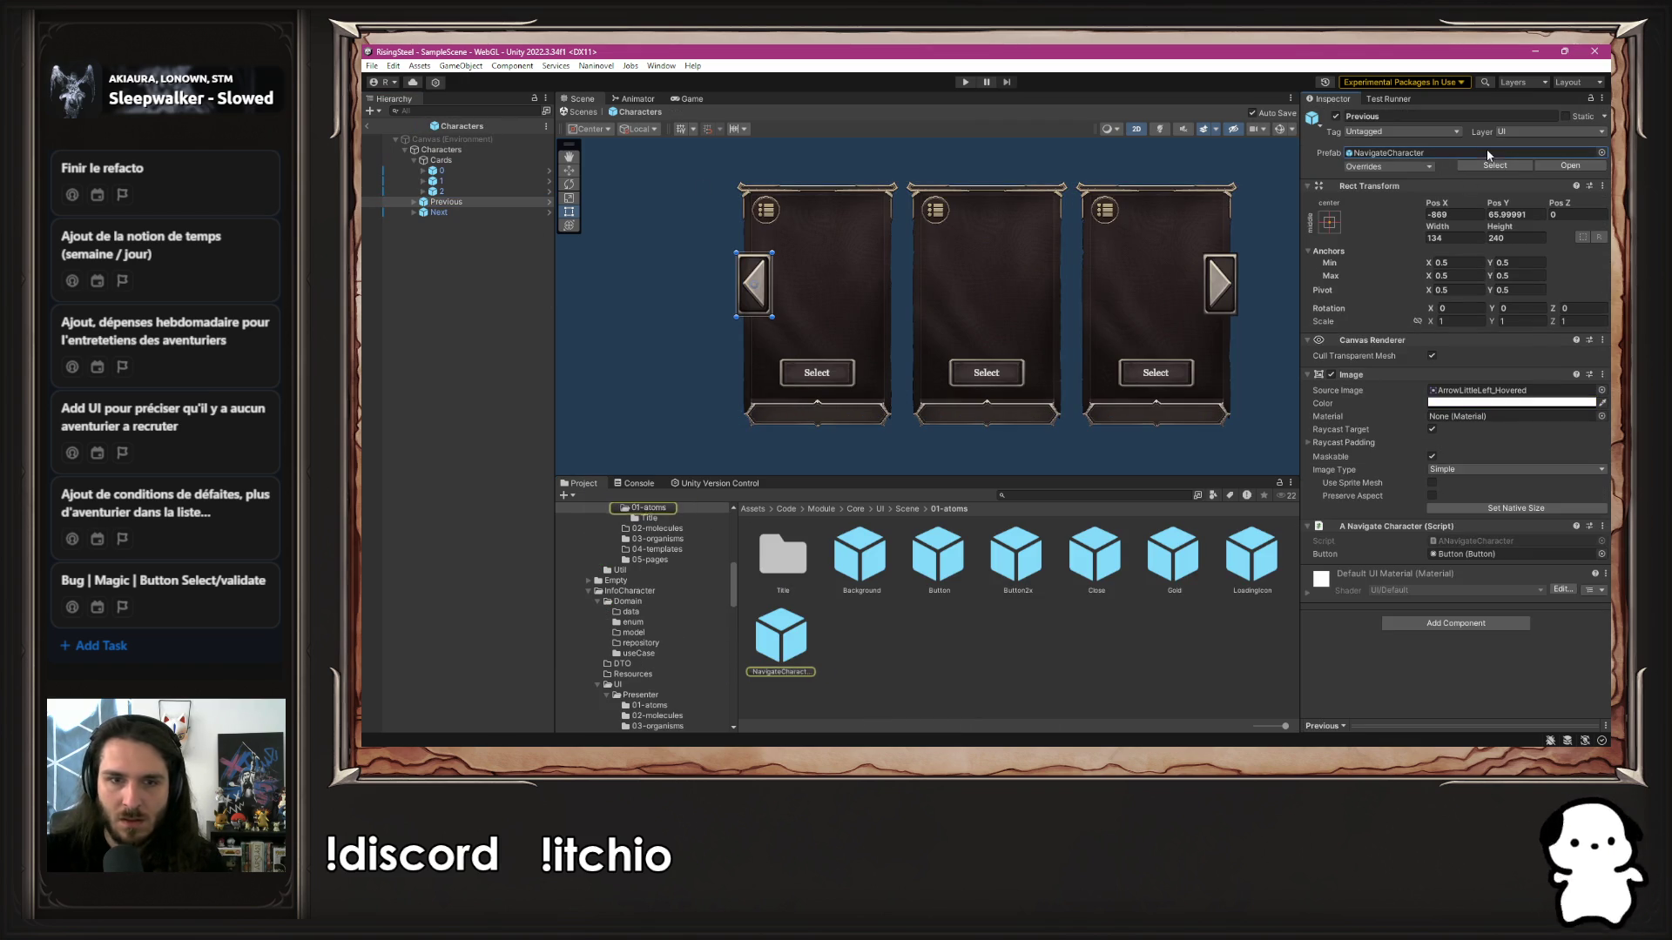
{"action": "left_click", "coordinate": [453, 213]}
{"action": "left_click", "coordinate": [1389, 152]}
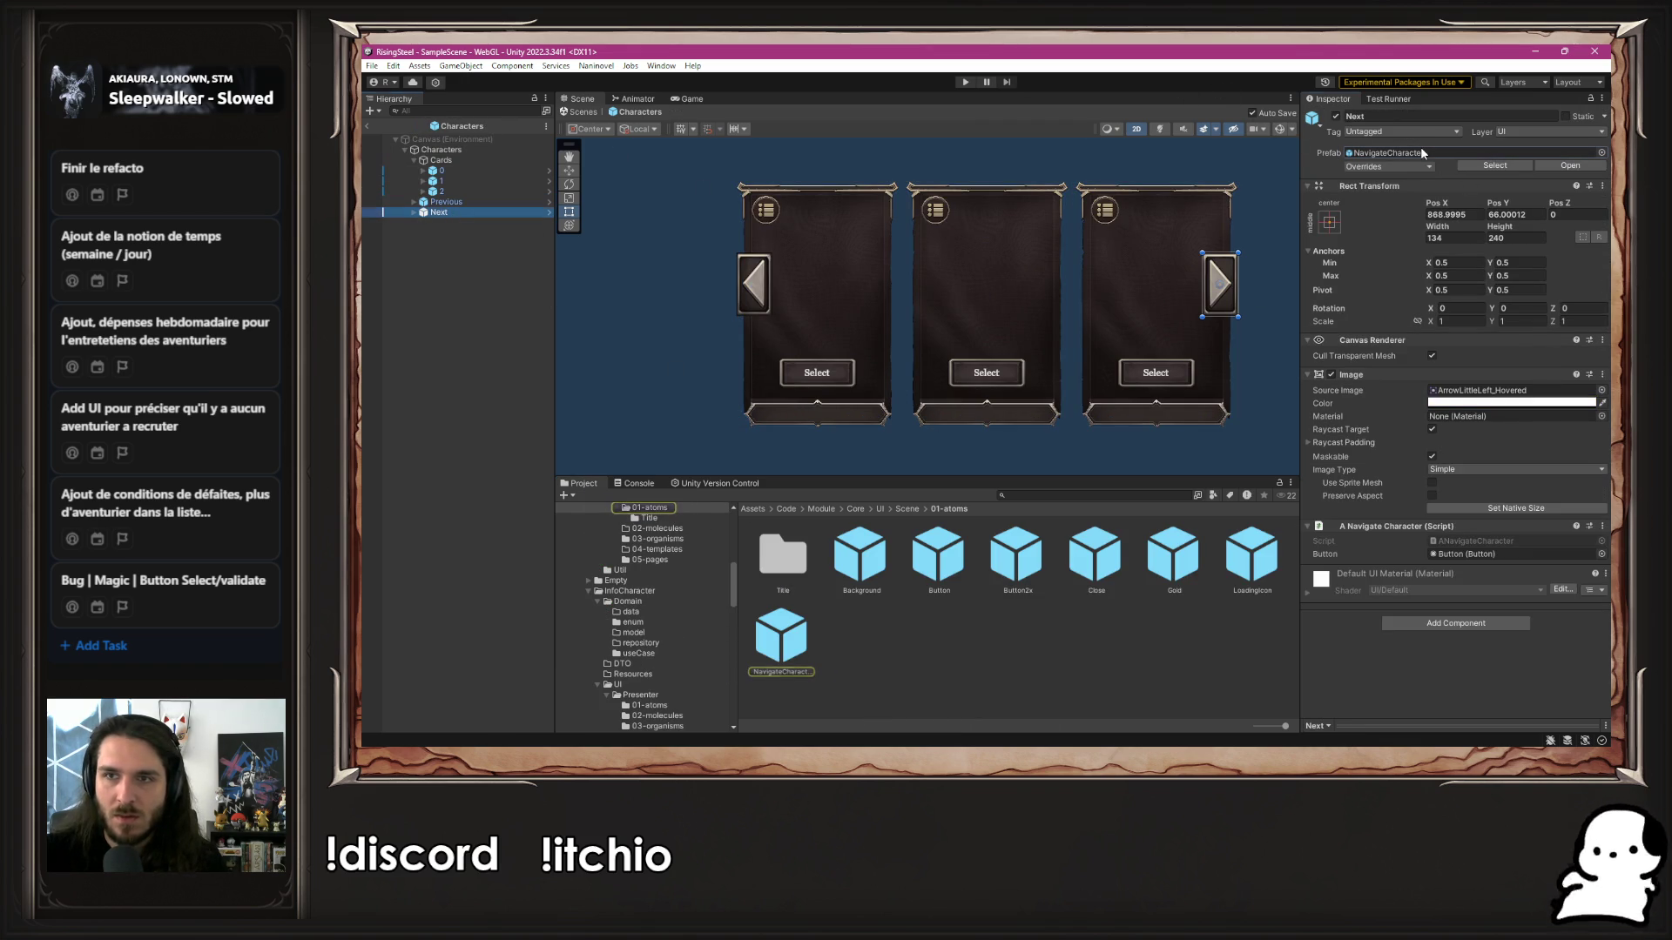
{"action": "left_click", "coordinate": [458, 172]}
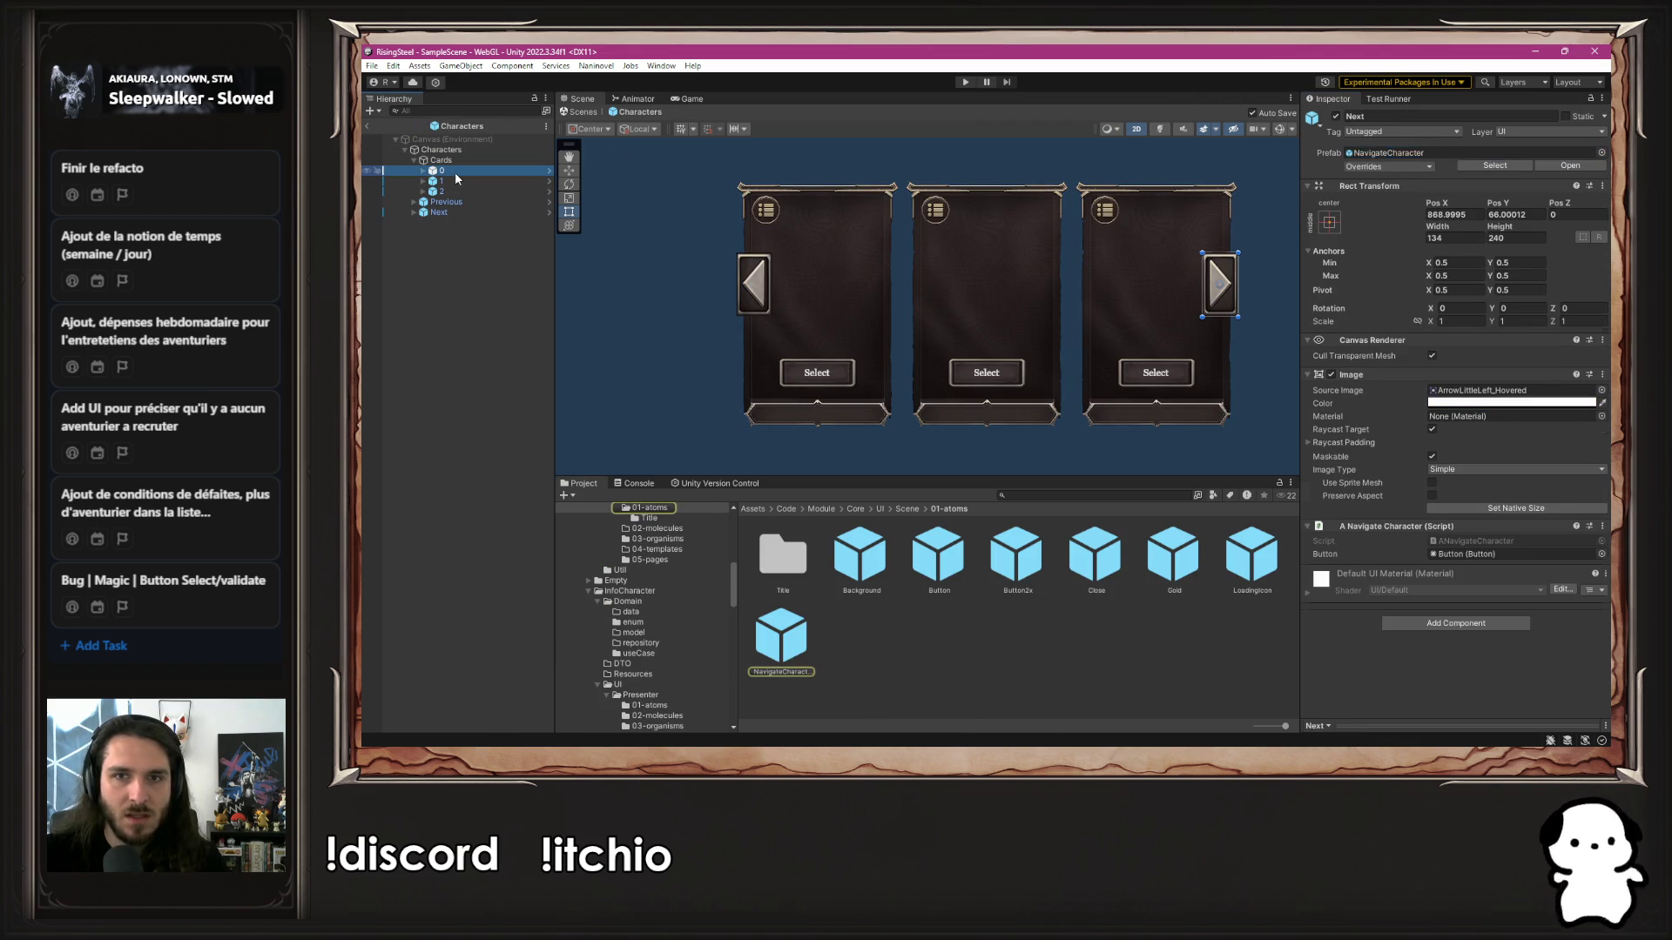
{"action": "left_click", "coordinate": [1452, 153]}
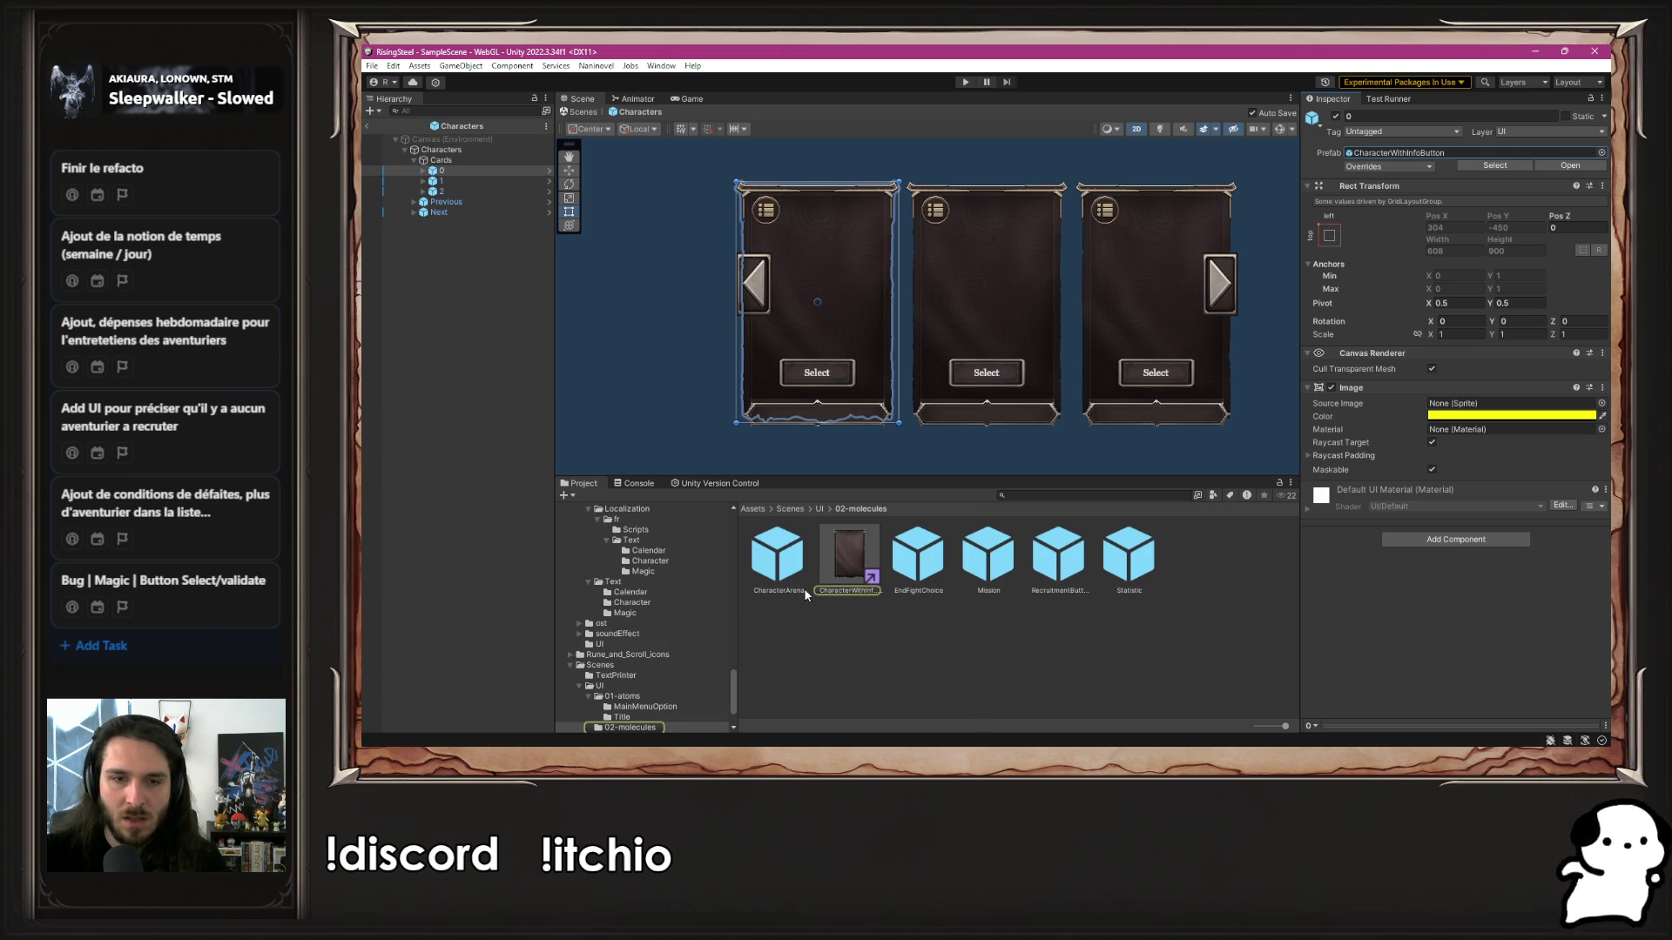
Move CharacterWithInfoButton into SelectCharacter's 02-molecules folder and open it
{"action": "left_click", "coordinate": [840, 562]}
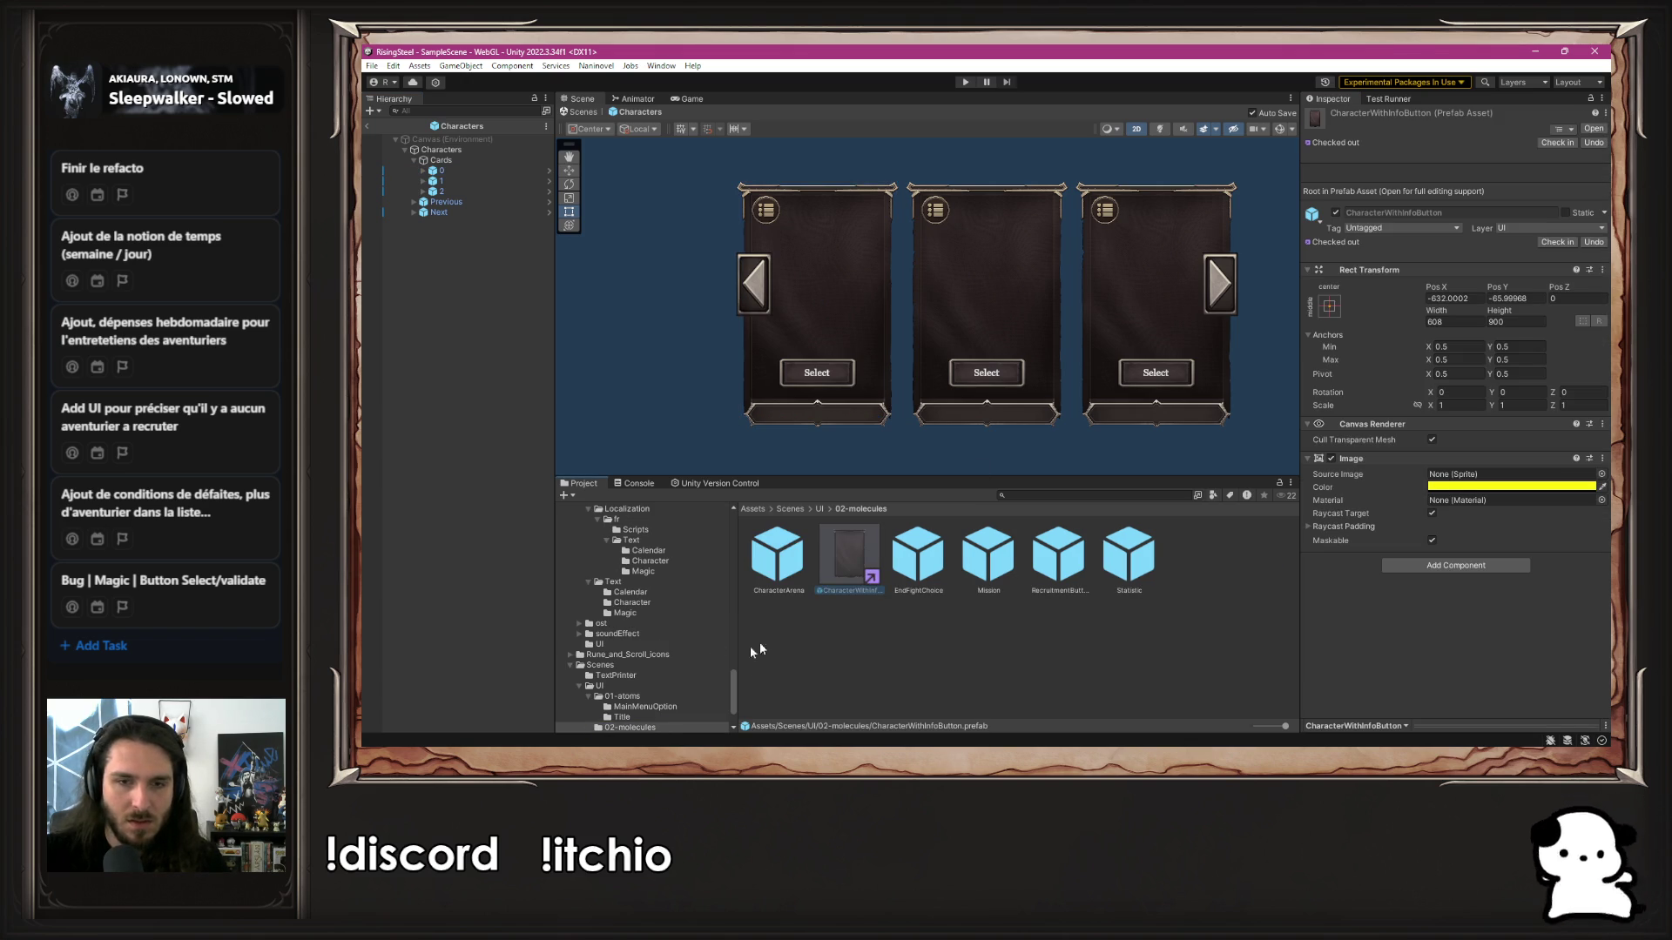
{"action": "scroll", "coordinate": [669, 676], "scroll_direction": "up", "scroll_amount": 15}
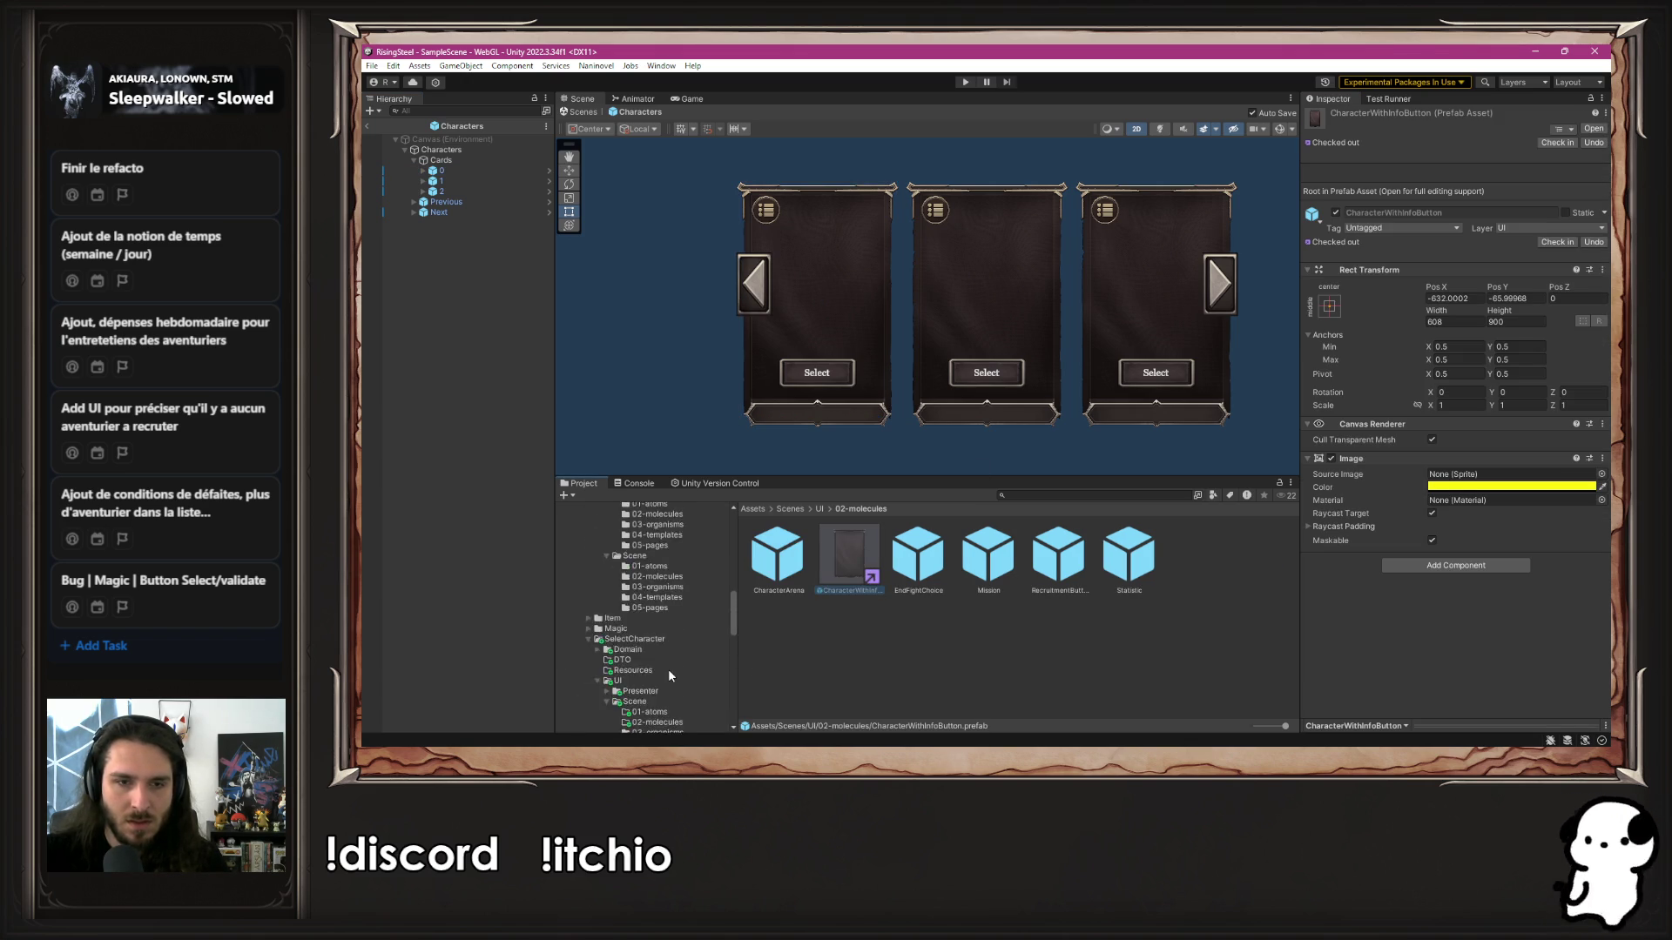
{"action": "scroll", "coordinate": [670, 677], "scroll_direction": "down", "scroll_amount": 15}
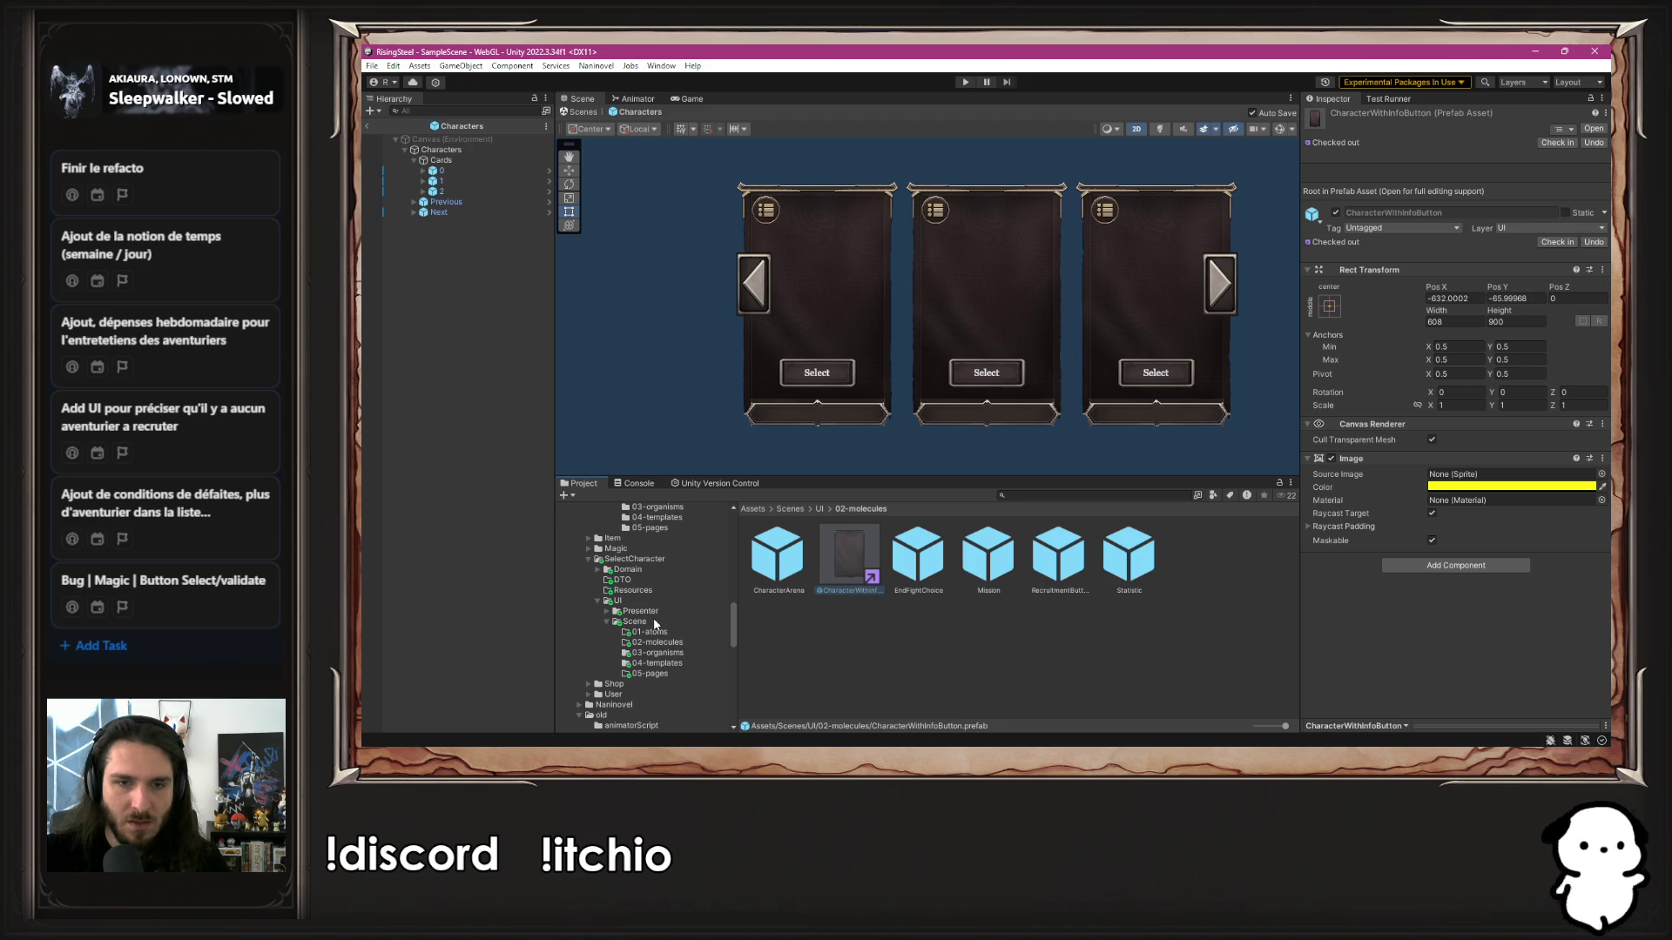
{"action": "left_click_drag", "start_coordinate": [673, 638], "coordinate": [676, 645]}
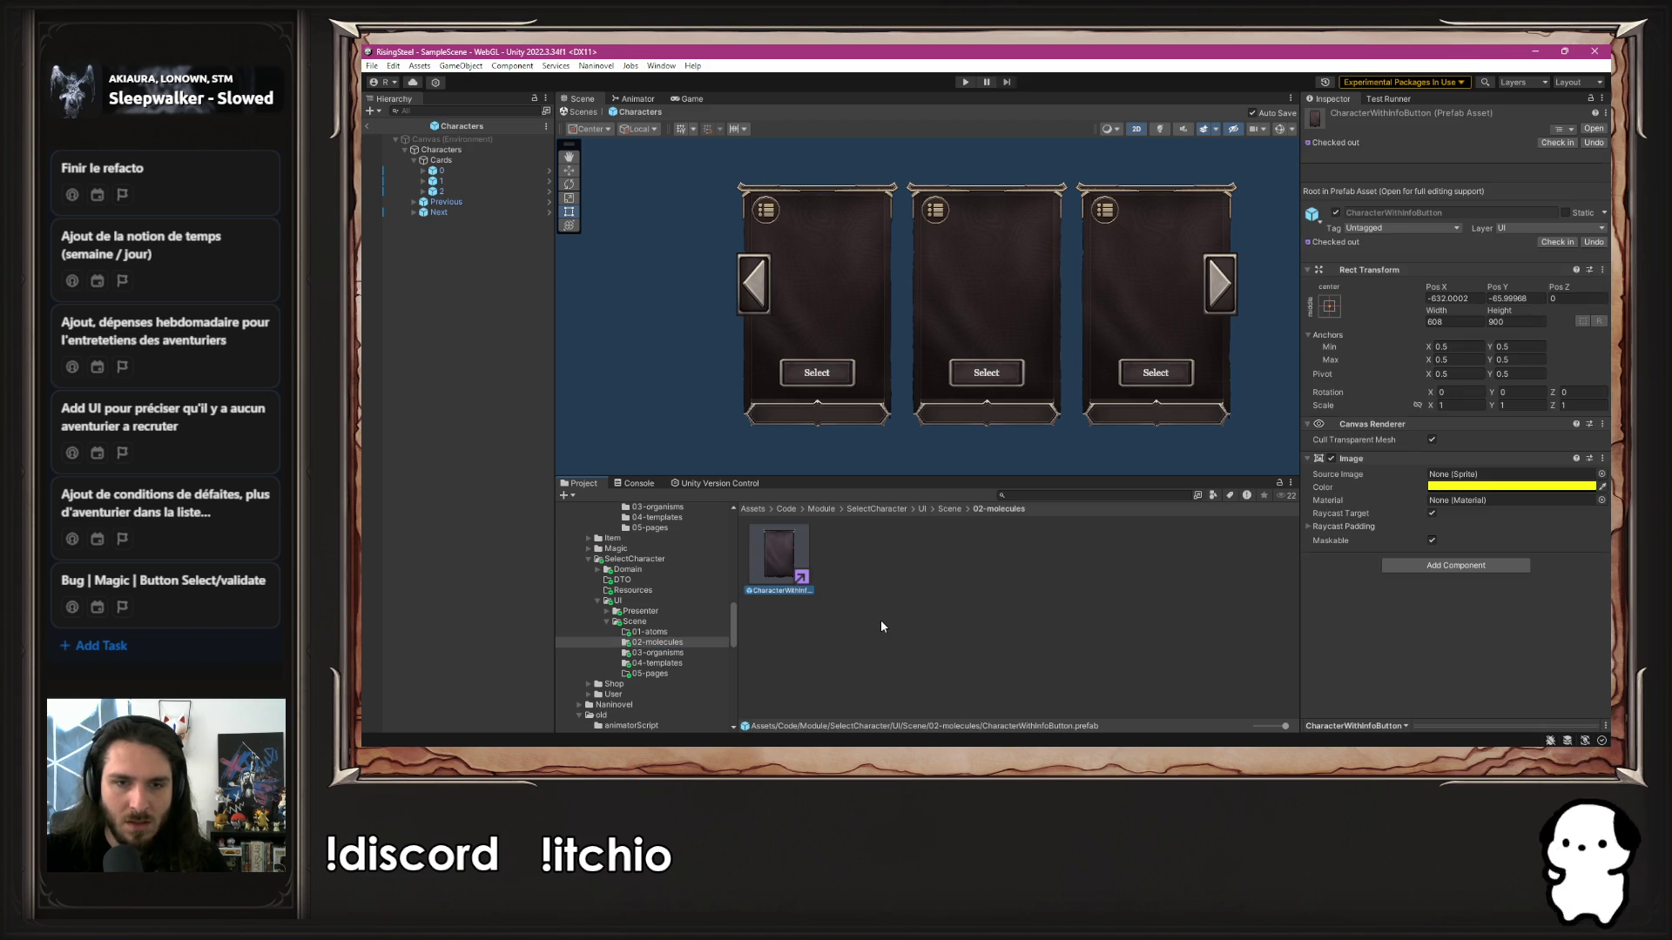
{"action": "double_click", "coordinate": [785, 555]}
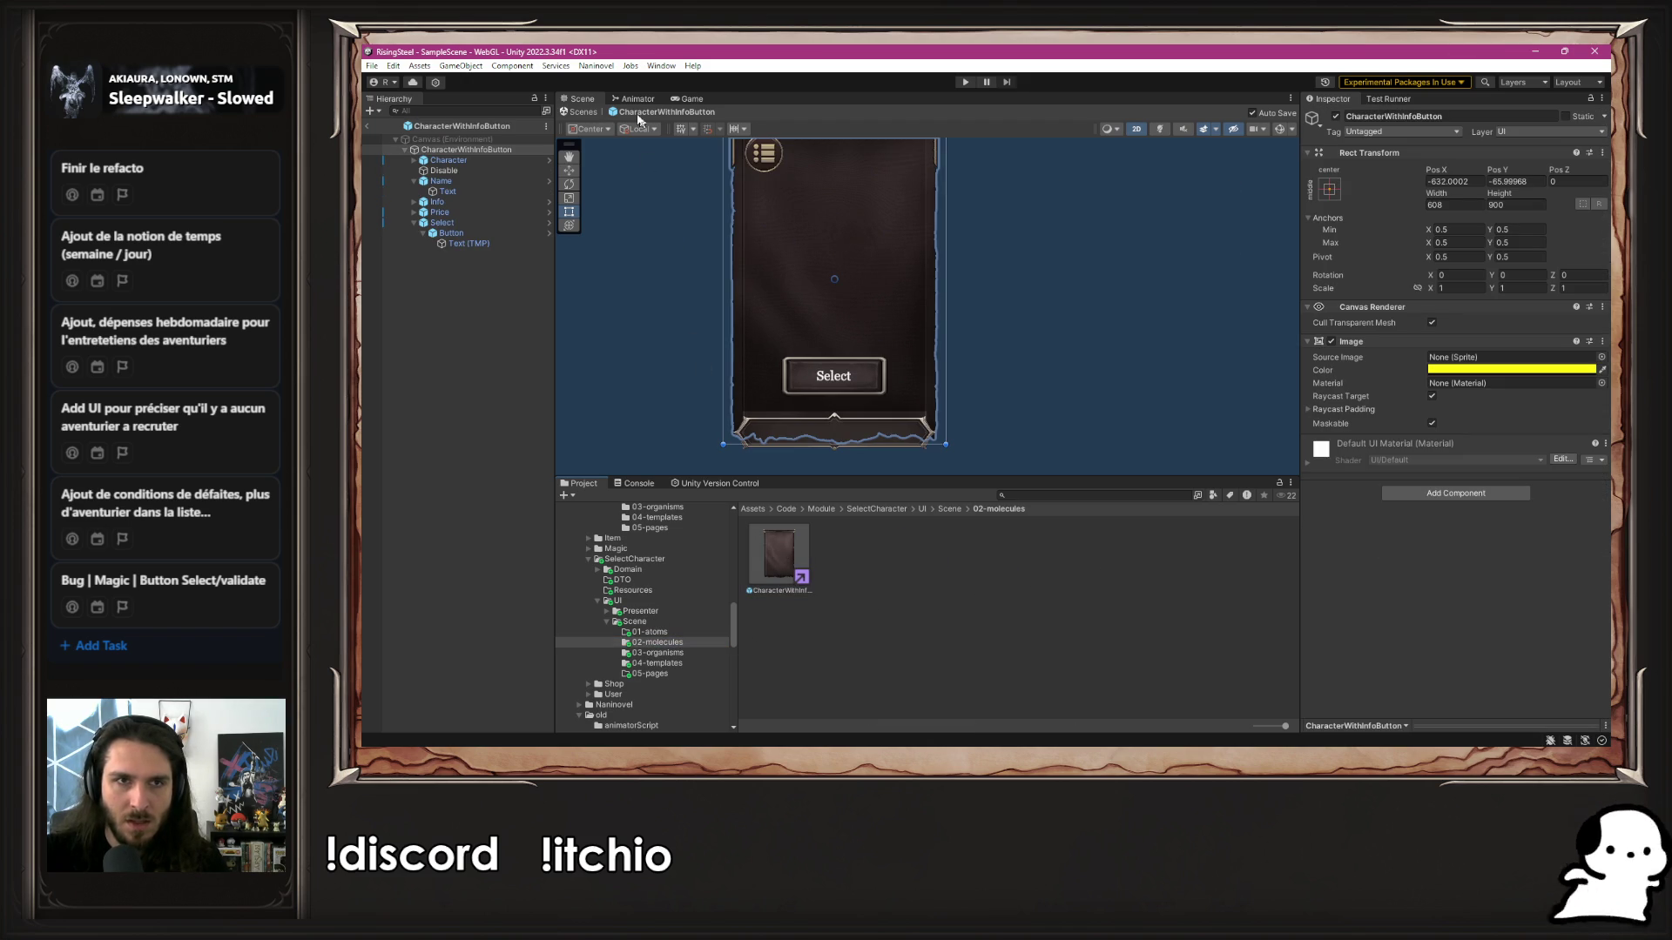
Reopen Characters, then CharacterWithInfoButton, and frame the whole card in view
{"action": "left_click", "coordinate": [653, 653]}
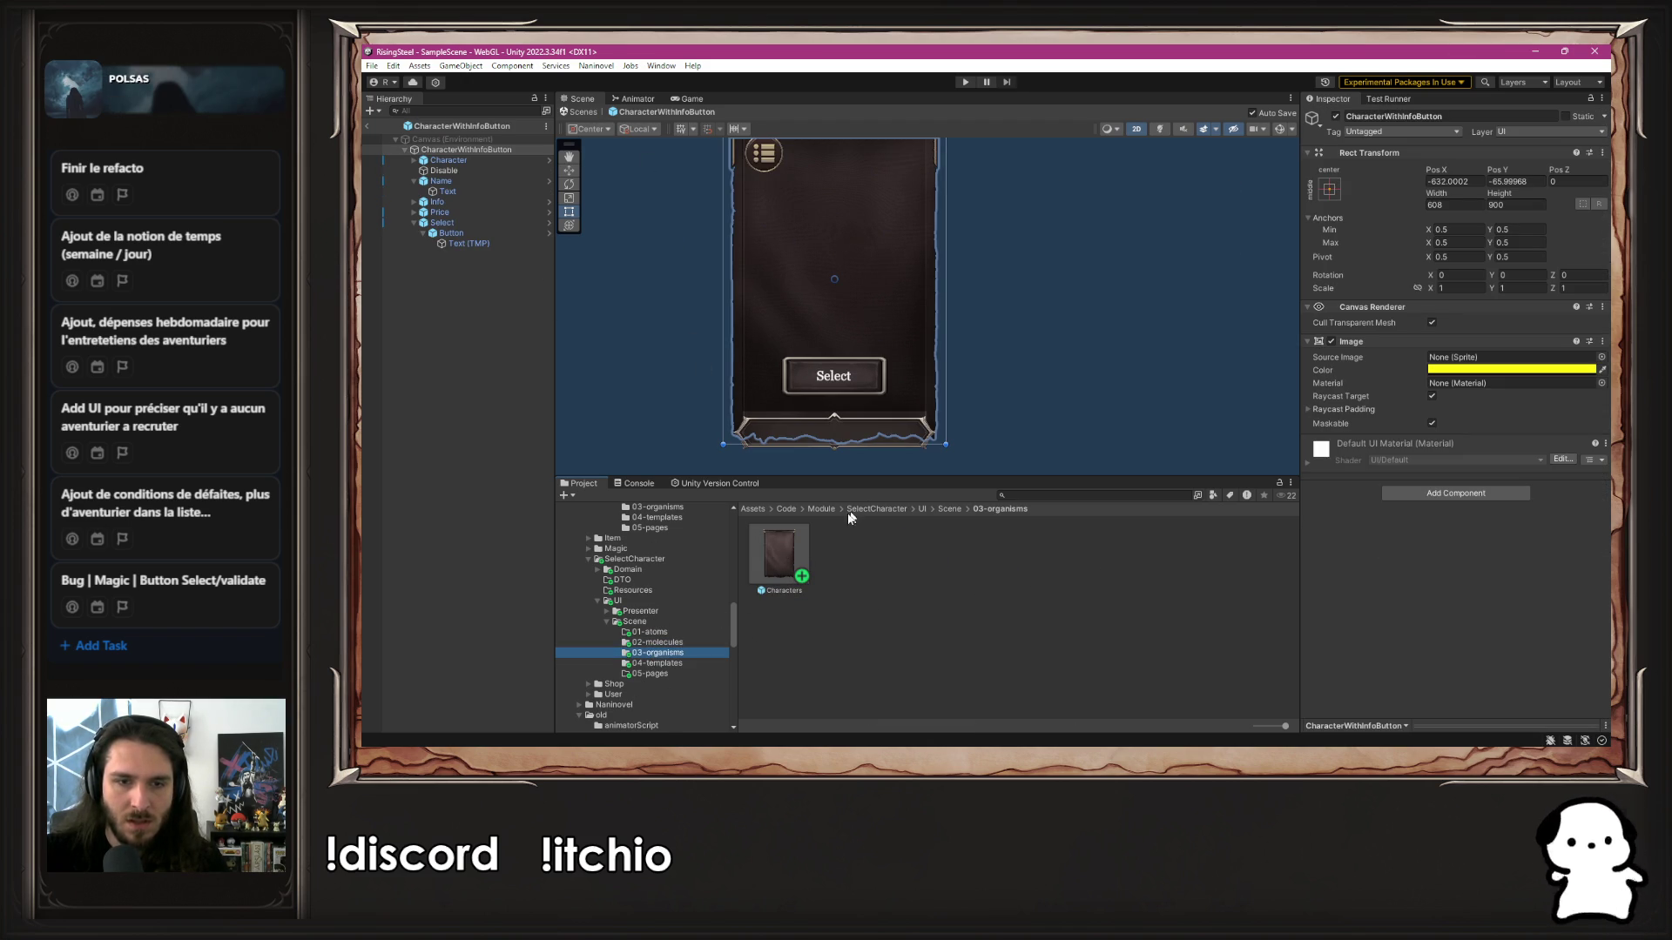
{"action": "double_click", "coordinate": [796, 553]}
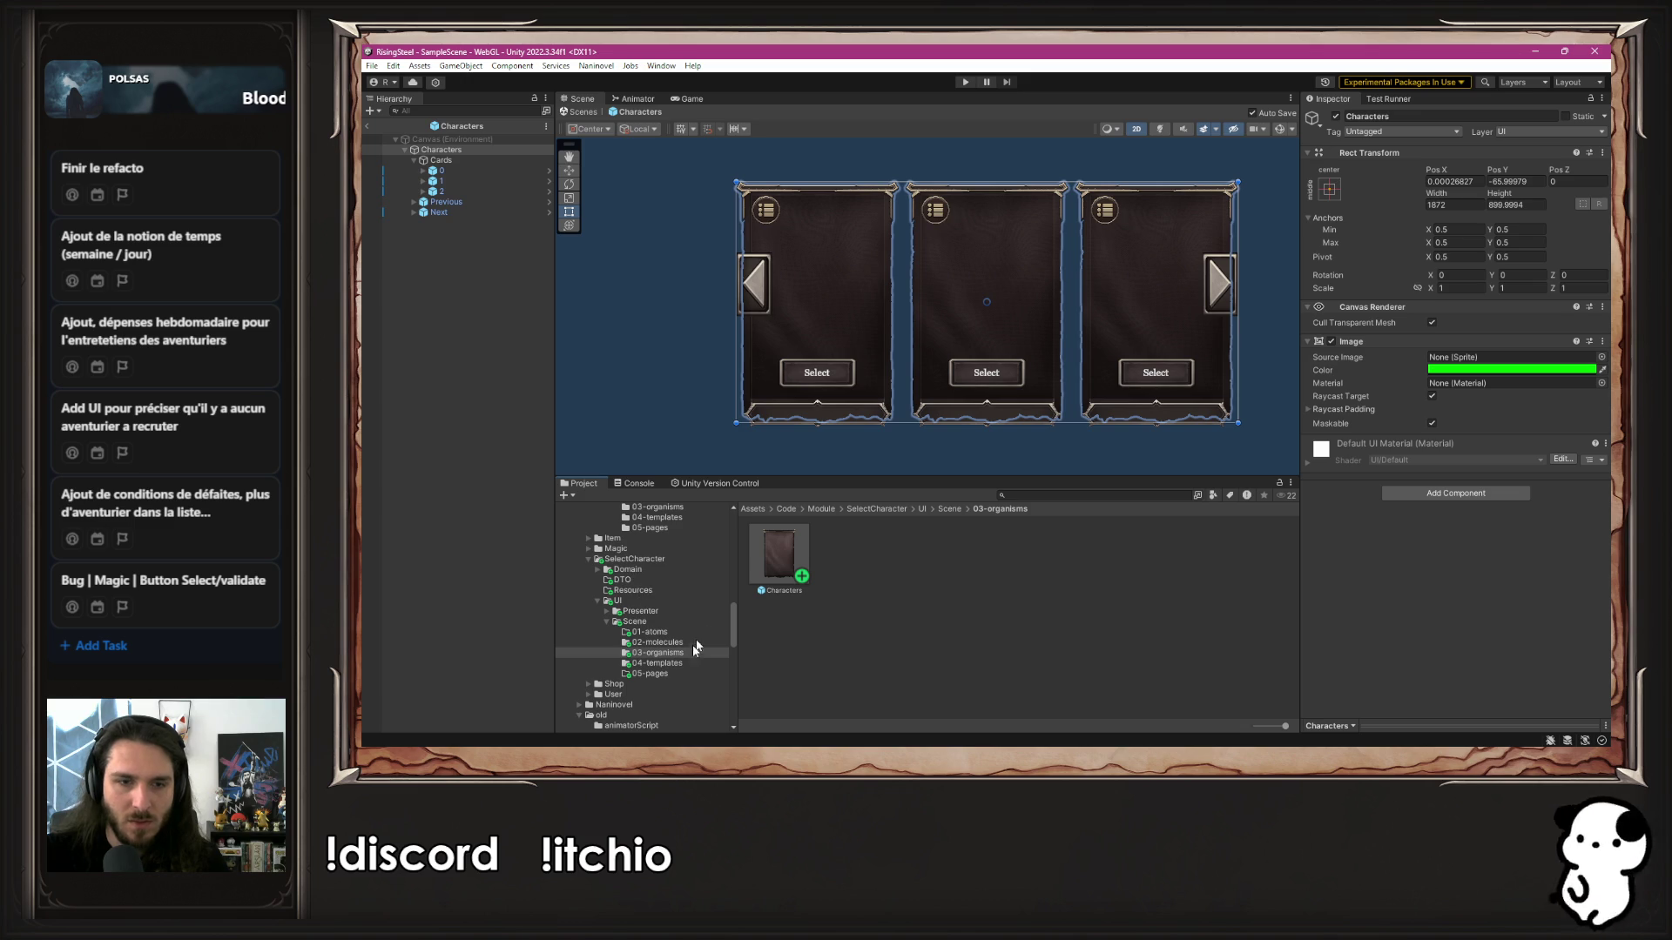
{"action": "left_click", "coordinate": [658, 643]}
{"action": "double_click", "coordinate": [777, 558]}
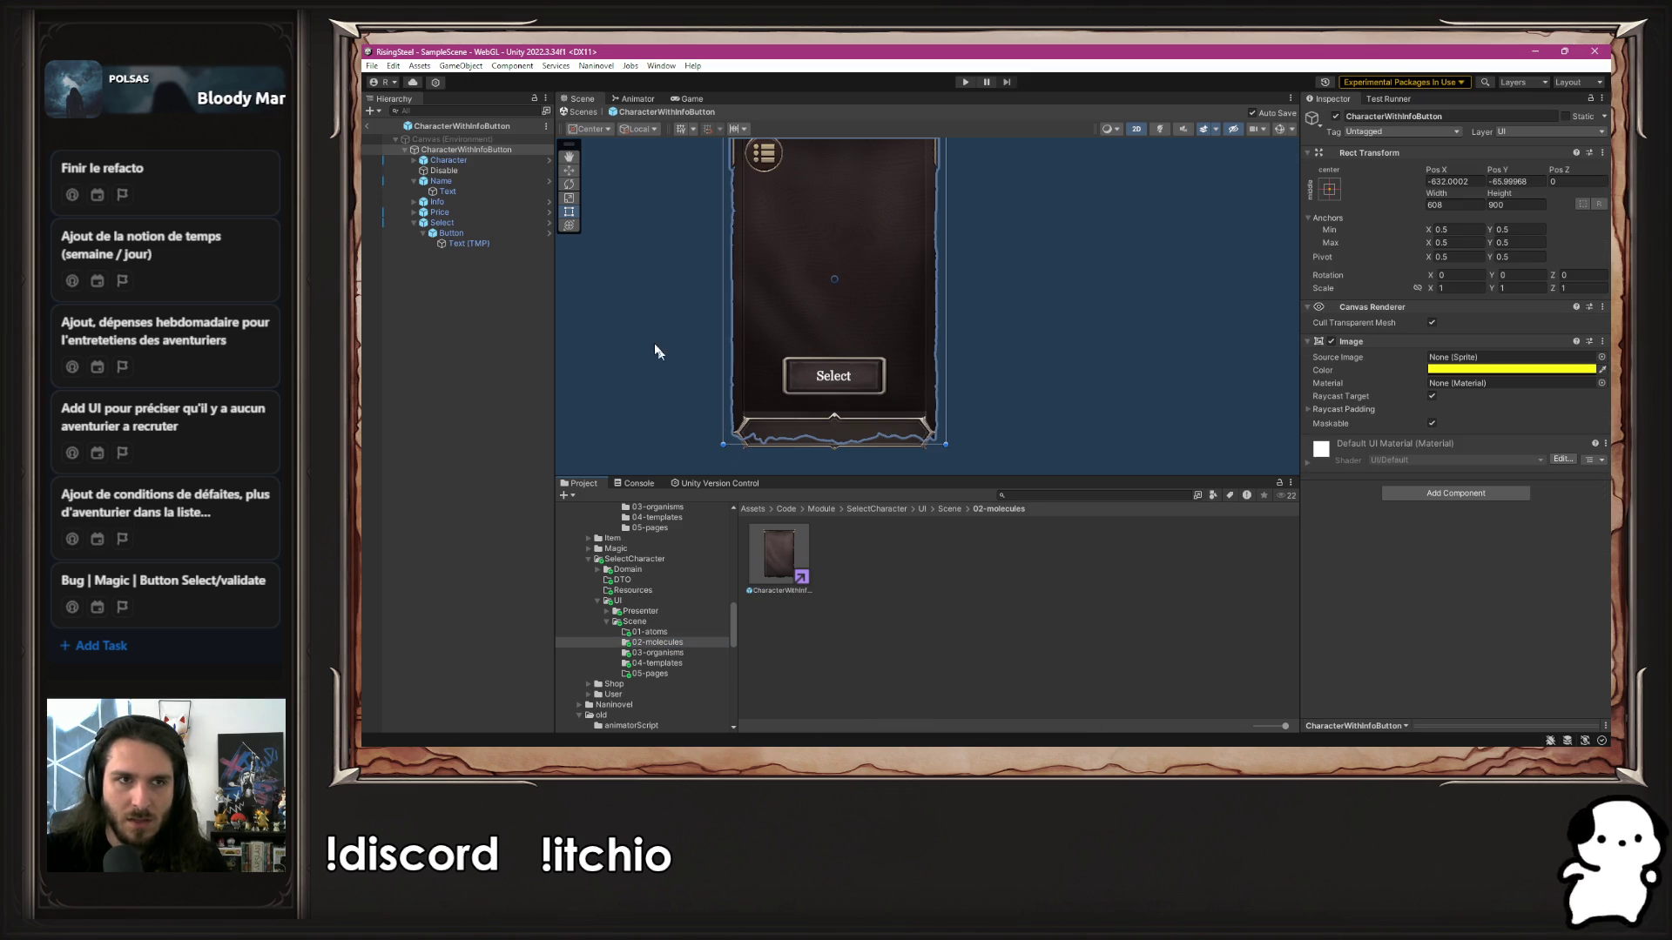
{"action": "key", "text": "f"}
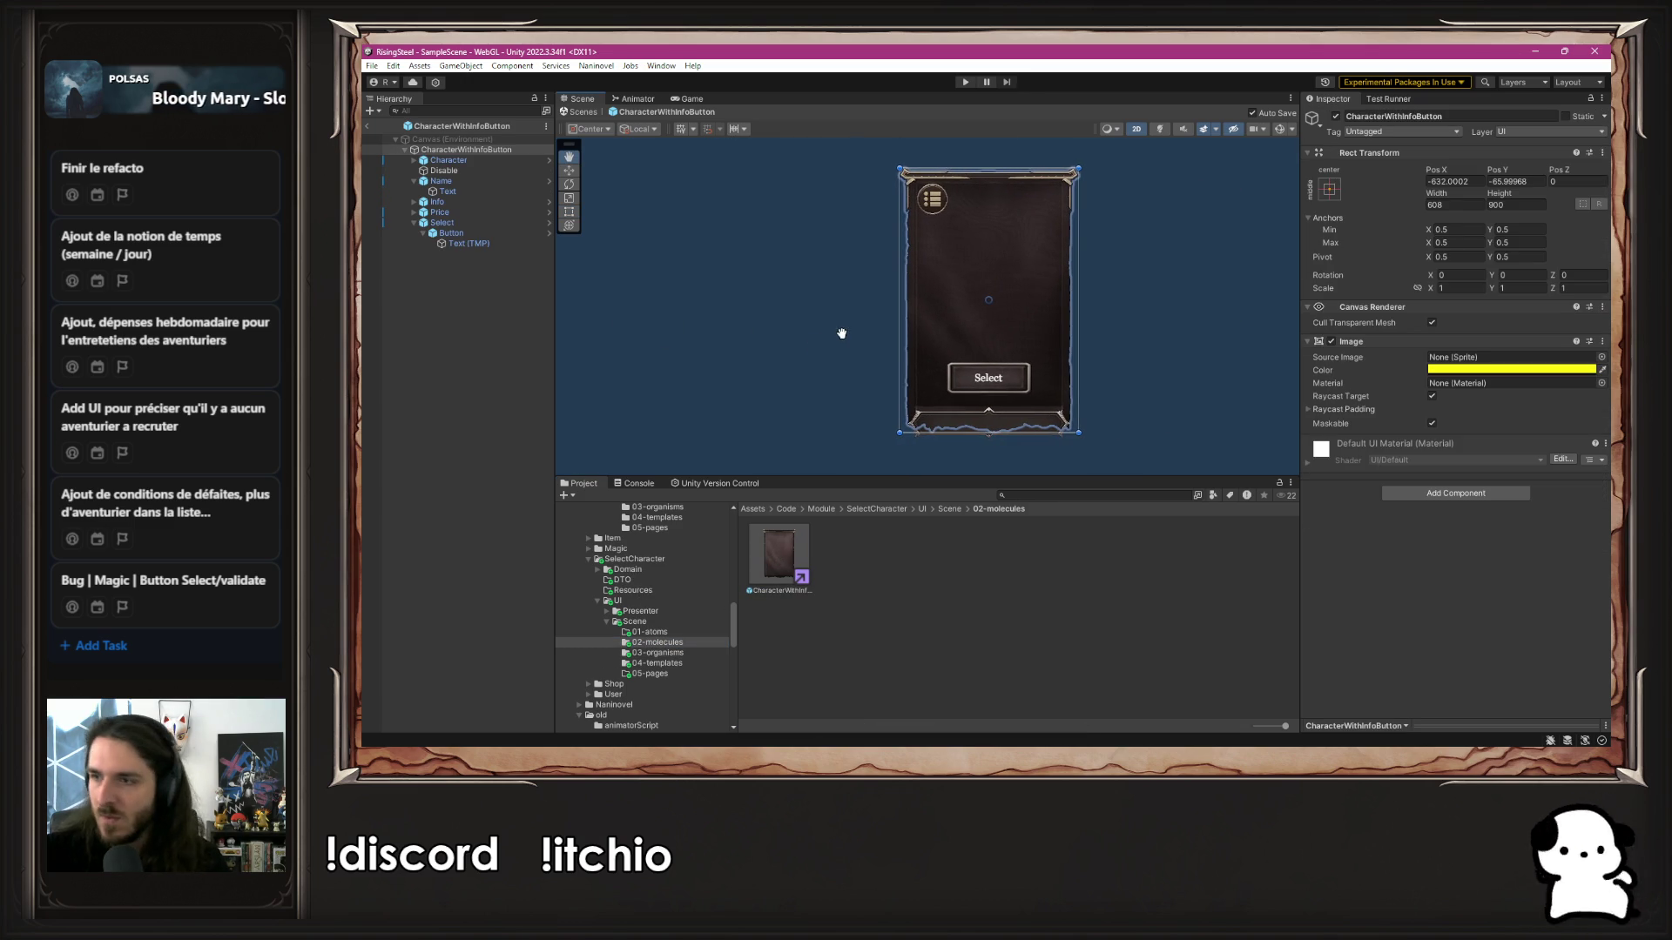
Trace the Character and Name elements to their prefabs, finding Title2x in Scenes/UI/01-atoms/Title
{"action": "left_click", "coordinate": [476, 158]}
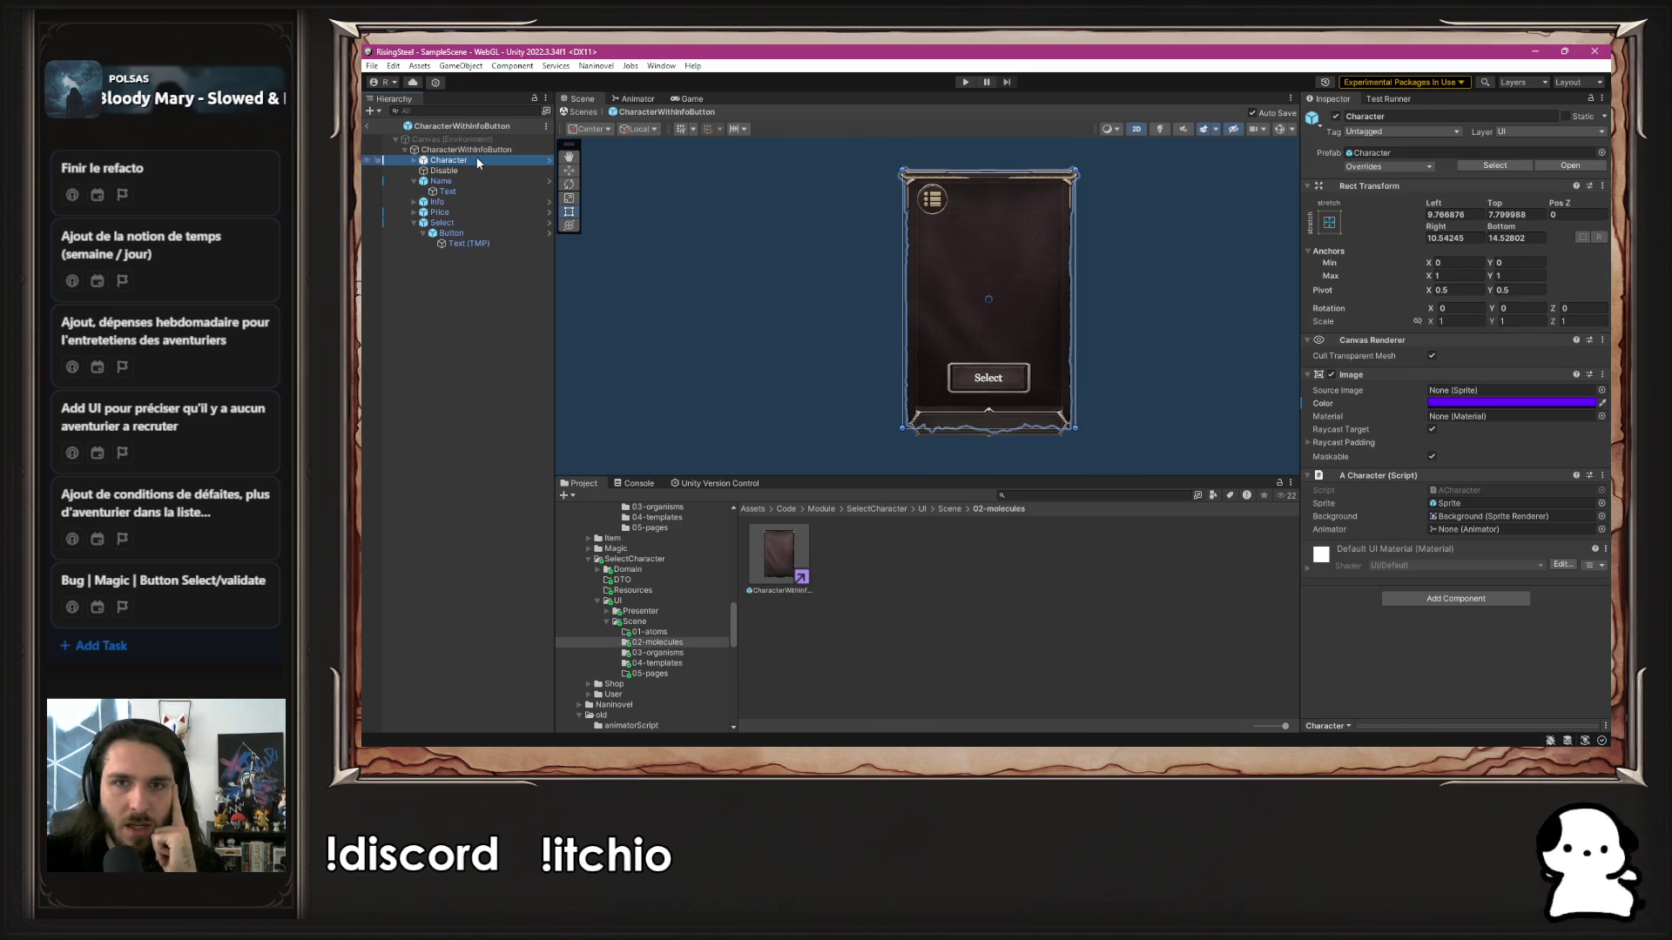
{"action": "left_click", "coordinate": [1462, 153]}
{"action": "scroll", "coordinate": [614, 638], "scroll_direction": "up", "scroll_amount": 10}
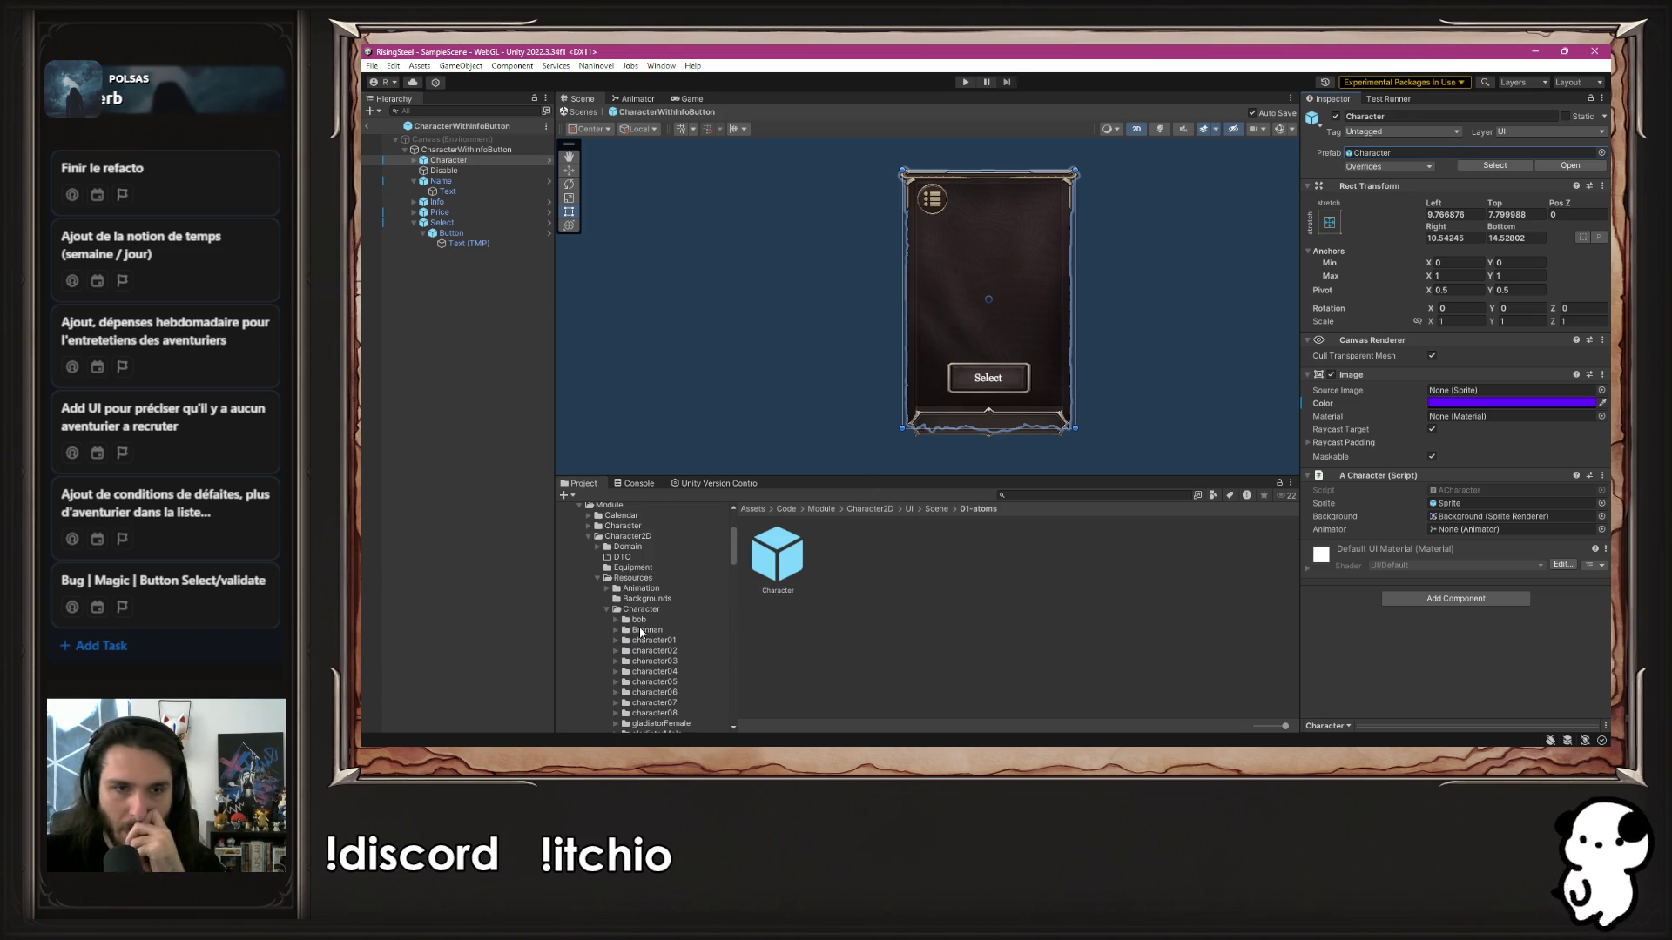
{"action": "scroll", "coordinate": [640, 633], "scroll_direction": "down", "scroll_amount": 2}
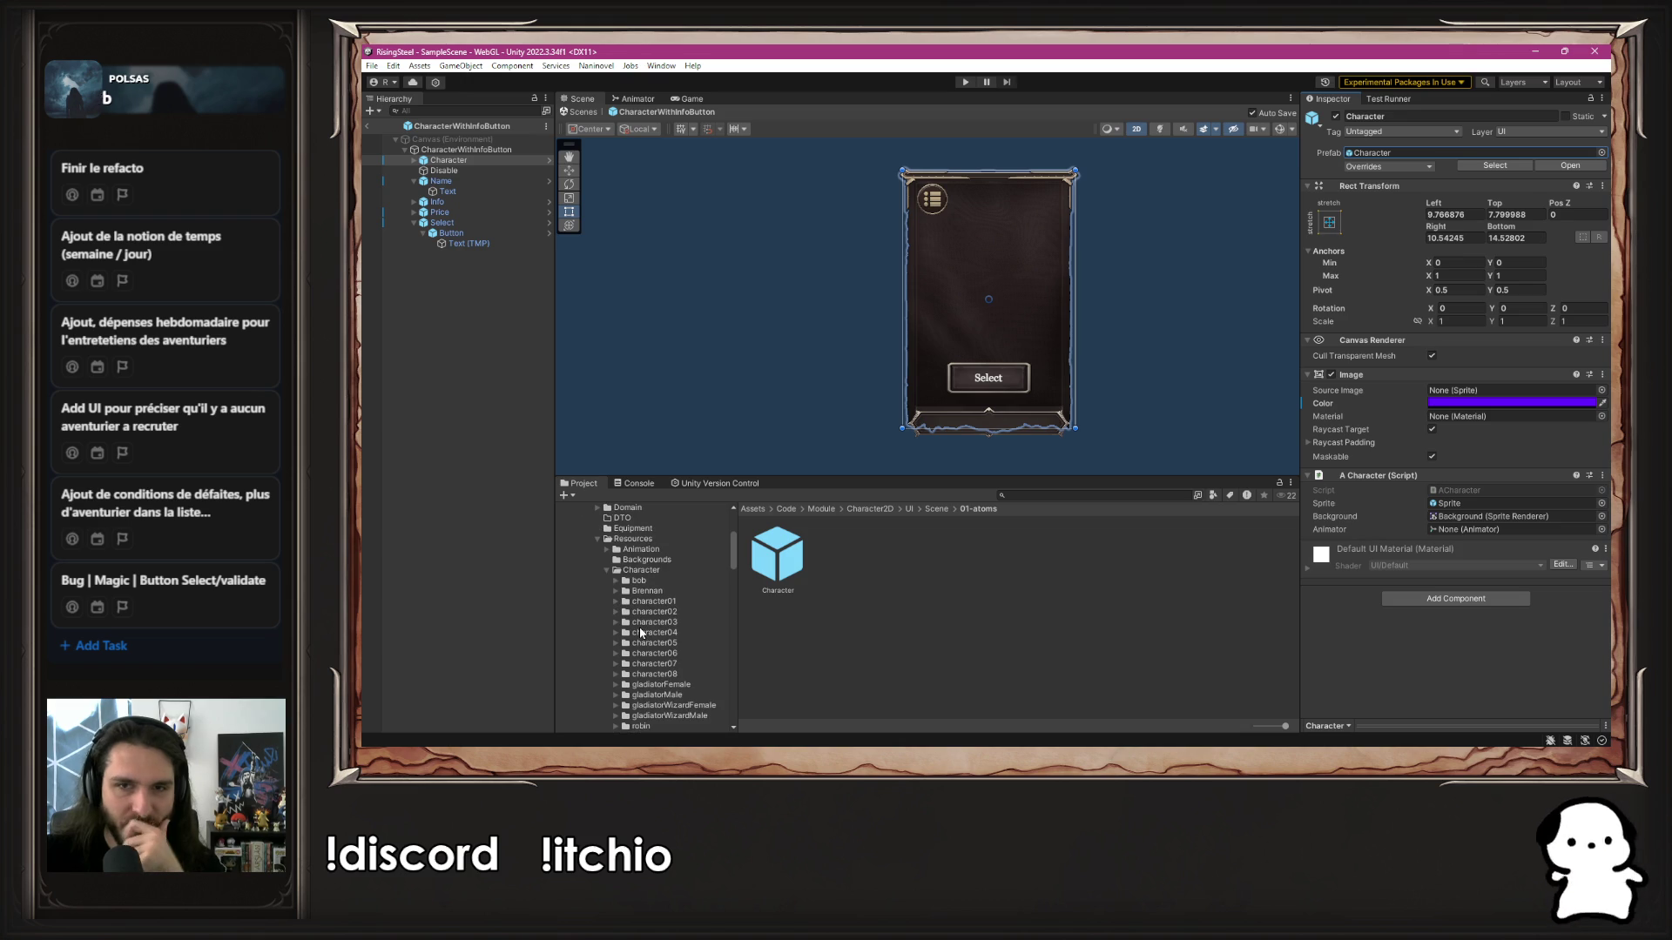
{"action": "left_click", "coordinate": [500, 180]}
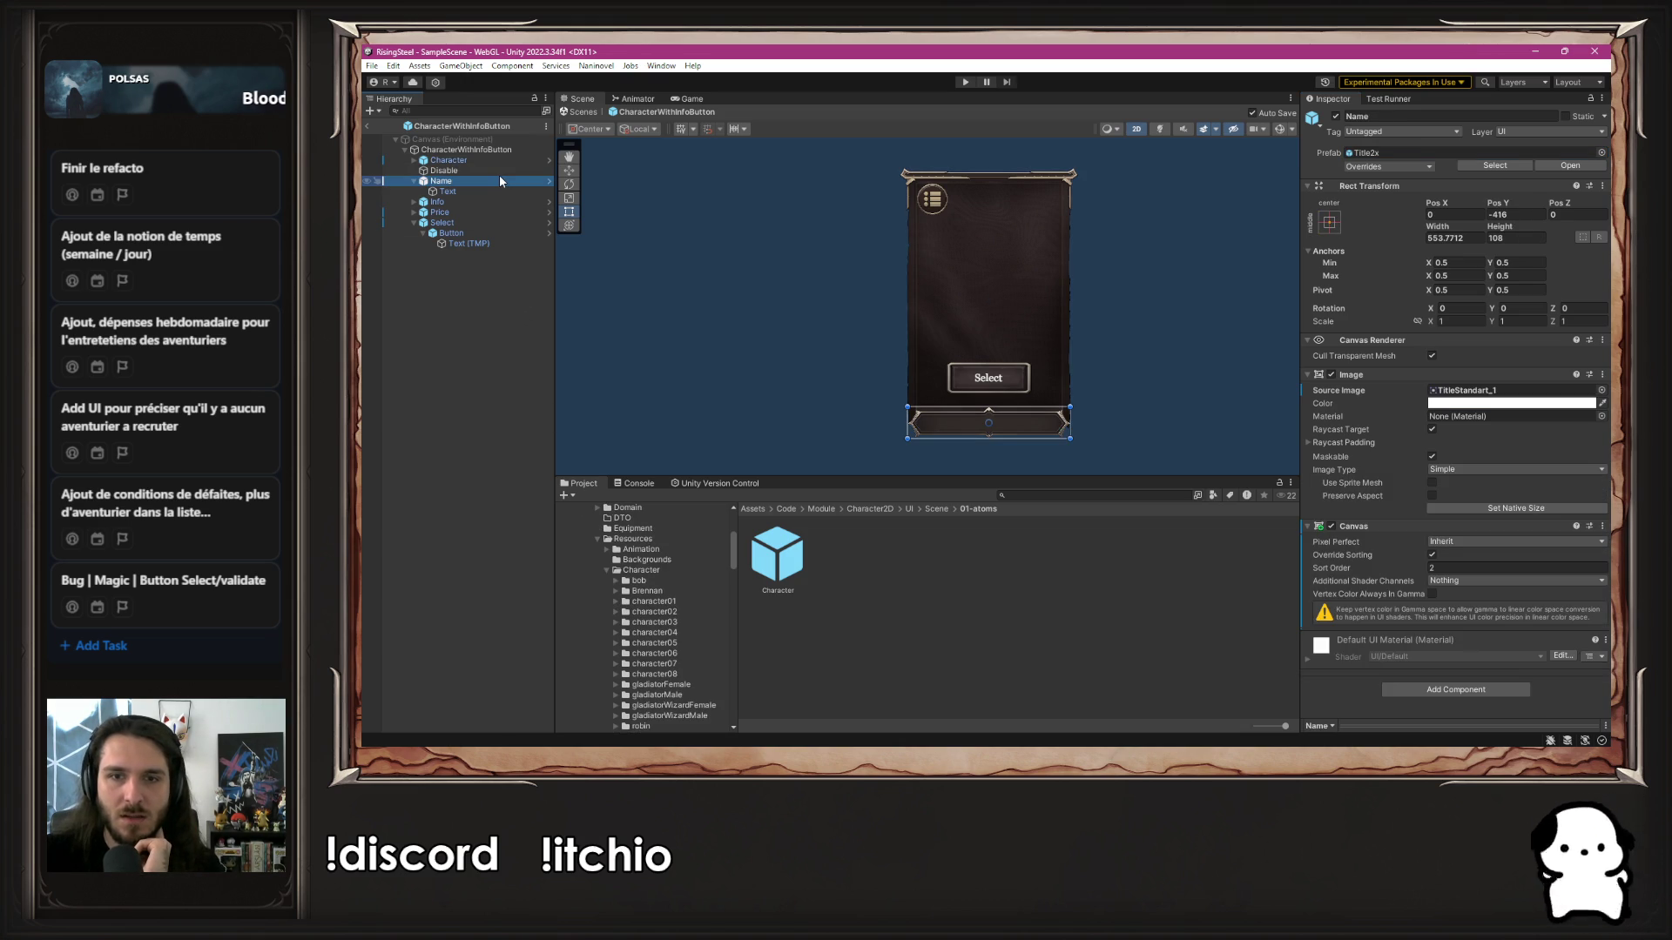
{"action": "left_click", "coordinate": [1434, 152]}
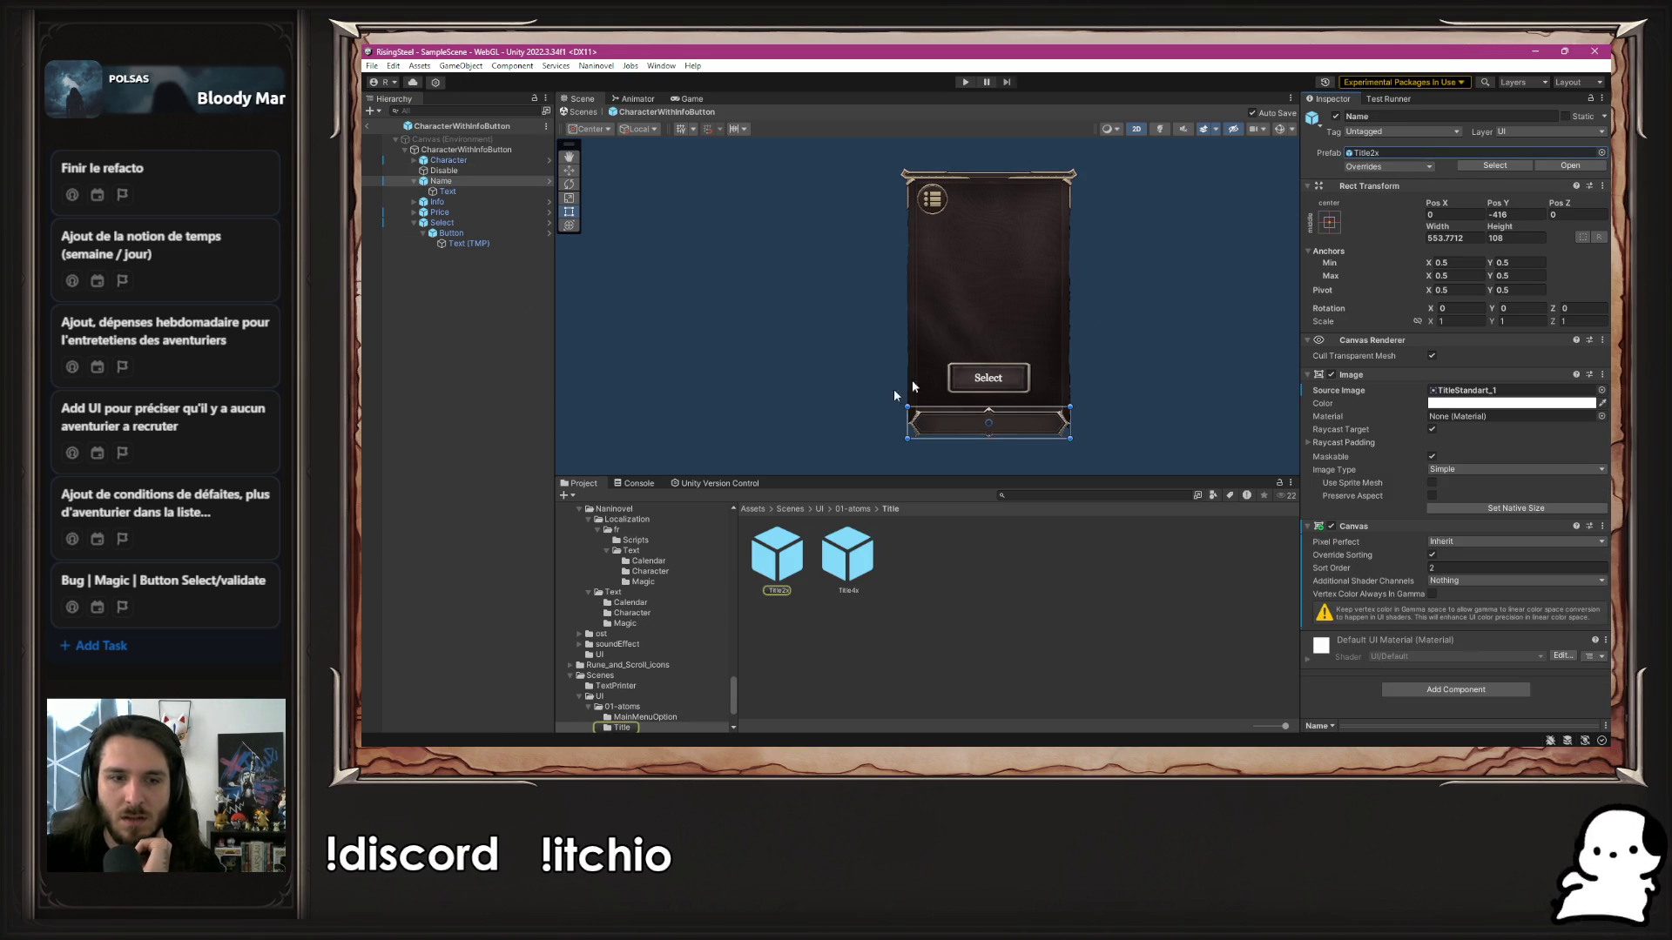
{"action": "scroll", "coordinate": [658, 664], "scroll_direction": "up", "scroll_amount": 3}
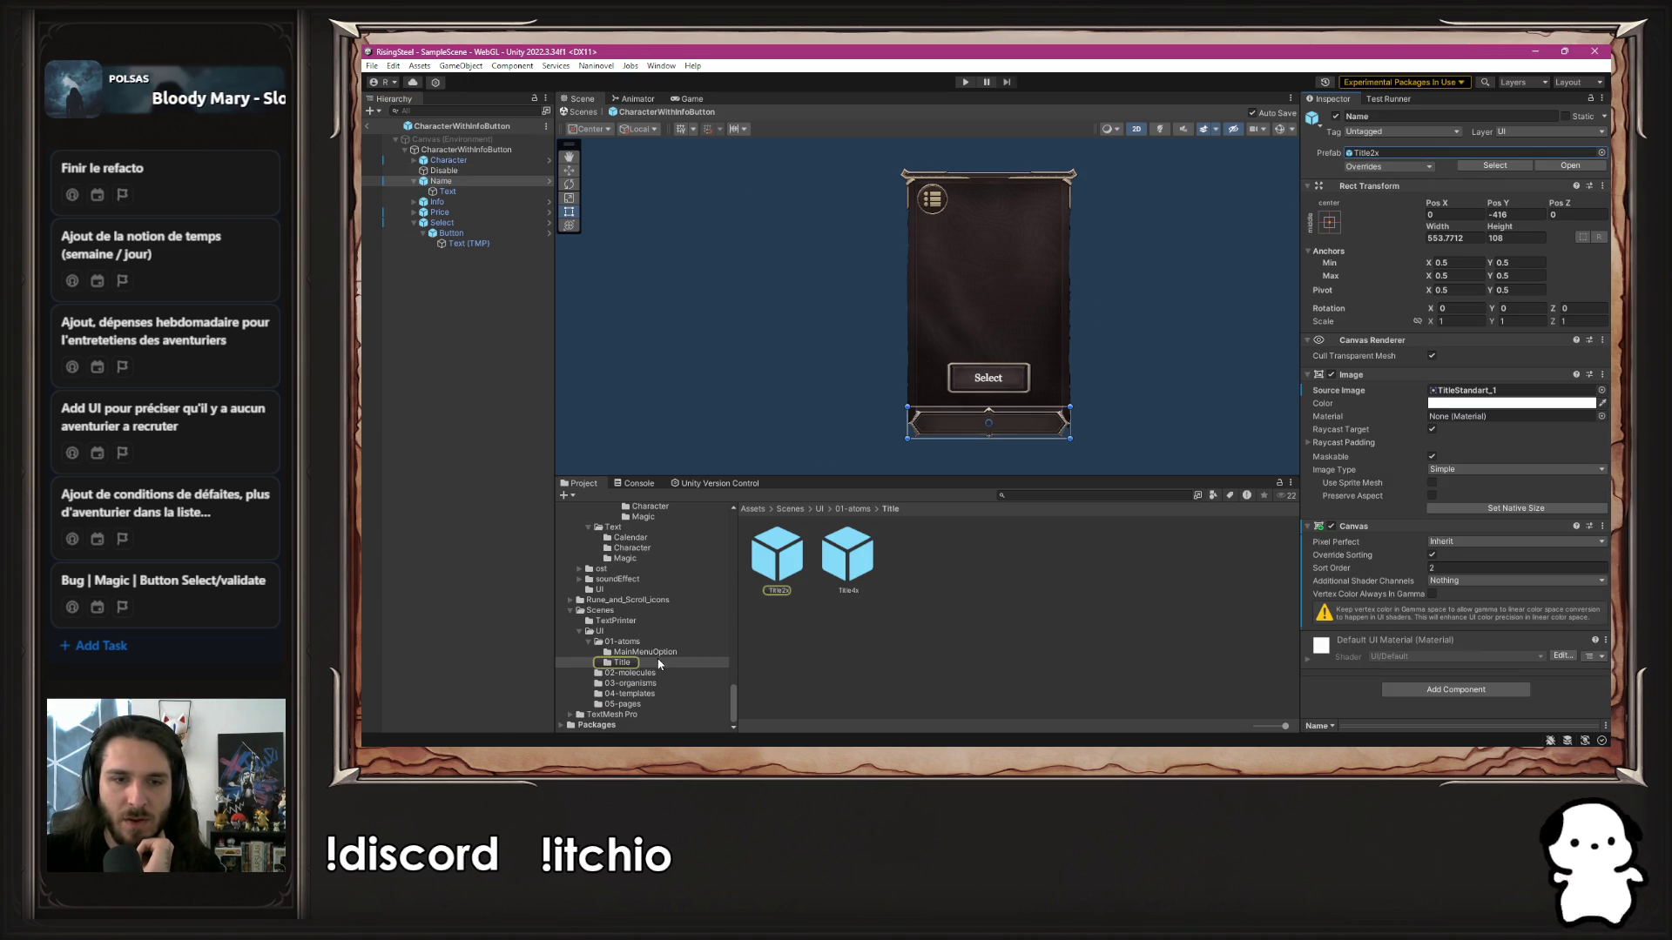
{"action": "scroll", "coordinate": [659, 665], "scroll_direction": "up", "scroll_amount": 5}
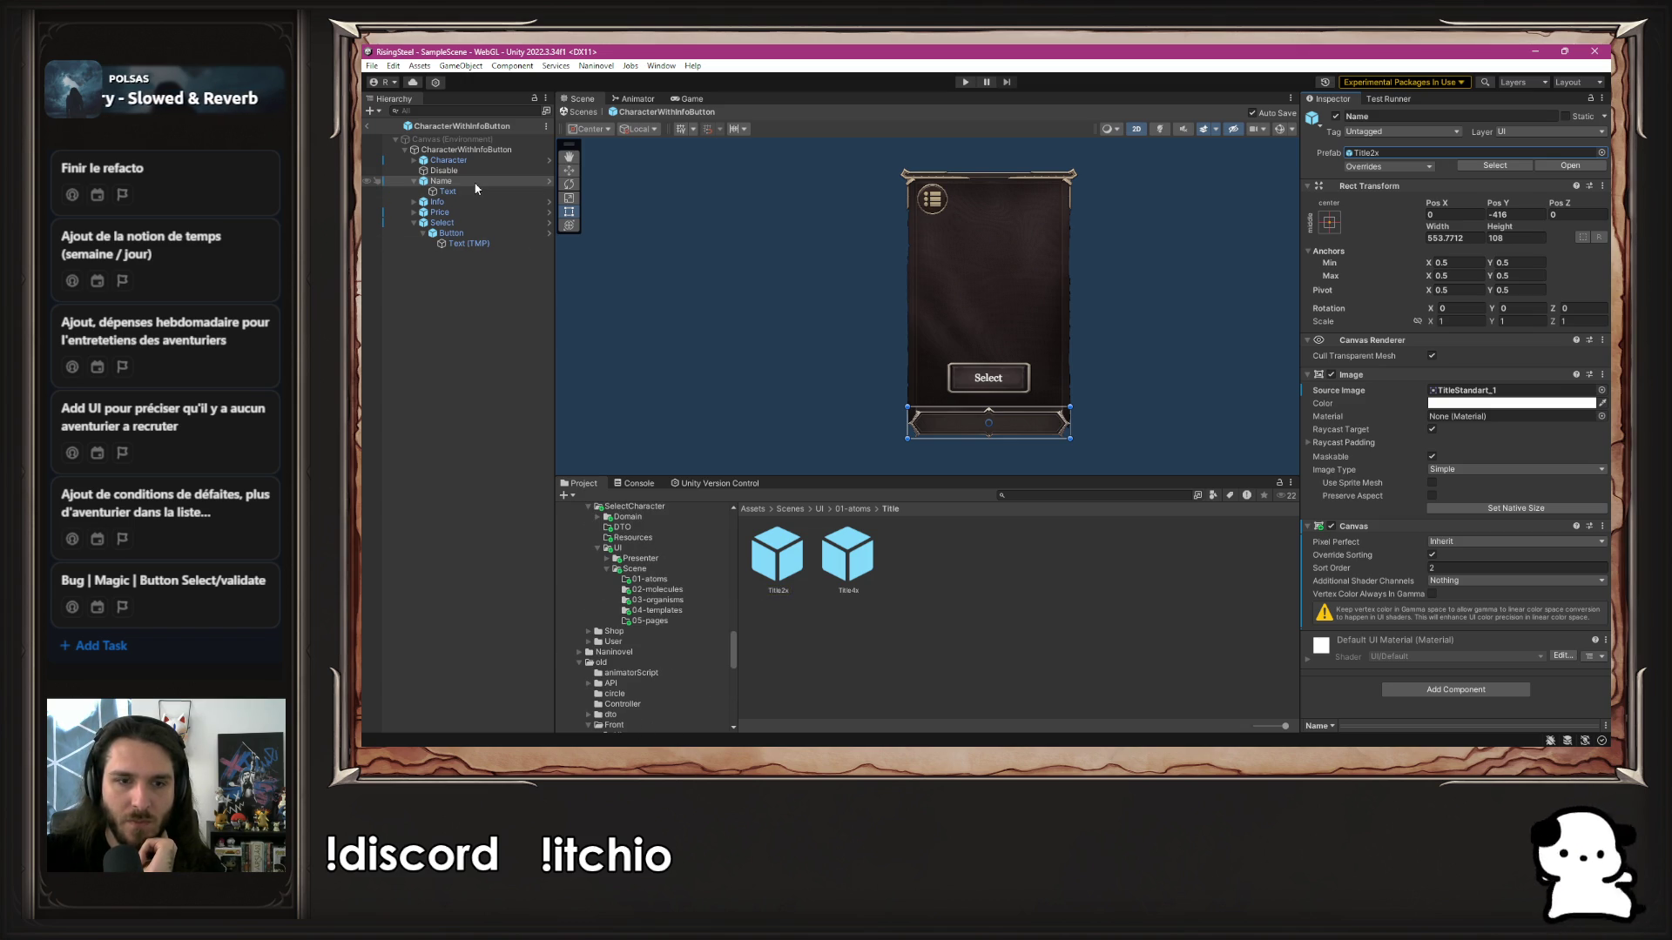
{"action": "scroll", "coordinate": [660, 620], "scroll_direction": "down", "scroll_amount": 10}
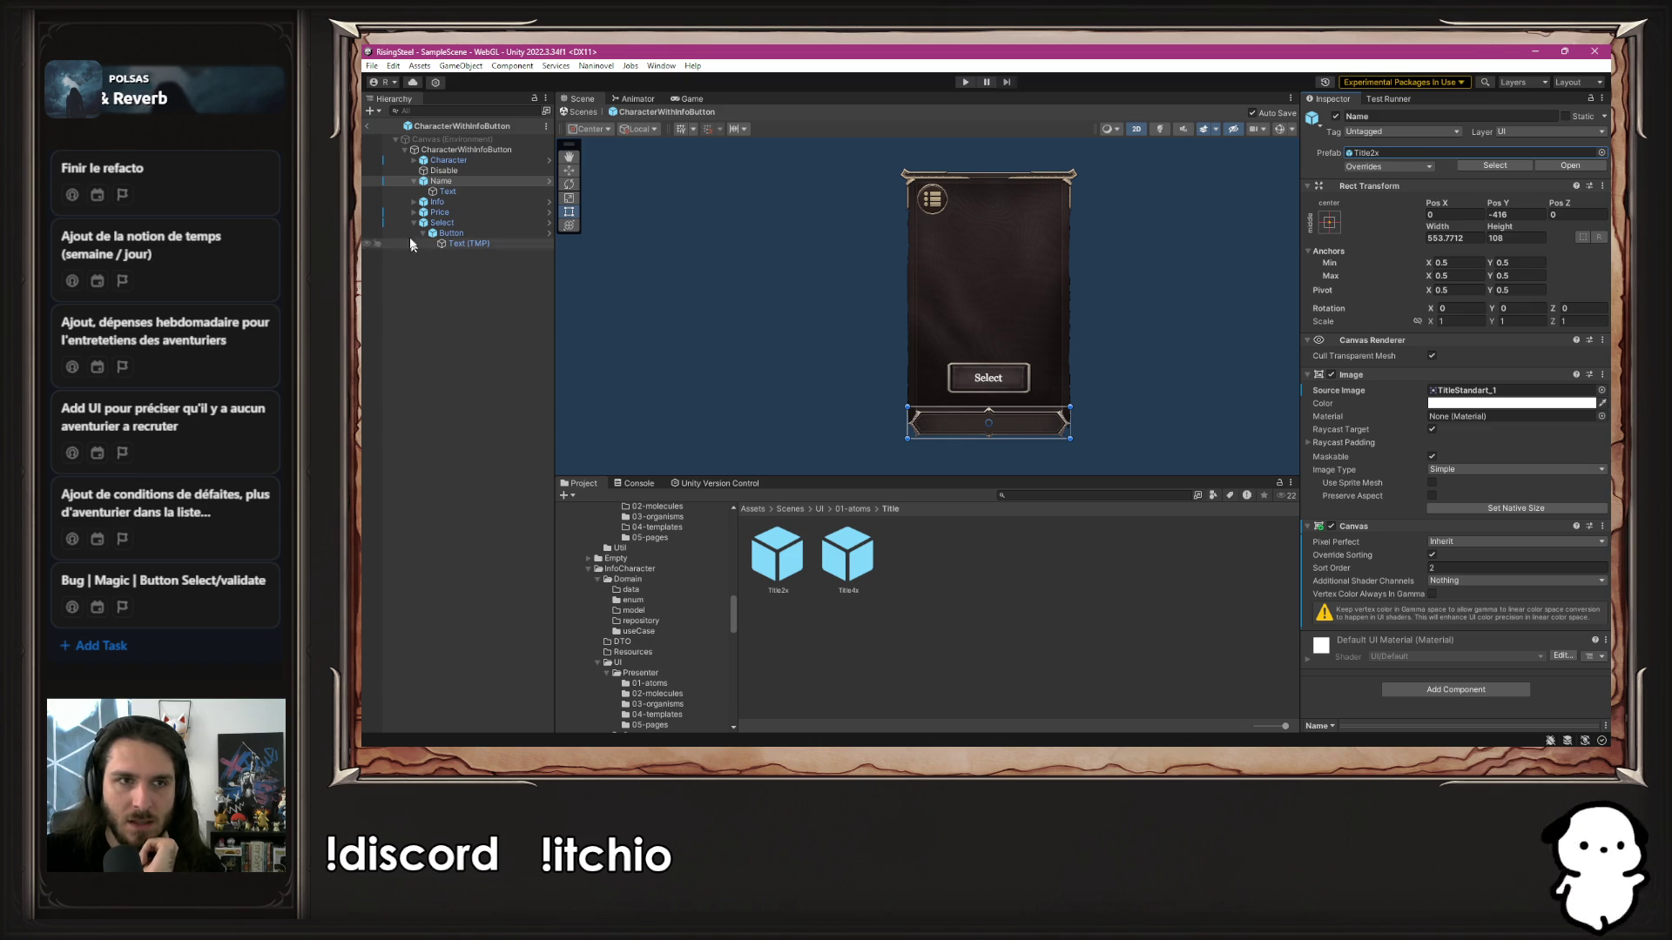
Replace the Name element's prefab with the Core module's Title2x
{"action": "right_click", "coordinate": [464, 180]}
{"action": "mouse_move", "coordinate": [570, 360]}
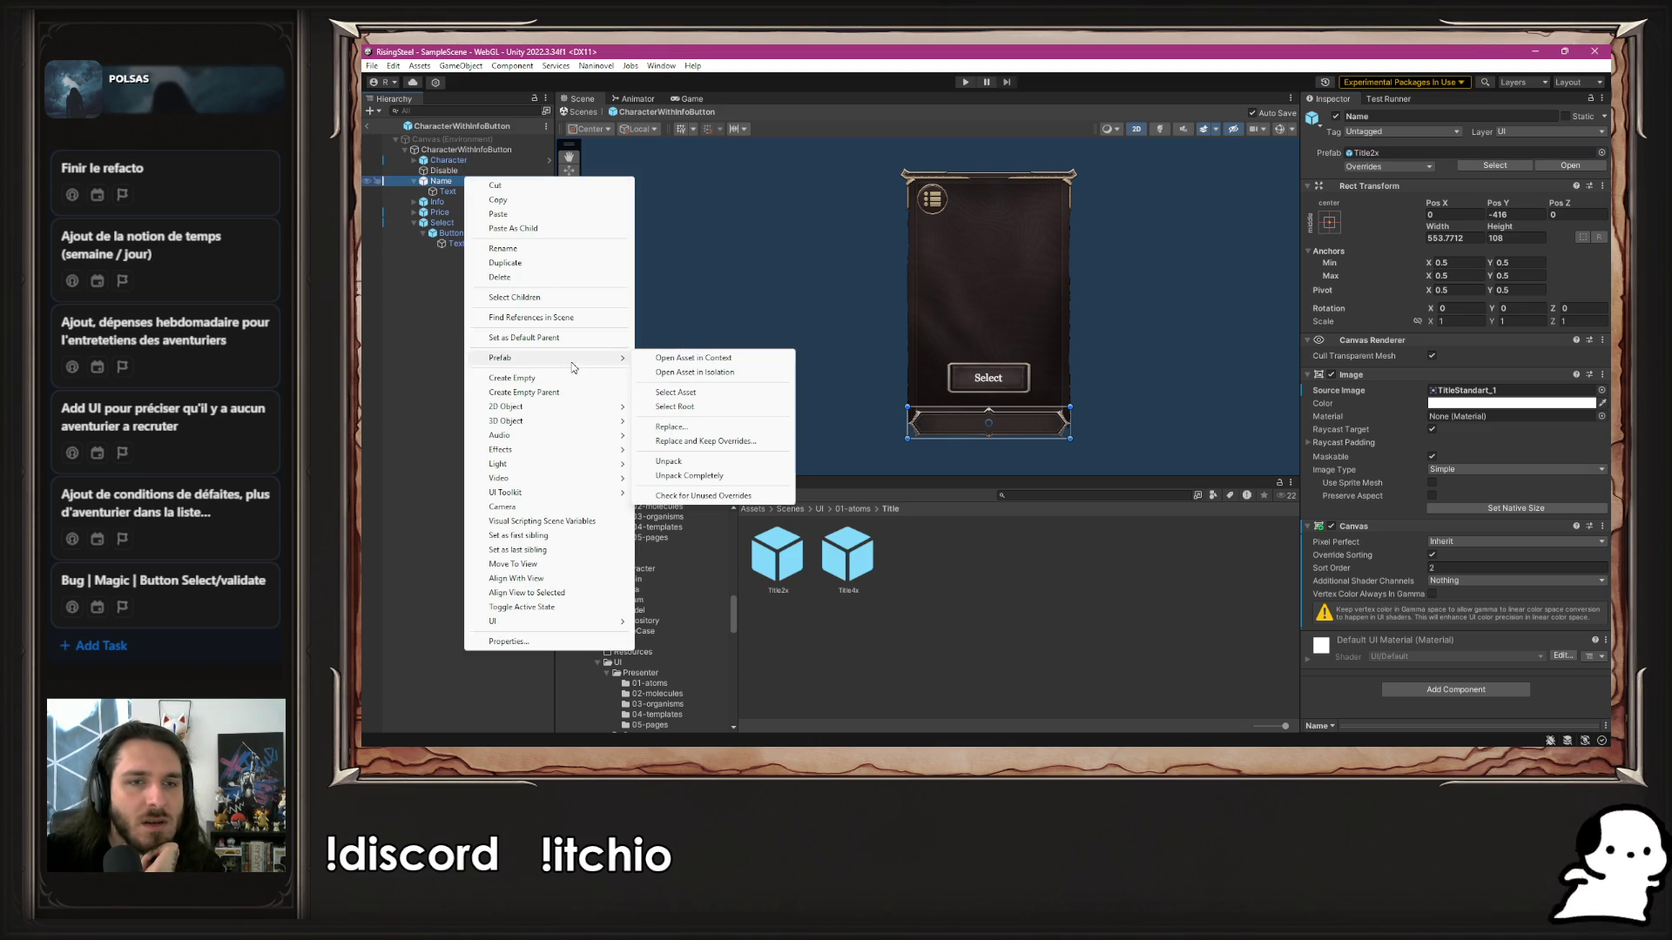
{"action": "left_click", "coordinate": [701, 429]}
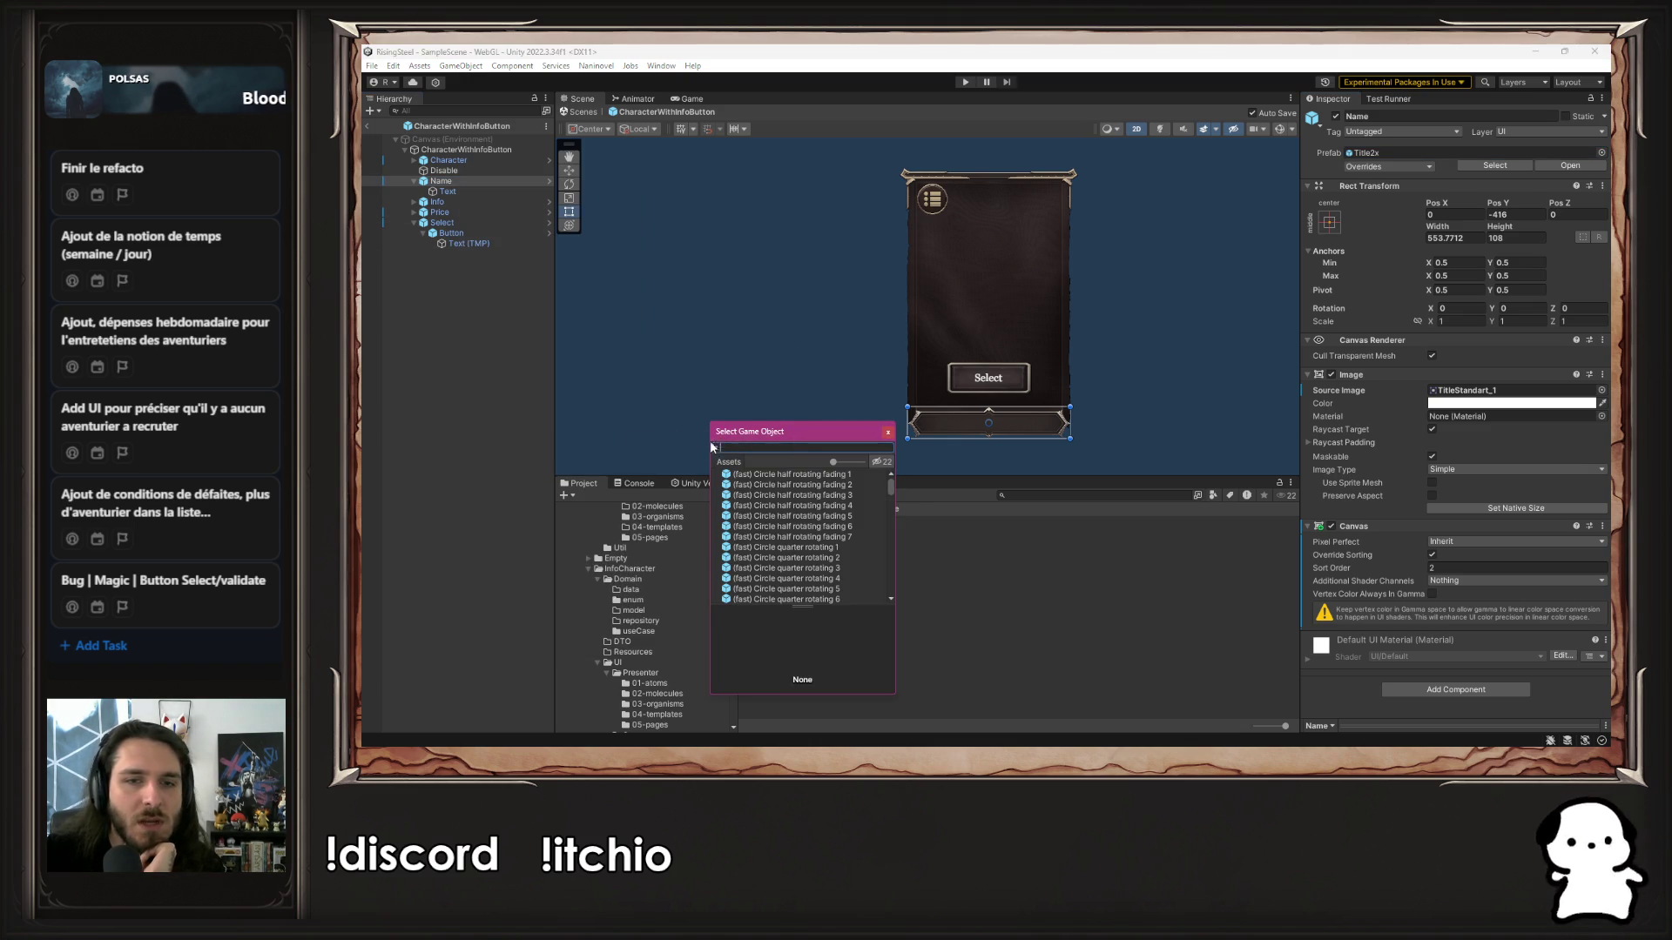
{"action": "left_click_drag", "start_coordinate": [792, 440], "coordinate": [1093, 419]}
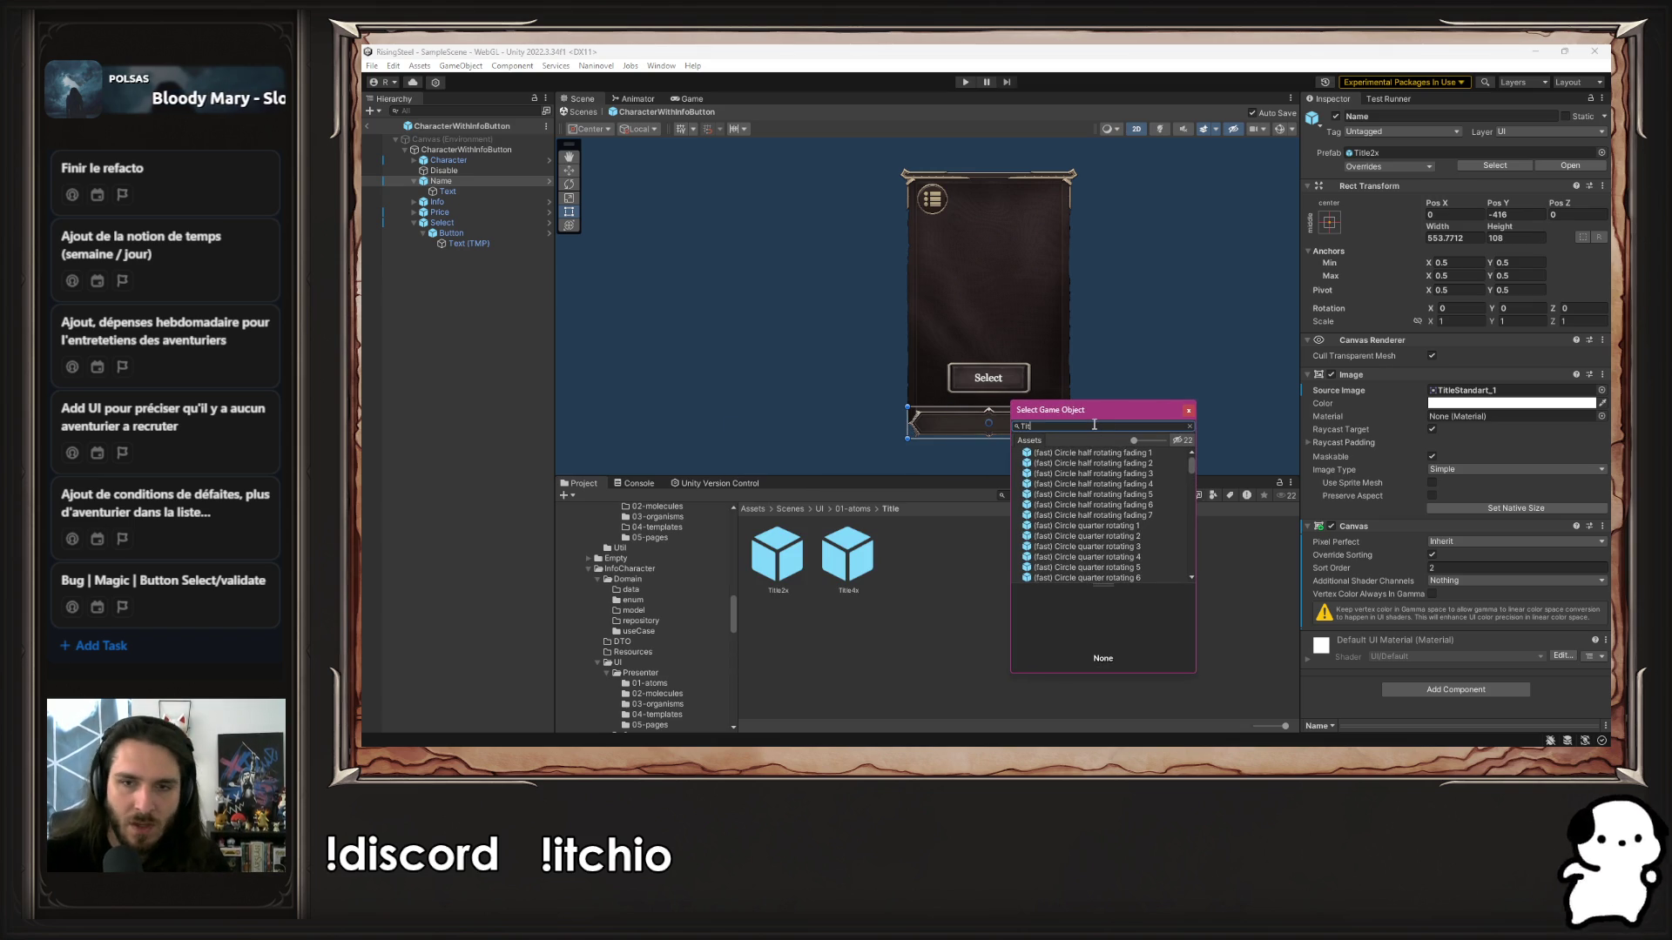
{"action": "type", "text": "le2x"}
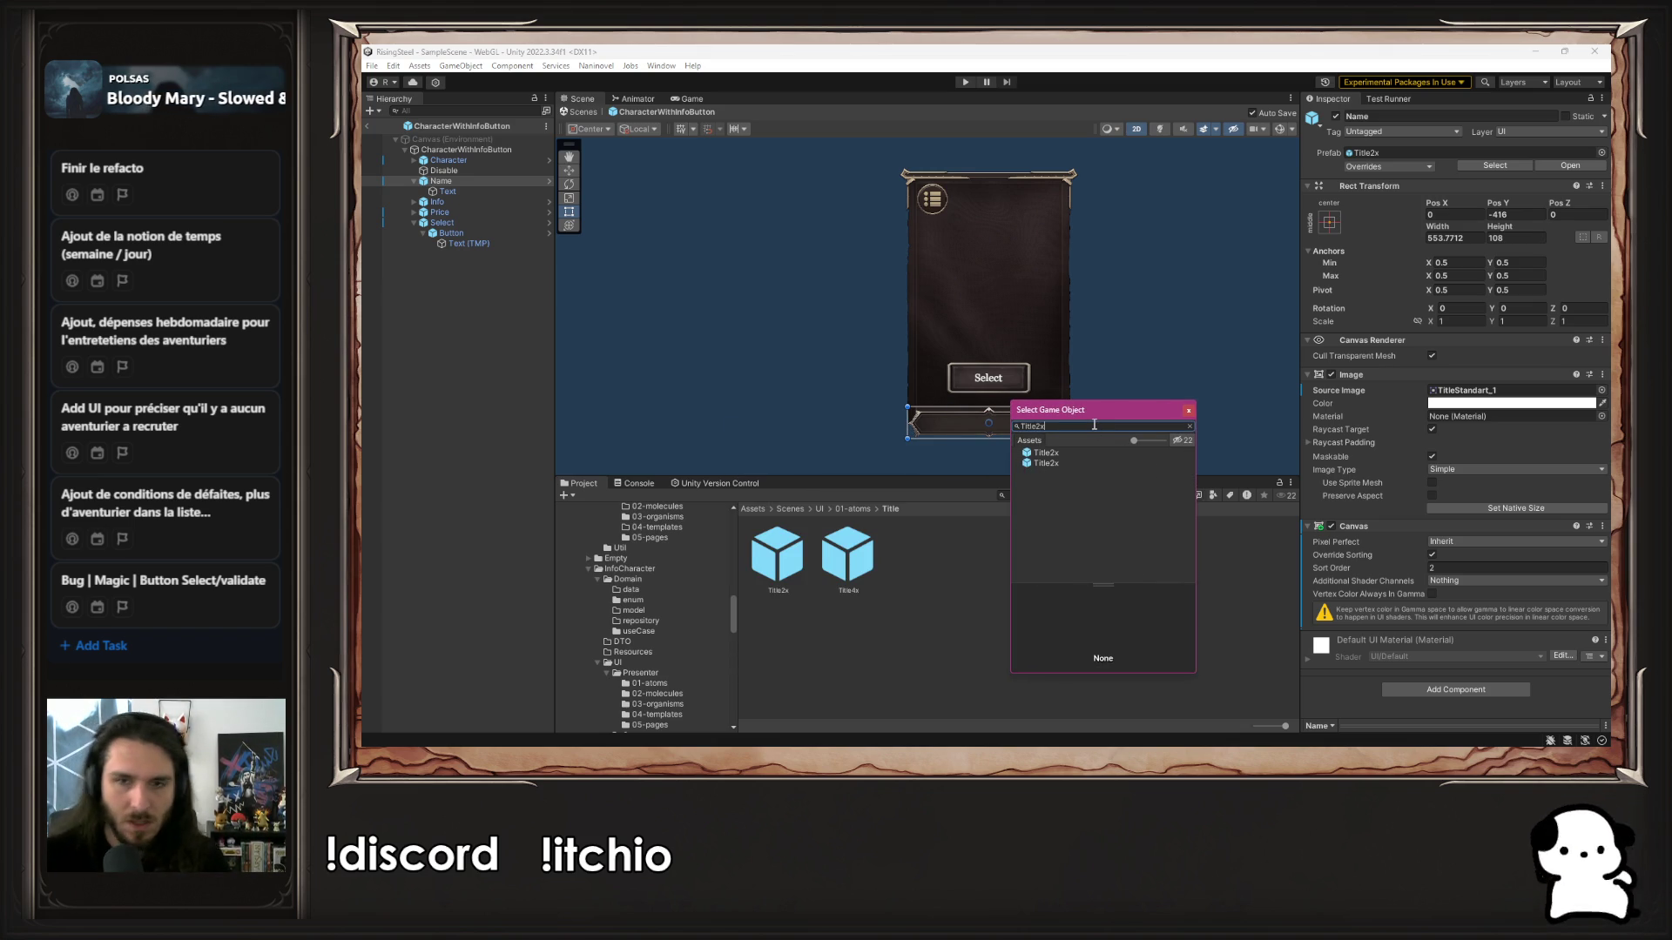
{"action": "left_click", "coordinate": [1049, 454]}
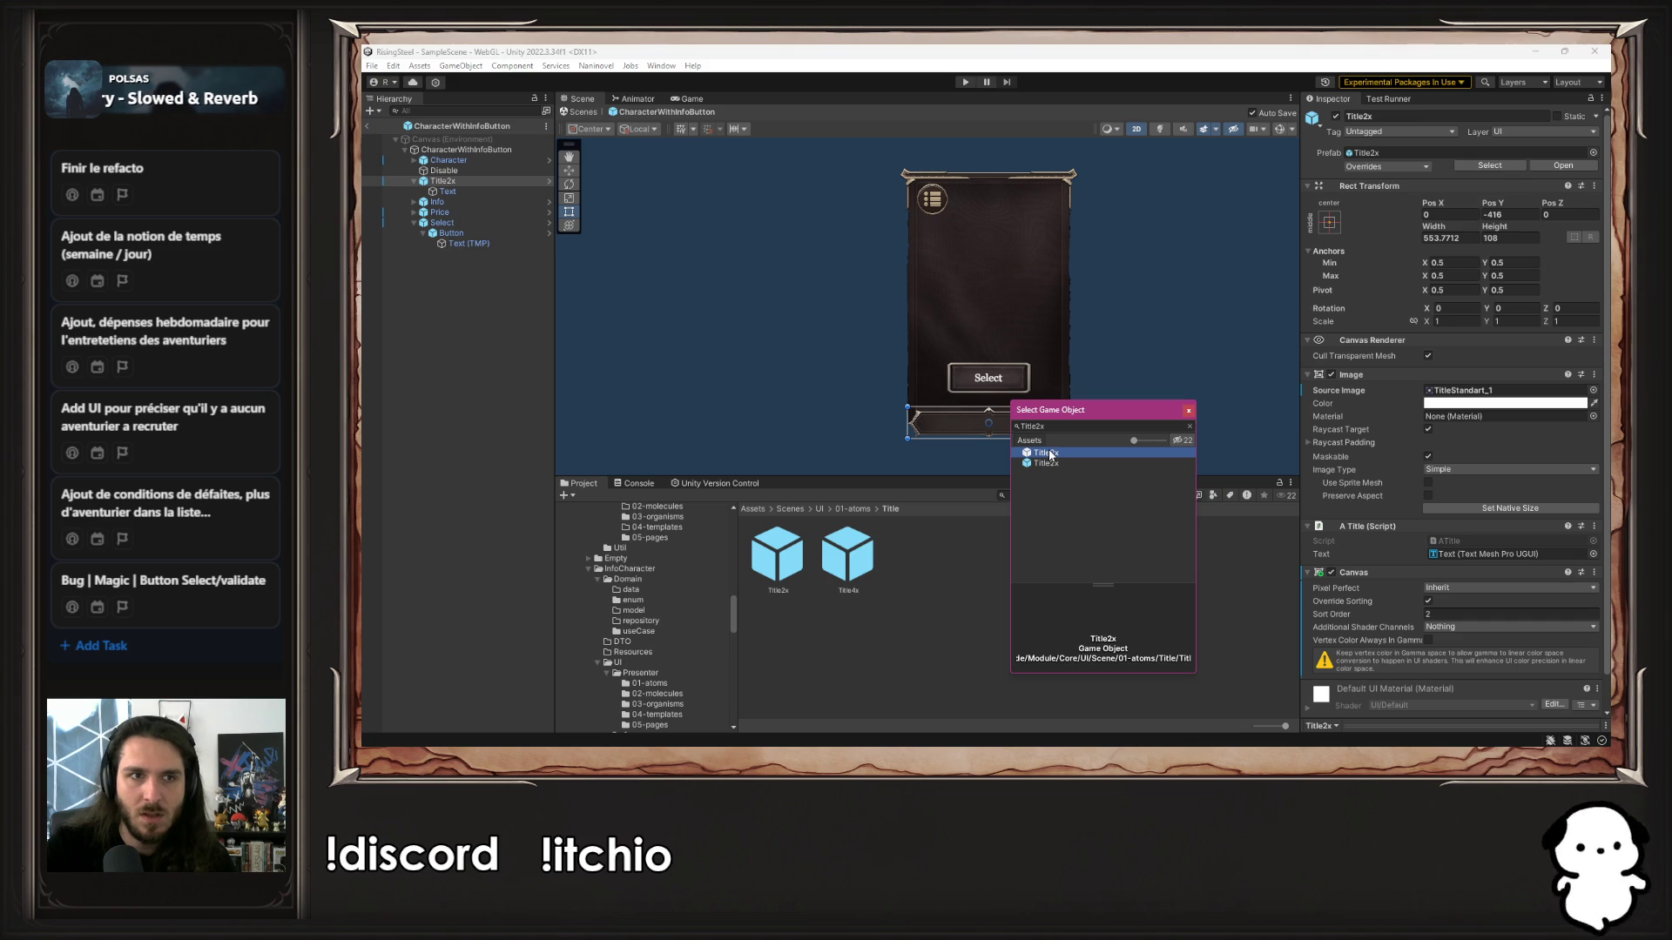
{"action": "double_click", "coordinate": [1049, 452]}
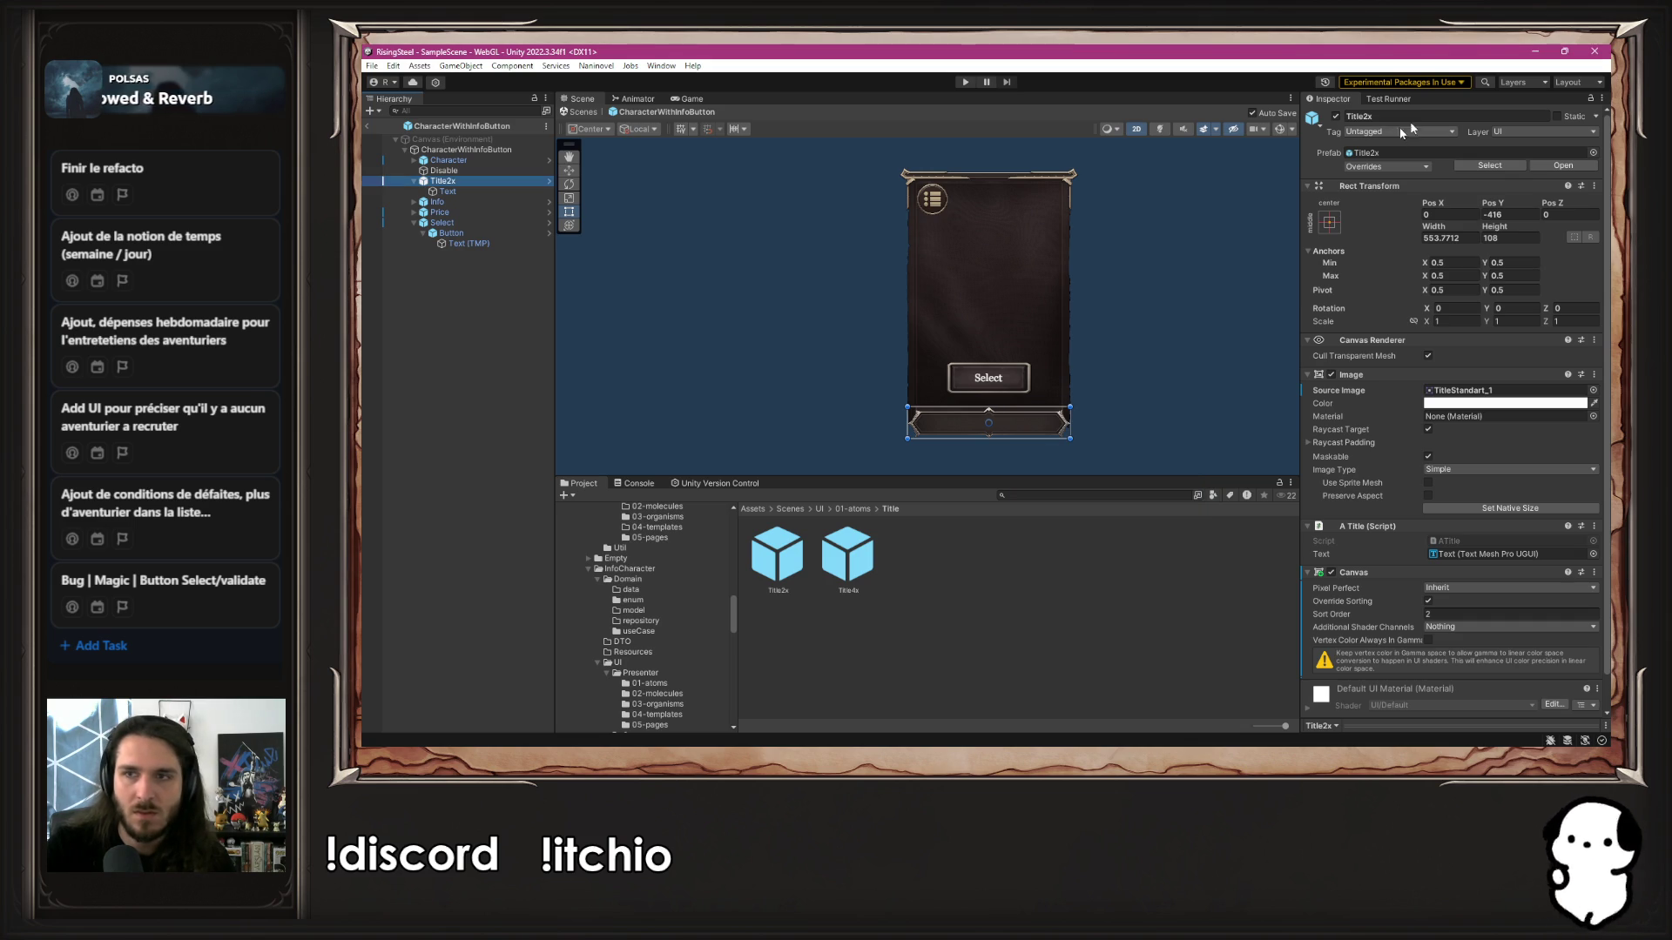
Rename the replaced element back to Name and locate its Title2x prefab
{"action": "left_click", "coordinate": [1456, 113]}
{"action": "type", "text": "Name"}
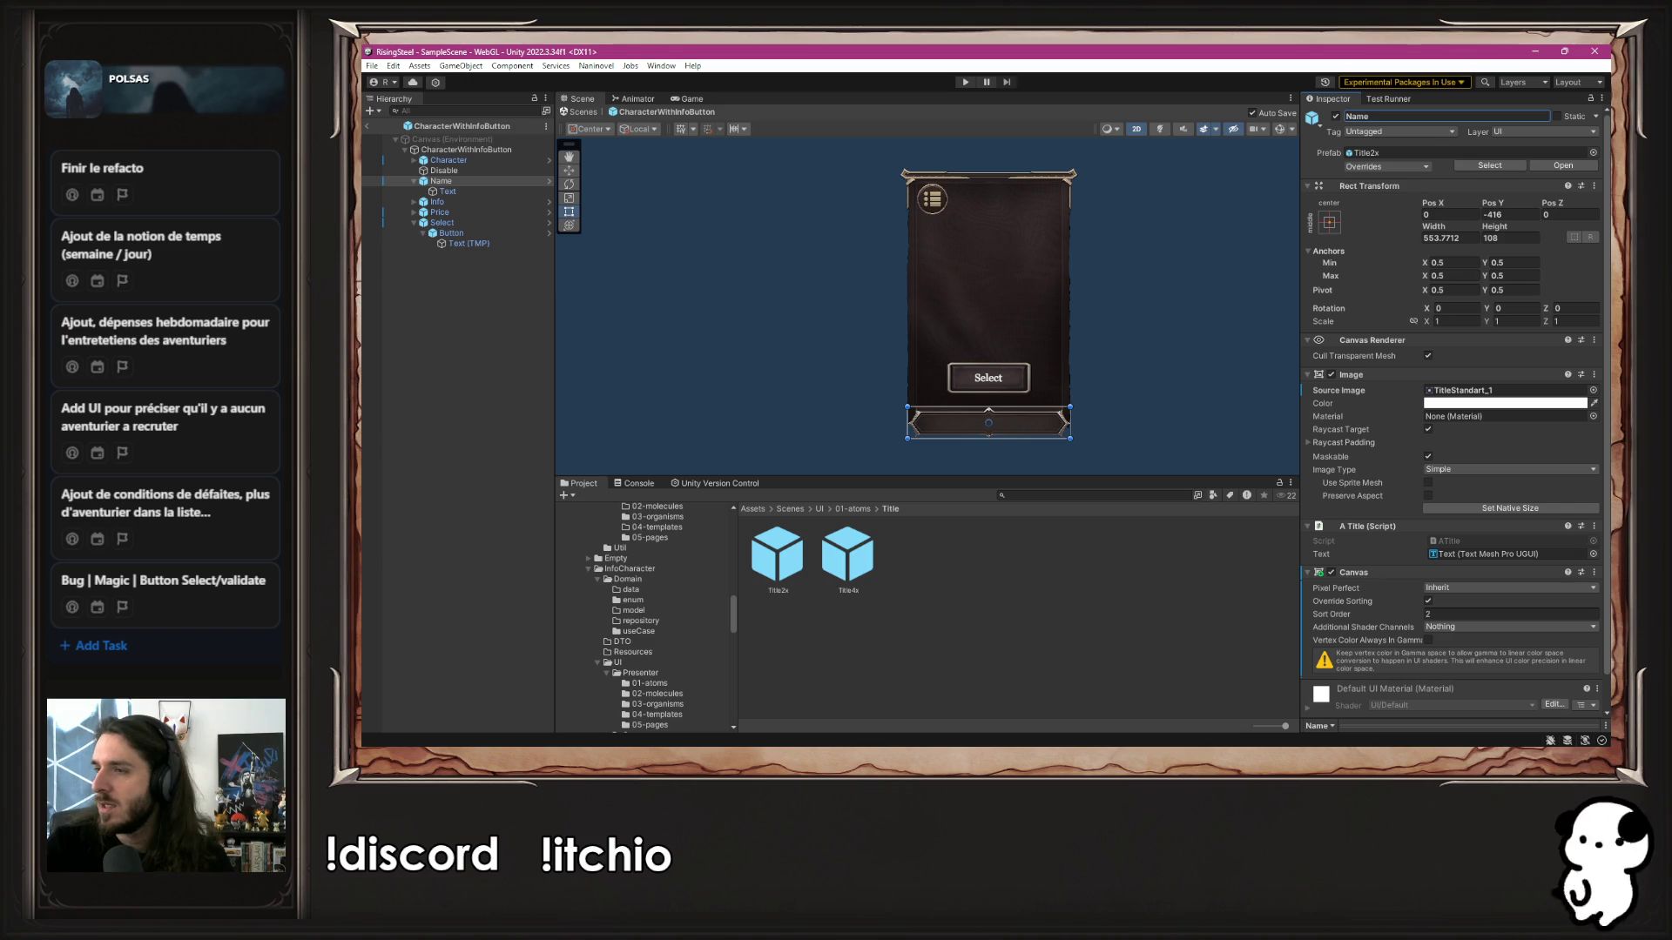
{"action": "left_click", "coordinate": [438, 183]}
{"action": "left_click", "coordinate": [1391, 151]}
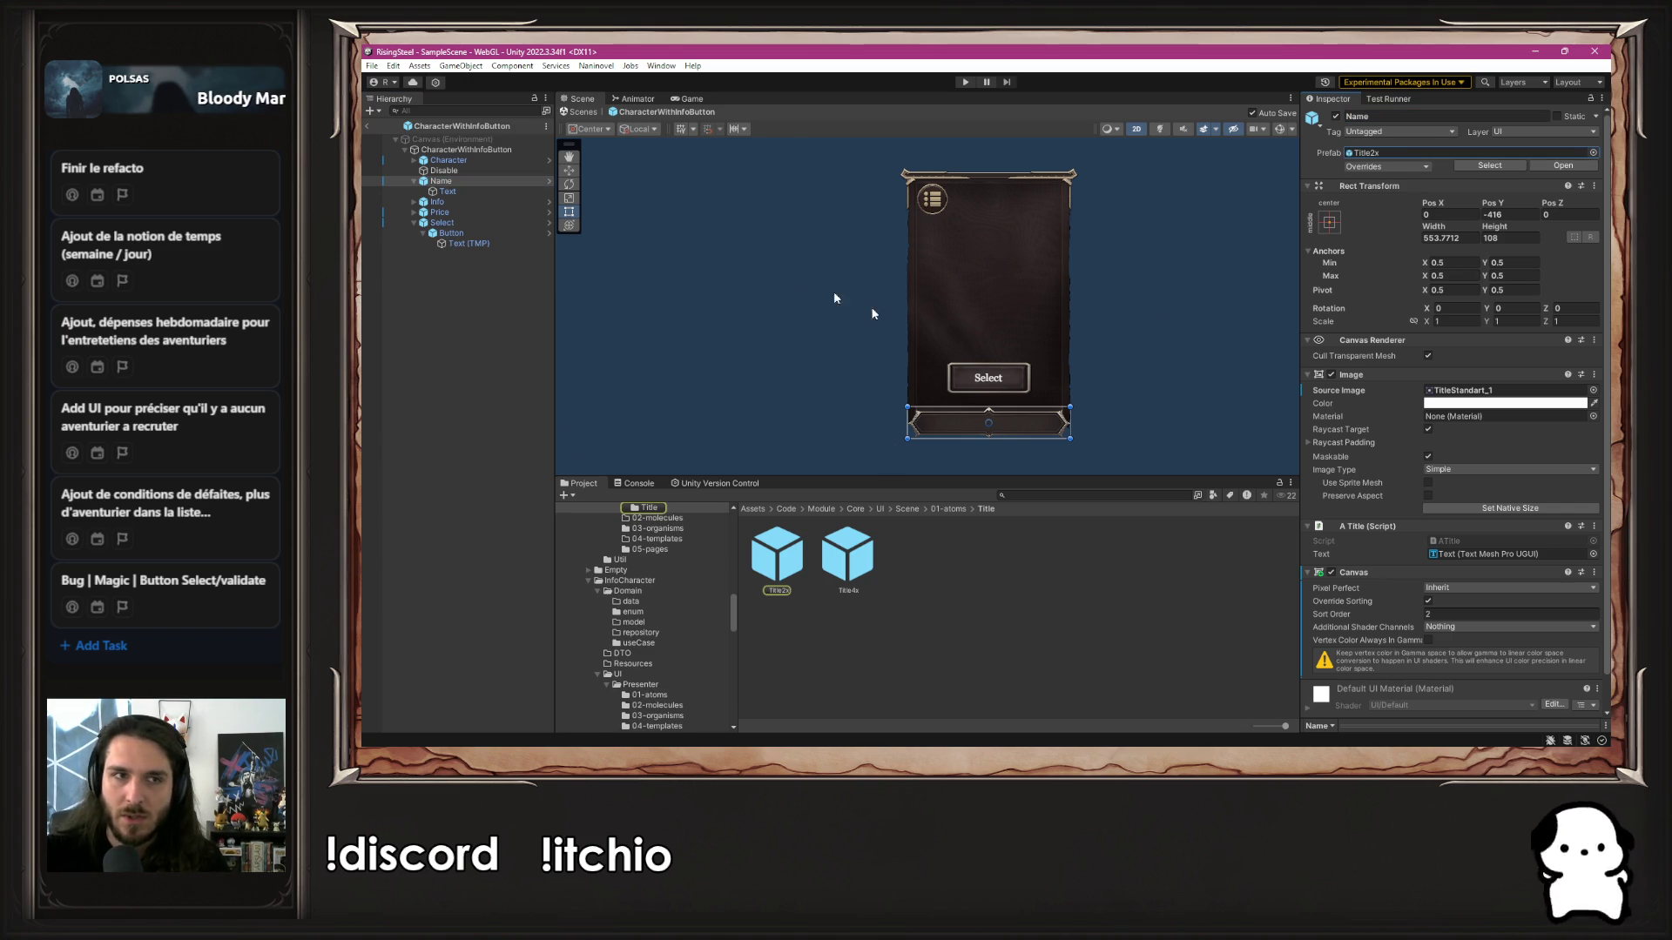
Select the card's Info element and locate its Info prefab asset
{"action": "left_click", "coordinate": [488, 202]}
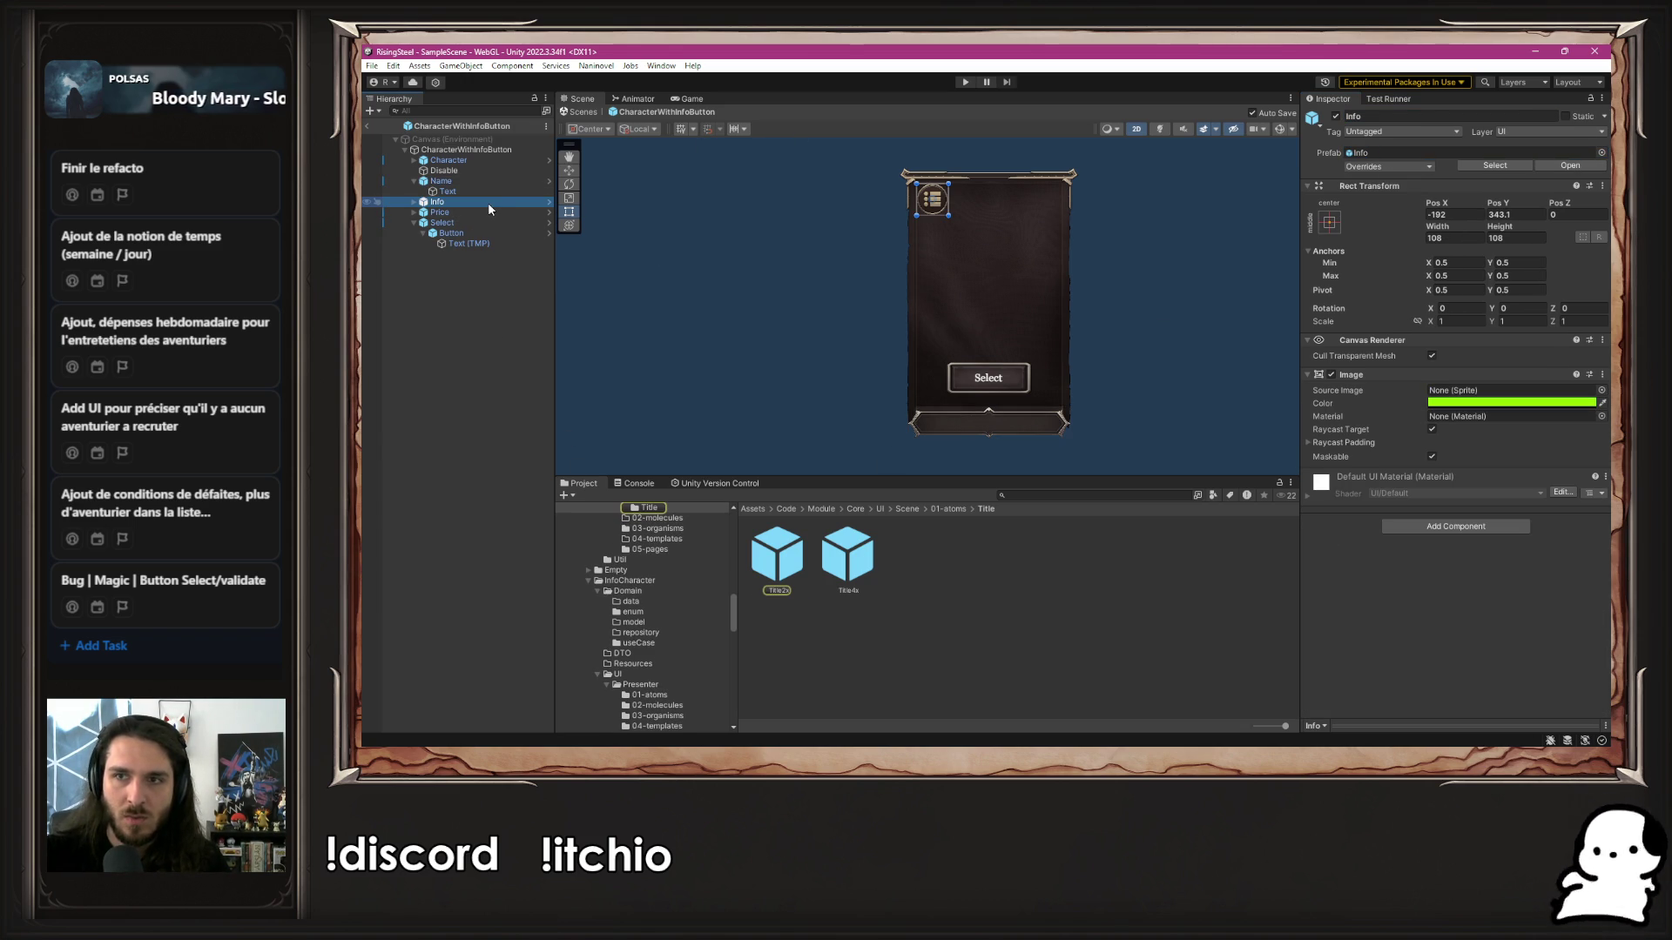
{"action": "left_click", "coordinate": [1413, 157]}
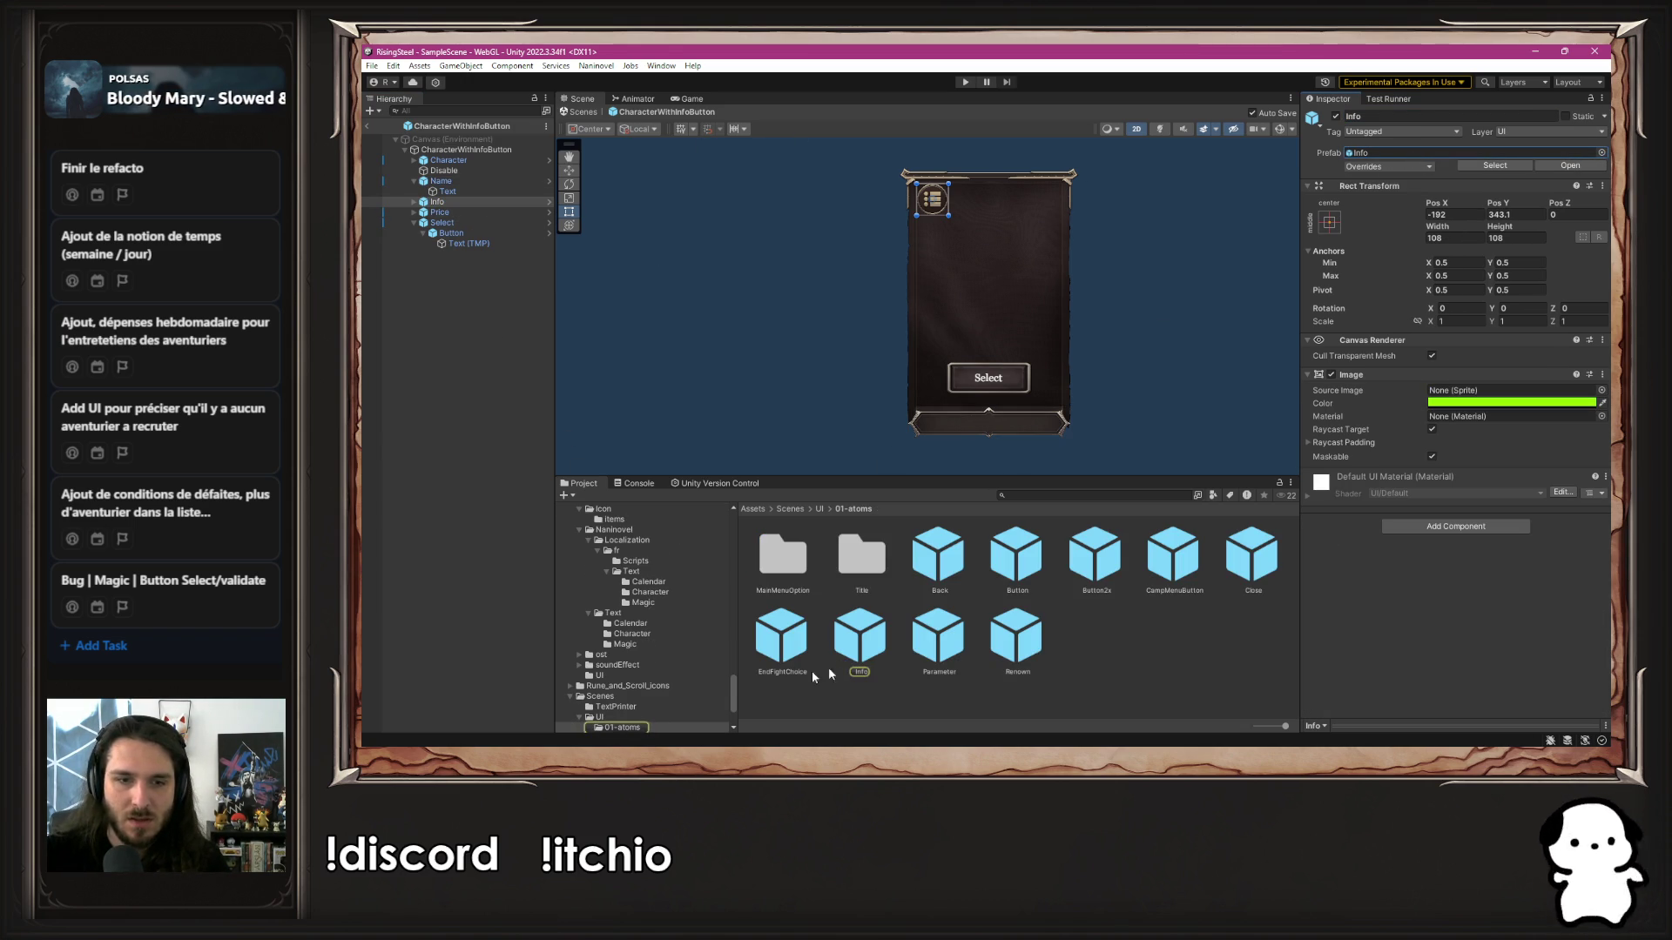
{"action": "left_click", "coordinate": [857, 649]}
{"action": "scroll", "coordinate": [695, 677], "scroll_direction": "down", "scroll_amount": 10}
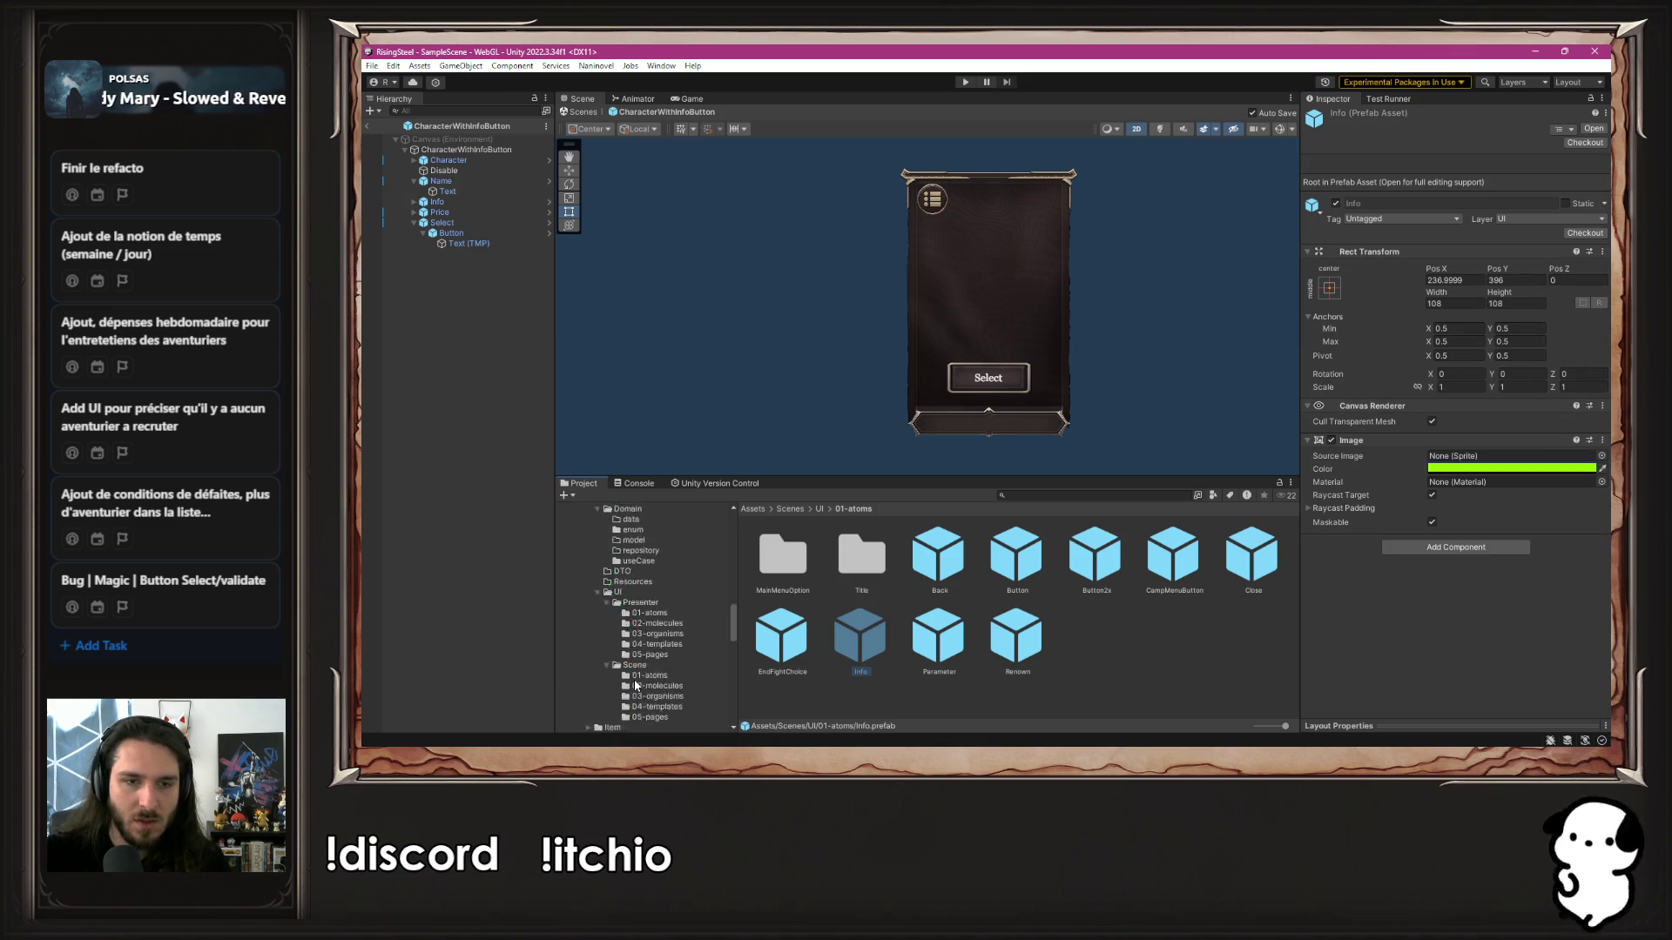
{"action": "scroll", "coordinate": [661, 646], "scroll_direction": "down", "scroll_amount": 5}
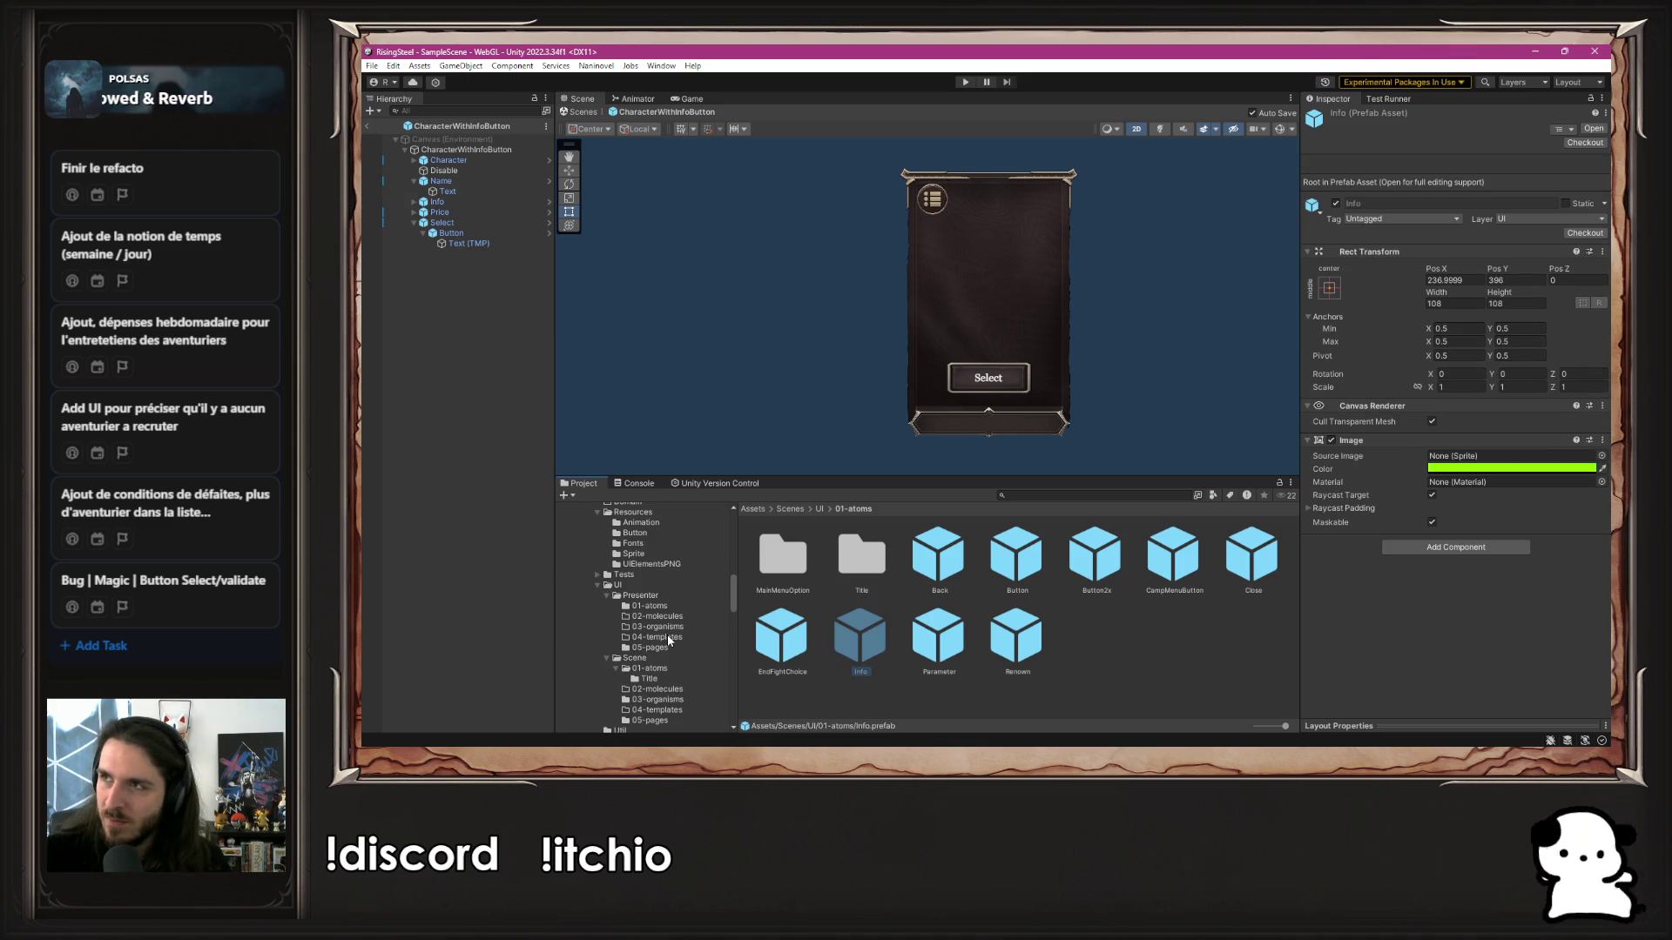
{"action": "scroll", "coordinate": [669, 640], "scroll_direction": "up", "scroll_amount": 5}
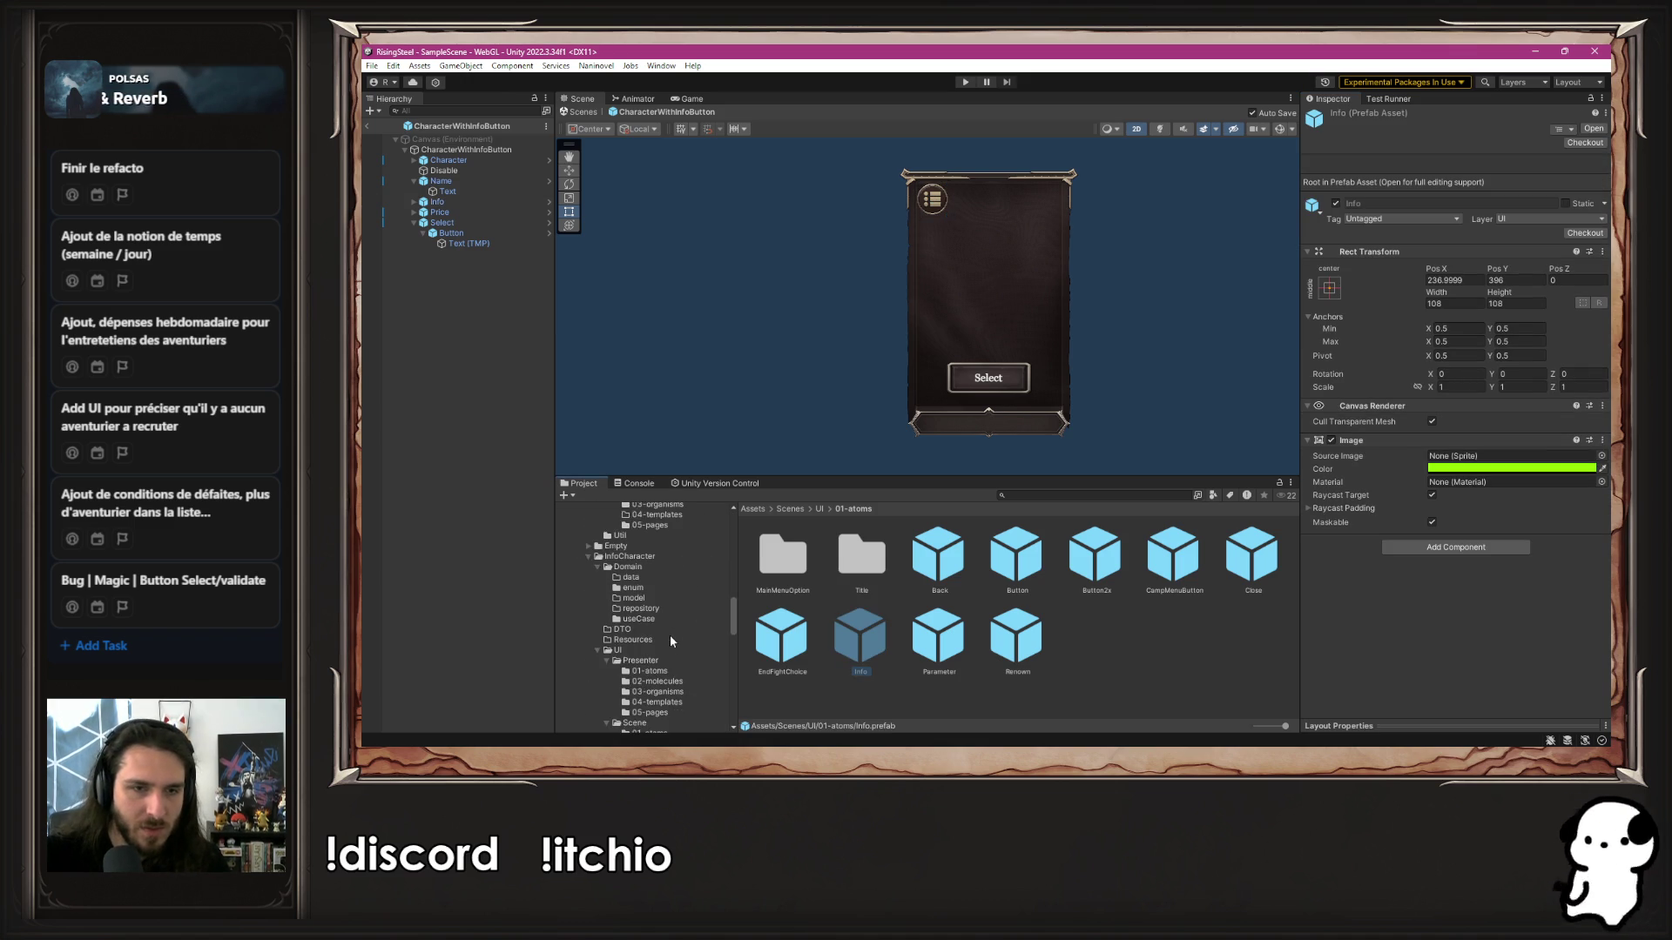
{"action": "scroll", "coordinate": [671, 641], "scroll_direction": "up", "scroll_amount": 5}
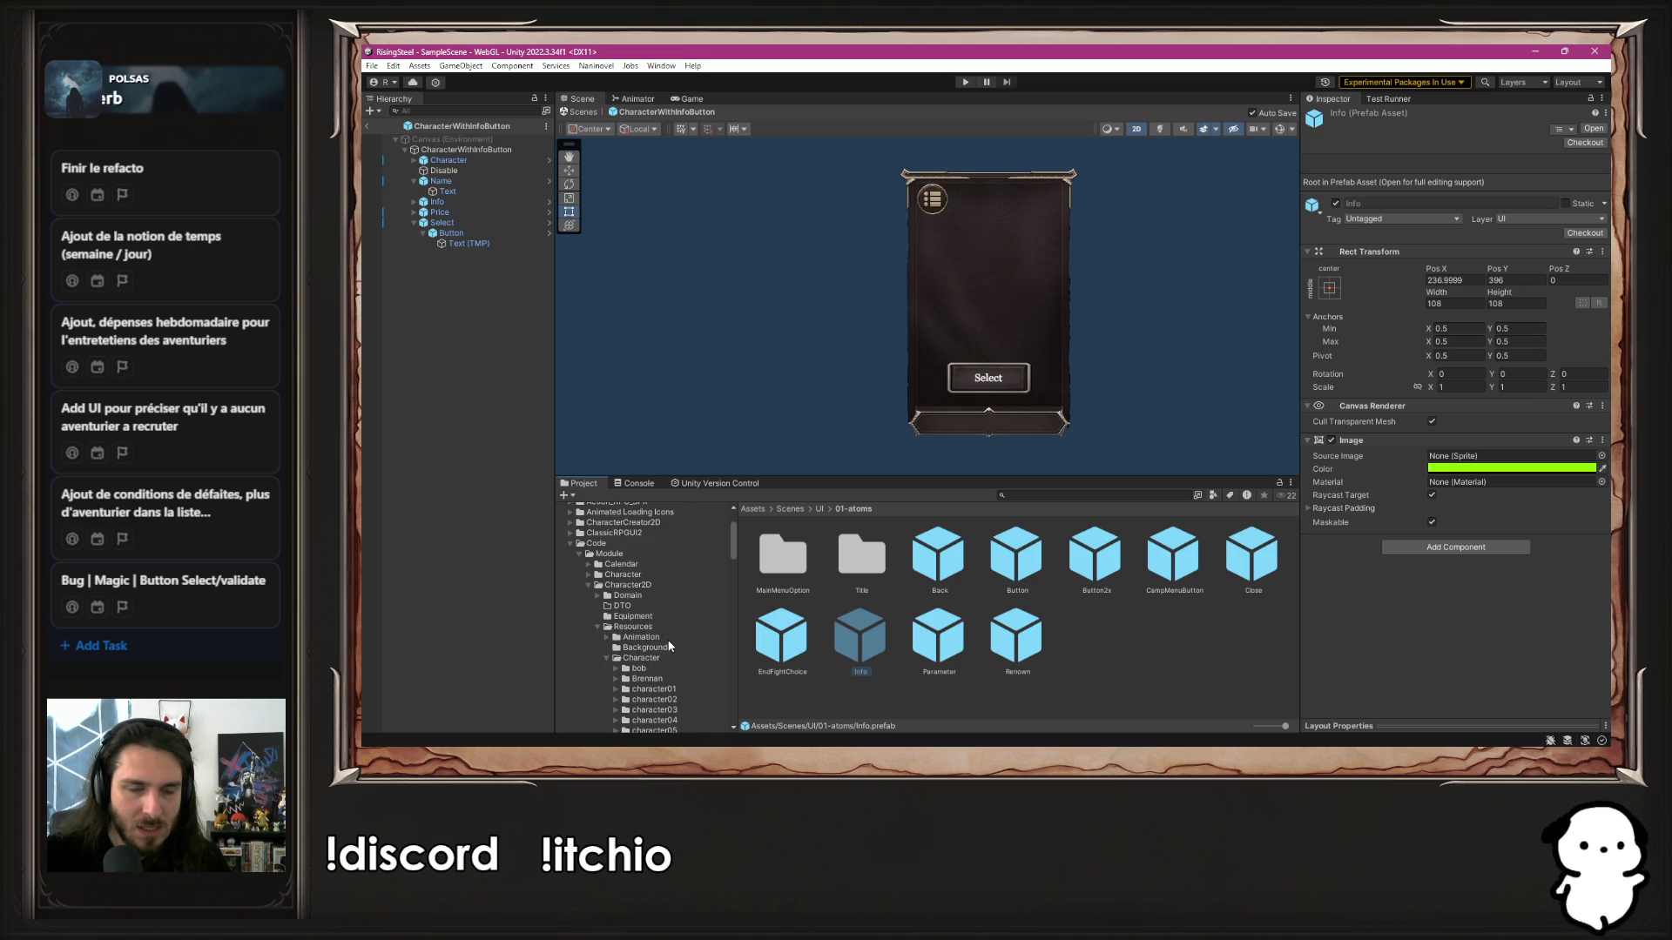
{"action": "scroll", "coordinate": [670, 645], "scroll_direction": "down", "scroll_amount": 5}
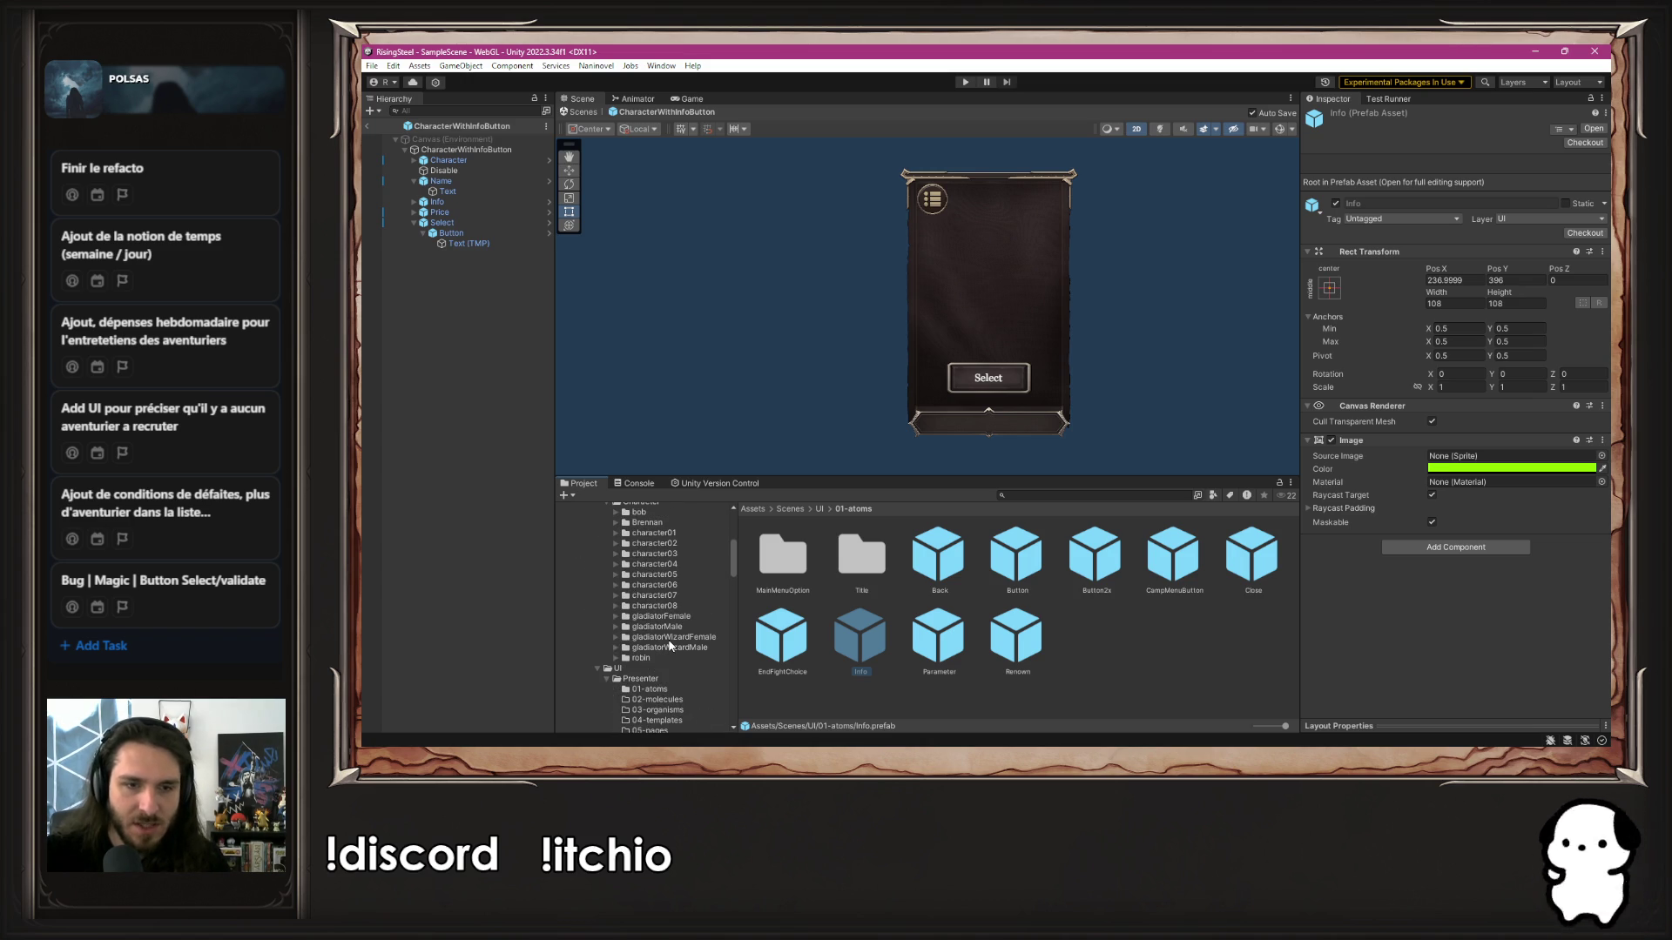
{"action": "scroll", "coordinate": [669, 652], "scroll_direction": "up", "scroll_amount": 8}
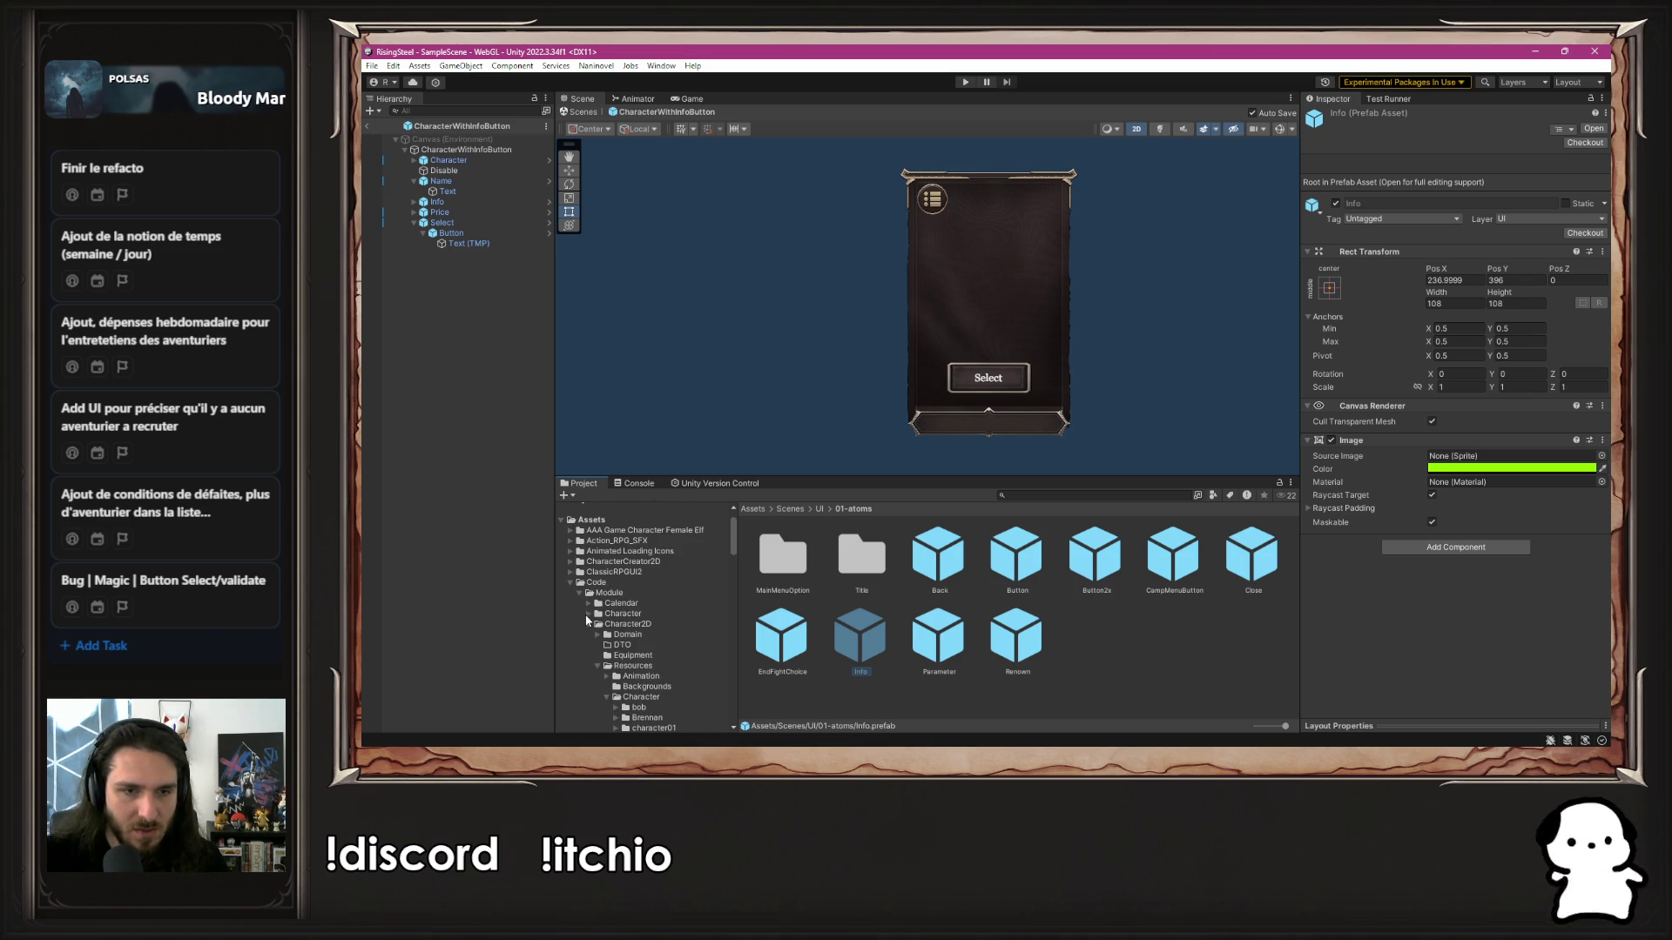
Collapse Character2D, Core and InfoCharacter, and move Info into SelectCharacter/UI/Scene/01-atoms
{"action": "left_click", "coordinate": [586, 623]}
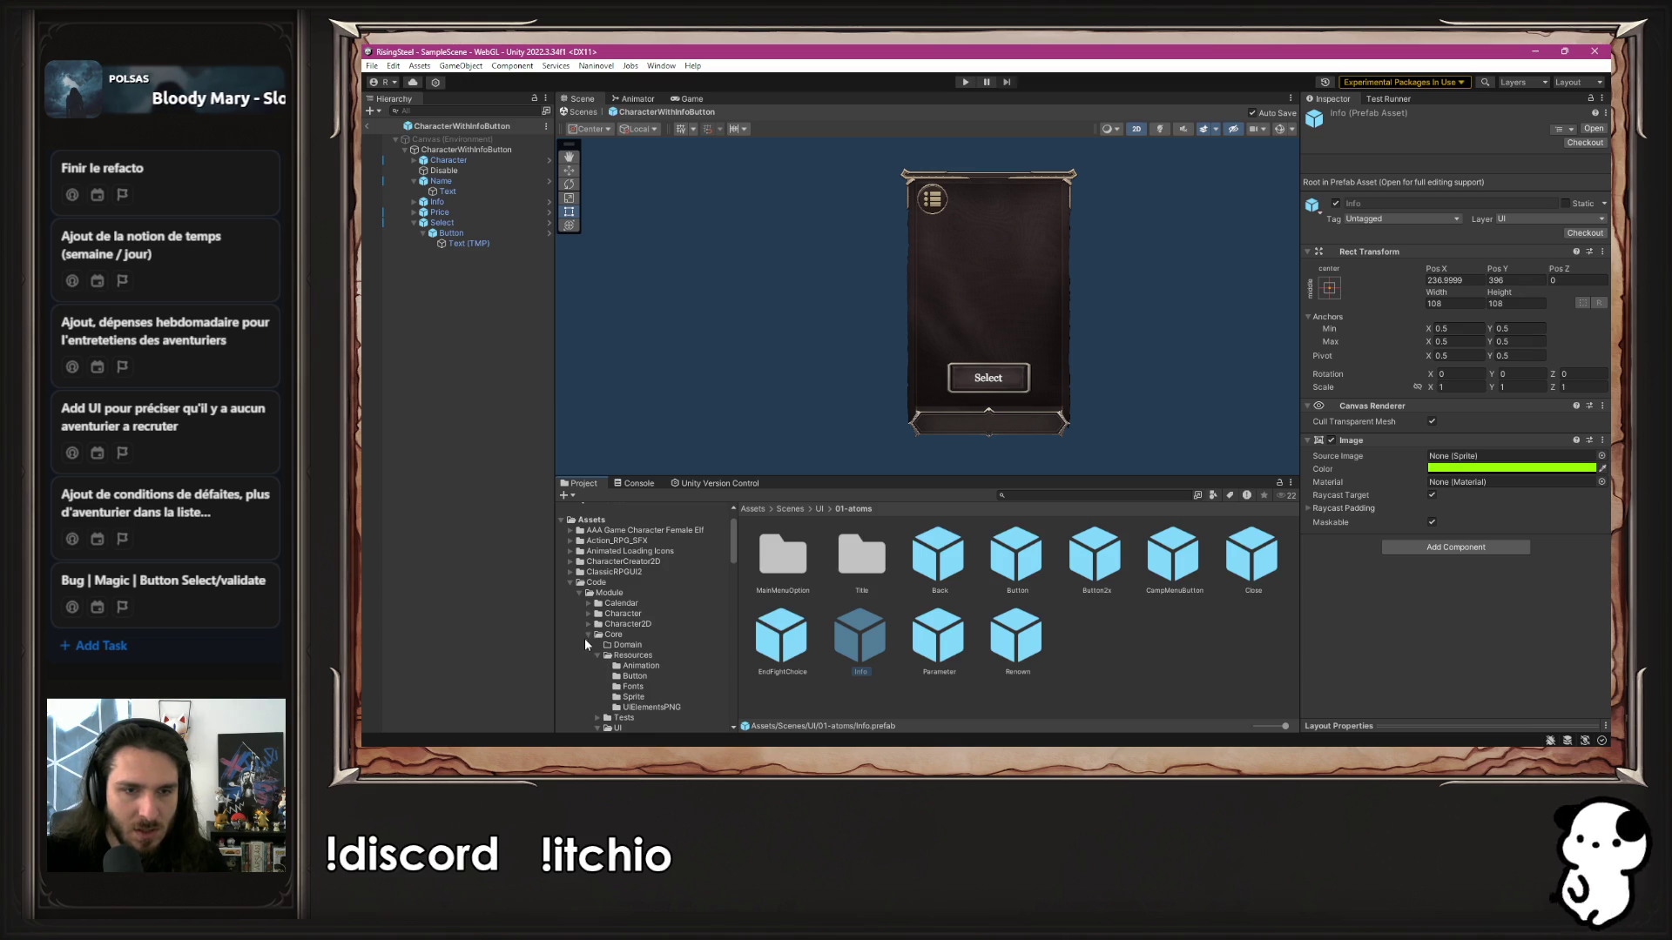
{"action": "left_click", "coordinate": [591, 639]}
{"action": "scroll", "coordinate": [589, 634], "scroll_direction": "down", "scroll_amount": 4}
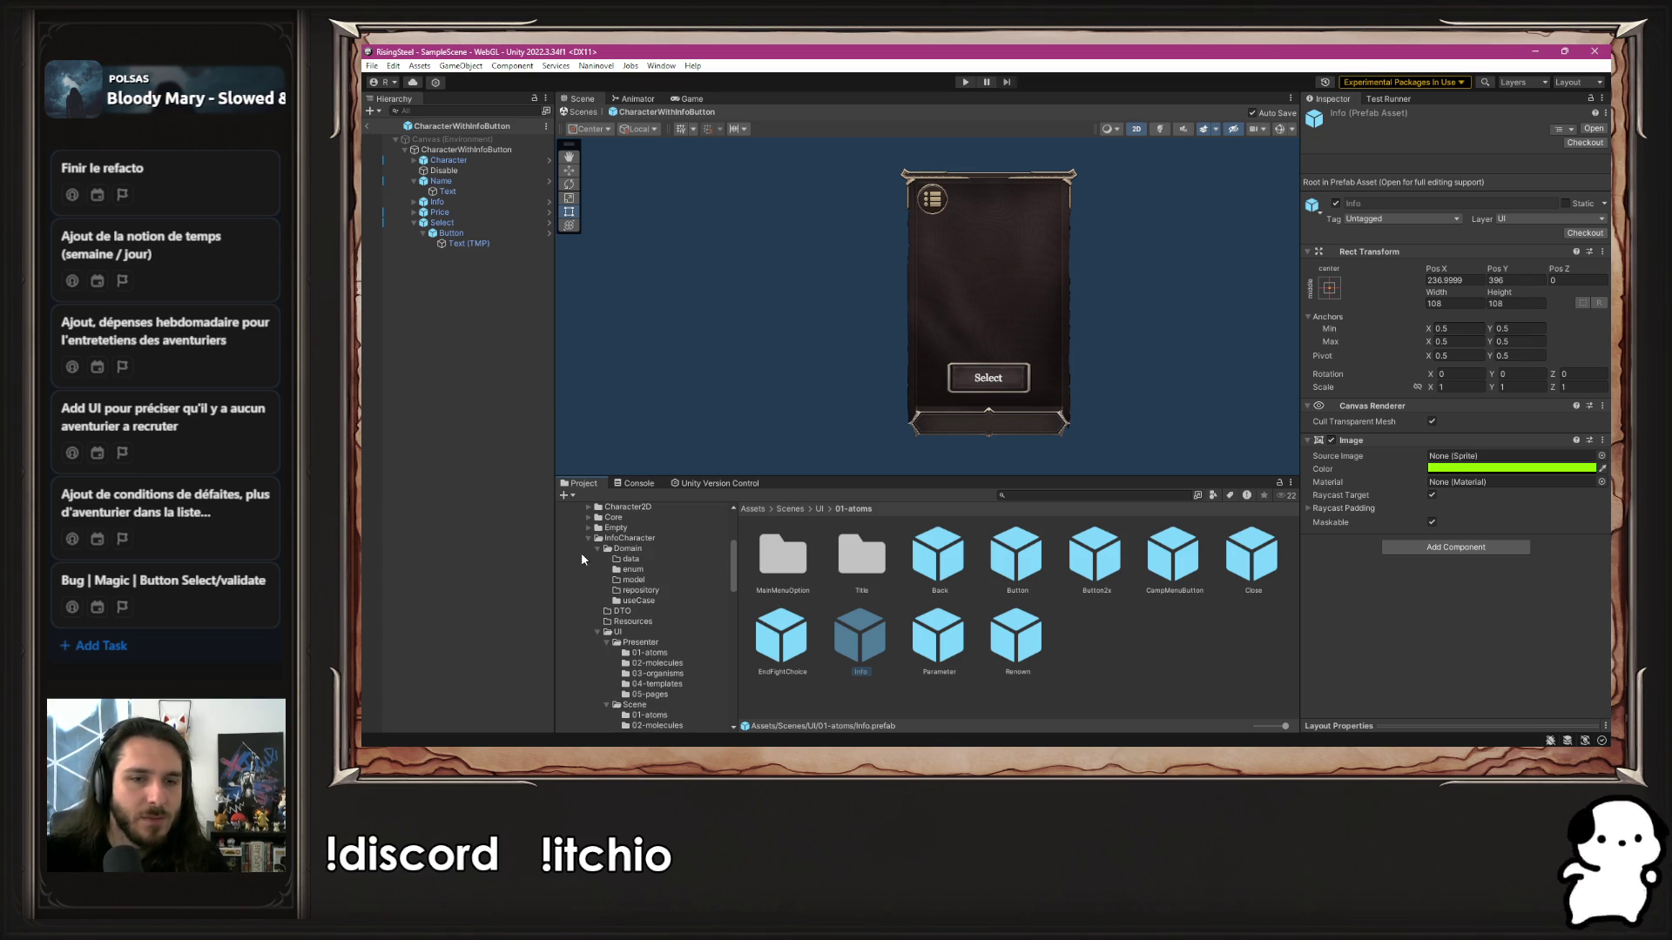
{"action": "left_click", "coordinate": [588, 539]}
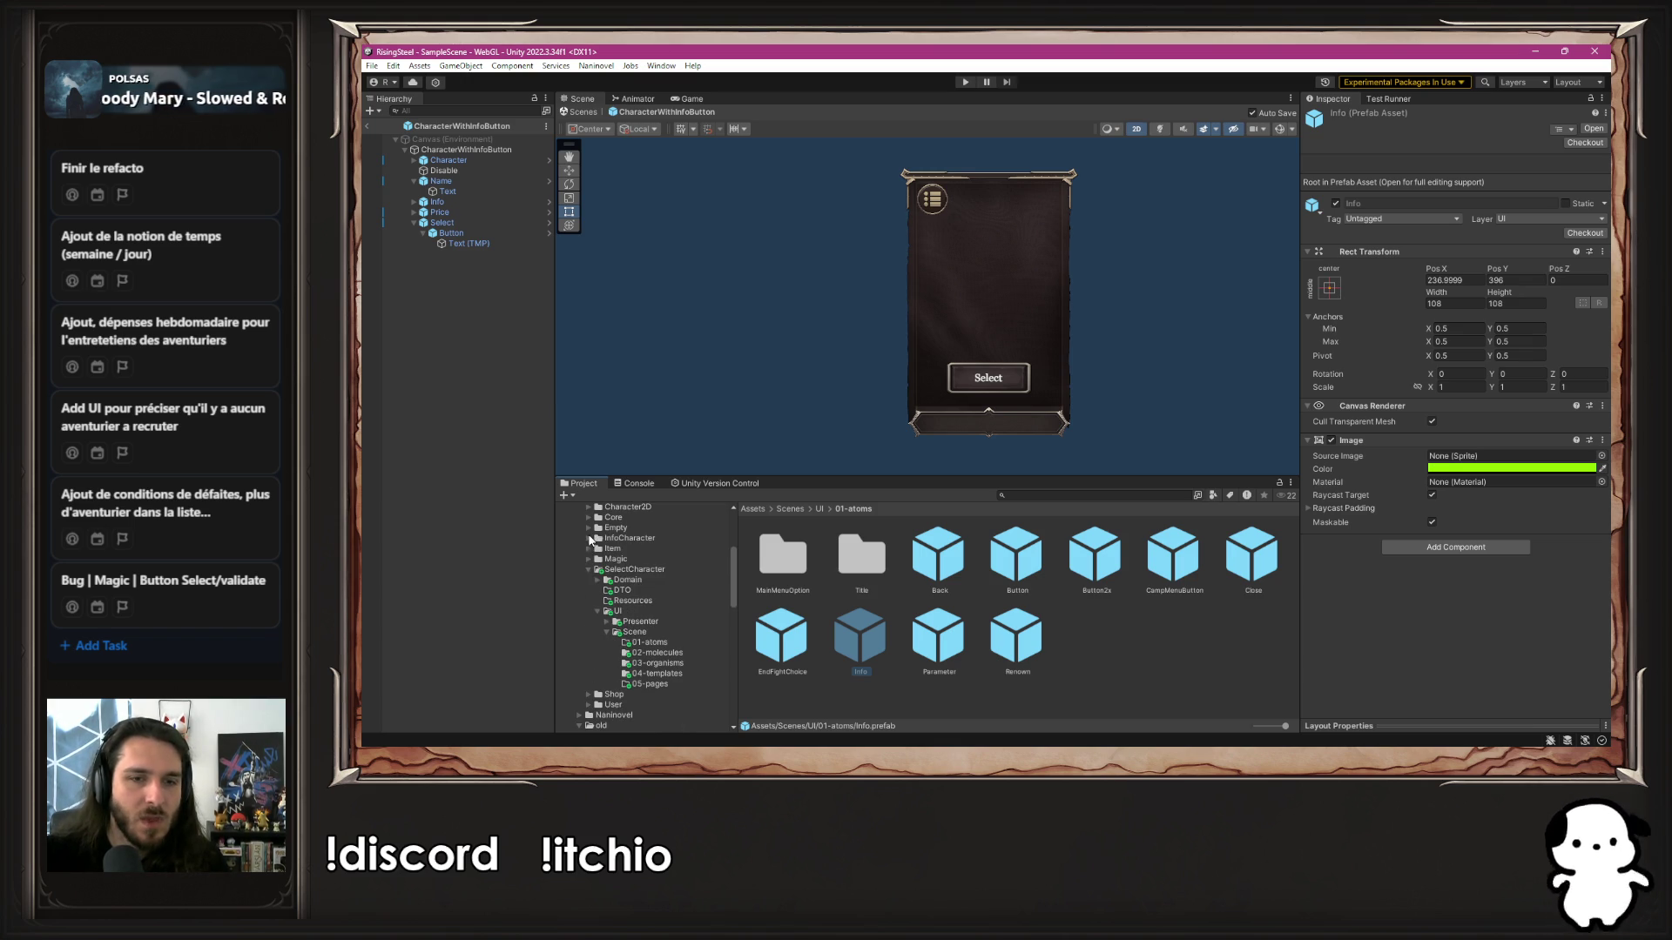
{"action": "left_click", "coordinate": [672, 641]}
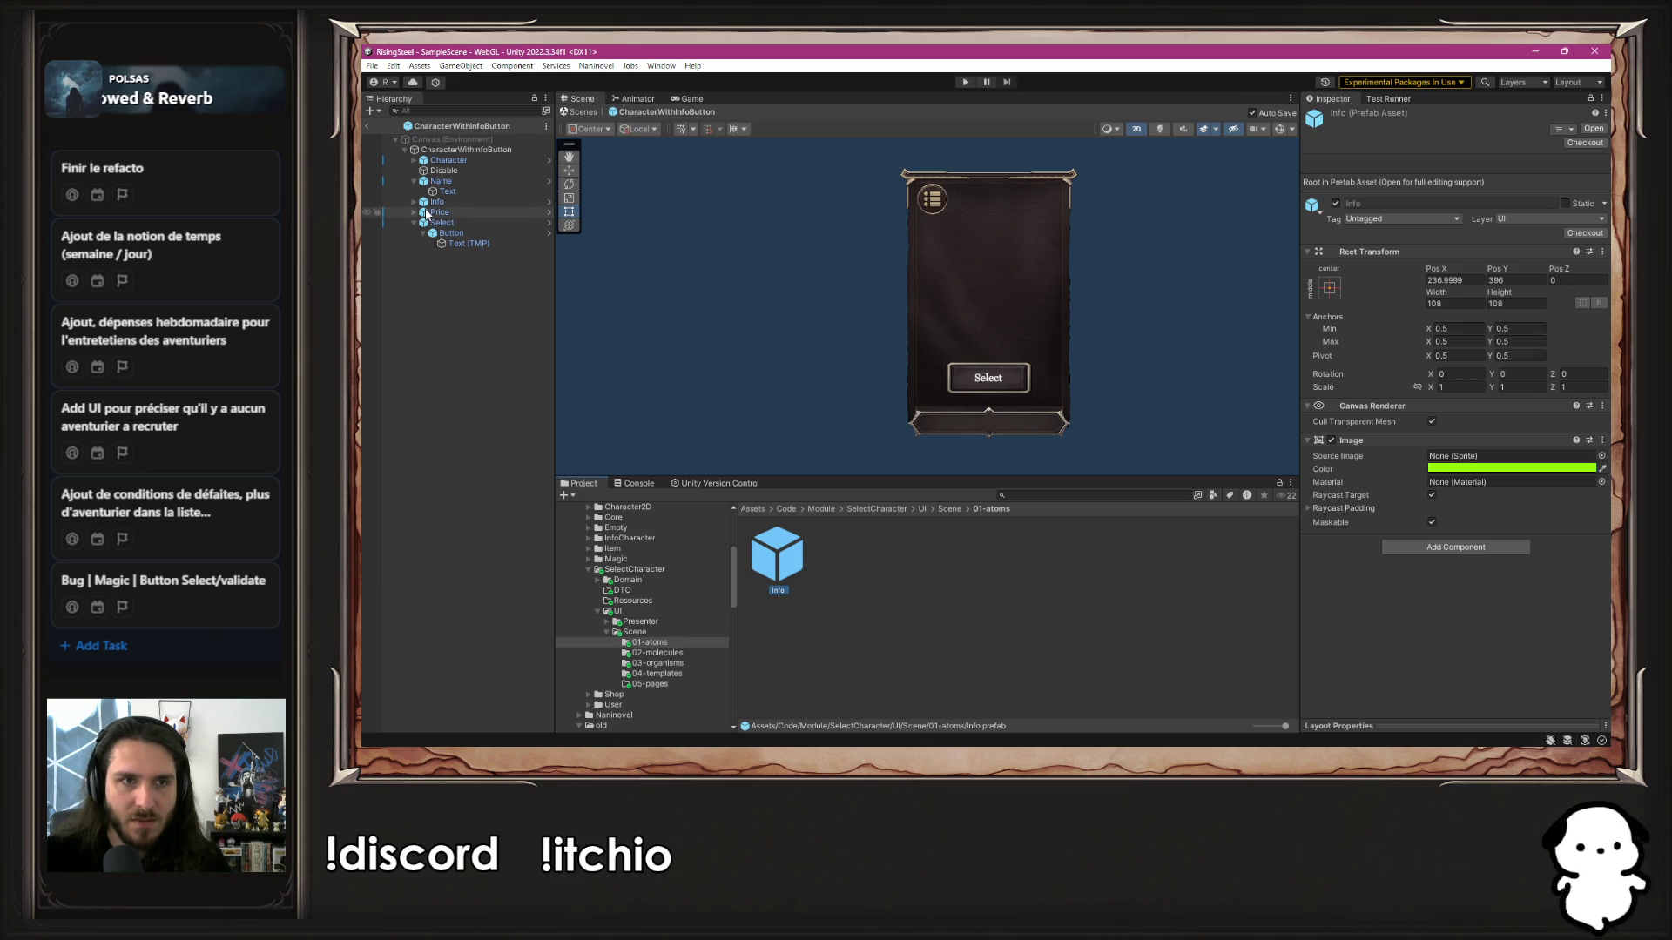
Locate the Select button's Button2x prefab and start renaming the element
{"action": "left_click", "coordinate": [477, 225]}
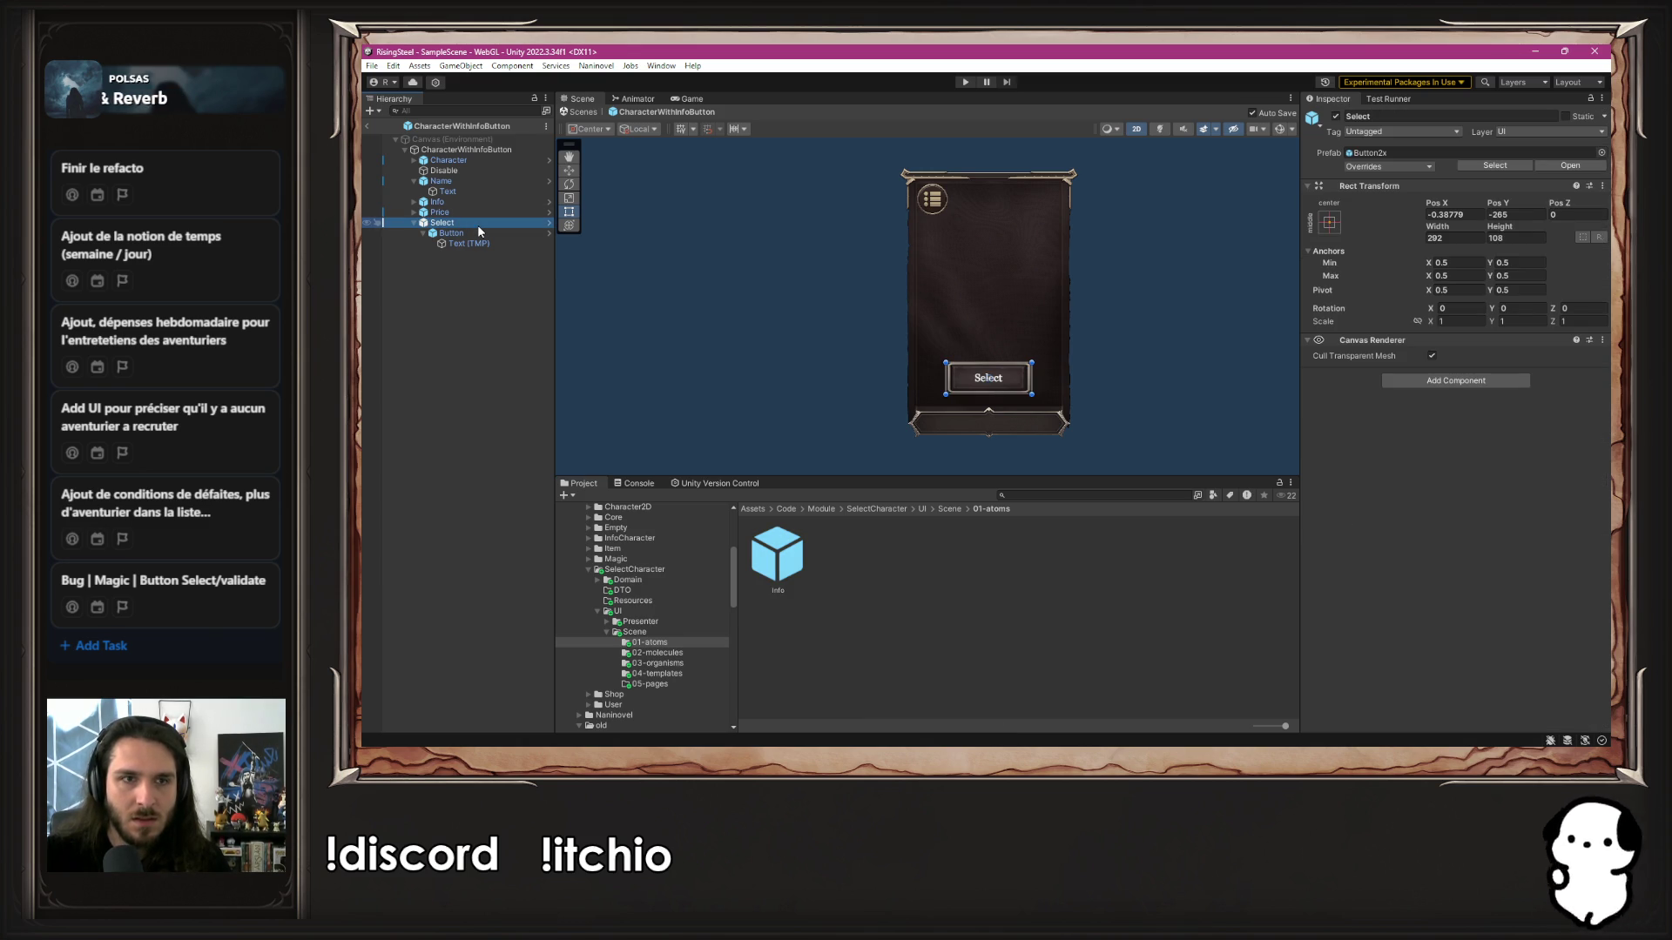
{"action": "left_click", "coordinate": [1425, 153]}
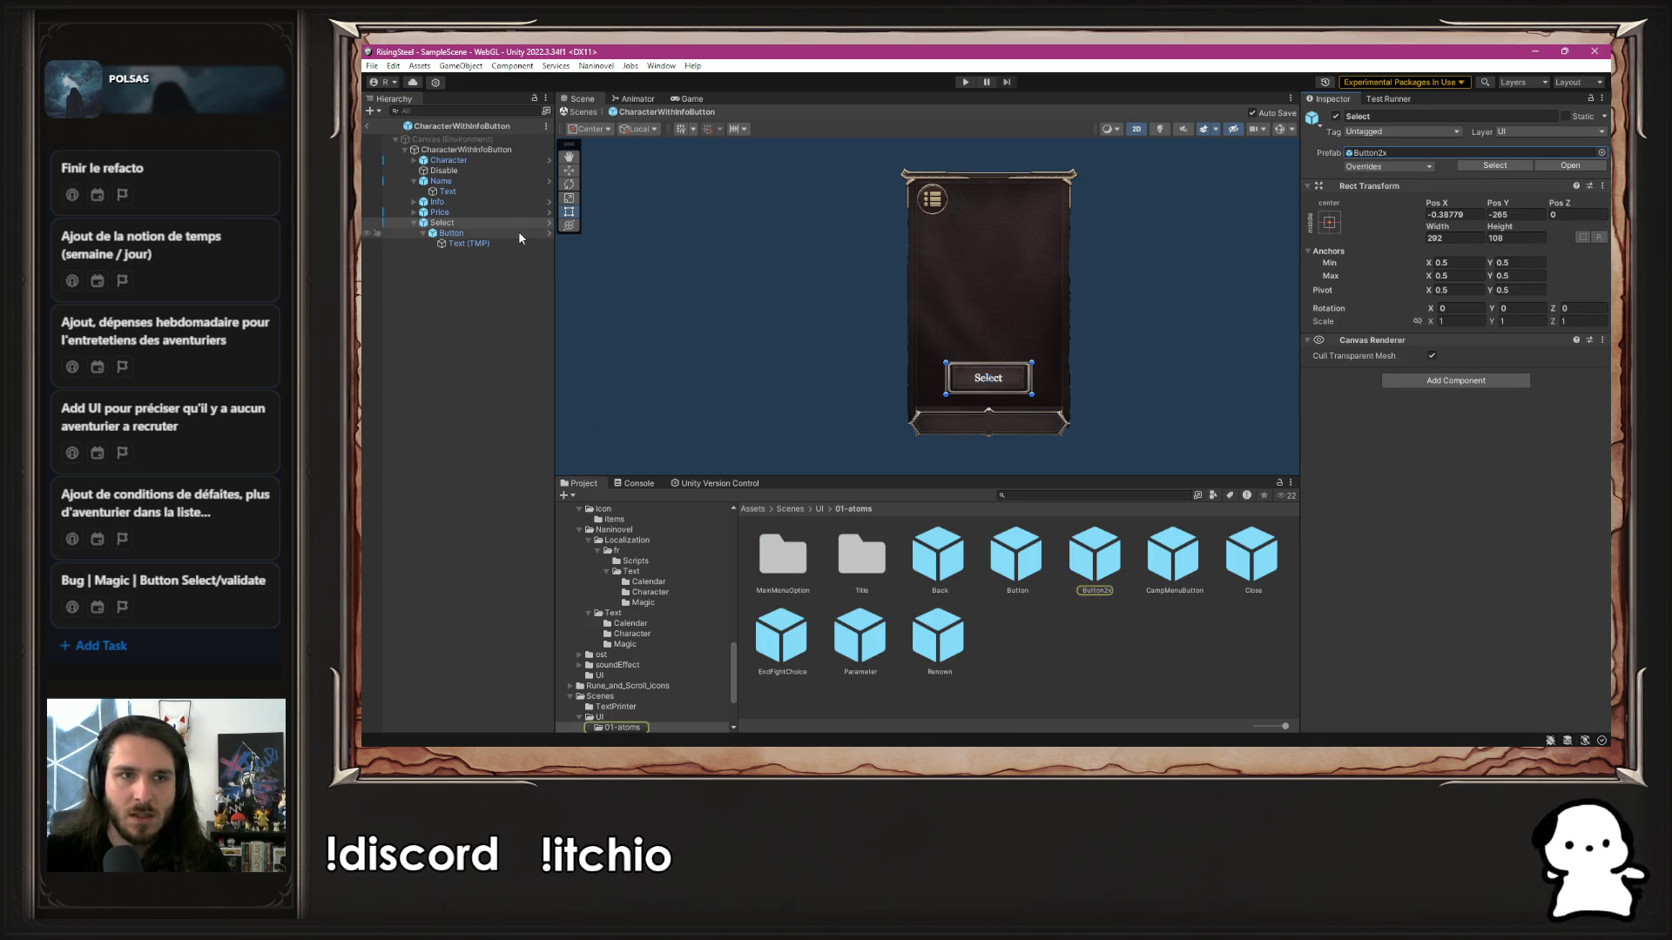
{"action": "left_click", "coordinate": [1431, 118]}
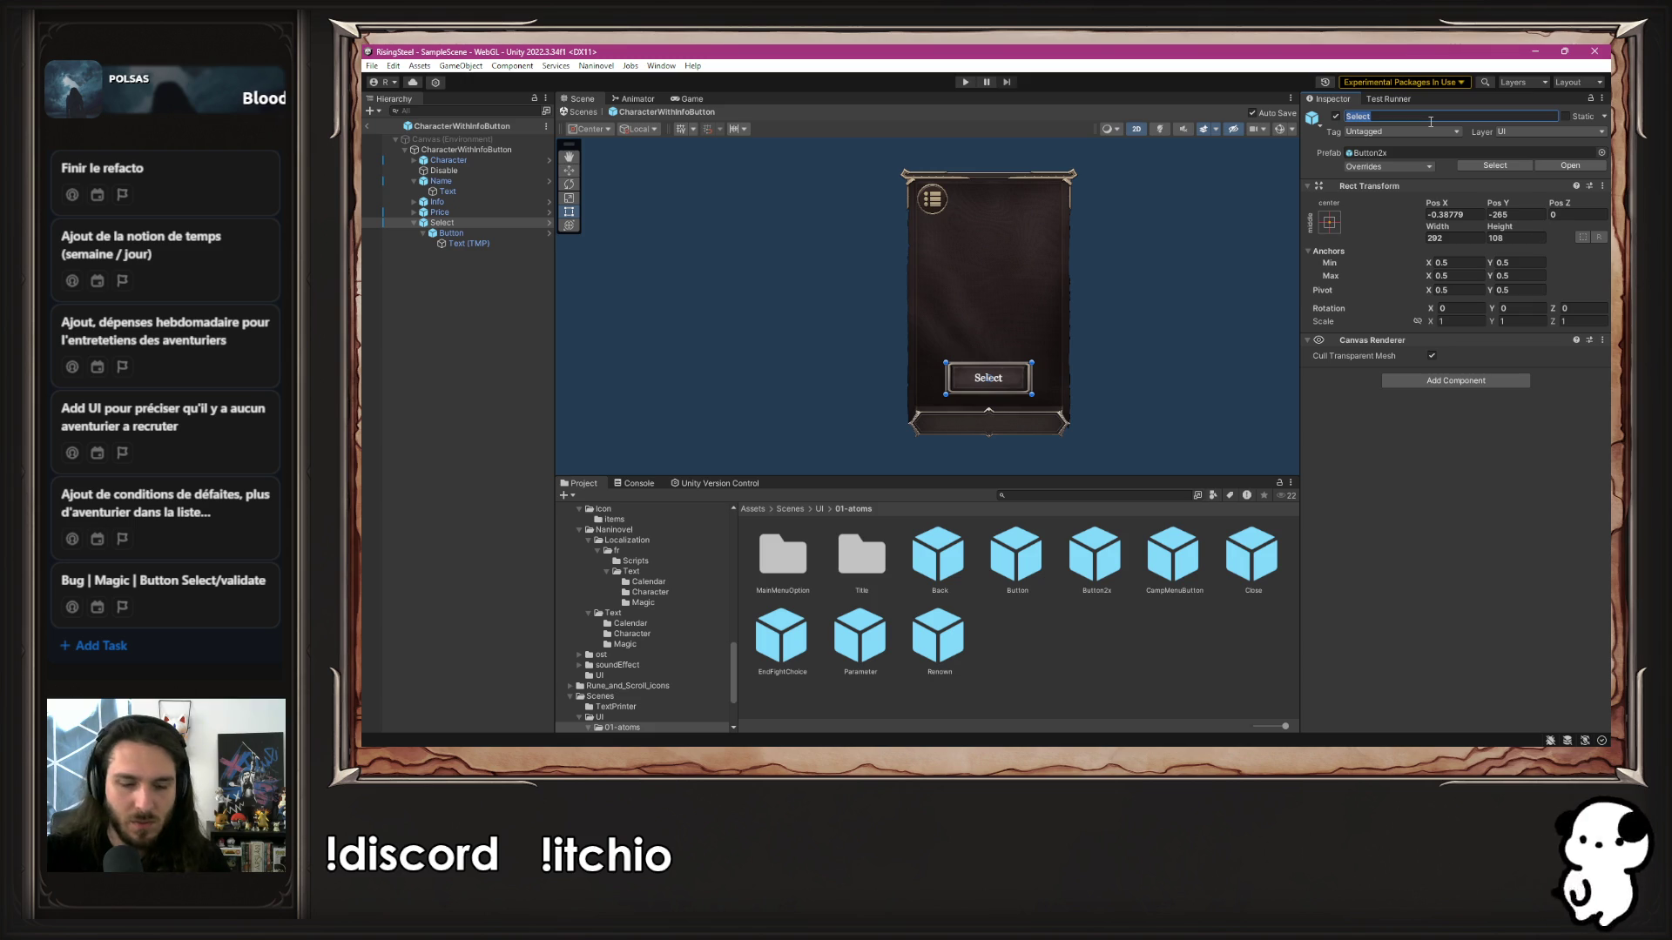
Replace the Select element with a Button2x prefab, keeping overrides and the name Select
{"action": "right_click", "coordinate": [478, 219]}
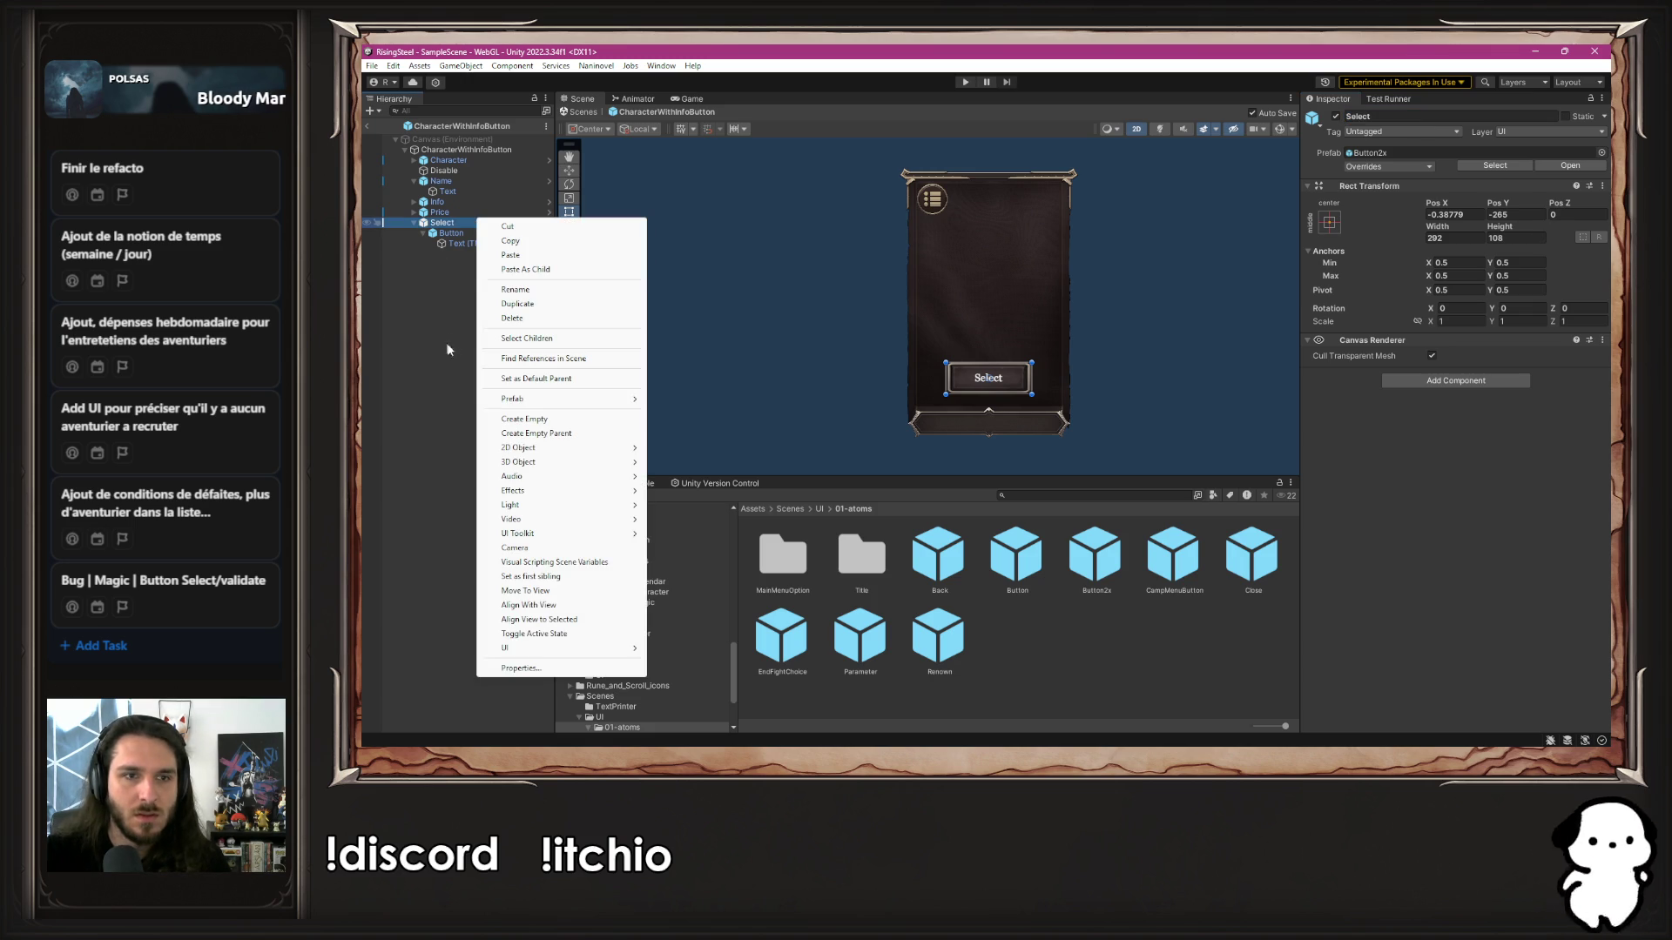
{"action": "mouse_move", "coordinate": [567, 400]}
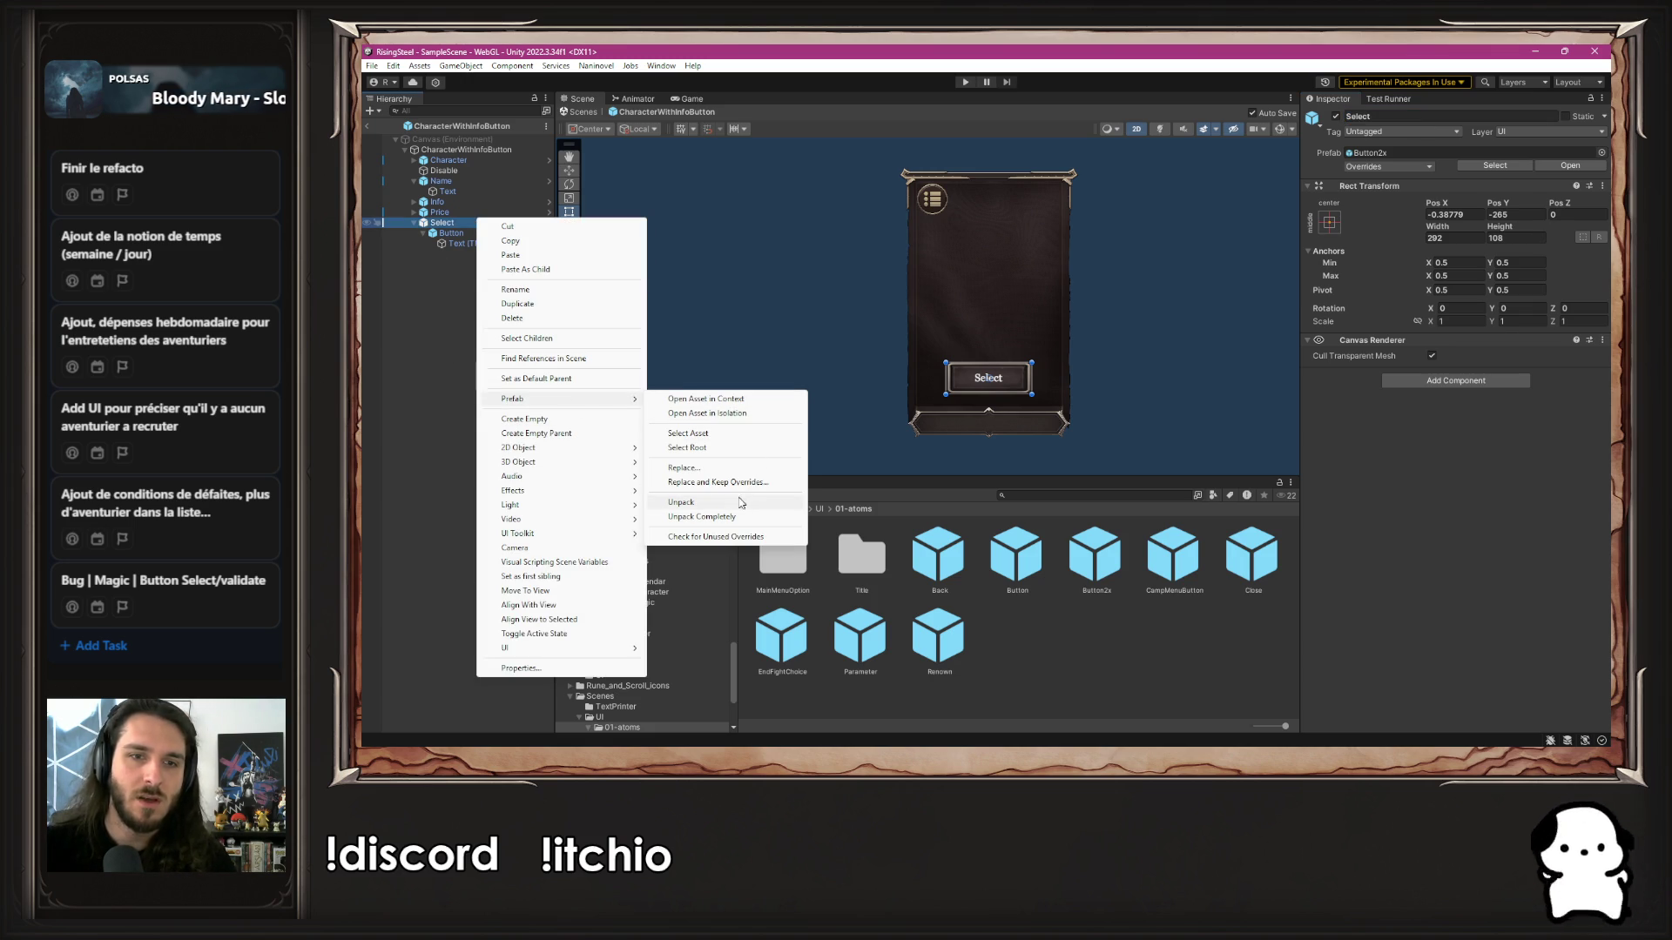
{"action": "left_click", "coordinate": [717, 483]}
{"action": "type", "text": "B"}
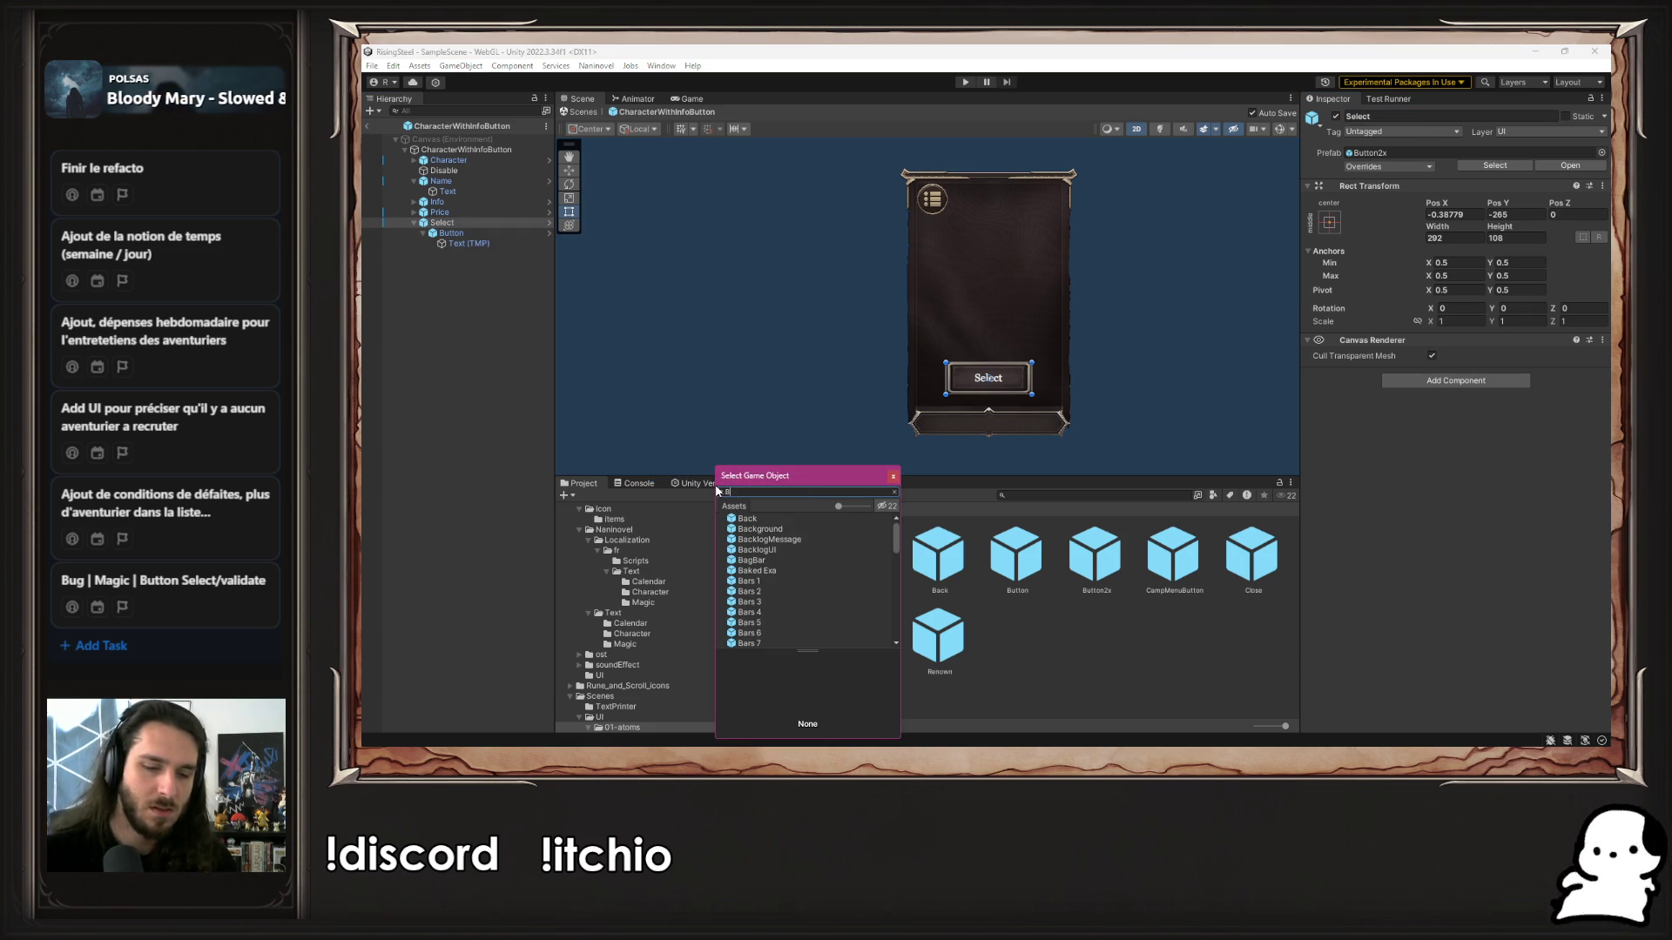
{"action": "type", "text": "utton2x"}
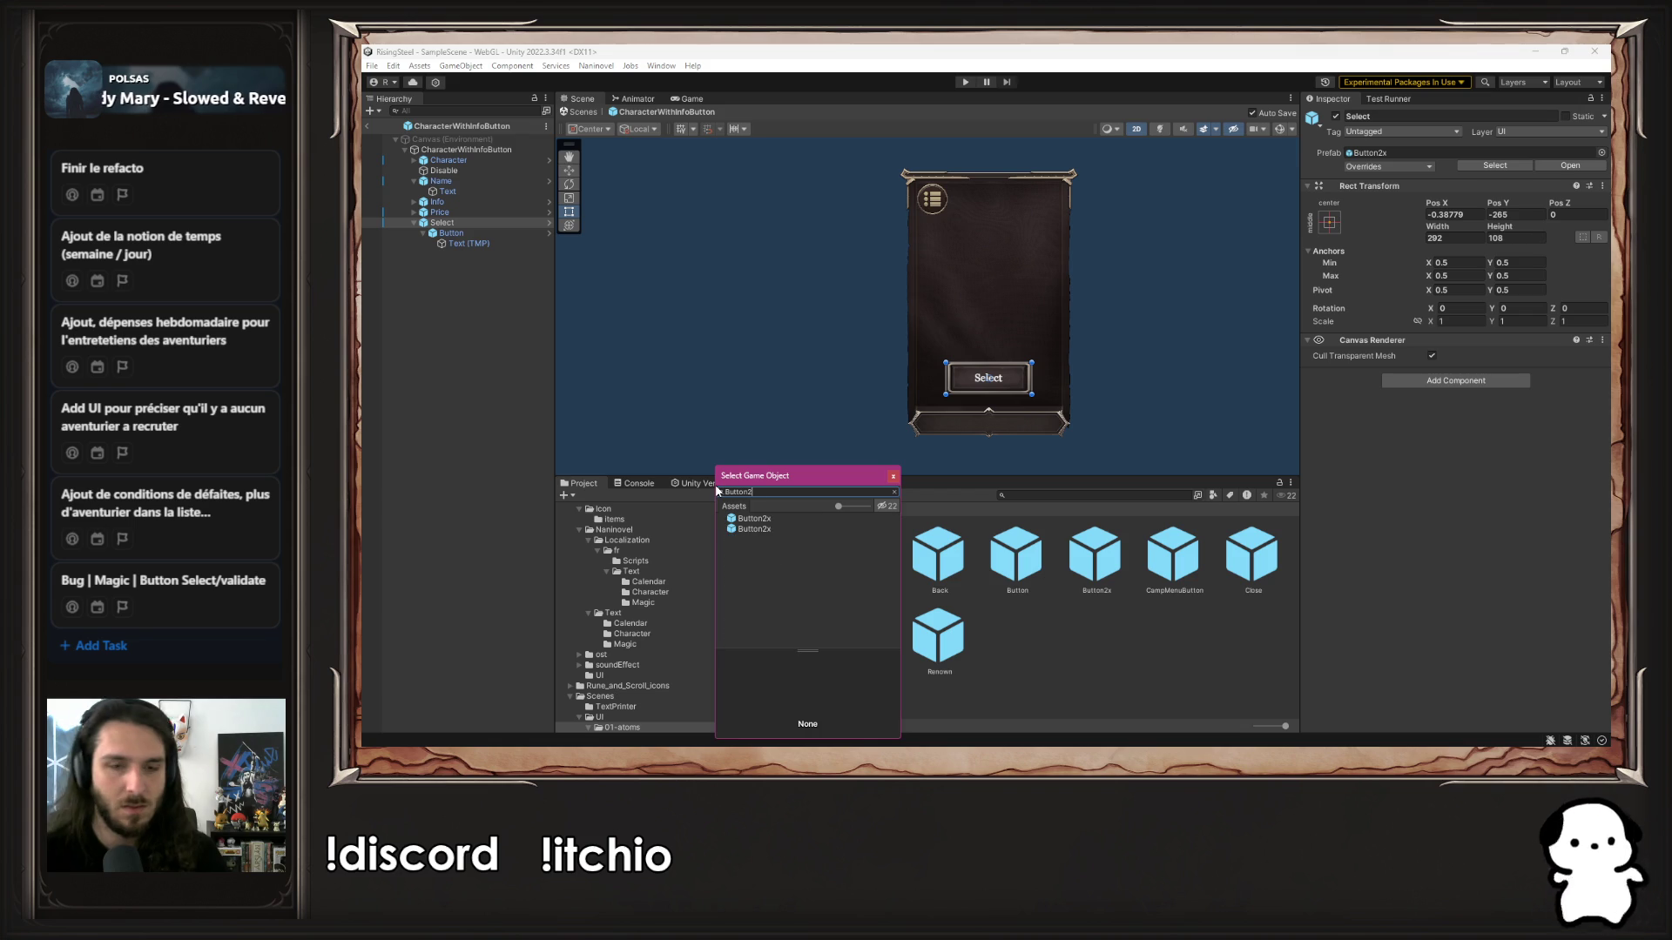
{"action": "left_click", "coordinate": [770, 520]}
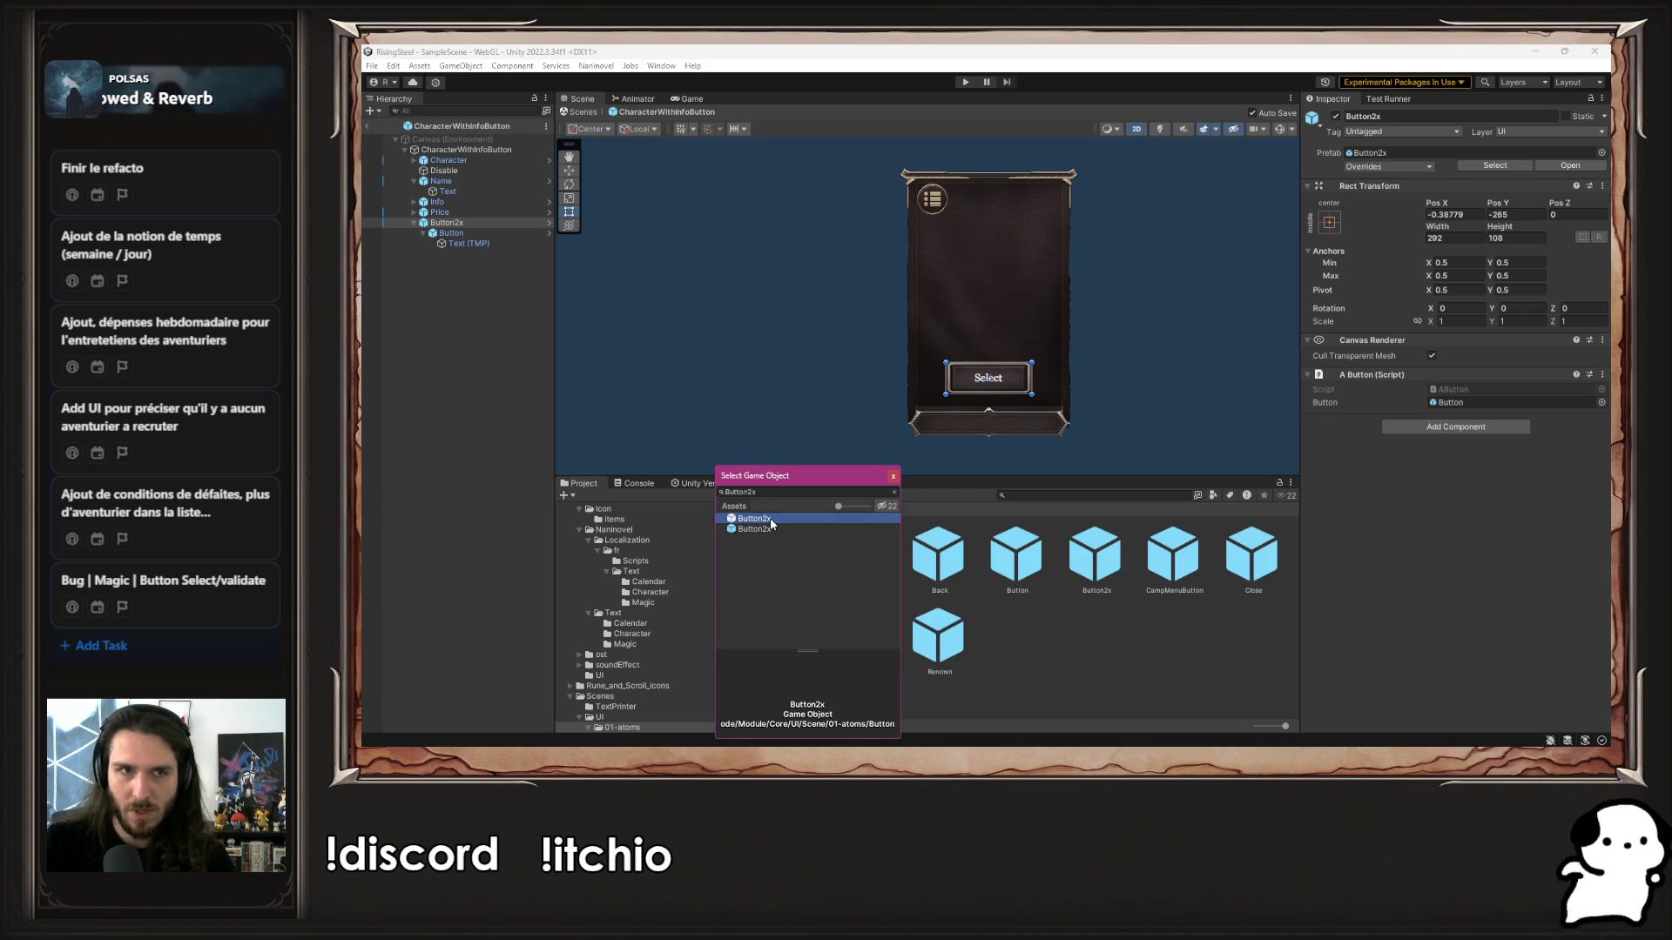
{"action": "double_click", "coordinate": [766, 519]}
{"action": "left_click", "coordinate": [1410, 117]}
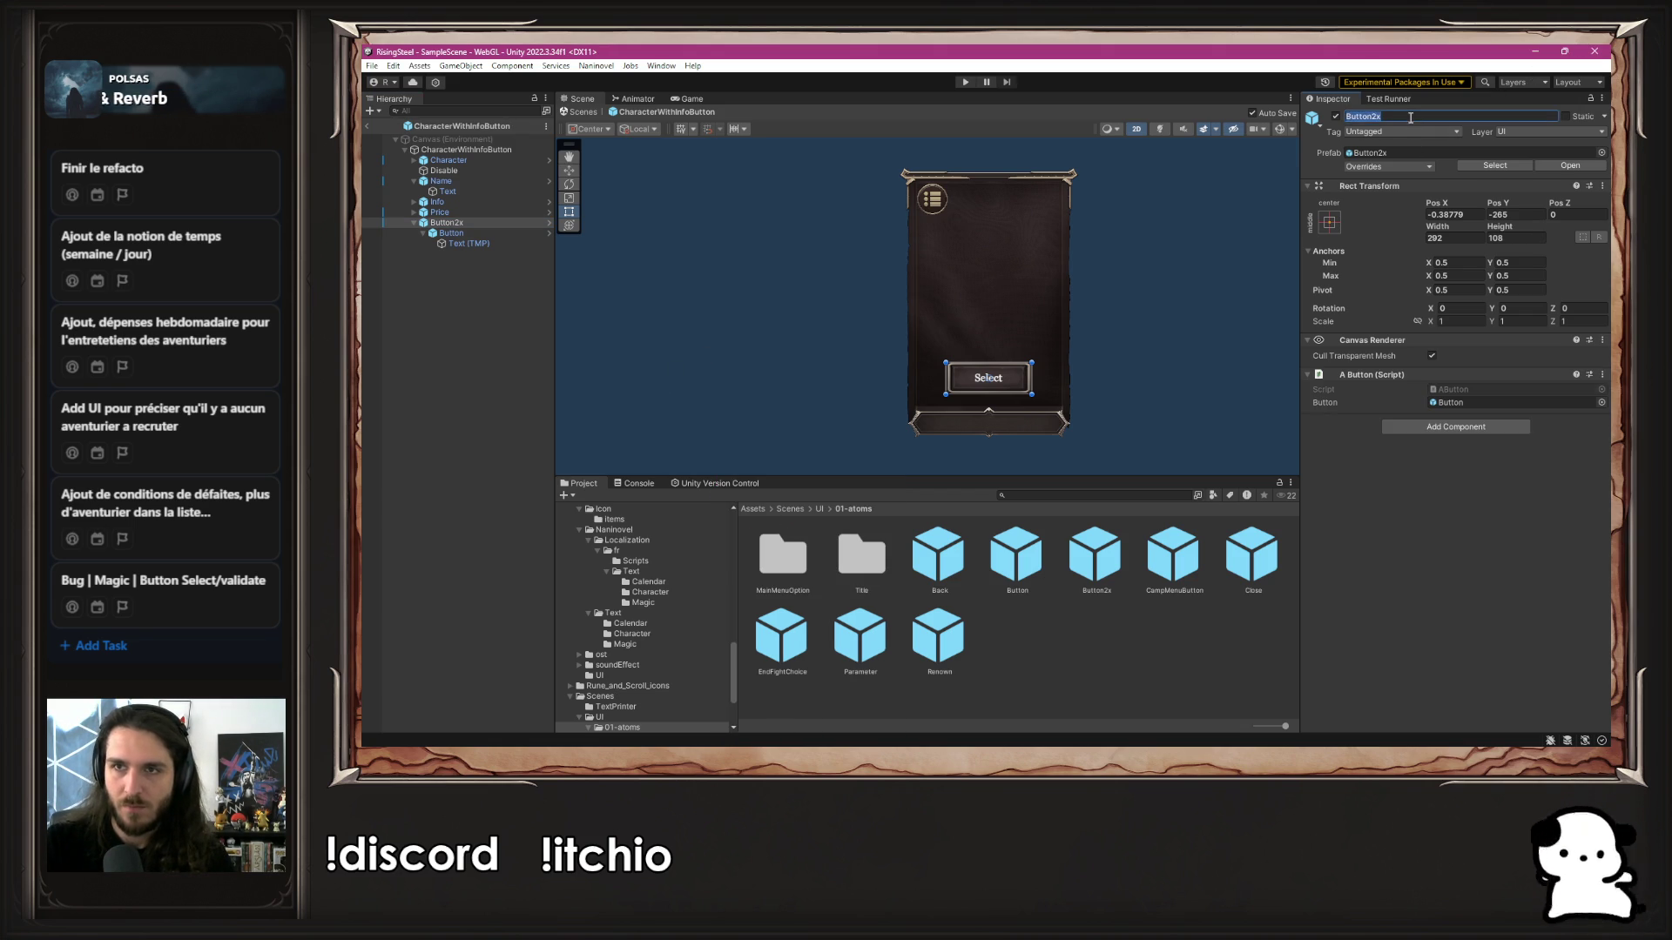
{"action": "type", "text": "Select"}
{"action": "key", "text": "Return"}
Delete the Price element from the card
{"action": "left_click", "coordinate": [437, 222]}
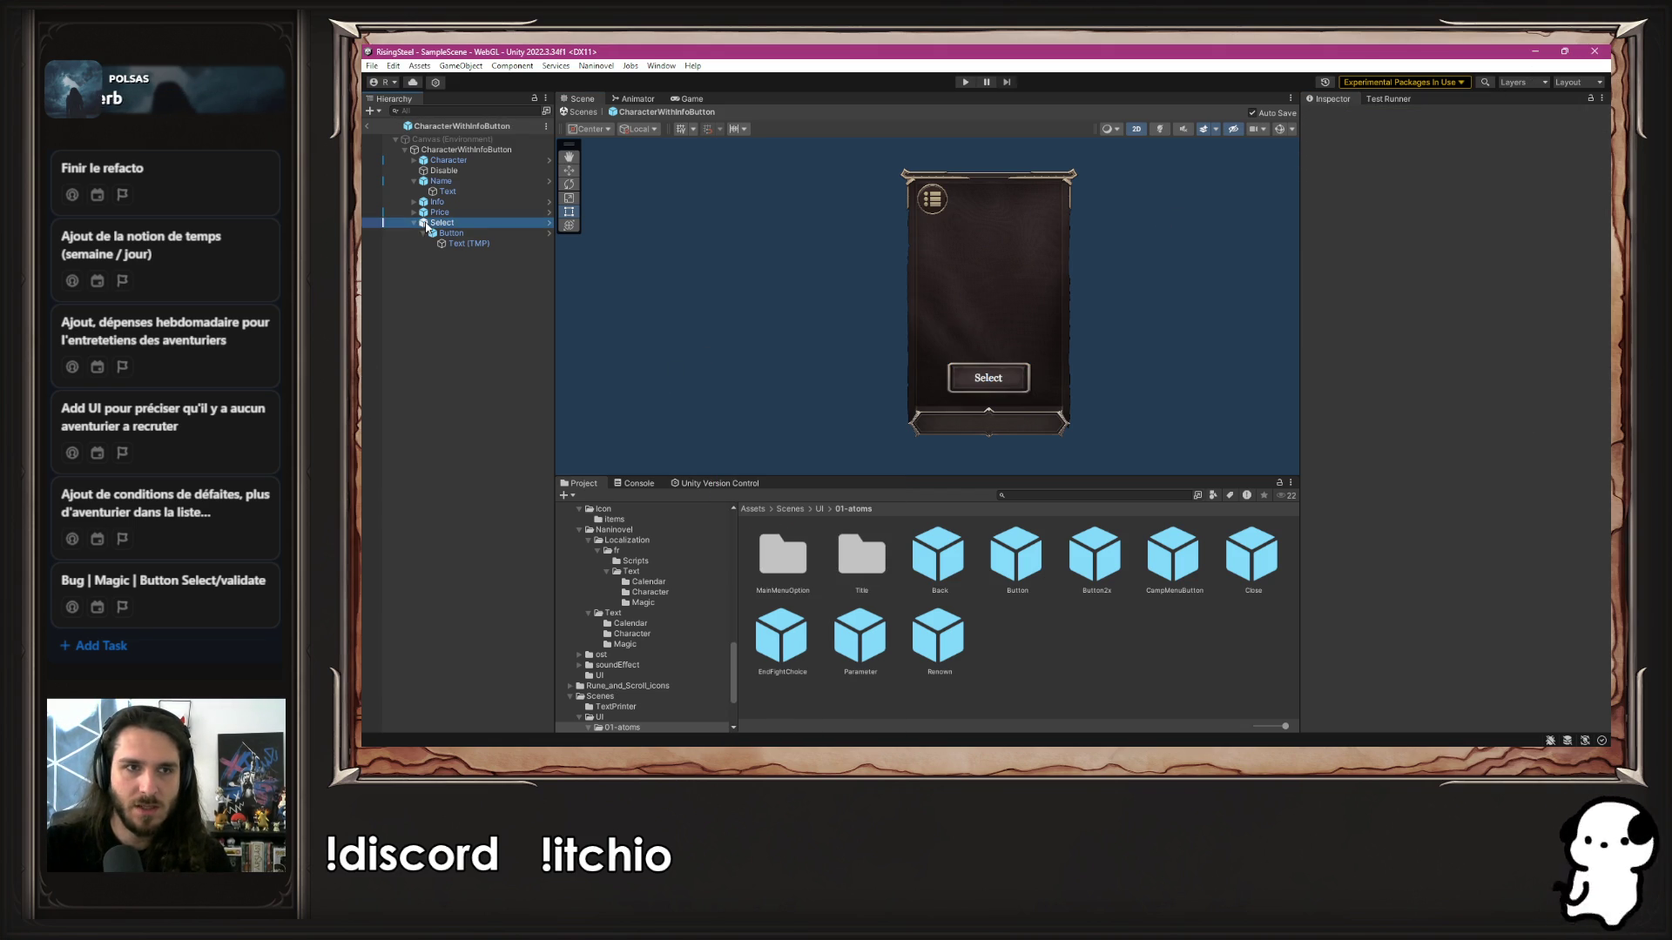
{"action": "key", "text": "Up"}
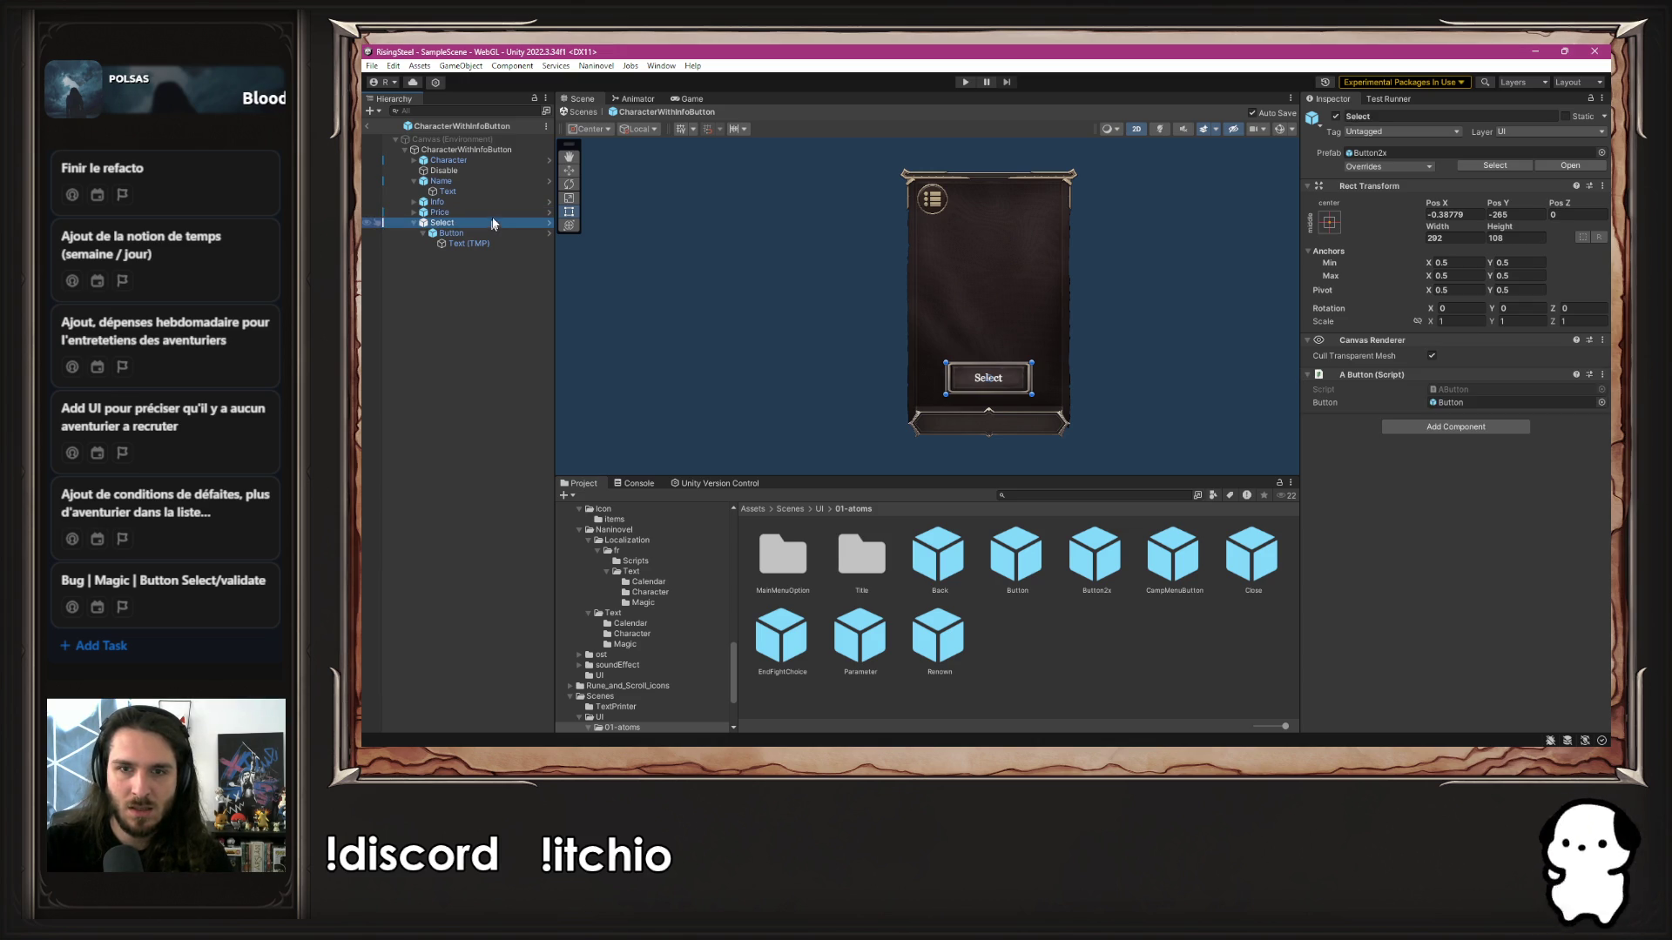
{"action": "left_click", "coordinate": [1335, 116]}
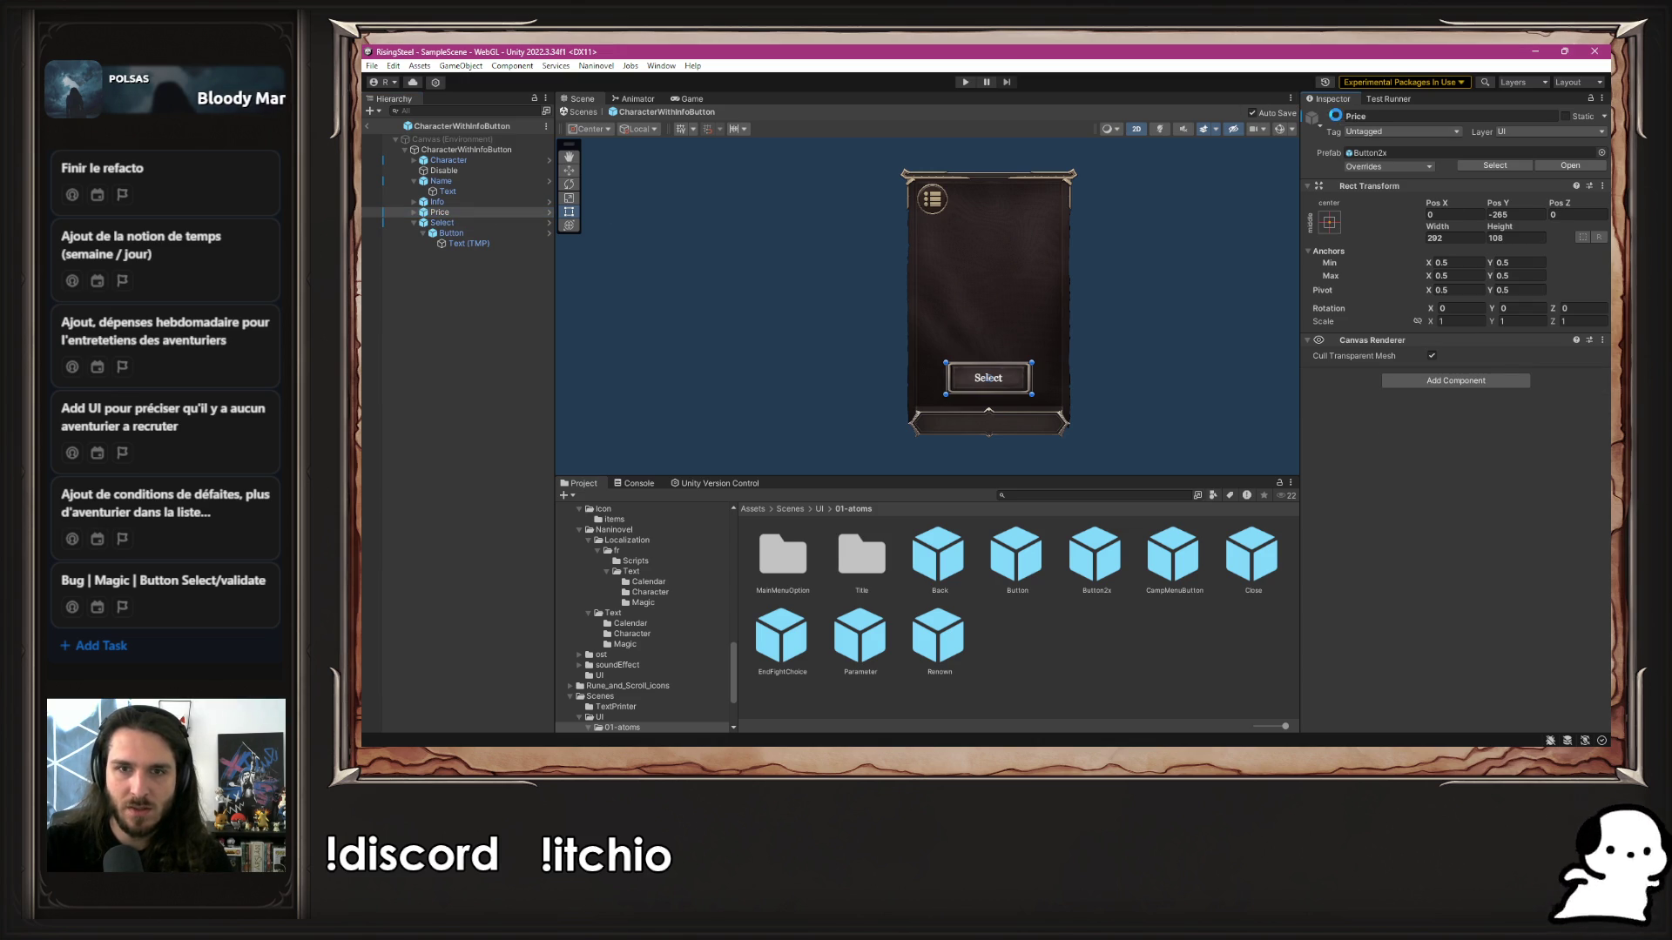
{"action": "left_click", "coordinate": [1336, 116]}
{"action": "left_click", "coordinate": [520, 203]}
{"action": "left_click", "coordinate": [505, 211]}
{"action": "key", "text": "Delete"}
Select the Info element and locate its prefab asset in the Project window
{"action": "left_click", "coordinate": [500, 213]}
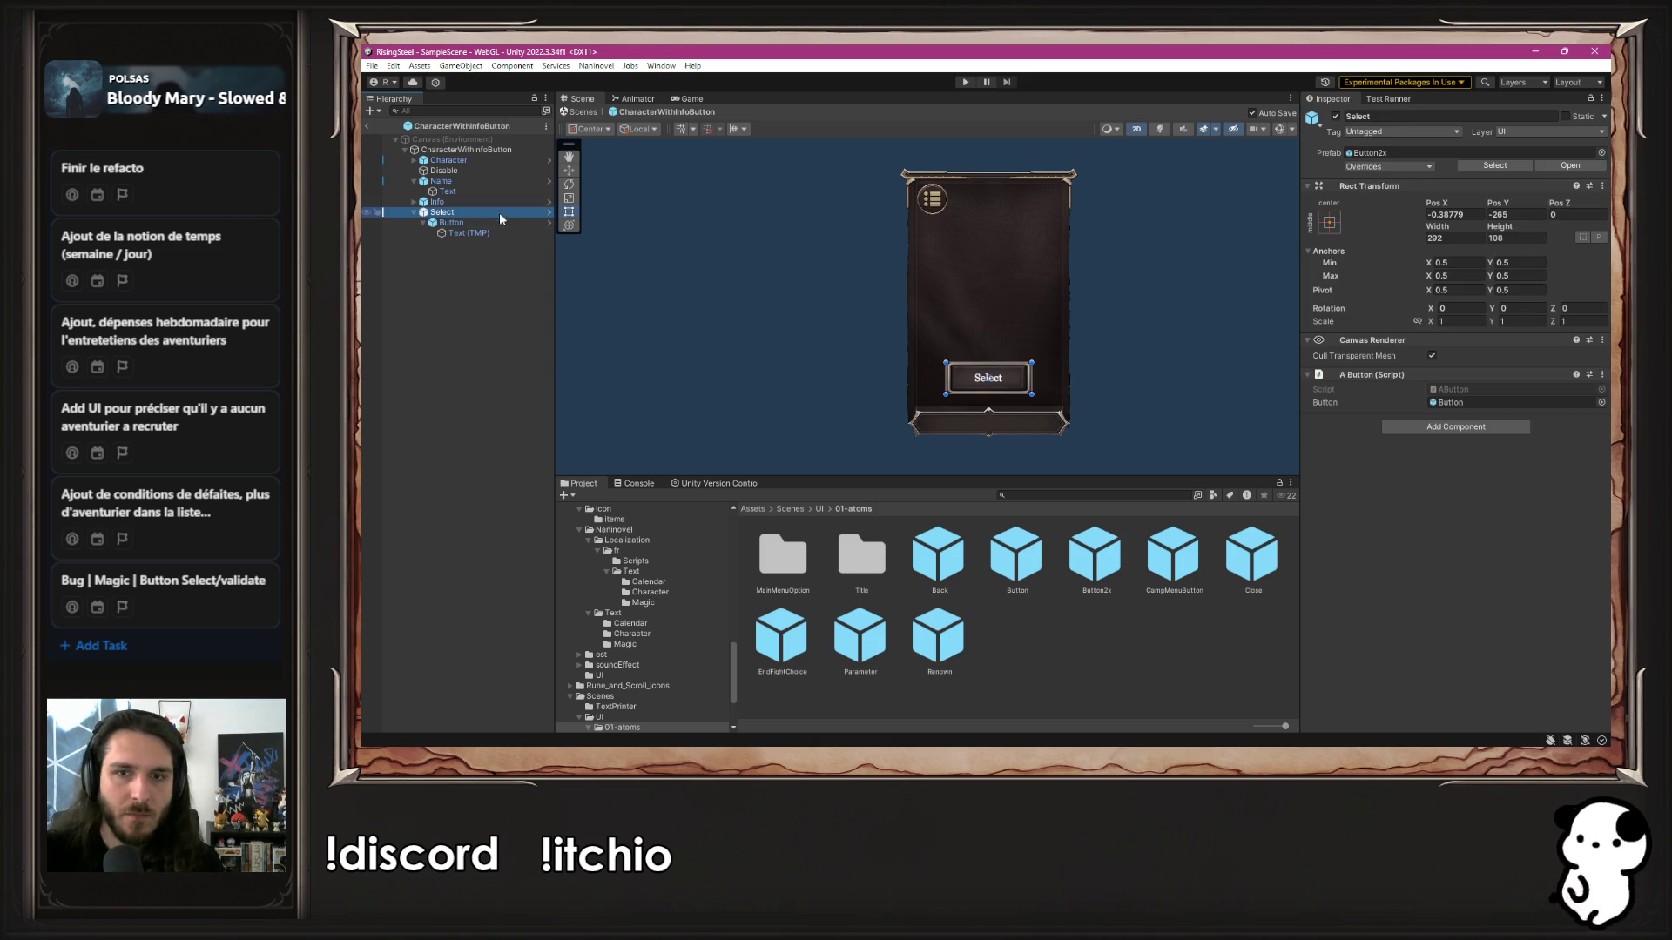
{"action": "left_click", "coordinate": [489, 203]}
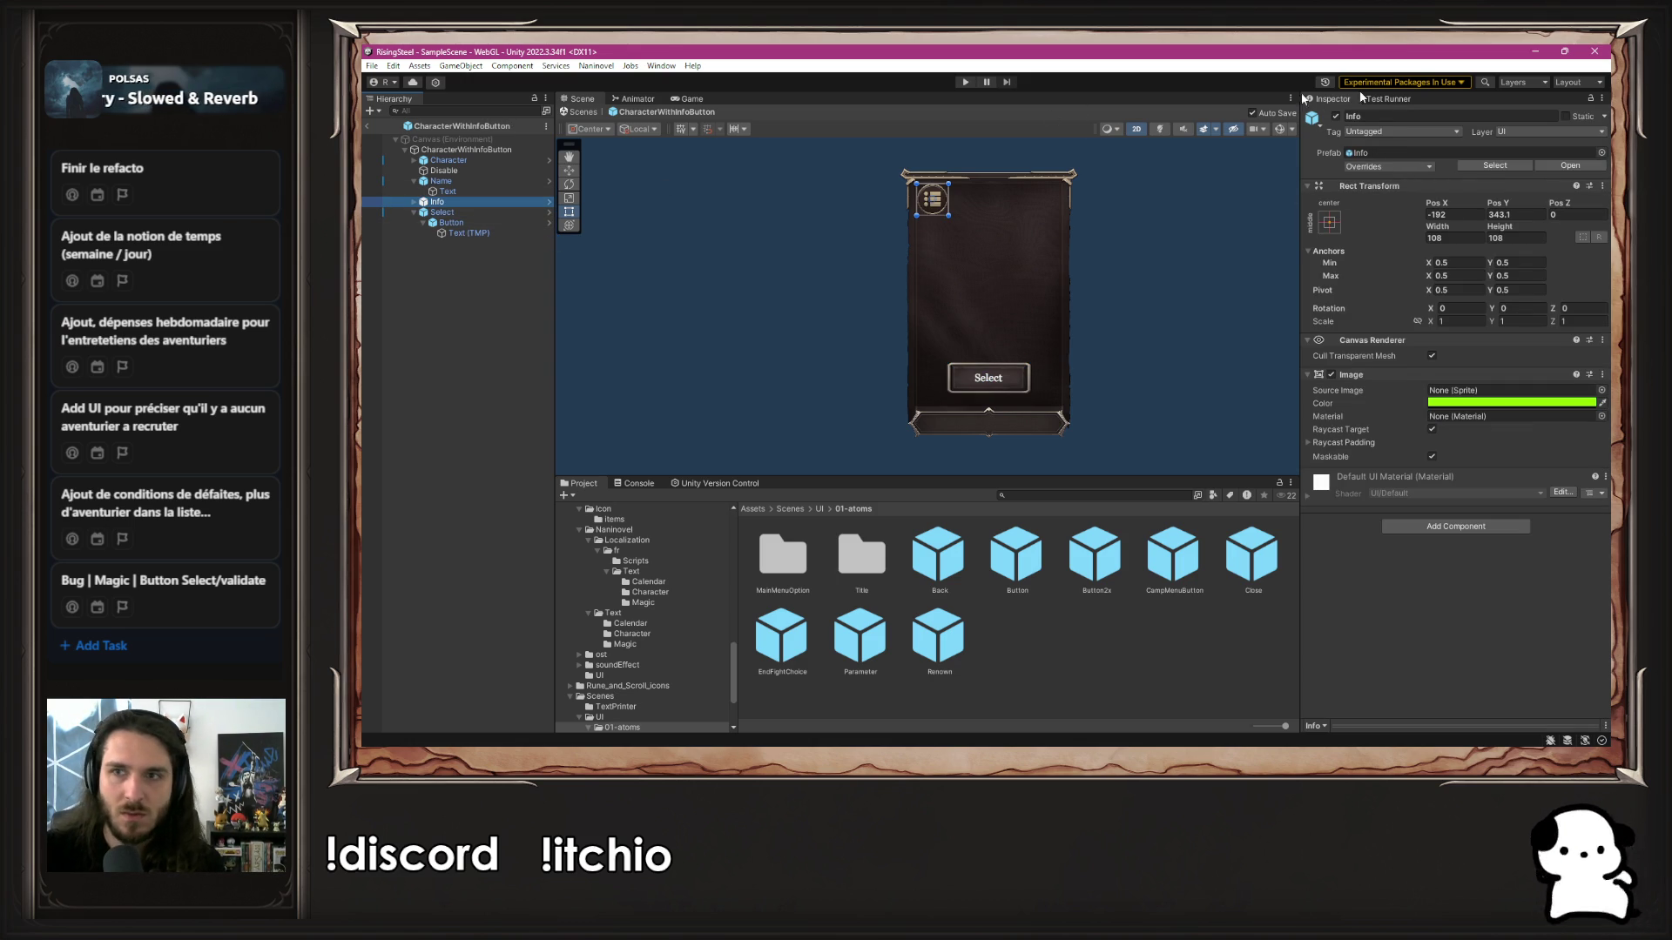
{"action": "left_click", "coordinate": [1481, 165]}
In the Info prefab, select Button and find its Icon_Menu source sprite
{"action": "double_click", "coordinate": [778, 556]}
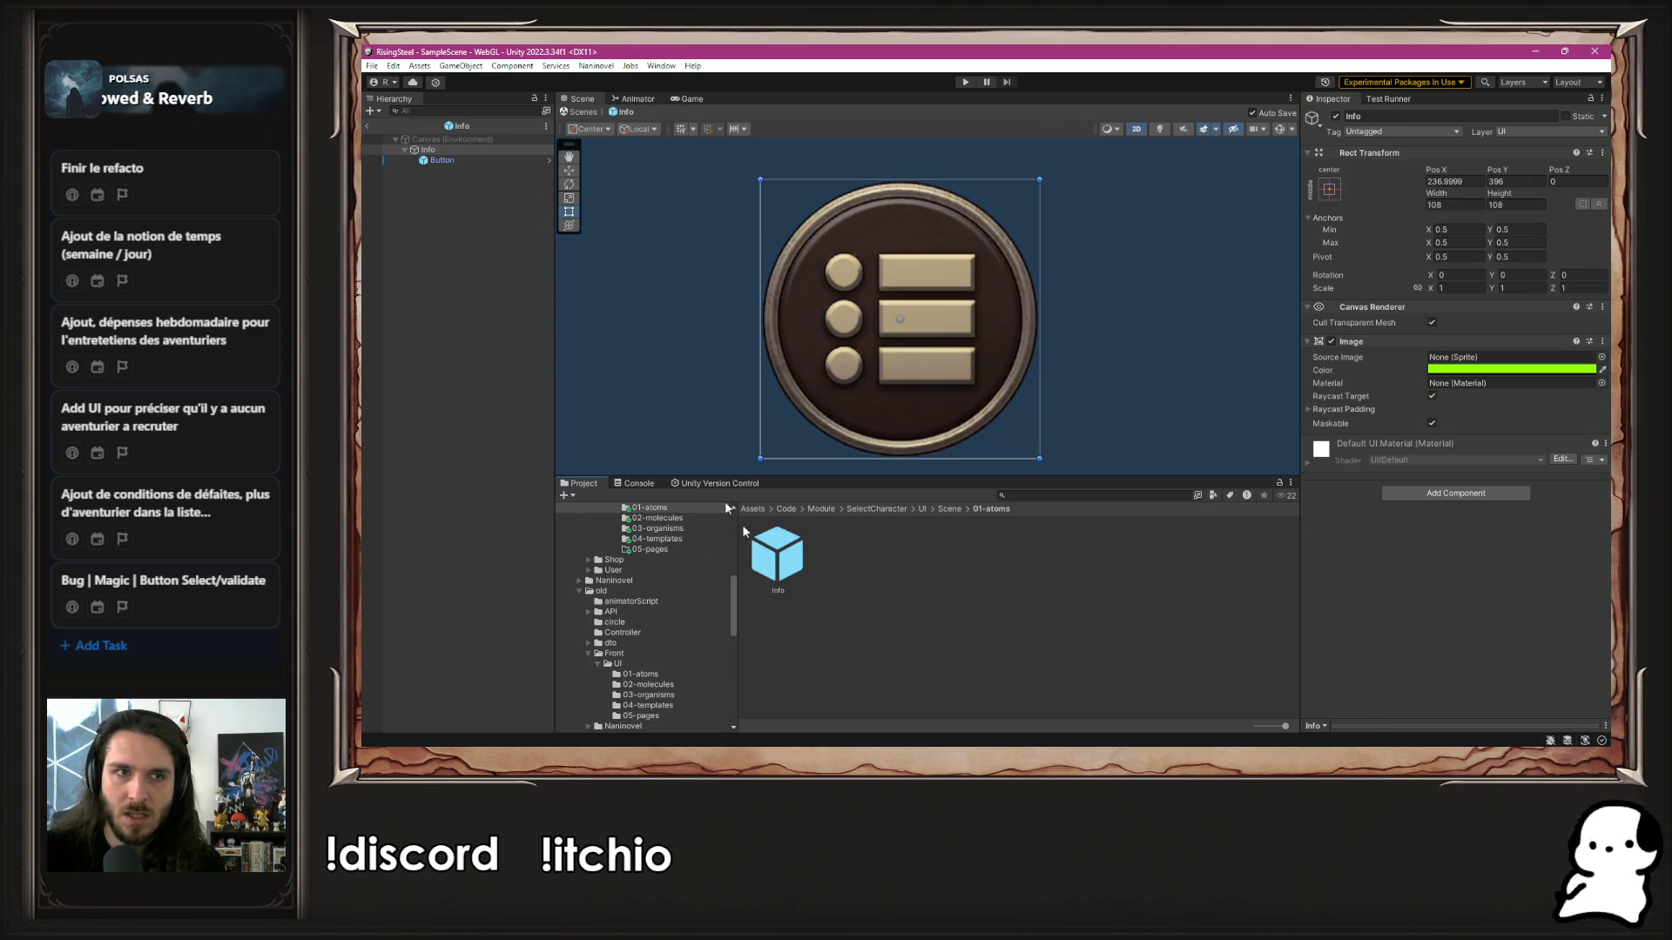
{"action": "scroll", "coordinate": [642, 235], "scroll_direction": "down", "scroll_amount": 2}
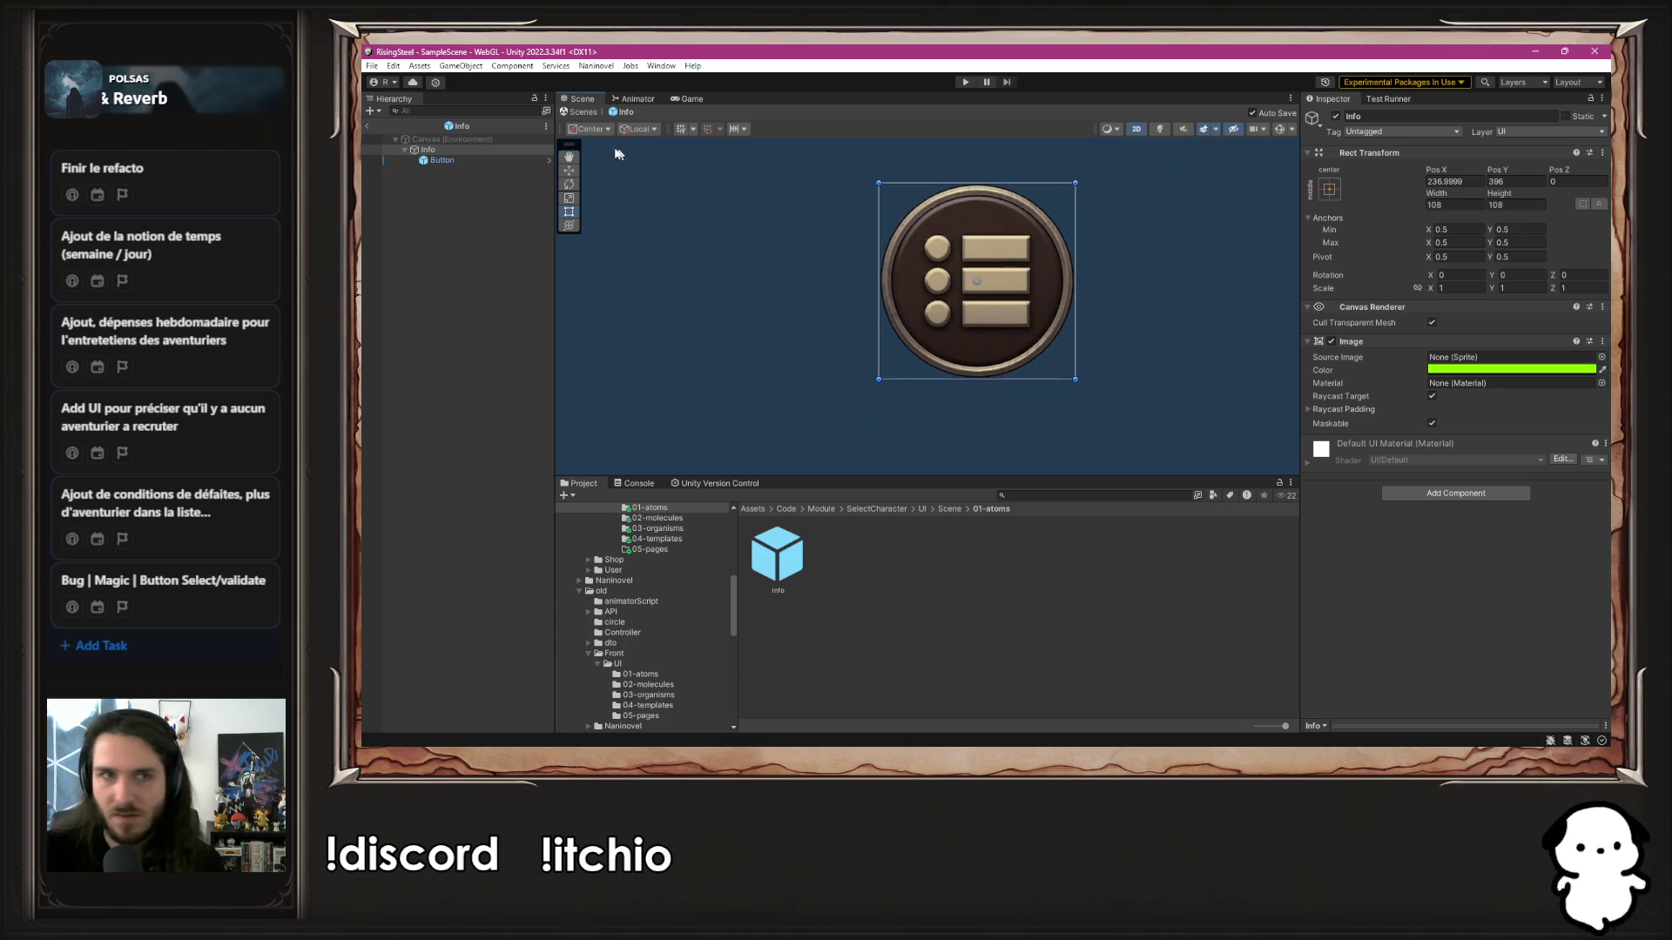
{"action": "left_click", "coordinate": [436, 160]}
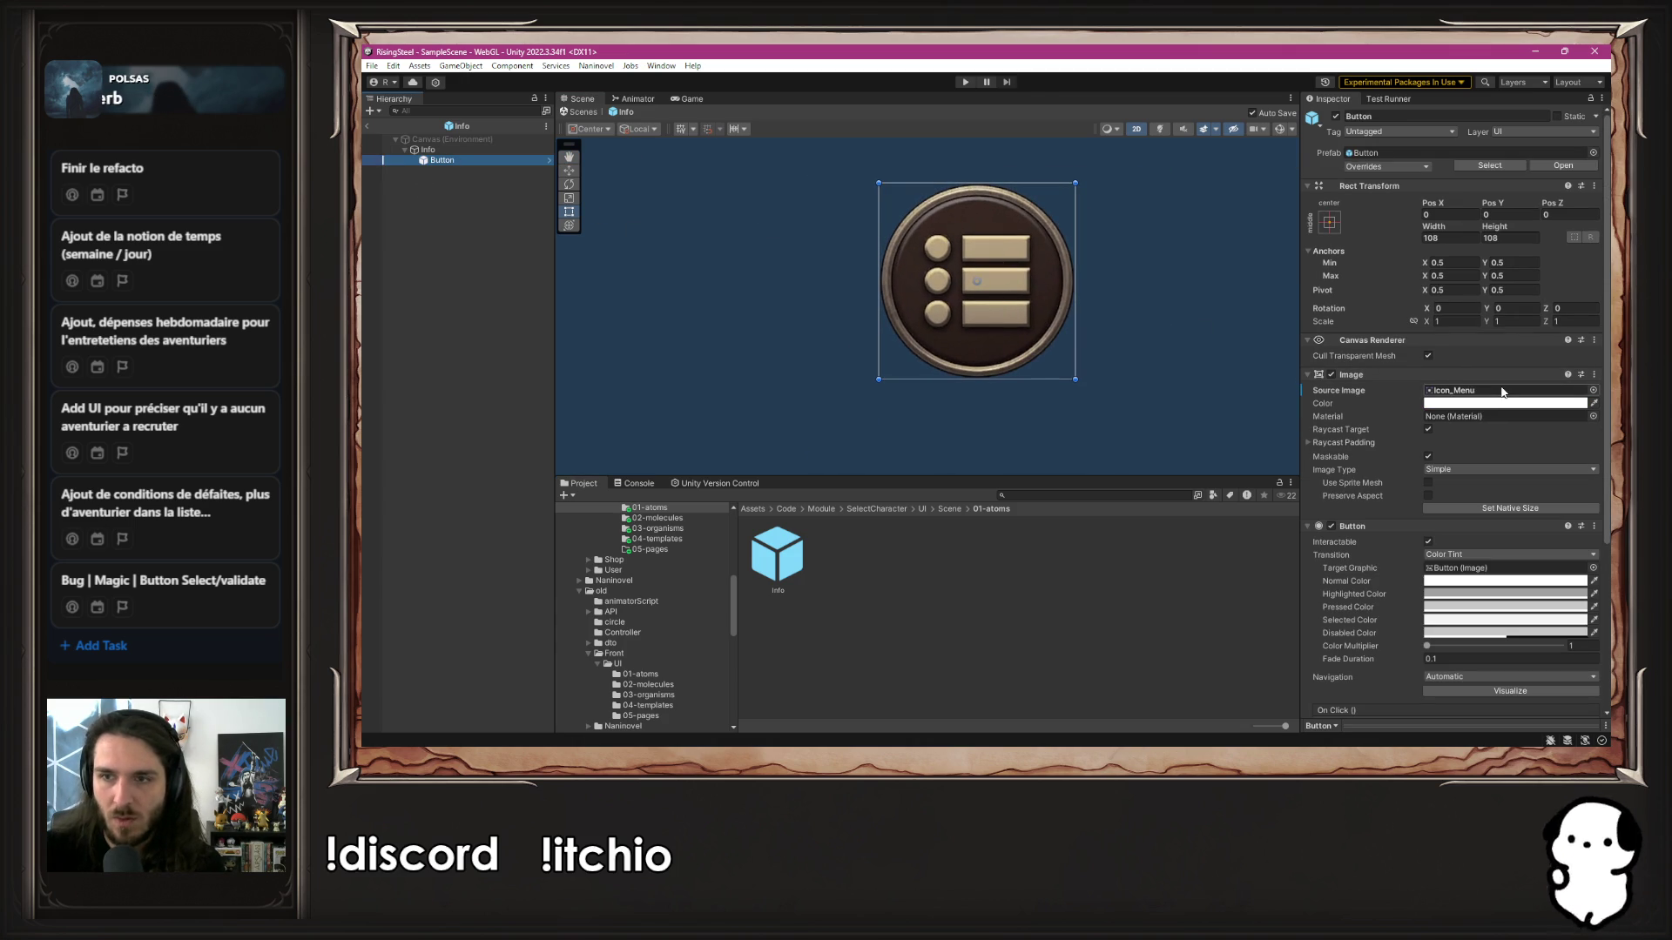
{"action": "left_click", "coordinate": [1501, 391]}
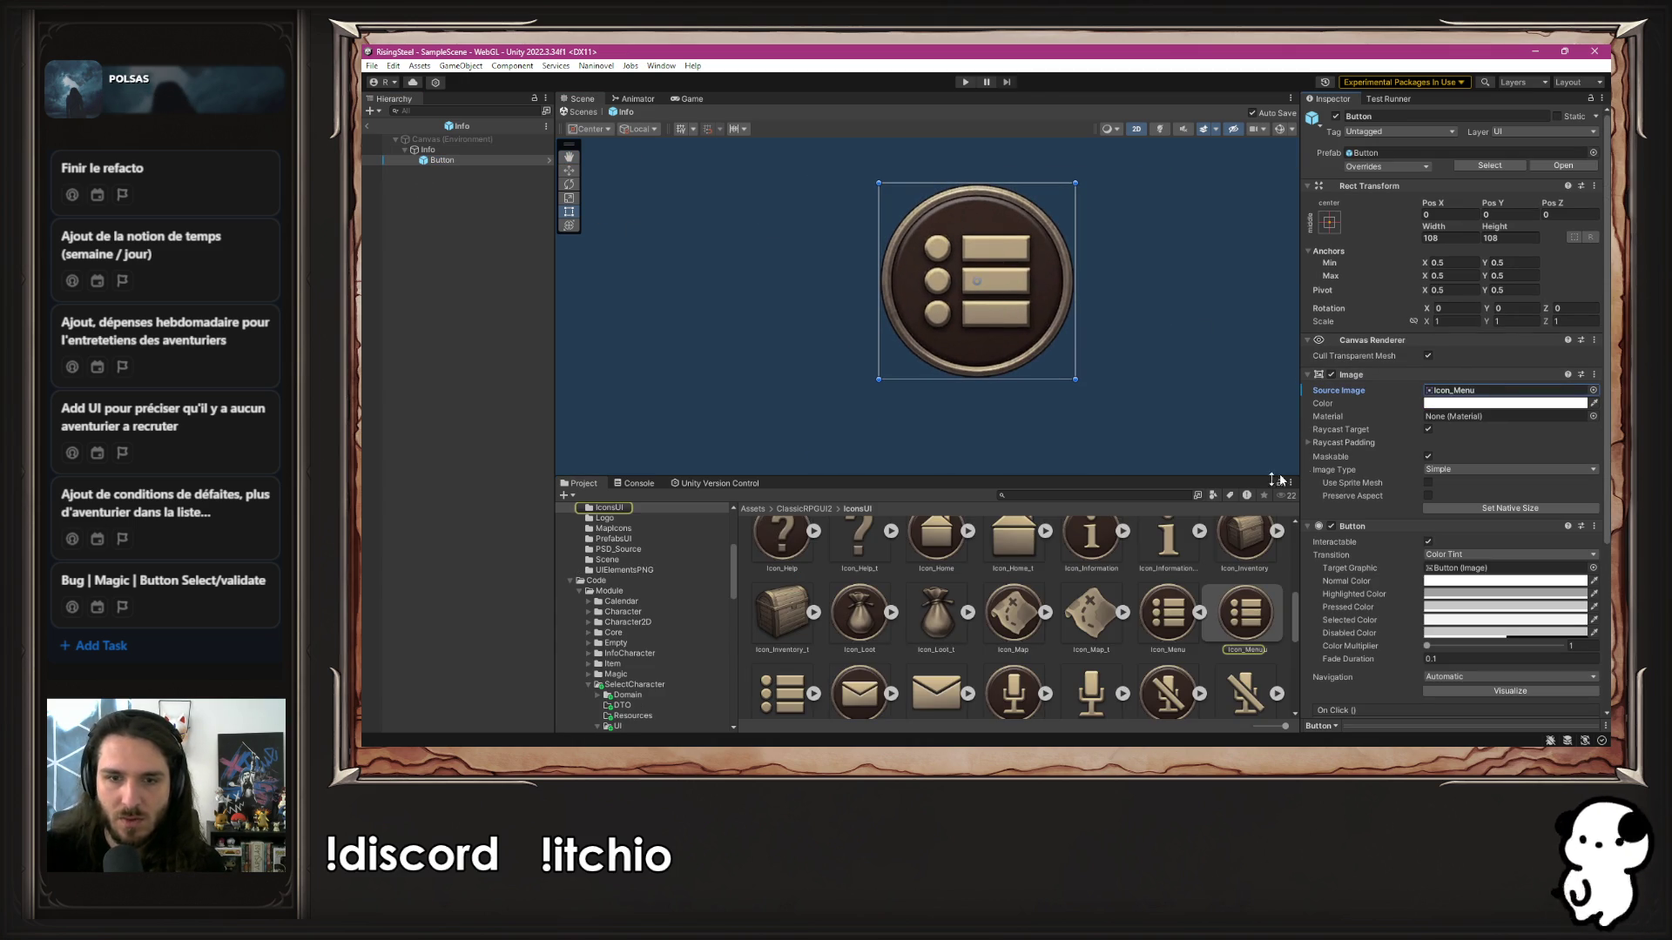
{"action": "left_click", "coordinate": [1156, 612]}
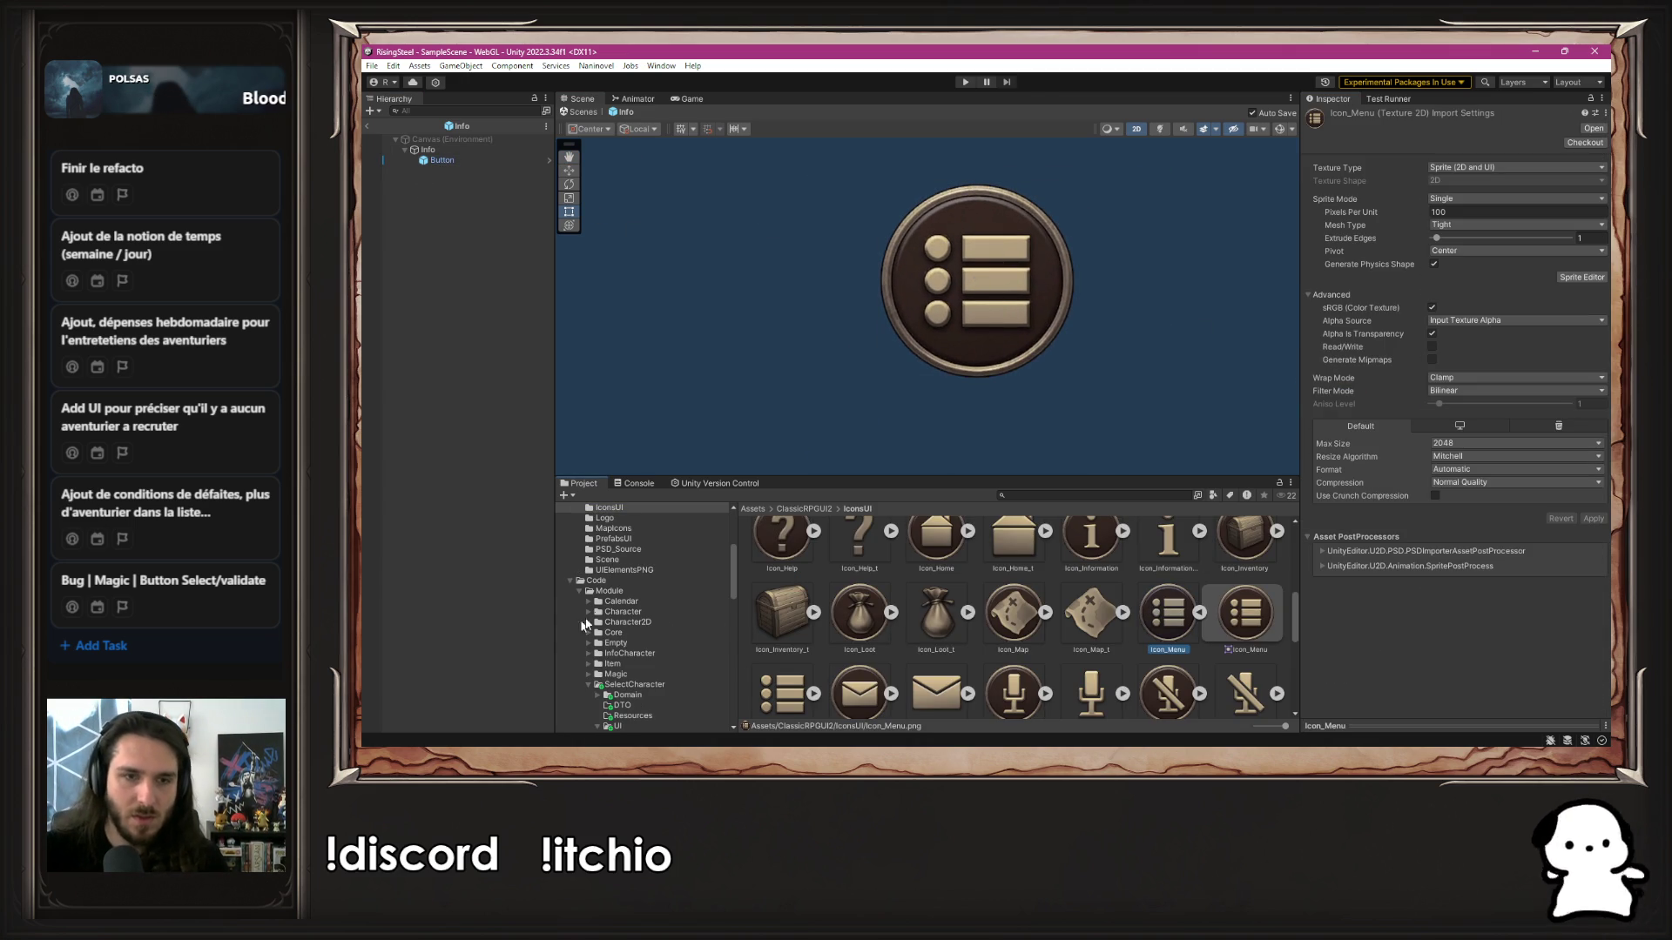
Move the Icon_Menu sprite into the Core module's Resources/Button folder
{"action": "scroll", "coordinate": [609, 623], "scroll_direction": "down", "scroll_amount": 5}
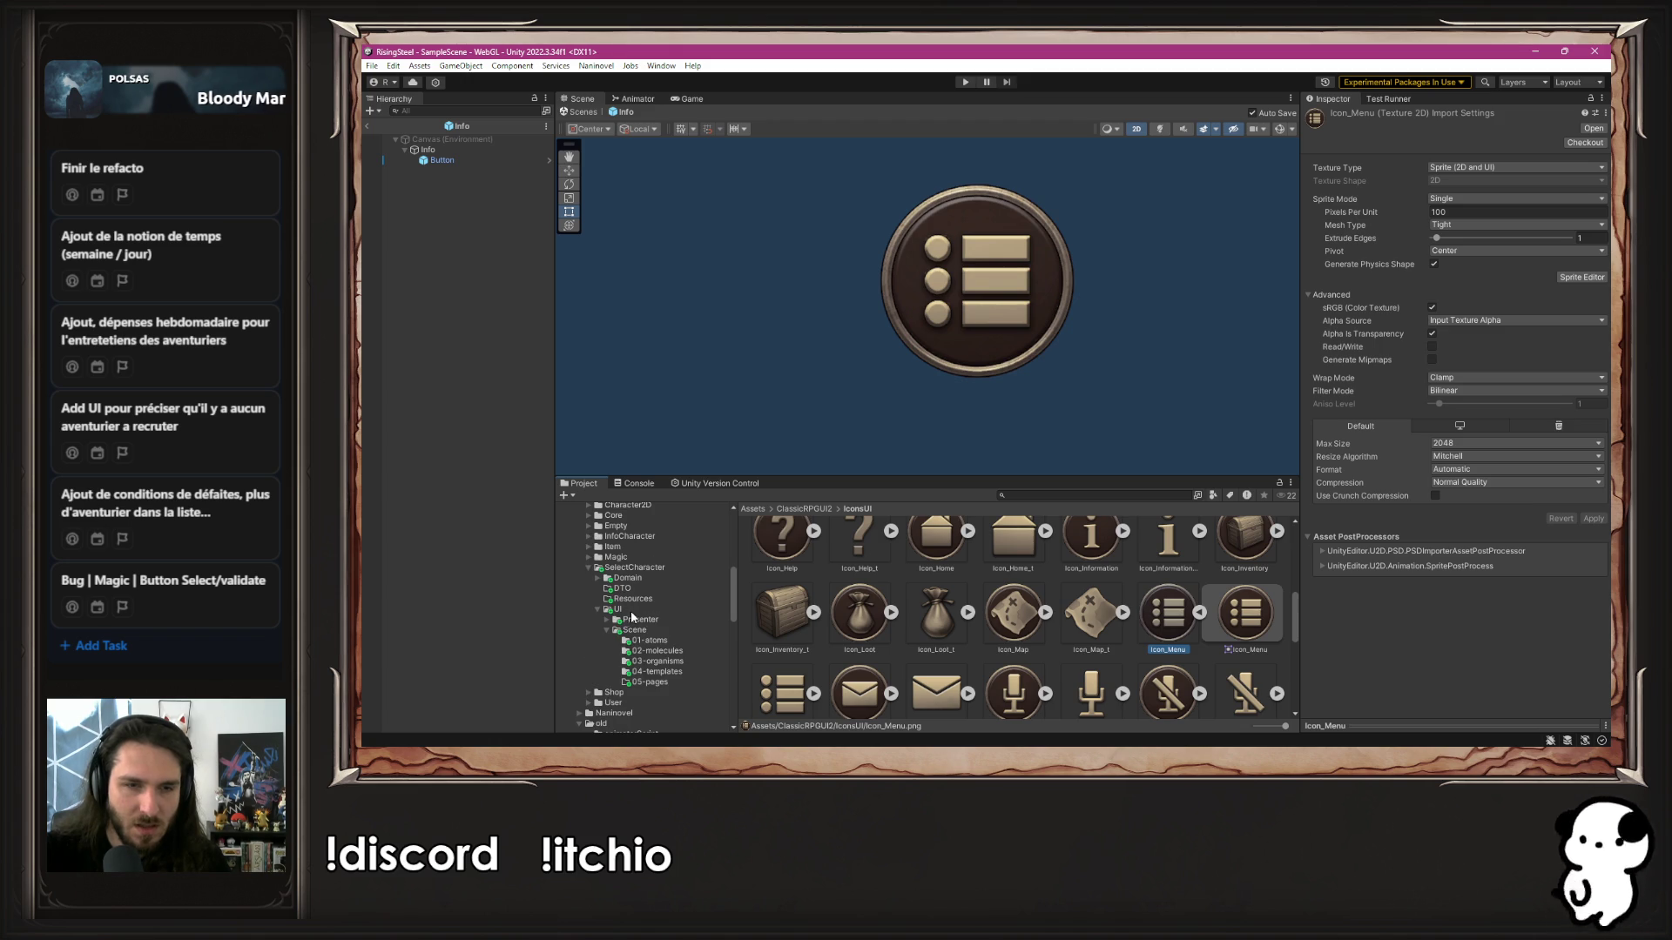
{"action": "left_click", "coordinate": [647, 600]}
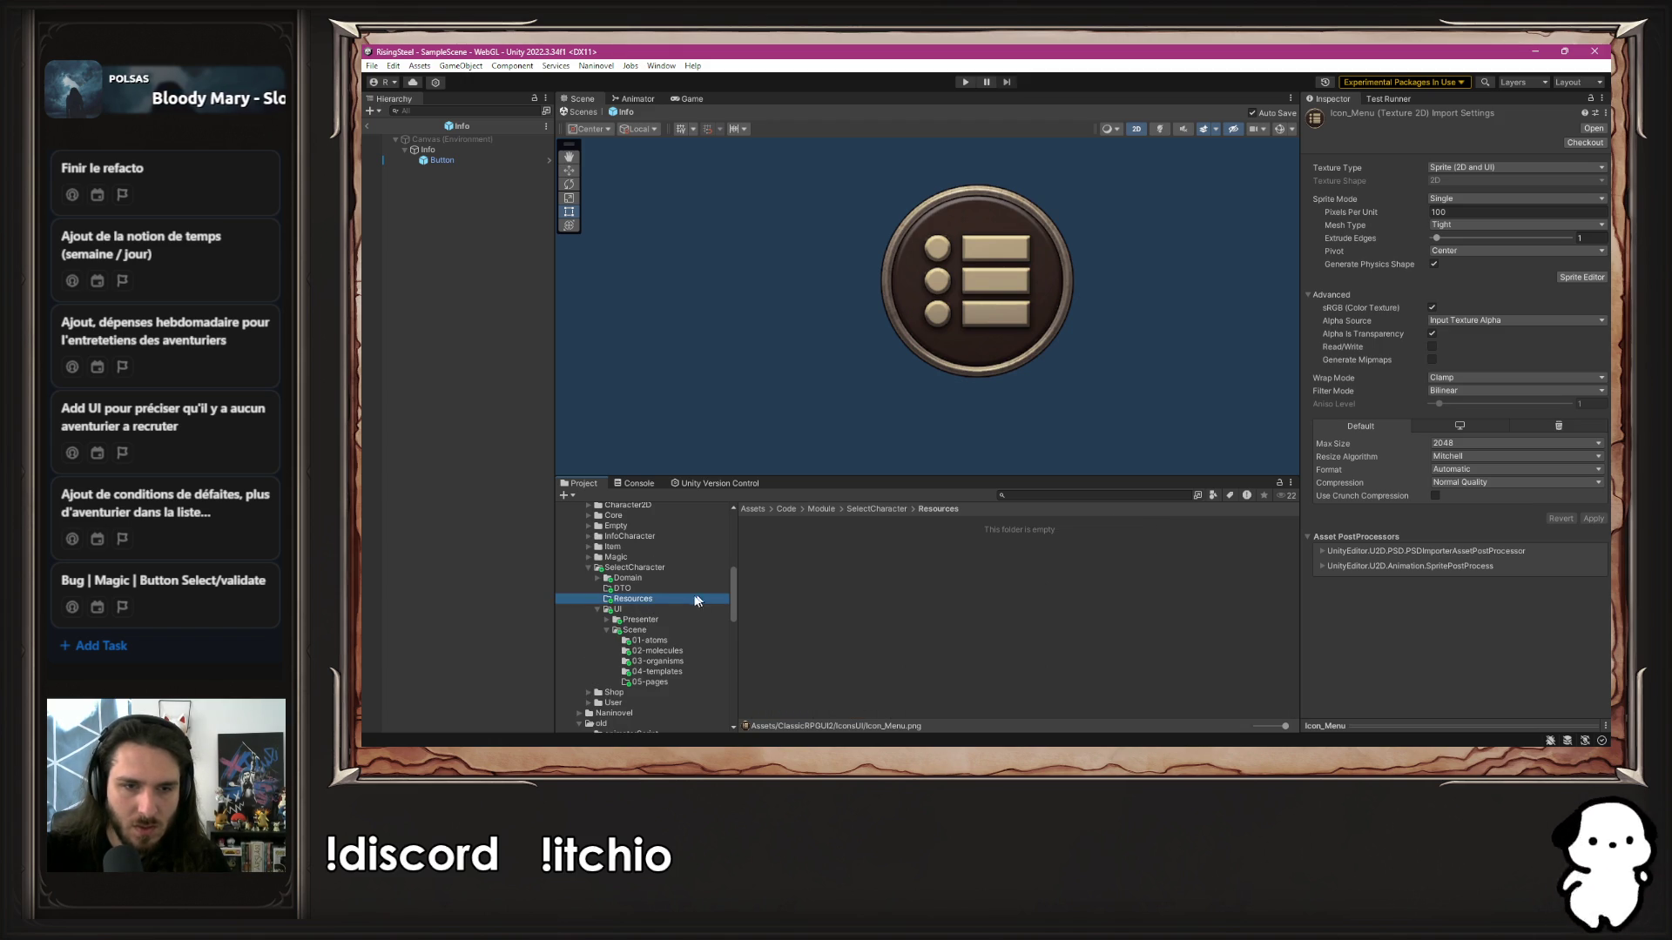
{"action": "left_click", "coordinate": [891, 606]}
{"action": "scroll", "coordinate": [687, 597], "scroll_direction": "up", "scroll_amount": 2}
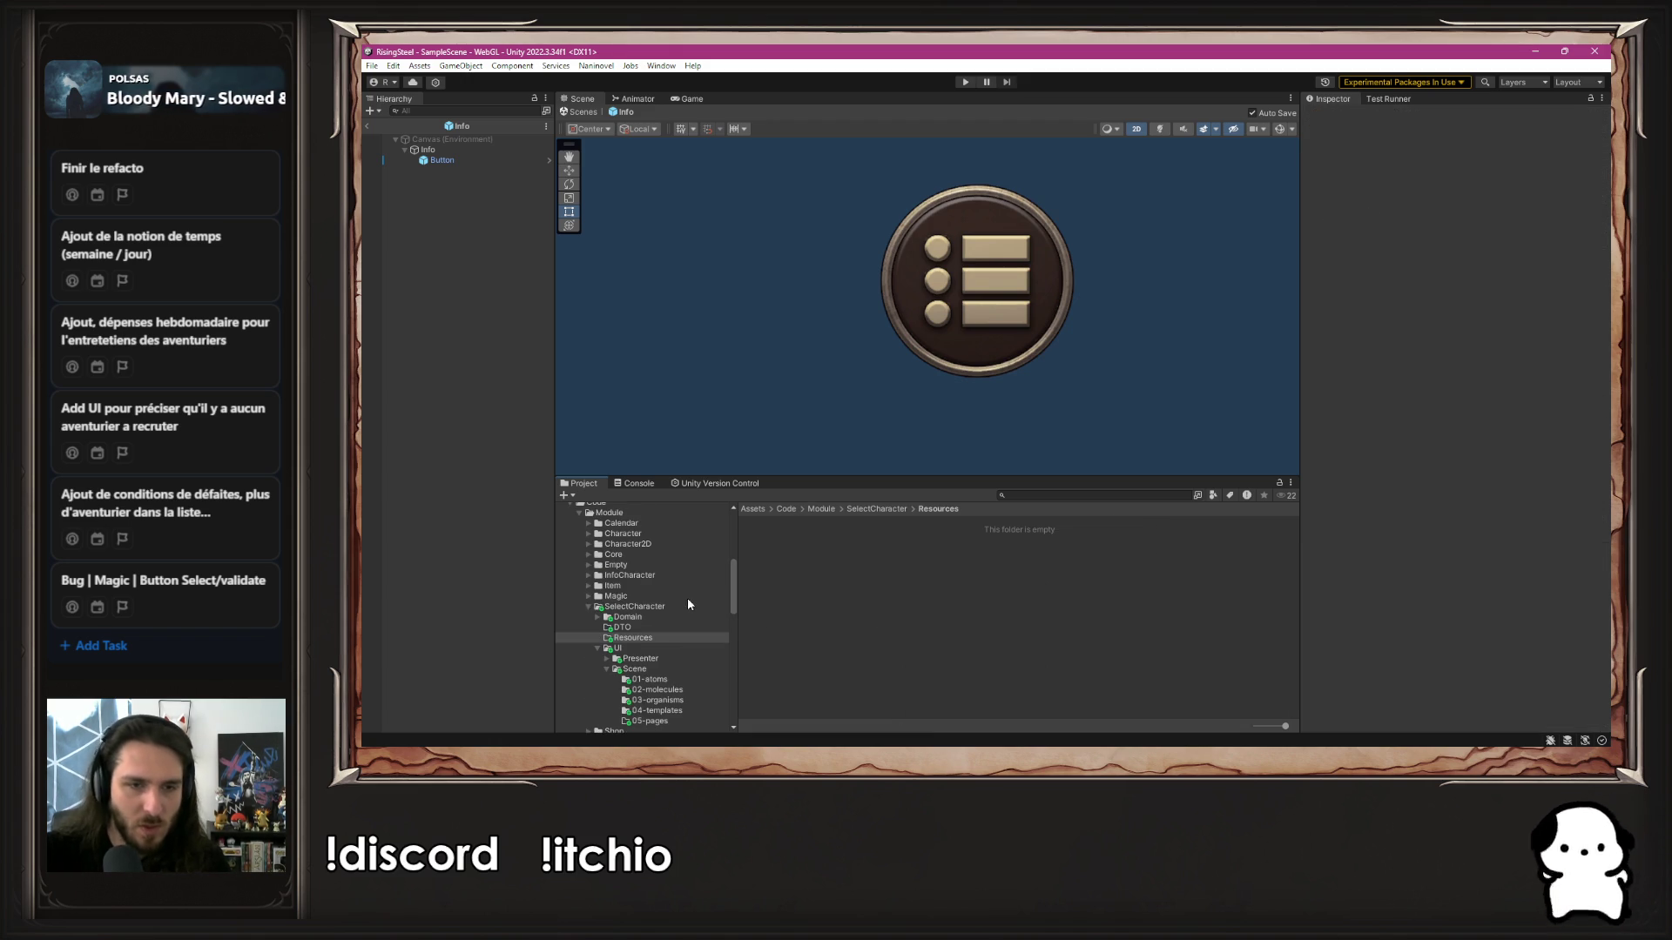
{"action": "left_click", "coordinate": [647, 556]}
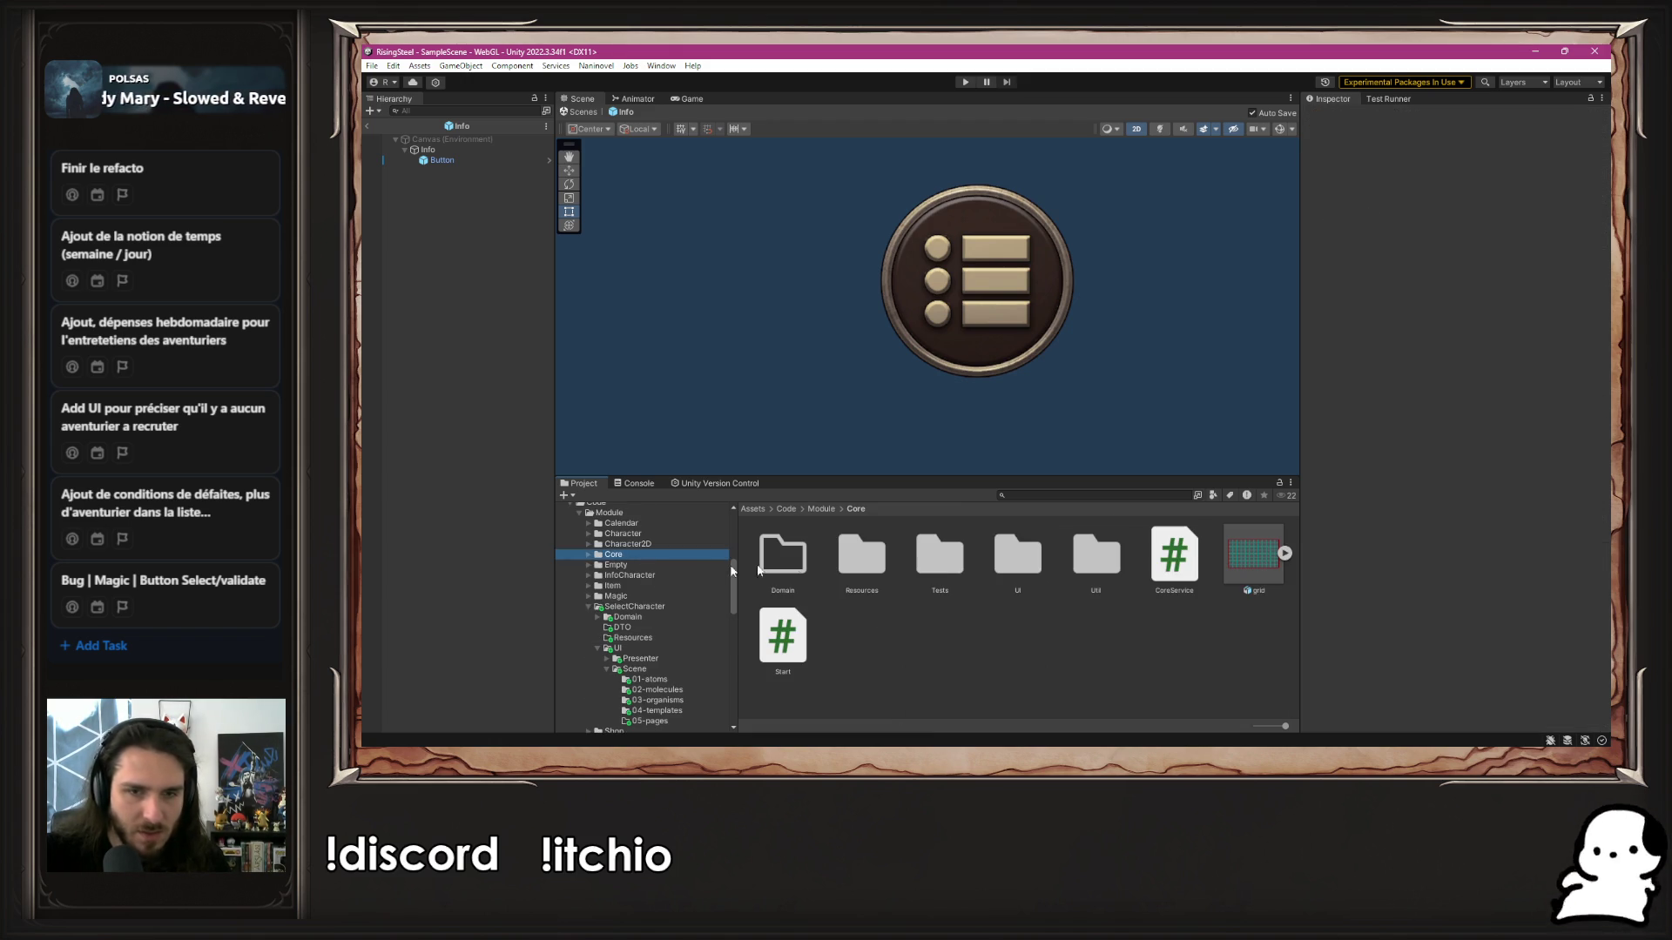
{"action": "double_click", "coordinate": [860, 553]}
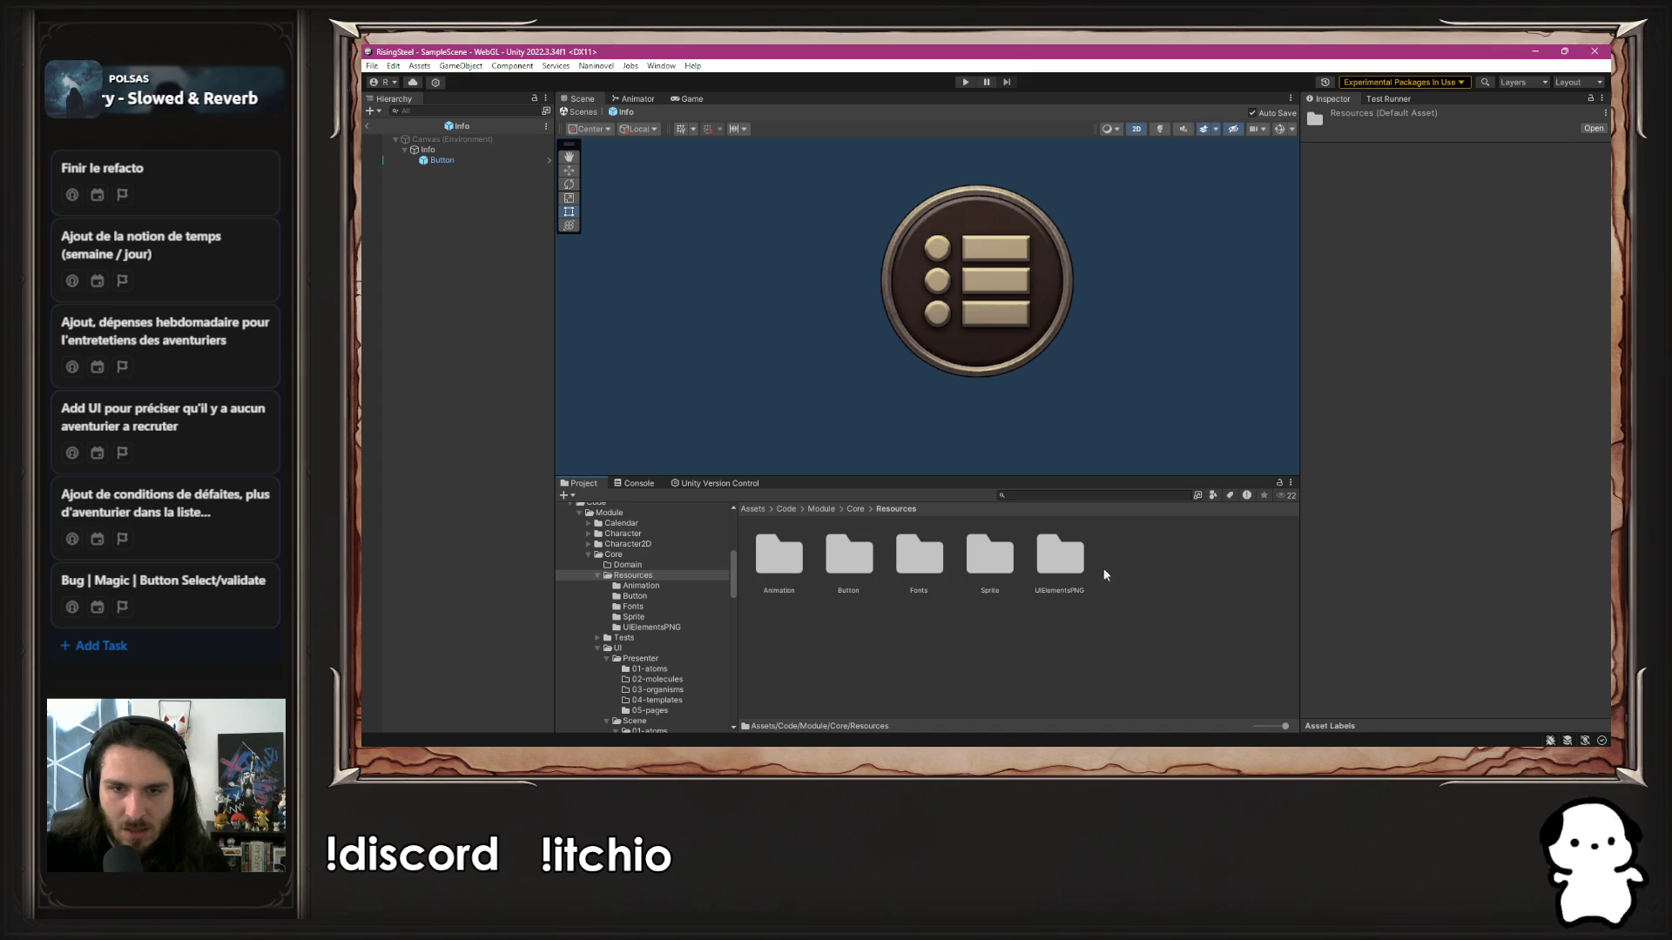
{"action": "double_click", "coordinate": [1055, 566]}
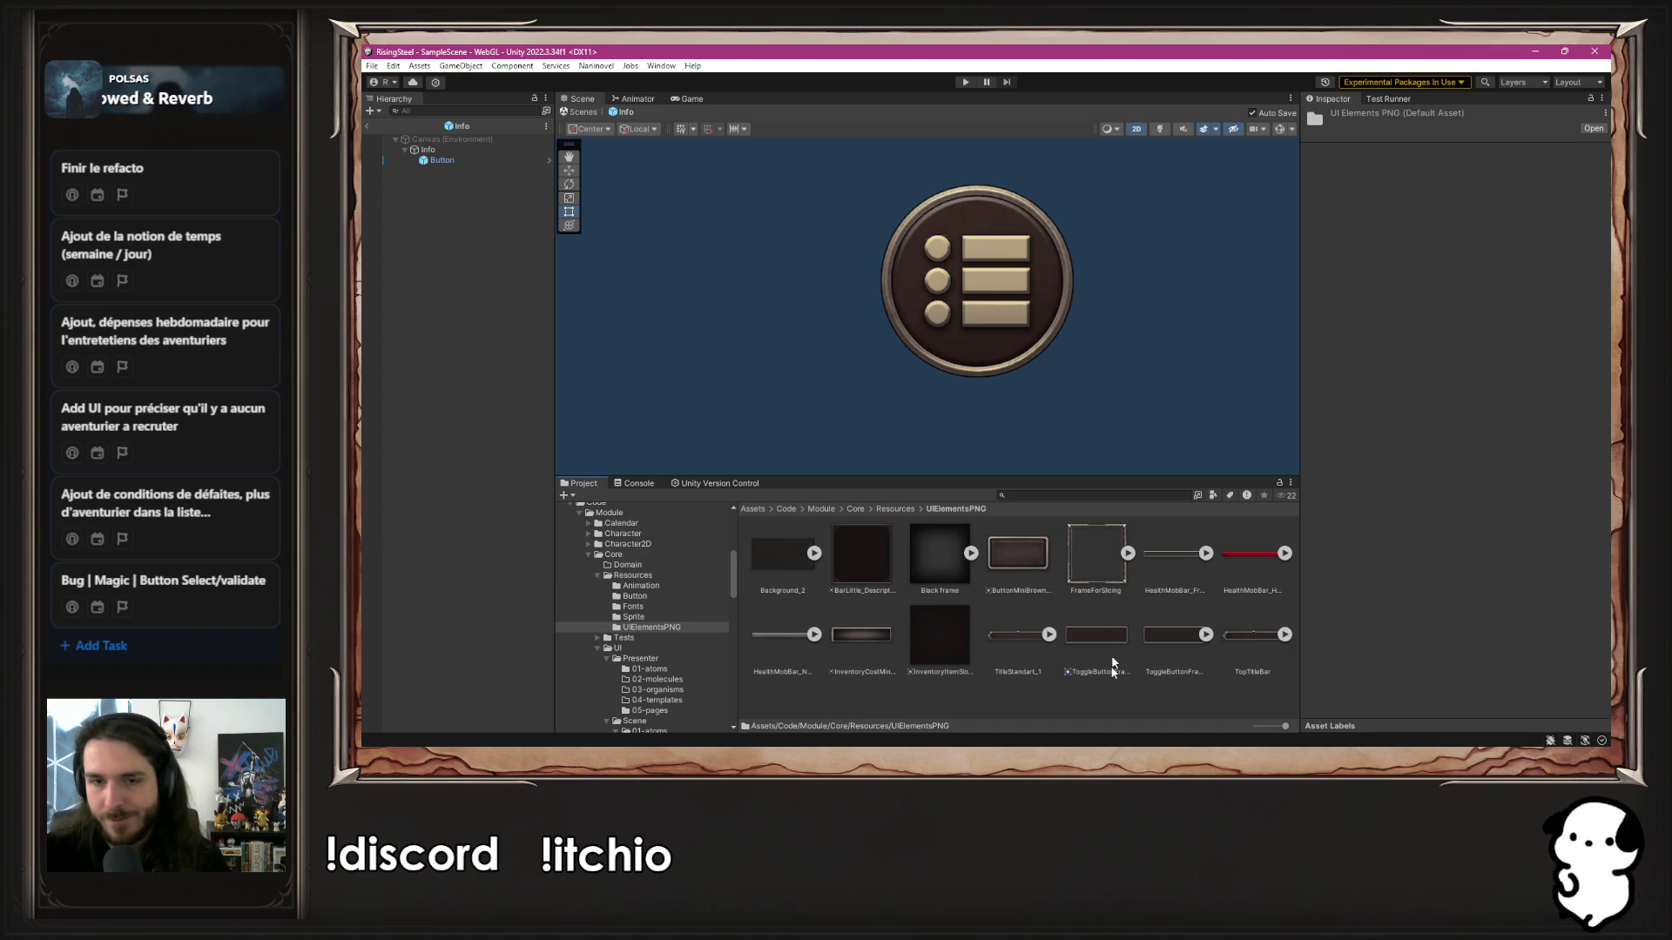
{"action": "left_click", "coordinate": [893, 509]}
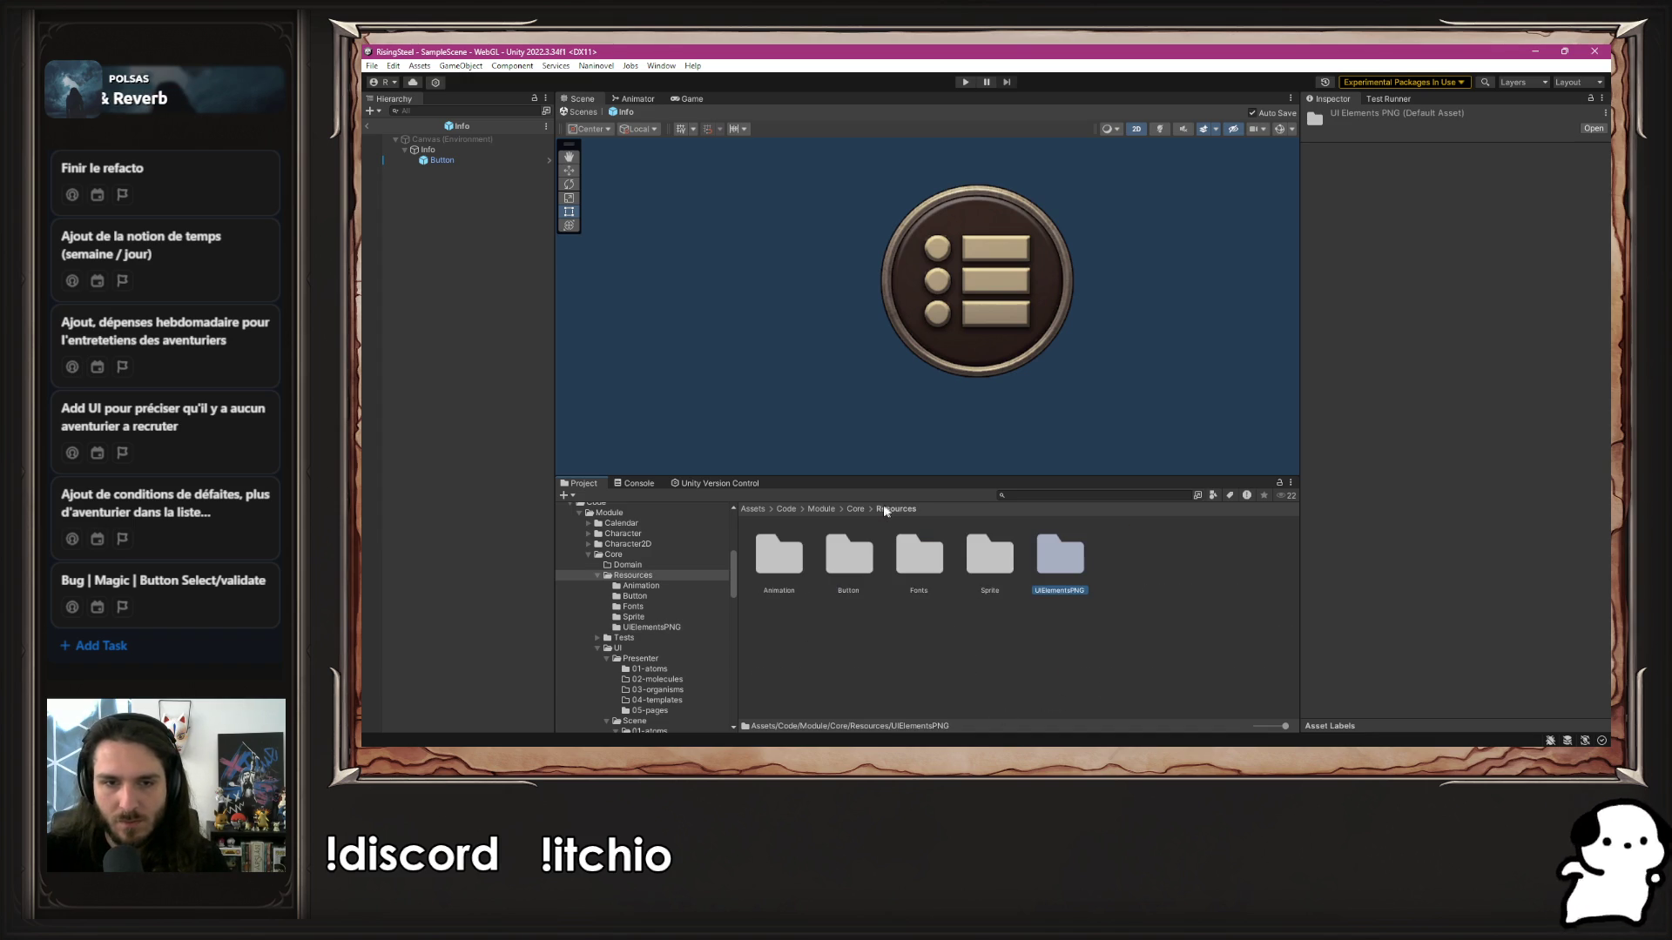
{"action": "double_click", "coordinate": [848, 555]}
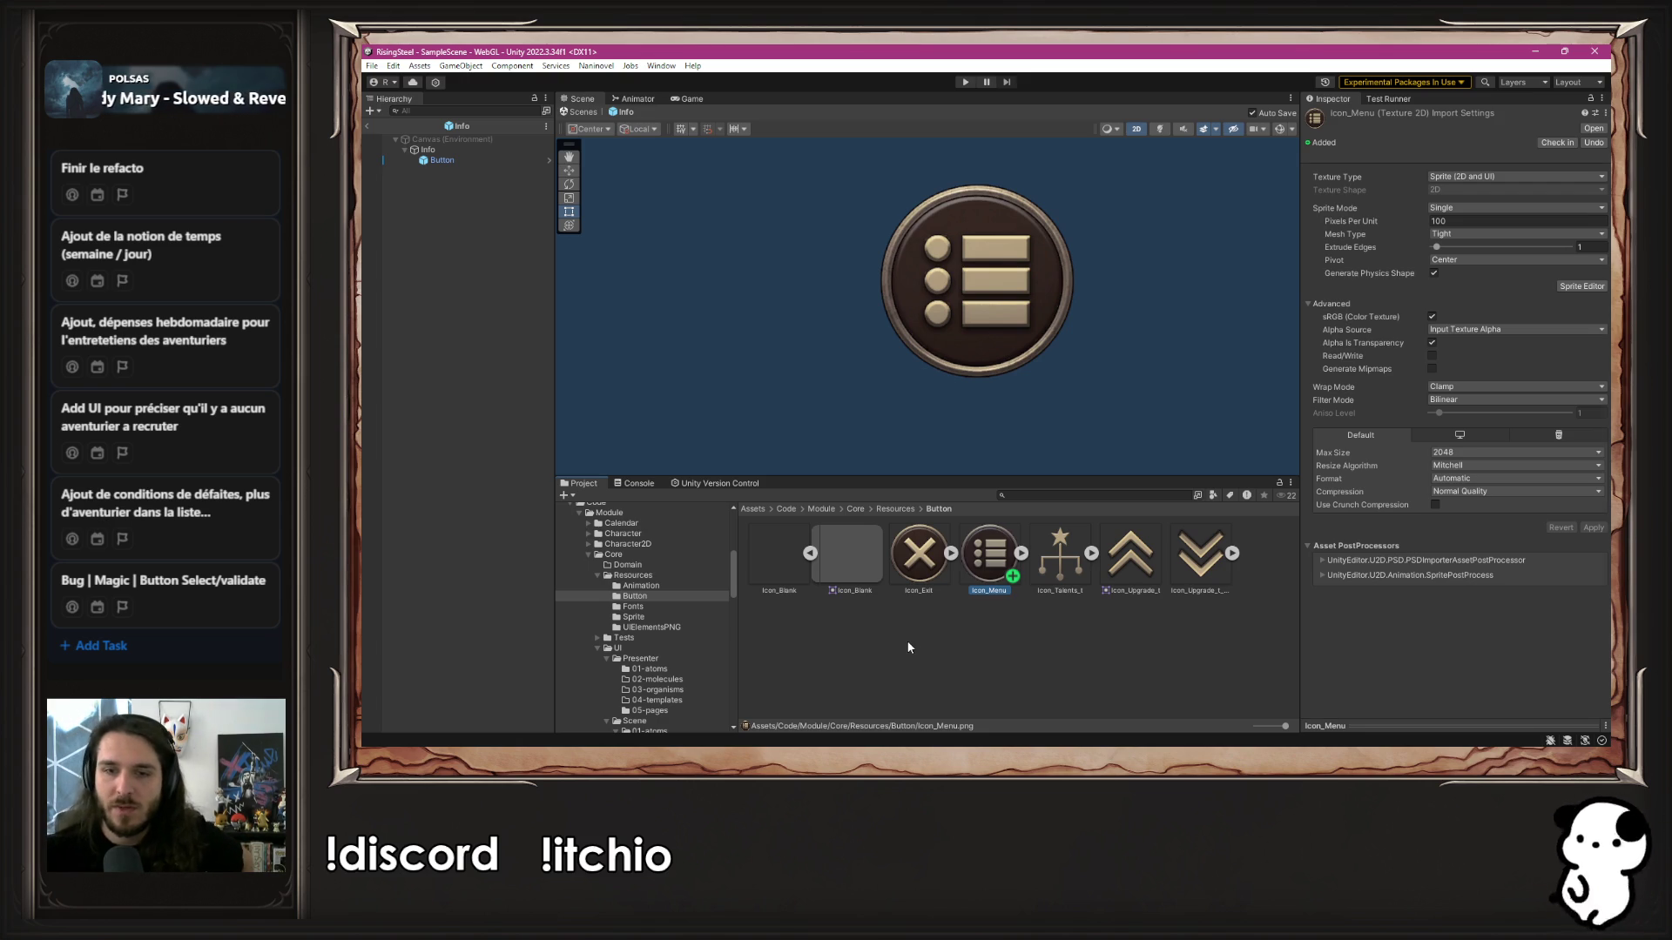
{"action": "left_click", "coordinate": [907, 646]}
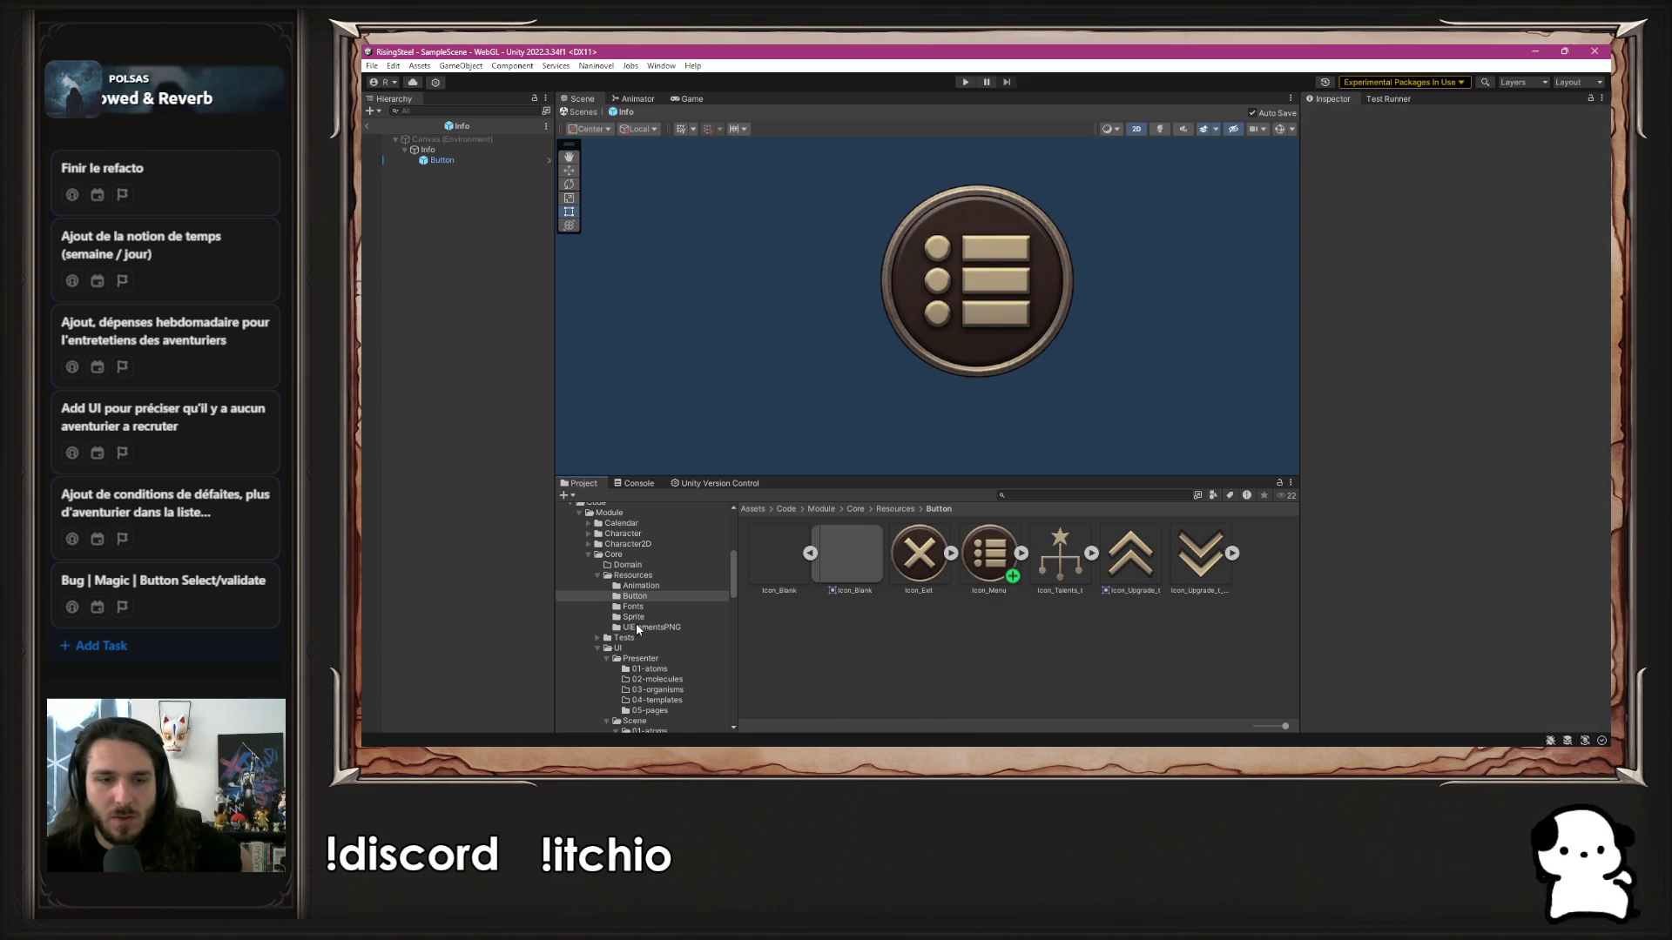
Select the Info prefab in SelectCharacter's UI/Scene/01-atoms folder
{"action": "scroll", "coordinate": [644, 635], "scroll_direction": "down", "scroll_amount": 3}
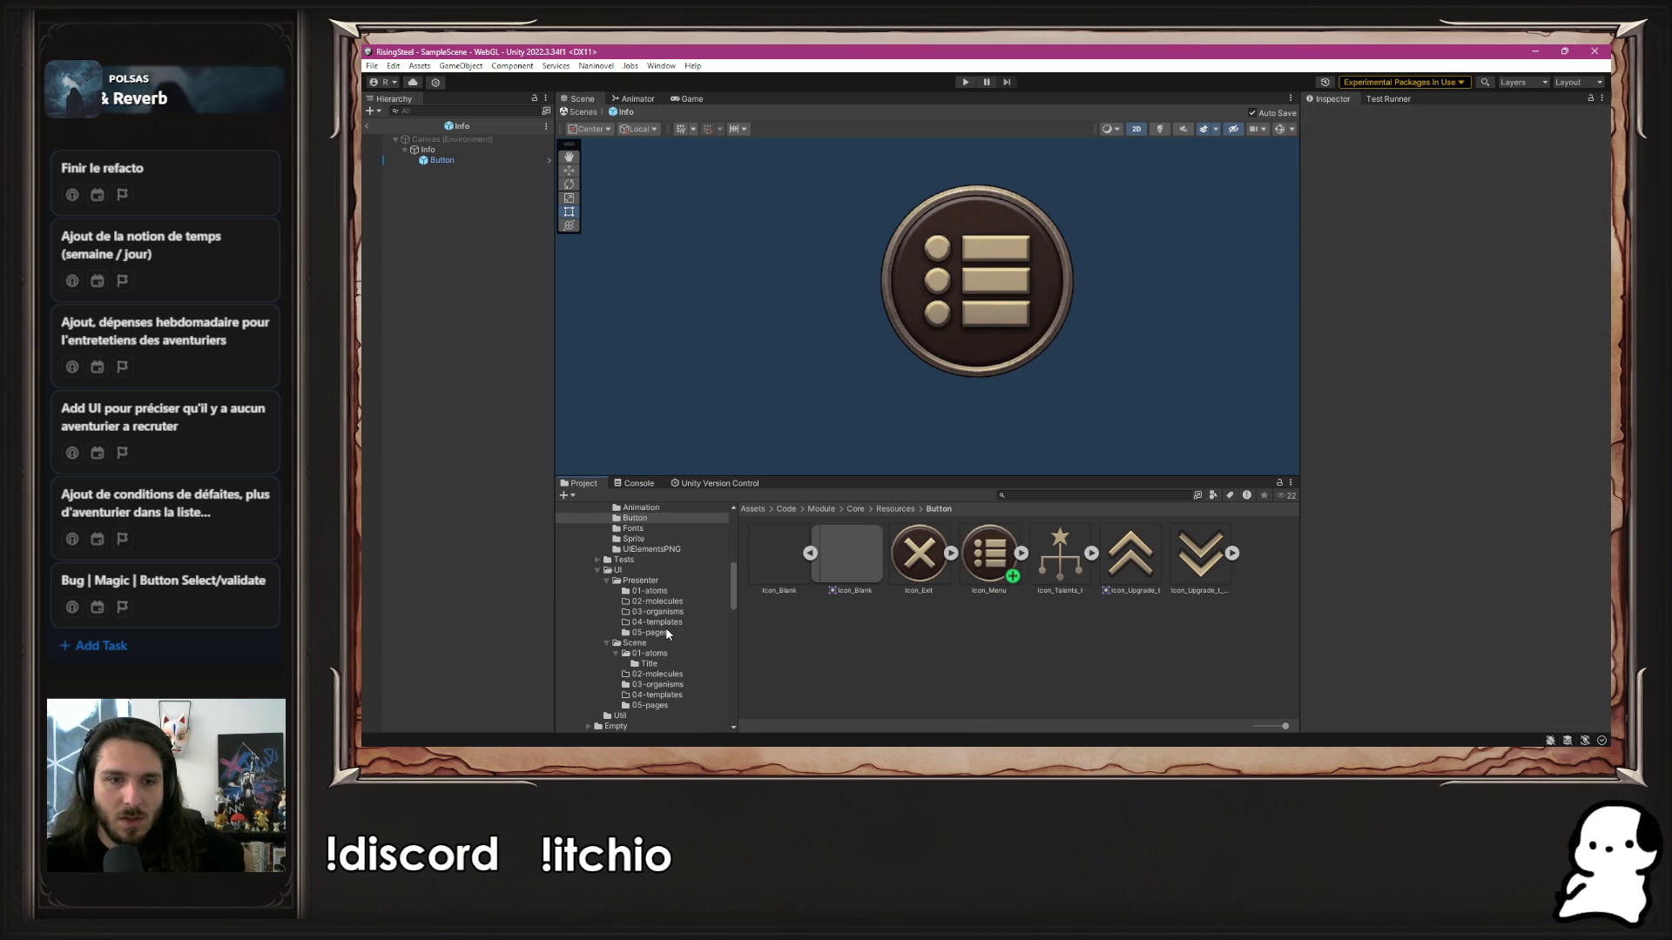
{"action": "left_click", "coordinate": [666, 582]}
{"action": "left_click", "coordinate": [669, 596]}
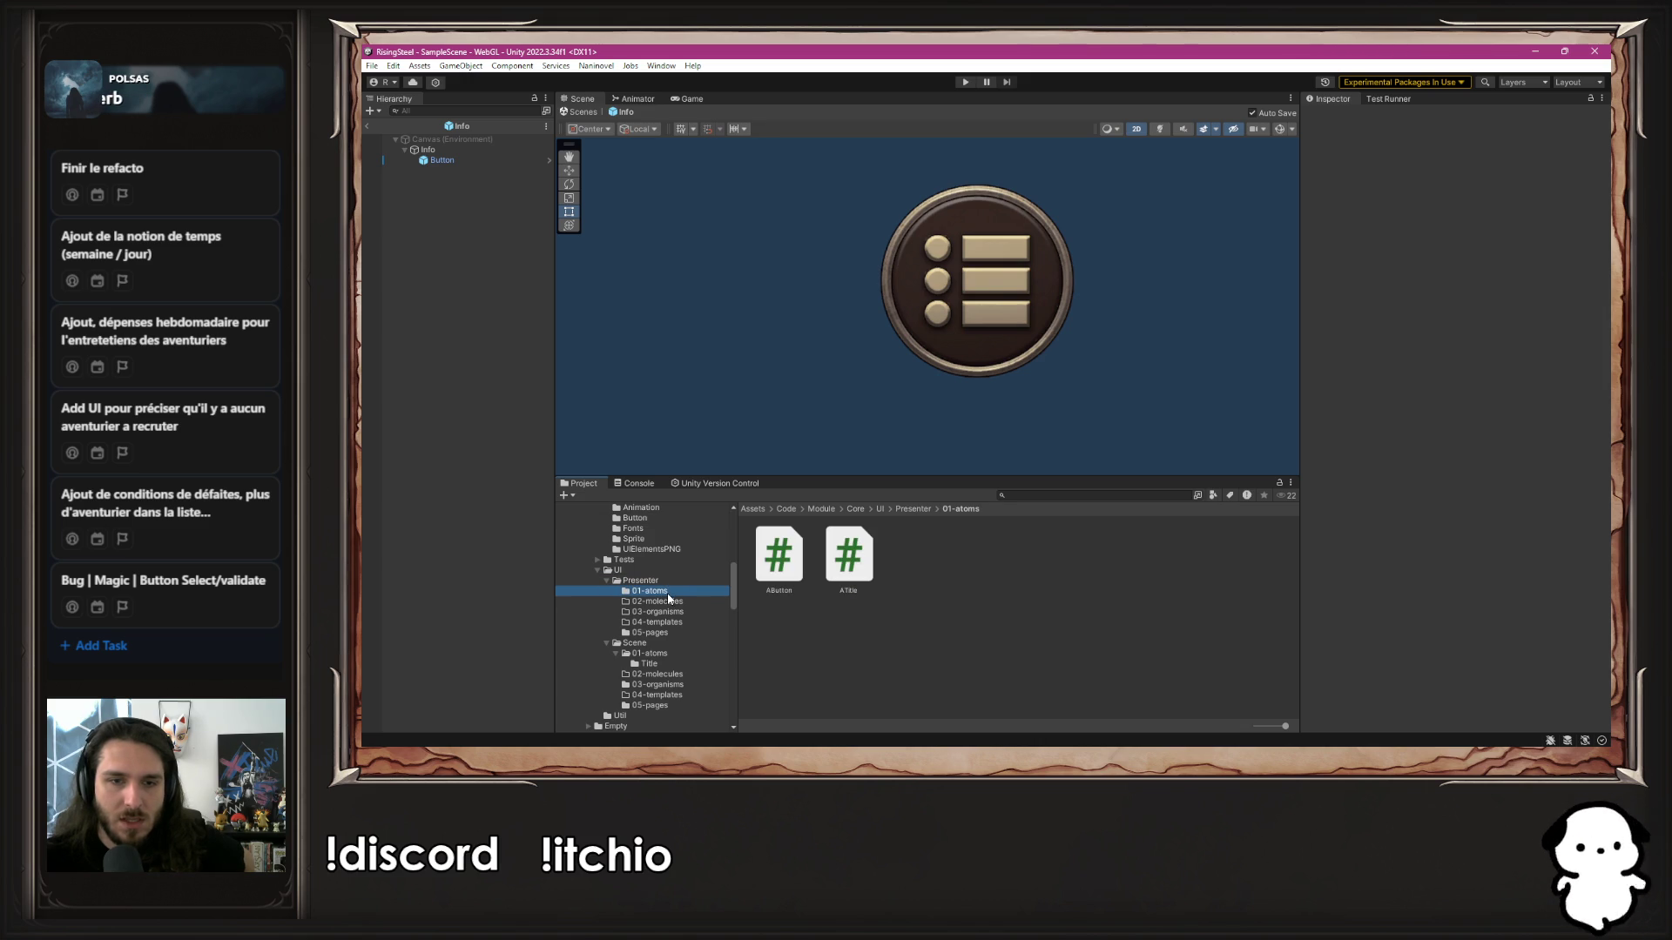
{"action": "left_click", "coordinate": [655, 654]}
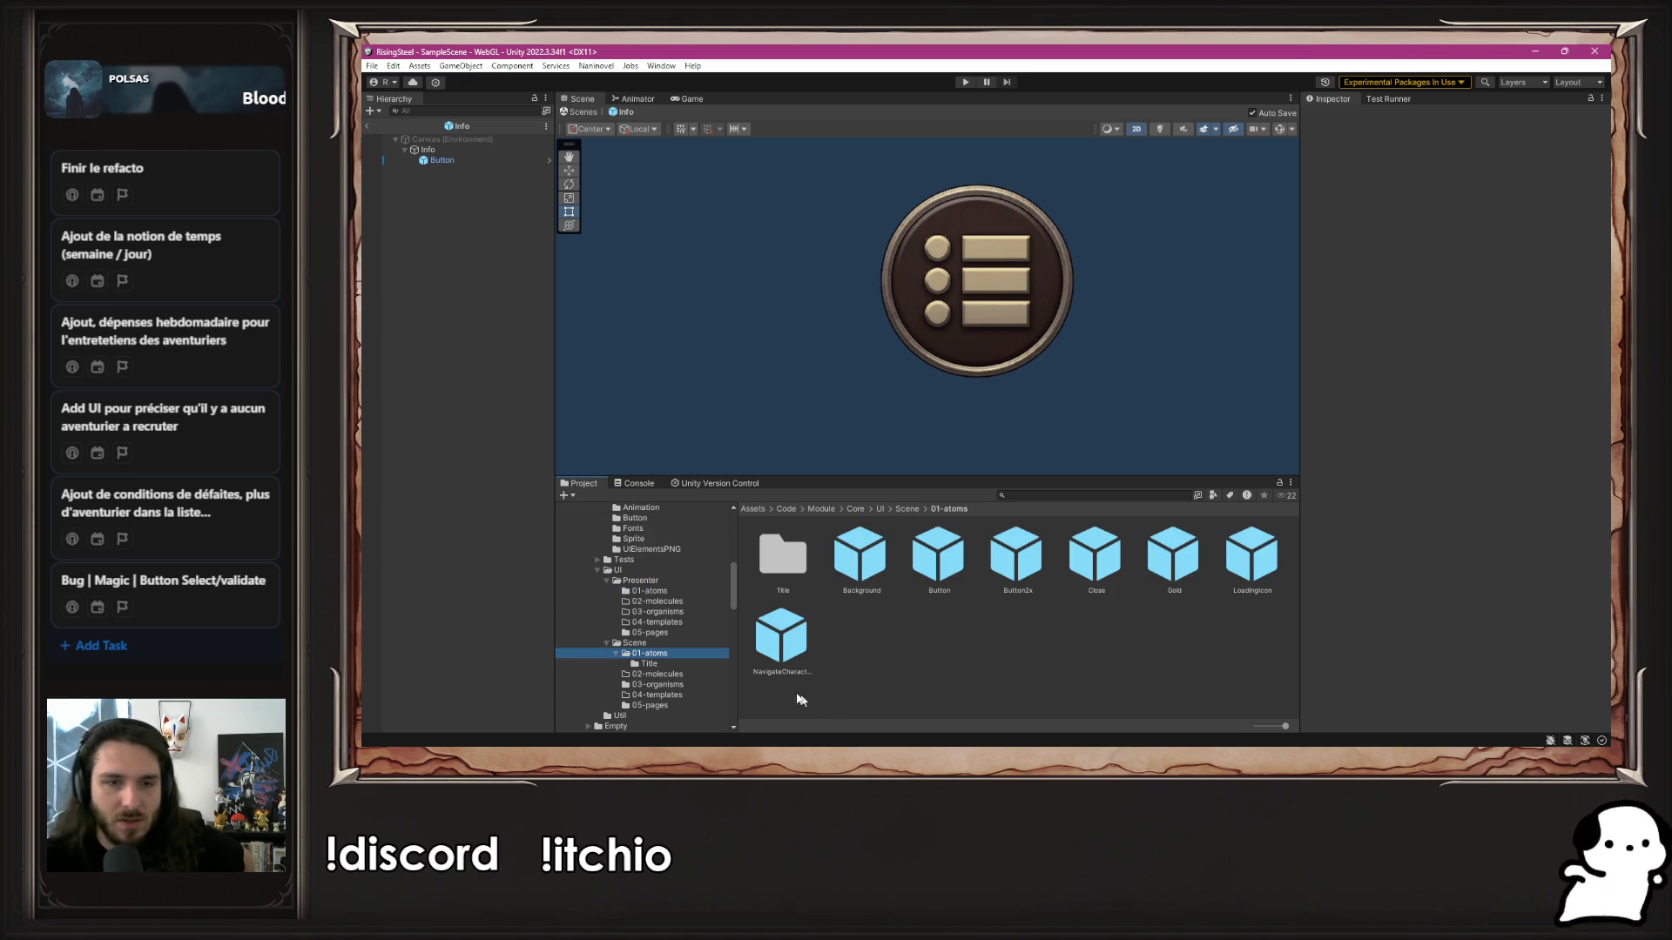
{"action": "scroll", "coordinate": [714, 667], "scroll_direction": "up", "scroll_amount": 15}
{"action": "scroll", "coordinate": [707, 666], "scroll_direction": "down", "scroll_amount": 12}
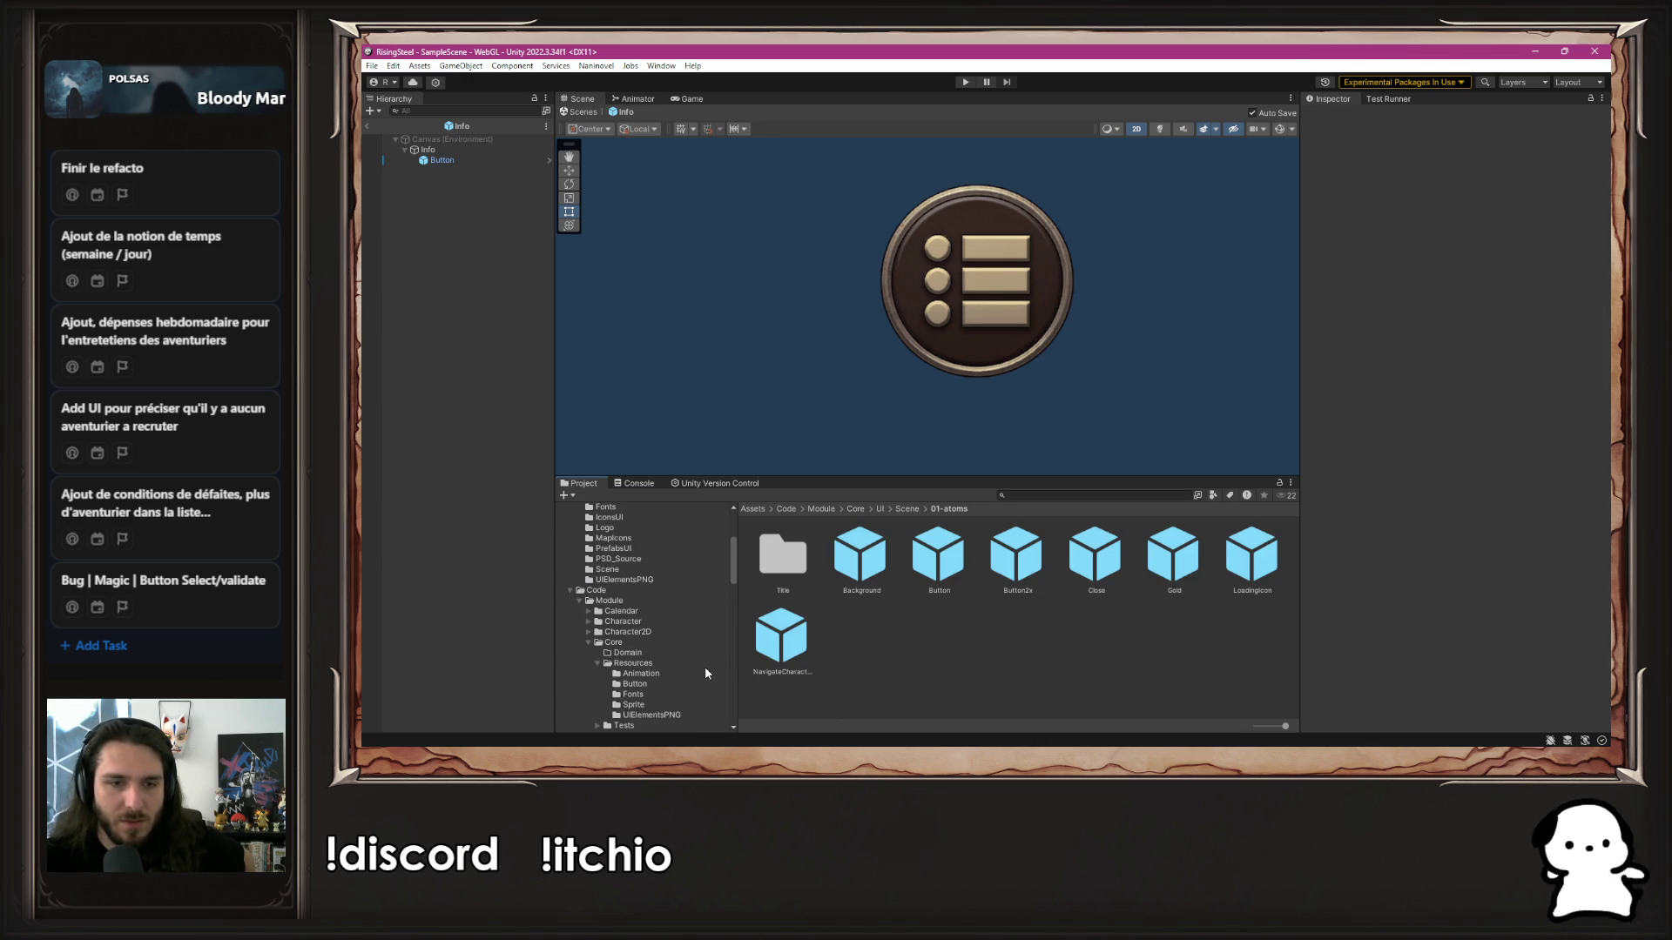
{"action": "scroll", "coordinate": [694, 640], "scroll_direction": "up", "scroll_amount": 2}
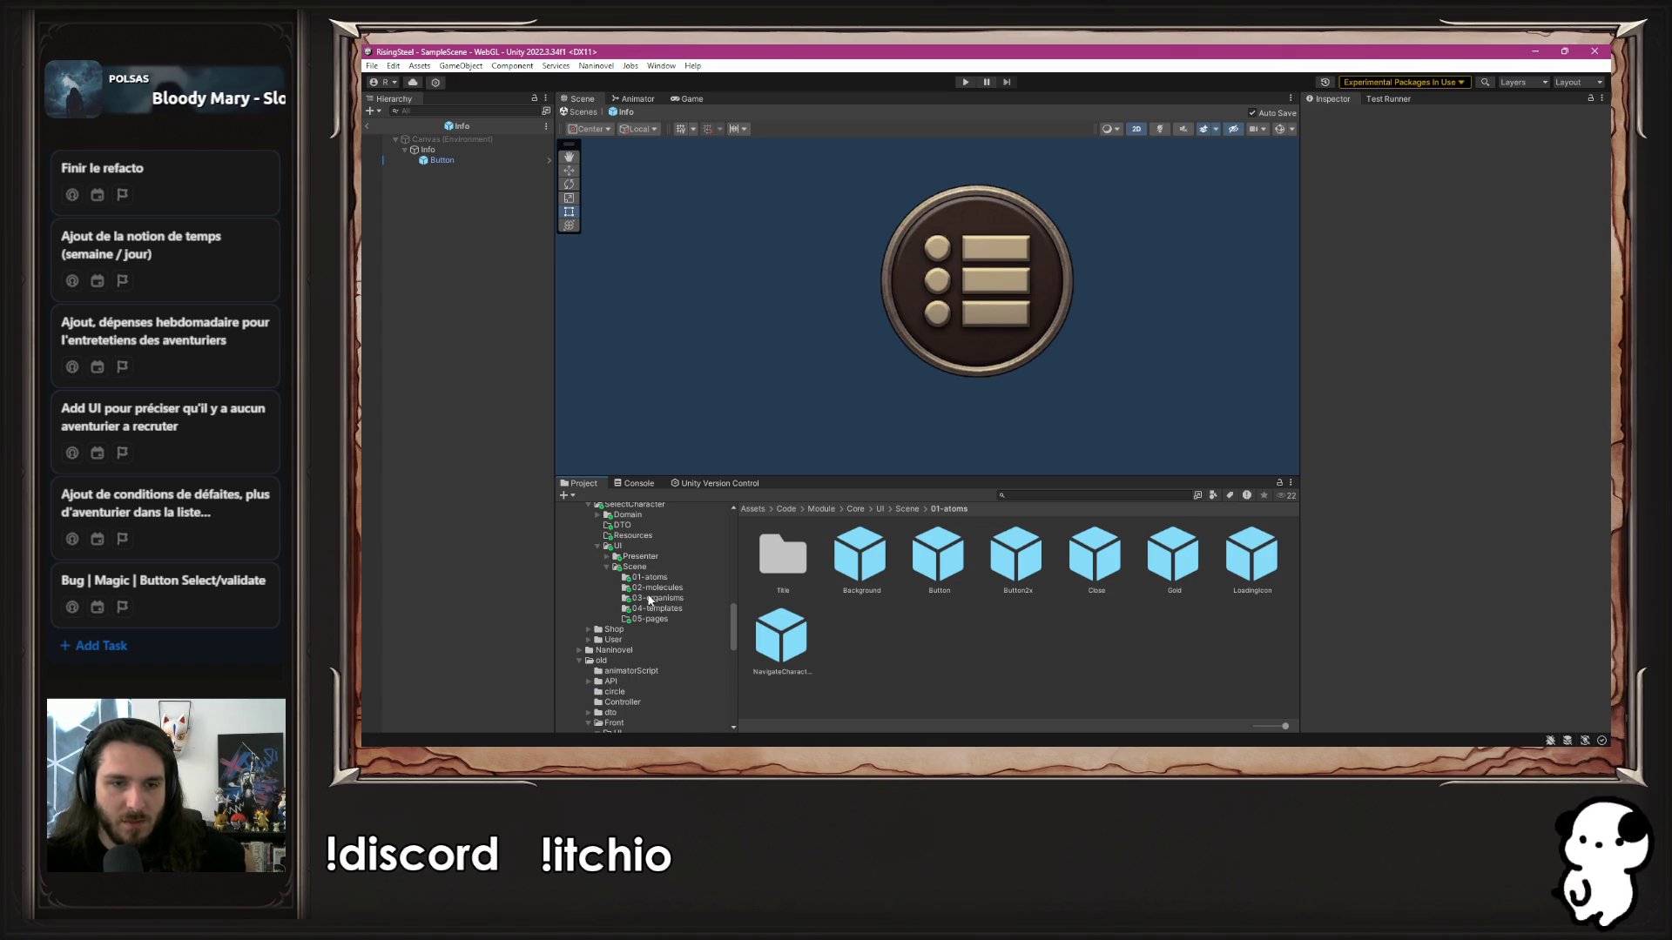
{"action": "left_click", "coordinate": [687, 577]}
{"action": "left_click", "coordinate": [752, 572]}
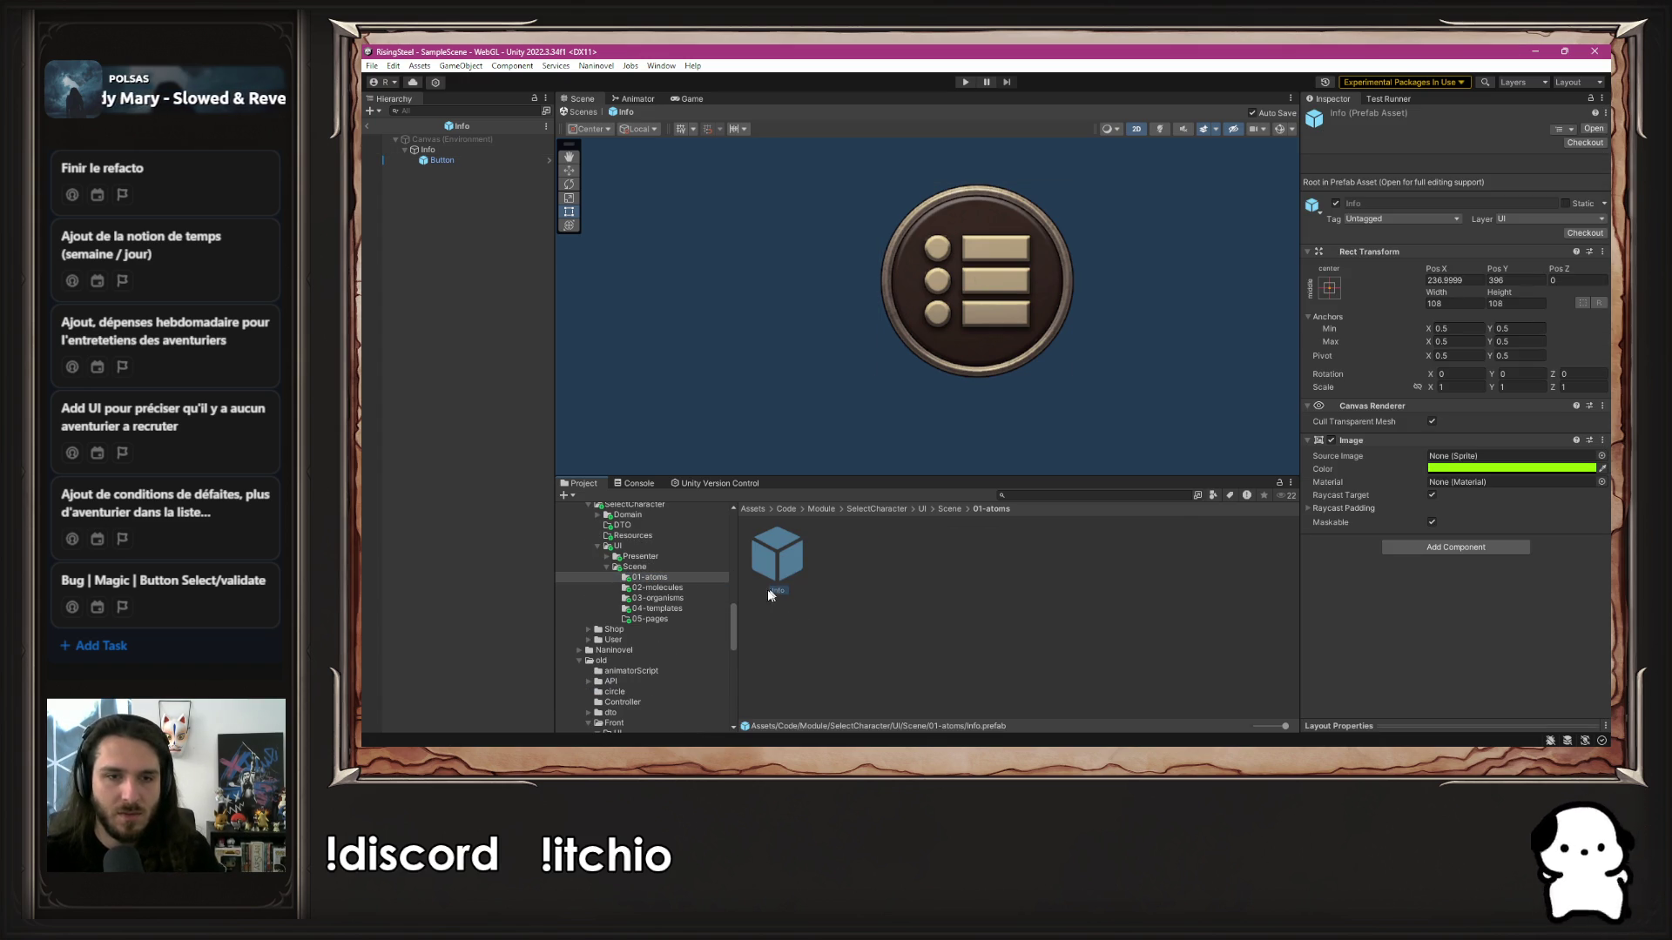
Move the Info prefab into Core/UI/Scene/01-atoms, then show SelectCharacter's 04-templates folder
{"action": "scroll", "coordinate": [662, 630], "scroll_direction": "up", "scroll_amount": 2}
{"action": "scroll", "coordinate": [662, 629], "scroll_direction": "up", "scroll_amount": 3}
{"action": "scroll", "coordinate": [663, 631], "scroll_direction": "up", "scroll_amount": 10}
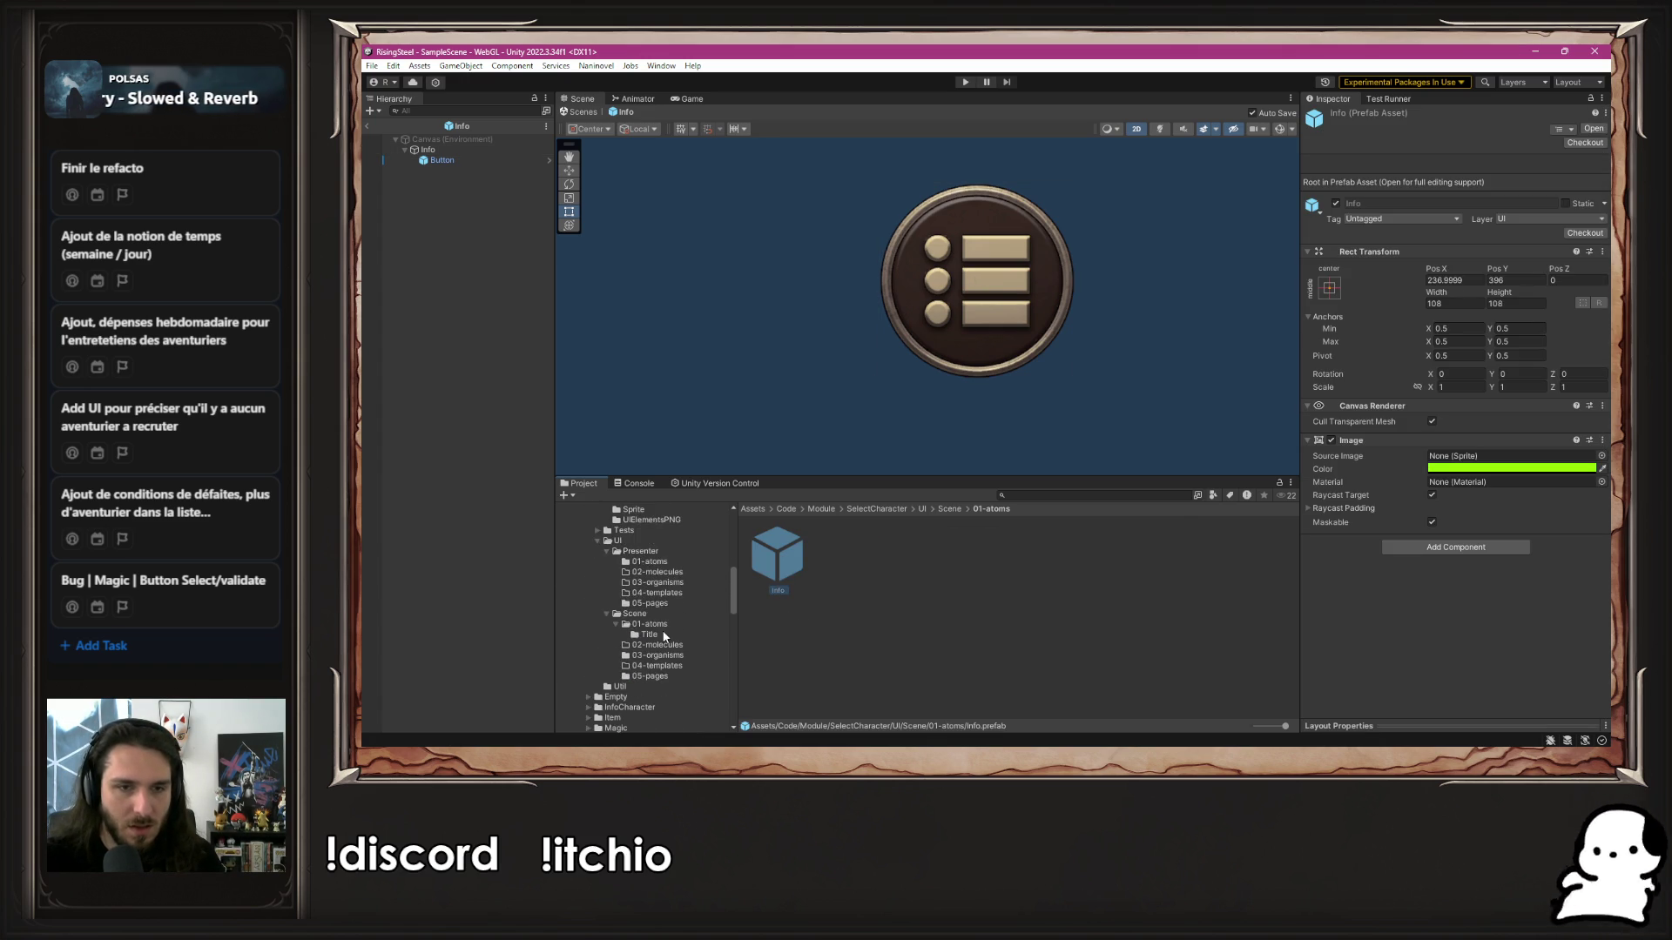
{"action": "scroll", "coordinate": [662, 630], "scroll_direction": "down", "scroll_amount": 4}
{"action": "left_click", "coordinate": [649, 663]}
{"action": "left_click_drag", "start_coordinate": [815, 637], "coordinate": [819, 639]}
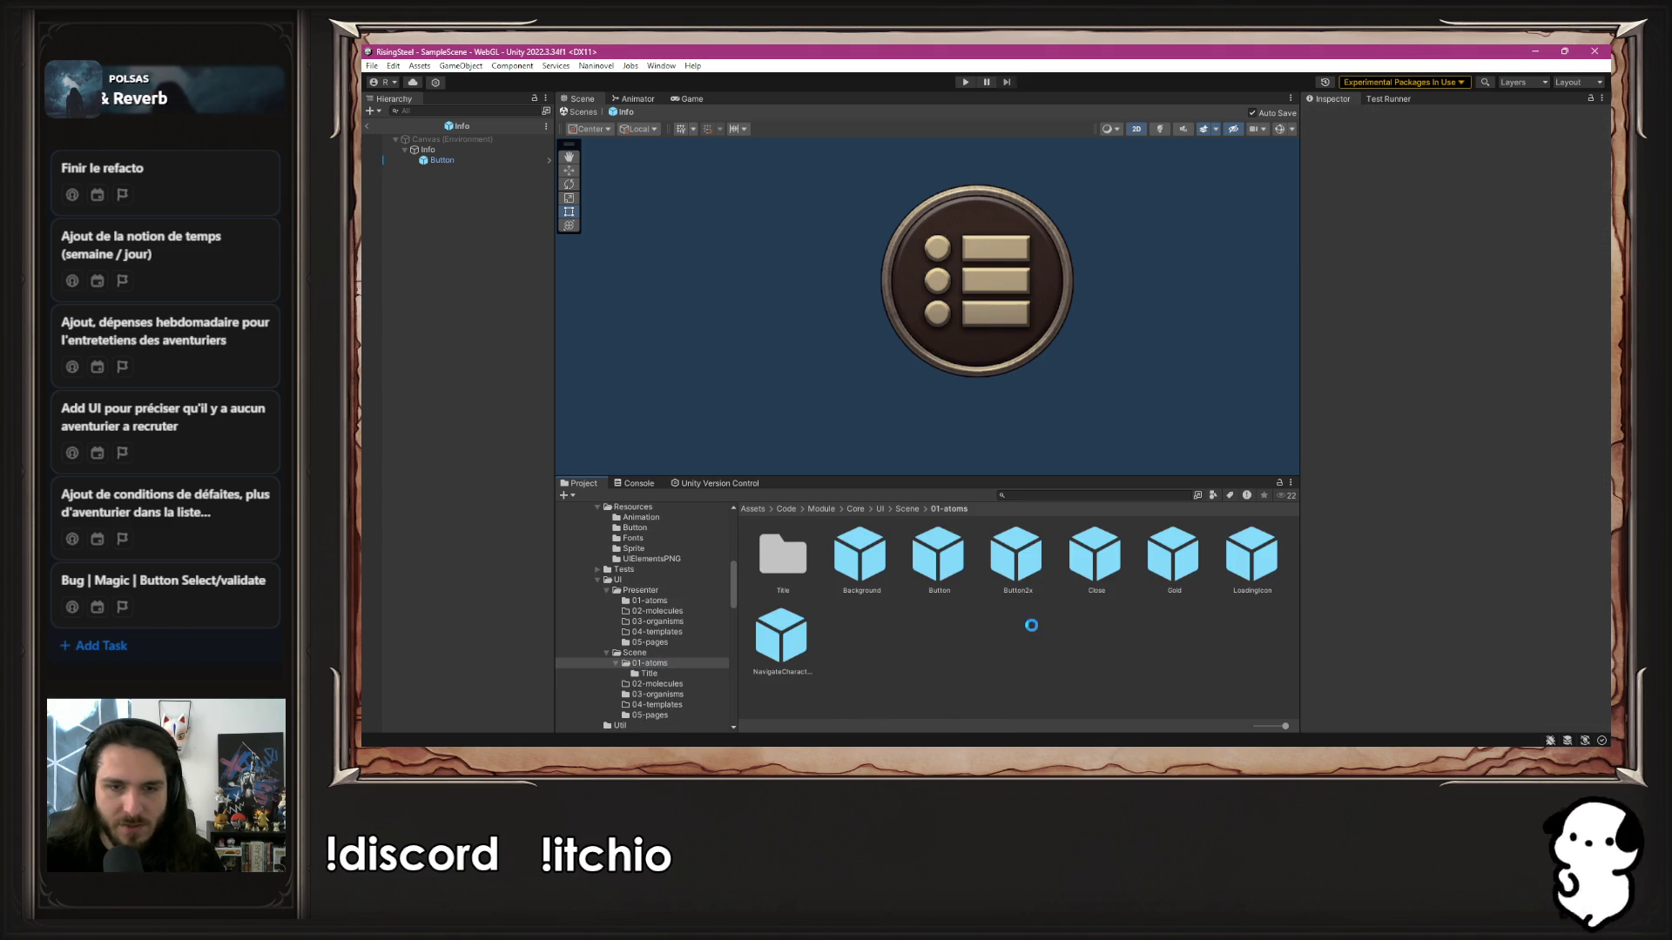
{"action": "left_click", "coordinate": [1038, 627]}
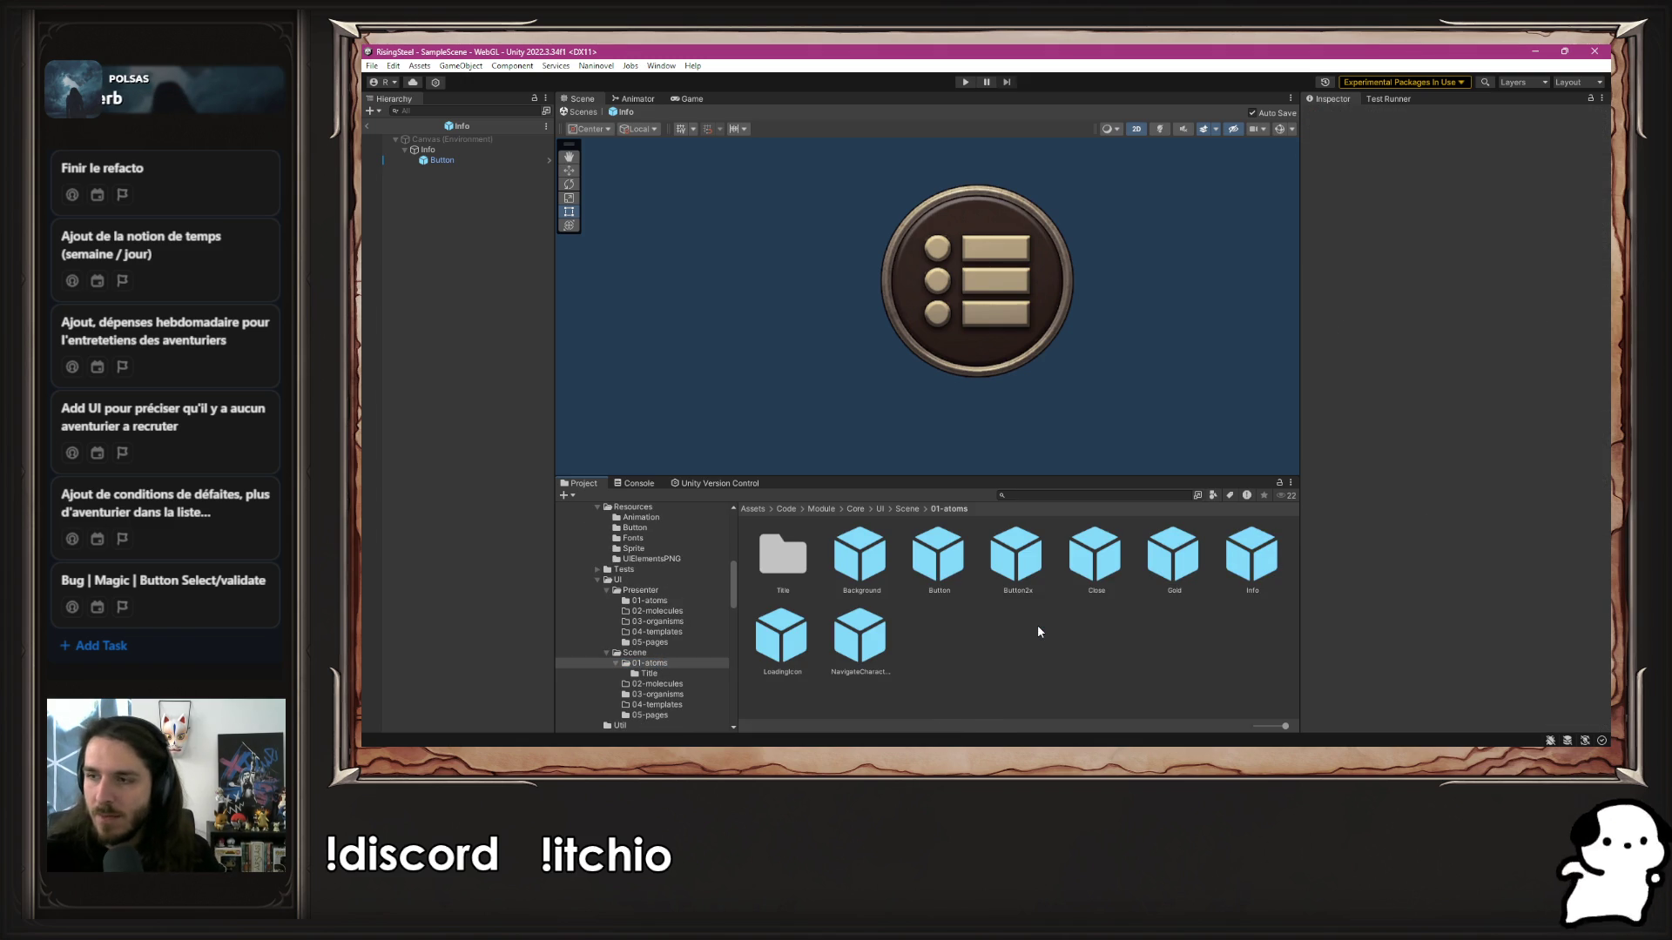
{"action": "scroll", "coordinate": [660, 669], "scroll_direction": "down", "scroll_amount": 5}
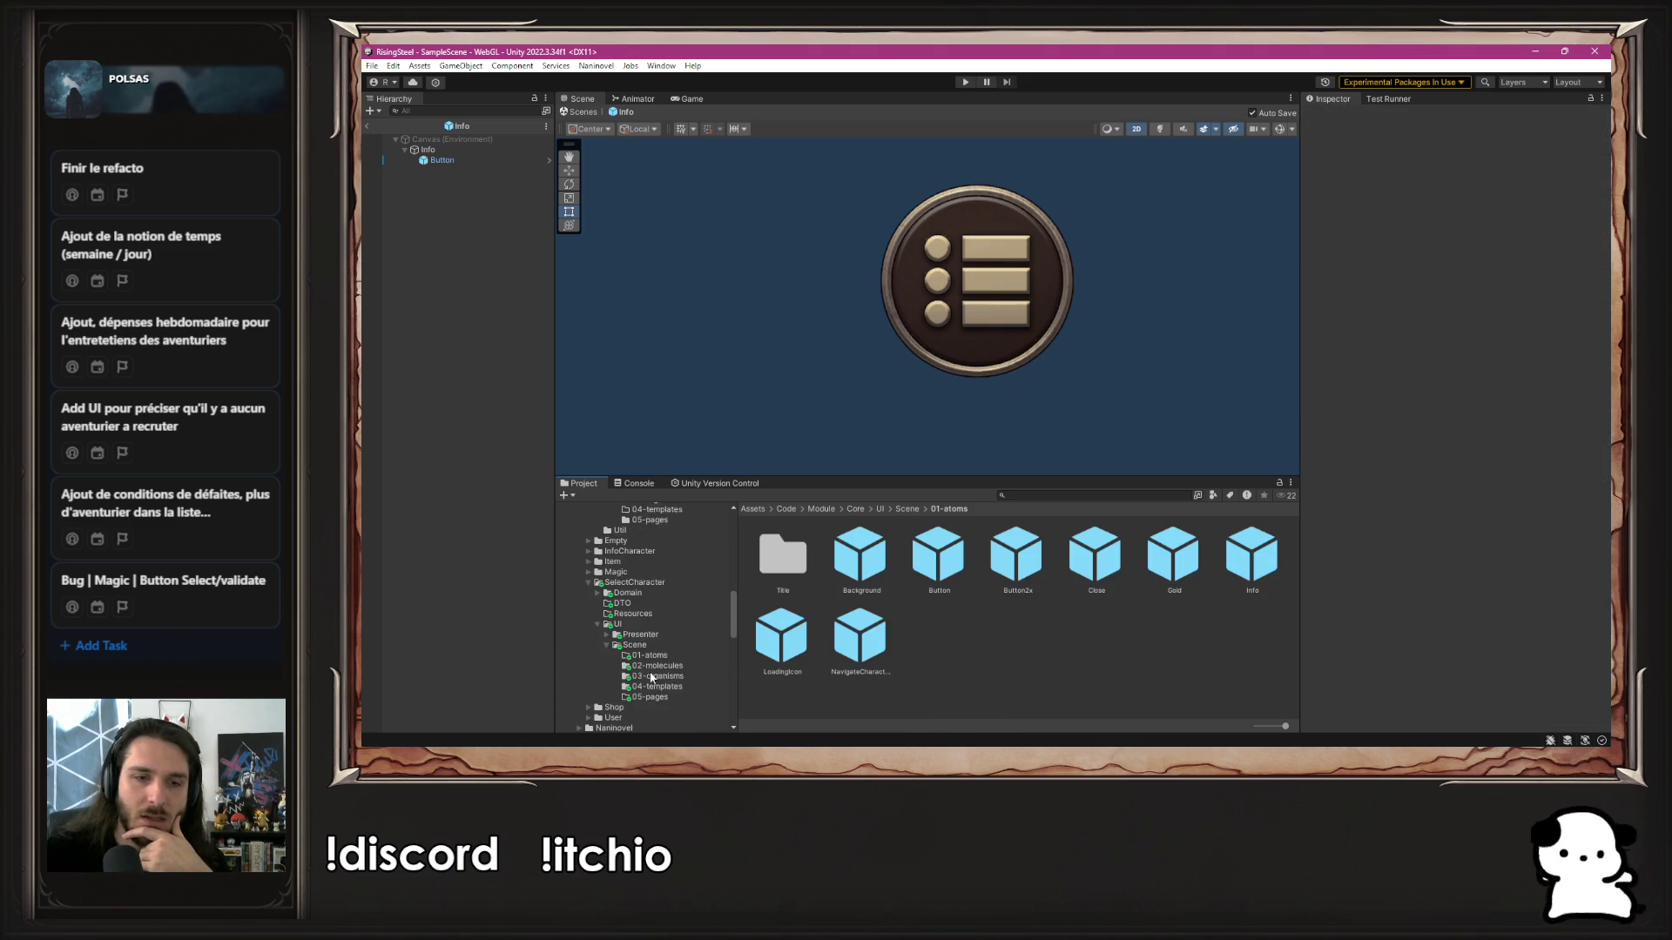
{"action": "left_click", "coordinate": [680, 647]}
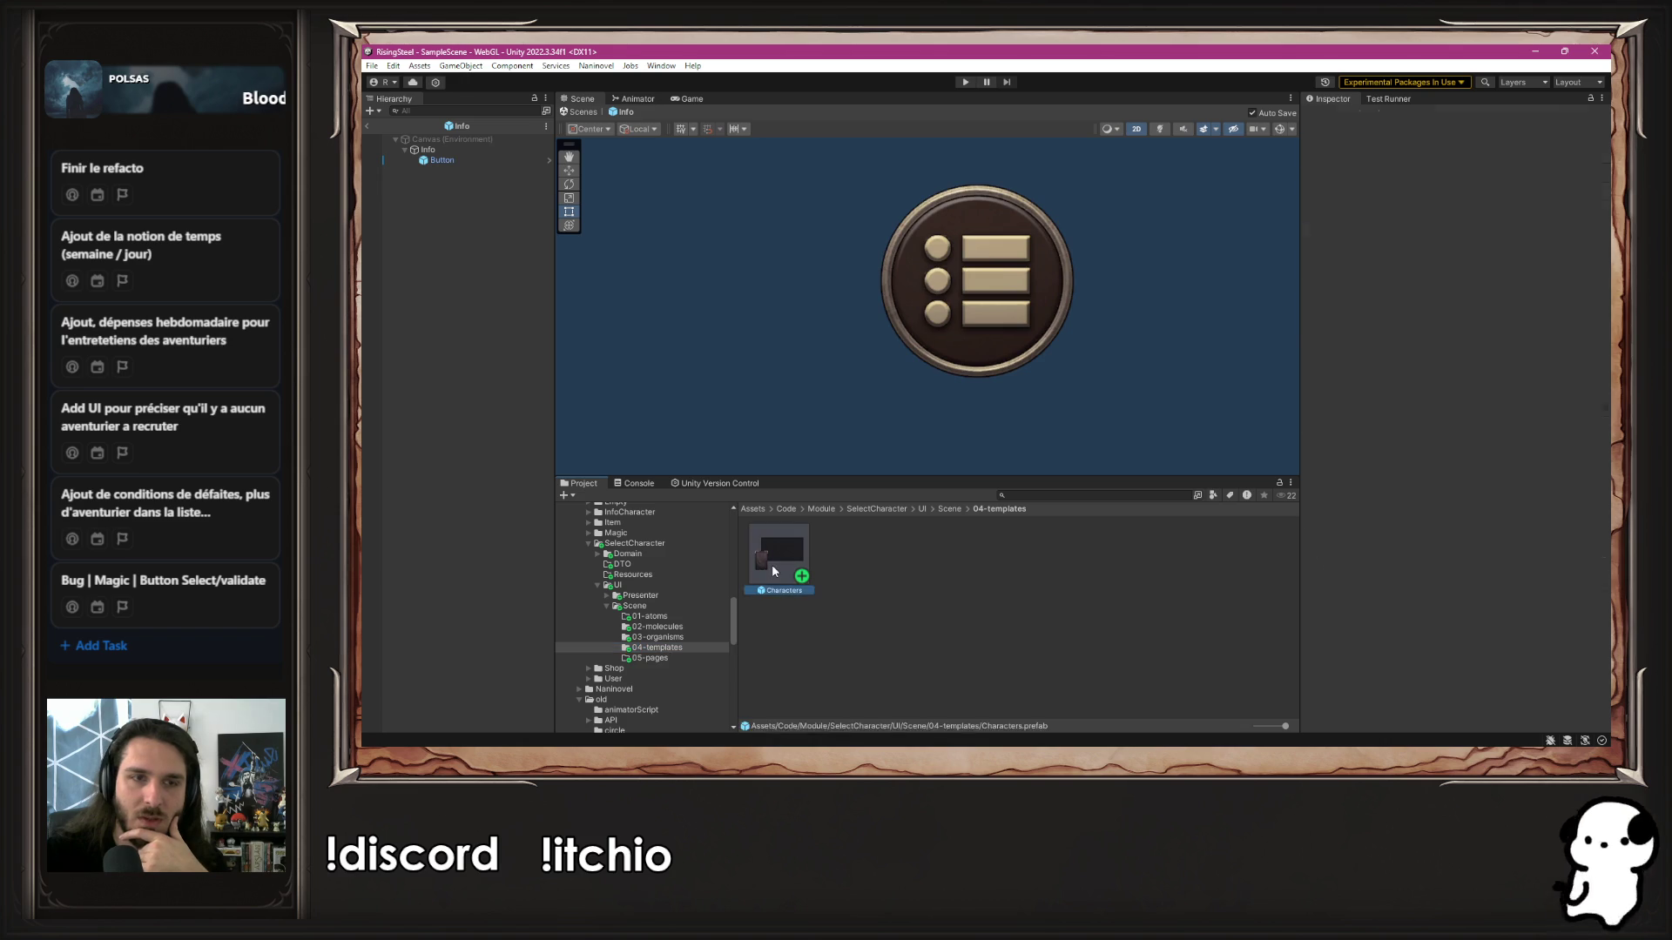
Open the Characters template prefab and preview the NoMercenary popup, then hide it again
{"action": "double_click", "coordinate": [772, 564]}
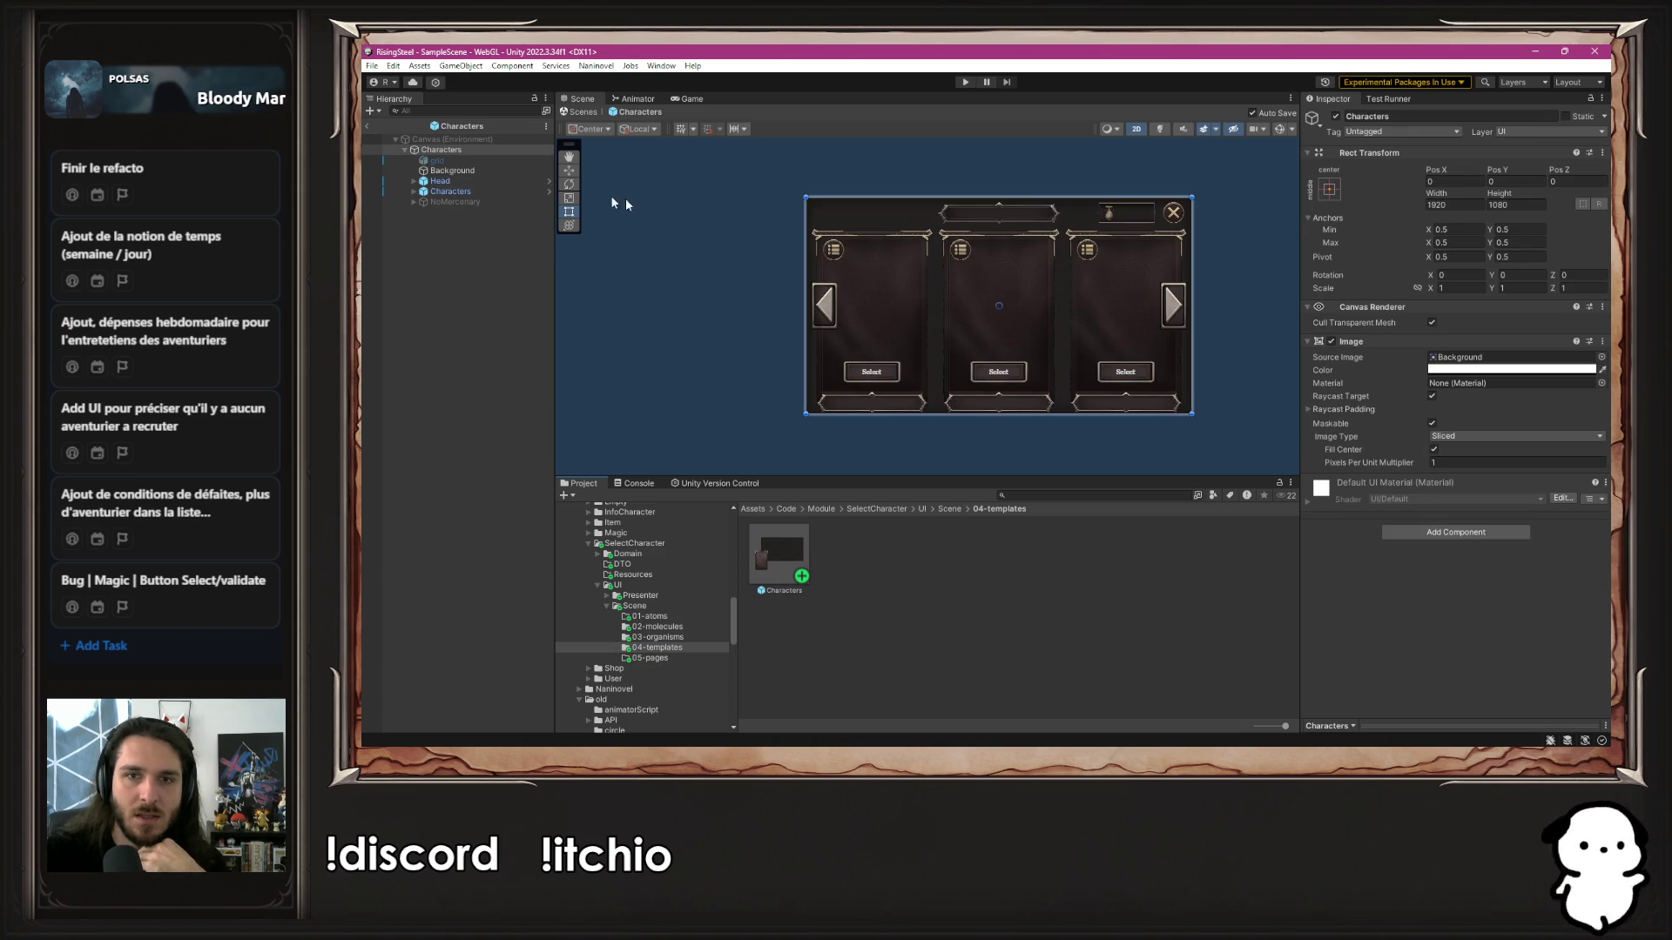
{"action": "scroll", "coordinate": [787, 232], "scroll_direction": "up", "scroll_amount": 2}
{"action": "left_click_drag", "start_coordinate": [787, 232], "coordinate": [715, 225]}
{"action": "left_click", "coordinate": [517, 202]}
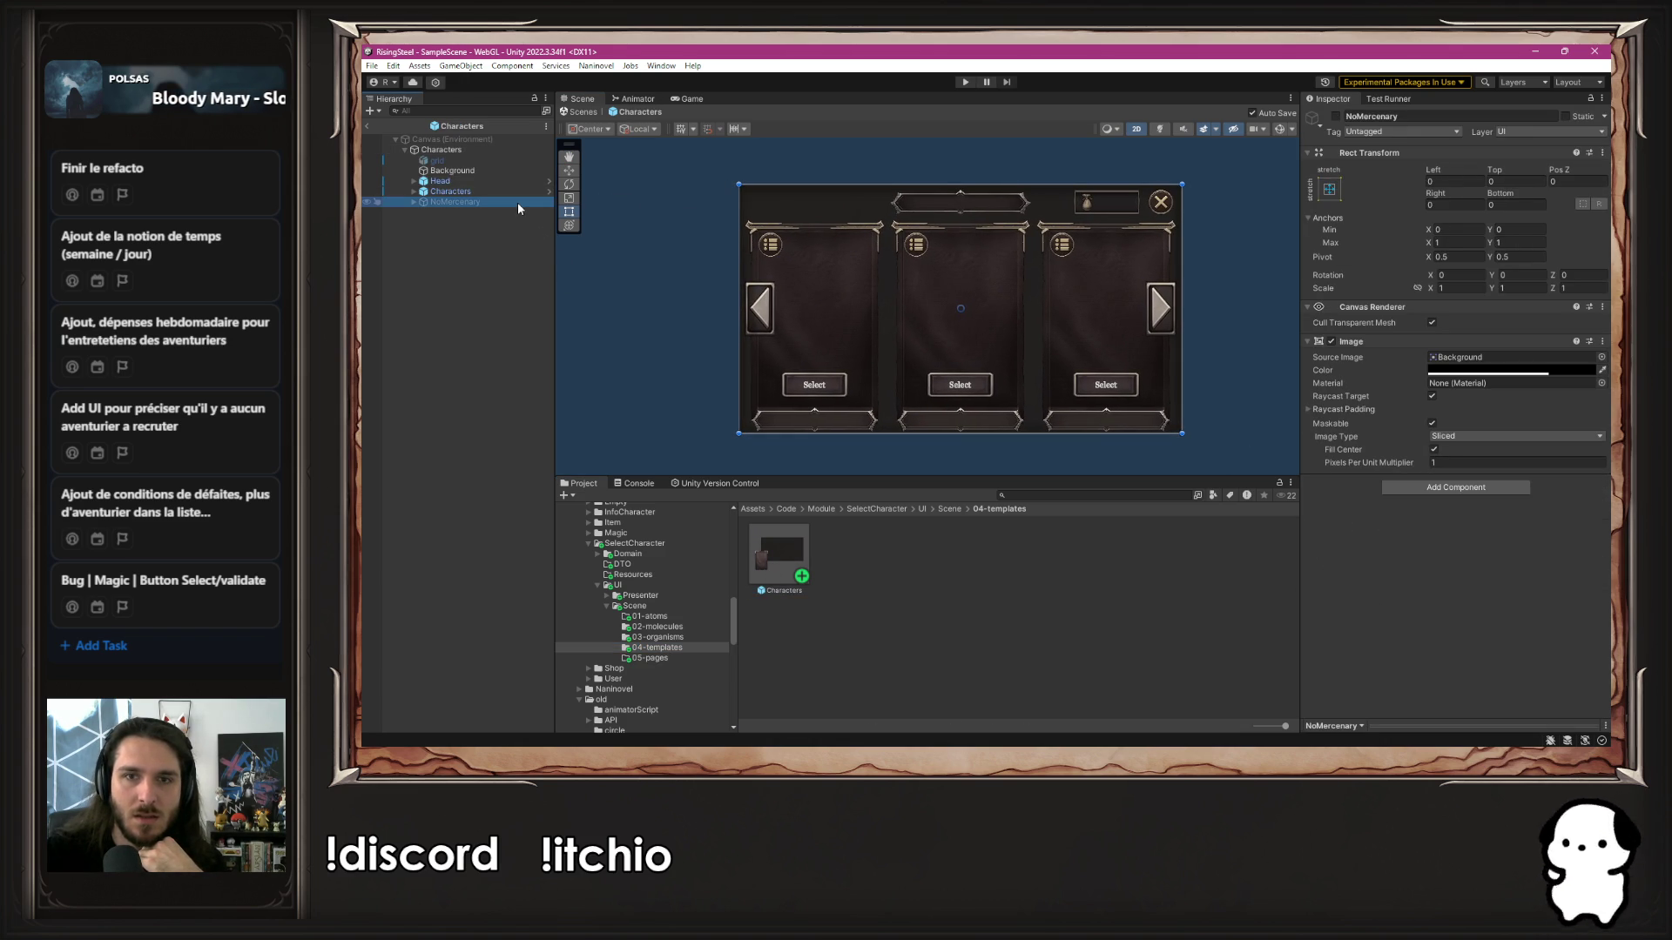
{"action": "left_click", "coordinate": [1335, 116]}
{"action": "left_click", "coordinate": [1335, 115]}
Locate the nested Characters group's source prefab in SelectCharacter's 03-organisms folder
{"action": "left_click", "coordinate": [444, 191]}
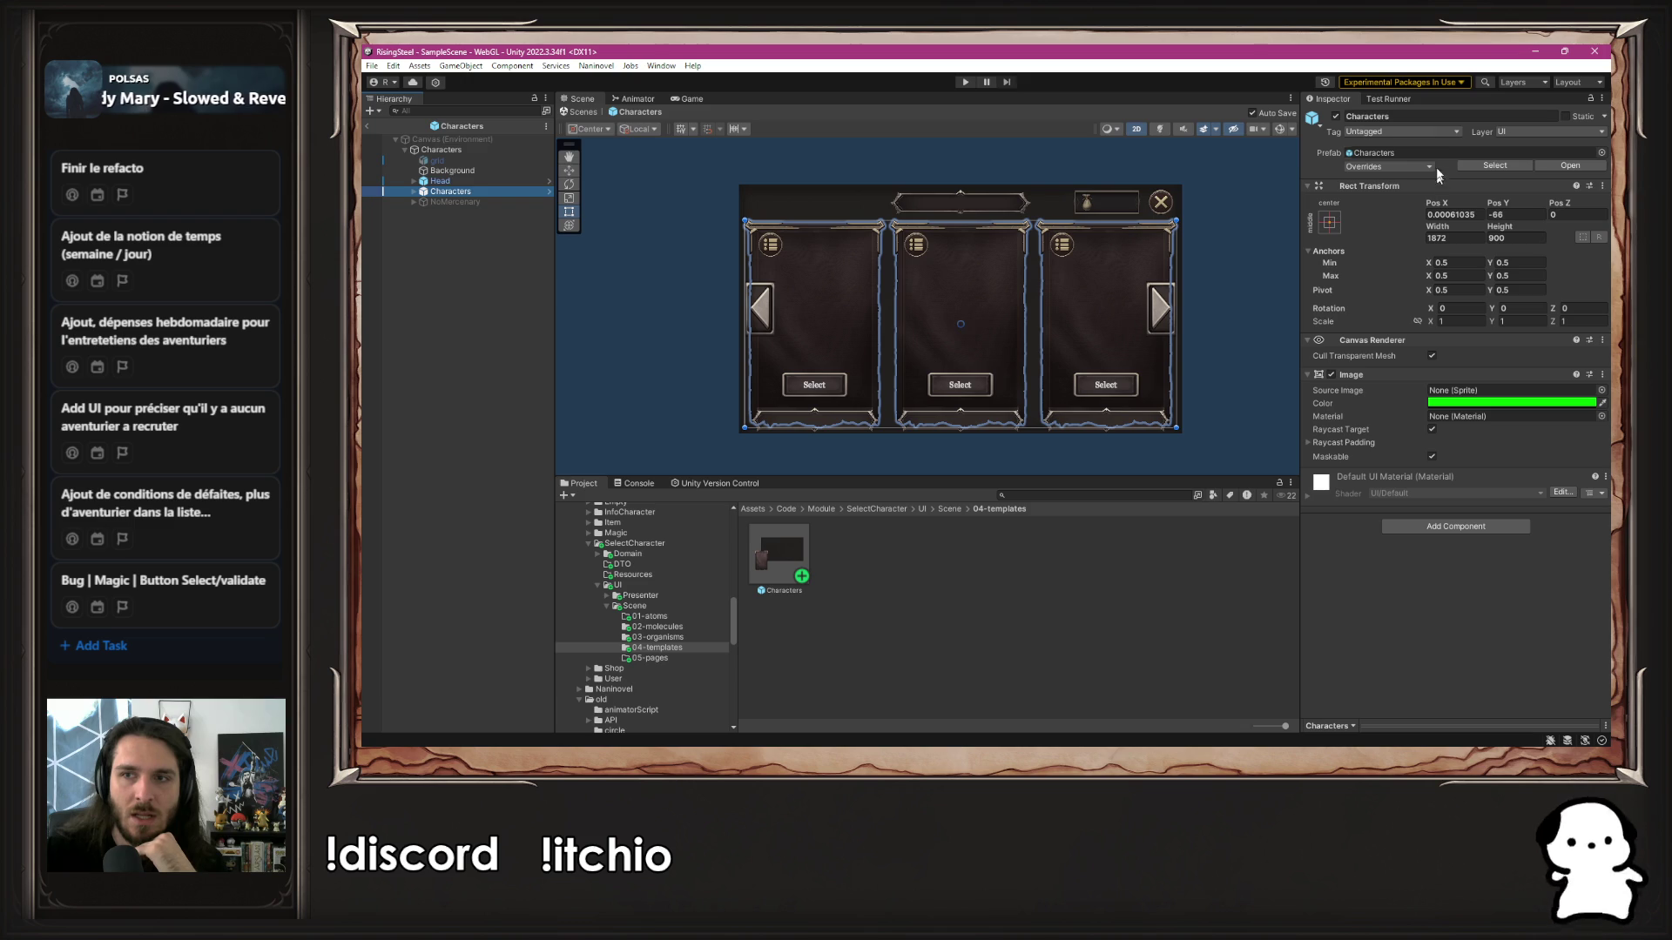
{"action": "left_click", "coordinate": [1431, 154]}
{"action": "scroll", "coordinate": [684, 646], "scroll_direction": "down", "scroll_amount": 2}
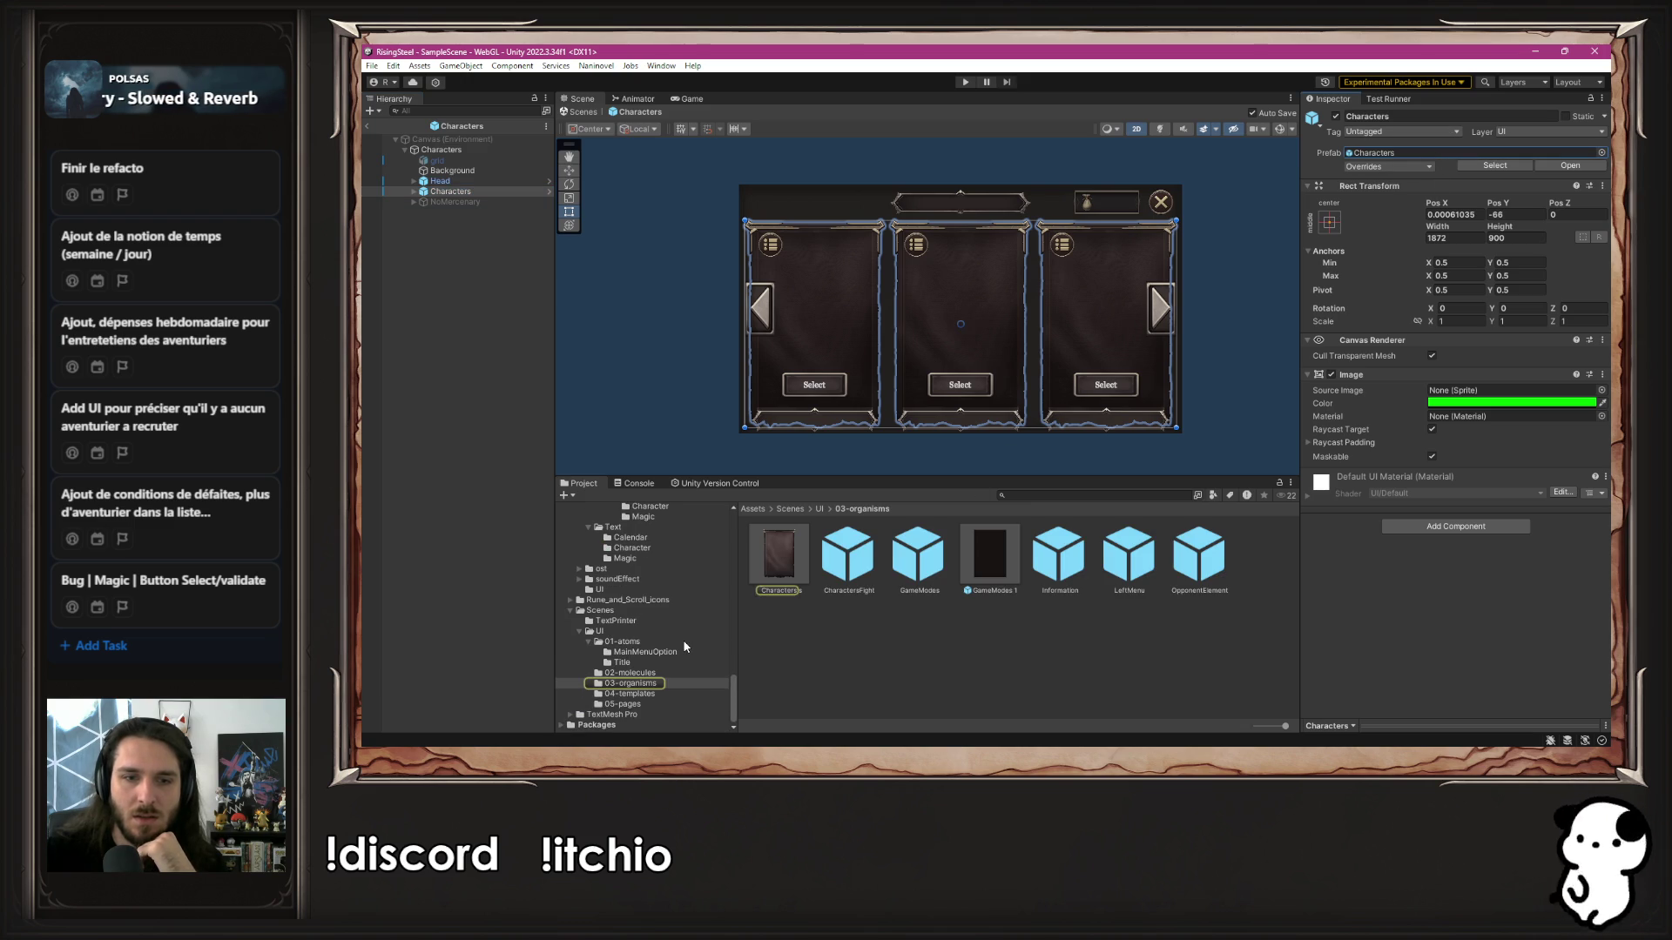
{"action": "scroll", "coordinate": [683, 646], "scroll_direction": "up", "scroll_amount": 4}
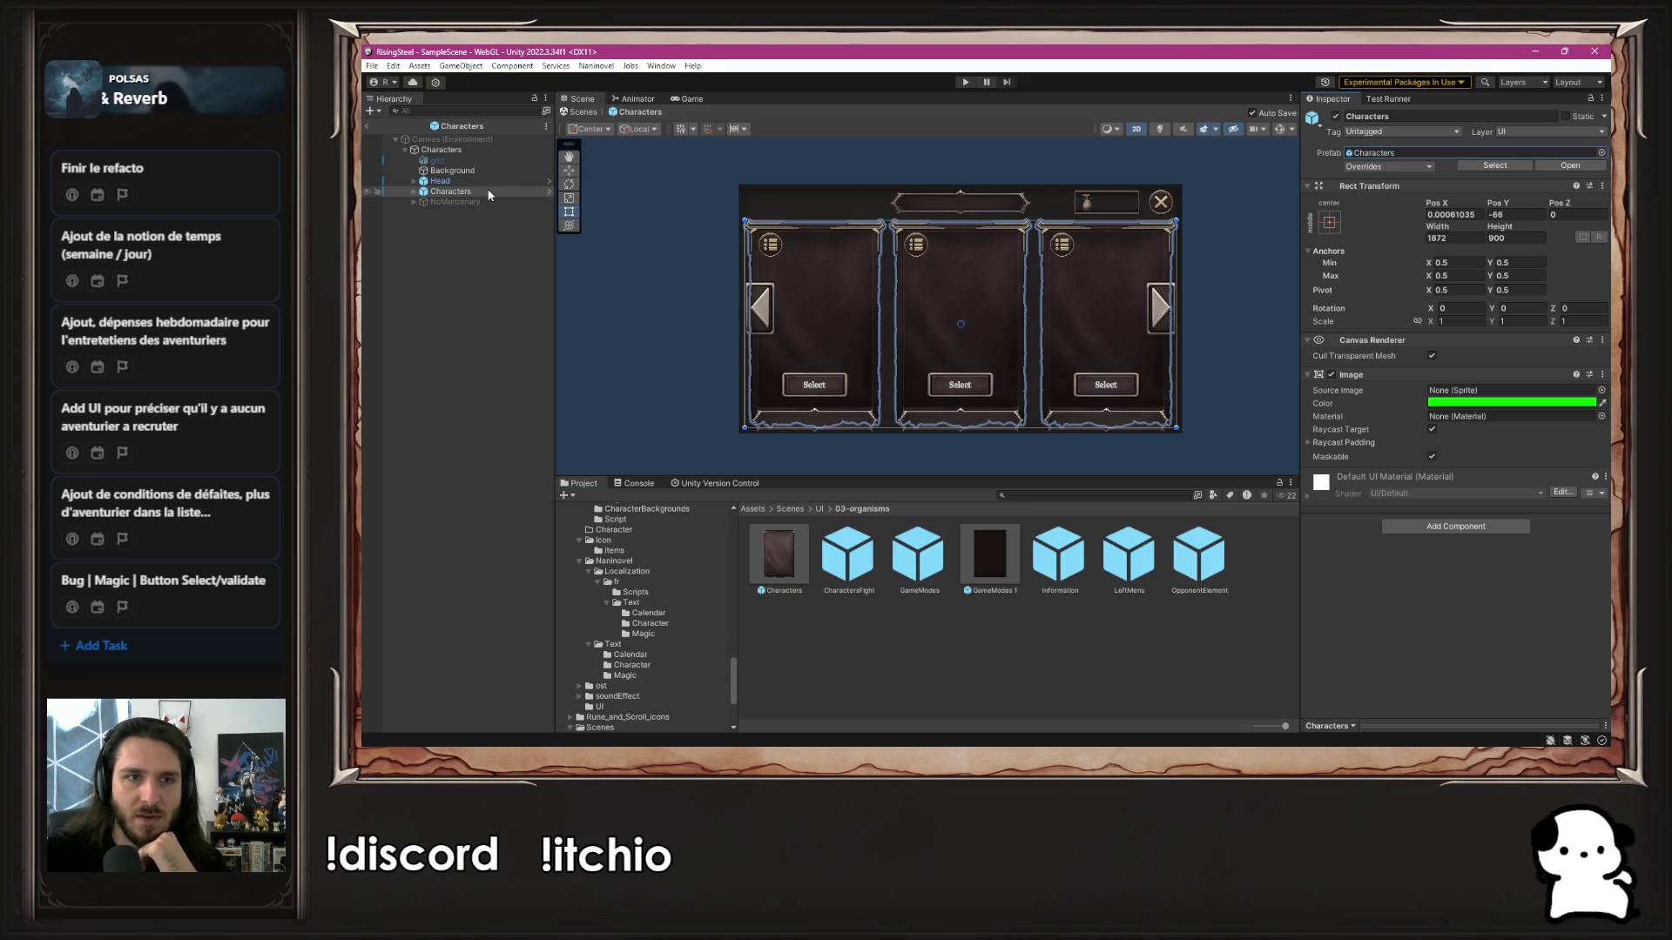
{"action": "scroll", "coordinate": [602, 590], "scroll_direction": "up", "scroll_amount": 6}
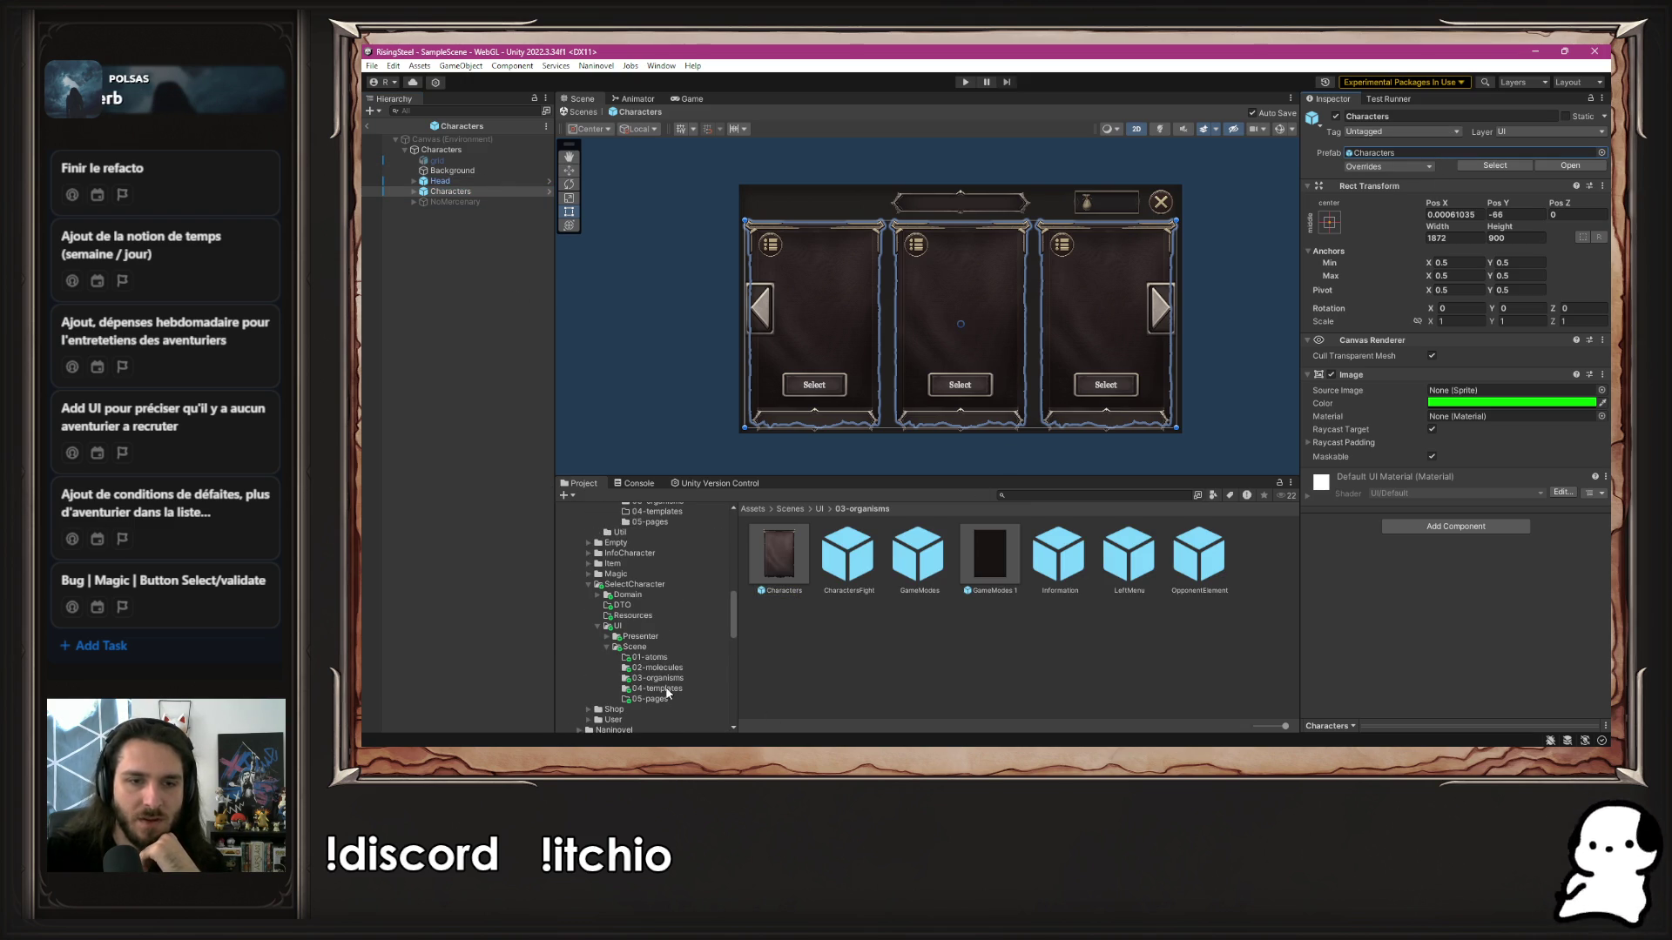
{"action": "left_click", "coordinate": [658, 678]}
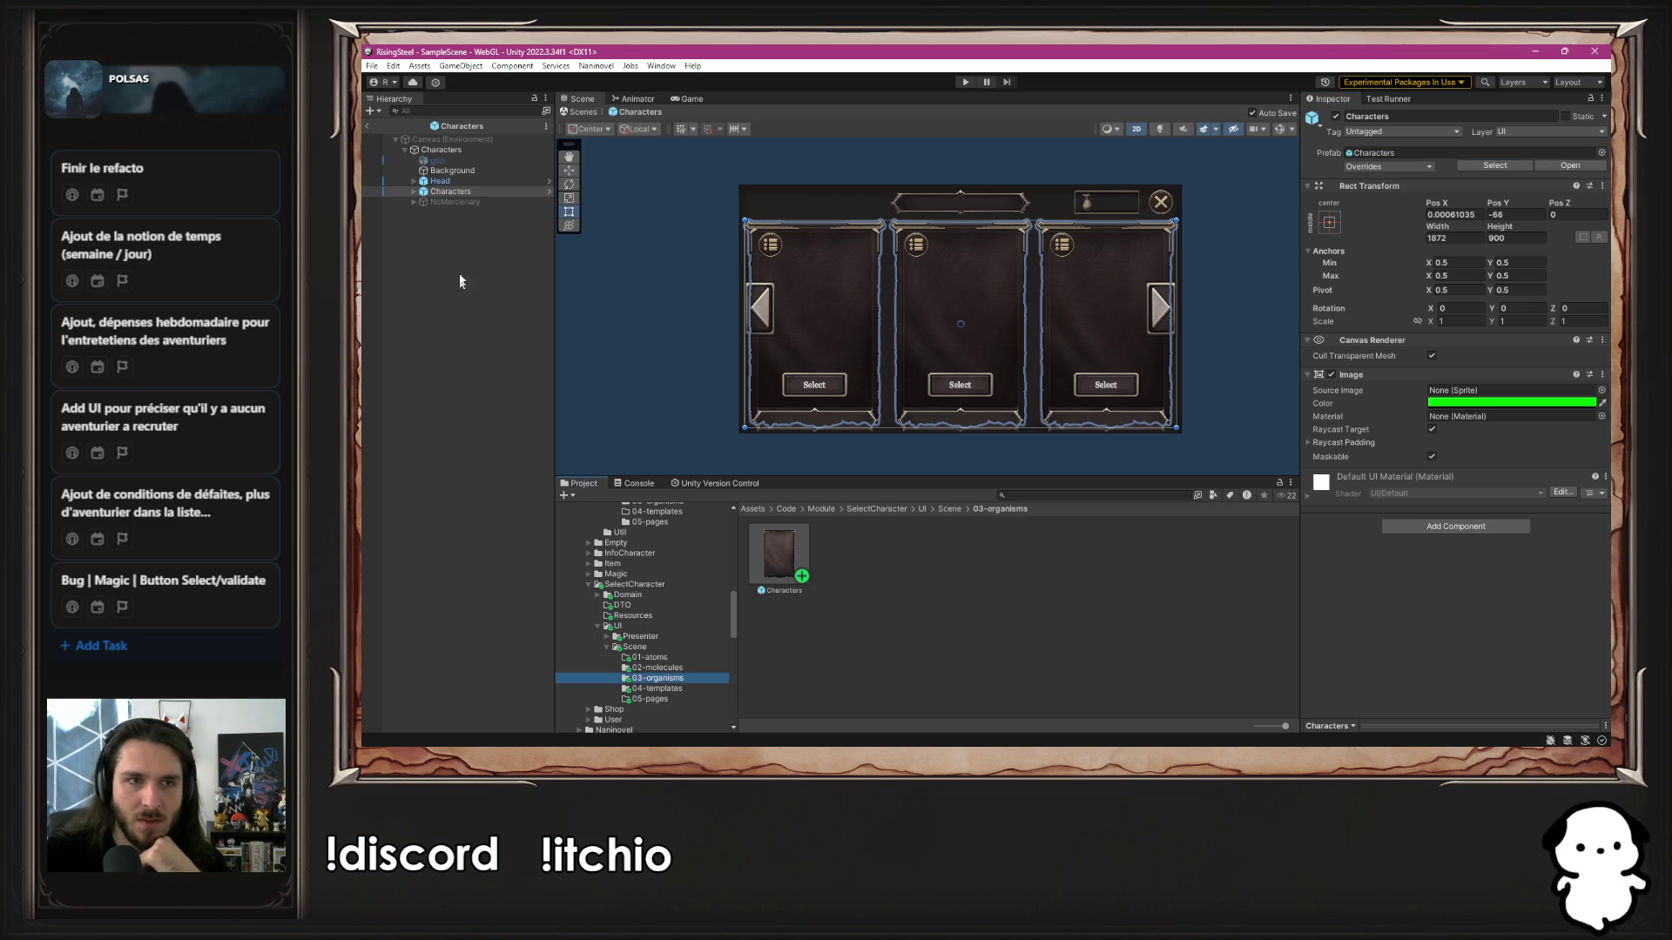
Delete the nested Characters card group, leaving Head and NoMercenary in place
{"action": "left_click", "coordinate": [481, 181]}
{"action": "left_click", "coordinate": [486, 183]}
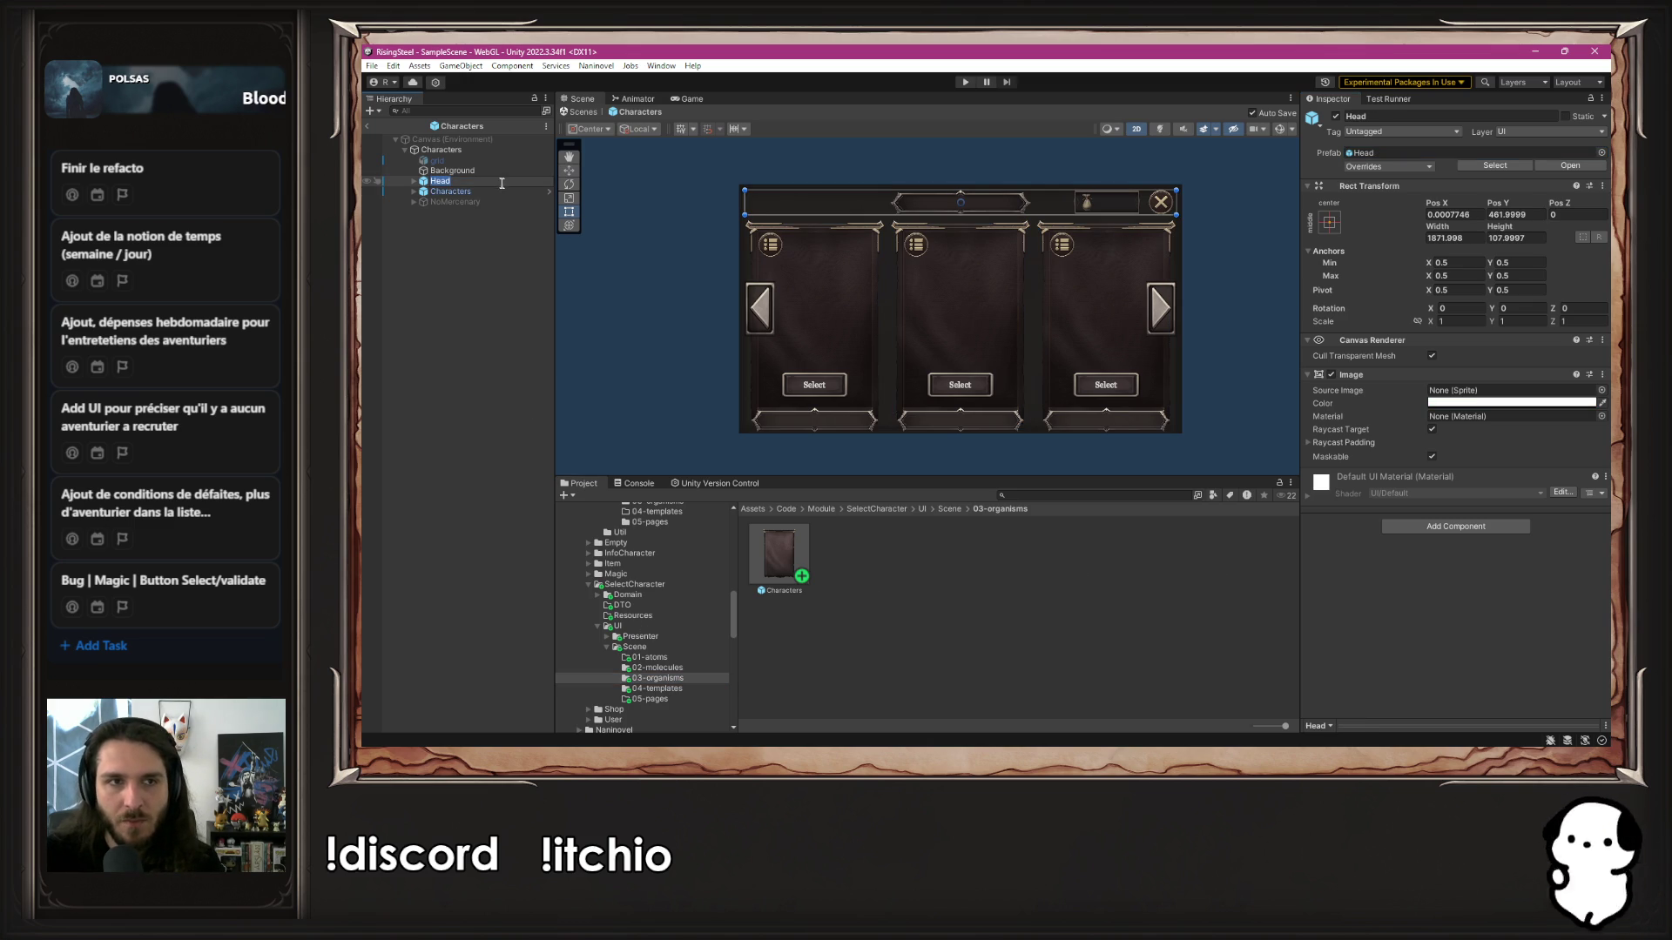
{"action": "left_click", "coordinate": [507, 190]}
{"action": "key", "text": "Delete"}
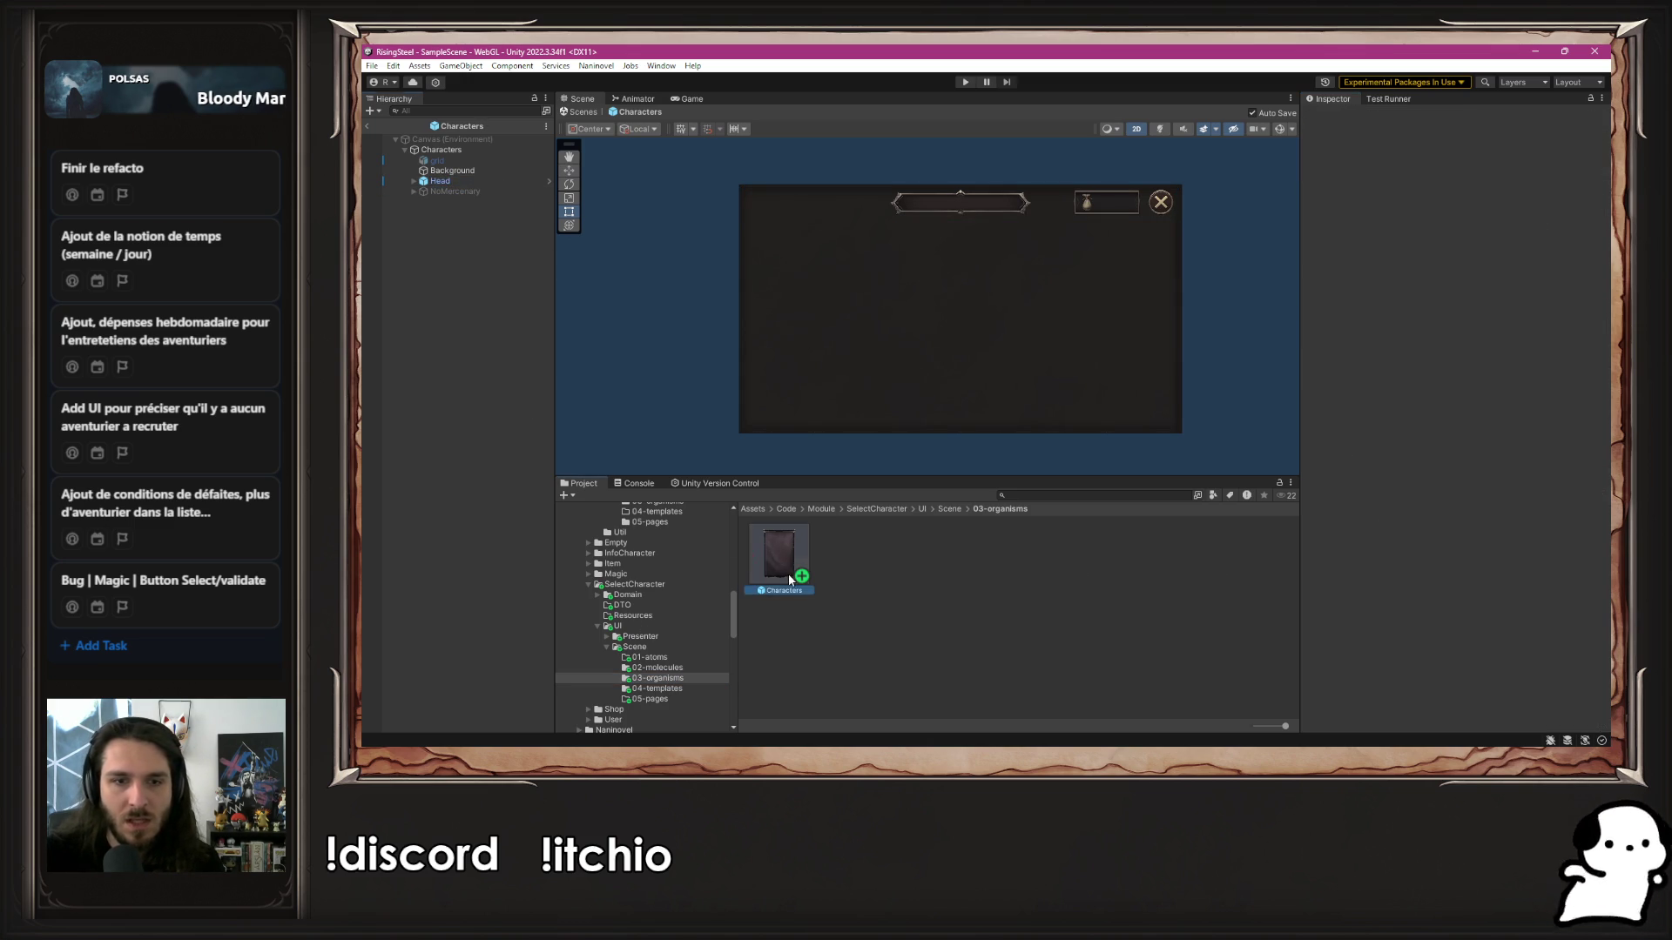
Undo the Characters group deletion and open the nested Characters prefab by itself
{"action": "key", "text": "ctrl+z"}
{"action": "left_click_drag", "start_coordinate": [463, 202], "coordinate": [474, 193]}
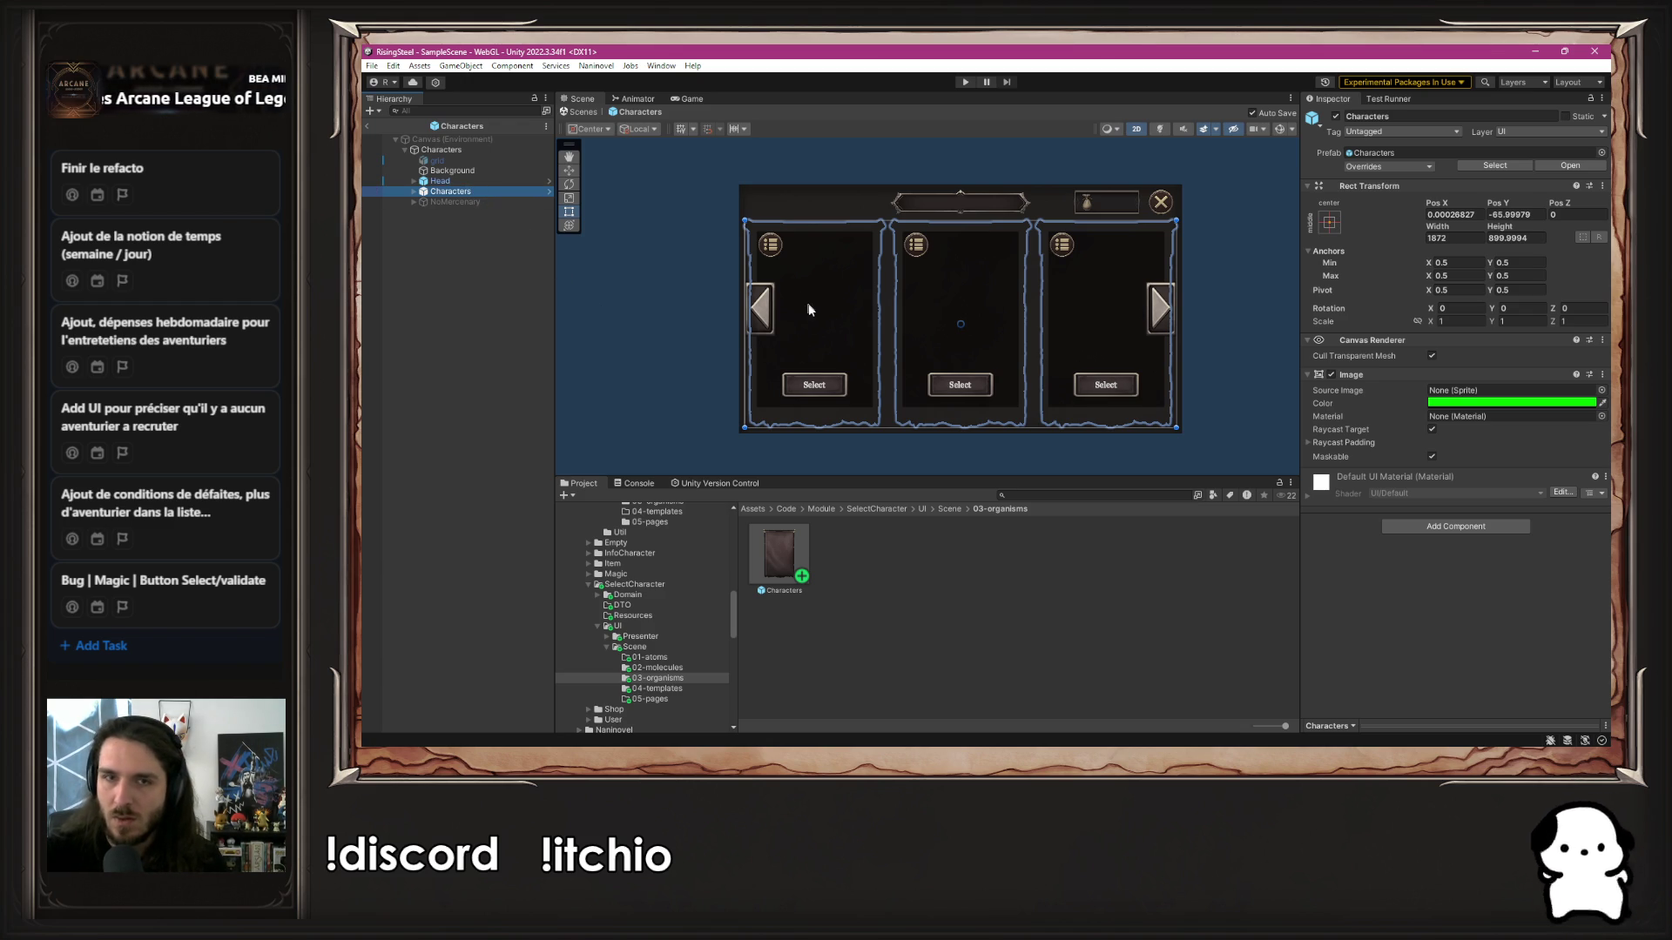
{"action": "key", "text": "Up"}
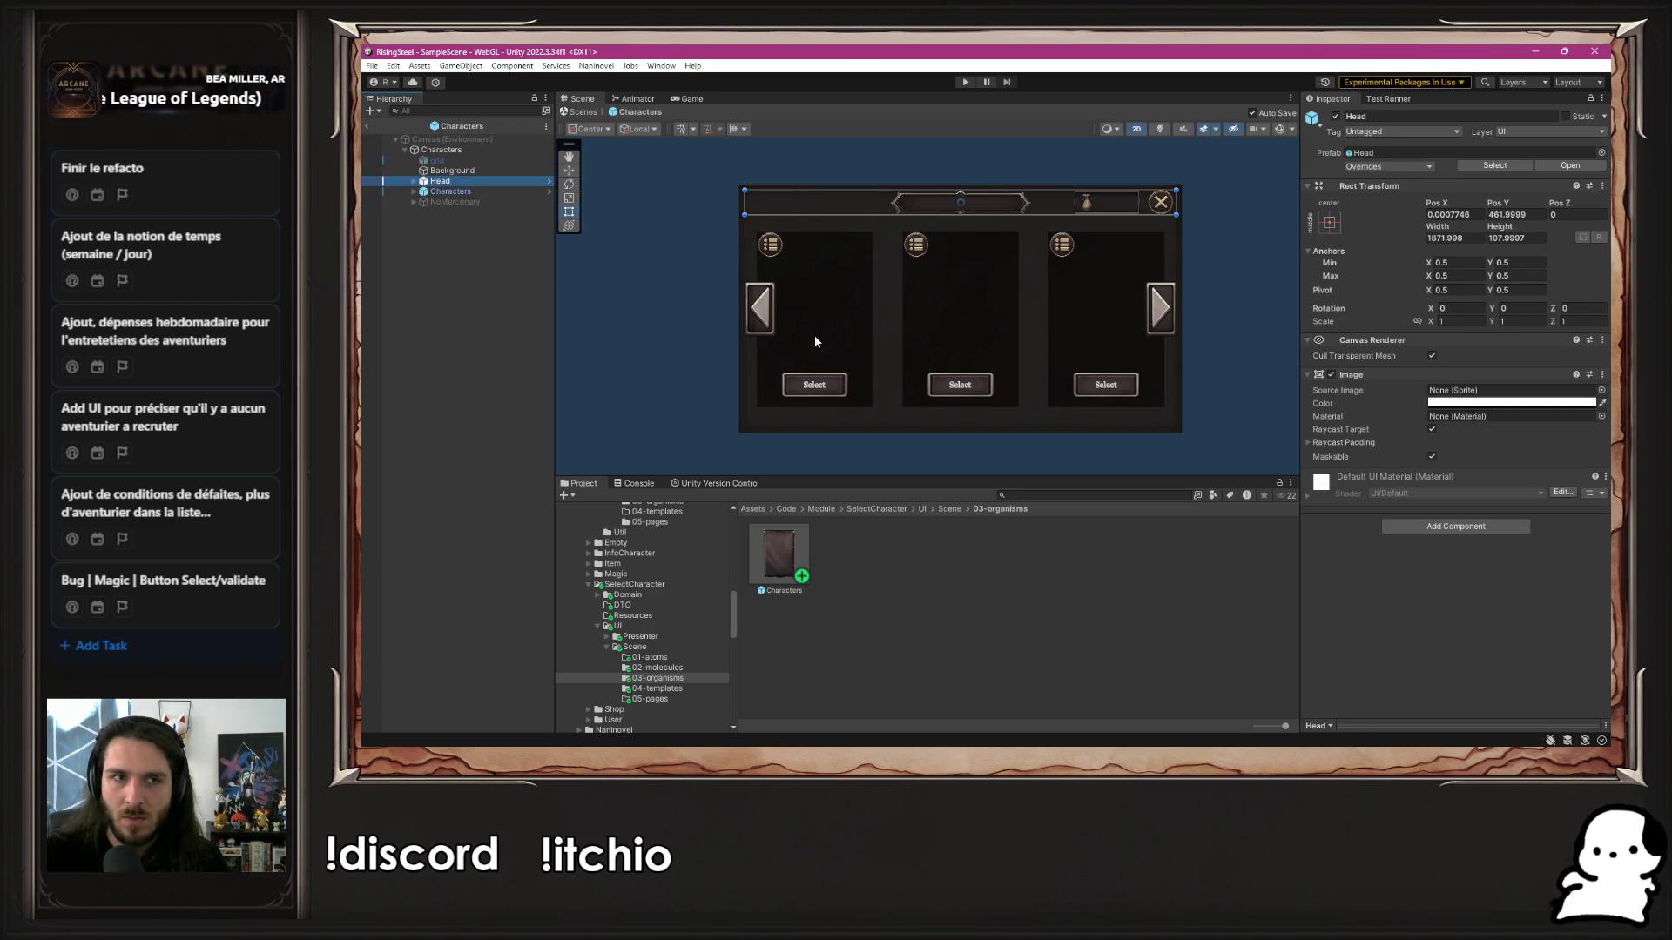
{"action": "left_click", "coordinate": [550, 194]}
{"action": "left_click", "coordinate": [639, 112]}
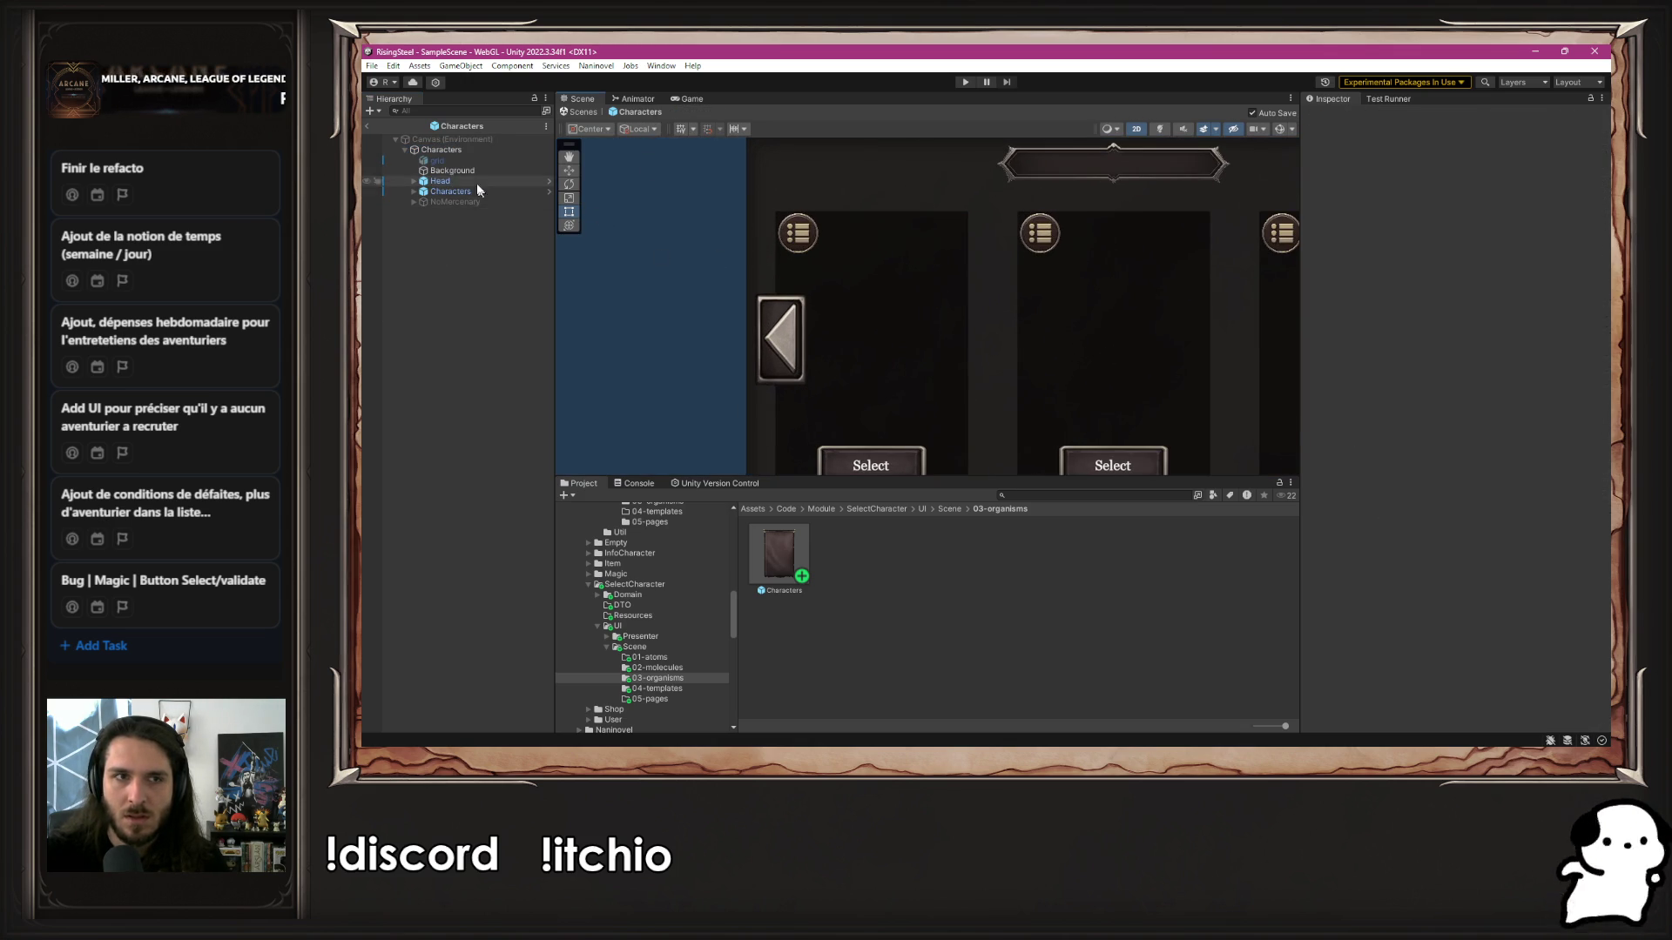
{"action": "left_click", "coordinate": [437, 160]}
{"action": "left_click", "coordinate": [450, 192]}
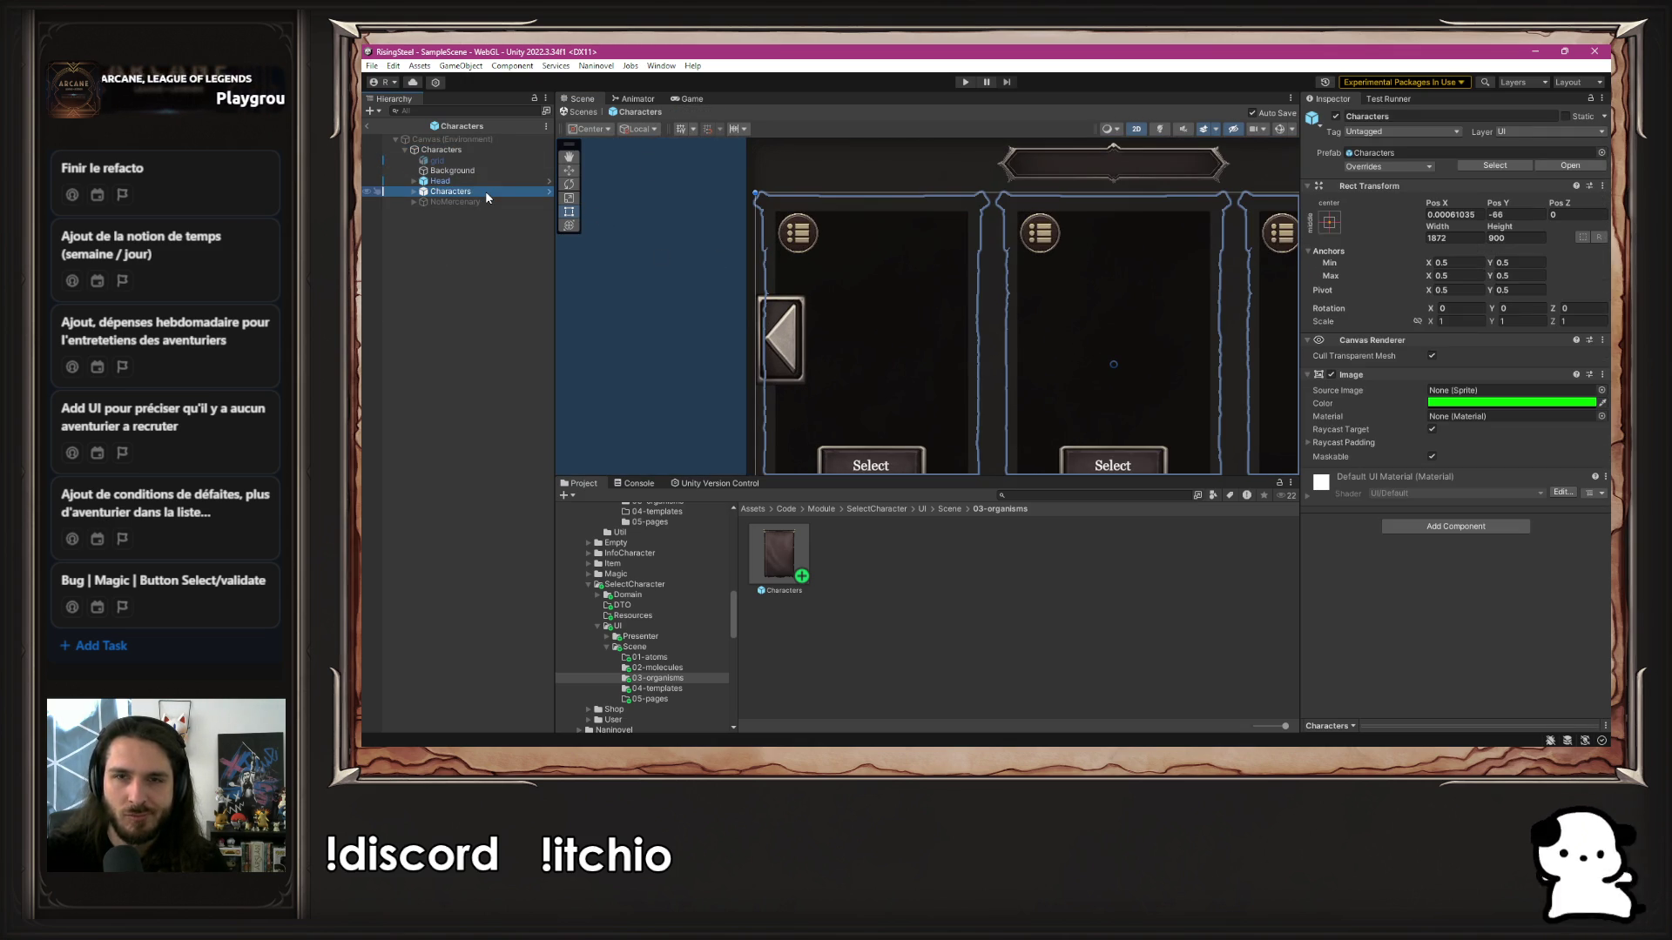
{"action": "left_click", "coordinate": [549, 192]}
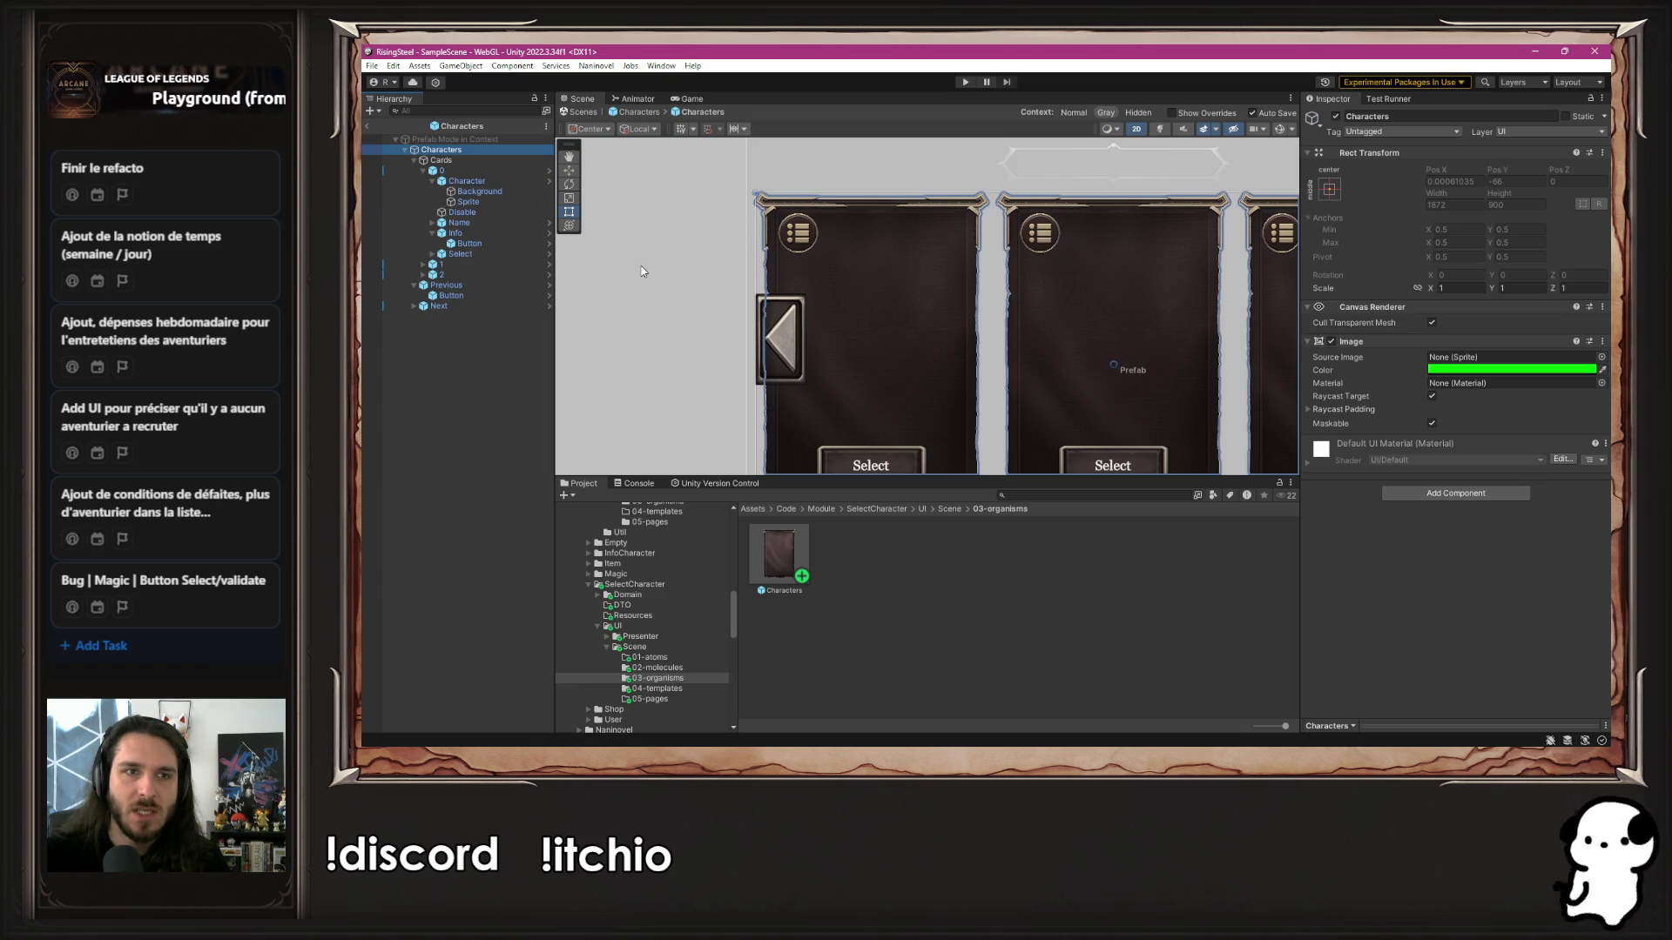
{"action": "double_click", "coordinate": [777, 582]}
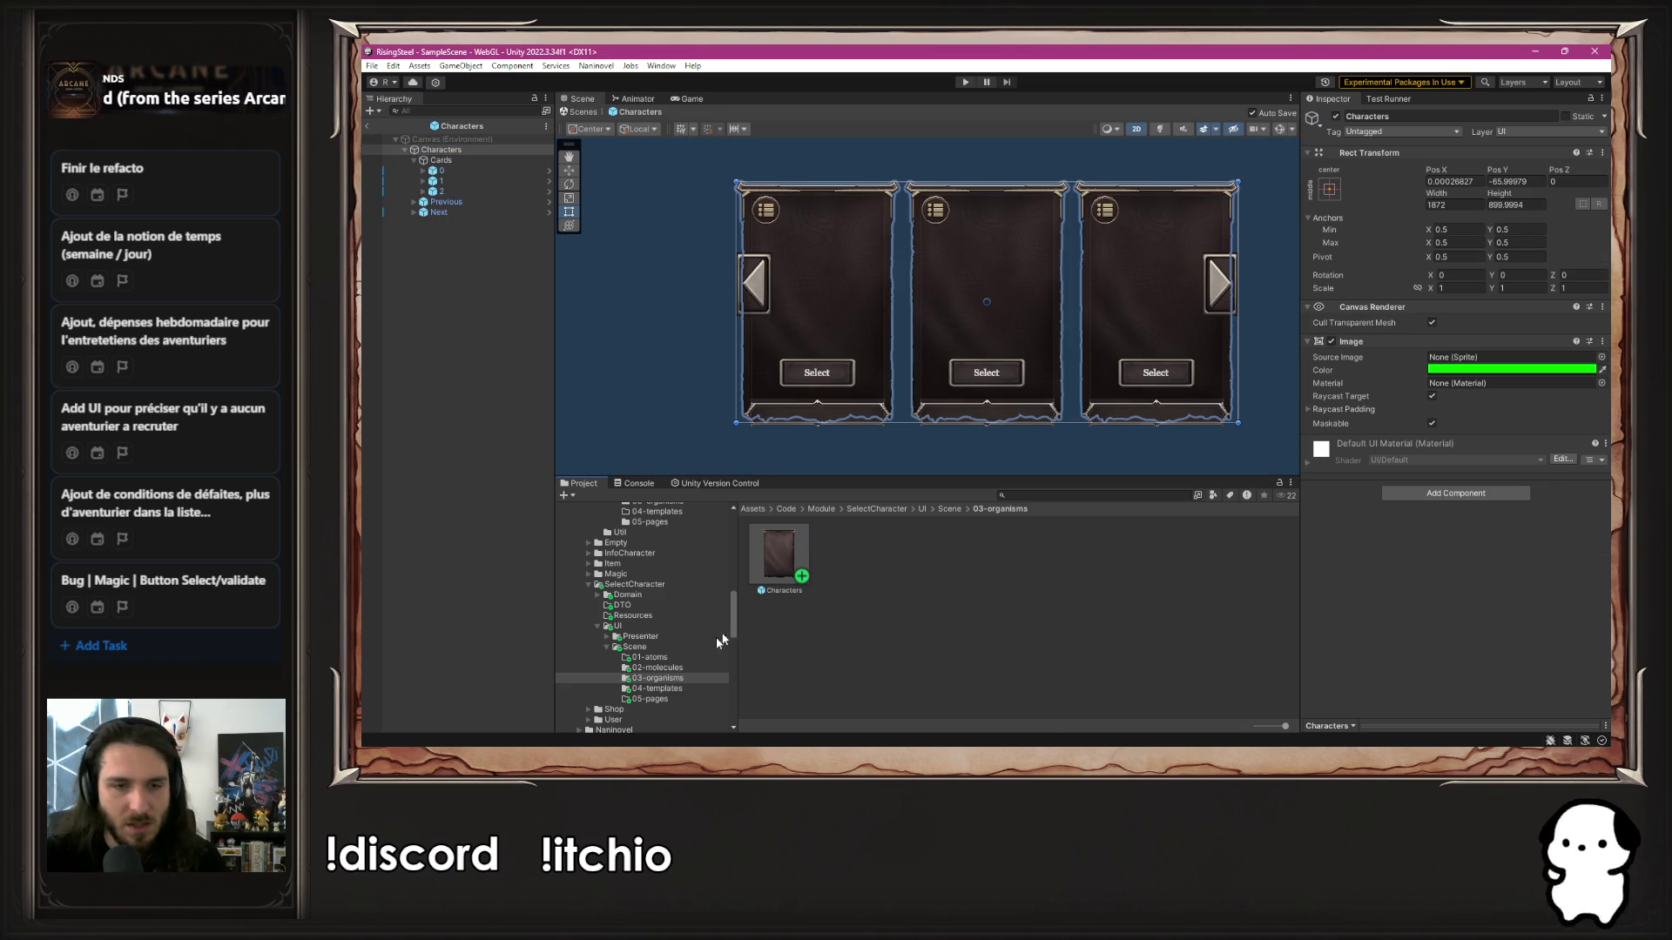
Open card 0's CharacterWithInfoButton prefab from 02-molecules and inspect its Character, Info and Button parts
{"action": "left_click", "coordinate": [443, 171]}
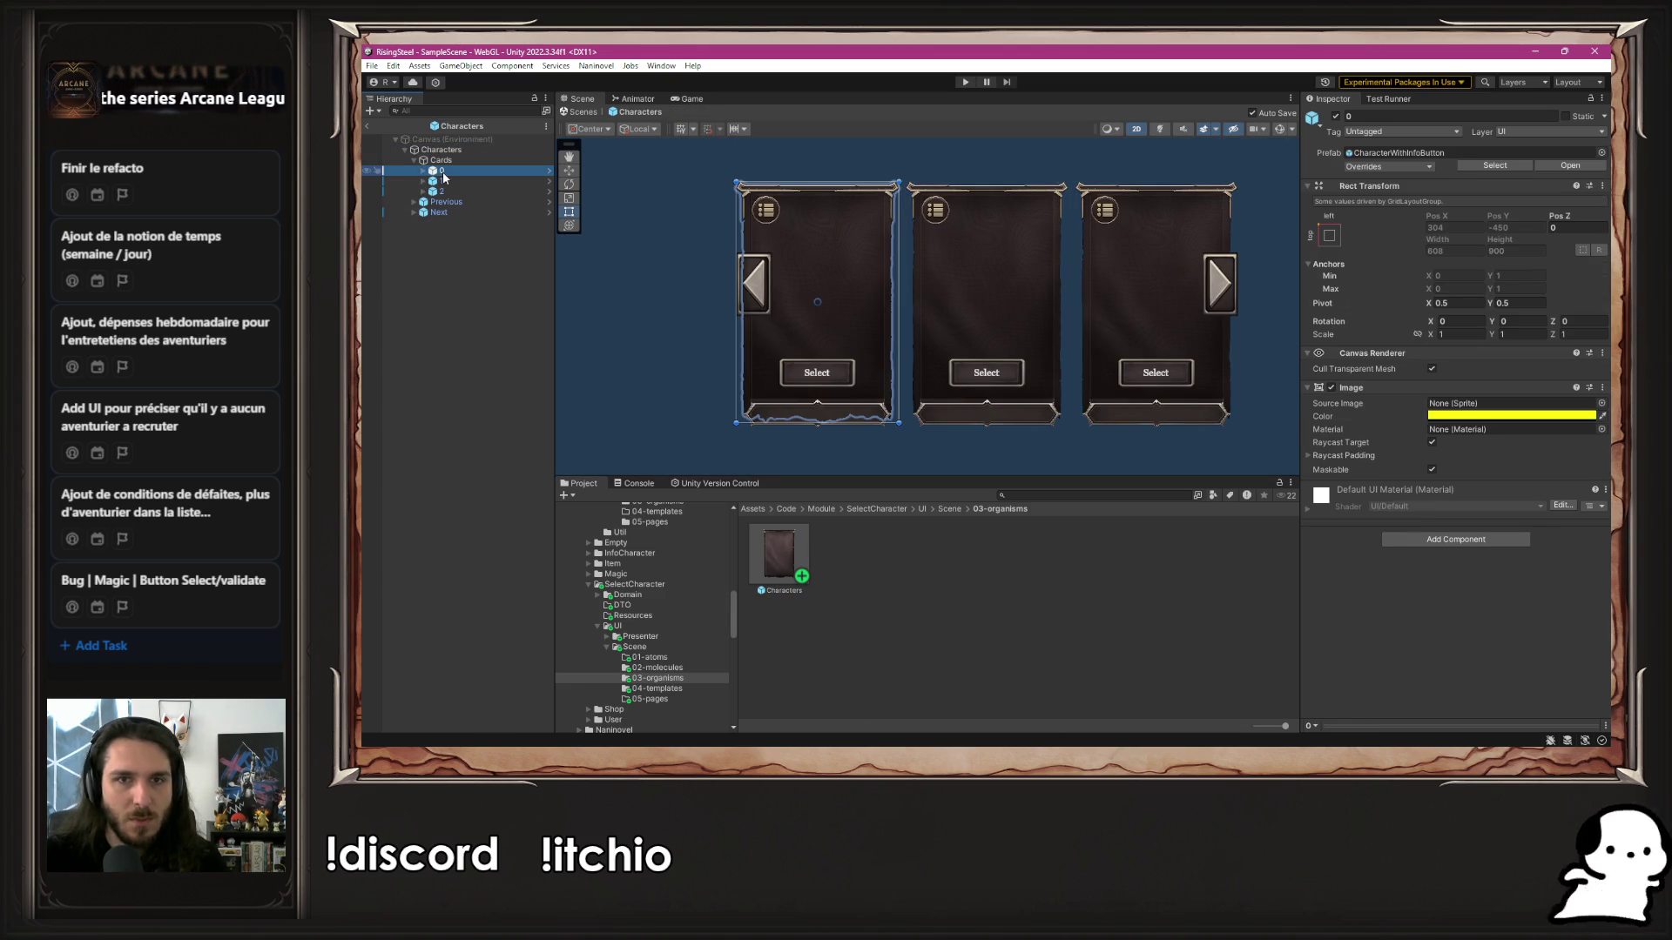
{"action": "left_click", "coordinate": [657, 668]}
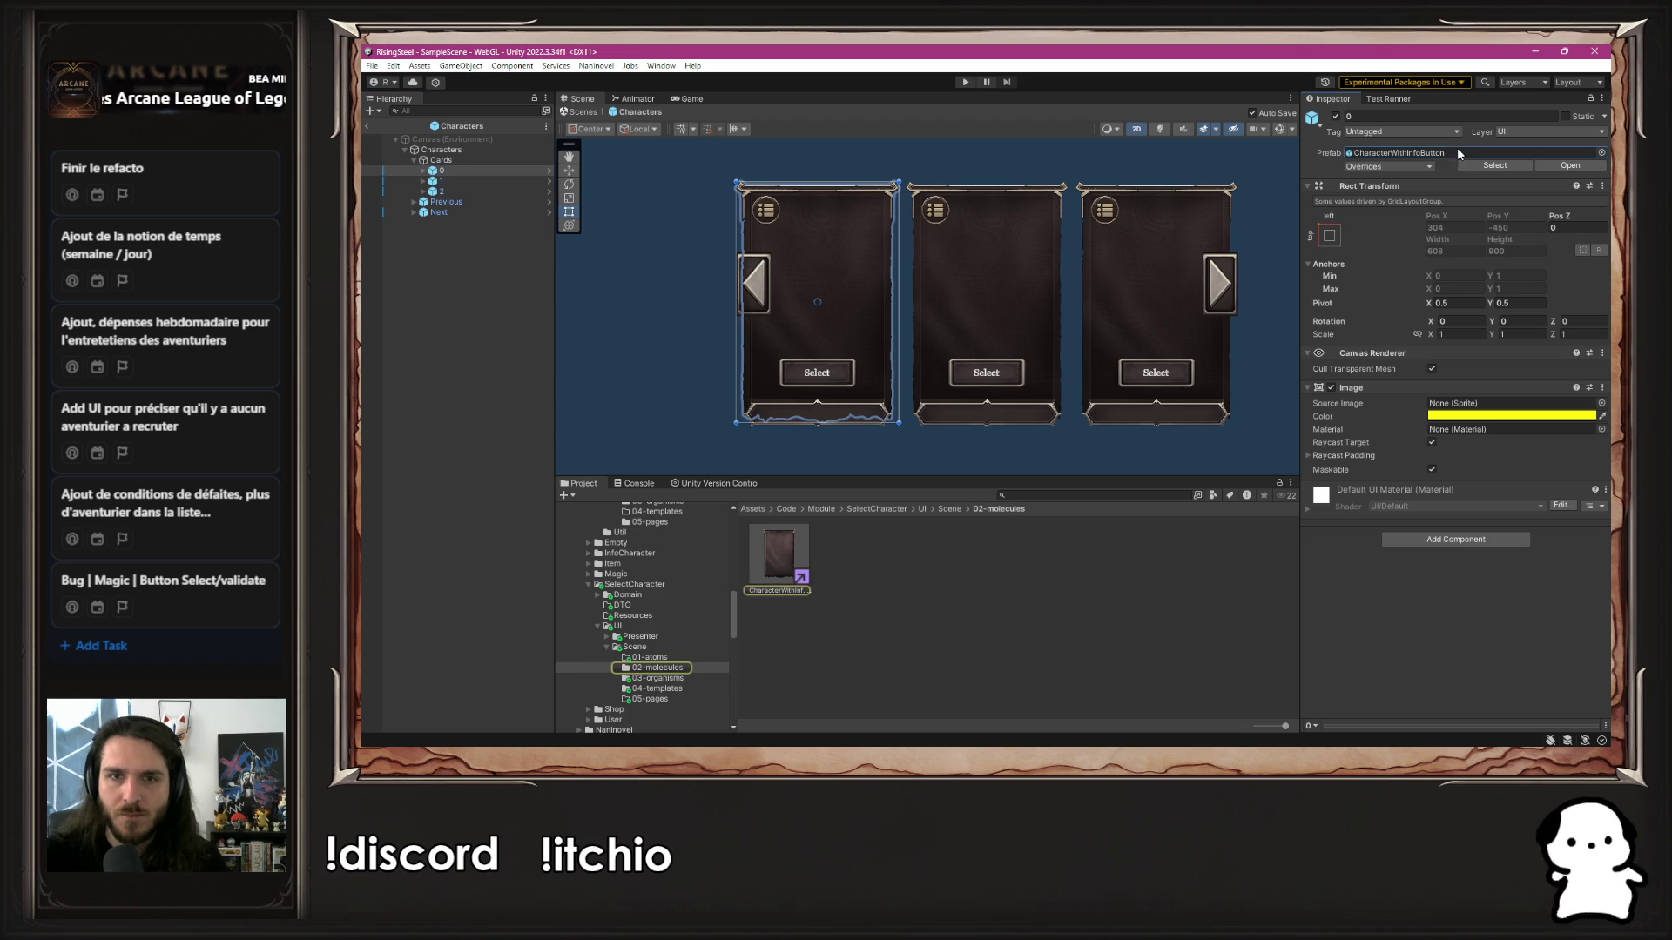
{"action": "double_click", "coordinate": [784, 553]}
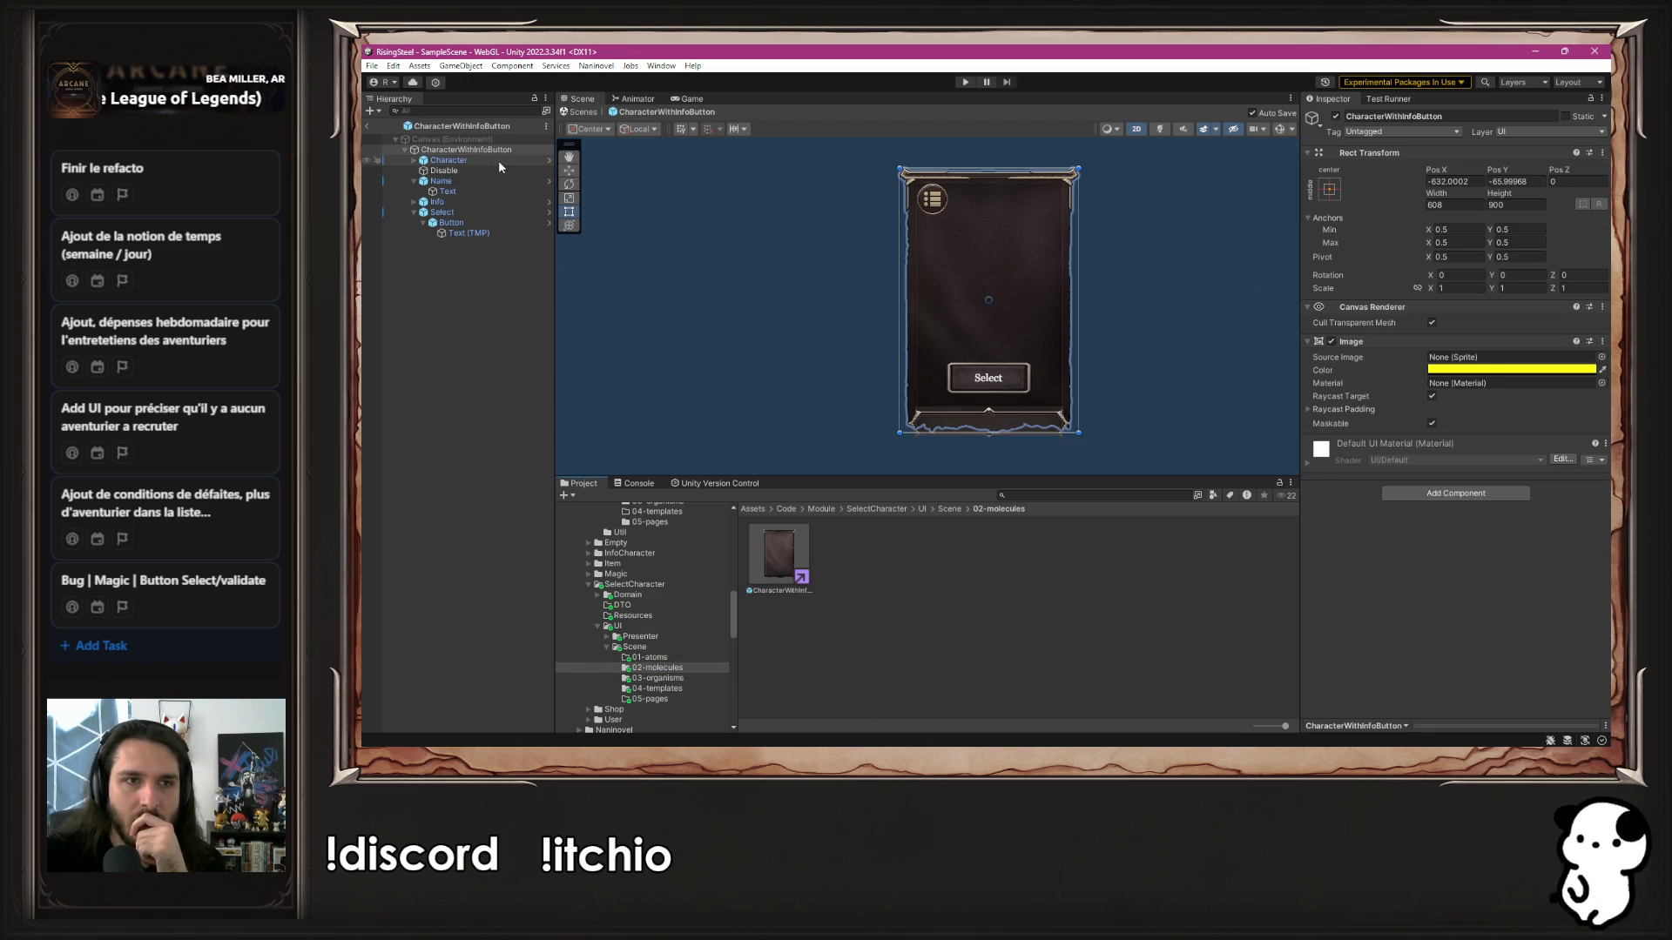
{"action": "left_click", "coordinate": [448, 160]}
{"action": "left_click", "coordinate": [493, 202]}
{"action": "left_click", "coordinate": [500, 223]}
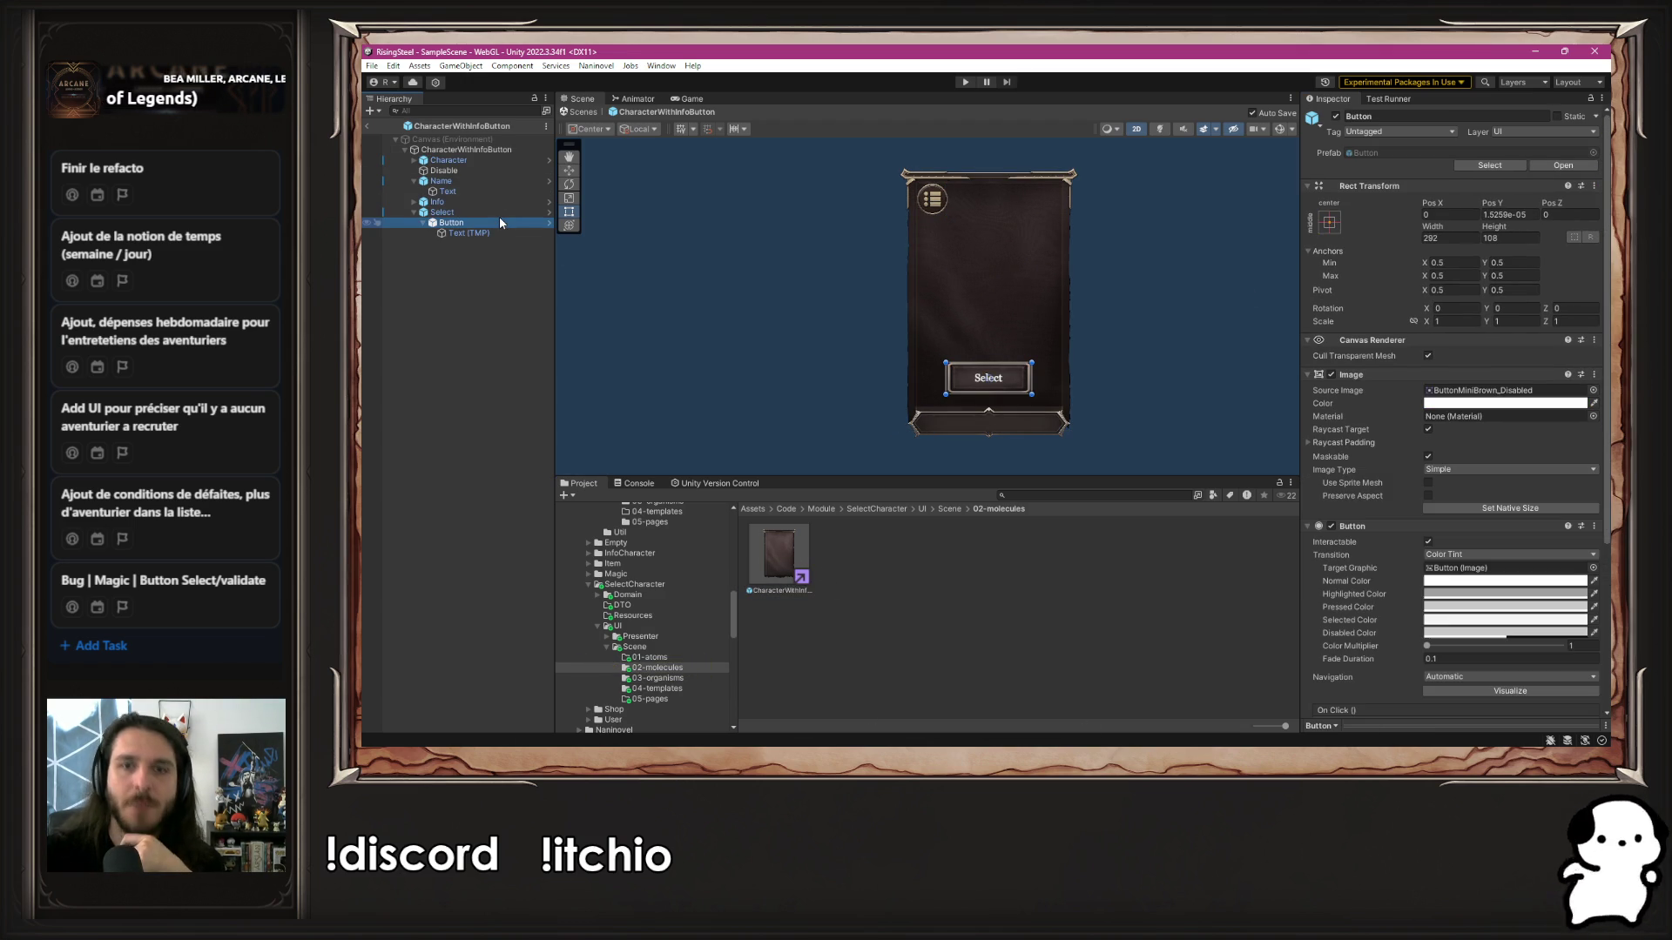
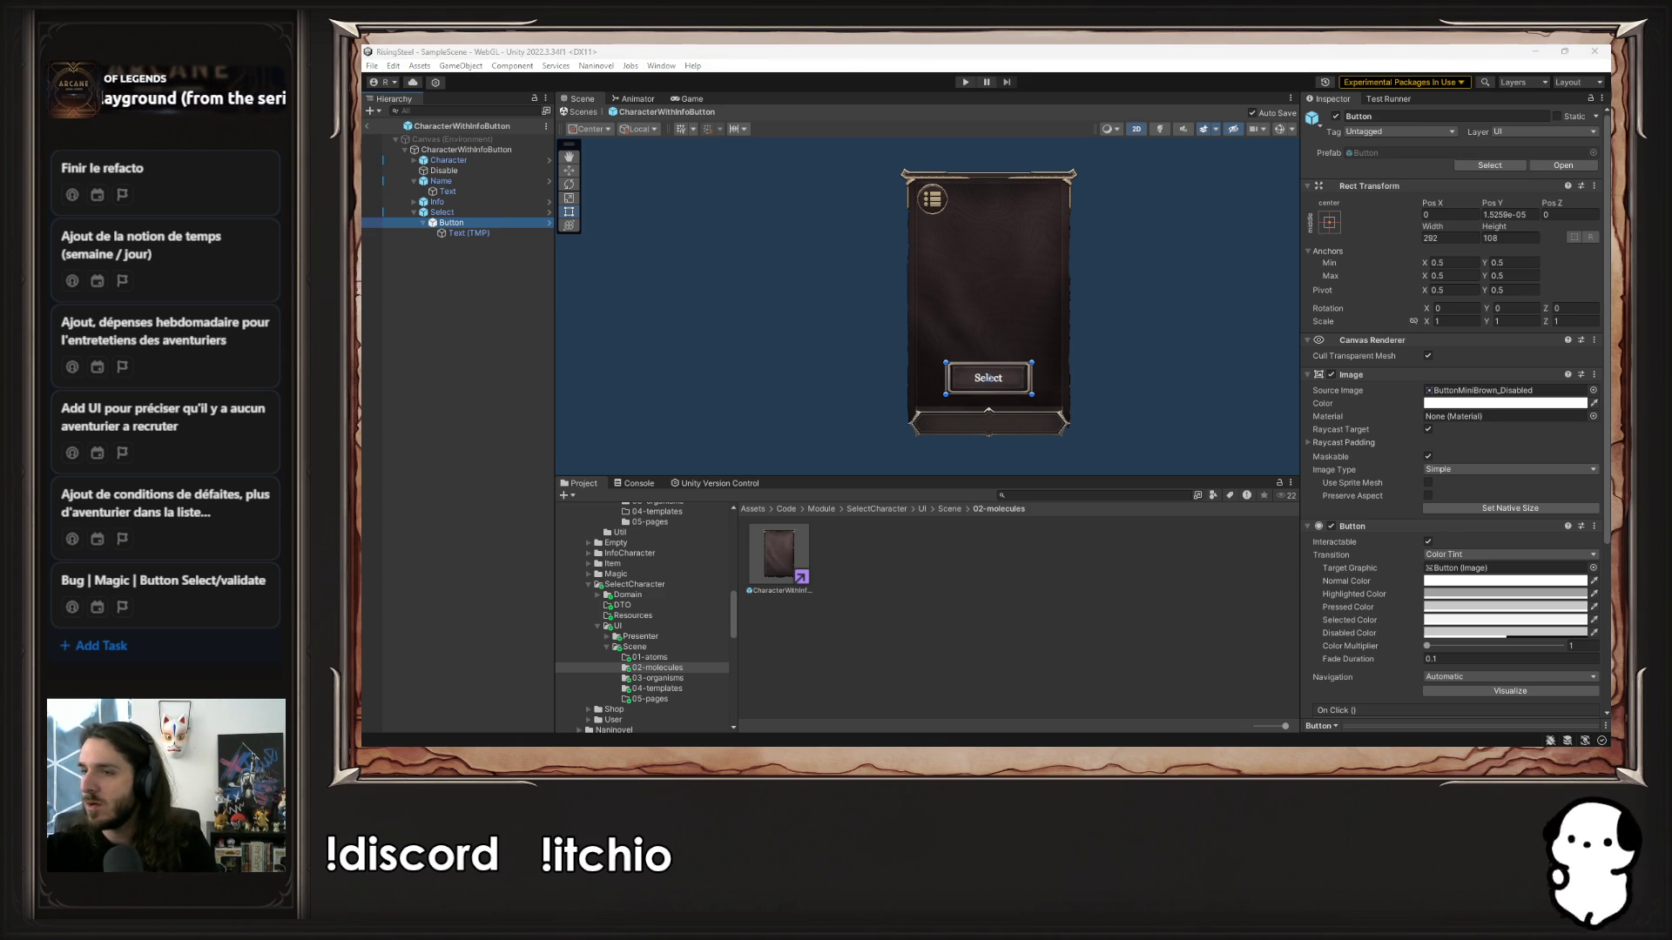
Browse the old Front/UI/04-templates folder and view the TRecruitment script's source
{"action": "left_click", "coordinate": [805, 667]}
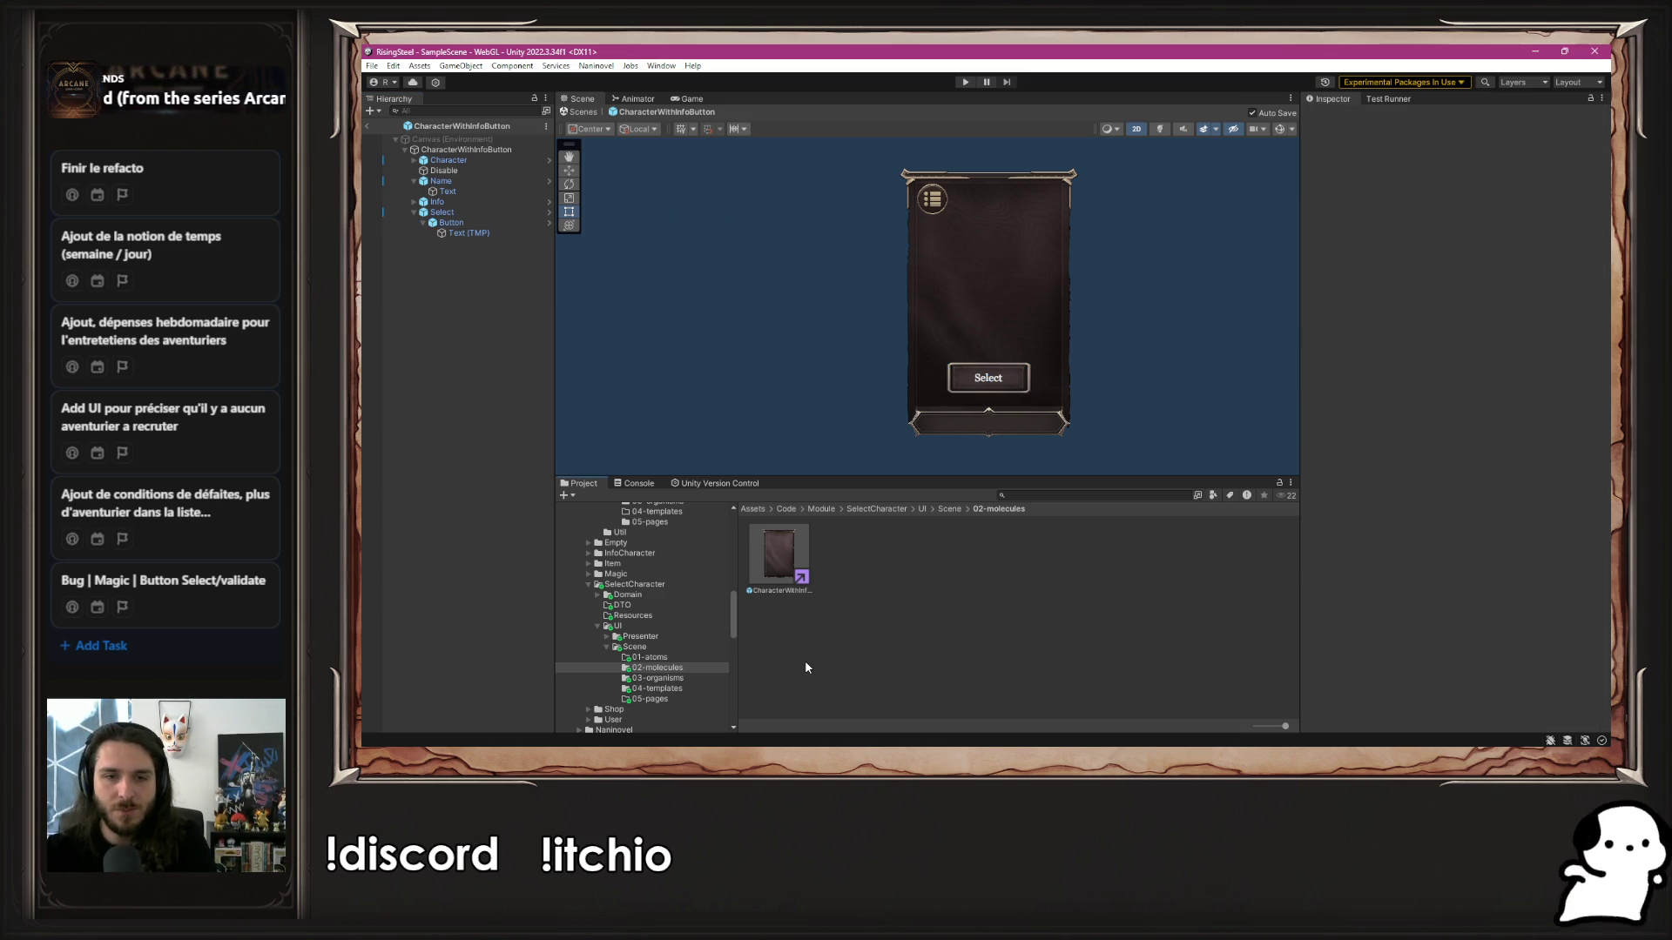
{"action": "scroll", "coordinate": [666, 662], "scroll_direction": "down", "scroll_amount": 10}
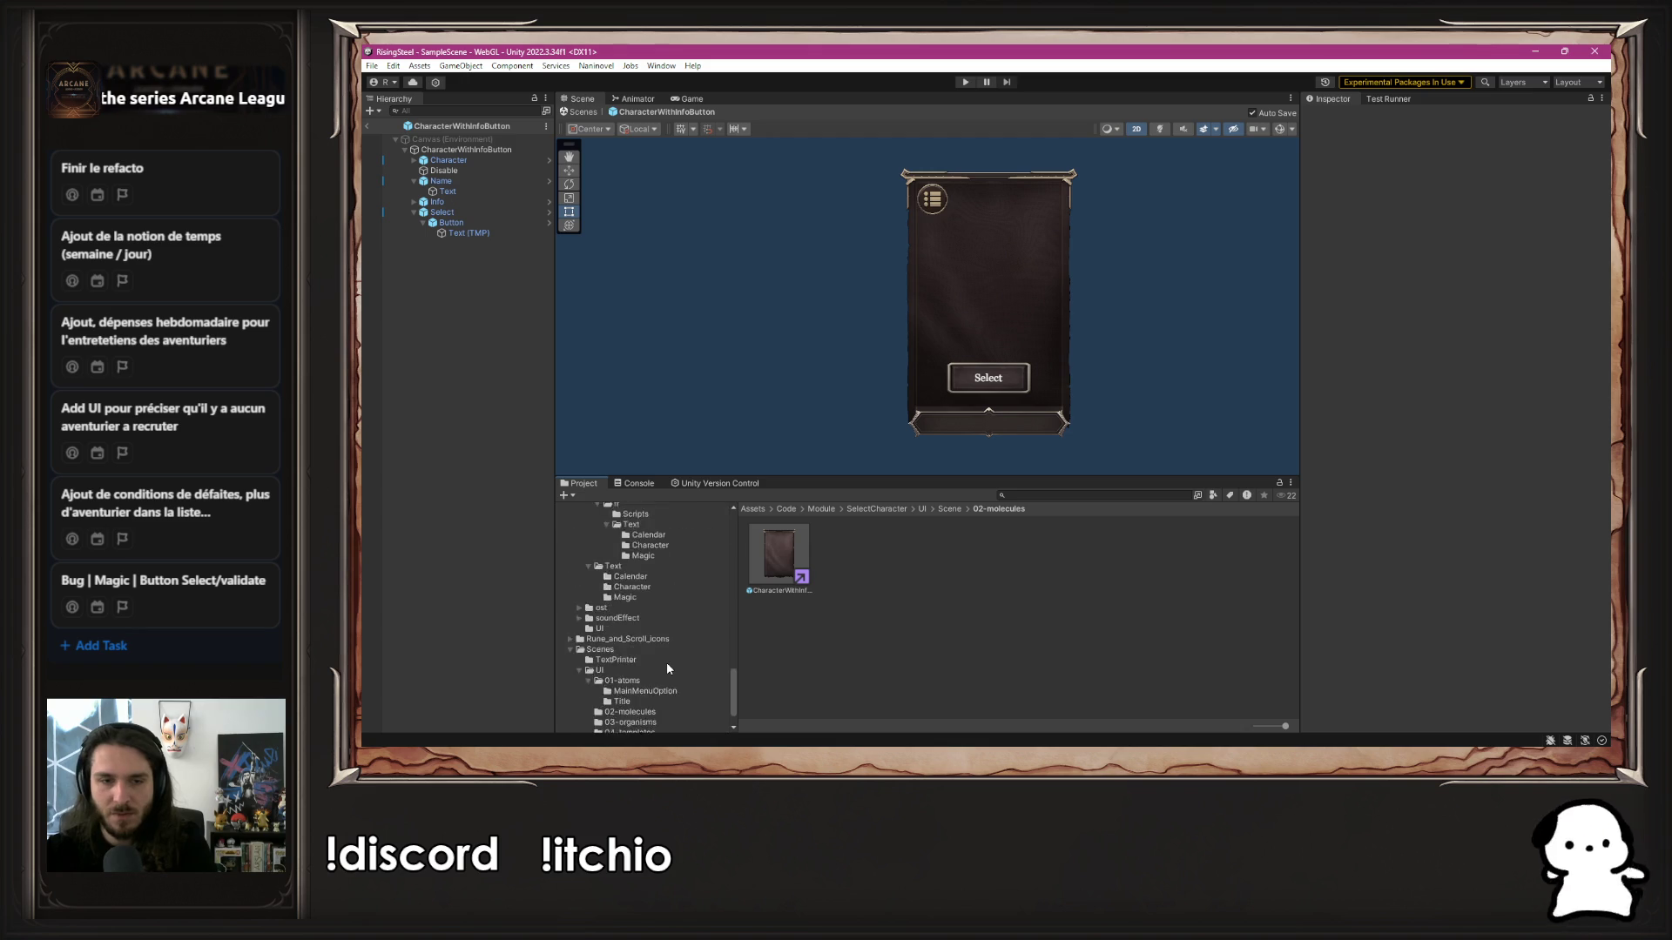
{"action": "scroll", "coordinate": [667, 670], "scroll_direction": "up", "scroll_amount": 5}
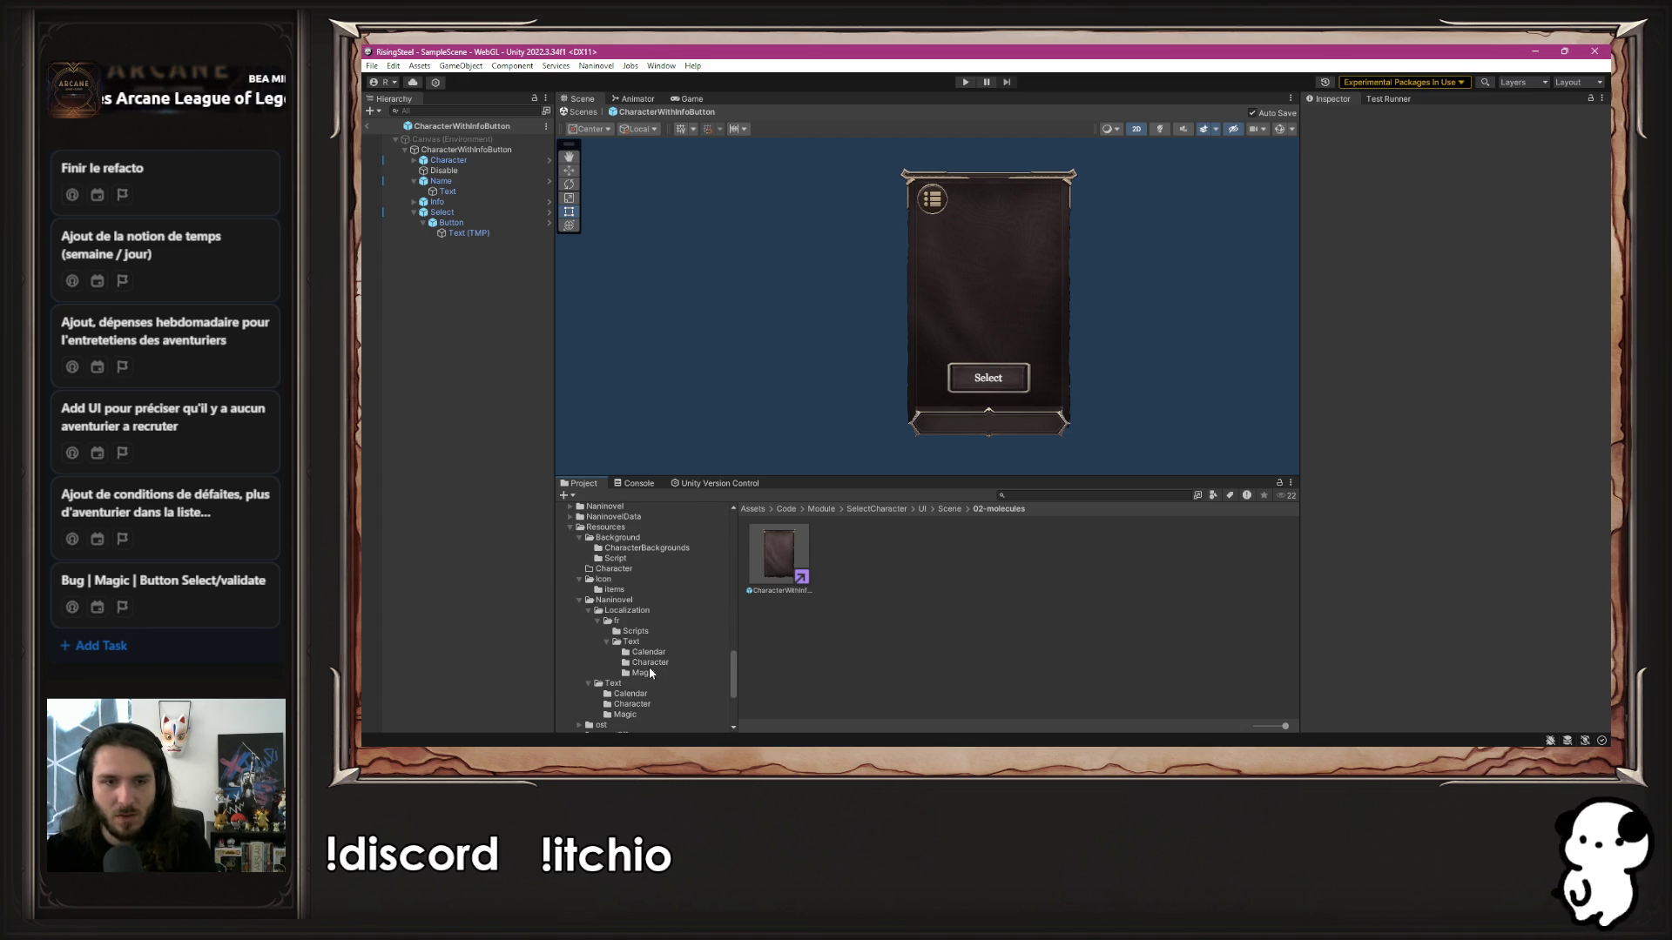
{"action": "scroll", "coordinate": [669, 678], "scroll_direction": "up", "scroll_amount": 3}
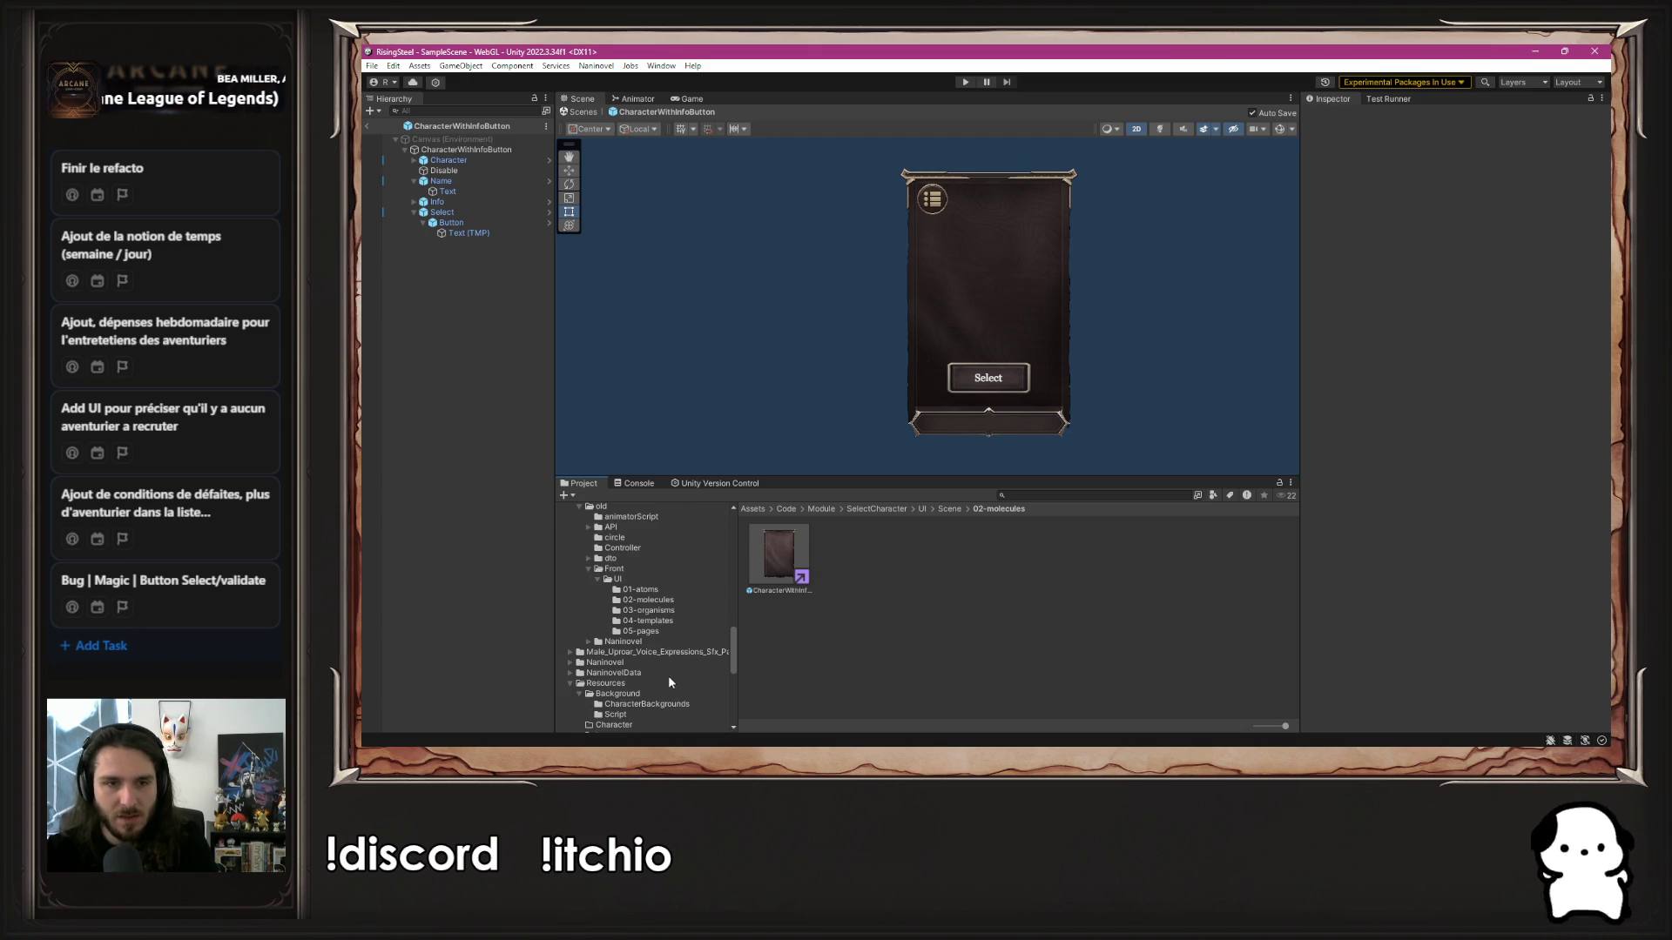
{"action": "left_click", "coordinate": [678, 621]}
{"action": "left_click", "coordinate": [673, 630]}
{"action": "left_click", "coordinate": [686, 623]}
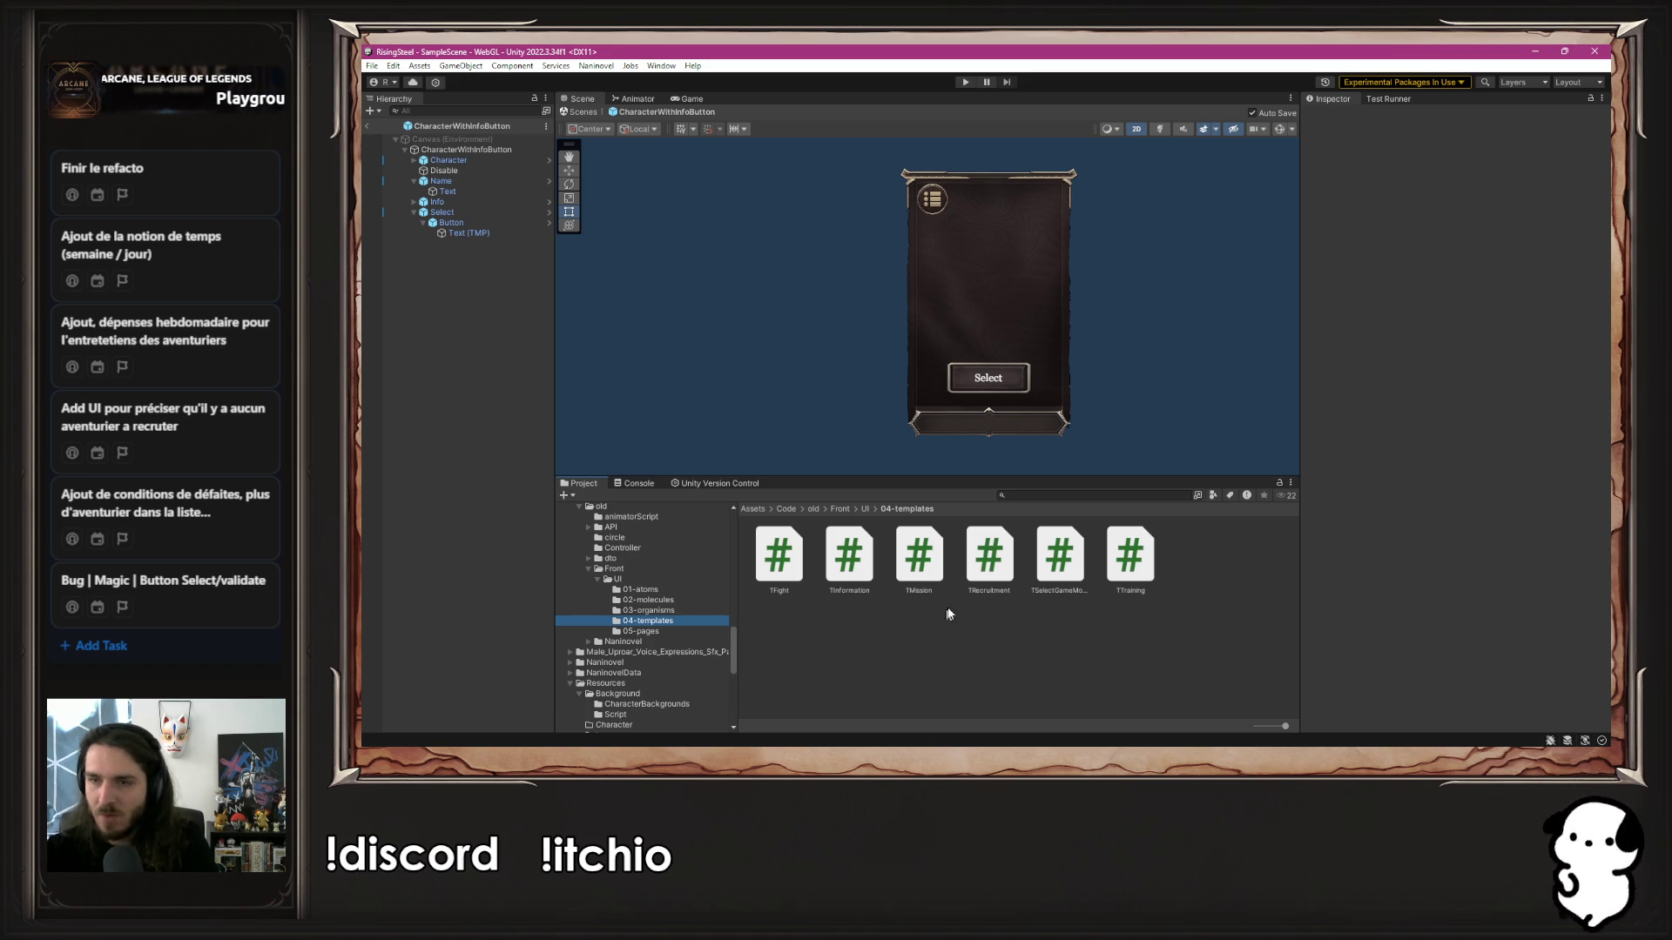
{"action": "left_click", "coordinate": [992, 585]}
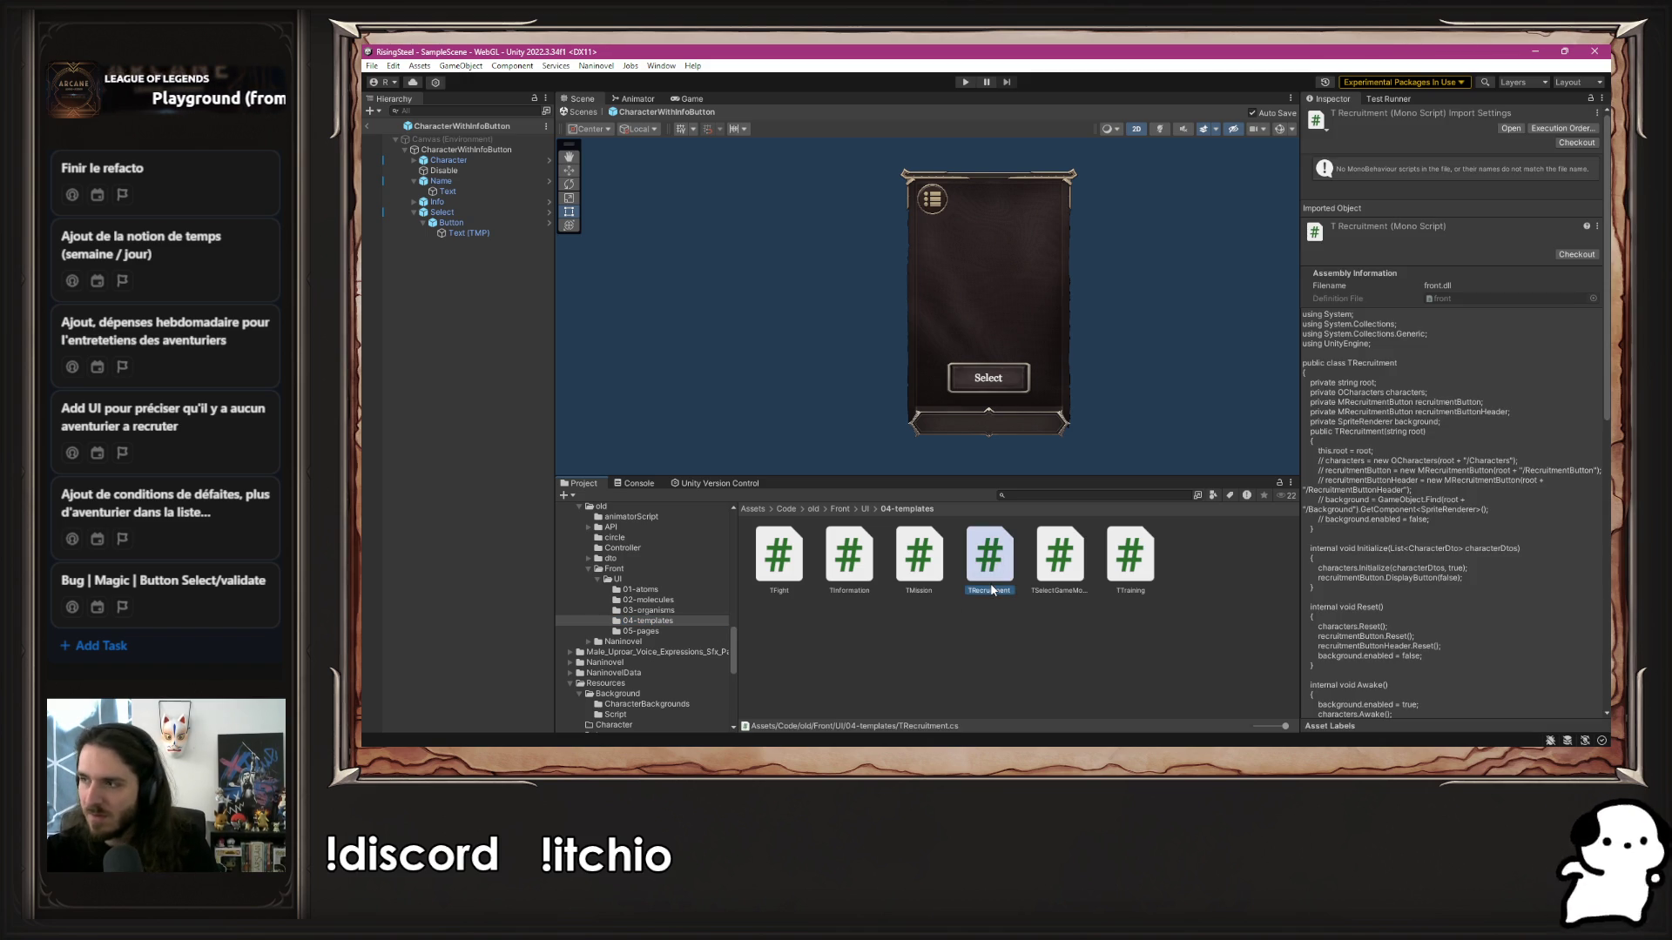
Paste TRecruitment.cs into the empty SelectCharacter Presenter 04-templates folder
{"action": "scroll", "coordinate": [656, 657], "scroll_direction": "down", "scroll_amount": 5}
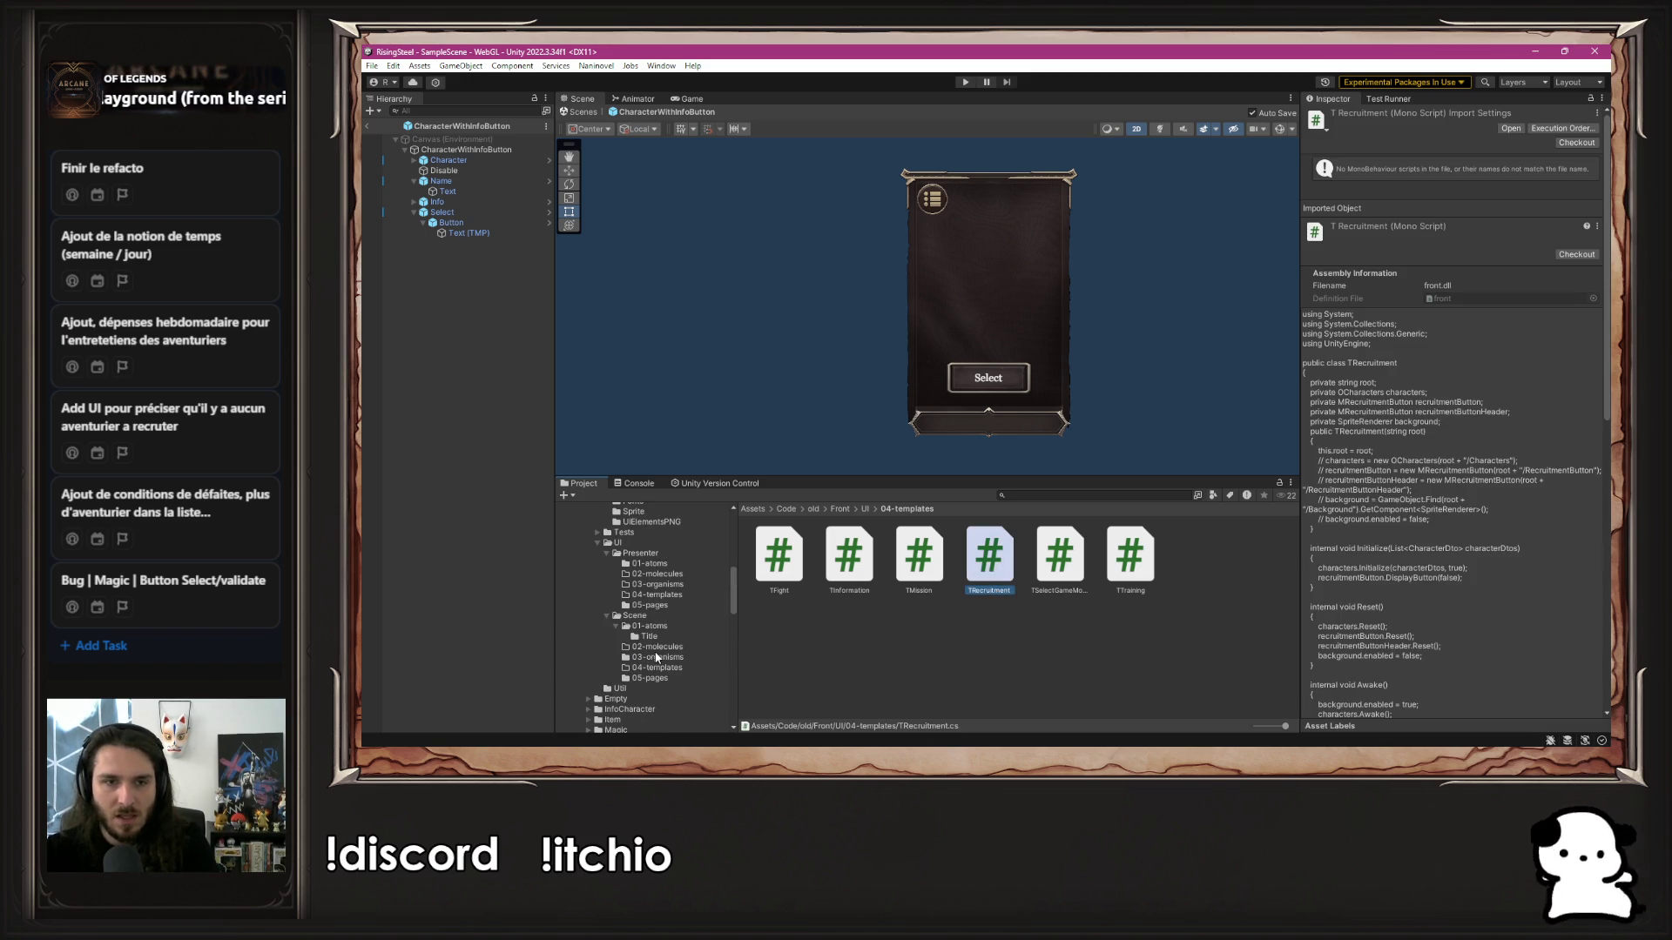
{"action": "scroll", "coordinate": [705, 630], "scroll_direction": "down", "scroll_amount": 5}
{"action": "left_click", "coordinate": [643, 596]}
{"action": "double_click", "coordinate": [986, 561]}
{"action": "left_click", "coordinate": [983, 566]}
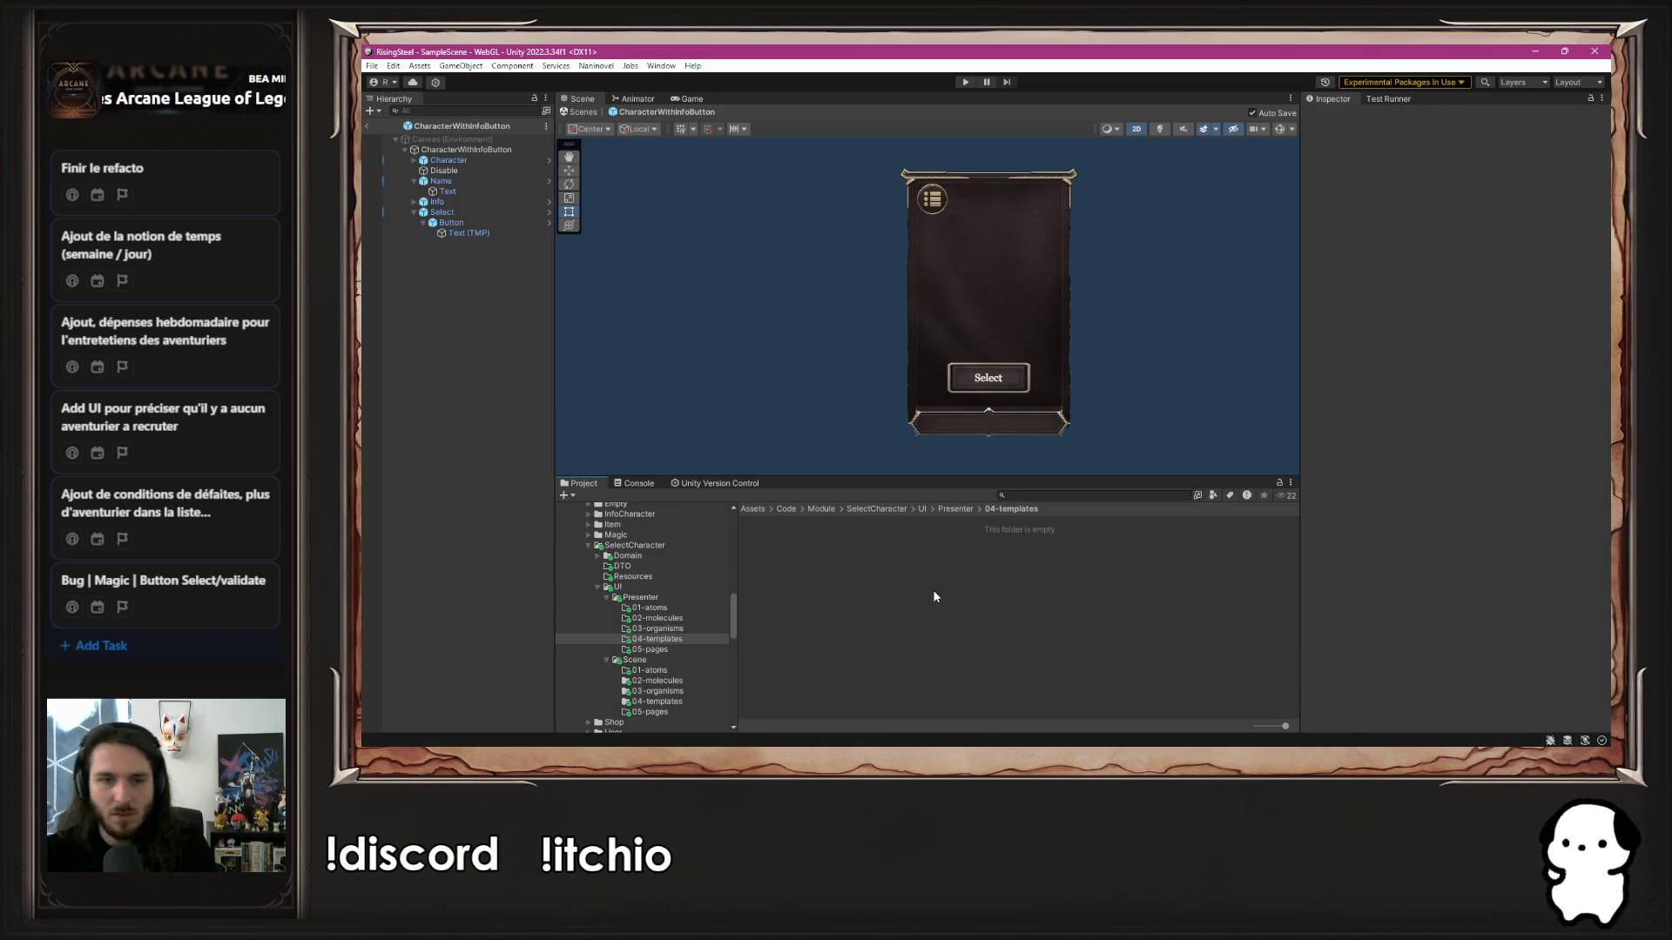
{"action": "key", "text": "ctrl+v"}
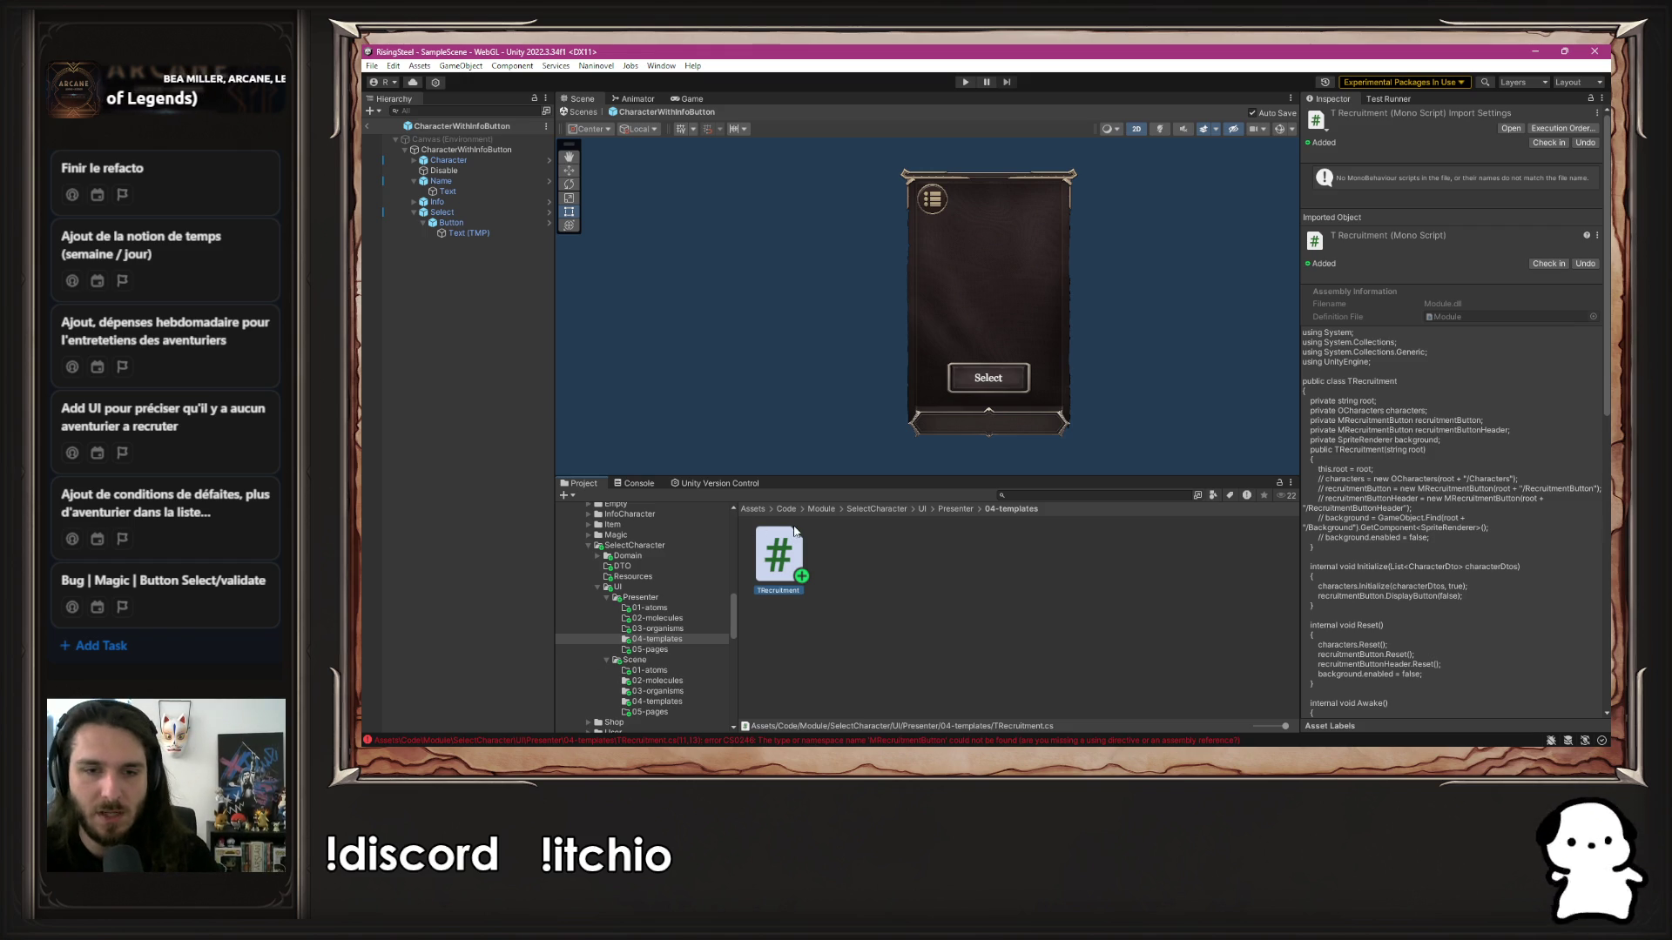
{"action": "double_click", "coordinate": [788, 558]}
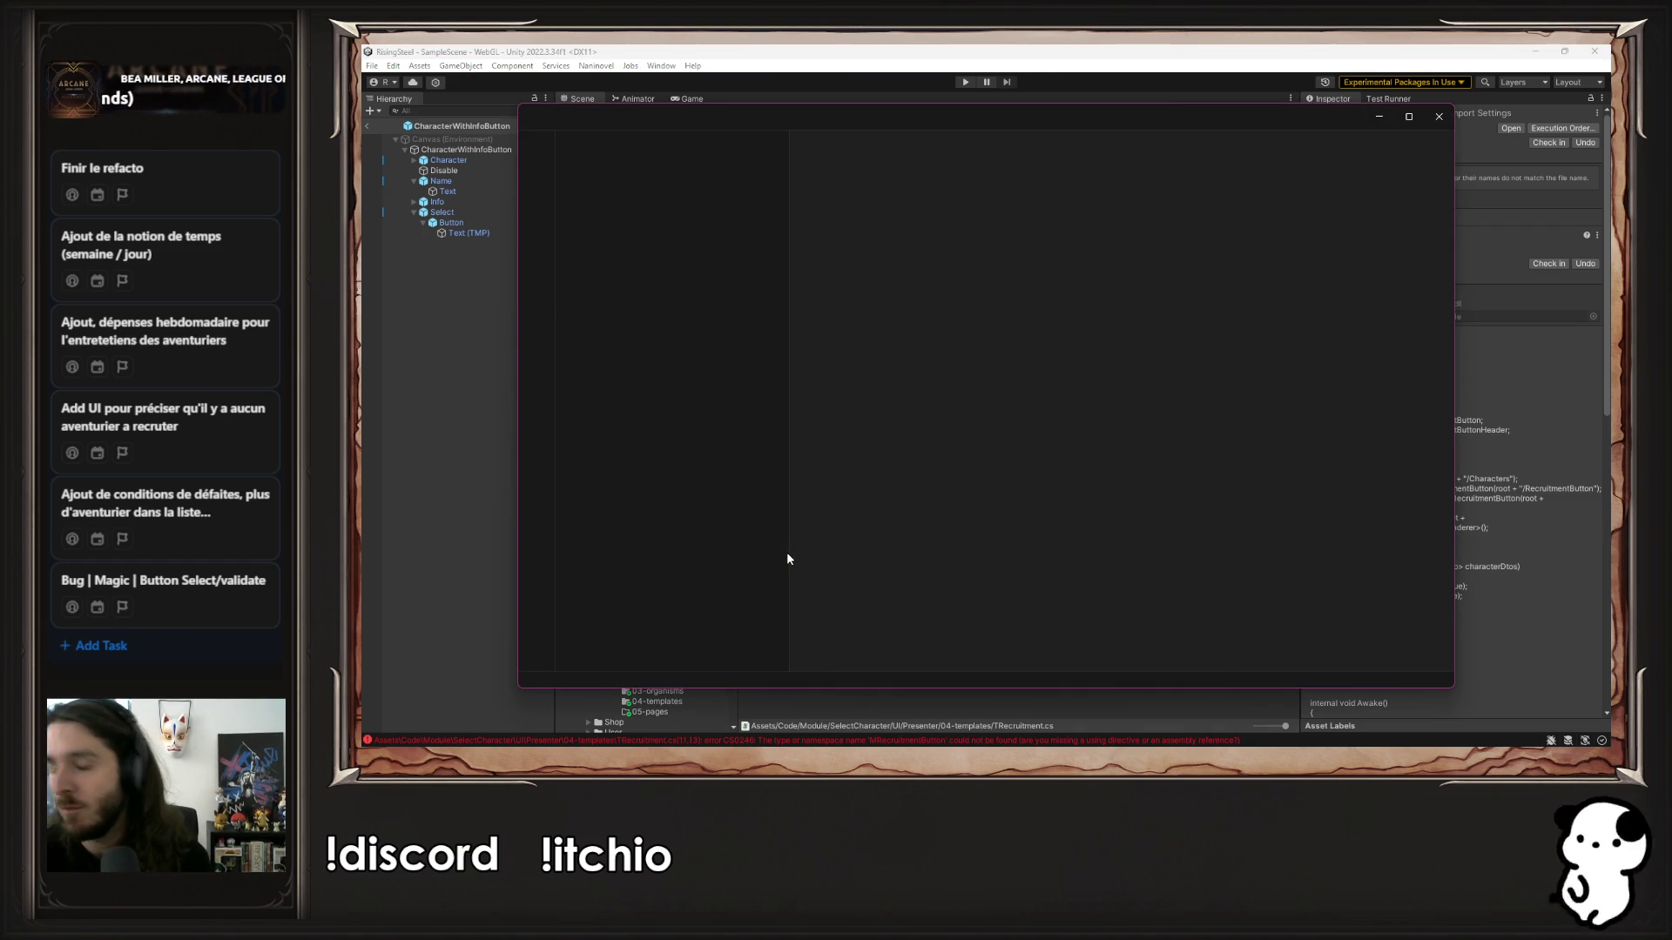
Review TRecruitment's recruitmentButtonHeader and background fields and its methods, then close VS Code
{"action": "left_click", "coordinate": [1084, 328]}
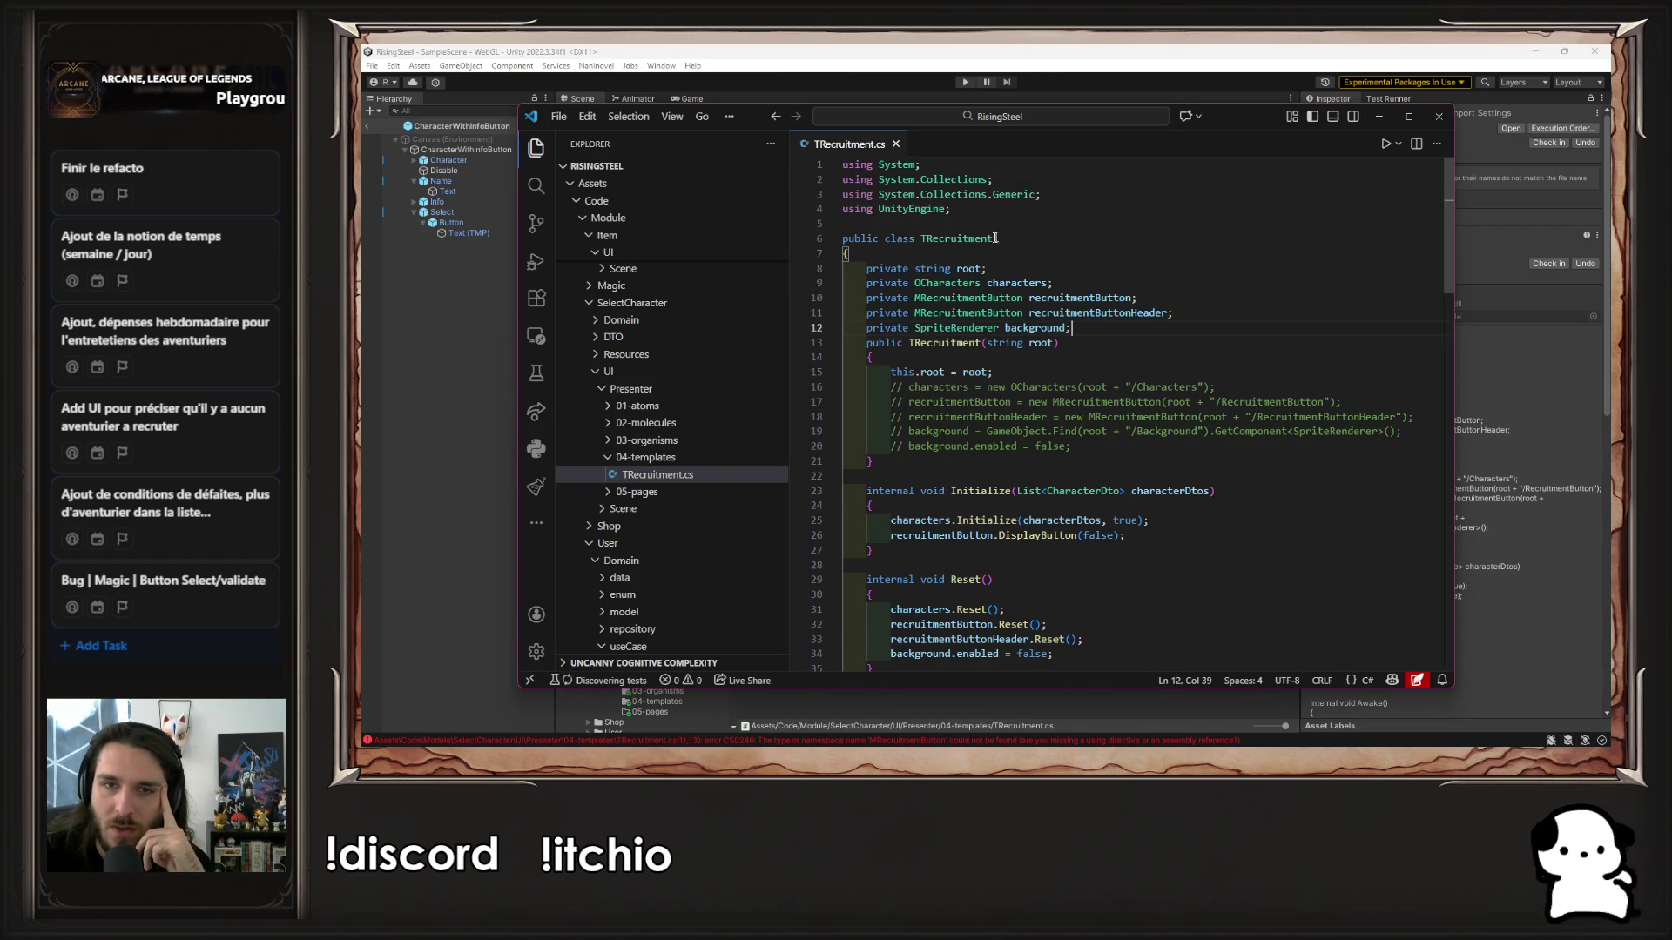
{"action": "left_click", "coordinate": [1106, 313]}
{"action": "left_click", "coordinate": [1107, 328]}
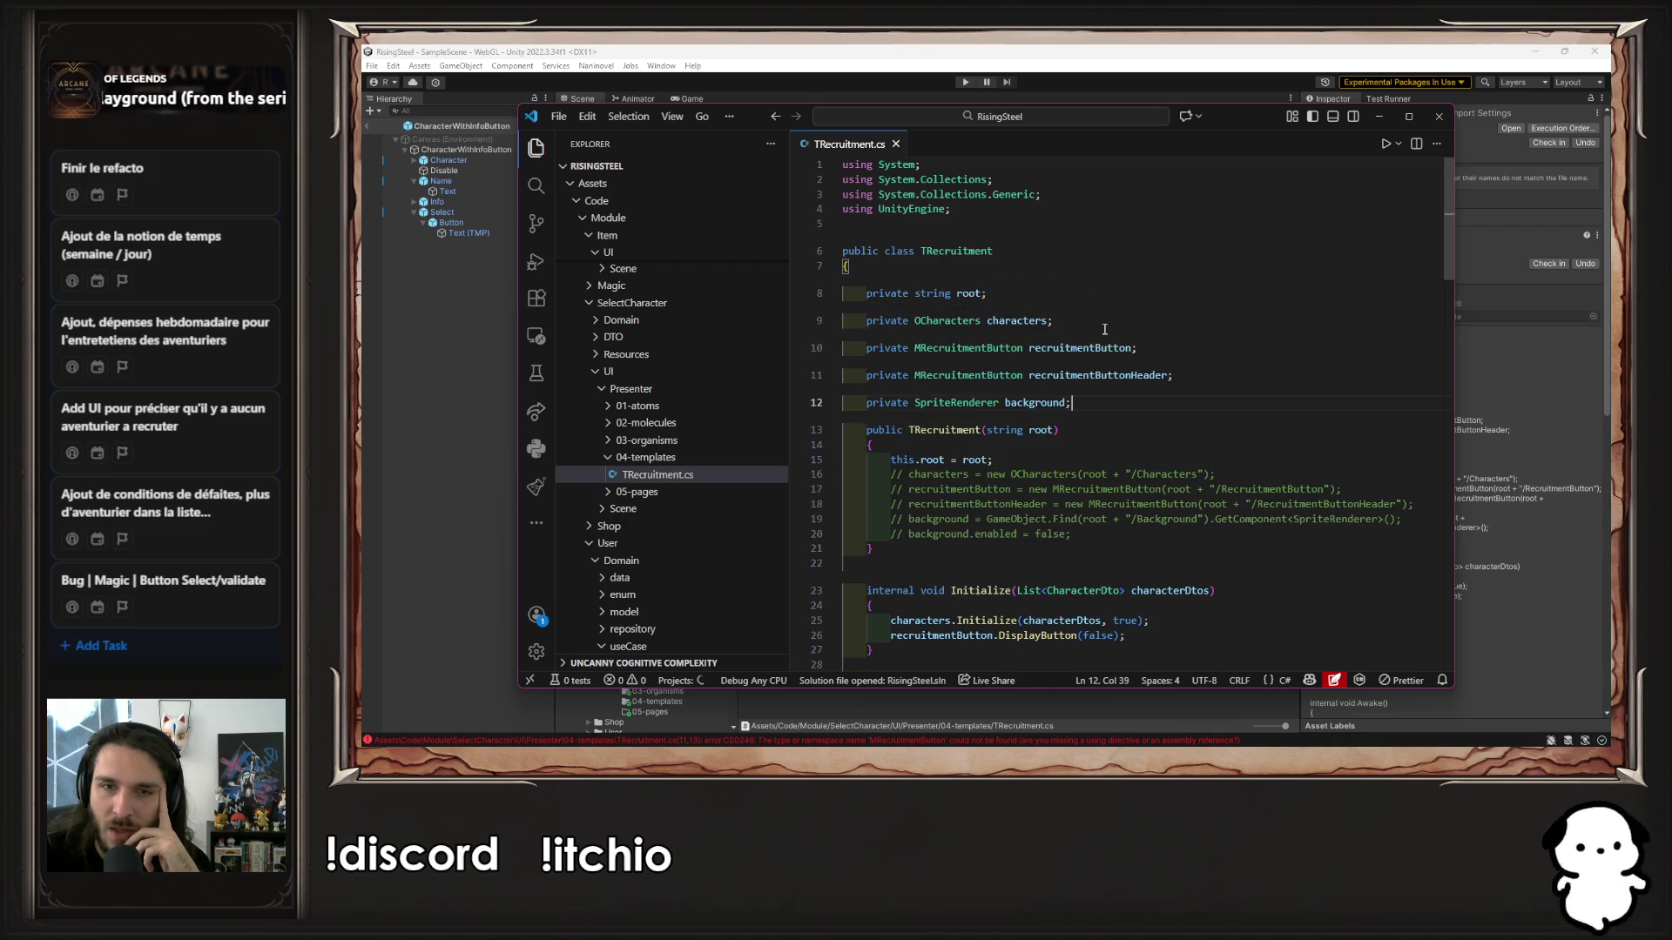
{"action": "scroll", "coordinate": [1105, 329], "scroll_direction": "down", "scroll_amount": 5}
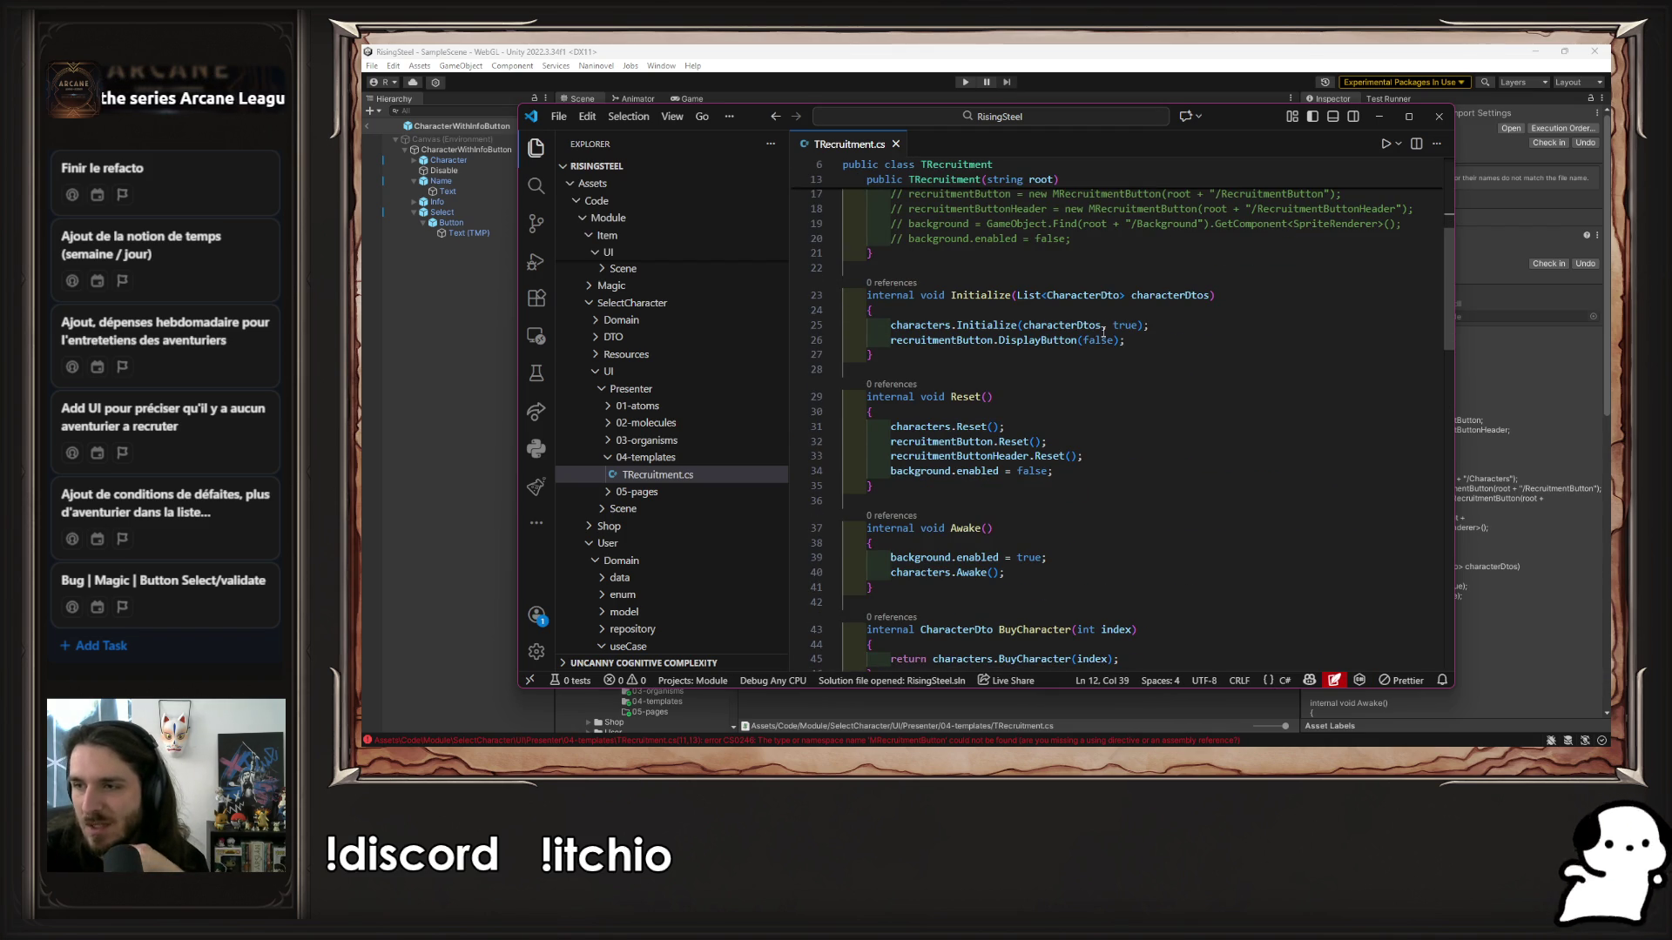
{"action": "scroll", "coordinate": [1103, 332], "scroll_direction": "down", "scroll_amount": 10}
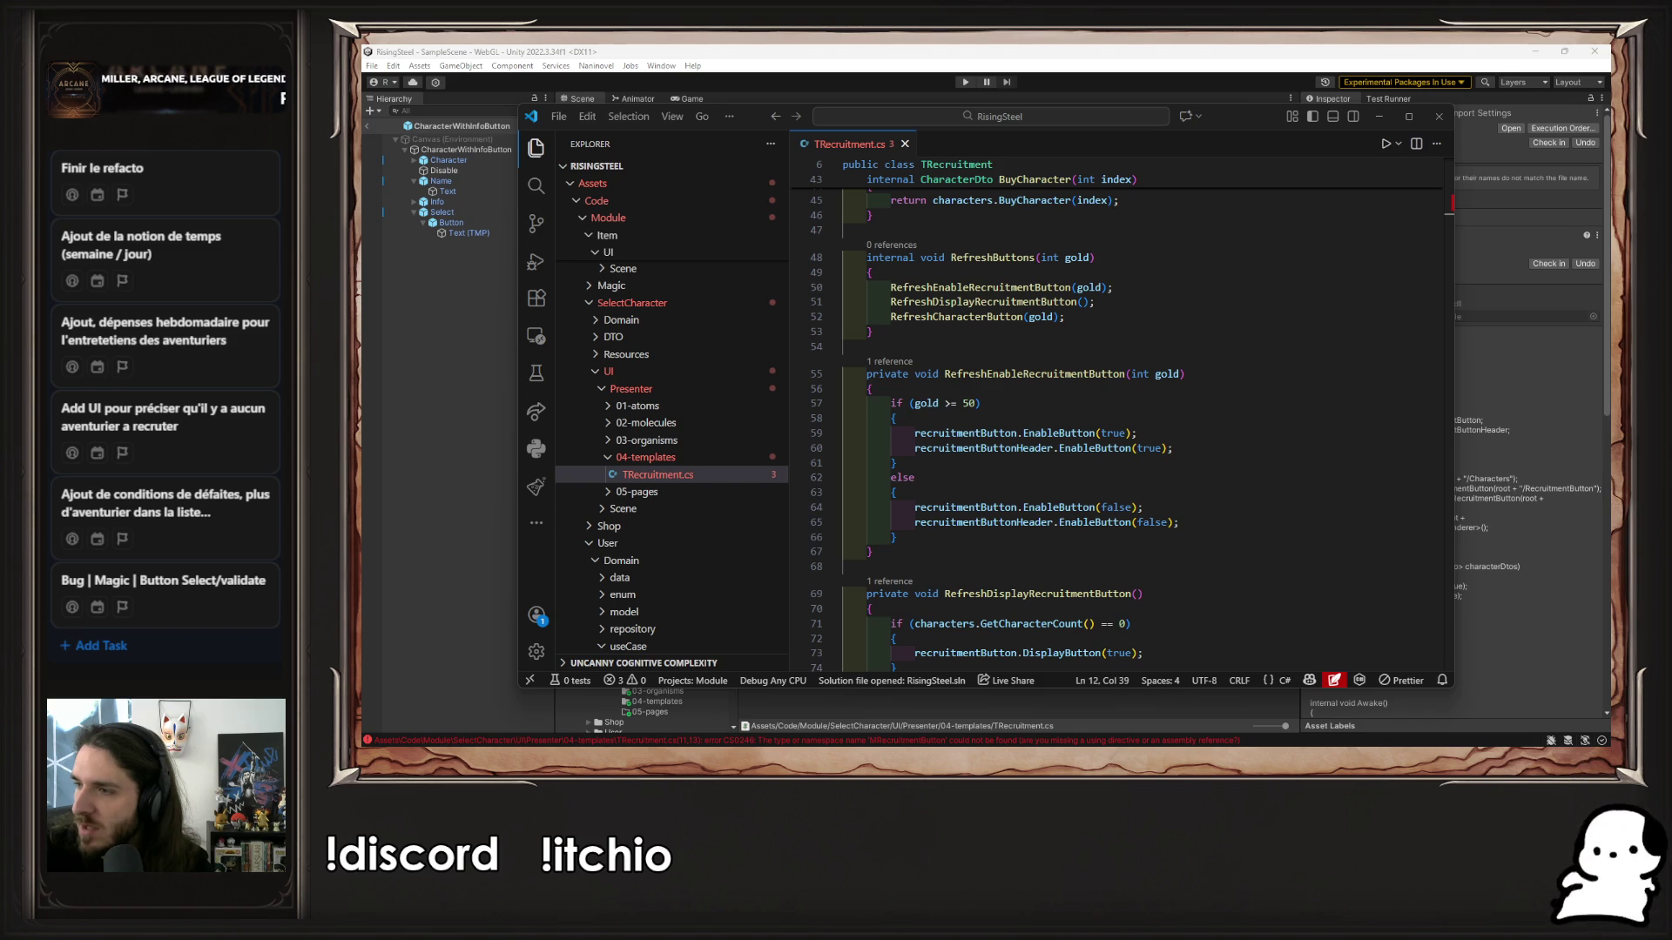
{"action": "scroll", "coordinate": [1167, 554], "scroll_direction": "up", "scroll_amount": 10}
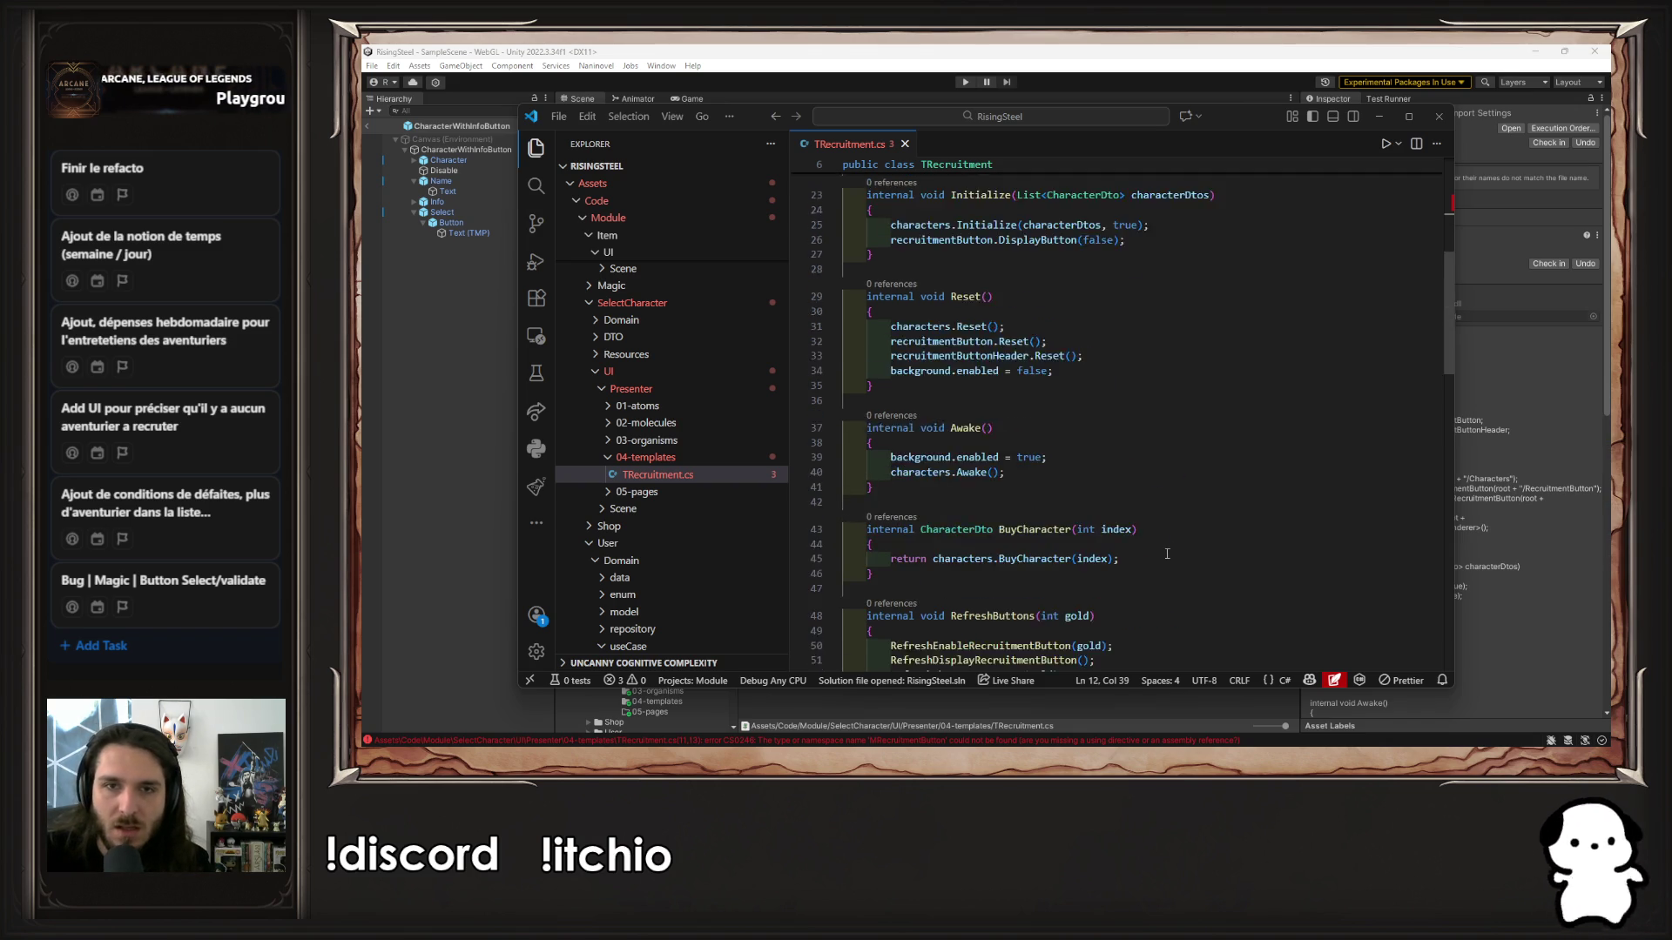
{"action": "left_click", "coordinate": [1439, 118]}
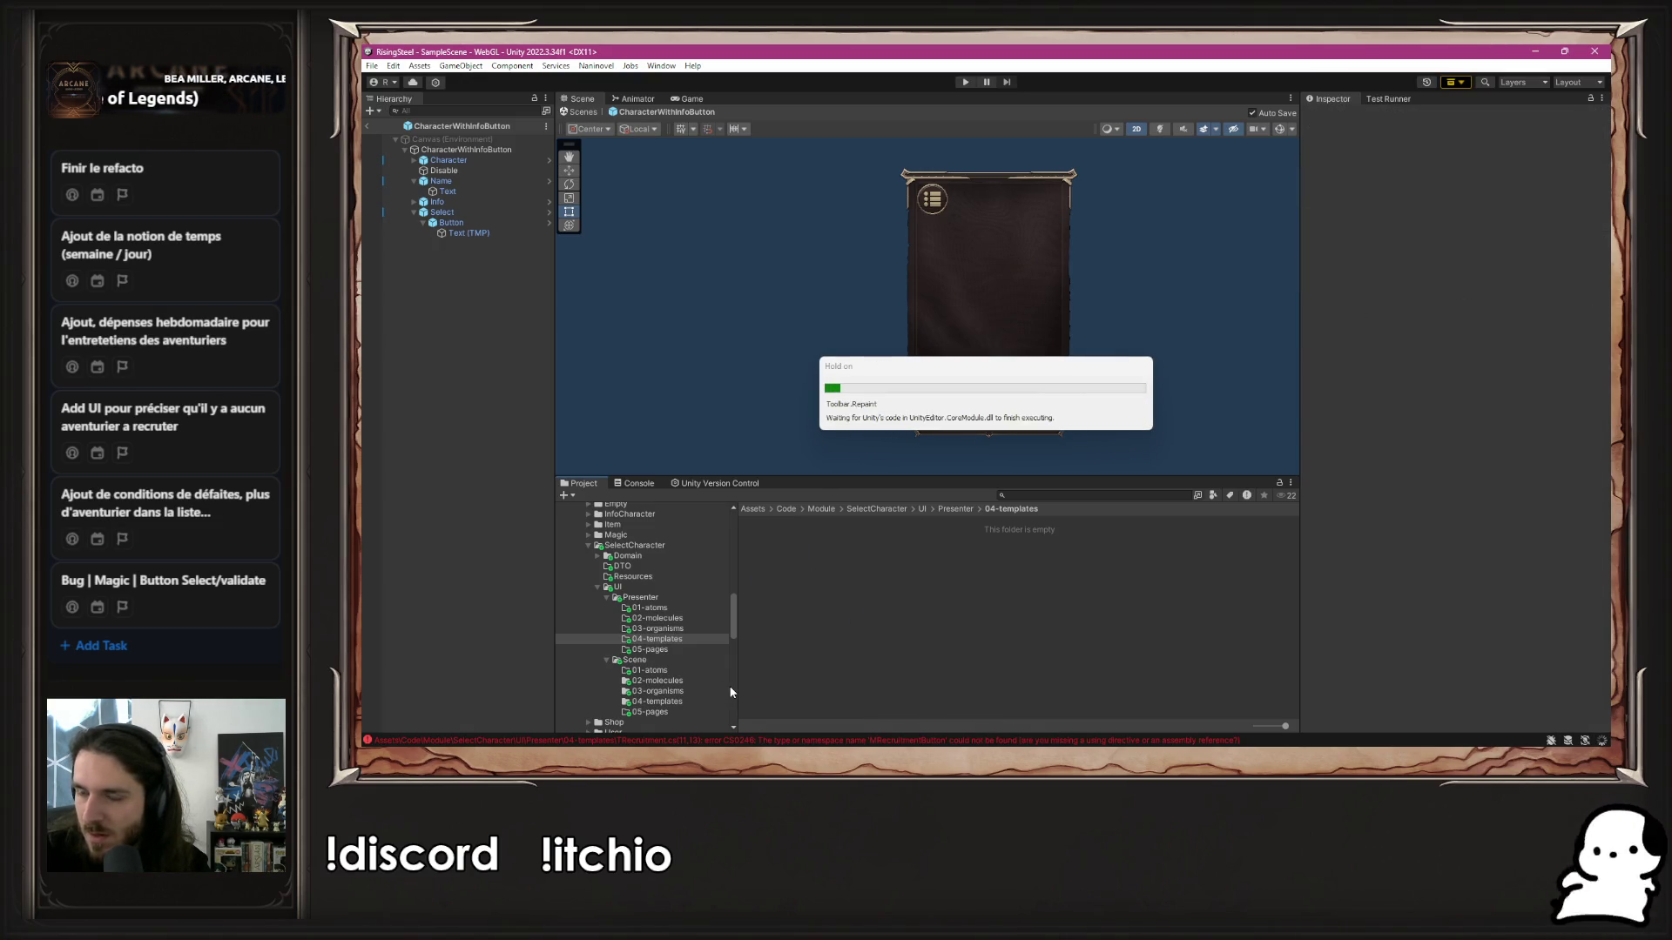
Inspect the Characters template, the Characters organism and the CharacterWithInfoButton prefabs
{"action": "left_click", "coordinate": [683, 702]}
{"action": "double_click", "coordinate": [779, 557]}
{"action": "left_click", "coordinate": [685, 691]}
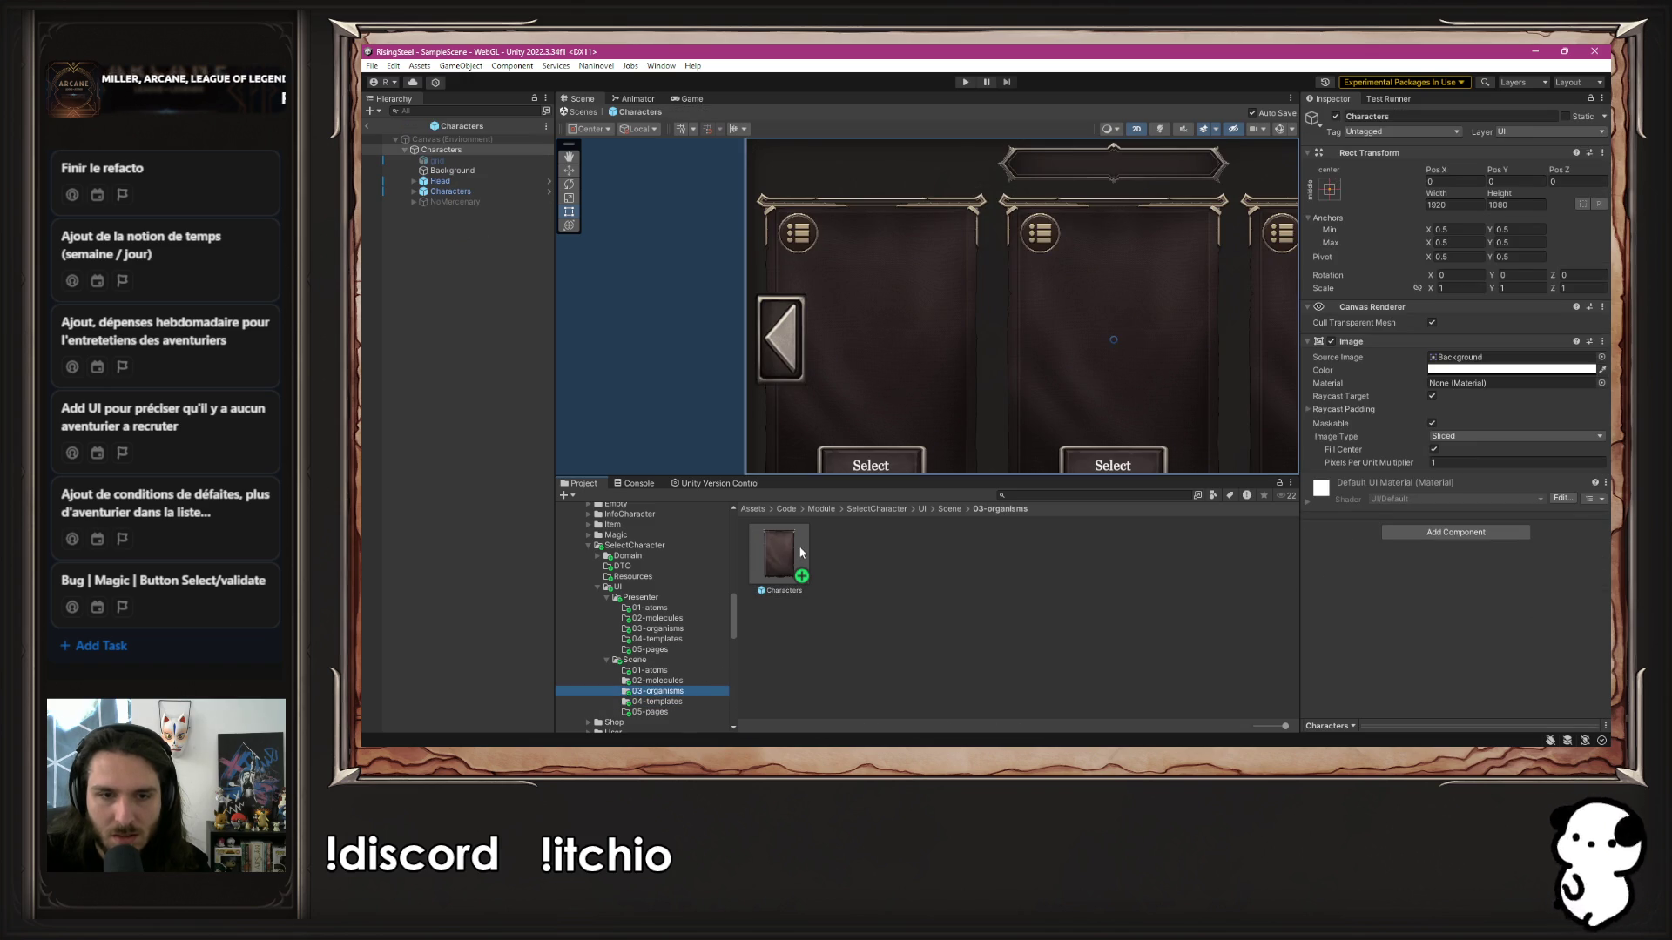
{"action": "double_click", "coordinate": [799, 552]}
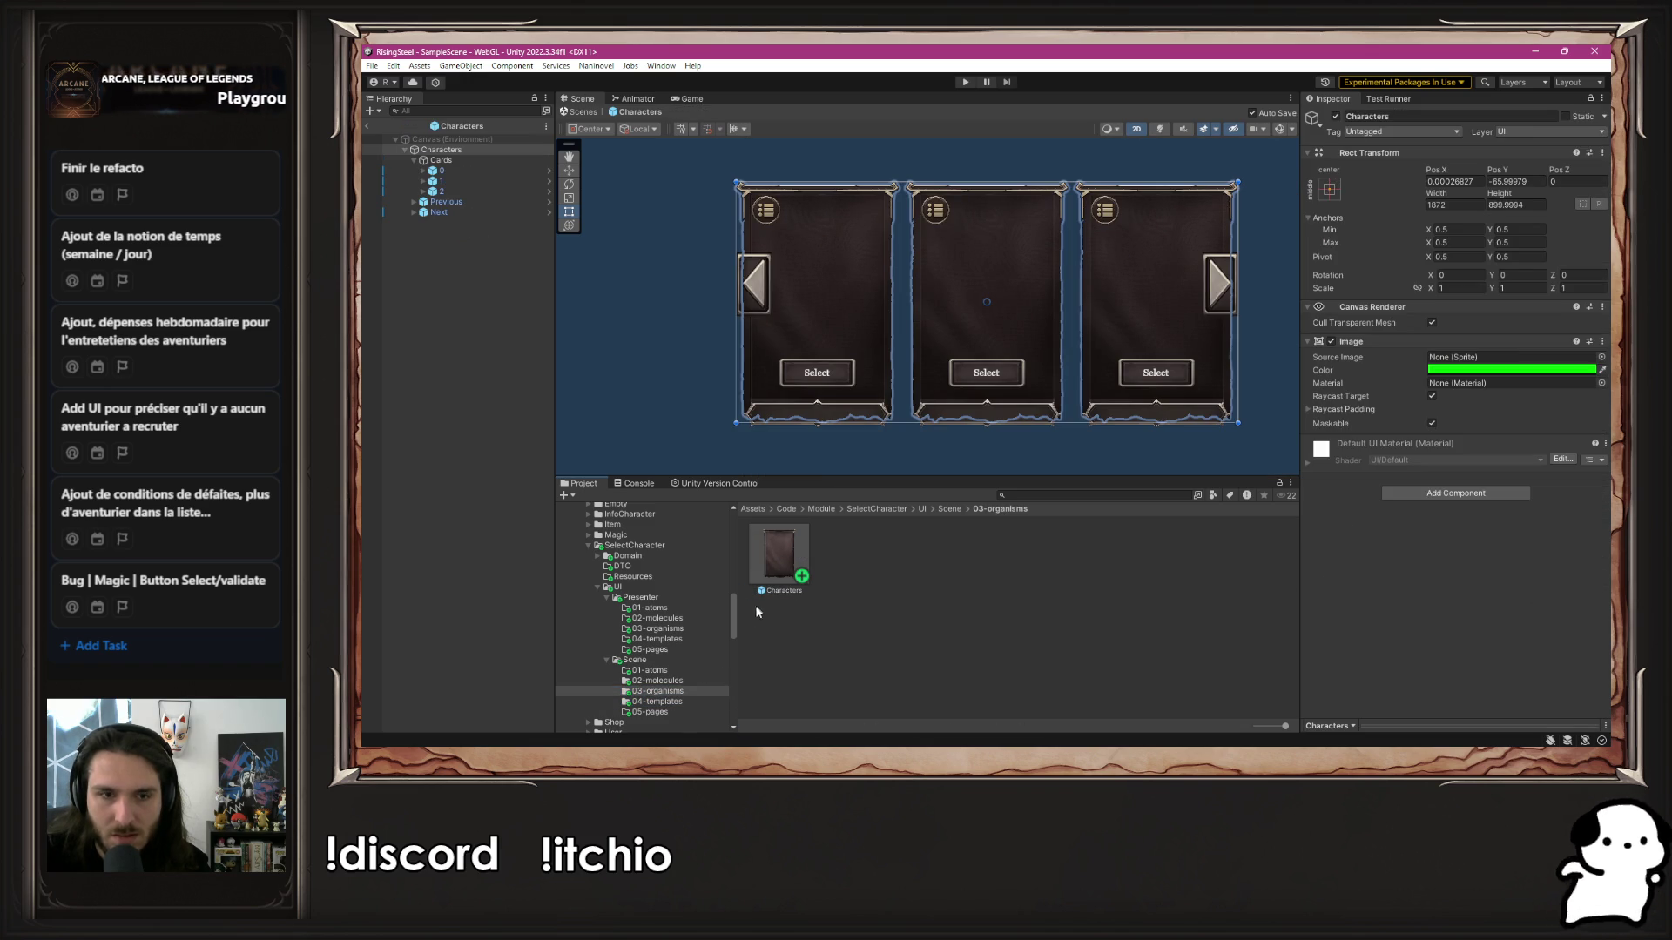
{"action": "left_click", "coordinate": [674, 681]}
{"action": "double_click", "coordinate": [777, 561]}
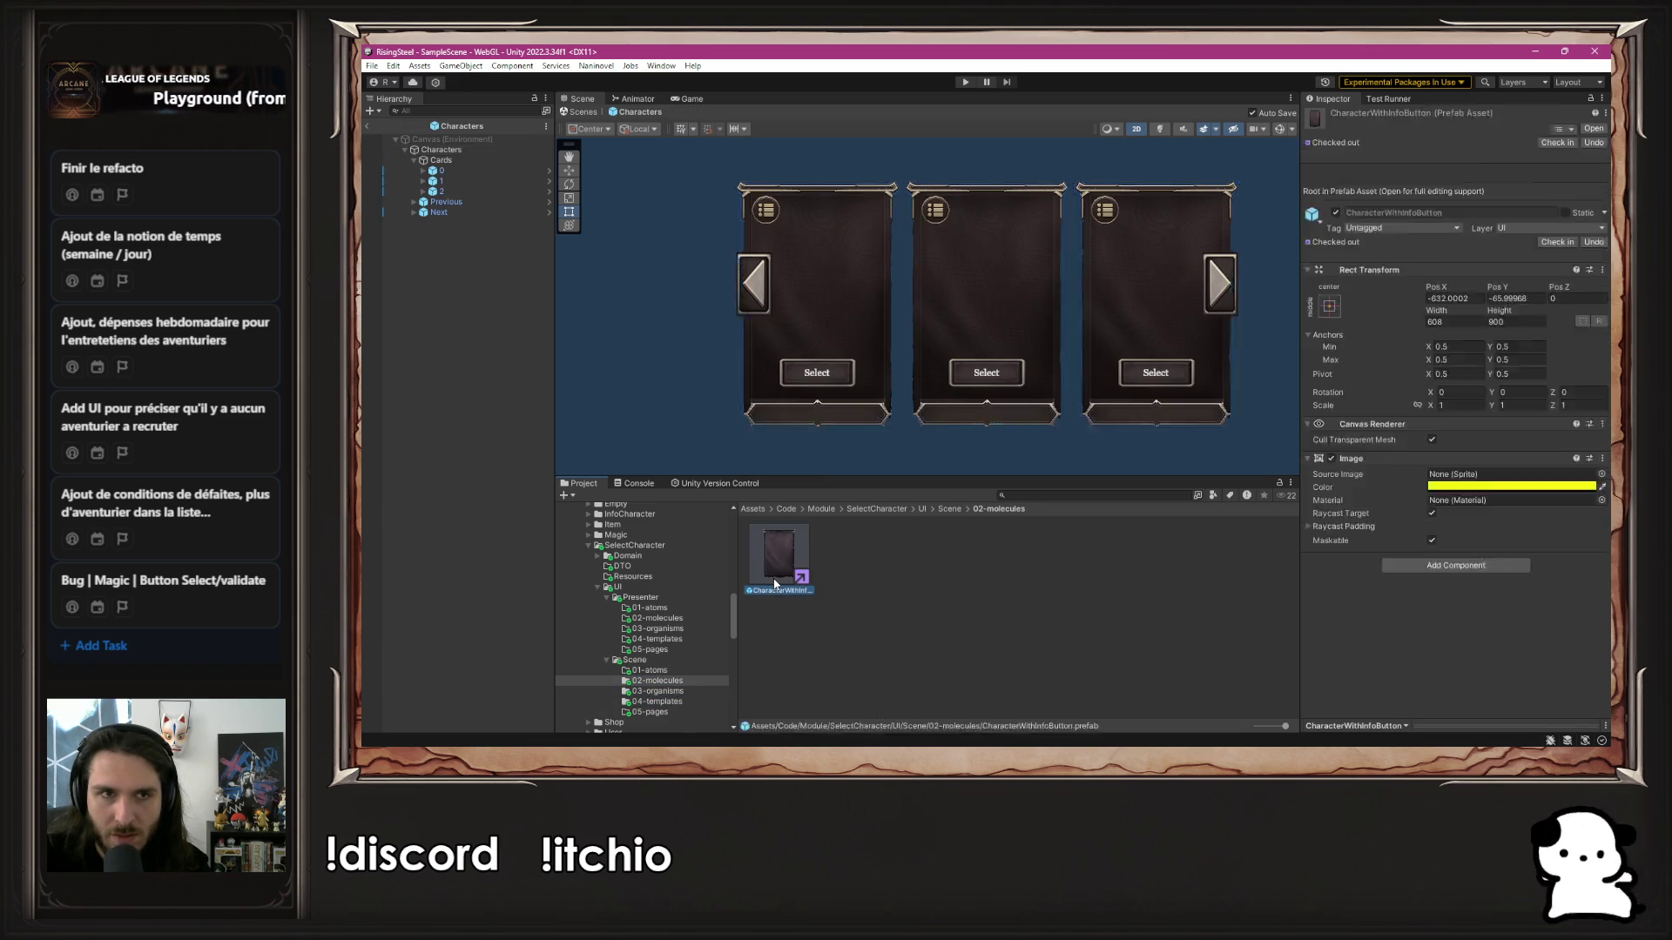
Rename the CharacterWithInfoButton prefab in Scene 02-molecules to Character
{"action": "right_click", "coordinate": [775, 582]}
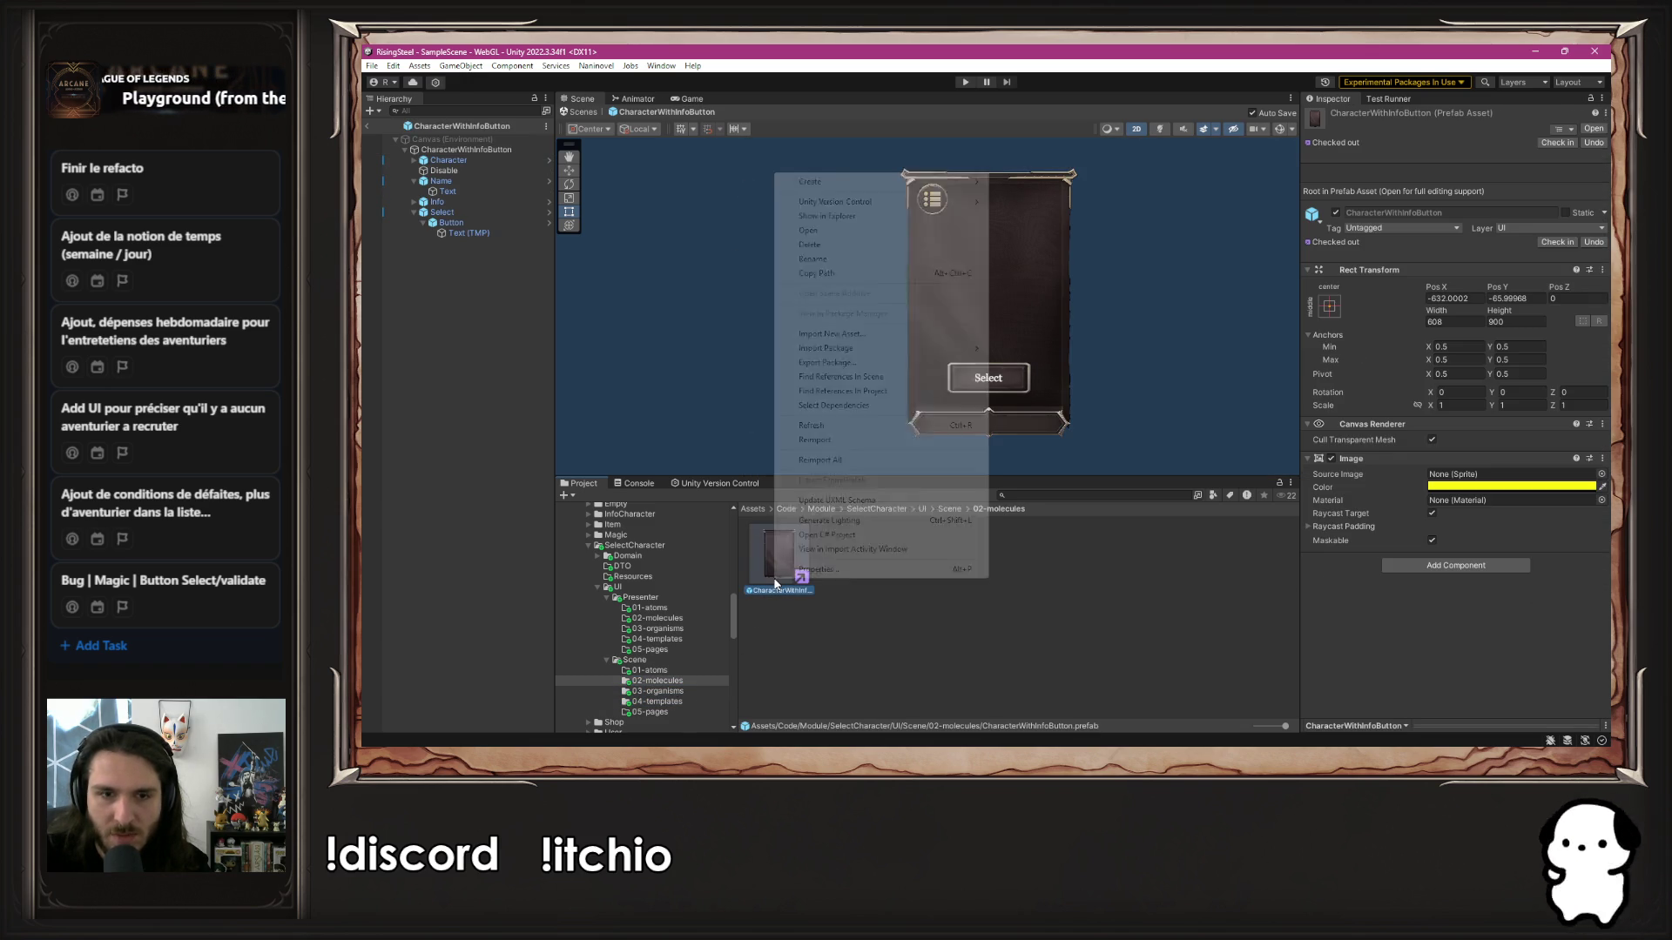
{"action": "left_click", "coordinate": [878, 259]}
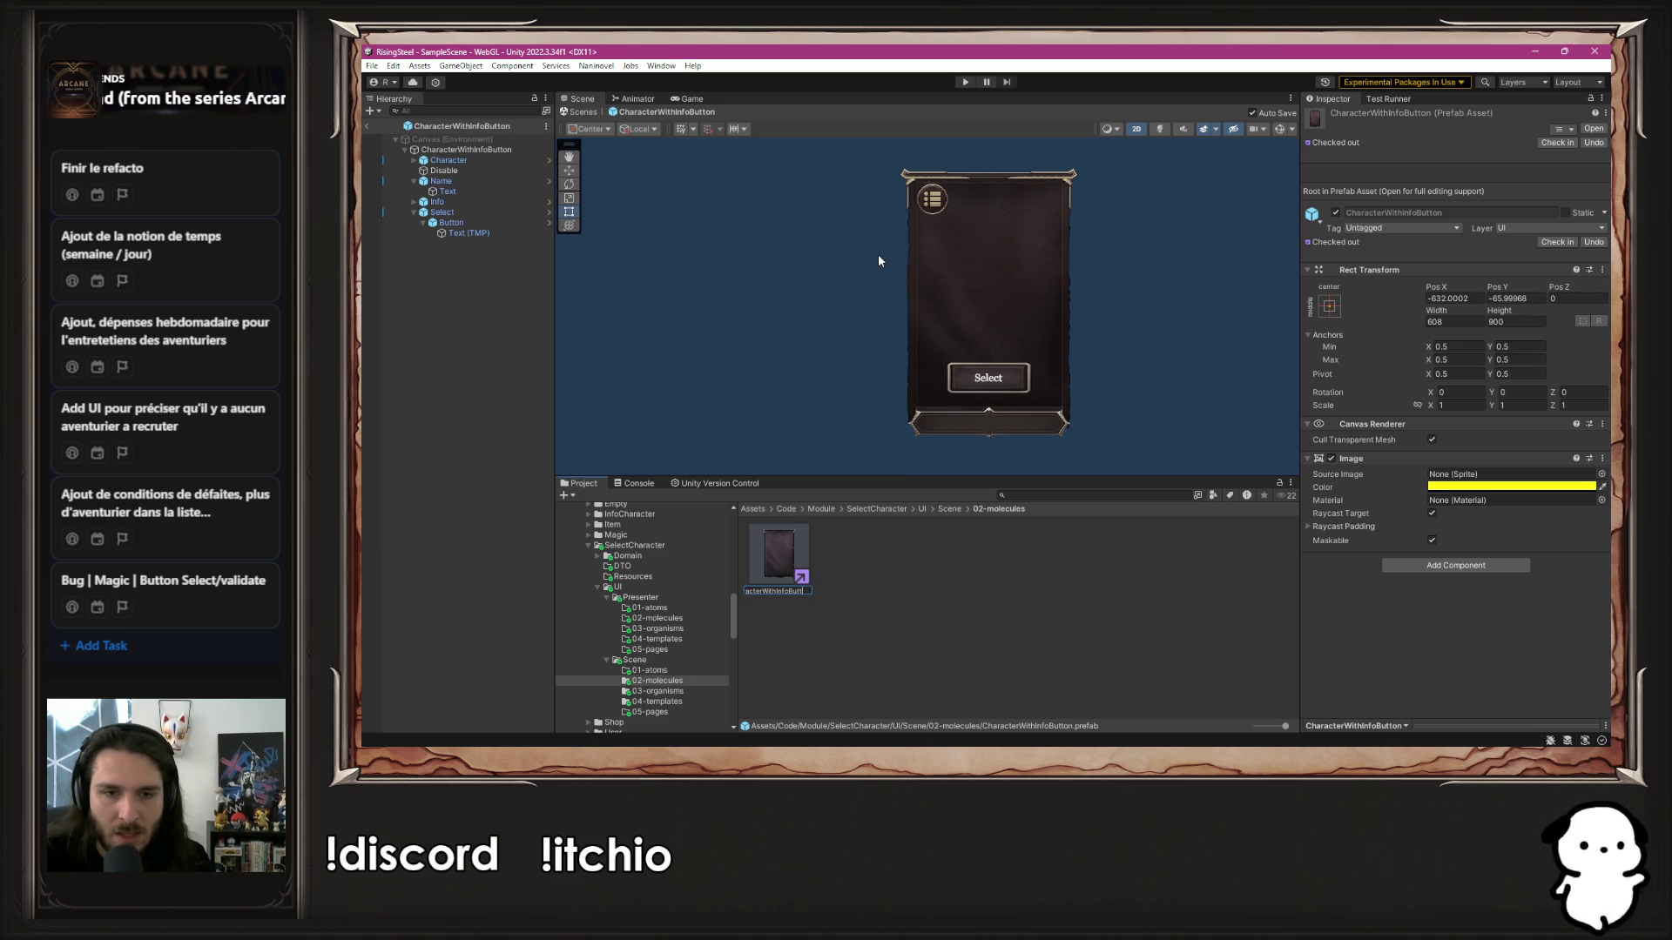
{"action": "key", "text": "Home"}
{"action": "key", "text": "shift+End"}
{"action": "key", "text": "Delete"}
{"action": "key", "text": "Return"}
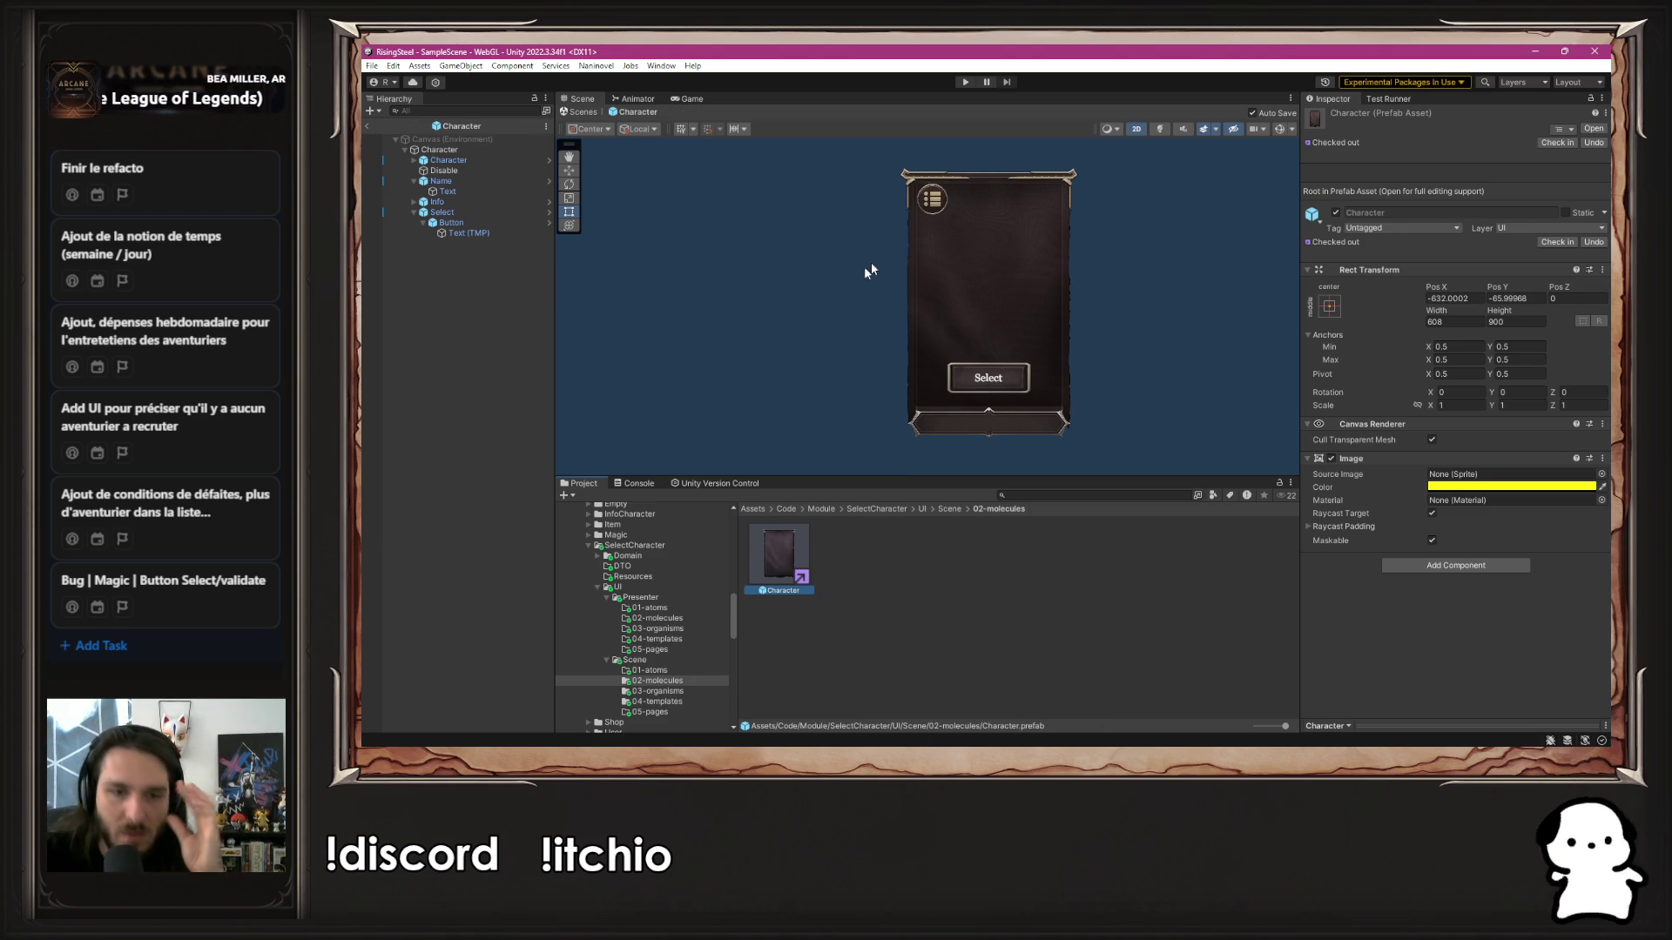
Reopen the Characters template prefab from the Scene 04-templates folder
{"action": "left_click", "coordinate": [824, 634]}
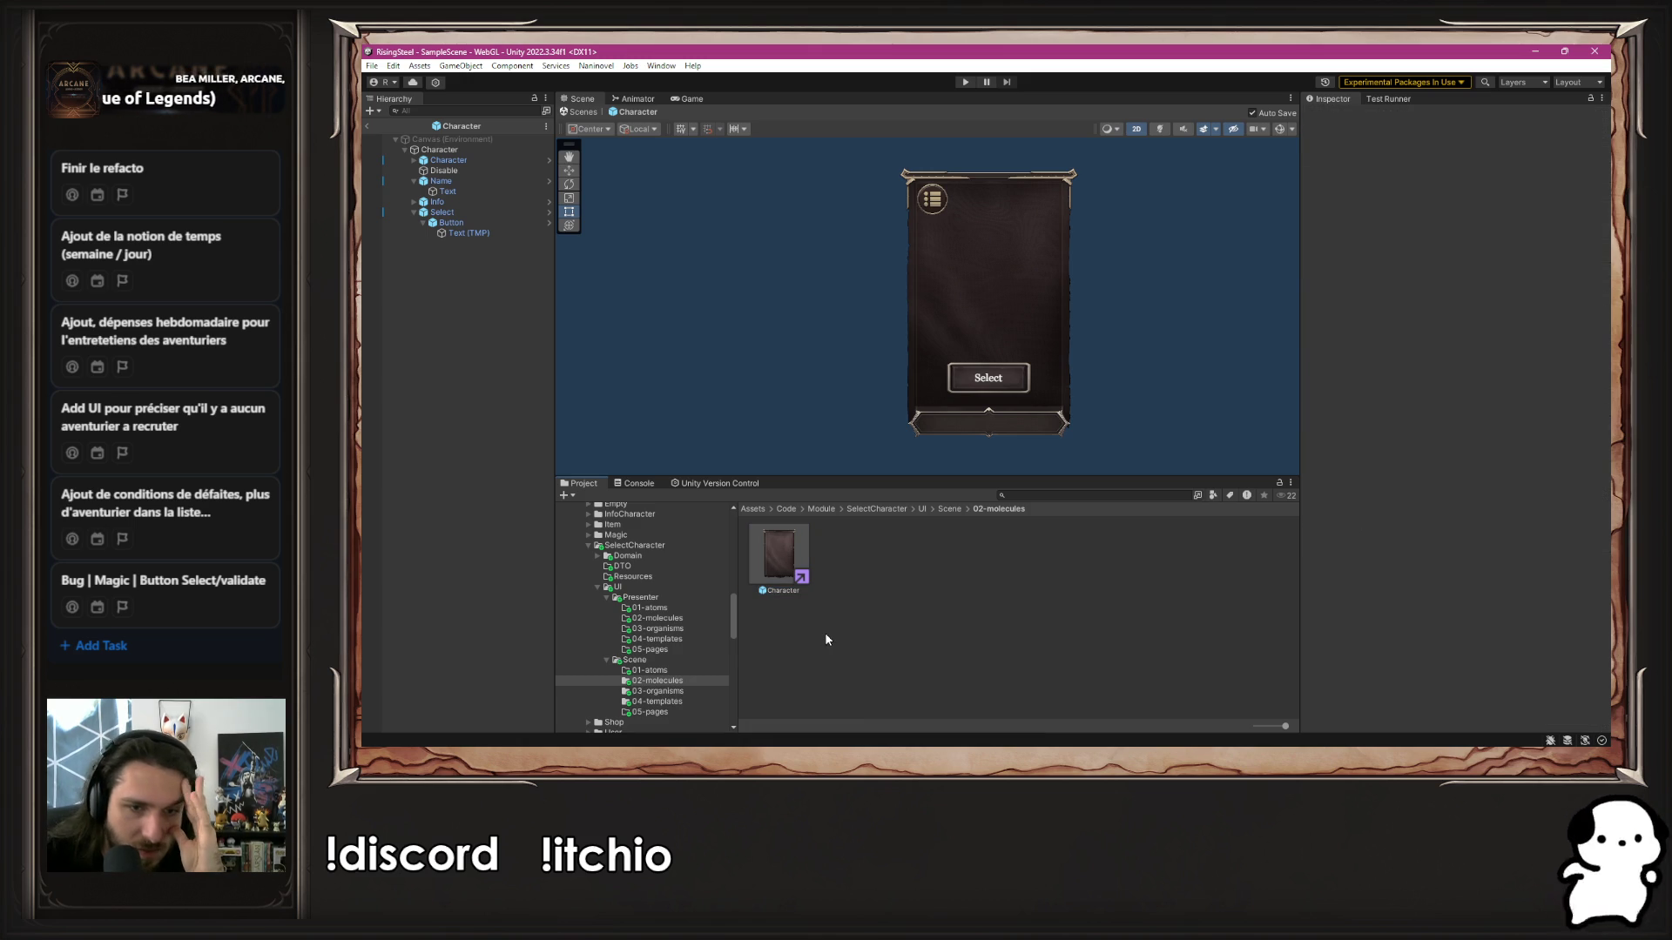
{"action": "left_click", "coordinate": [670, 703]}
{"action": "double_click", "coordinate": [776, 562]}
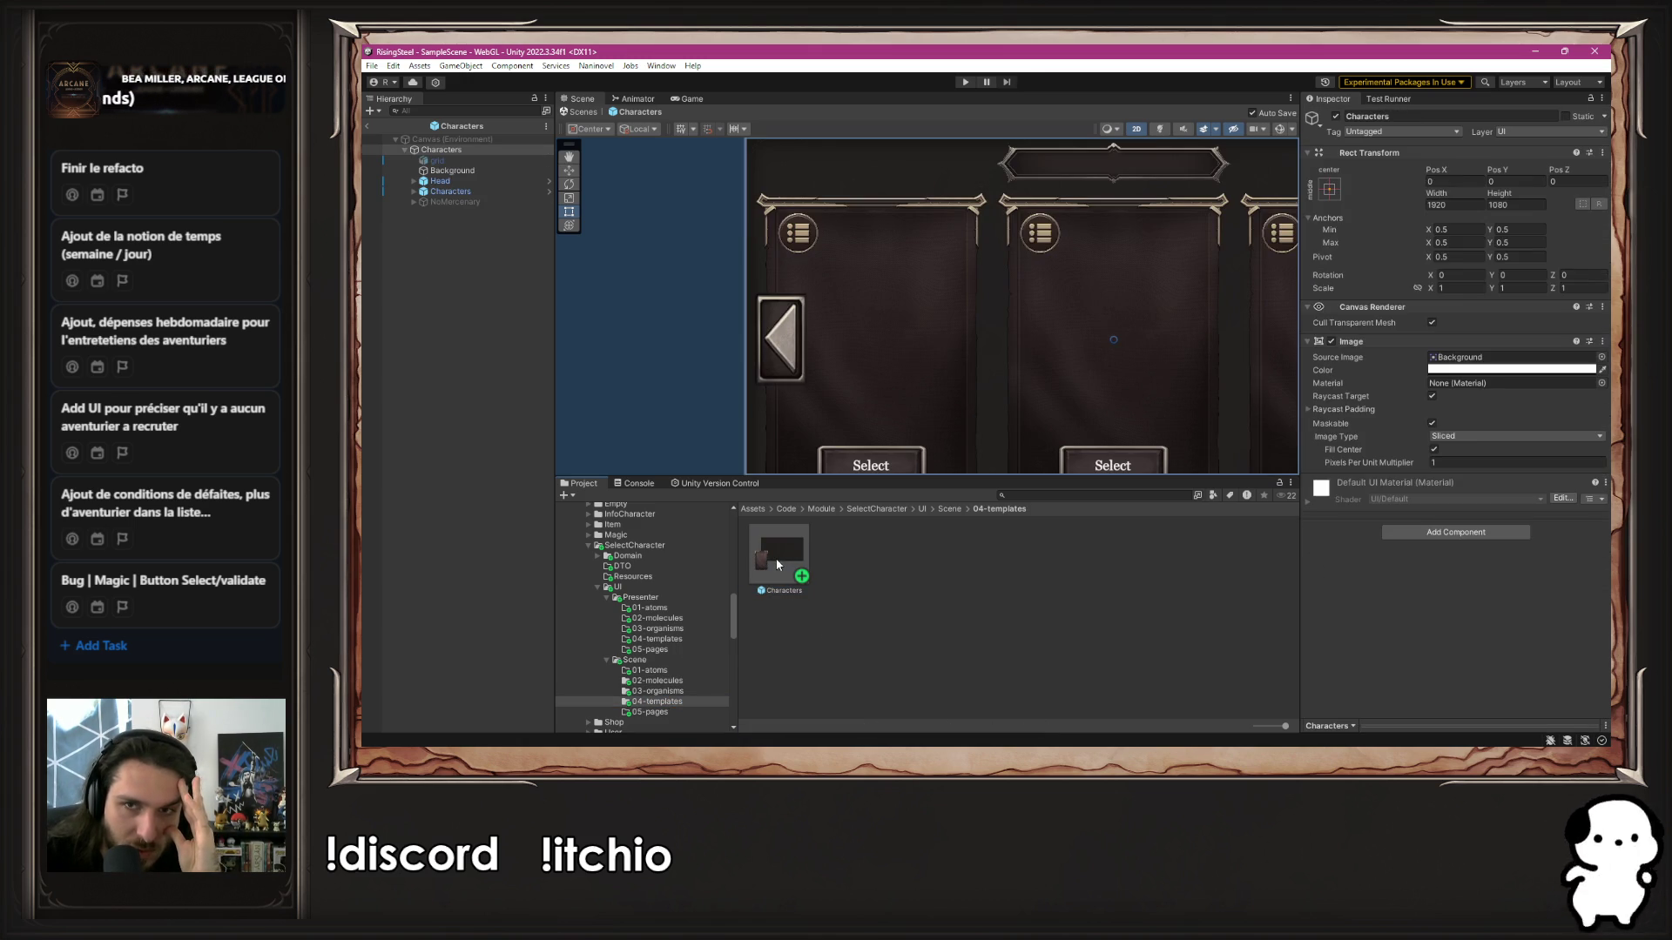
Create a TCharacters C# script in the Presenter 04-templates folder
{"action": "right_click", "coordinate": [667, 643]}
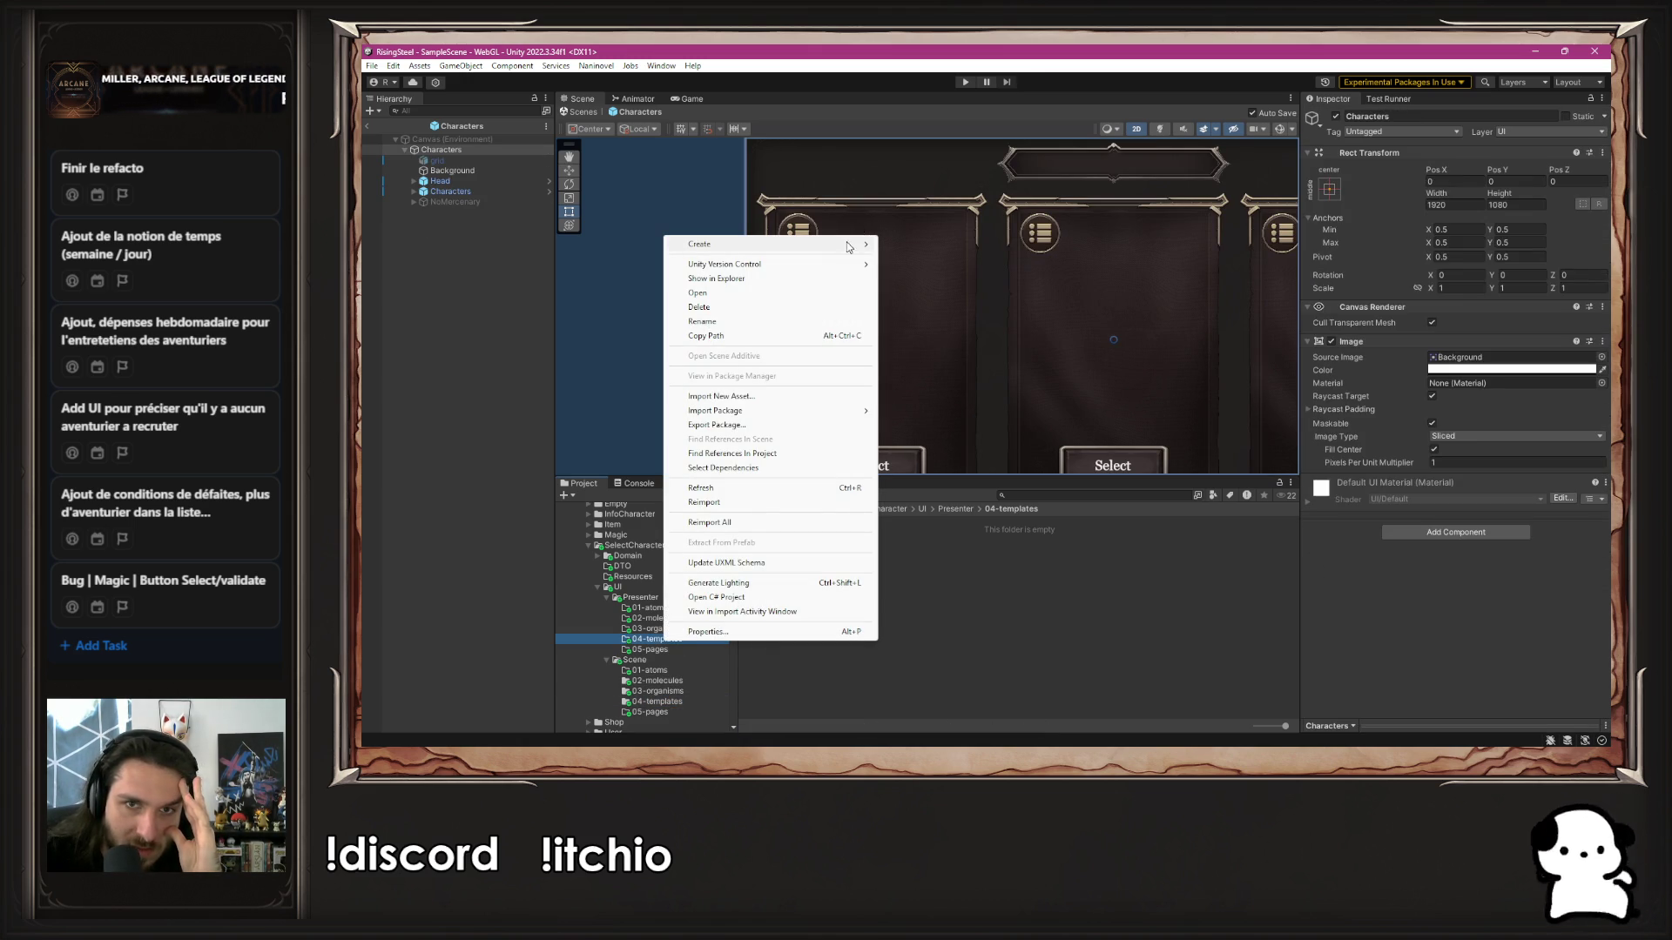
{"action": "mouse_move", "coordinate": [849, 246]}
{"action": "left_click", "coordinate": [944, 141]}
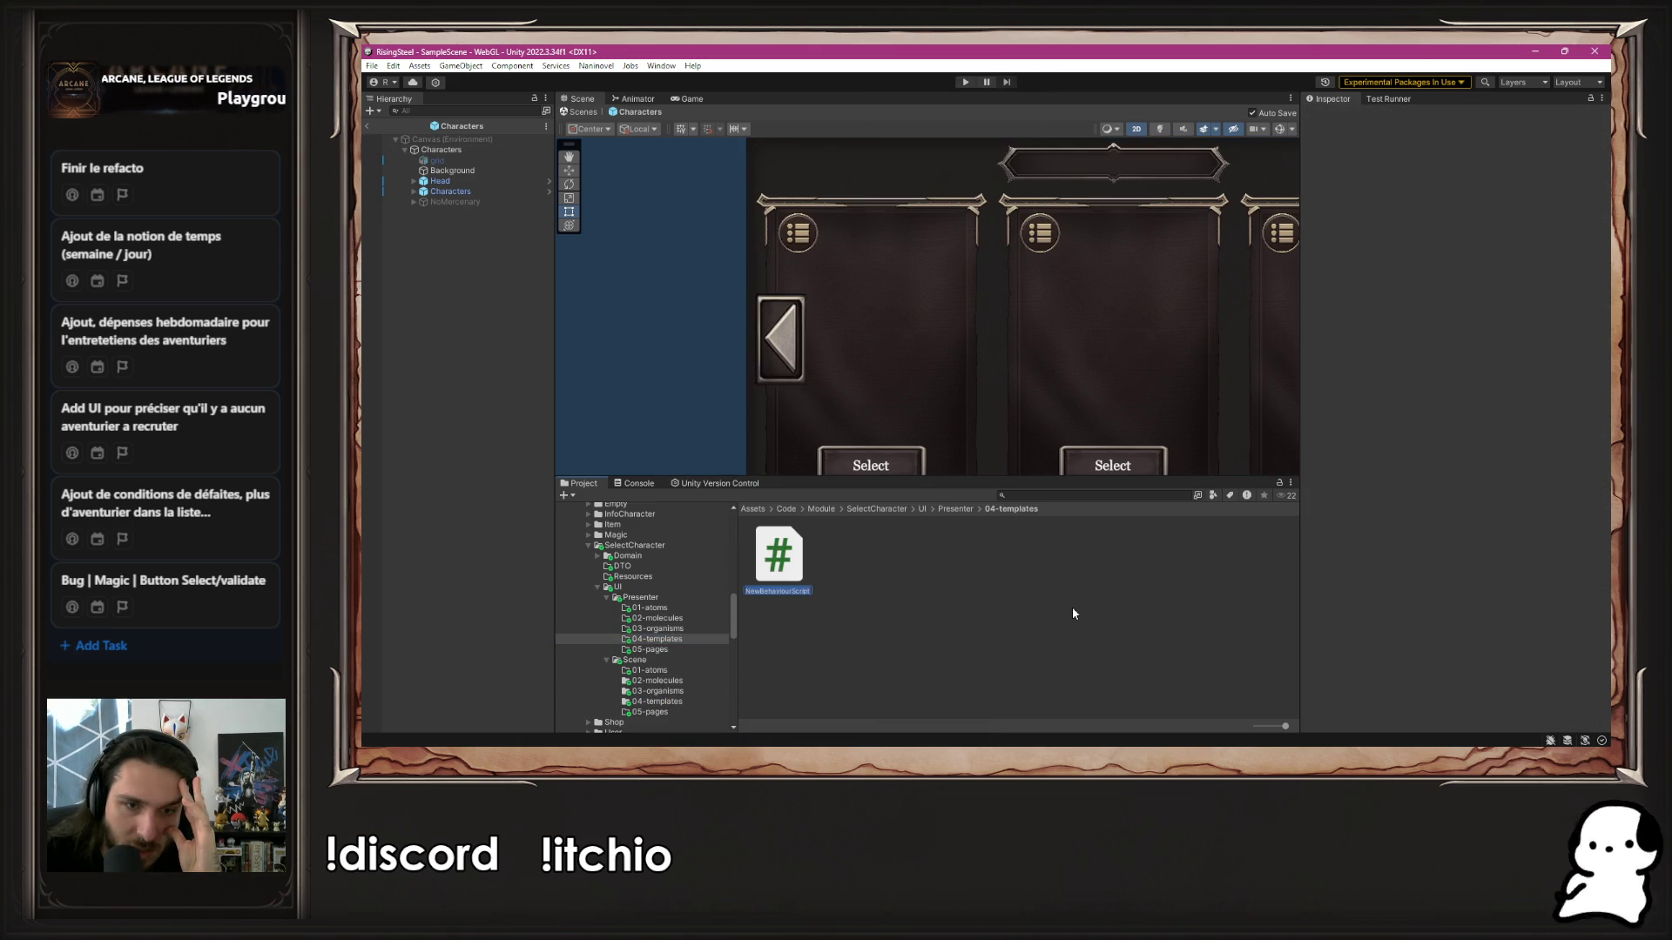
{"action": "type", "text": "T"}
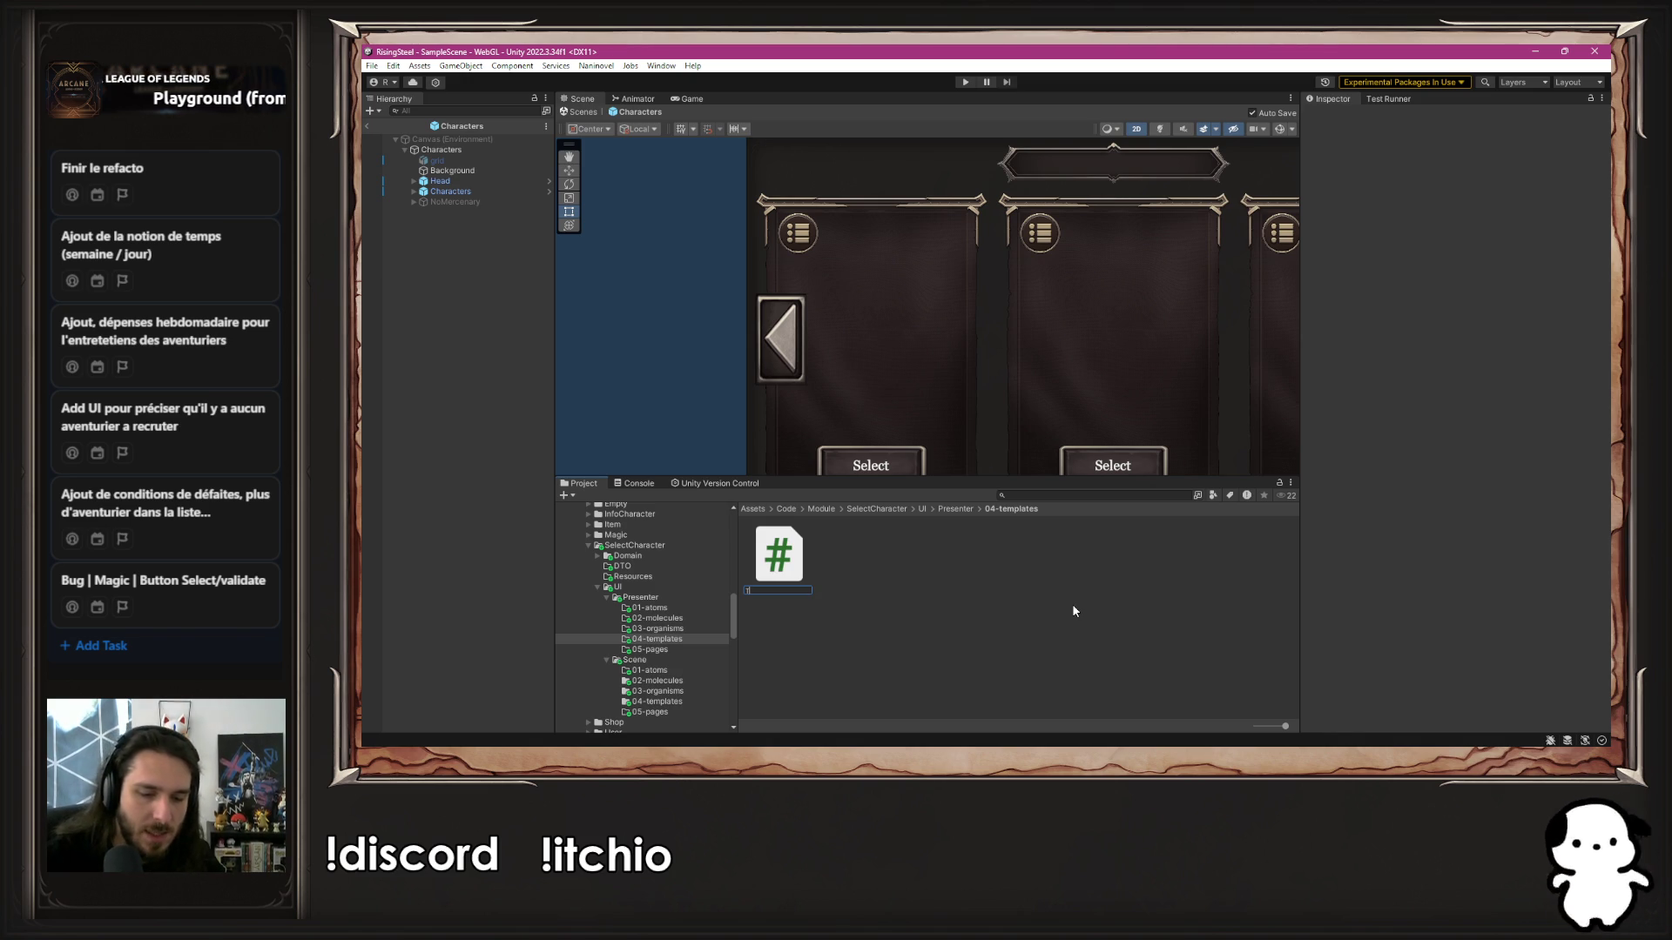
{"action": "type", "text": "Characters"}
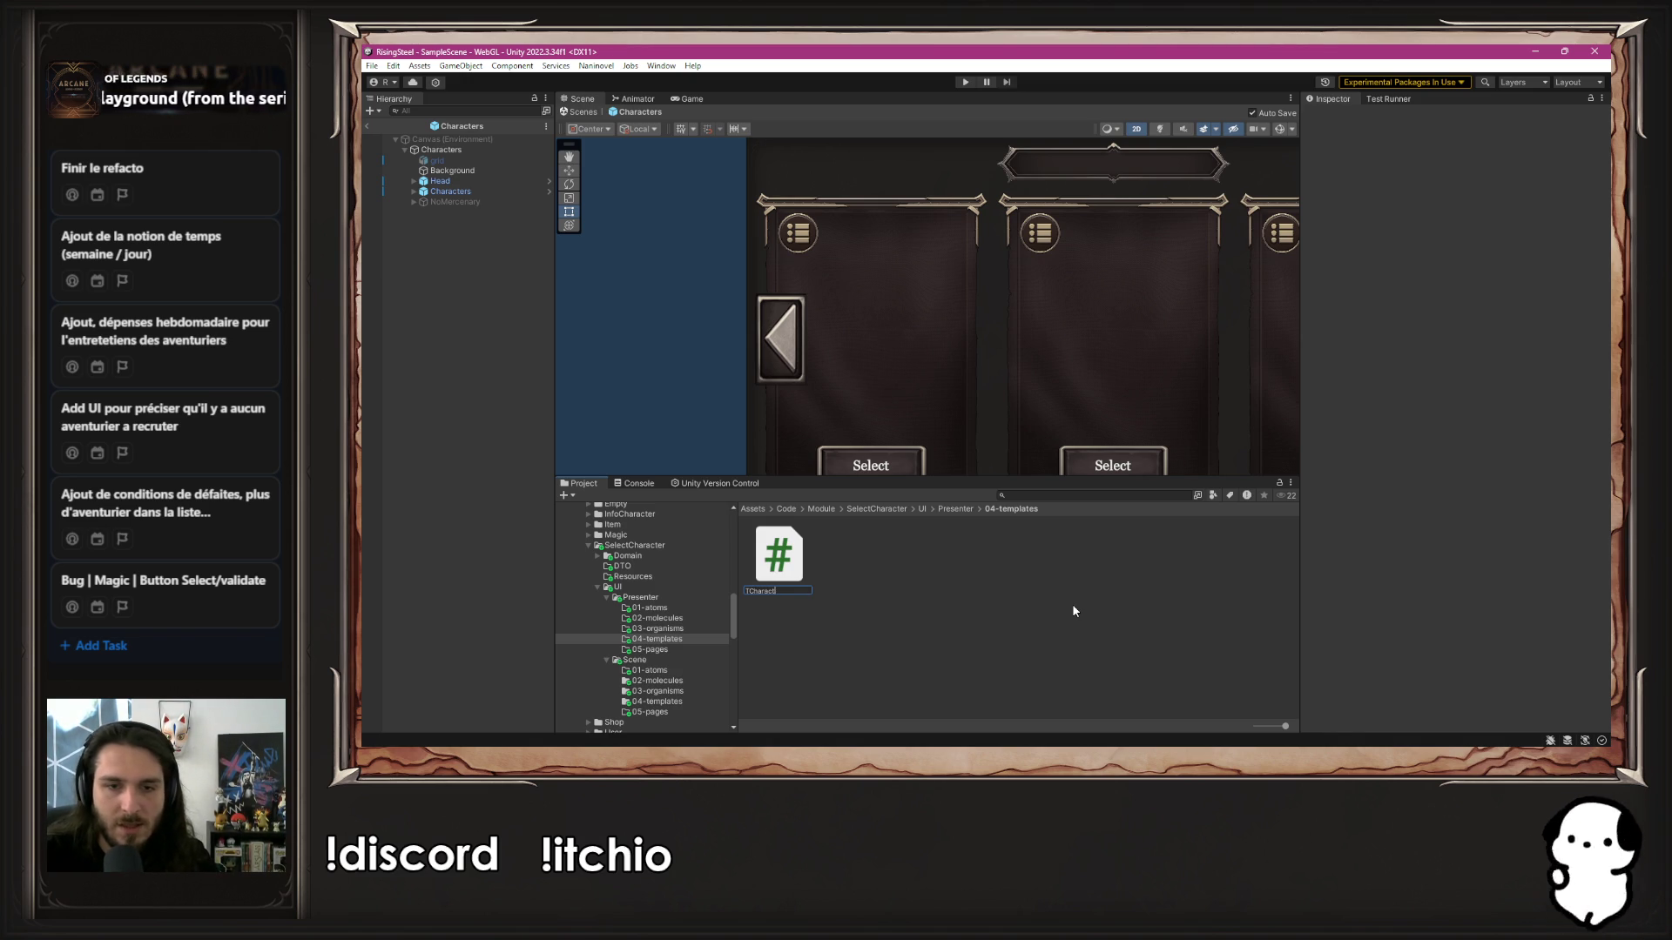
{"action": "key", "text": "Return"}
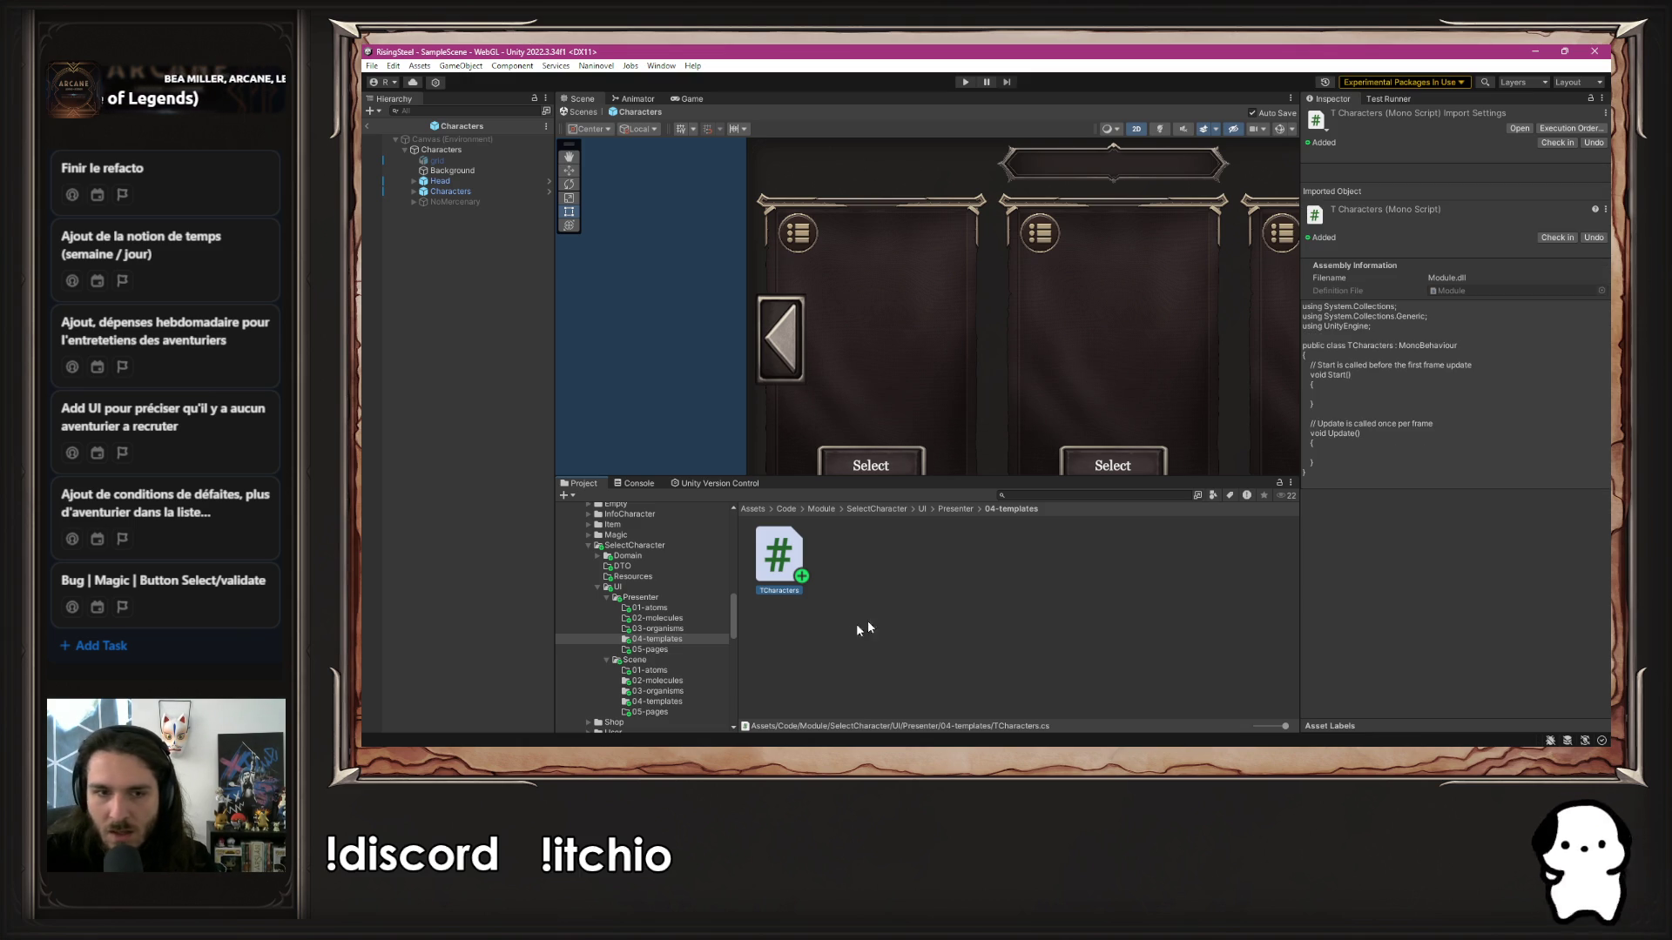
{"action": "left_click", "coordinate": [846, 582]}
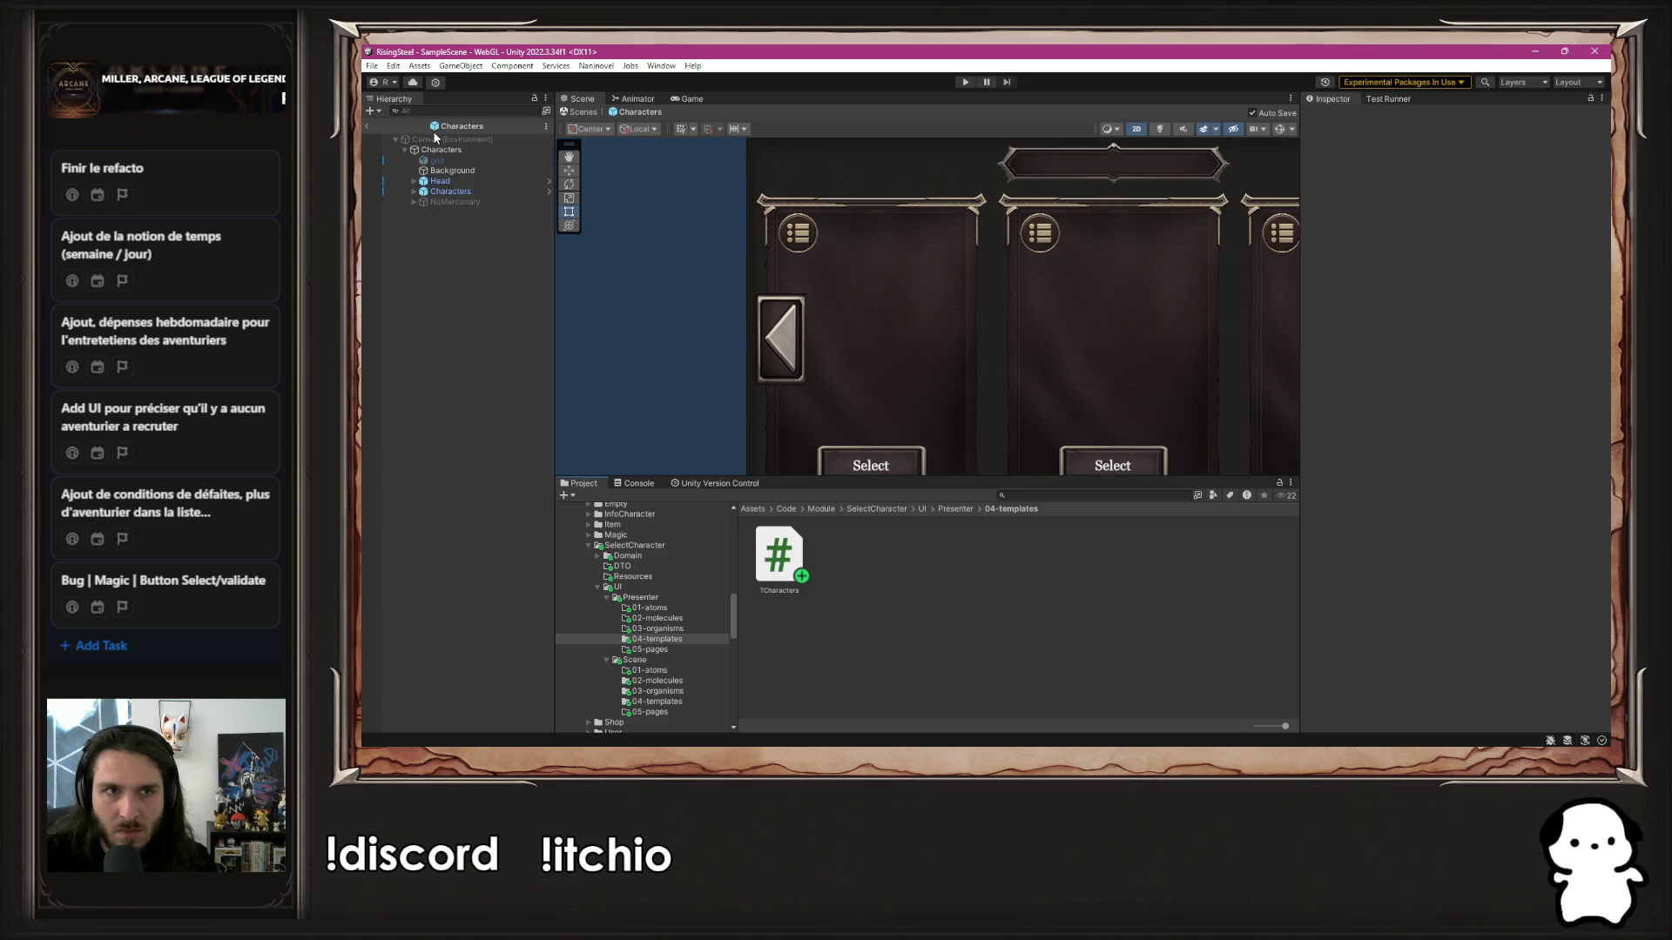
Inspect the scene's Background, Characters and Head objects in the Hierarchy
{"action": "scroll", "coordinate": [634, 319], "scroll_direction": "down", "scroll_amount": 1}
{"action": "scroll", "coordinate": [640, 320], "scroll_direction": "down", "scroll_amount": 2}
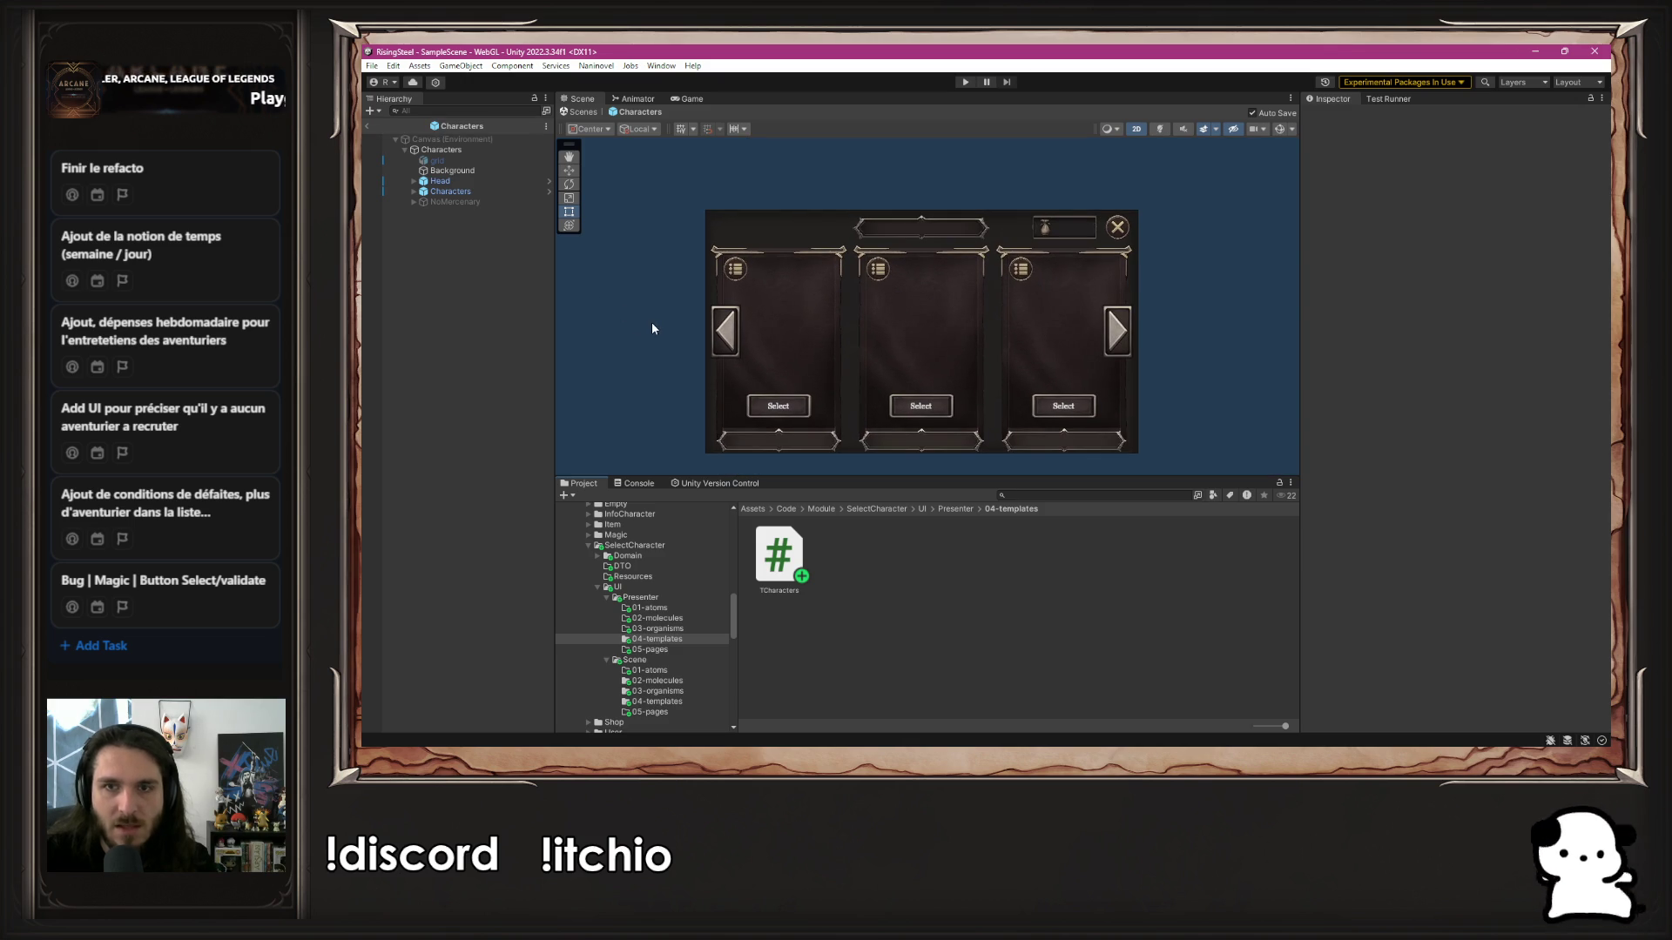
{"action": "left_click", "coordinate": [497, 177]}
{"action": "left_click", "coordinate": [489, 186]}
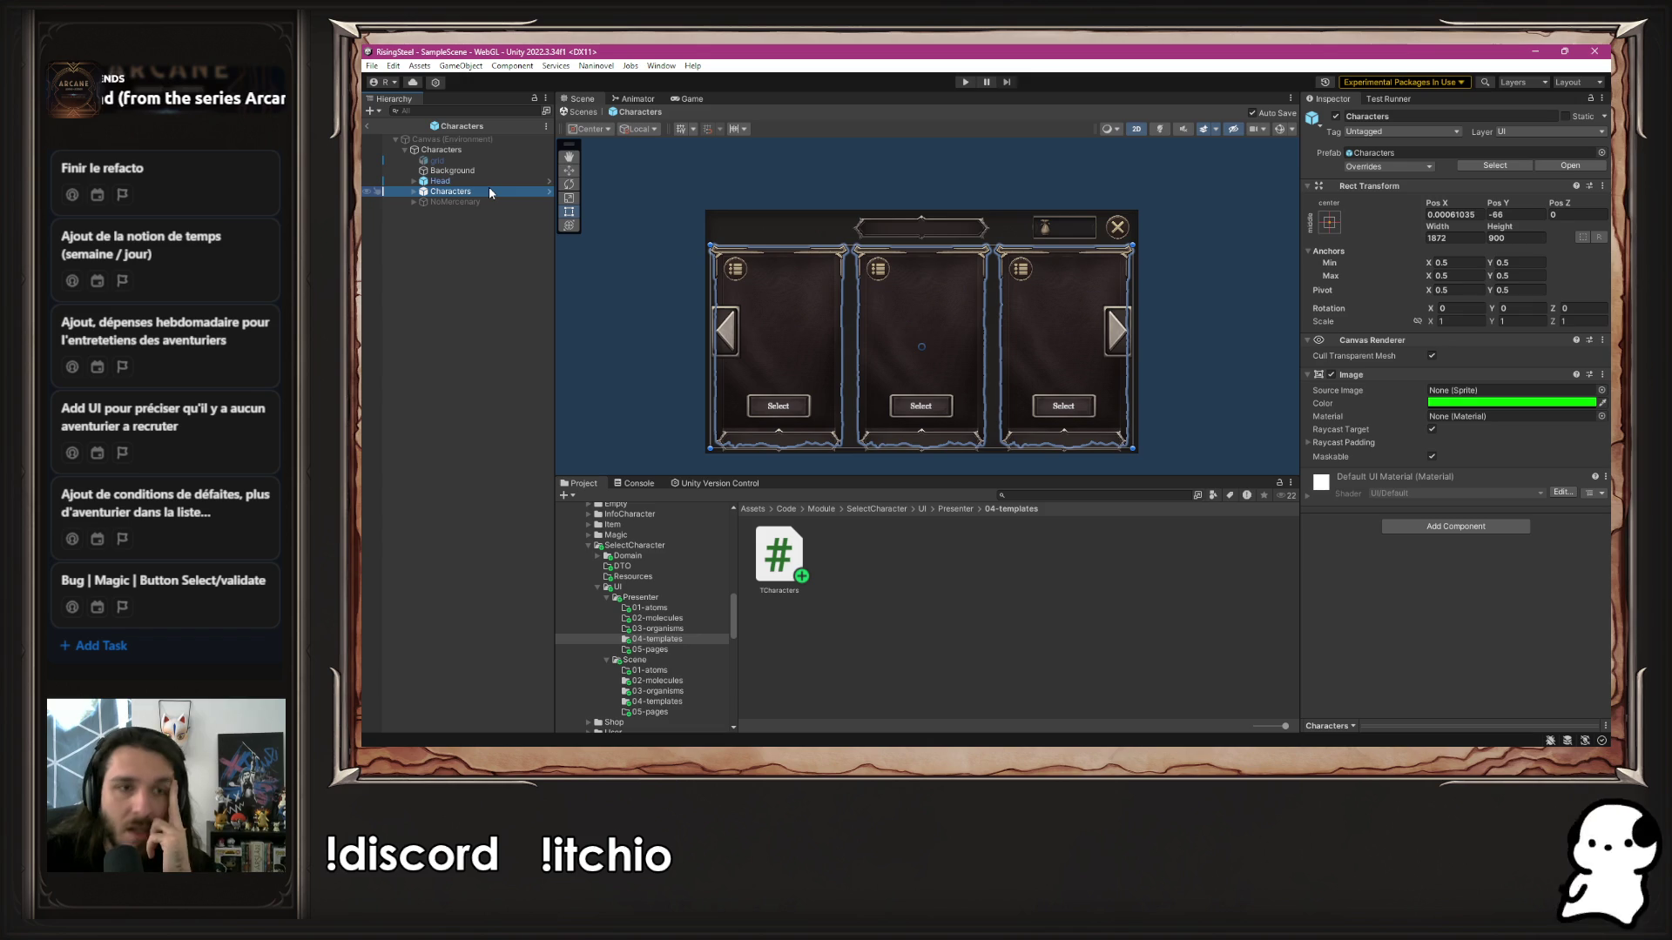
{"action": "left_click", "coordinate": [478, 182]}
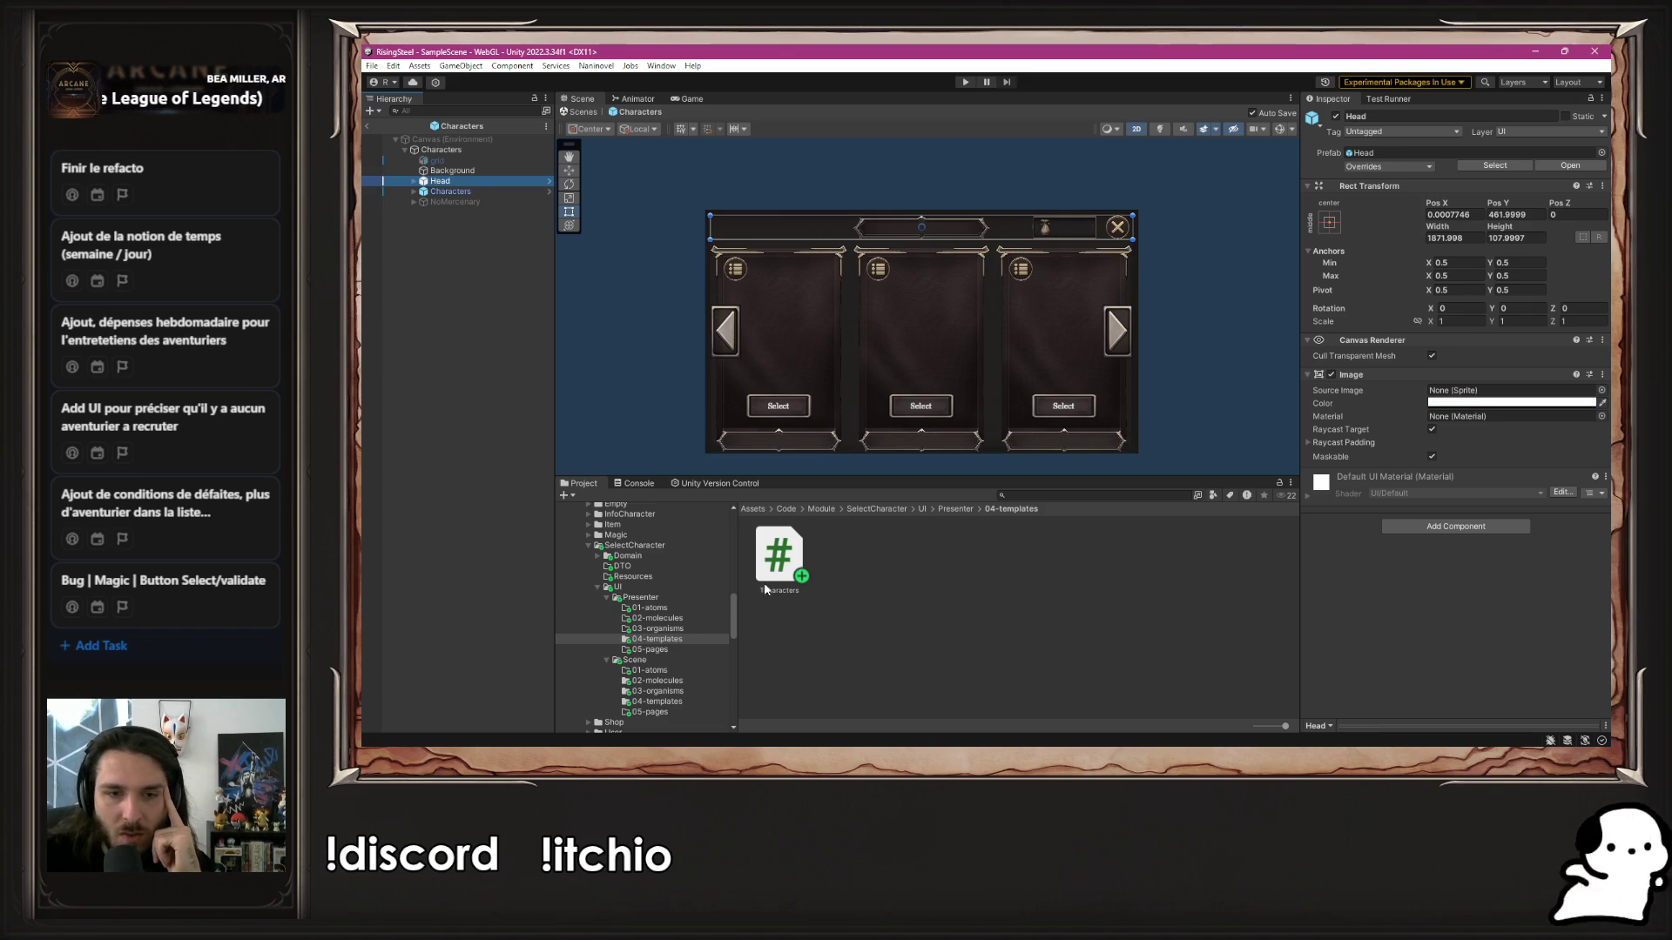
Create an MCharacters C# script in the Presenter 03-organisms folder
{"action": "right_click", "coordinate": [679, 629]}
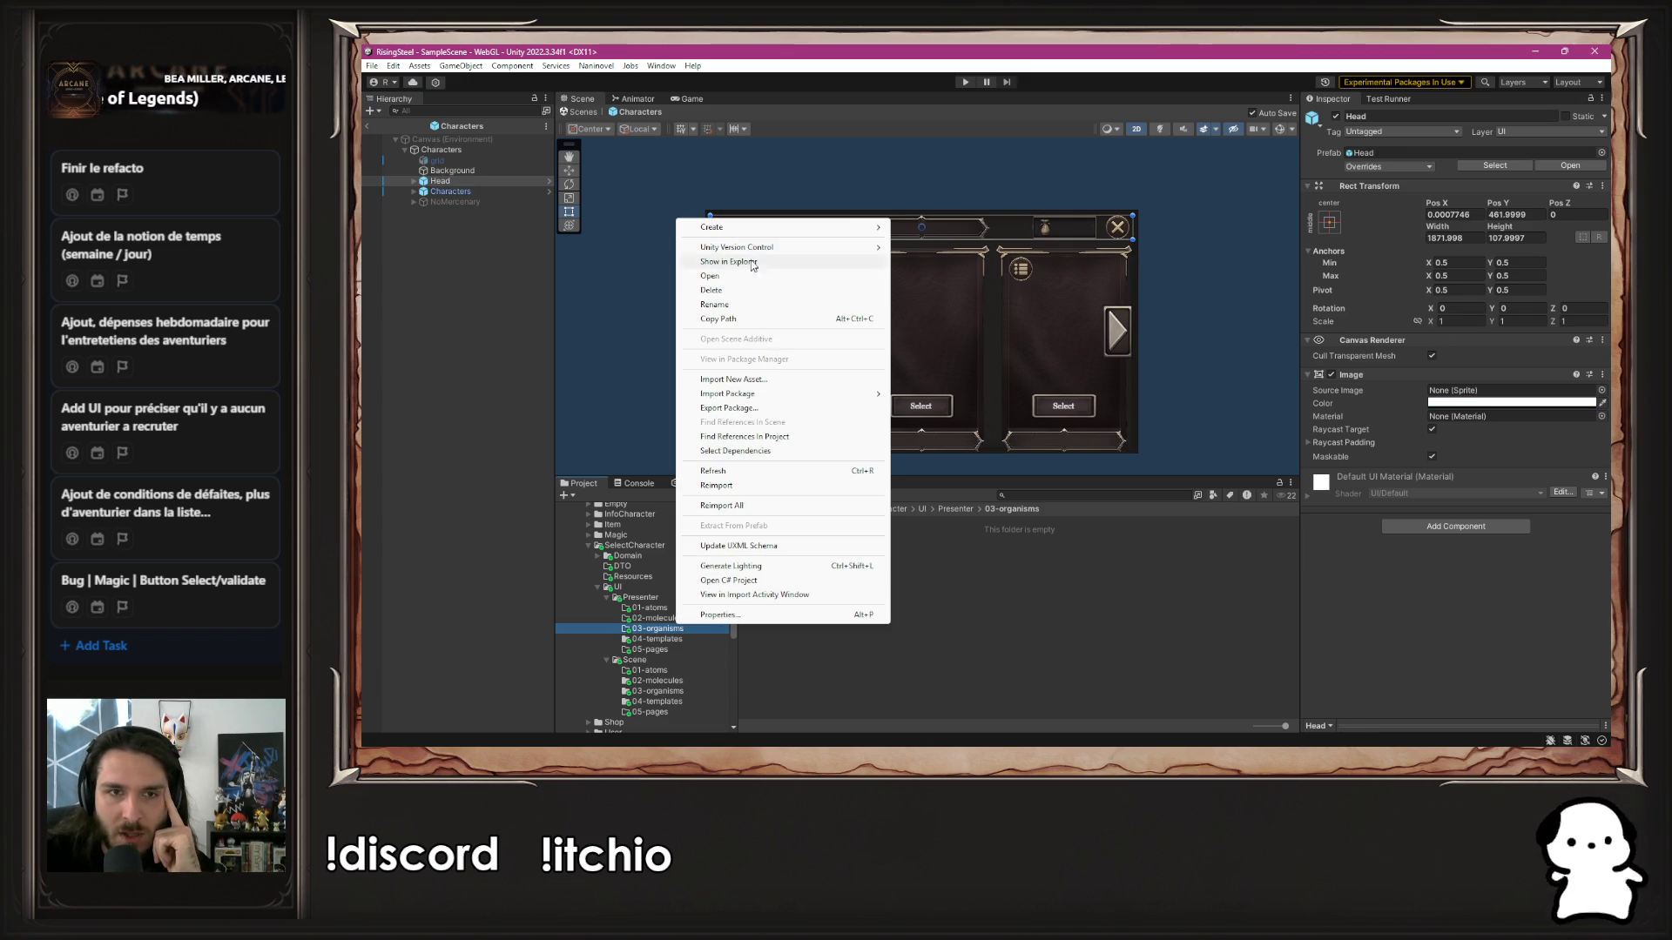
{"action": "mouse_move", "coordinate": [767, 230]}
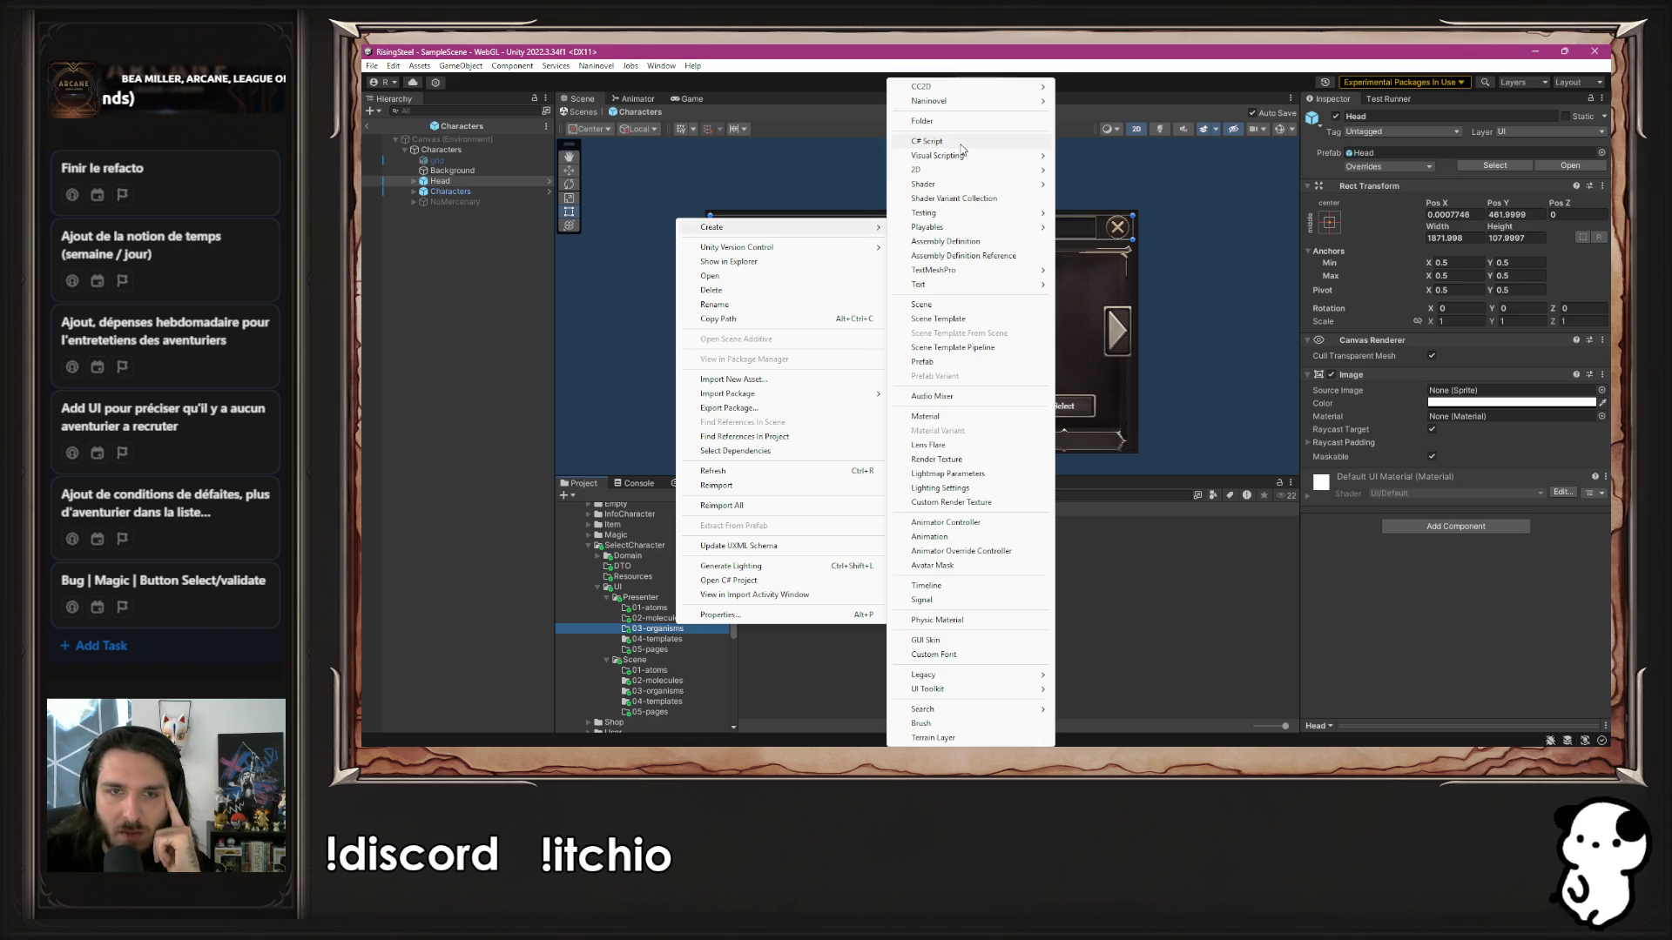
{"action": "left_click", "coordinate": [963, 143]}
{"action": "type", "text": "M"}
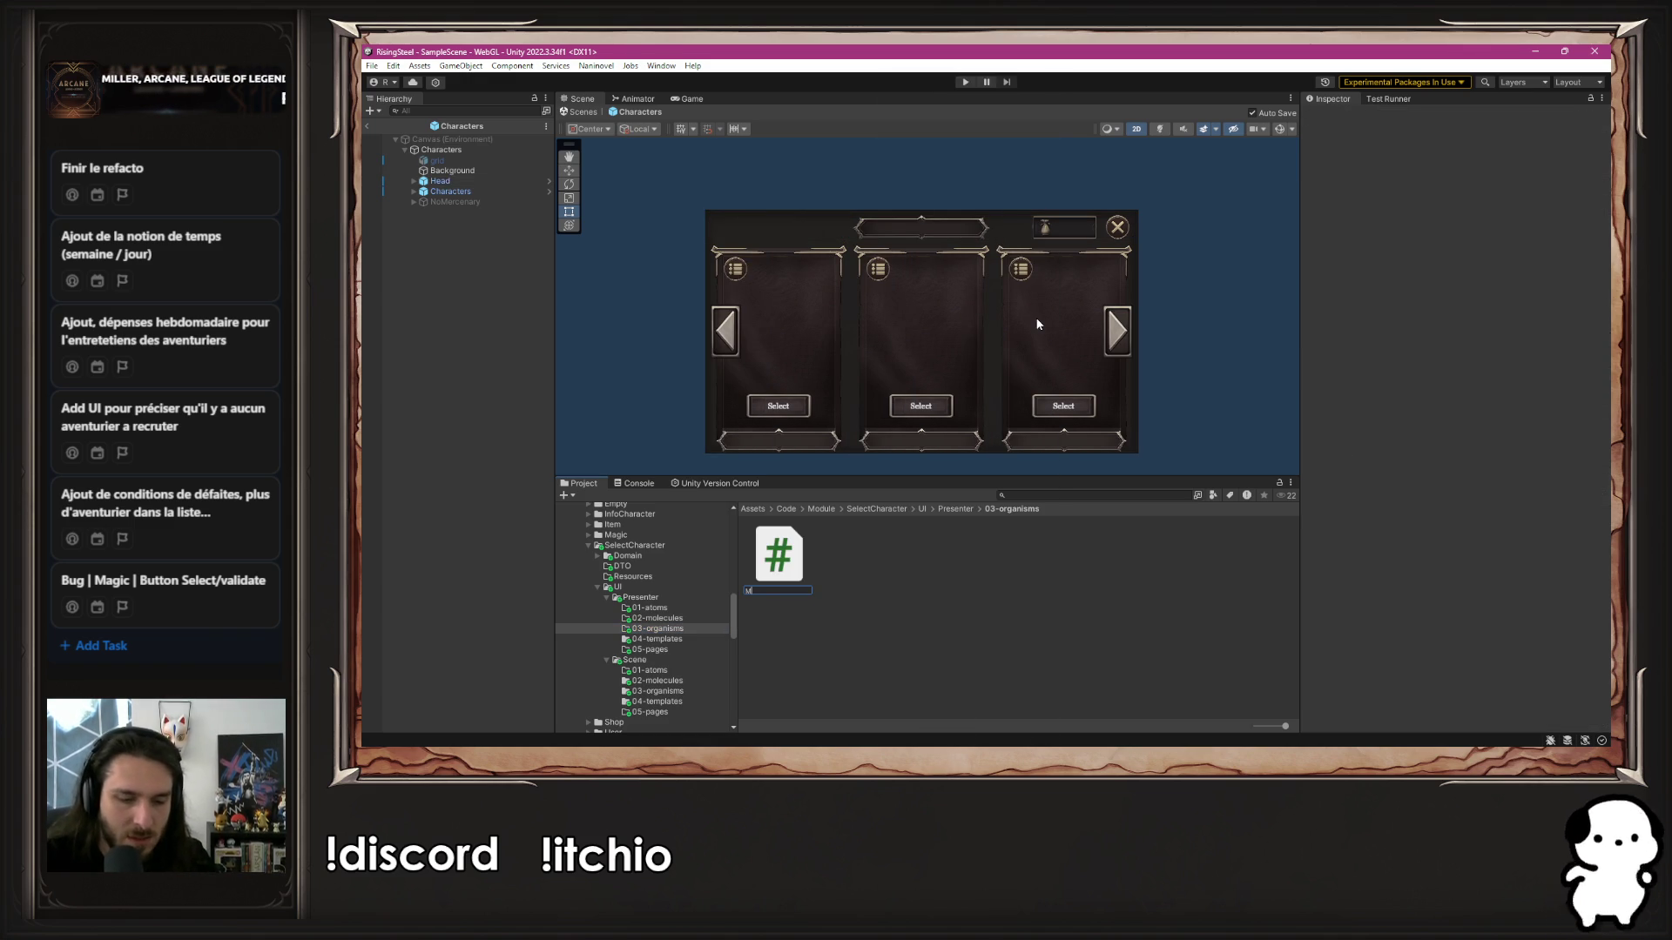
{"action": "type", "text": "racters"}
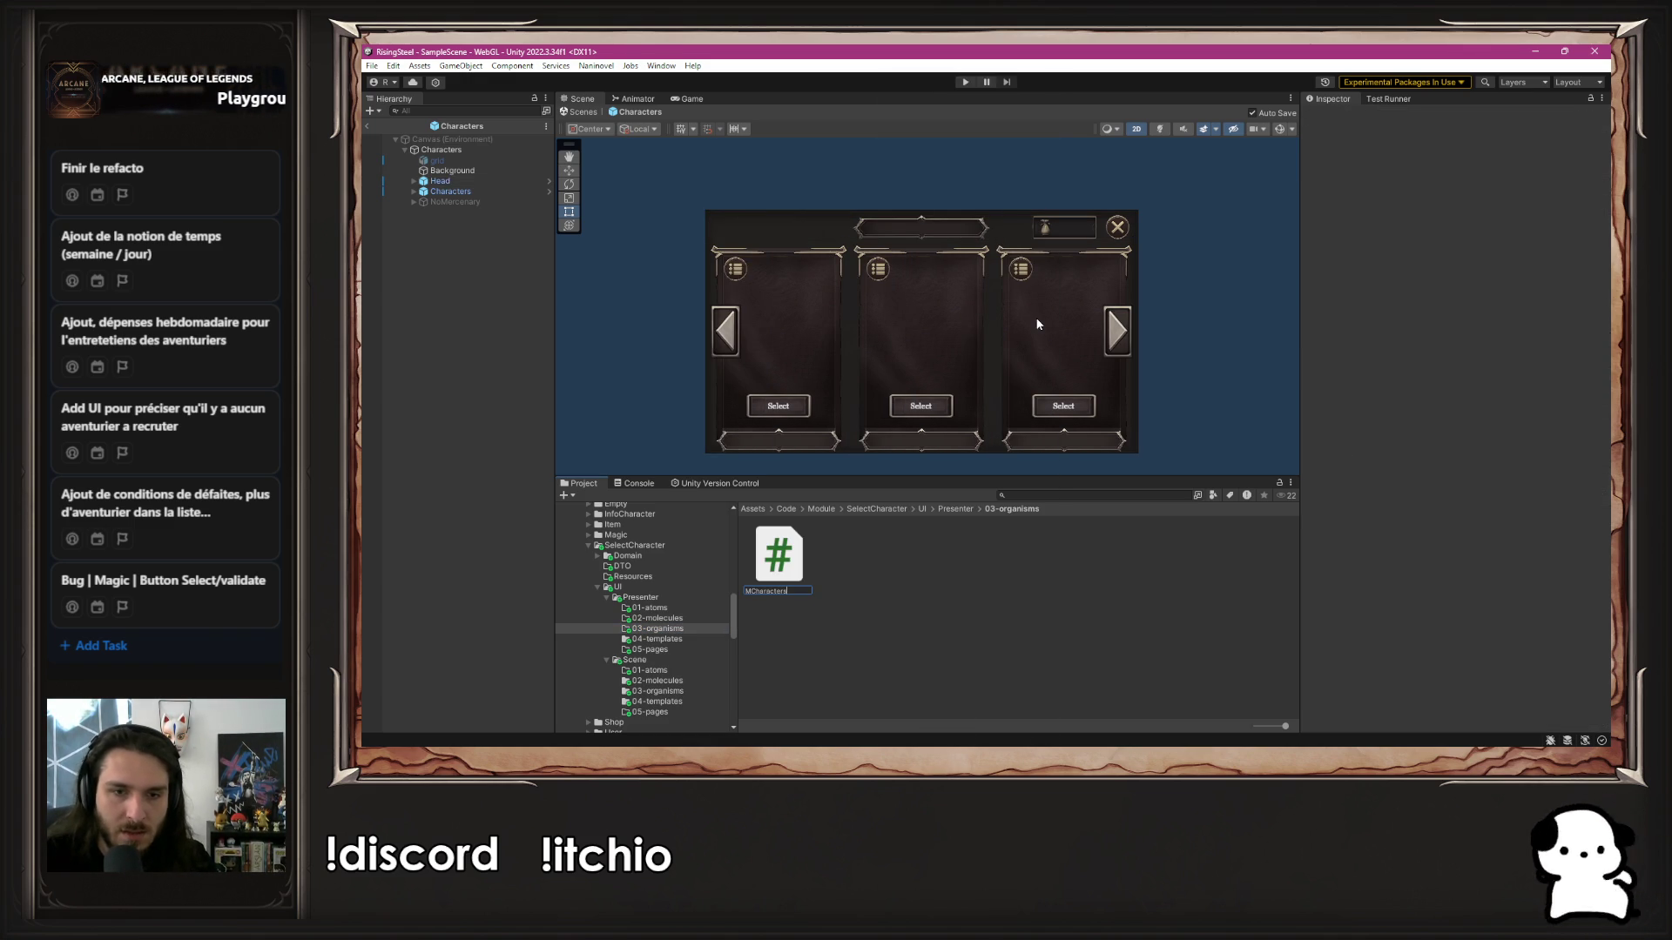
{"action": "key", "text": "Return"}
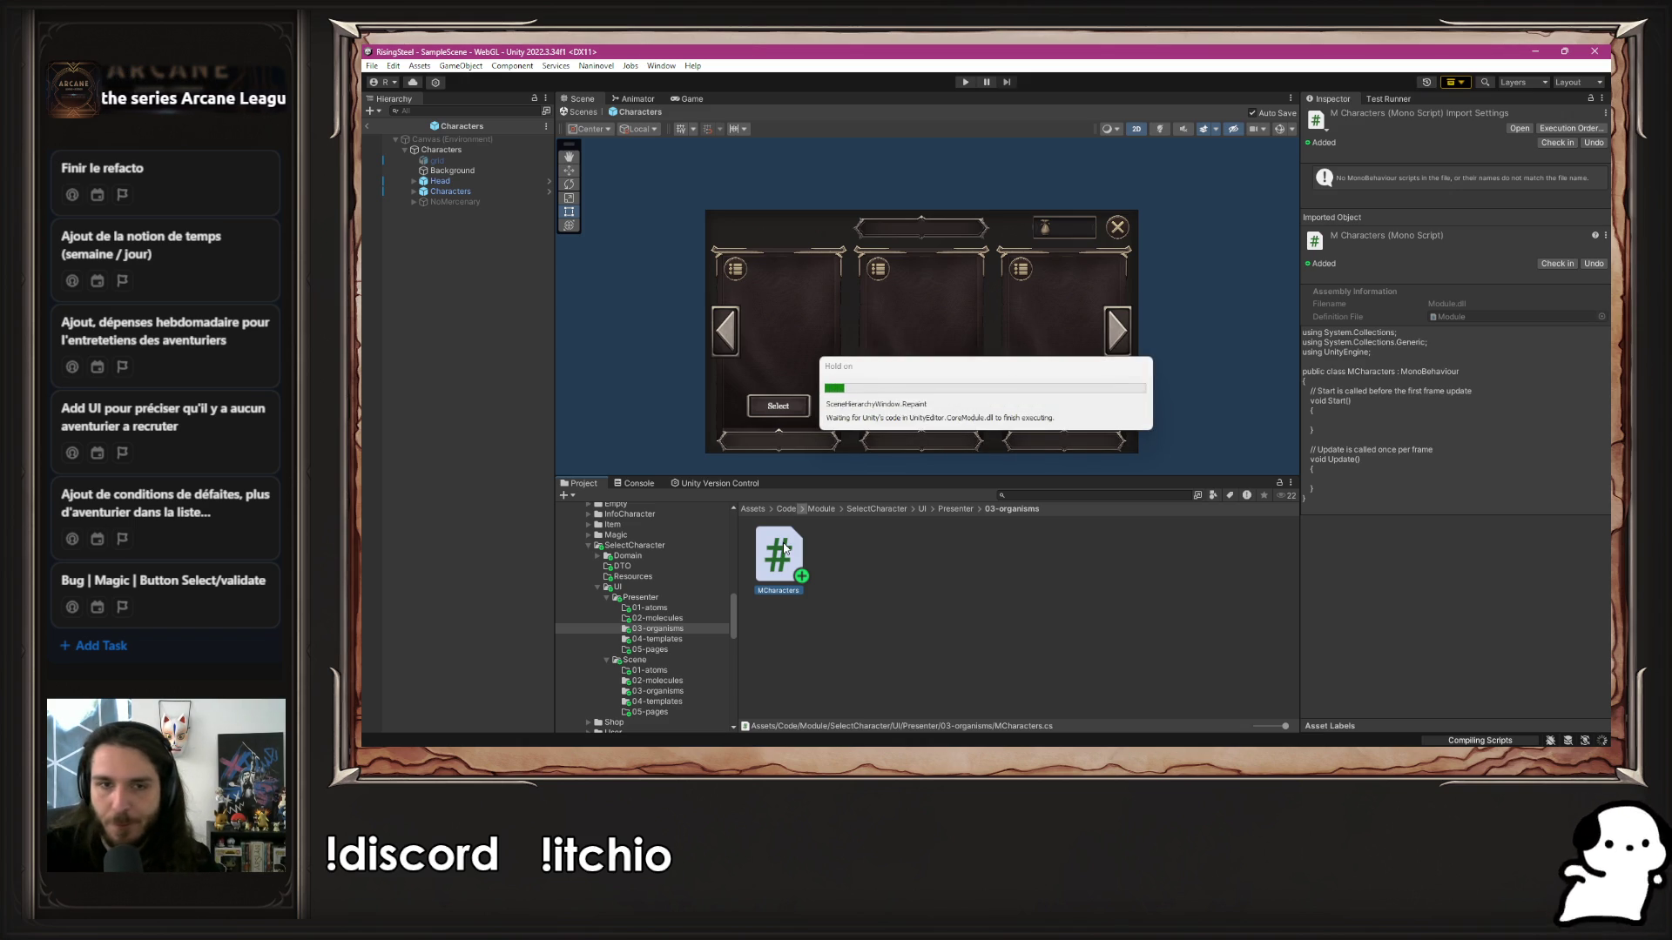
Rename the MCharacters script to OCharacters
{"action": "right_click", "coordinate": [783, 546]}
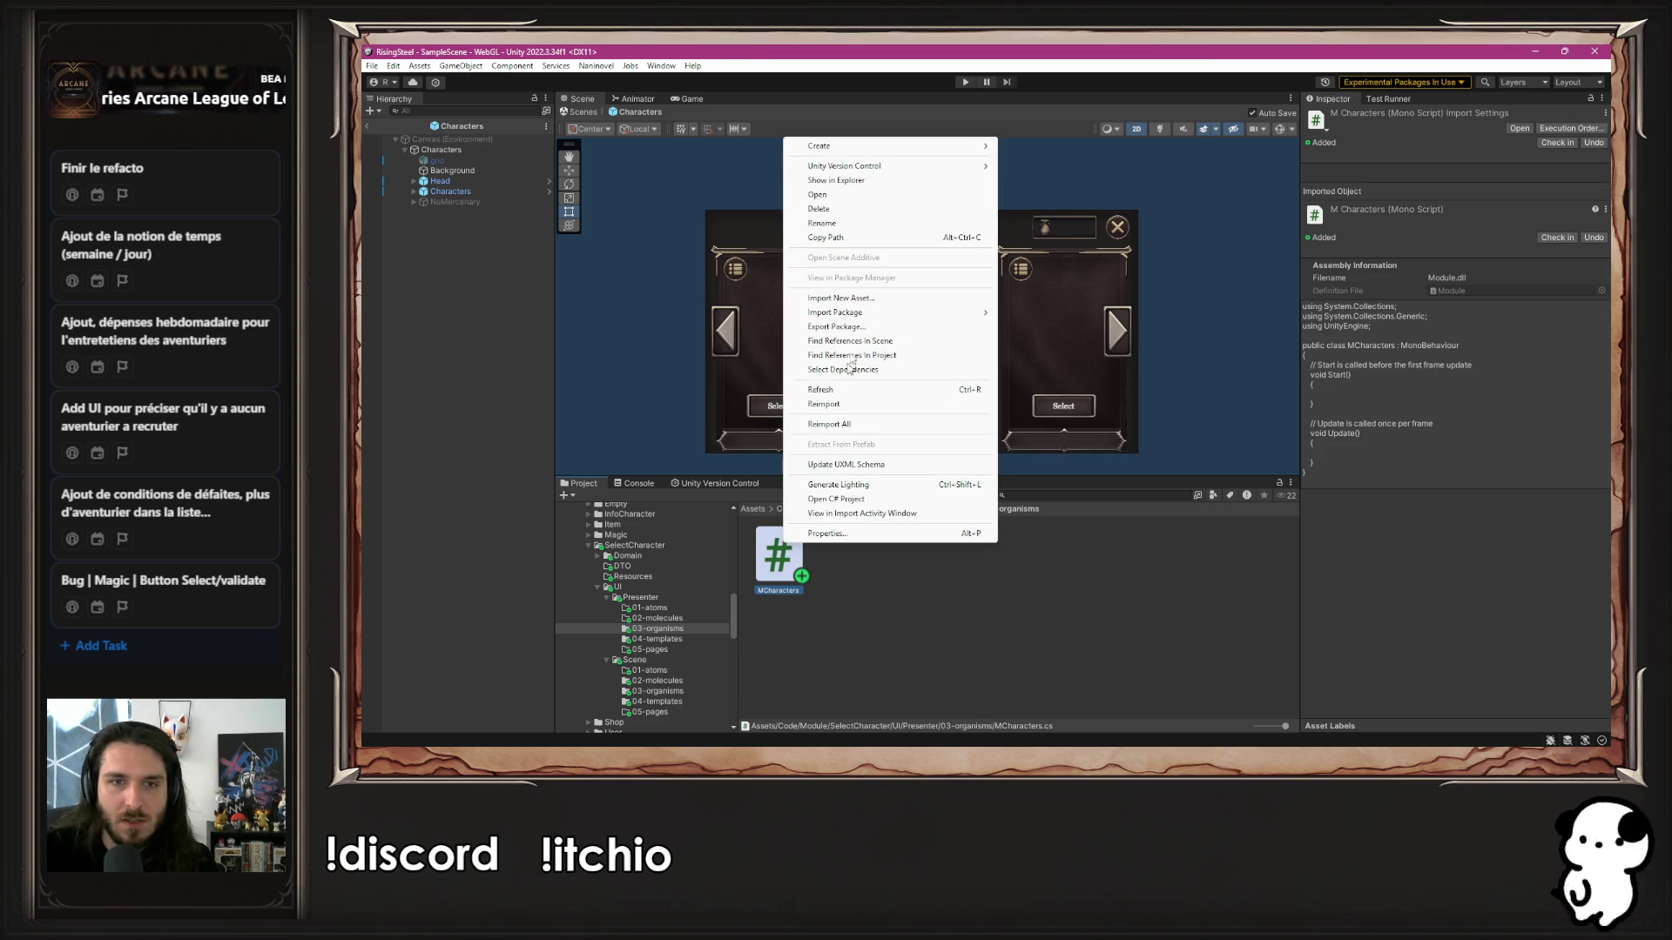
{"action": "left_click", "coordinate": [854, 223]}
{"action": "type", "text": "UI"}
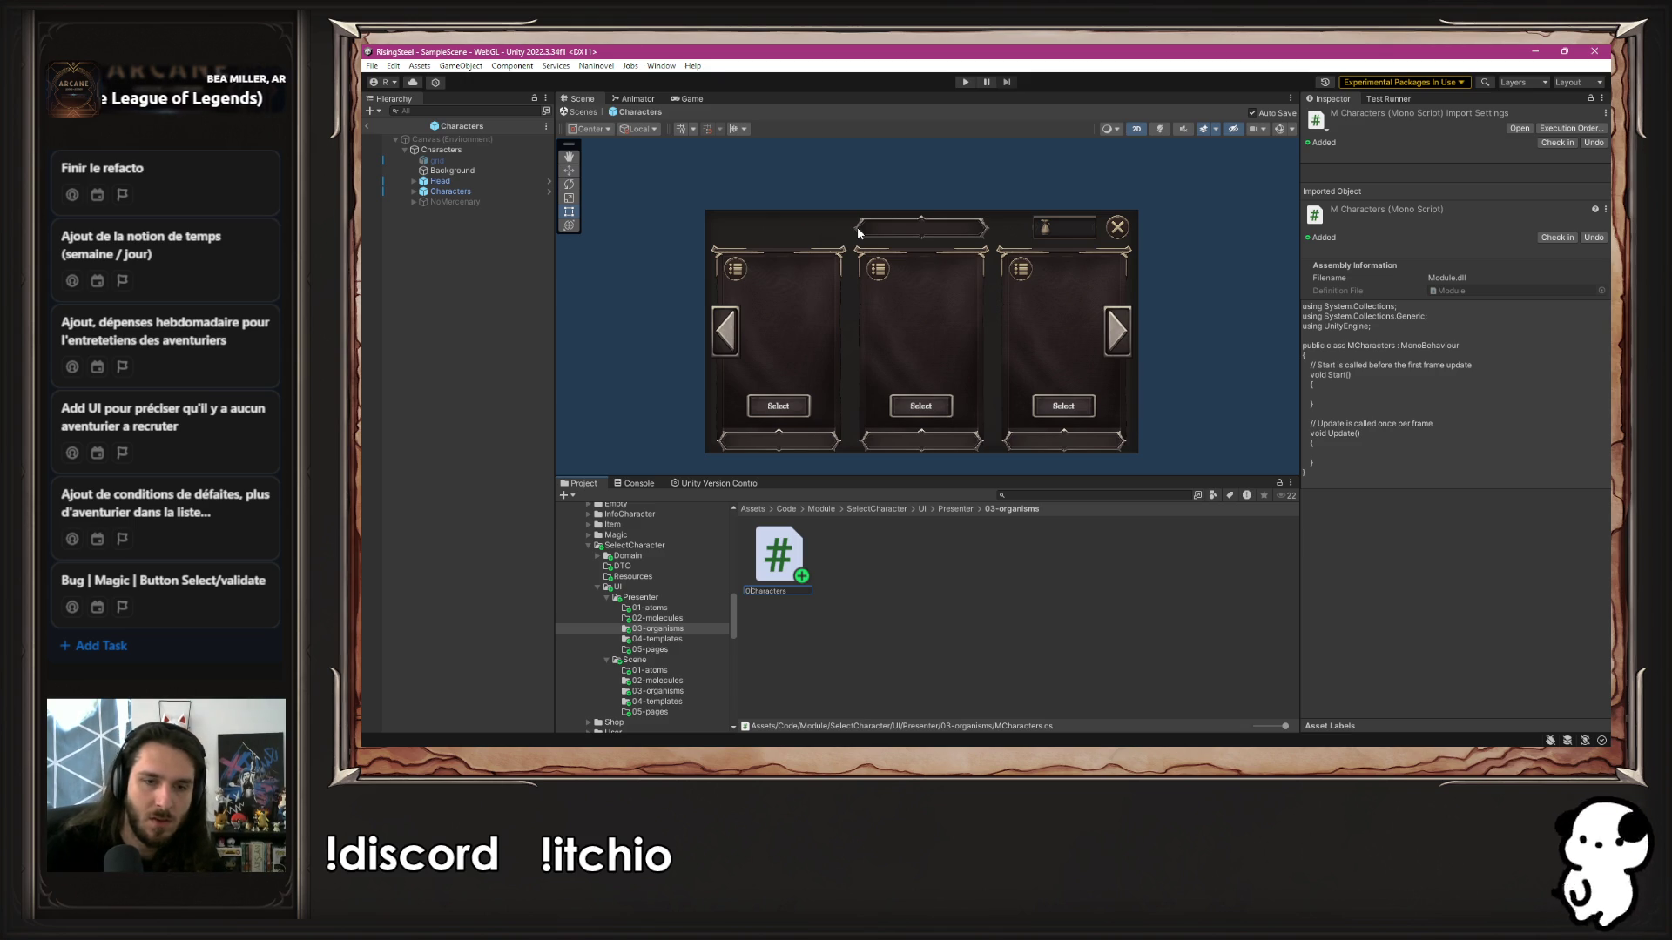
{"action": "key", "text": "Return"}
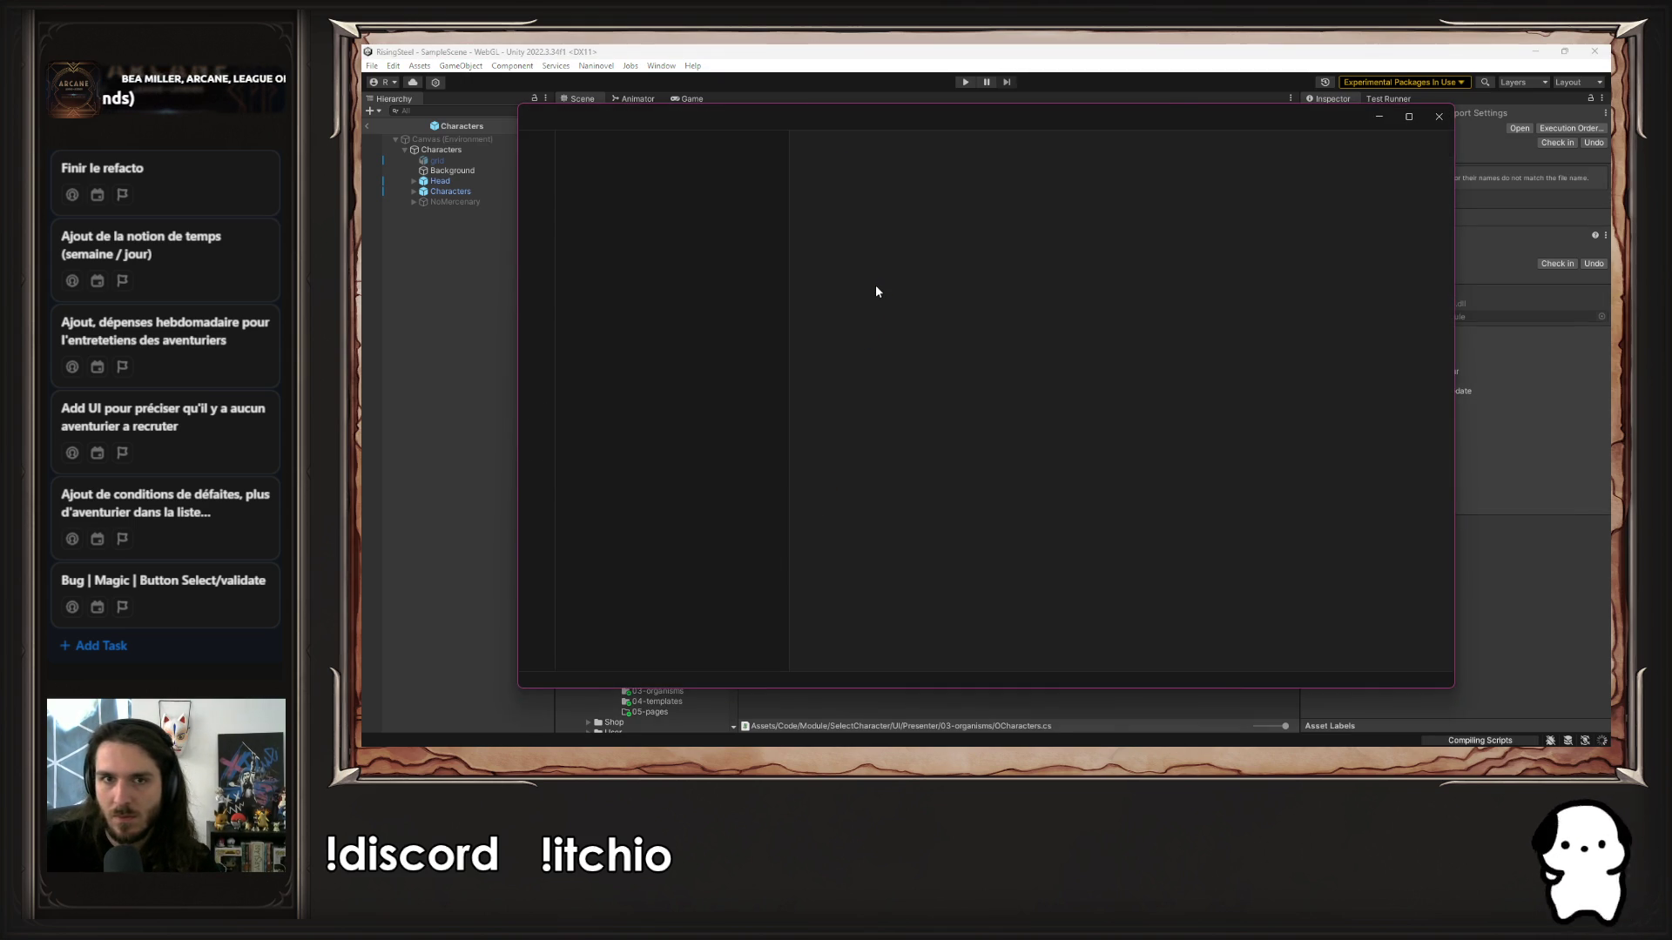
Change the class name from MCharacters to OCharacters, save, and close VS Code
{"action": "left_click", "coordinate": [925, 223]}
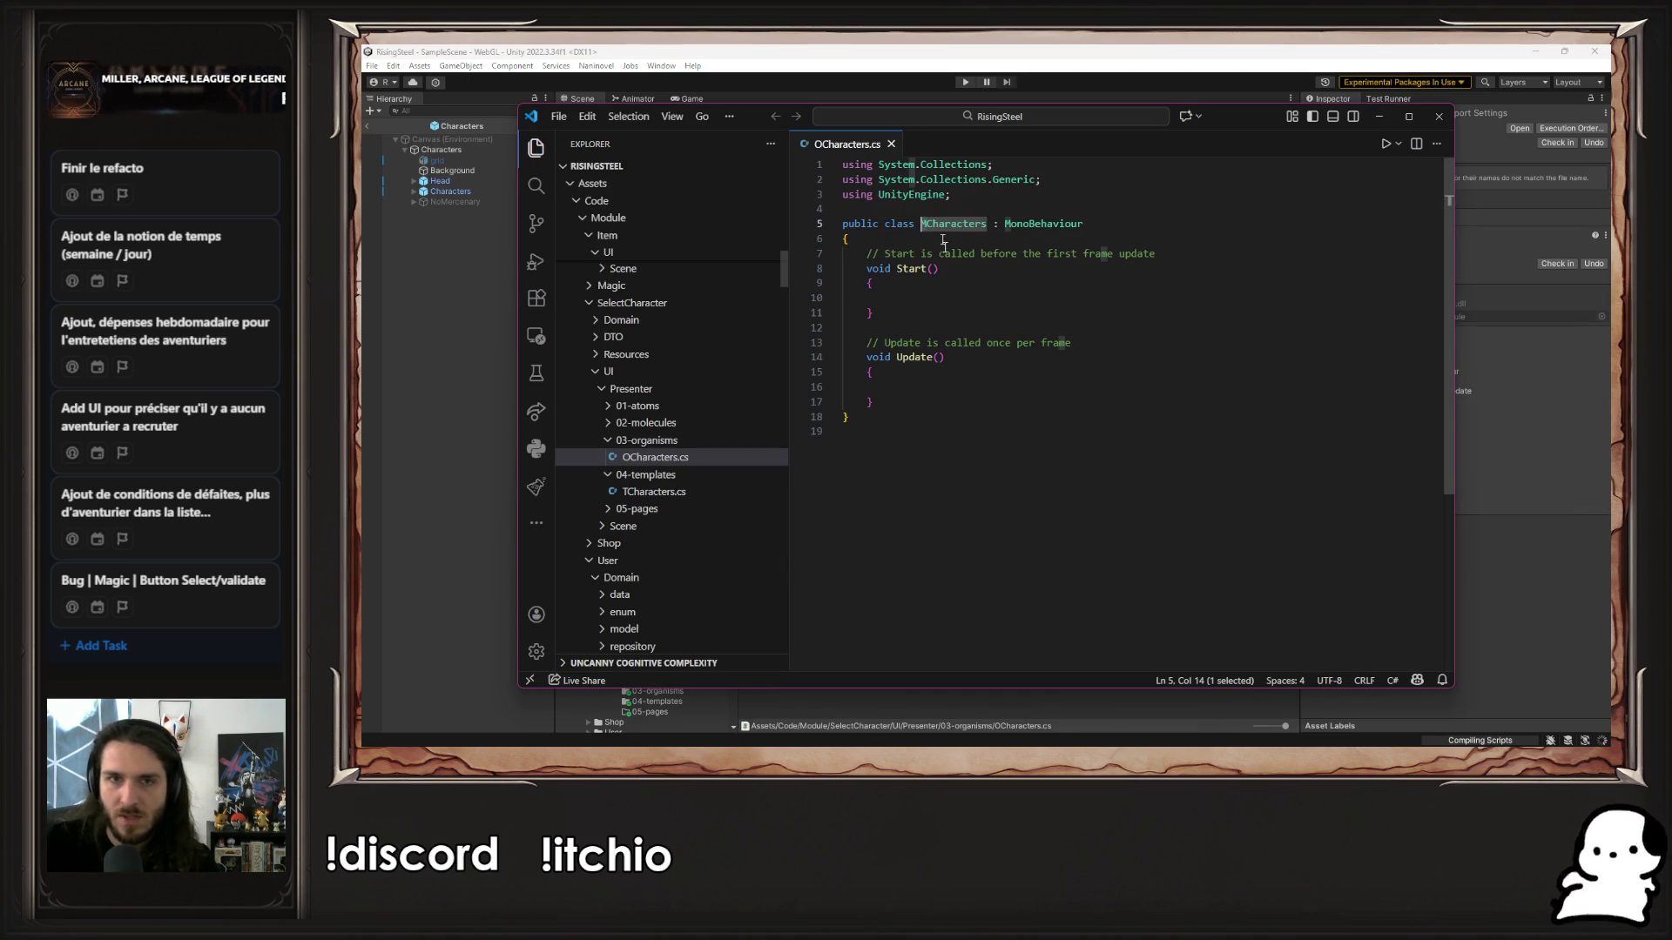
{"action": "key", "text": "BackSpace"}
{"action": "type", "text": "O"}
{"action": "left_click", "coordinate": [891, 386]}
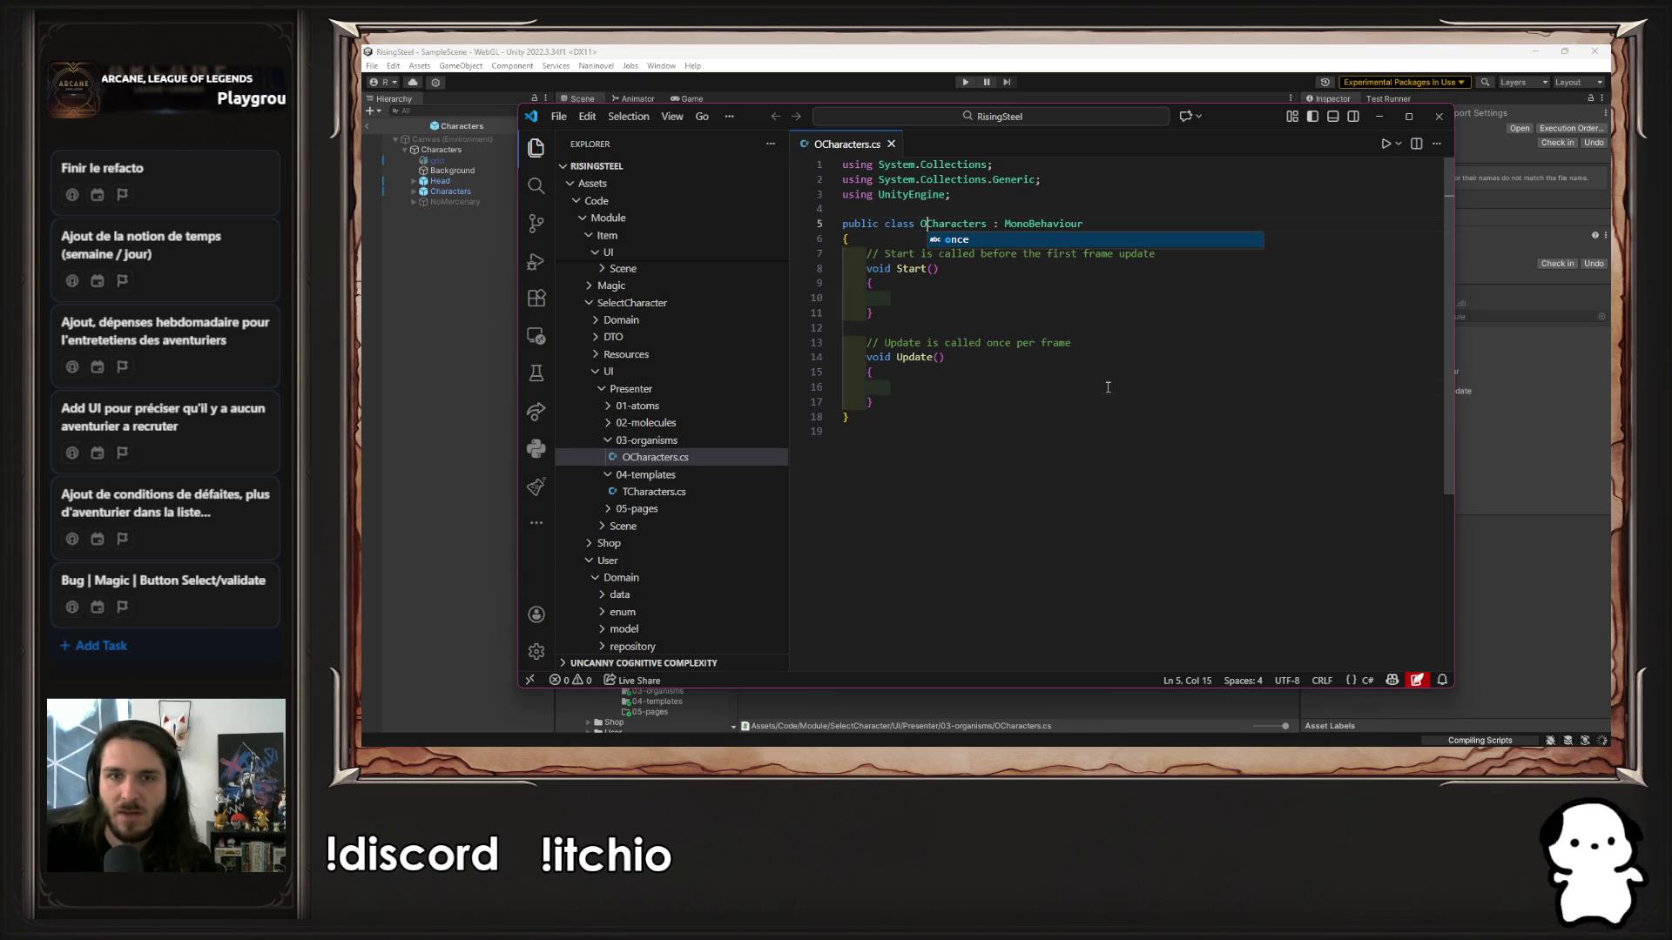
{"action": "key", "text": "ctrl+s"}
{"action": "left_click", "coordinate": [1439, 117]}
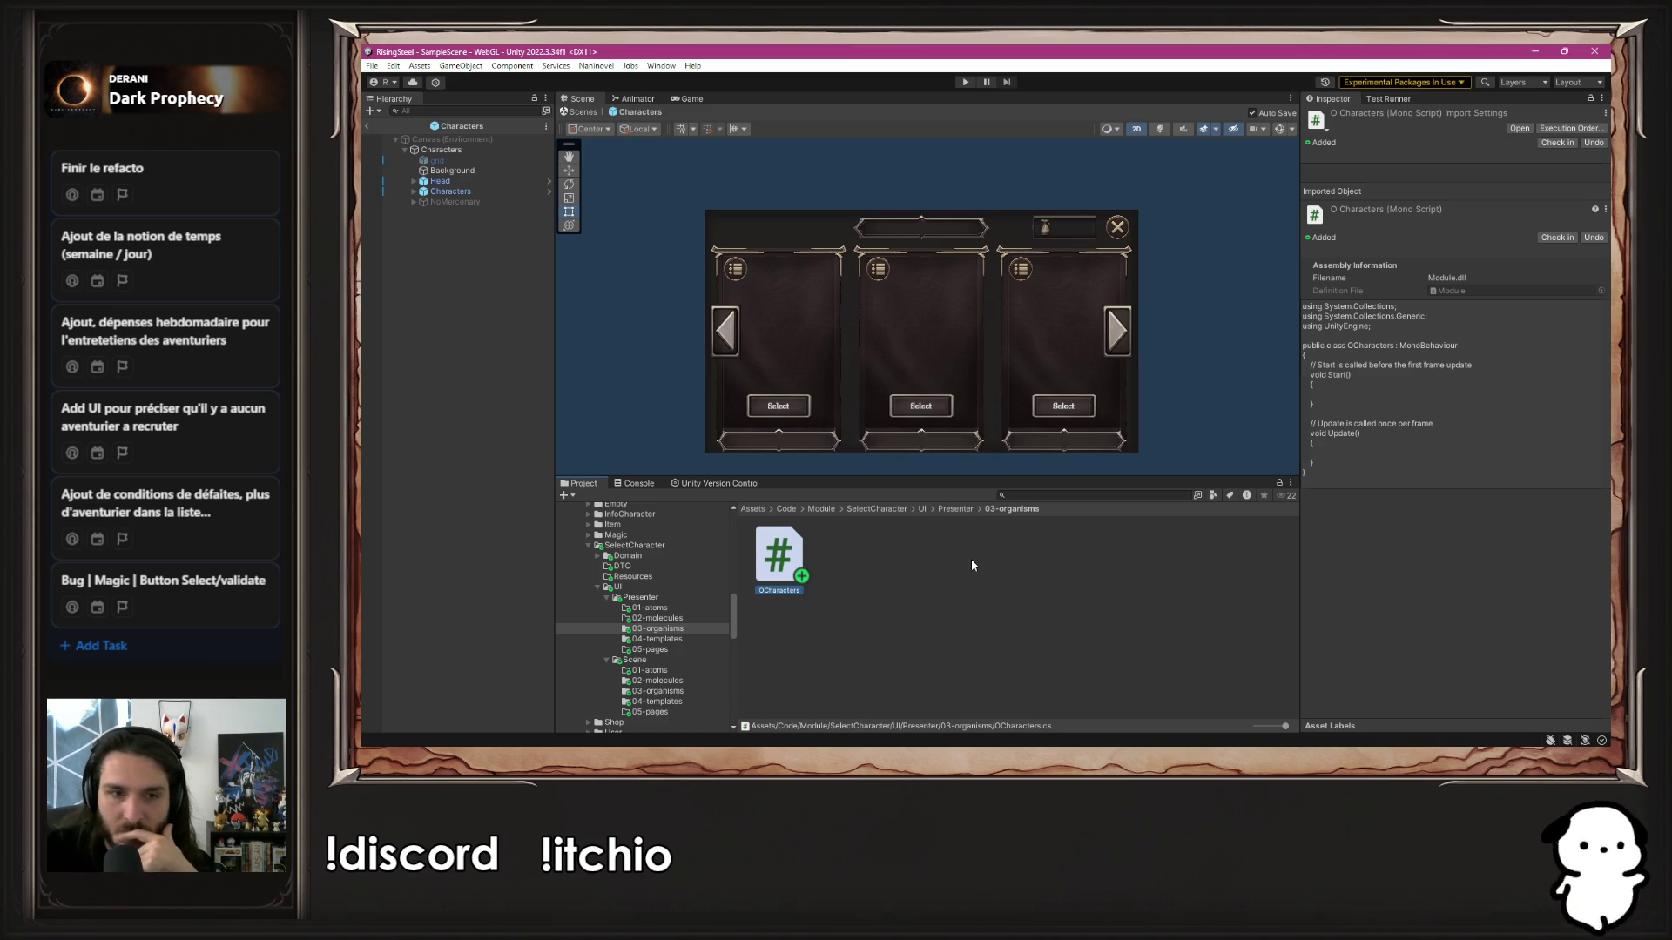
Open the Characters prefab in context and inspect the Next arrow and Cards grid layout
{"action": "left_click", "coordinate": [549, 191]}
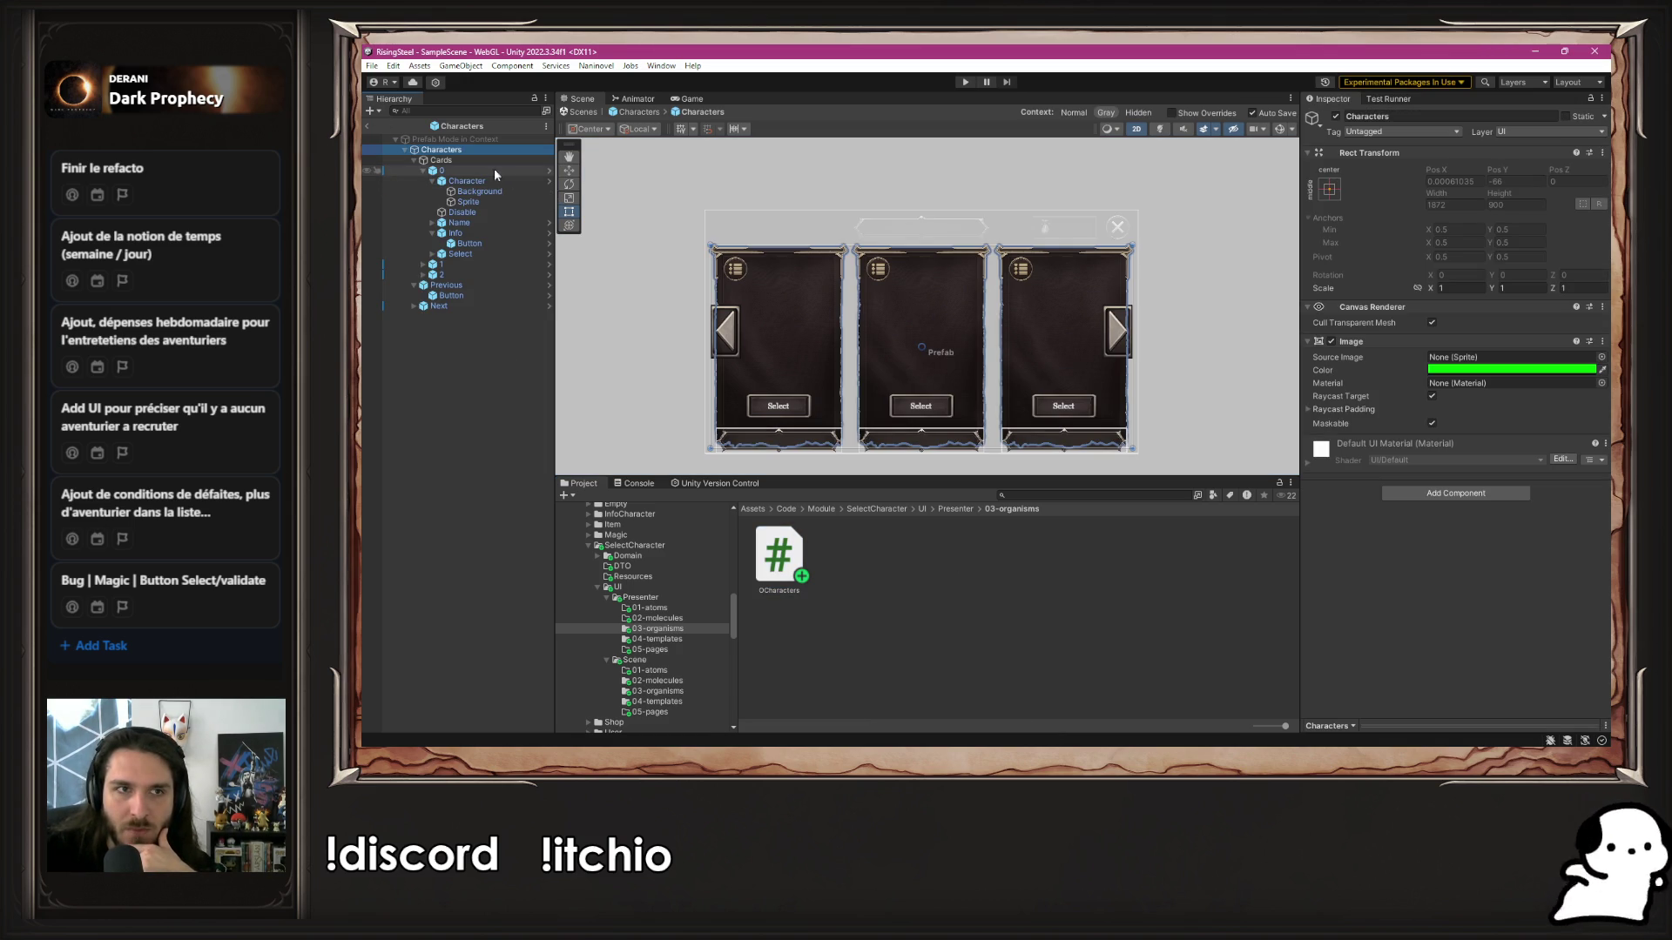
{"action": "left_click", "coordinate": [410, 163]}
{"action": "left_click", "coordinate": [412, 162]}
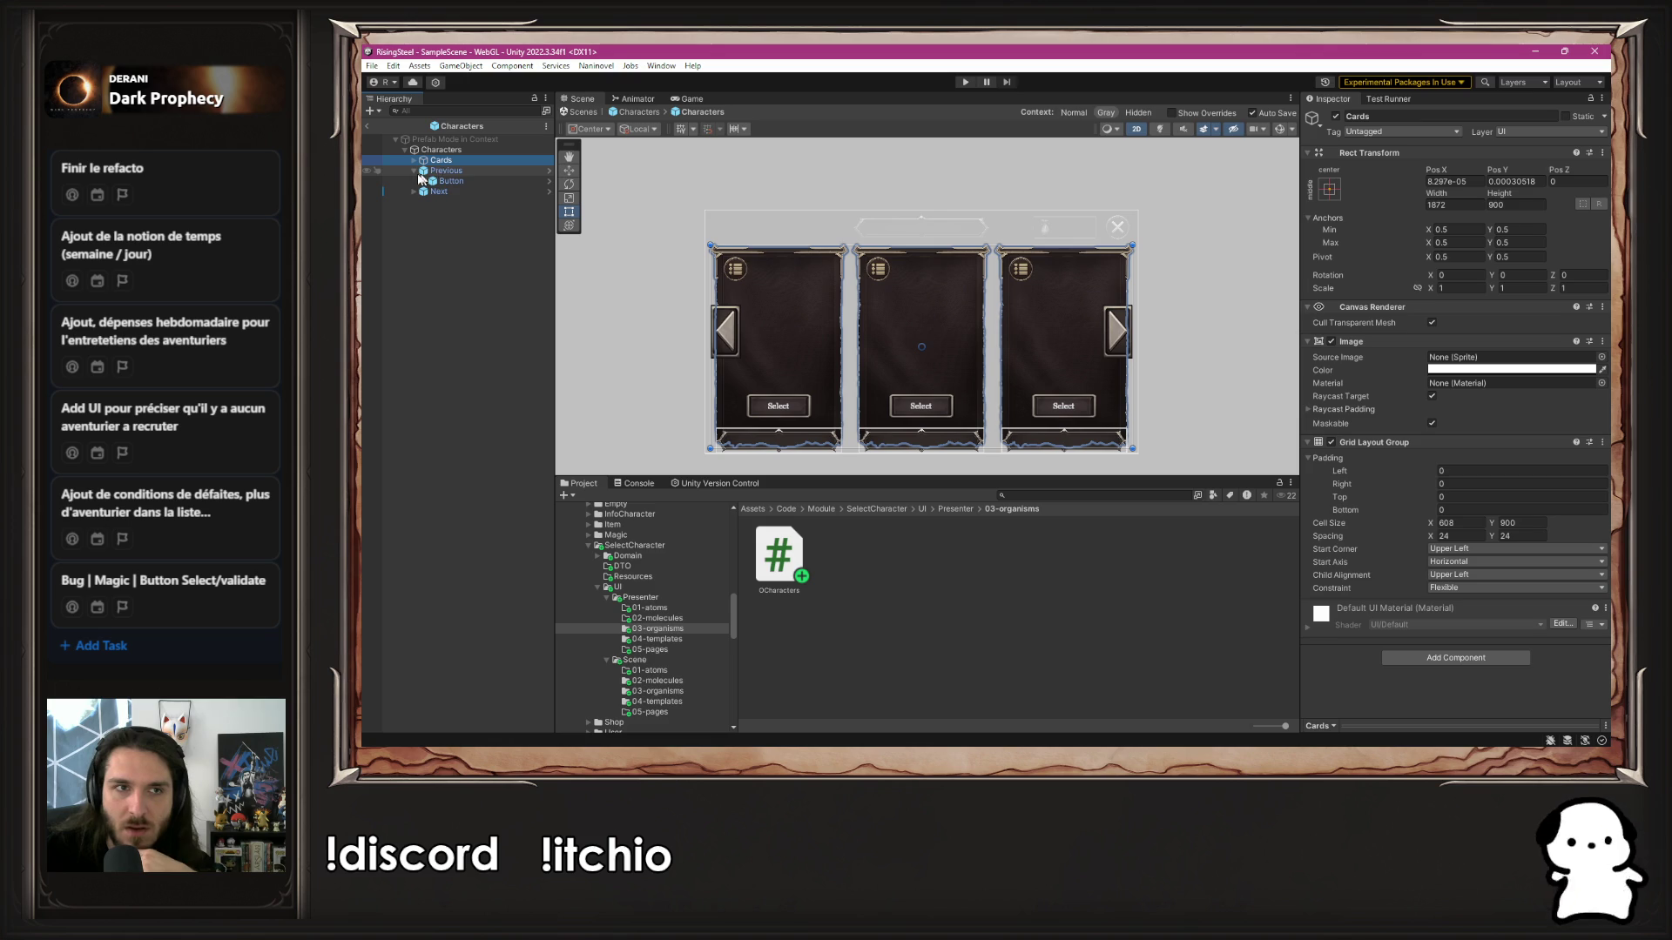
{"action": "left_click", "coordinate": [413, 172]}
{"action": "left_click", "coordinate": [454, 181]}
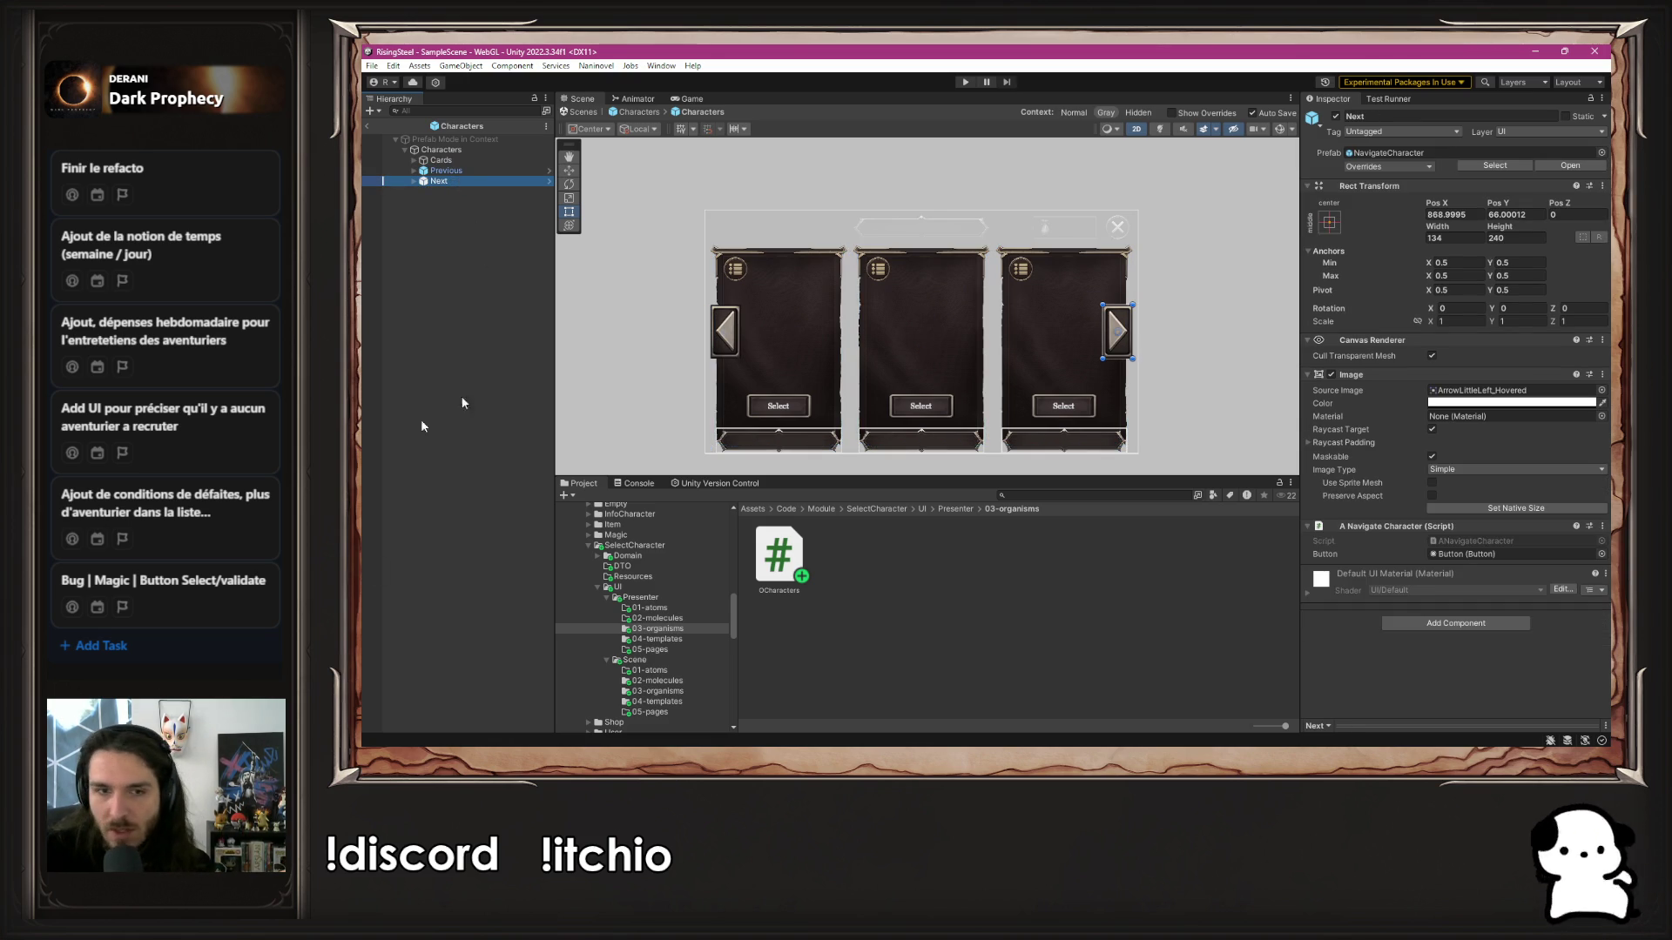
{"action": "left_click", "coordinate": [442, 160]}
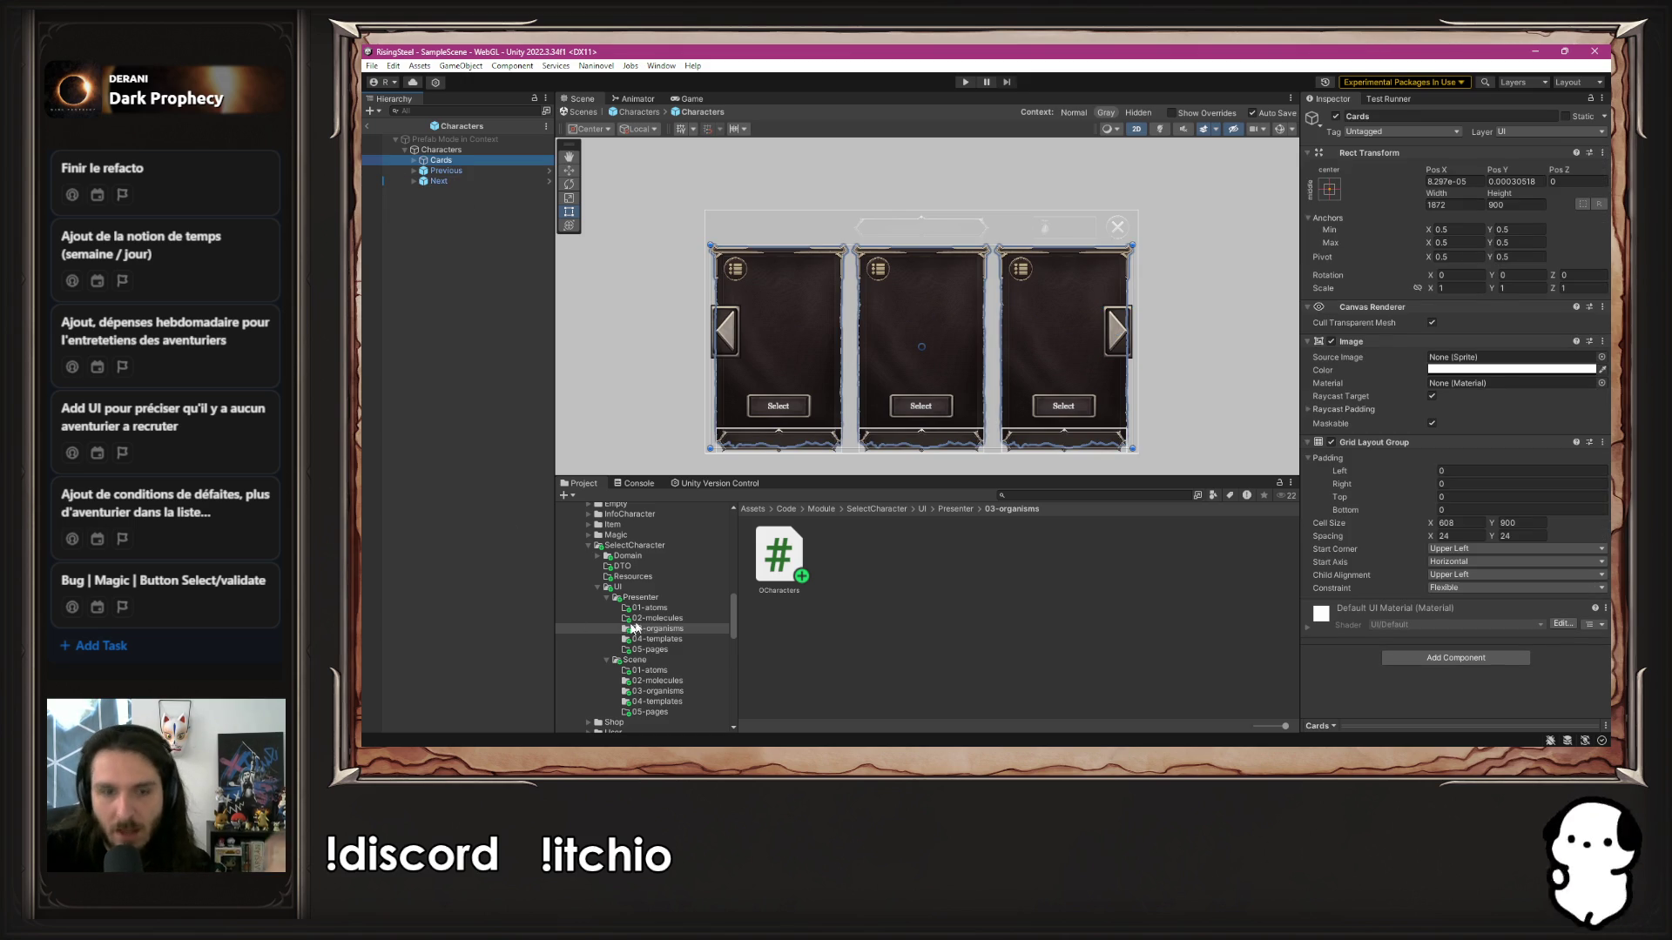
{"action": "right_click", "coordinate": [658, 618]}
Create an MCharacter C# script in the Presenter 02-molecules folder
{"action": "mouse_move", "coordinate": [827, 219]}
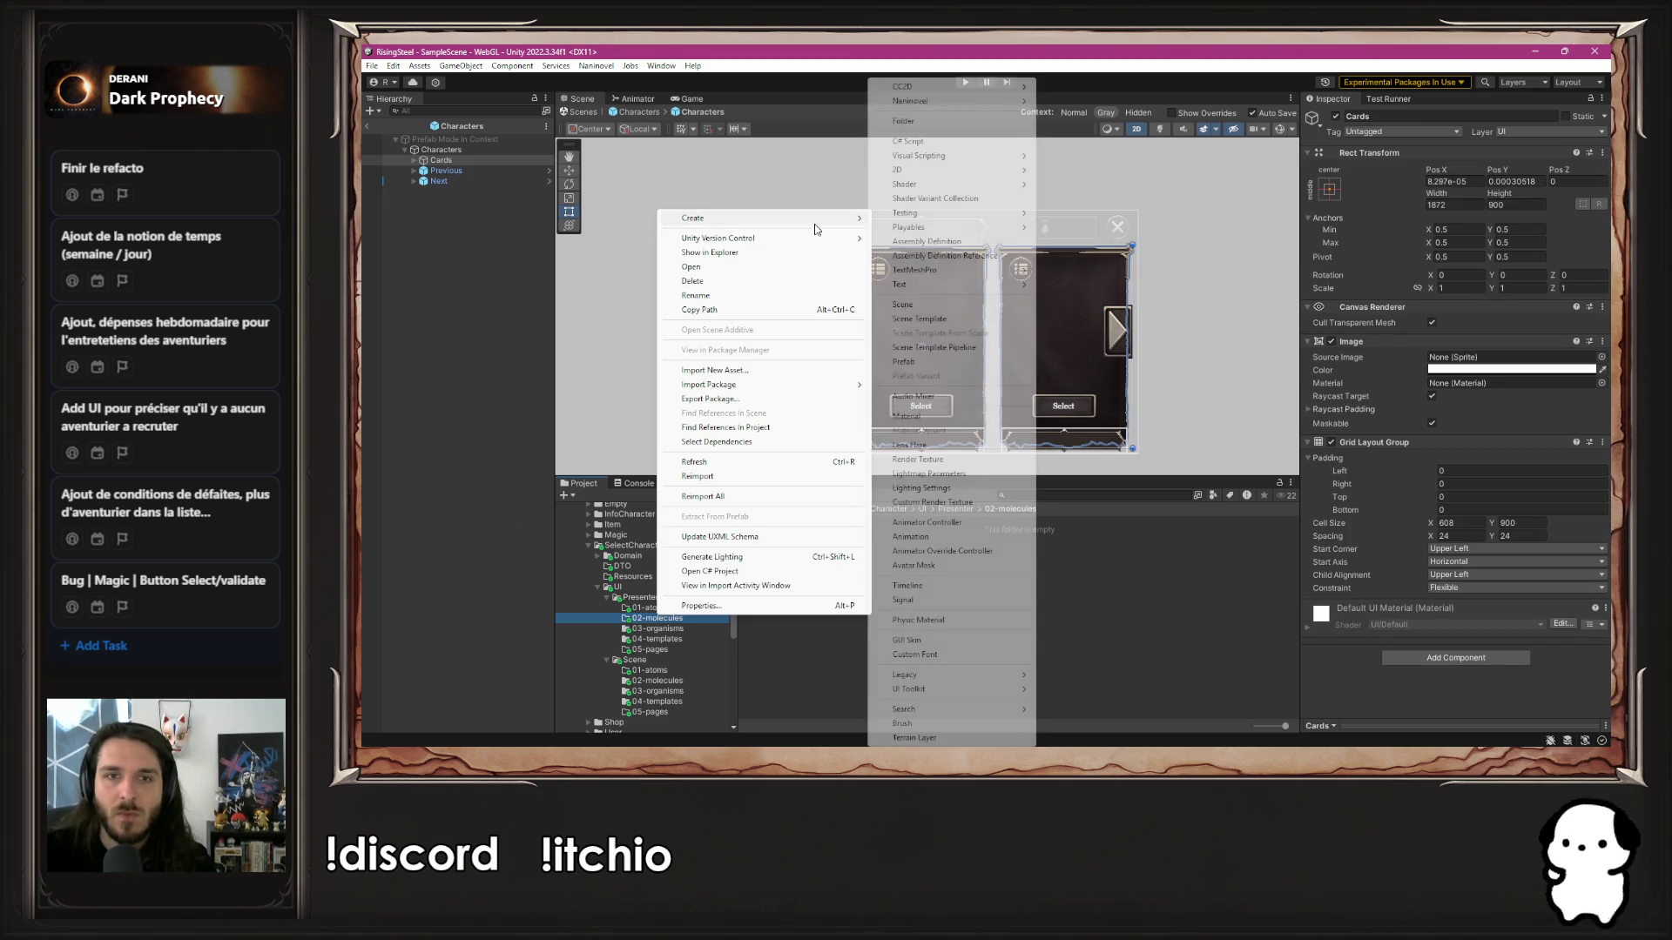
{"action": "left_click", "coordinate": [963, 141]}
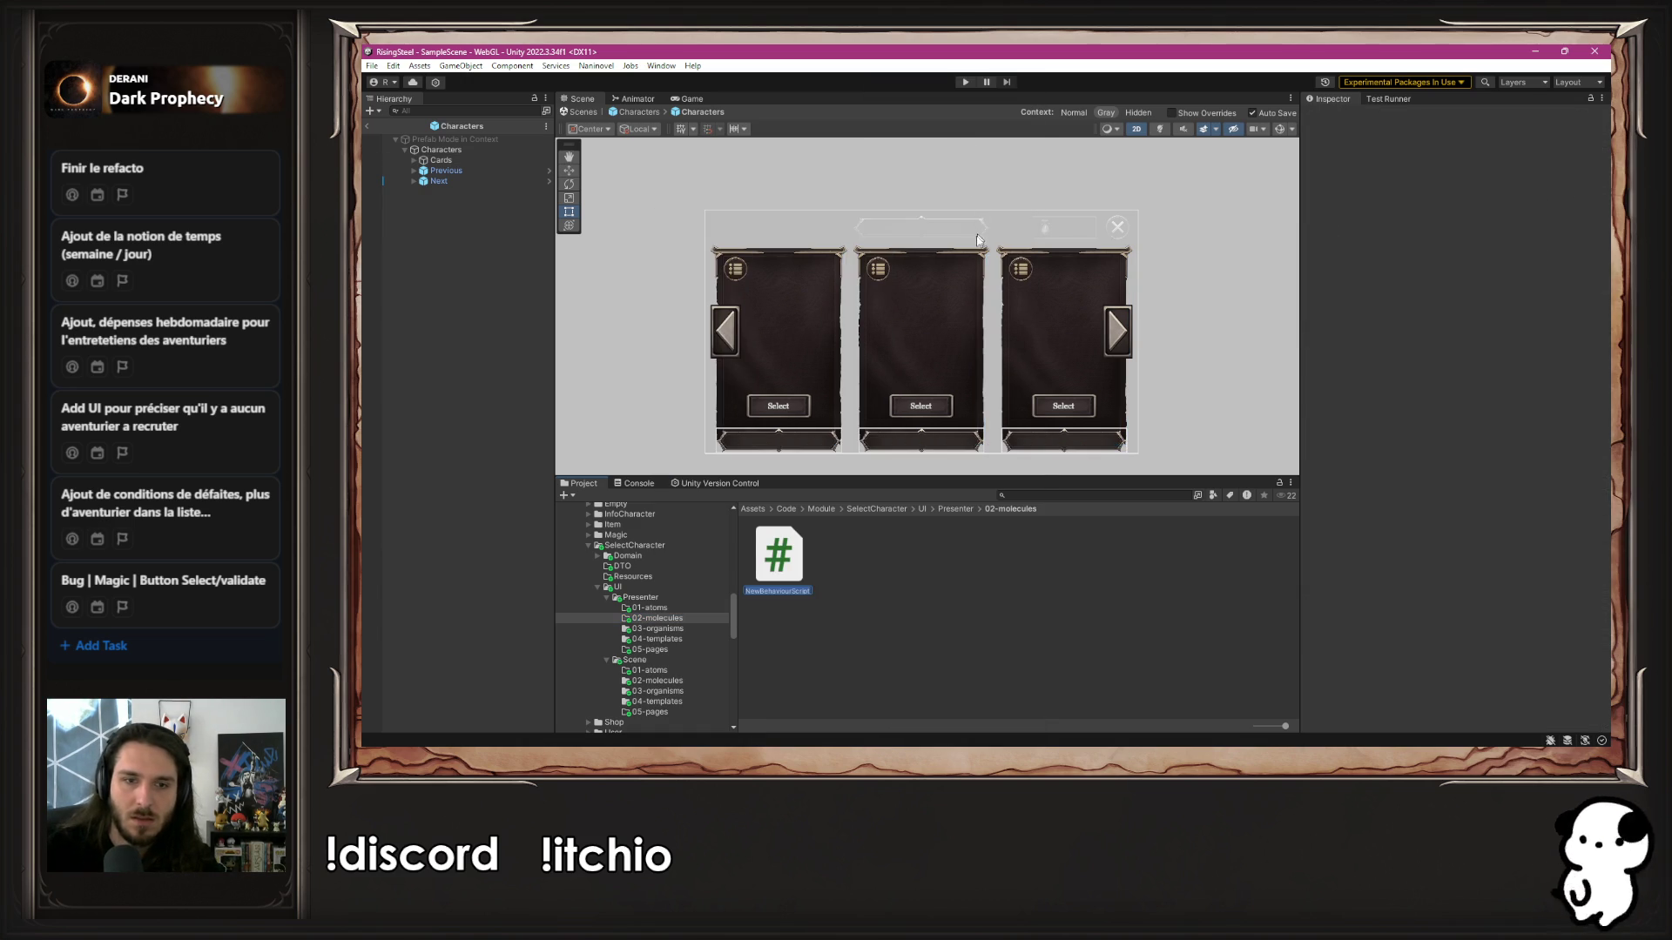
{"action": "type", "text": "MCharacter"}
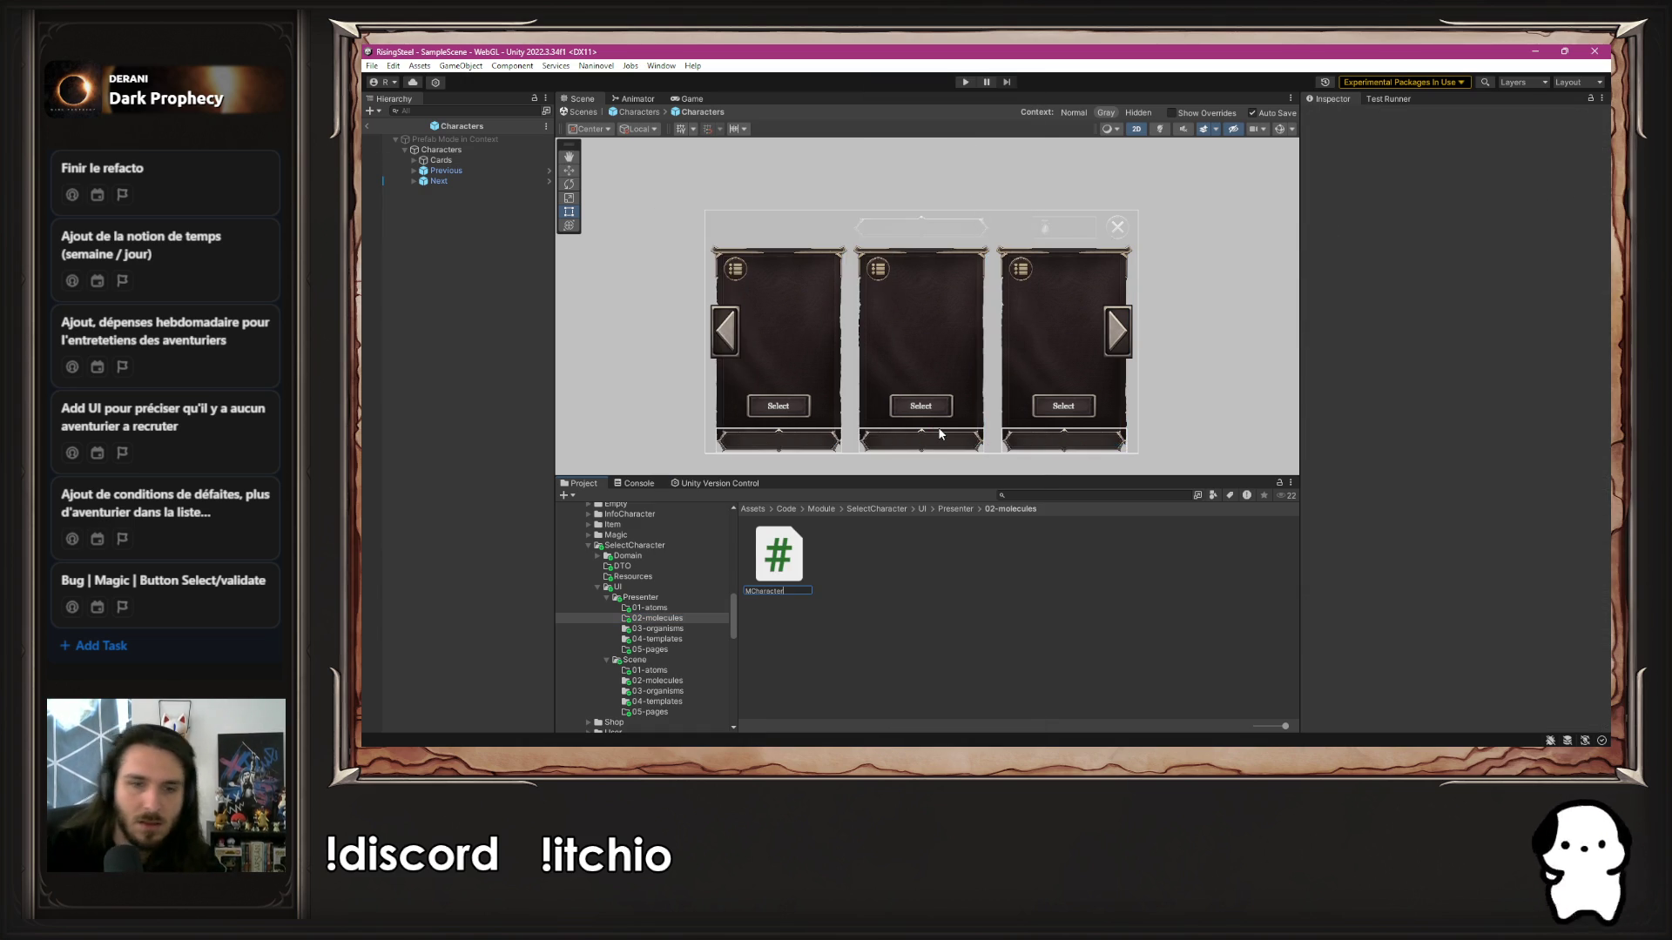
{"action": "key", "text": "Return"}
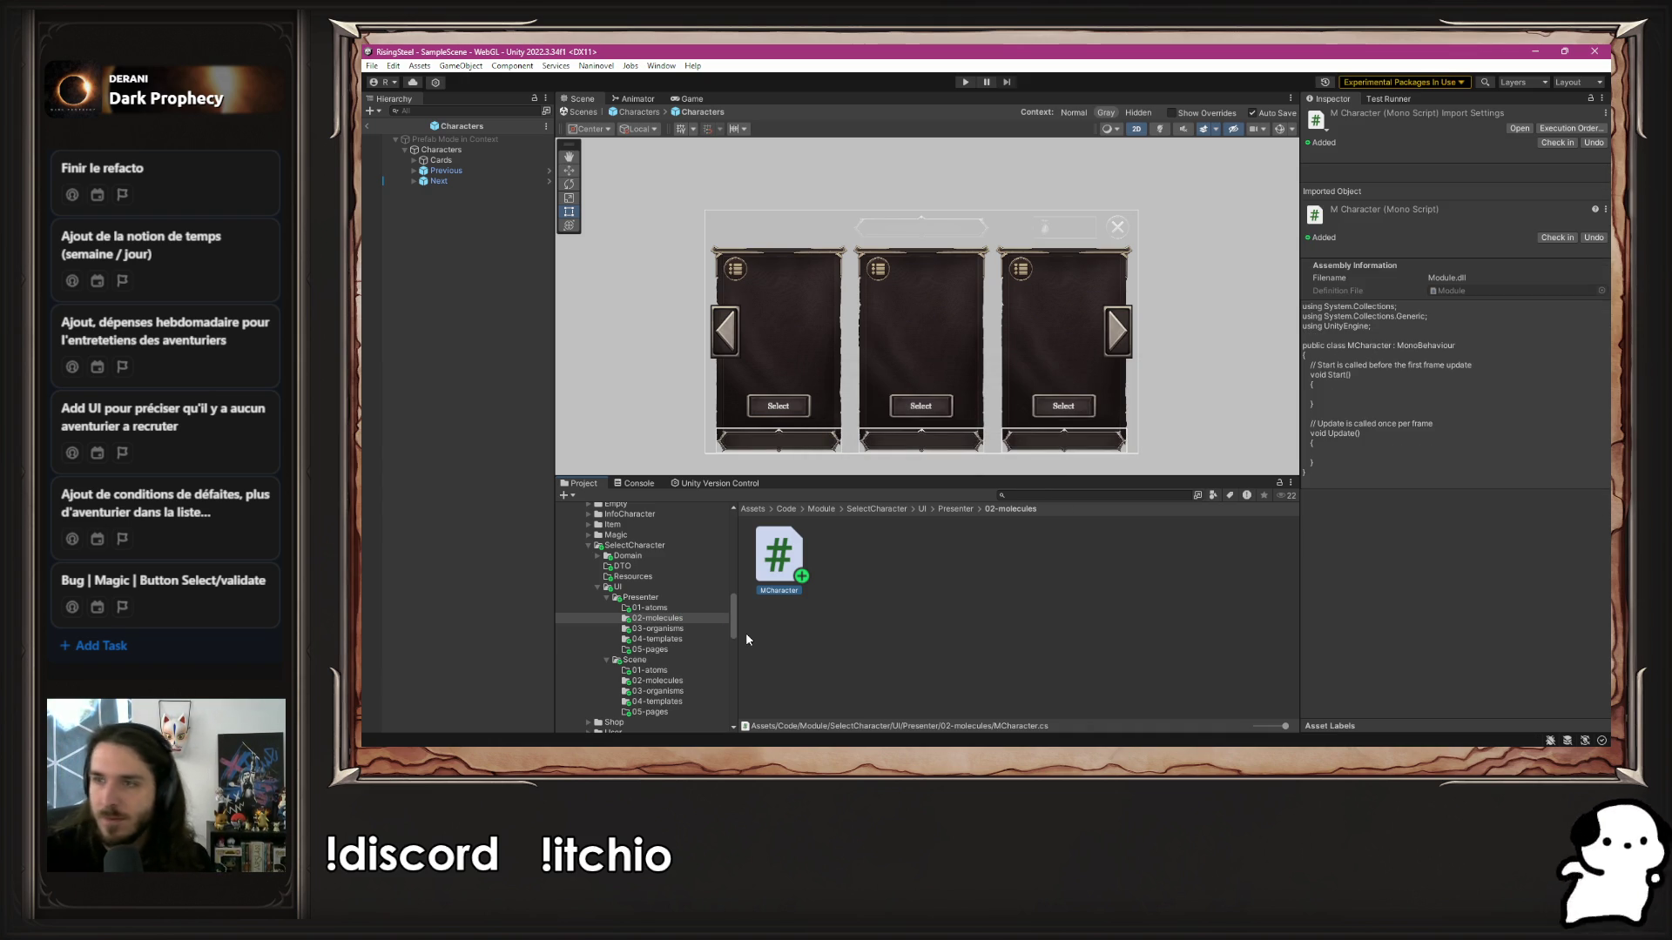
{"action": "left_click", "coordinate": [657, 680]}
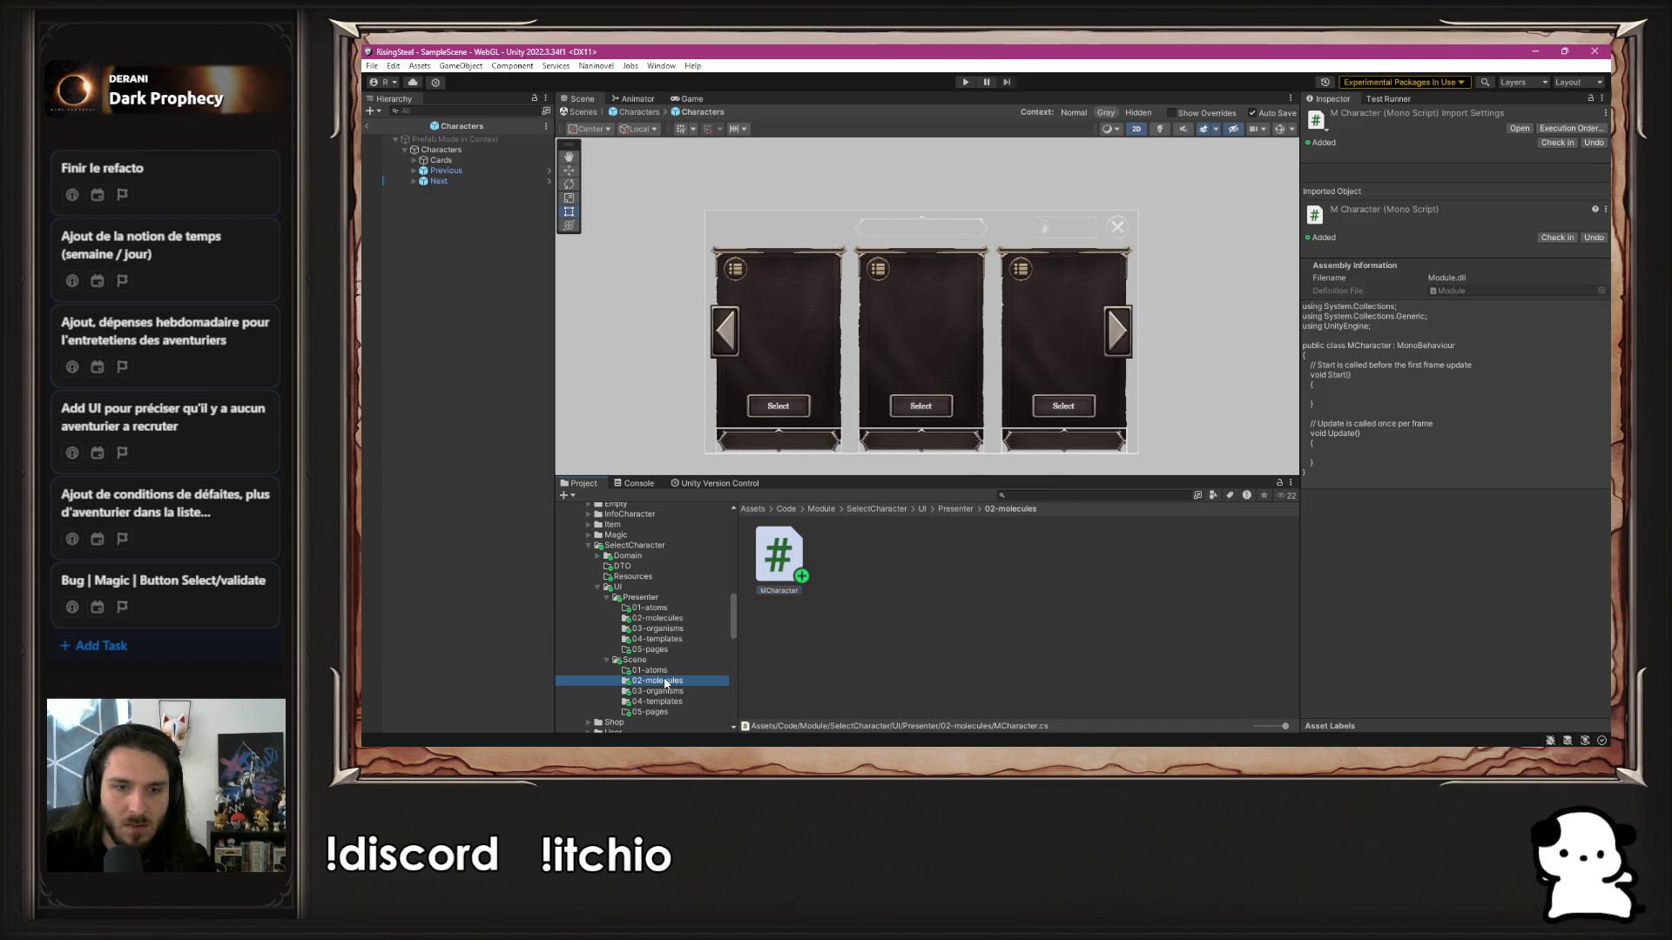
Open the Character card prefab and inspect its Name, Info icon, Select button and root components
{"action": "double_click", "coordinate": [779, 554]}
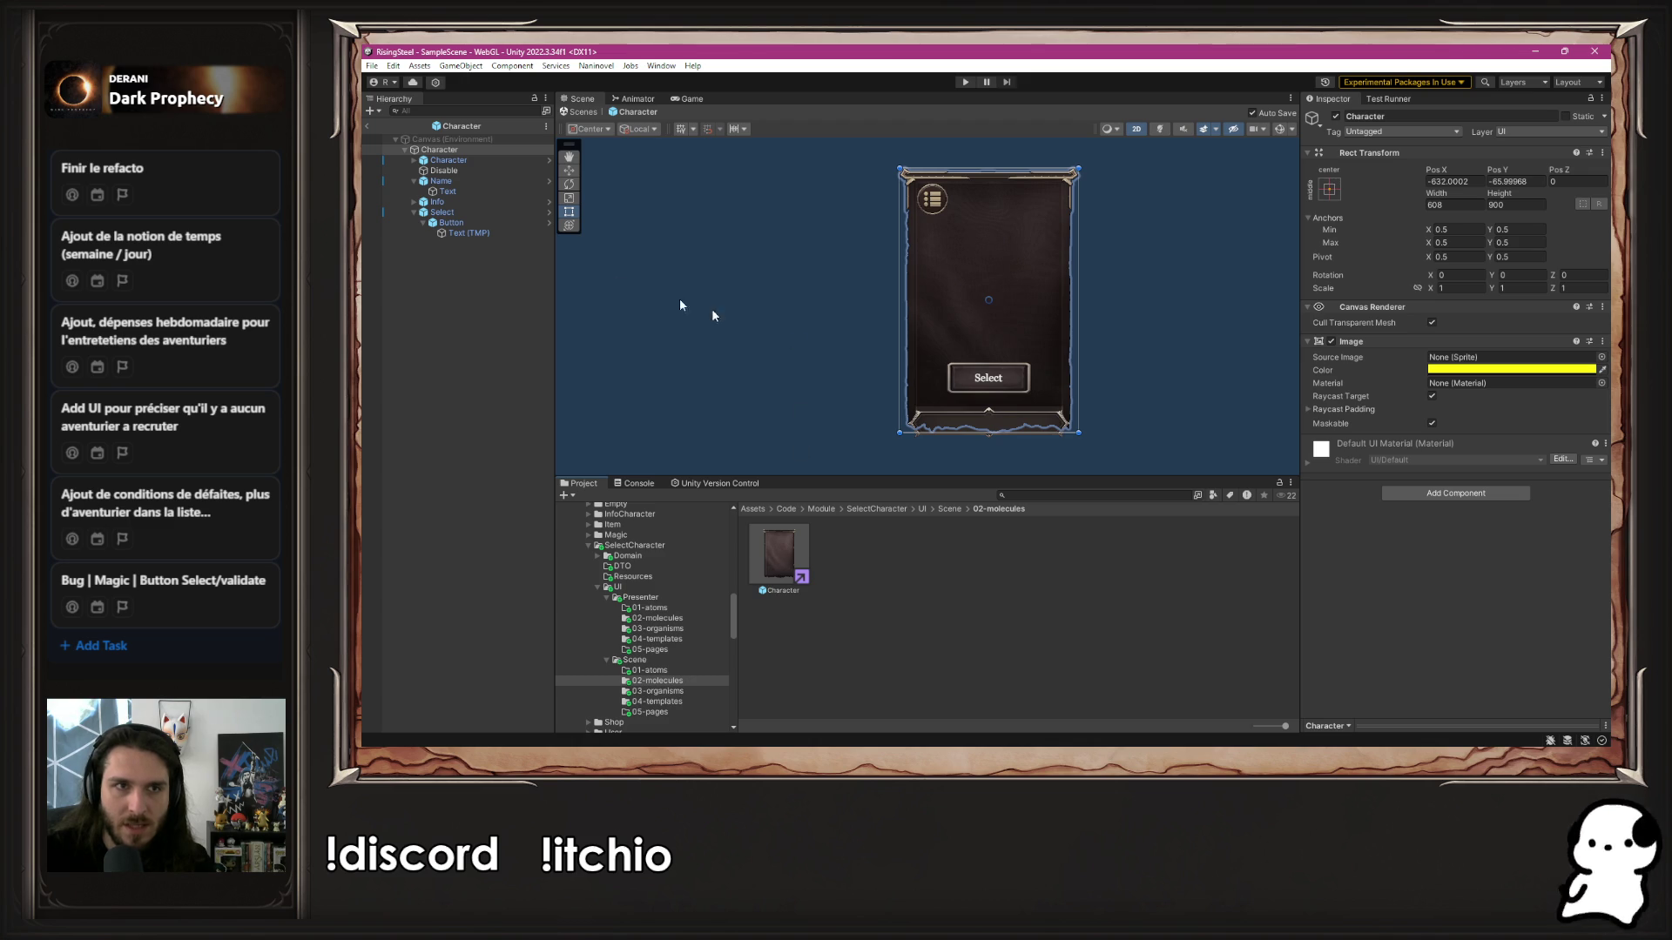
{"action": "left_click", "coordinate": [470, 181]}
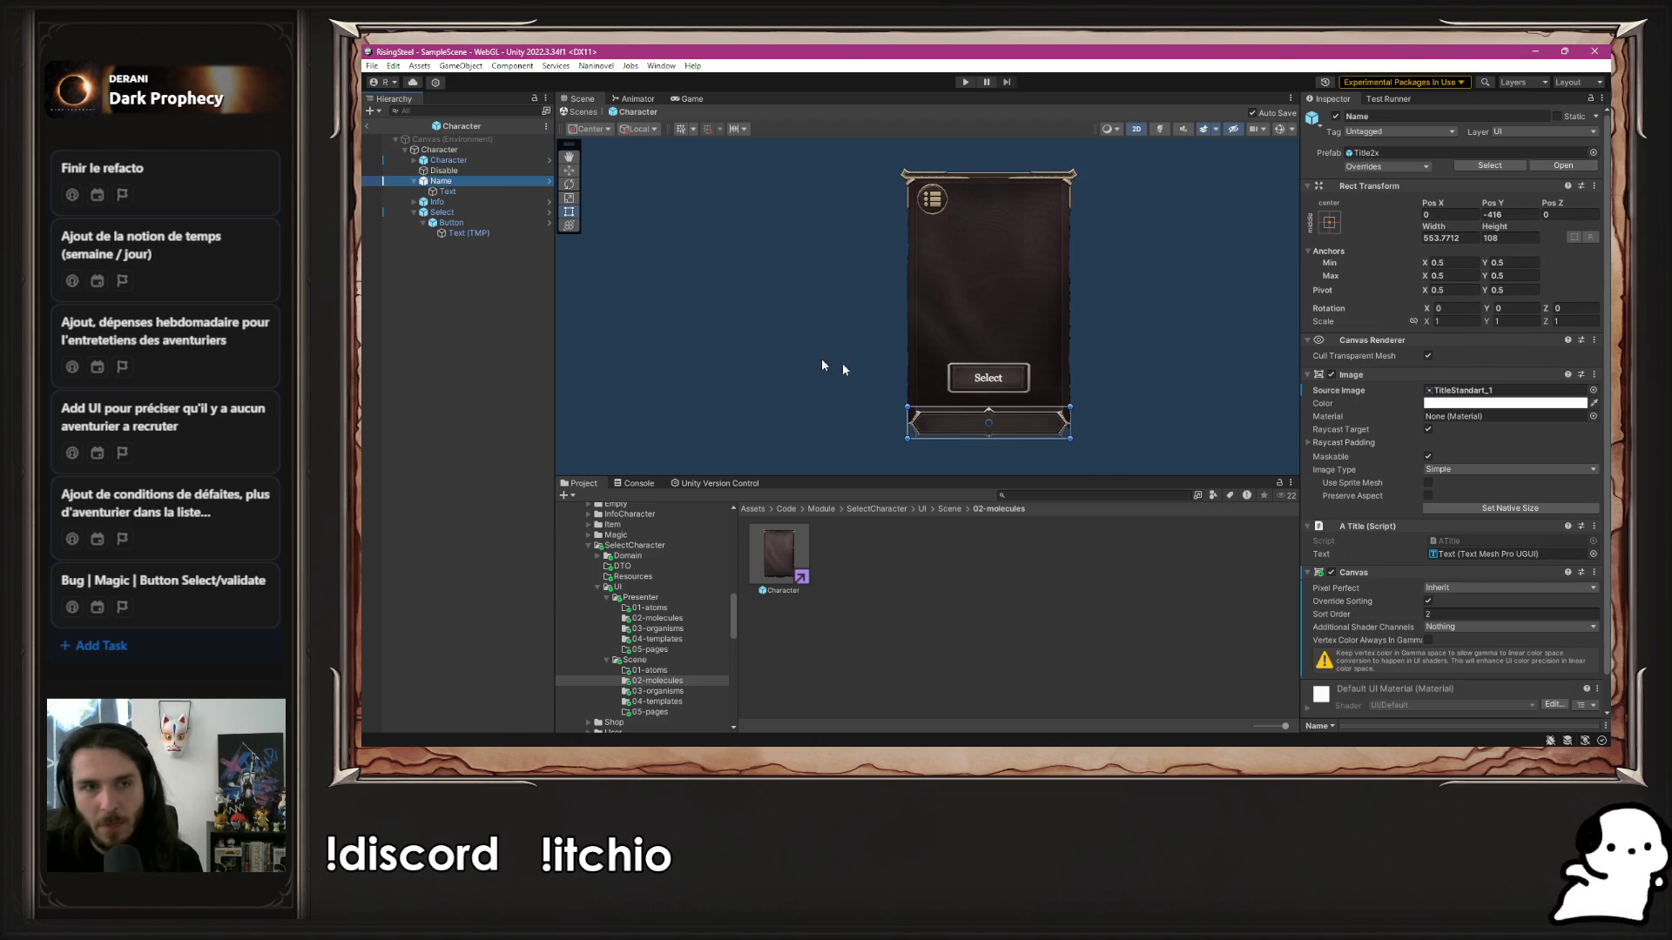
{"action": "left_click", "coordinate": [477, 202]}
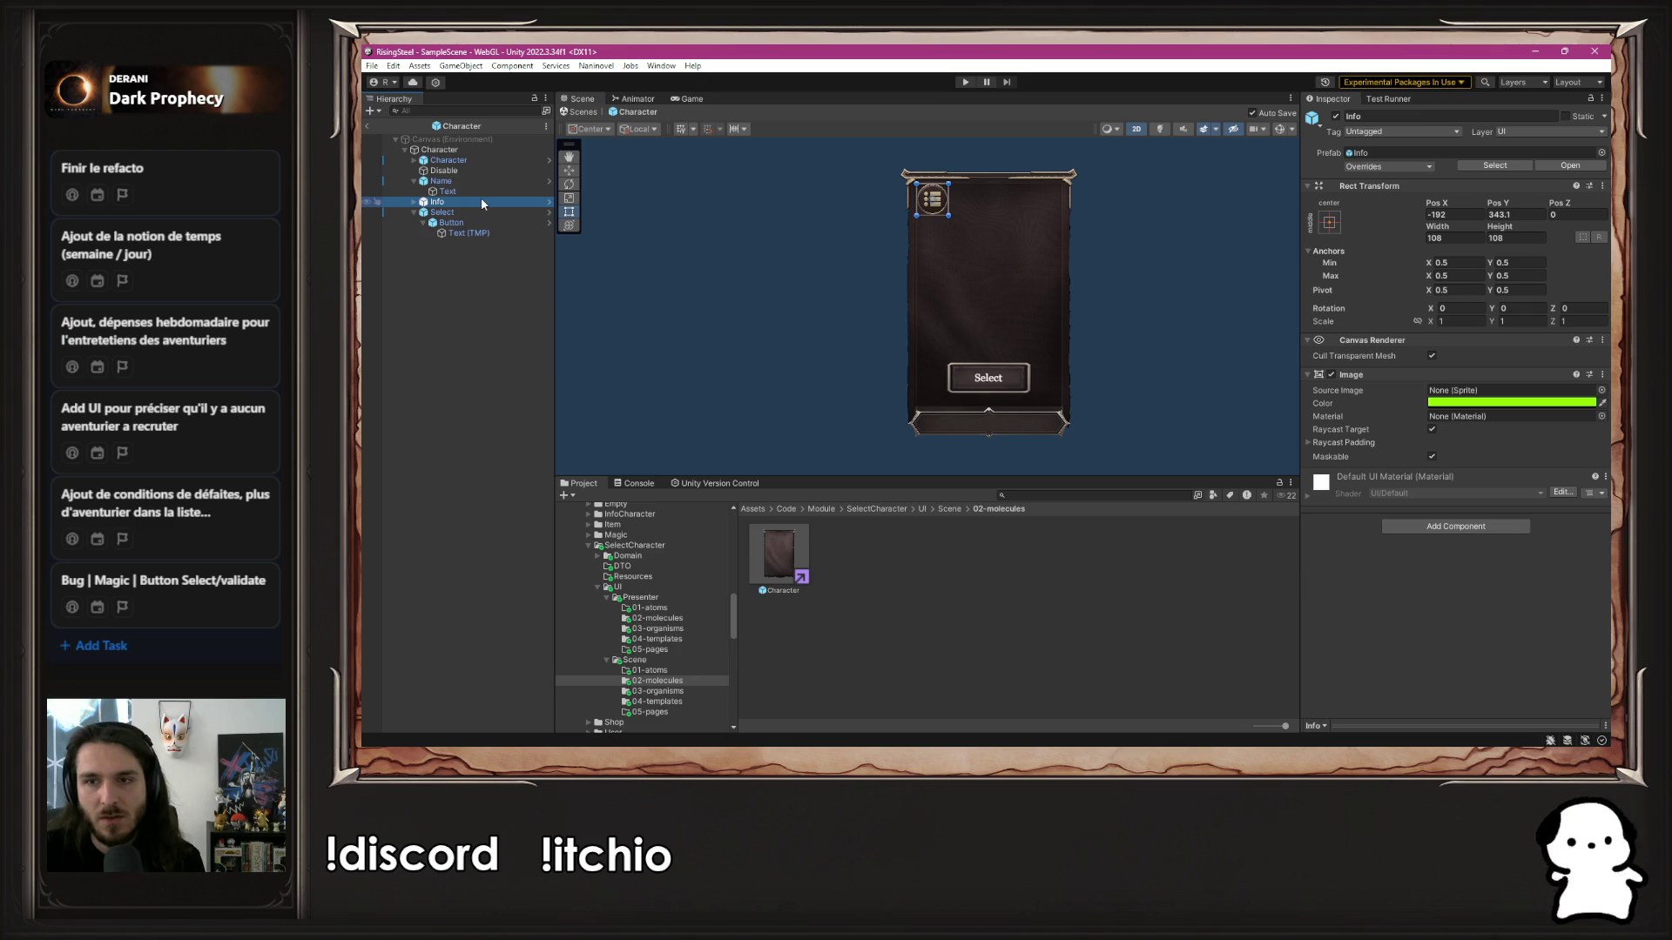
{"action": "left_click", "coordinate": [472, 213]}
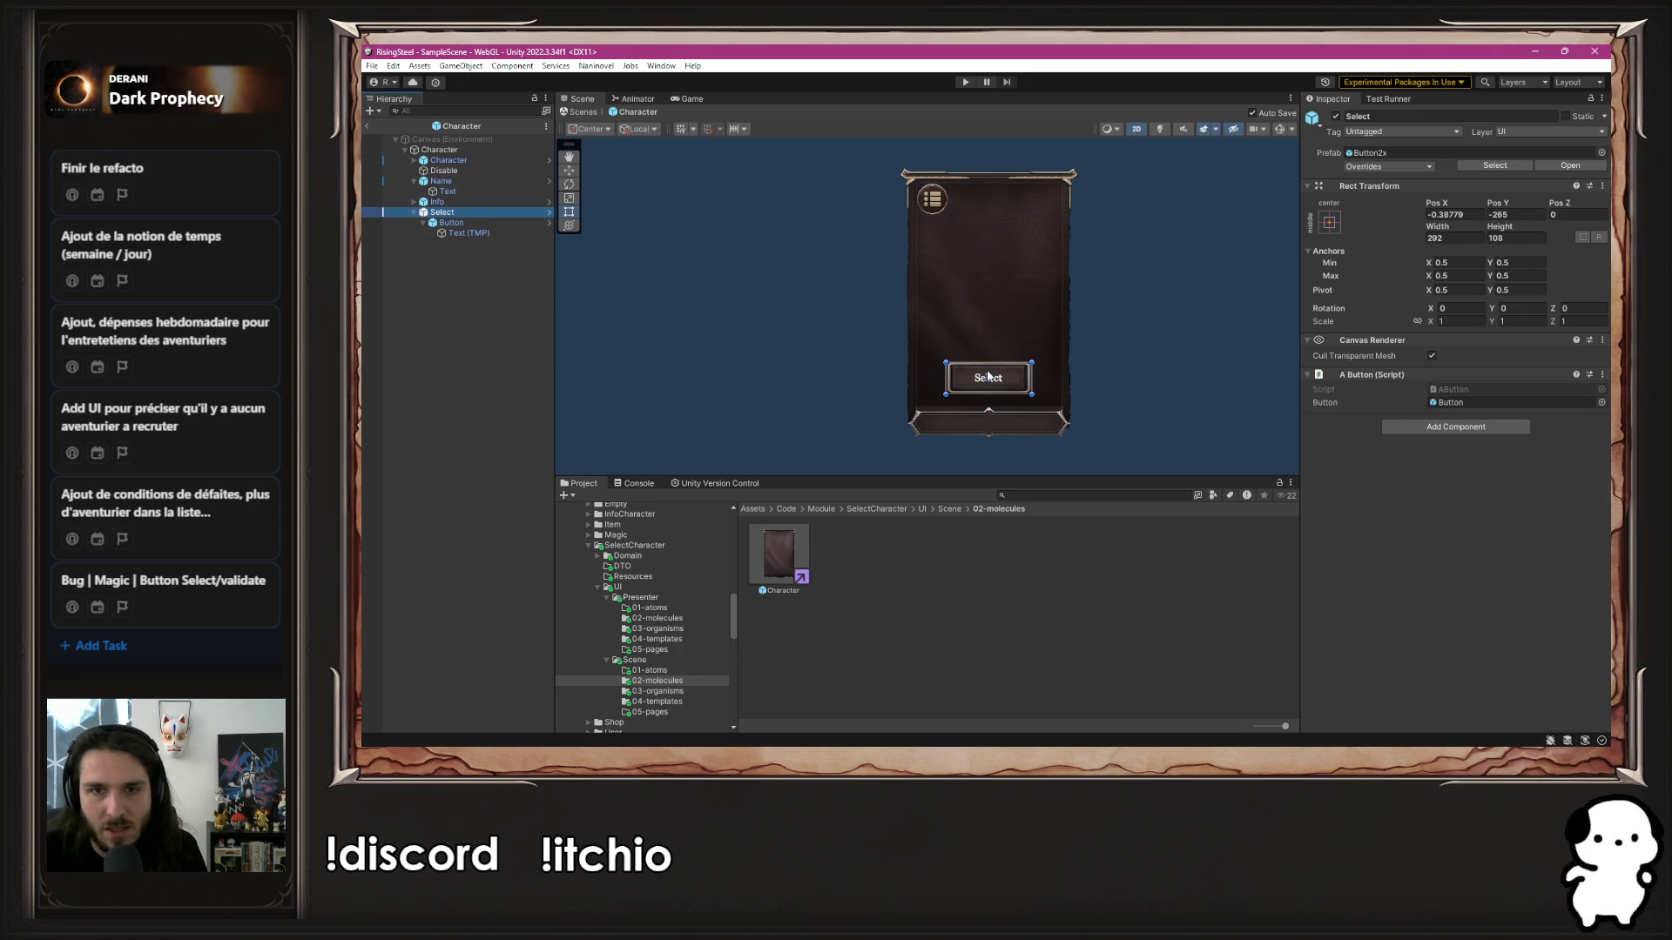
{"action": "left_click", "coordinate": [468, 162]}
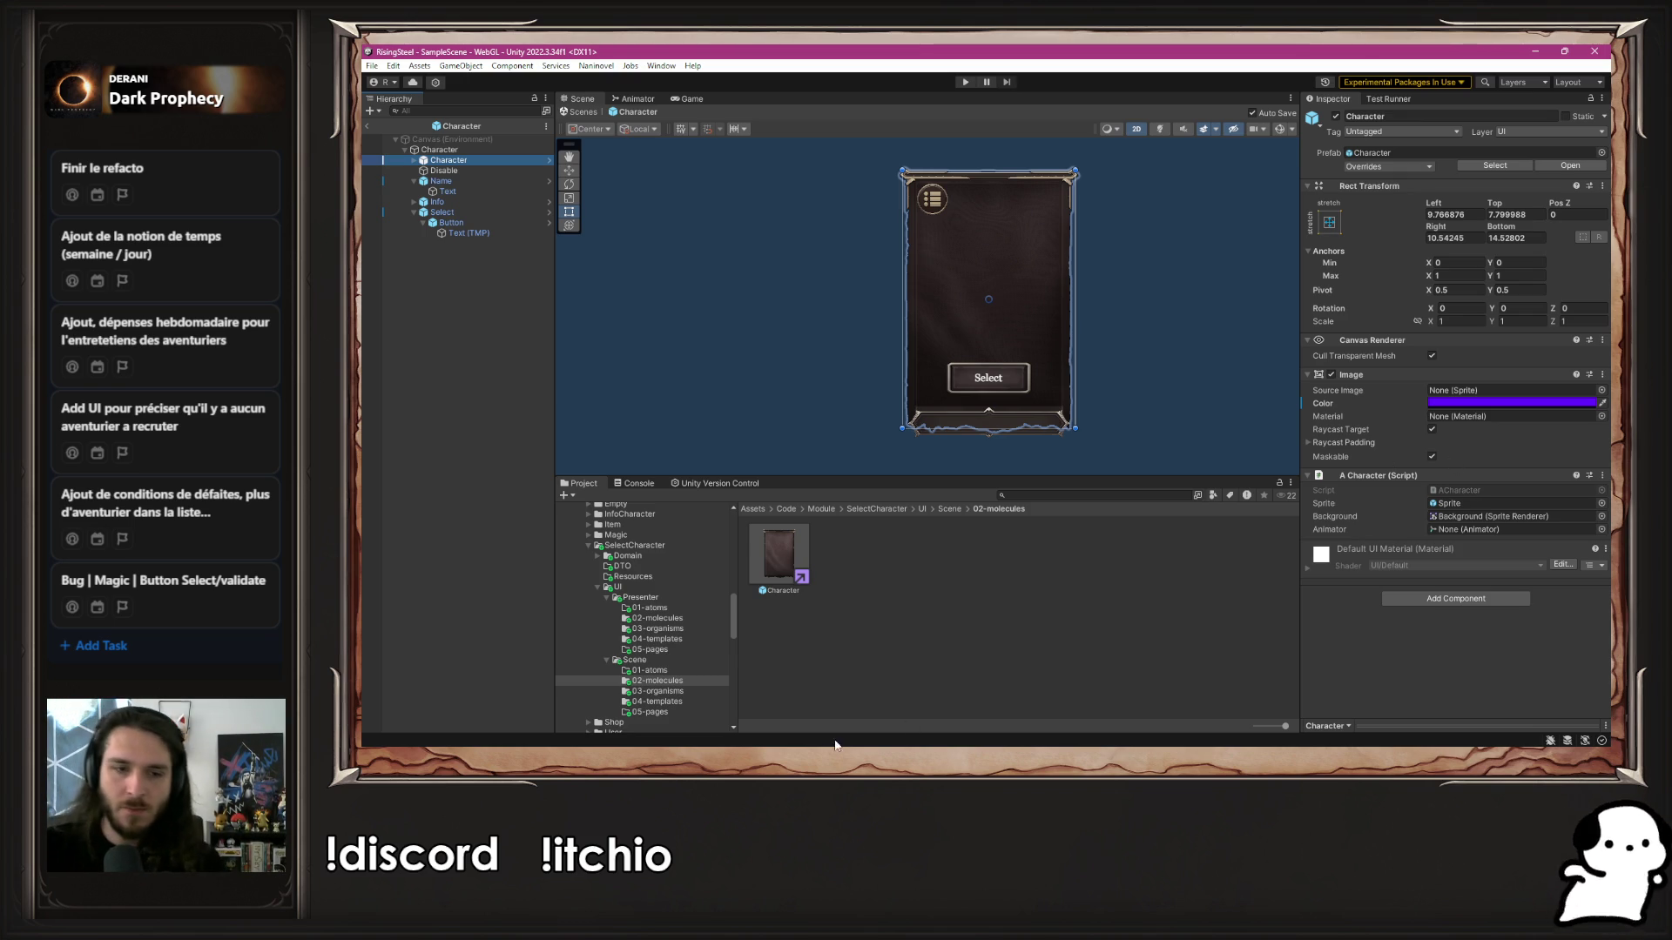
{"action": "left_click", "coordinate": [691, 618]}
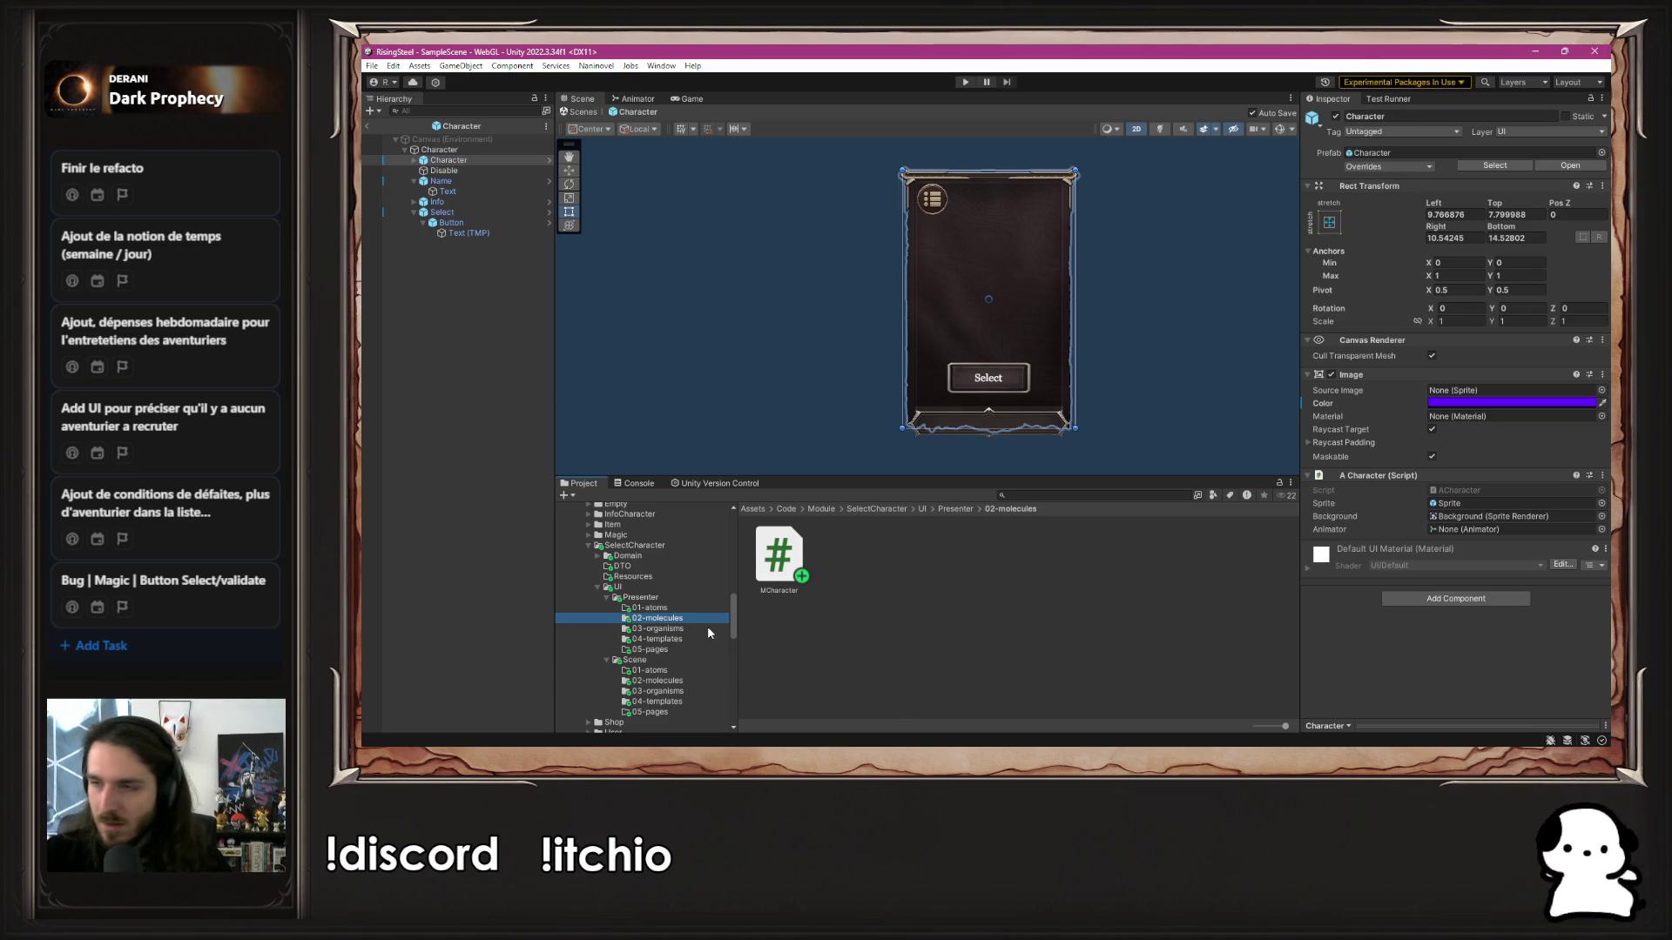
{"action": "left_click", "coordinate": [461, 152]}
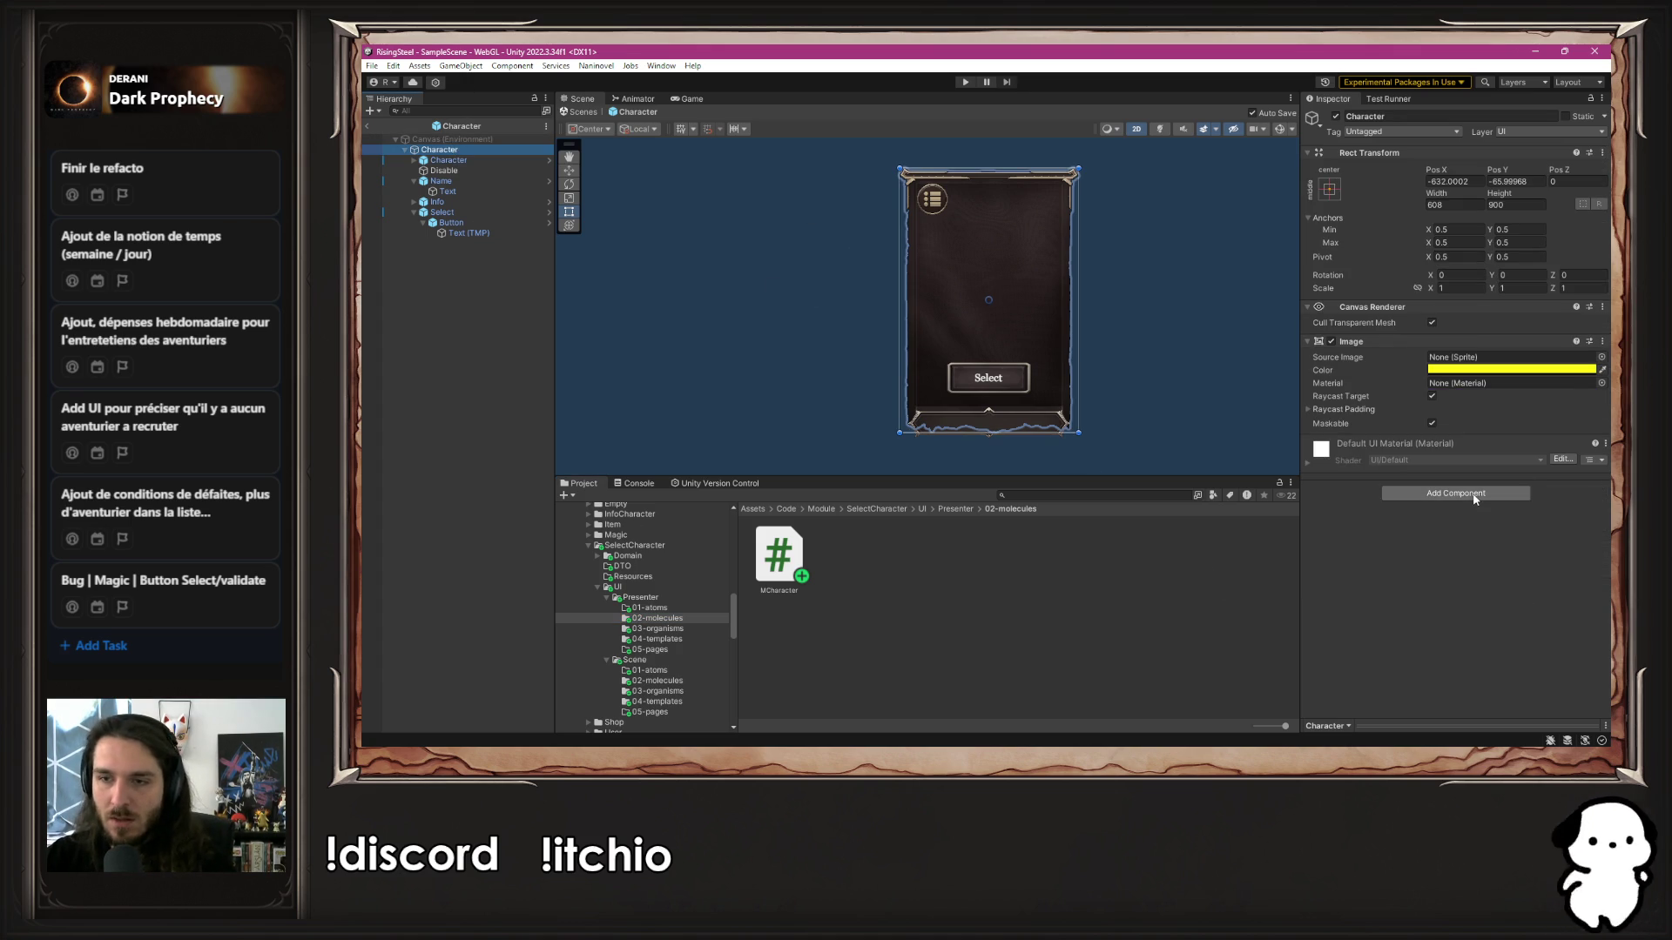
Add the M Character script component to Character and select the MCharacter script file
{"action": "left_click", "coordinate": [1456, 493]}
{"action": "type", "text": "MChara"}
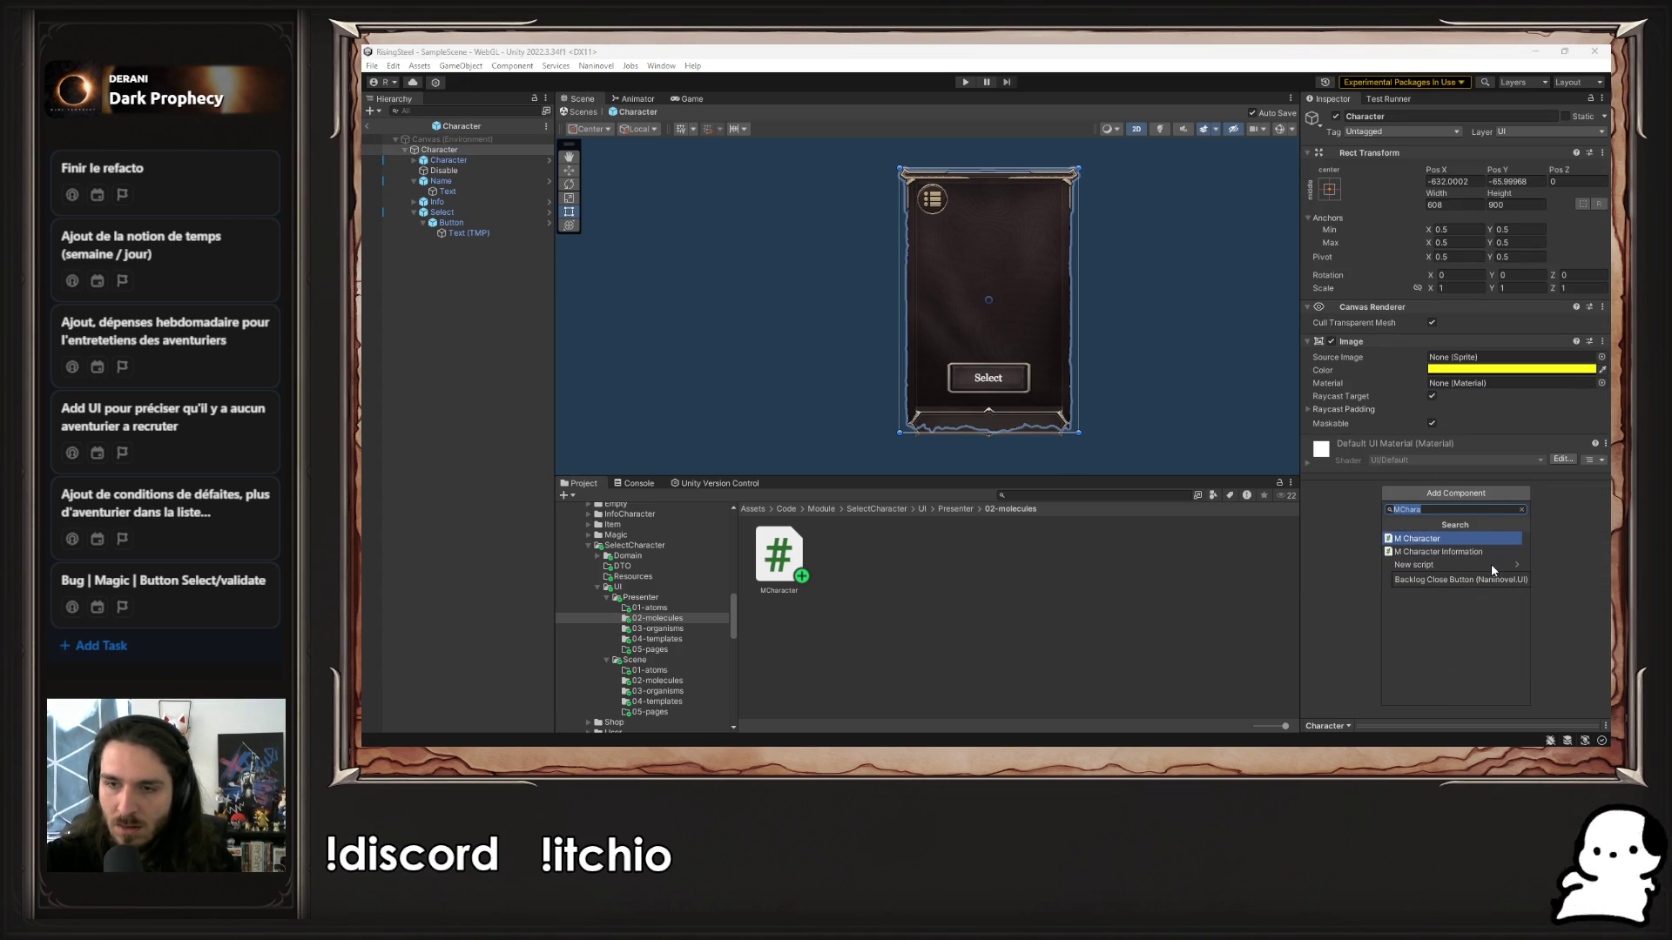
{"action": "key", "text": "Return"}
{"action": "left_click", "coordinate": [1453, 459]}
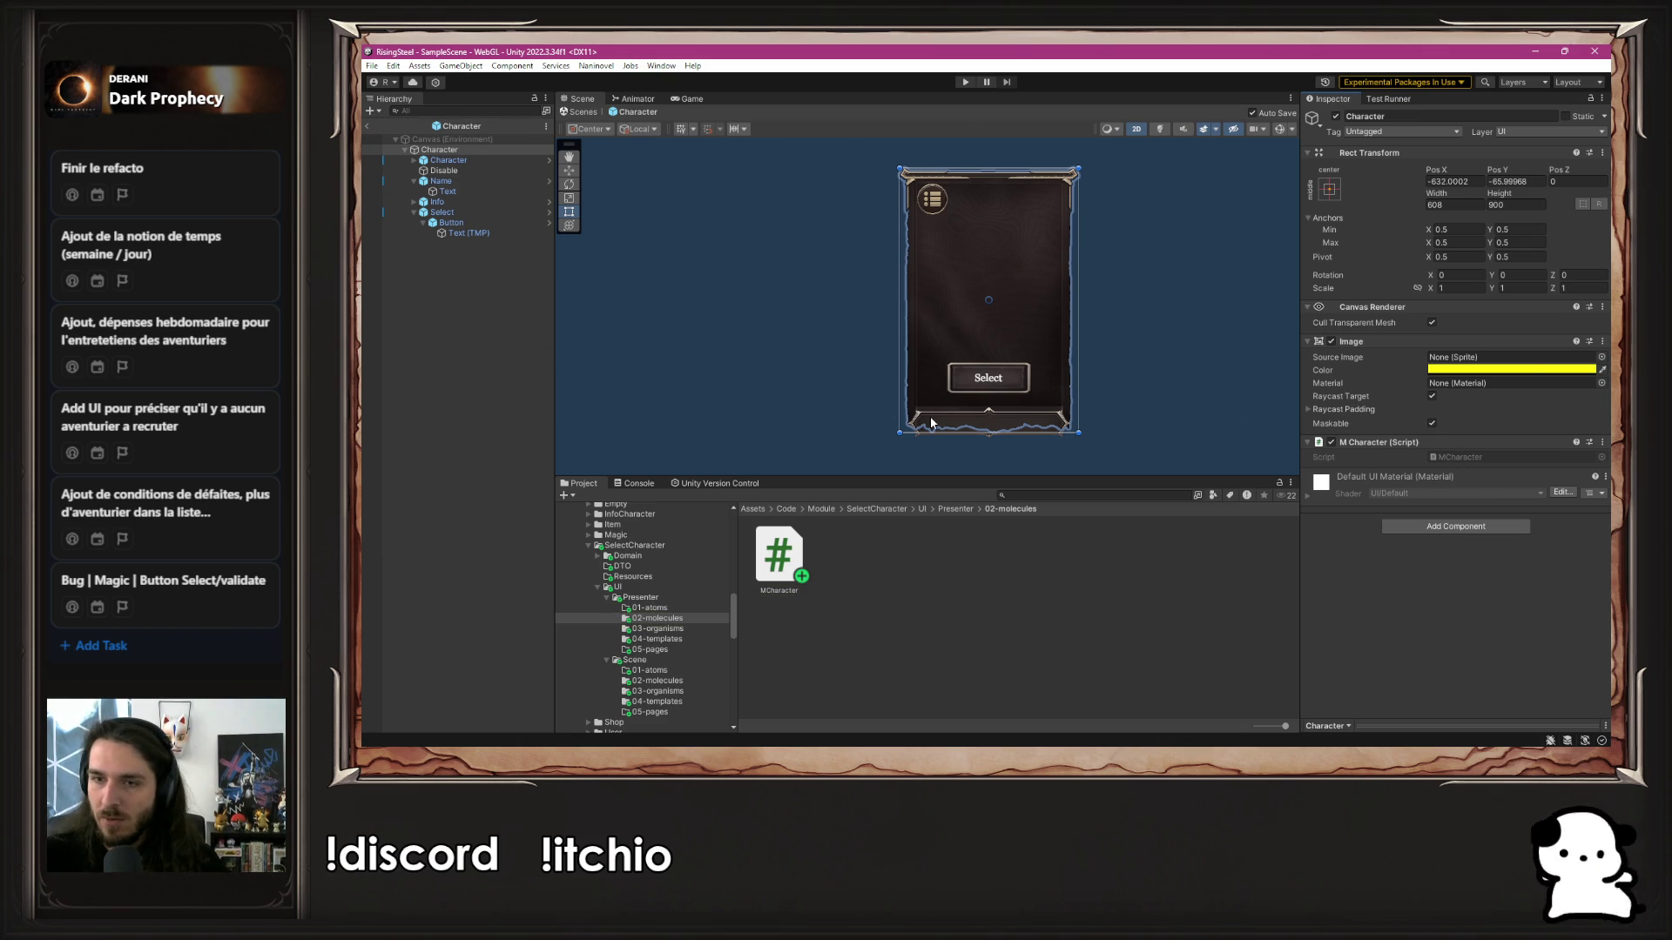
{"action": "left_click", "coordinate": [778, 537]}
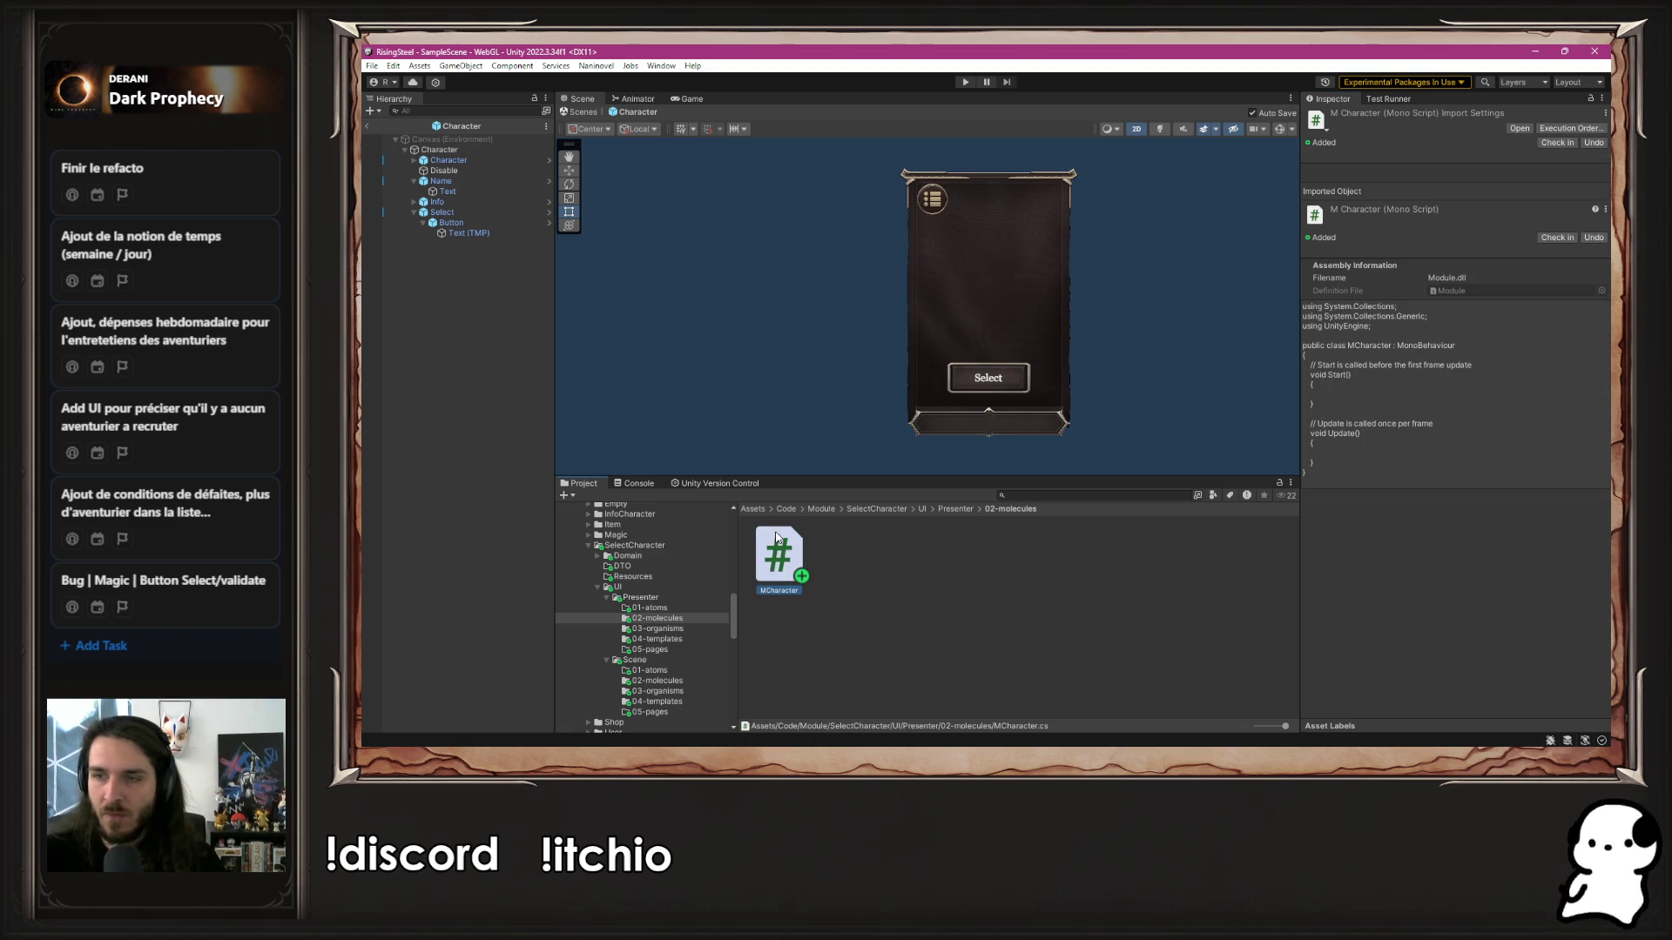
Open MCharacter.cs in VS Code, delete the Start/Update boilerplate, and save
{"action": "double_click", "coordinate": [777, 538]}
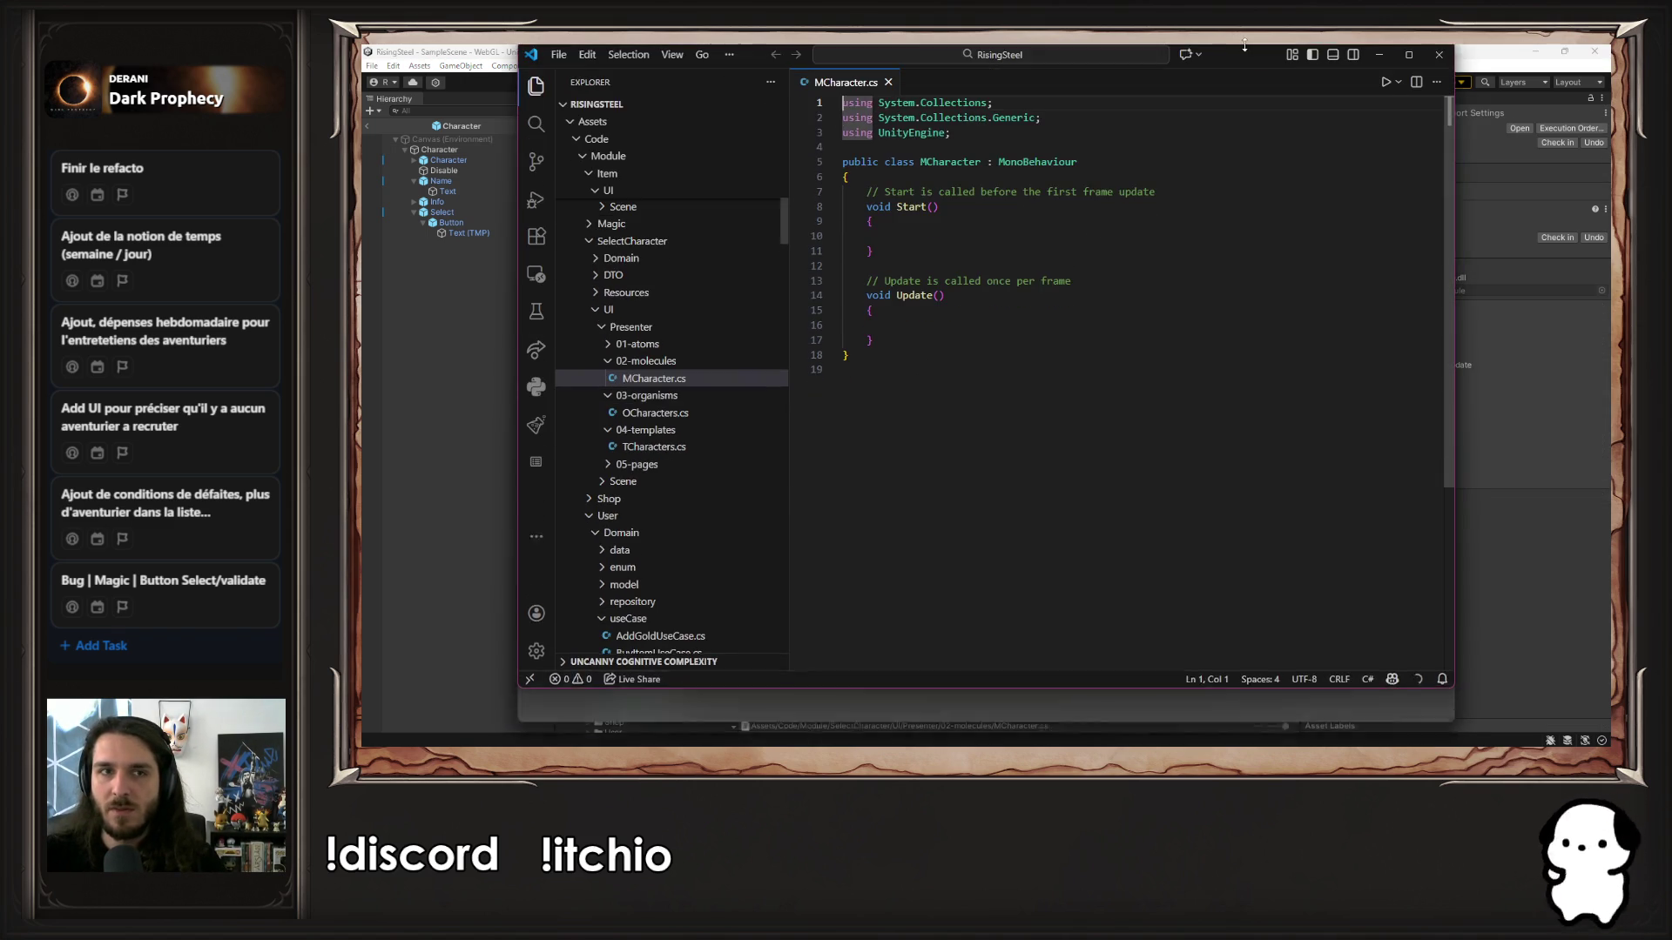
{"action": "left_click_drag", "start_coordinate": [1451, 267], "coordinate": [1604, 304]}
{"action": "left_click_drag", "start_coordinate": [520, 323], "coordinate": [567, 323]}
{"action": "left_click_drag", "start_coordinate": [1055, 381], "coordinate": [891, 207]}
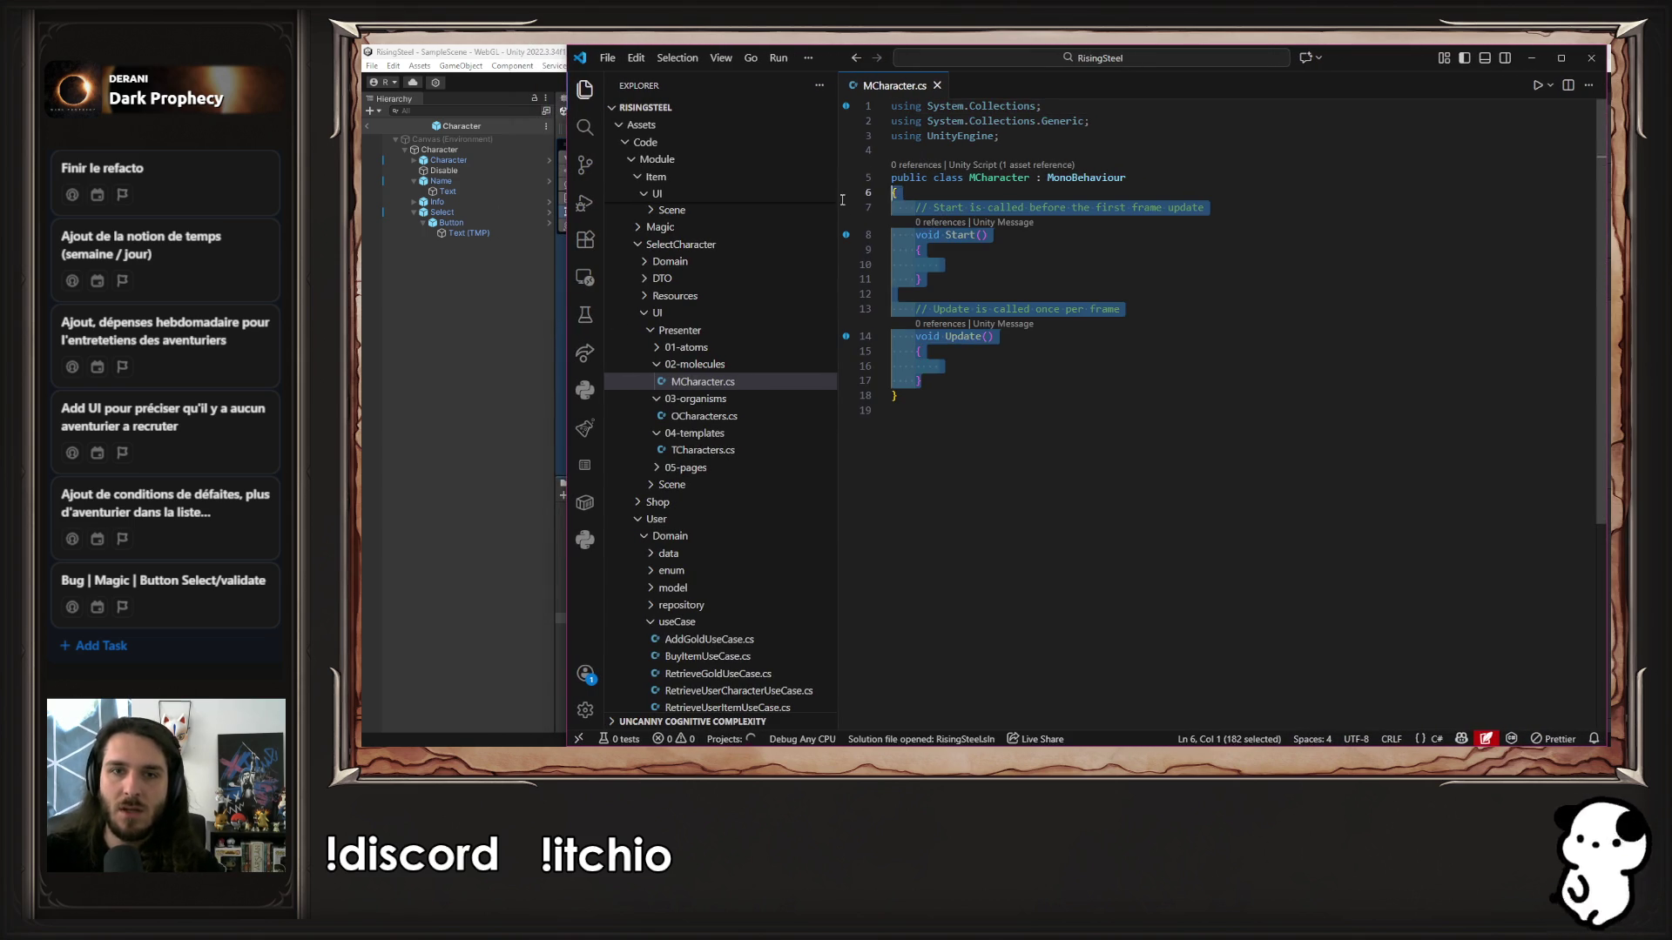
{"action": "key", "text": "BackSpace"}
{"action": "key", "text": "ctrl+s"}
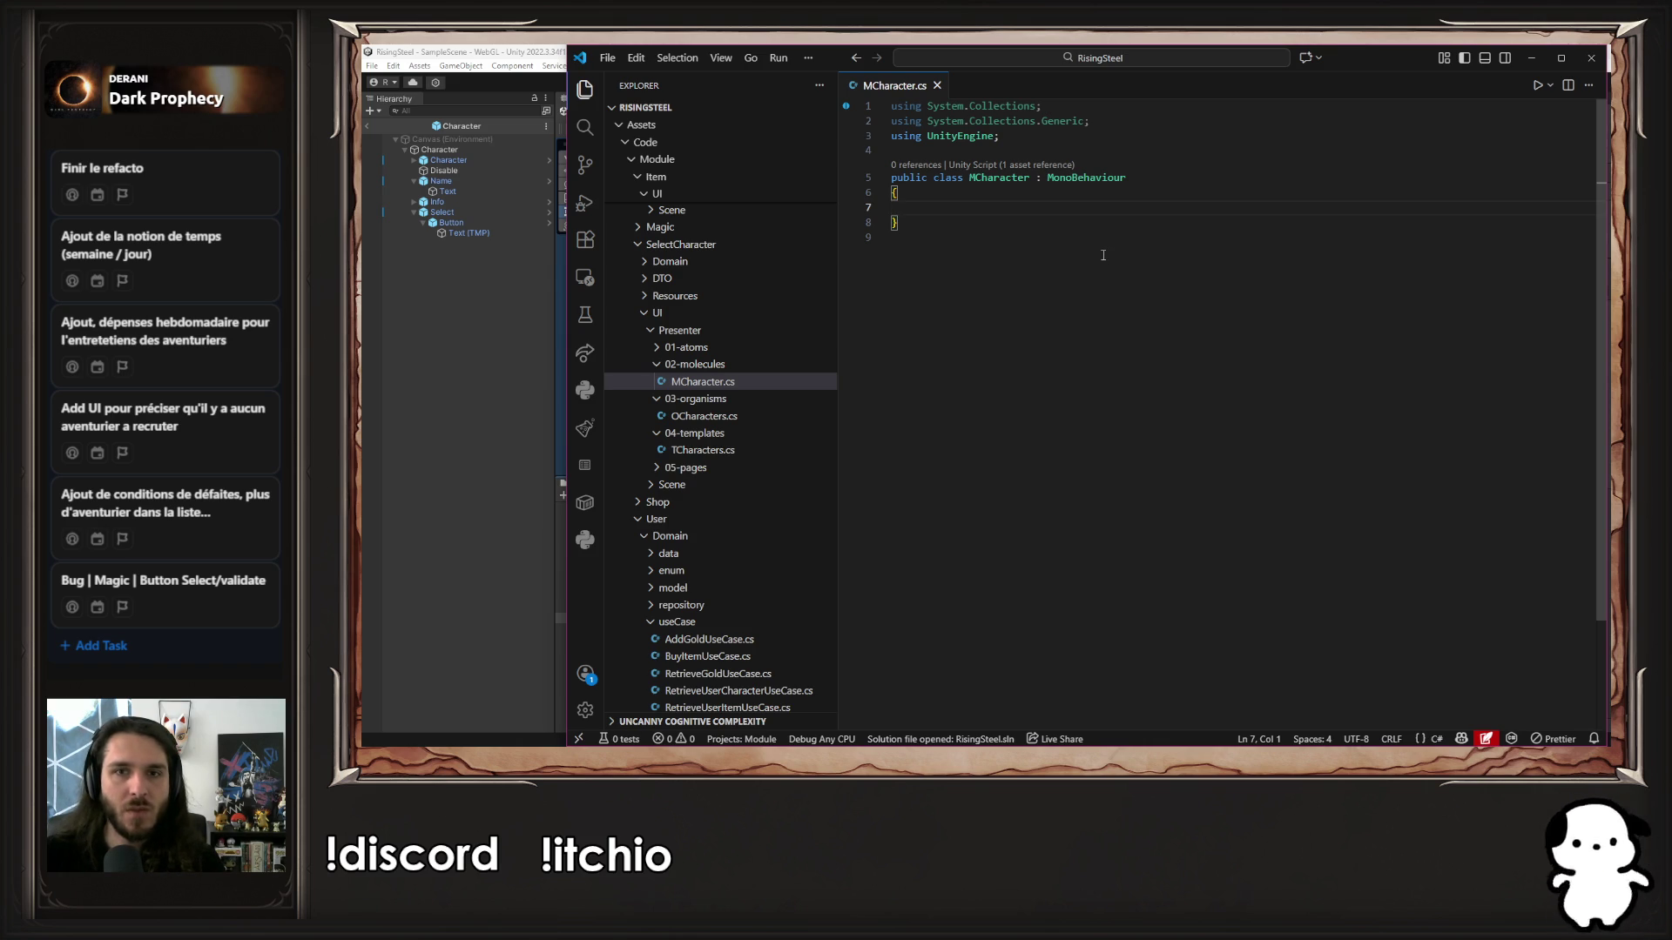
{"action": "left_click", "coordinate": [432, 255]}
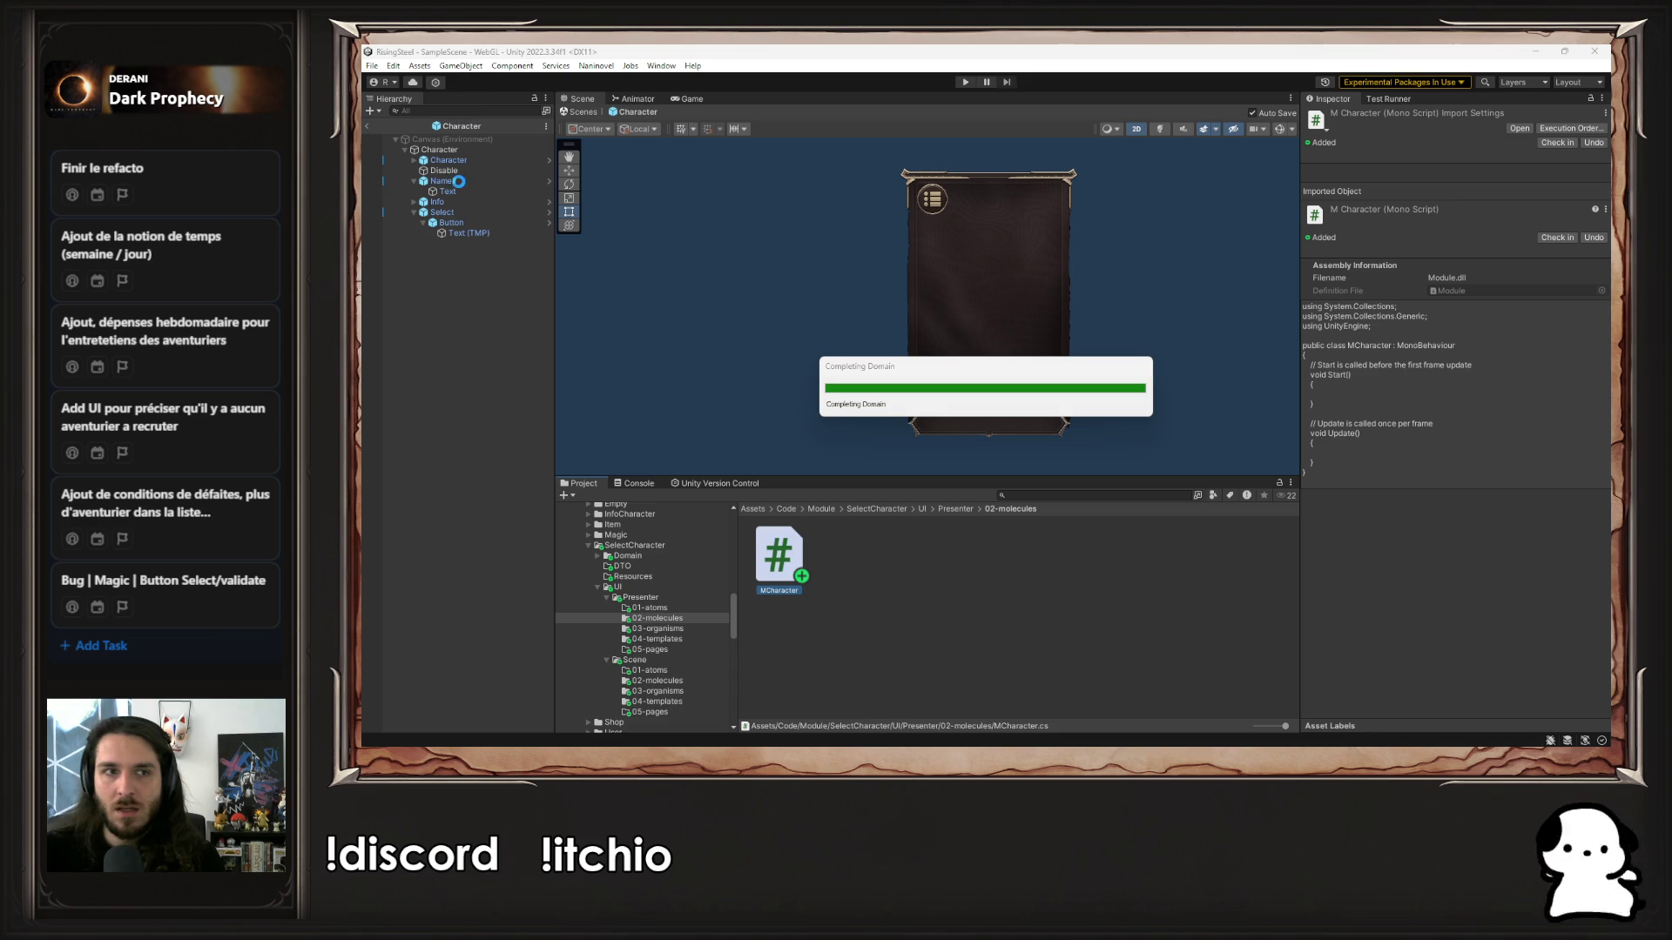
Declare a public ACharacter field named character in MCharacter.cs and save
{"action": "left_click", "coordinate": [484, 159]}
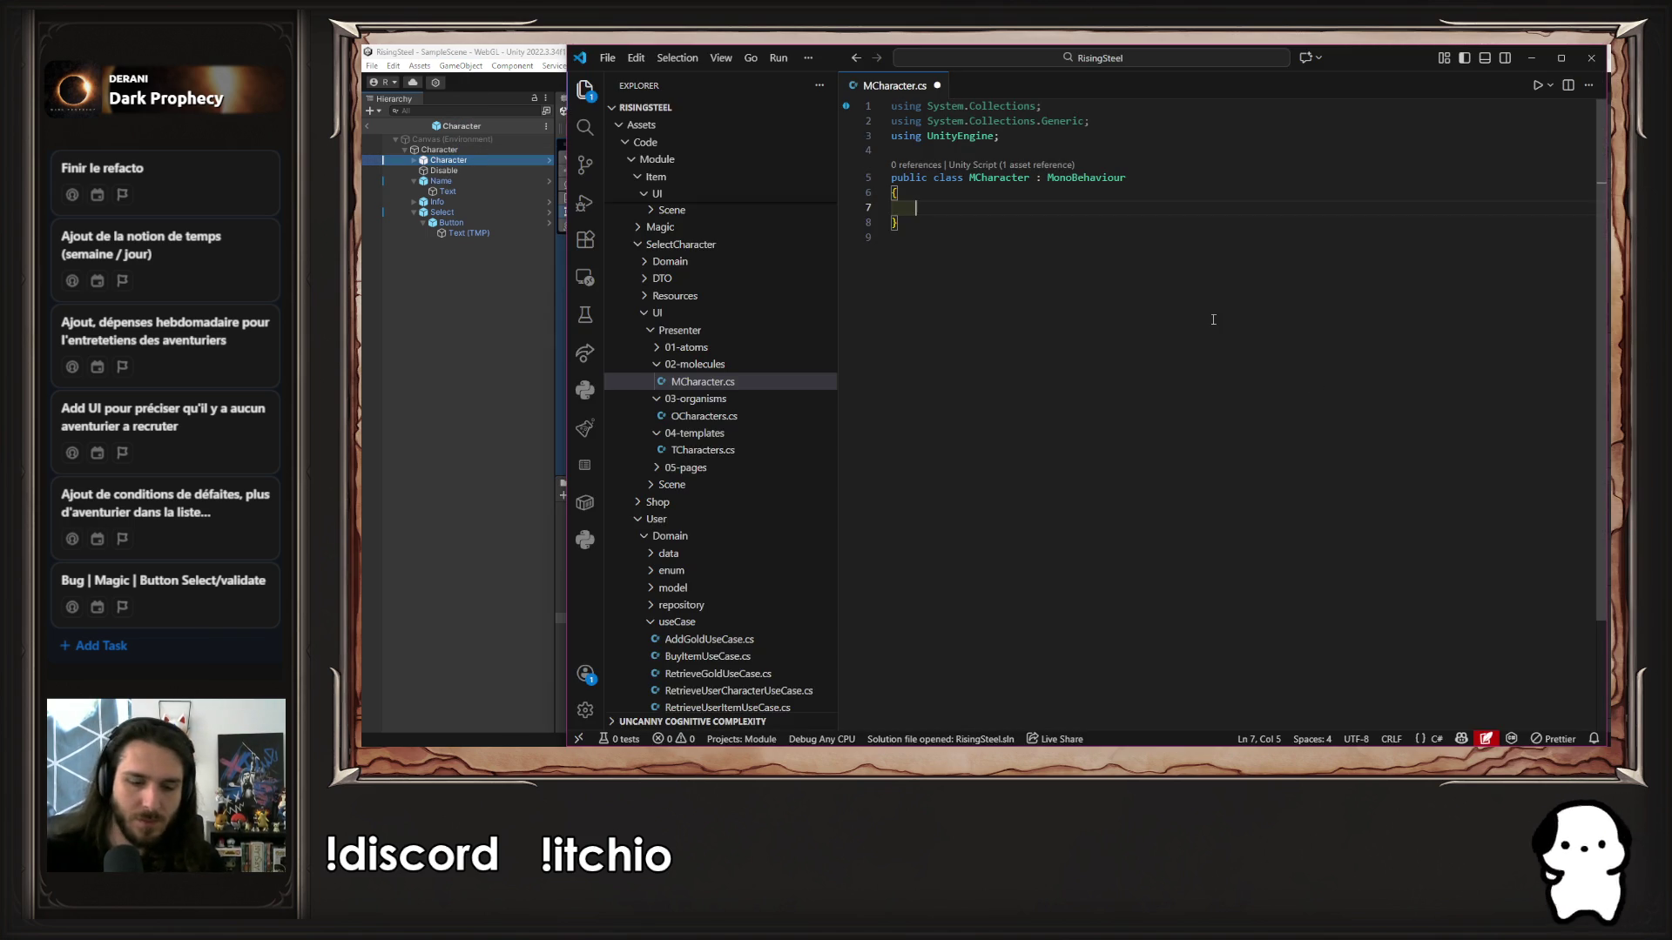
{"action": "type", "text": "pu"}
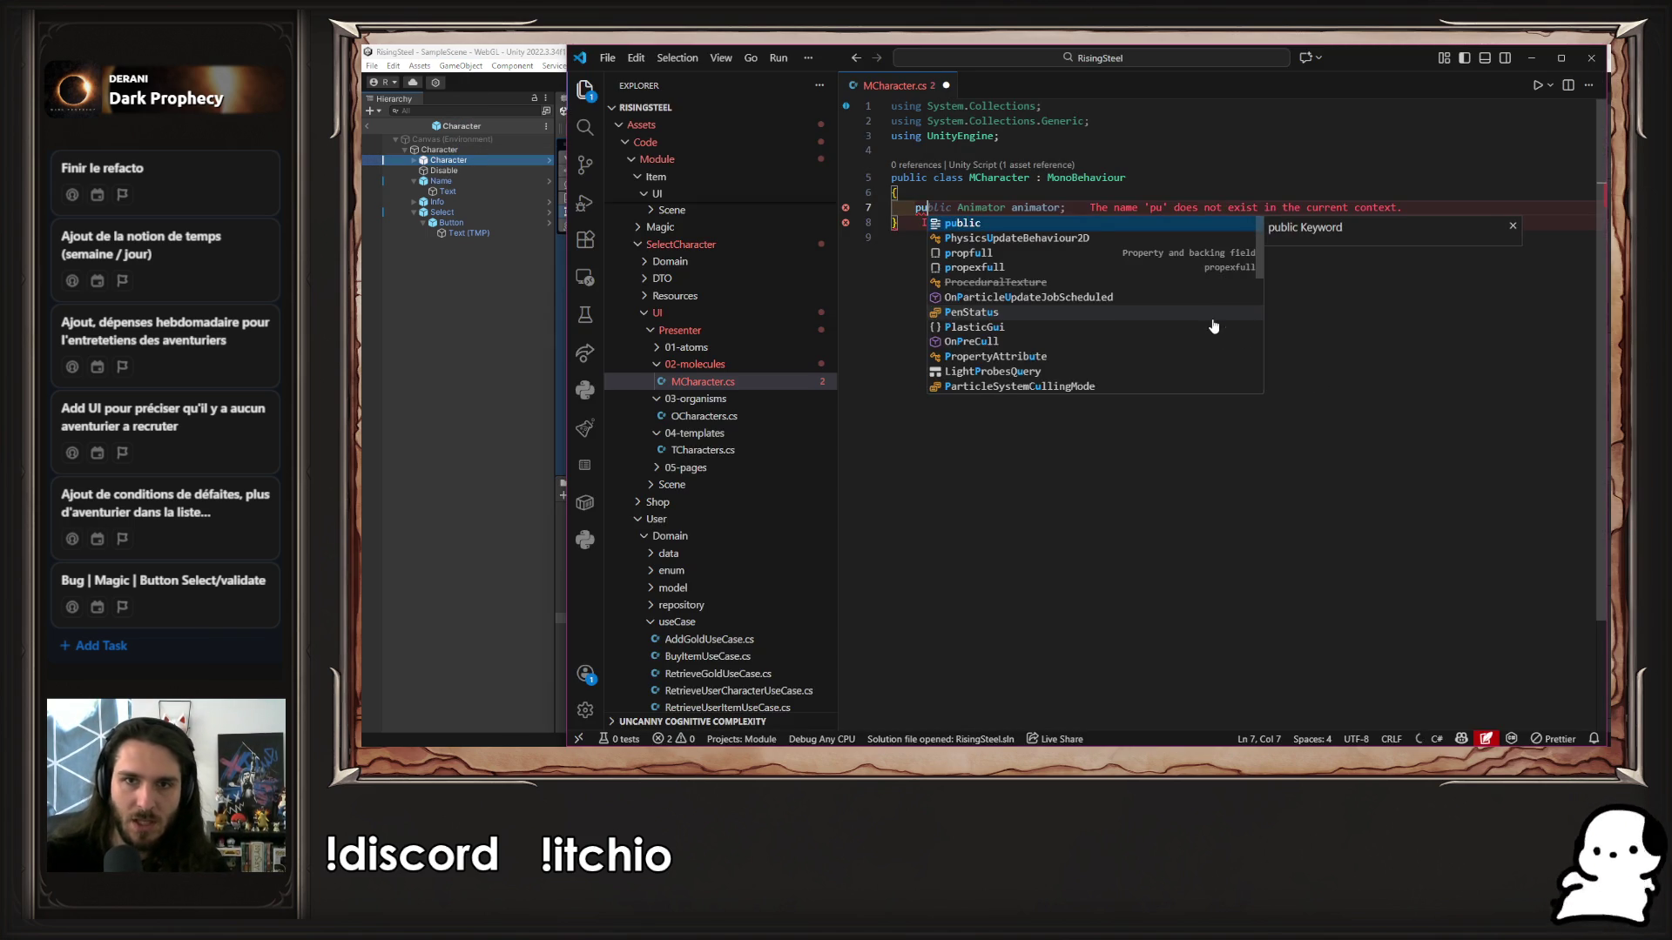
{"action": "type", "text": "blic ACha"}
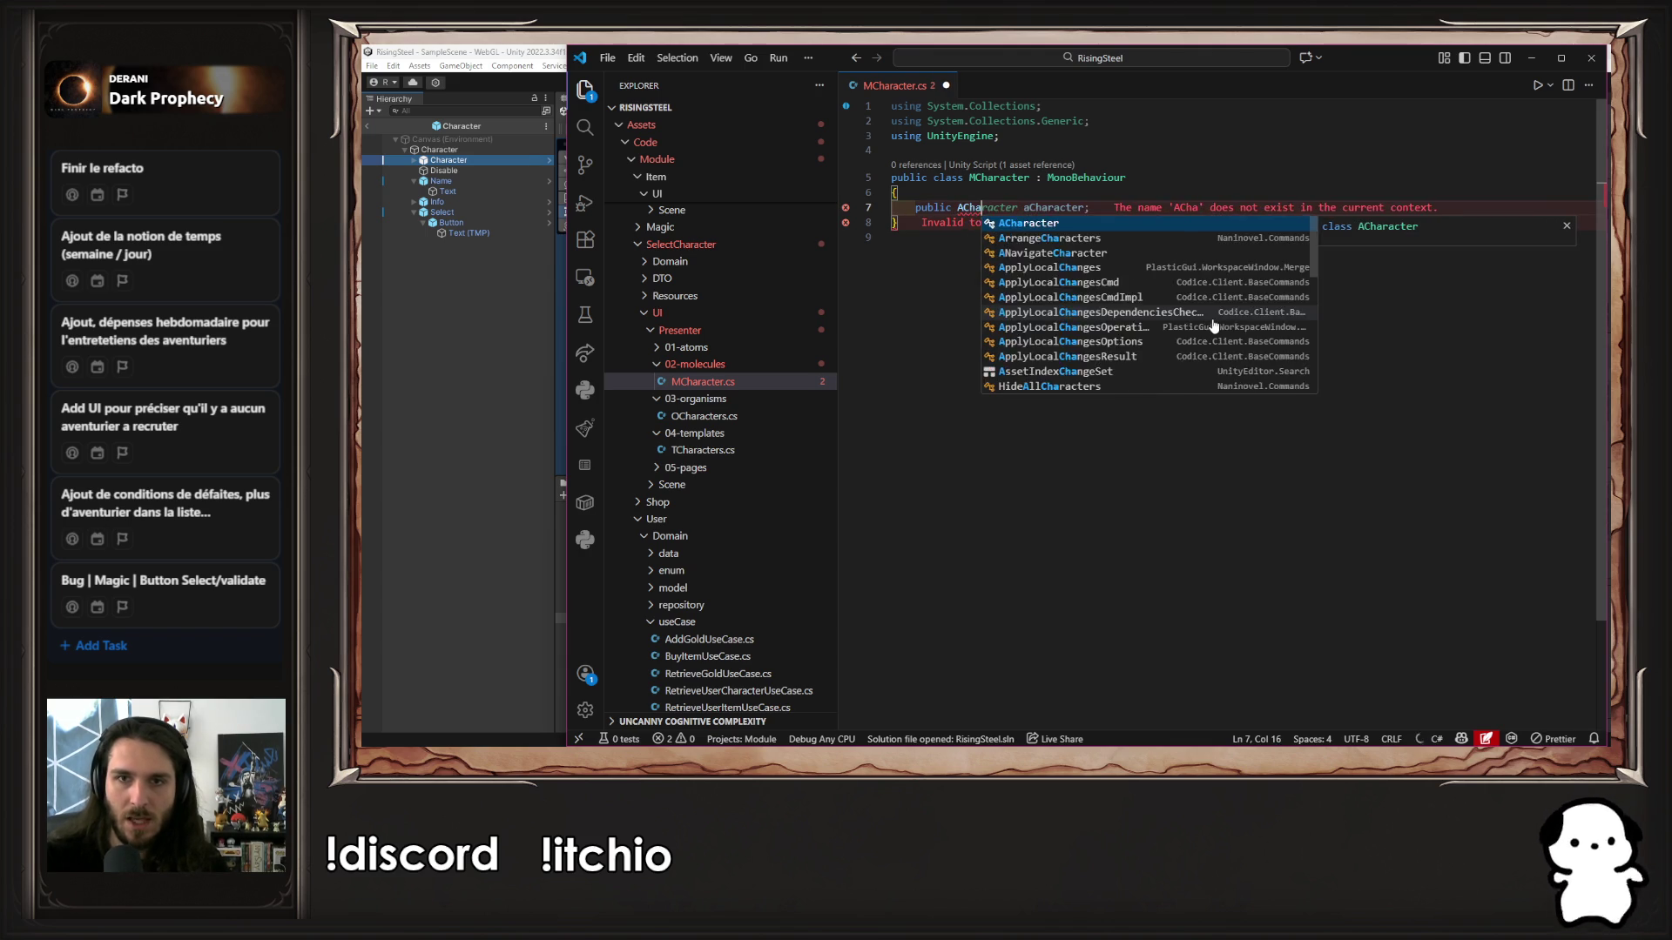
{"action": "key", "text": "Tab"}
{"action": "key", "text": "ctrl+s"}
{"action": "key", "text": "ctrl+Left"}
{"action": "key", "text": "ctrl+Left"}
{"action": "key", "text": "Delete"}
{"action": "key", "text": "Delete"}
{"action": "type", "text": "c"}
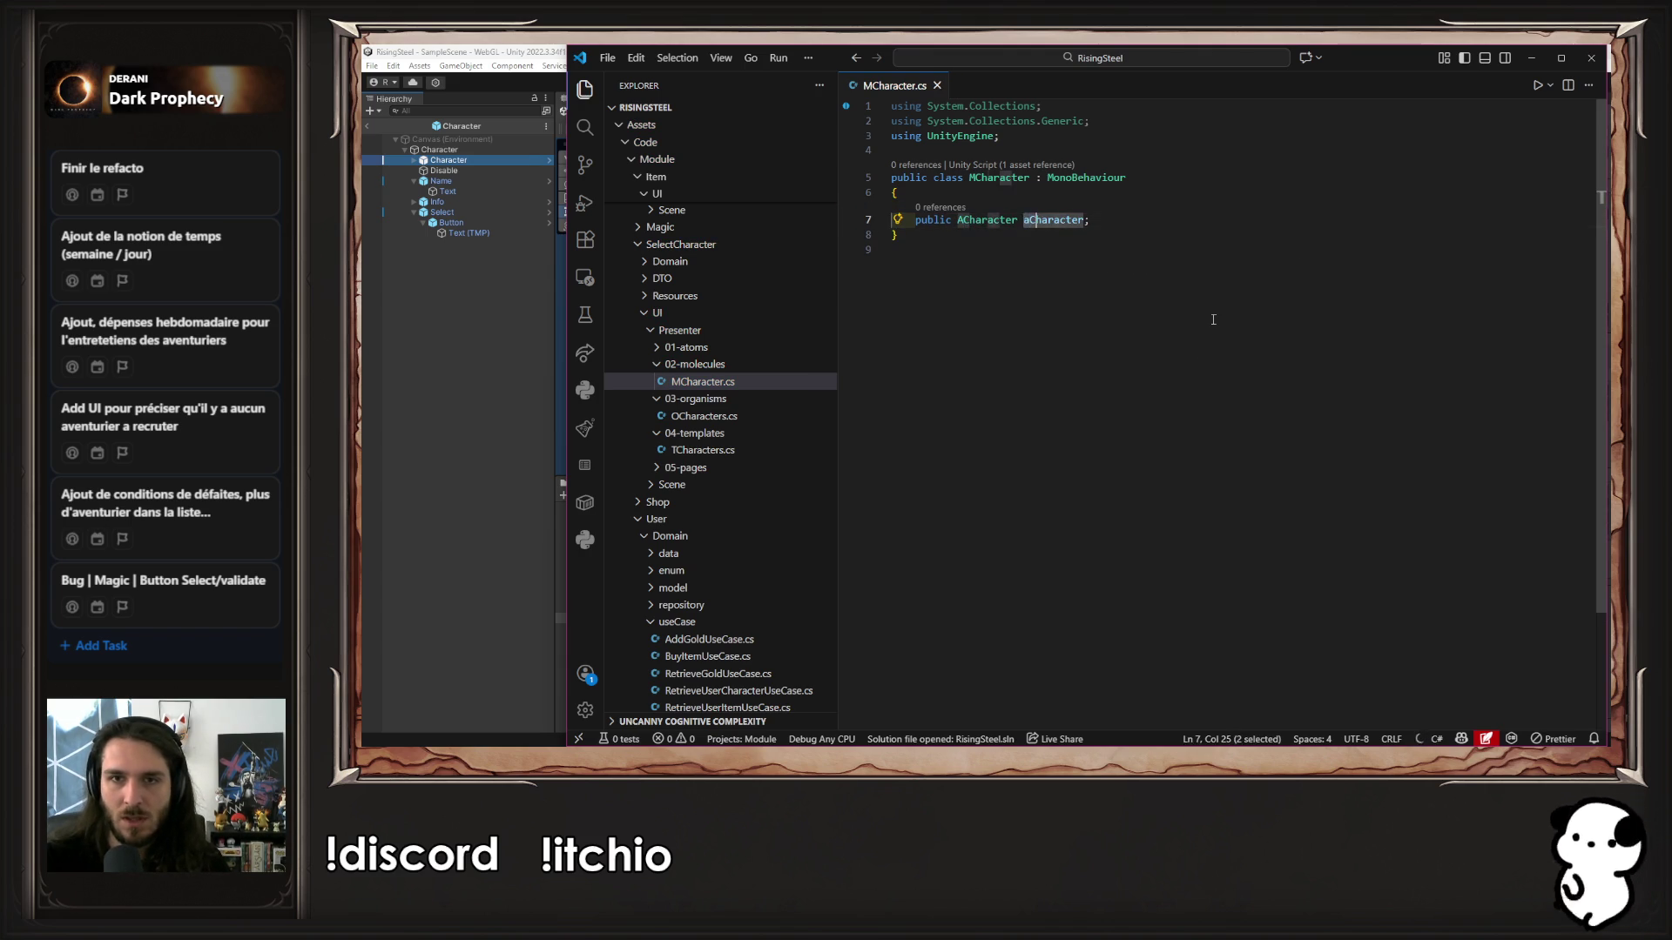
{"action": "key", "text": "ctrl+s"}
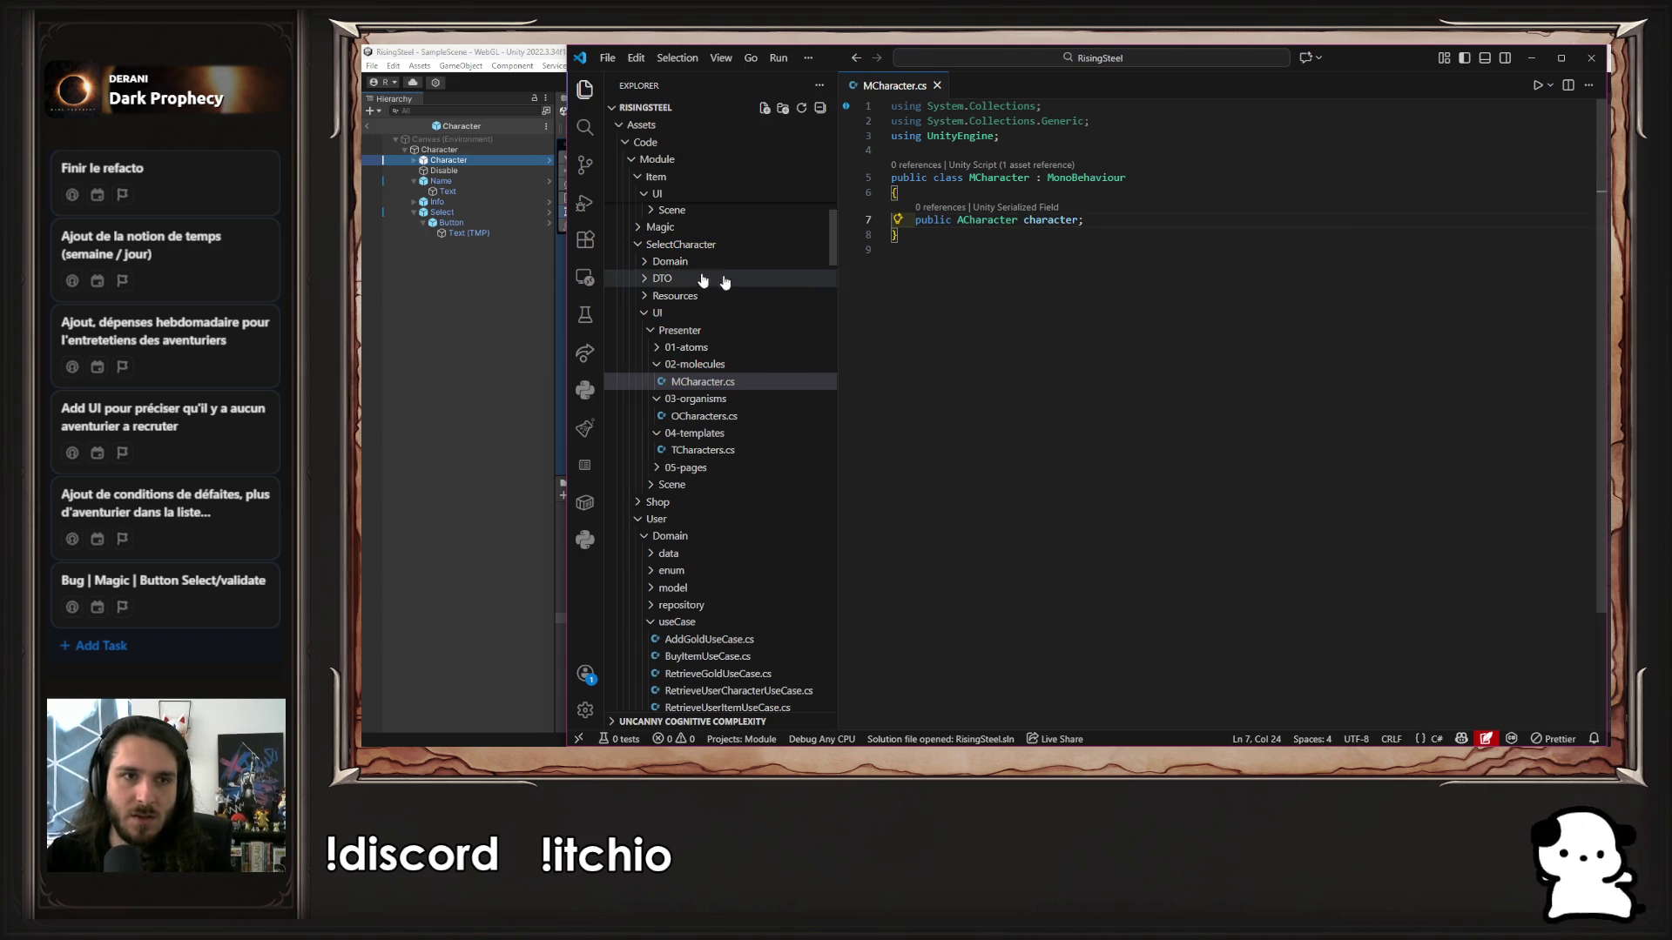
{"action": "left_click", "coordinate": [474, 318]}
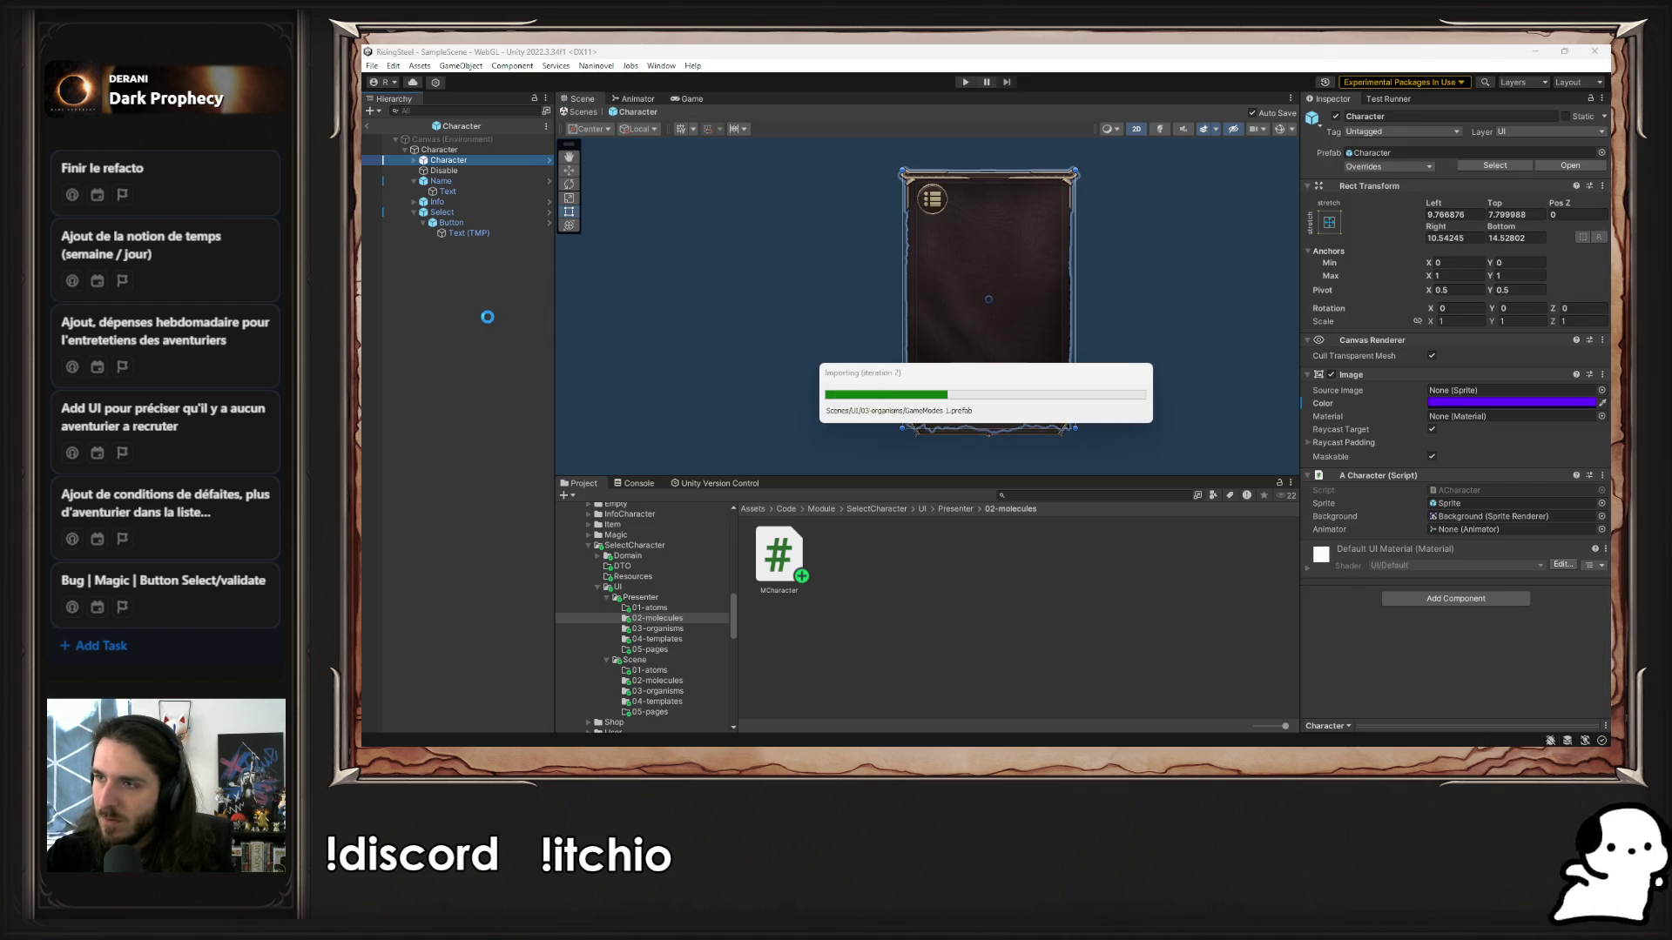
Add a public ATitle name field to MCharacter.cs, save, and let Unity import it
{"action": "left_click", "coordinate": [458, 182]}
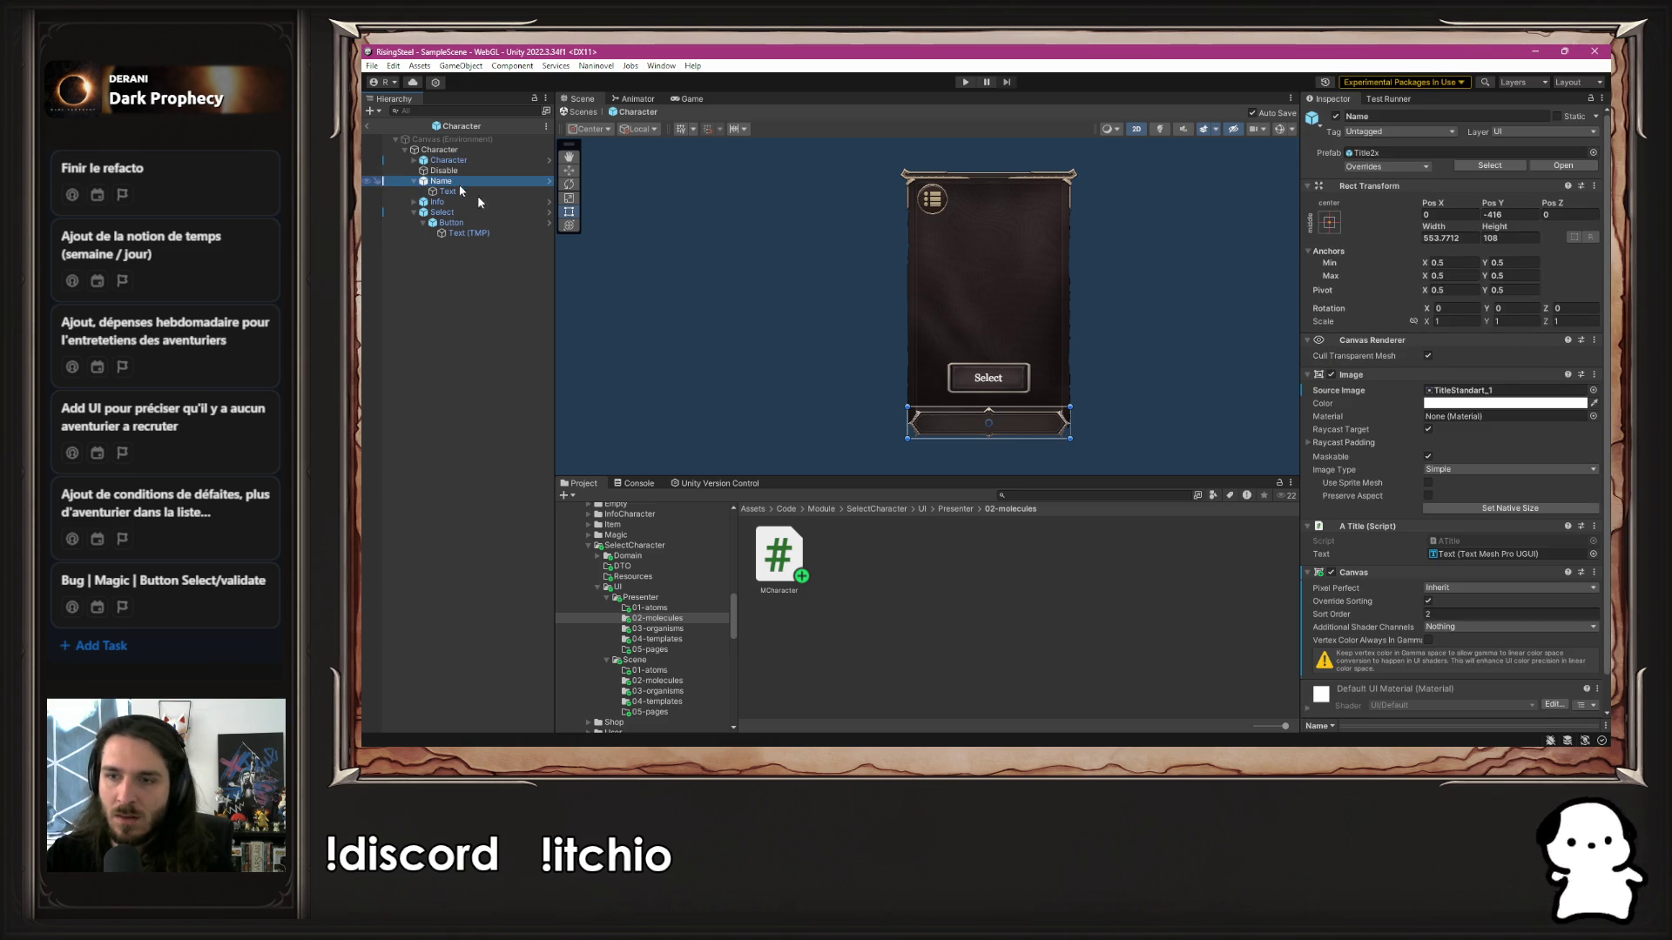
{"action": "scroll", "coordinate": [1345, 410], "scroll_direction": "down", "scroll_amount": 1}
{"action": "key", "text": "alt+Tab"}
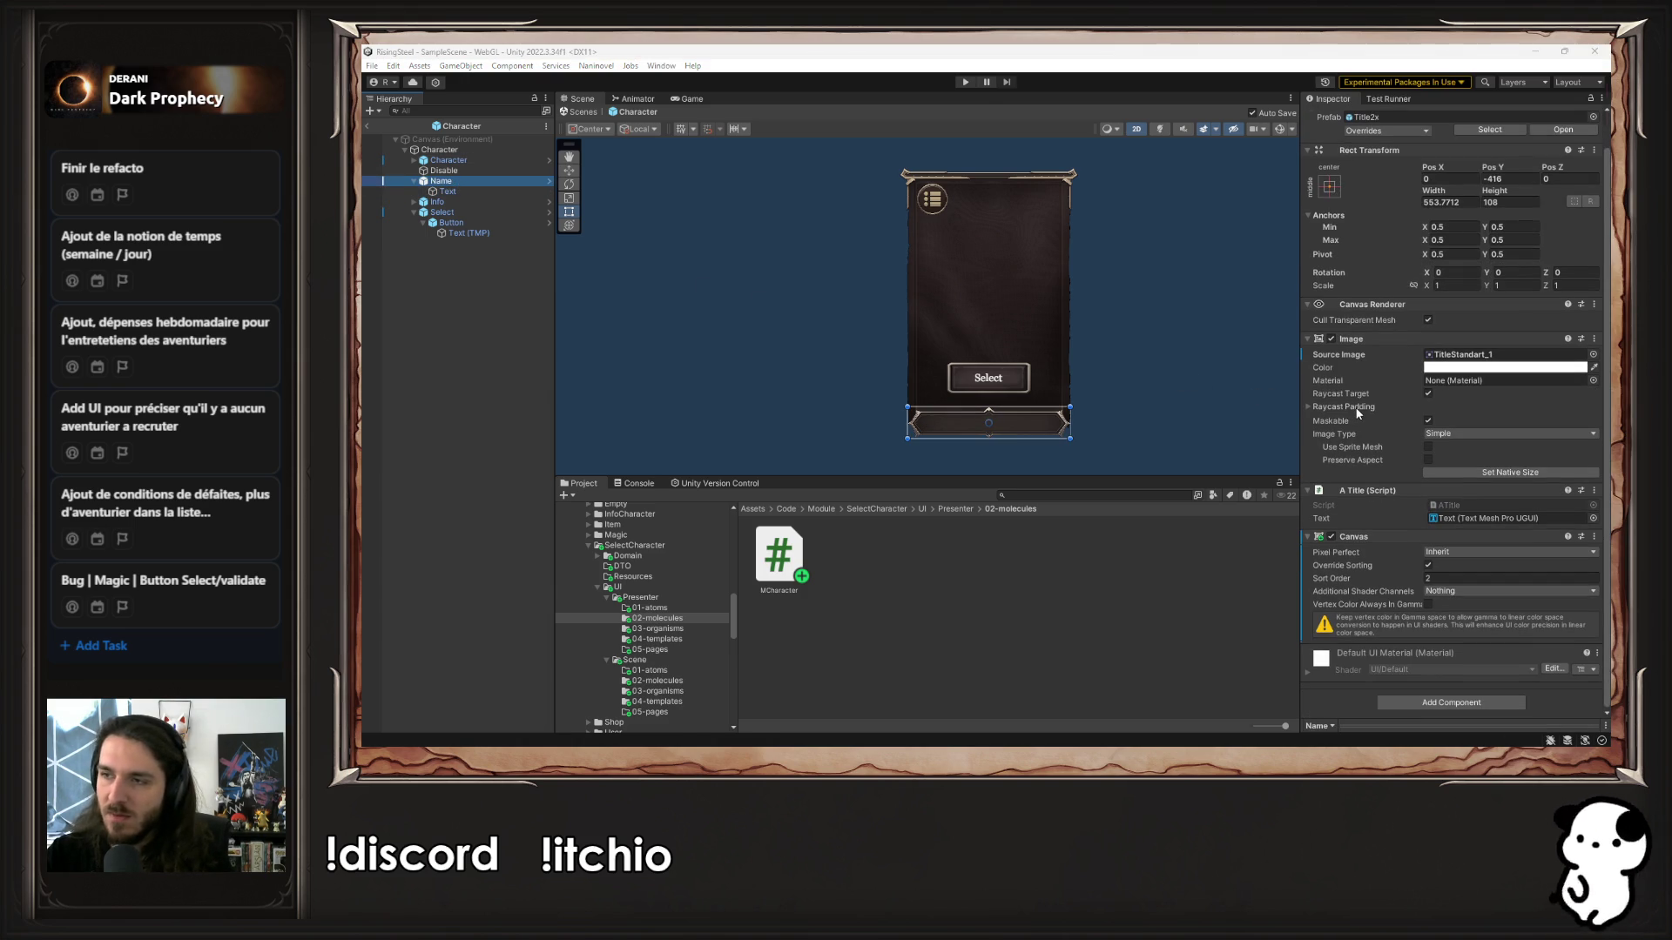
{"action": "key", "text": "Return"}
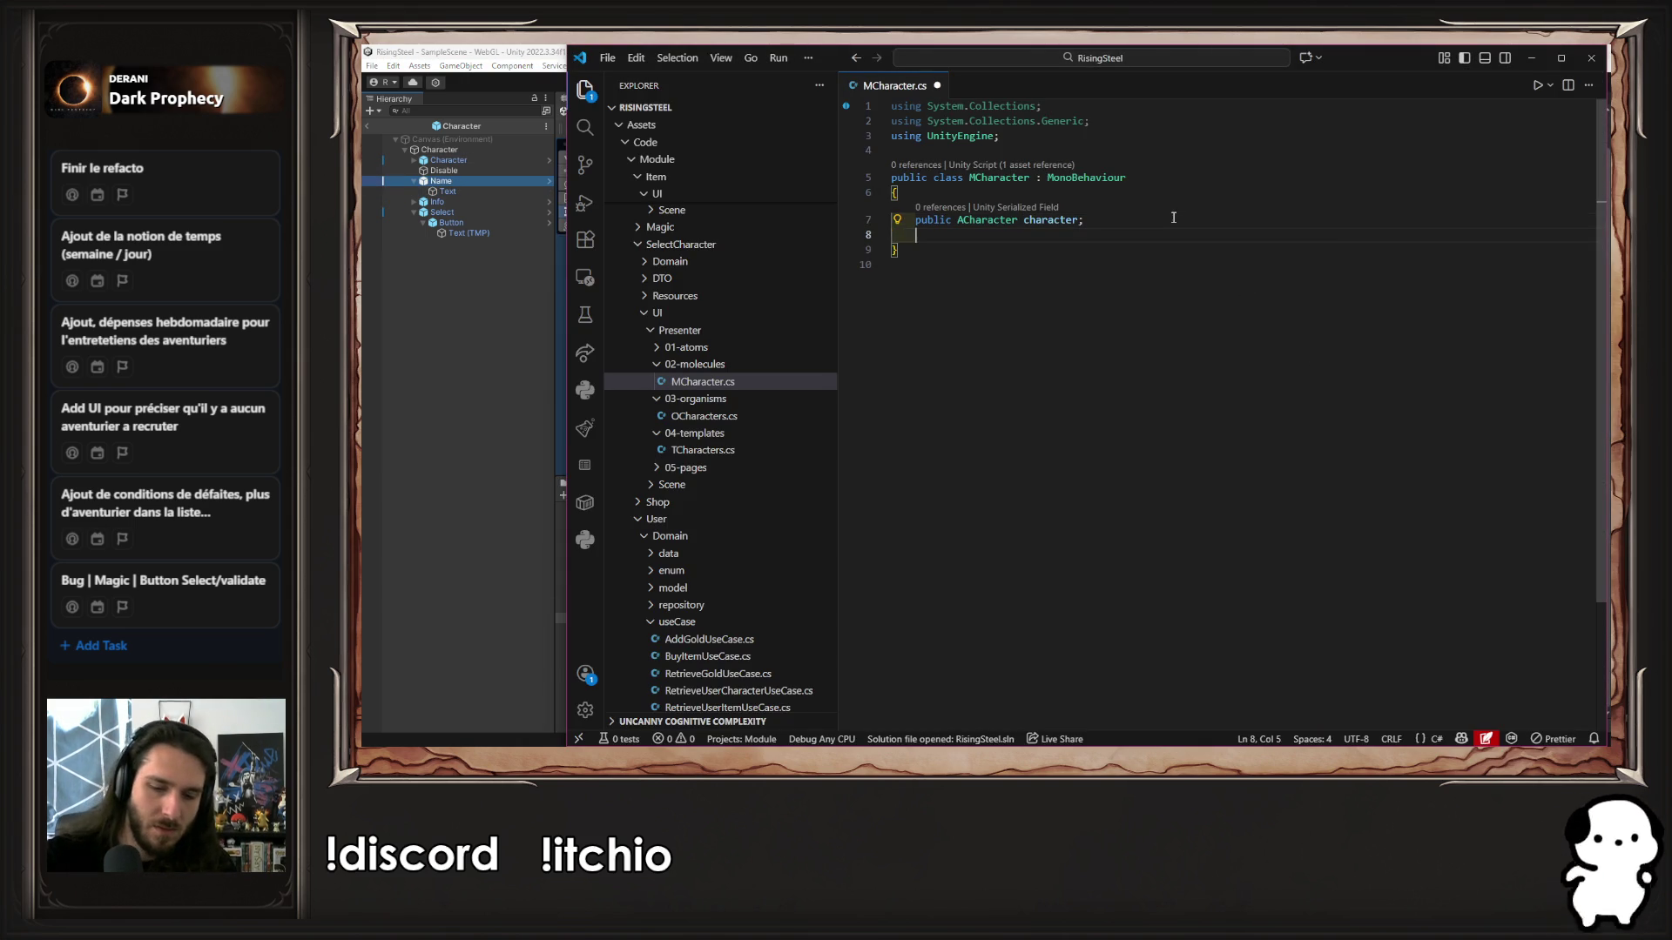
{"action": "type", "text": "public ATitle"}
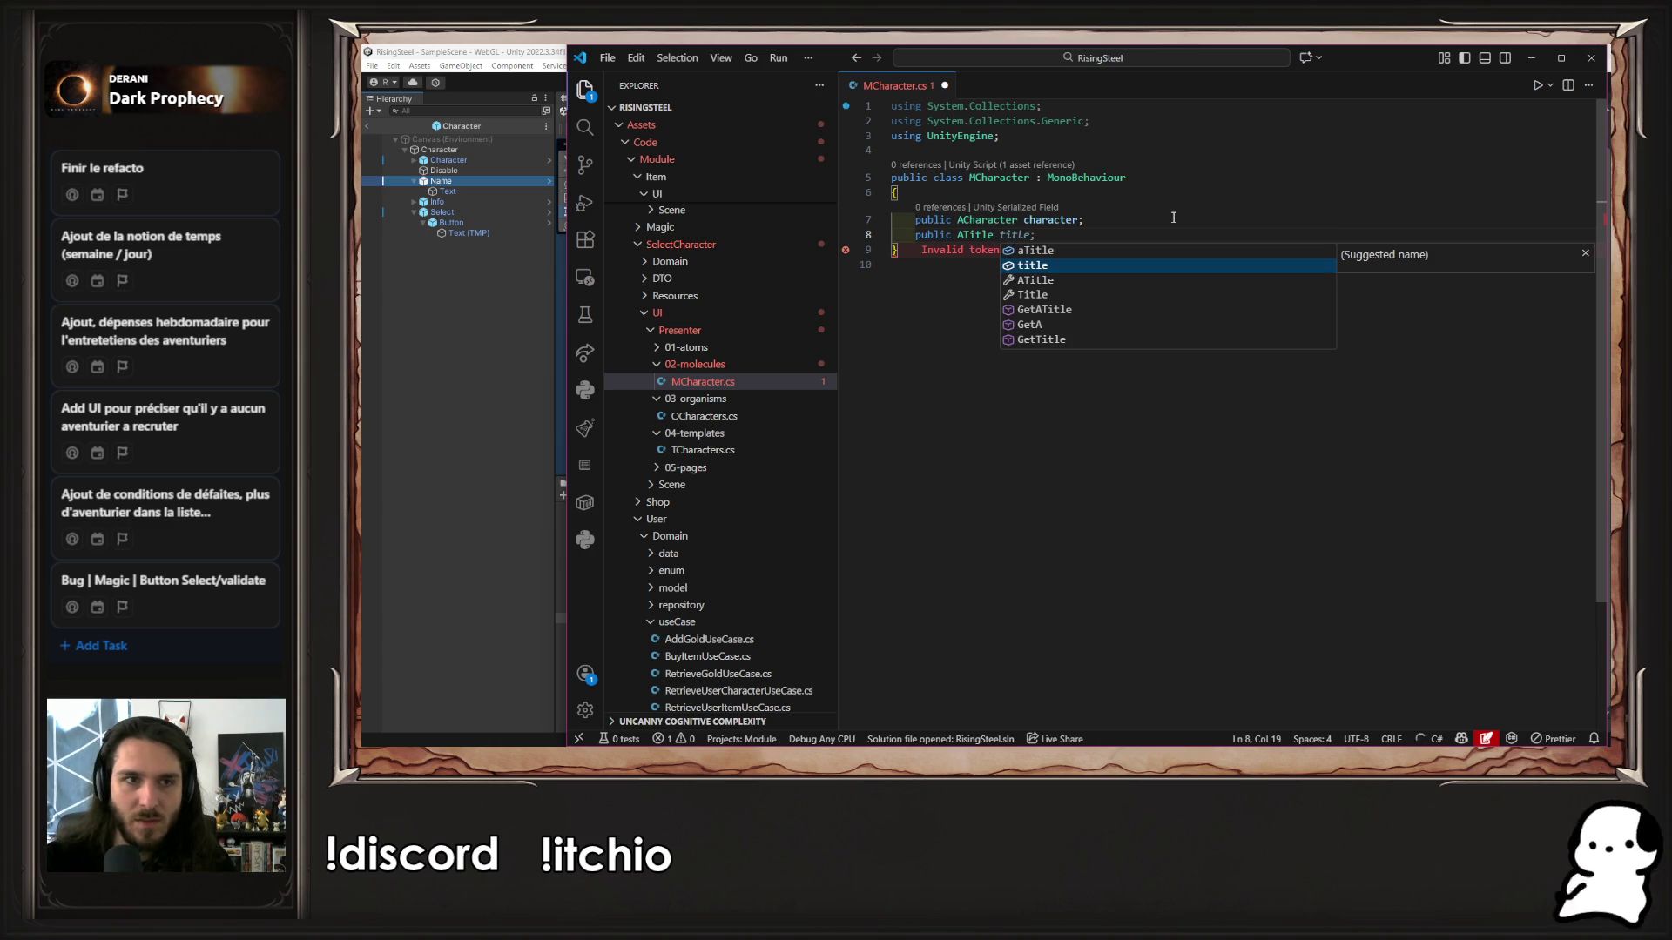
{"action": "type", "text": " name;"}
{"action": "key", "text": "ctrl+s"}
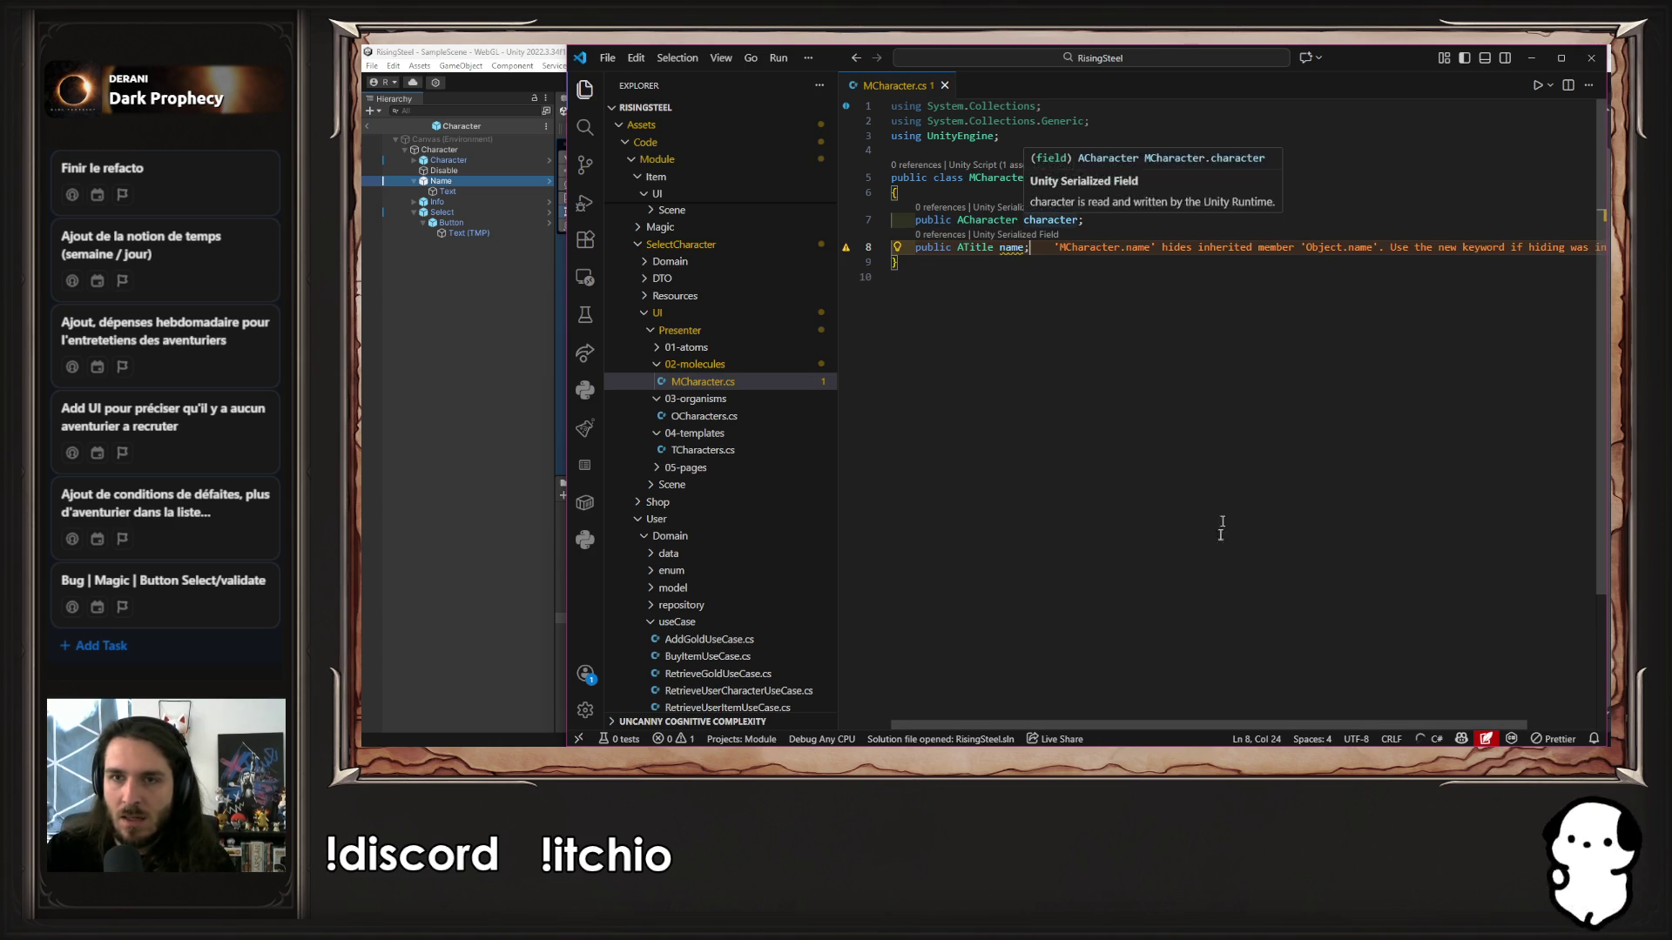
{"action": "scroll", "coordinate": [749, 453], "scroll_direction": "down", "scroll_amount": 15}
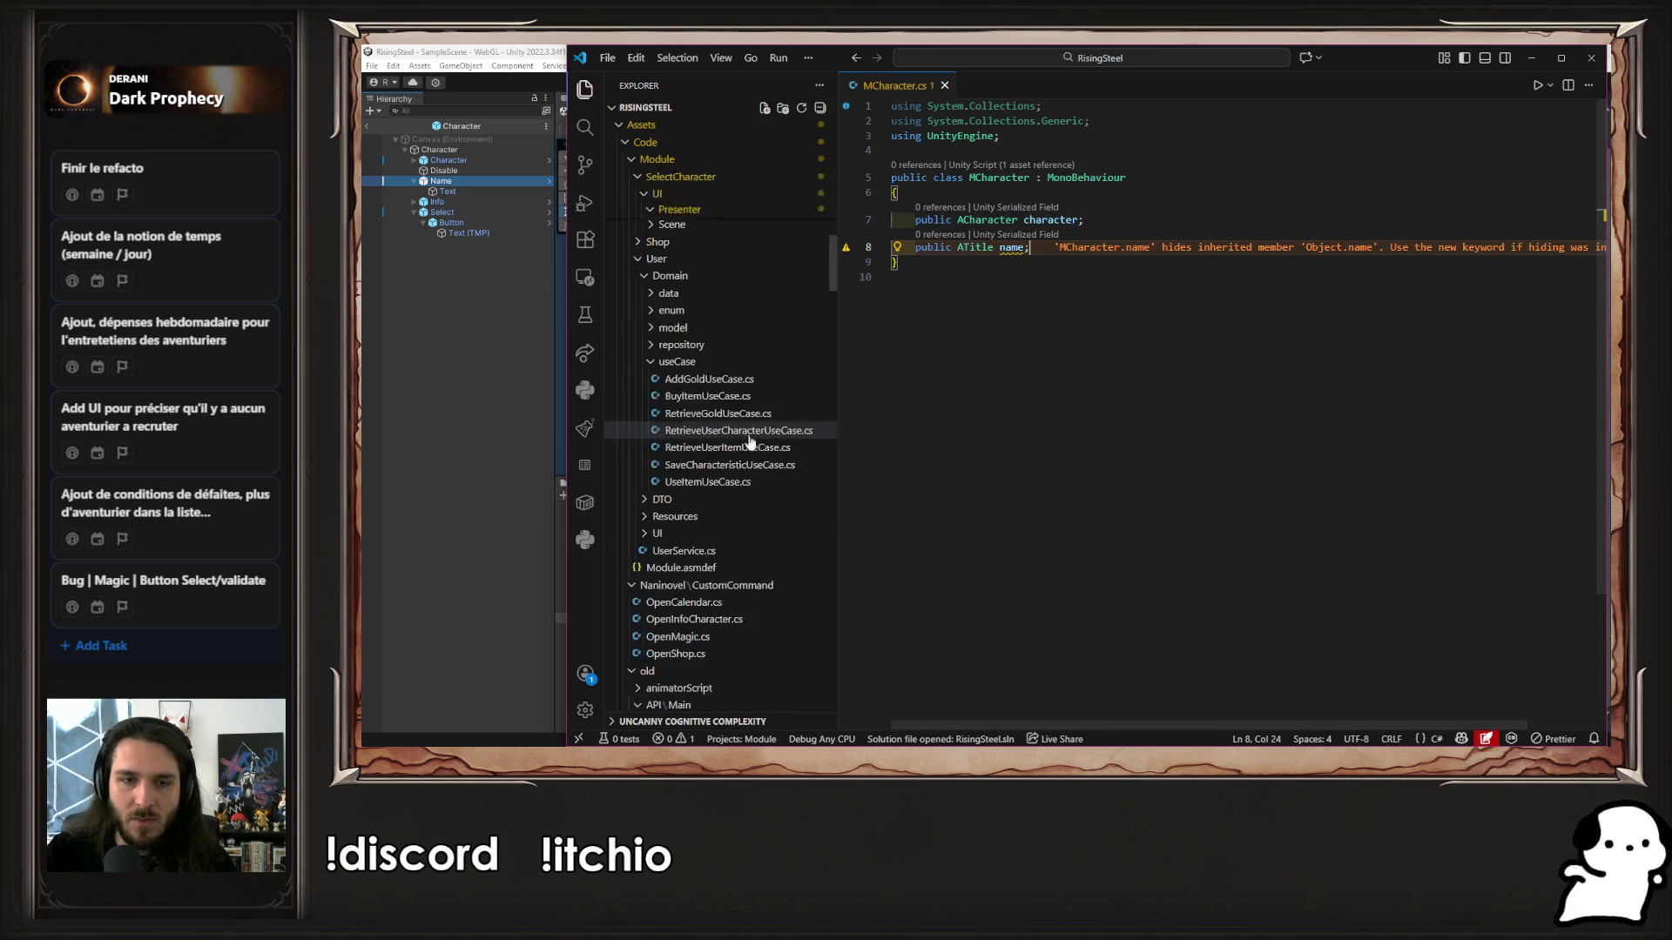
{"action": "scroll", "coordinate": [757, 460], "scroll_direction": "down", "scroll_amount": 10}
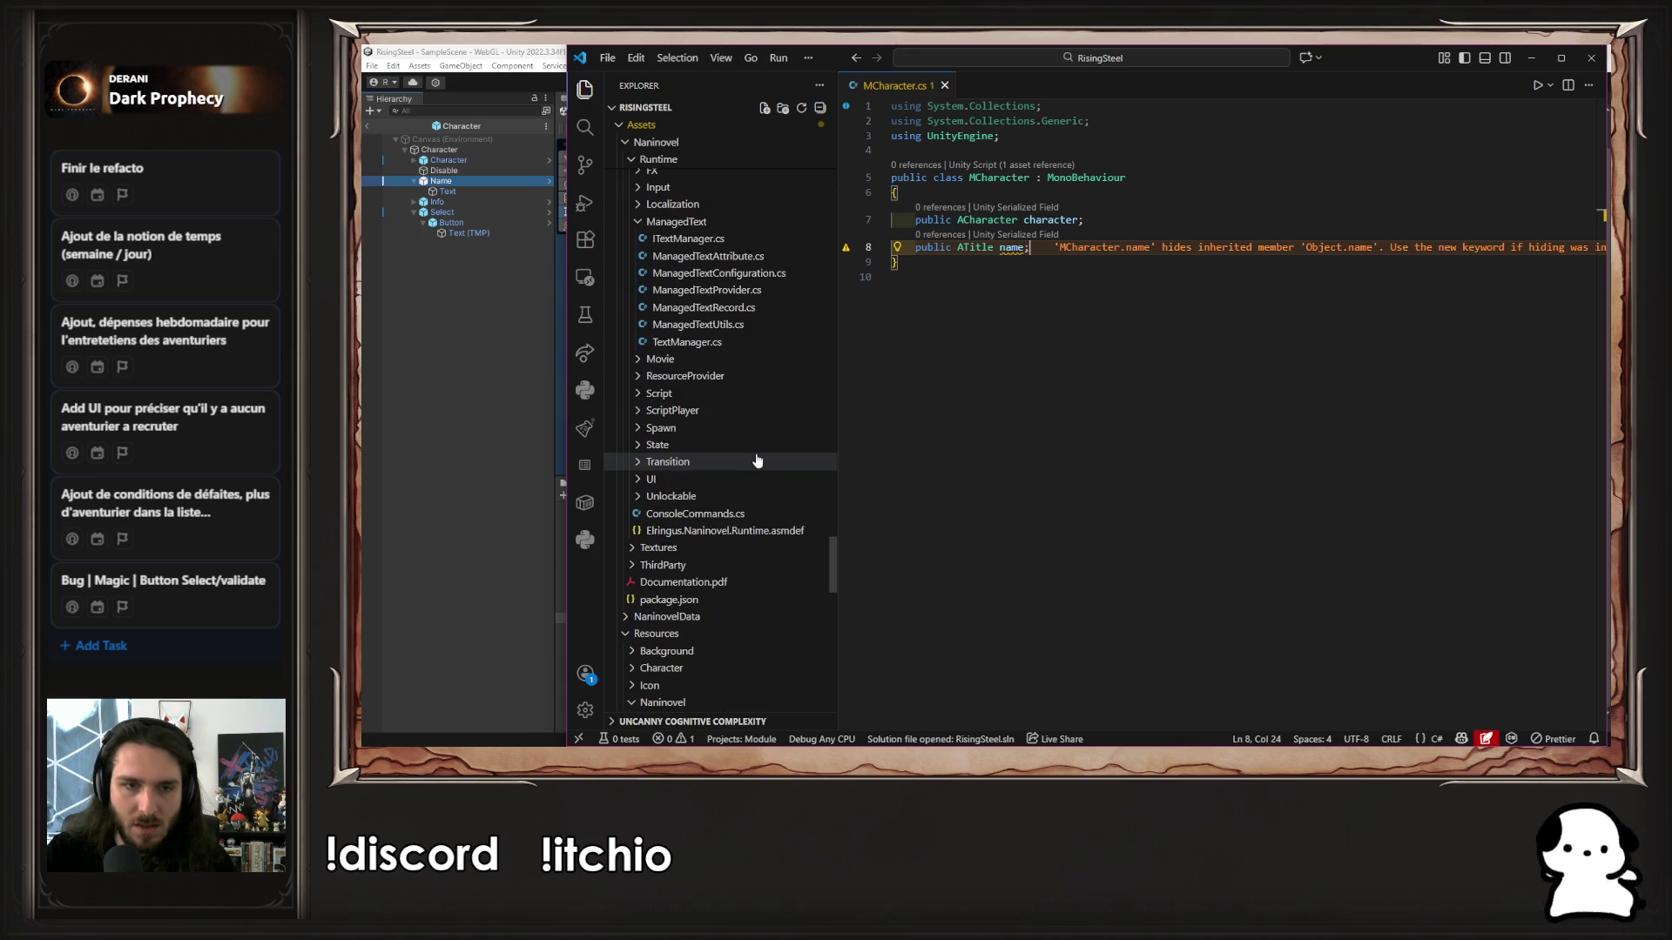
{"action": "scroll", "coordinate": [760, 475], "scroll_direction": "up", "scroll_amount": 10}
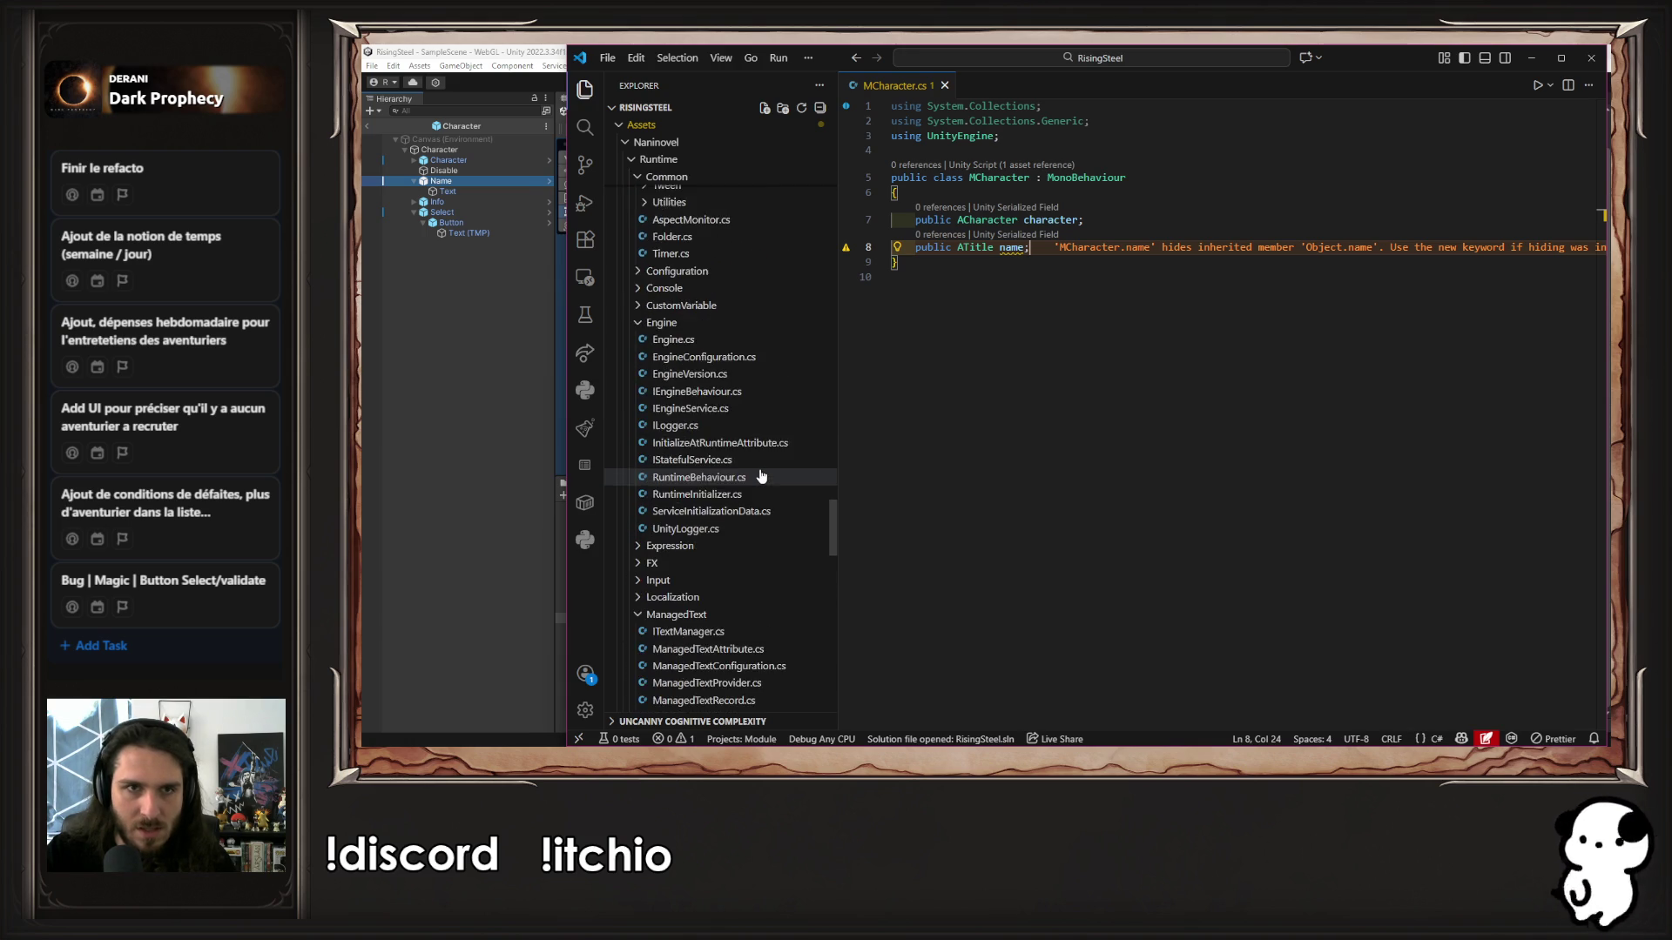
{"action": "scroll", "coordinate": [762, 471], "scroll_direction": "up", "scroll_amount": 10}
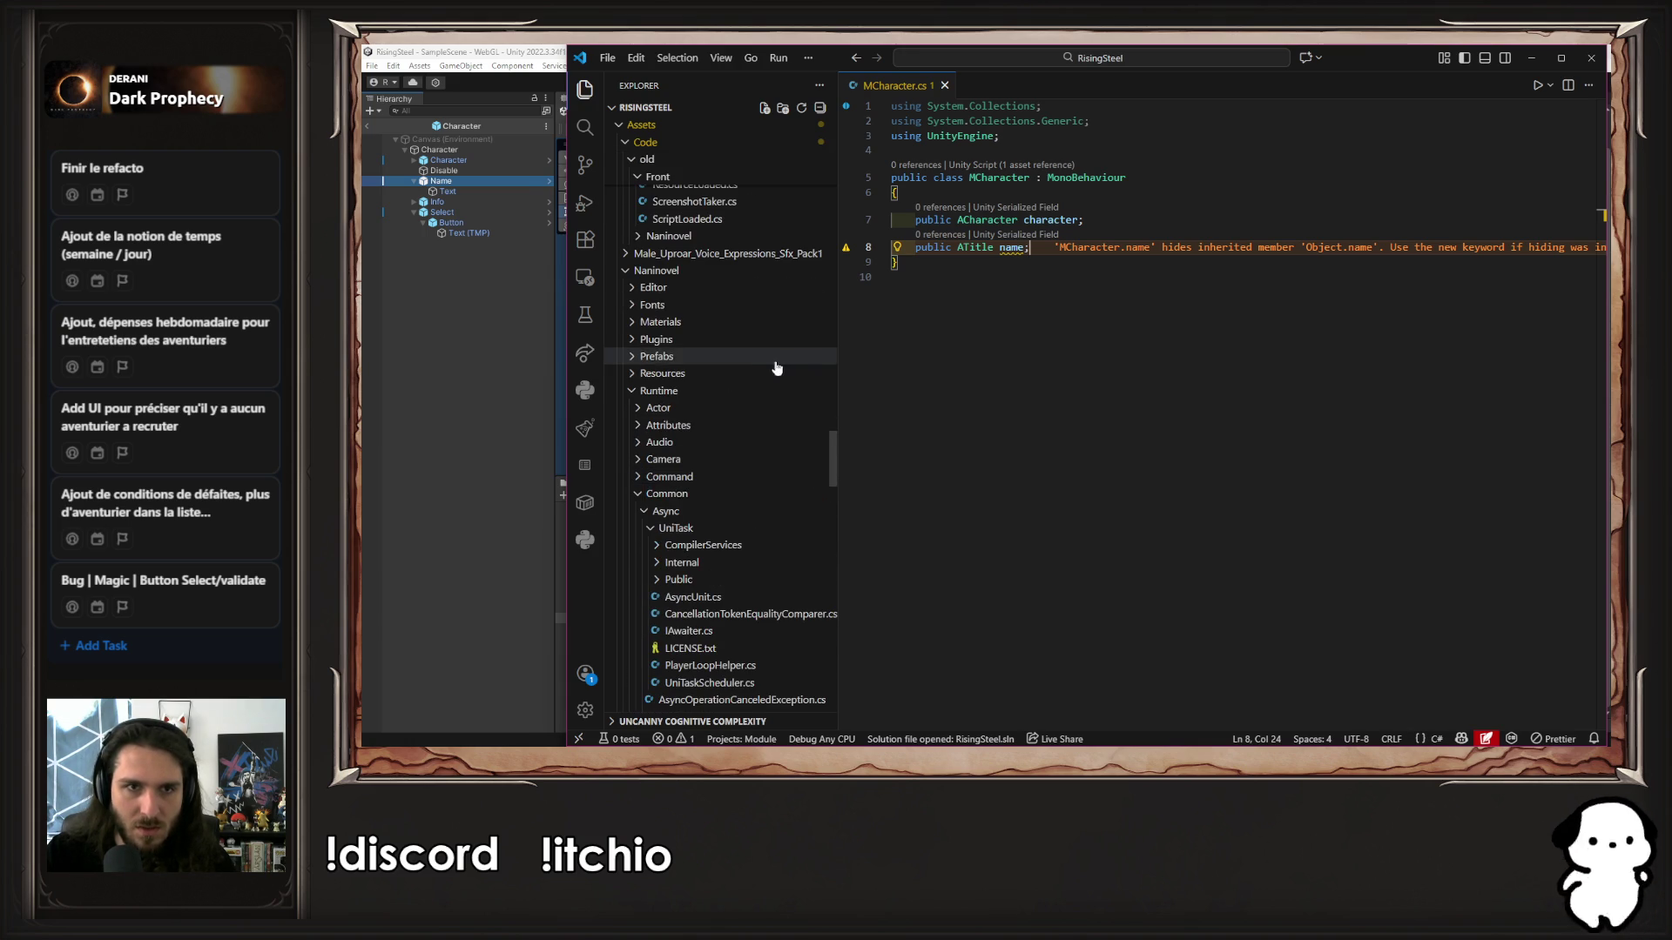
{"action": "scroll", "coordinate": [778, 369], "scroll_direction": "up", "scroll_amount": 3}
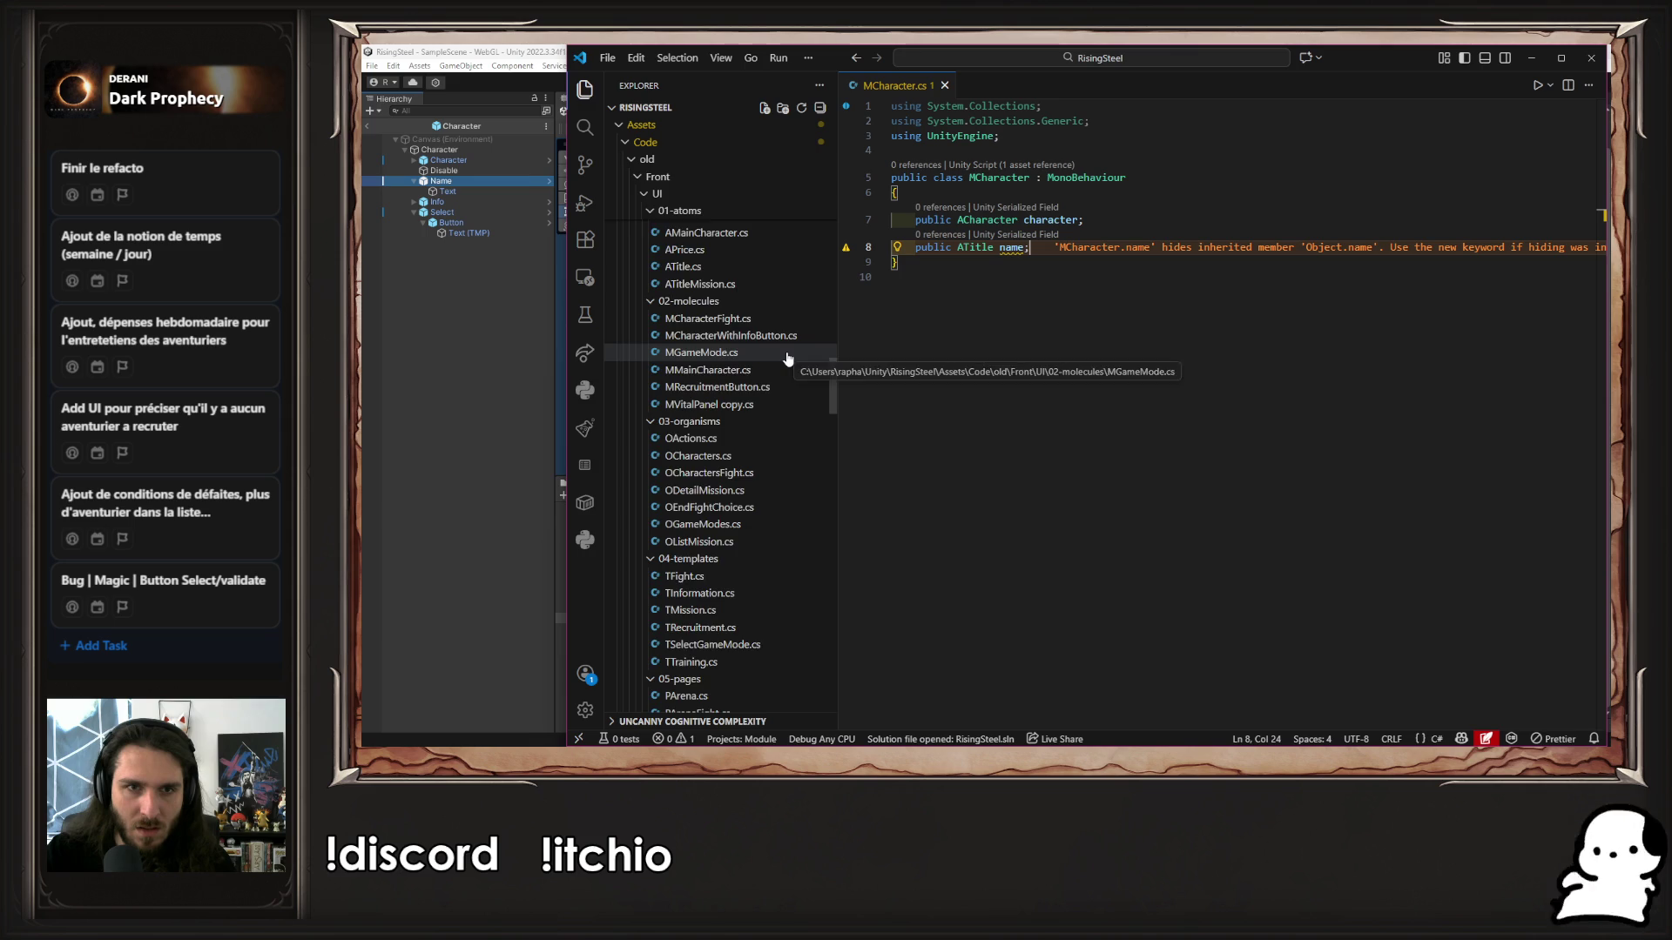
{"action": "scroll", "coordinate": [788, 357], "scroll_direction": "up", "scroll_amount": 2}
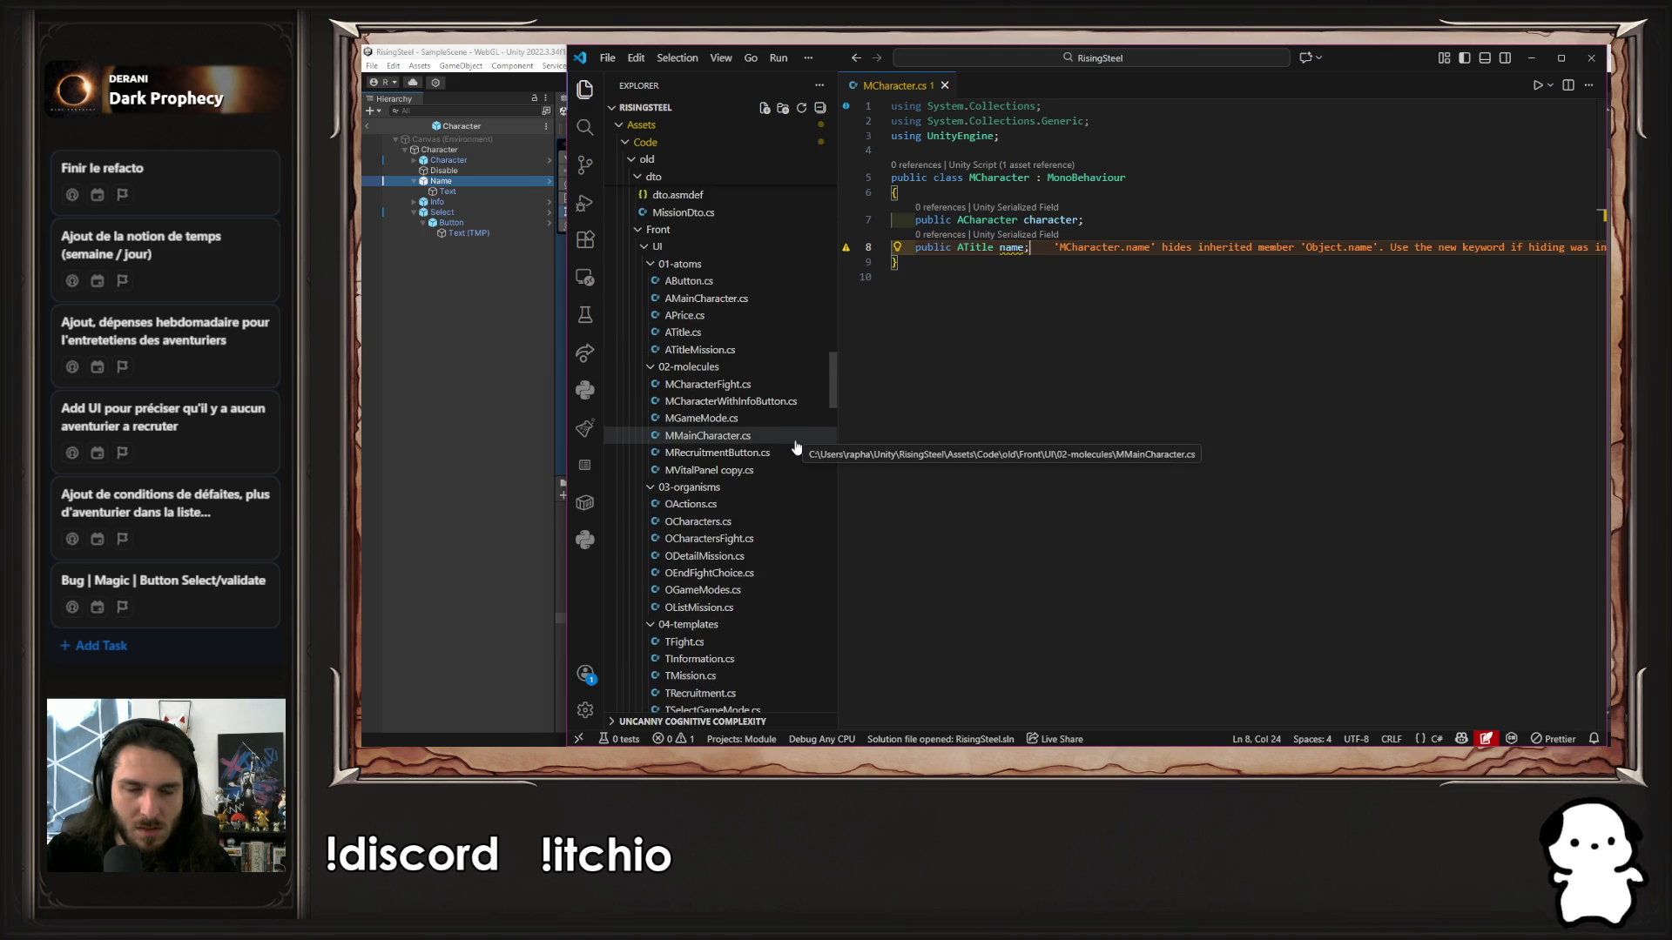
{"action": "left_click", "coordinate": [460, 394]}
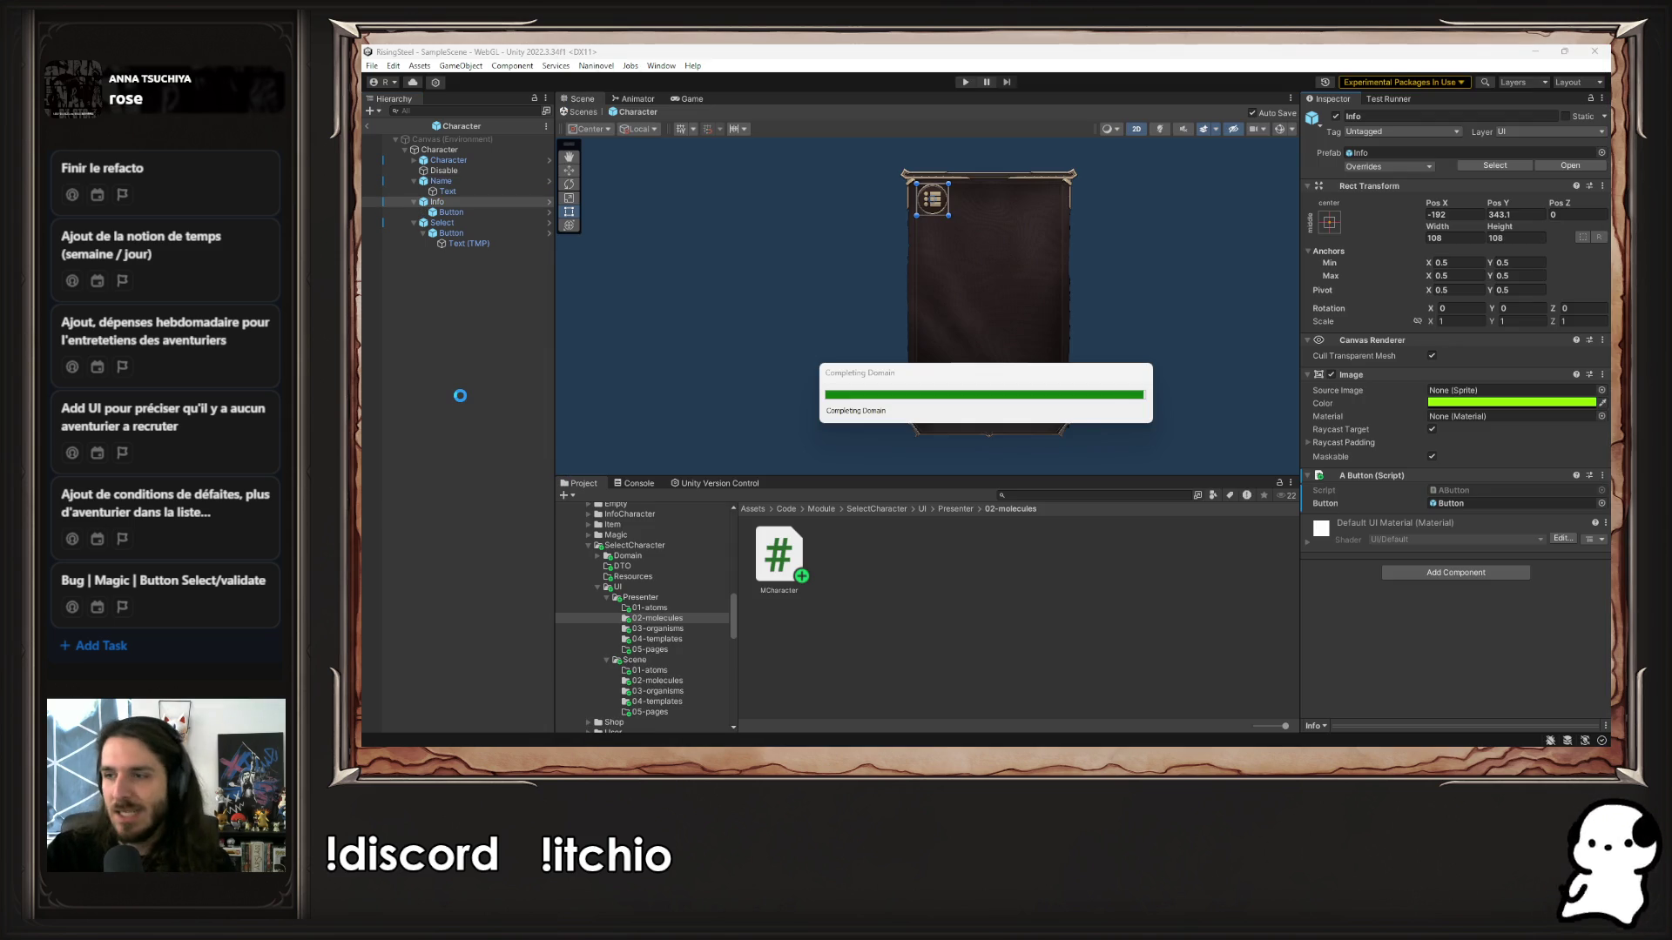
Duplicate the info field line into a public AButton select field
{"action": "key", "text": "alt+Tab"}
{"action": "key", "text": "shift+alt+Down"}
{"action": "key", "text": "Left"}
{"action": "key", "text": "ctrl+shift+Left"}
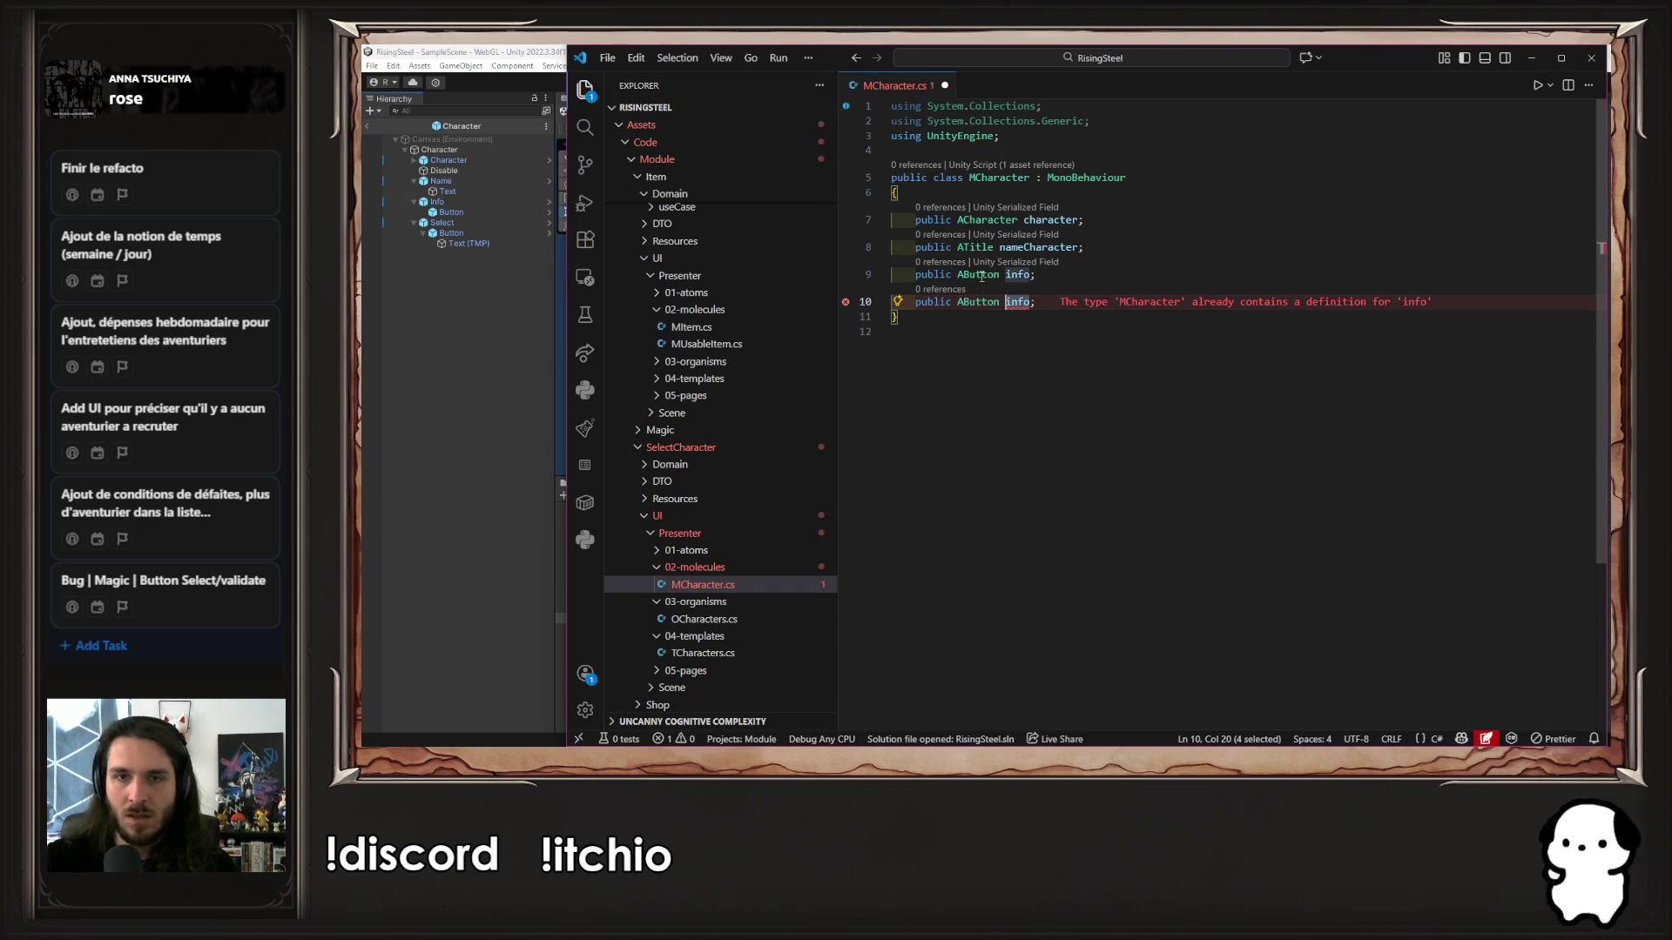
{"action": "type", "text": "select"}
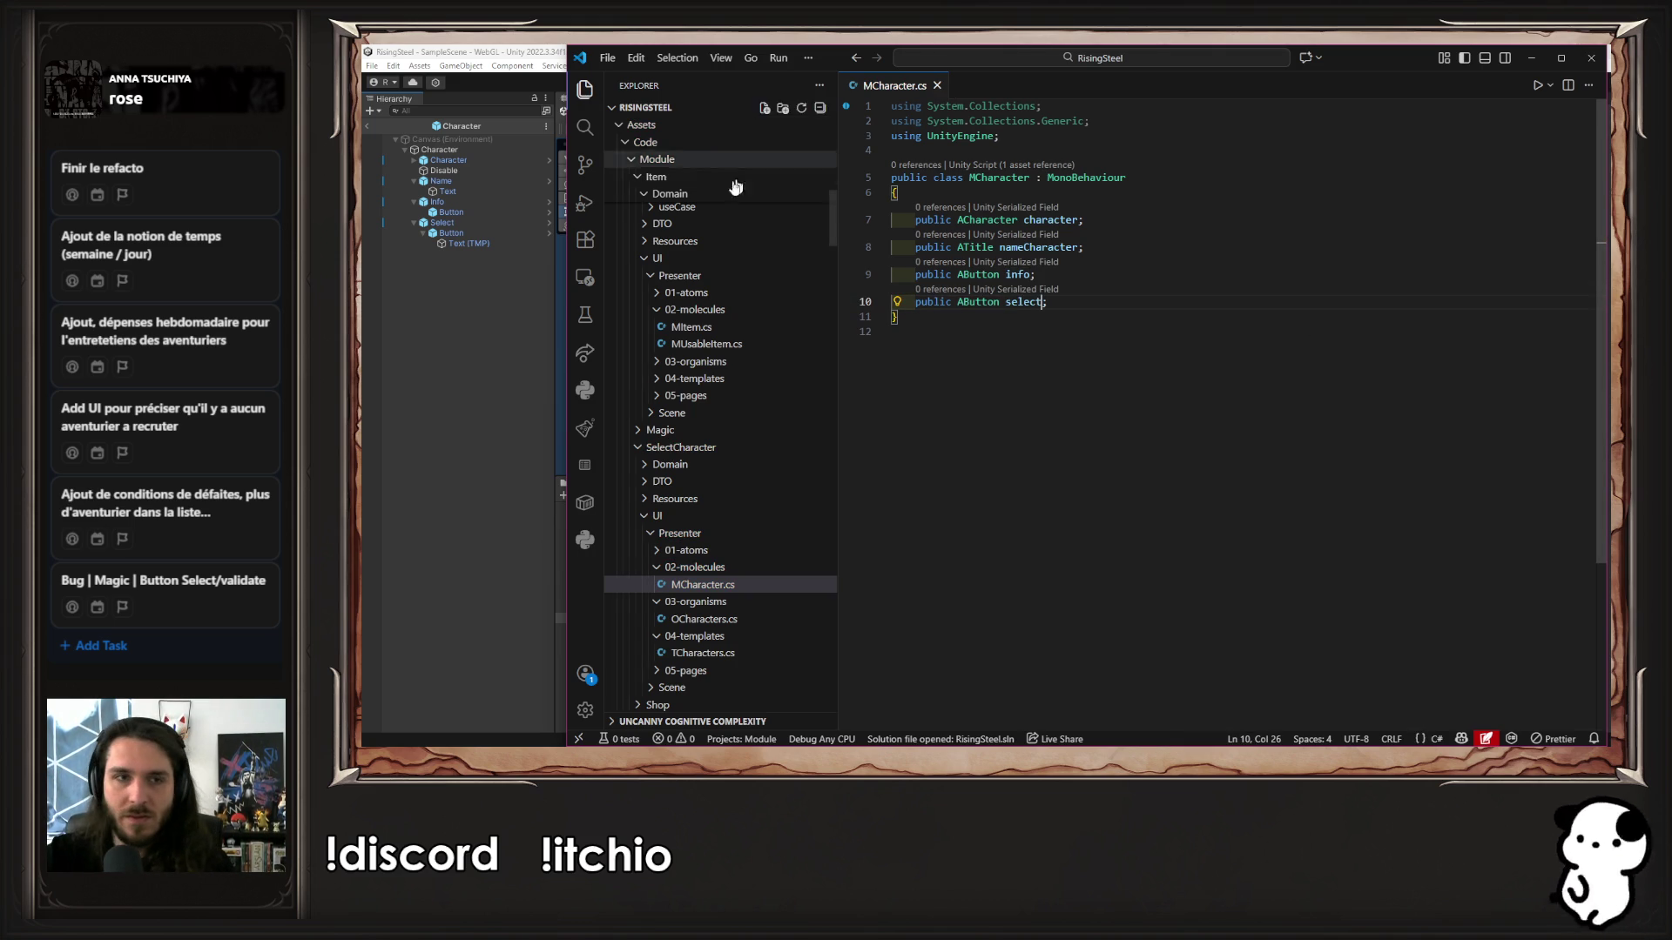
{"action": "left_click", "coordinate": [464, 318]}
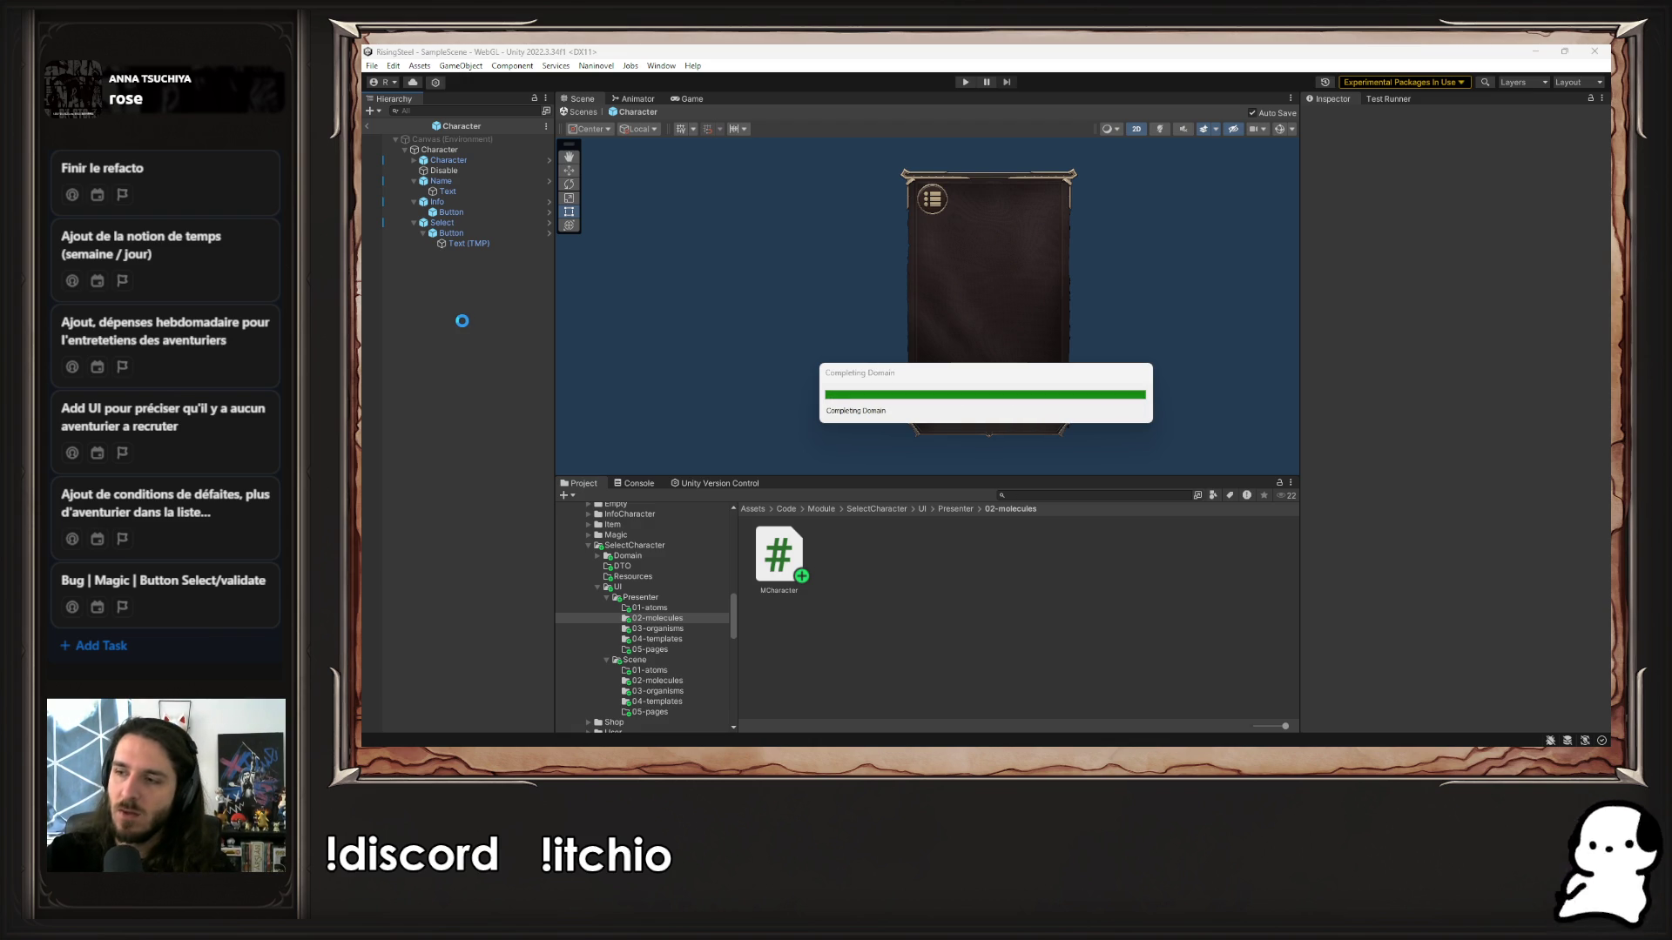
Drag Character, Name, Info and Select into the M Character component's matching fields
{"action": "left_click", "coordinate": [450, 151]}
{"action": "mouse_move", "coordinate": [448, 160]}
{"action": "left_mouse_down"}
{"action": "mouse_move", "coordinate": [1045, 349]}
{"action": "mouse_move", "coordinate": [1515, 470]}
{"action": "left_mouse_up"}
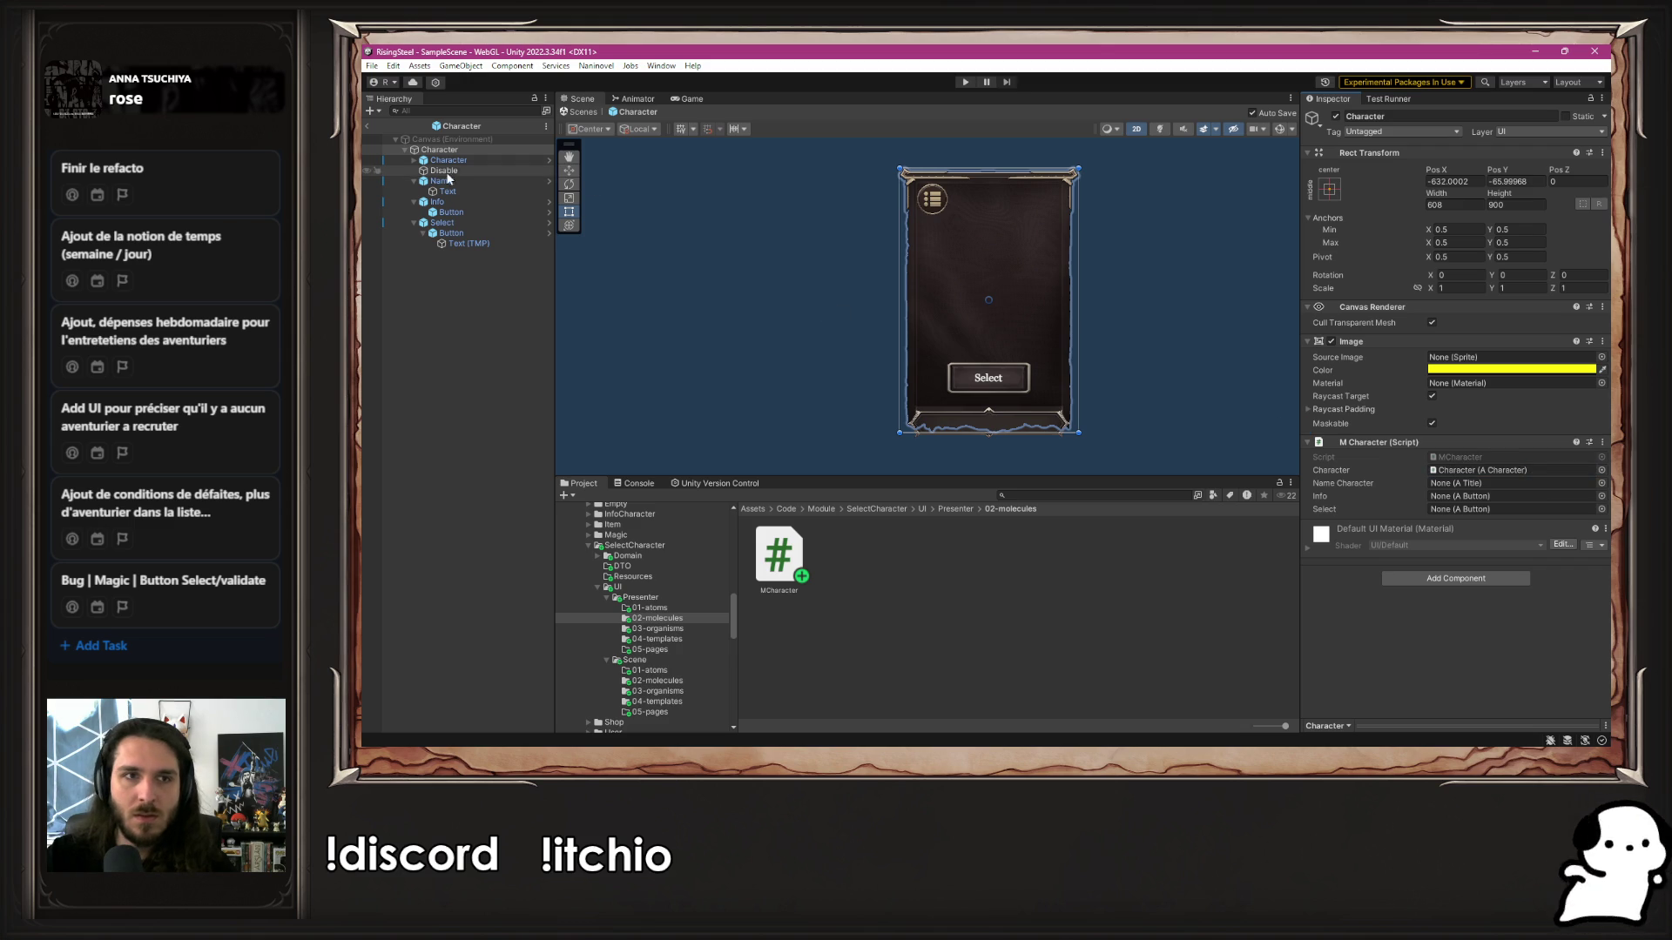
{"action": "left_click_drag", "start_coordinate": [442, 181], "coordinate": [1522, 492]}
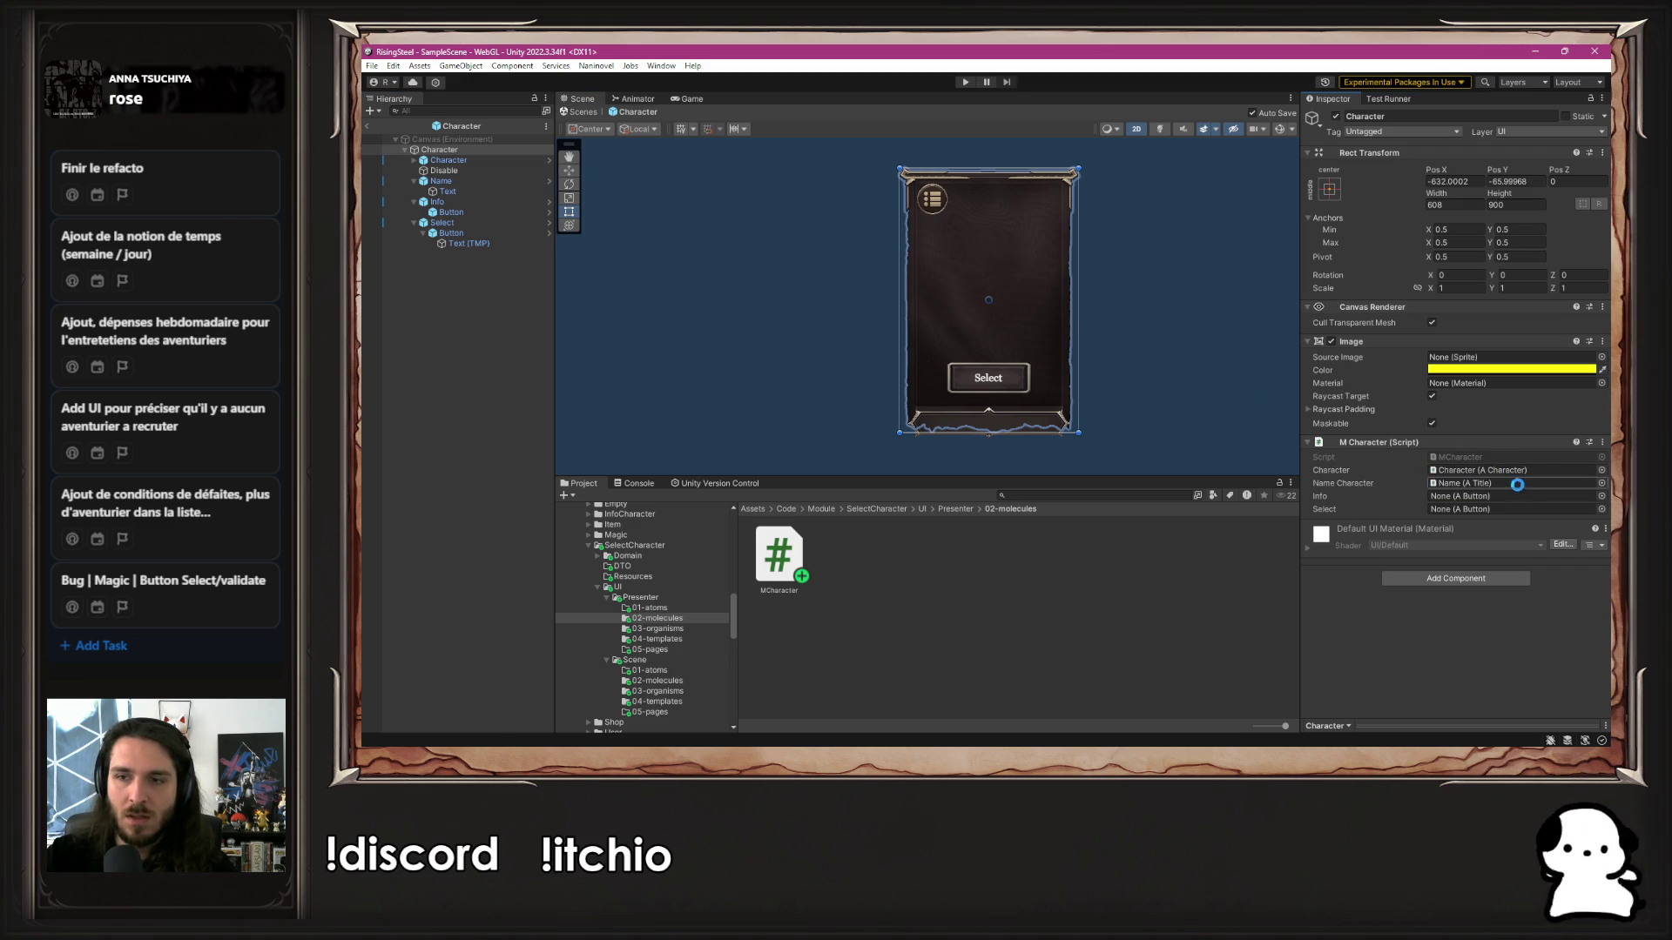
{"action": "mouse_move", "coordinate": [527, 223]}
{"action": "left_mouse_down"}
{"action": "mouse_move", "coordinate": [1241, 449]}
{"action": "mouse_move", "coordinate": [1480, 497]}
{"action": "left_mouse_up"}
{"action": "left_click_drag", "start_coordinate": [489, 229], "coordinate": [1480, 510]}
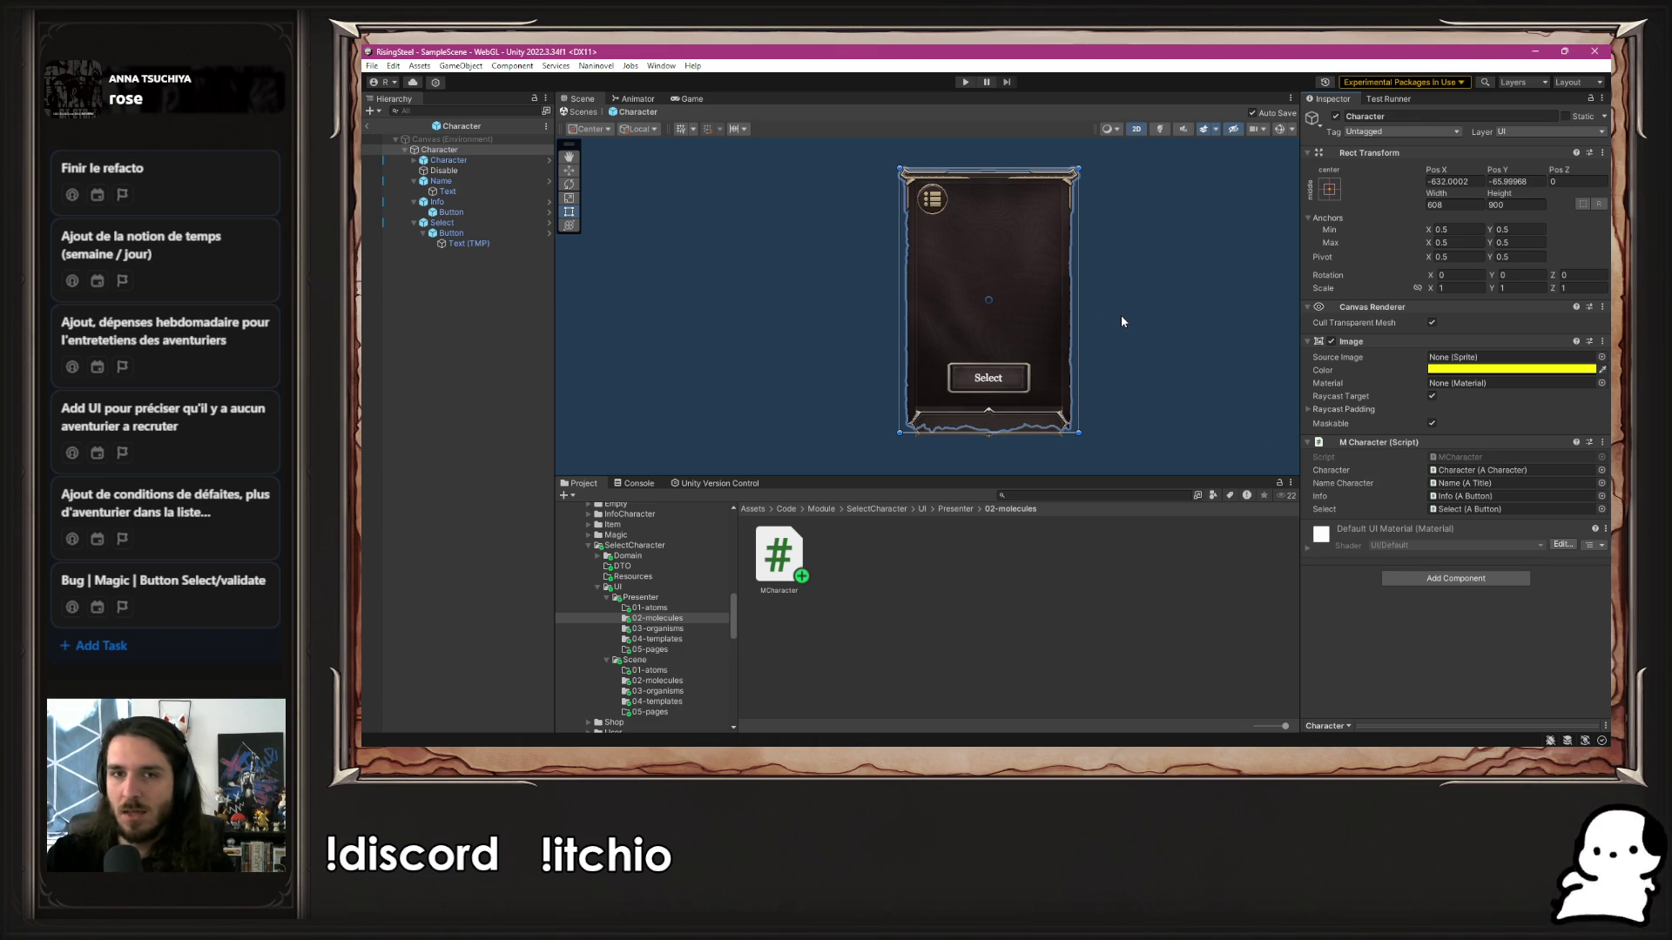
{"action": "left_click", "coordinate": [655, 690]}
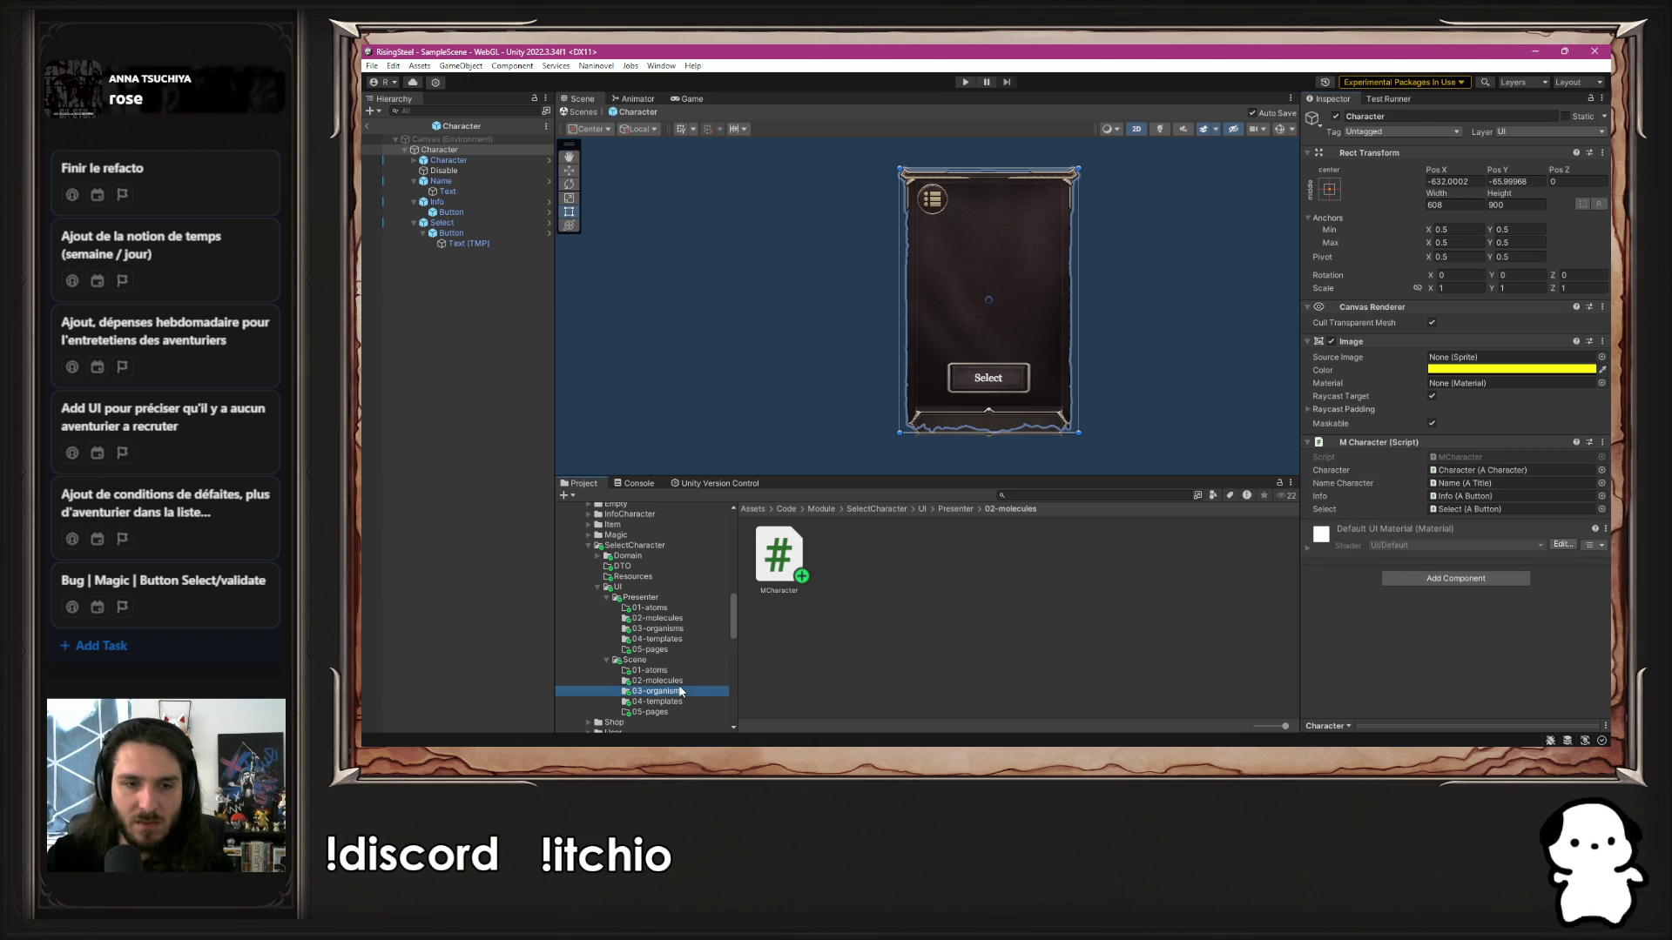
Open the Characters prefab, inspect its arrows and cards 0–2, and select its root
{"action": "double_click", "coordinate": [780, 551]}
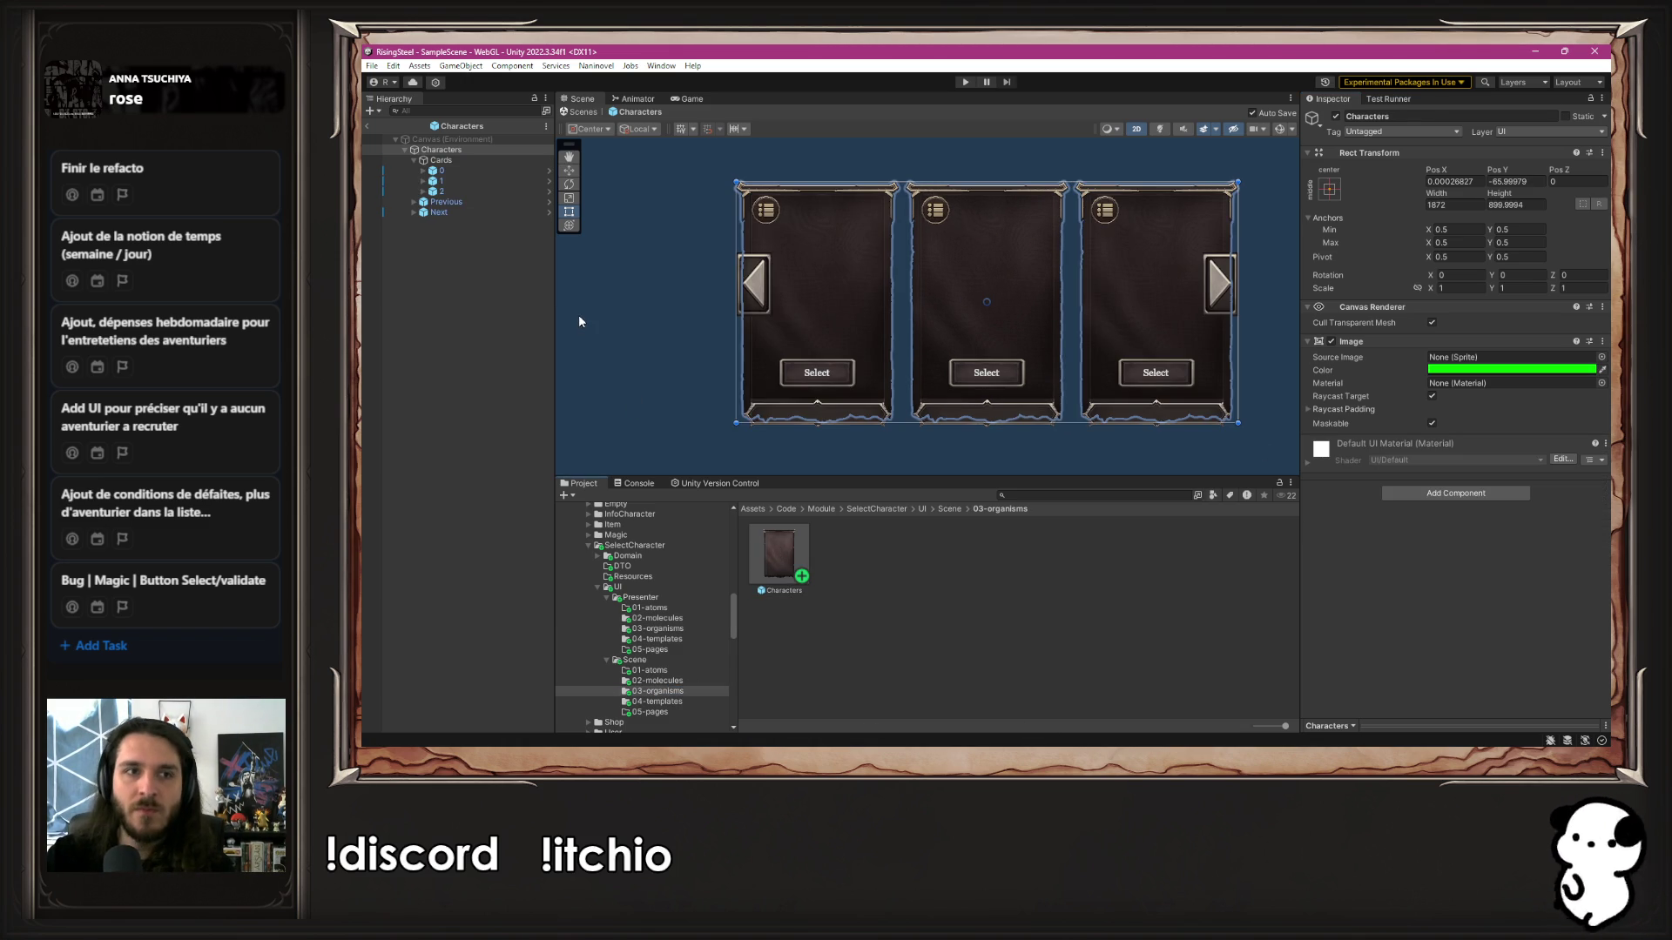
{"action": "left_click", "coordinate": [478, 204]}
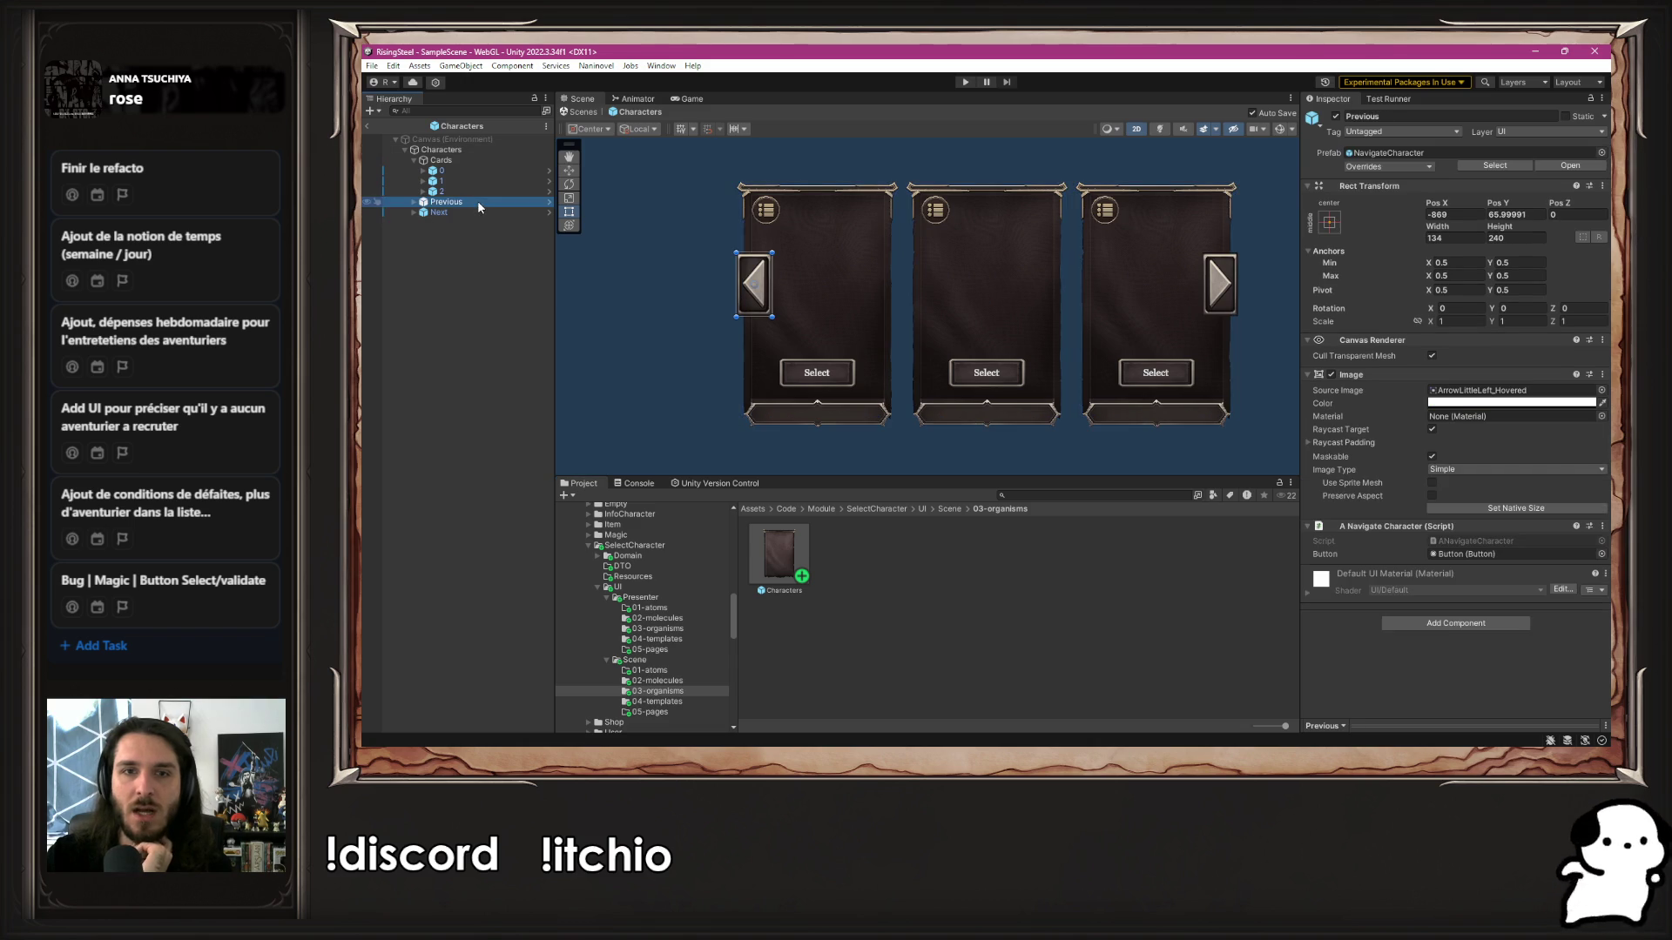
{"action": "left_click", "coordinate": [474, 211]}
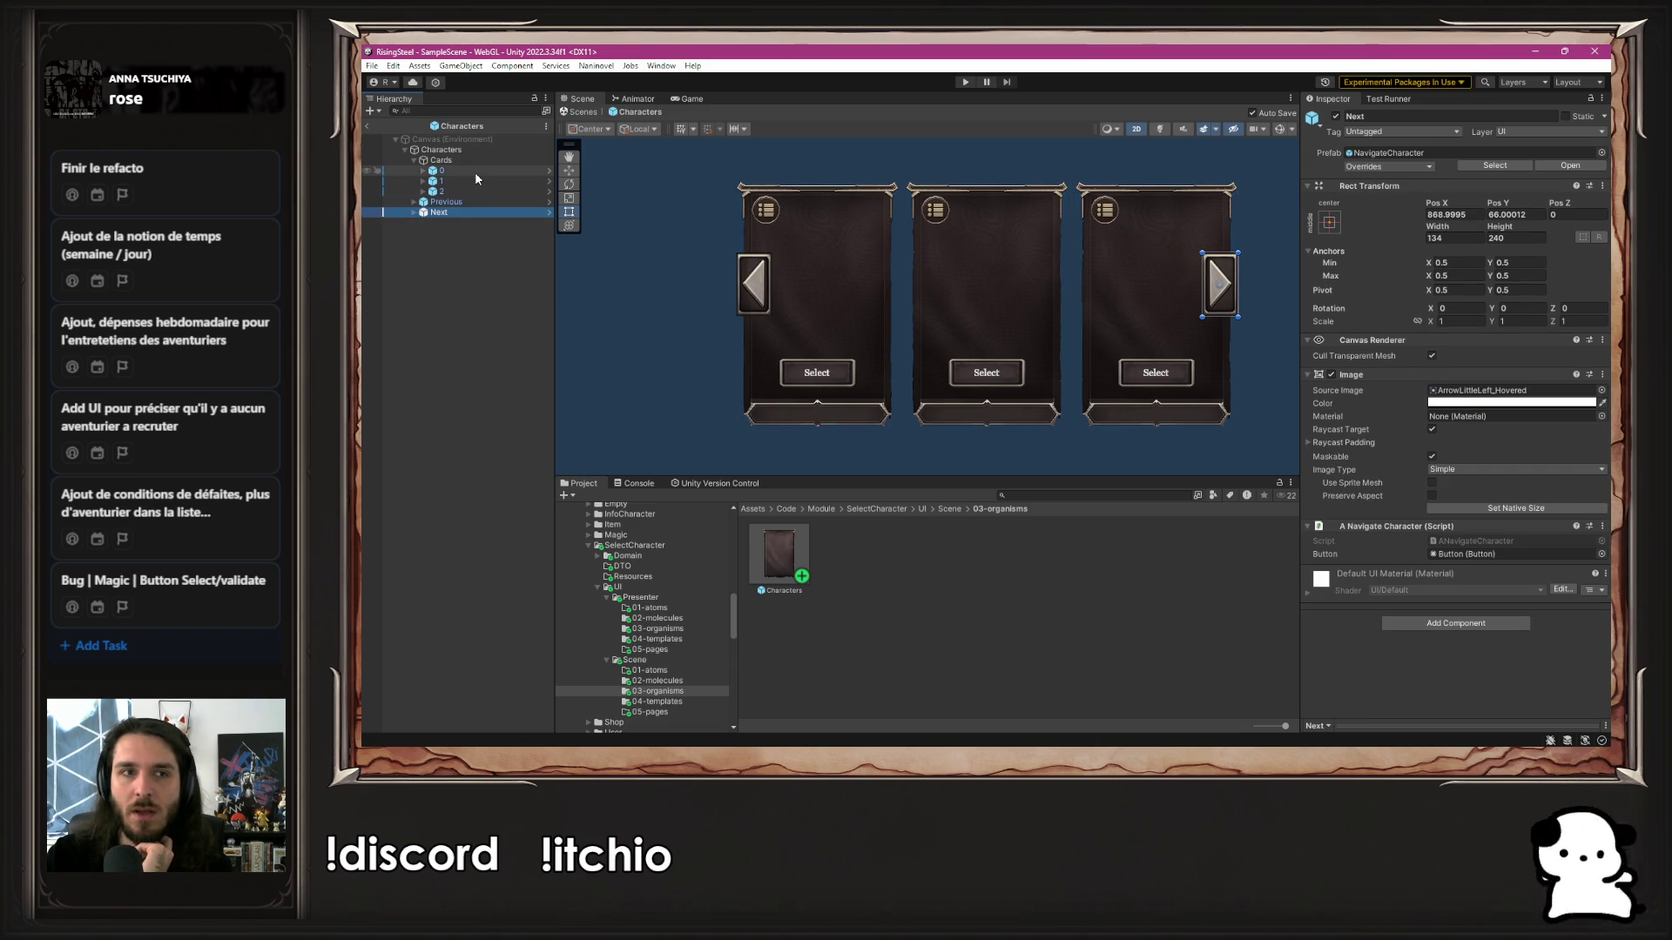
{"action": "left_click", "coordinate": [475, 172]}
{"action": "left_click", "coordinate": [474, 181]}
{"action": "left_click", "coordinate": [477, 191]}
{"action": "key", "text": "Up"}
{"action": "key", "text": "Up"}
{"action": "key", "text": "Up"}
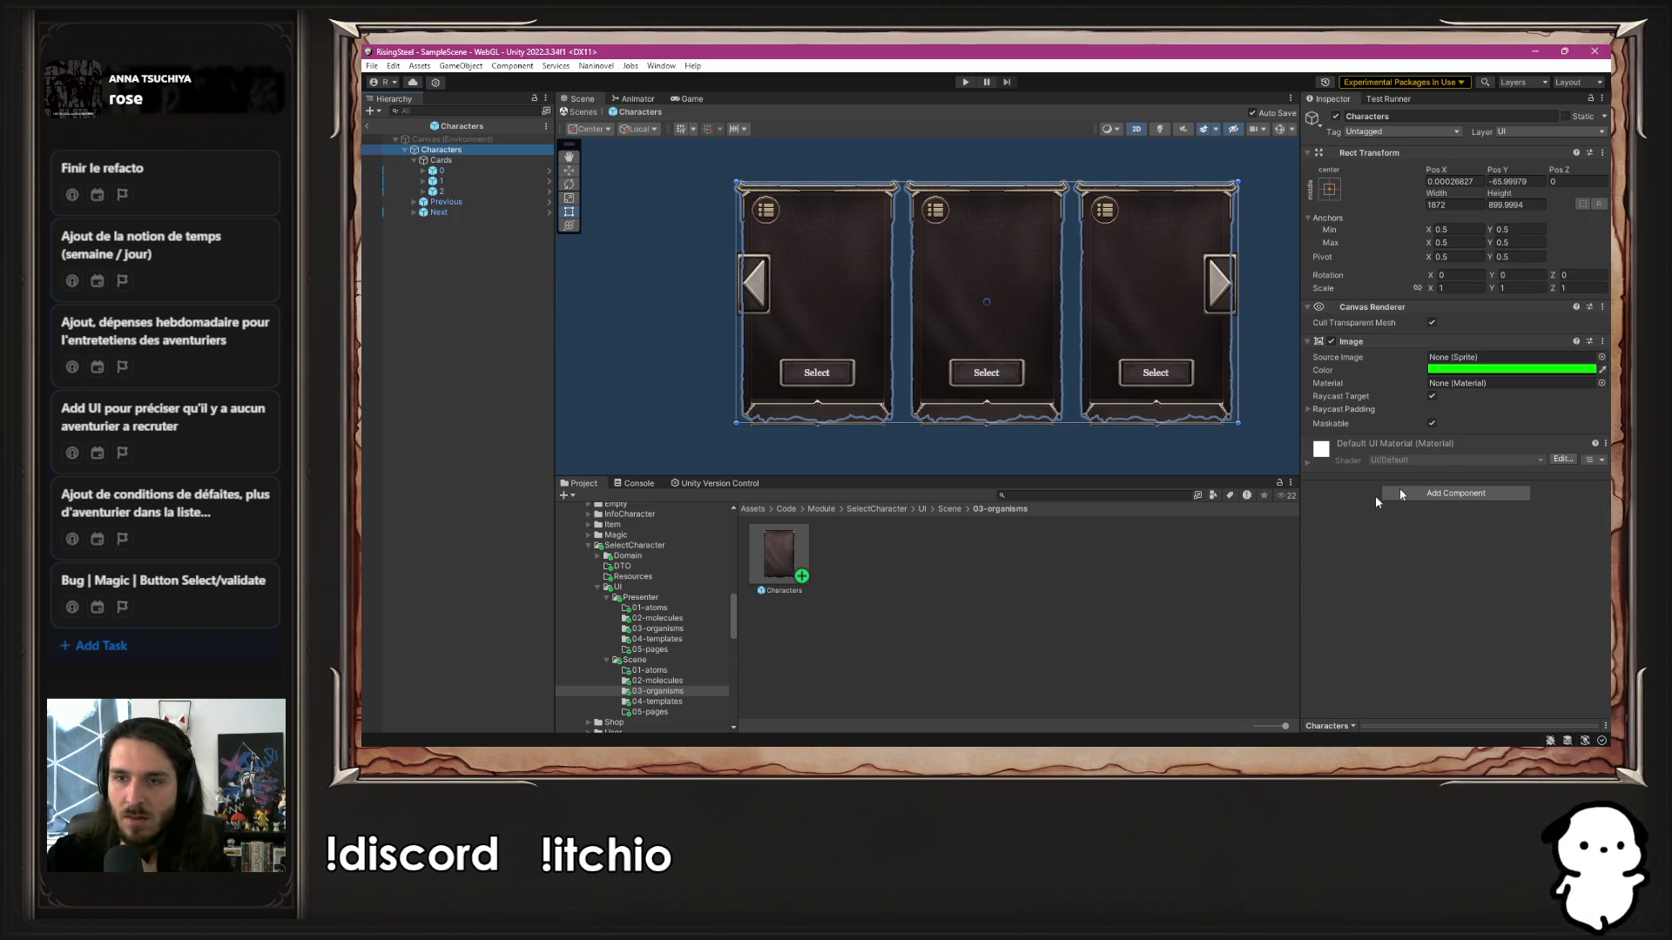
Add the O Characters script component to the Characters root and open its script
{"action": "left_click", "coordinate": [658, 628]}
{"action": "left_click", "coordinate": [1454, 493]}
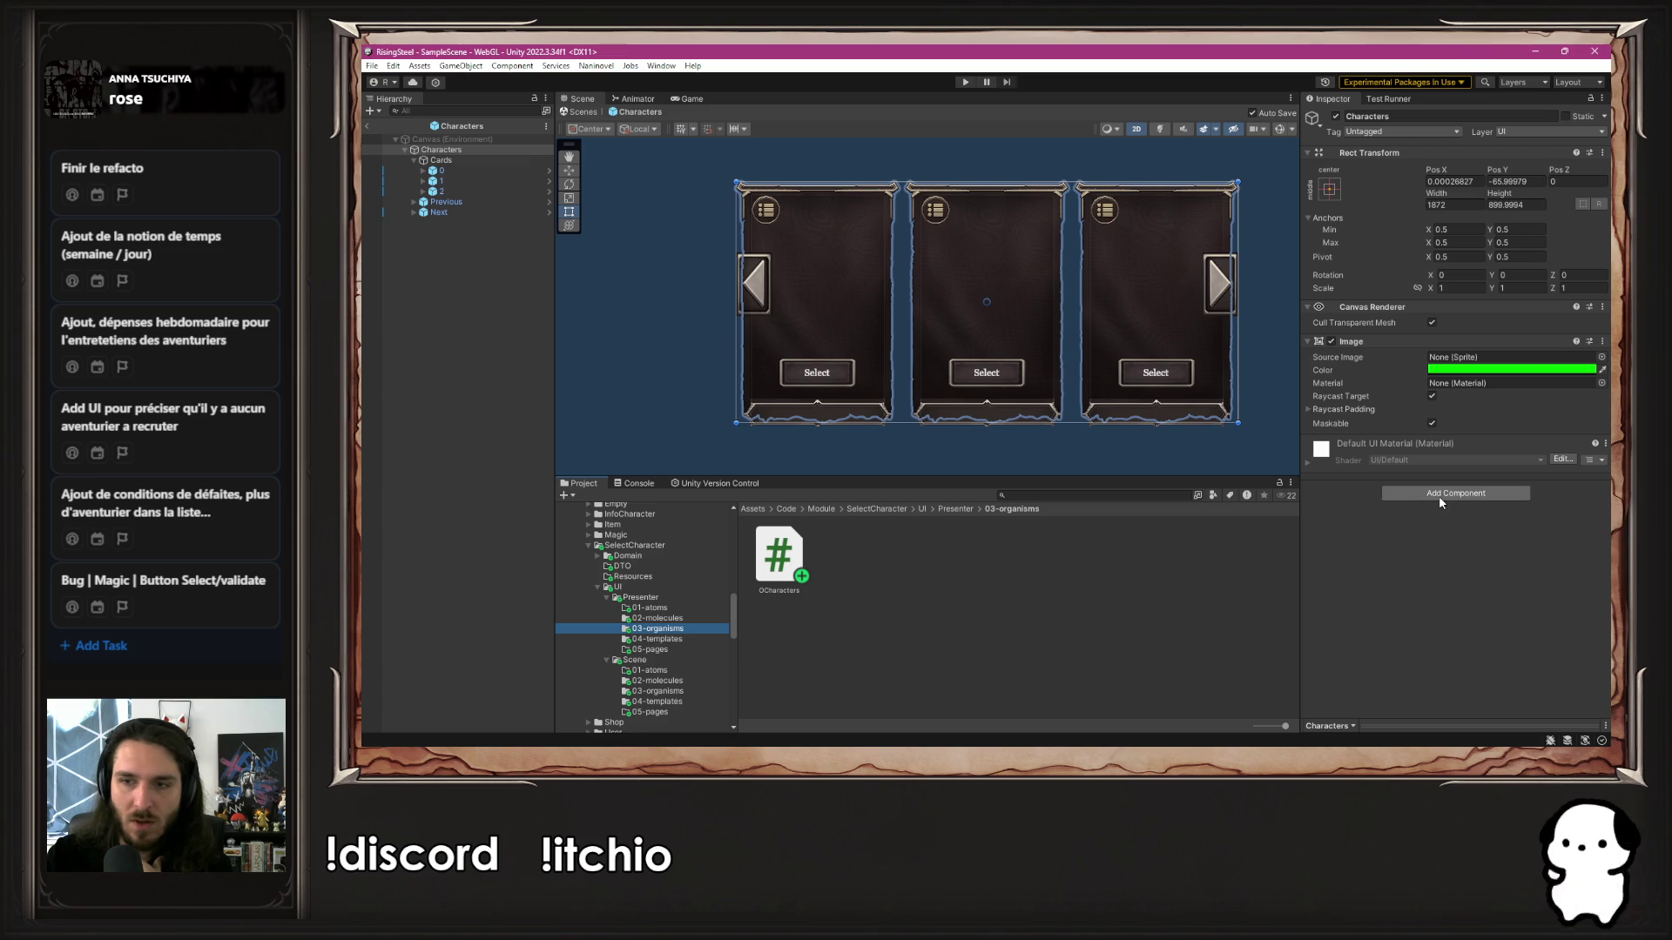
{"action": "type", "text": "ABu"}
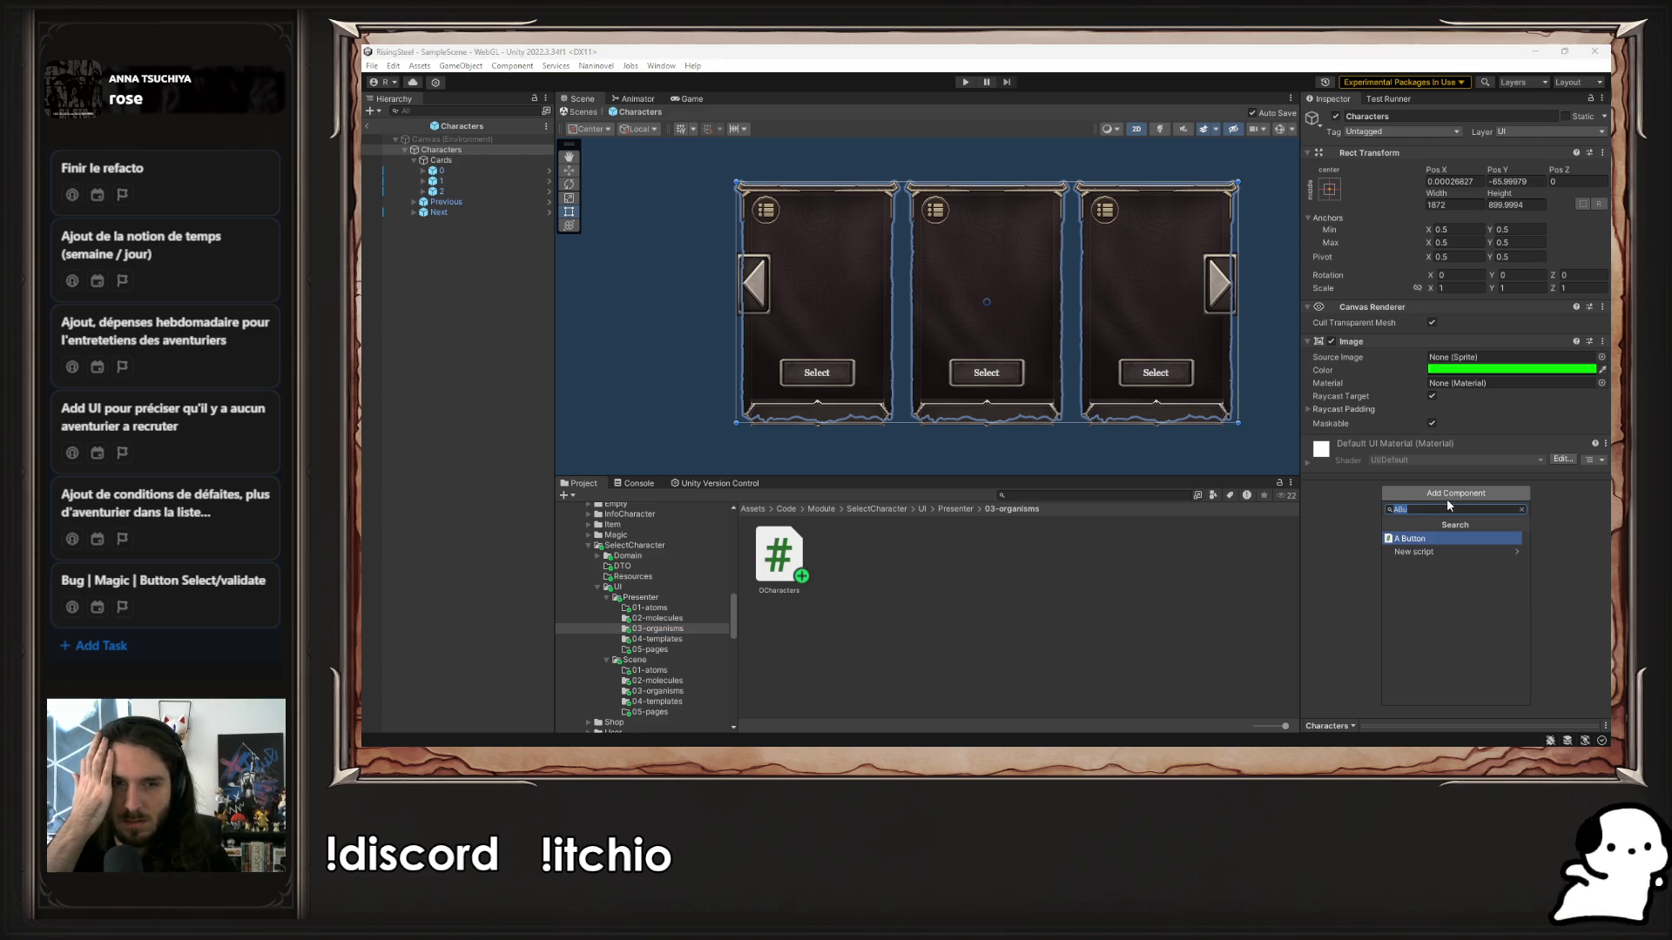
{"action": "type", "text": "OCha"}
{"action": "key", "text": "Down"}
{"action": "key", "text": "Return"}
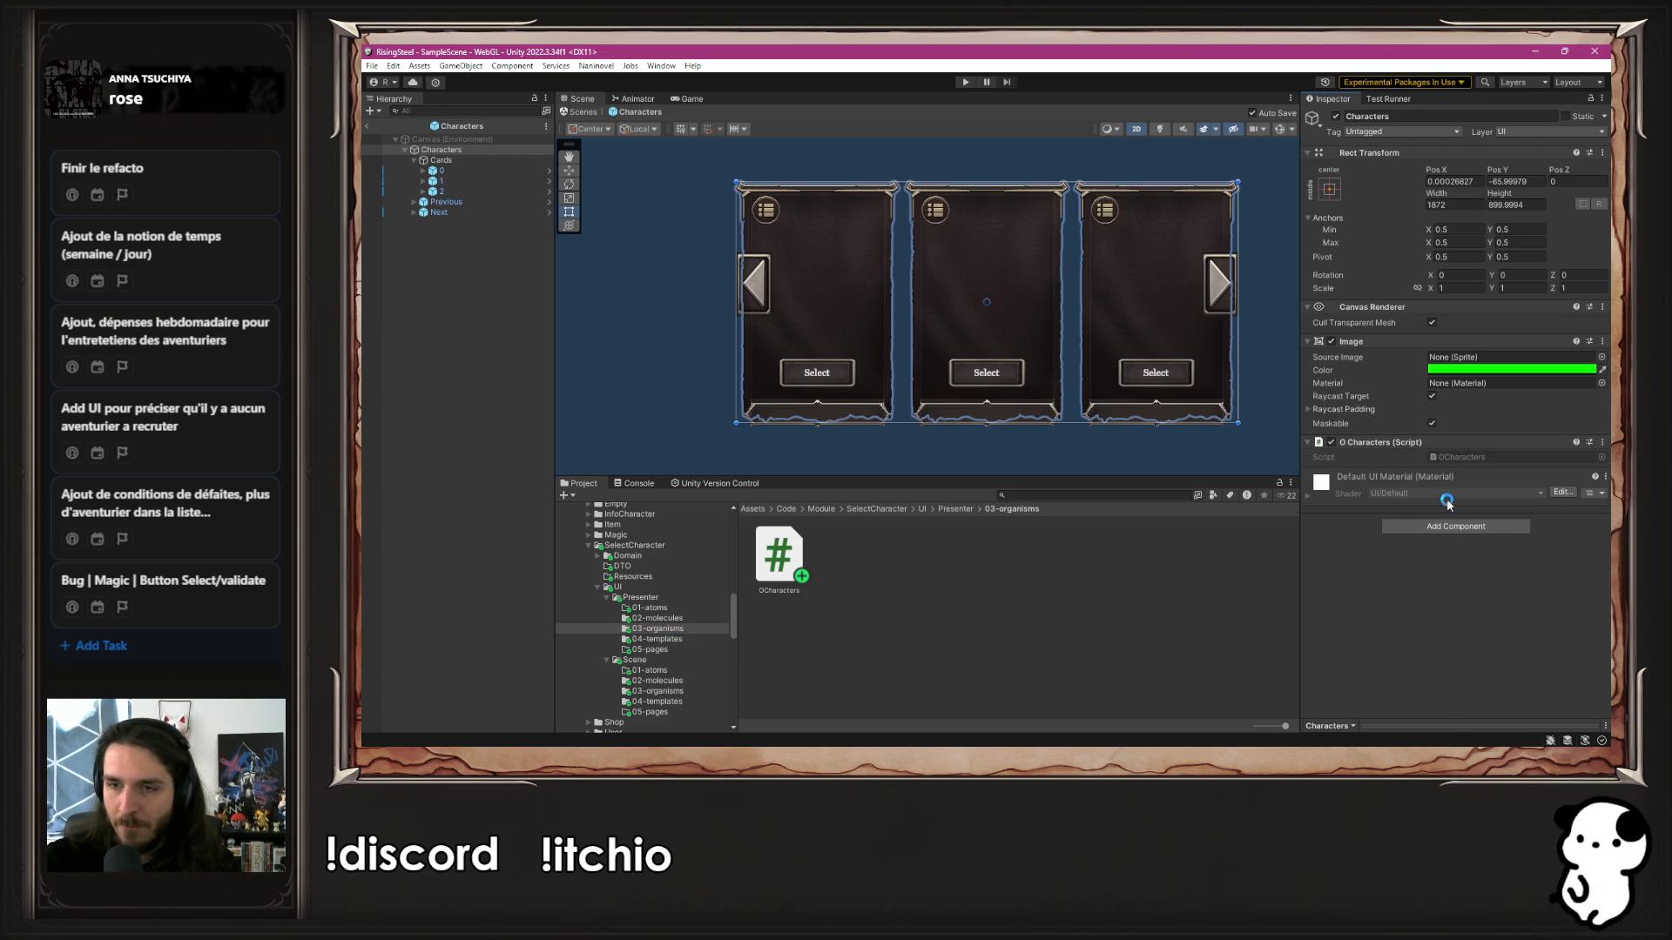
{"action": "left_click", "coordinate": [1497, 455]}
{"action": "left_click", "coordinate": [790, 566]}
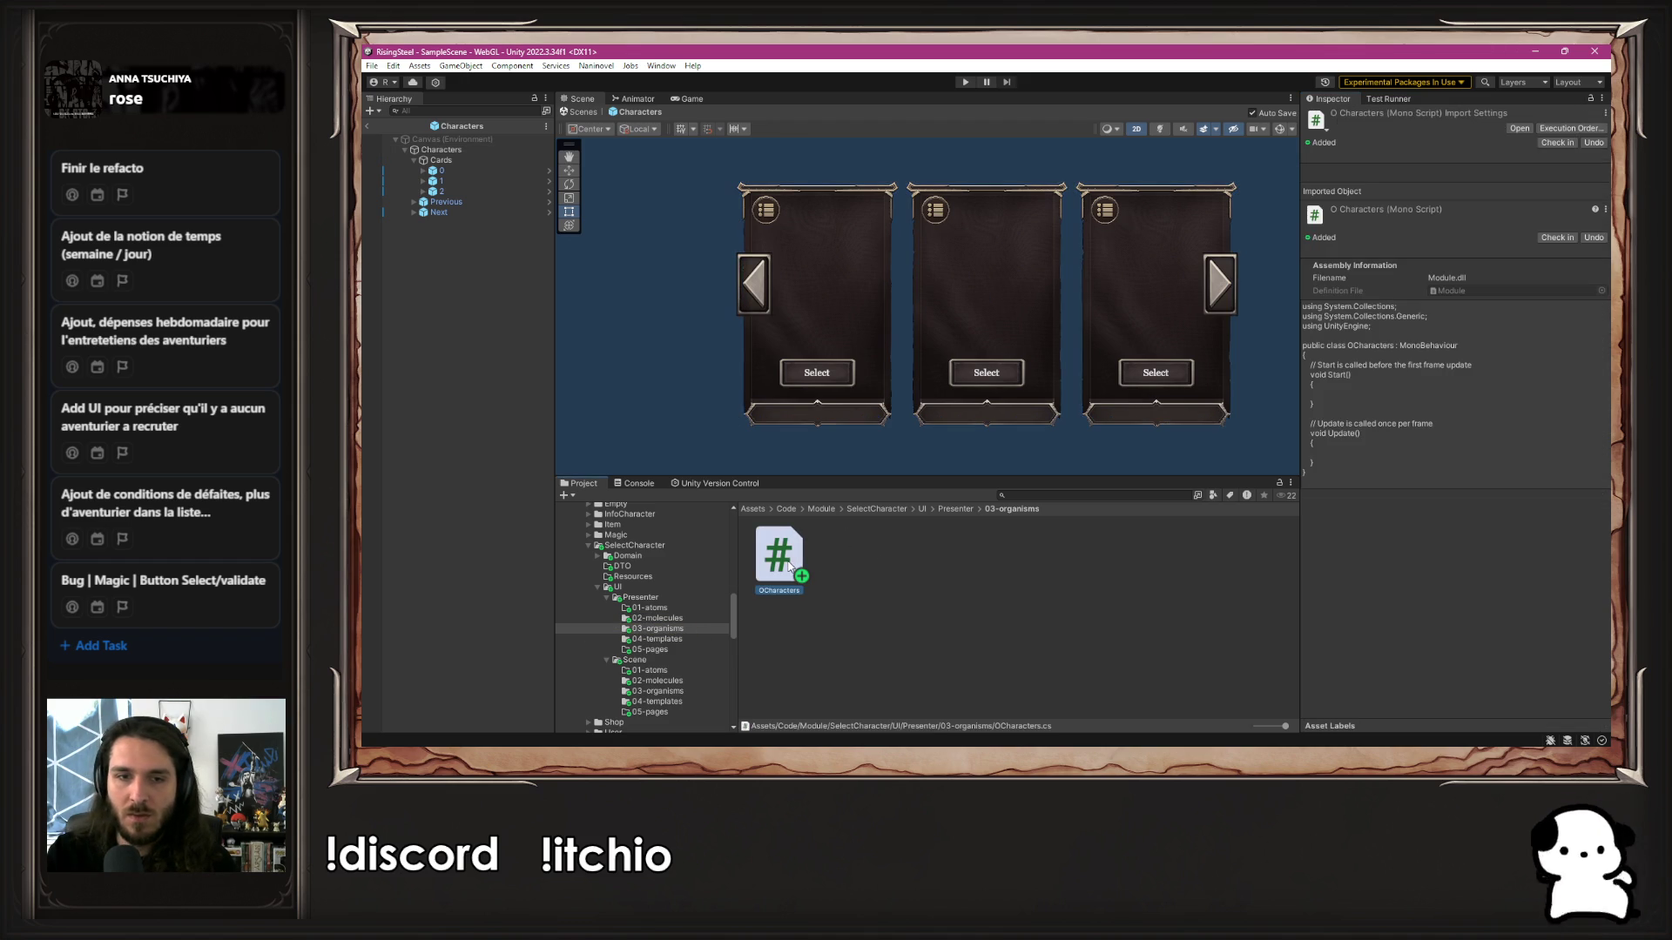
{"action": "double_click", "coordinate": [789, 566]}
Replace the Start/Update boilerplate in OCharacters.cs with a public AButton previous field
{"action": "mouse_move", "coordinate": [923, 381]}
{"action": "left_mouse_down"}
{"action": "mouse_move", "coordinate": [942, 366]}
{"action": "mouse_move", "coordinate": [891, 202]}
{"action": "left_mouse_up"}
{"action": "key", "text": "BackSpace"}
{"action": "key", "text": "Tab"}
{"action": "key", "text": "Tab"}
{"action": "key", "text": "Return"}
{"action": "type", "text": "public"}
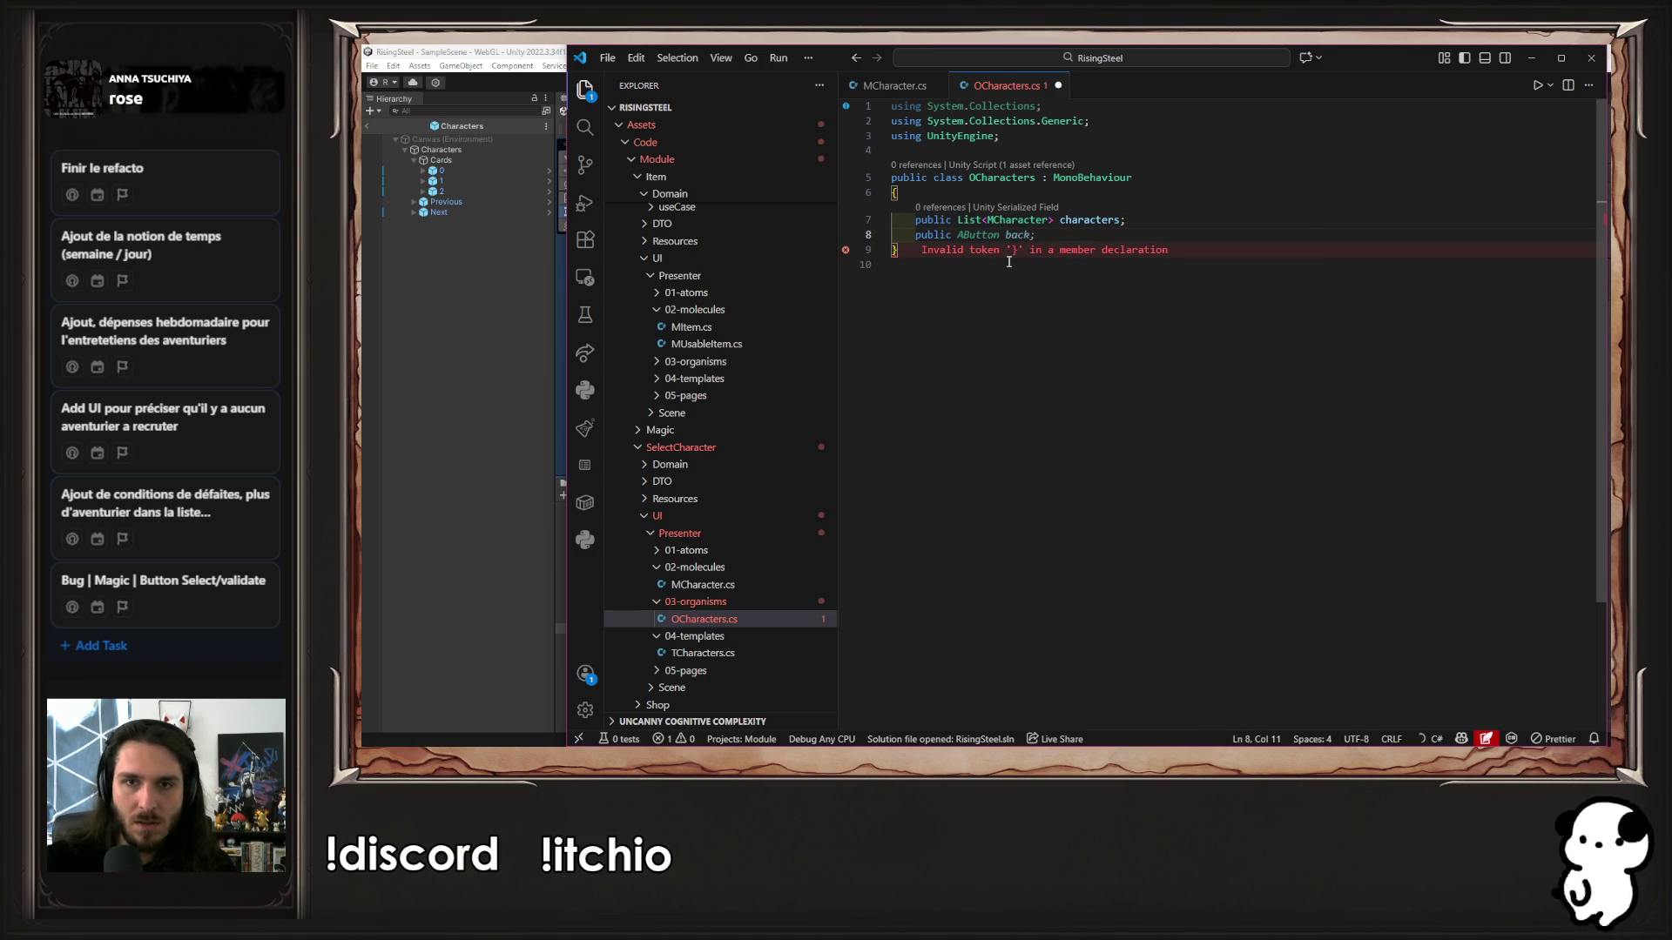
{"action": "type", "text": " AButton "}
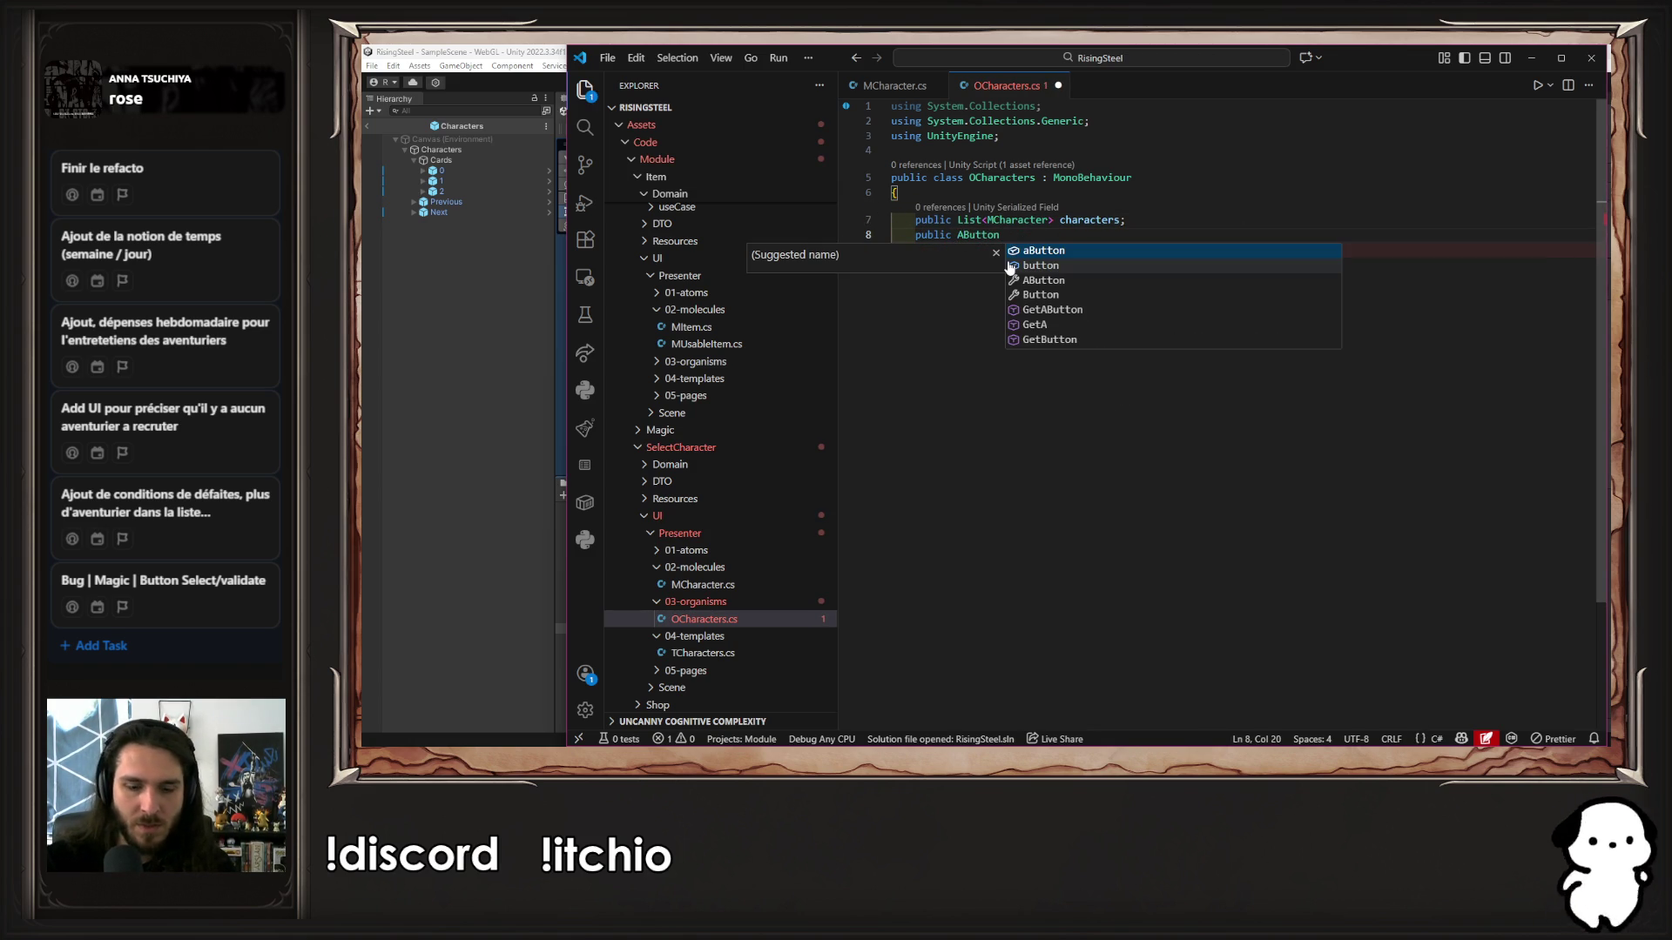
{"action": "type", "text": "previos;"}
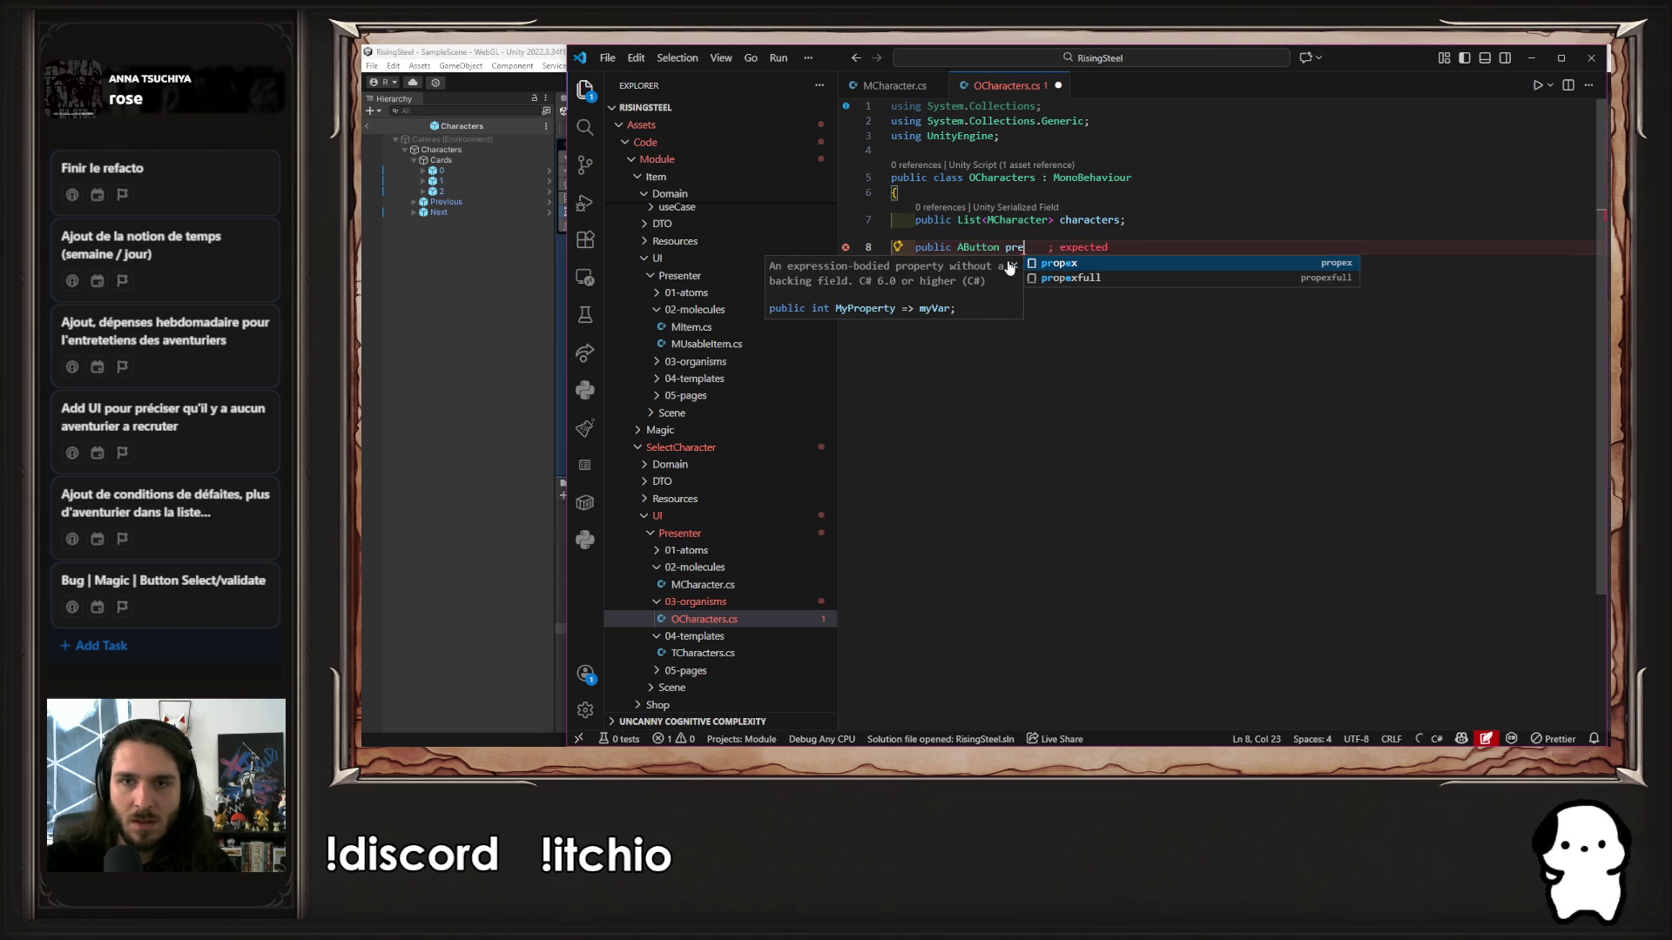
{"action": "key", "text": "shift+alt+Down"}
Turn the duplicated line into an AButton next field, fix the 'previous' spelling, and save
{"action": "double_click", "coordinate": [1008, 261]}
{"action": "type", "text": "next"}
{"action": "key", "text": "Up"}
{"action": "key", "text": "Left"}
{"action": "key", "text": "Left"}
{"action": "type", "text": "u"}
{"action": "key", "text": "Down"}
{"action": "key", "text": "End"}
{"action": "key", "text": "ctrl+s"}
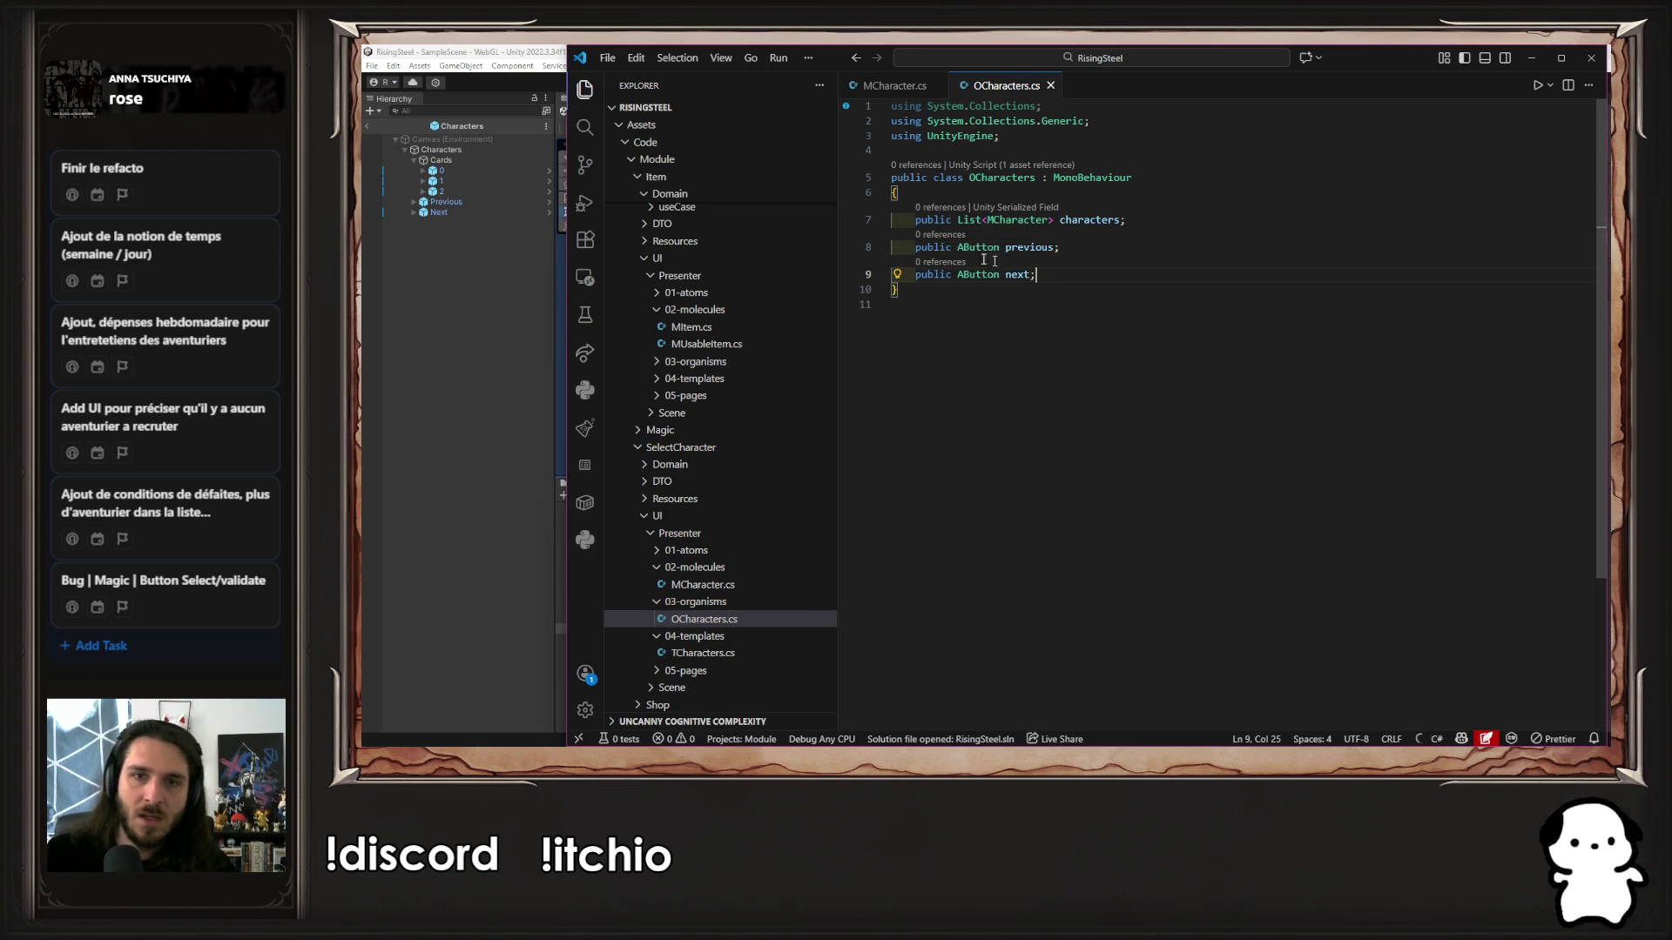
{"action": "left_click", "coordinate": [498, 347]}
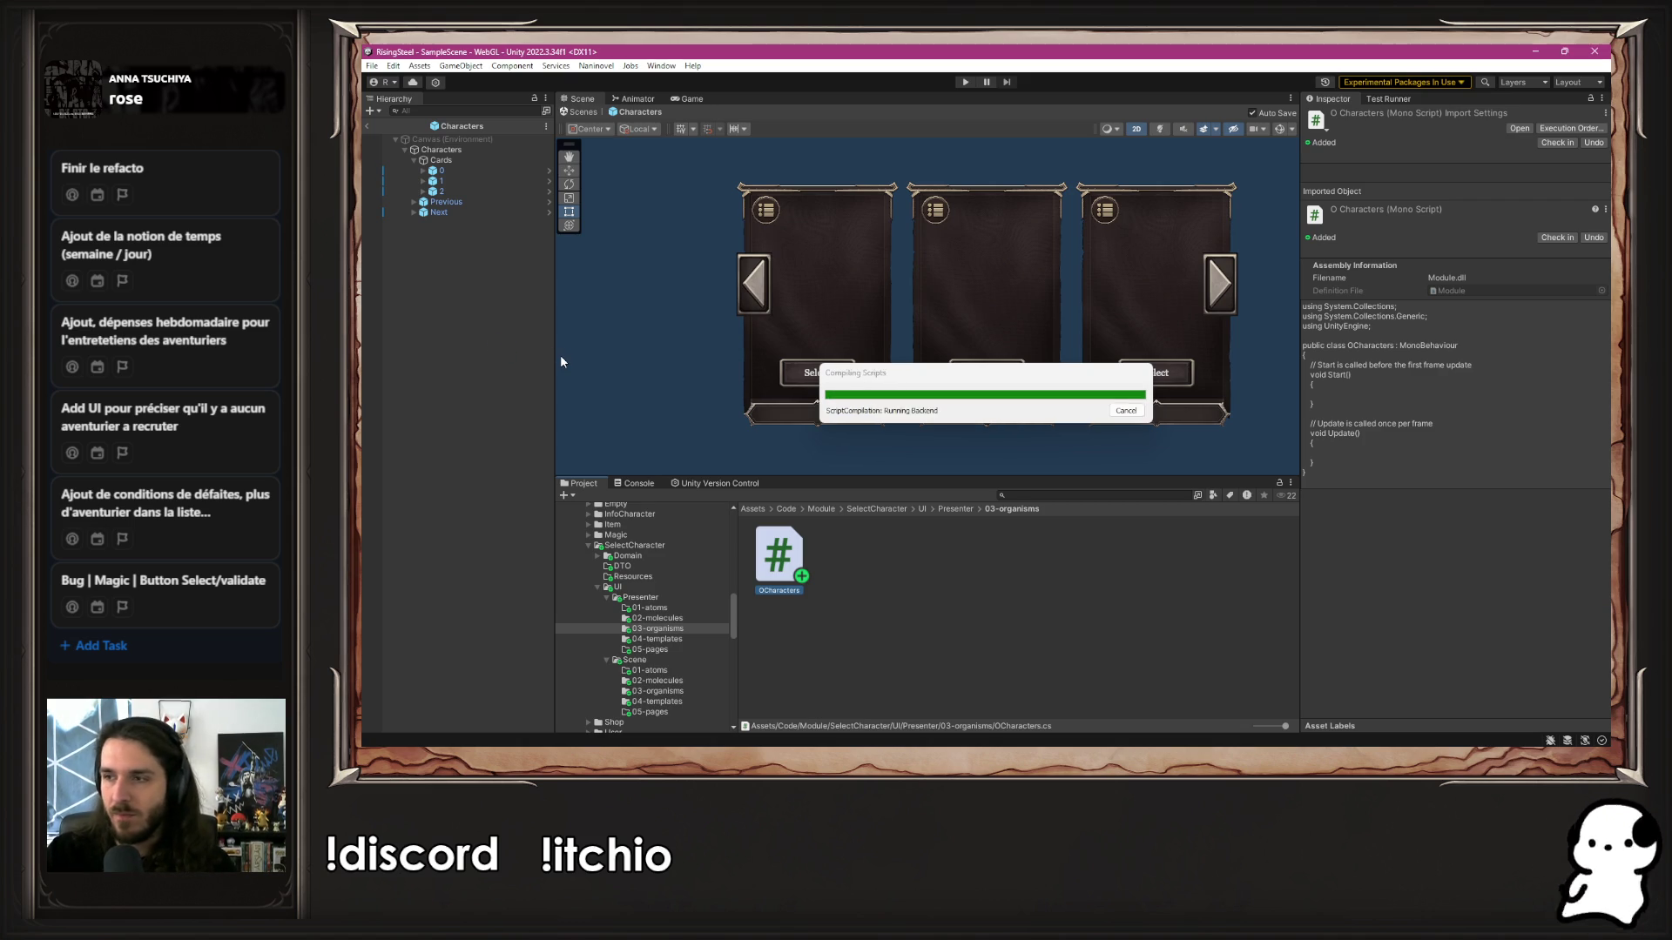
Set the O Characters list size to 3 and assign cards 0, 1 and 2
{"action": "left_click", "coordinate": [453, 150]}
{"action": "left_click", "coordinate": [1582, 470]}
{"action": "type", "text": "3"}
{"action": "left_click", "coordinate": [1318, 471]}
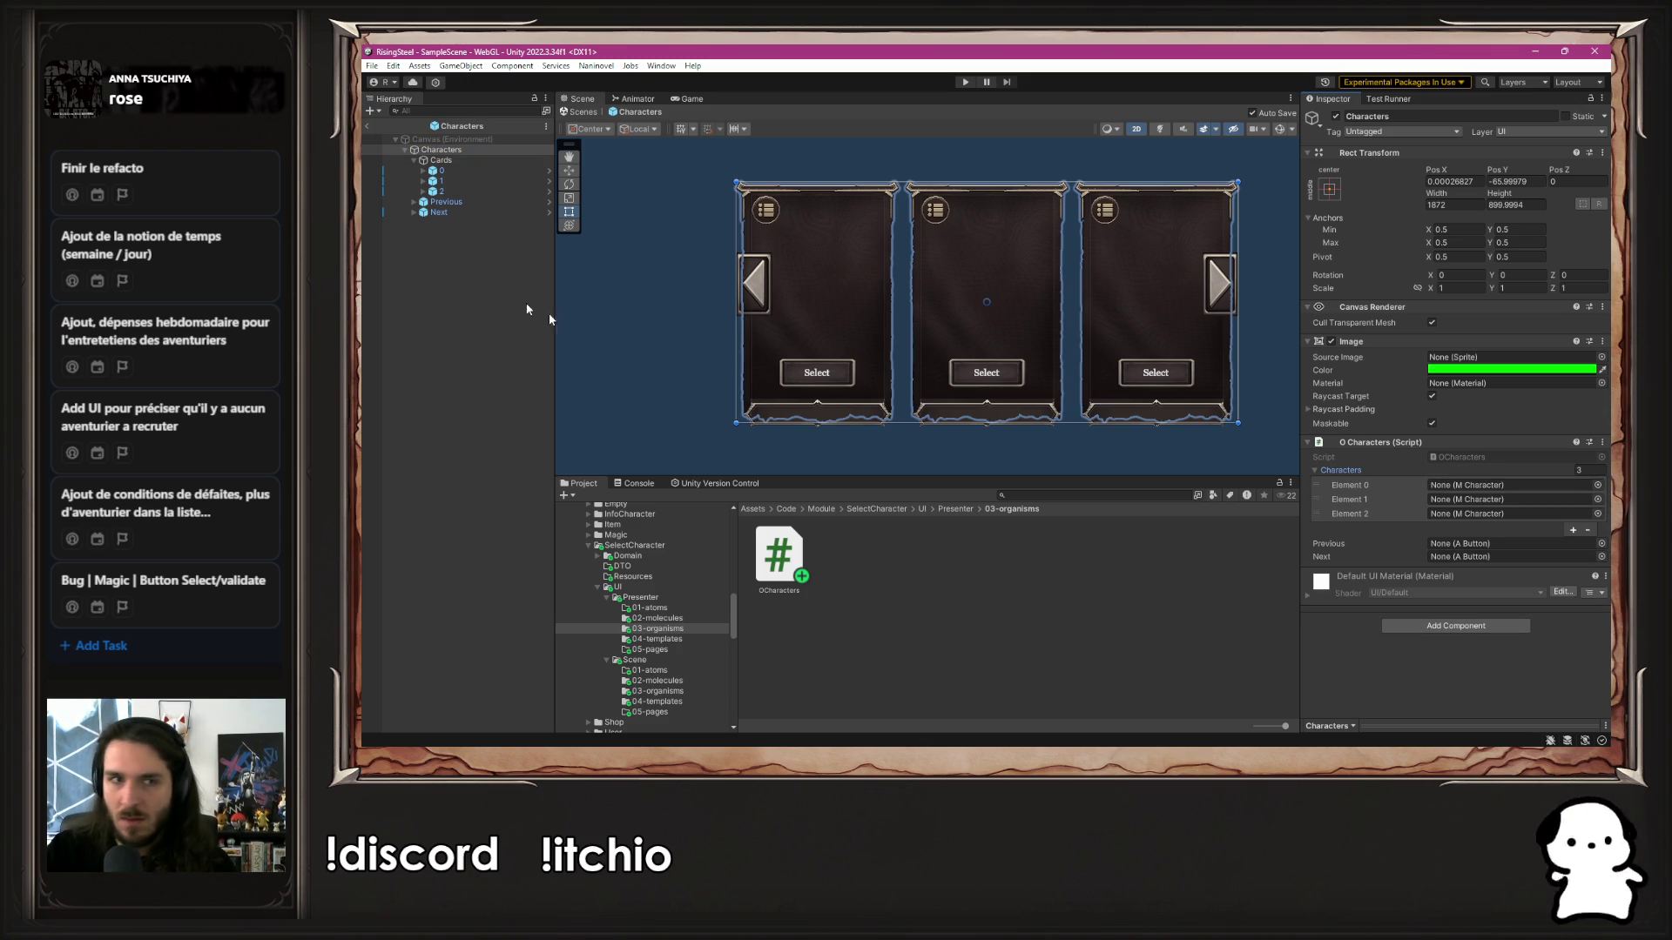
{"action": "mouse_move", "coordinate": [459, 172]}
{"action": "left_mouse_down"}
{"action": "mouse_move", "coordinate": [1393, 418]}
{"action": "mouse_move", "coordinate": [1445, 490]}
{"action": "mouse_move", "coordinate": [1478, 496]}
{"action": "left_mouse_up"}
{"action": "mouse_move", "coordinate": [441, 181]}
{"action": "left_mouse_down"}
{"action": "mouse_move", "coordinate": [854, 295]}
{"action": "mouse_move", "coordinate": [1480, 505]}
{"action": "left_mouse_up"}
{"action": "mouse_move", "coordinate": [442, 191]}
{"action": "left_mouse_down"}
{"action": "mouse_move", "coordinate": [1474, 515]}
{"action": "mouse_move", "coordinate": [497, 205]}
{"action": "mouse_move", "coordinate": [1206, 493]}
{"action": "left_mouse_up"}
Try linking the Previous arrow and check which script it uses
{"action": "left_click_drag", "start_coordinate": [1452, 531], "coordinate": [1491, 544]}
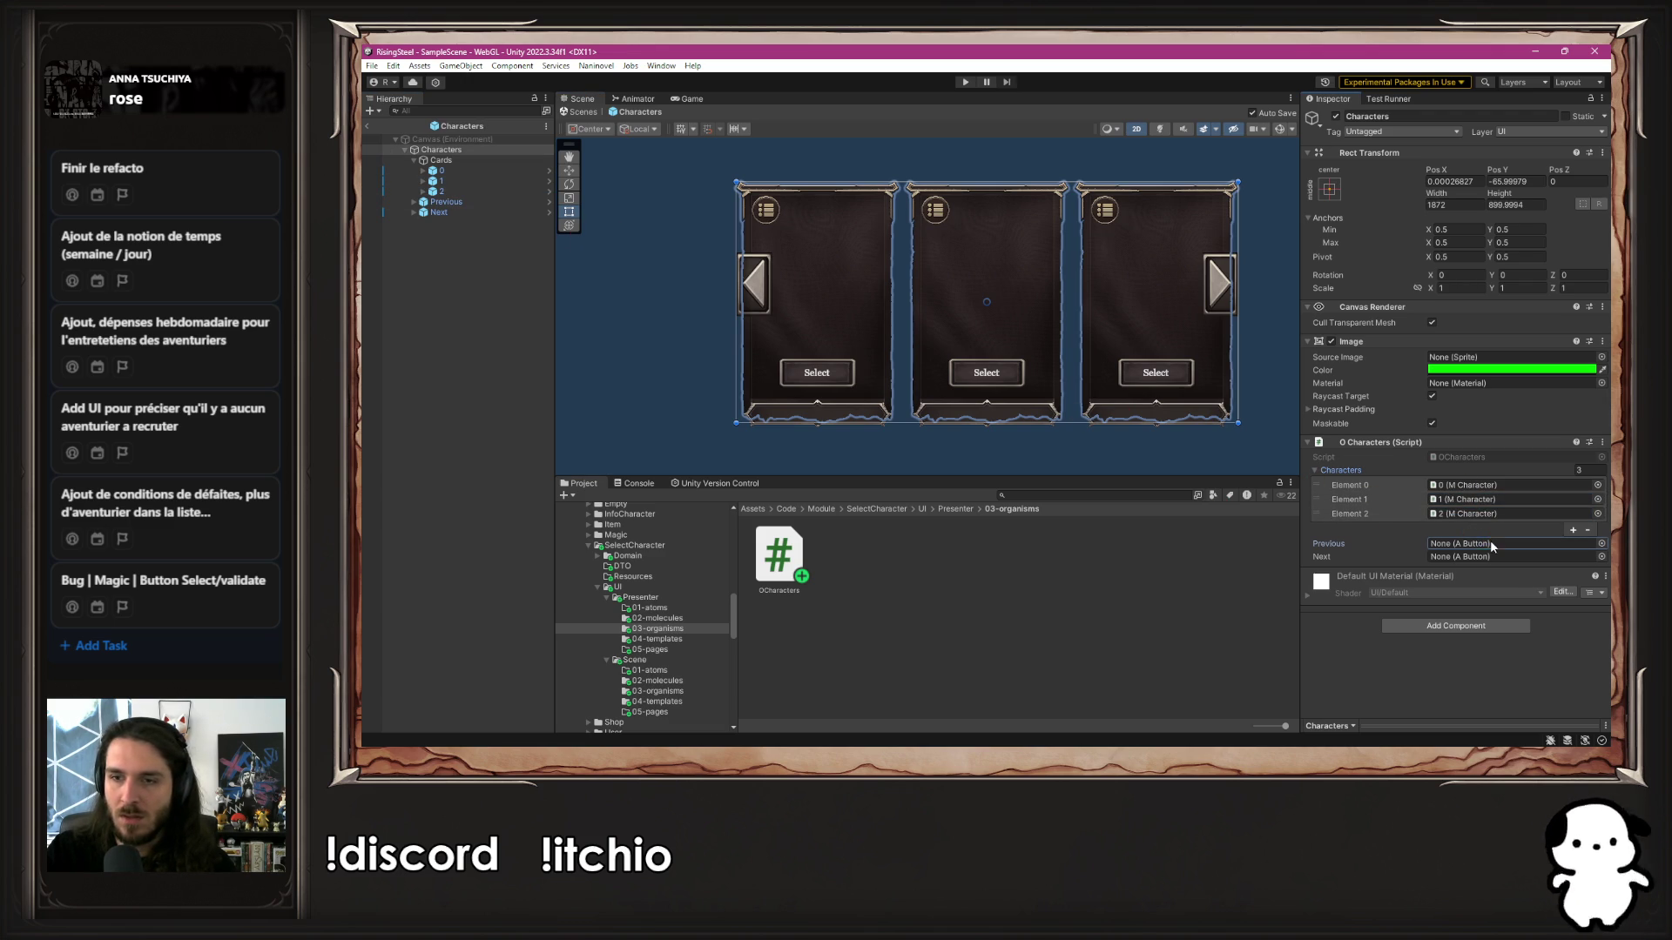
{"action": "left_click", "coordinate": [503, 202]}
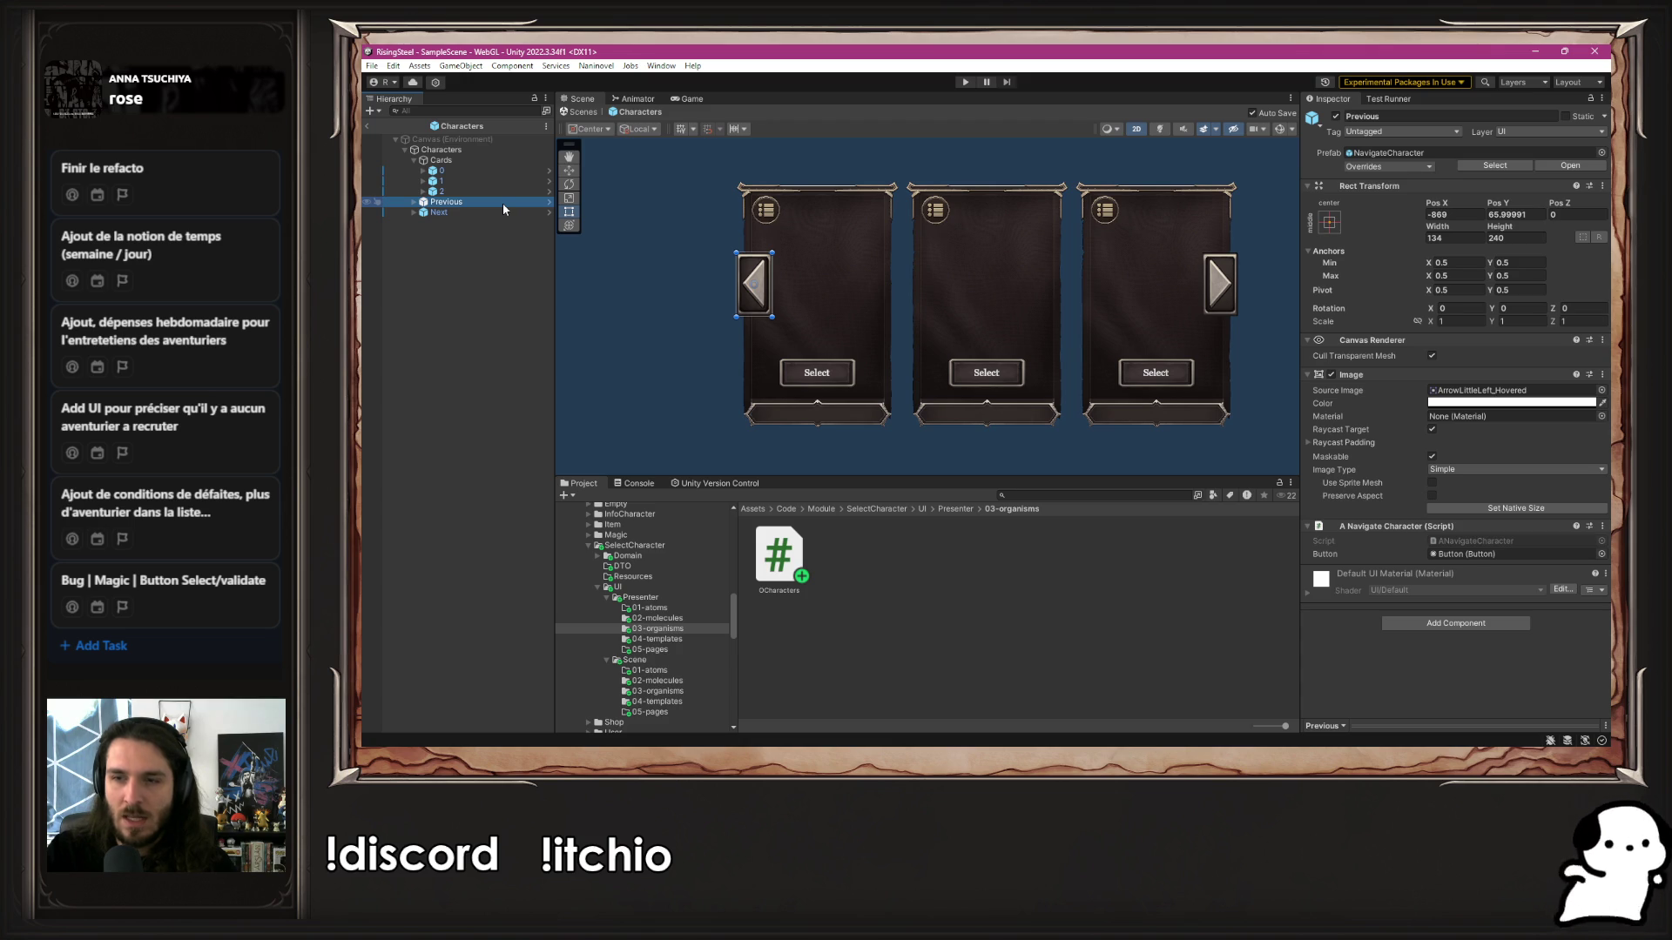
{"action": "key", "text": "alt+Tab"}
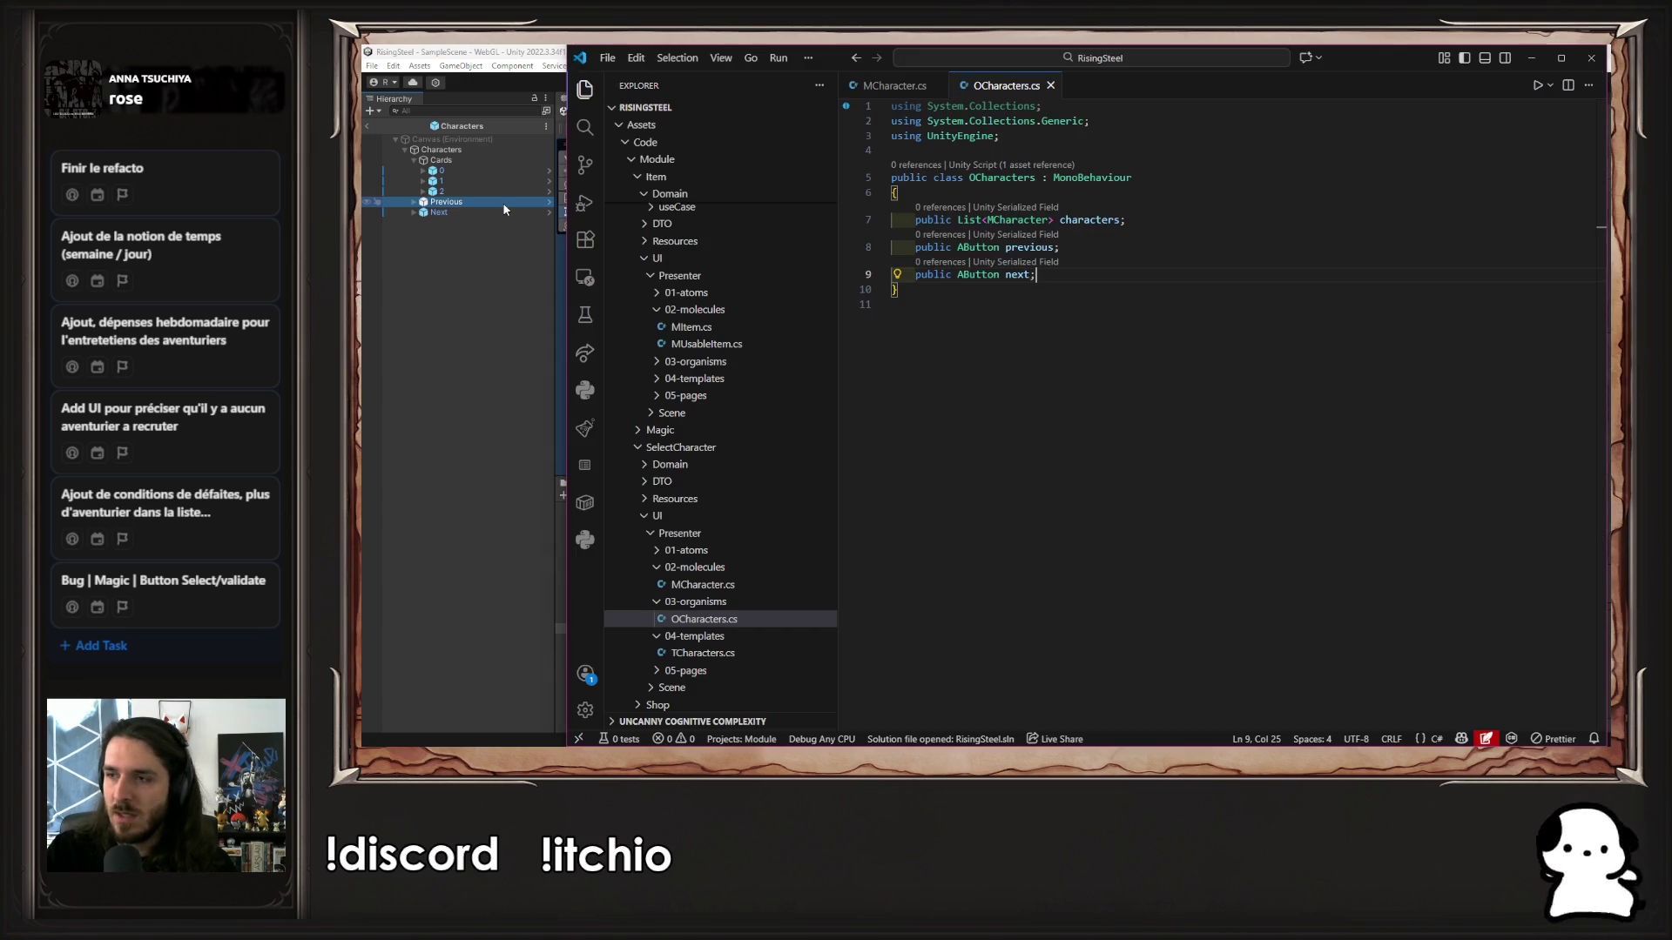
Change the previous and next field types in OCharacters.cs from AButton to ANavigateCharacter
{"action": "double_click", "coordinate": [978, 247]}
{"action": "type", "text": "ANavi"}
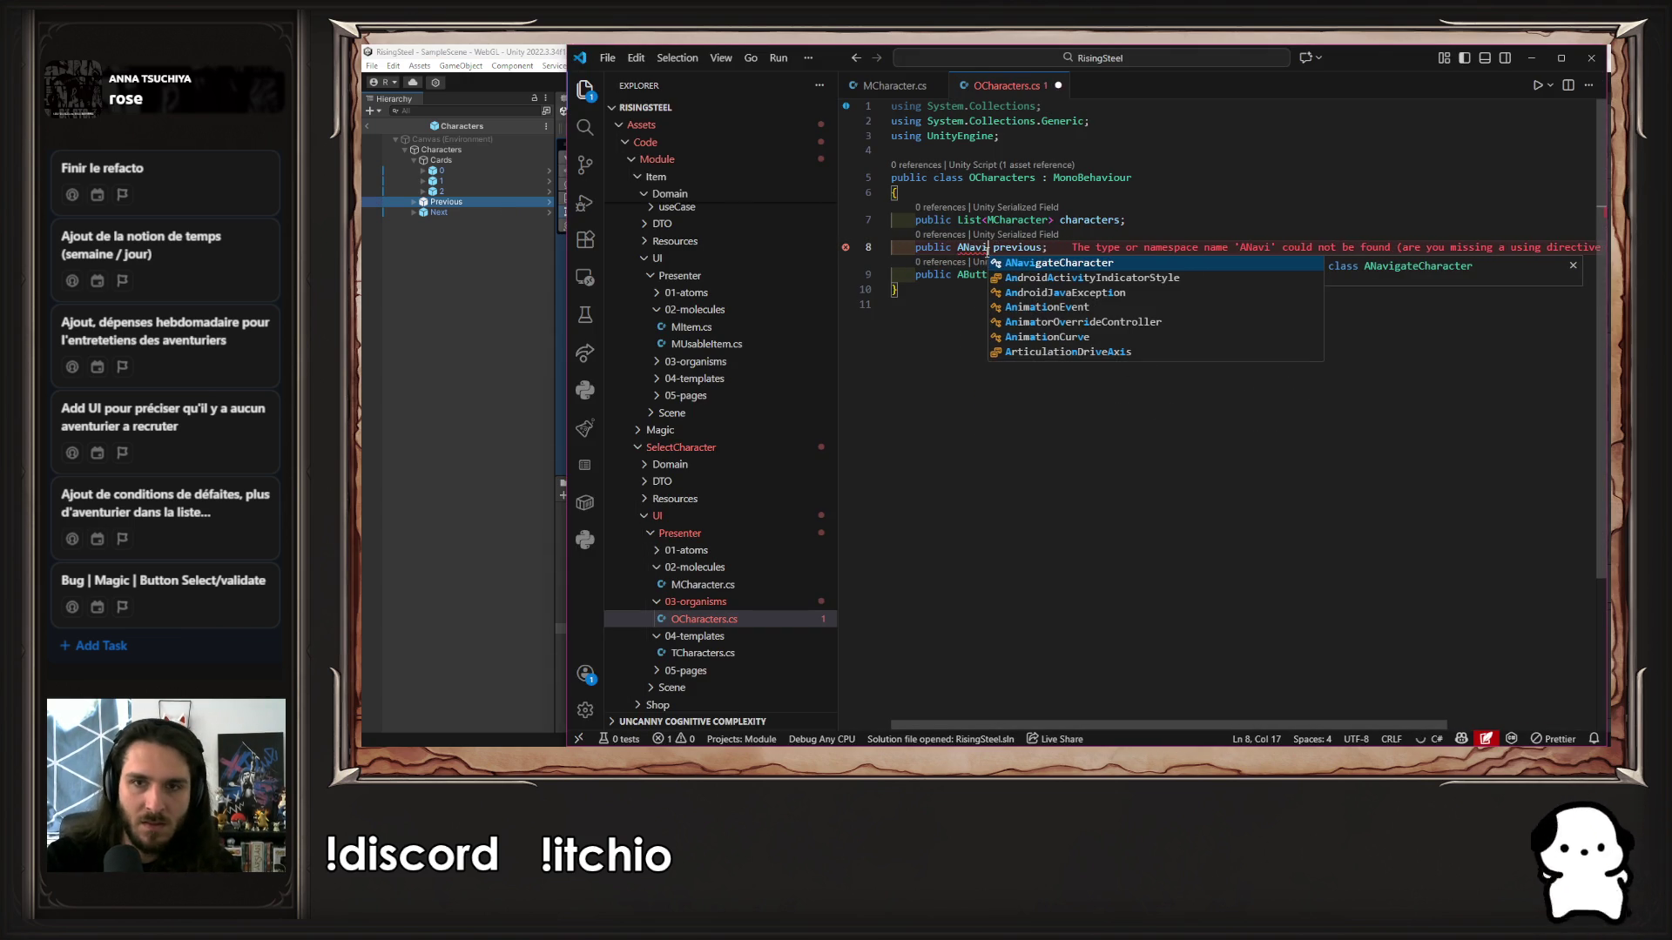
{"action": "key", "text": "Return"}
{"action": "double_click", "coordinate": [988, 248]}
{"action": "key", "text": "Tab"}
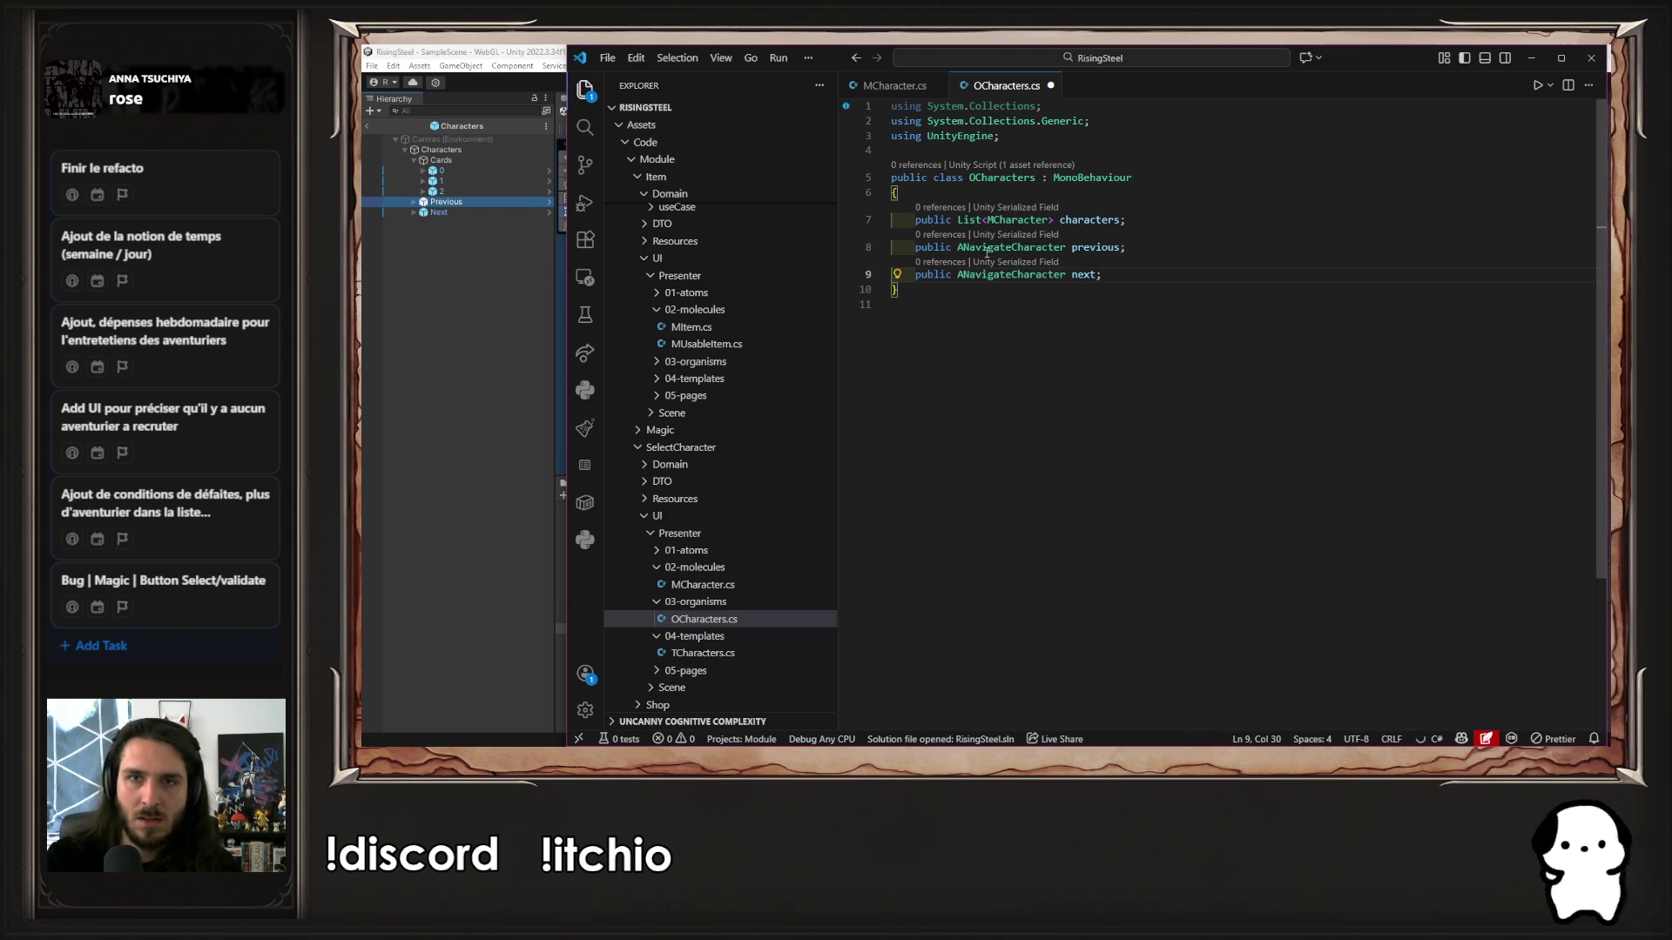
{"action": "left_click", "coordinate": [585, 389]}
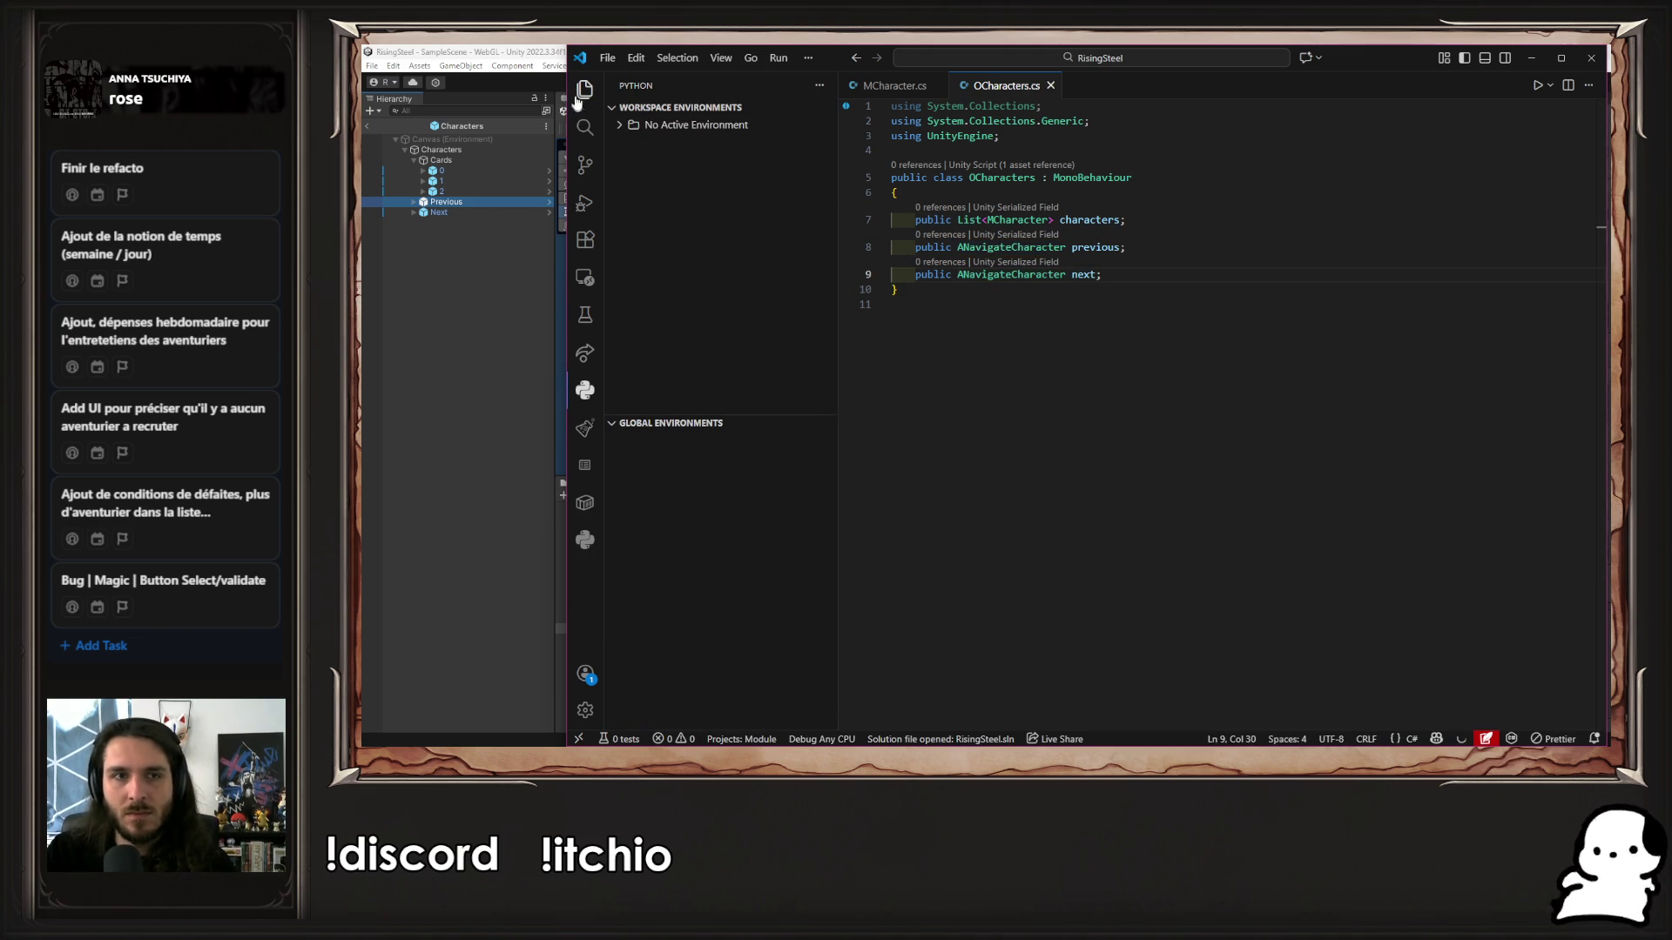
{"action": "left_click", "coordinate": [585, 90]}
{"action": "left_click", "coordinate": [441, 334]}
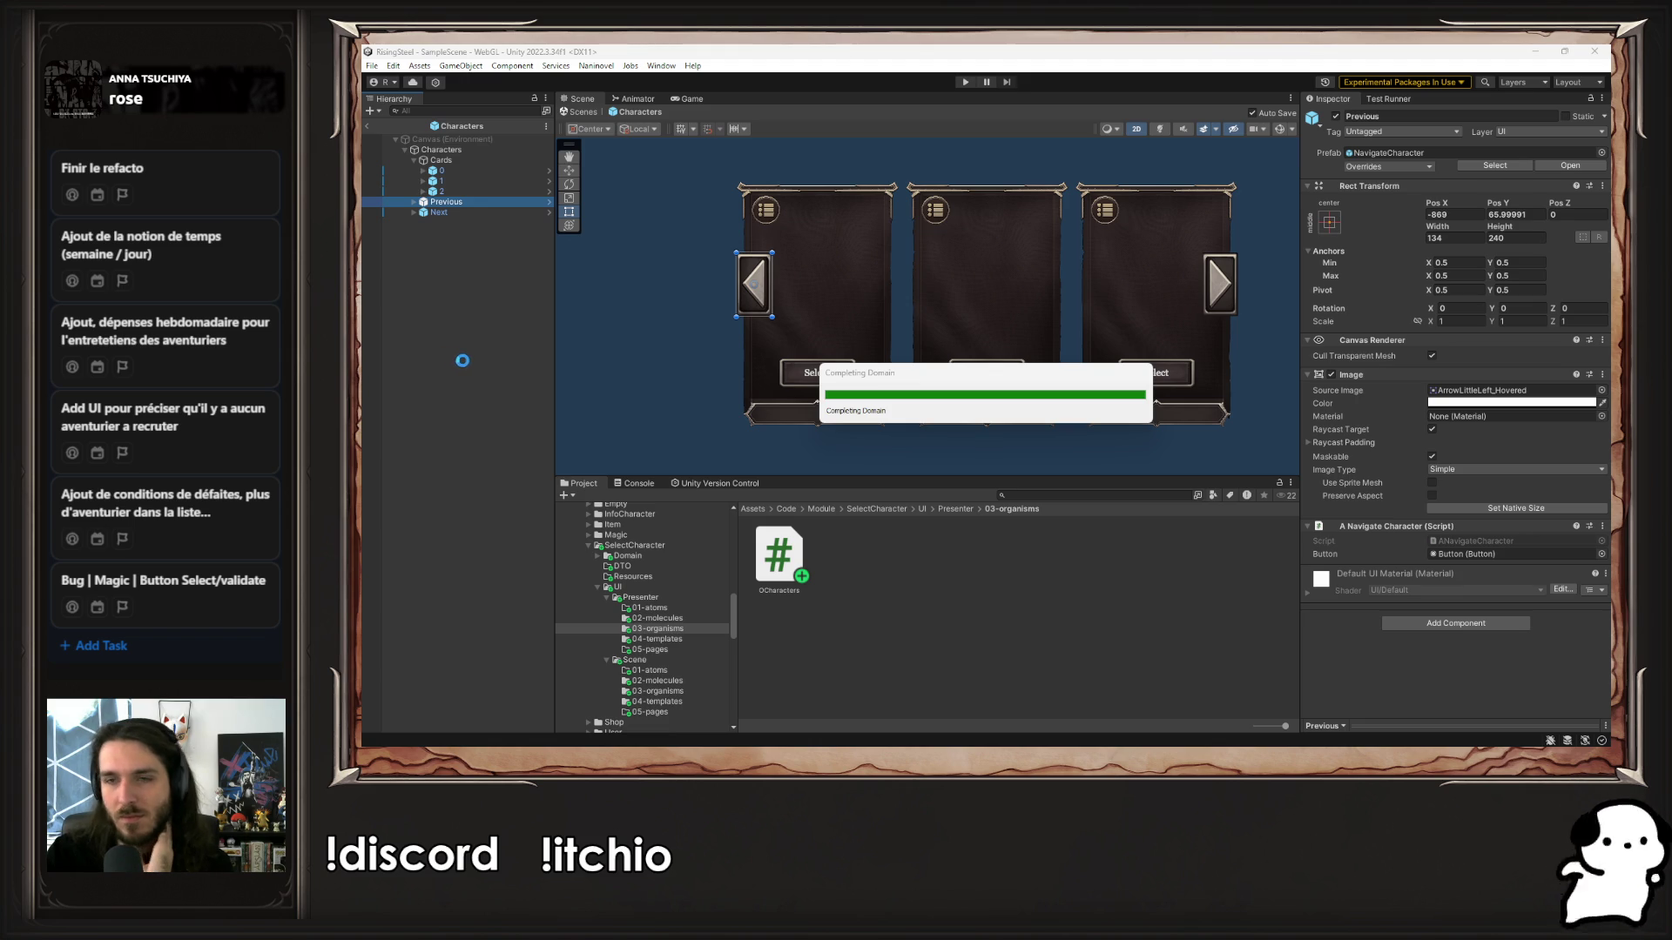
Link the Previous arrow object into the O Characters Previous field
{"action": "left_click", "coordinate": [484, 146]}
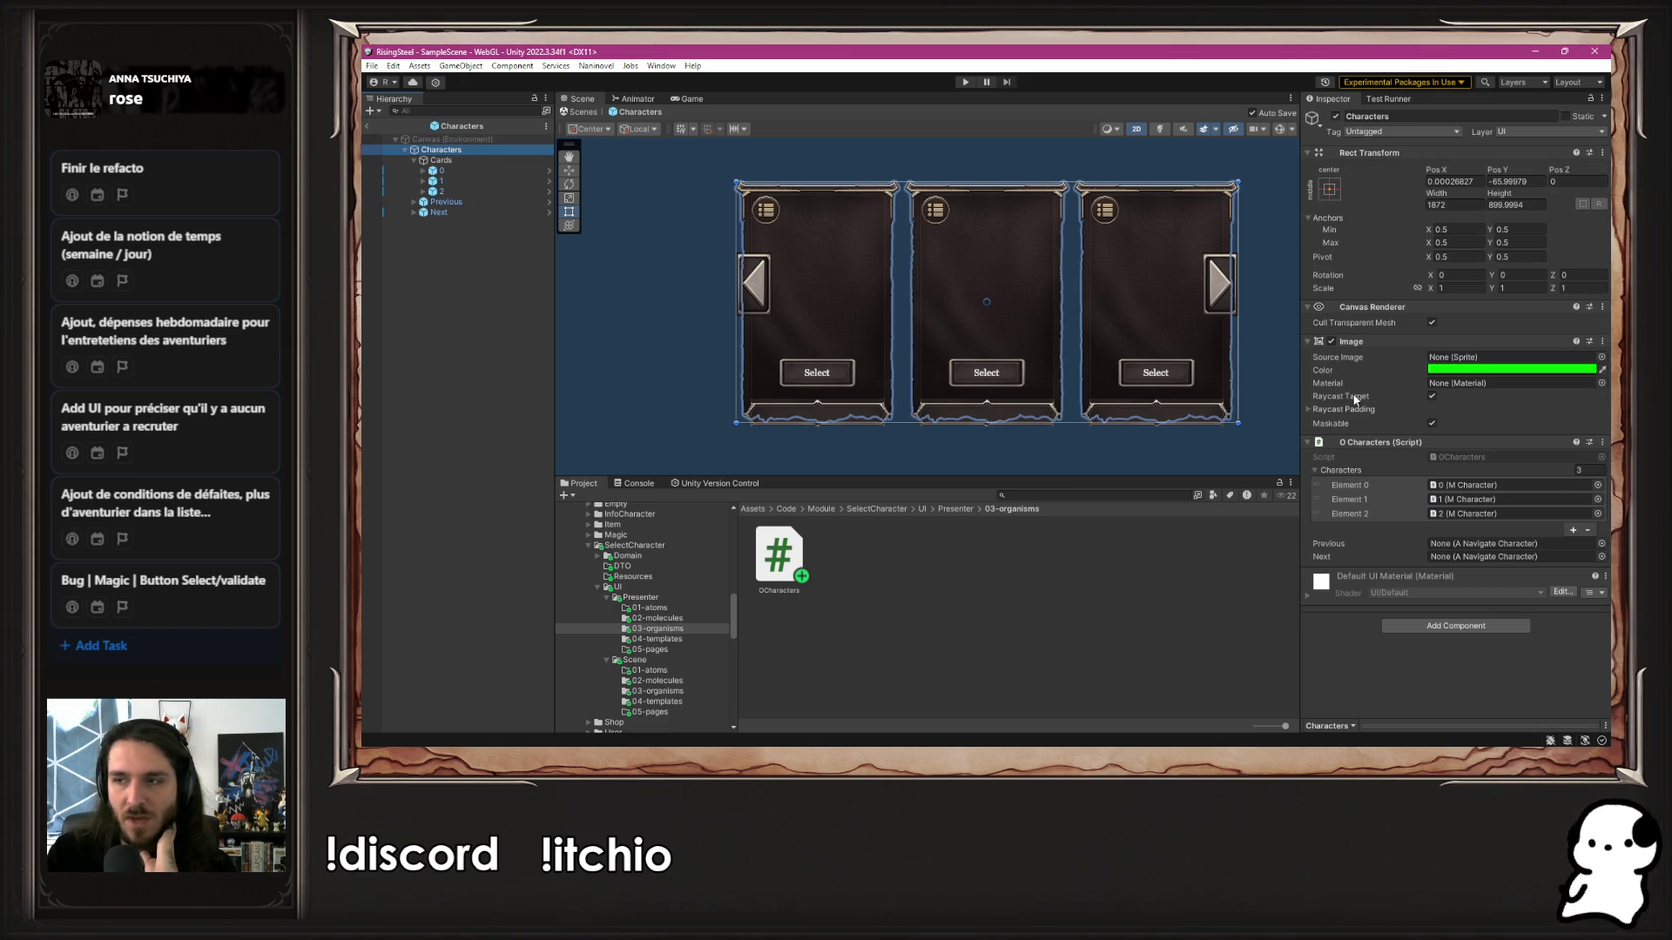
{"action": "mouse_move", "coordinate": [446, 202]}
{"action": "left_mouse_down"}
{"action": "mouse_move", "coordinate": [1506, 545]}
{"action": "mouse_move", "coordinate": [440, 213]}
{"action": "mouse_move", "coordinate": [851, 317]}
{"action": "mouse_move", "coordinate": [1525, 547]}
{"action": "mouse_move", "coordinate": [1515, 557]}
{"action": "left_mouse_up"}
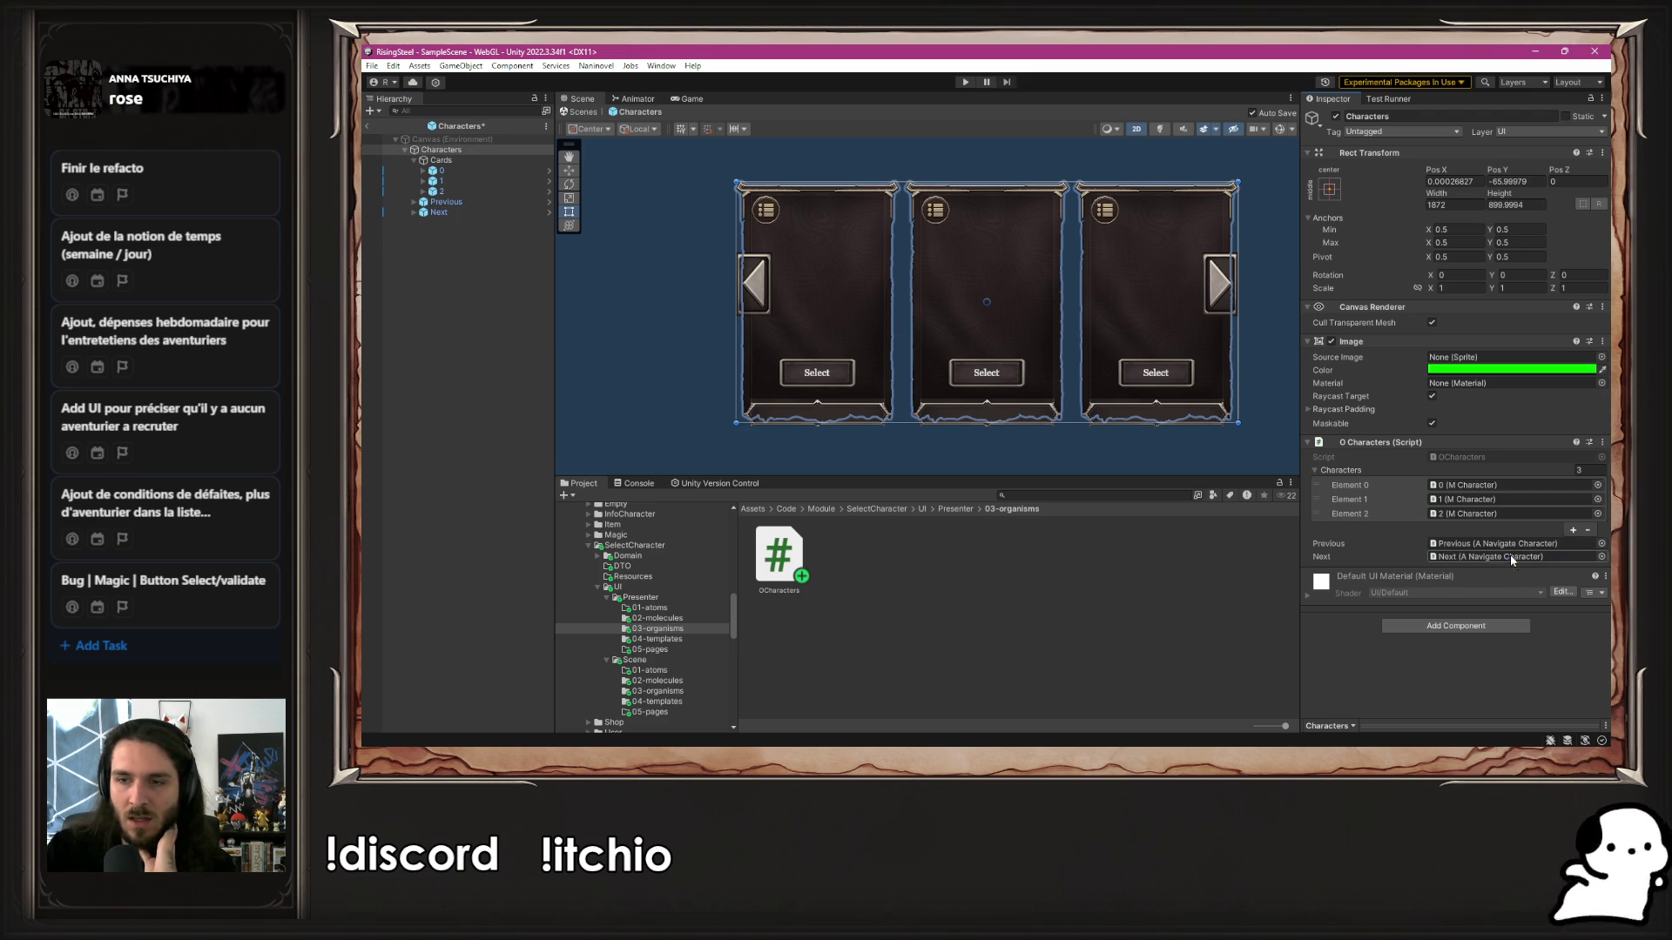
{"action": "scroll", "coordinate": [692, 623], "scroll_direction": "up", "scroll_amount": 10}
{"action": "scroll", "coordinate": [692, 623], "scroll_direction": "up", "scroll_amount": 6}
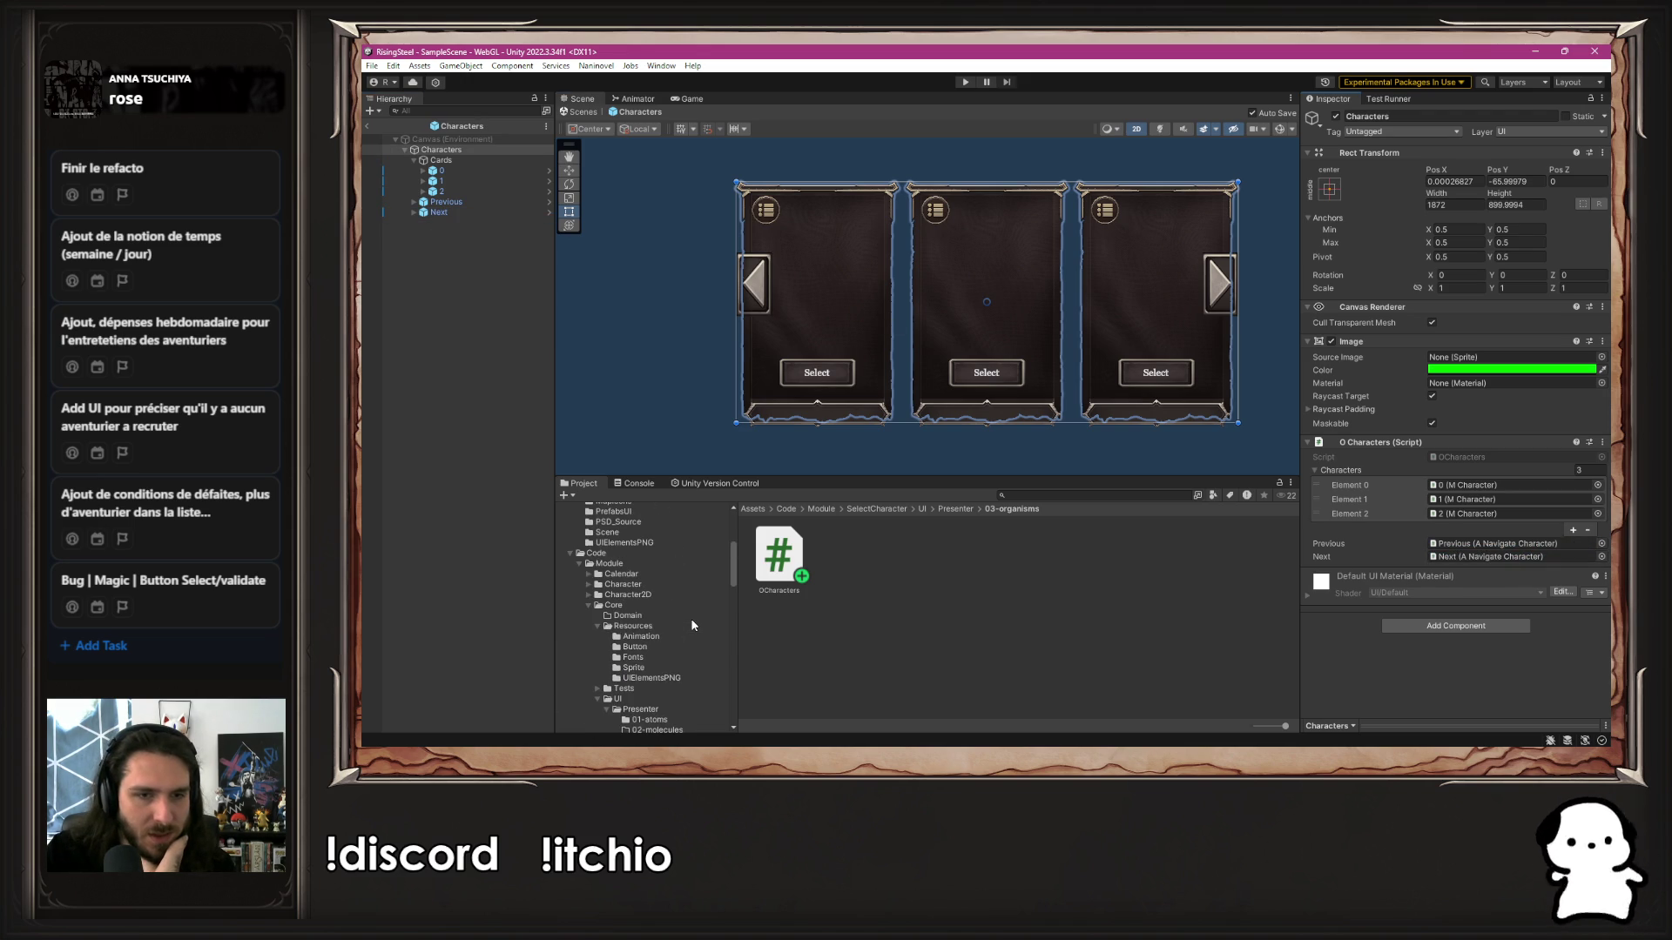
{"action": "scroll", "coordinate": [692, 624], "scroll_direction": "down", "scroll_amount": 10}
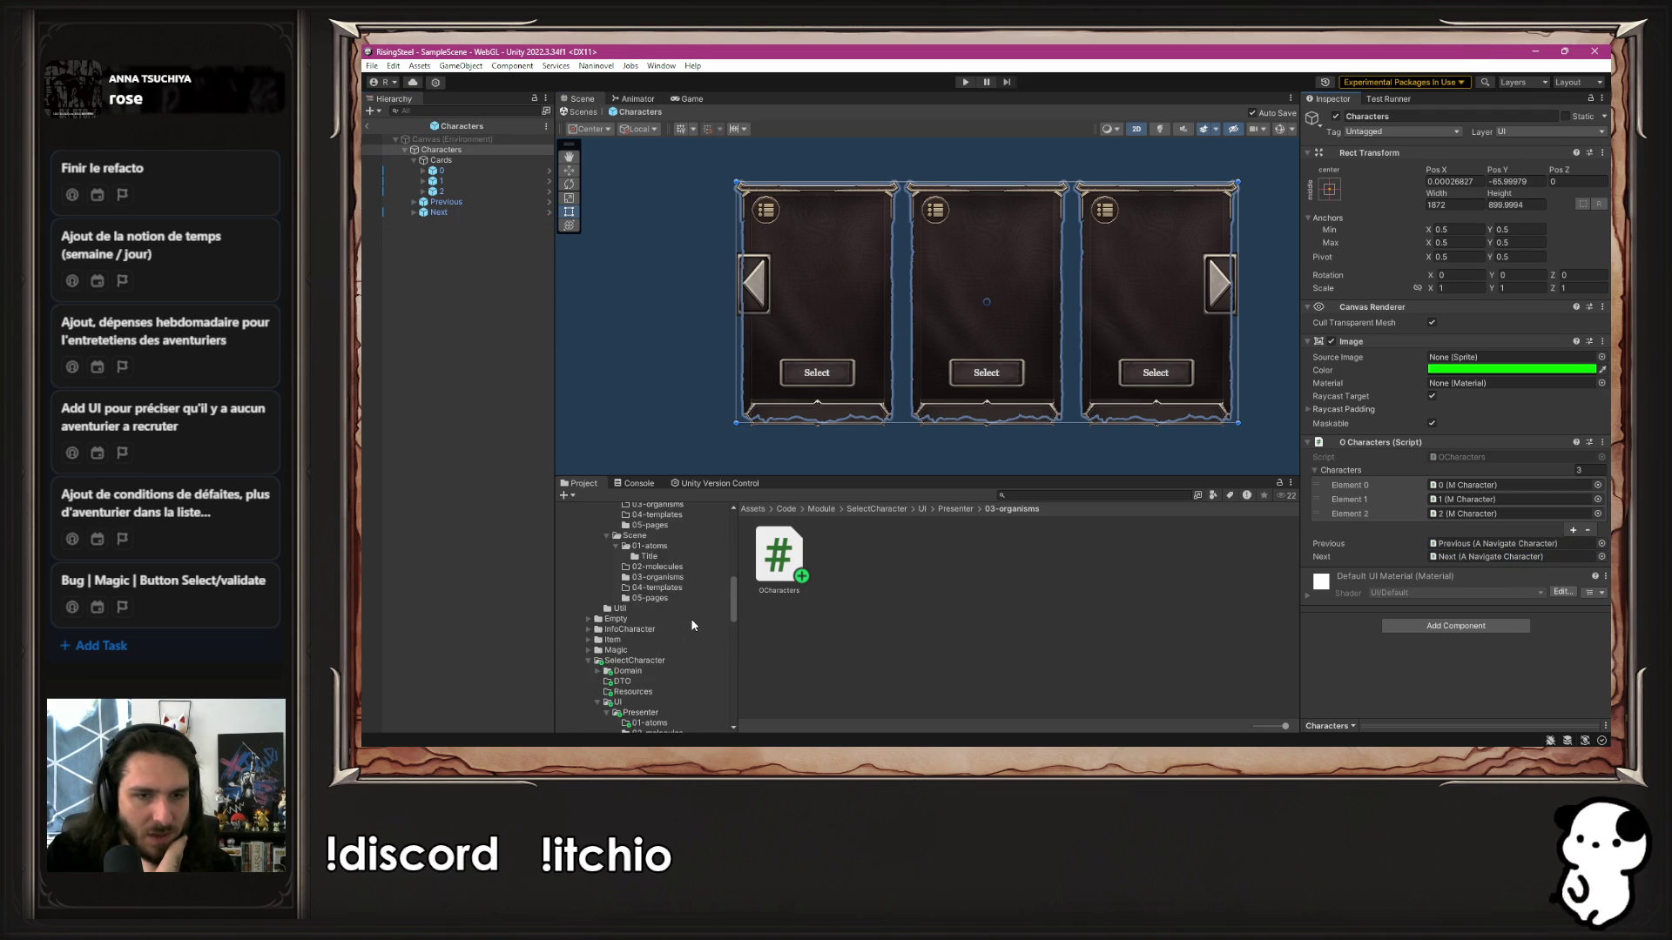
{"action": "scroll", "coordinate": [692, 624], "scroll_direction": "up", "scroll_amount": 6}
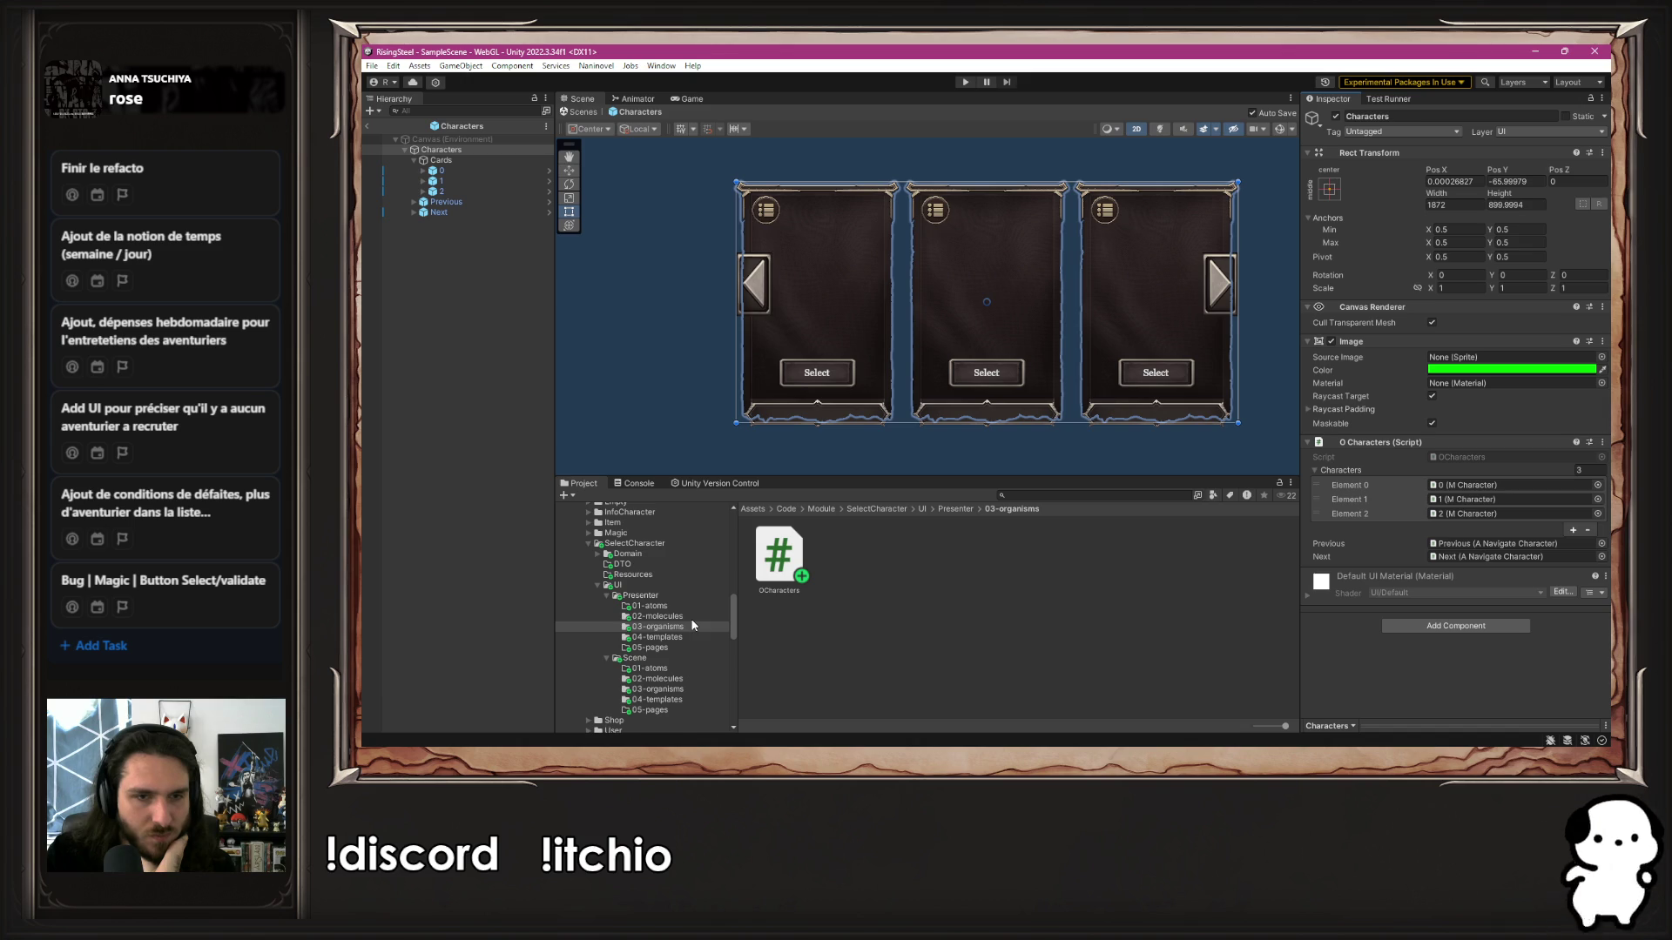
Expand InfoCharacter's scene pages folder and open the CharacterEditable prefab
{"action": "left_click", "coordinate": [588, 553]}
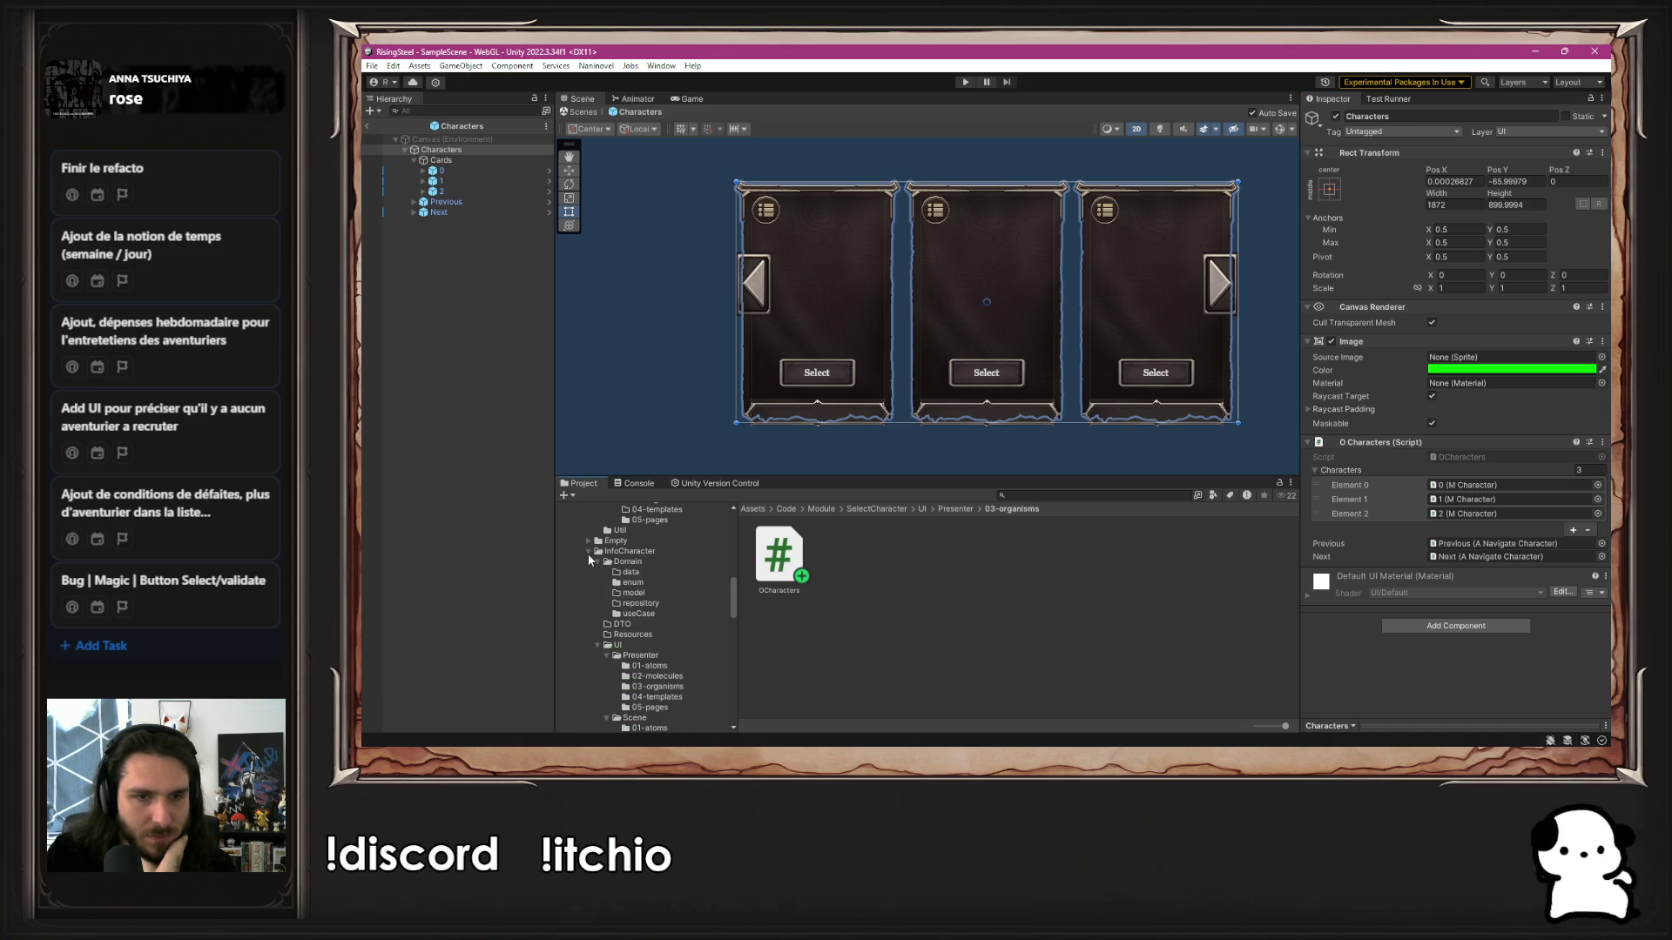
{"action": "scroll", "coordinate": [648, 649], "scroll_direction": "down", "scroll_amount": 5}
{"action": "left_click", "coordinate": [662, 615]}
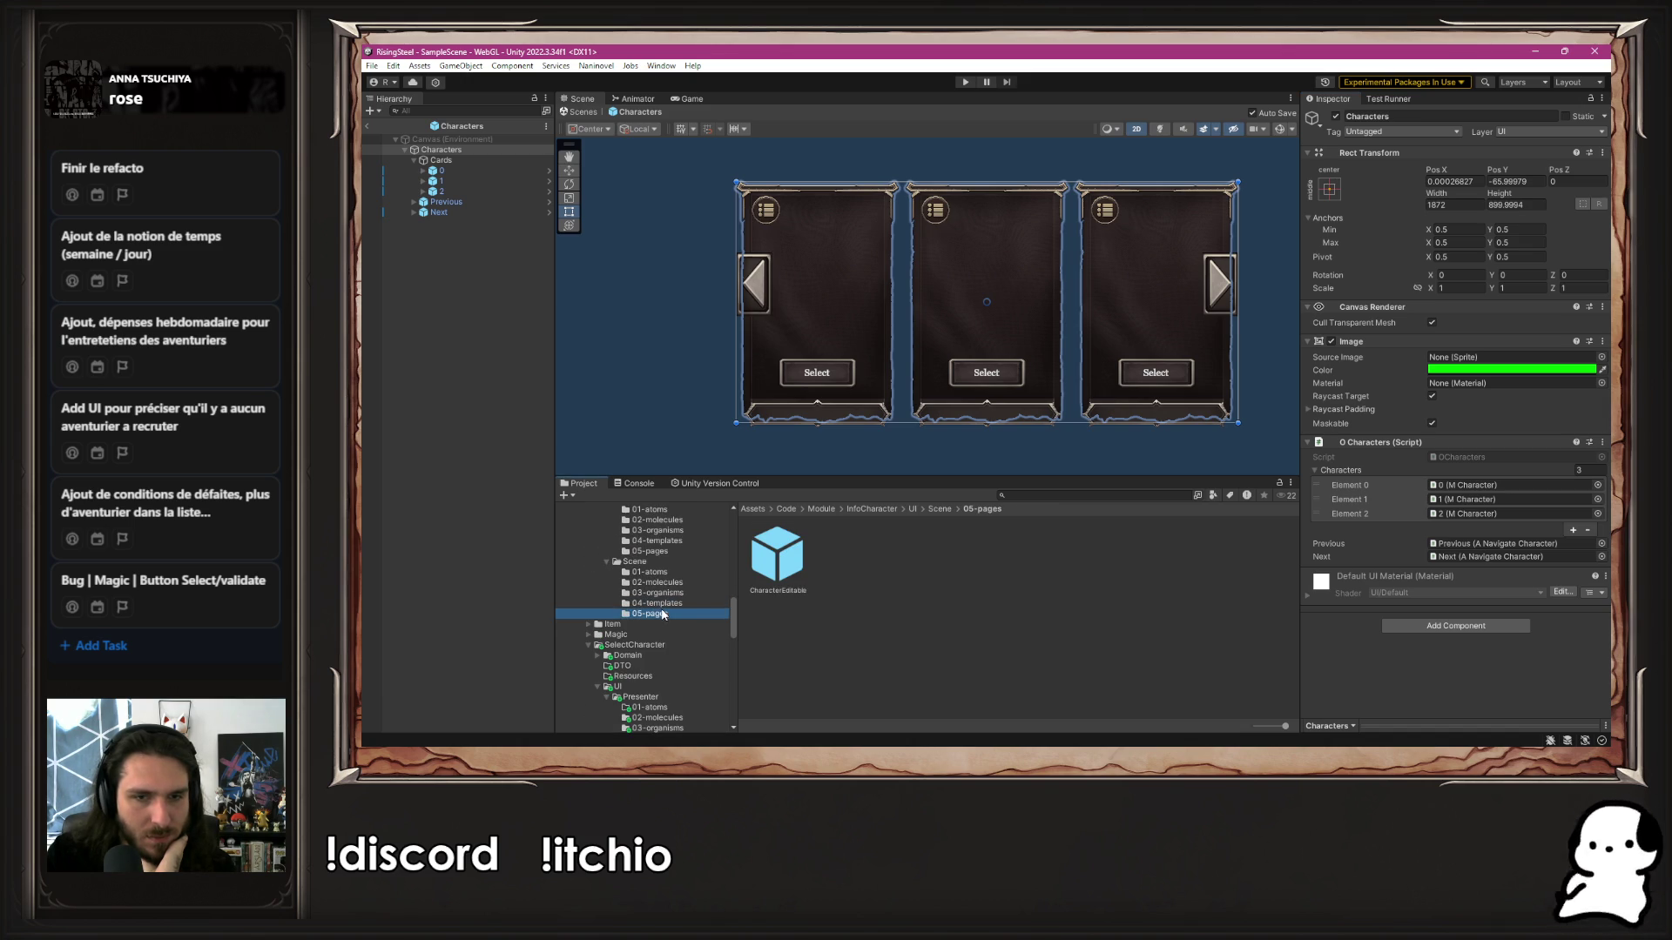
{"action": "double_click", "coordinate": [801, 556]}
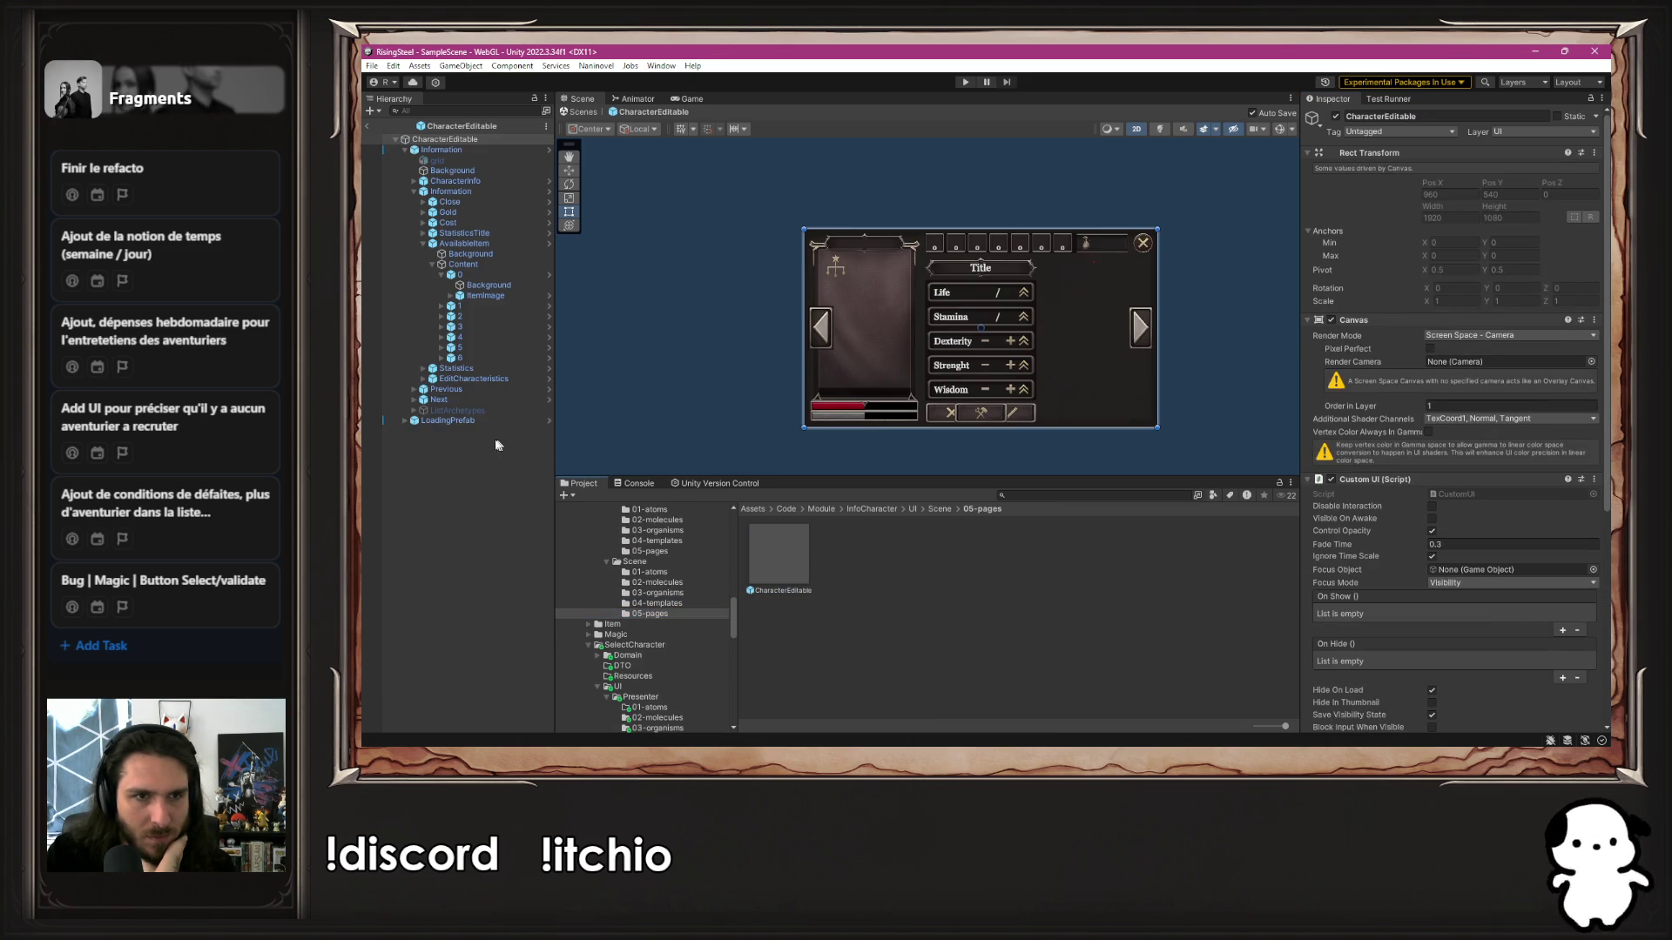
Inspect the Previous arrow, then open the SelectCharacter Characters template prefab
{"action": "left_click", "coordinate": [458, 390]}
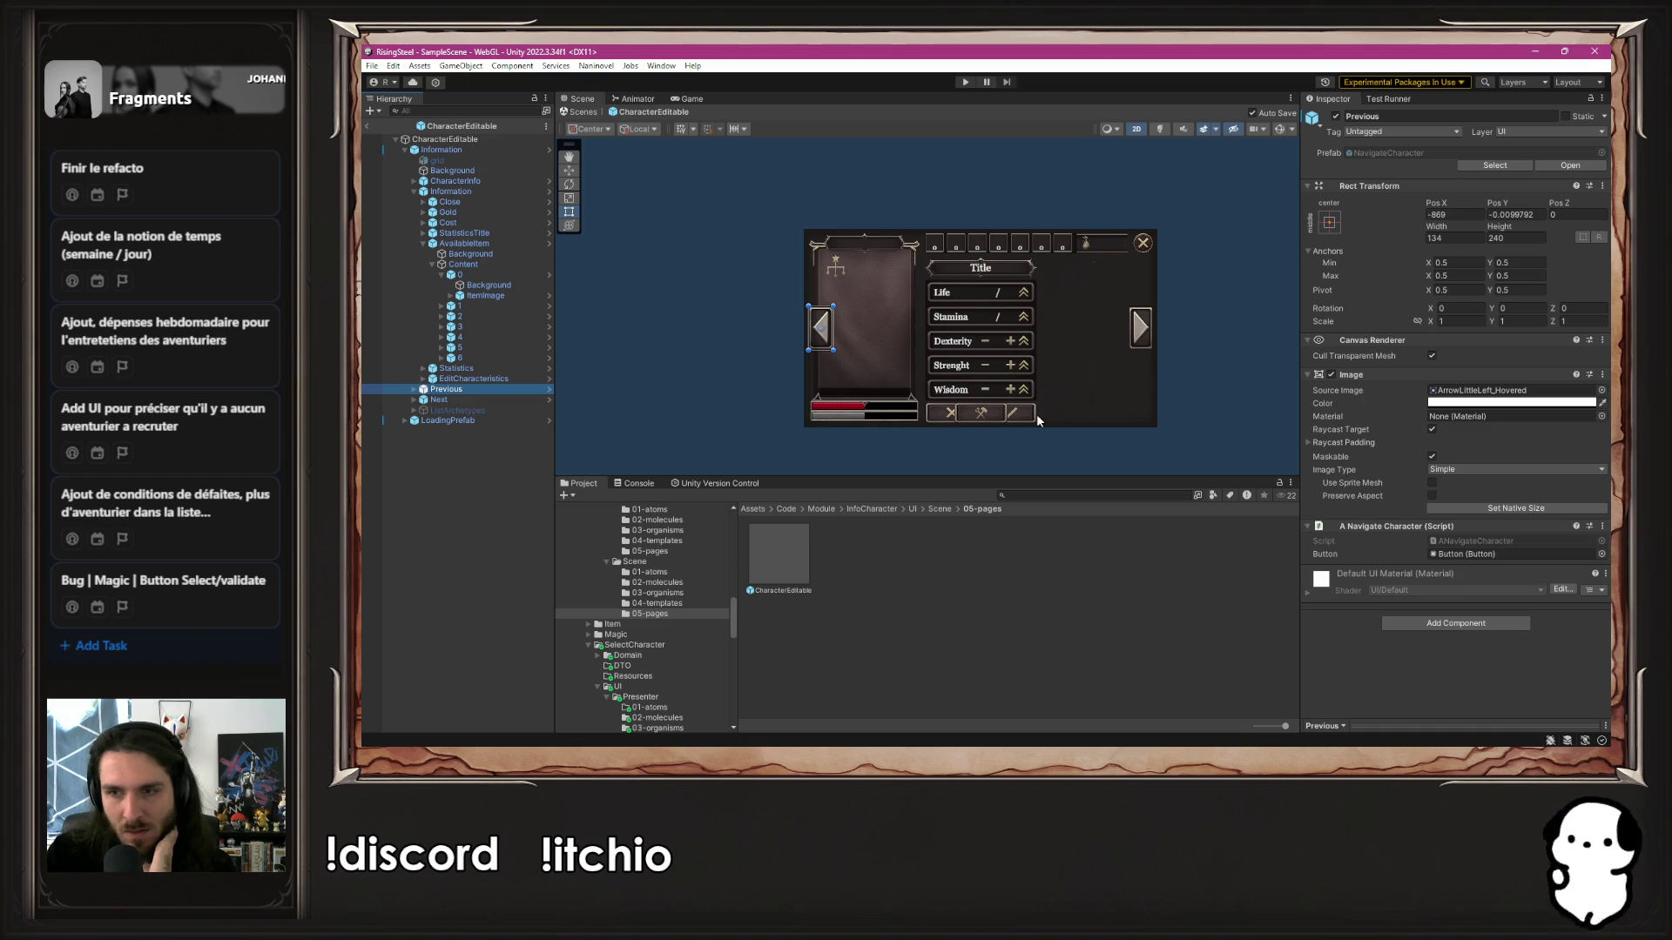
{"action": "scroll", "coordinate": [661, 649], "scroll_direction": "up", "scroll_amount": 10}
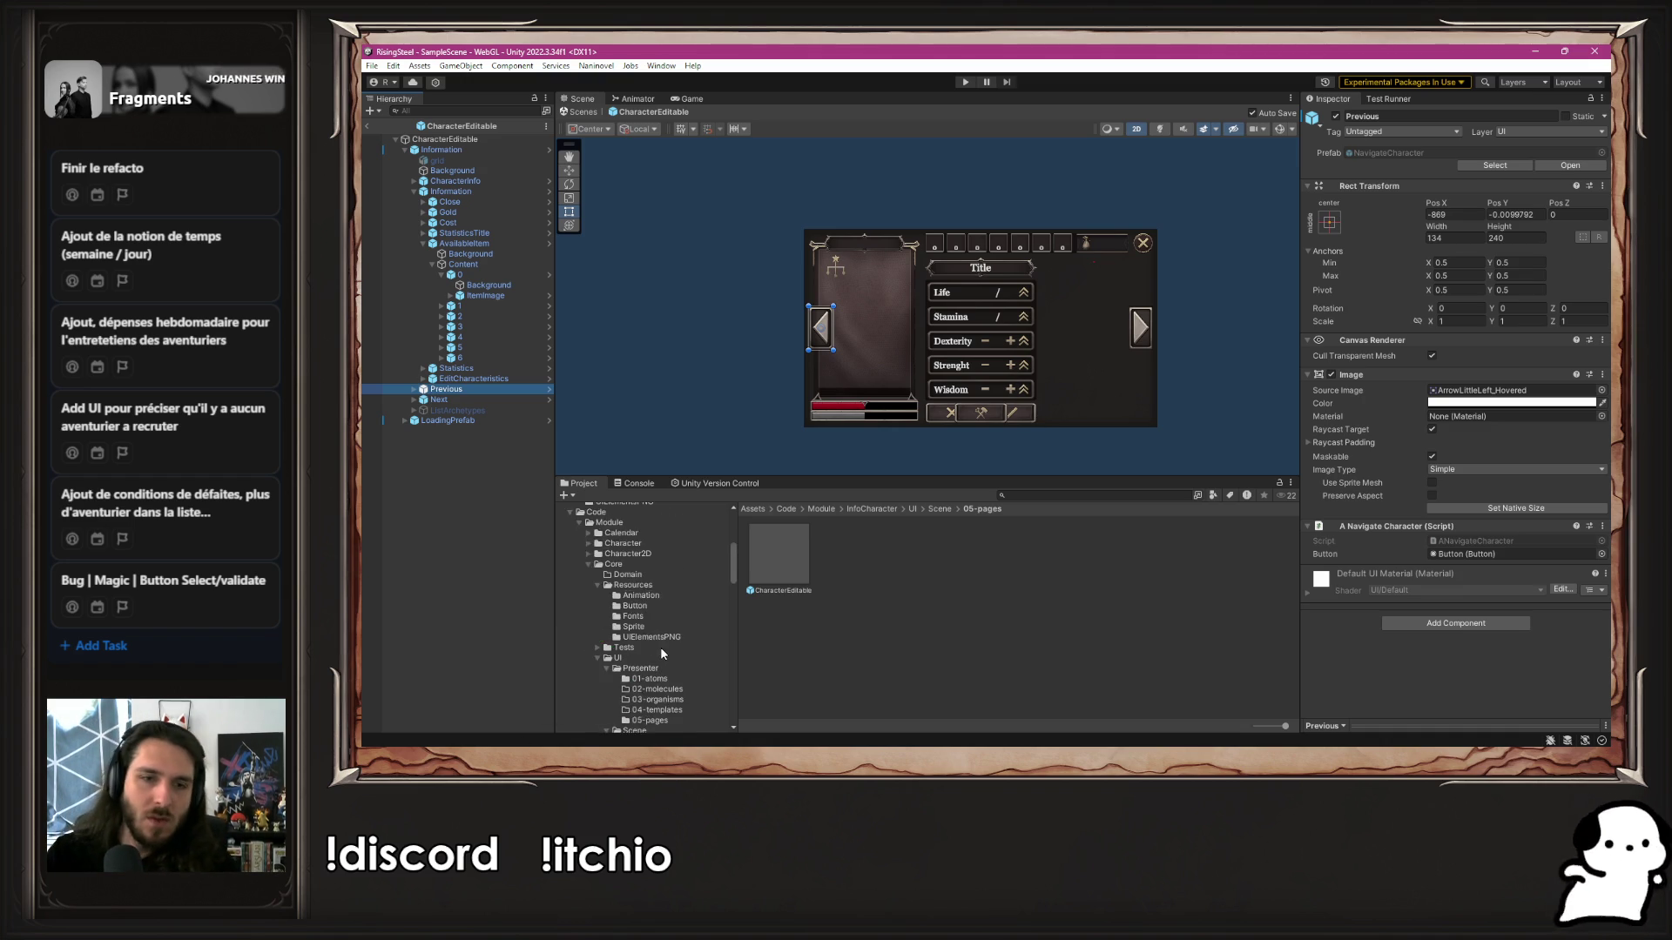
{"action": "scroll", "coordinate": [662, 653], "scroll_direction": "down", "scroll_amount": 10}
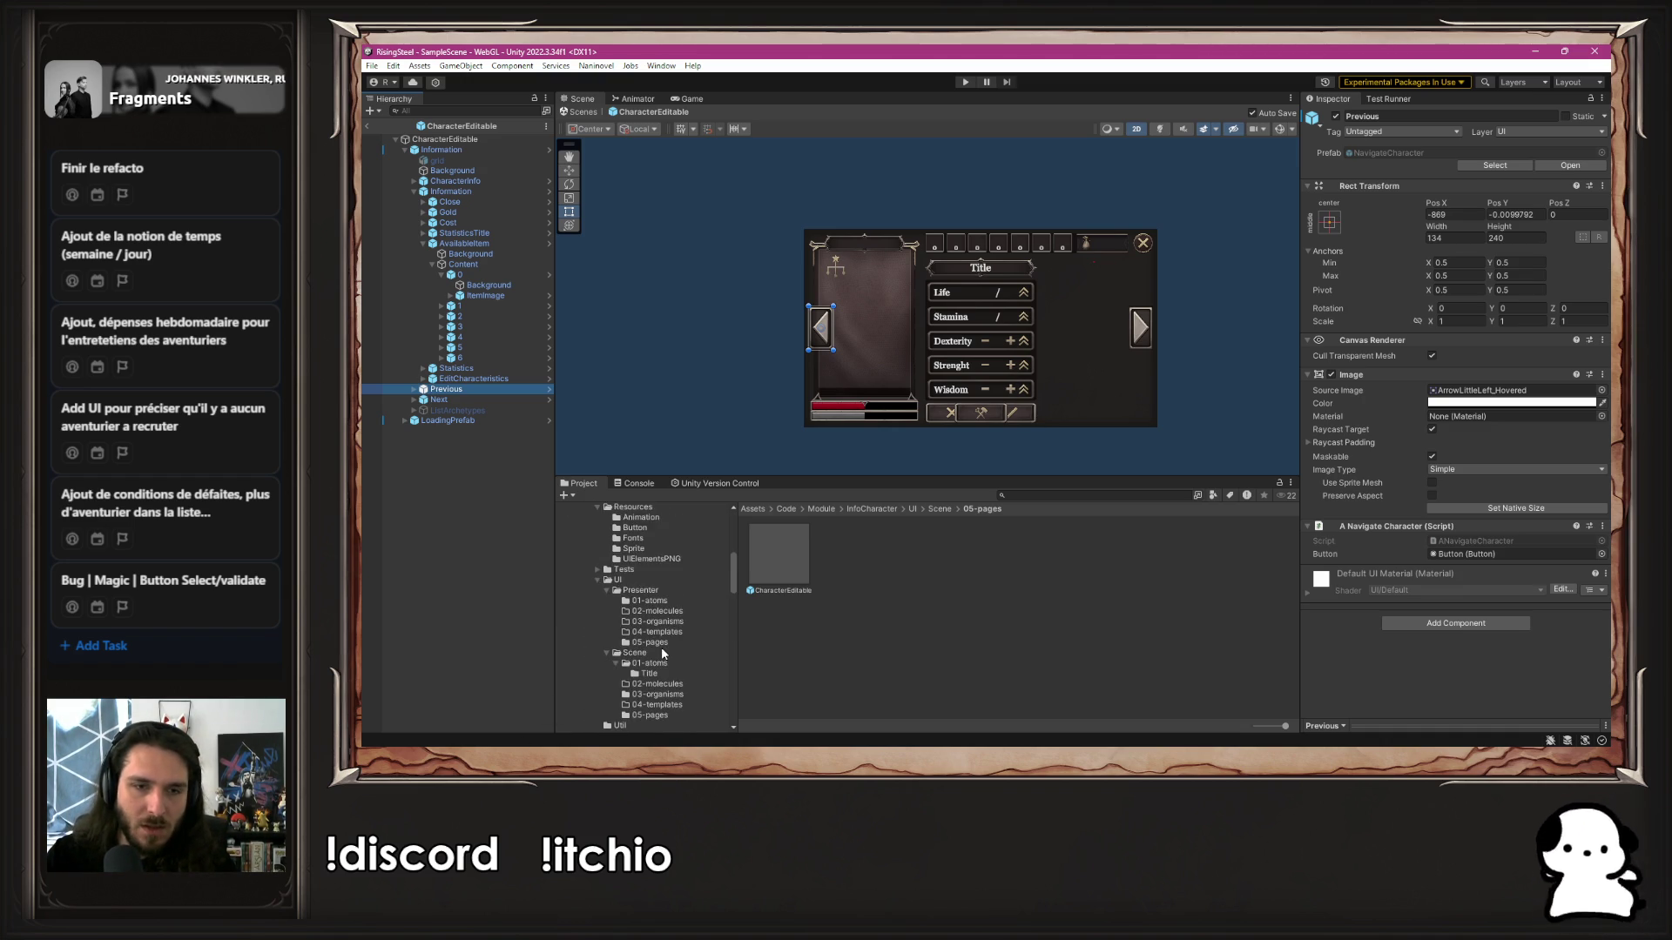
{"action": "scroll", "coordinate": [661, 653], "scroll_direction": "down", "scroll_amount": 2}
{"action": "left_click", "coordinate": [657, 606]}
{"action": "double_click", "coordinate": [783, 556]}
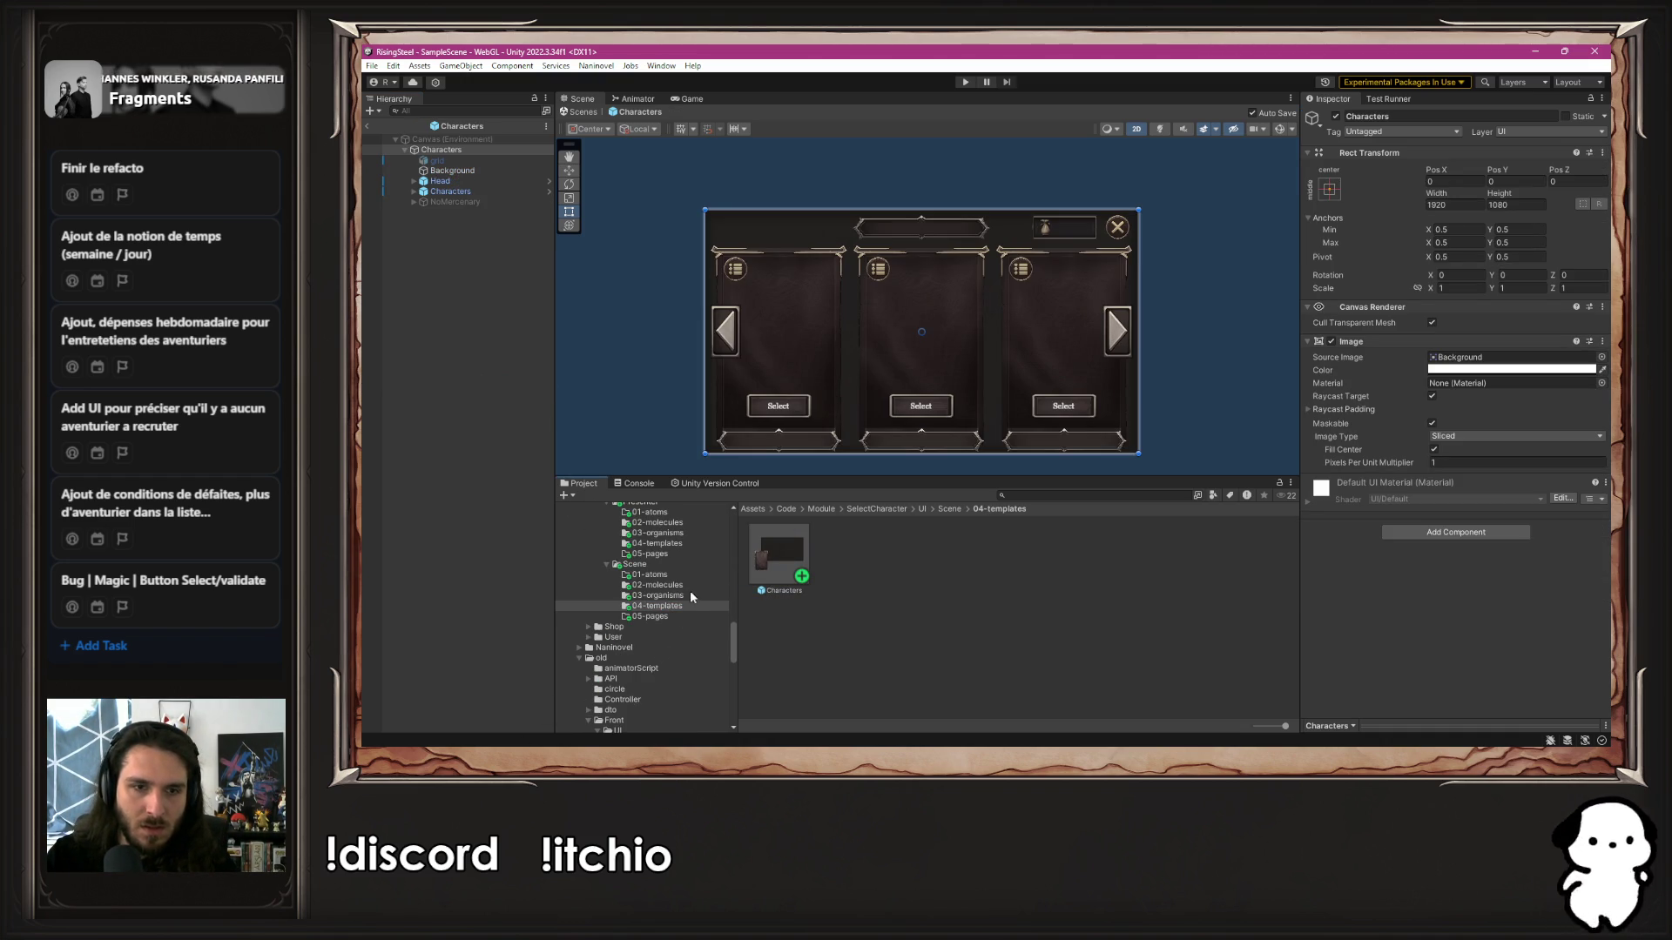
Review the Characters organism prefab, then reopen the Characters template and recentre the view
{"action": "left_click", "coordinate": [658, 595]}
{"action": "double_click", "coordinate": [784, 554]}
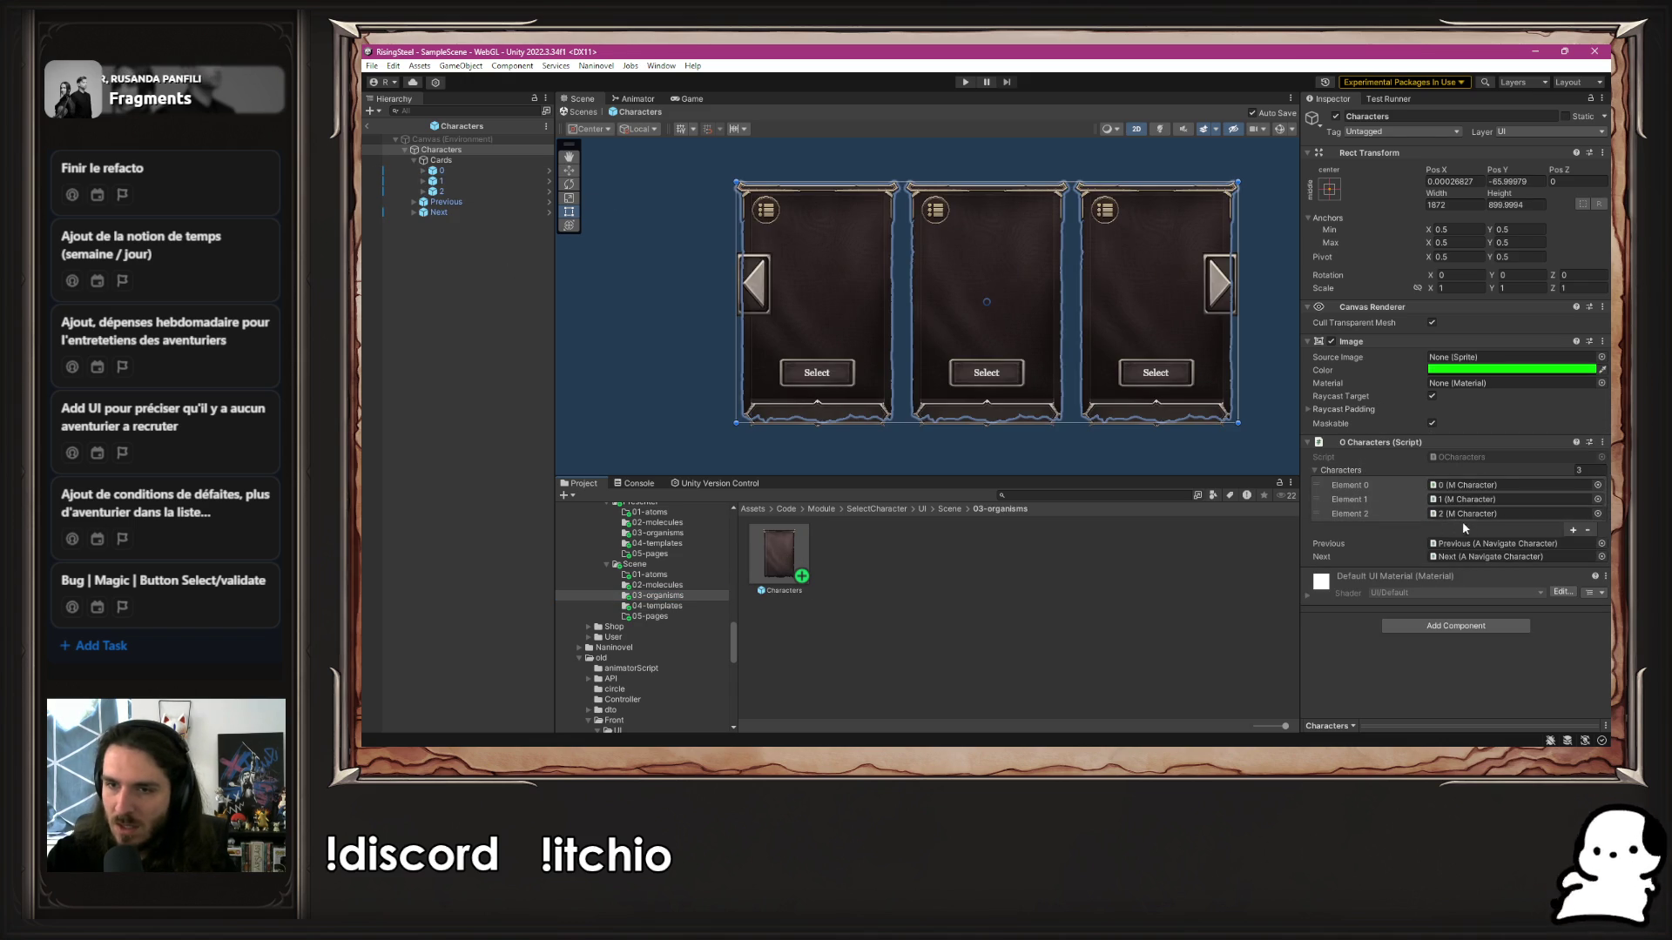
{"action": "left_click", "coordinate": [666, 607]}
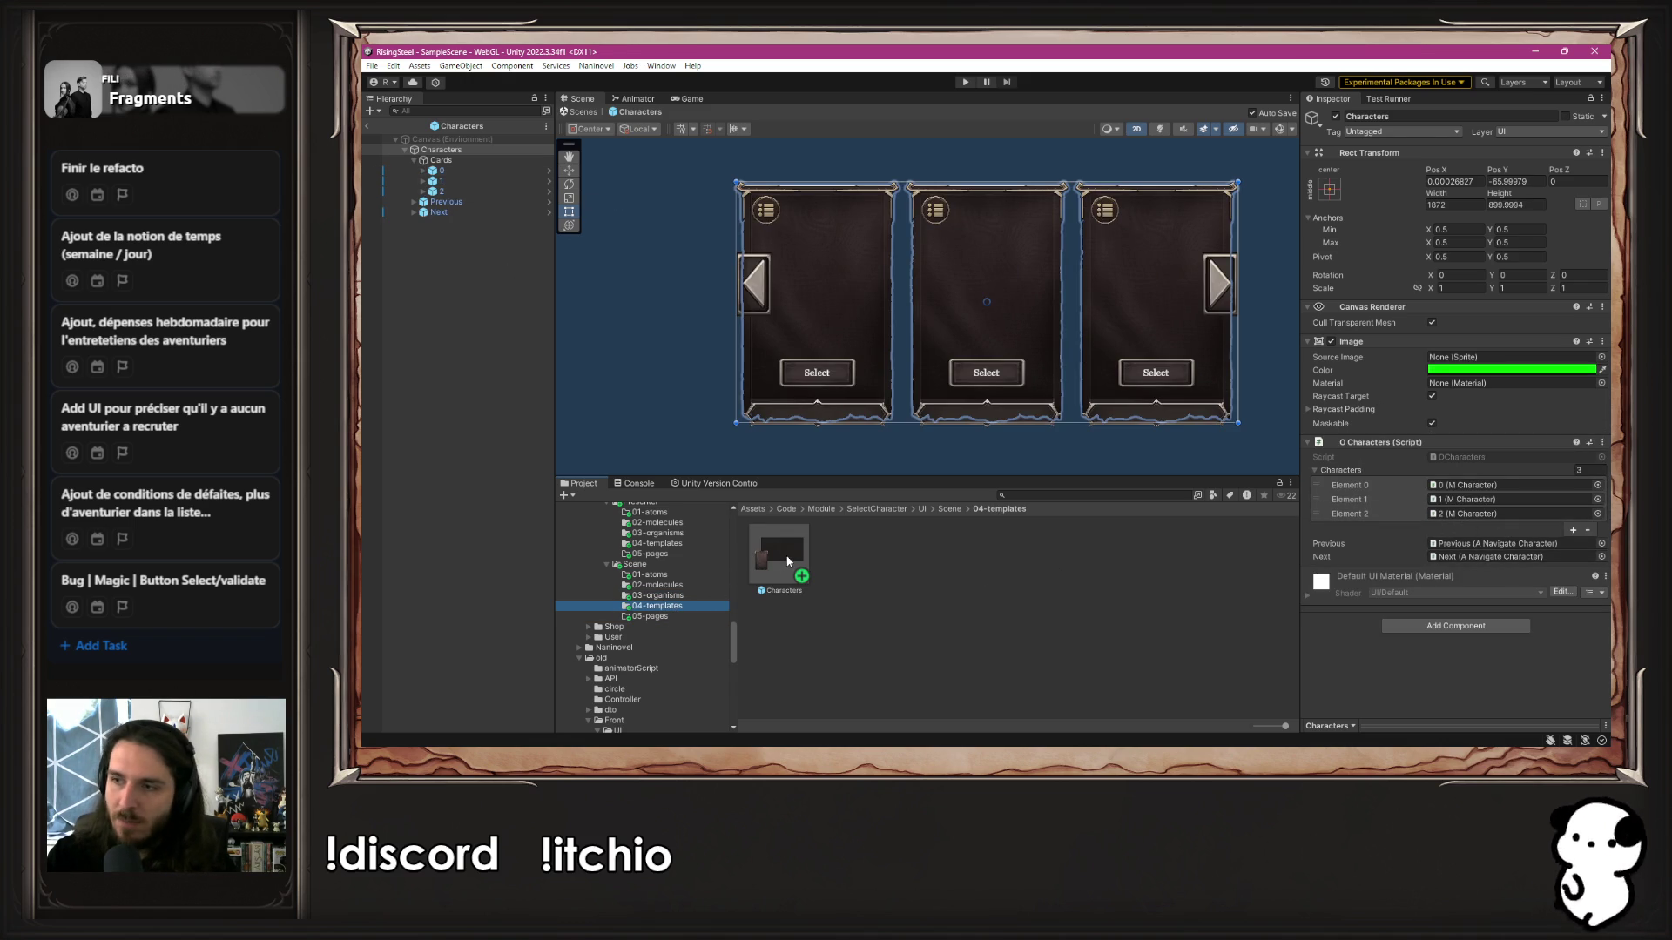
{"action": "double_click", "coordinate": [787, 561]}
{"action": "left_click_drag", "start_coordinate": [670, 364], "coordinate": [731, 333]}
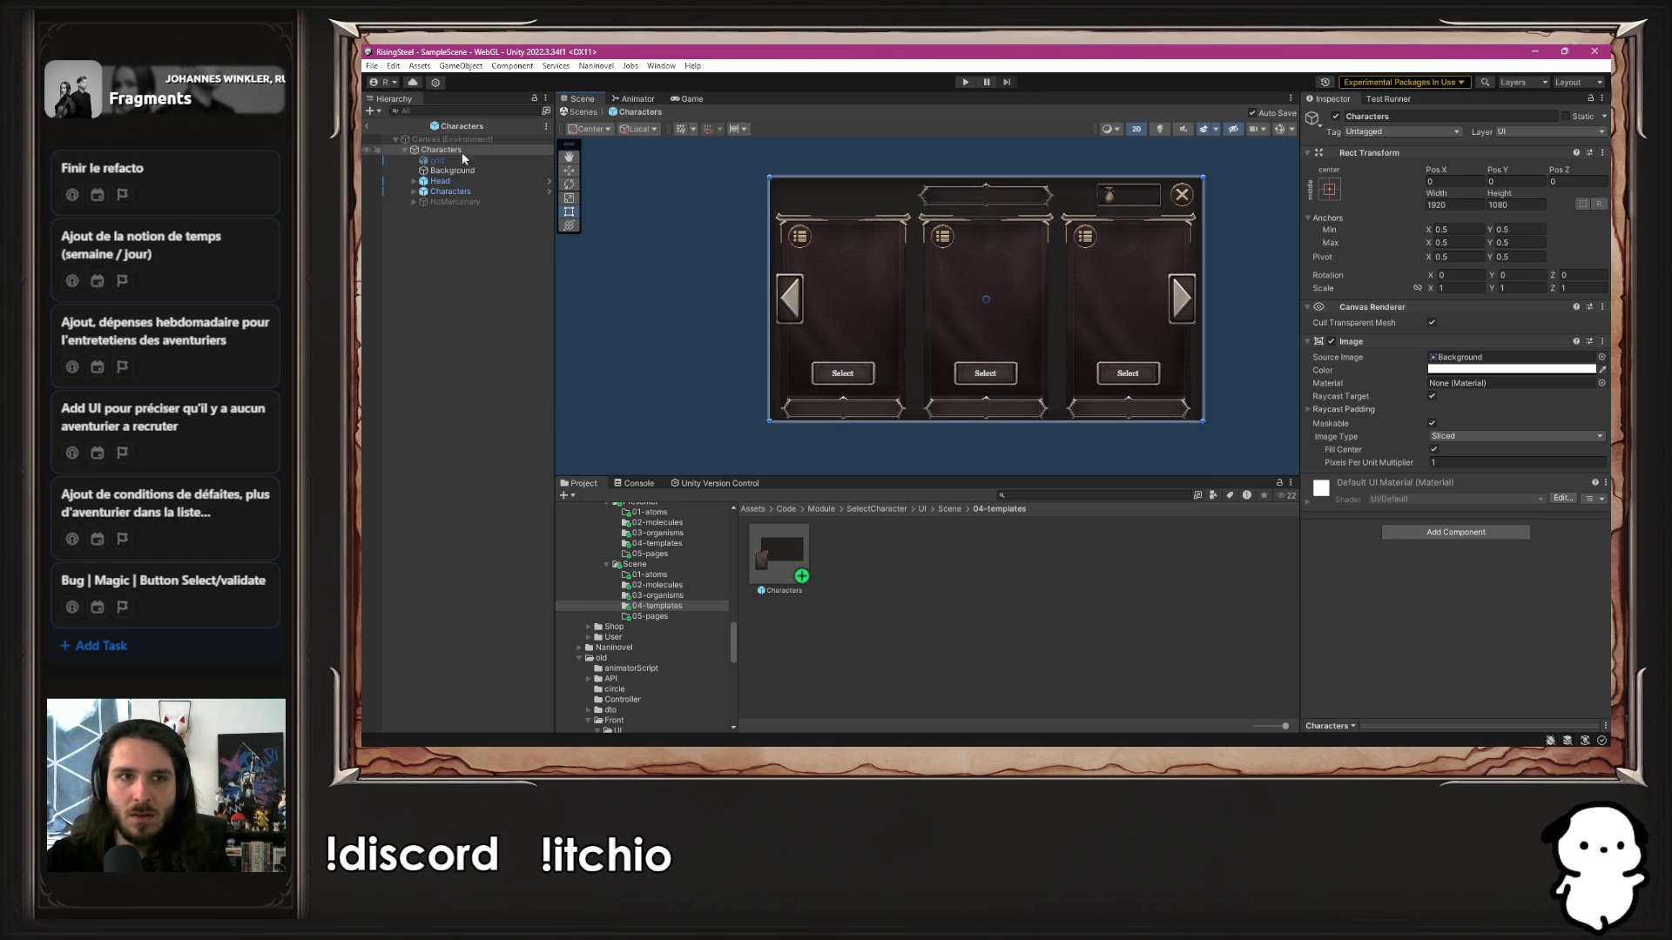
Inspect the Characters template's Head, its Gold counter and the nested Characters organism
{"action": "left_click", "coordinate": [422, 181]}
{"action": "left_click", "coordinate": [414, 181]}
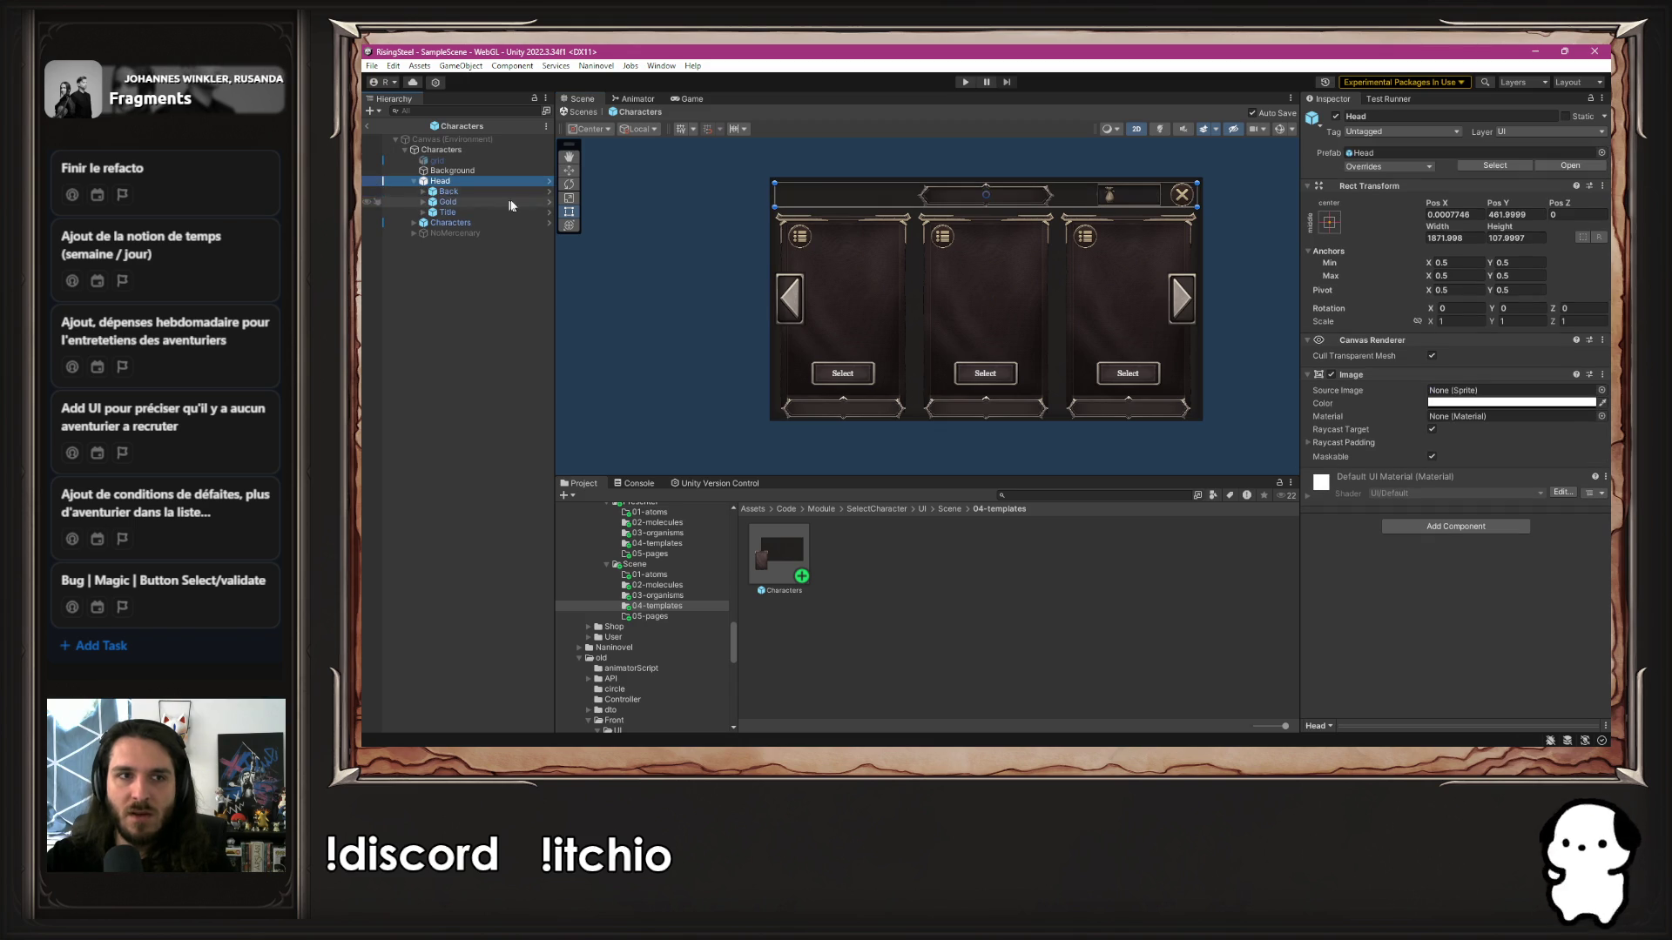
{"action": "left_click", "coordinate": [484, 201]}
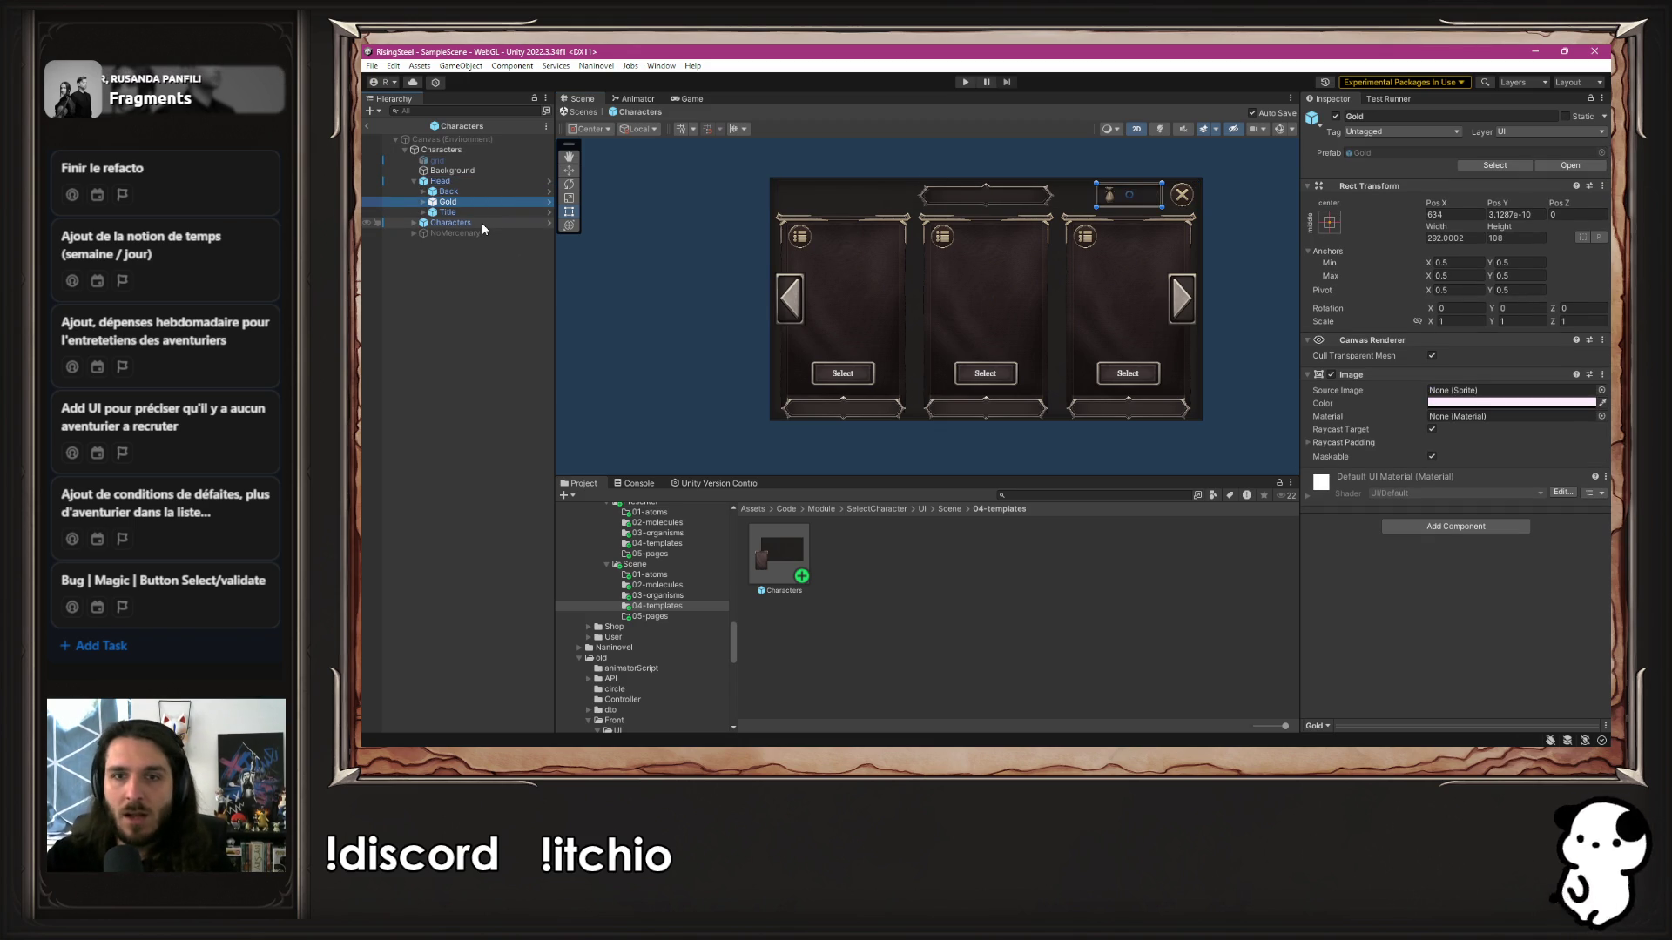
{"action": "left_click", "coordinate": [482, 222]}
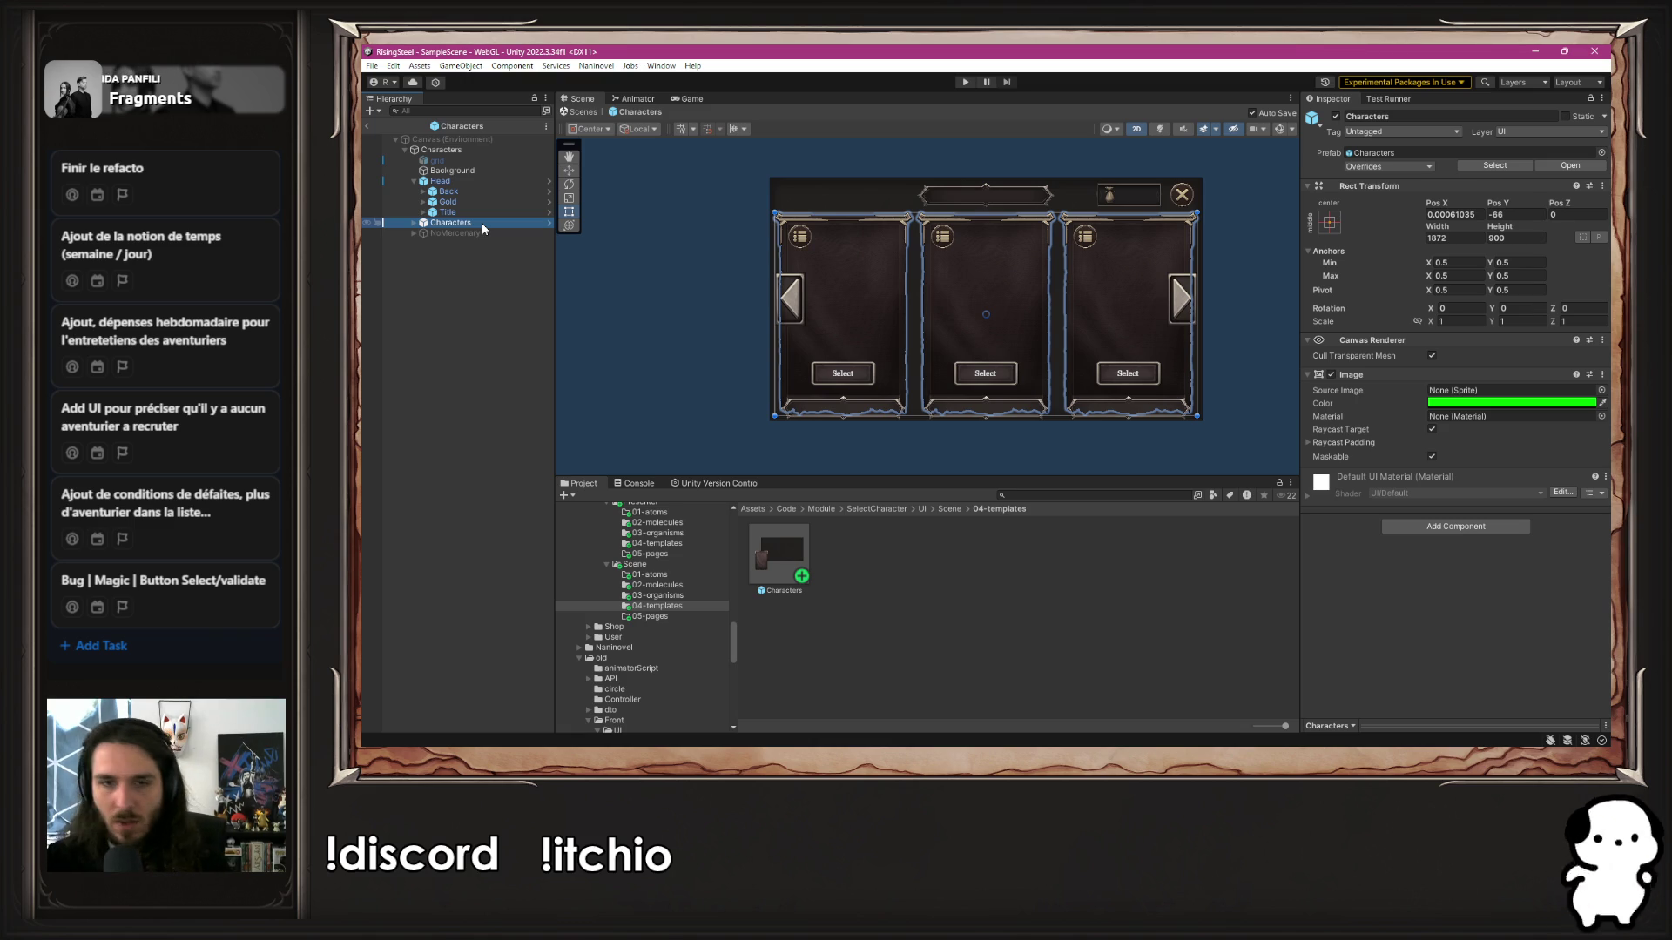
Add the TCharacters script component to the template's root Characters object
{"action": "left_click", "coordinate": [444, 149]}
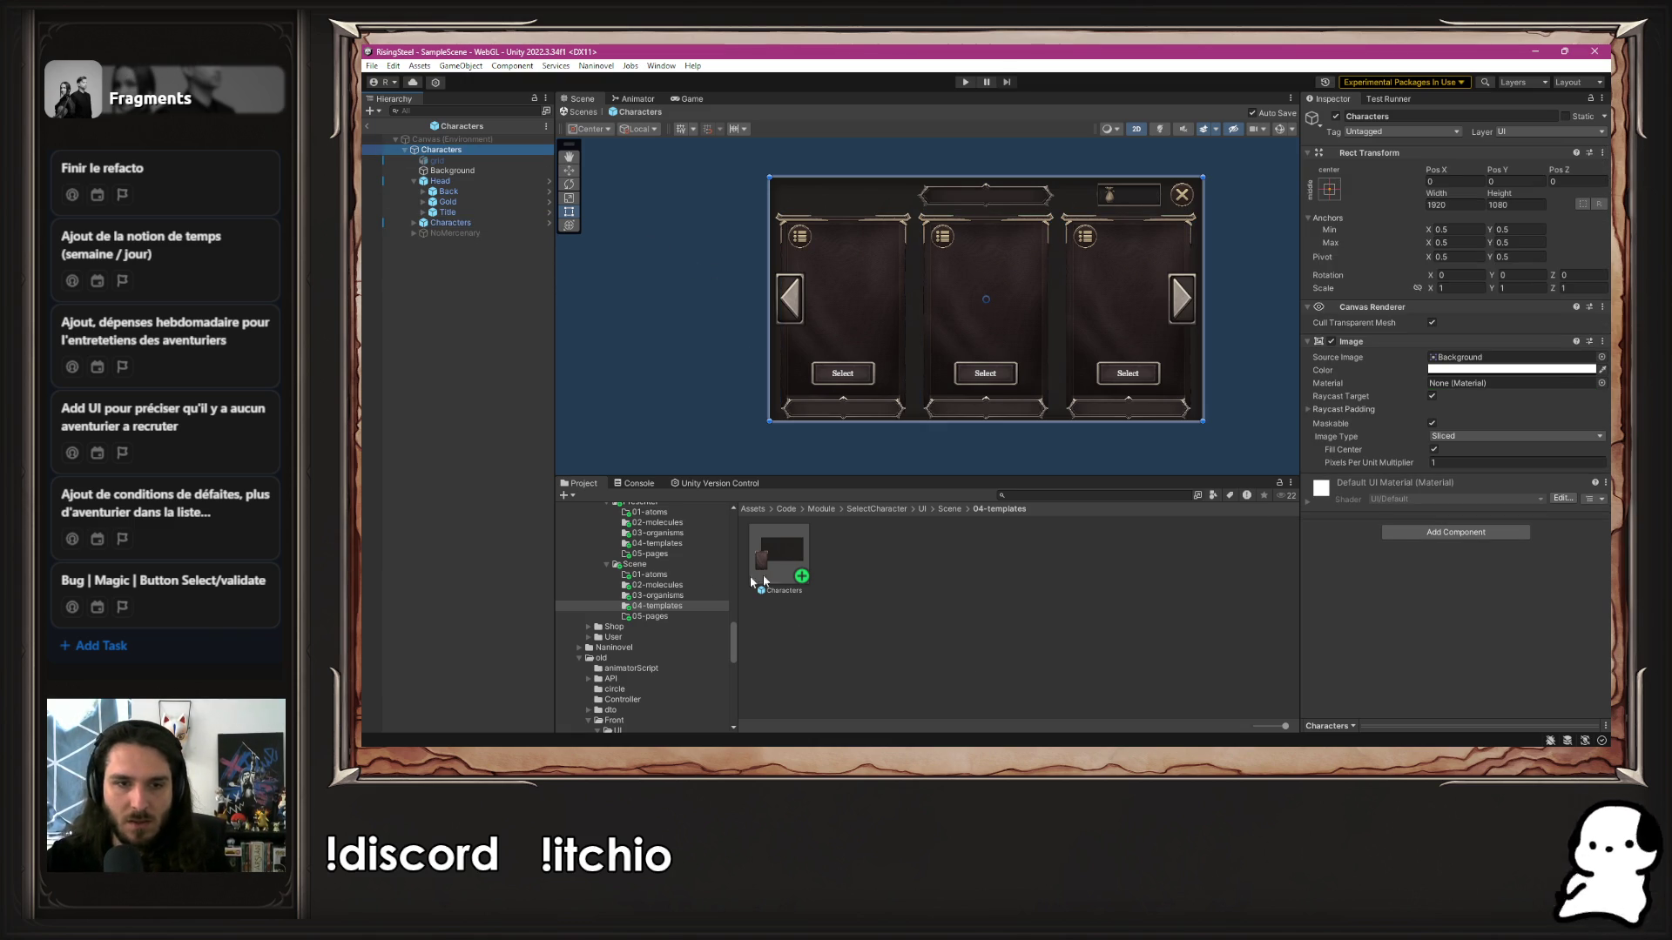
{"action": "left_click", "coordinate": [1411, 532]}
{"action": "type", "text": "TCha"}
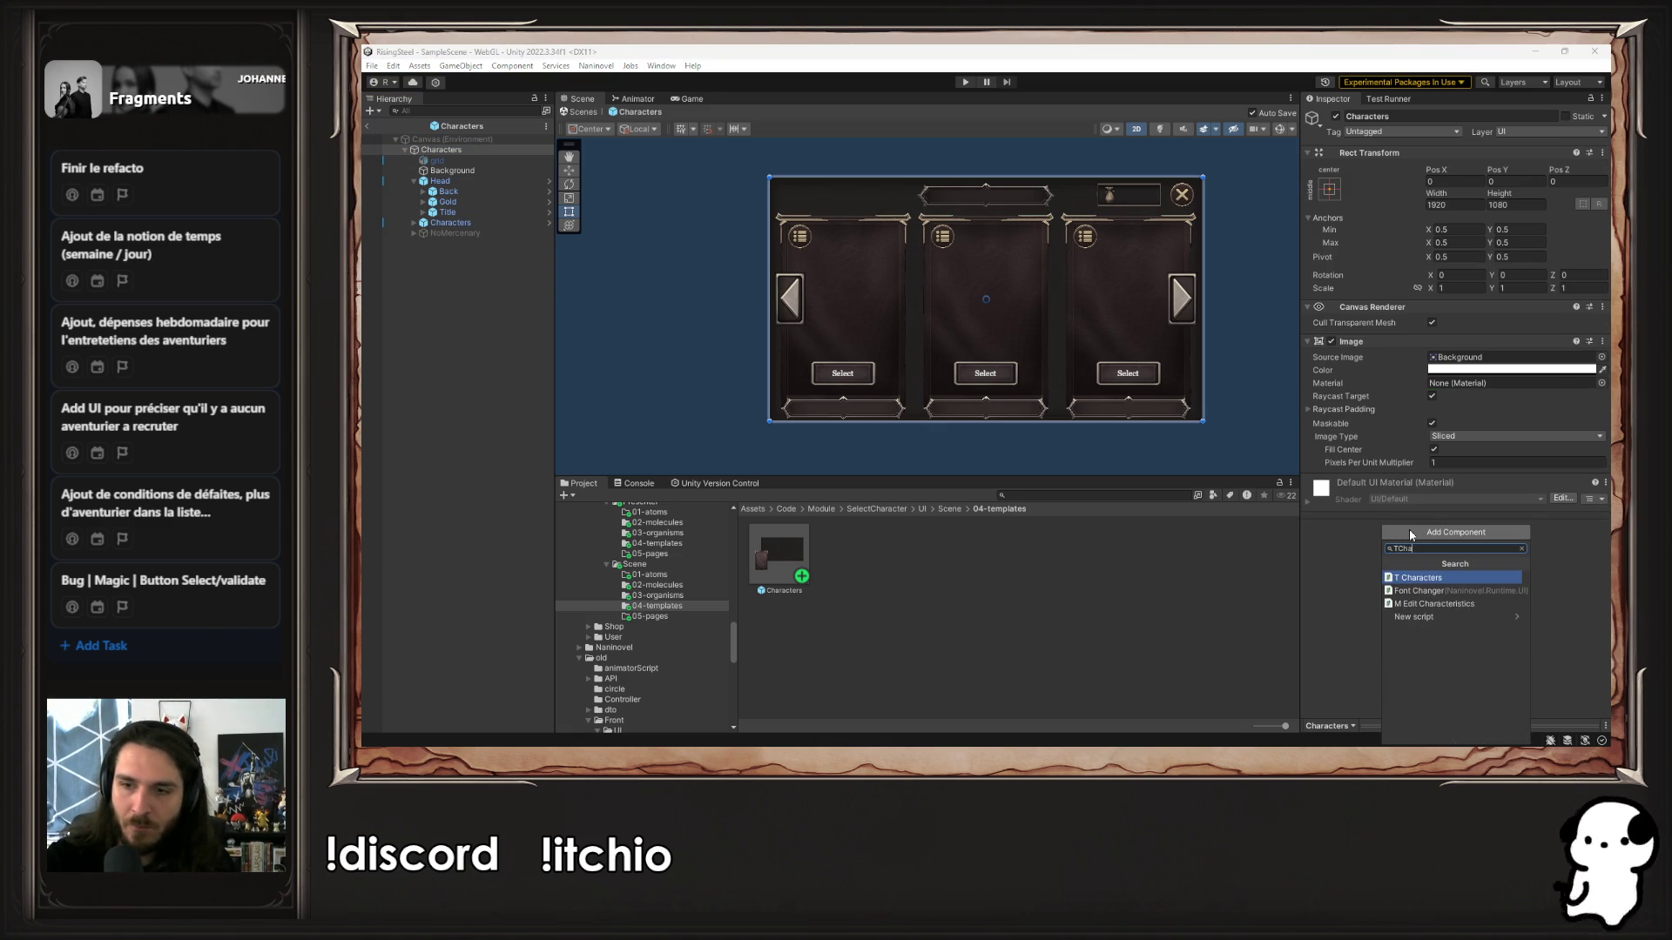
{"action": "key", "text": "Return"}
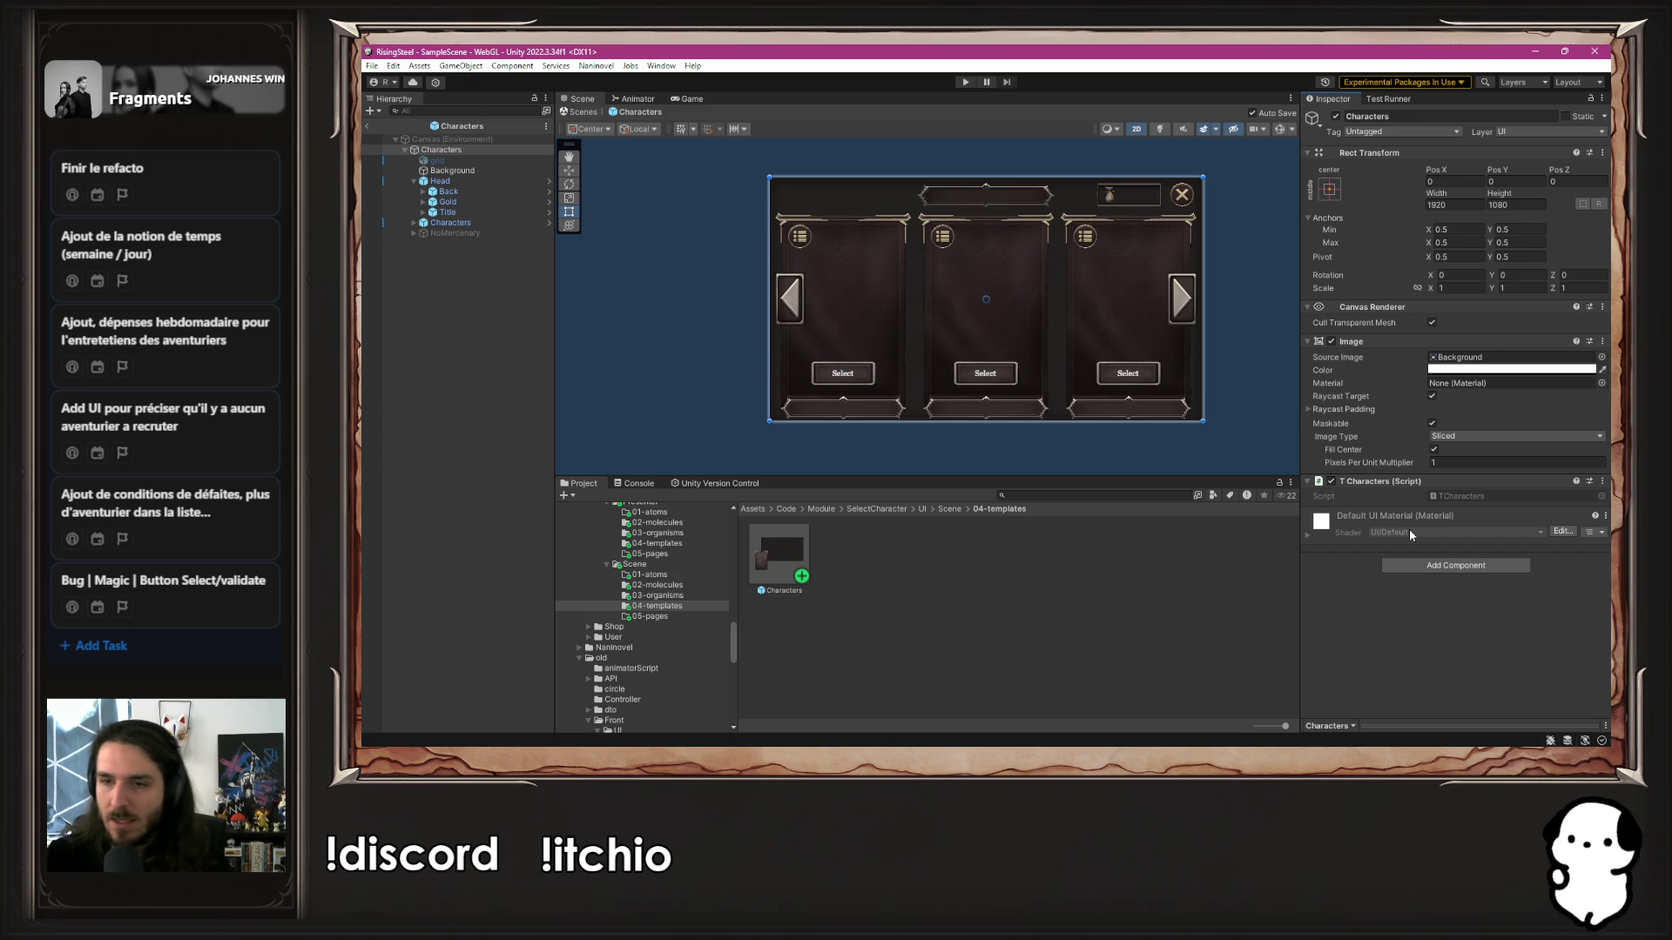
Open TCharacters.cs from the project in the code editor
{"action": "left_click", "coordinate": [1463, 496]}
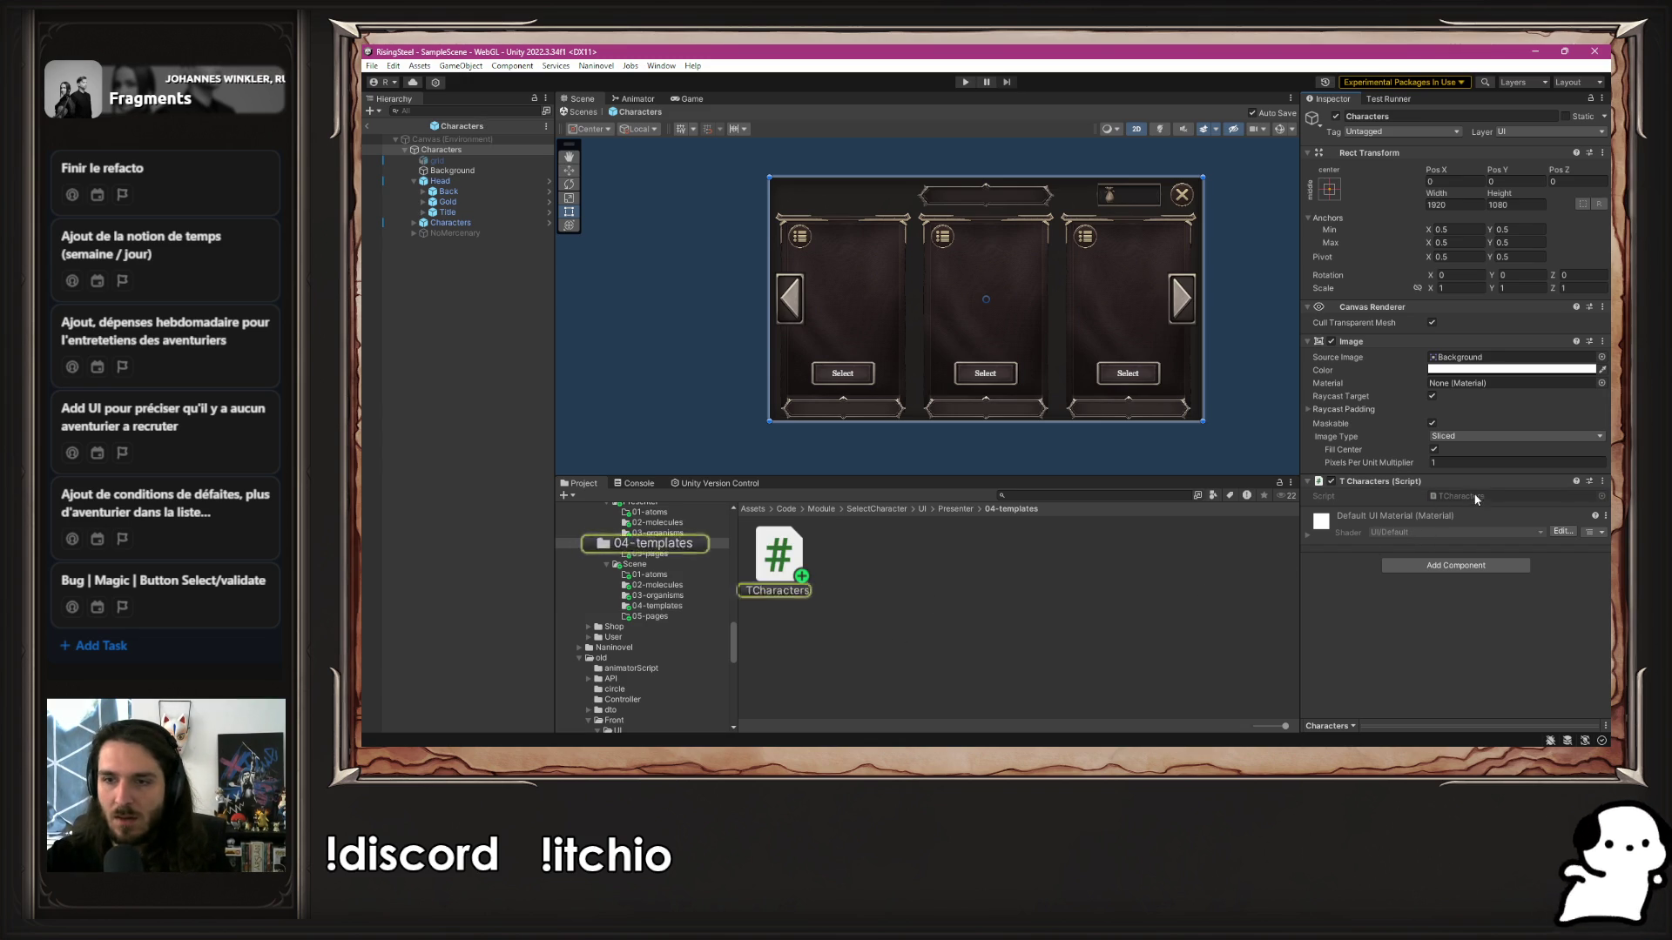
{"action": "left_click", "coordinate": [775, 558]}
{"action": "double_click", "coordinate": [775, 558]}
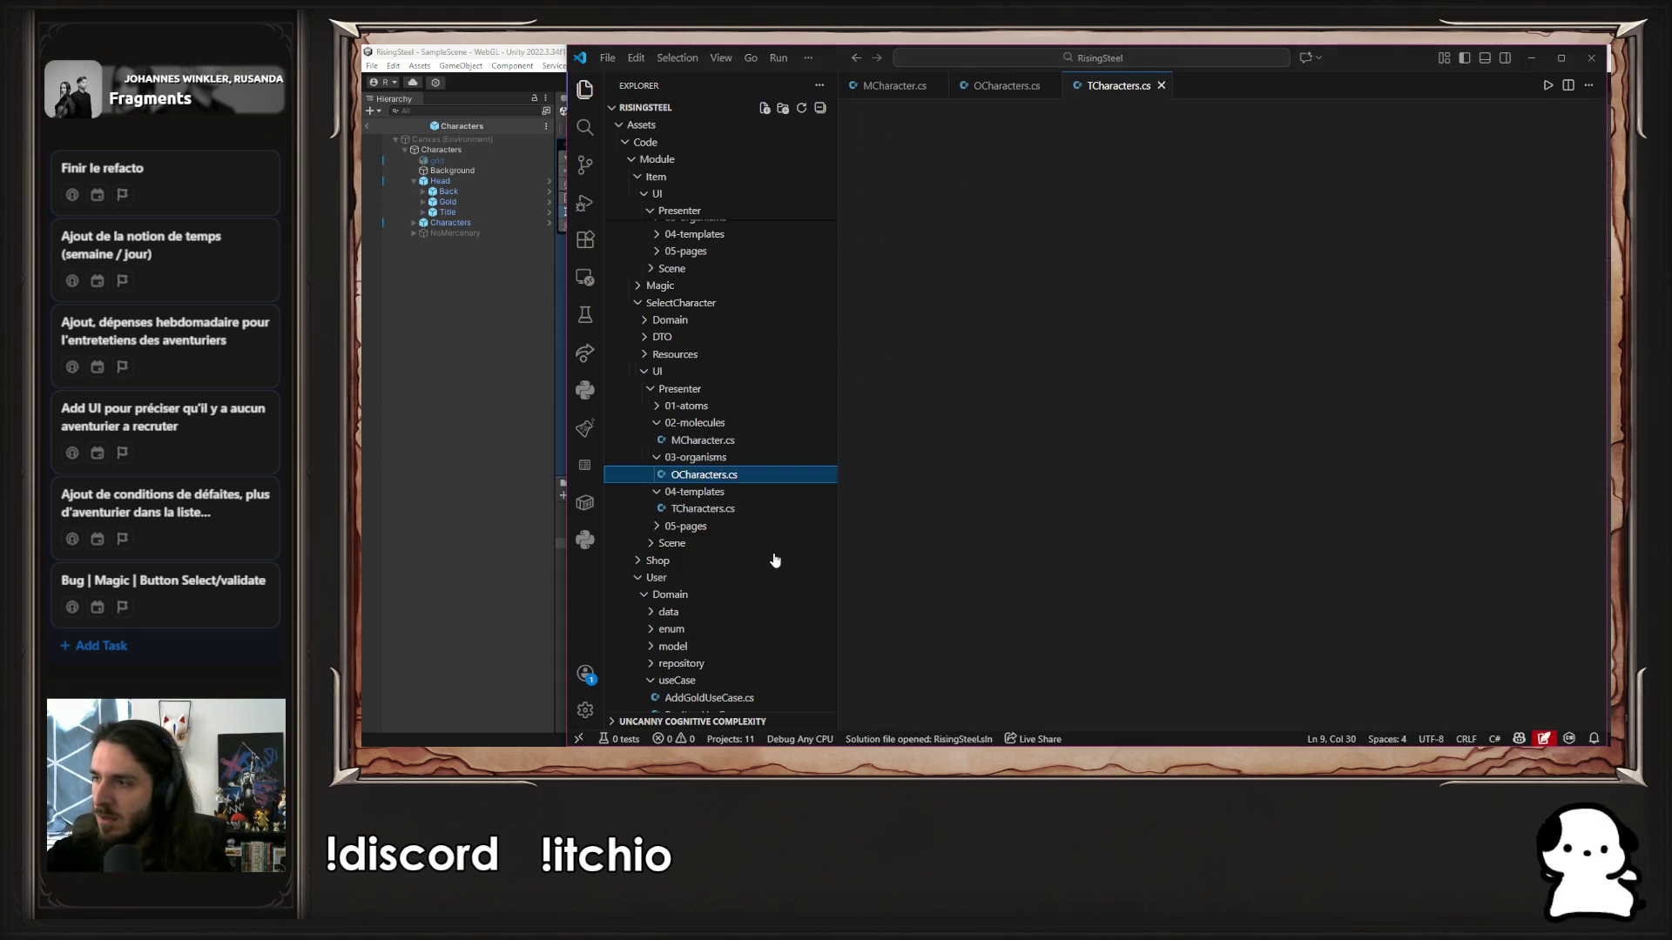
Replace the Start/Update stubs in TCharacters.cs with 'public OCharacters characters;' and save
{"action": "left_click_drag", "start_coordinate": [923, 380], "coordinate": [859, 232]}
{"action": "key", "text": "shift+Up"}
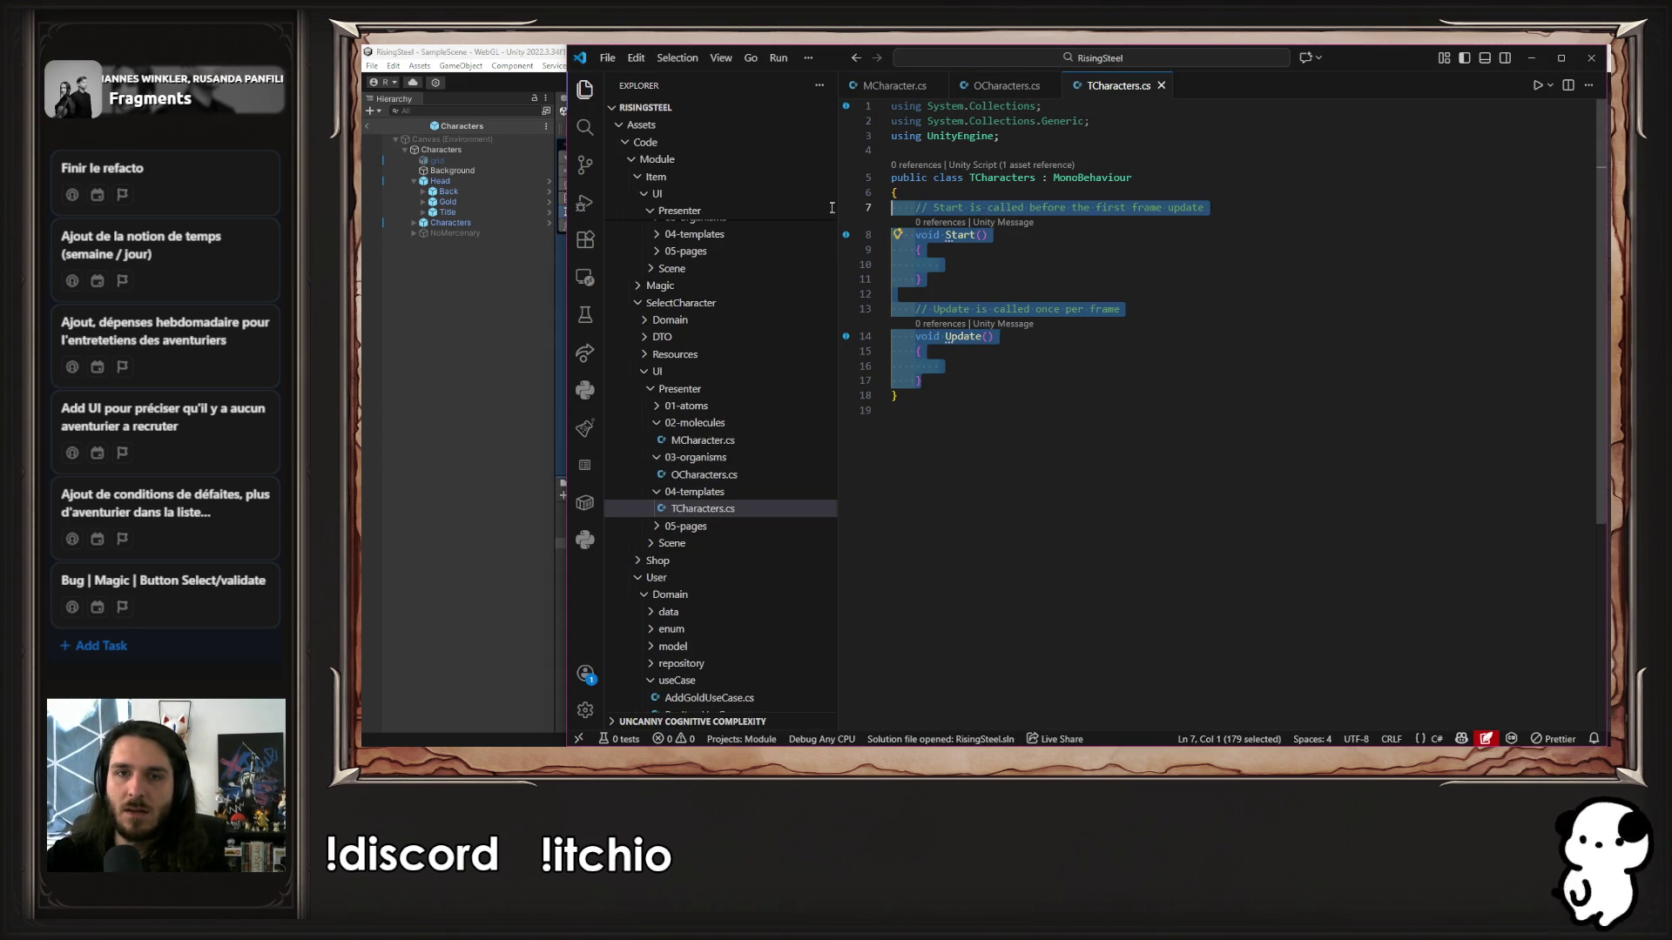
{"action": "key", "text": "BackSpace"}
{"action": "key", "text": "Tab"}
{"action": "key", "text": "Return"}
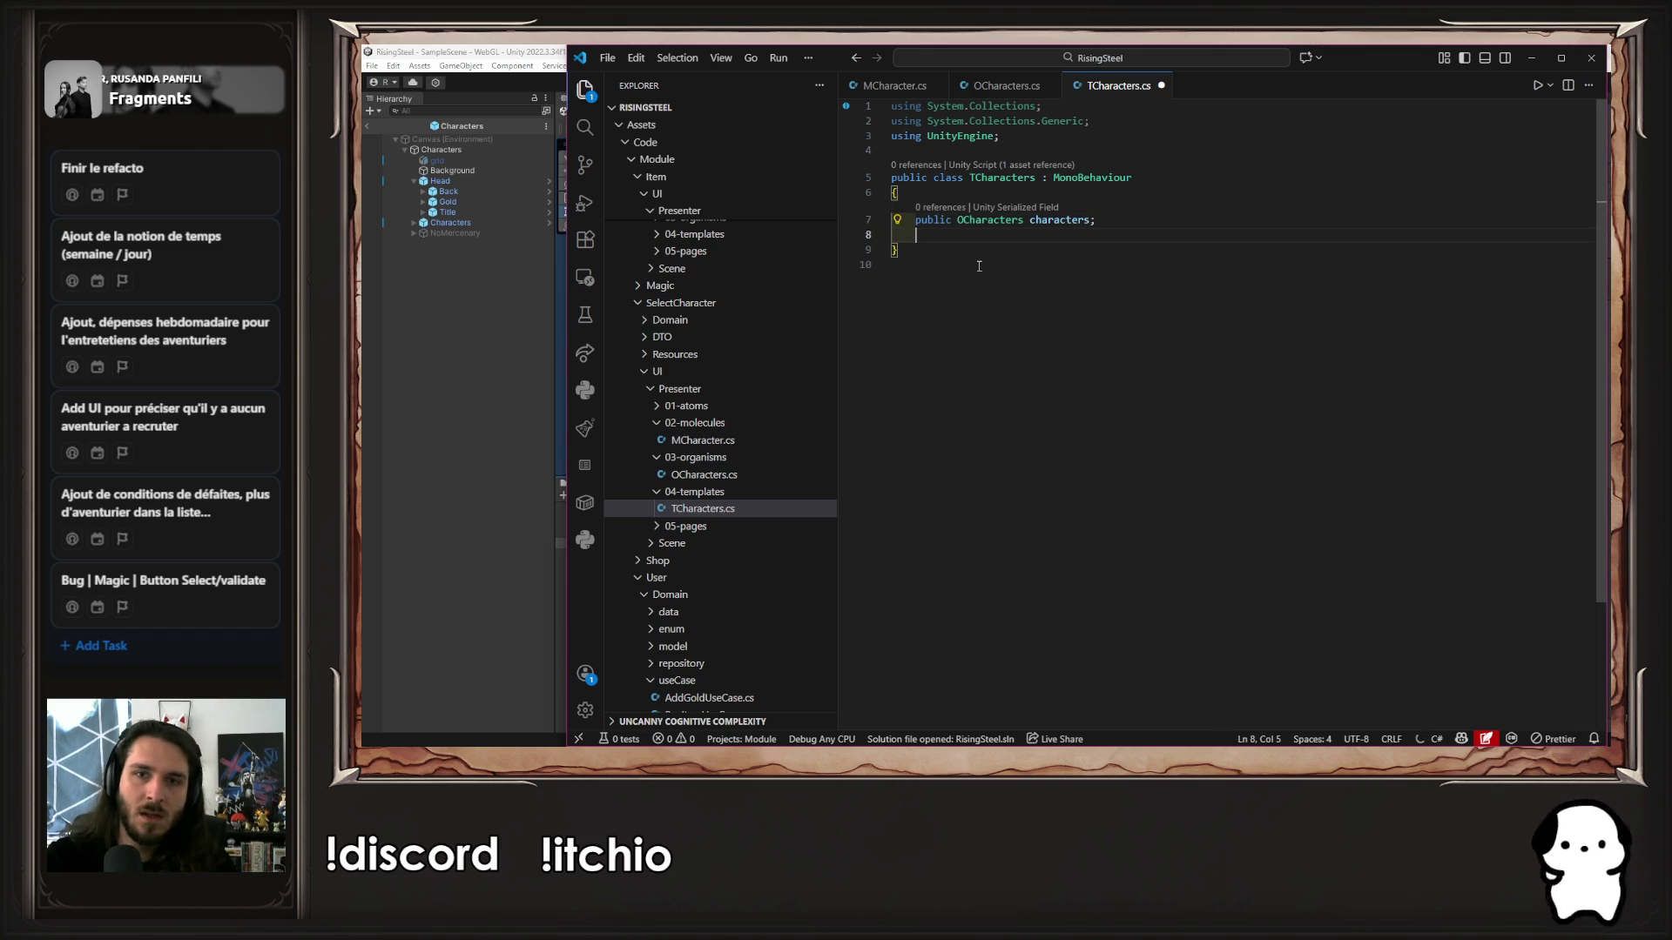
{"action": "key", "text": "ctrl+s"}
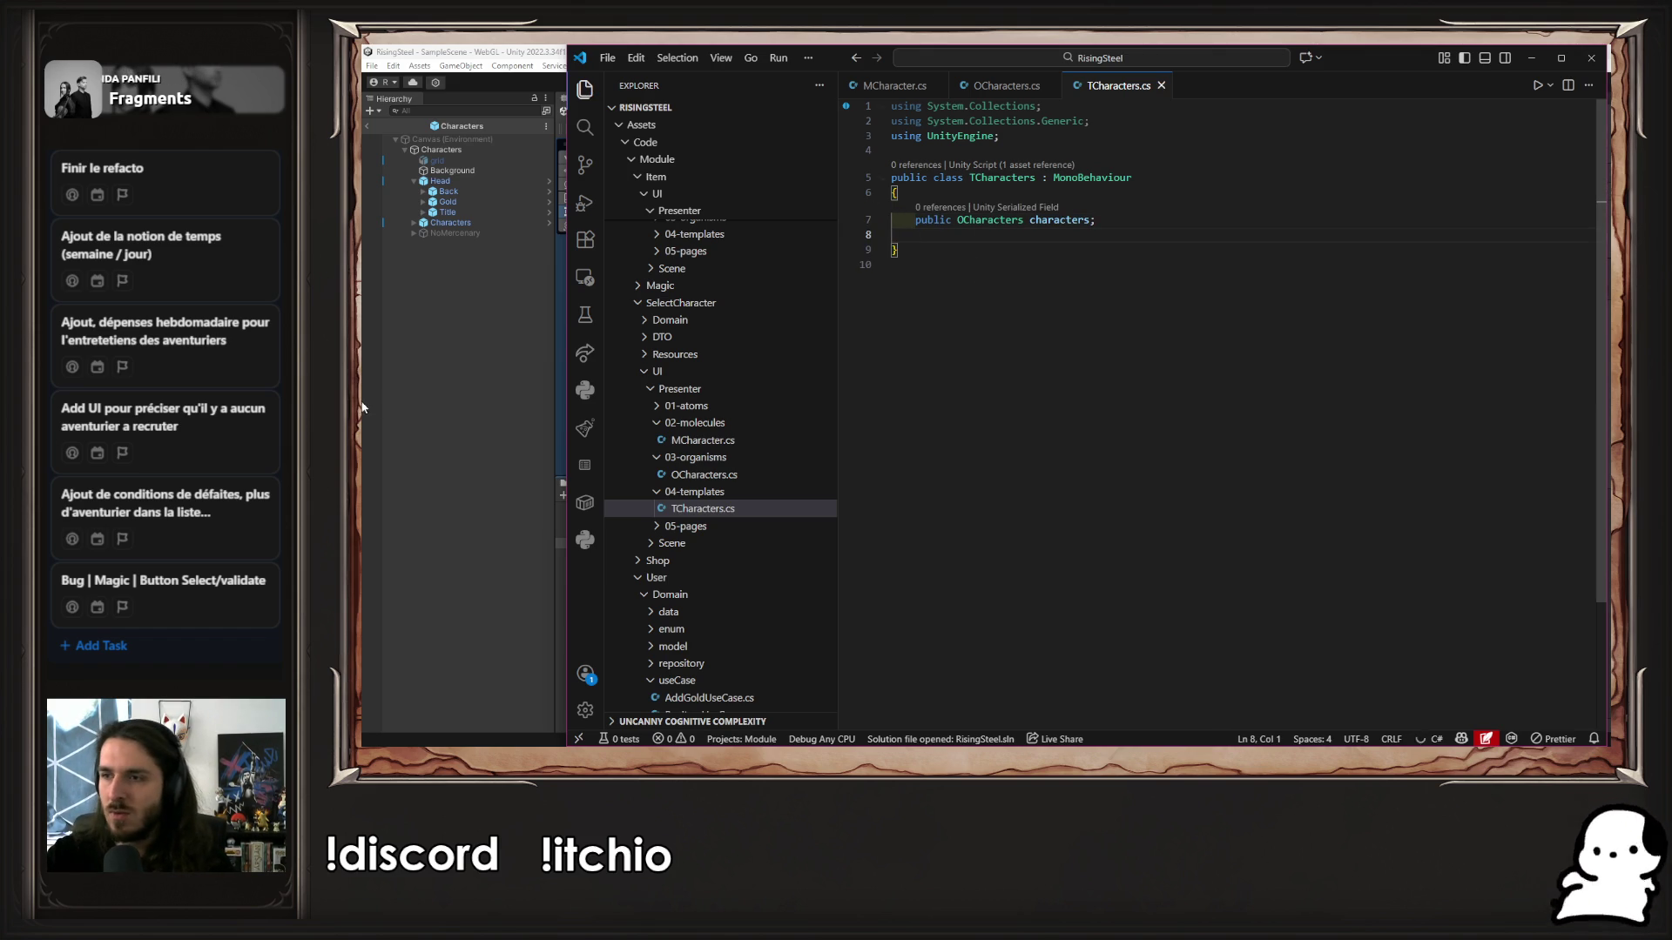
{"action": "left_click", "coordinate": [443, 362]}
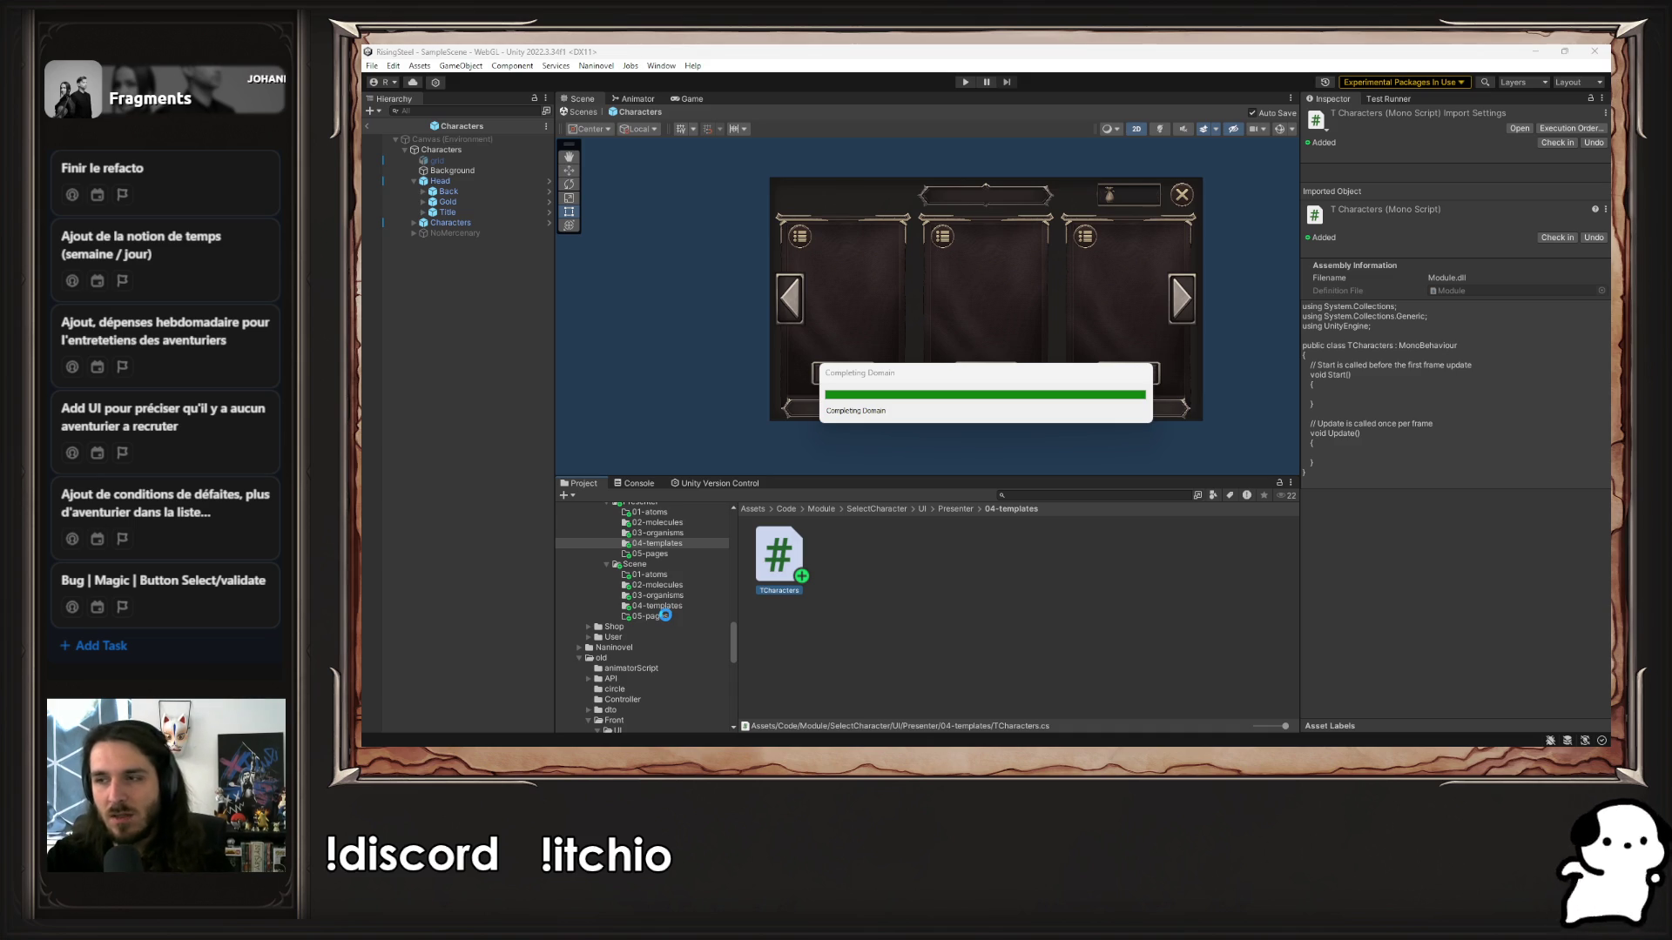
Open the Shop module's Shop page prefab from its UI Scene pages folder
{"action": "scroll", "coordinate": [644, 625], "scroll_direction": "up", "scroll_amount": 4}
{"action": "left_click", "coordinate": [644, 629]}
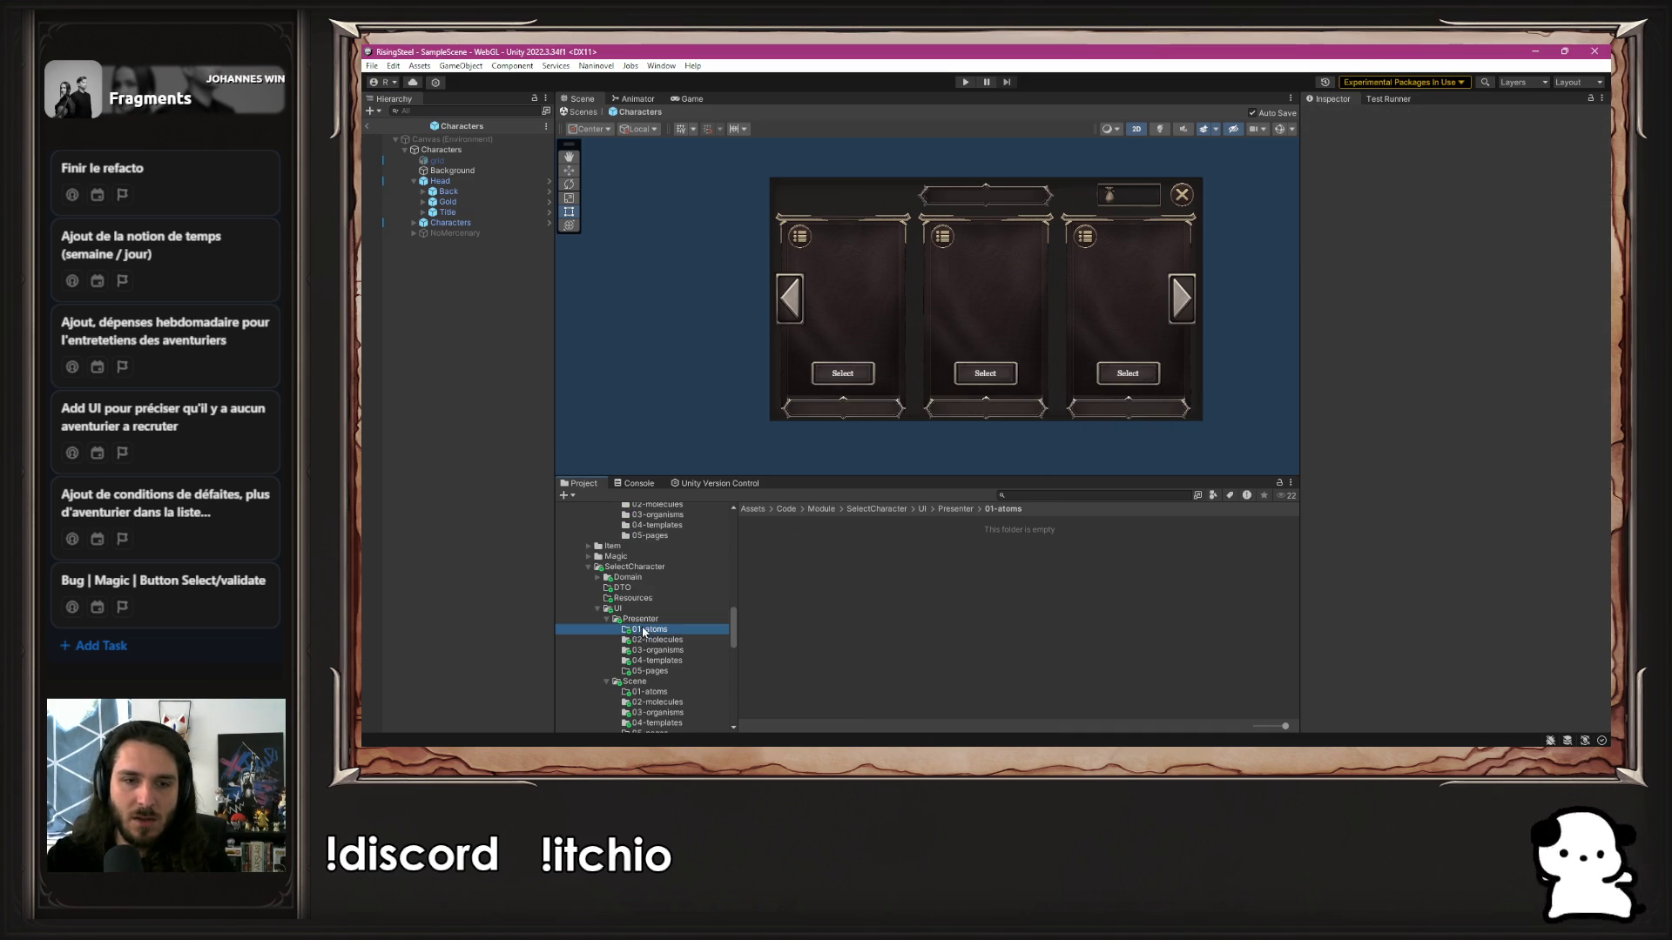
{"action": "scroll", "coordinate": [642, 622], "scroll_direction": "down", "scroll_amount": 5}
{"action": "left_click", "coordinate": [614, 550]}
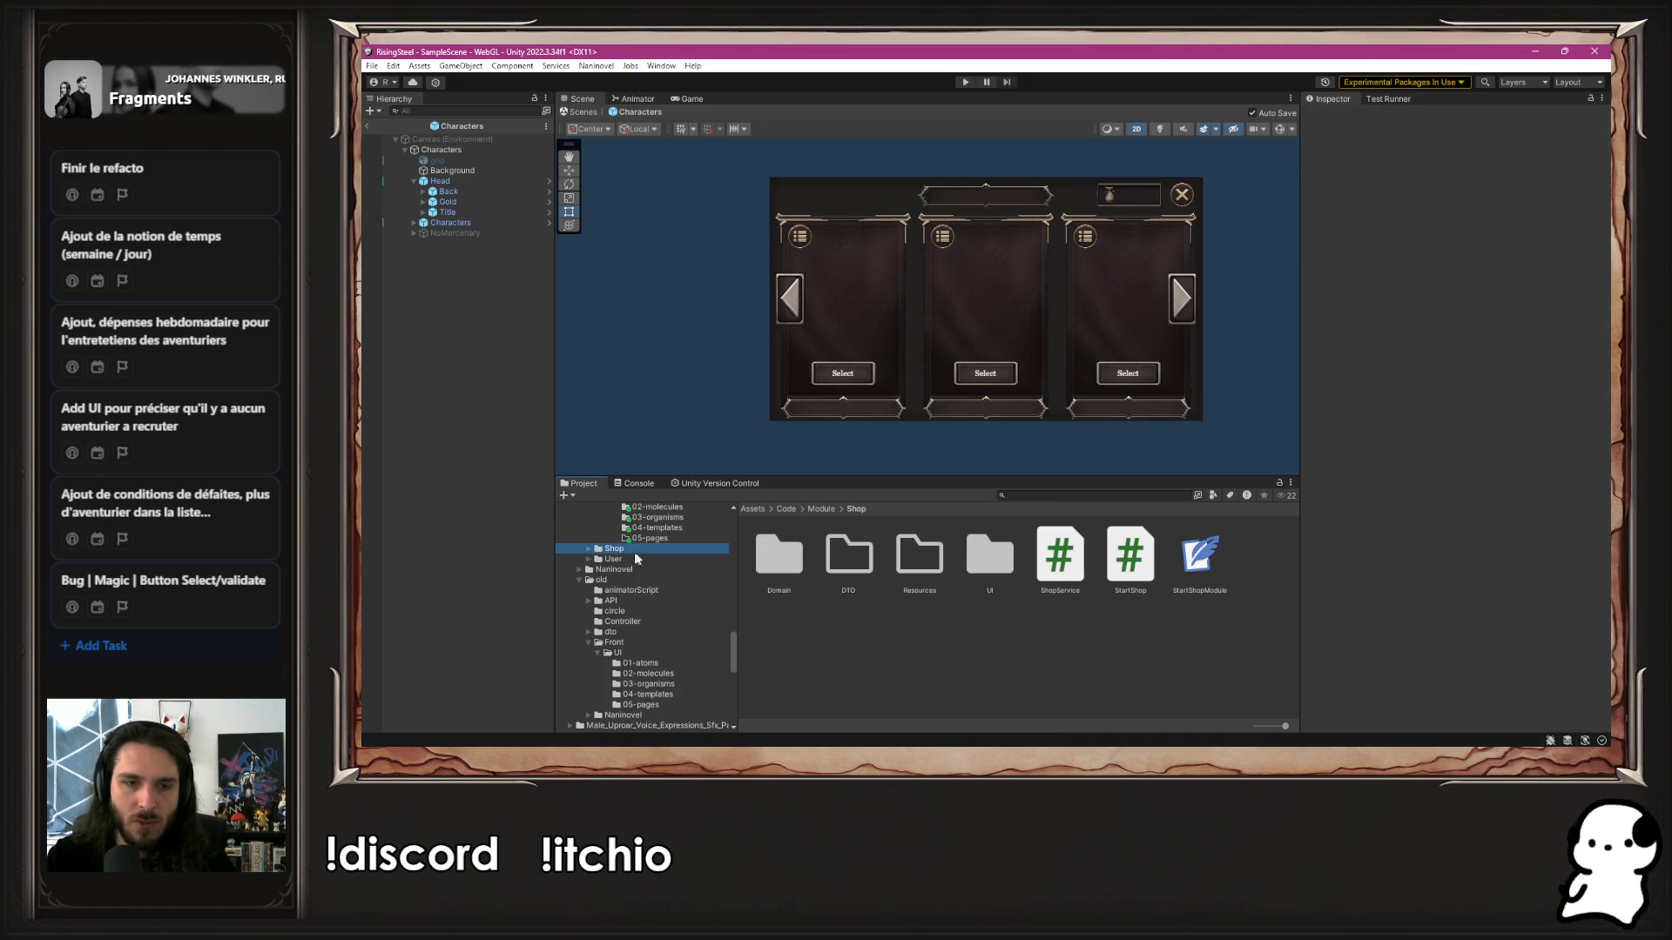
{"action": "double_click", "coordinate": [989, 557]}
{"action": "double_click", "coordinate": [849, 557]}
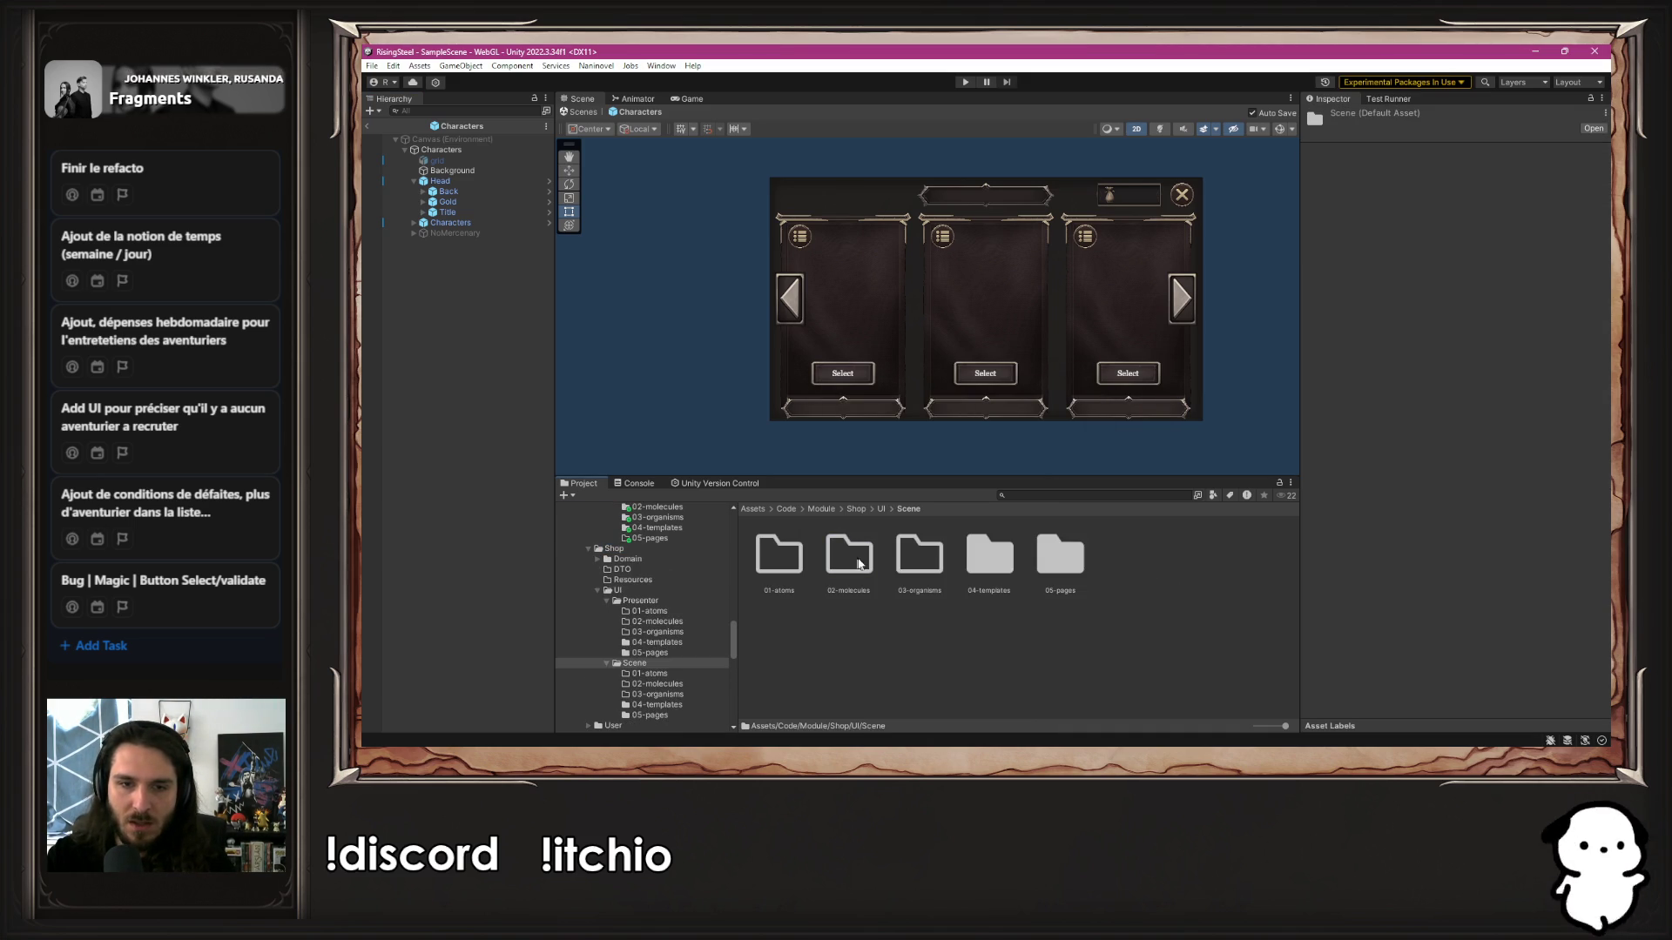
{"action": "double_click", "coordinate": [1058, 557]}
{"action": "double_click", "coordinate": [760, 554]}
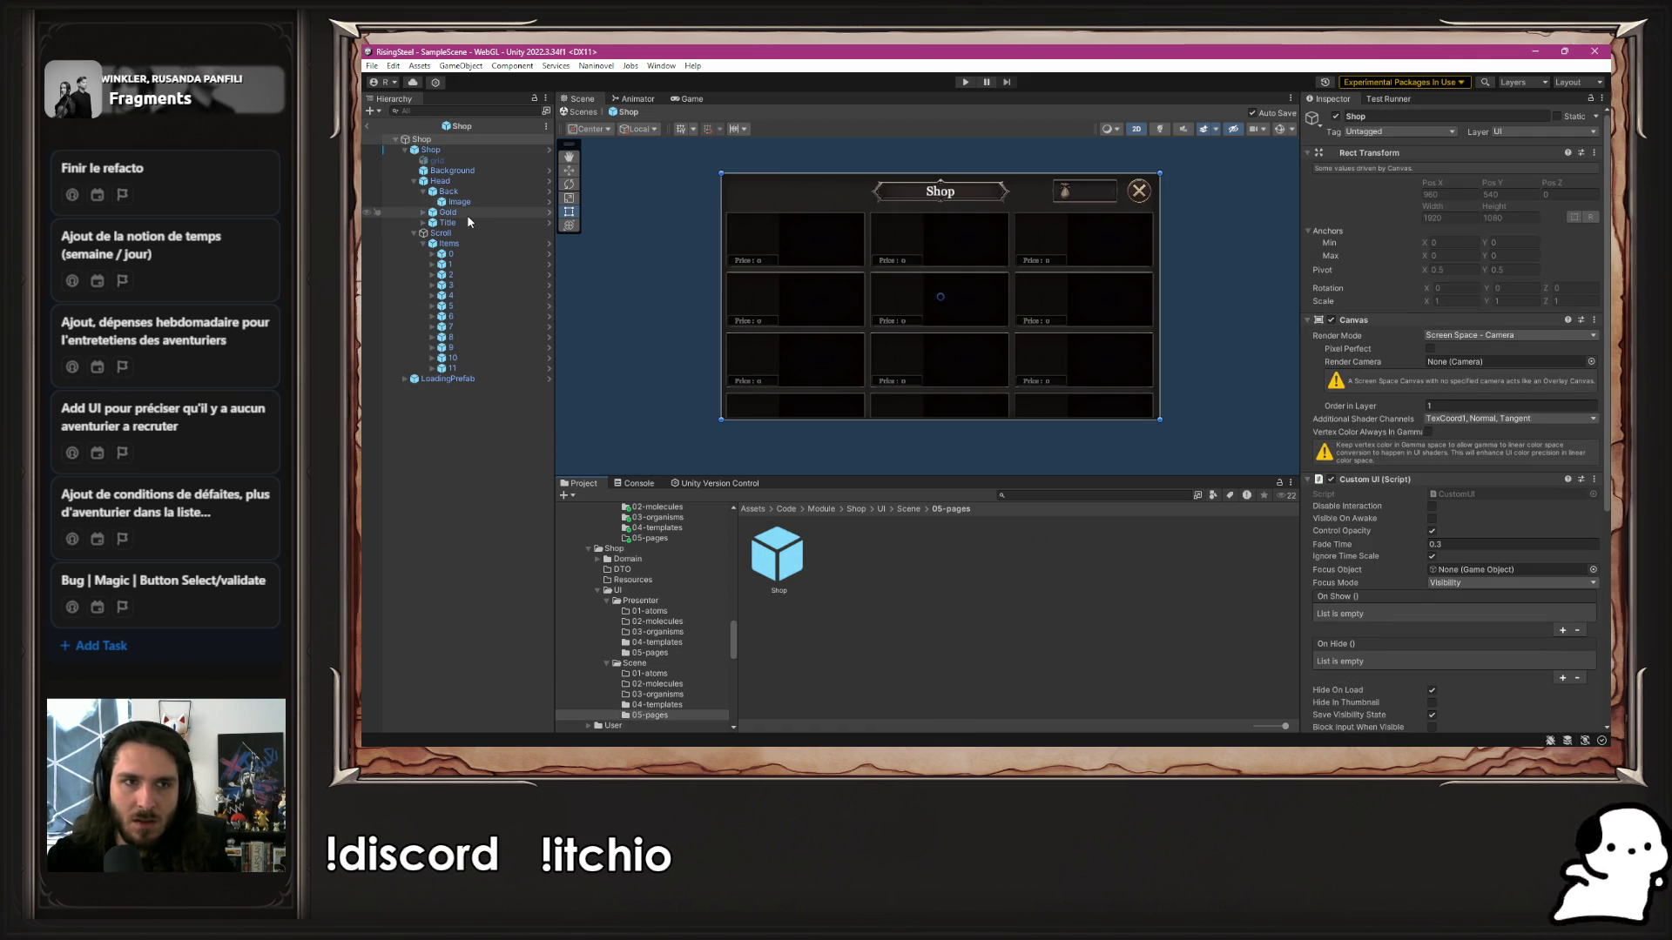
Inspect the Shop page's Gold counter and the child Shop's T Shop field references
{"action": "left_click", "coordinate": [467, 214]}
{"action": "left_click", "coordinate": [463, 149]}
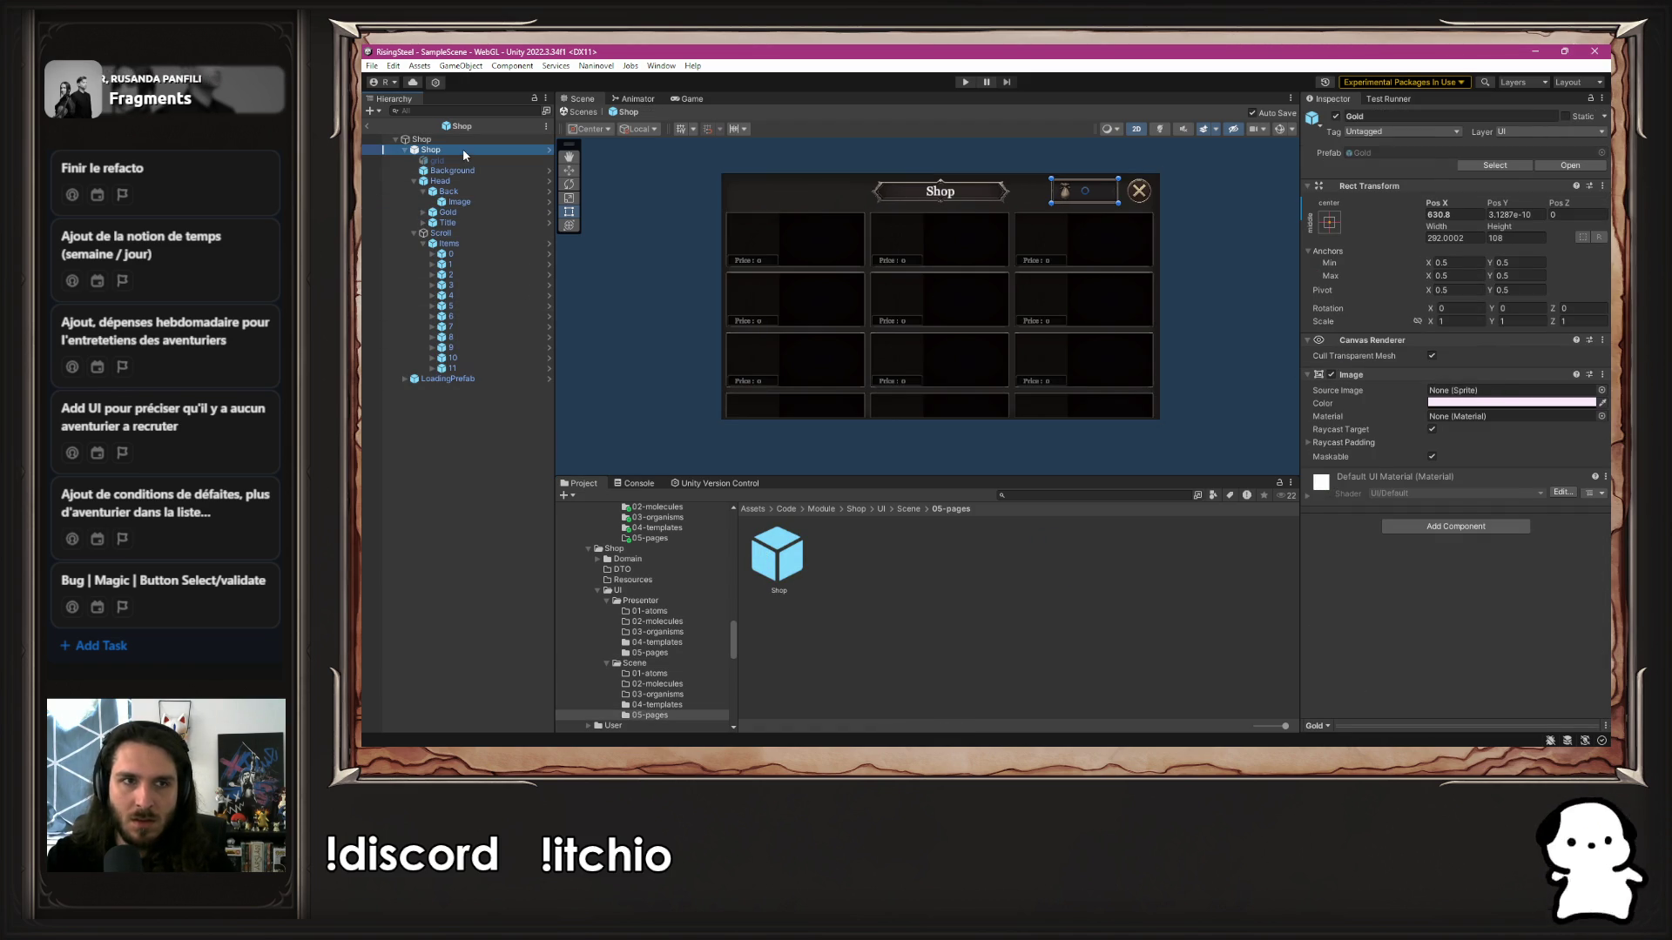
{"action": "left_click", "coordinate": [462, 139]}
{"action": "scroll", "coordinate": [1488, 467], "scroll_direction": "down", "scroll_amount": 5}
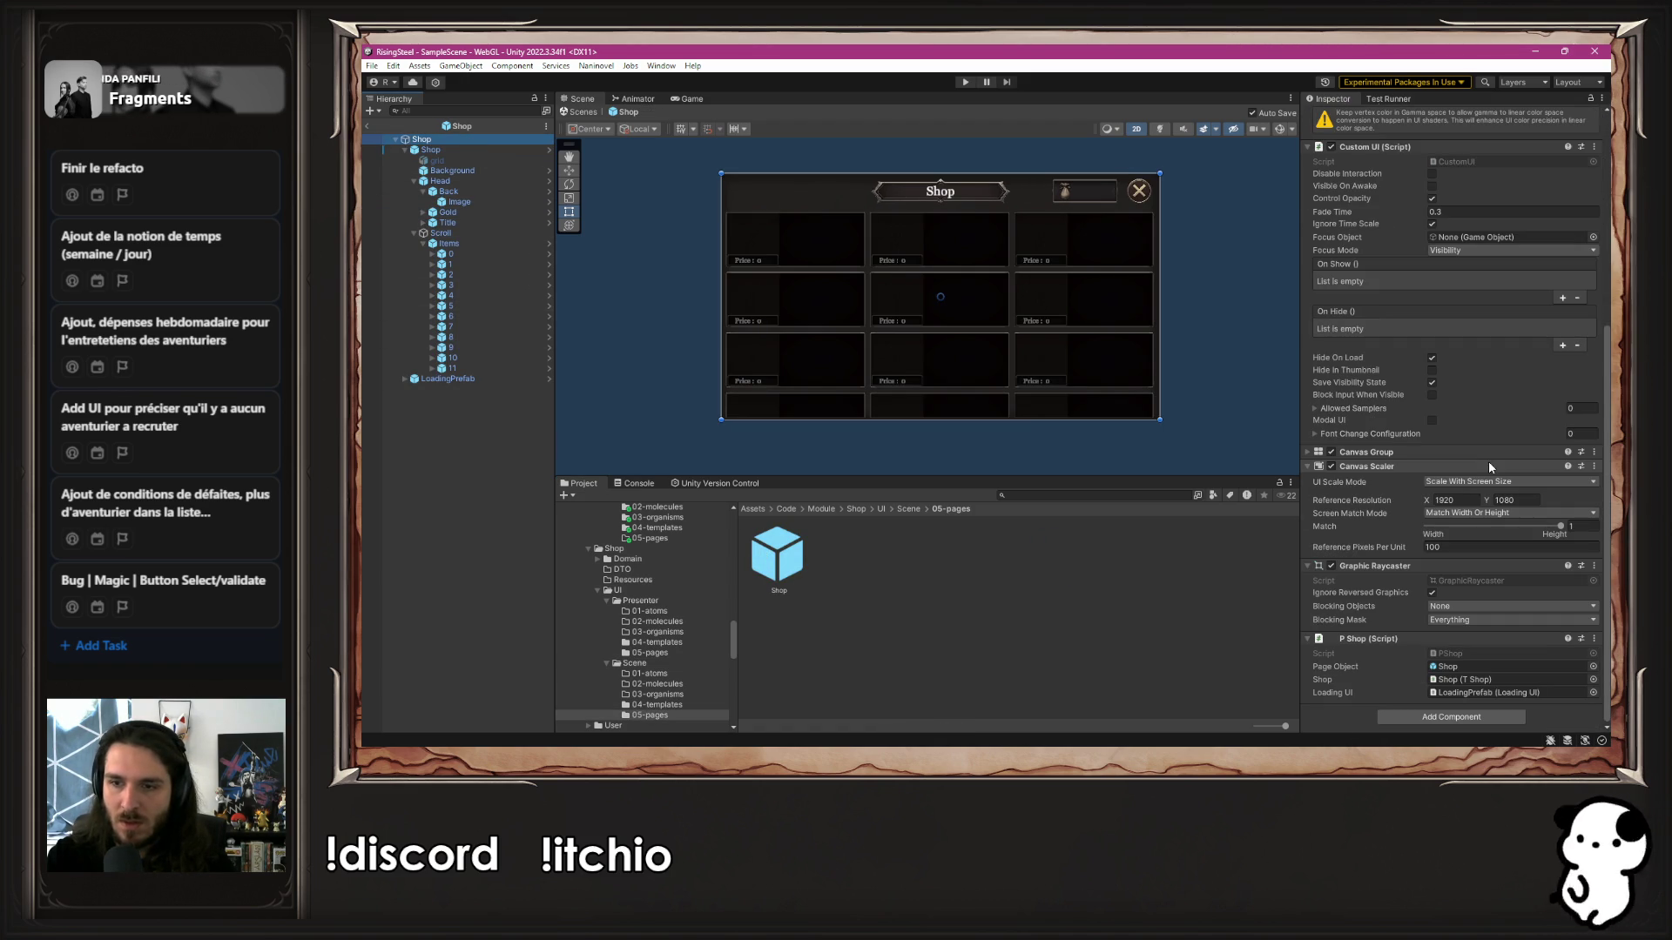
{"action": "left_click", "coordinate": [470, 151]}
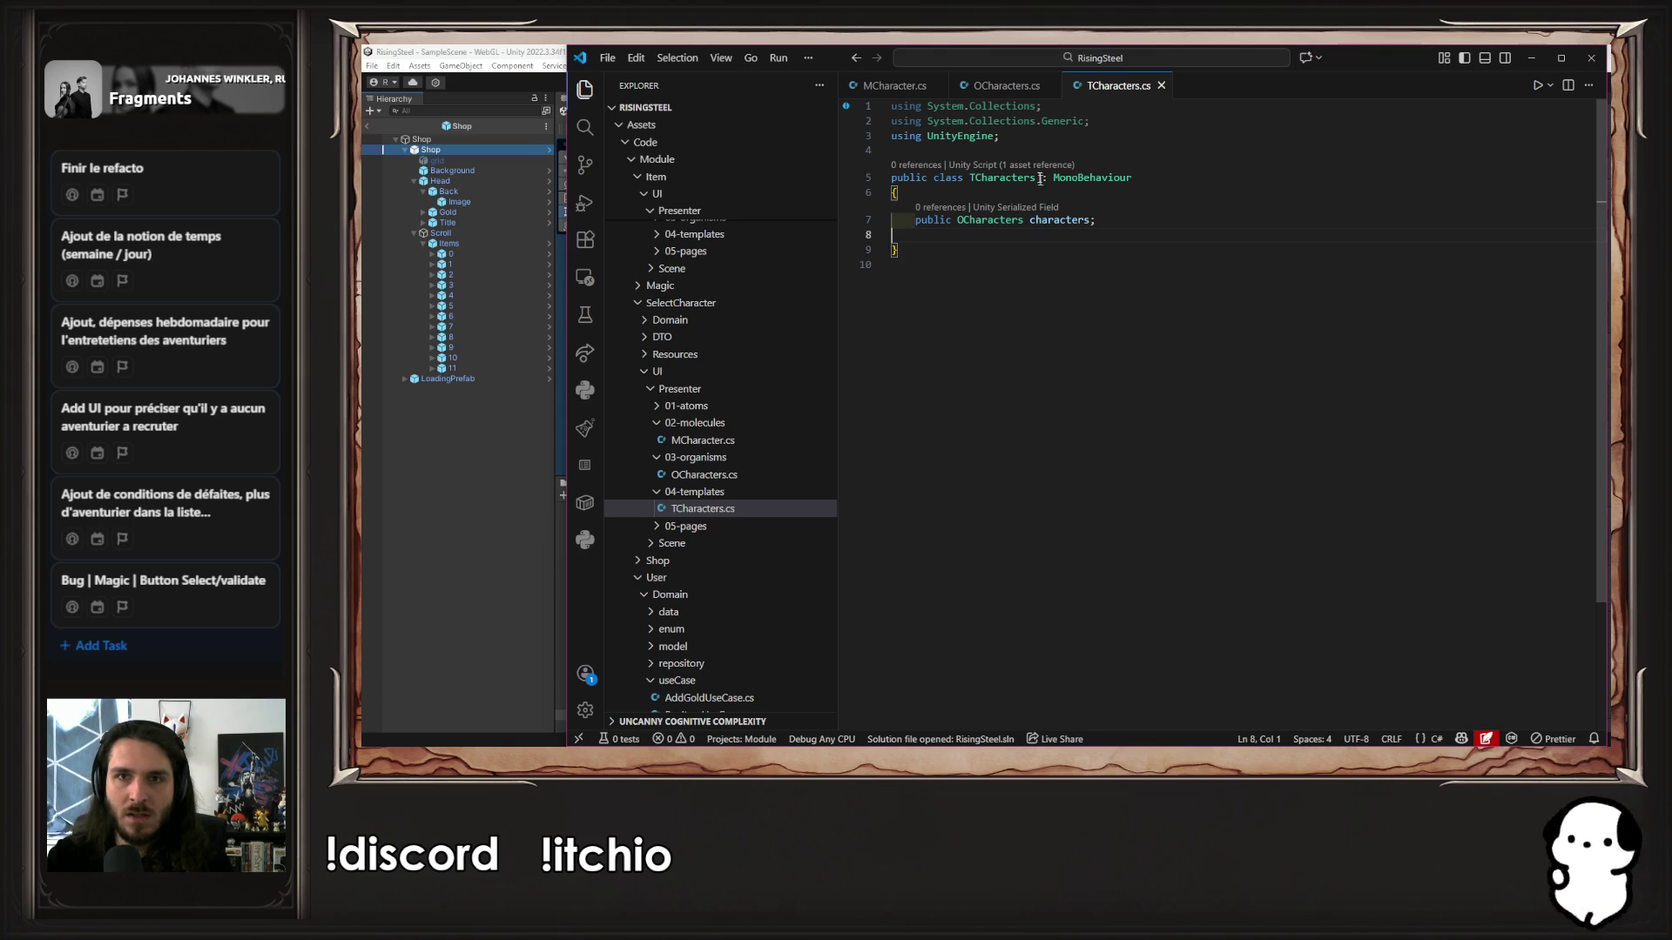
Add 'public TextMeshProUGUI gold;' to TCharacters.cs, importing TMPro, and save the script
{"action": "key", "text": "Tab"}
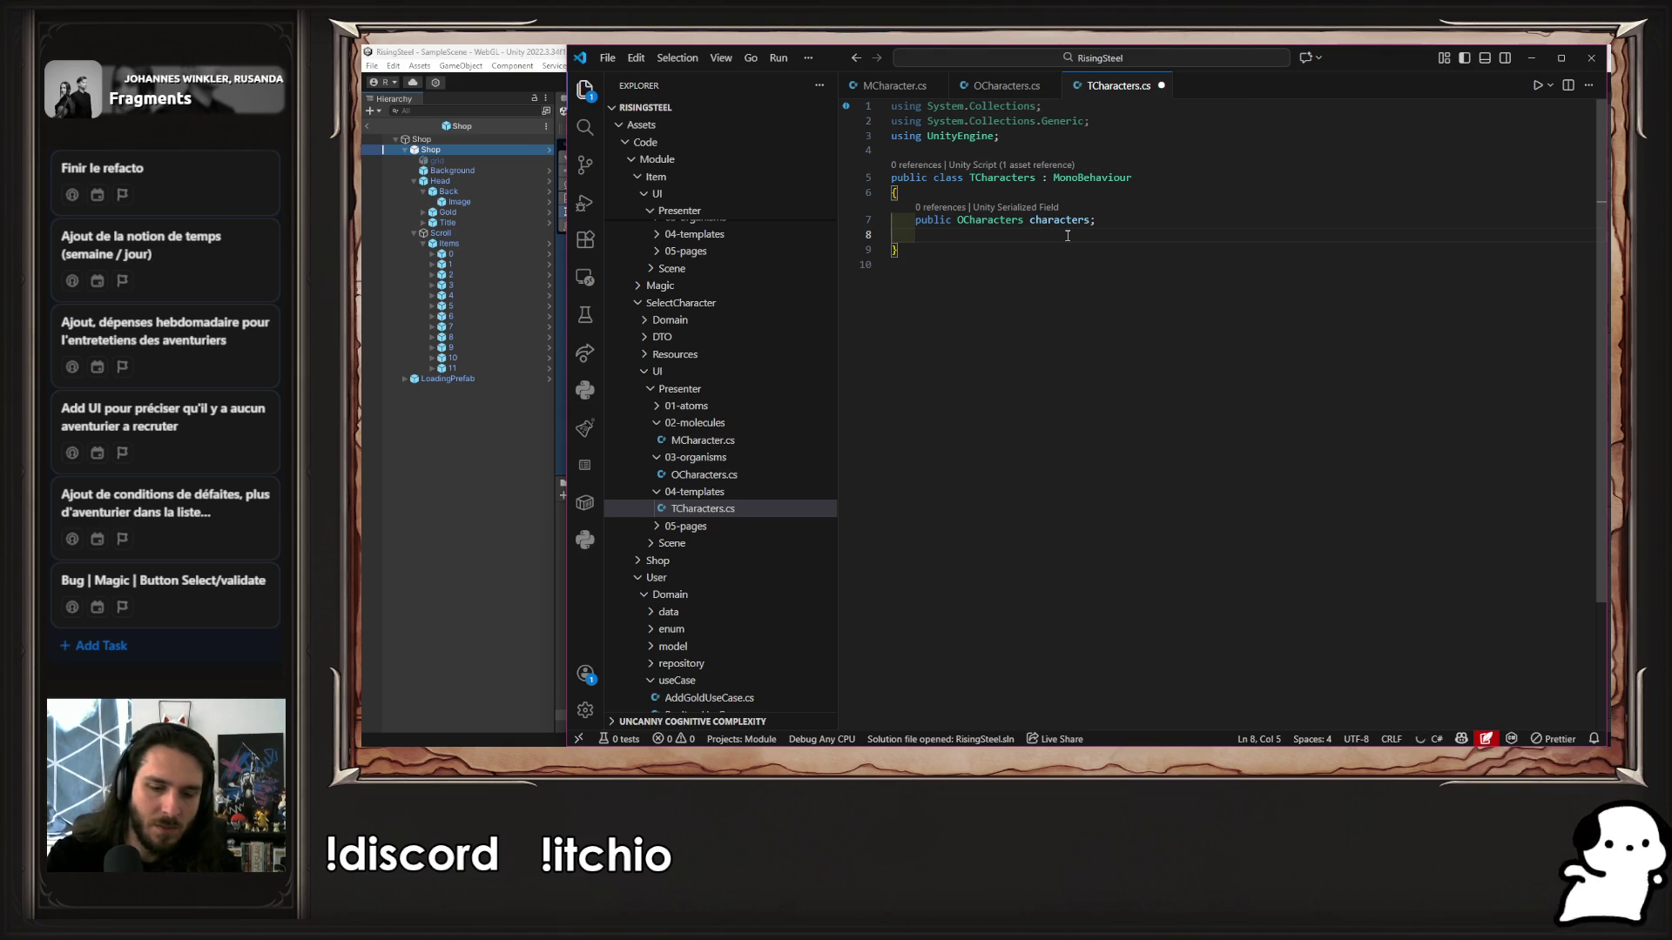
{"action": "type", "text": "public TextM"}
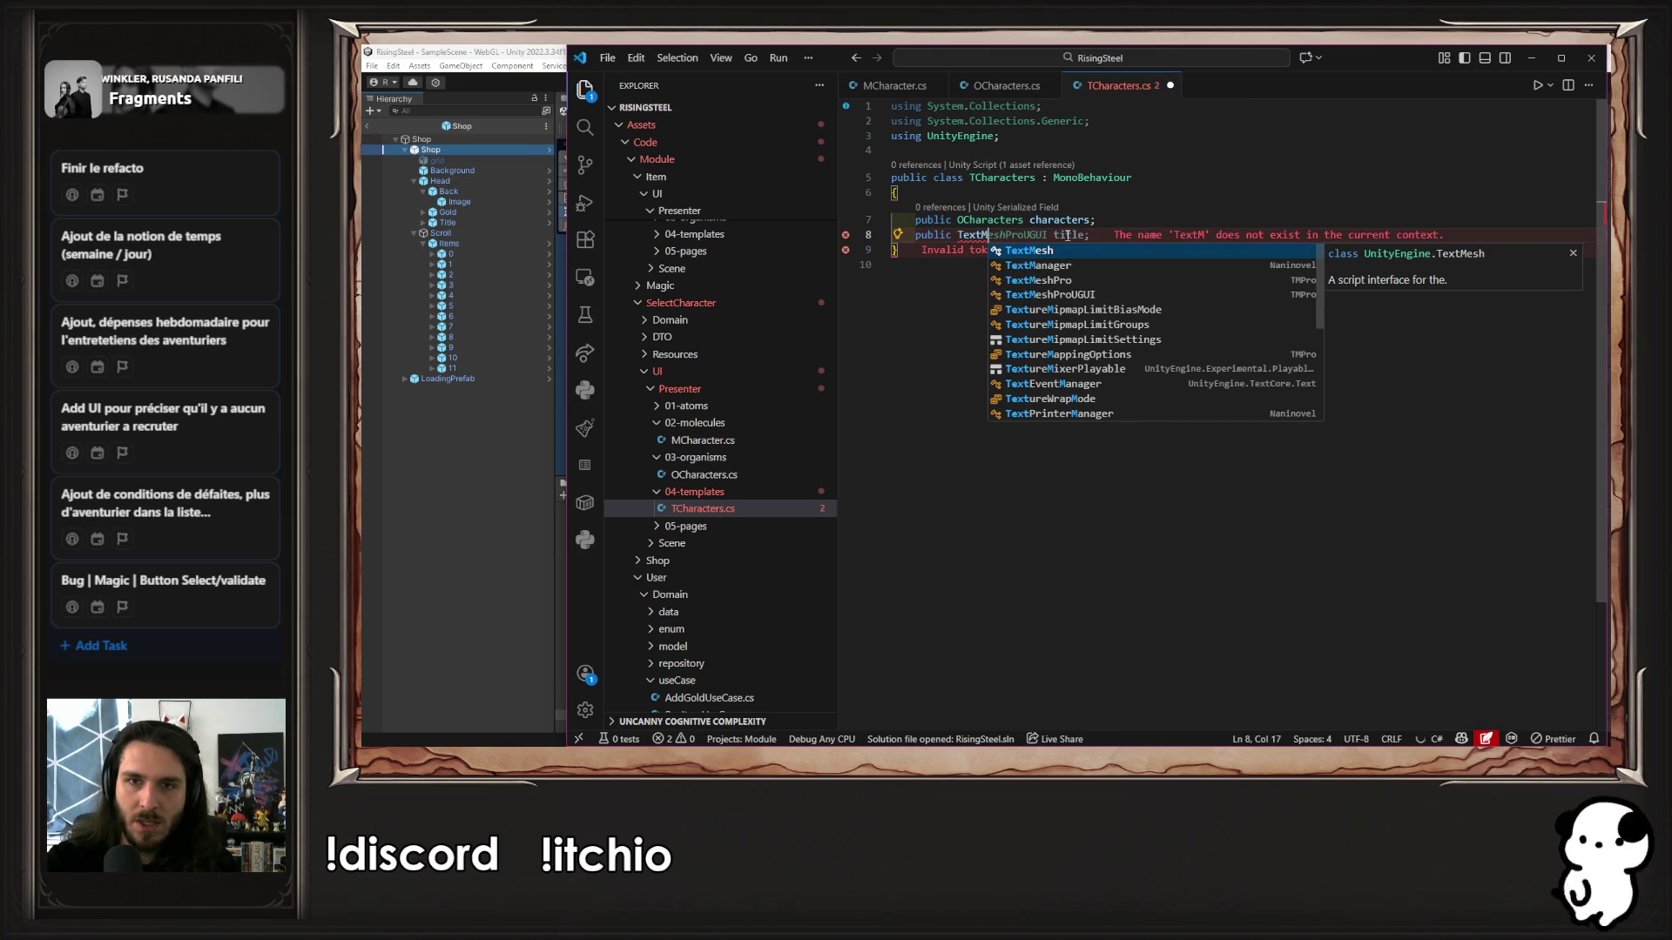
{"action": "key", "text": "Down"}
{"action": "key", "text": "Down"}
{"action": "key", "text": "Down"}
{"action": "key", "text": "Return"}
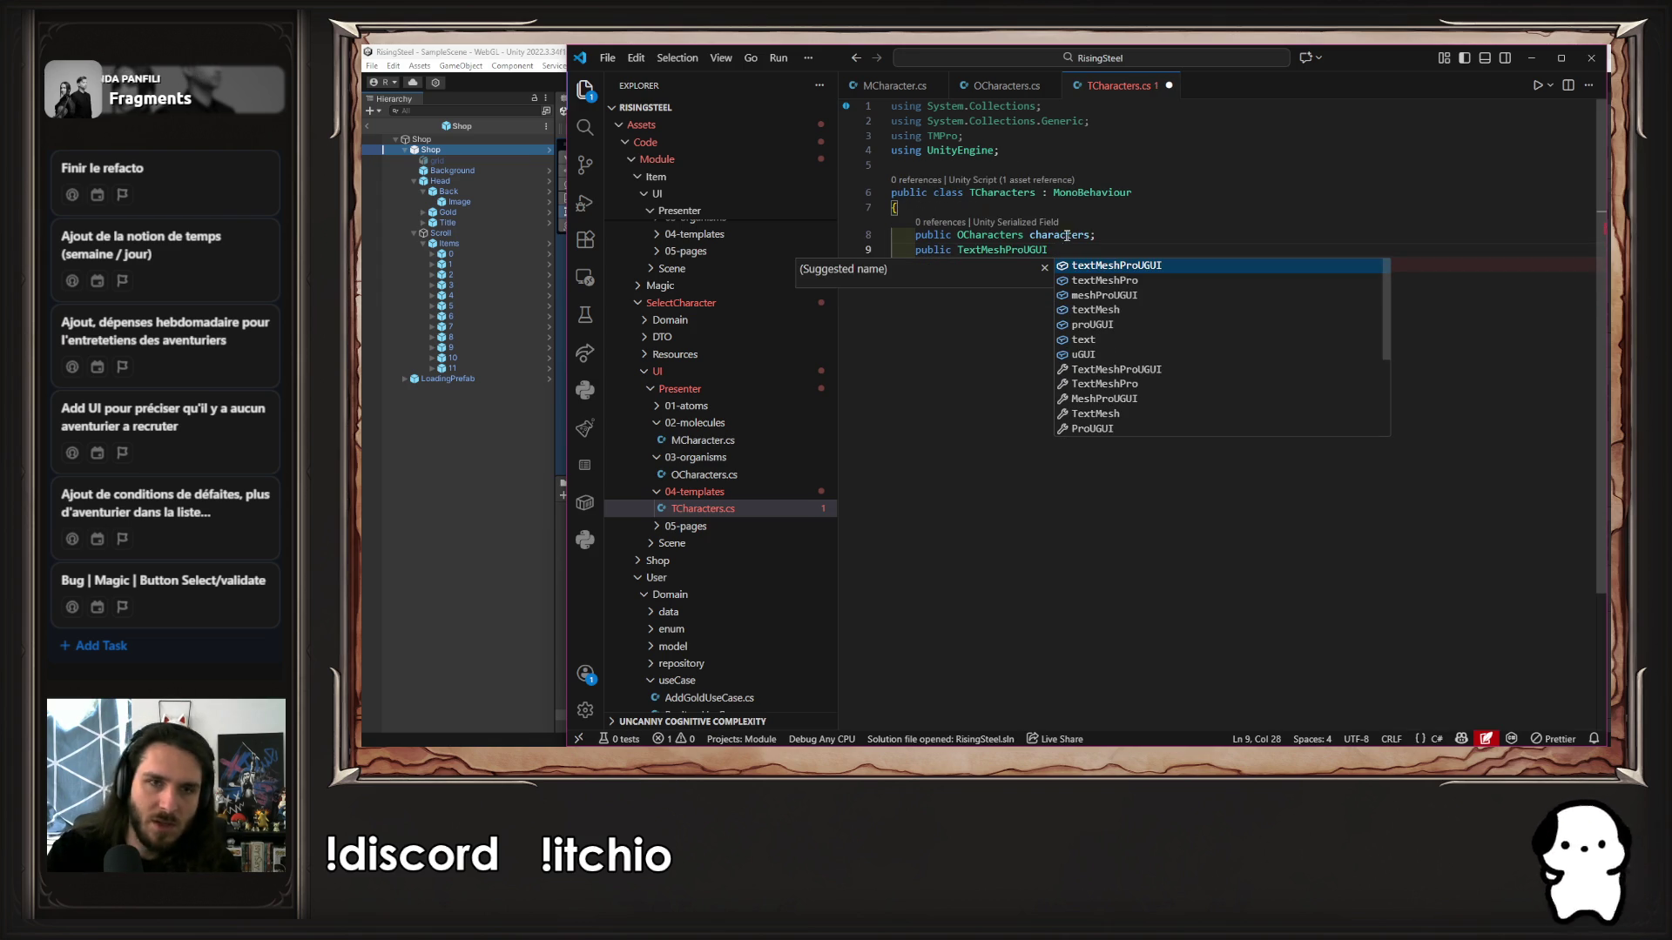
{"action": "left_click", "coordinate": [405, 540]}
{"action": "left_click", "coordinate": [465, 148]}
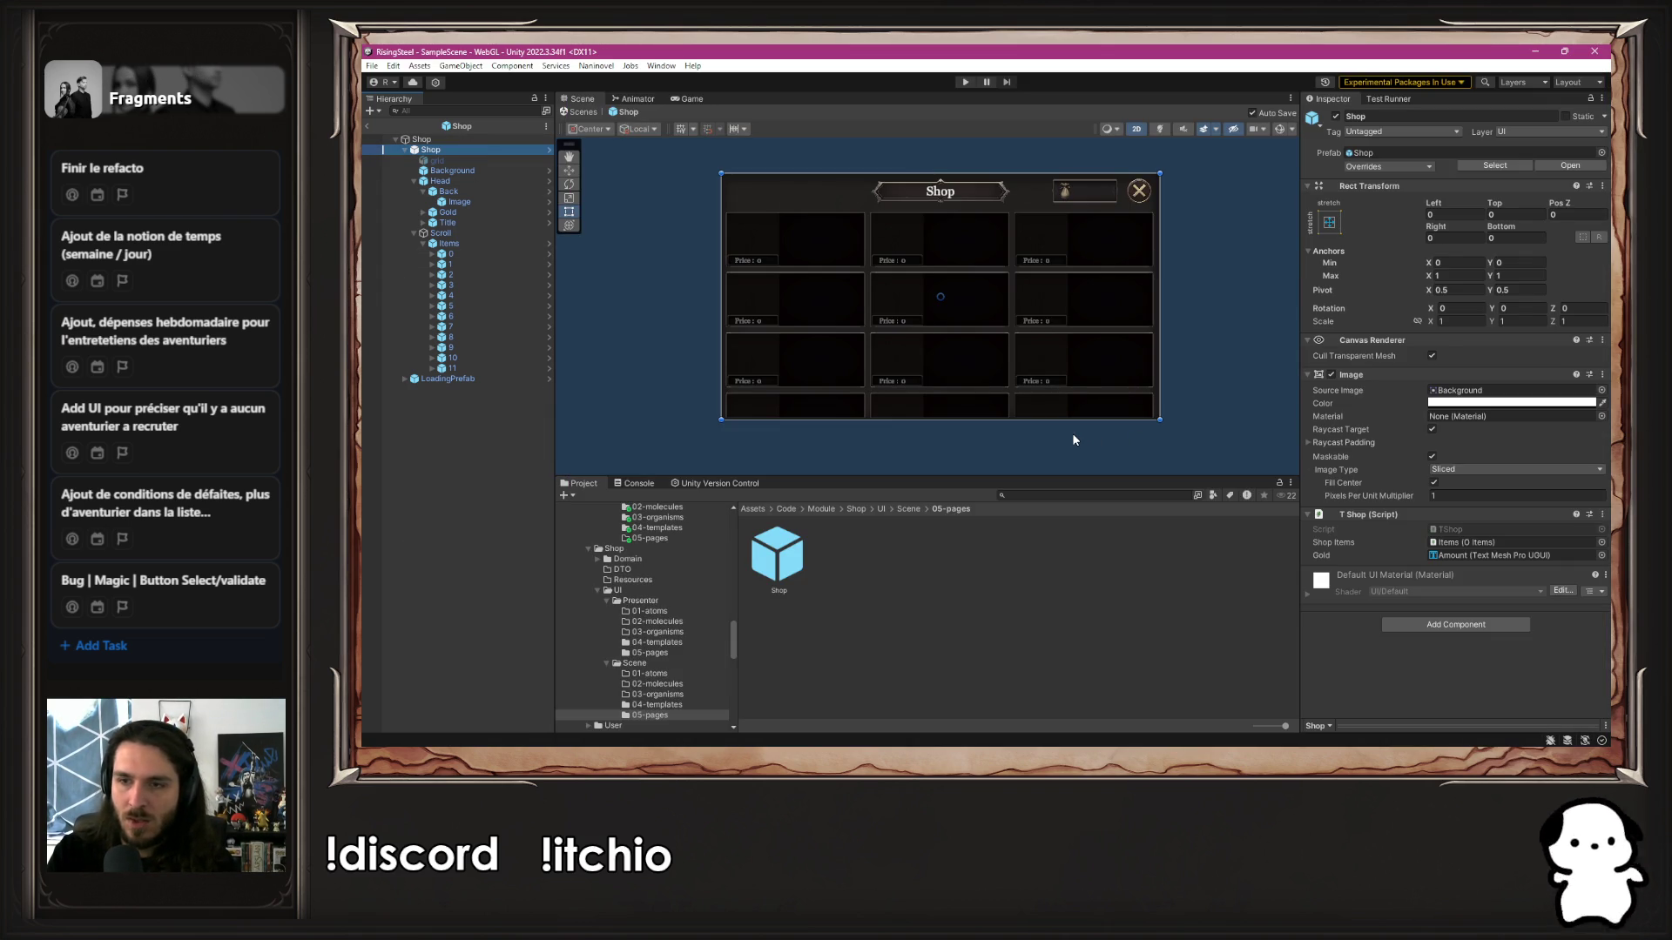
{"action": "key", "text": "alt+Tab"}
{"action": "type", "text": "gold;"}
{"action": "key", "text": "ctrl+s"}
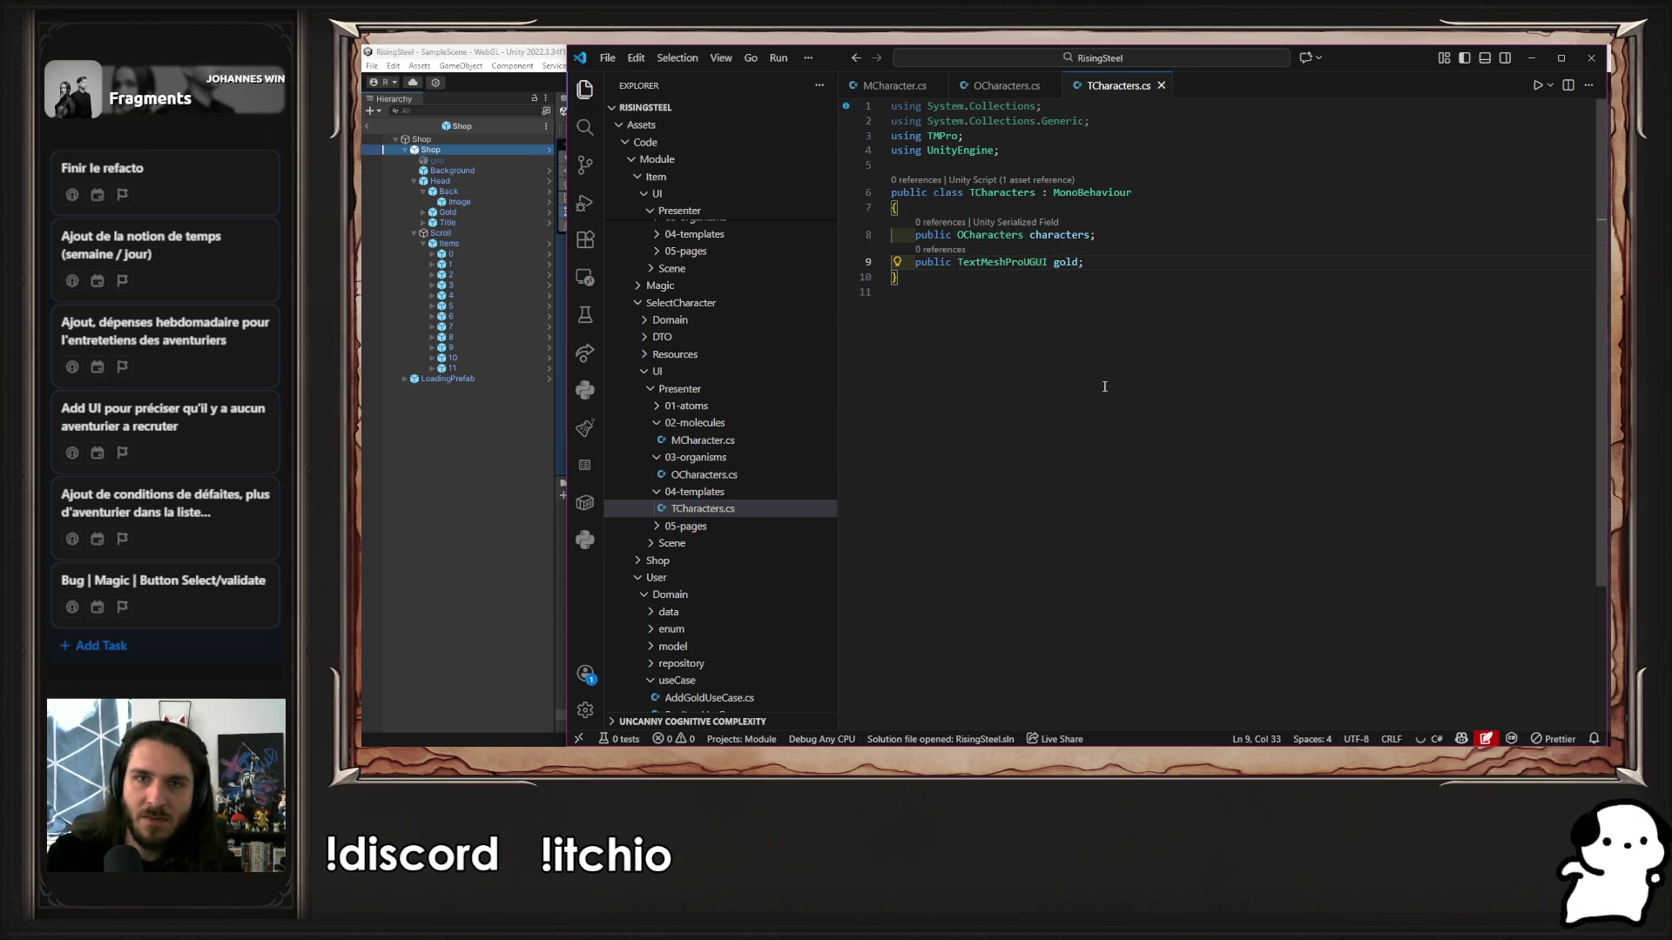
{"action": "left_click", "coordinate": [422, 567]}
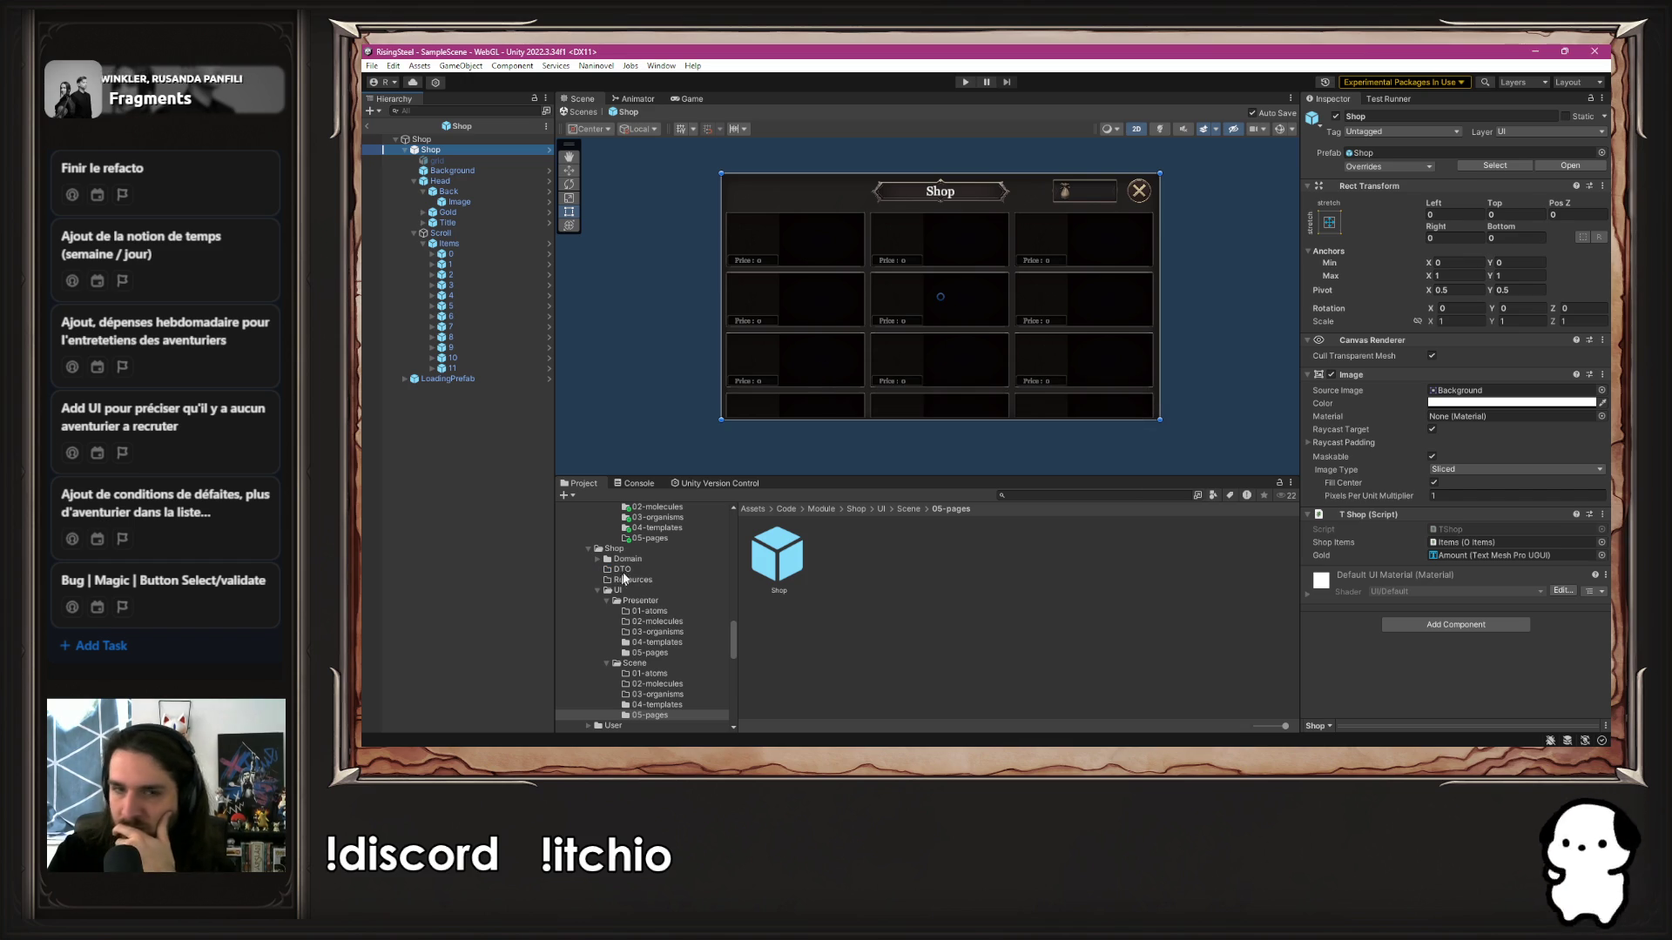
Open the SelectCharacter Characters template prefab from 04-templates and select its root
{"action": "left_click", "coordinate": [657, 527]}
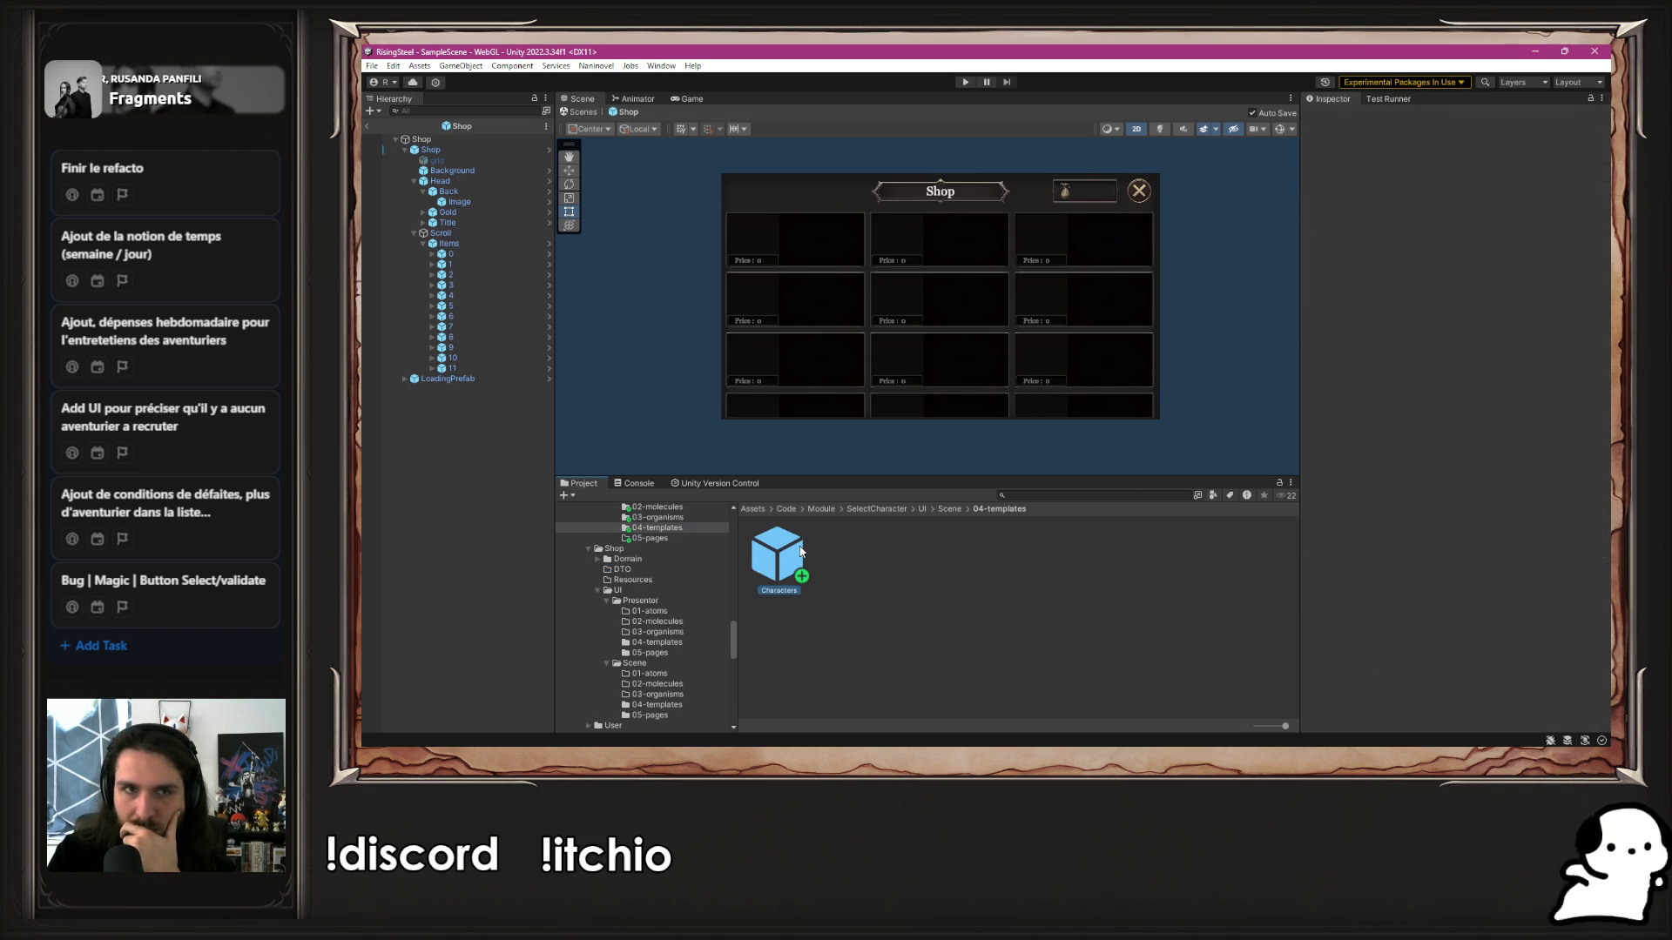
{"action": "double_click", "coordinate": [800, 552]}
{"action": "left_click", "coordinate": [461, 222]}
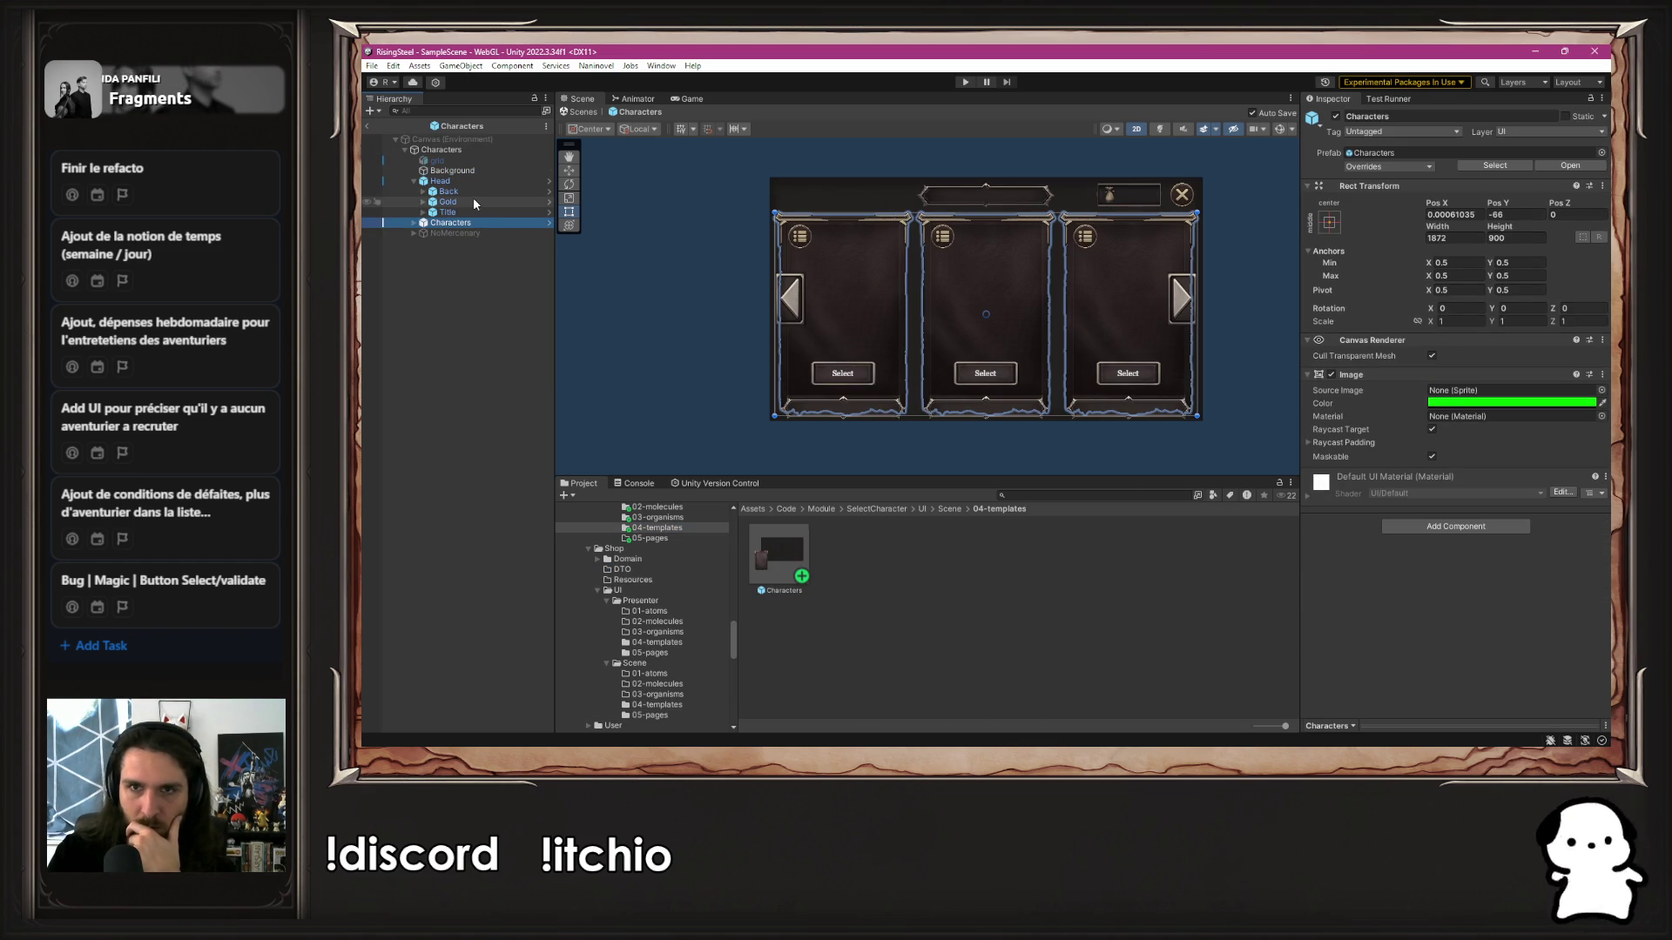
{"action": "left_click", "coordinate": [476, 150]}
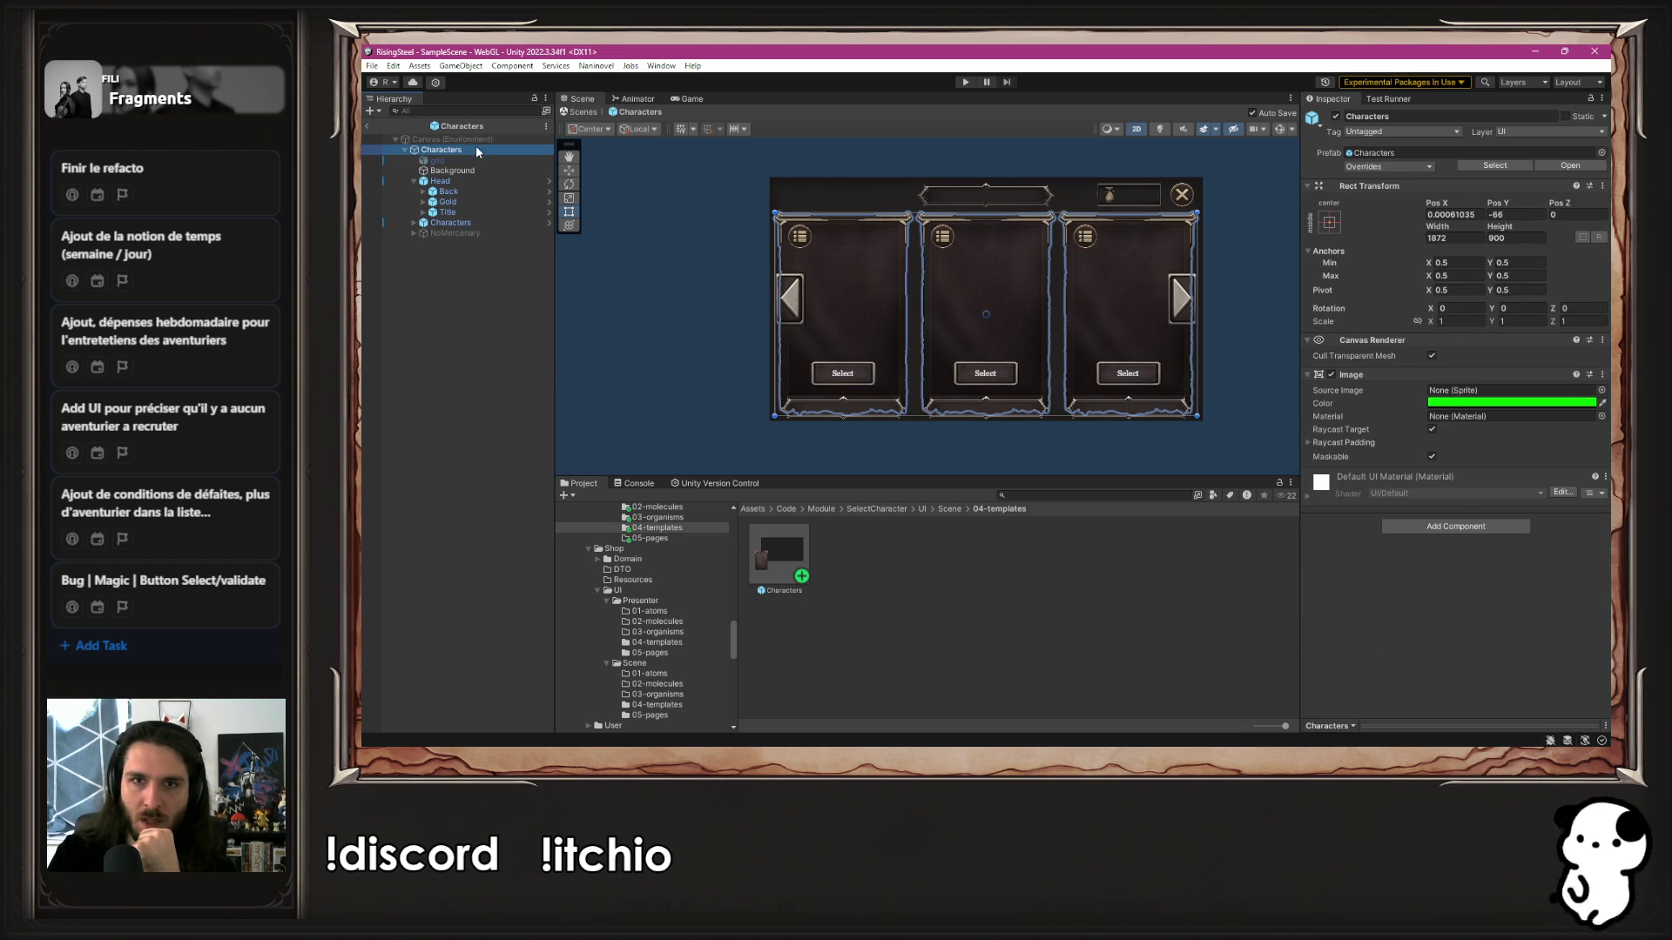
Try dragging the child Characters object into the T Characters Characters field
{"action": "mouse_move", "coordinate": [470, 229]}
{"action": "left_mouse_down"}
{"action": "mouse_move", "coordinate": [1531, 491]}
{"action": "mouse_move", "coordinate": [1393, 614]}
{"action": "left_mouse_up"}
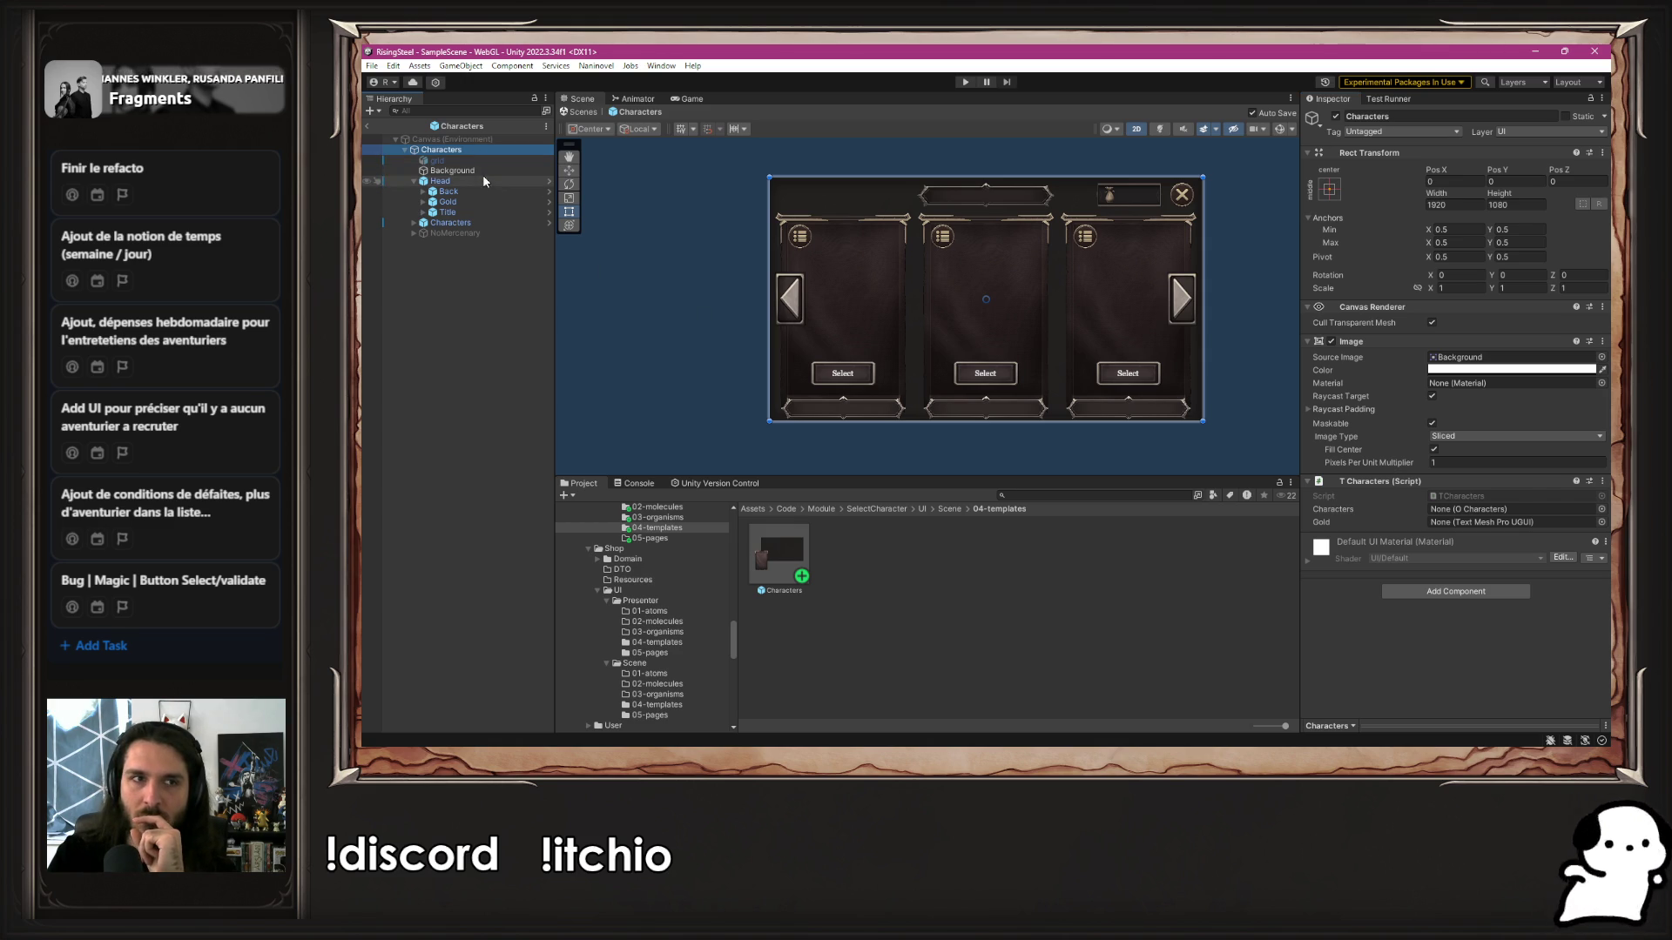
{"action": "left_click", "coordinate": [476, 140]}
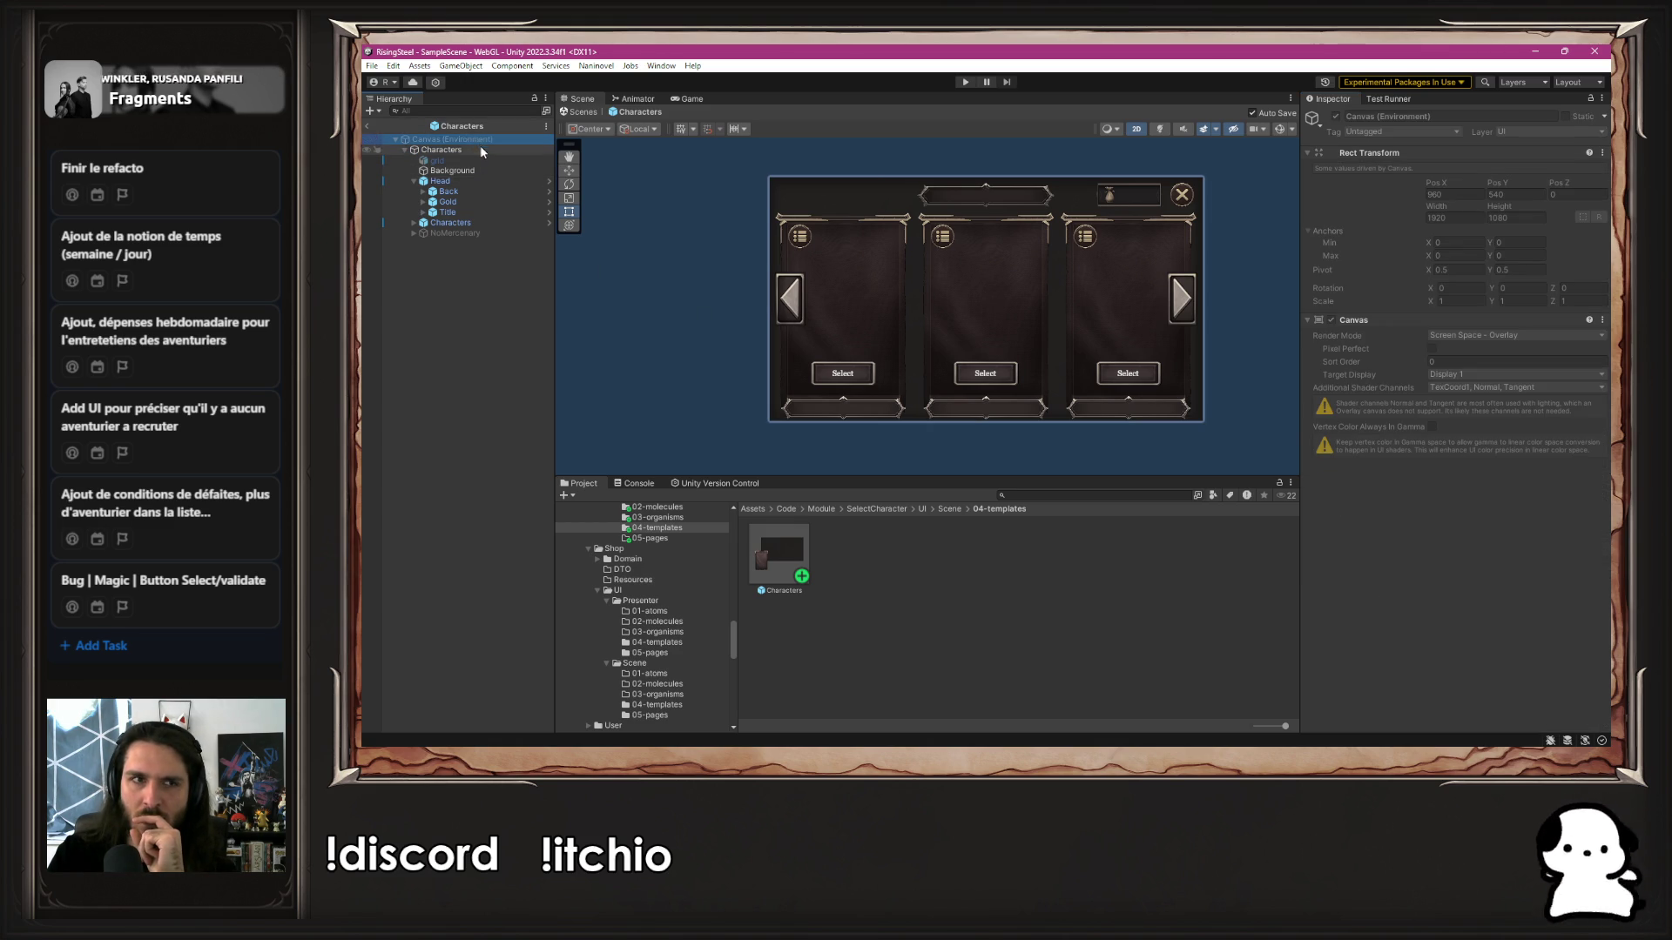
{"action": "left_click", "coordinate": [482, 149]}
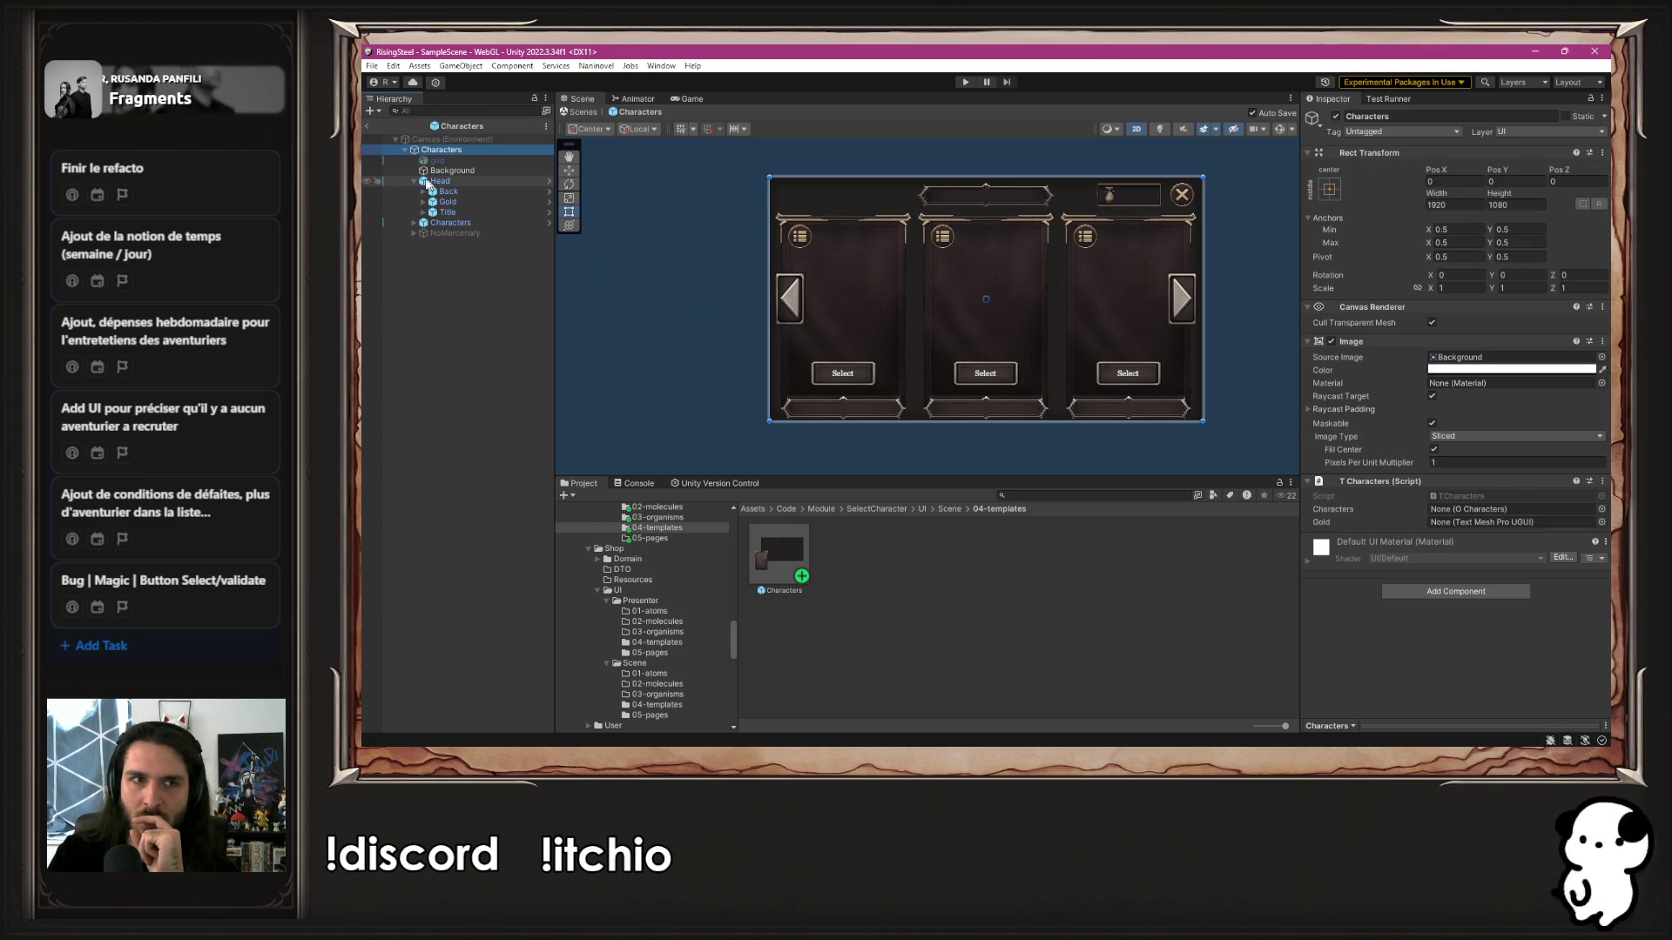
{"action": "mouse_move", "coordinate": [450, 223]}
{"action": "left_mouse_down"}
{"action": "mouse_move", "coordinate": [1341, 436]}
{"action": "mouse_move", "coordinate": [1461, 507]}
{"action": "left_mouse_up"}
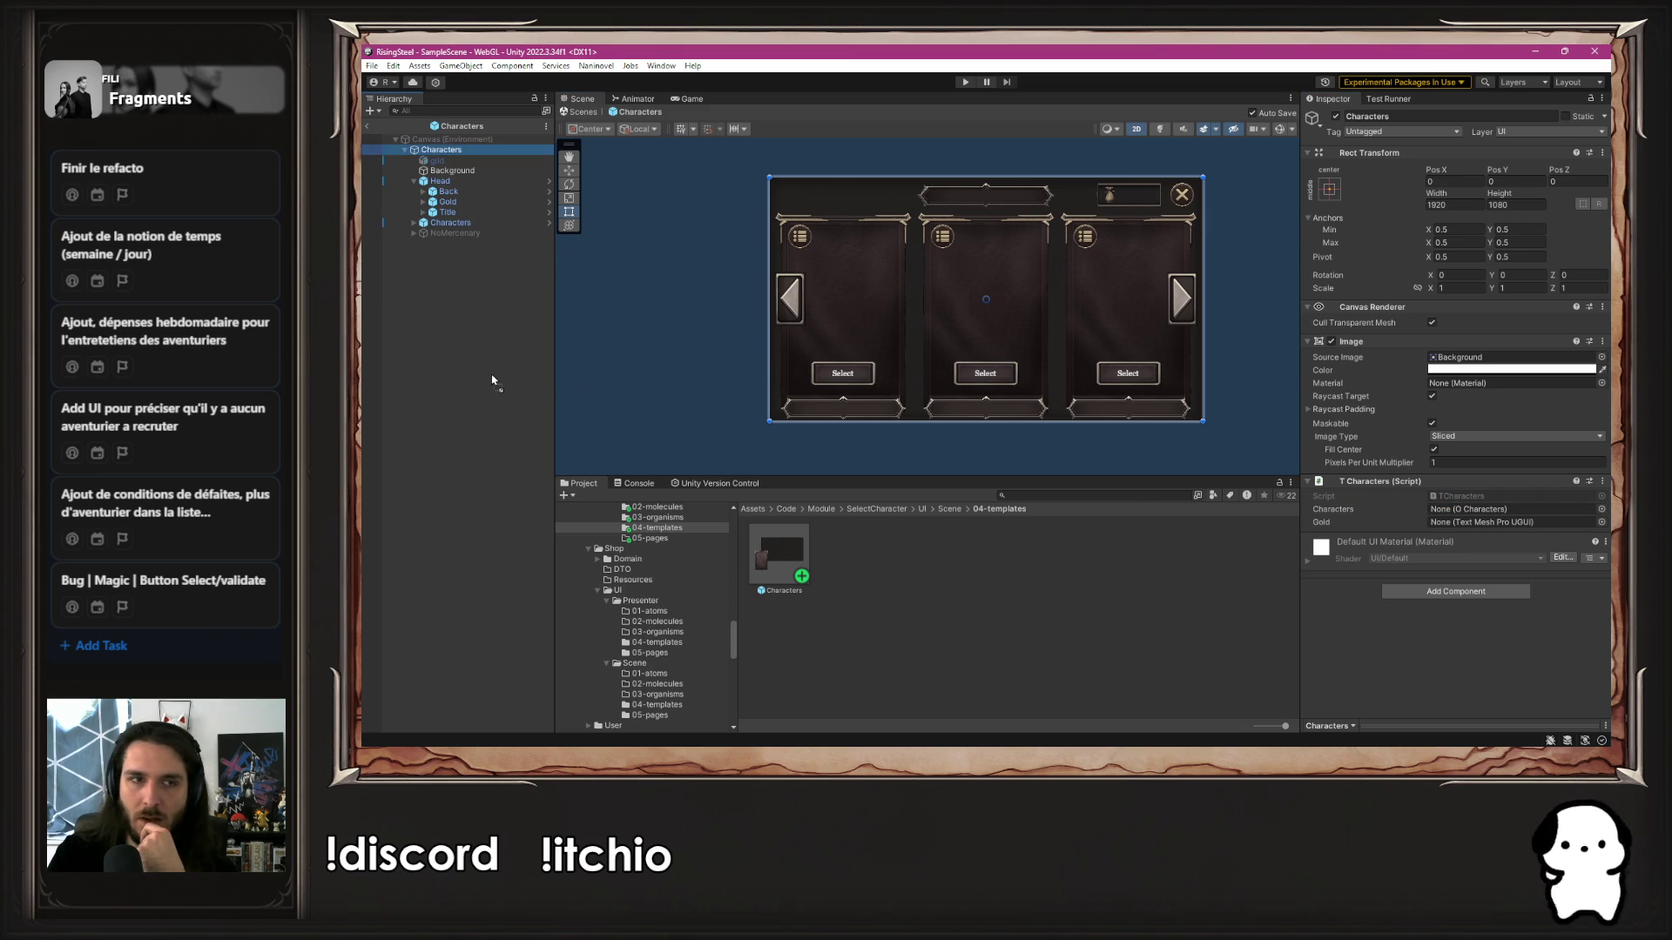
{"action": "left_click", "coordinate": [450, 223]}
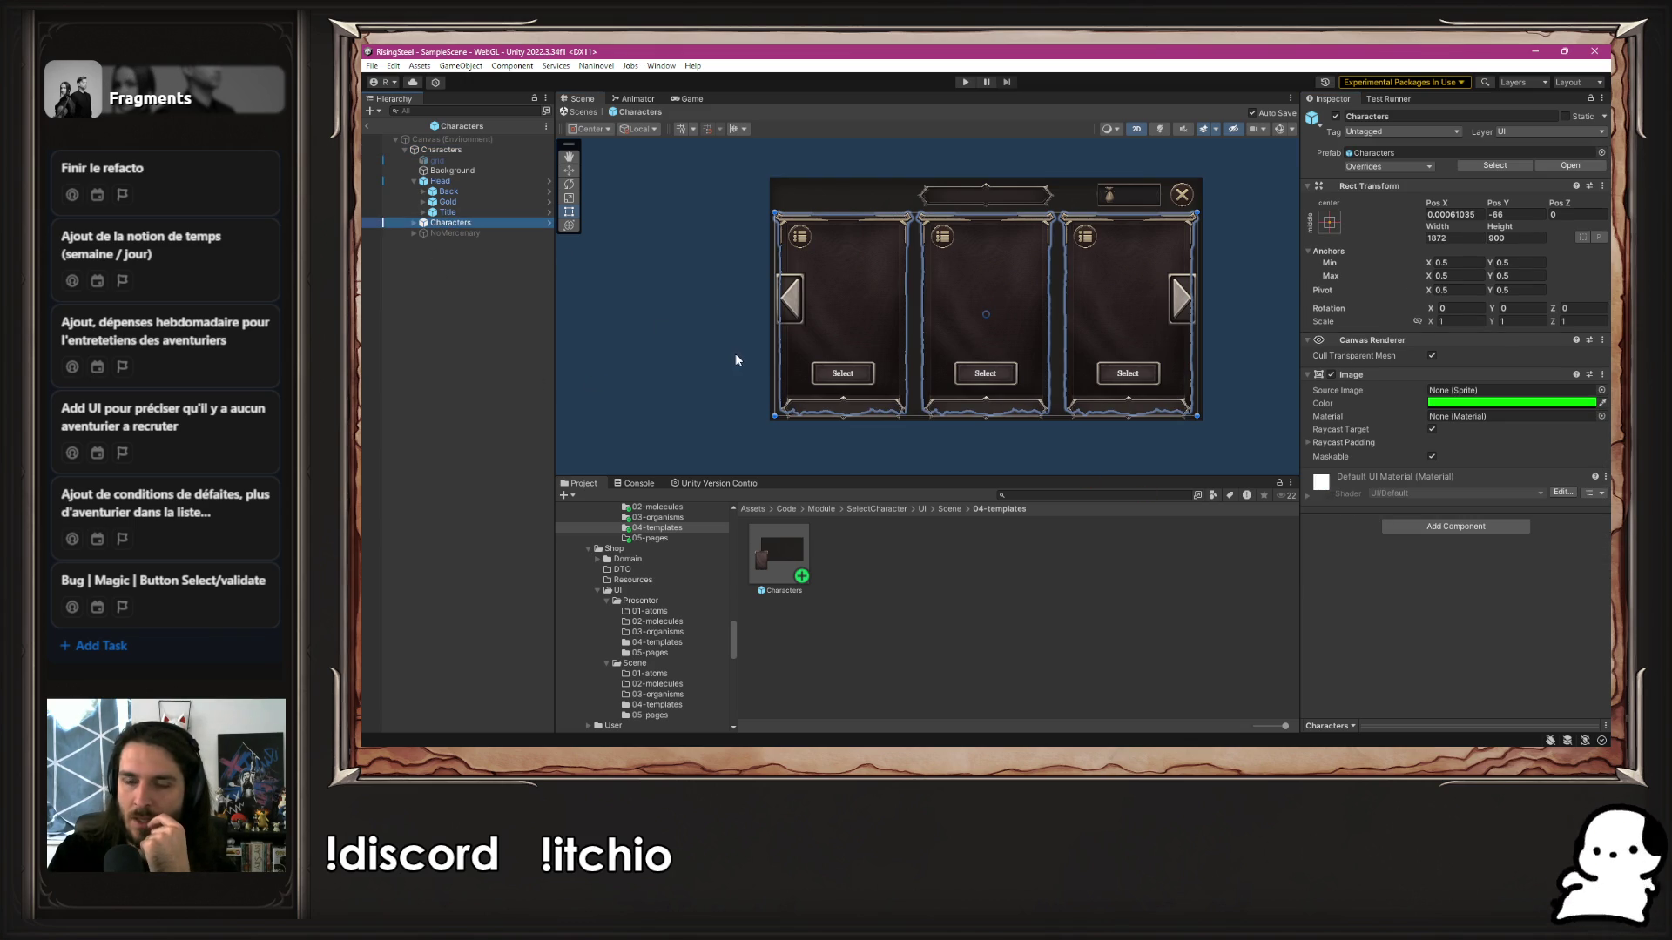
Delete the existing Characters object from the Characters template
{"action": "right_click", "coordinate": [508, 223]}
{"action": "mouse_move", "coordinate": [589, 407]}
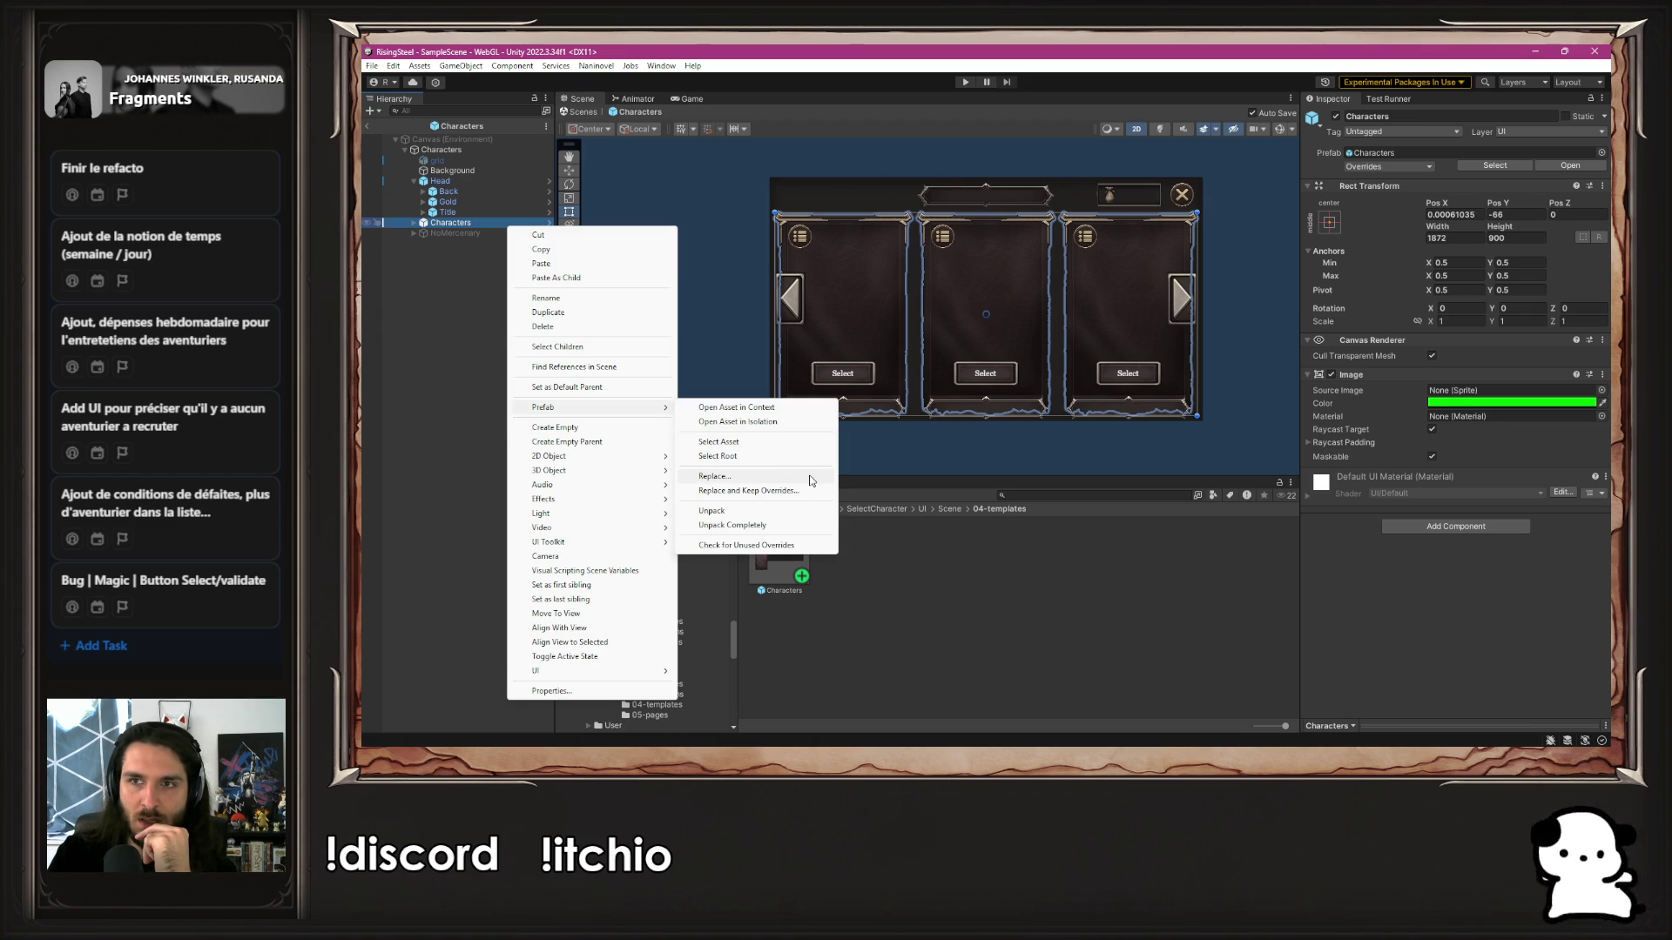
{"action": "left_click", "coordinate": [462, 417]}
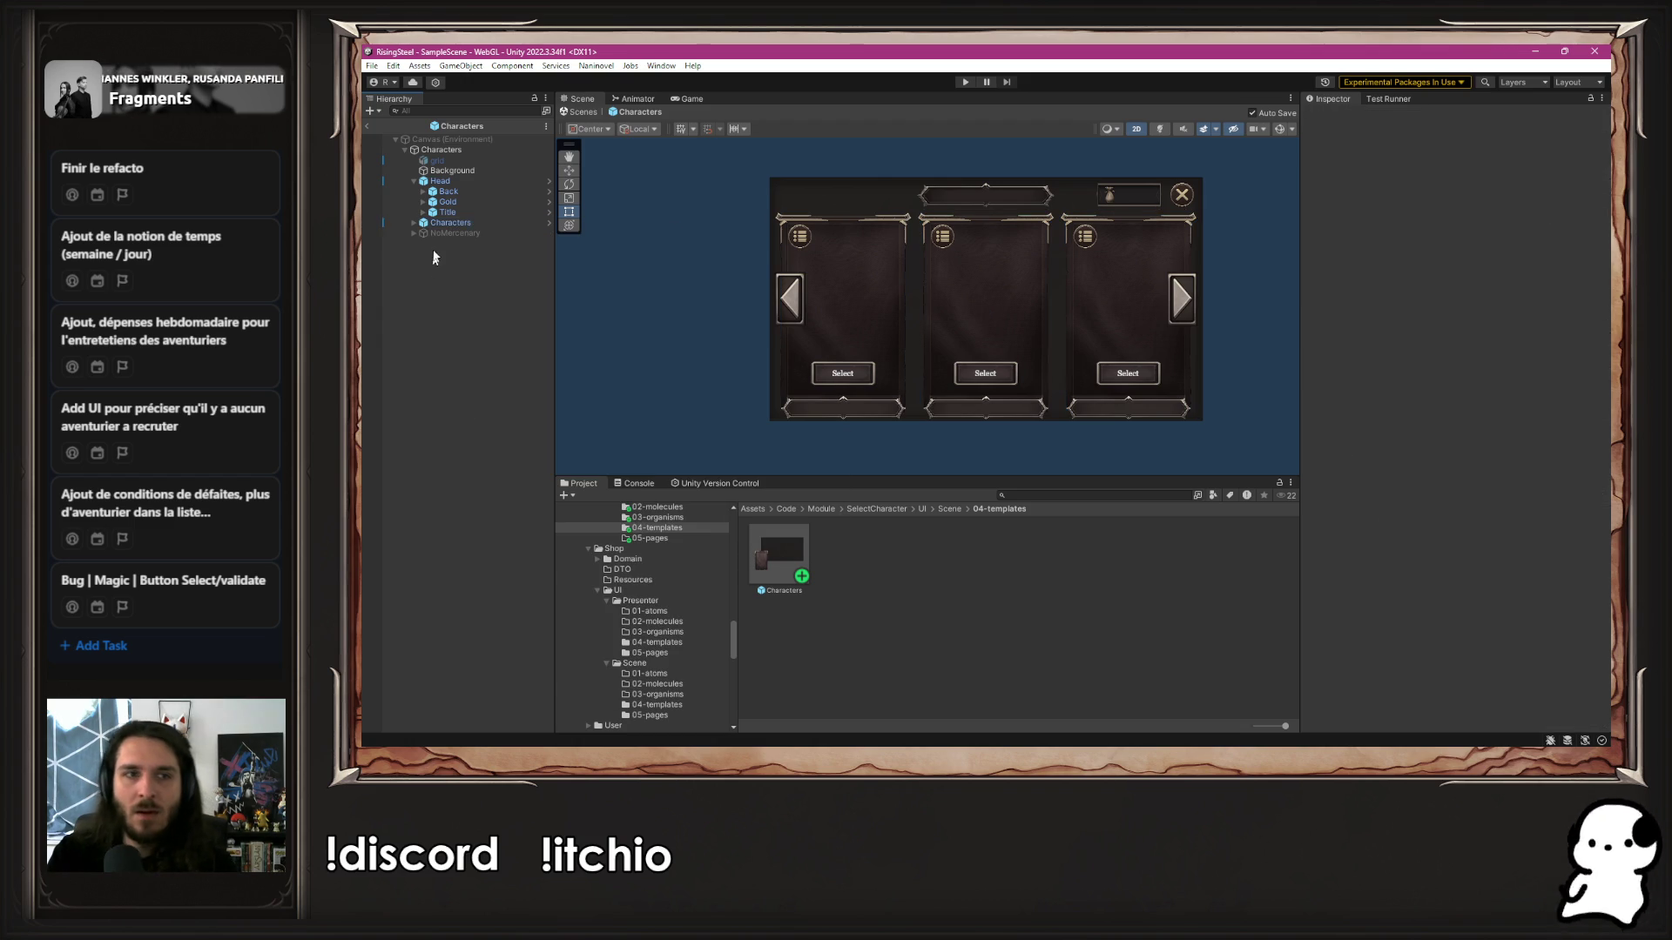
{"action": "key", "text": "Delete"}
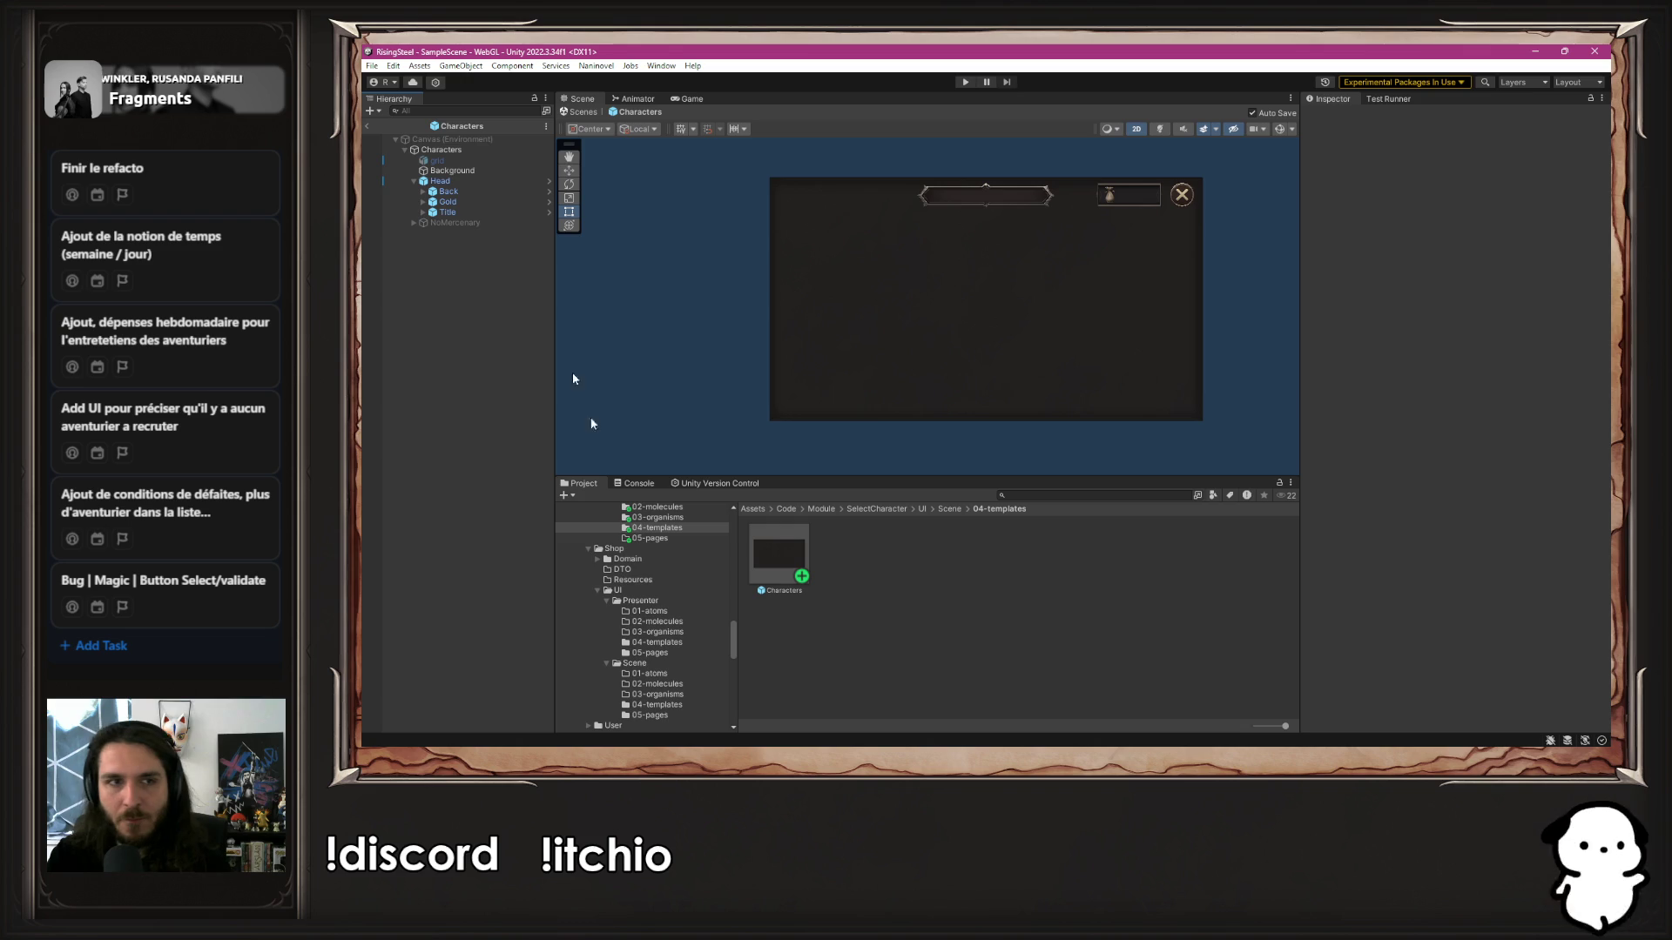
Add the Characters organism prefab from 03-organisms into the template, just below Title
{"action": "scroll", "coordinate": [694, 555], "scroll_direction": "up", "scroll_amount": 1}
{"action": "left_click", "coordinate": [658, 556]}
{"action": "left_click_drag", "start_coordinate": [778, 555], "coordinate": [507, 442]}
{"action": "left_click_drag", "start_coordinate": [440, 233], "coordinate": [426, 224]}
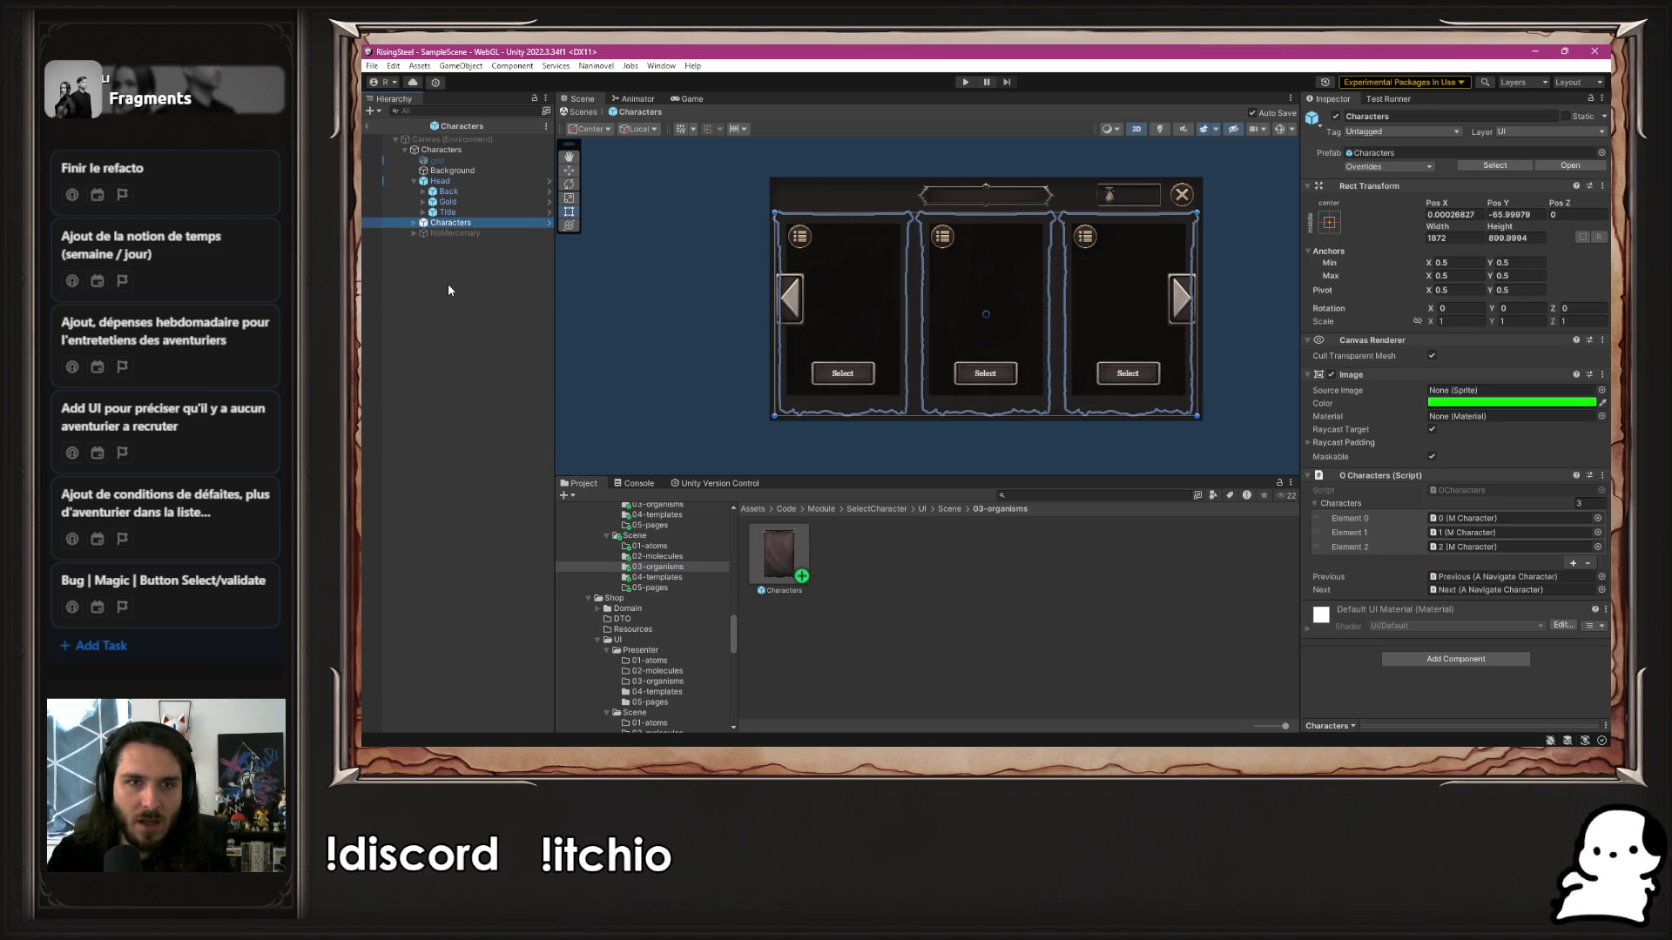
Assign the Characters organism and the Gold Amount text to TCharacters' Characters and Gold fields
{"action": "left_click", "coordinate": [611, 309]}
{"action": "left_click", "coordinate": [442, 150]}
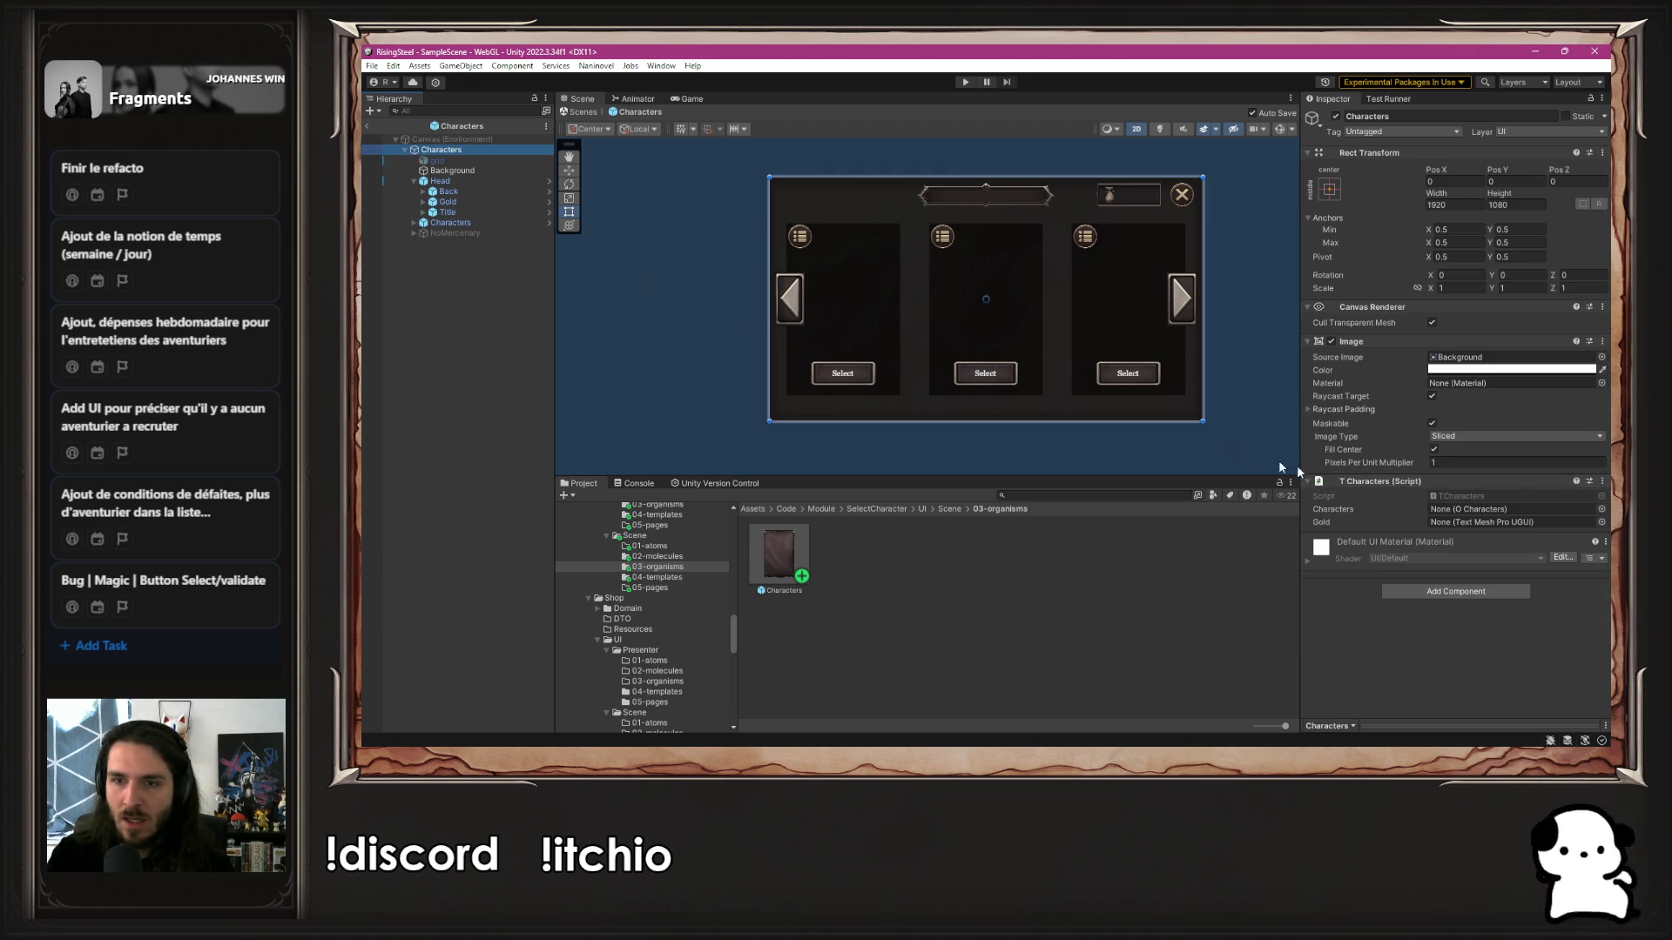
{"action": "left_click_drag", "start_coordinate": [450, 222], "coordinate": [1519, 512]}
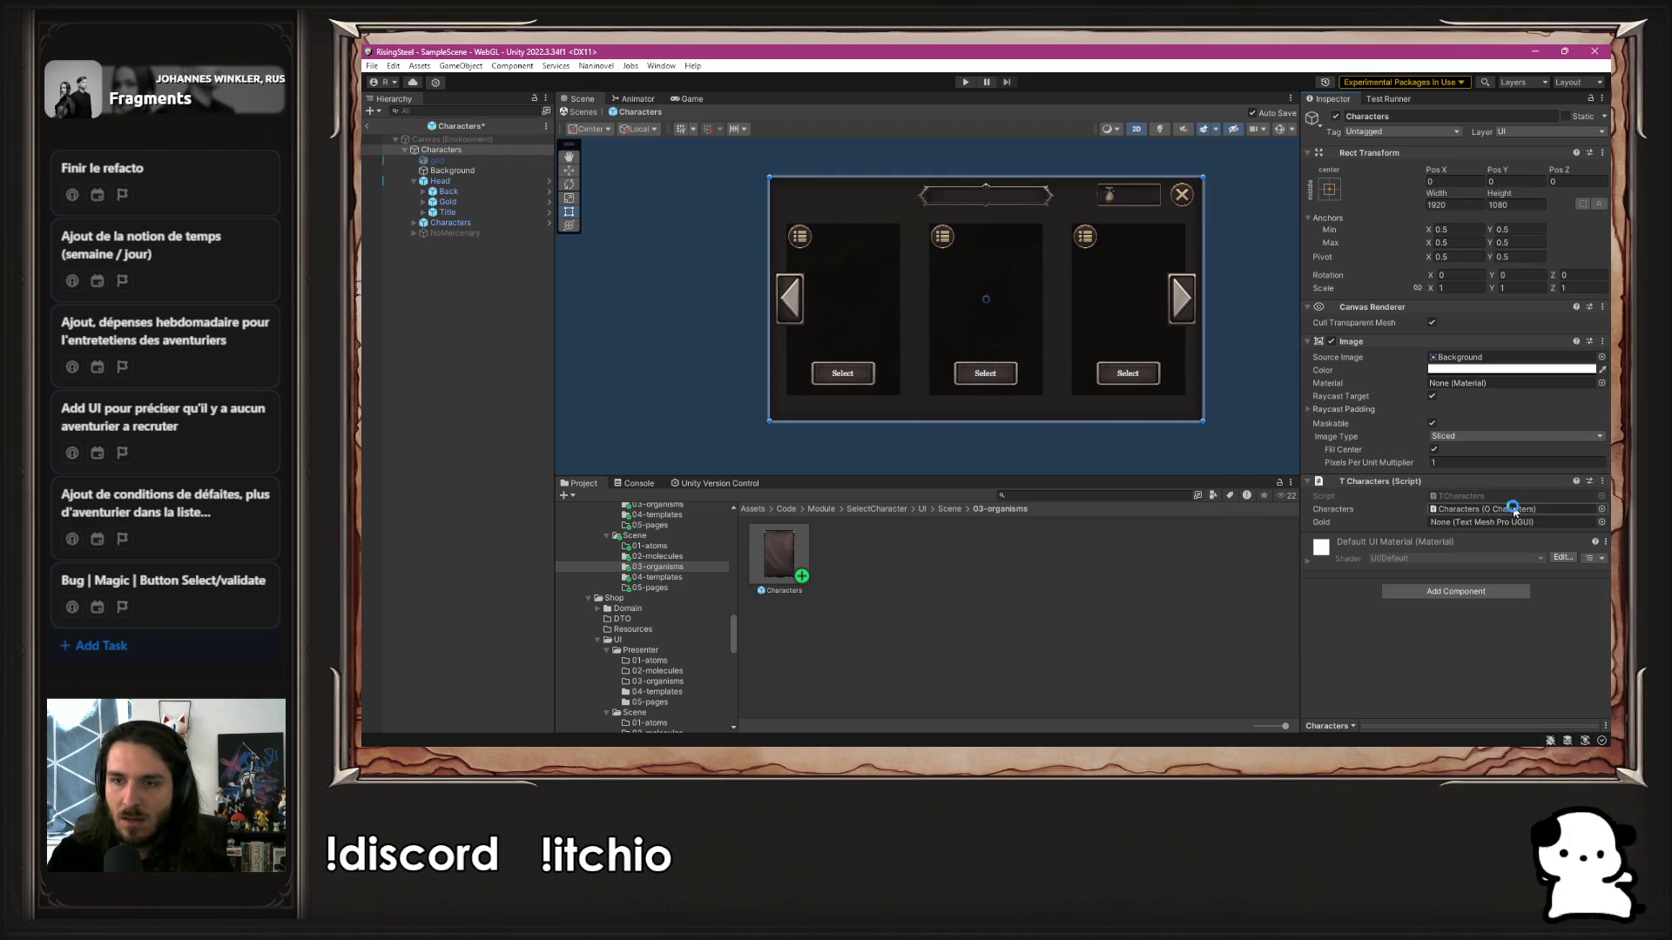
{"action": "left_click", "coordinate": [423, 202]}
{"action": "left_click_drag", "start_coordinate": [489, 236], "coordinate": [1515, 523]}
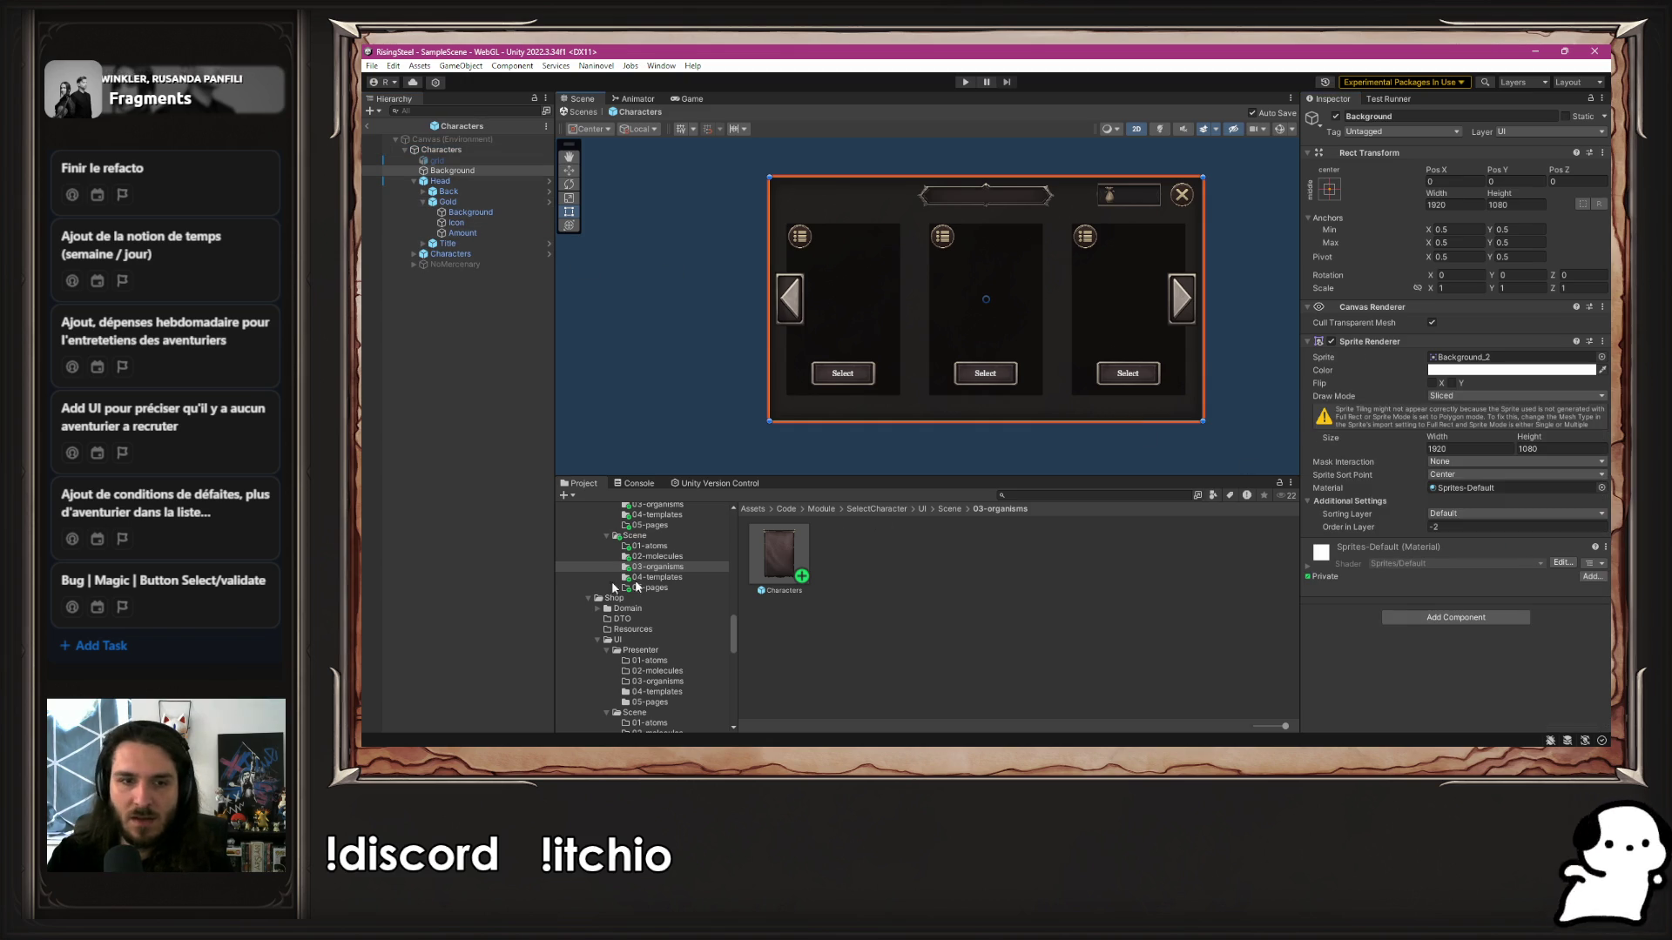
Open the Characters organism prefab, then reopen the Characters template and reselect its root
{"action": "double_click", "coordinate": [783, 575]}
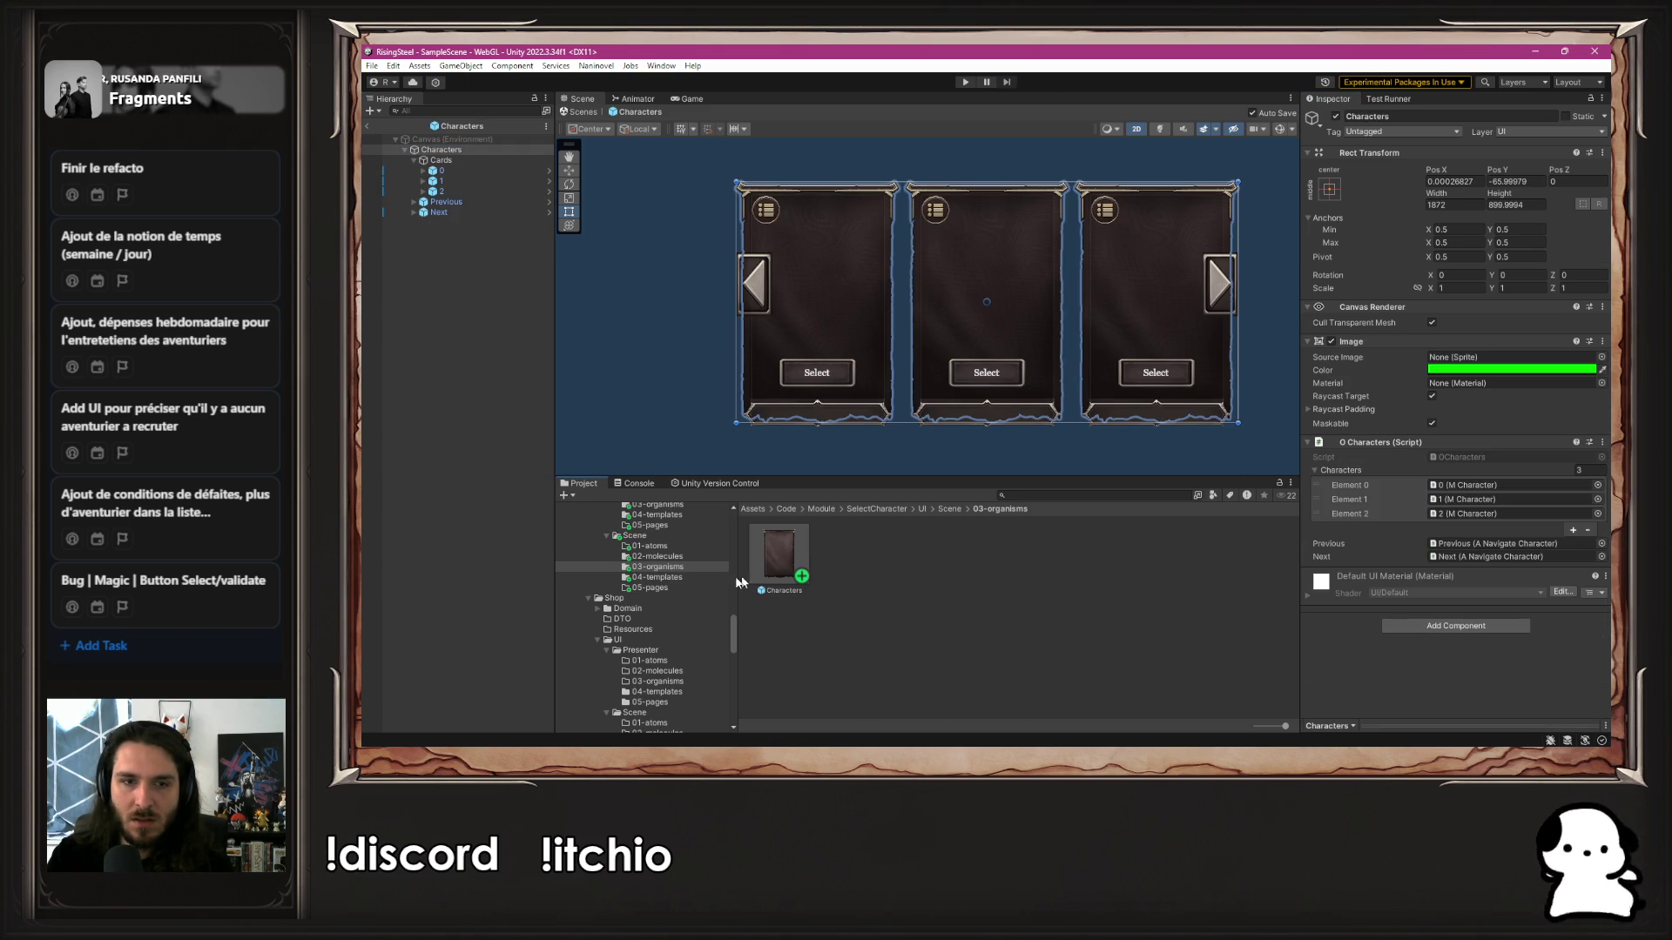
{"action": "left_click", "coordinate": [660, 577]}
{"action": "double_click", "coordinate": [783, 564]}
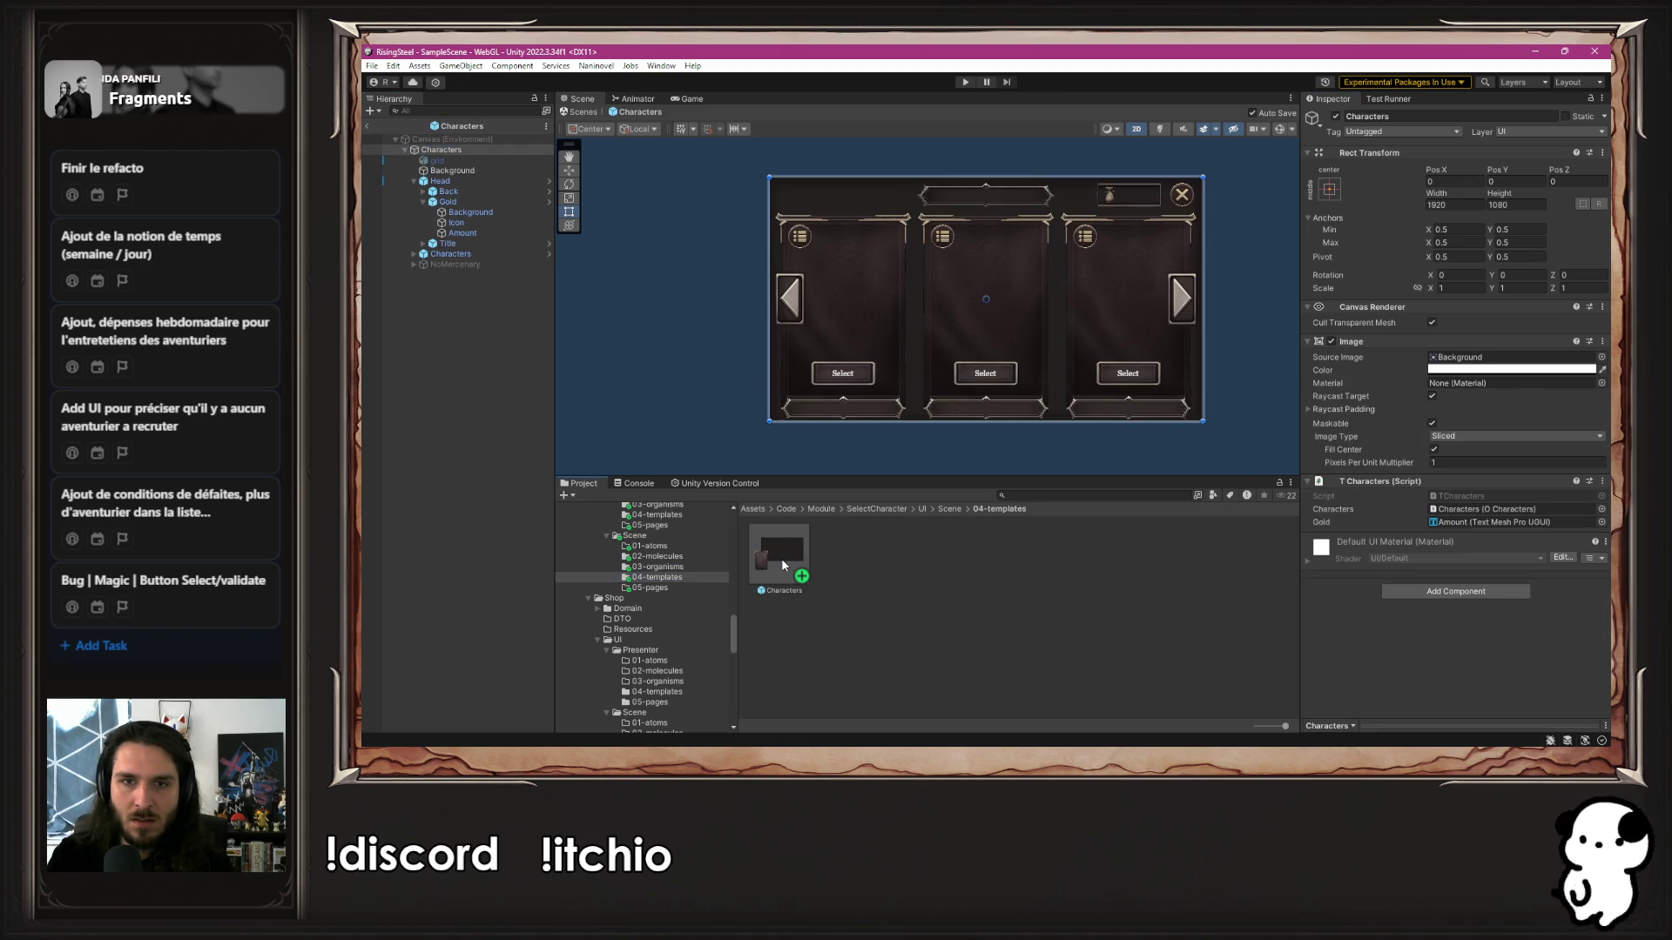
{"action": "left_click", "coordinate": [669, 386]}
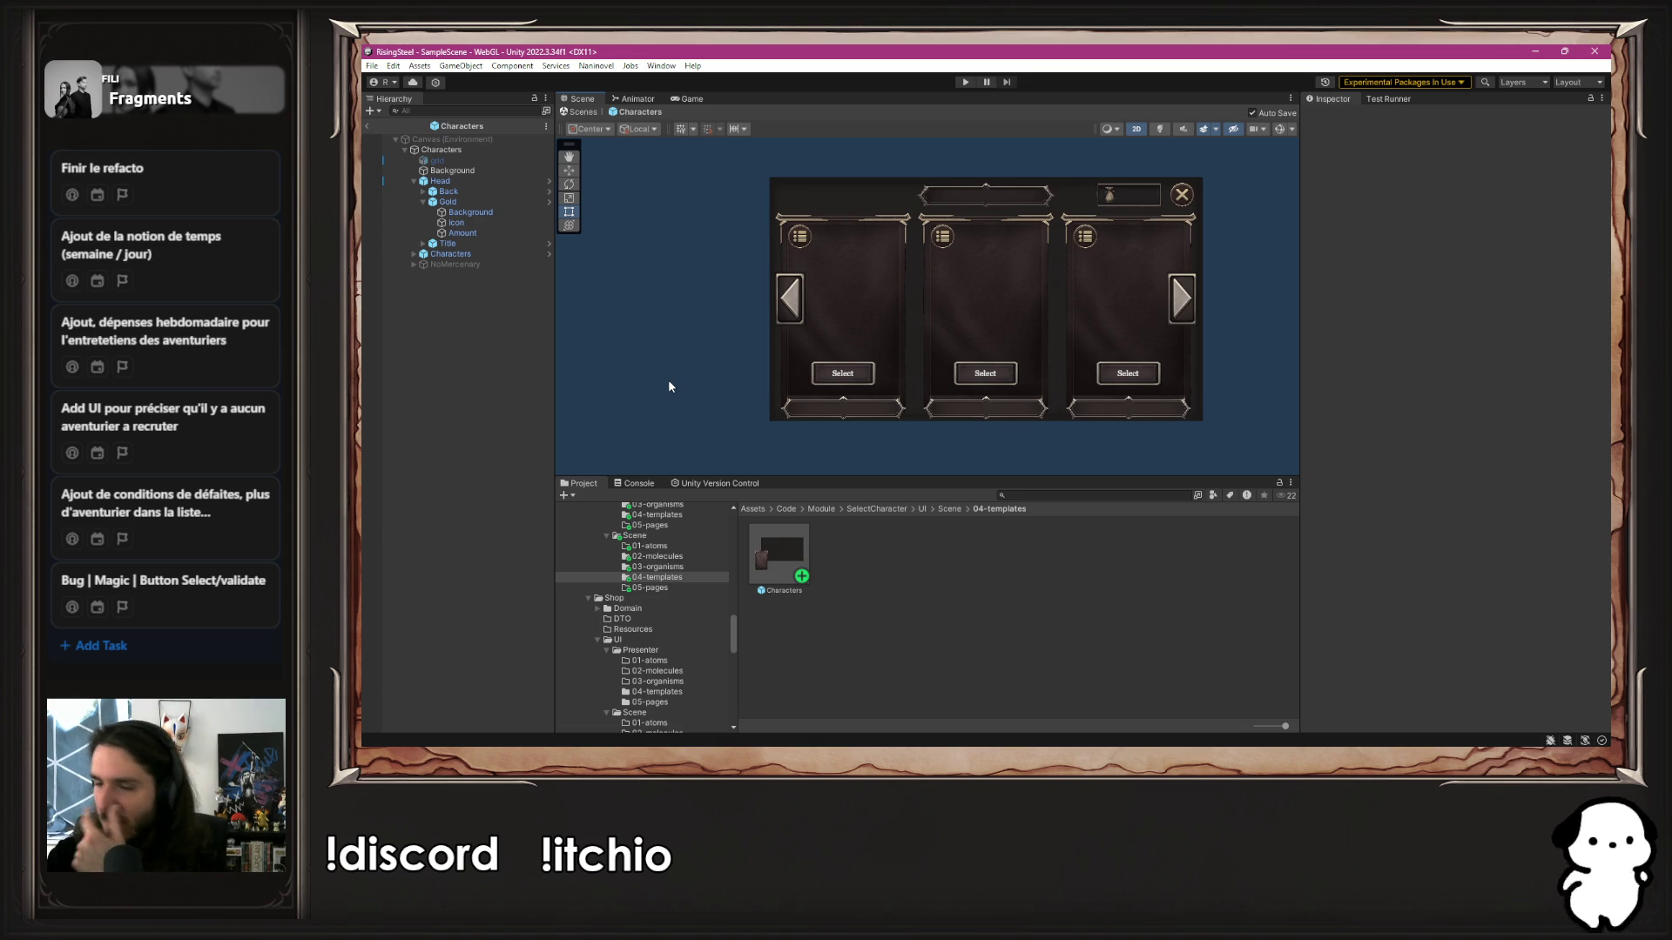
{"action": "scroll", "coordinate": [667, 379], "scroll_direction": "up", "scroll_amount": 2}
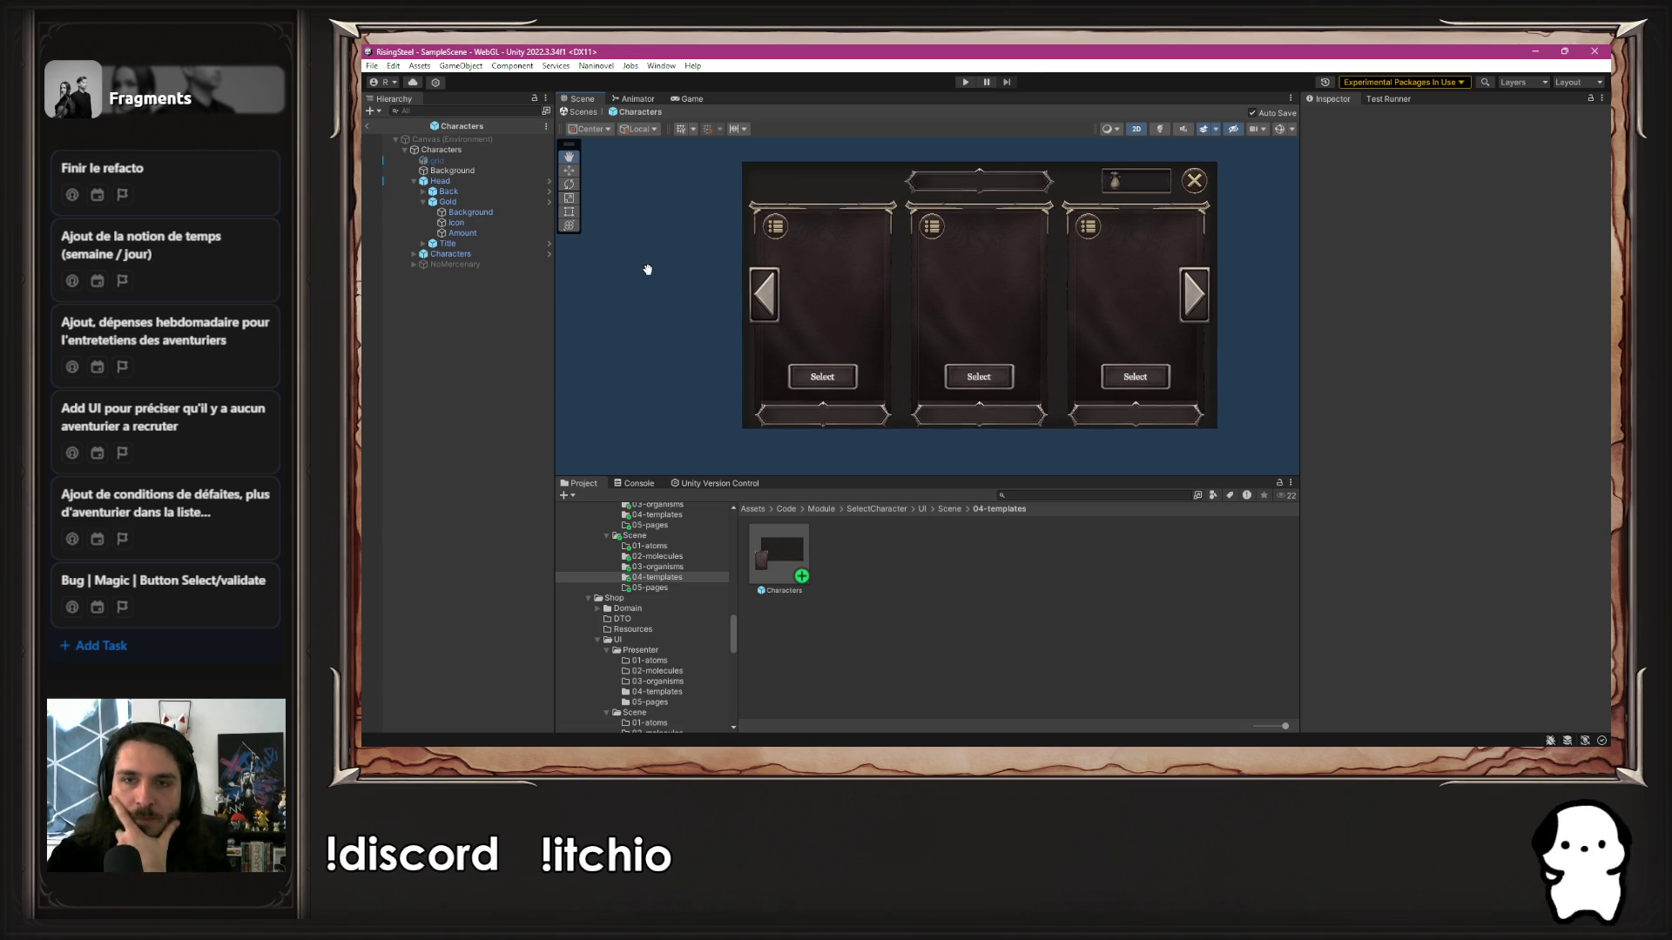
{"action": "left_click", "coordinate": [441, 150]}
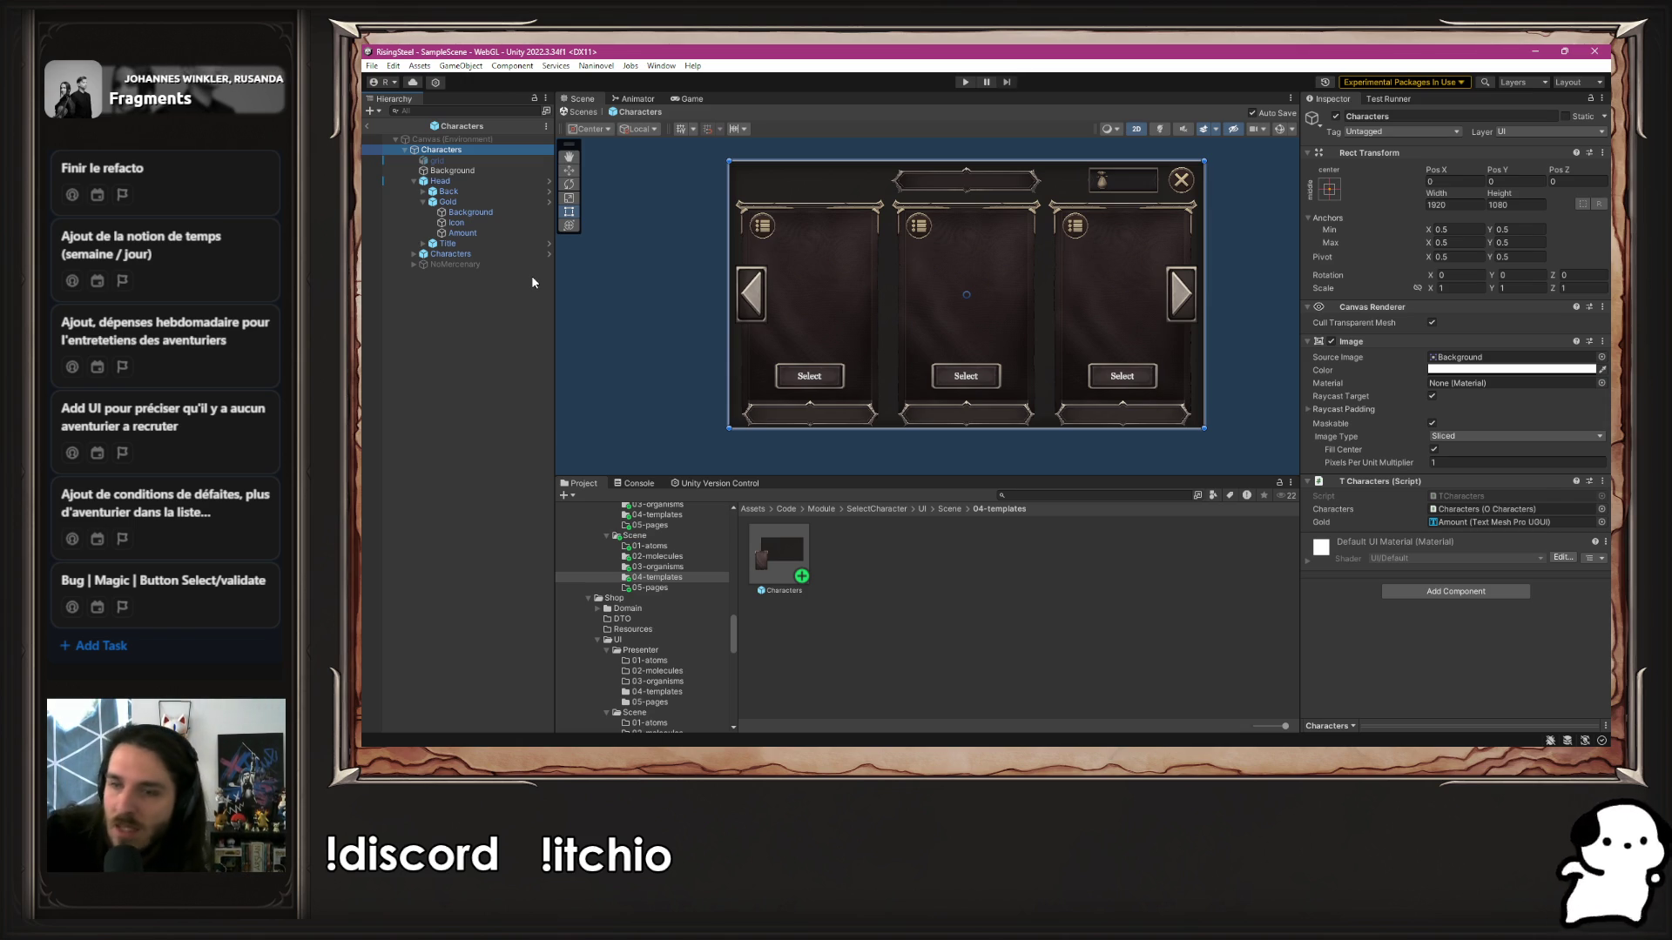
{"action": "scroll", "coordinate": [628, 514], "scroll_direction": "up", "scroll_amount": 5}
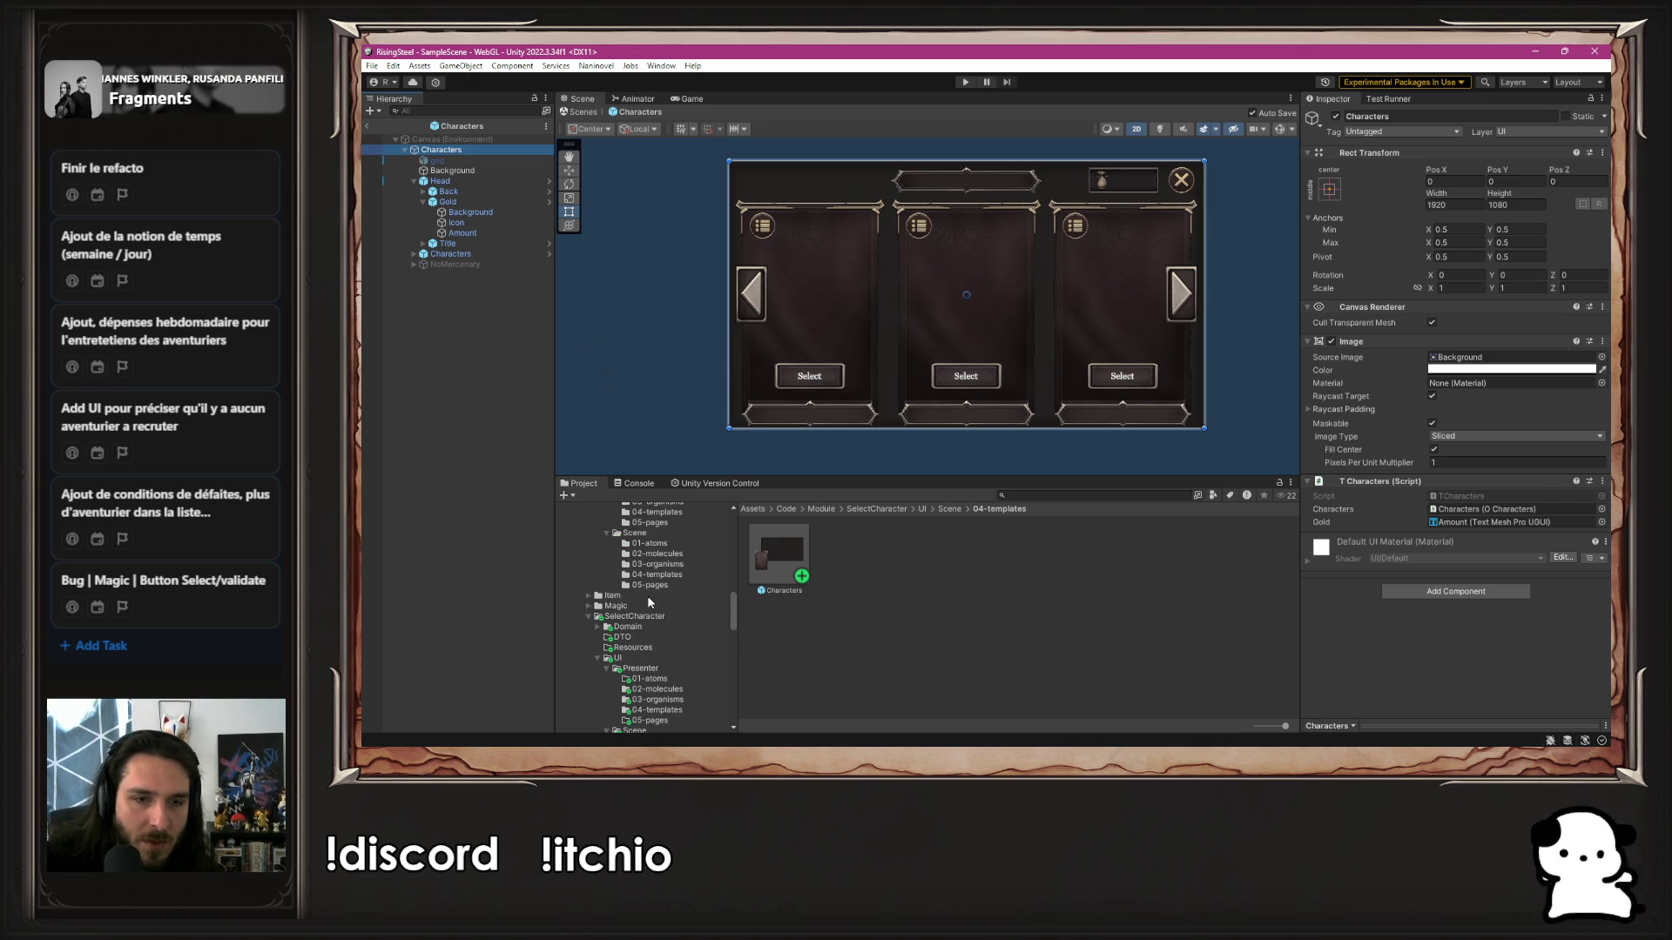
{"action": "left_click", "coordinate": [634, 618]}
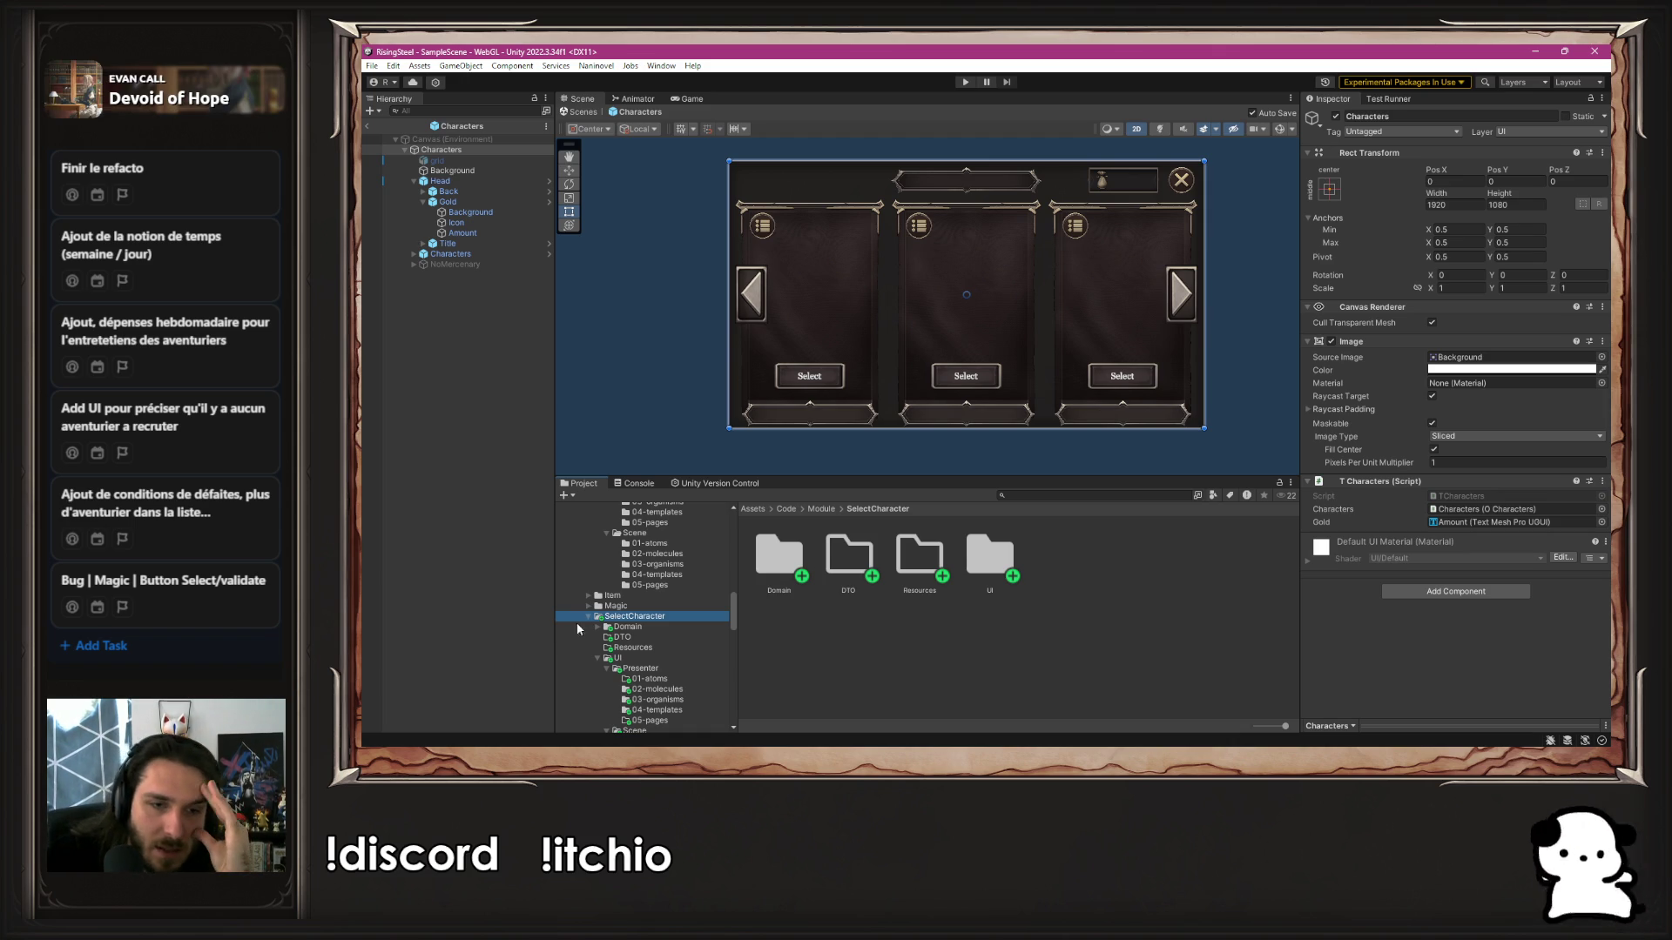
Collapse the SelectCharacter, Core and Shop folder trees in the Project panel
{"action": "left_click", "coordinate": [587, 620]}
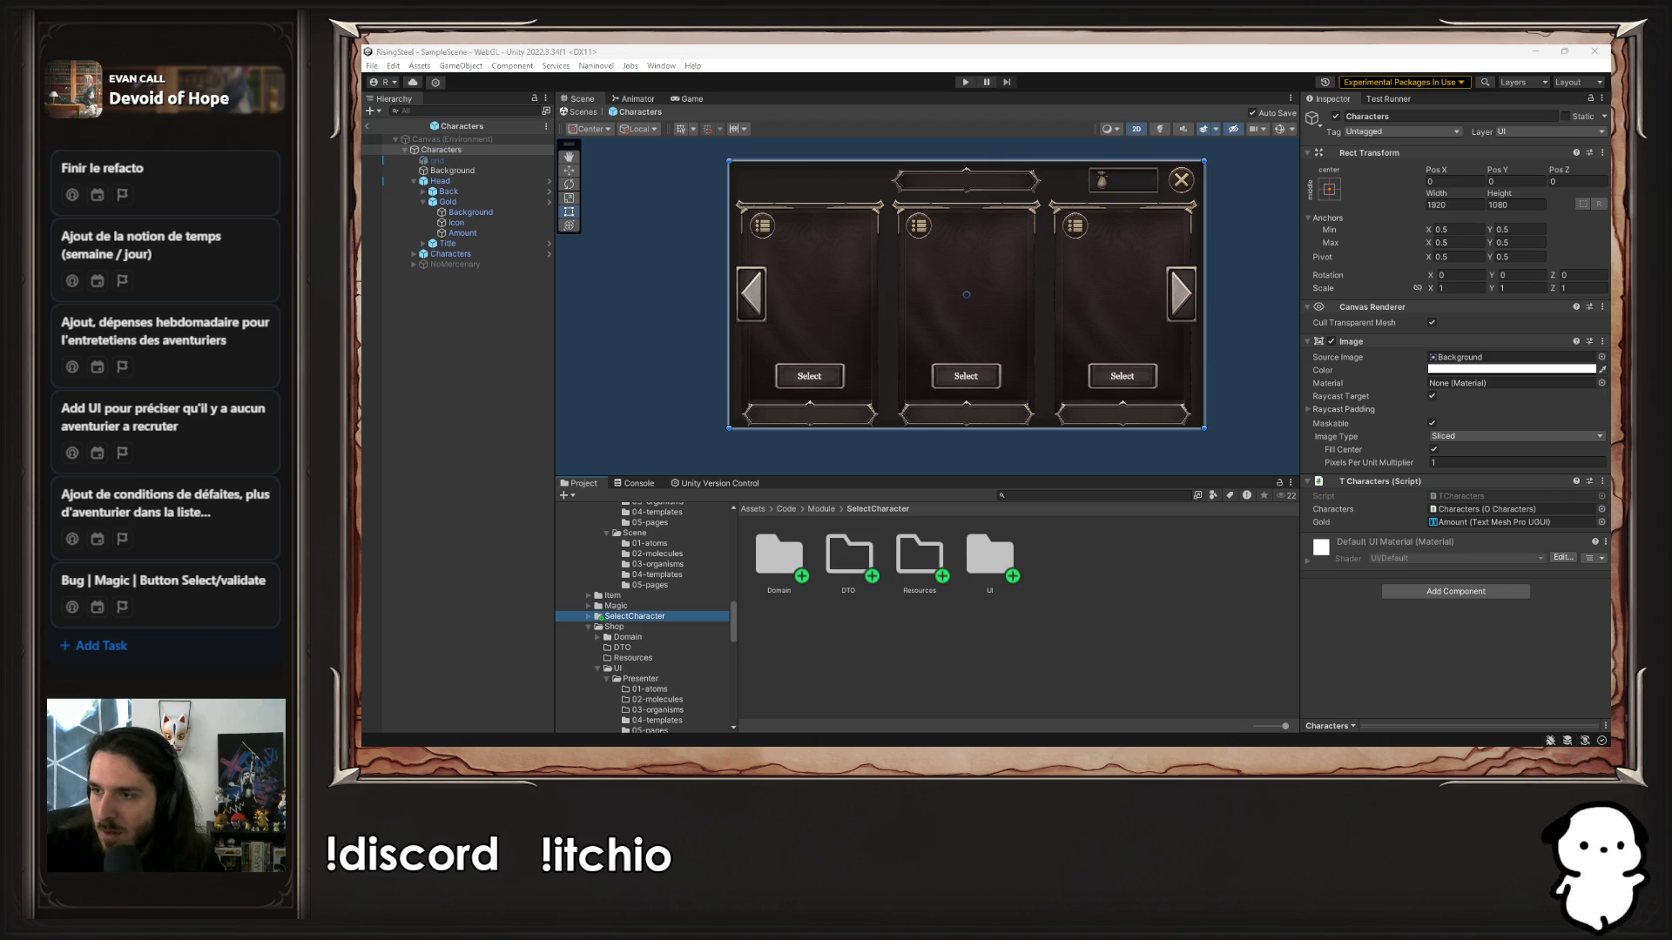
{"action": "left_click", "coordinate": [1590, 455]}
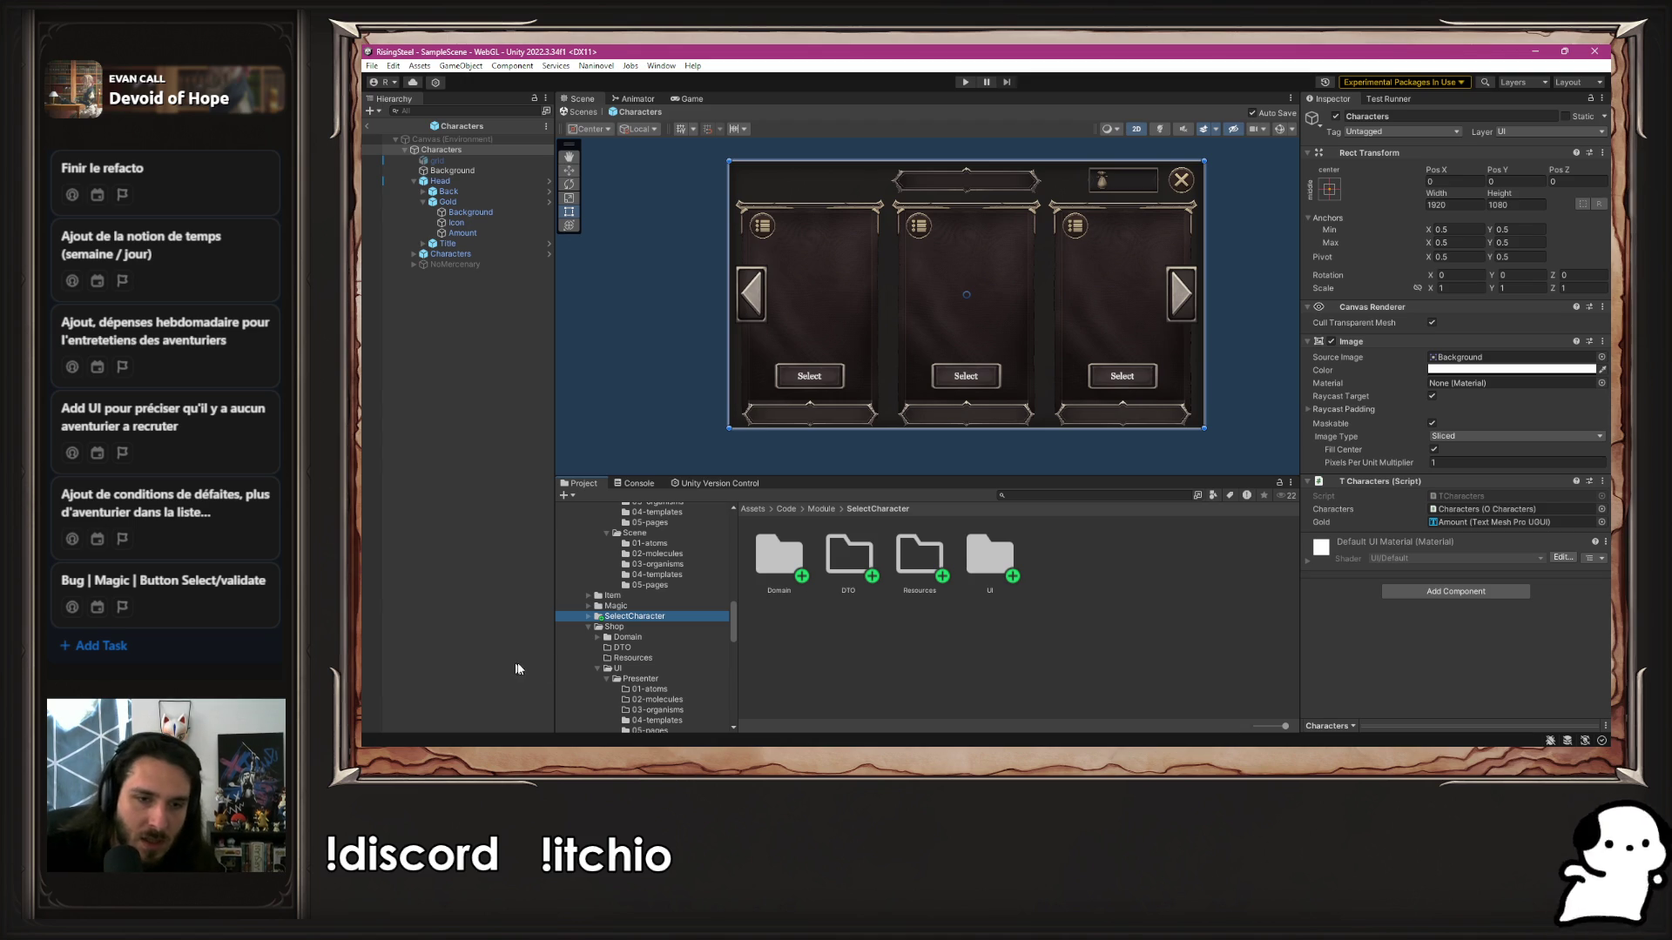
{"action": "scroll", "coordinate": [587, 646], "scroll_direction": "up", "scroll_amount": 5}
{"action": "scroll", "coordinate": [589, 655], "scroll_direction": "up", "scroll_amount": 2}
{"action": "scroll", "coordinate": [587, 565], "scroll_direction": "up", "scroll_amount": 7}
{"action": "scroll", "coordinate": [589, 546], "scroll_direction": "up", "scroll_amount": 2}
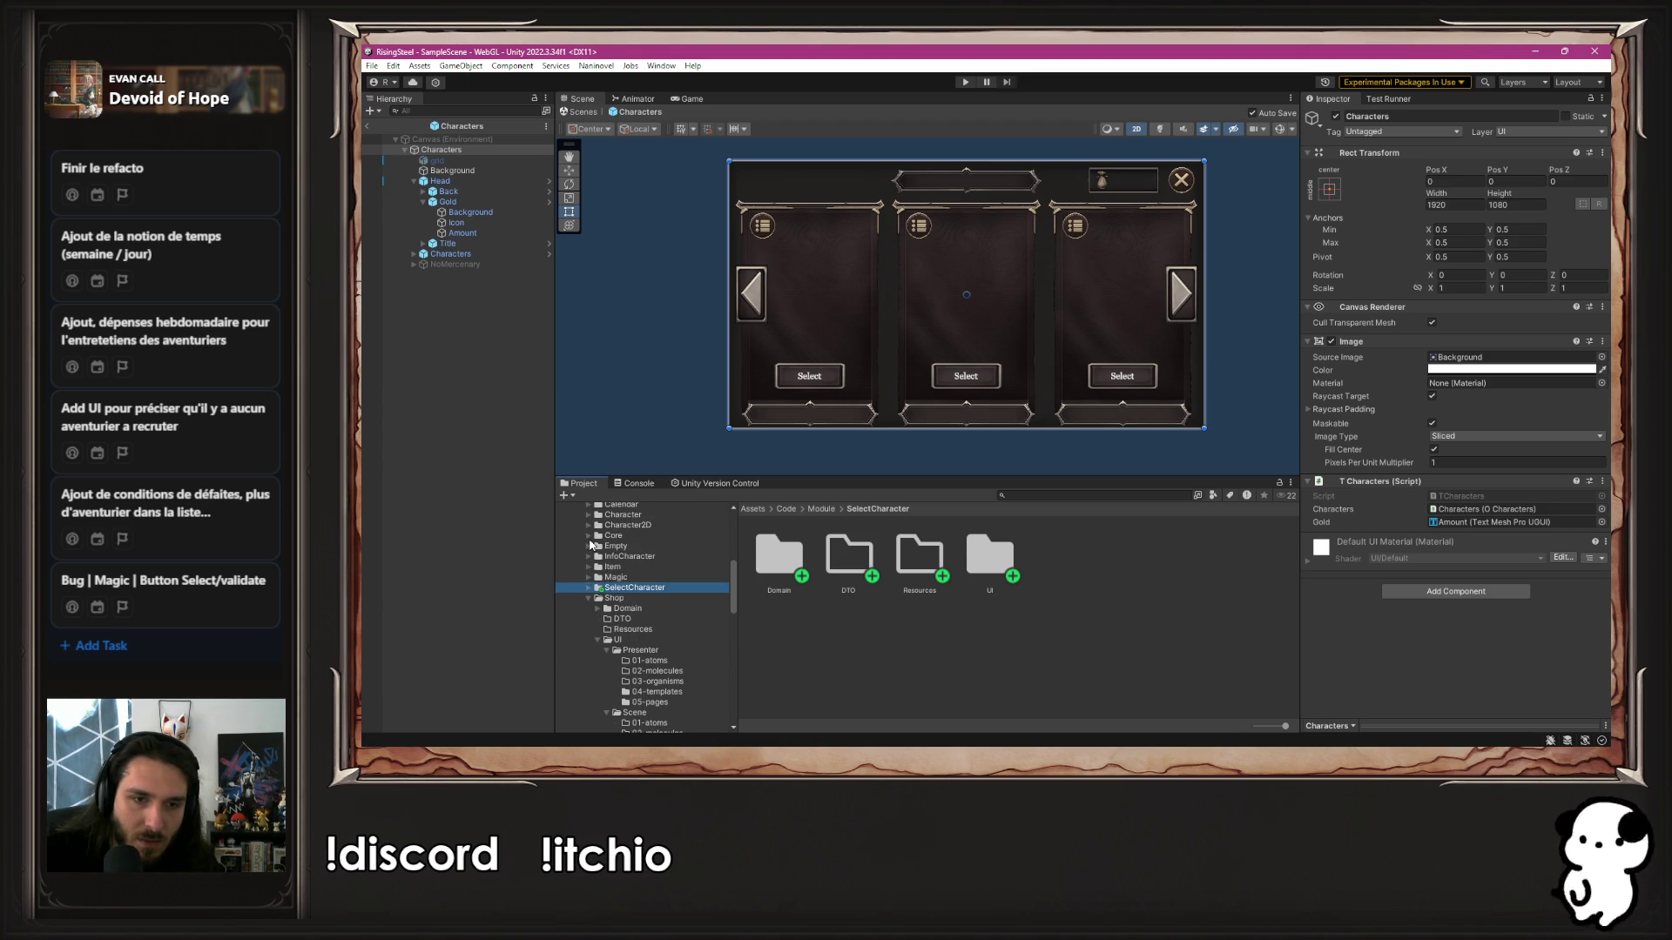
{"action": "left_click", "coordinate": [588, 575]}
{"action": "left_click", "coordinate": [588, 638]}
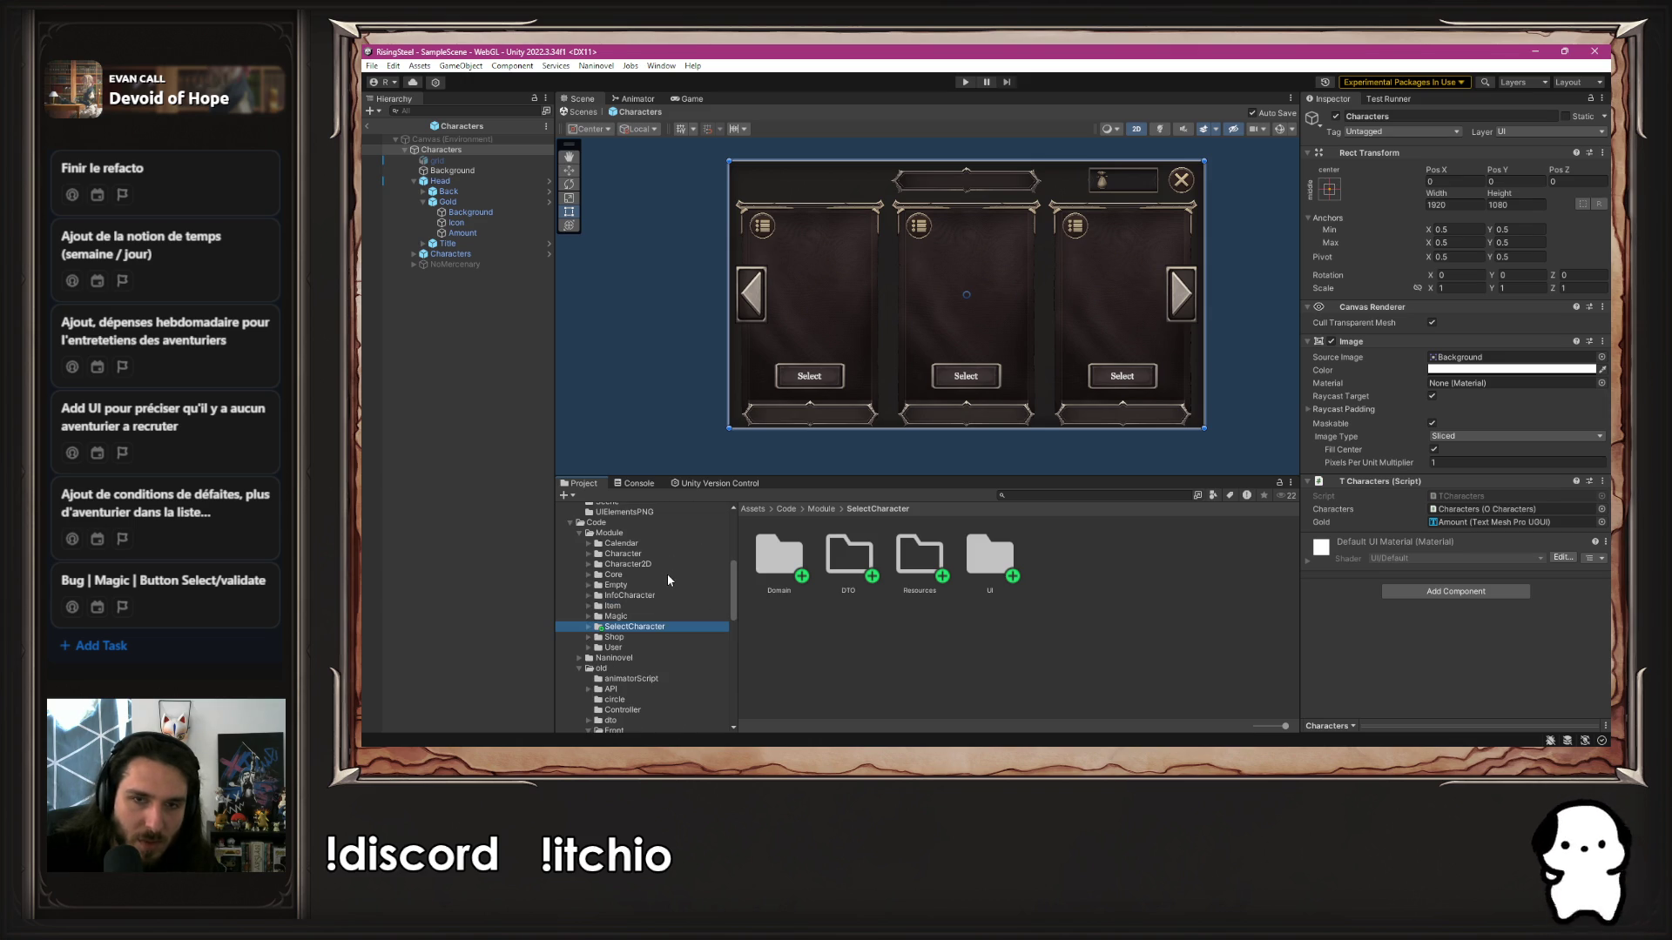
Duplicate the Empty module folder and rename the copy to SelectCharacterRecruitment
{"action": "right_click", "coordinate": [635, 533]}
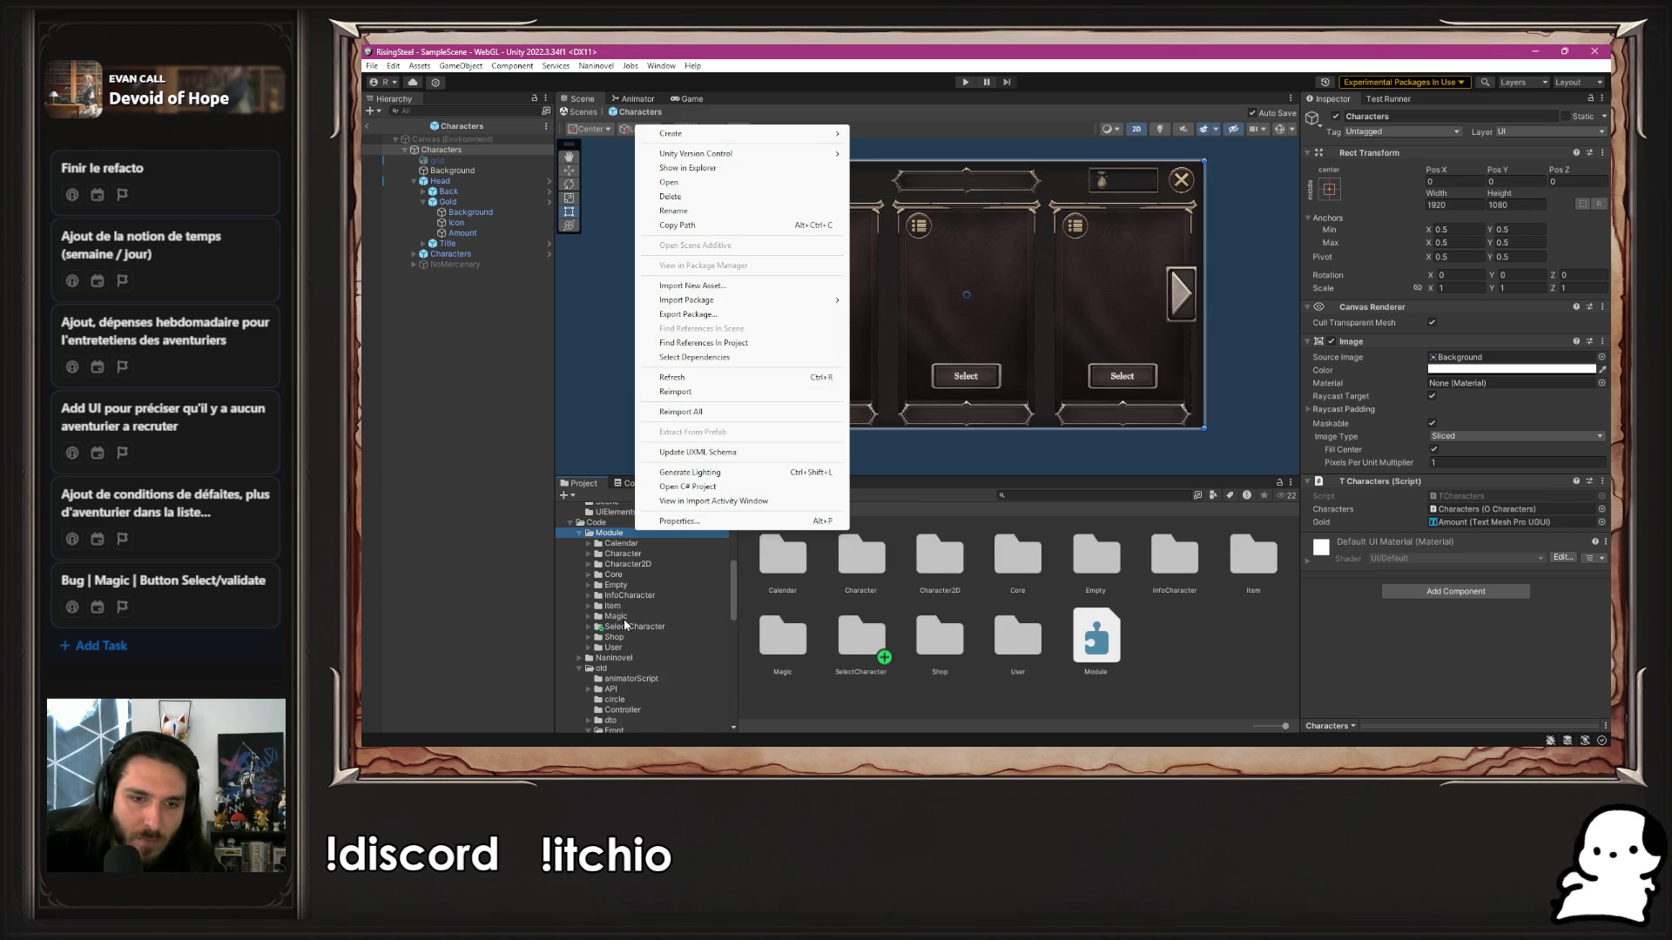
{"action": "left_click", "coordinate": [819, 692]}
{"action": "left_click", "coordinate": [1093, 576]}
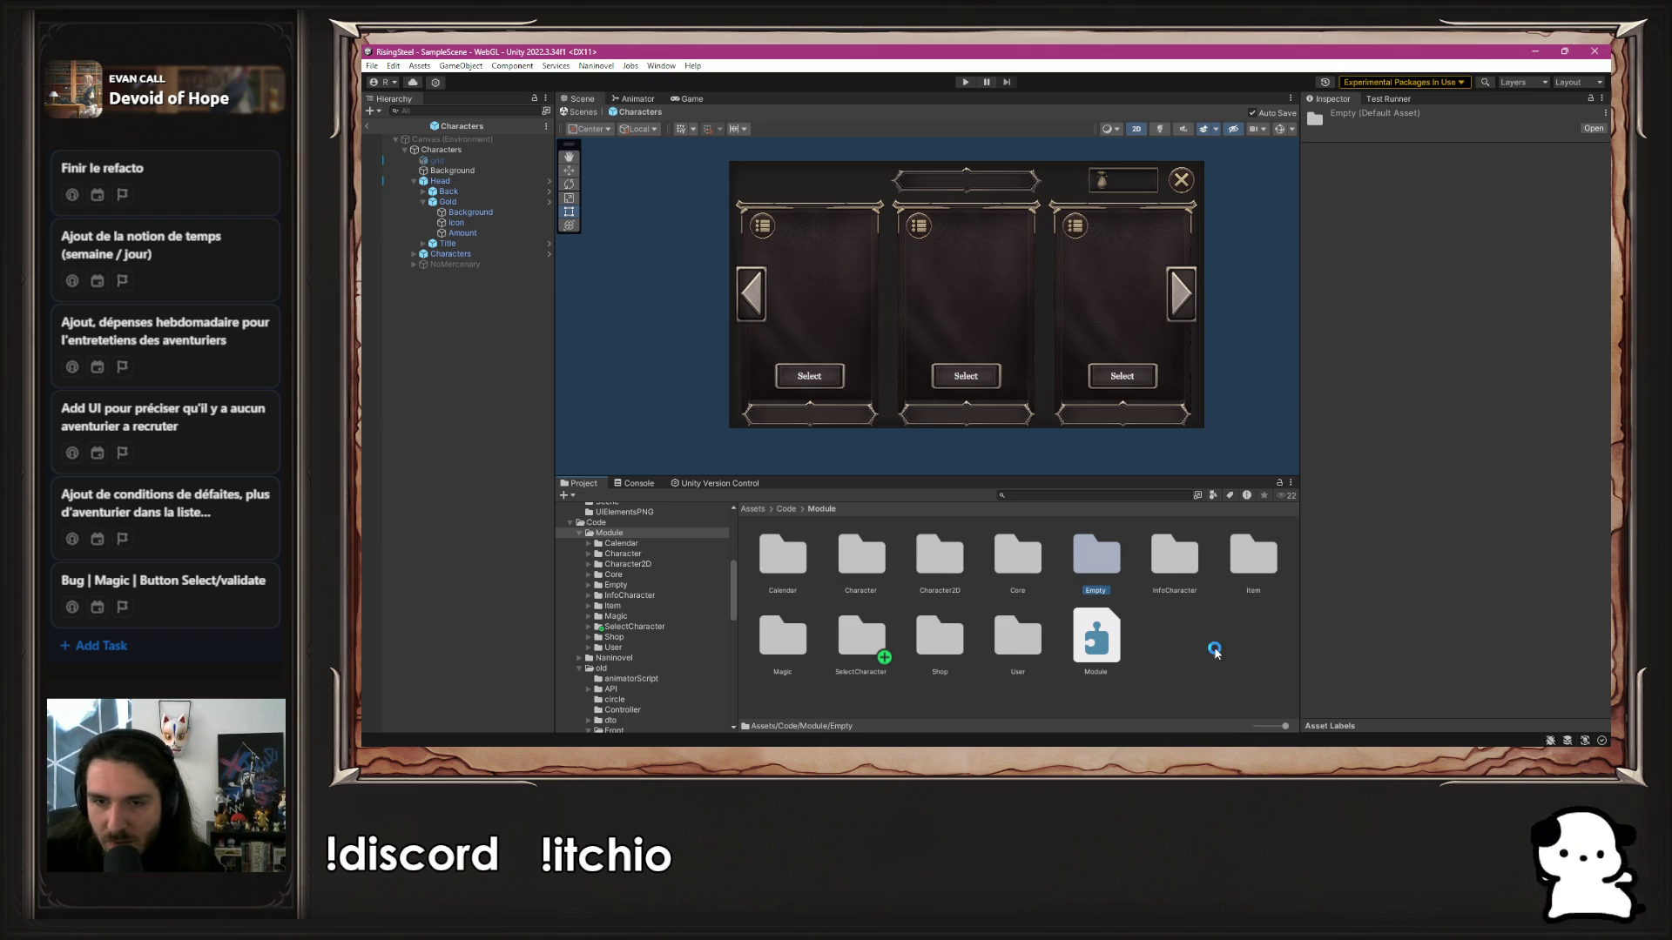
{"action": "key", "text": "ctrl+d"}
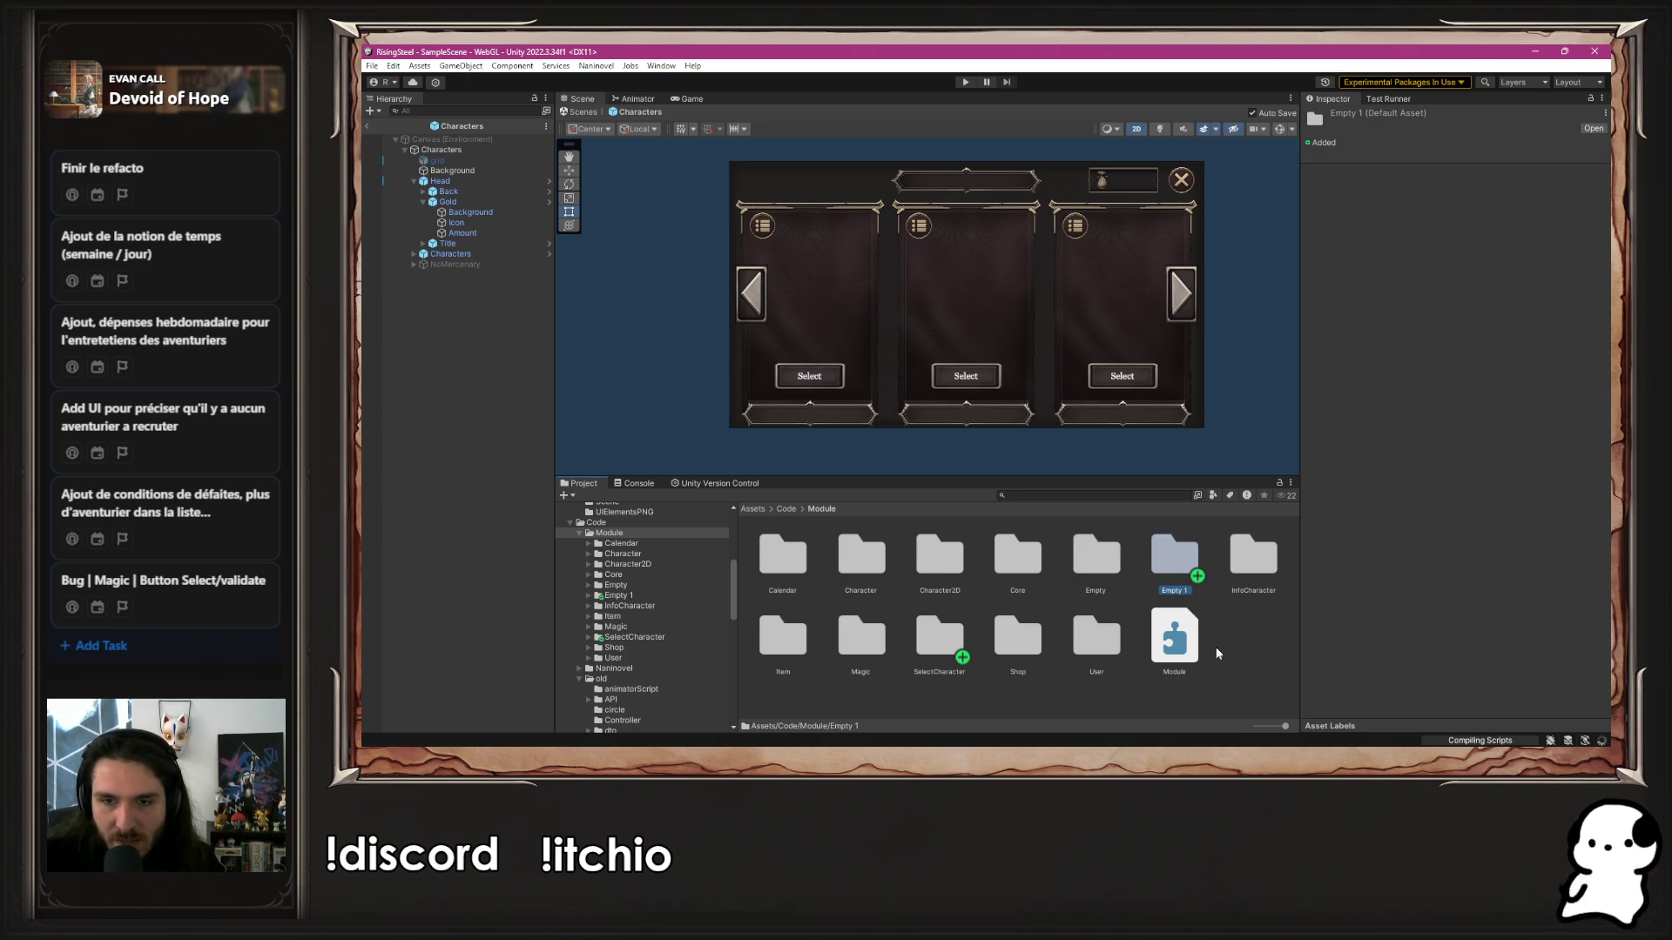
{"action": "right_click", "coordinate": [1176, 558]}
{"action": "left_click", "coordinate": [1223, 240]}
{"action": "type", "text": "SelectCharacterR"}
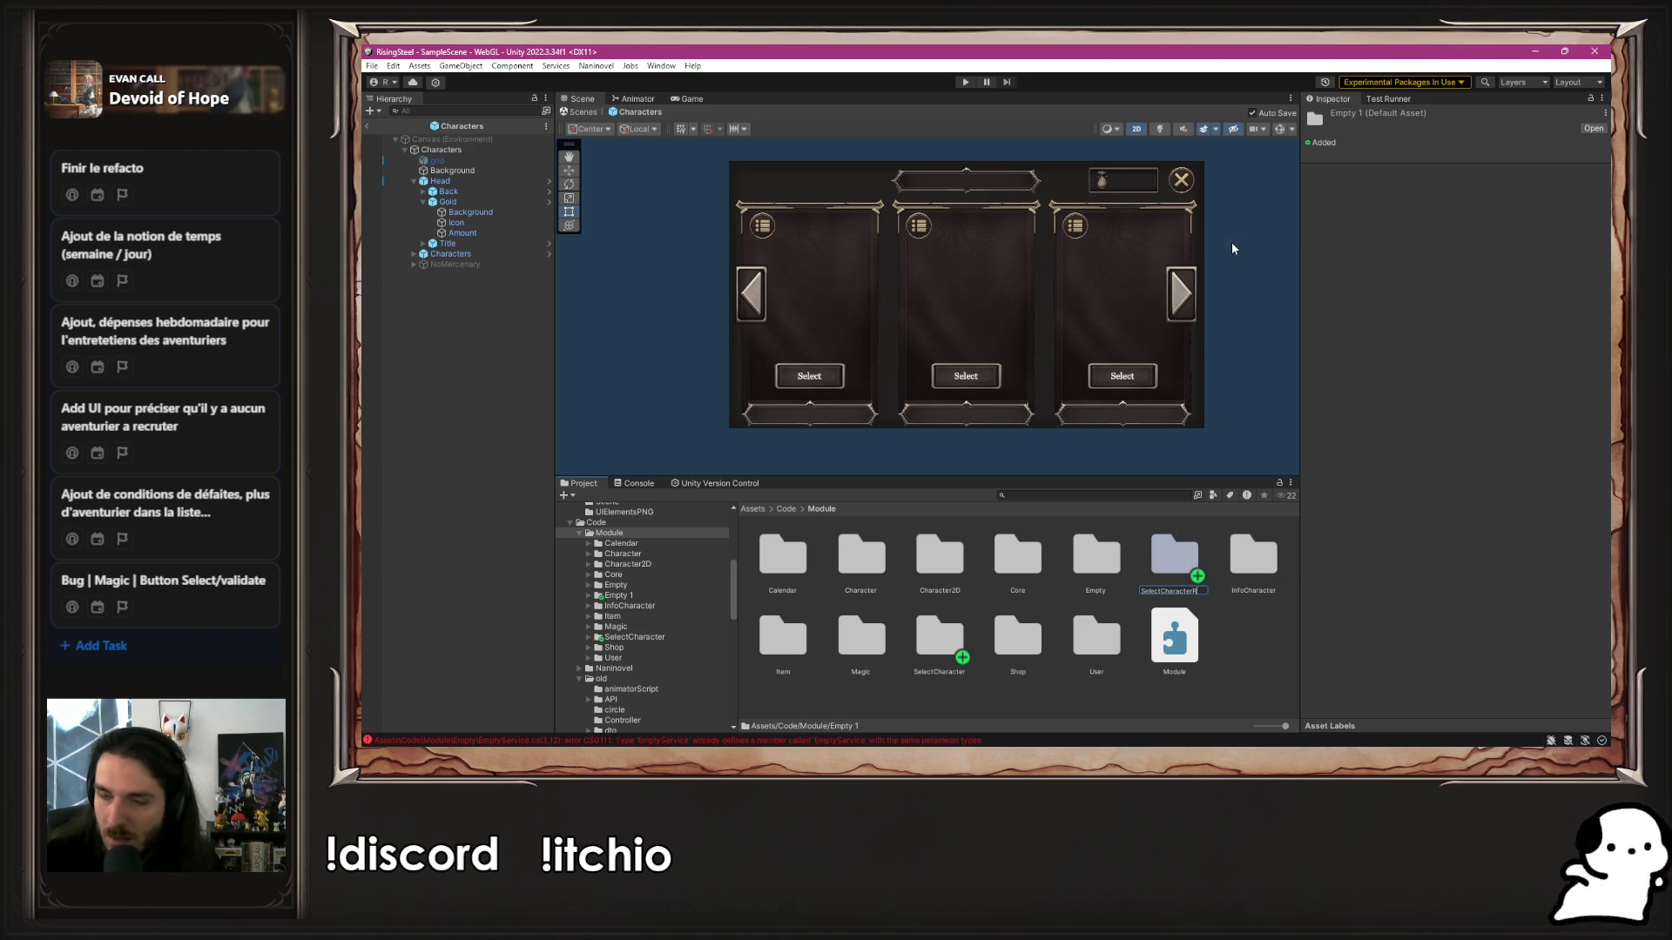
{"action": "type", "text": "cruitment"}
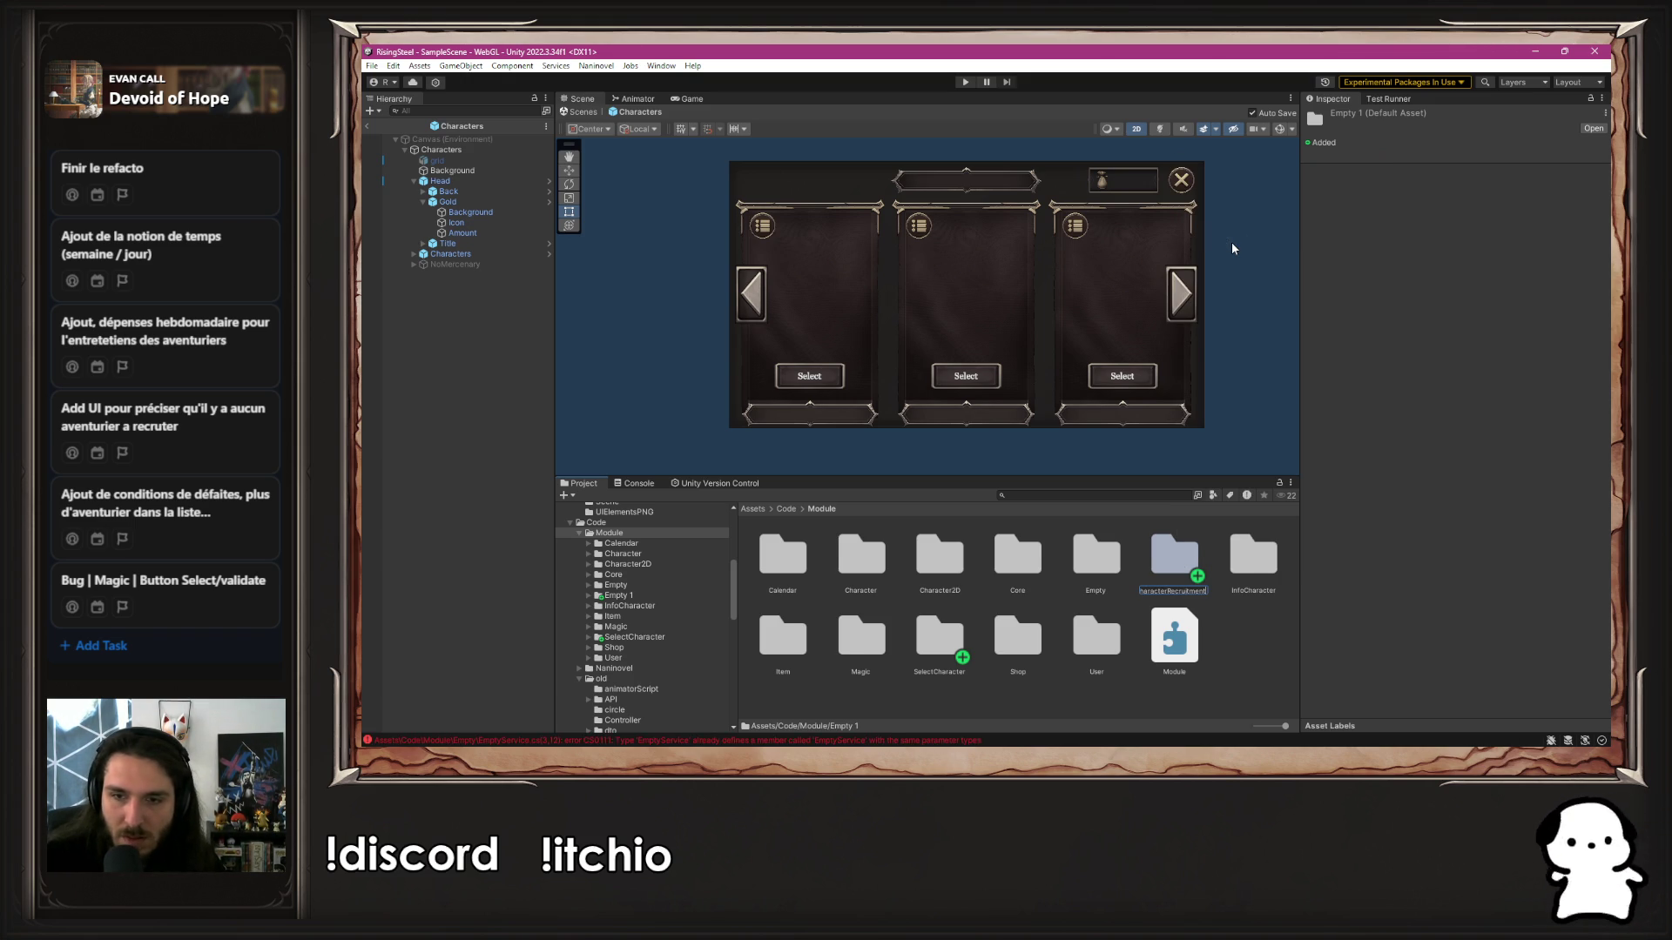
{"action": "key", "text": "Return"}
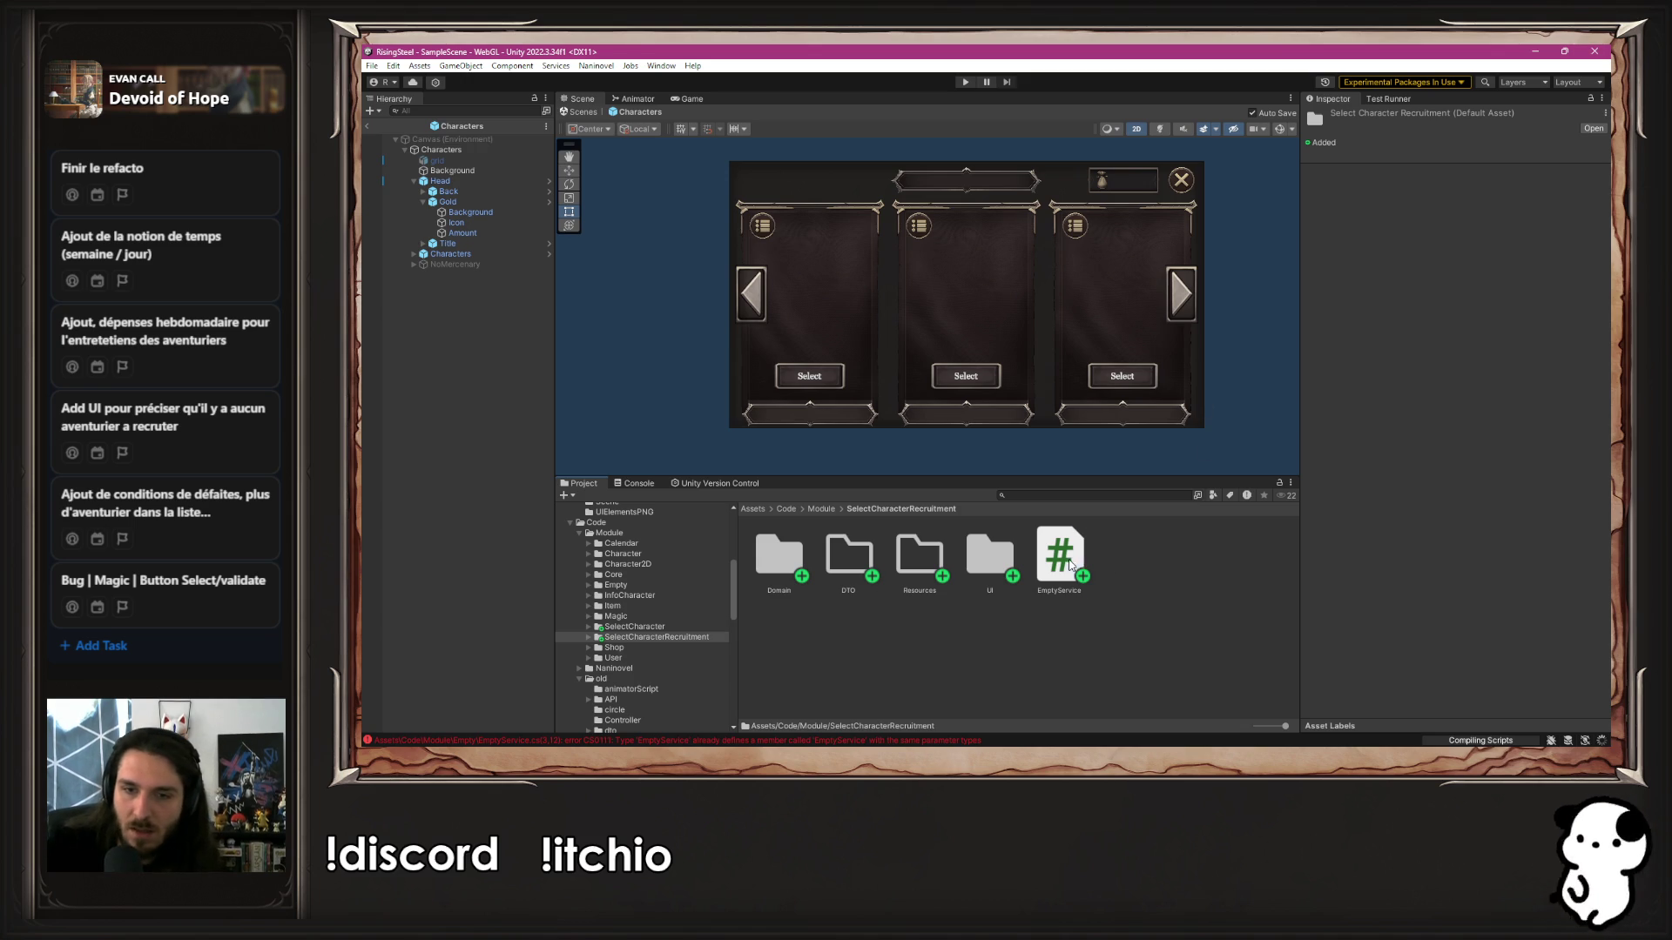
Open the new SelectCharacterRecruitment folder, then the shared UI 05-pages folder
{"action": "left_click", "coordinate": [1074, 564]}
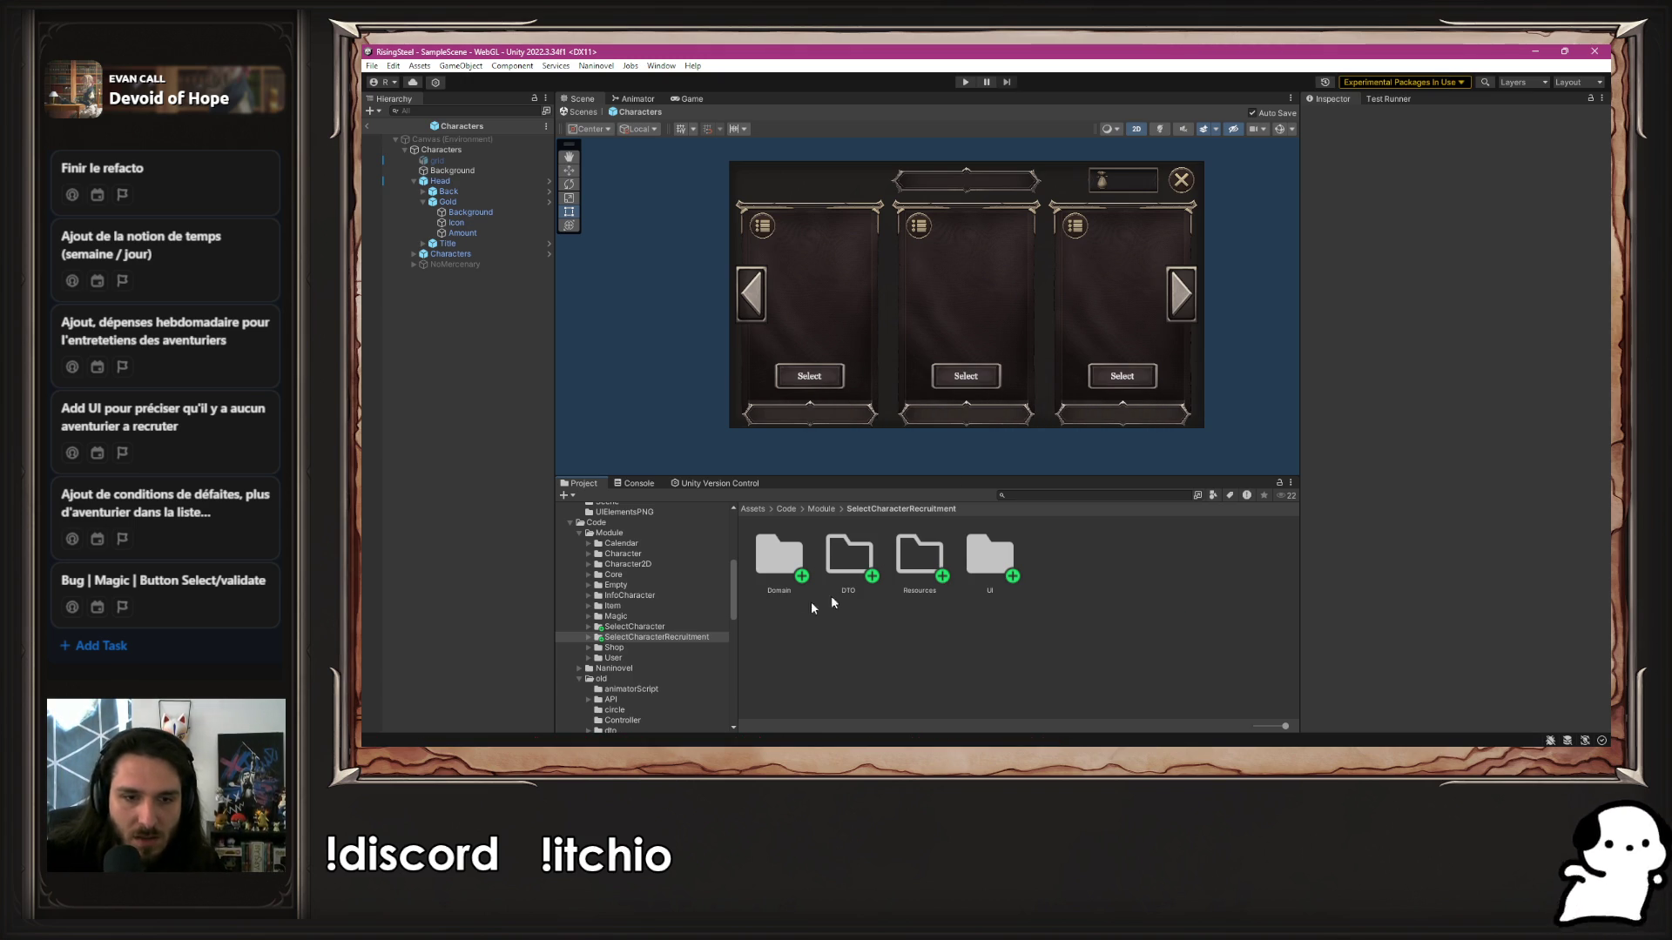
{"action": "scroll", "coordinate": [688, 656], "scroll_direction": "down", "scroll_amount": 10}
{"action": "left_click", "coordinate": [641, 703]}
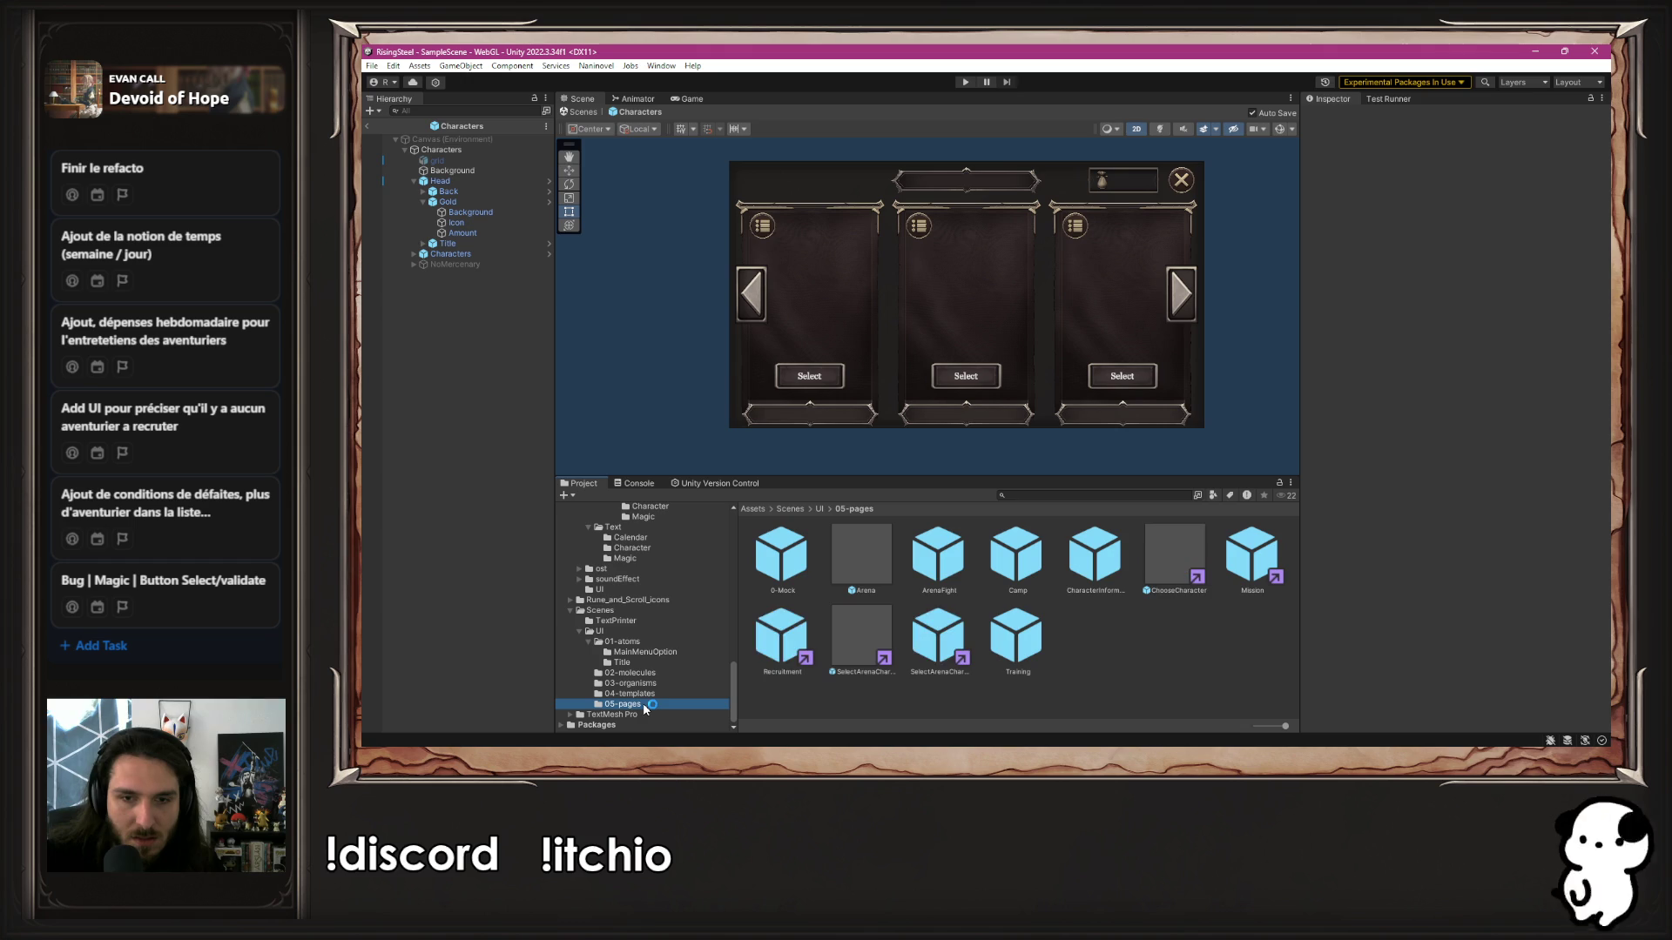
Check the SelectArenaCharacter page prefabs and open the Recruitment page prefab in prefab mode
{"action": "left_click", "coordinate": [938, 646]}
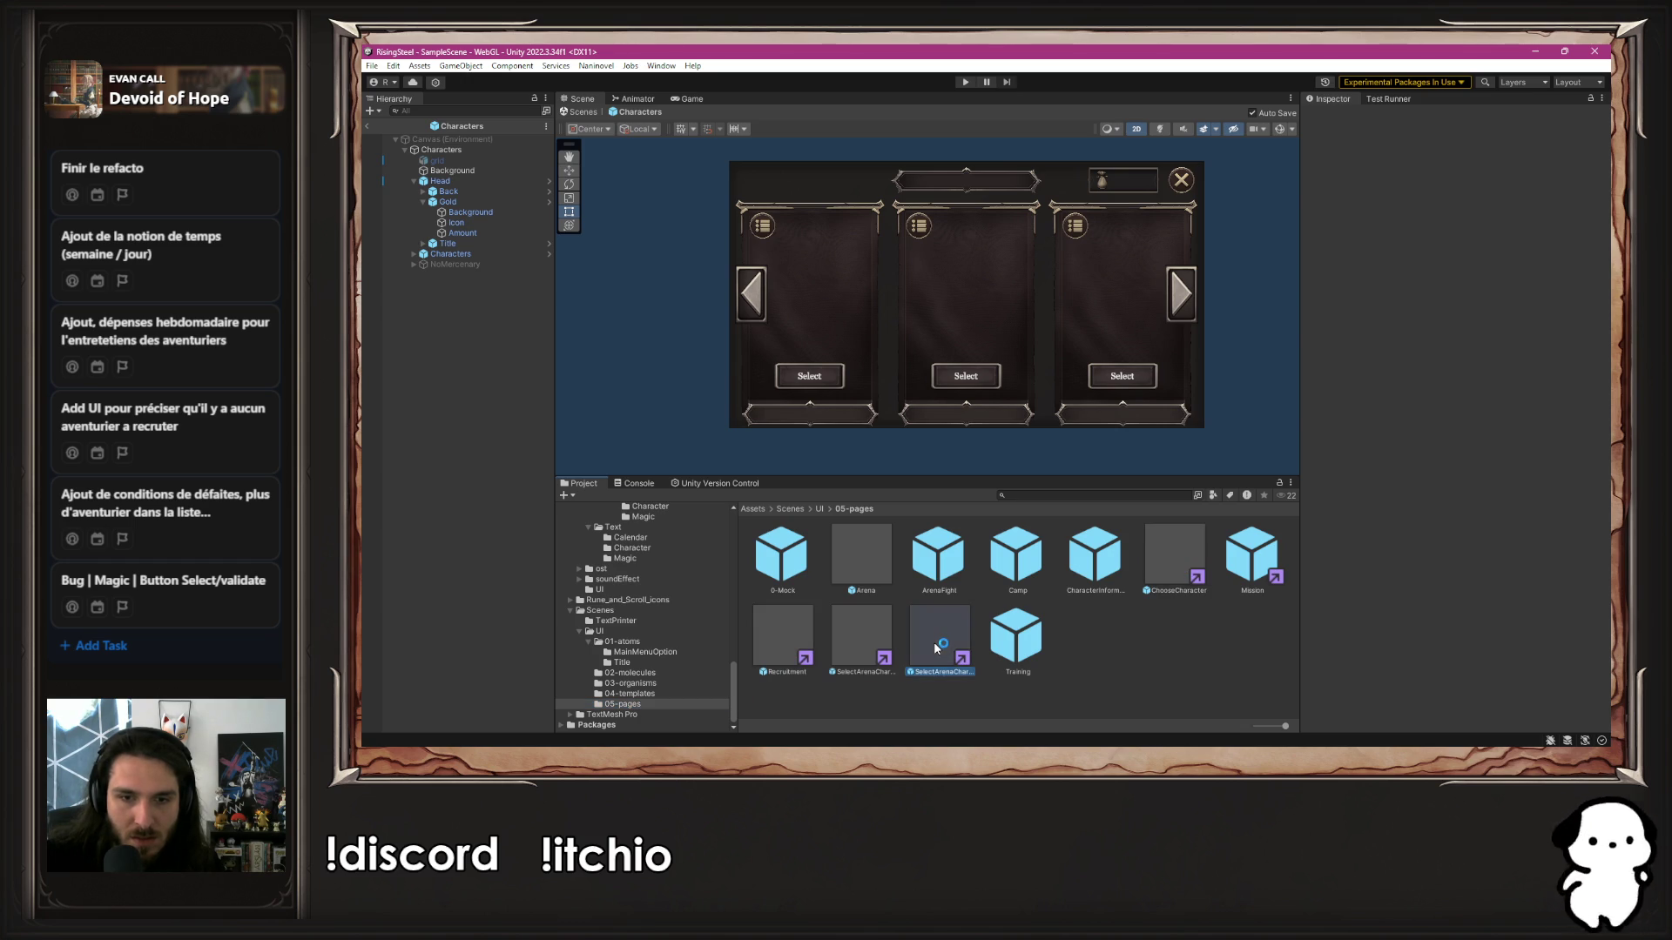
{"action": "left_click", "coordinate": [874, 646]}
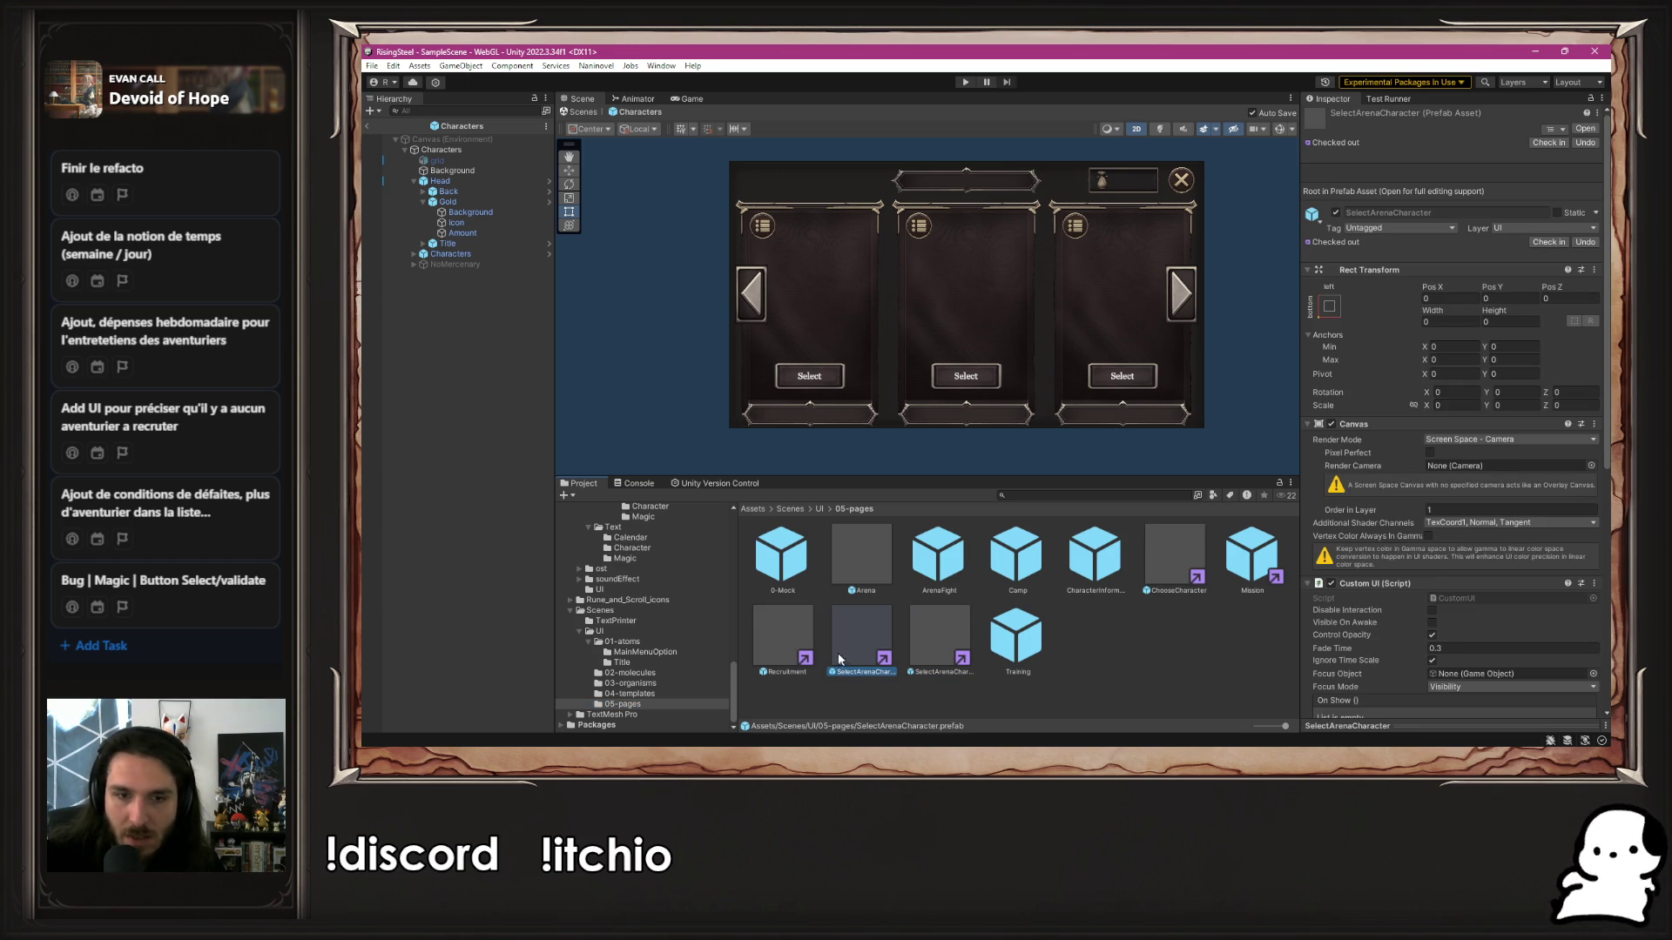
{"action": "double_click", "coordinate": [795, 624]}
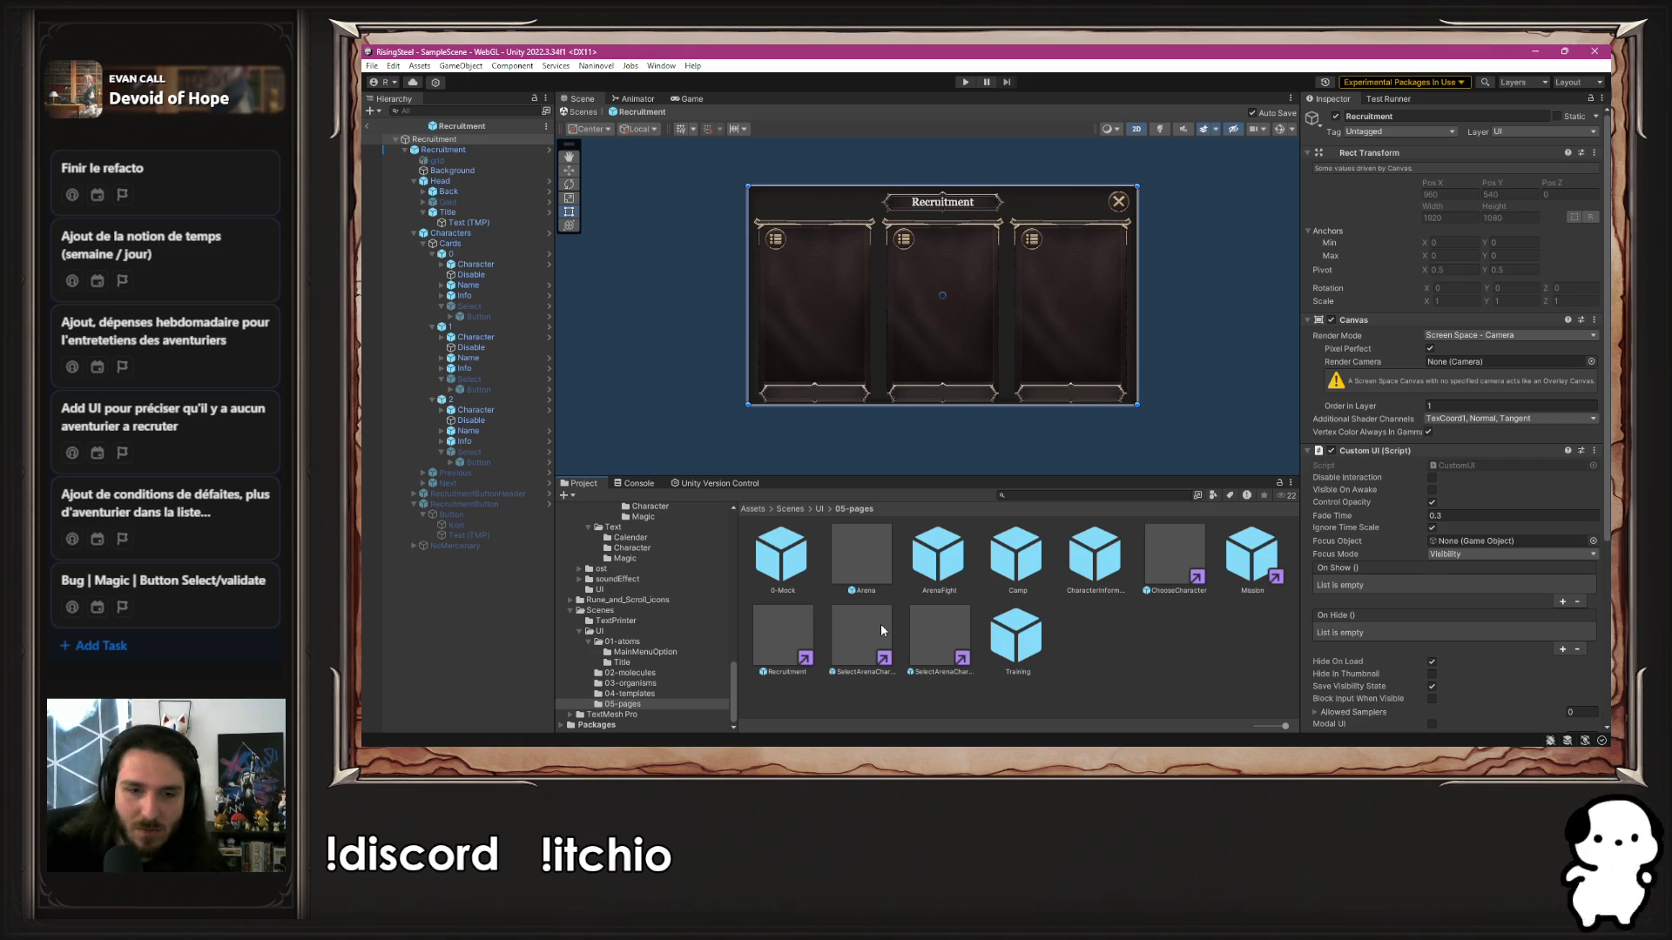
{"action": "left_click", "coordinate": [782, 636]}
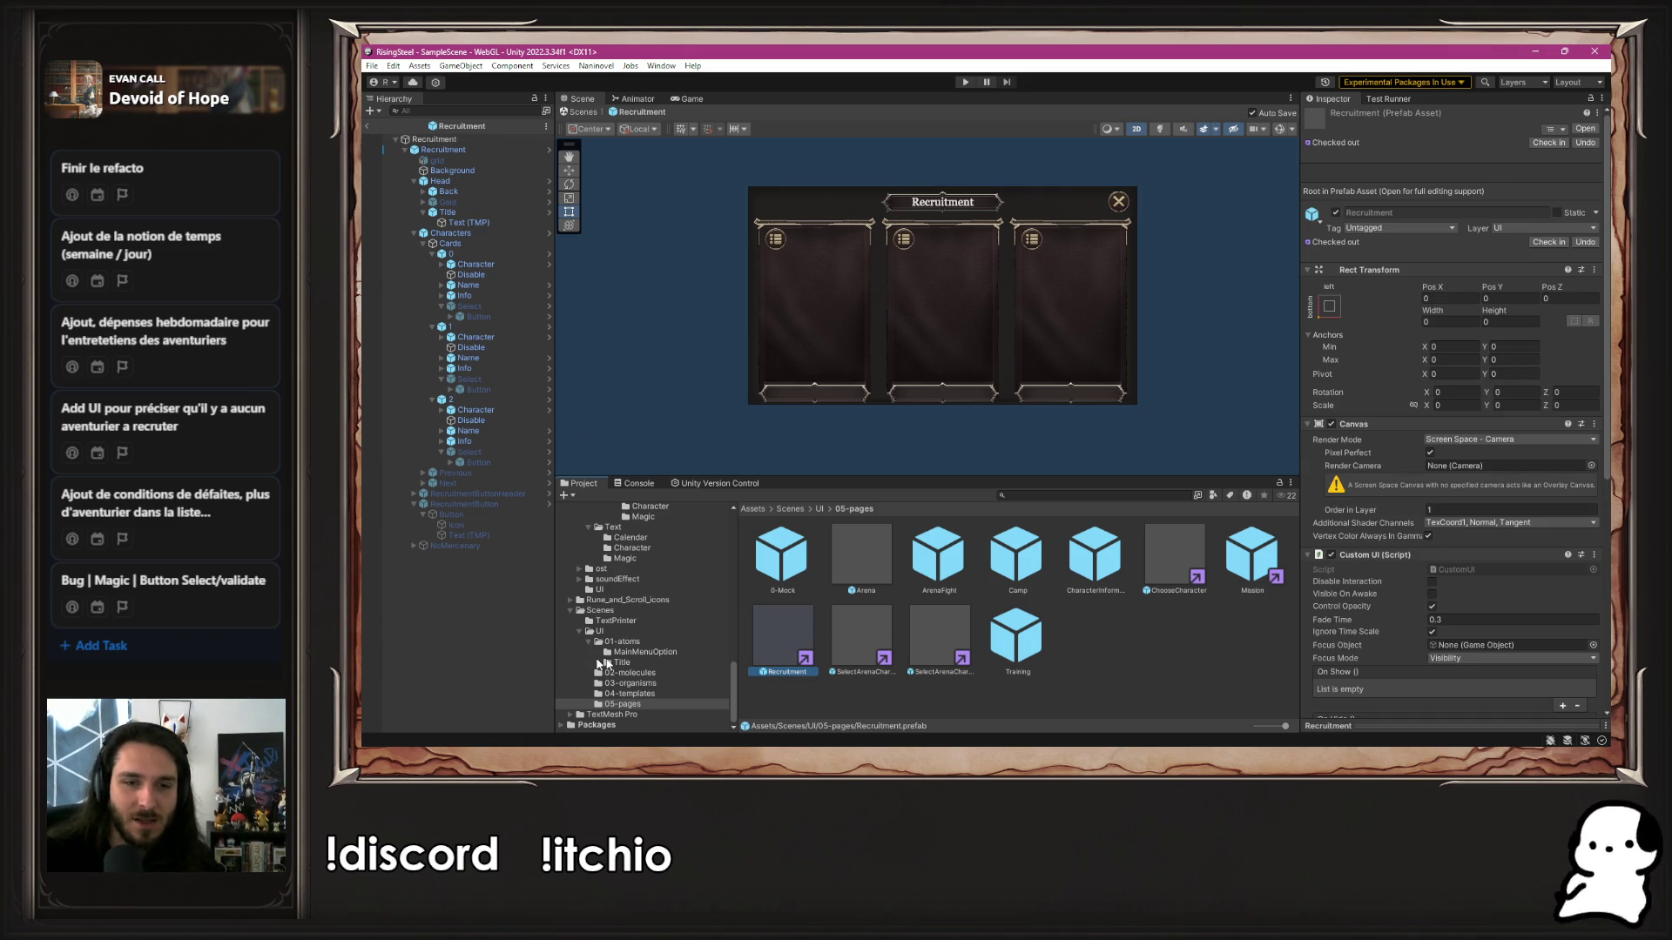
{"action": "scroll", "coordinate": [637, 641], "scroll_direction": "up", "scroll_amount": 10}
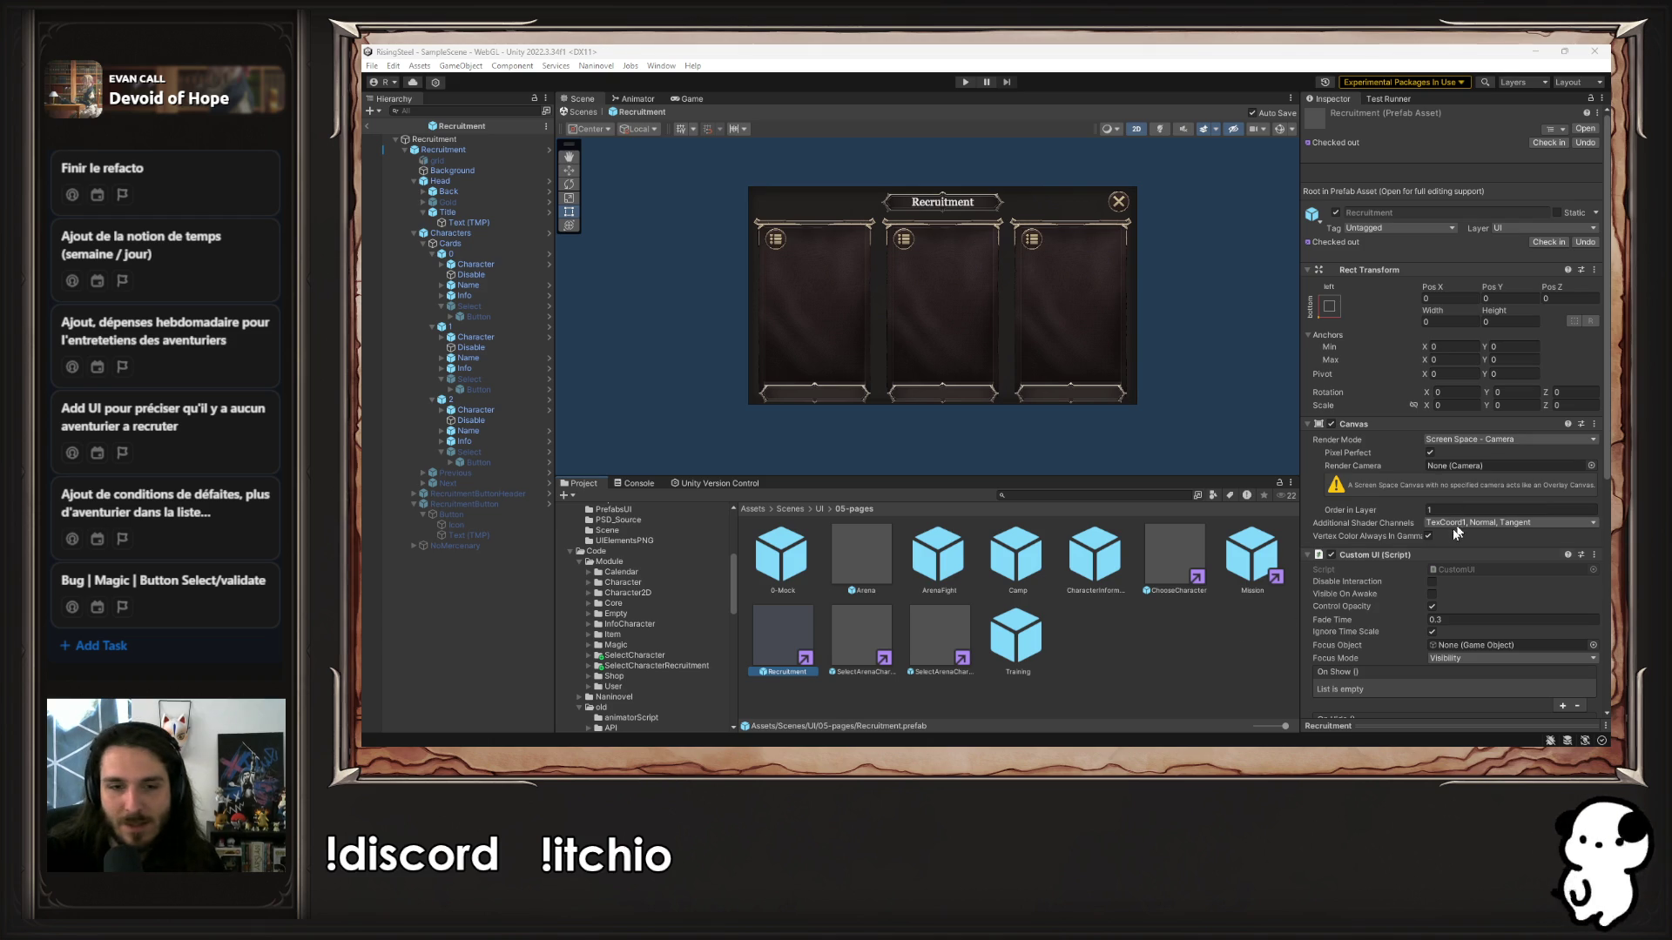
{"action": "left_click", "coordinate": [804, 660]}
Drag the Recruitment page into SelectCharacterRecruitment/UI/Scene/05-pages and delete its inner Recruitment object
{"action": "left_click", "coordinate": [799, 652]}
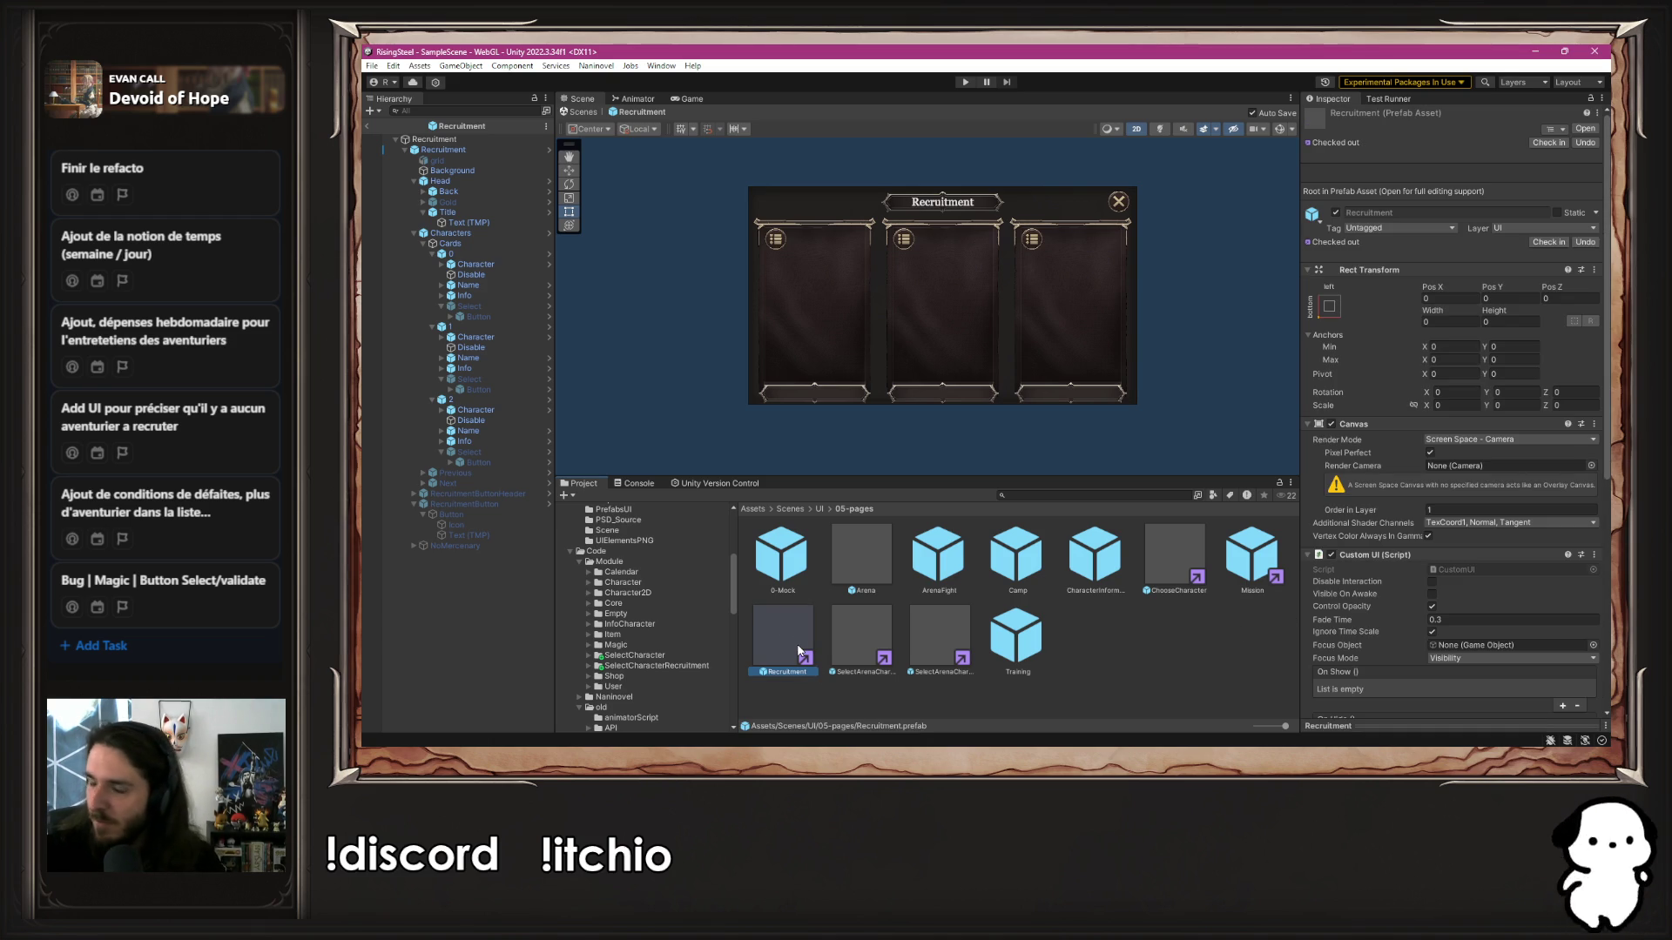
{"action": "left_click", "coordinate": [696, 665]}
{"action": "double_click", "coordinate": [995, 549]}
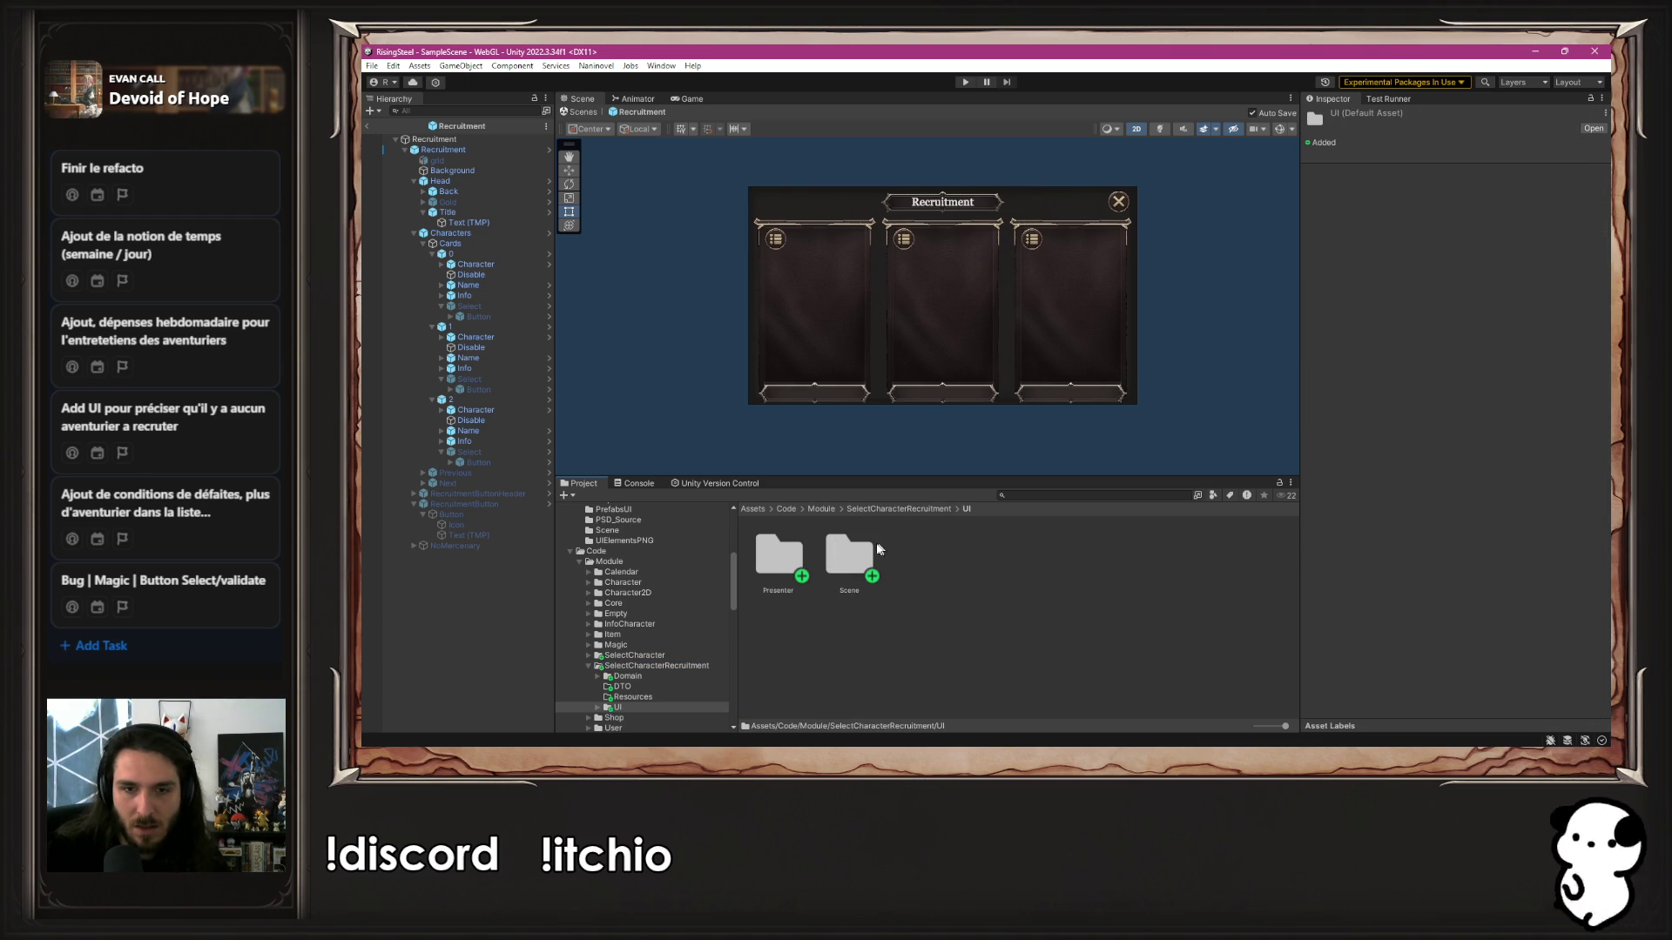
{"action": "double_click", "coordinate": [862, 553]}
{"action": "double_click", "coordinate": [1037, 572]}
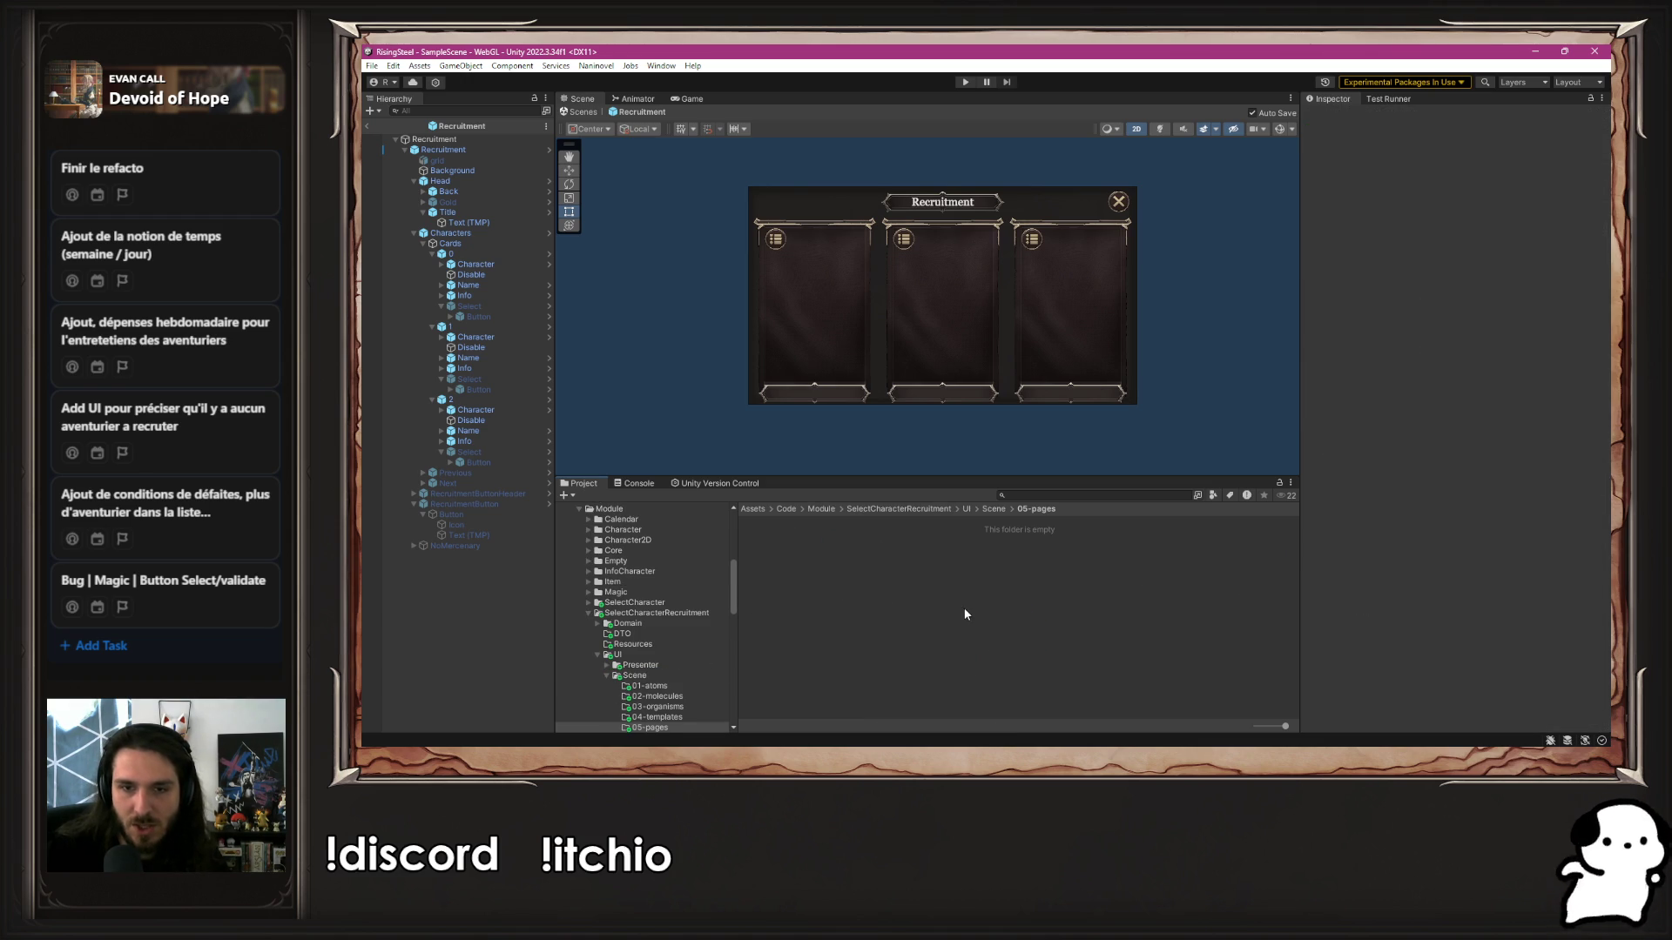
{"action": "left_click_drag", "start_coordinate": [434, 140], "coordinate": [914, 601]}
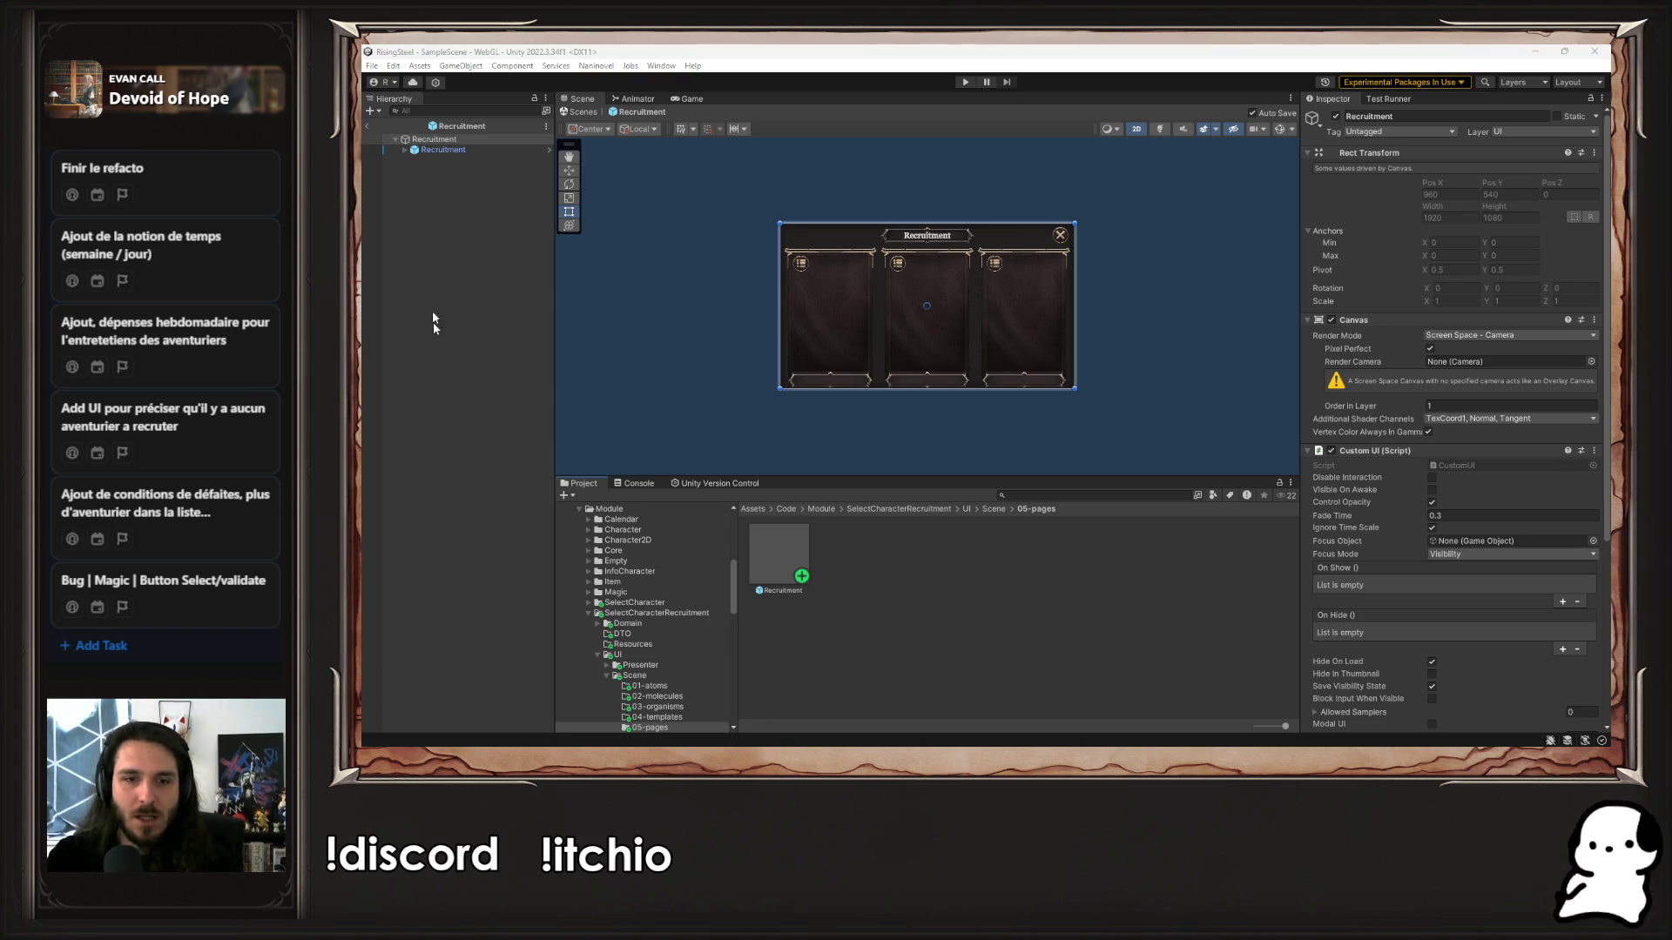
{"action": "left_click", "coordinate": [446, 154]}
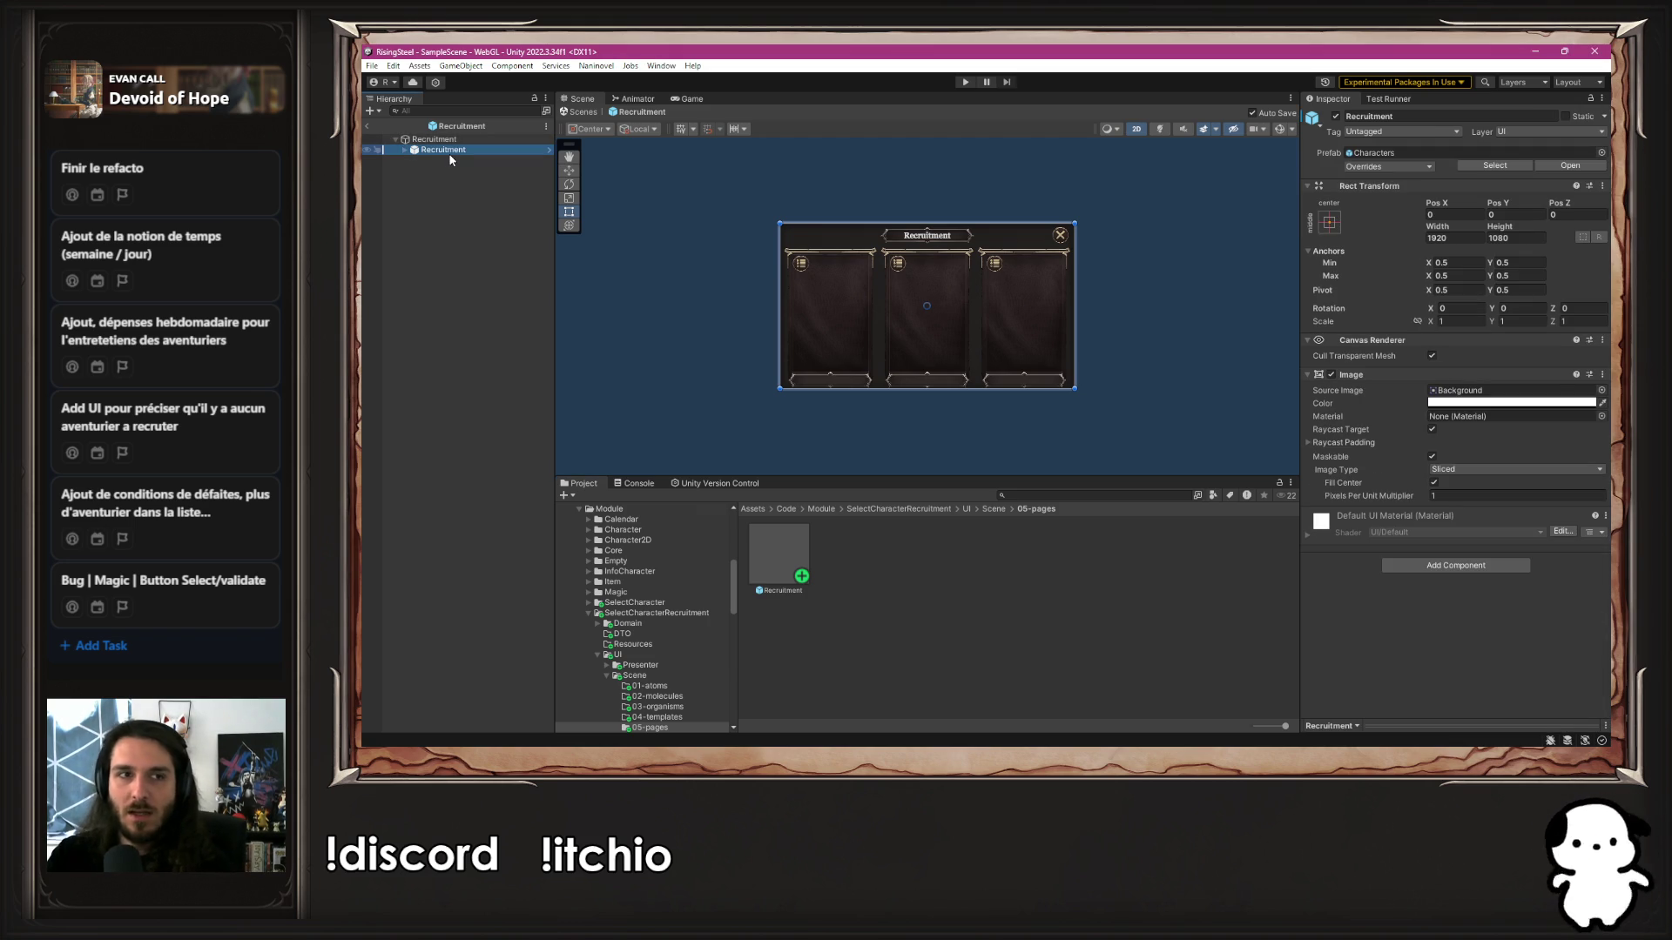
{"action": "key", "text": "Delete"}
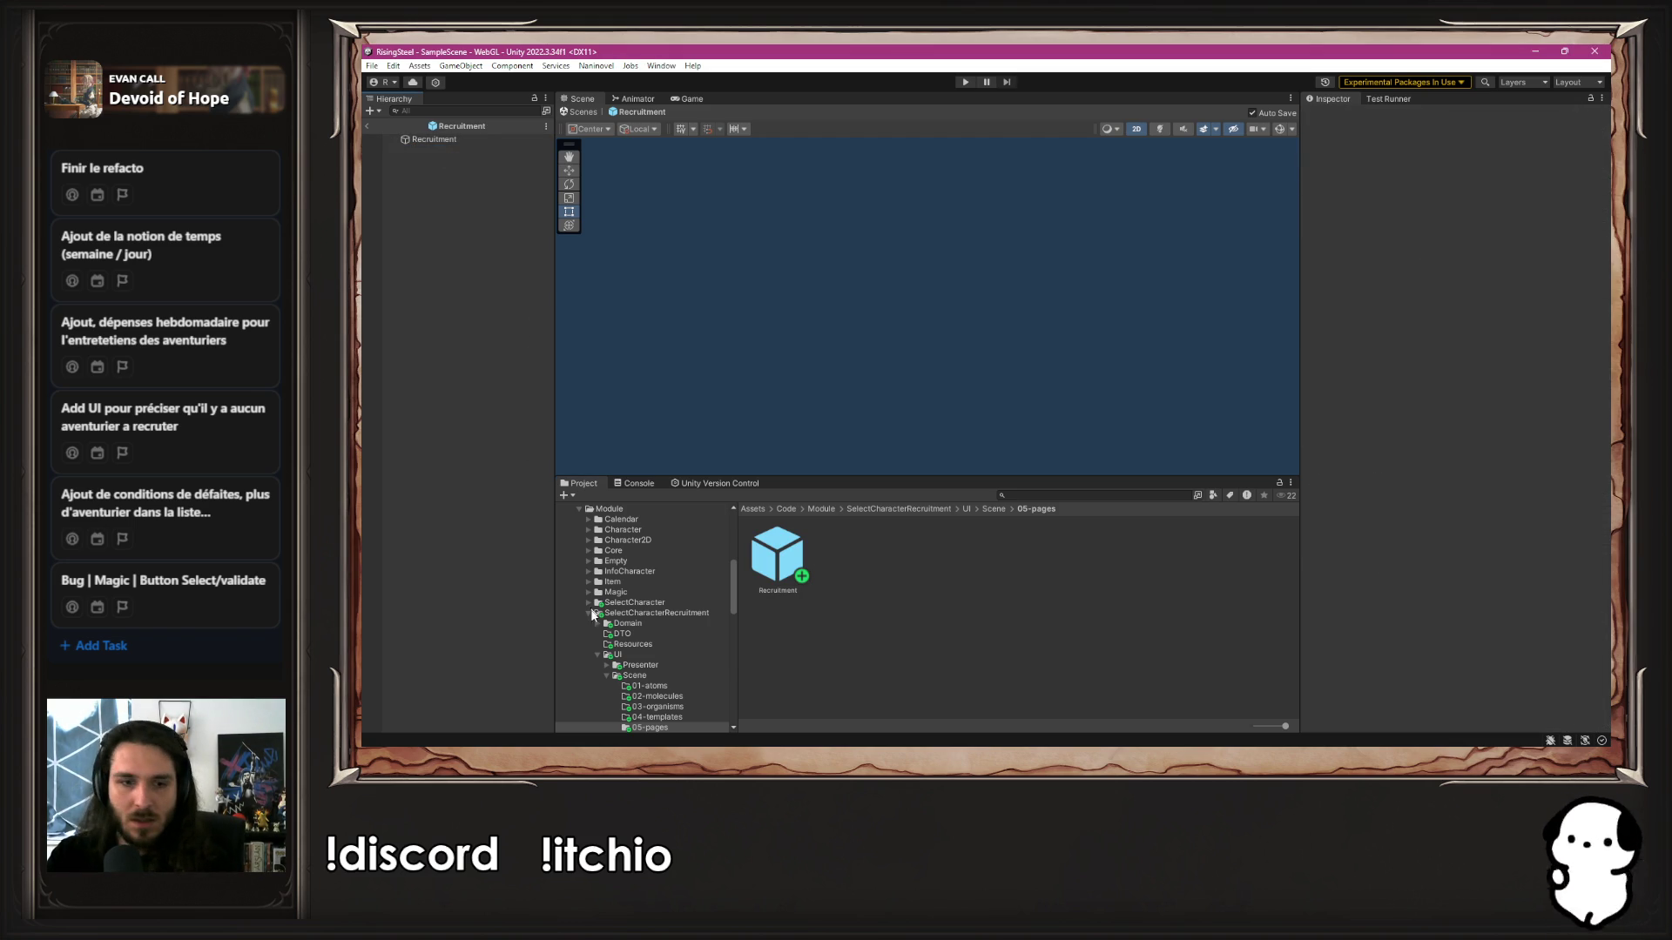
Drag the Characters template from SelectCharacter's 04-templates folder into the Recruitment page
{"action": "scroll", "coordinate": [662, 670], "scroll_direction": "down", "scroll_amount": 3}
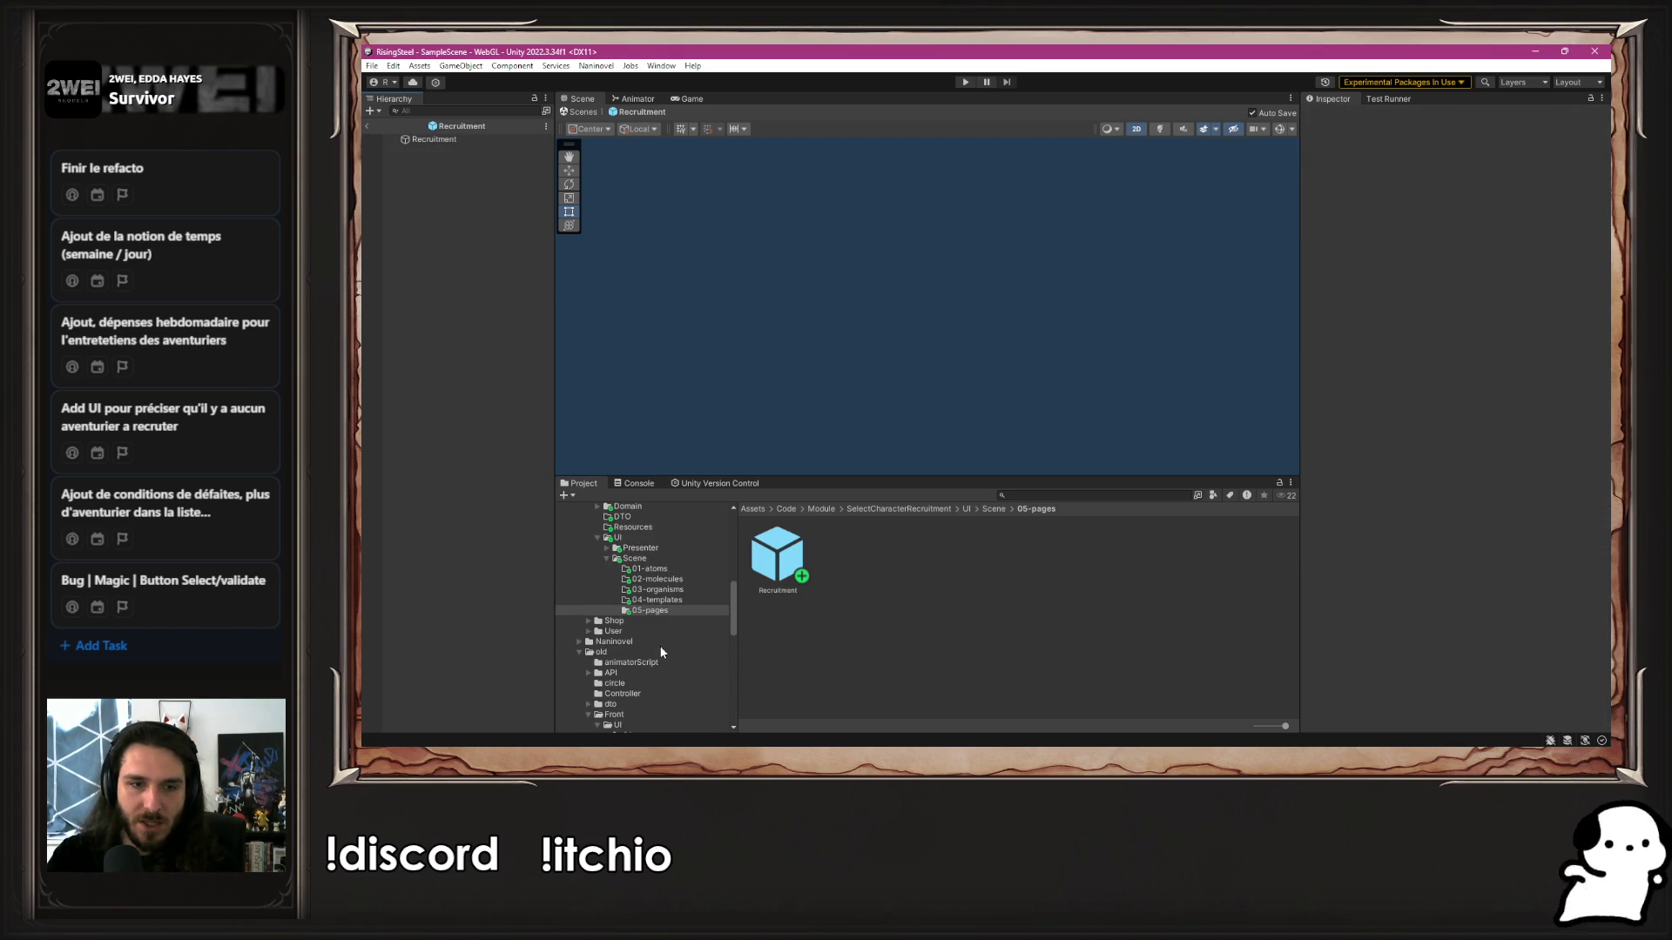
{"action": "scroll", "coordinate": [660, 651], "scroll_direction": "down", "scroll_amount": 2}
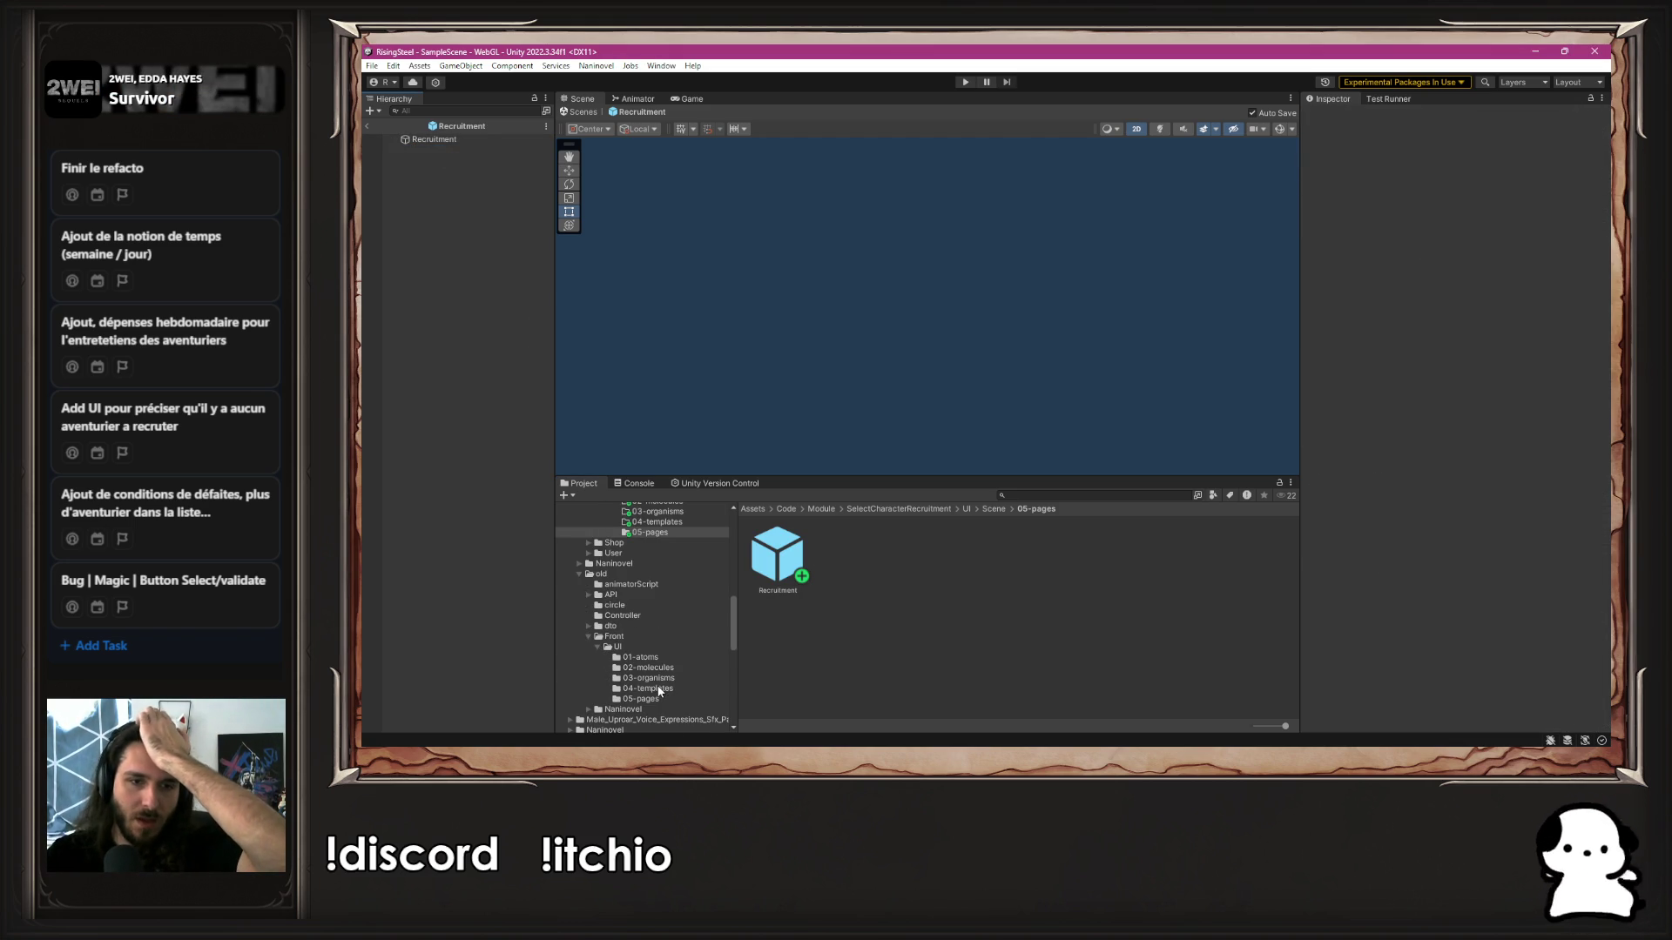
{"action": "scroll", "coordinate": [659, 691], "scroll_direction": "up", "scroll_amount": 4}
{"action": "left_click", "coordinate": [588, 564]}
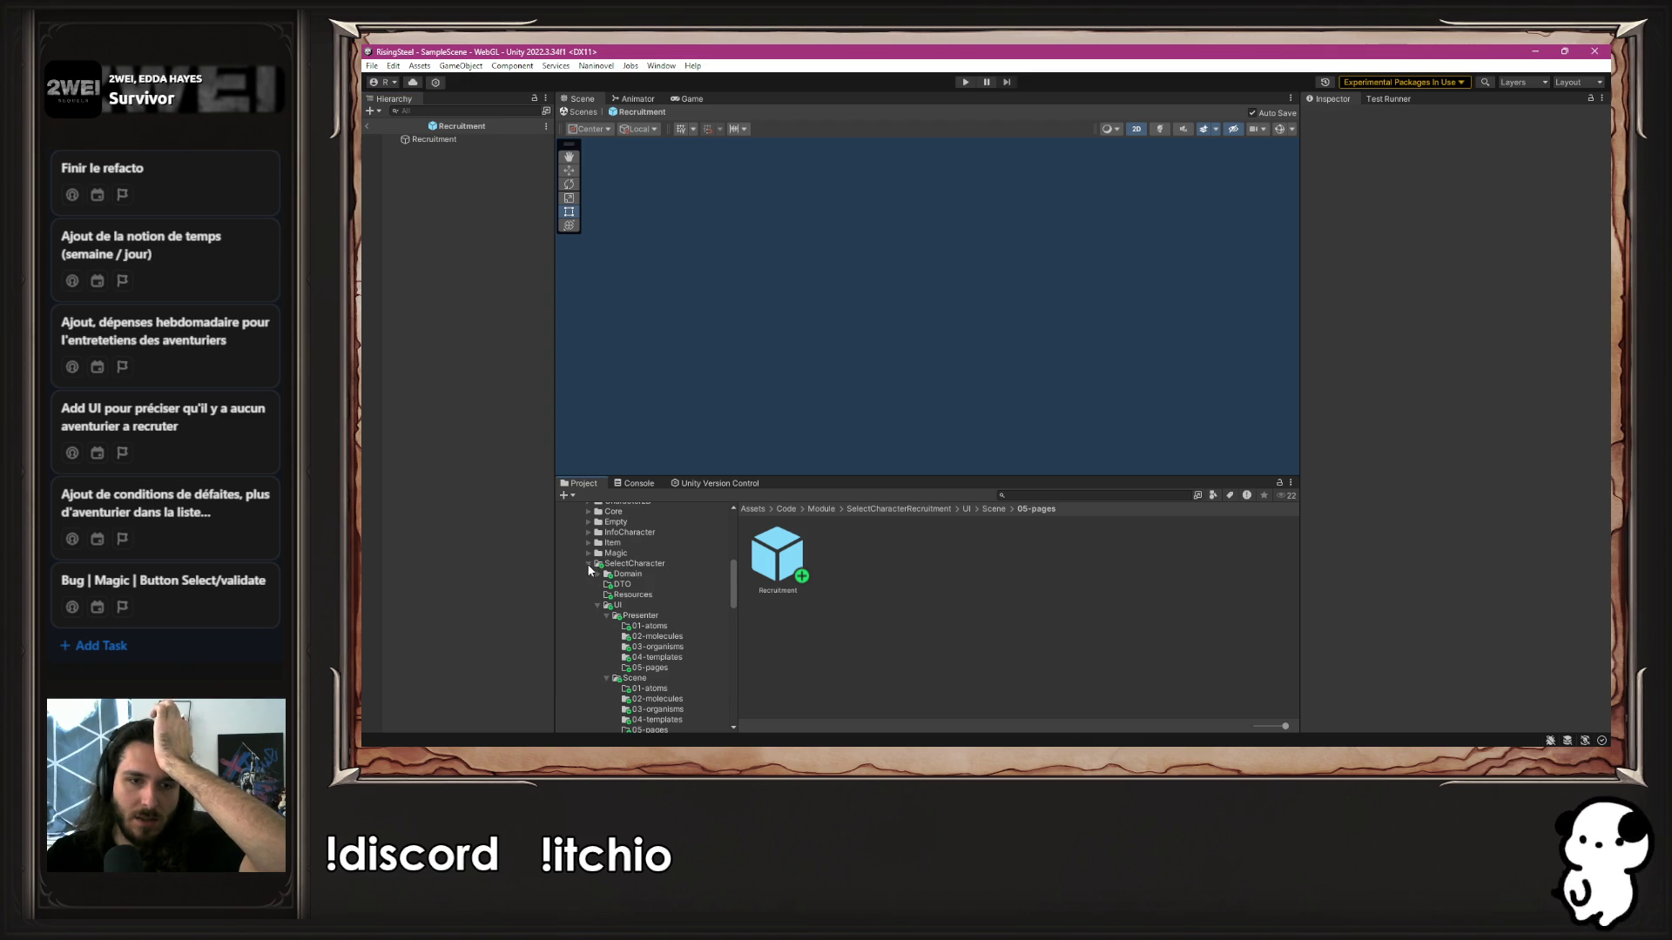
{"action": "scroll", "coordinate": [607, 653], "scroll_direction": "down", "scroll_amount": 2}
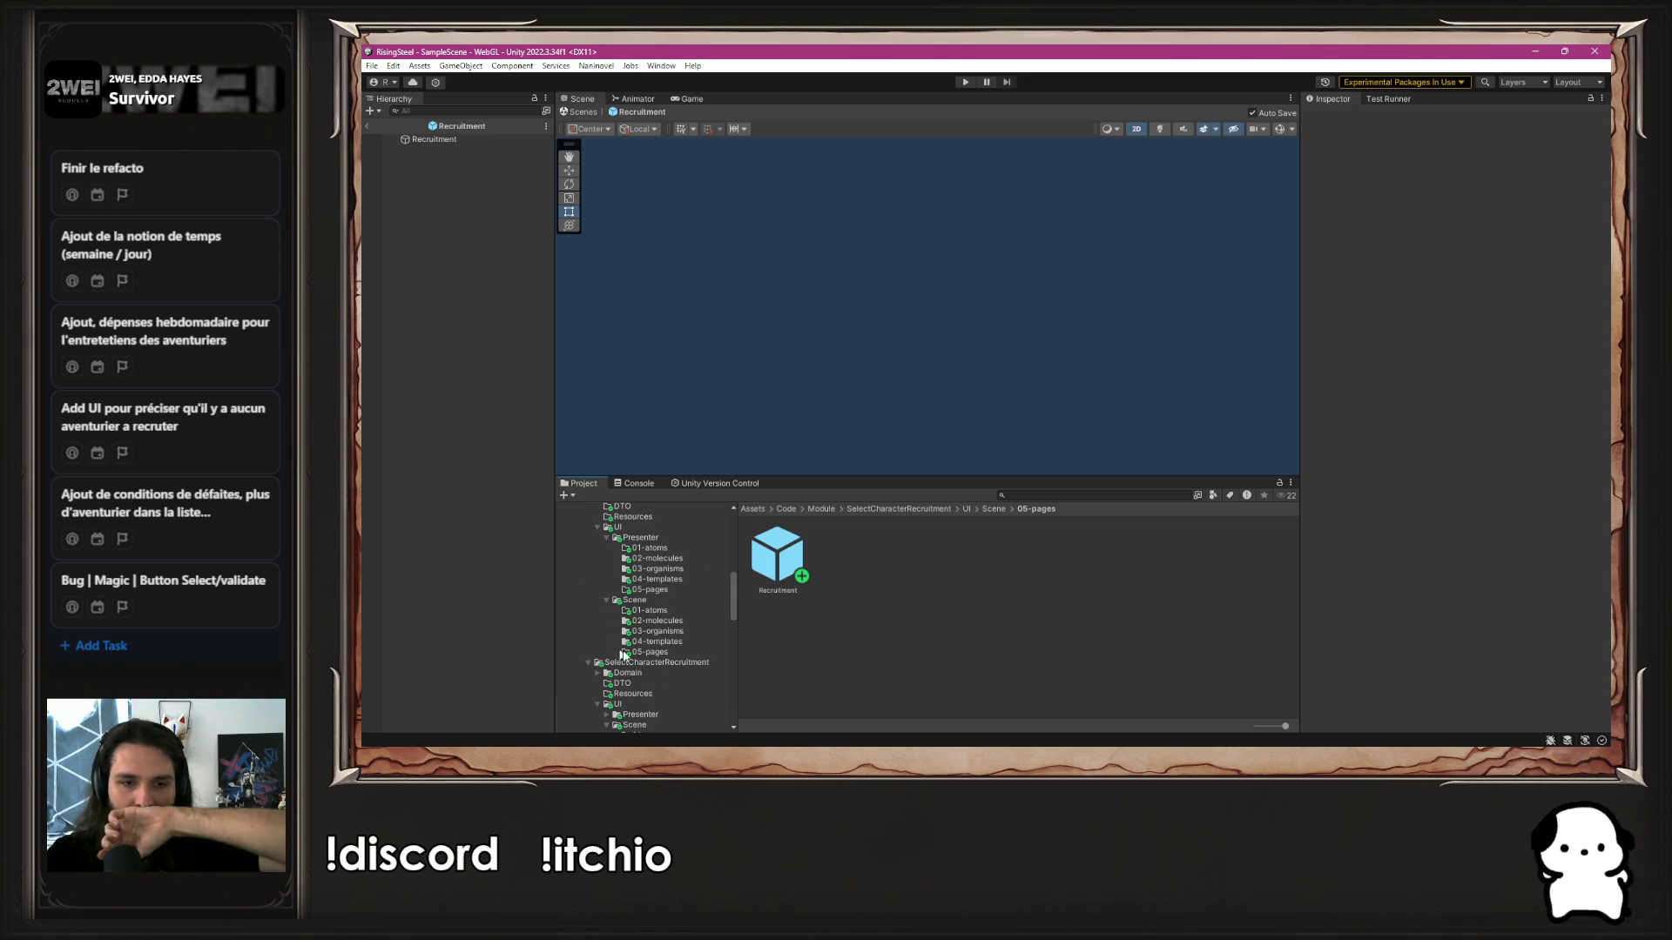
{"action": "left_click", "coordinate": [675, 641]}
{"action": "left_click_drag", "start_coordinate": [790, 558], "coordinate": [460, 376]}
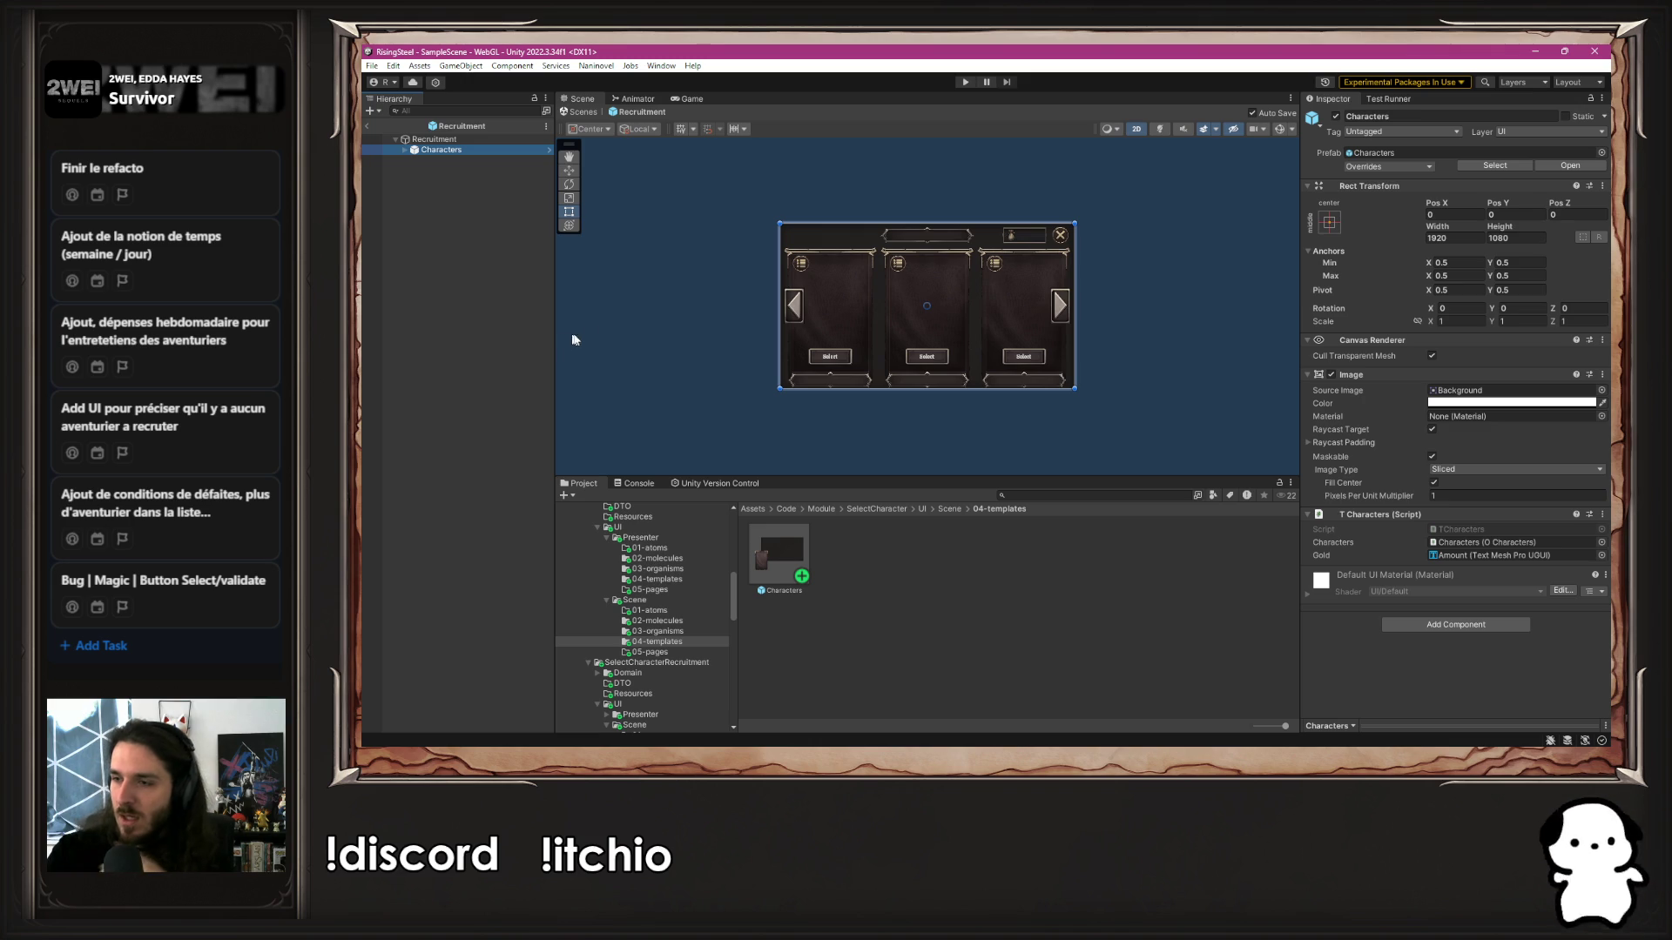
Collapse SelectCharacter and select SelectCharacterRecruitment's Presenter 05-pages folder
{"action": "scroll", "coordinate": [834, 333], "scroll_direction": "up", "scroll_amount": 3}
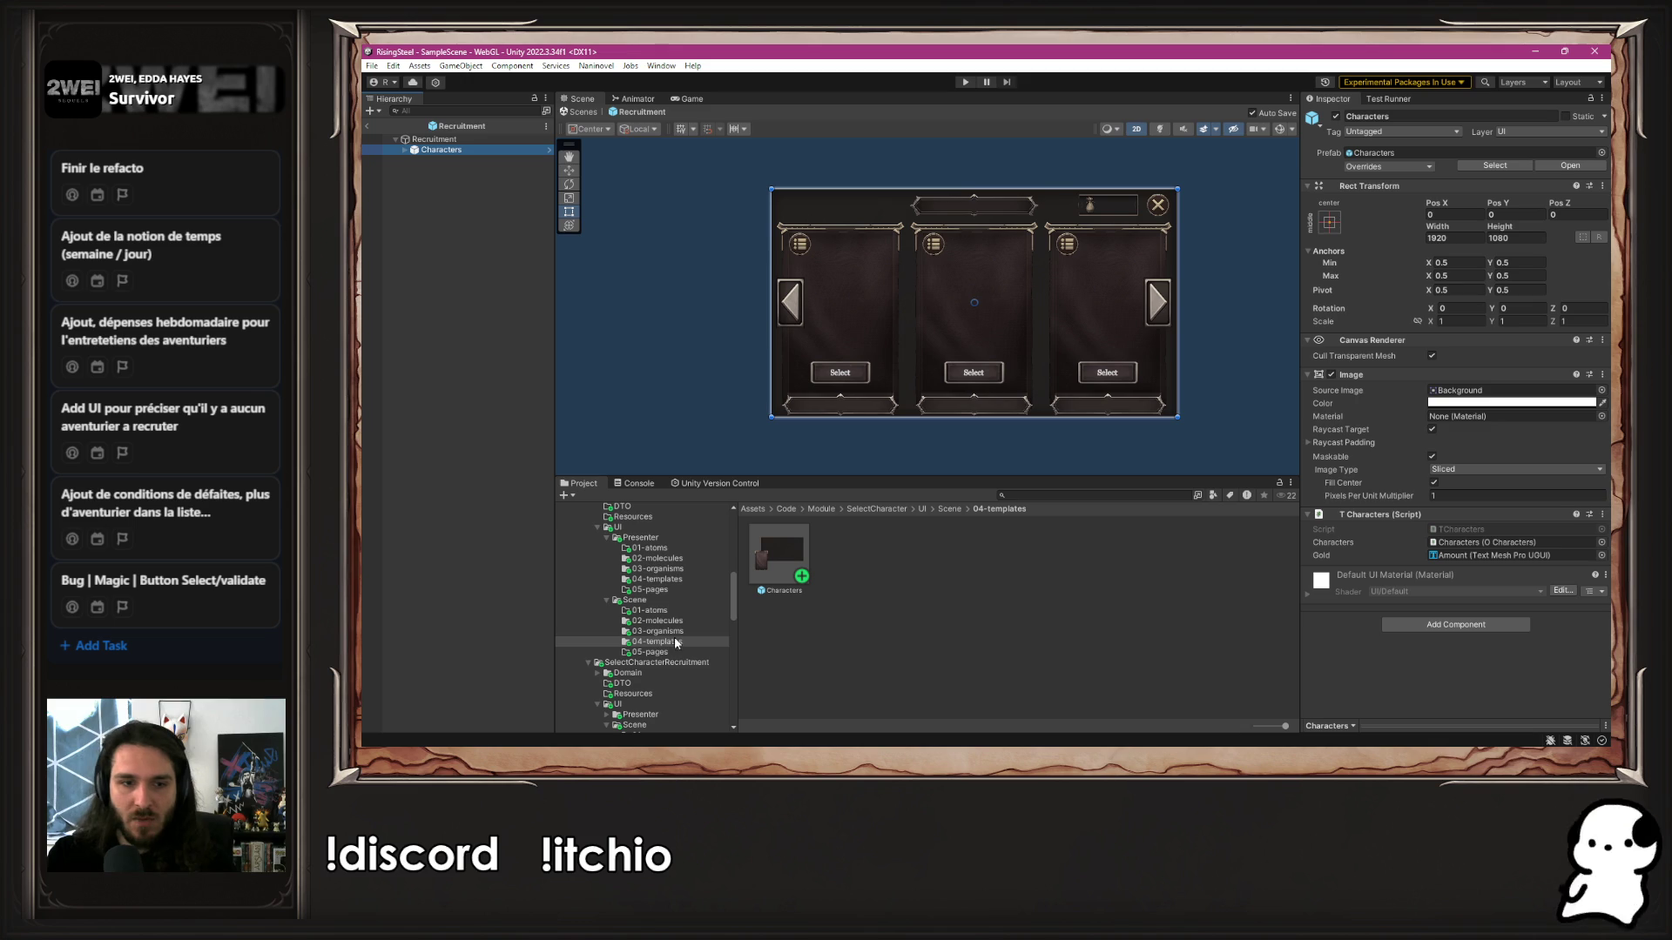
{"action": "scroll", "coordinate": [600, 566], "scroll_direction": "up", "scroll_amount": 2}
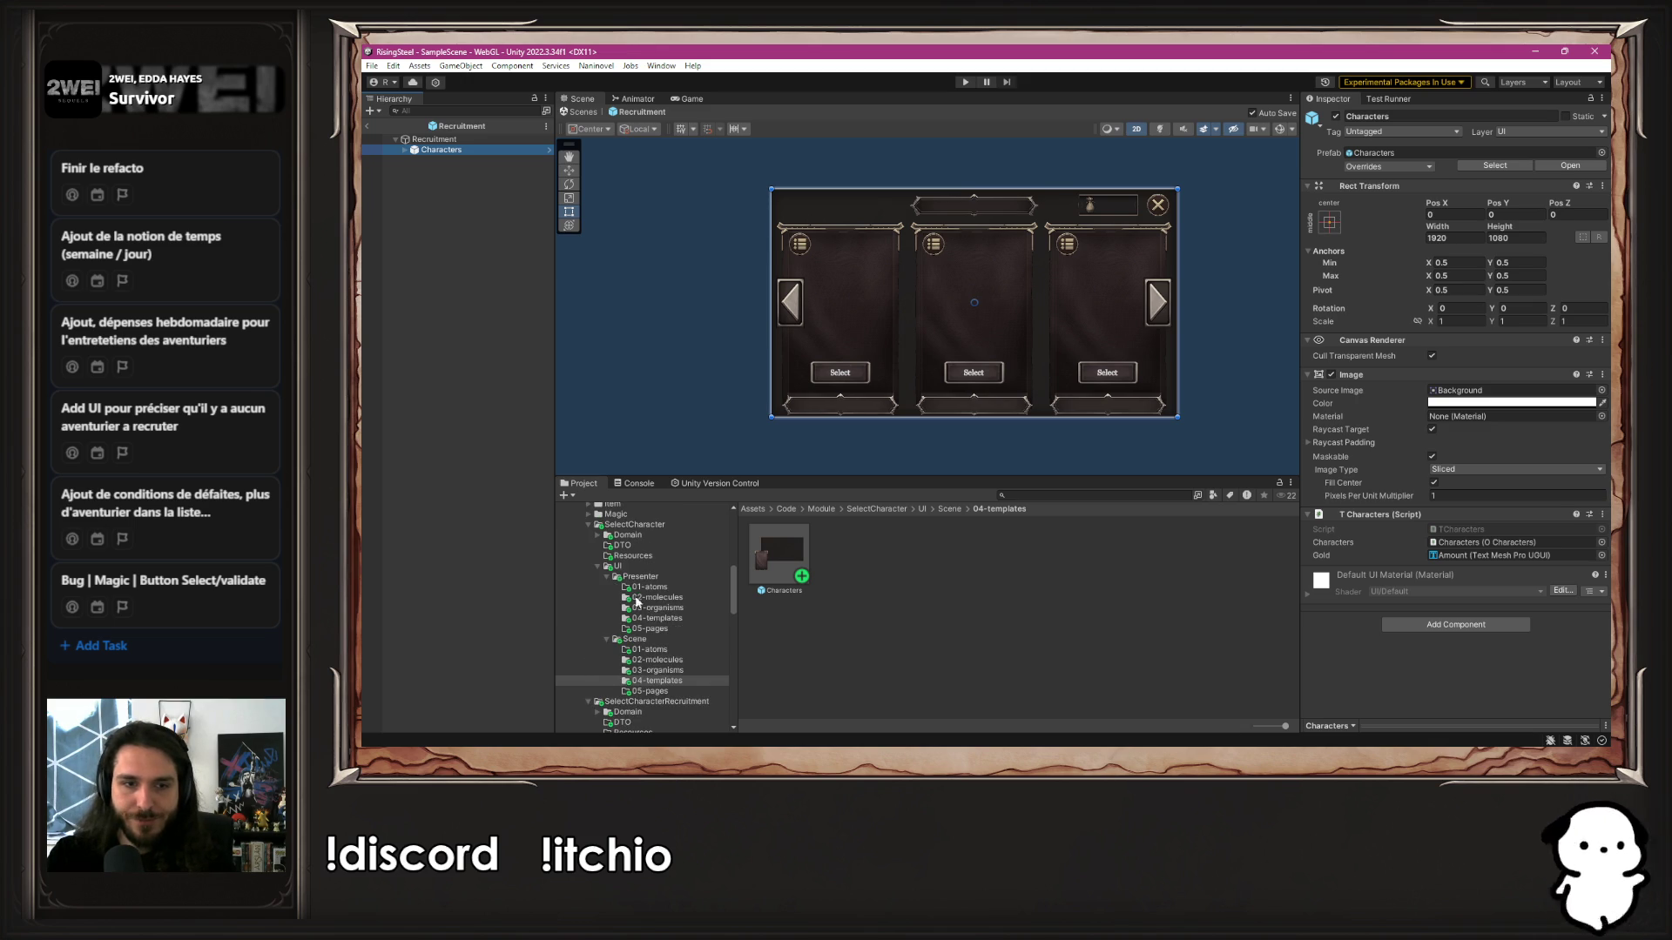
{"action": "left_click", "coordinate": [597, 563]}
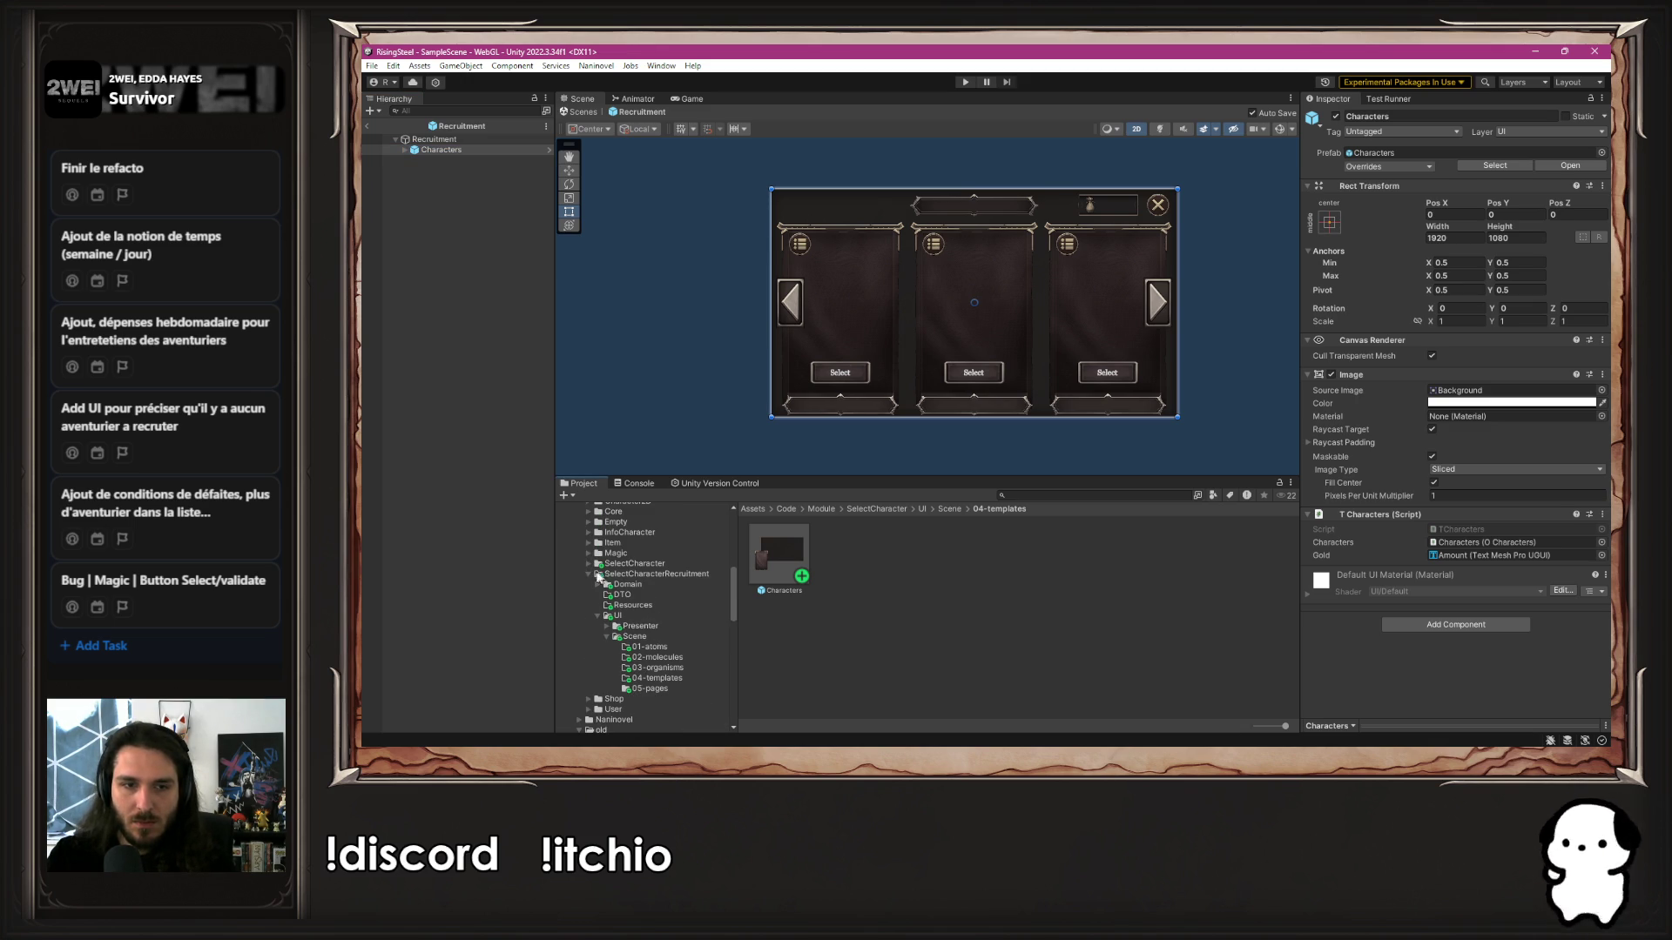
{"action": "left_click", "coordinate": [606, 626]}
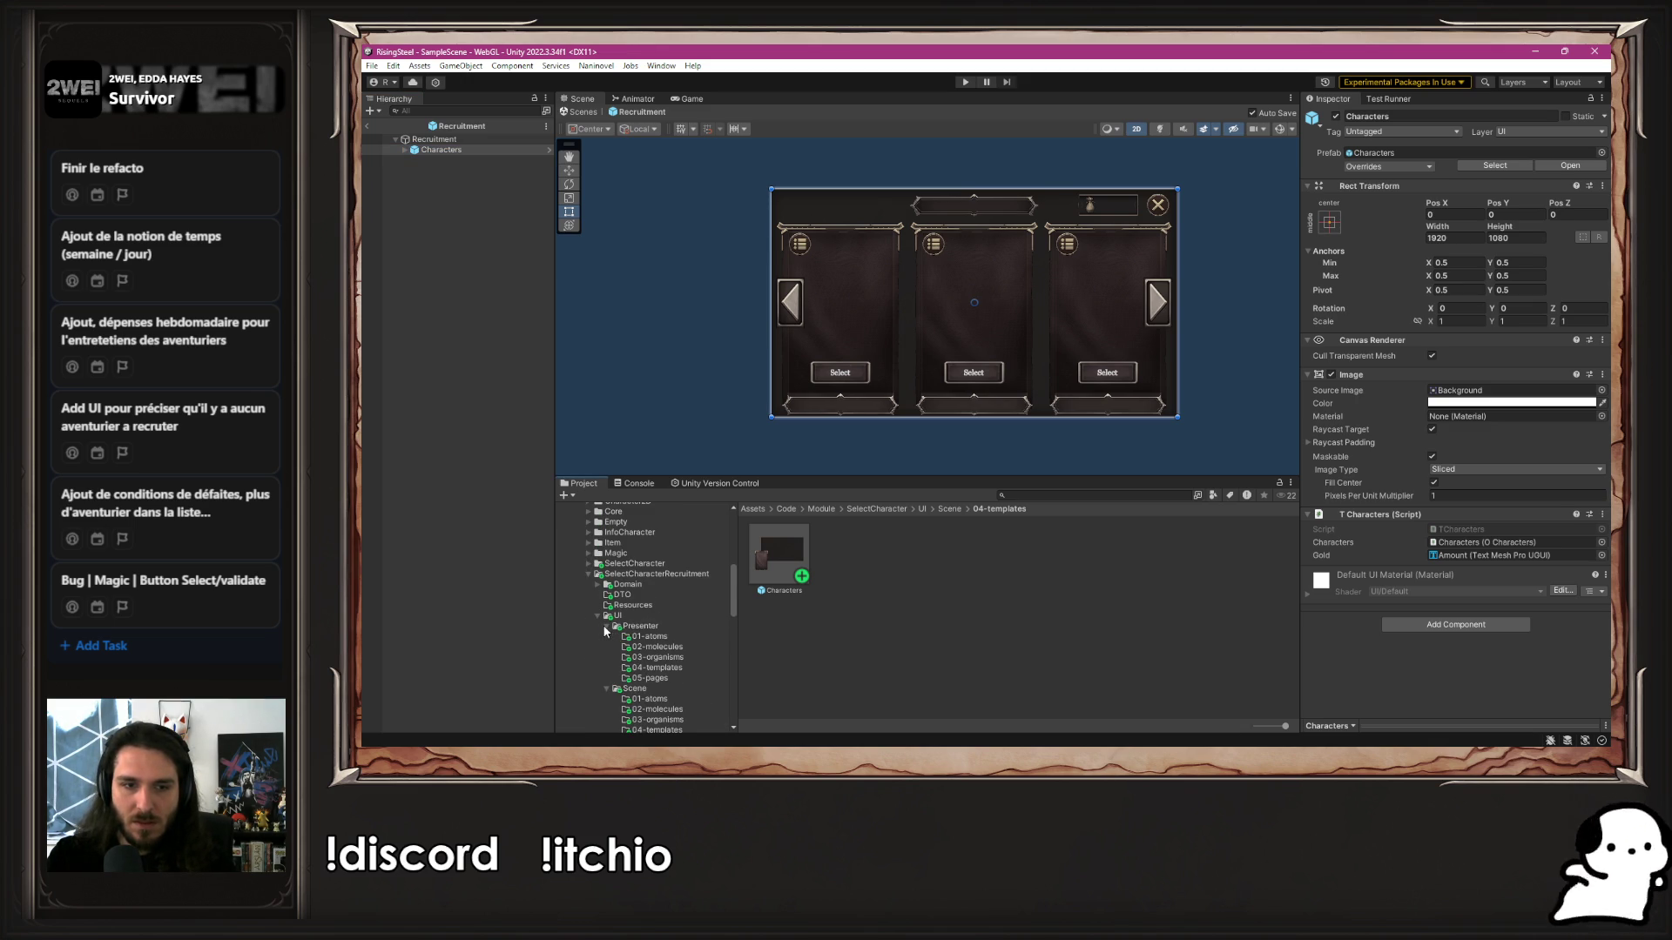
{"action": "left_click", "coordinate": [652, 688]}
{"action": "left_click", "coordinate": [660, 677]}
Create a C# script named PRecruitment in 05-pages and open it in VS Code
{"action": "right_click", "coordinate": [872, 645]}
{"action": "mouse_move", "coordinate": [1021, 253]}
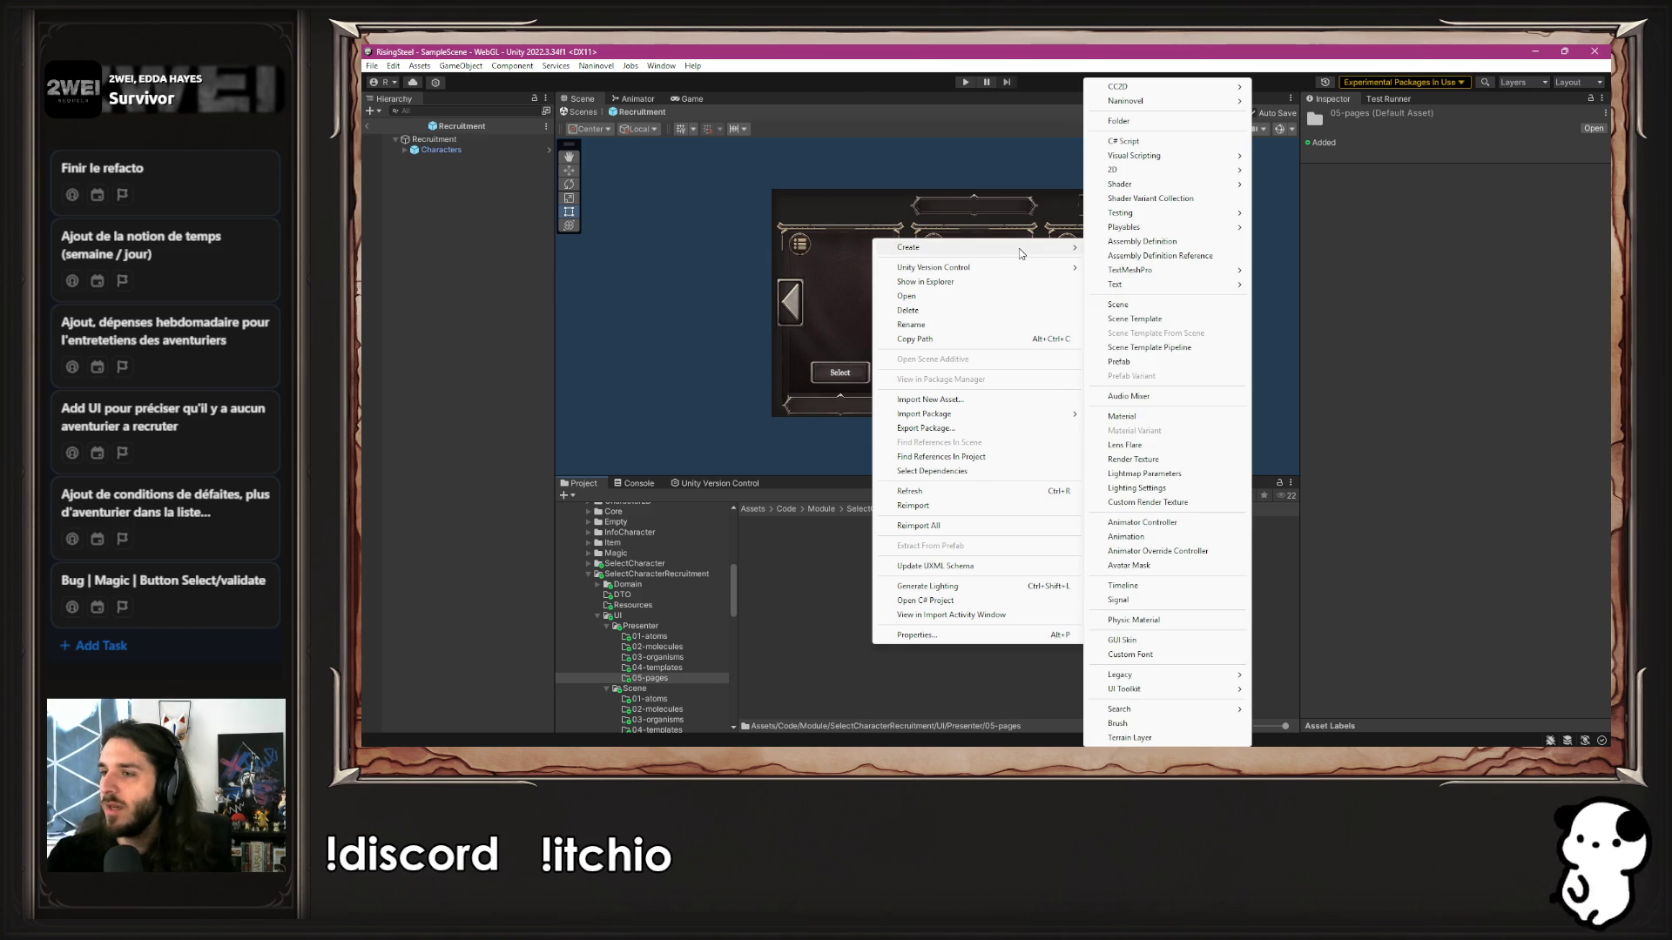
{"action": "left_click", "coordinate": [1179, 144]}
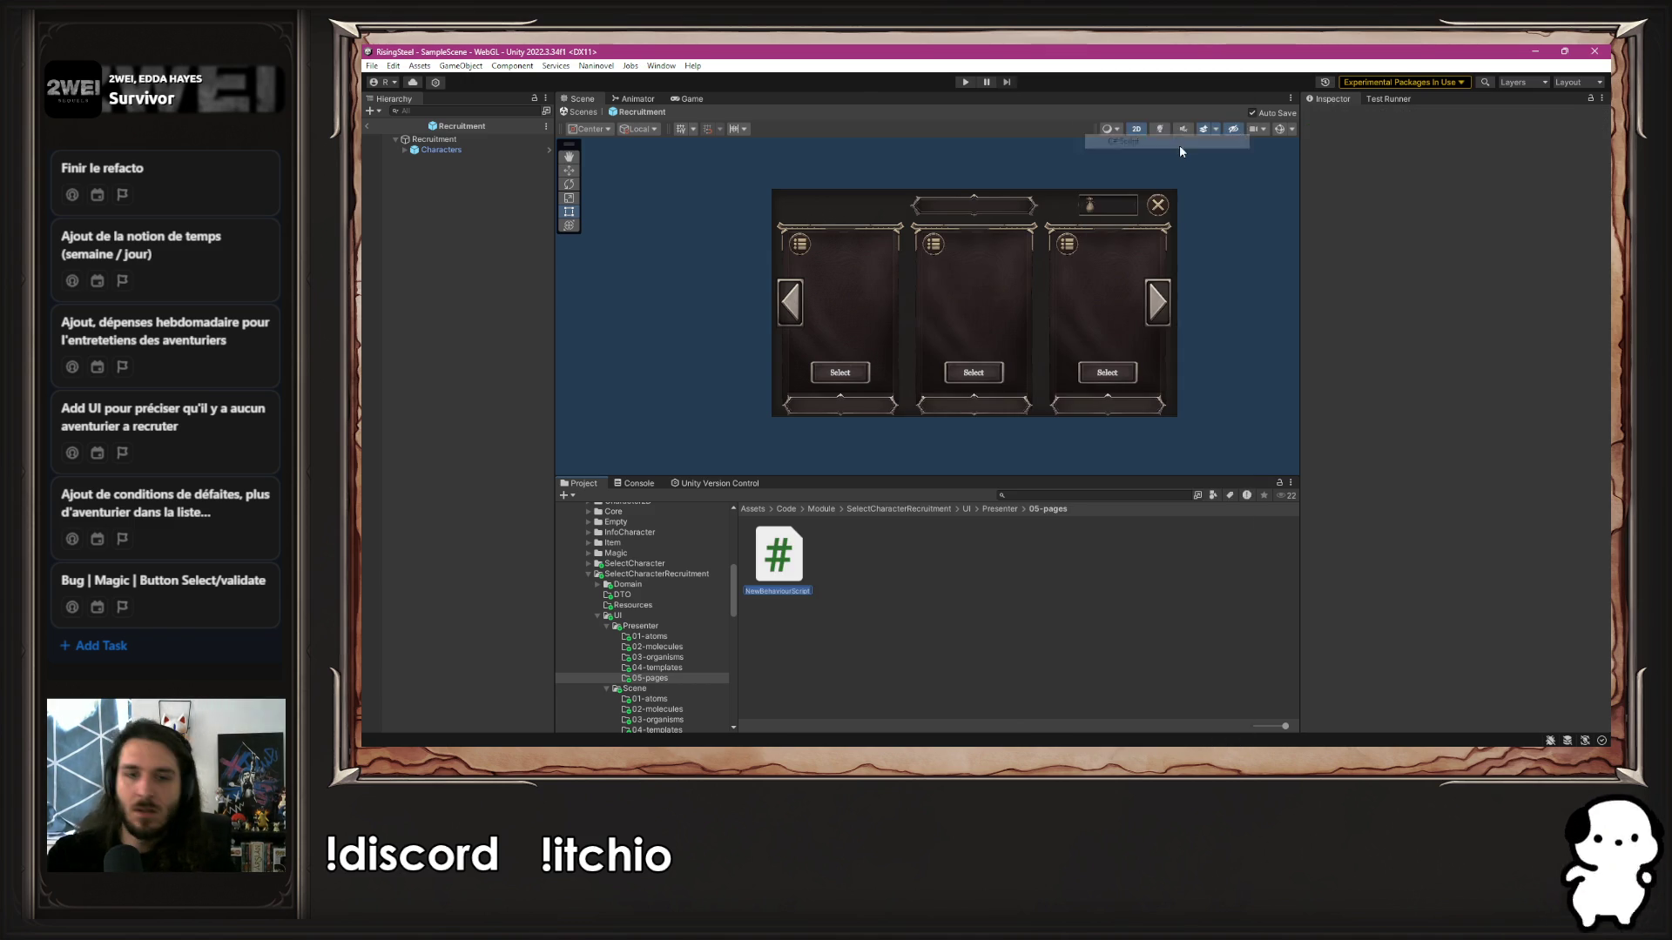
{"action": "type", "text": "Recruitment"}
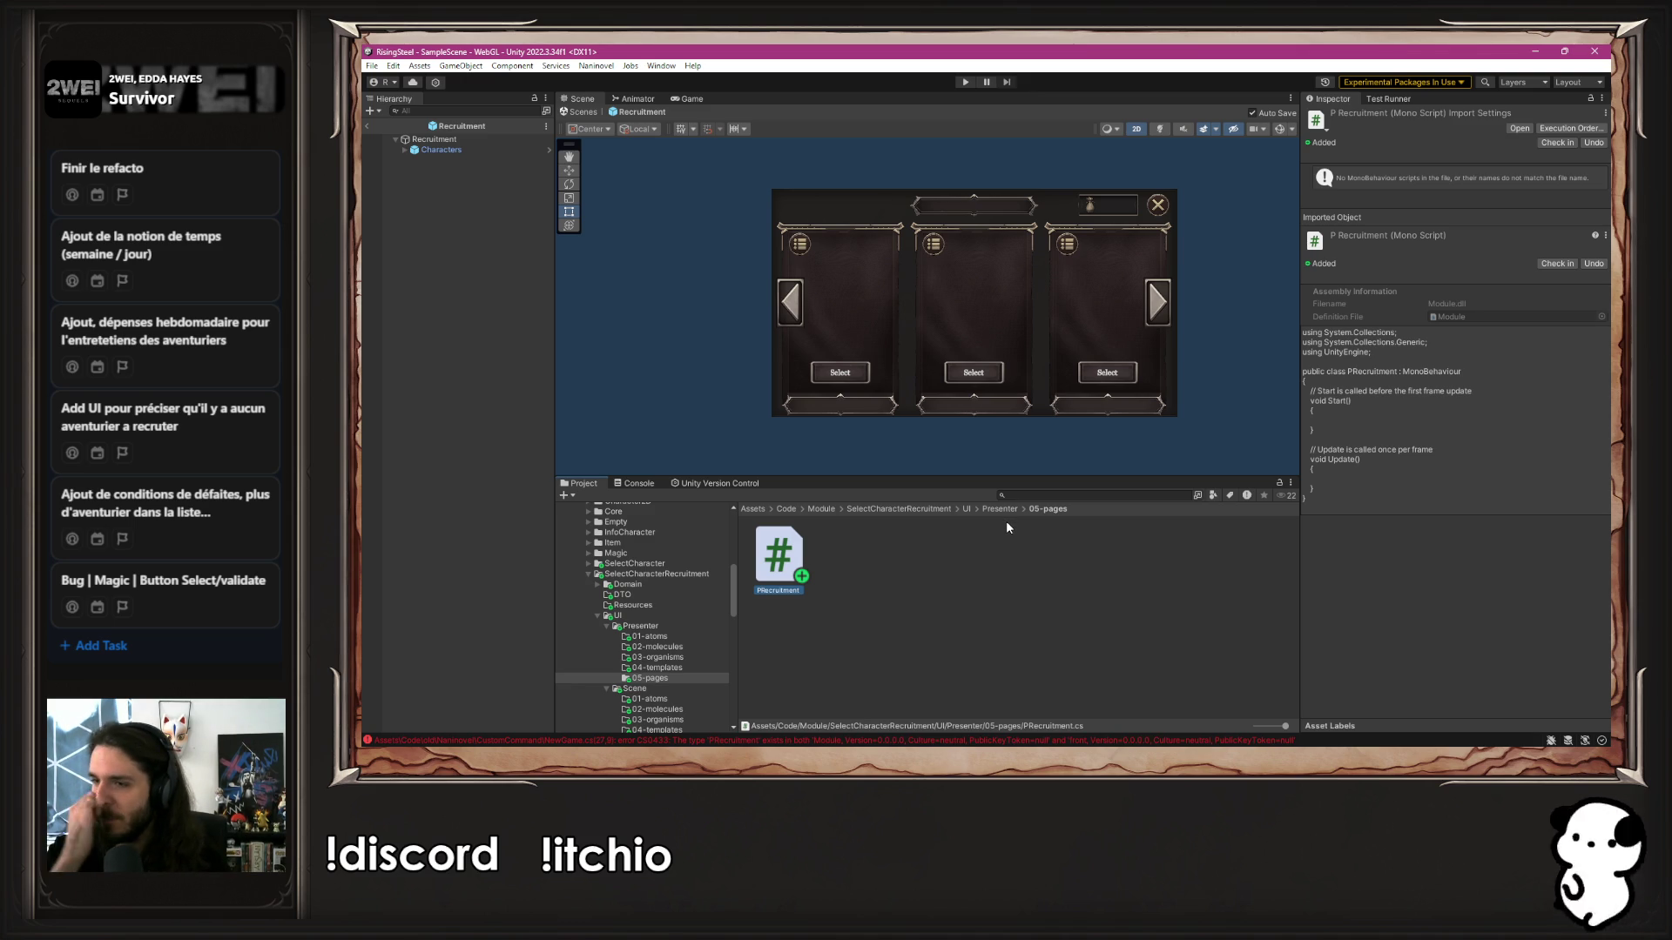
{"action": "double_click", "coordinate": [786, 568]}
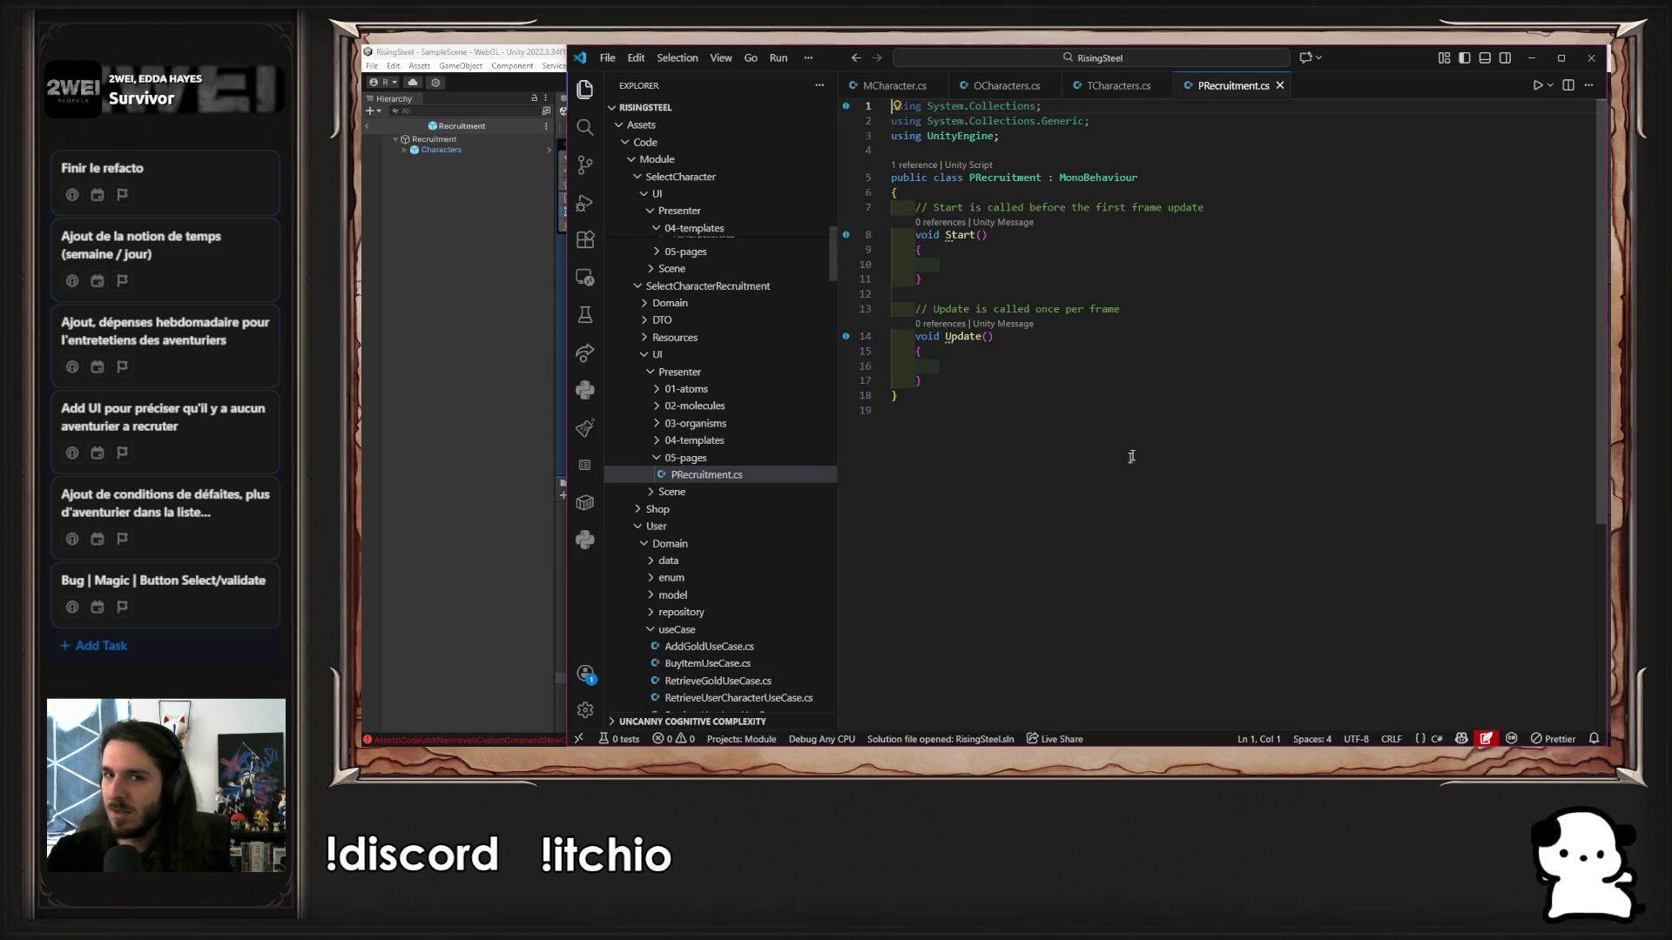
Delete the default Start and Update methods from PRecruitment and save
{"action": "left_click", "coordinate": [1048, 381]}
{"action": "key", "text": "shift+Up"}
{"action": "key", "text": "shift+Up"}
{"action": "key", "text": "shift+Up"}
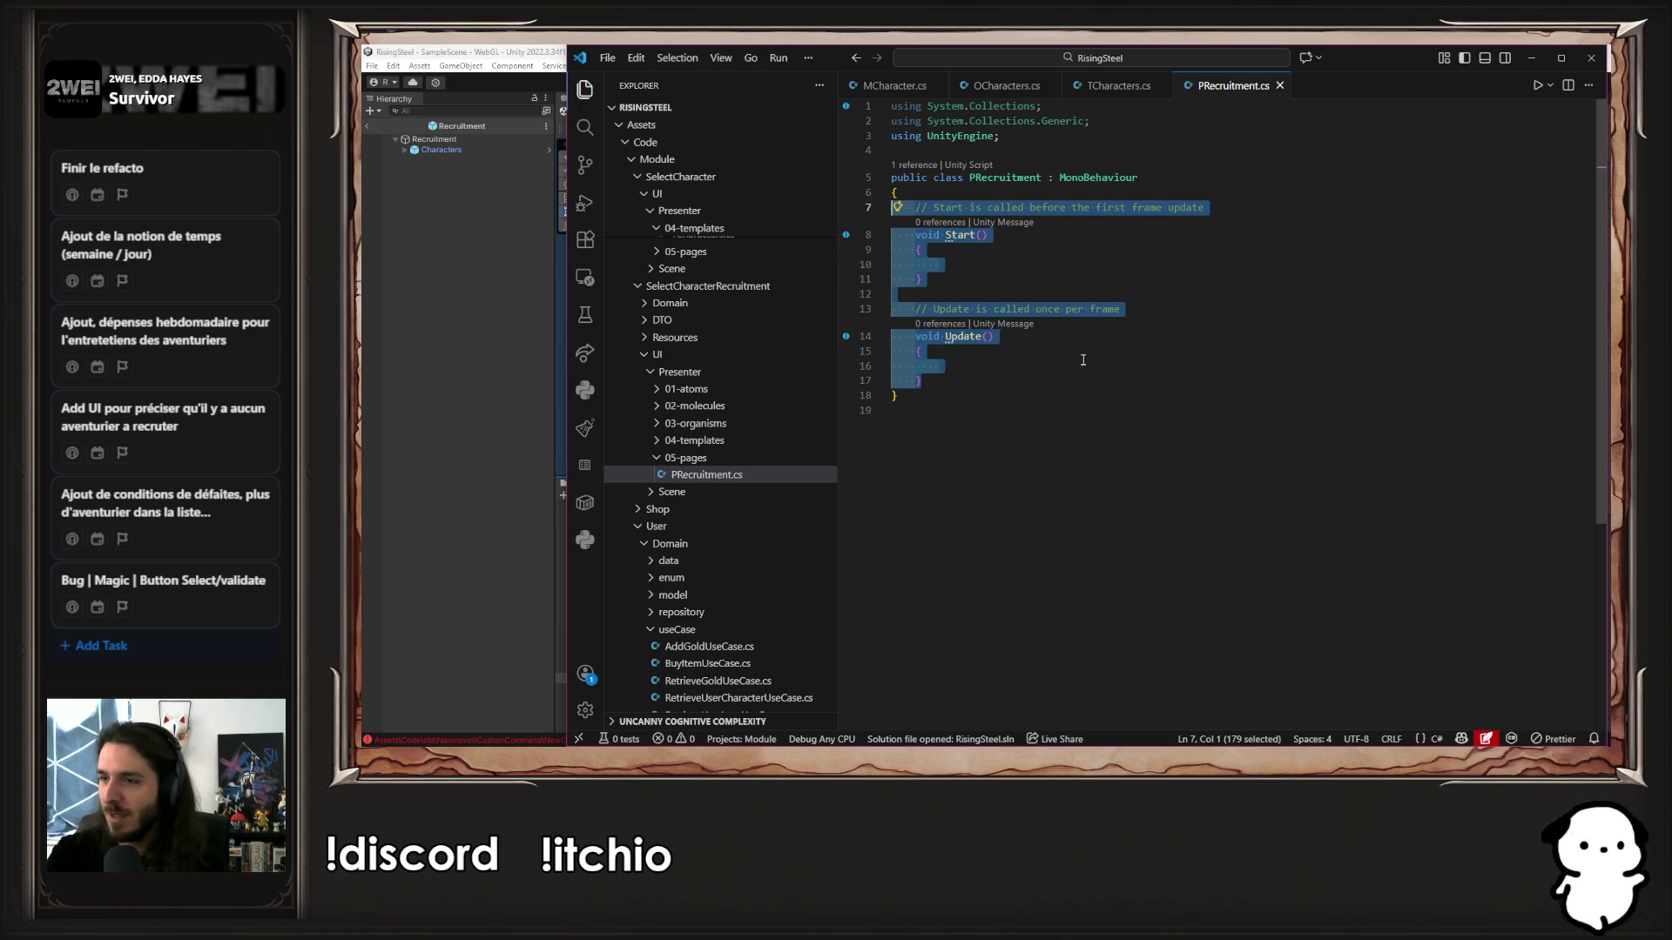
{"action": "key", "text": "Delete"}
{"action": "key", "text": "ctrl+s"}
Declare a public TCharacters field named characters in the class and save
{"action": "left_click", "coordinate": [1107, 309]}
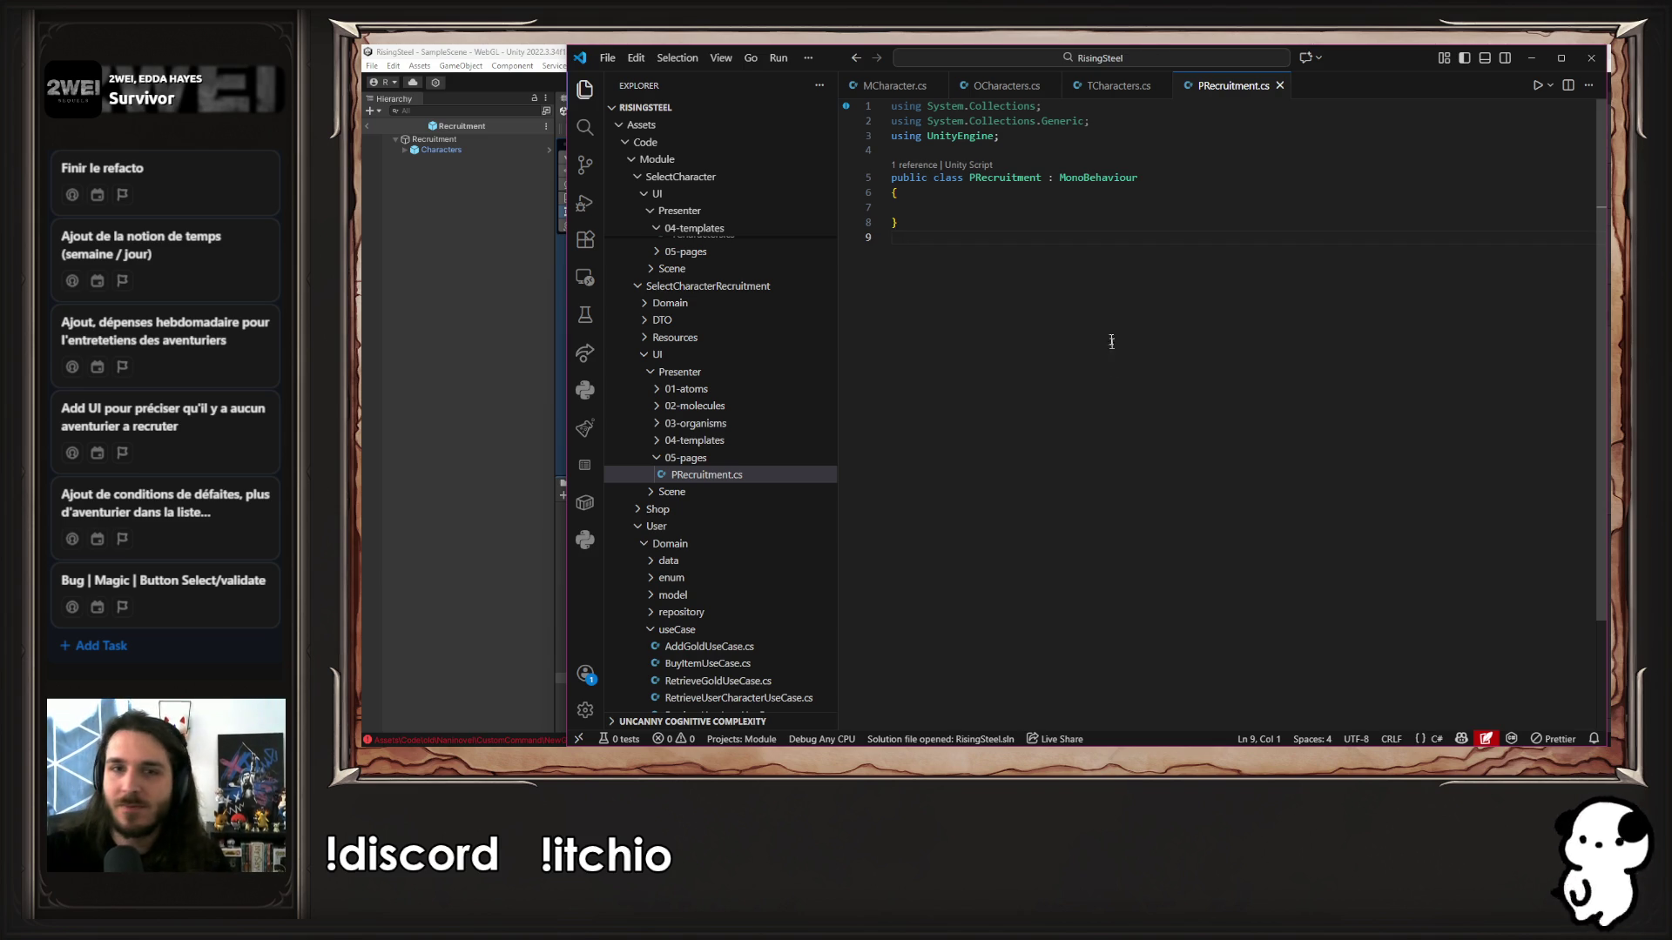
{"action": "left_click", "coordinate": [1021, 209]}
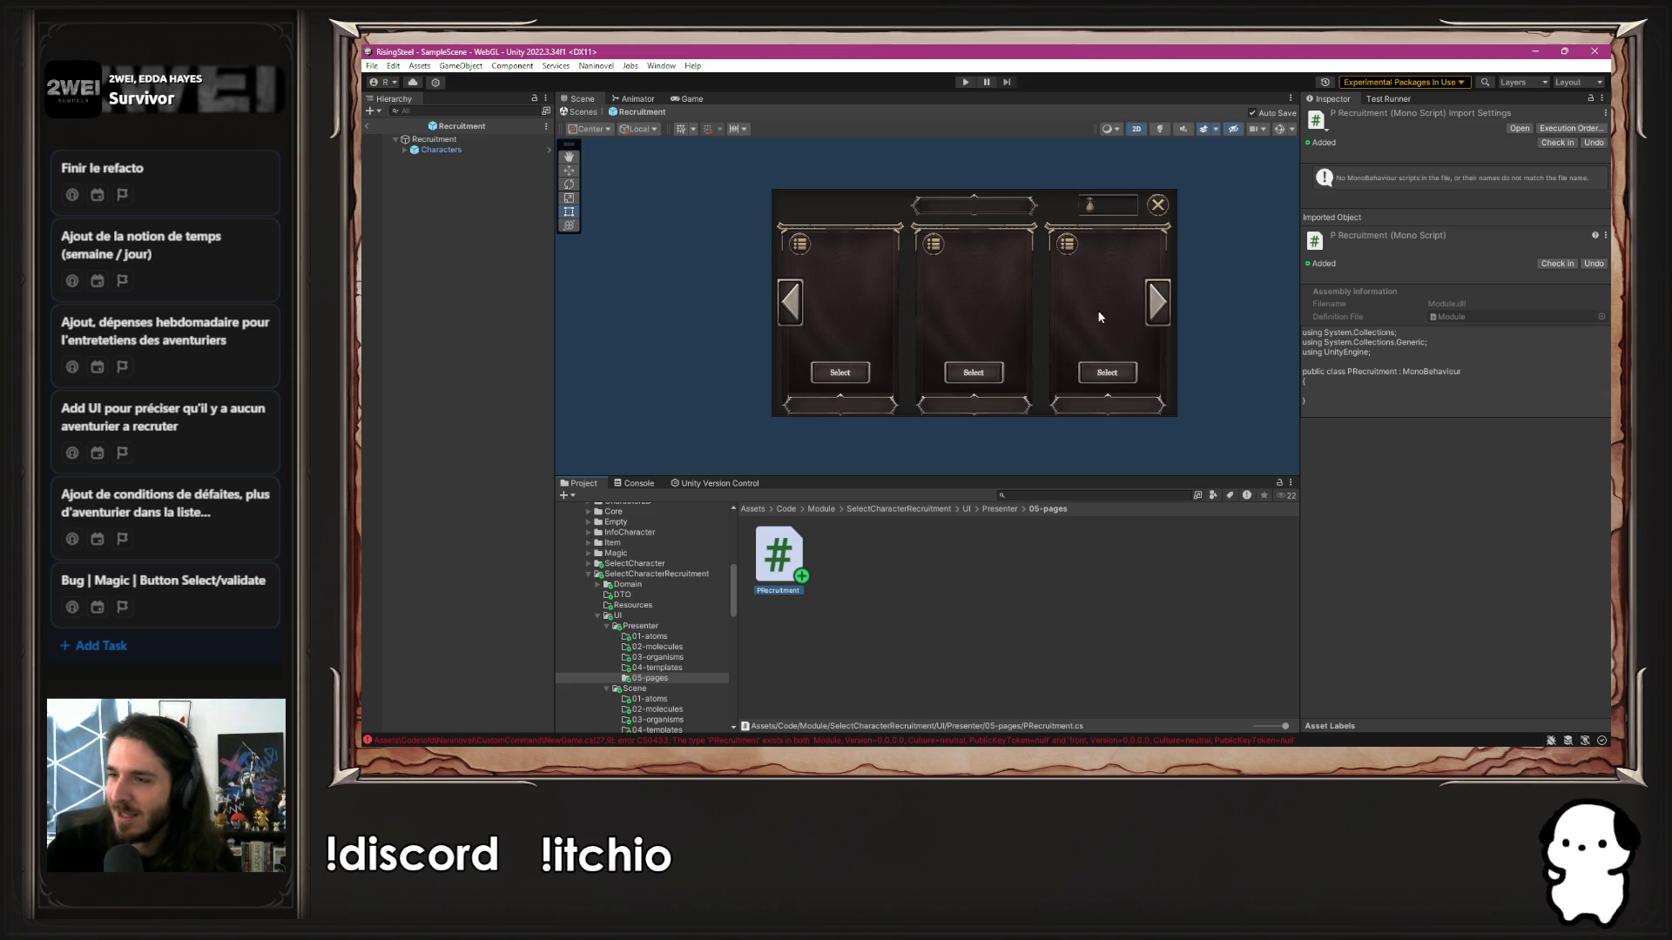
{"action": "key", "text": "alt+Tab"}
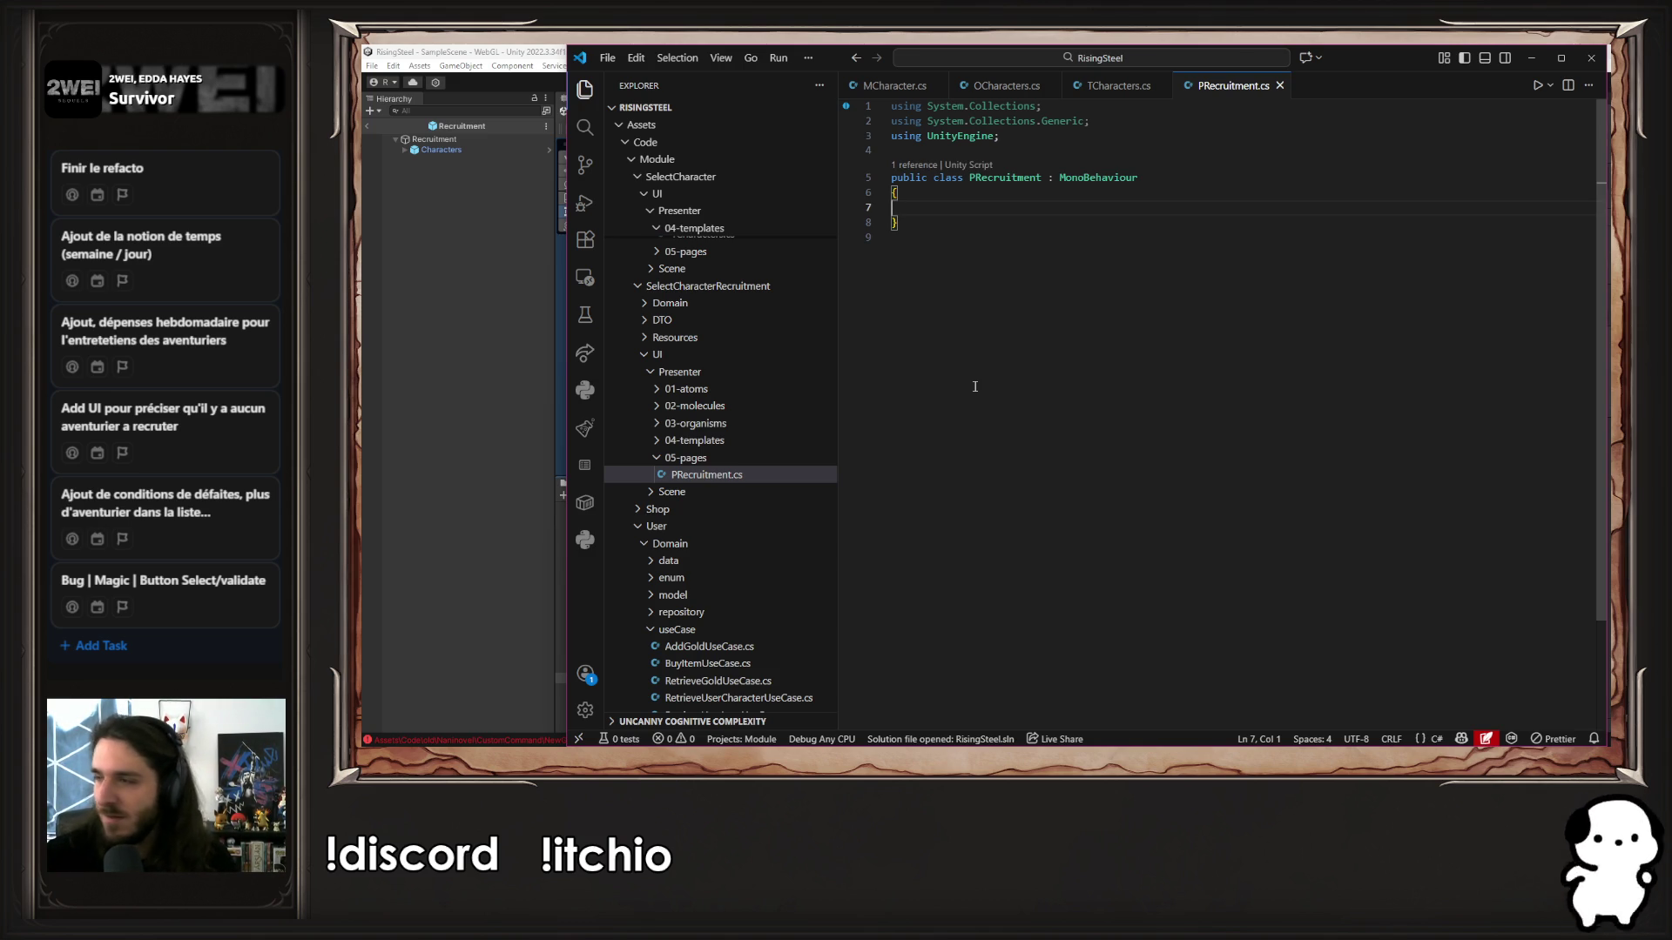
{"action": "type", "text": "public TCharacters charactersTemplate;"}
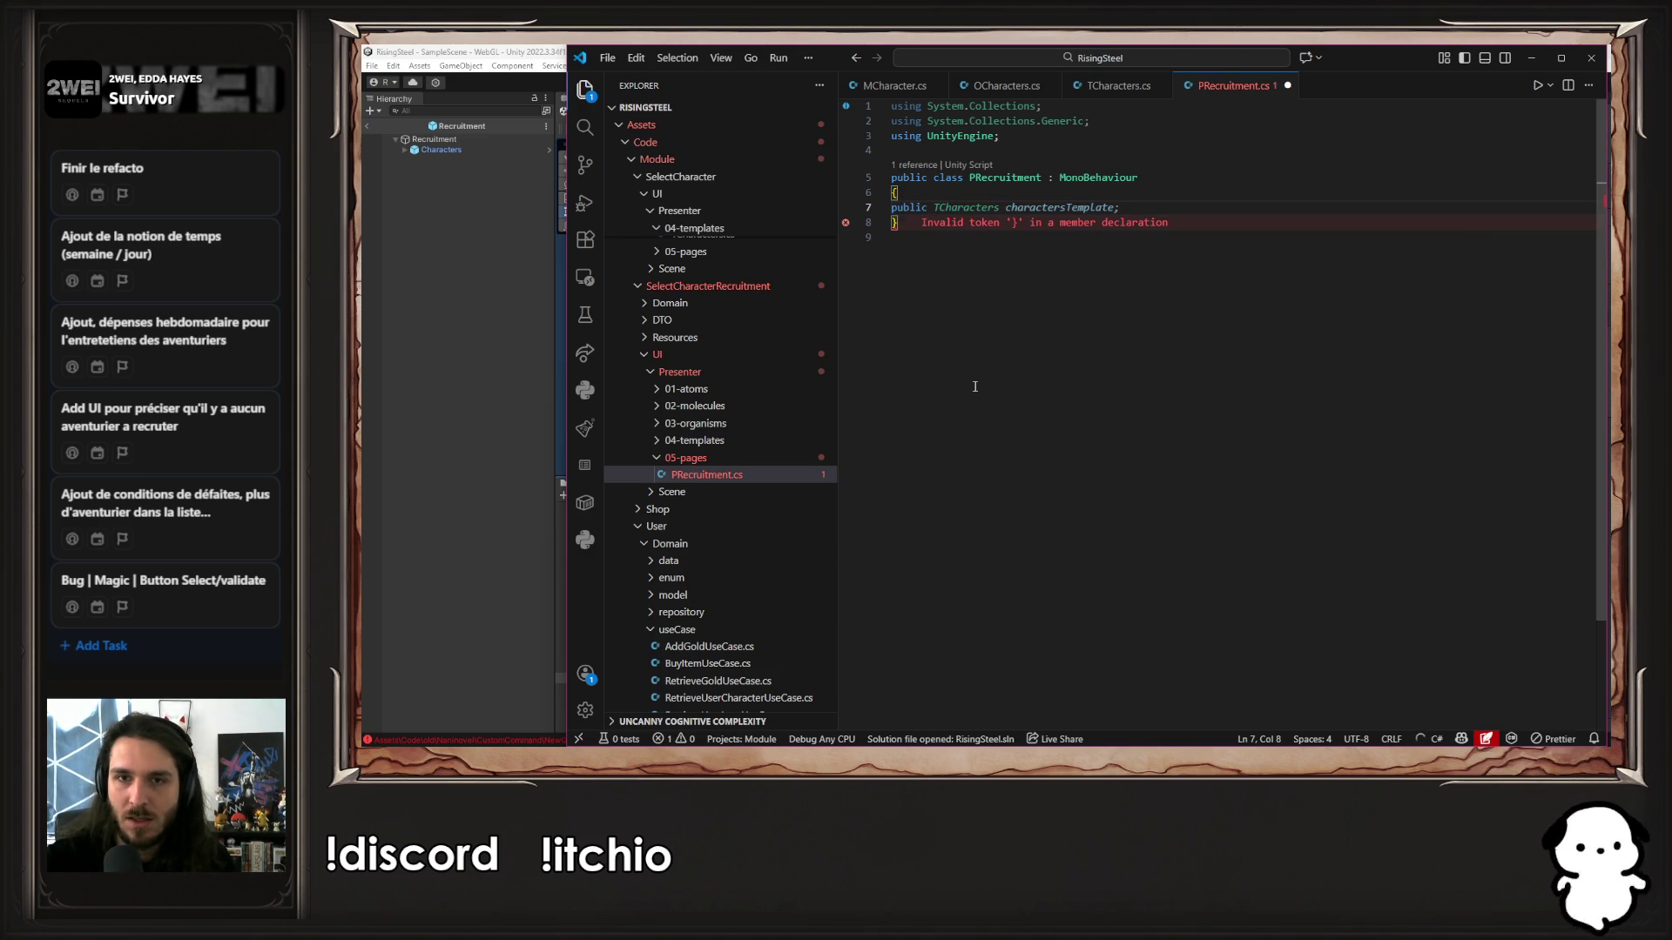
{"action": "key", "text": "Tab"}
{"action": "key", "text": "ctrl+s"}
{"action": "key", "text": "ctrl+shift+Left"}
{"action": "key", "text": "shift+Right"}
{"action": "type", "text": "haracters"}
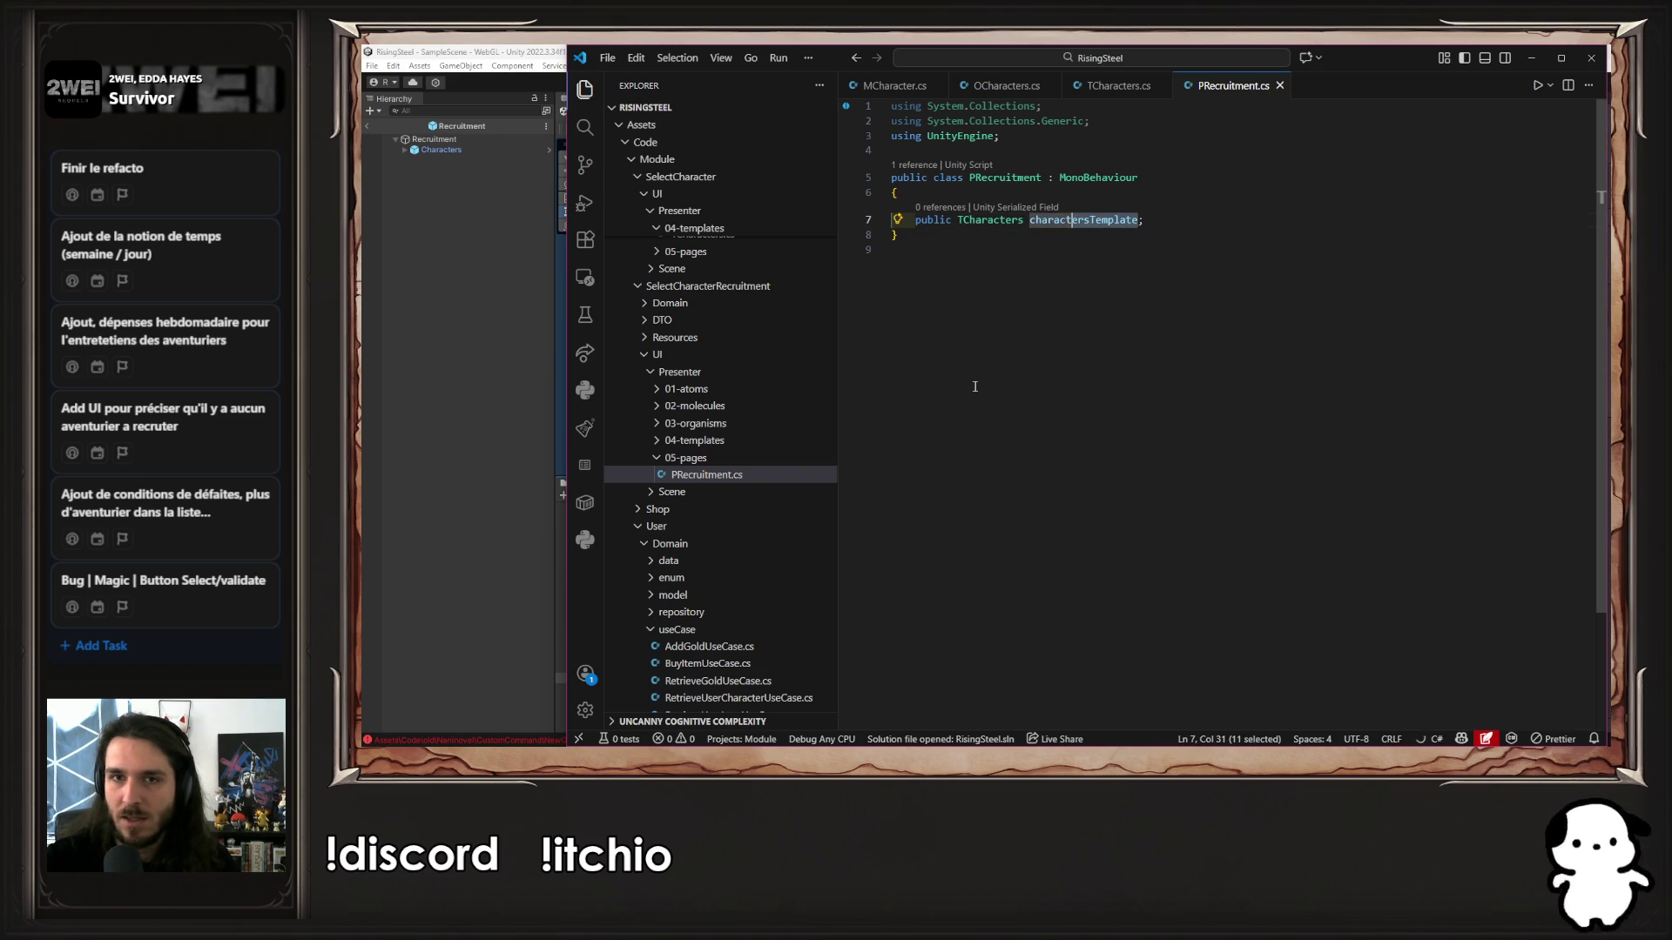
{"action": "key", "text": "Escape"}
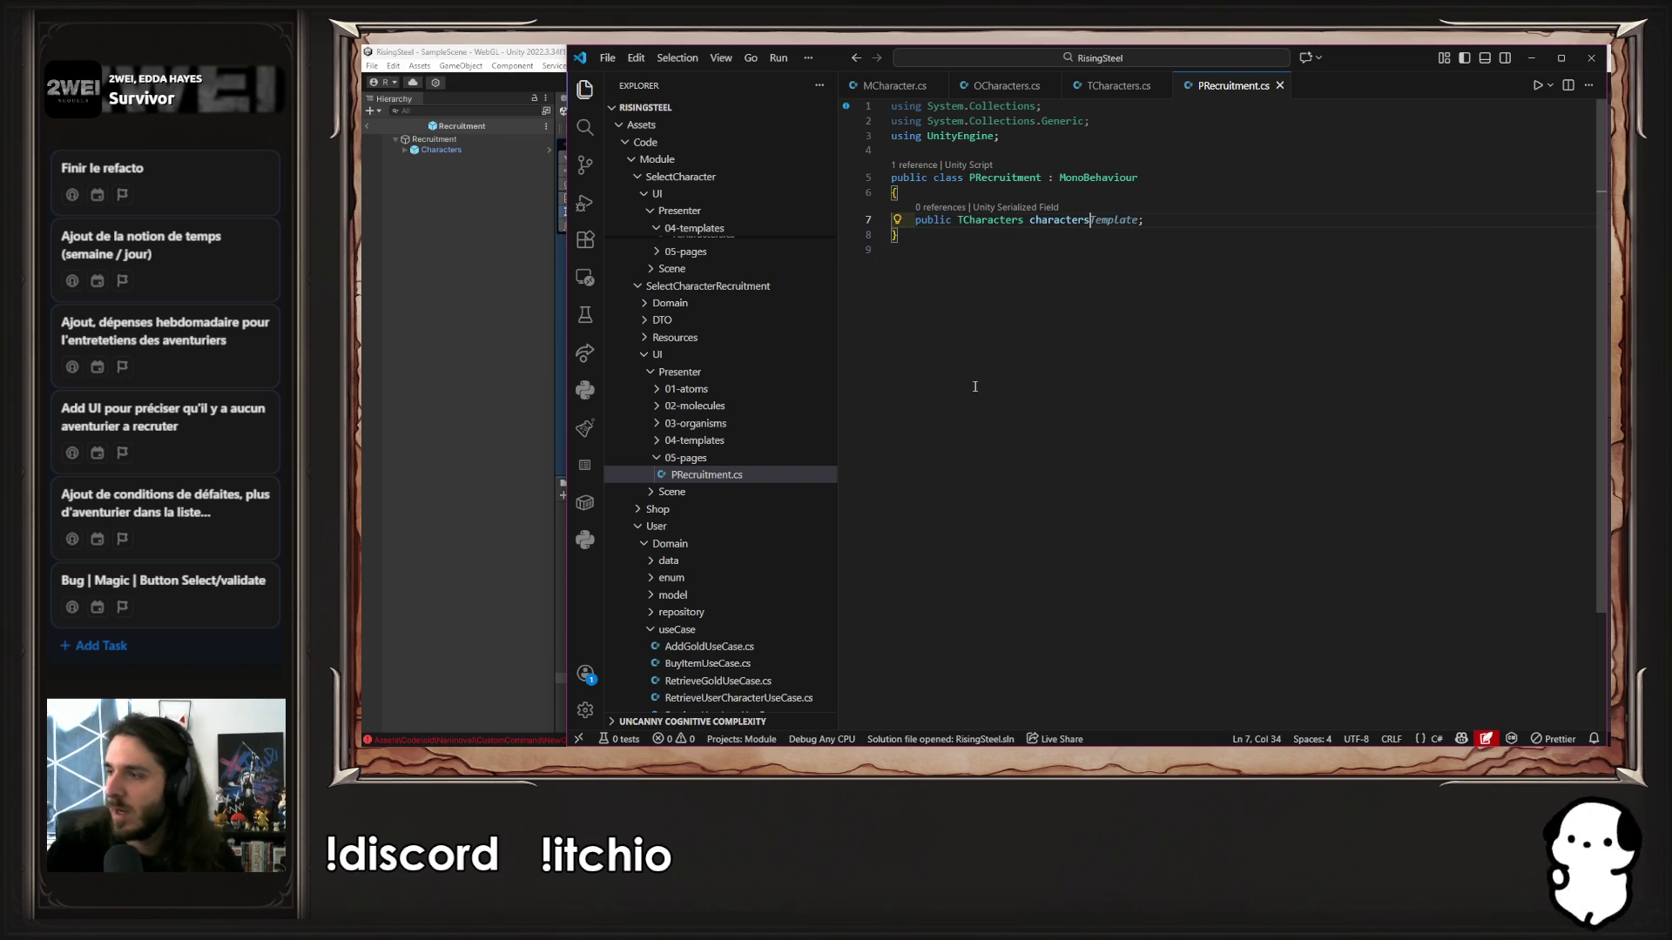
Add the PRecruitment script as a component on the Recruitment object
{"action": "left_click", "coordinate": [384, 426]}
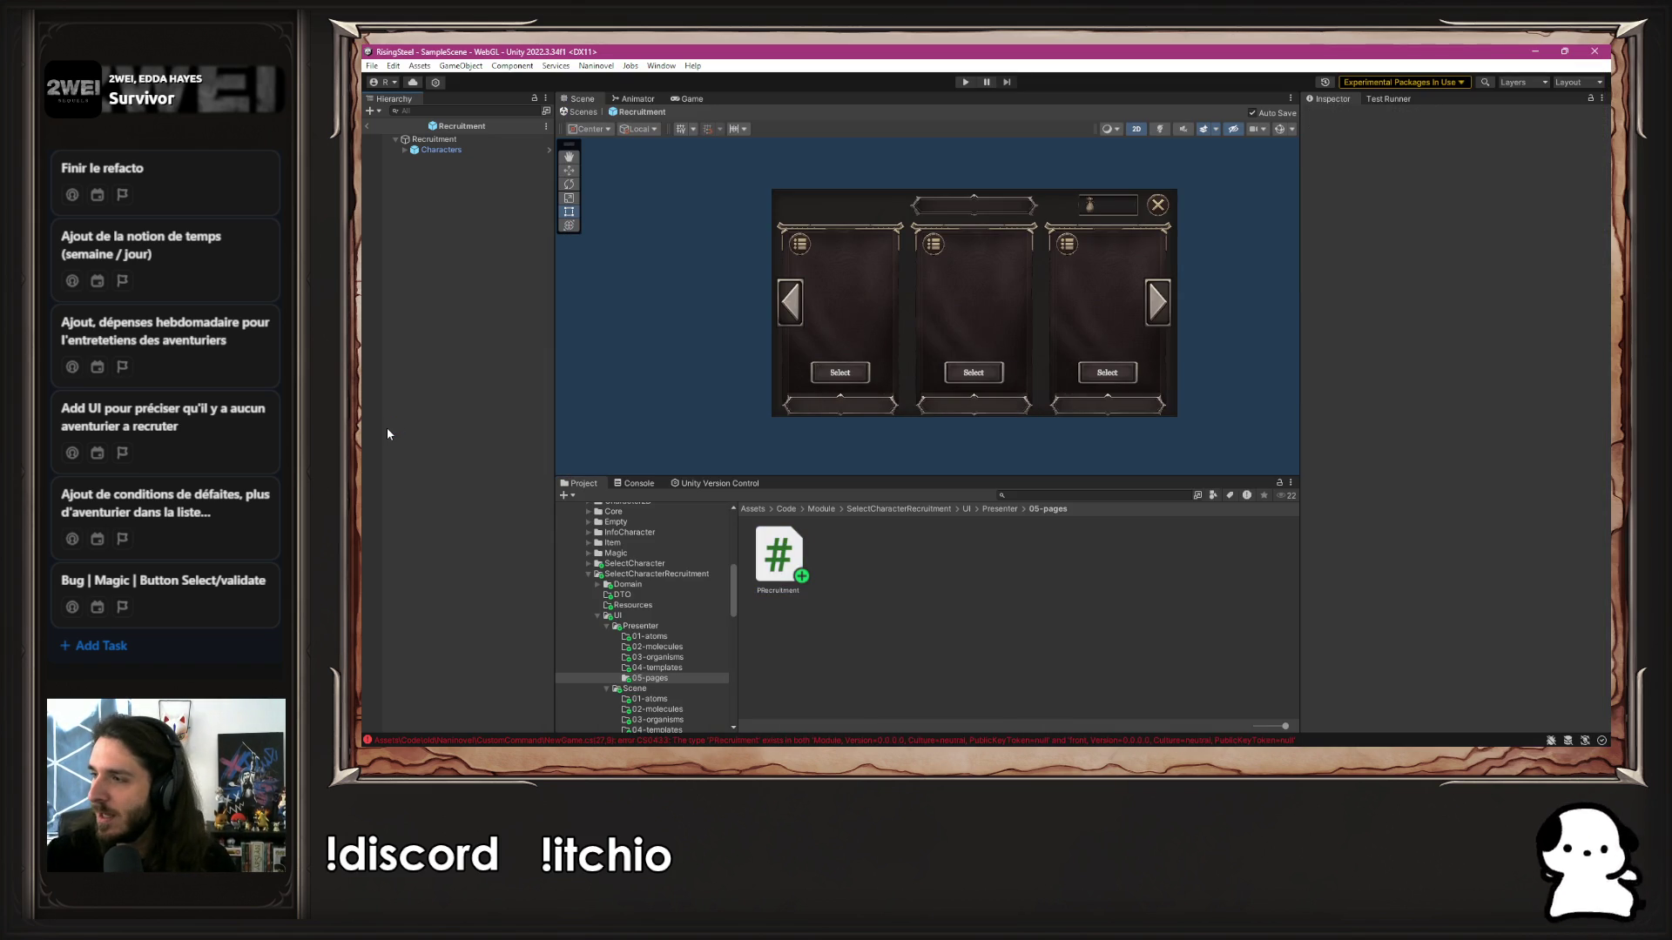
{"action": "left_click", "coordinate": [433, 139]}
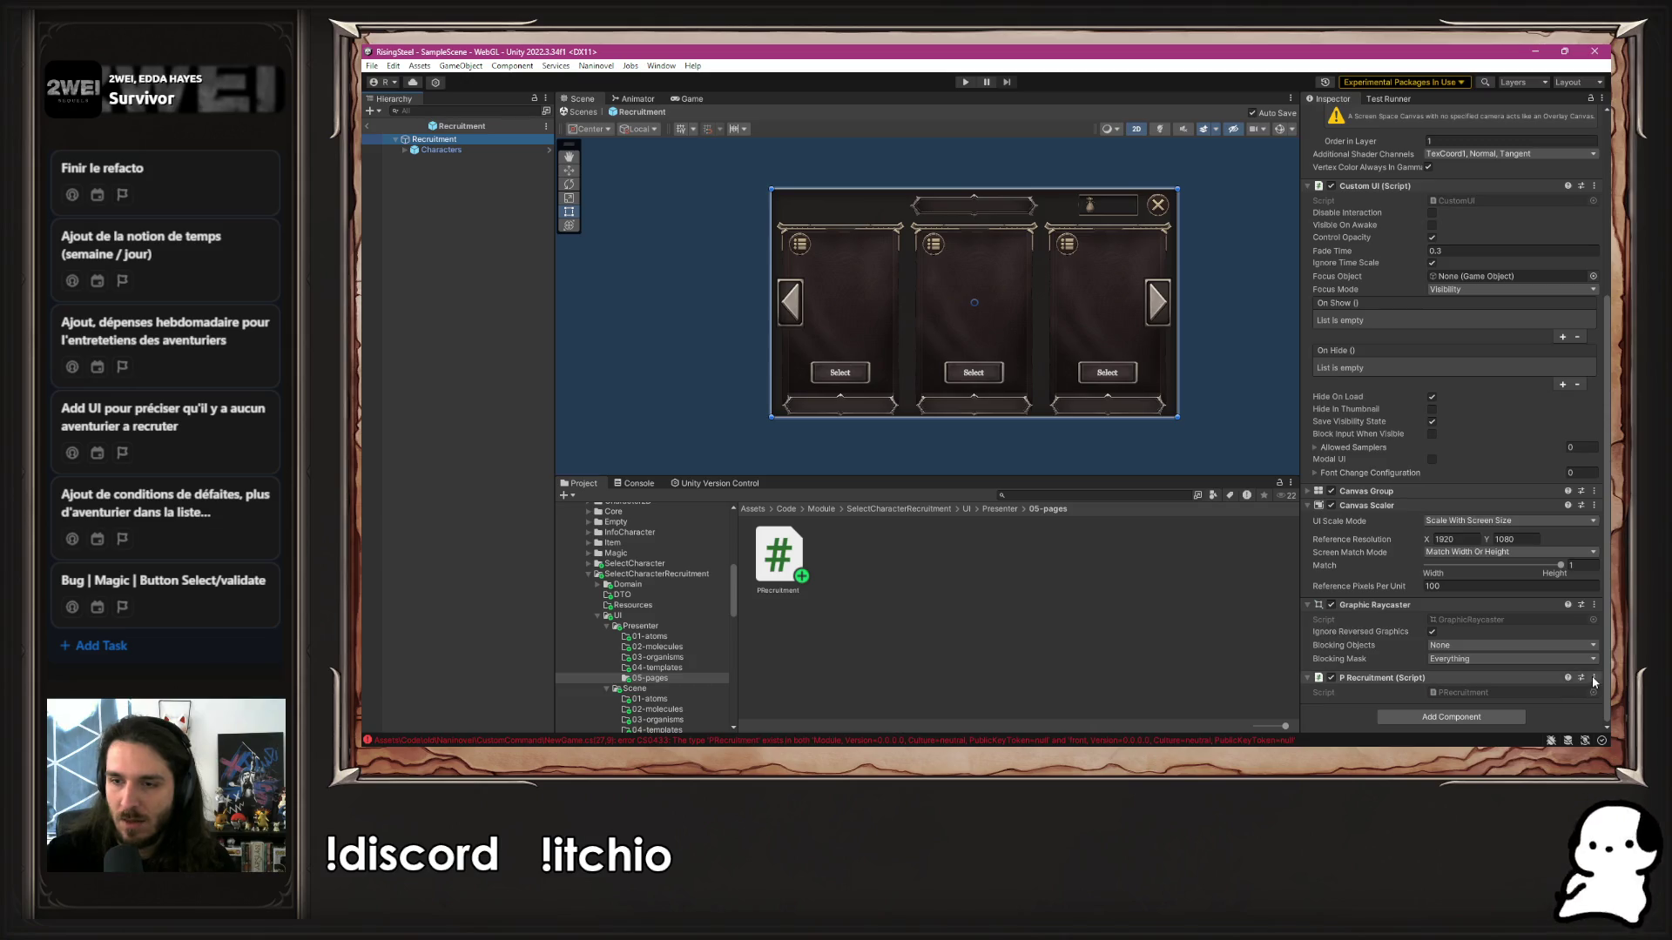
{"action": "left_click", "coordinate": [1593, 505]}
{"action": "key", "text": "Escape"}
{"action": "left_click", "coordinate": [1451, 717]}
{"action": "type", "text": "TCha"}
{"action": "type", "text": "Pre"}
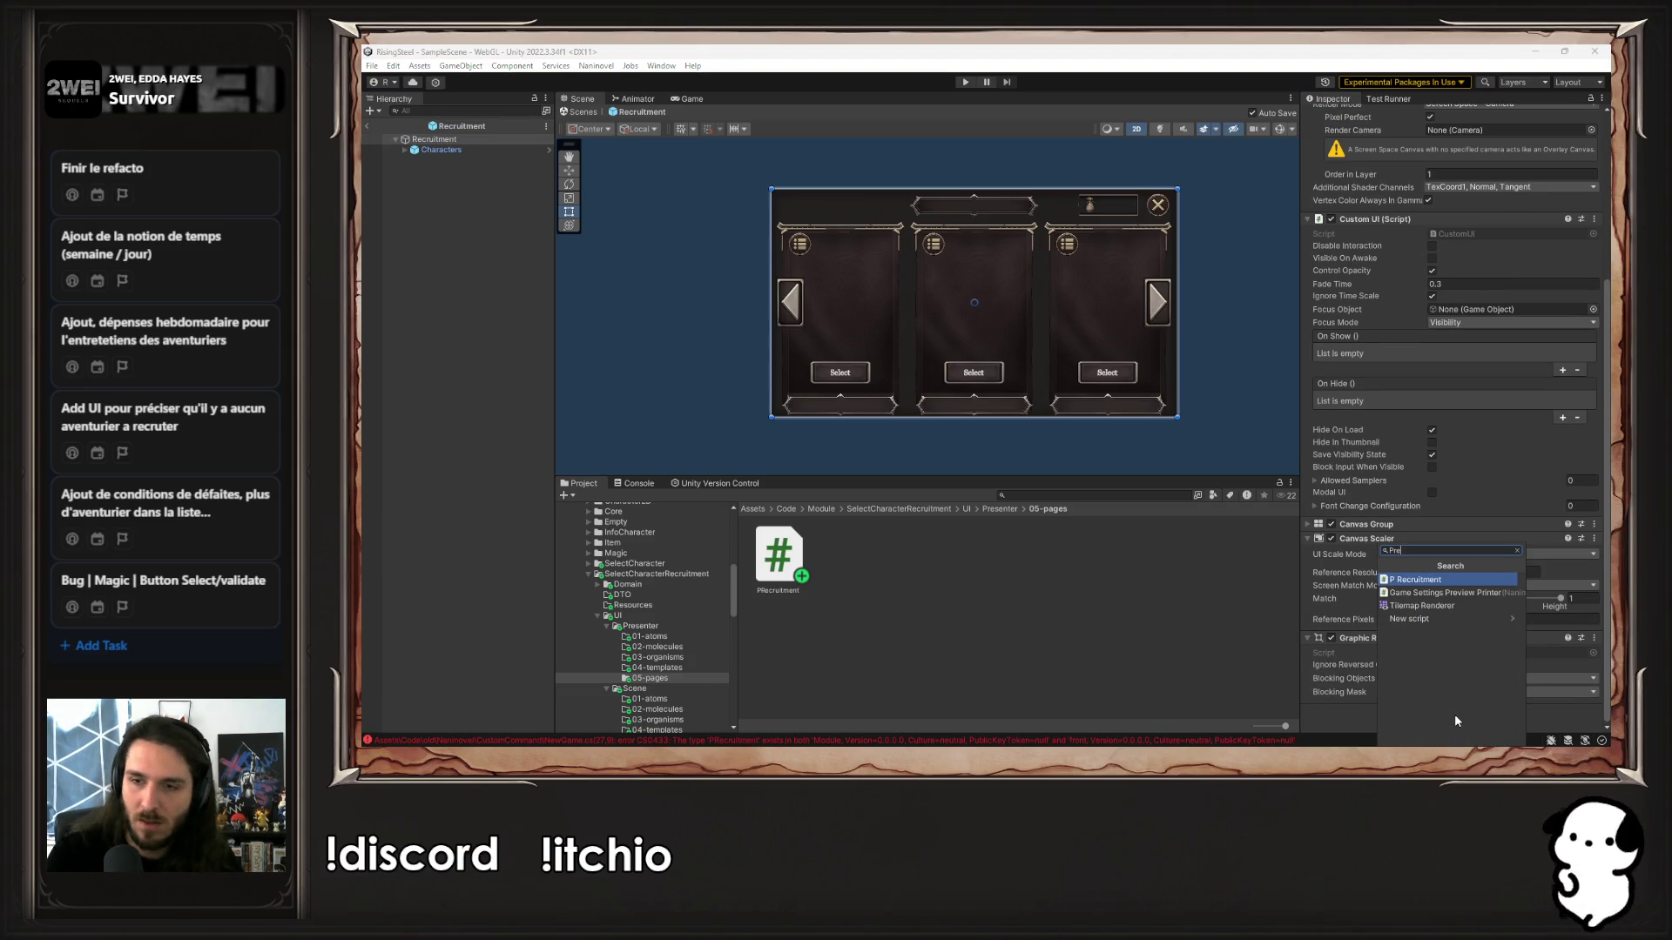
{"action": "left_click", "coordinate": [1428, 580]}
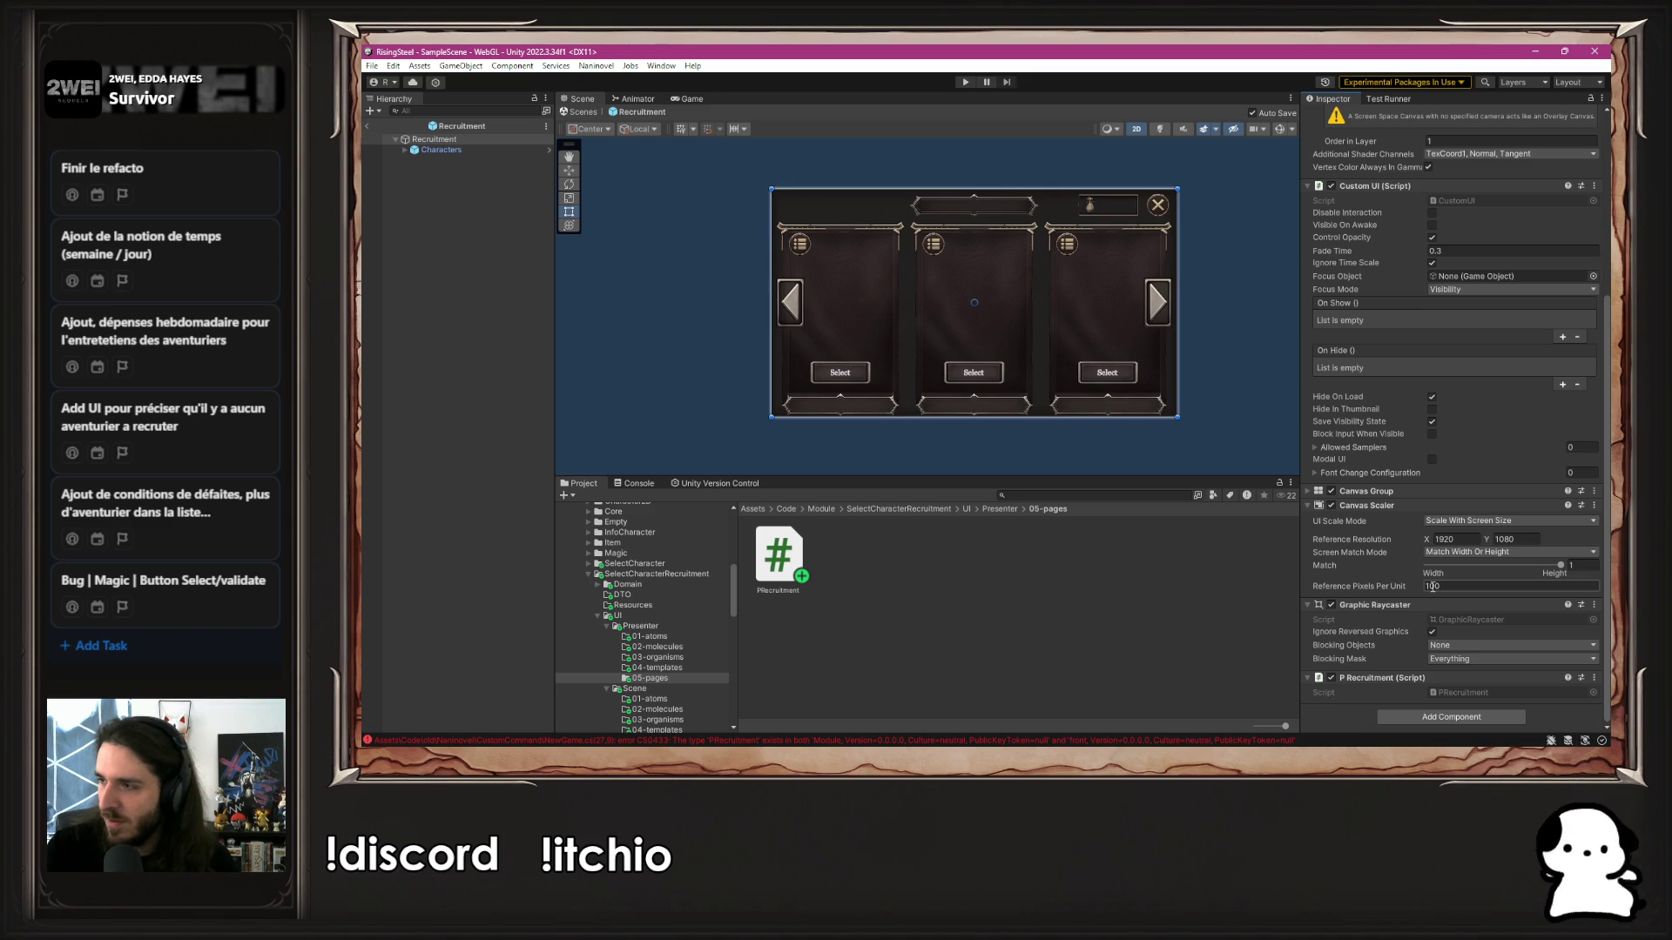
{"action": "key", "text": "alt+Tab"}
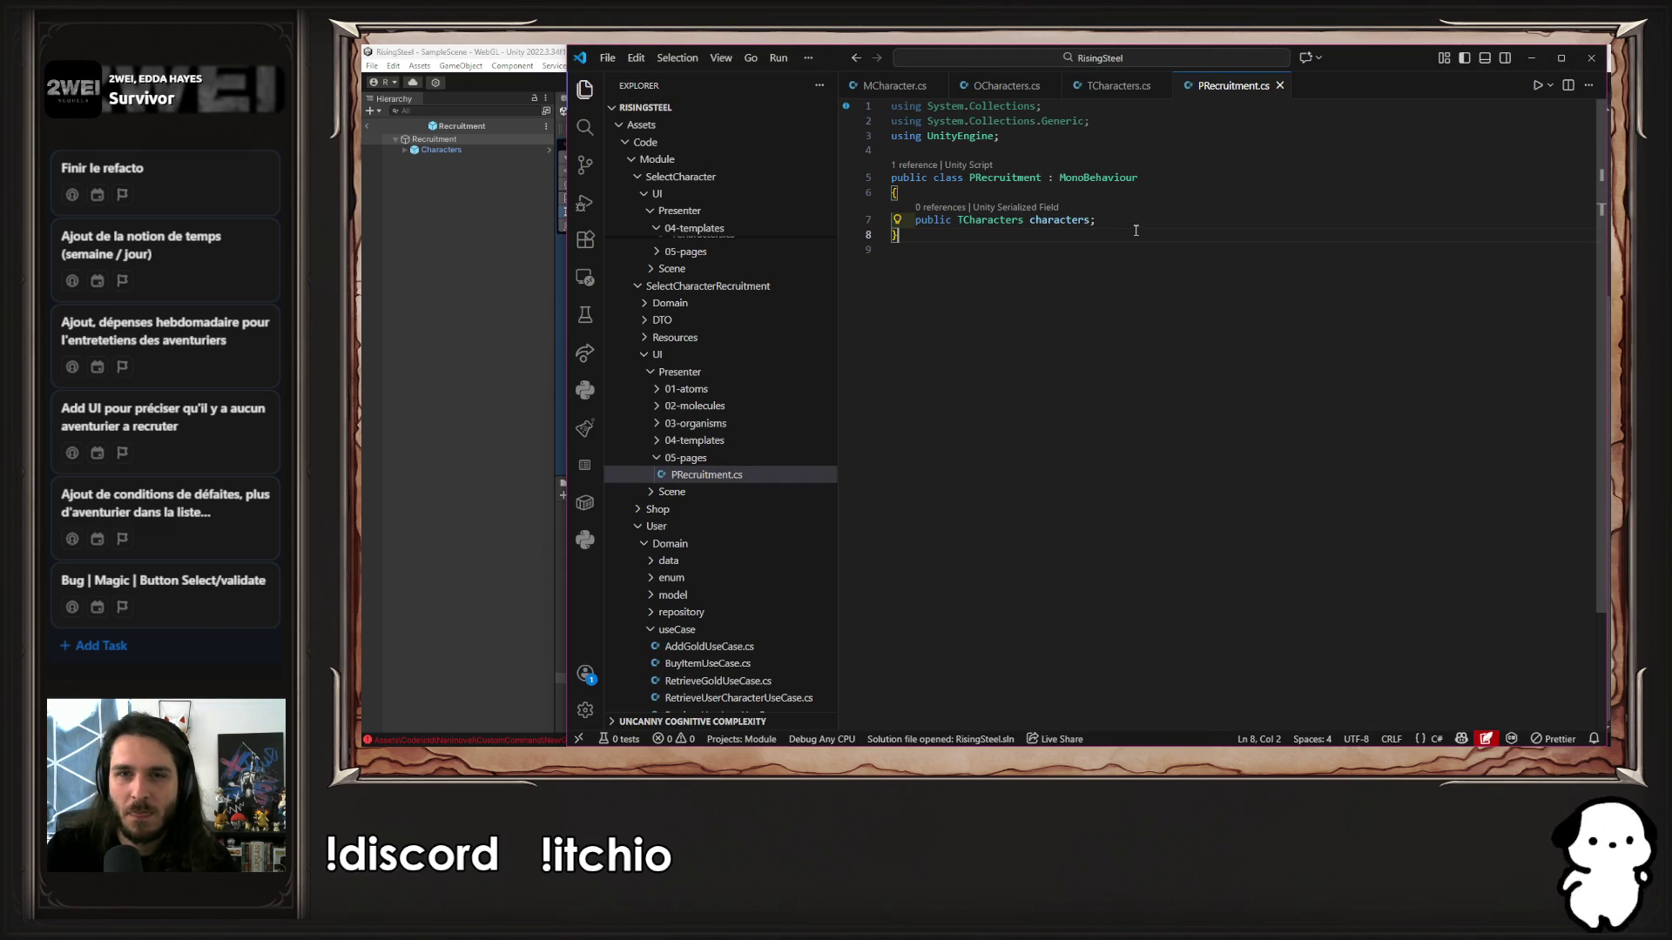
{"action": "double_click", "coordinate": [989, 220]}
{"action": "left_click", "coordinate": [495, 269]}
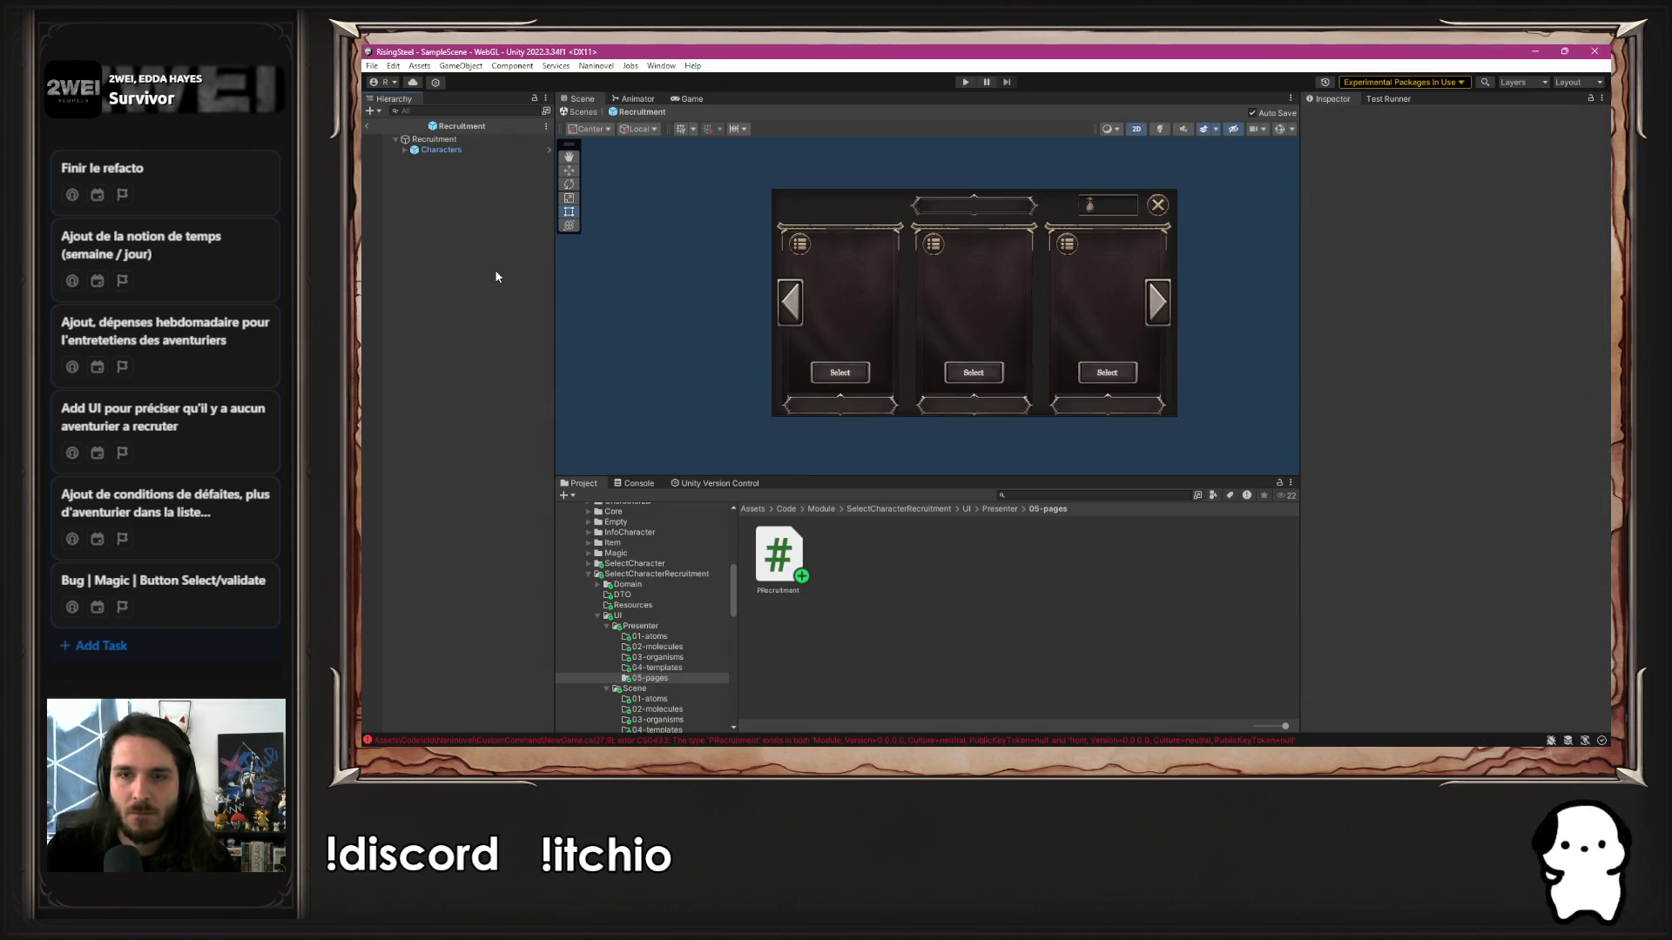
{"action": "key", "text": "alt+Tab"}
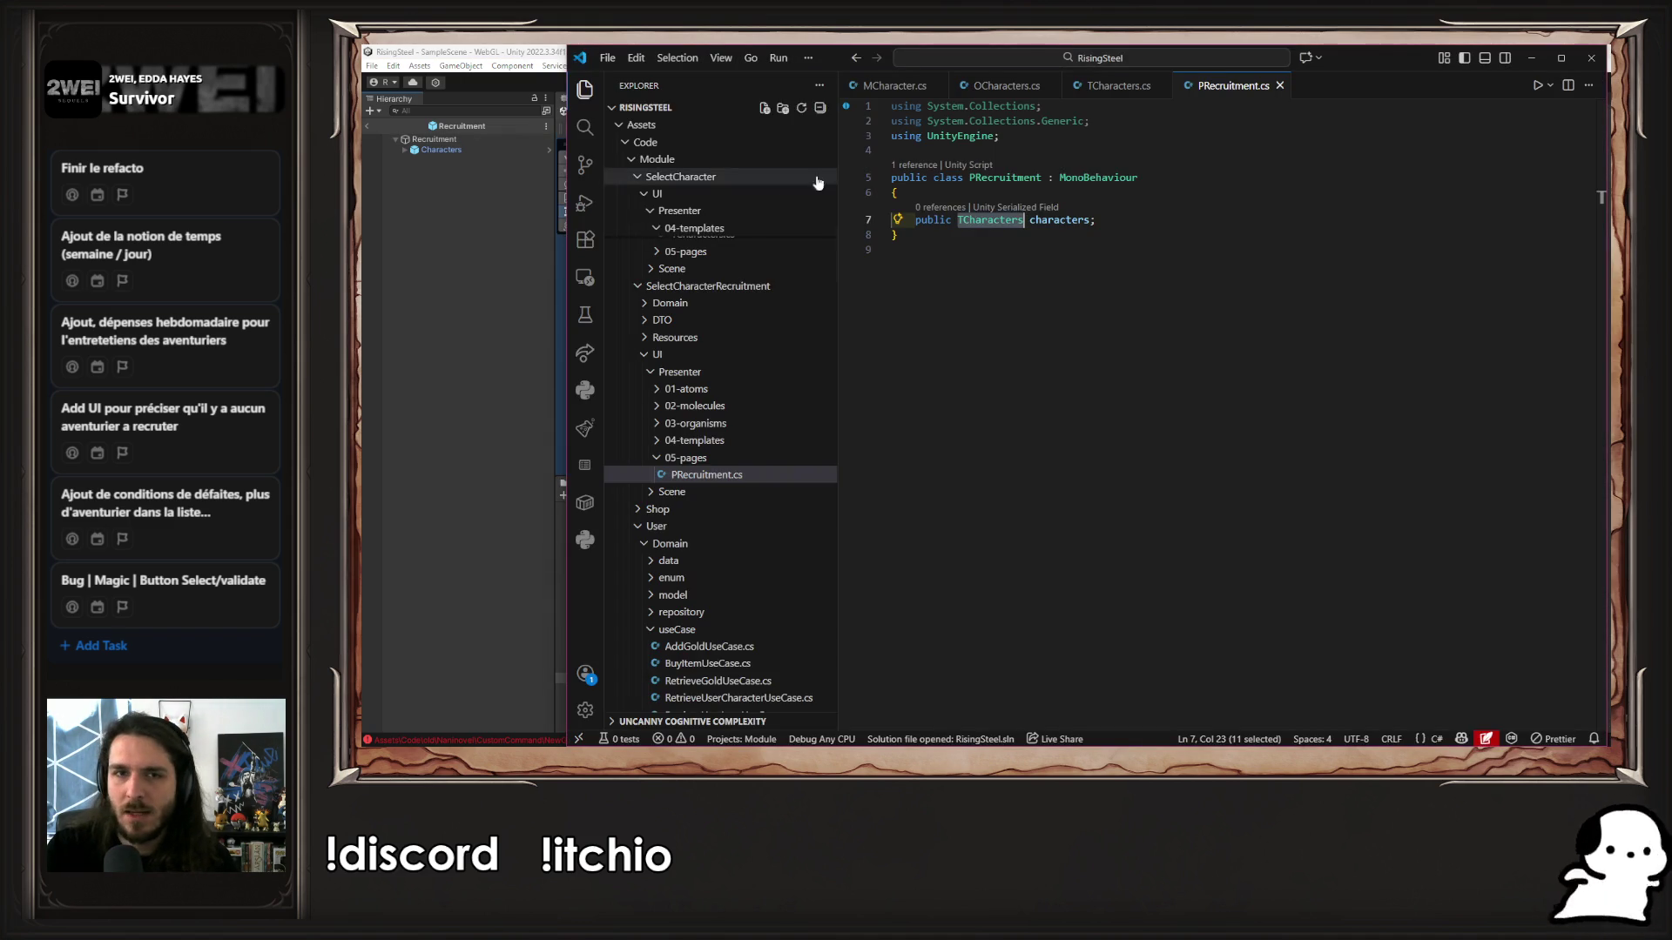
{"action": "left_click", "coordinate": [485, 265]}
{"action": "left_click", "coordinate": [473, 139]}
{"action": "scroll", "coordinate": [1480, 590], "scroll_direction": "down", "scroll_amount": 5}
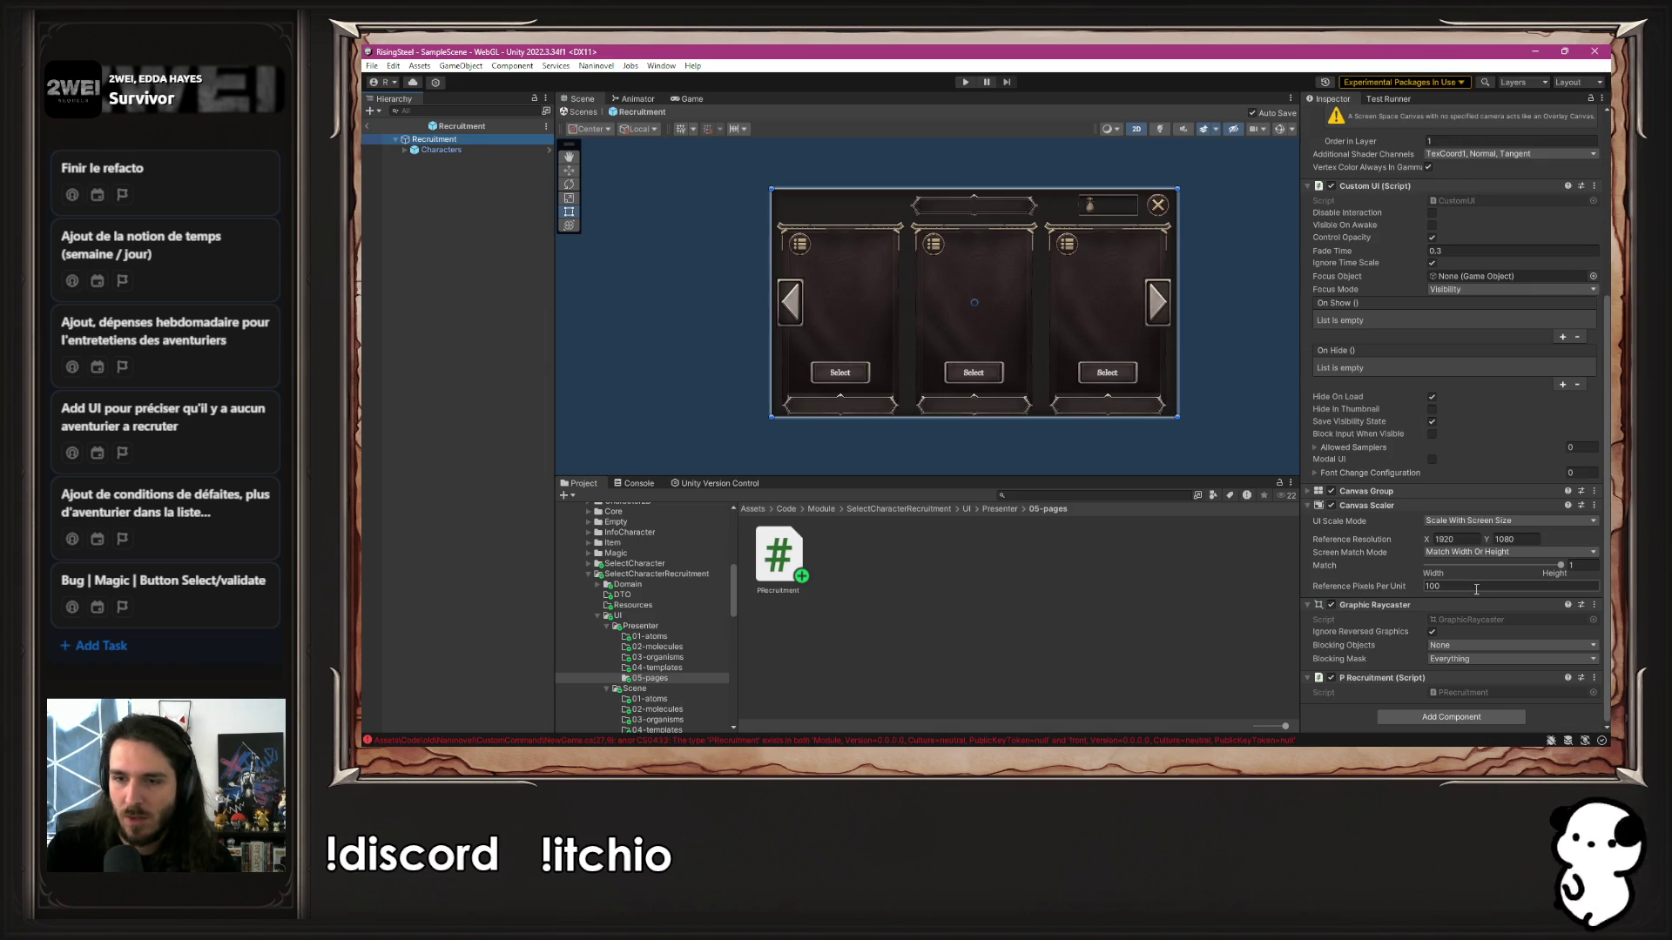
{"action": "key", "text": "alt+Tab"}
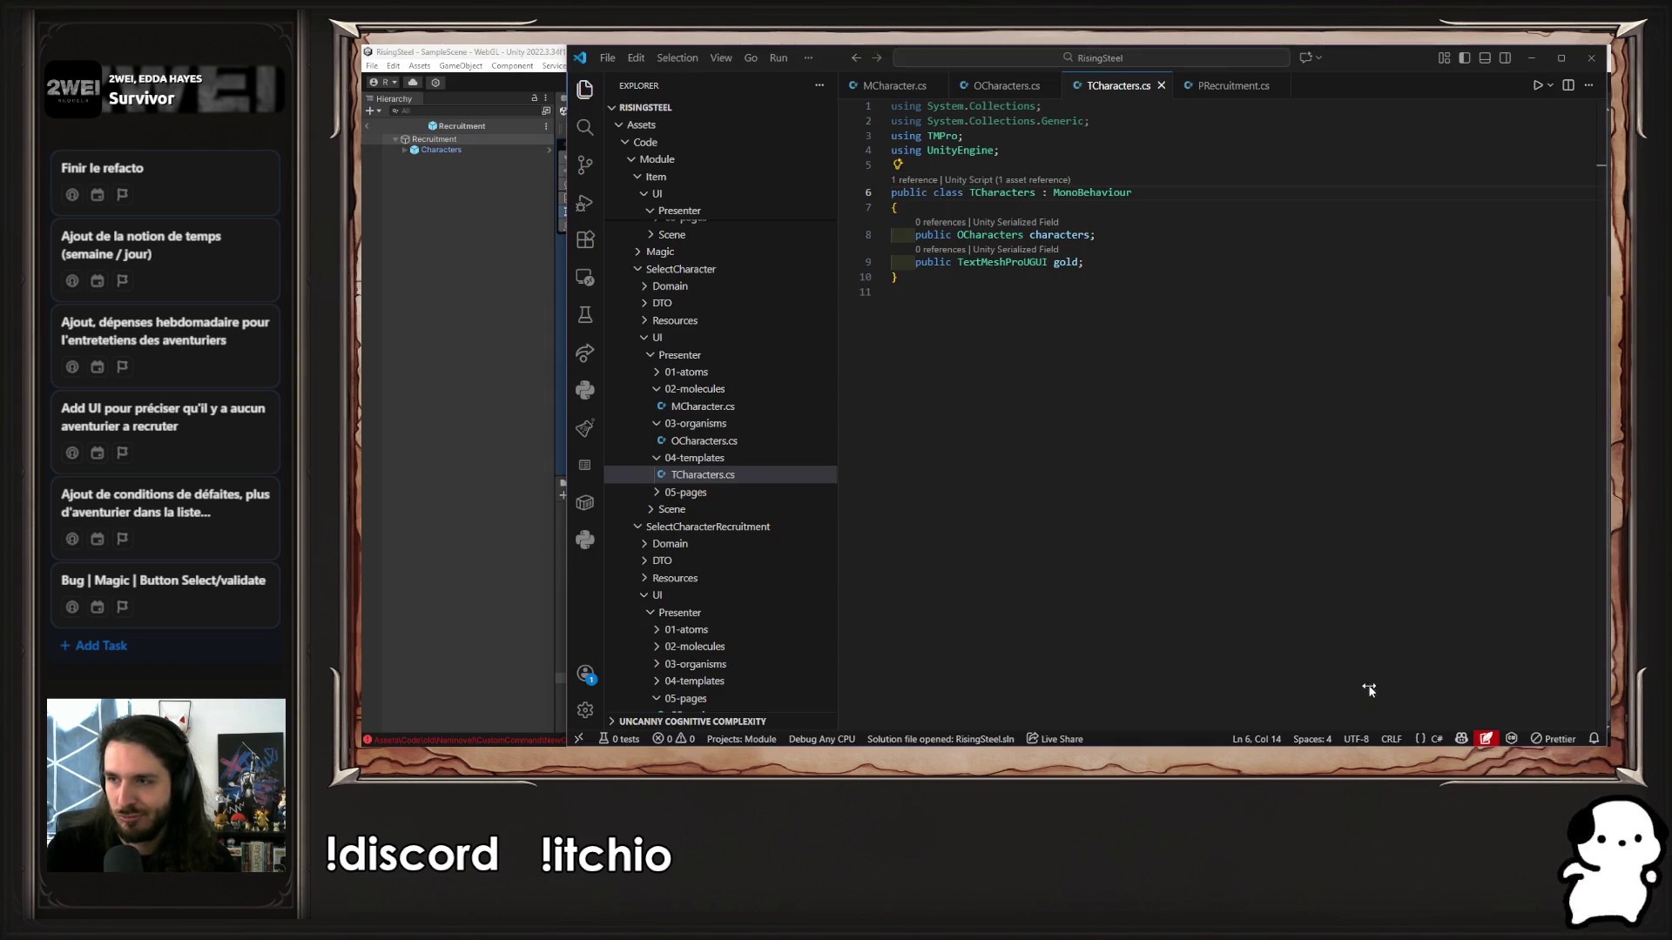
{"action": "left_click", "coordinate": [1007, 87]}
{"action": "left_click", "coordinate": [1264, 92]}
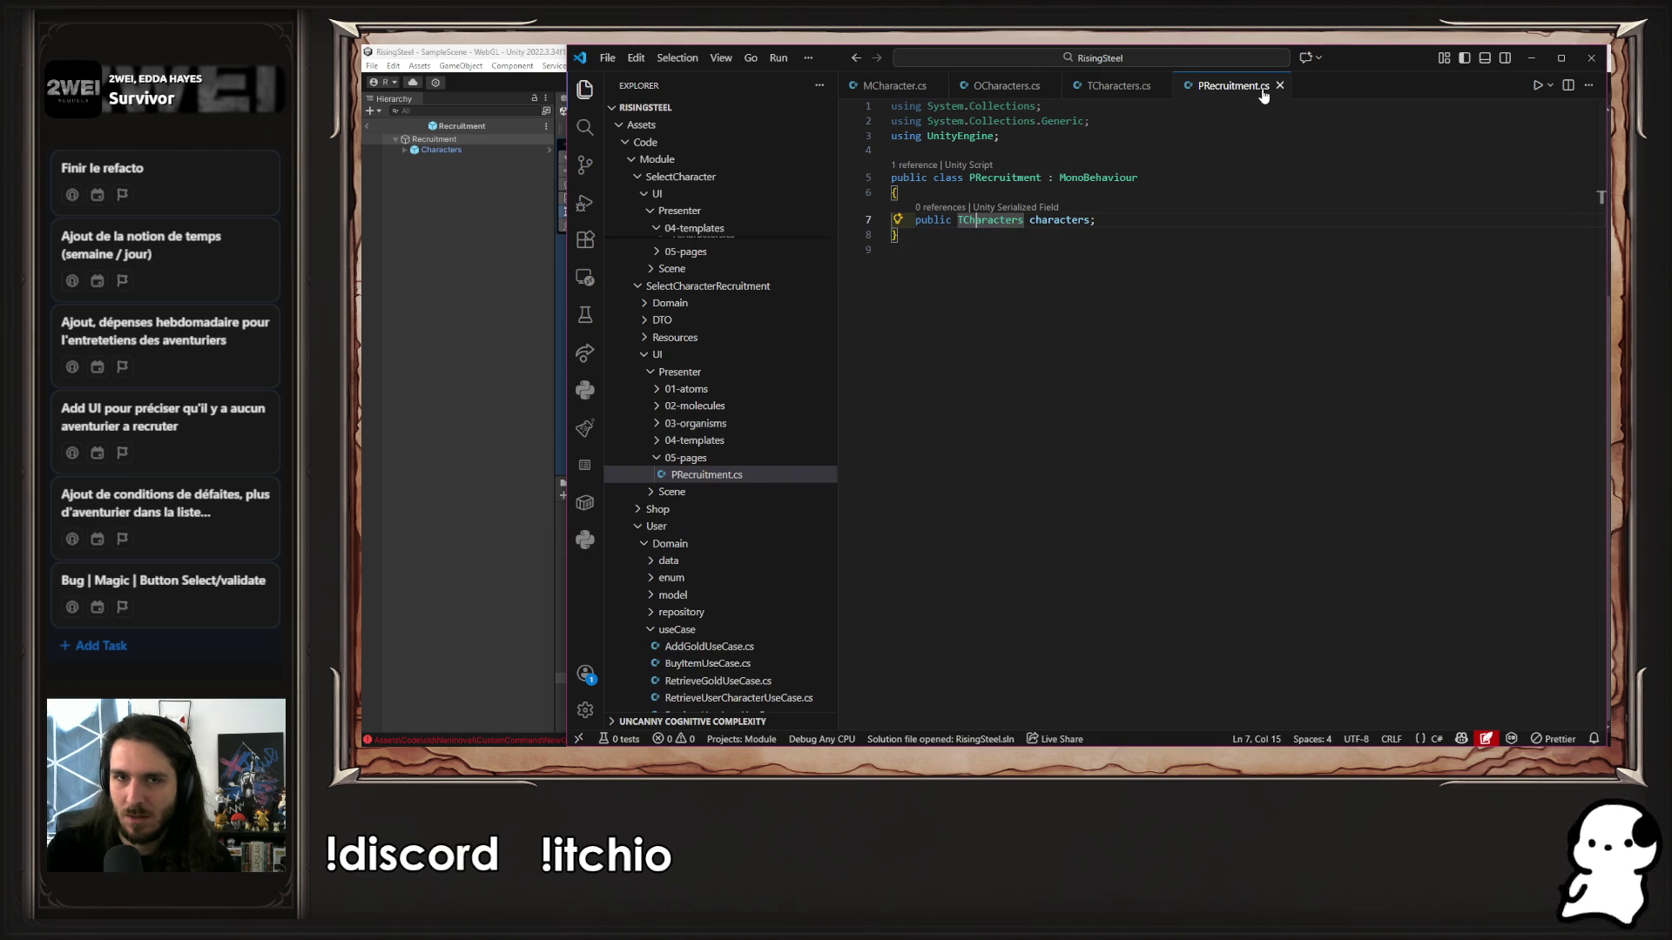
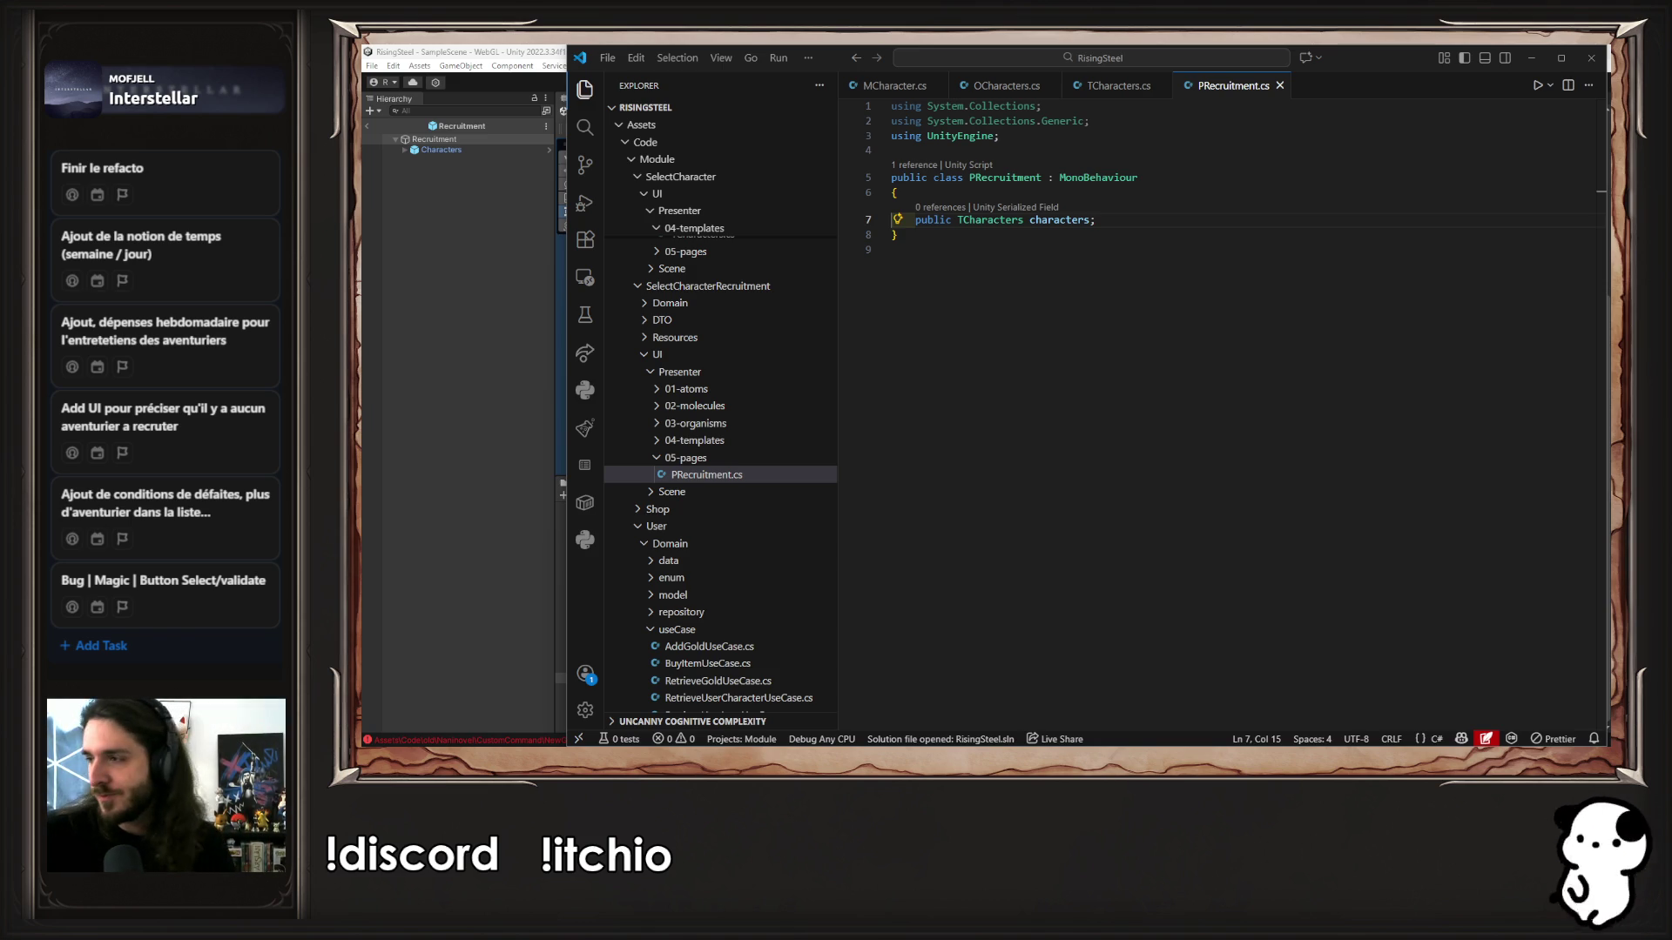
Inspect the Recruitment object's PRecruitment script and locate it in the Presenter/05-pages folder
{"action": "left_click", "coordinate": [483, 308]}
{"action": "left_click", "coordinate": [468, 139]}
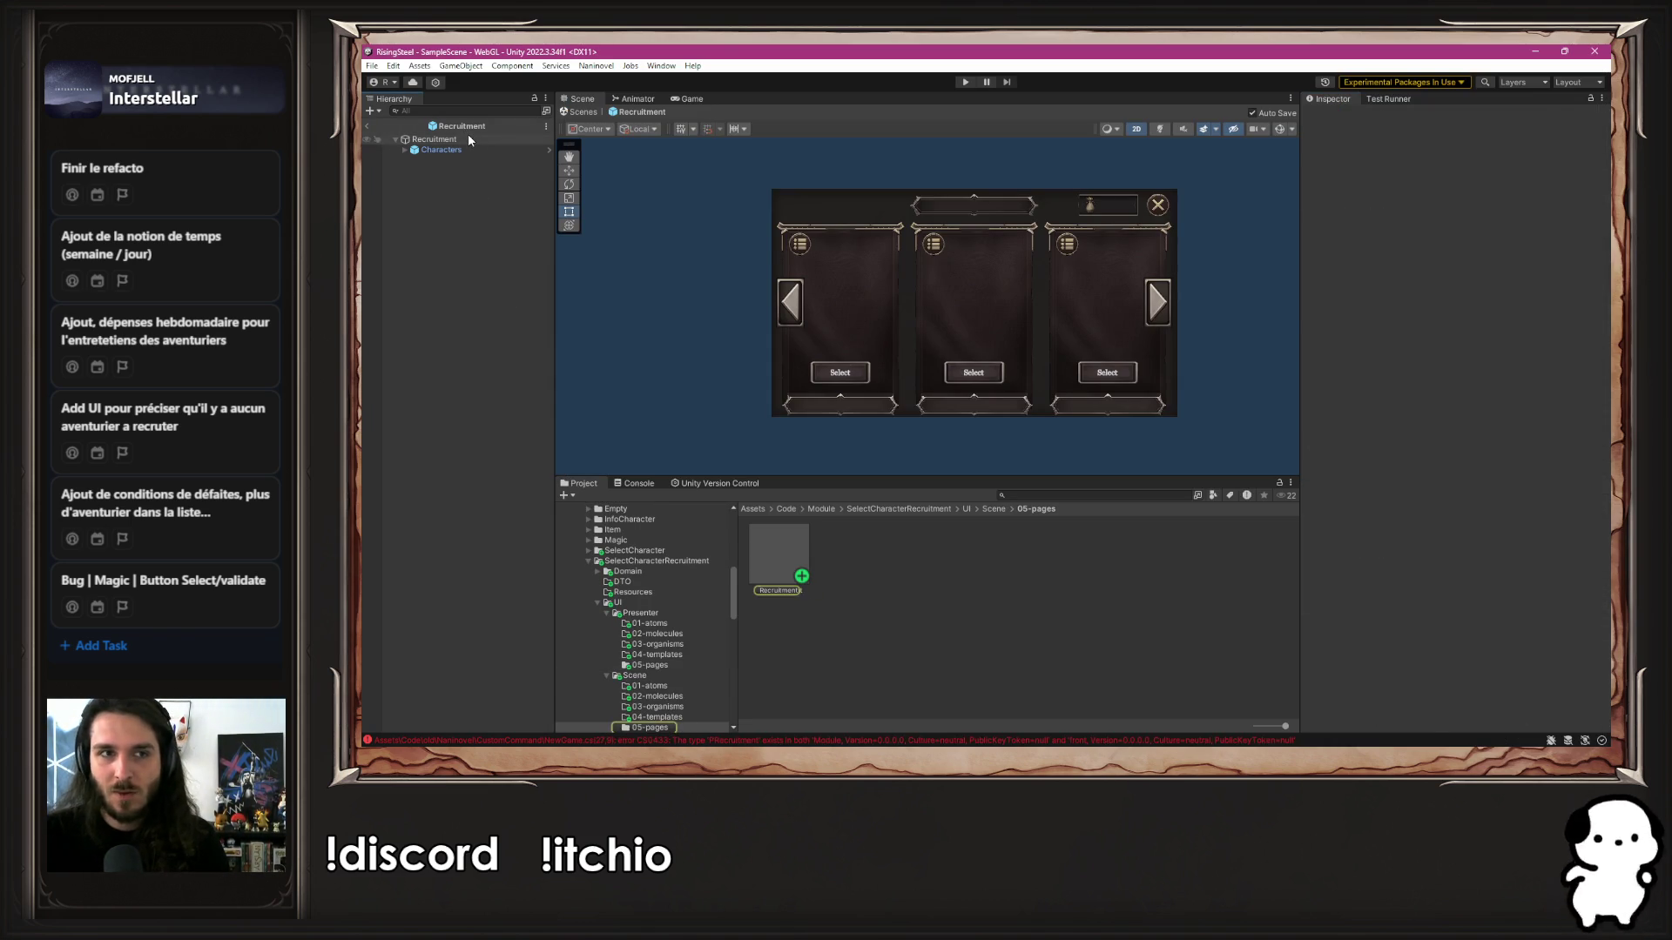
{"action": "scroll", "coordinate": [1397, 514], "scroll_direction": "down", "scroll_amount": 5}
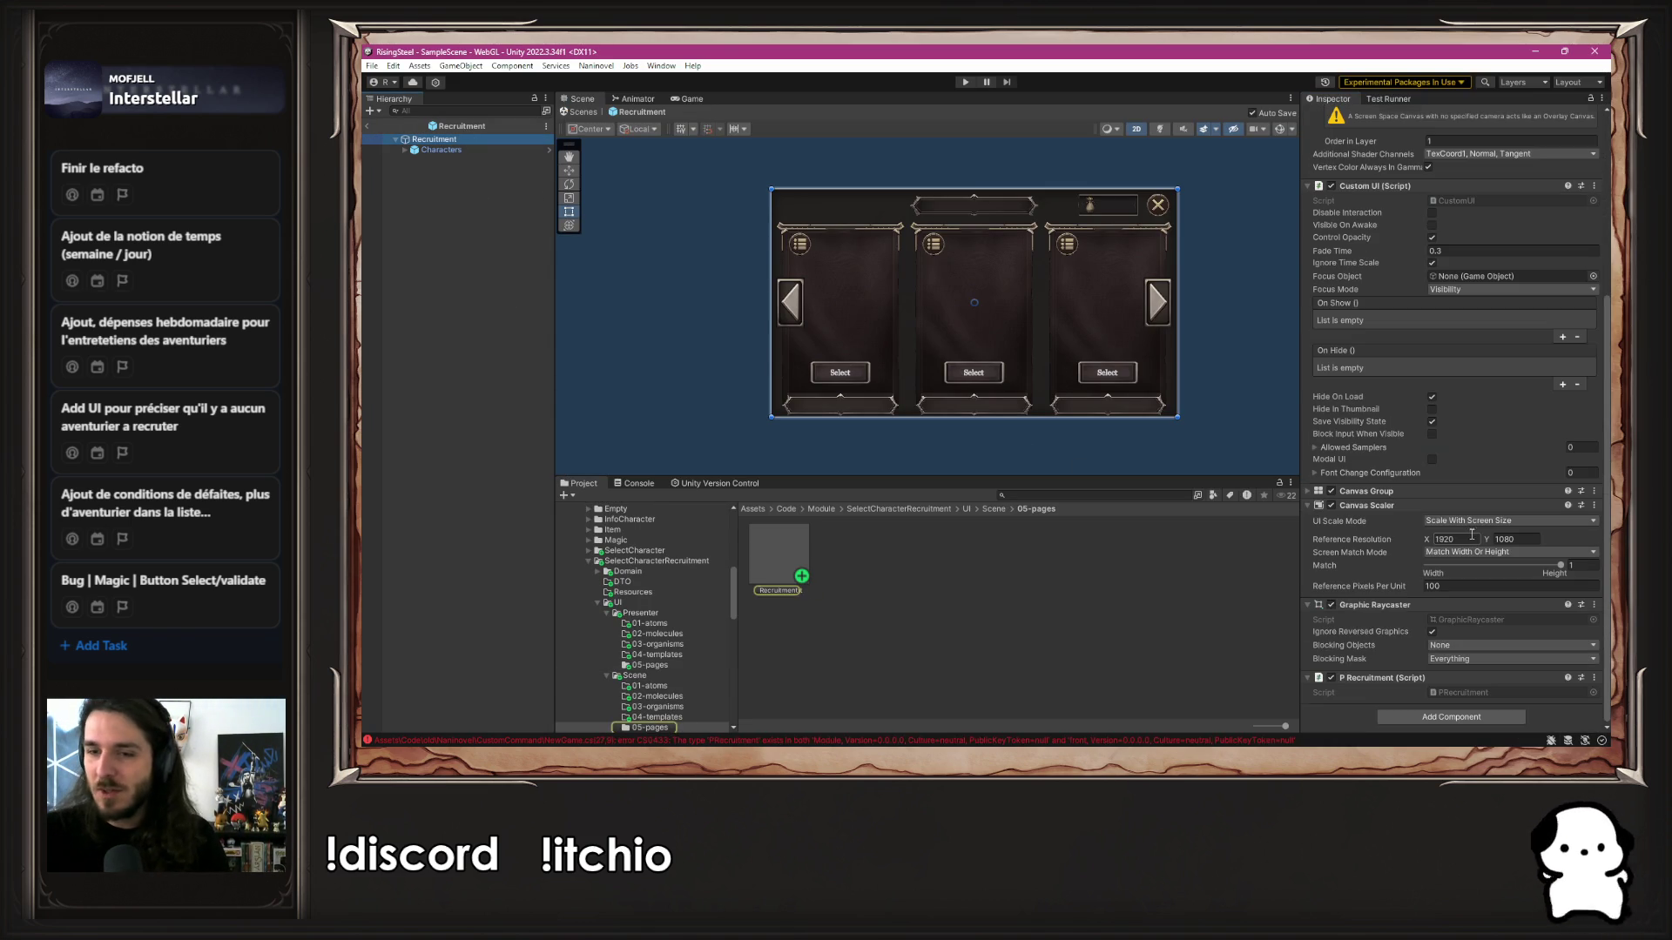
{"action": "left_click", "coordinate": [1478, 692]}
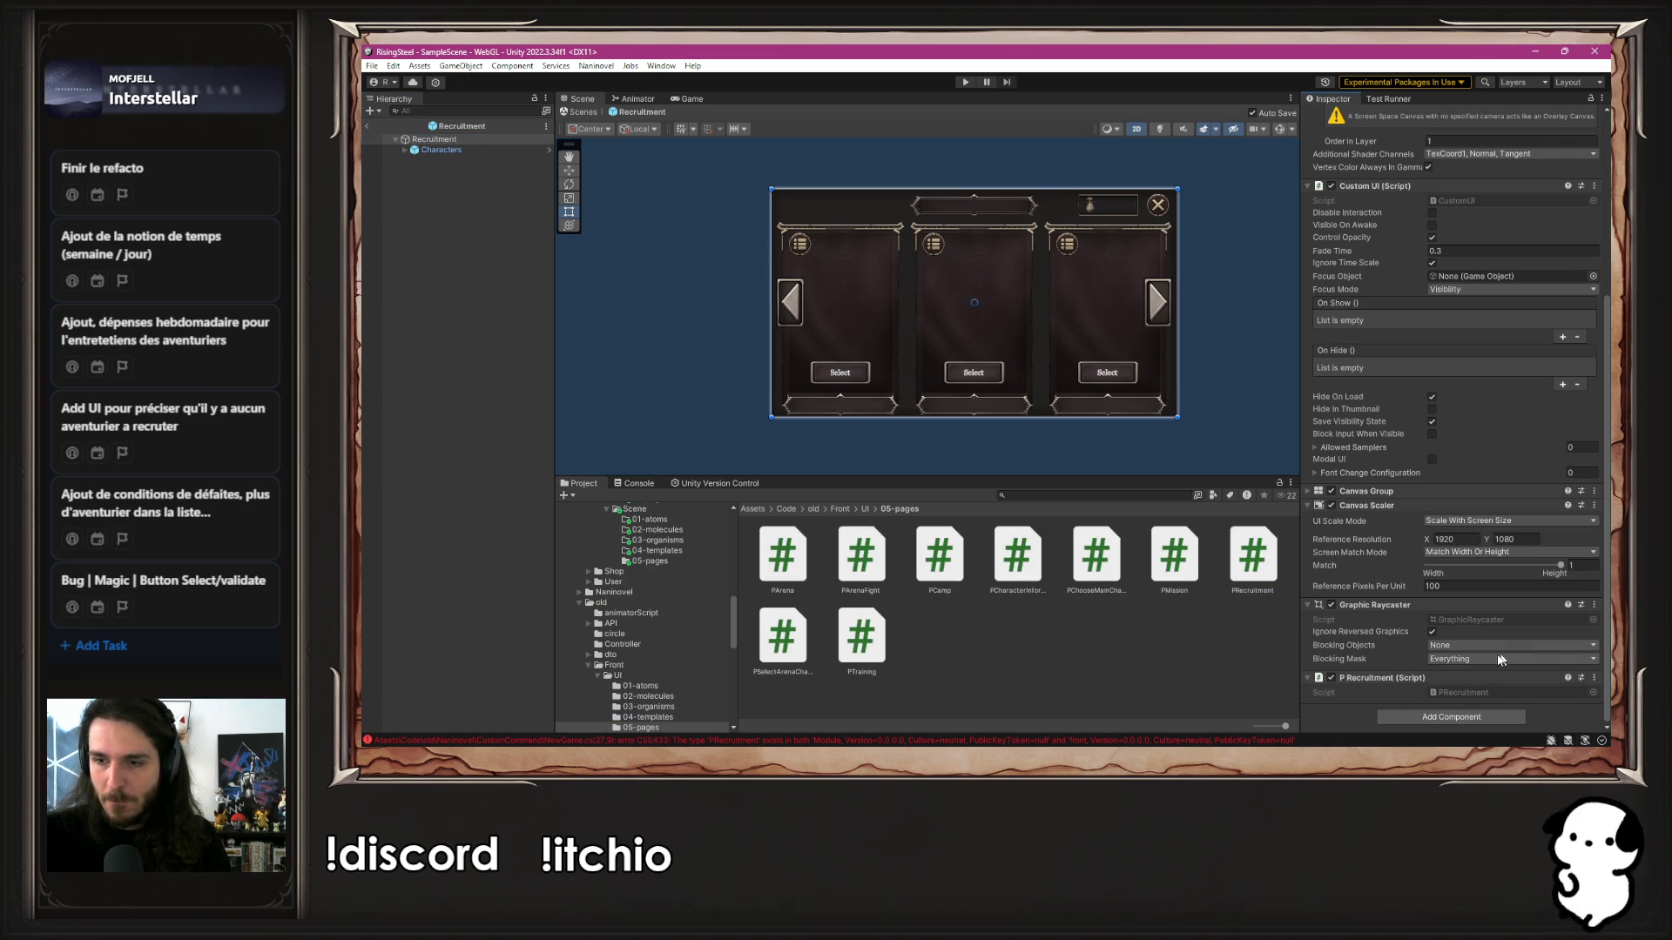
{"action": "scroll", "coordinate": [662, 614], "scroll_direction": "up", "scroll_amount": 2}
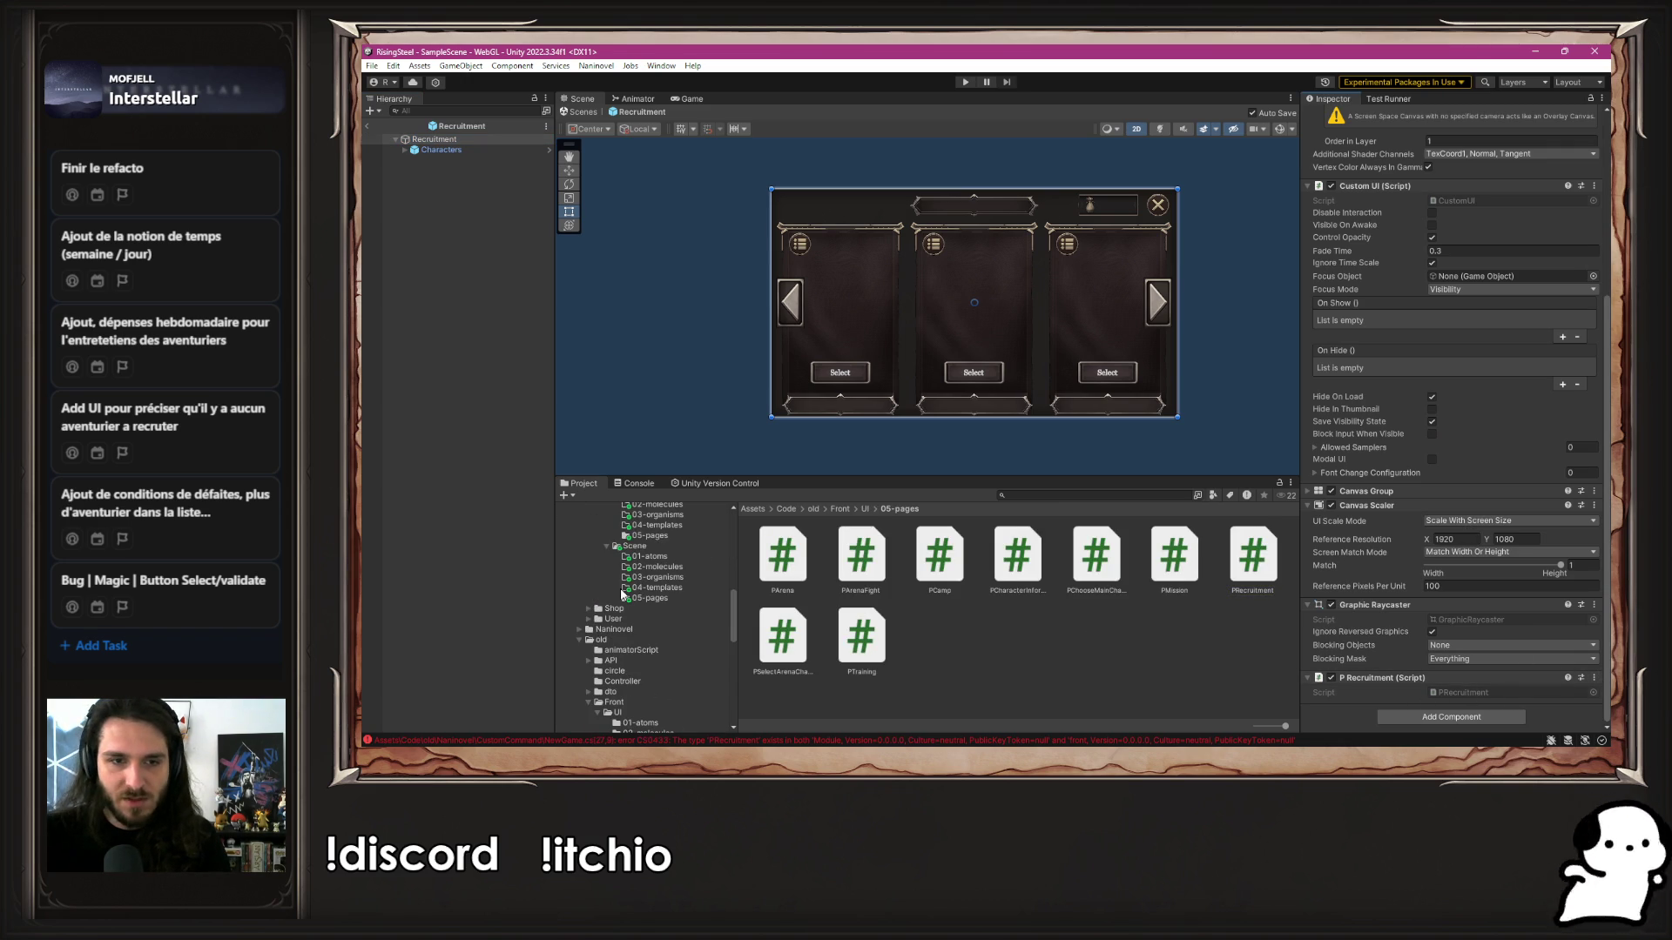
{"action": "left_click", "coordinate": [690, 598]}
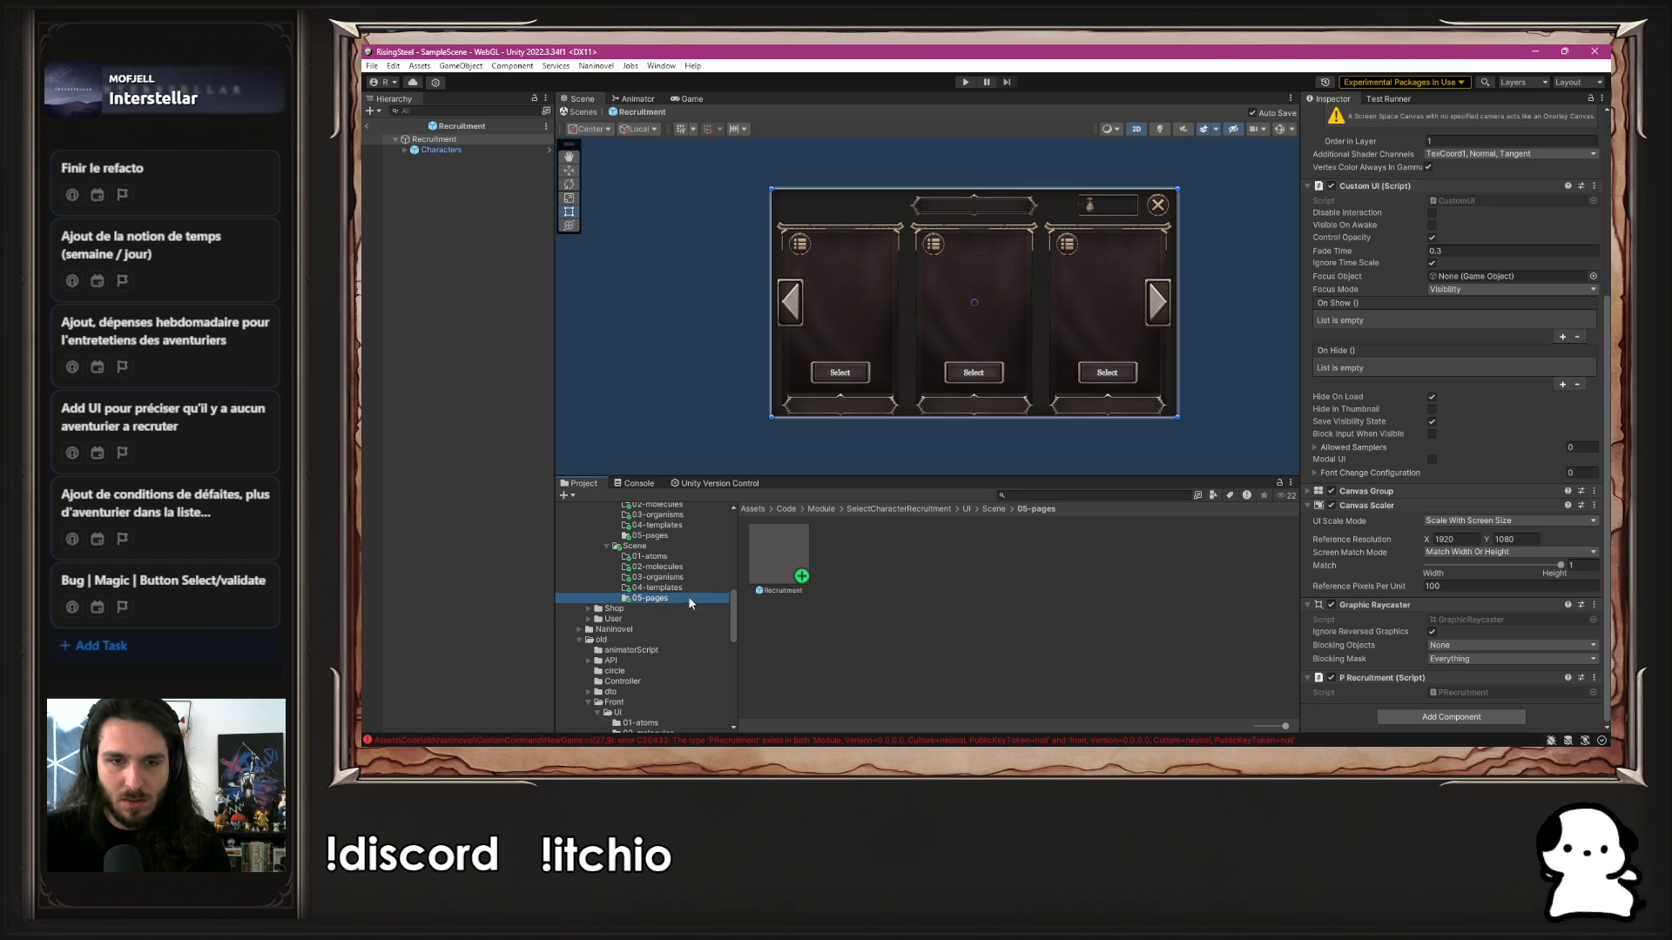
{"action": "left_click", "coordinate": [649, 536]}
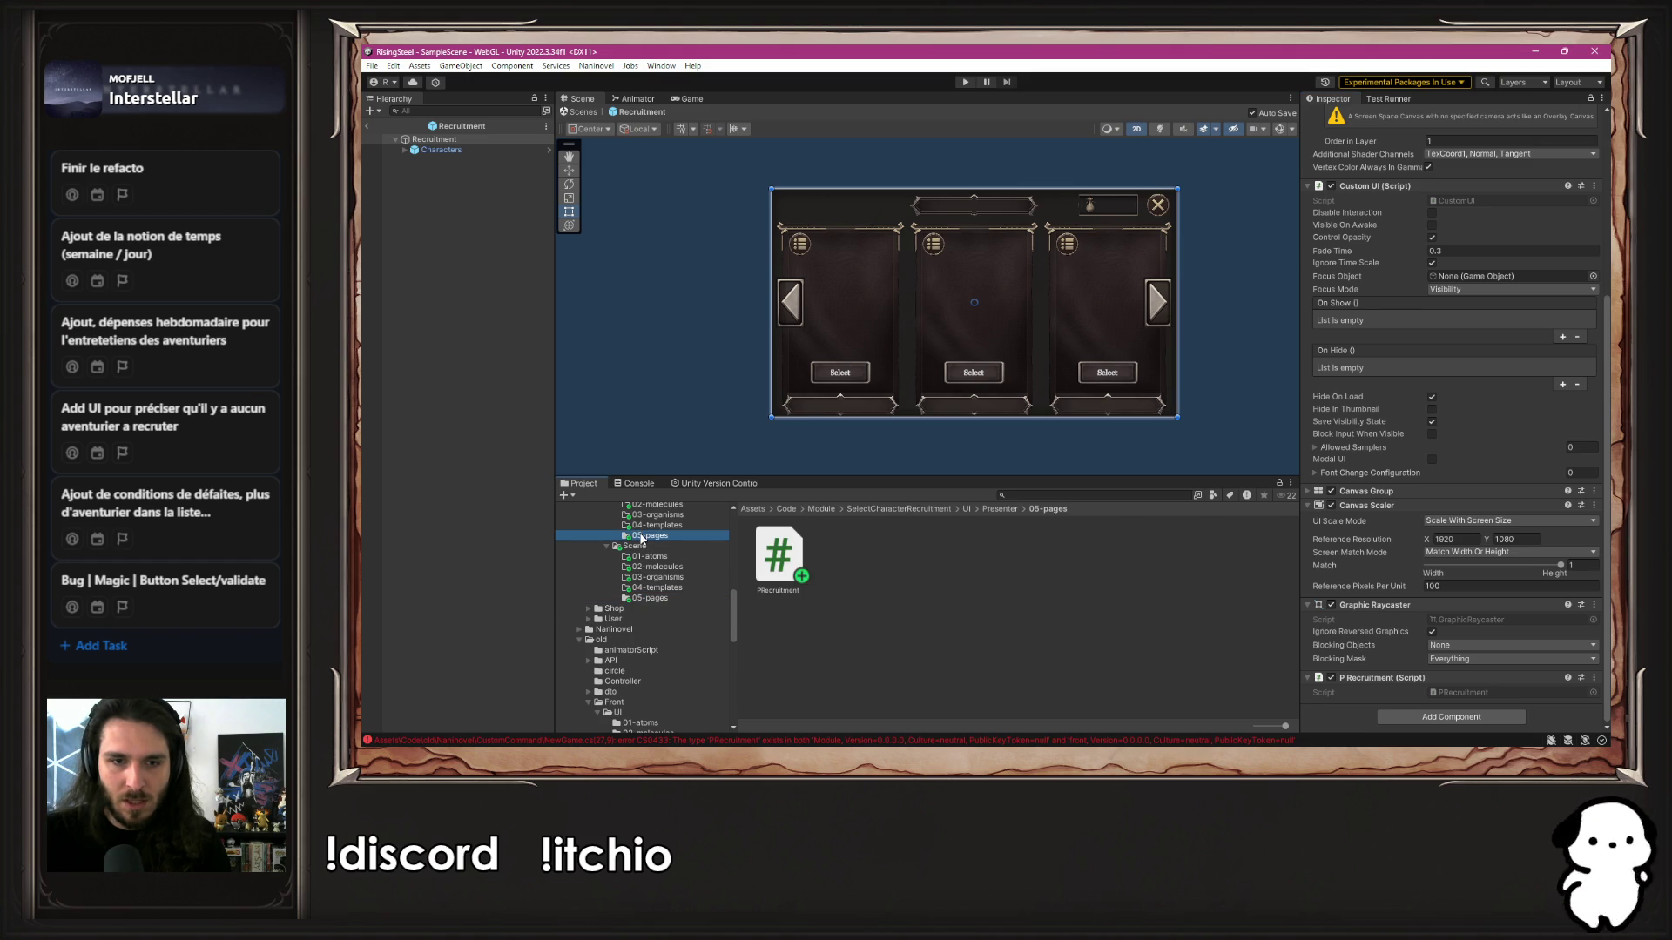
Rename the old PRecruitment script in old/Front/UI/05-pages to PRecruitmentBackUp
{"action": "right_click", "coordinate": [781, 563]}
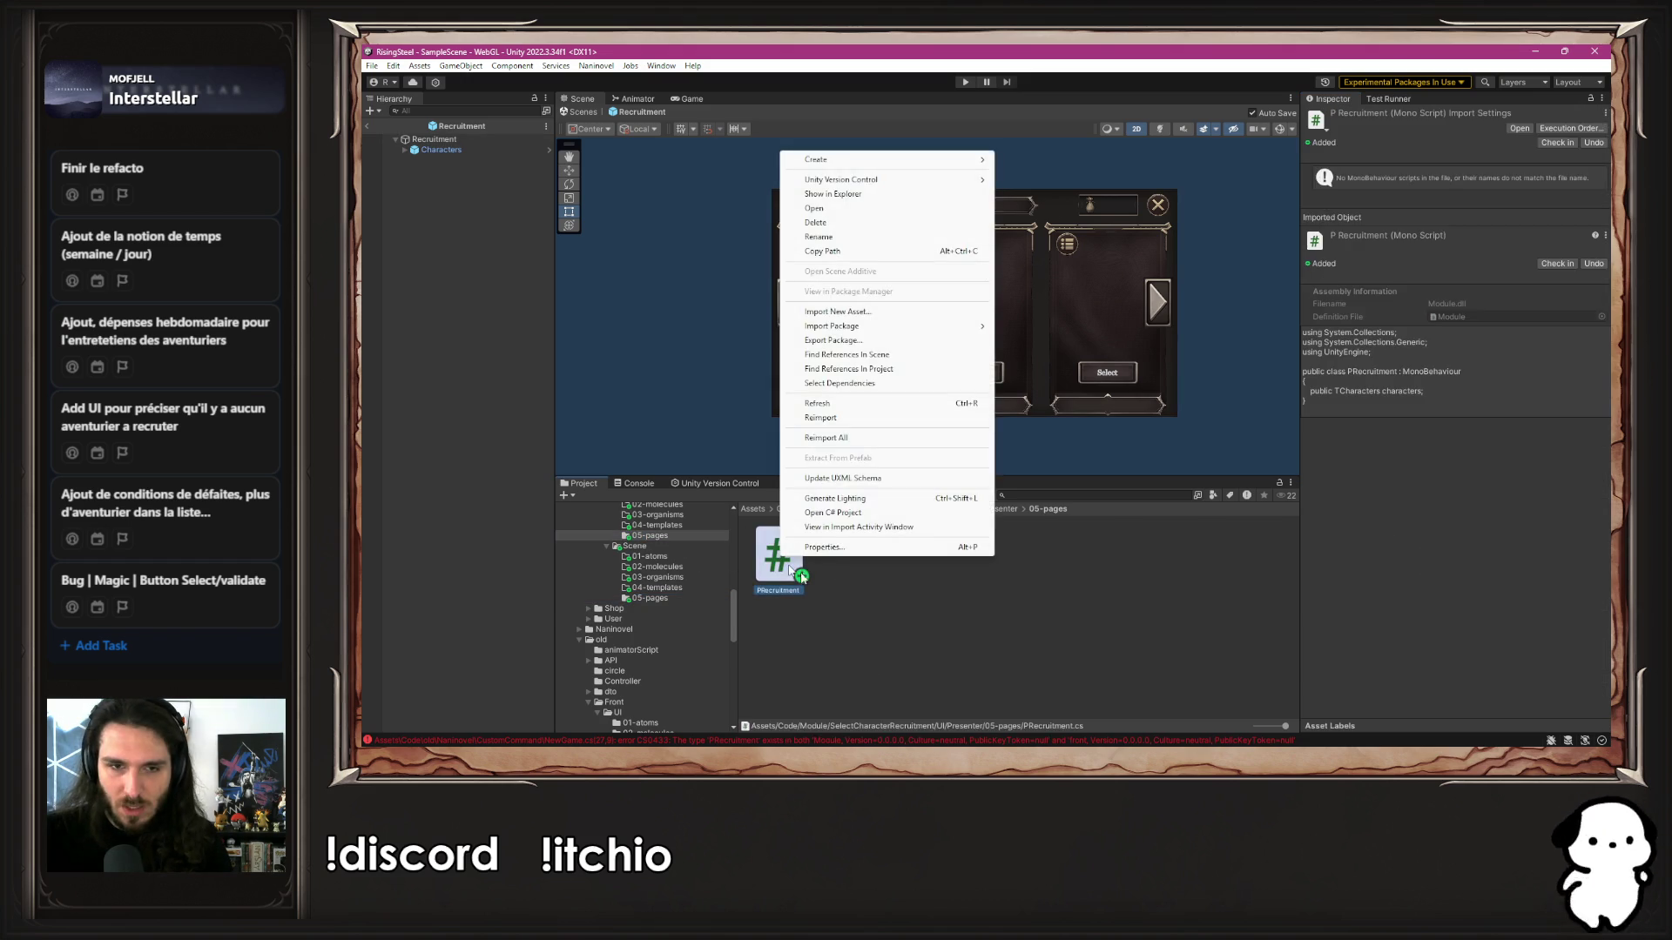
{"action": "left_click", "coordinate": [747, 644]}
{"action": "scroll", "coordinate": [690, 645], "scroll_direction": "down", "scroll_amount": 10}
{"action": "scroll", "coordinate": [690, 649], "scroll_direction": "up", "scroll_amount": 4}
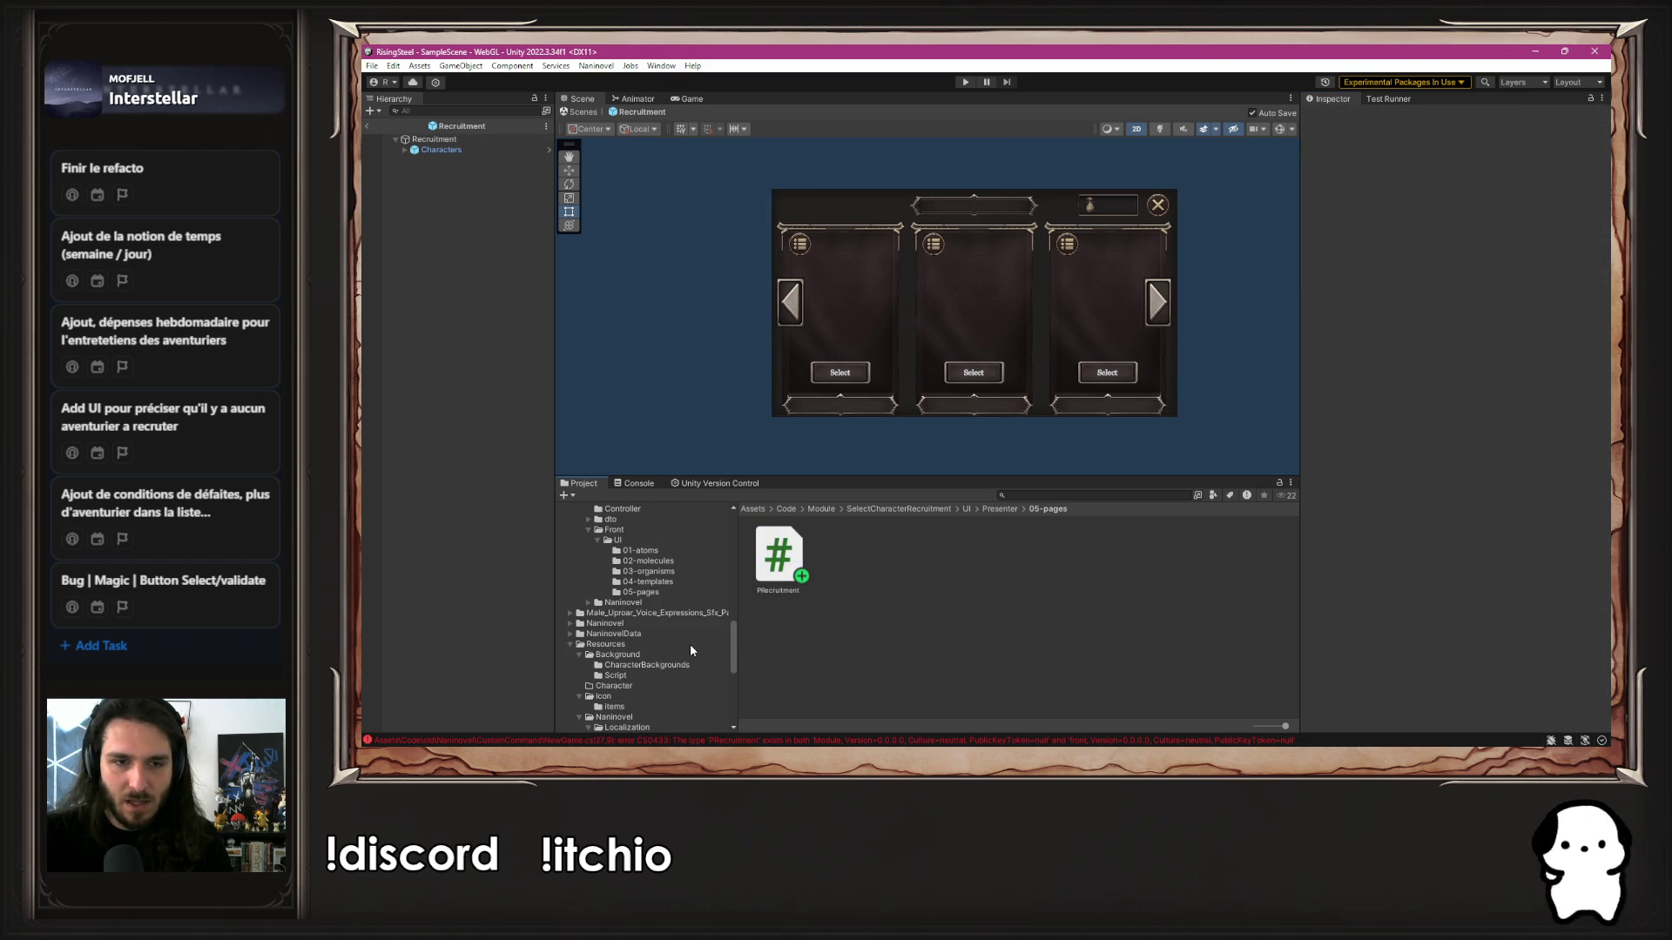
{"action": "left_click", "coordinate": [661, 592]}
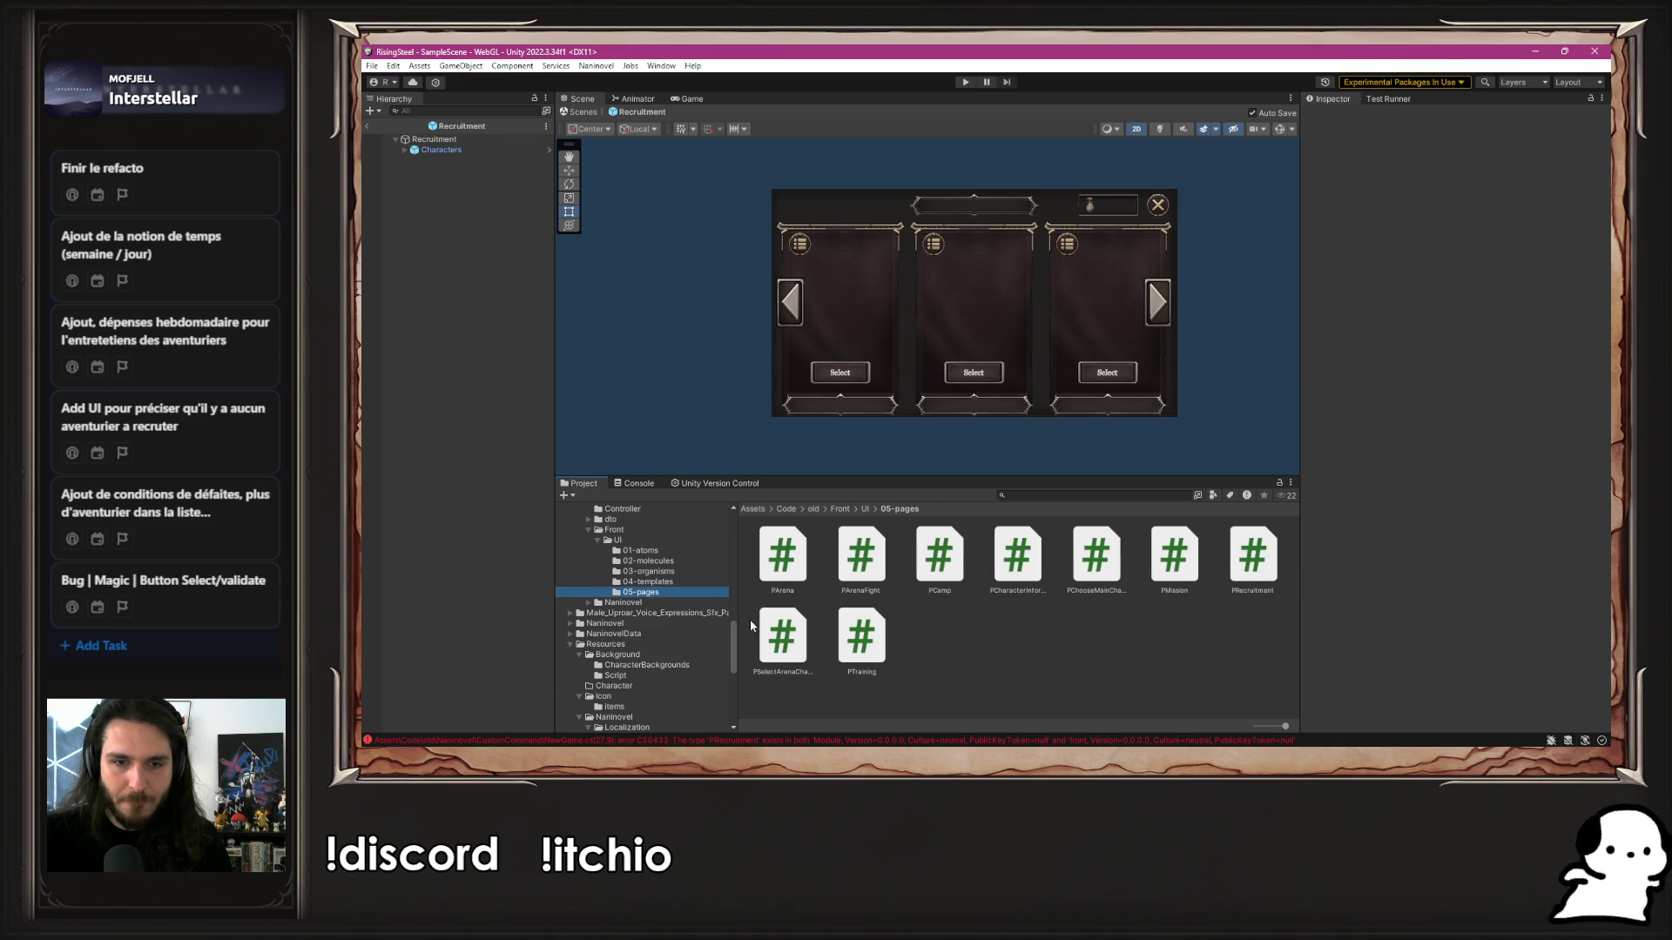
{"action": "right_click", "coordinate": [1260, 575]}
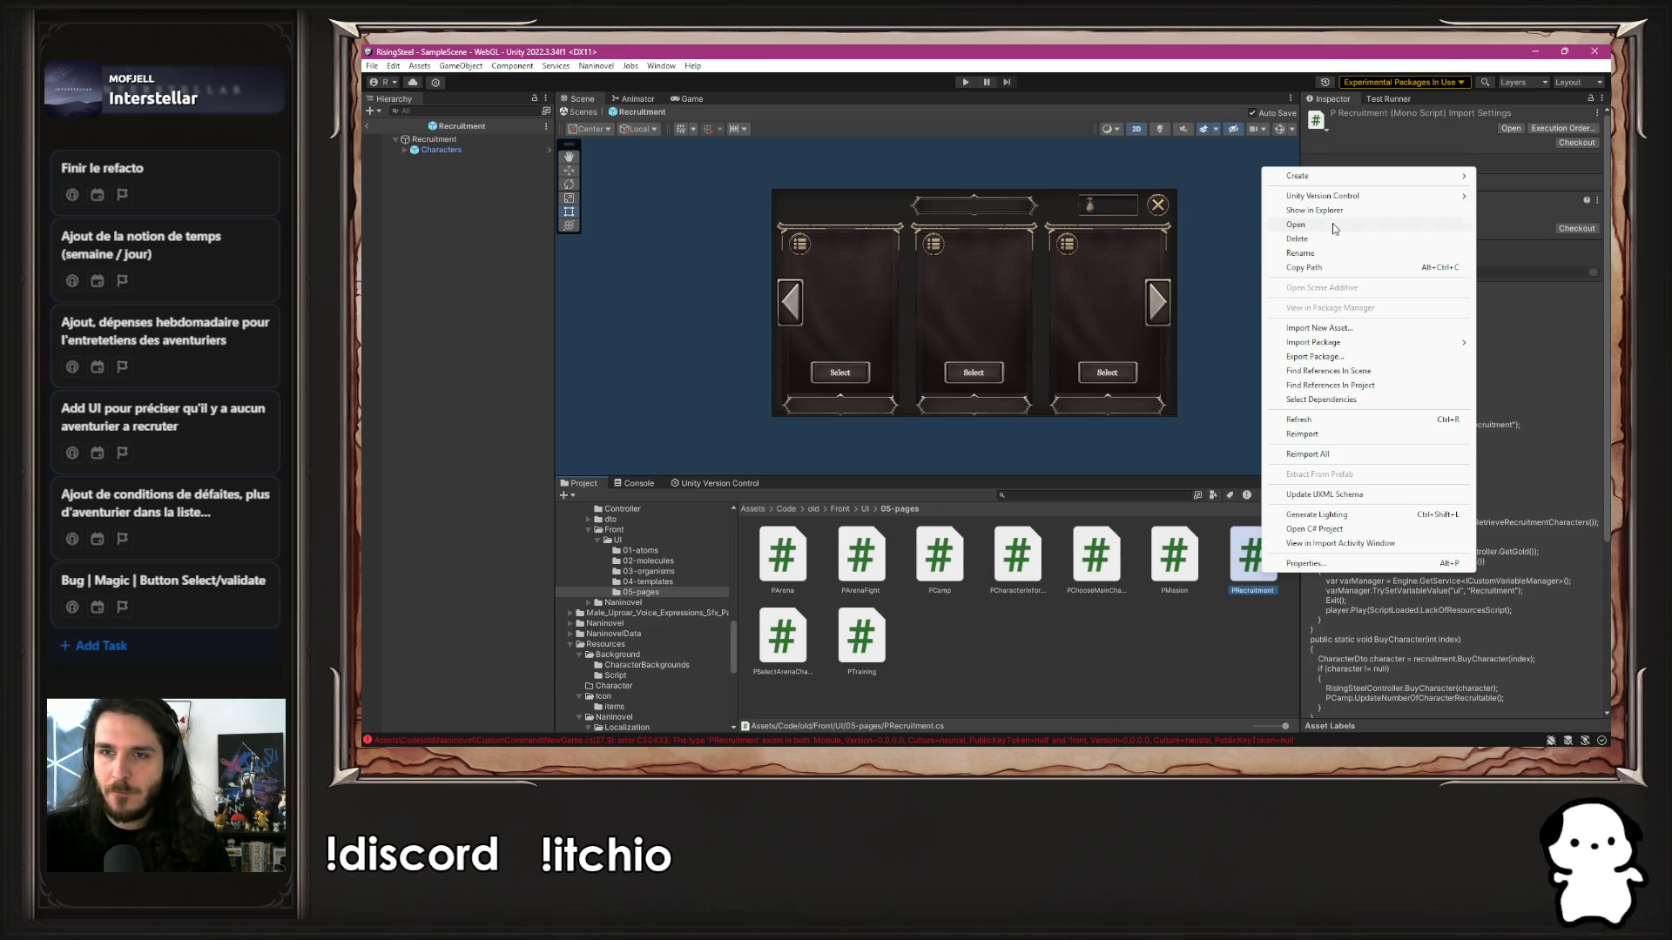
{"action": "left_click", "coordinate": [1328, 252]}
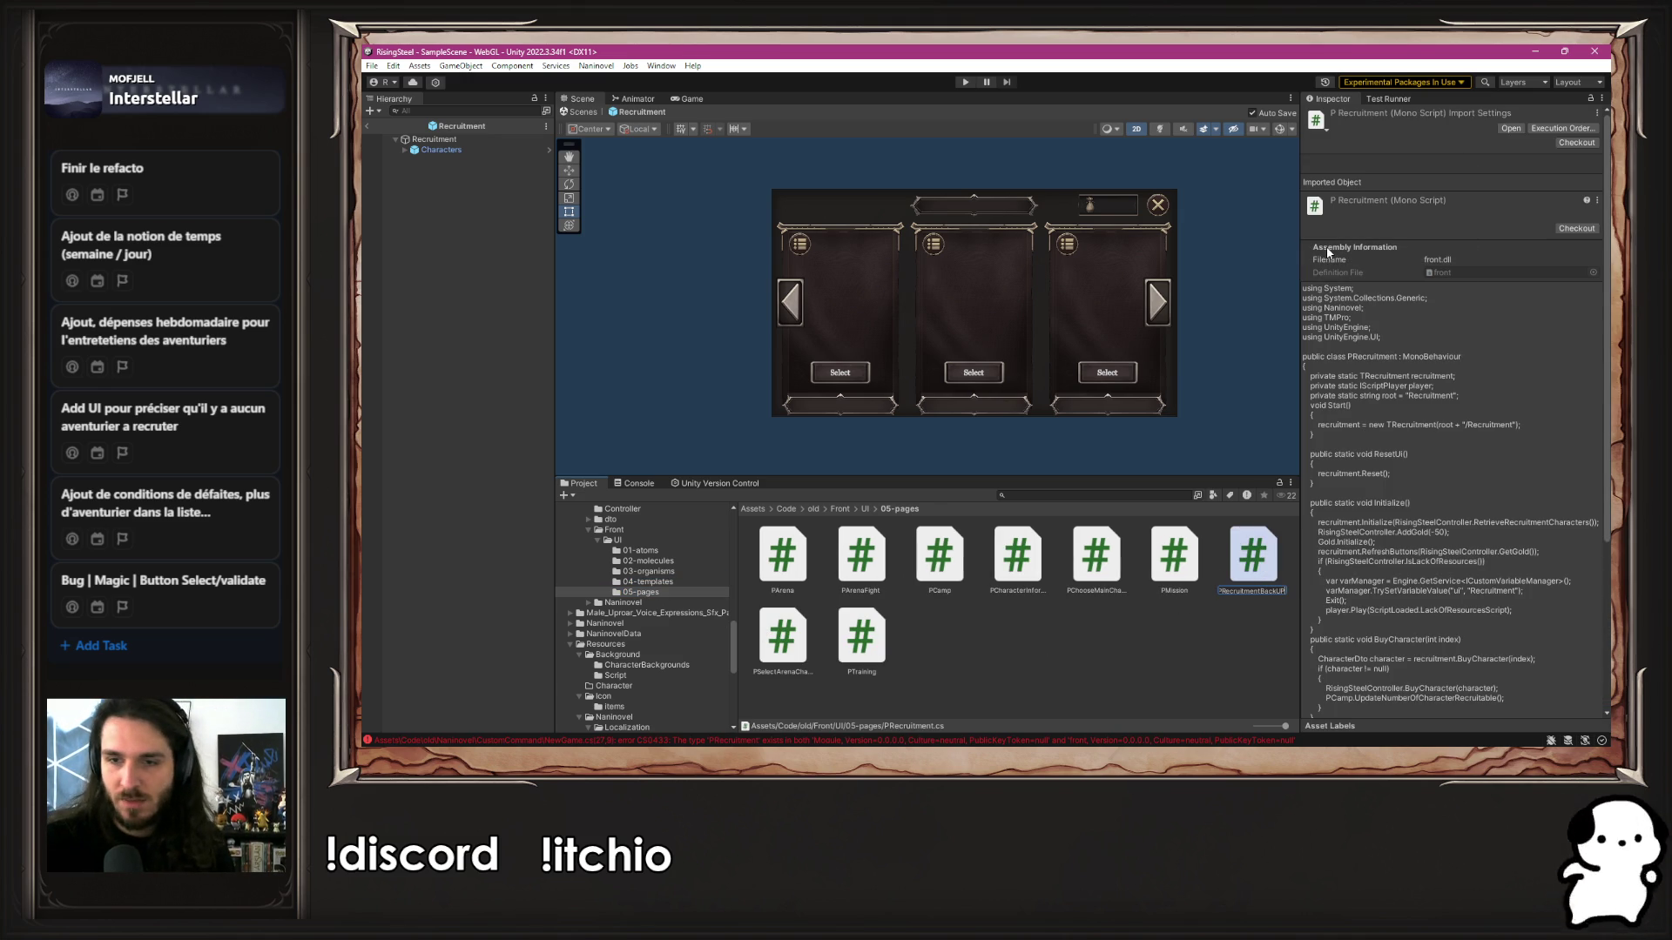
{"action": "key", "text": "Return"}
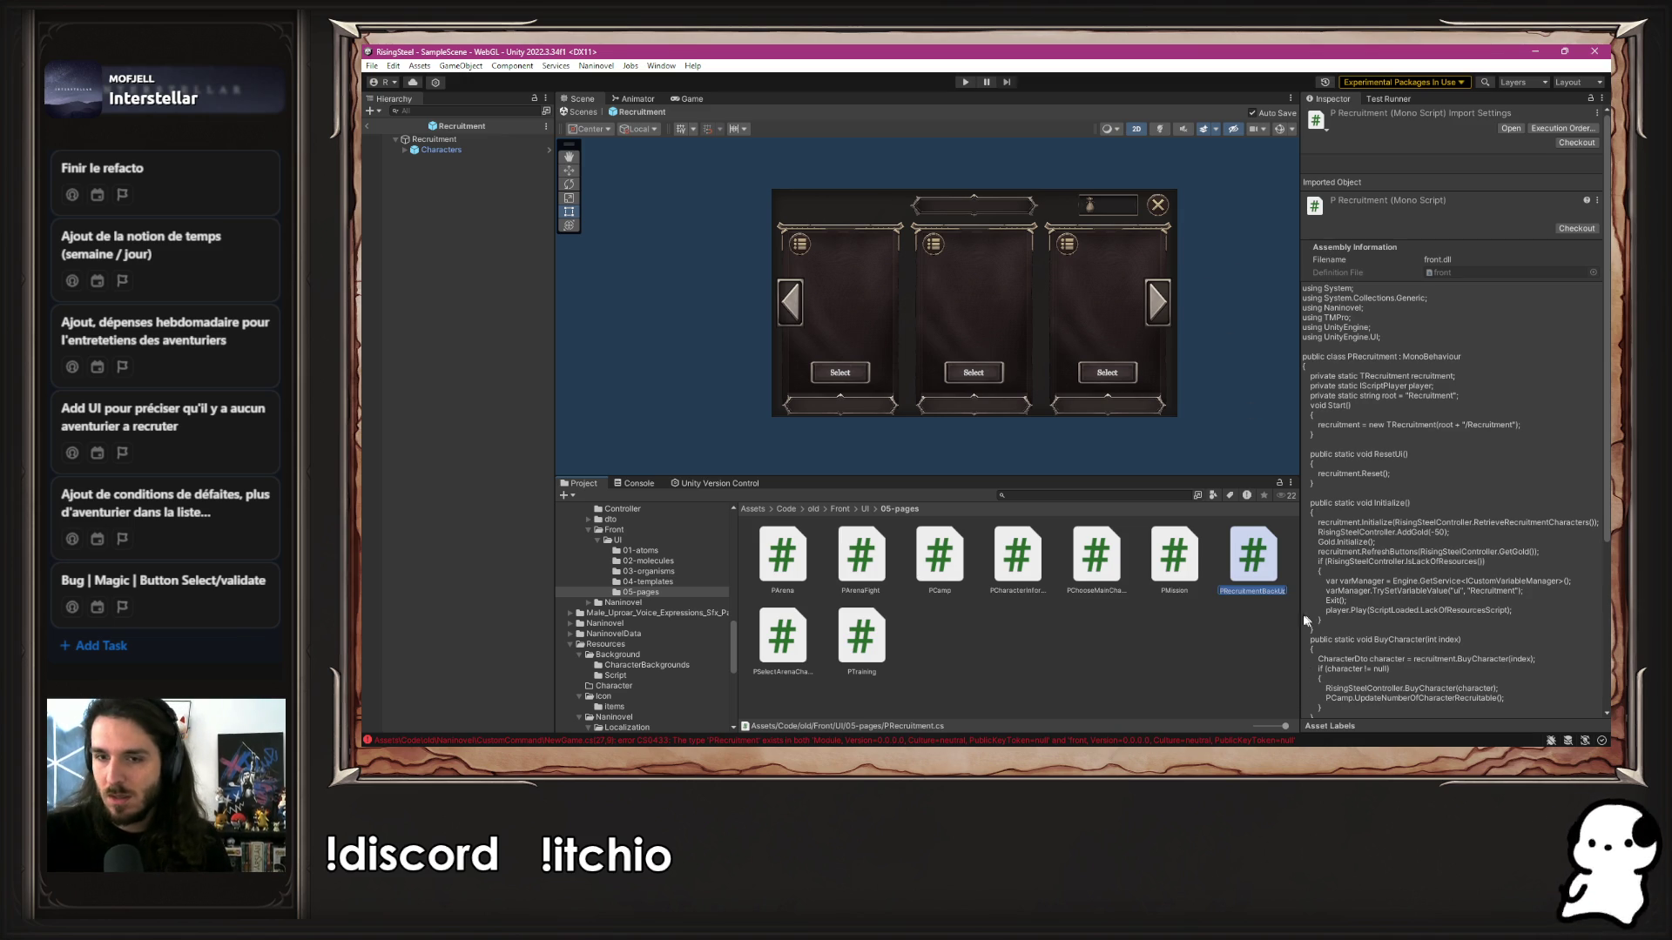
Rename the class on line 8 to PRecruitmentBackUp in the code editor
{"action": "double_click", "coordinate": [1255, 555]}
{"action": "double_click", "coordinate": [1005, 222]}
{"action": "key", "text": "Right"}
{"action": "type", "text": "BackUp"}
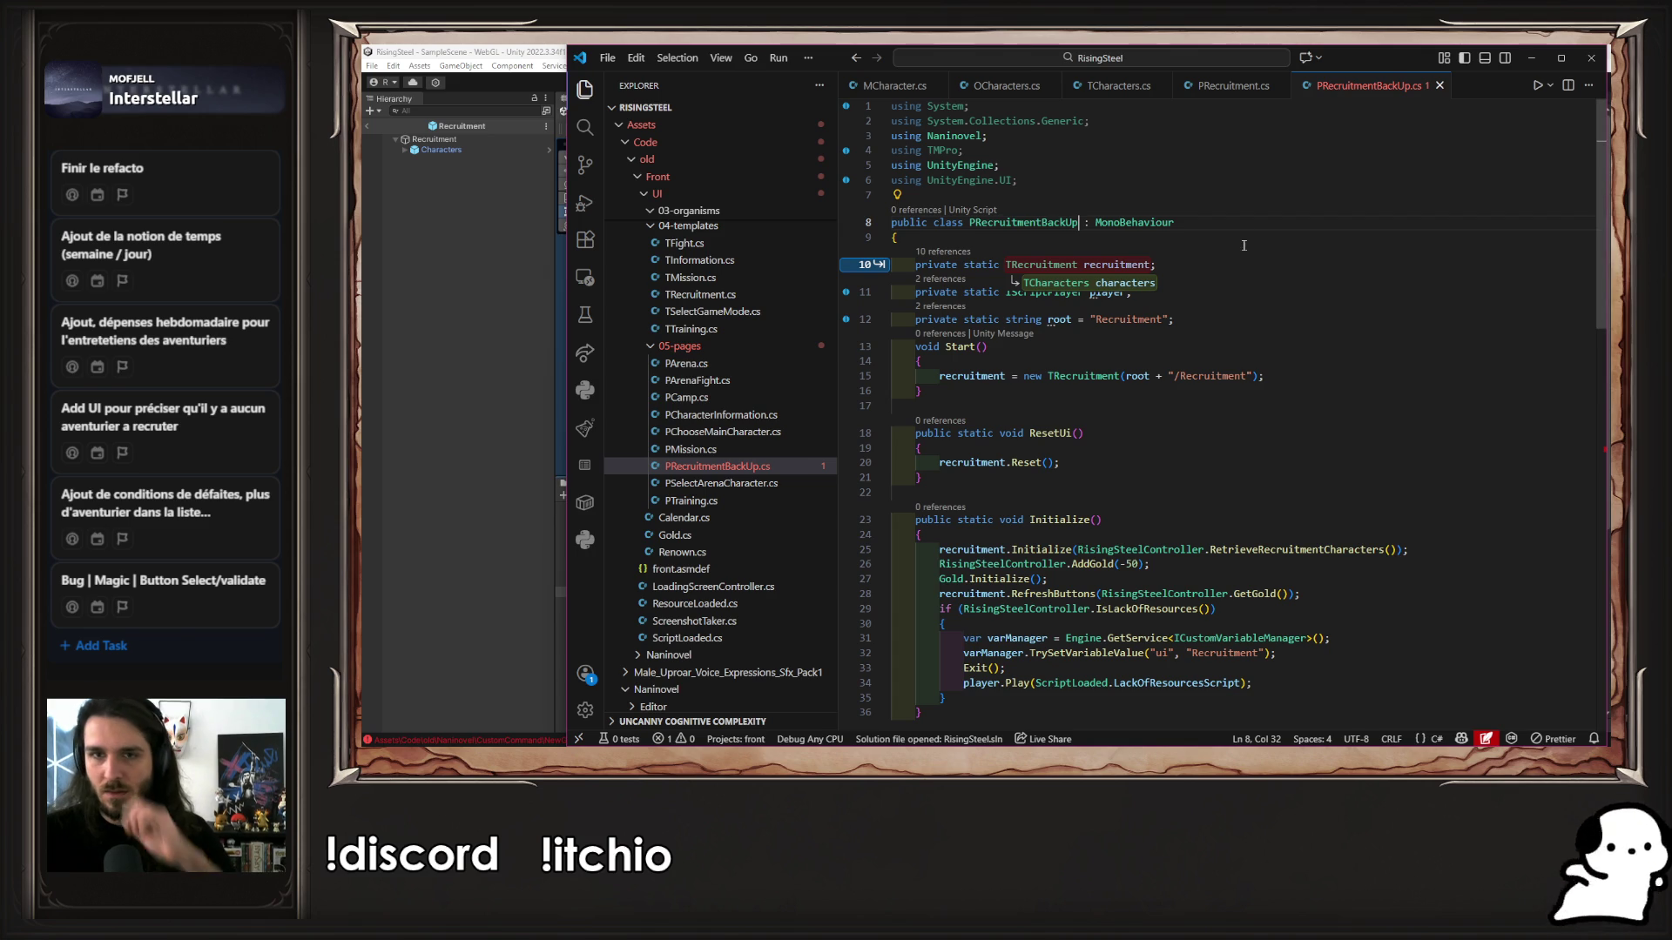
Fix line 57 of PRecruitmentBackUp.cs to reference PRecruitmentBackUp and save the file
{"action": "key", "text": "ctrl+w"}
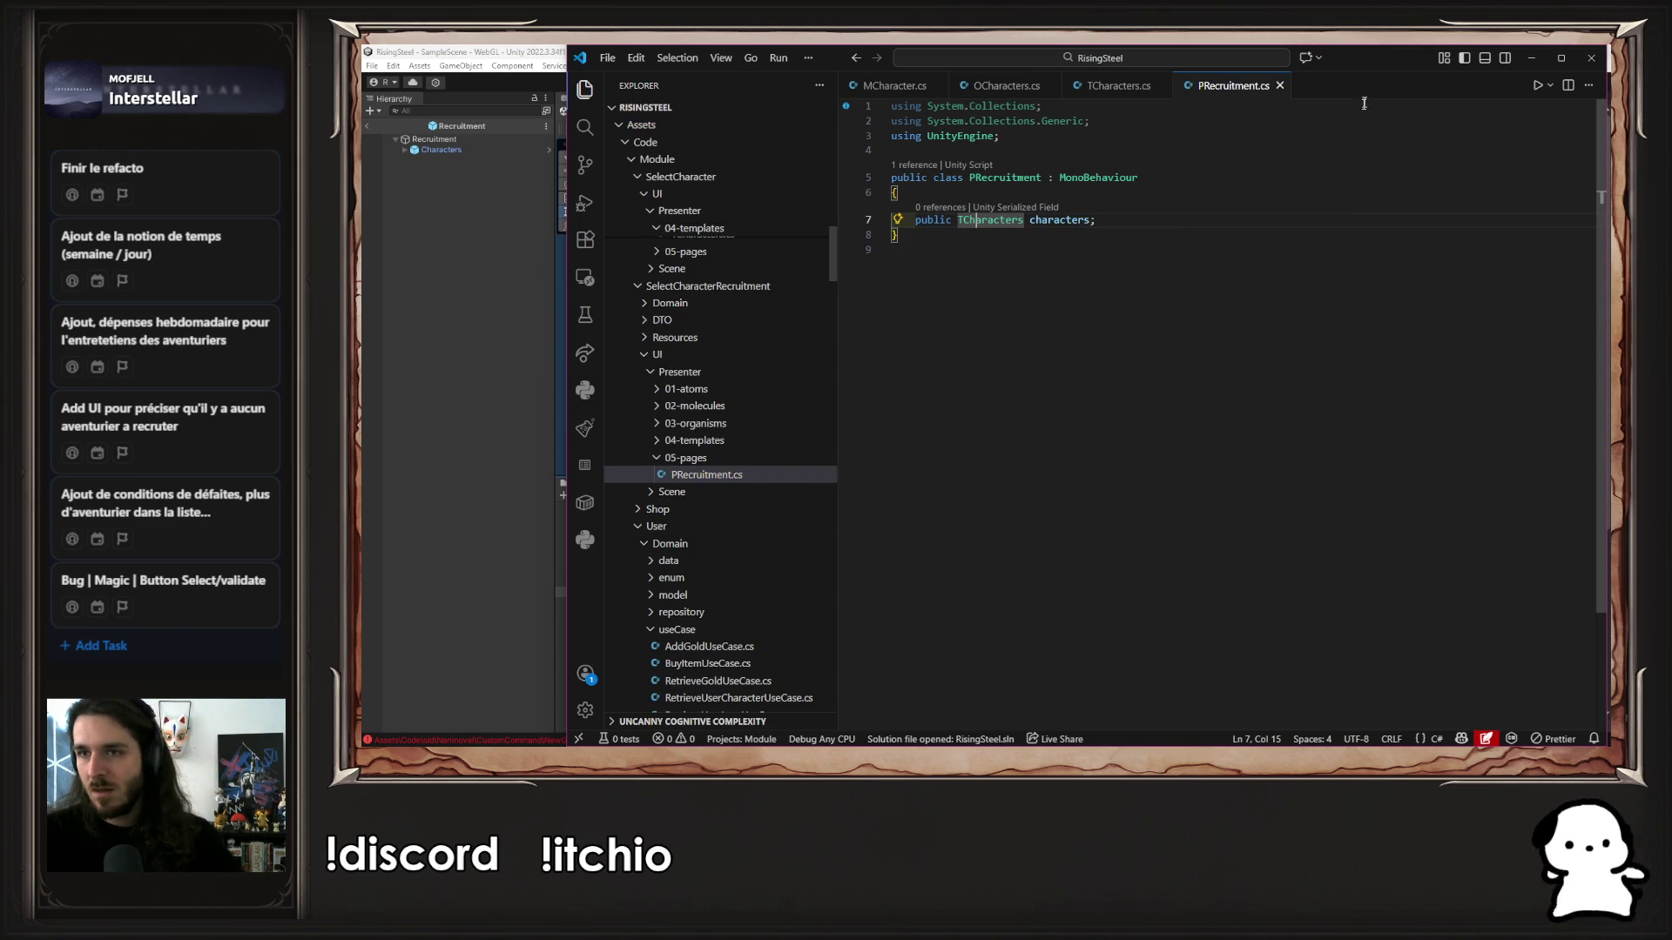
{"action": "key", "text": "alt+Tab"}
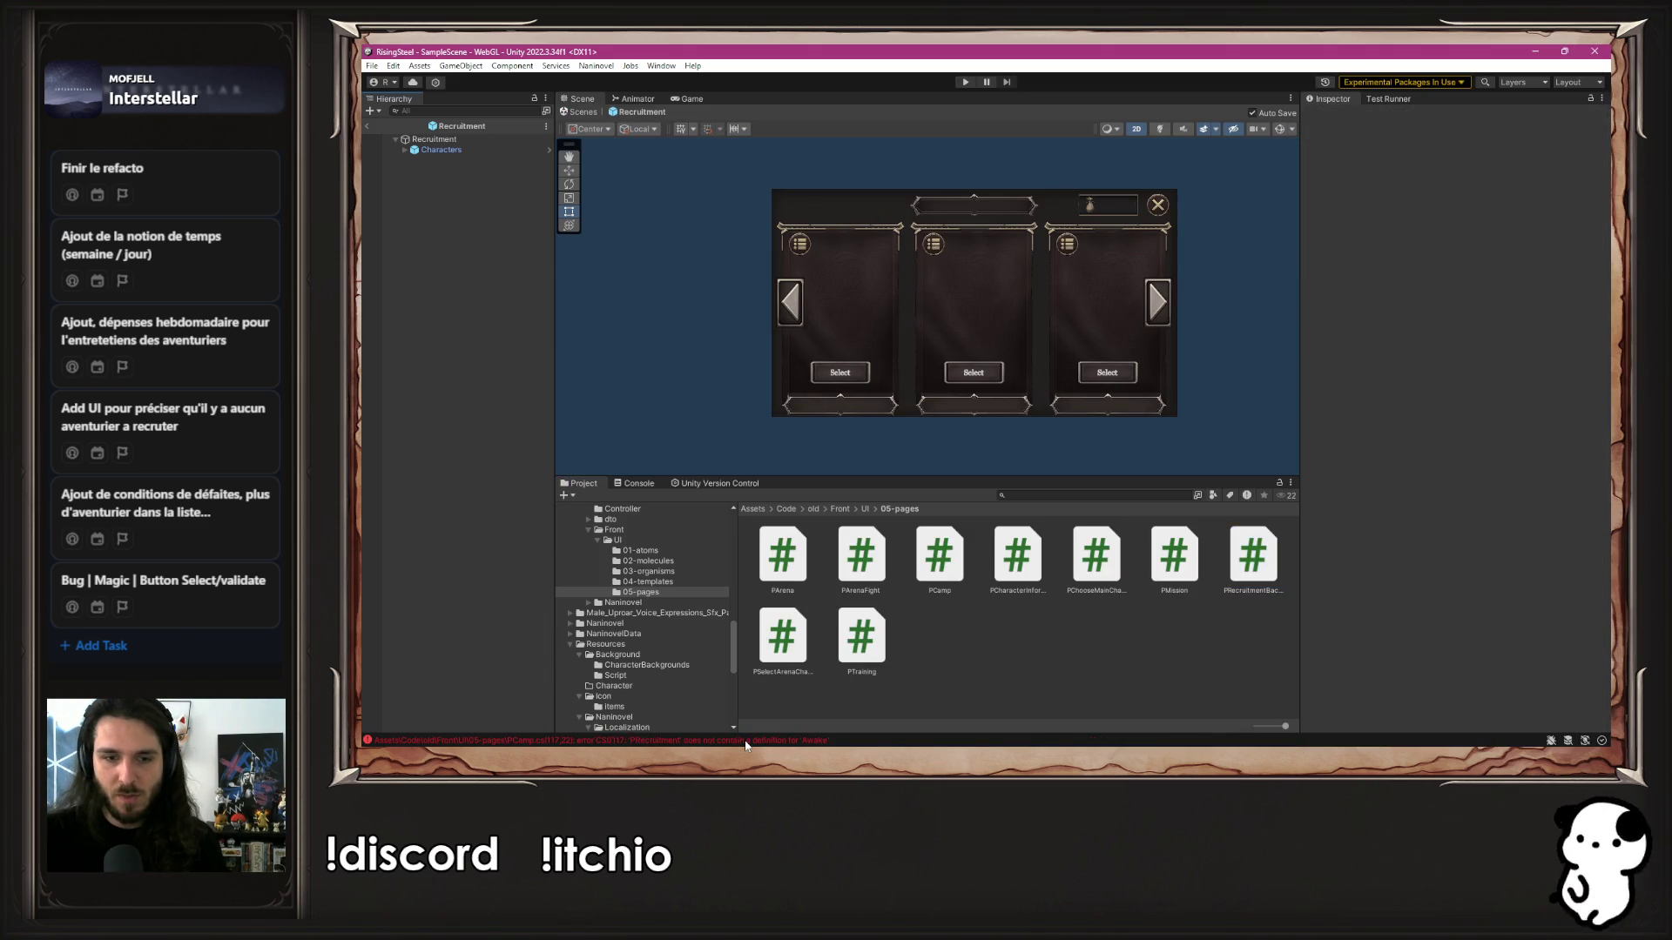
{"action": "left_click", "coordinate": [802, 515]}
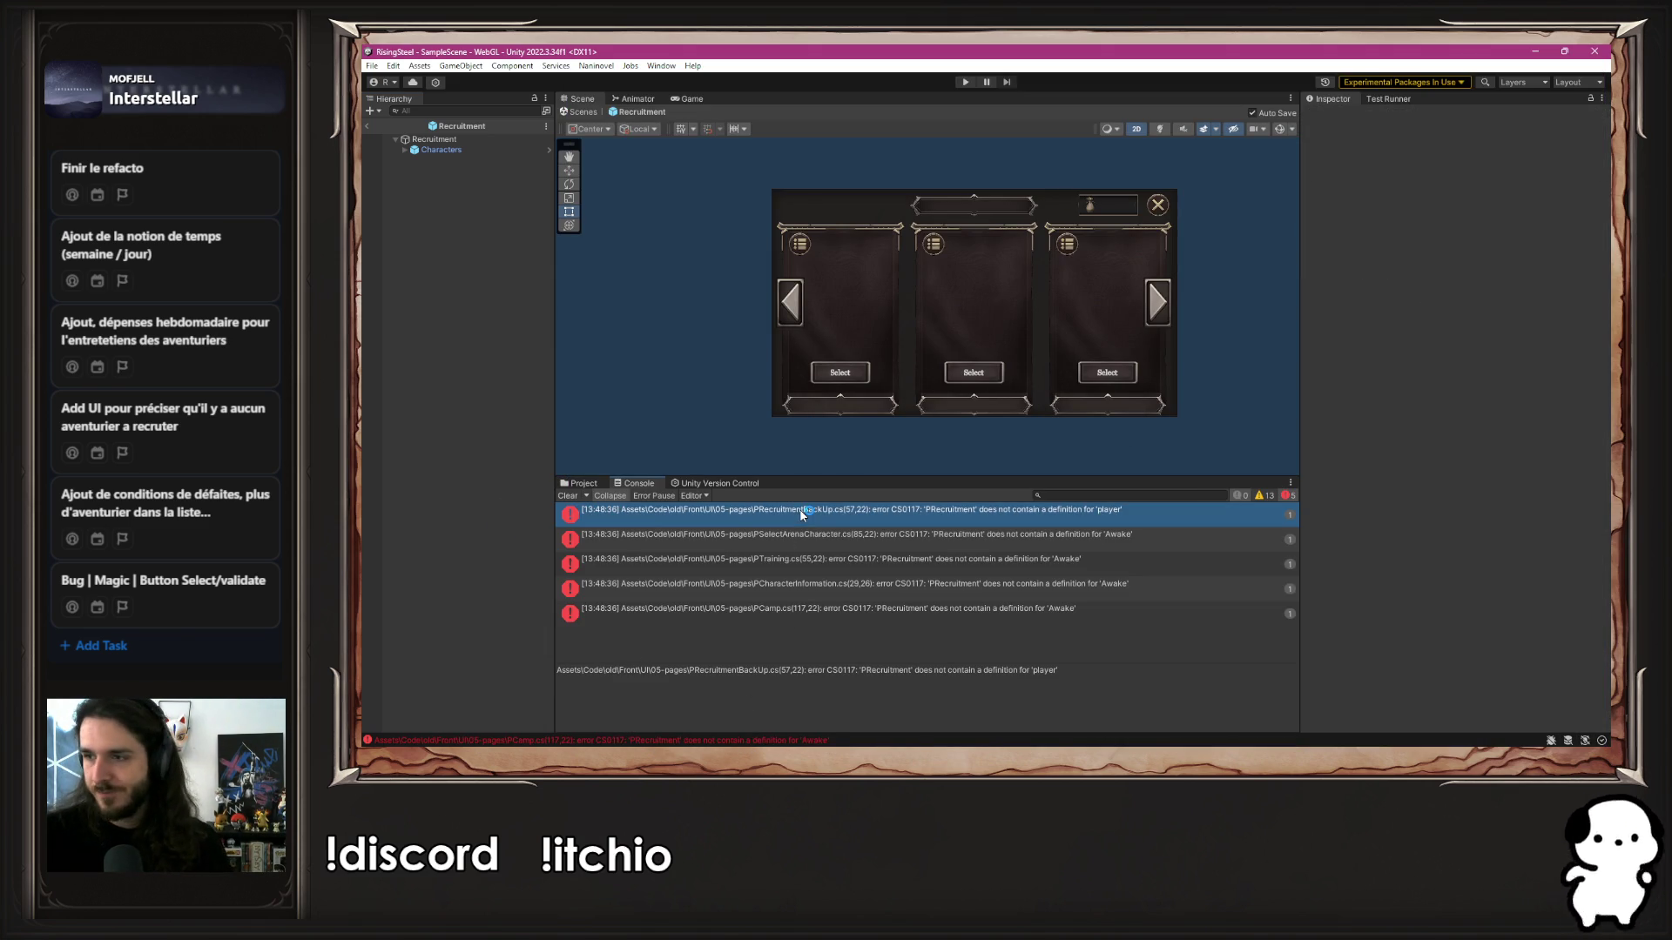
{"action": "double_click", "coordinate": [802, 515]}
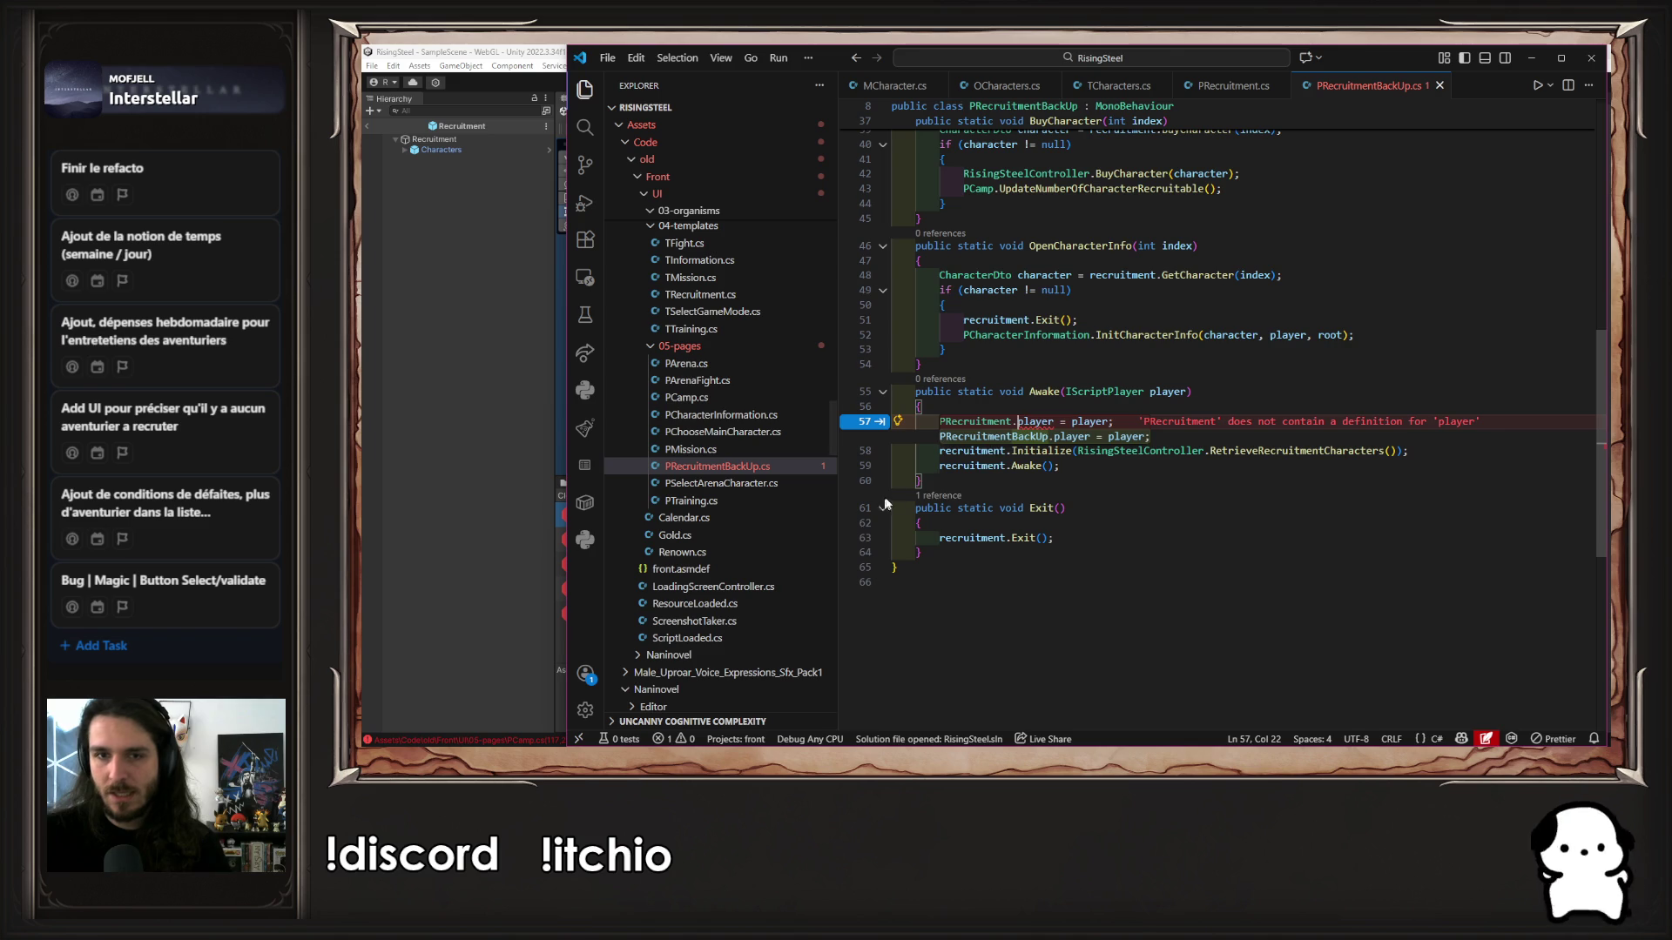
{"action": "scroll", "coordinate": [974, 464], "scroll_direction": "up", "scroll_amount": 10}
{"action": "scroll", "coordinate": [996, 448], "scroll_direction": "down", "scroll_amount": 12}
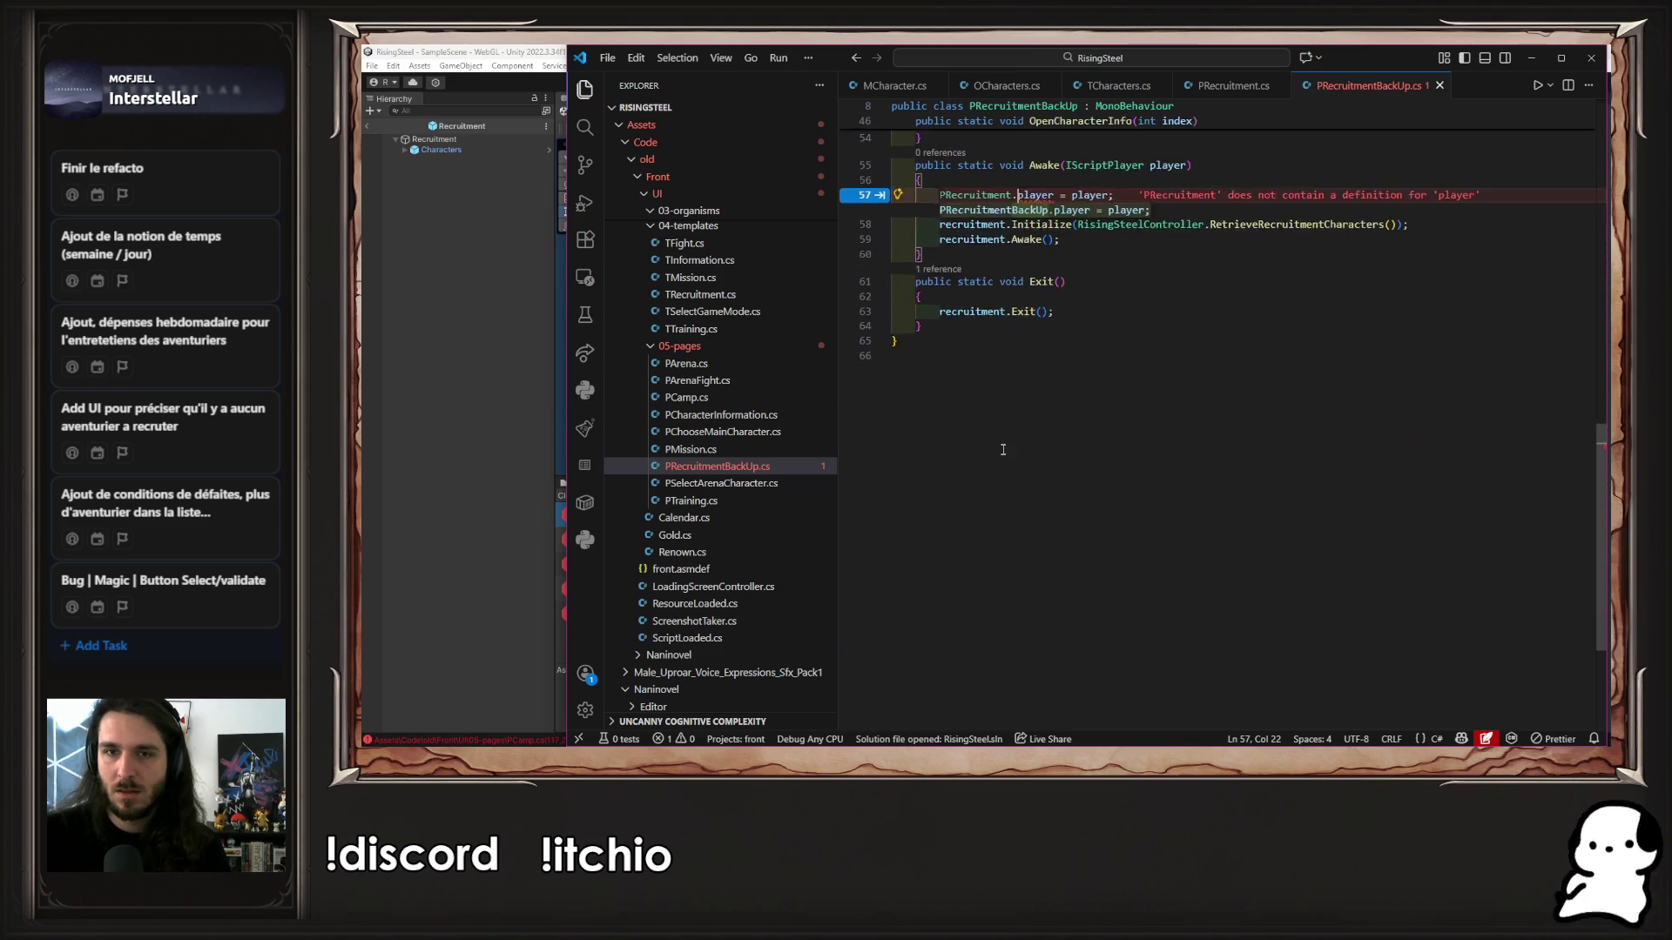
{"action": "key", "text": "Tab"}
{"action": "key", "text": "ctrl+s"}
{"action": "scroll", "coordinate": [1151, 459], "scroll_direction": "up", "scroll_amount": 10}
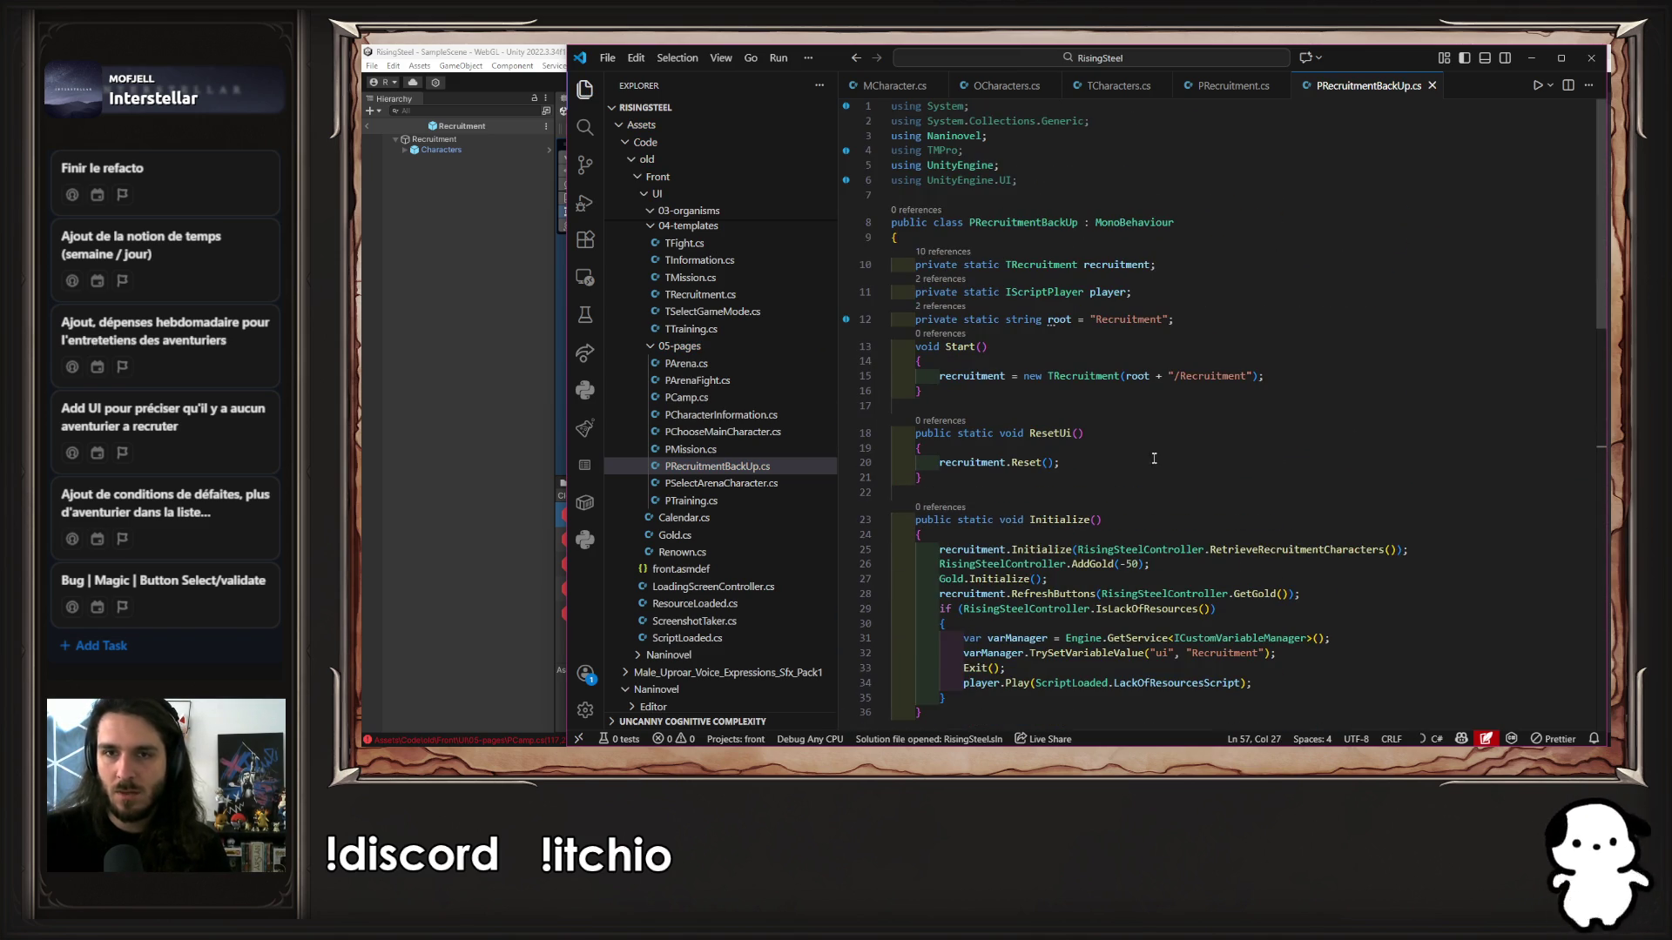
Make PCharacterInformation.cs call PRecruitmentBackUp.Awake, save, and clear Unity's console
{"action": "left_click", "coordinate": [512, 417]}
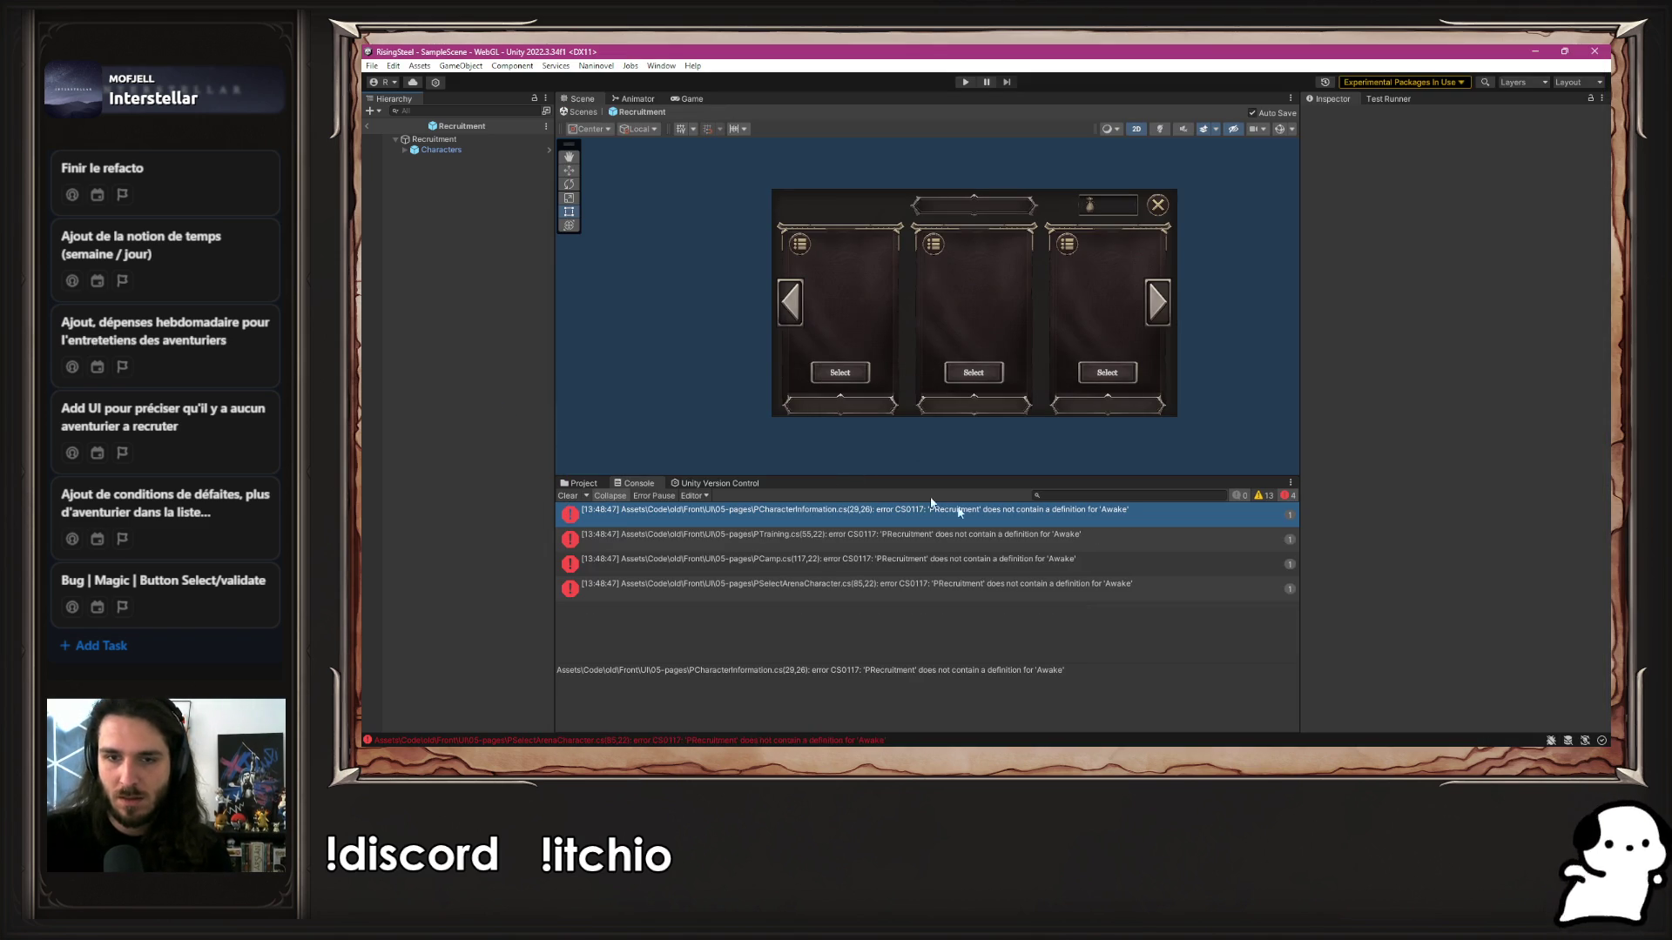
{"action": "double_click", "coordinate": [1021, 511]}
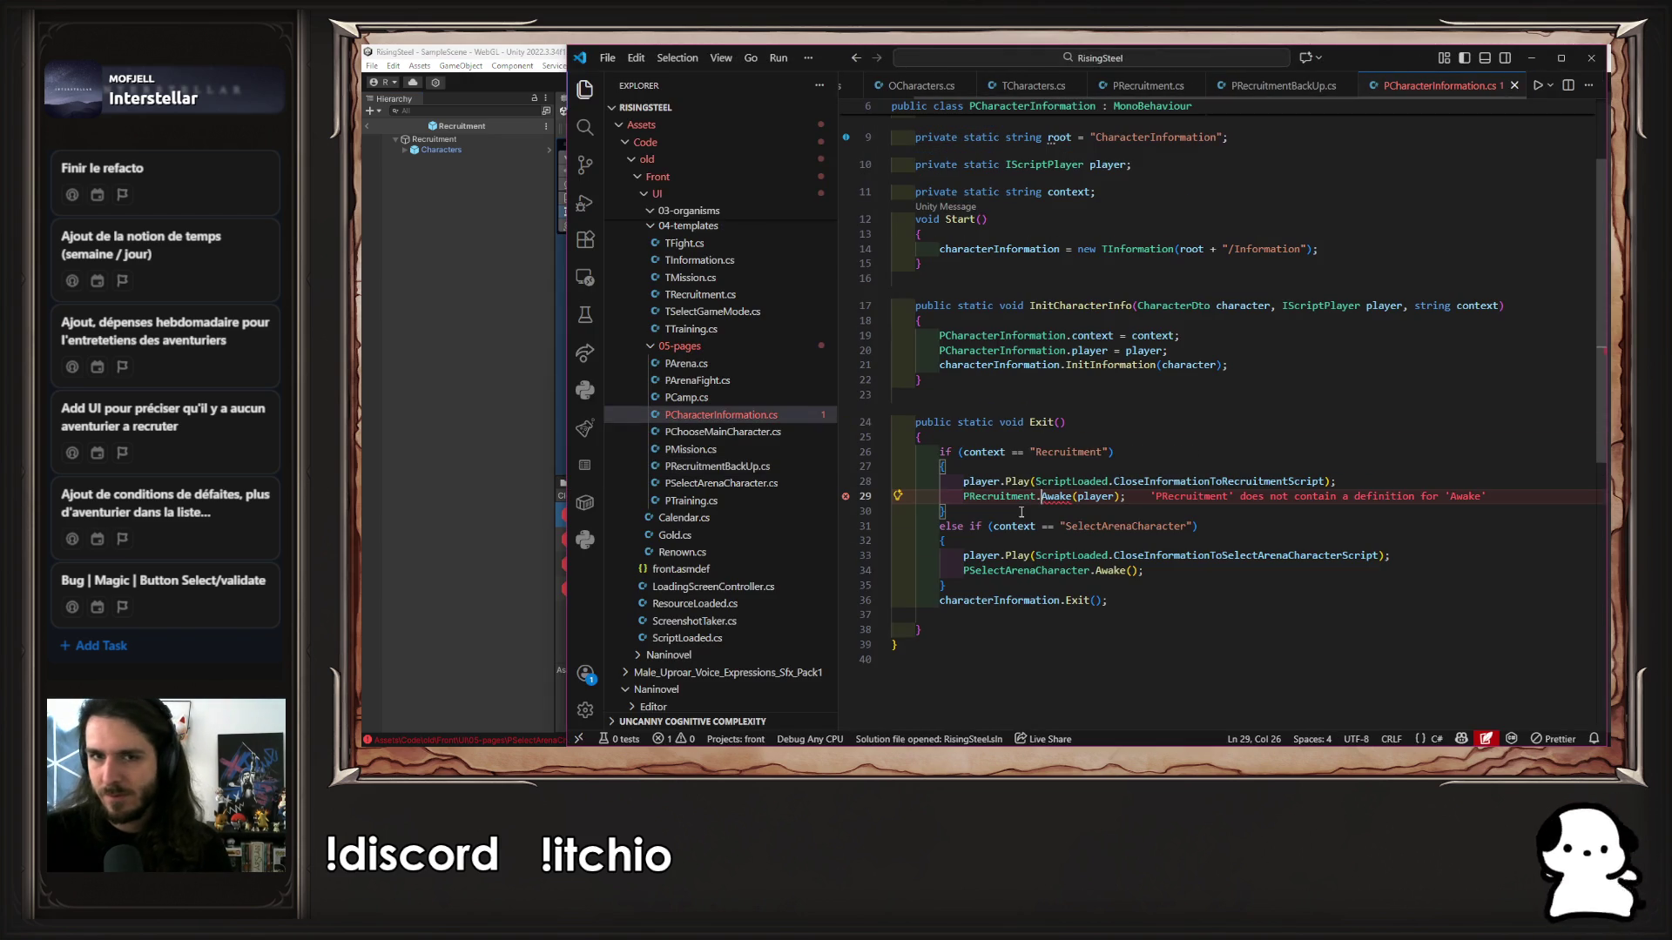
{"action": "type", "text": "BackUp"}
{"action": "key", "text": "ctrl+s"}
{"action": "left_click", "coordinate": [533, 357]}
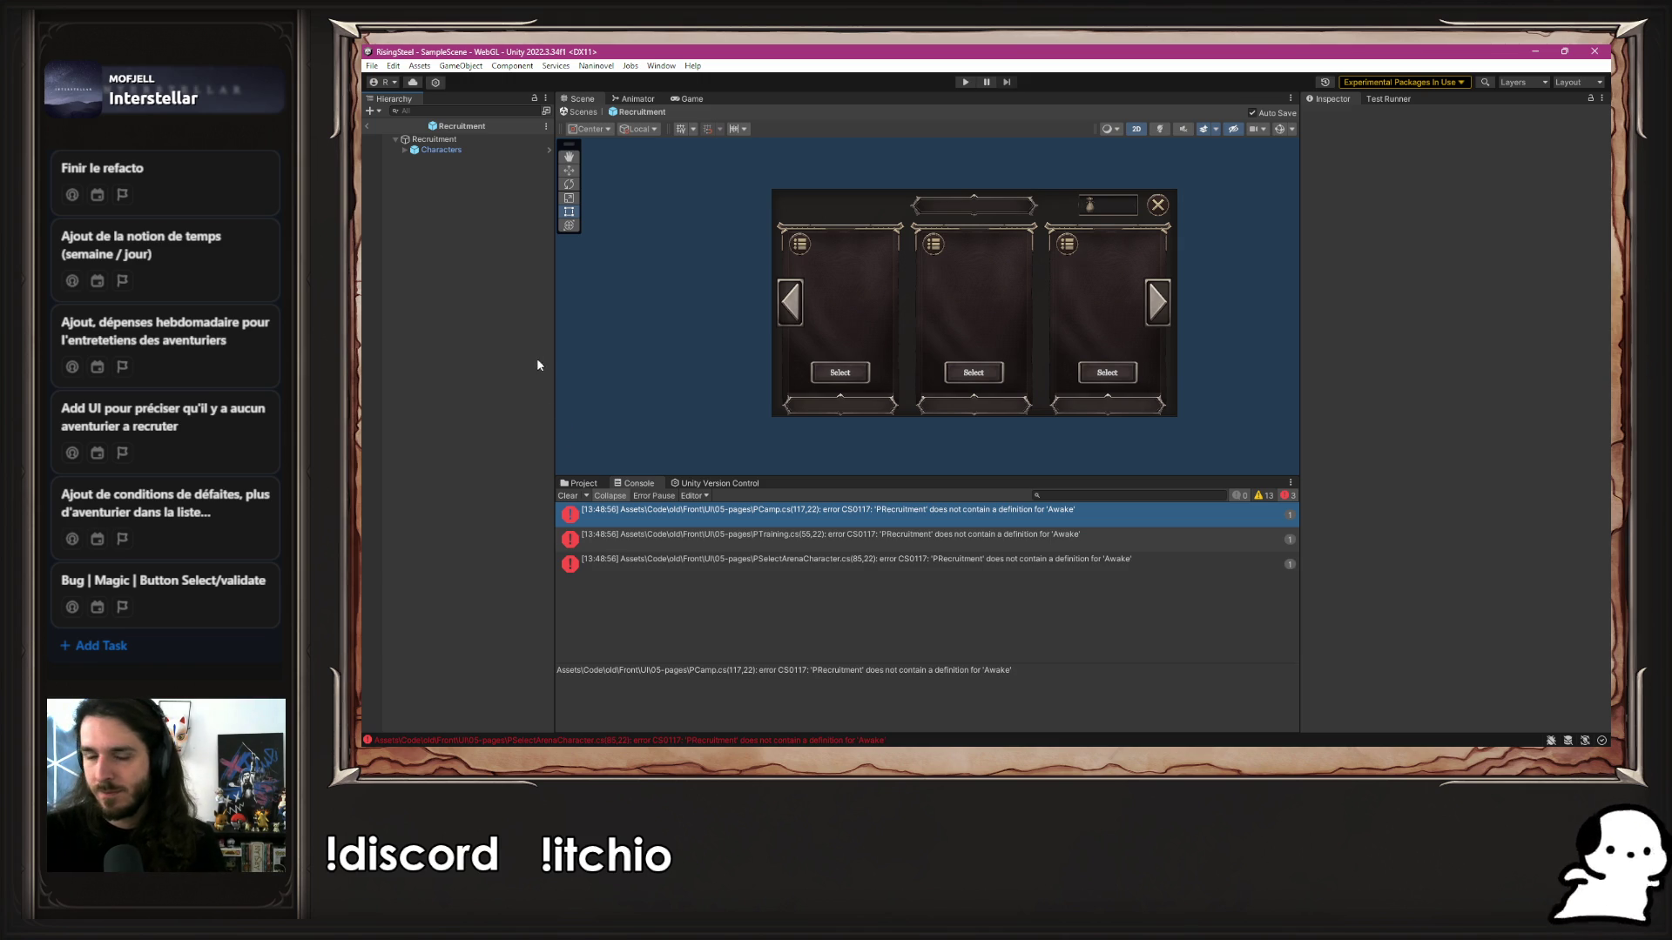
{"action": "left_click", "coordinate": [566, 495]}
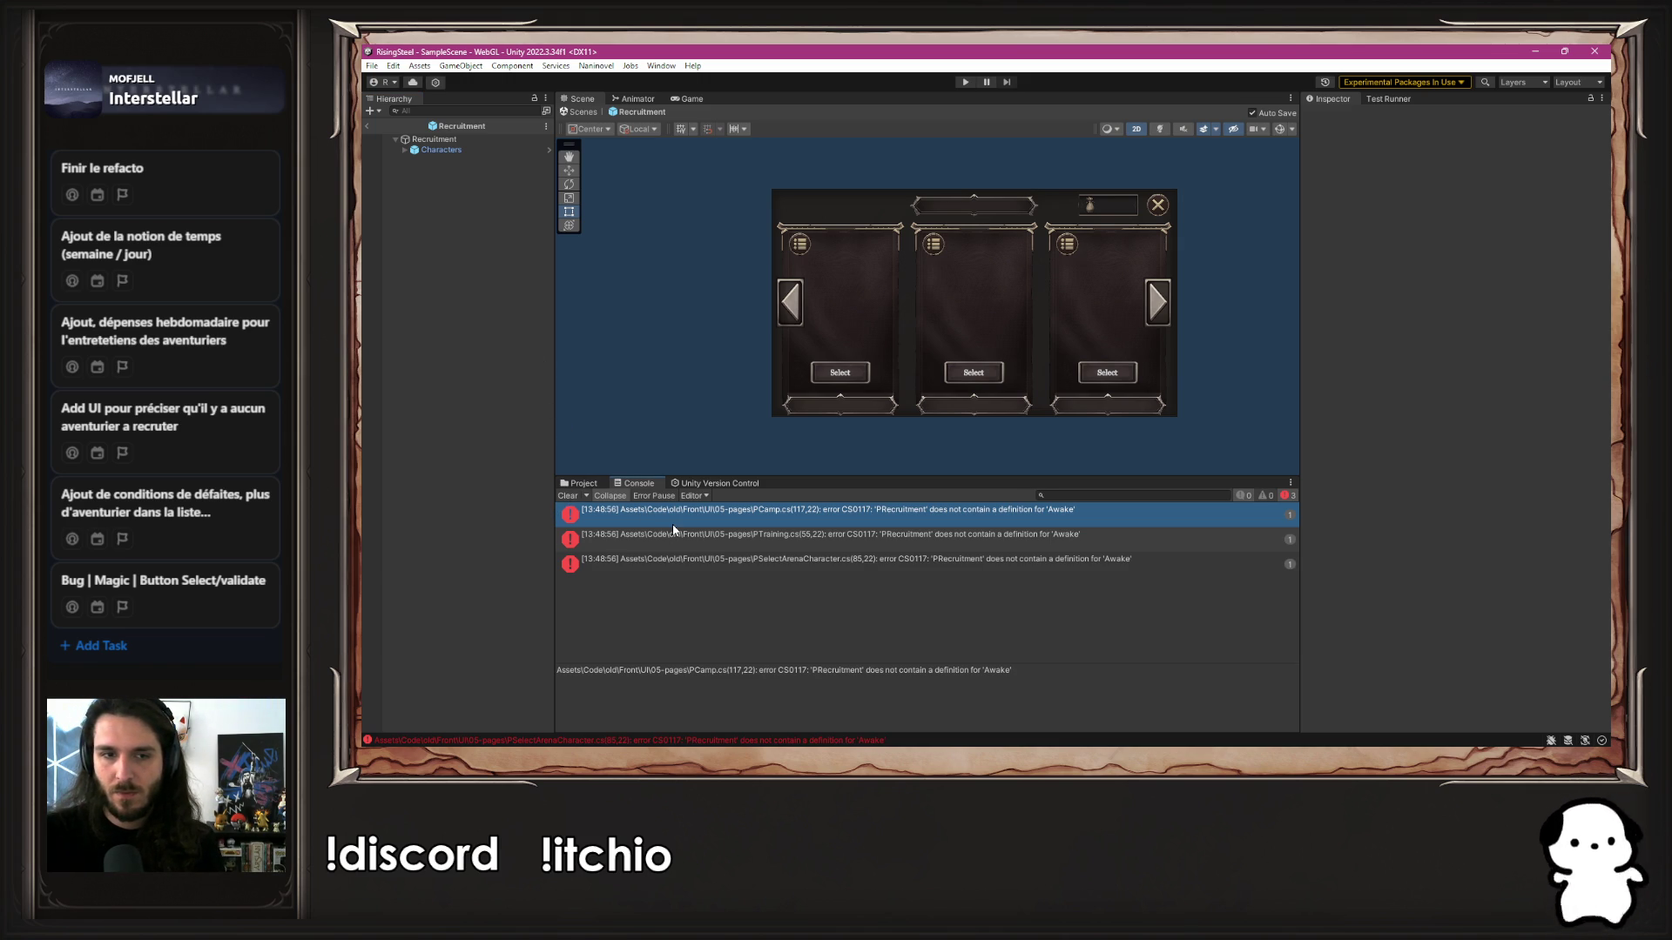
Change PRecruitment to PRecruitmentBackUp at the PCamp error line and on line 55
{"action": "double_click", "coordinate": [672, 521]}
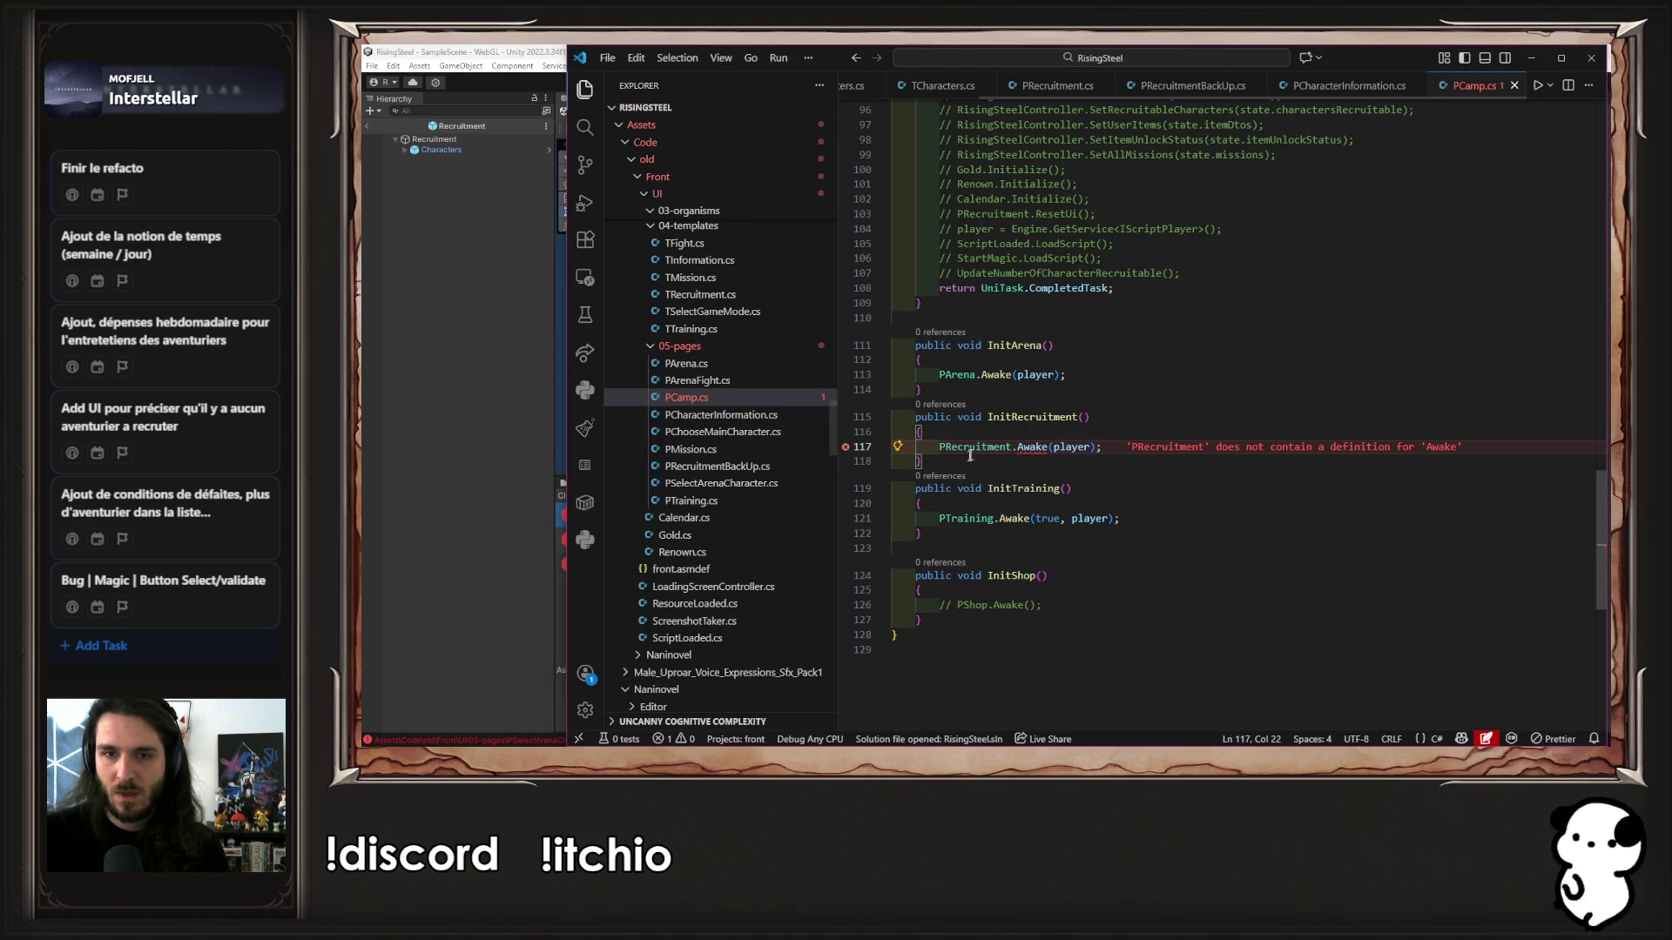
{"action": "type", "text": "BackUp"}
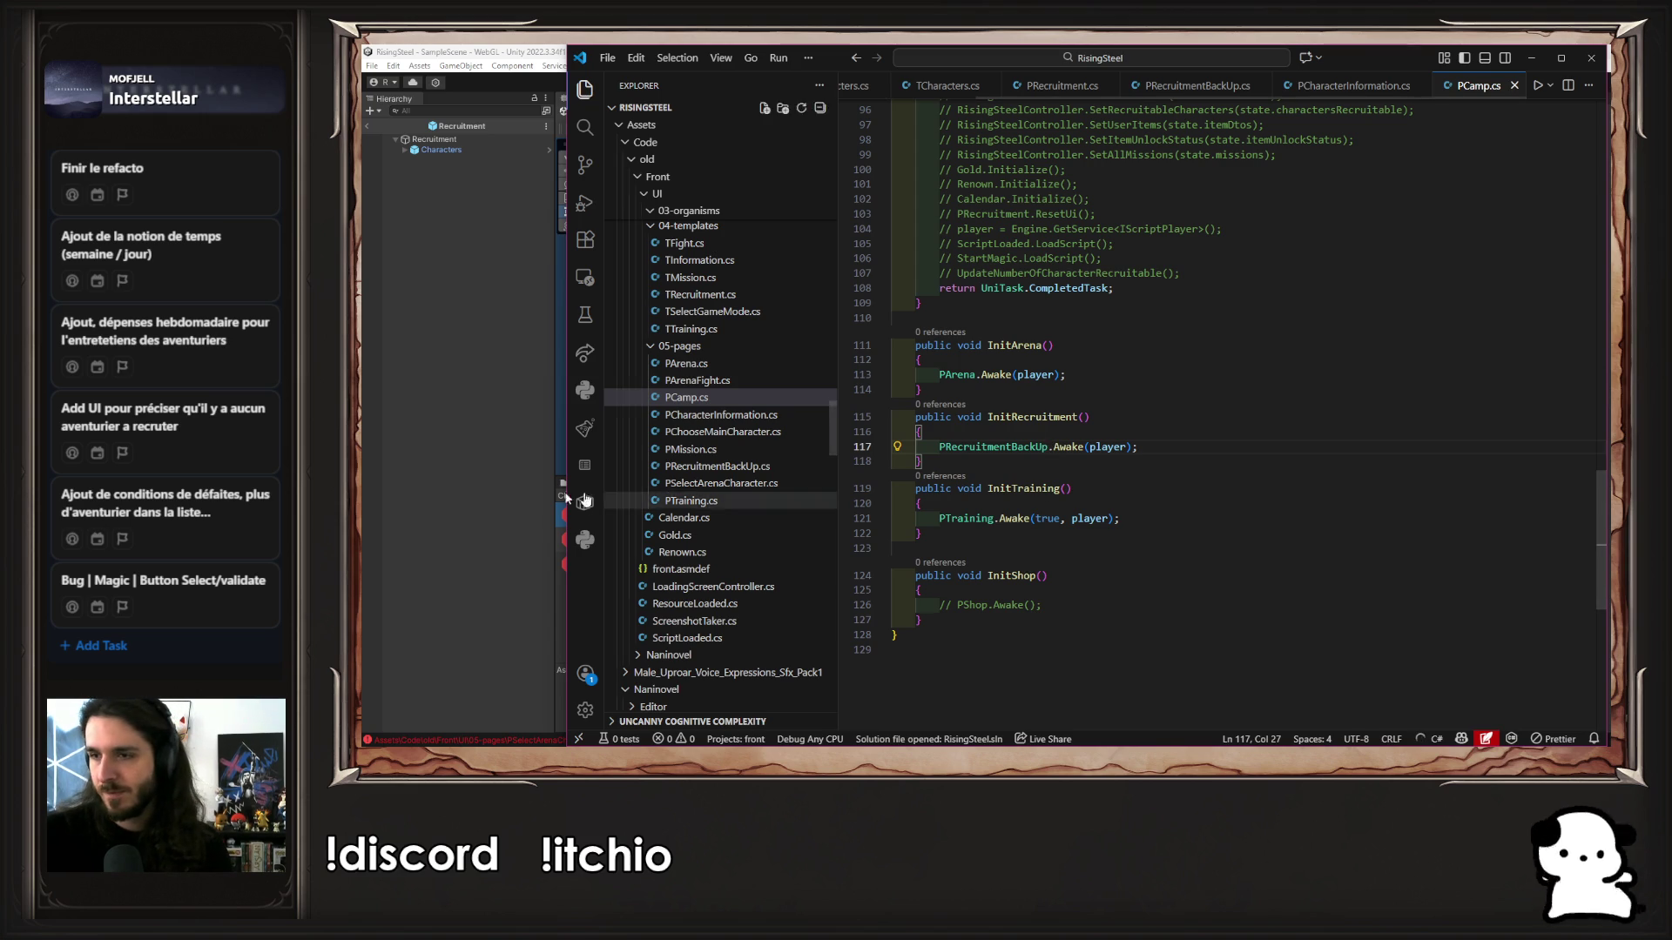
{"action": "left_click", "coordinate": [514, 448]}
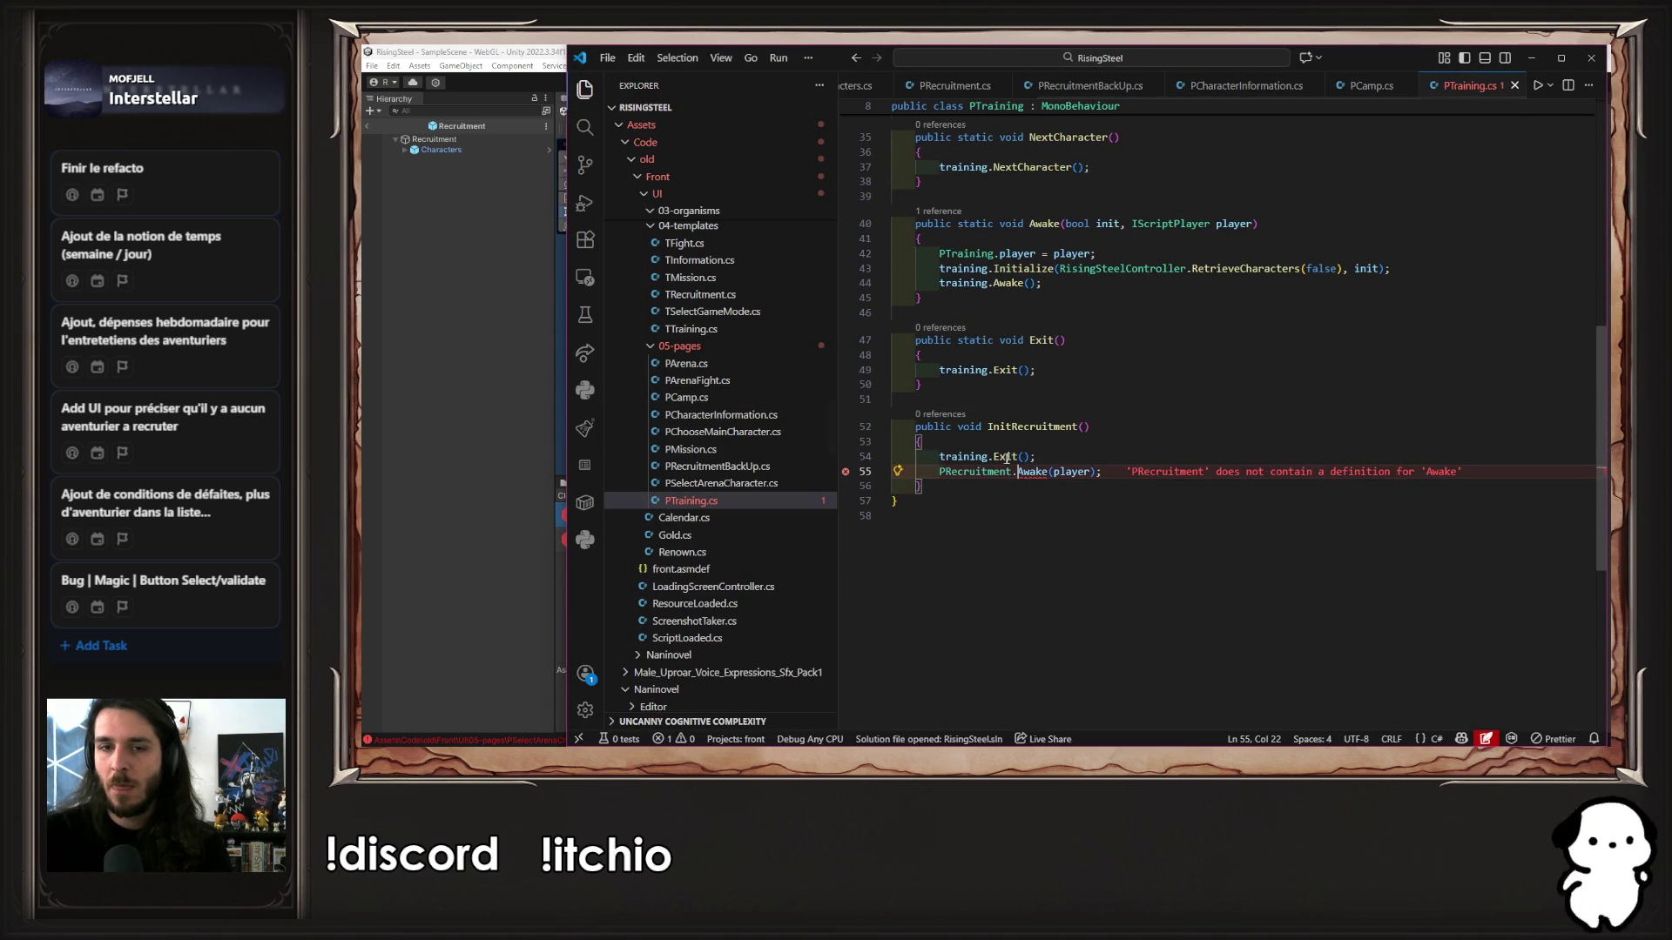
{"action": "left_click", "coordinate": [1011, 471]}
{"action": "type", "text": "BackUp.Awake(player);"}
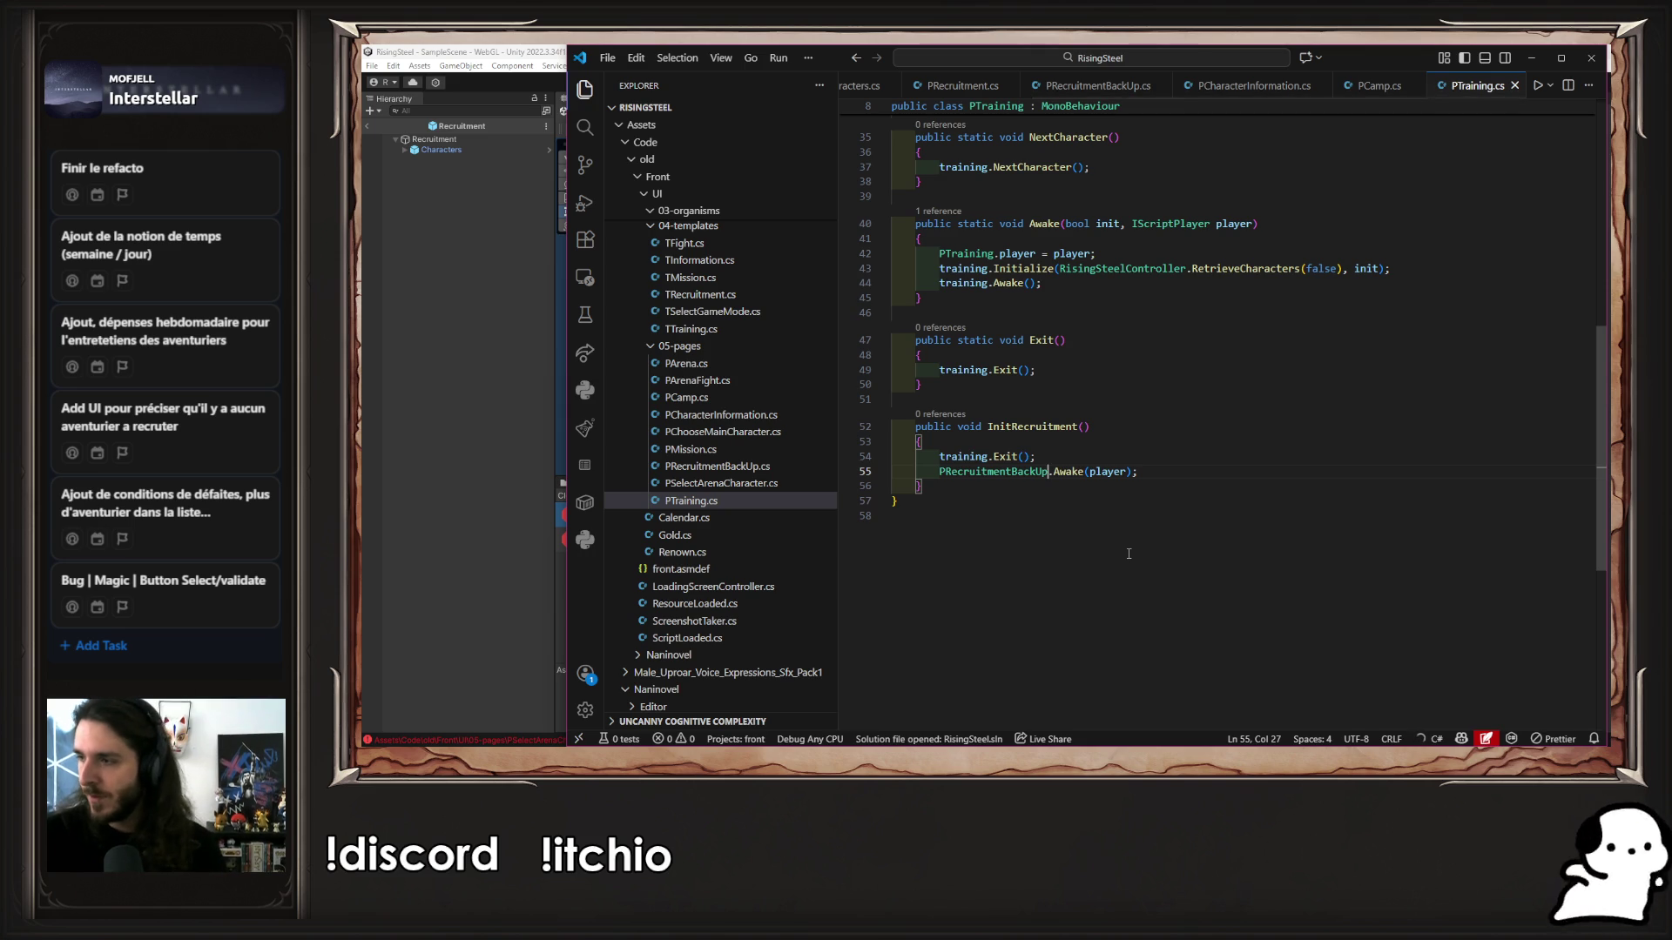
{"action": "key", "text": "alt+Tab"}
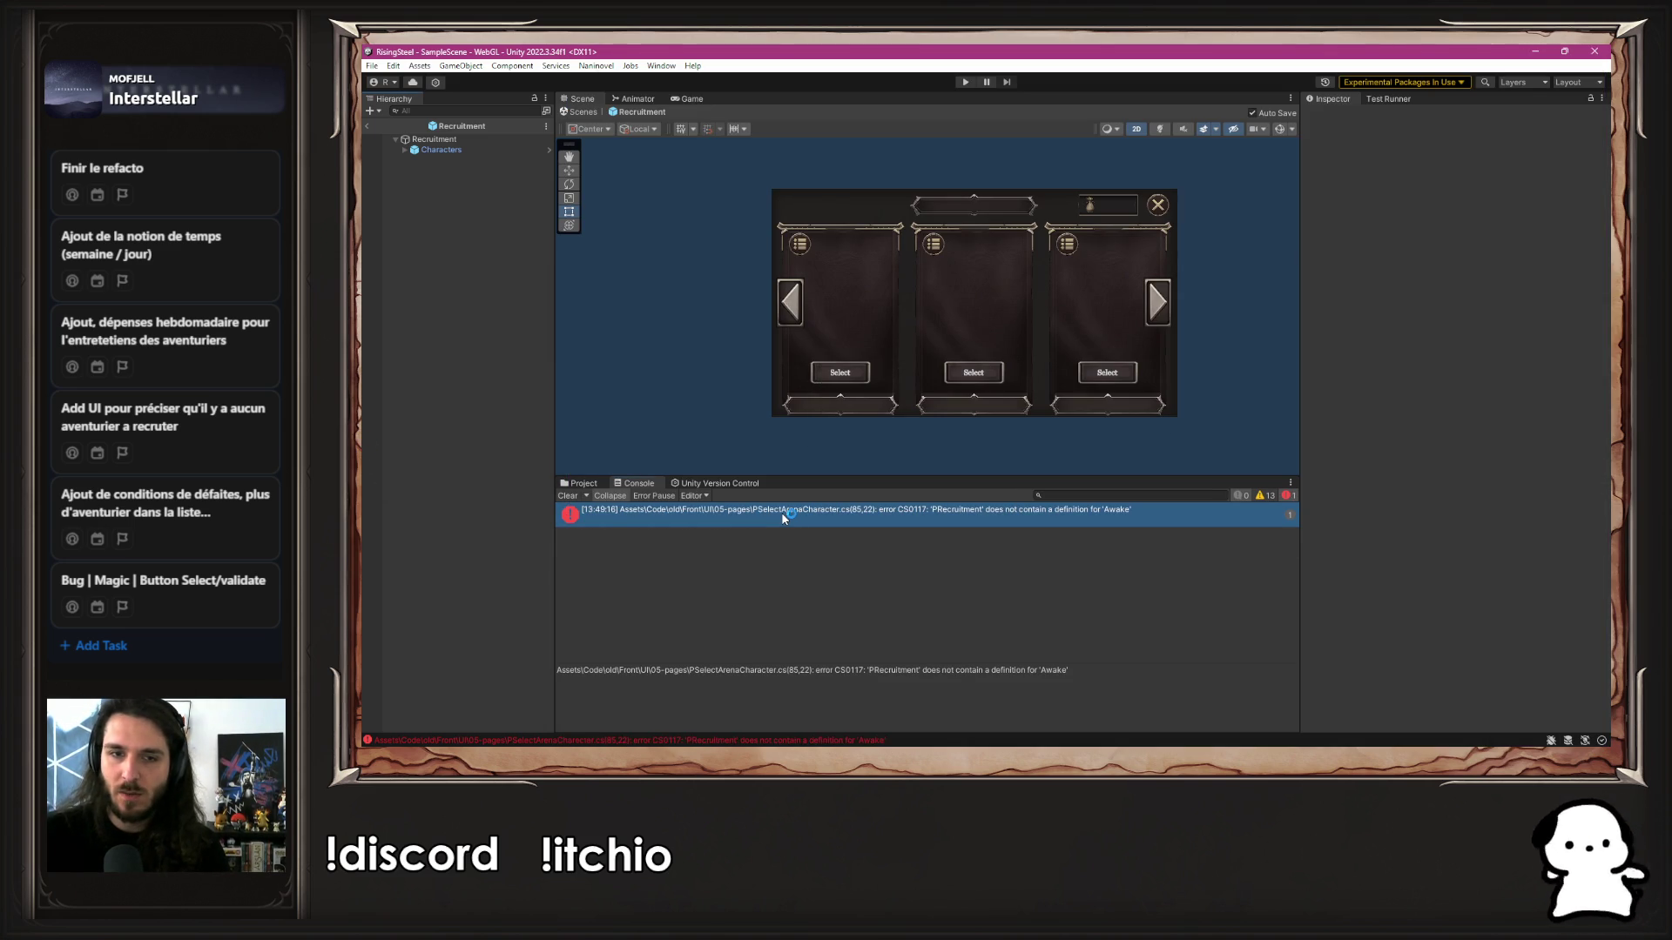
Switch line 85 of PSelectArenaCharacter to PRecruitmentBackUp via autocomplete and save
{"action": "double_click", "coordinate": [781, 512]}
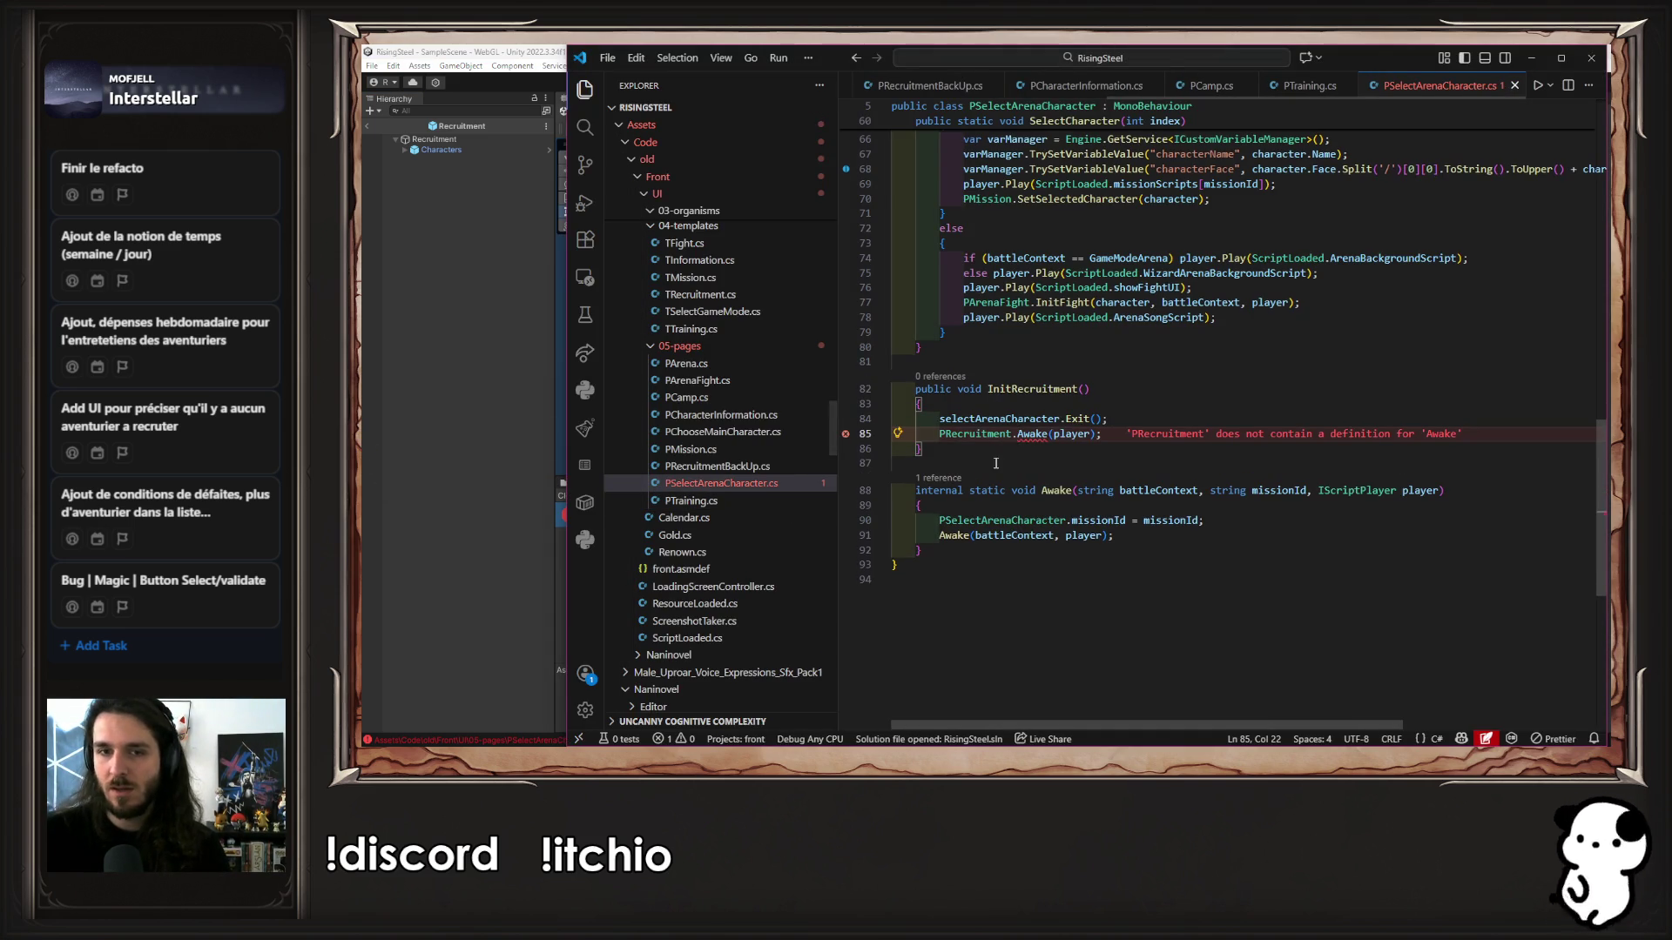
{"action": "key", "text": "Left"}
{"action": "type", "text": "Ba"}
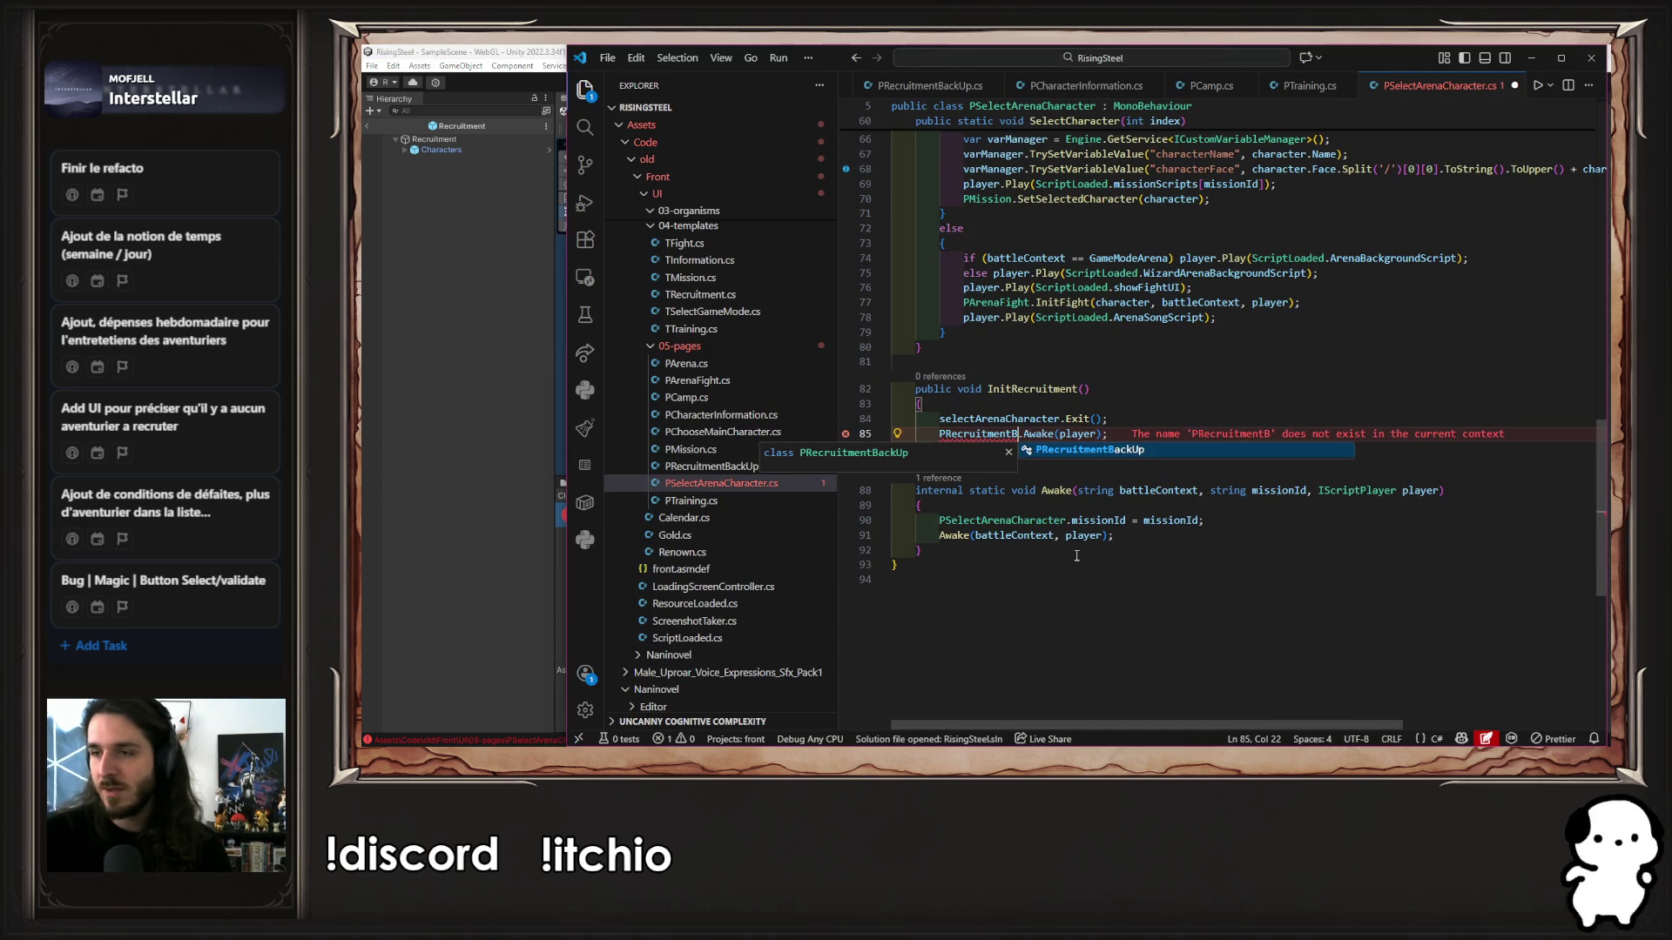
{"action": "key", "text": "Tab"}
{"action": "key", "text": "ctrl+s"}
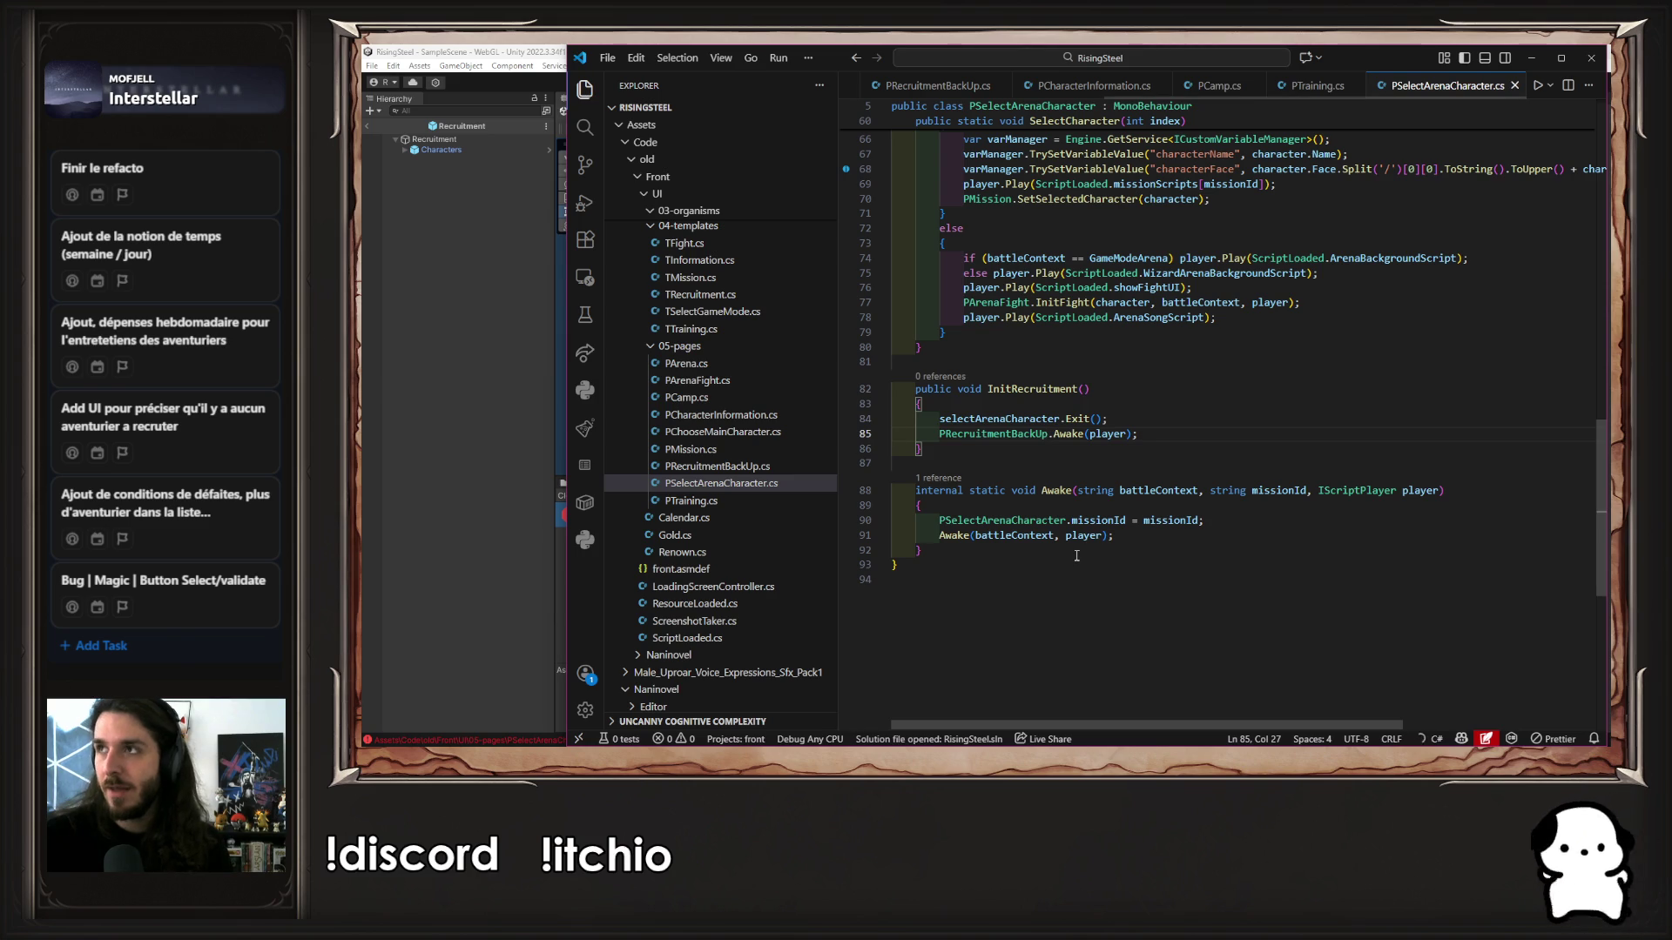
{"action": "left_click", "coordinate": [506, 319]}
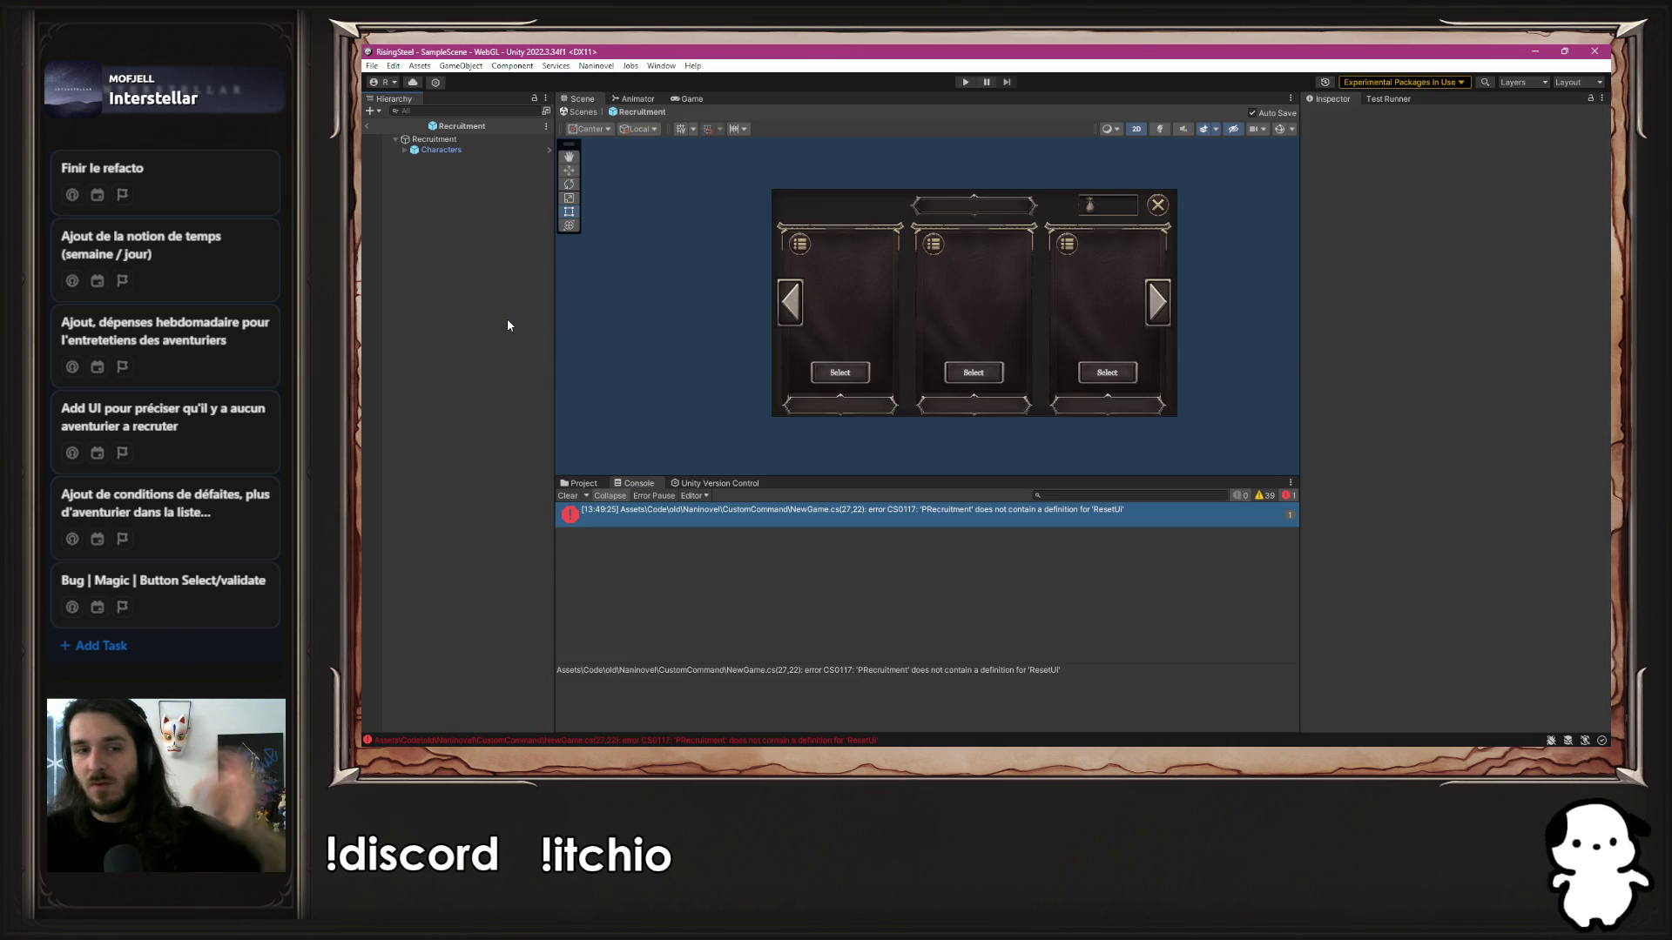
Make NewGame.cs call PRecruitmentBackUp.ResetUi and recompile in Unity
{"action": "double_click", "coordinate": [805, 515]}
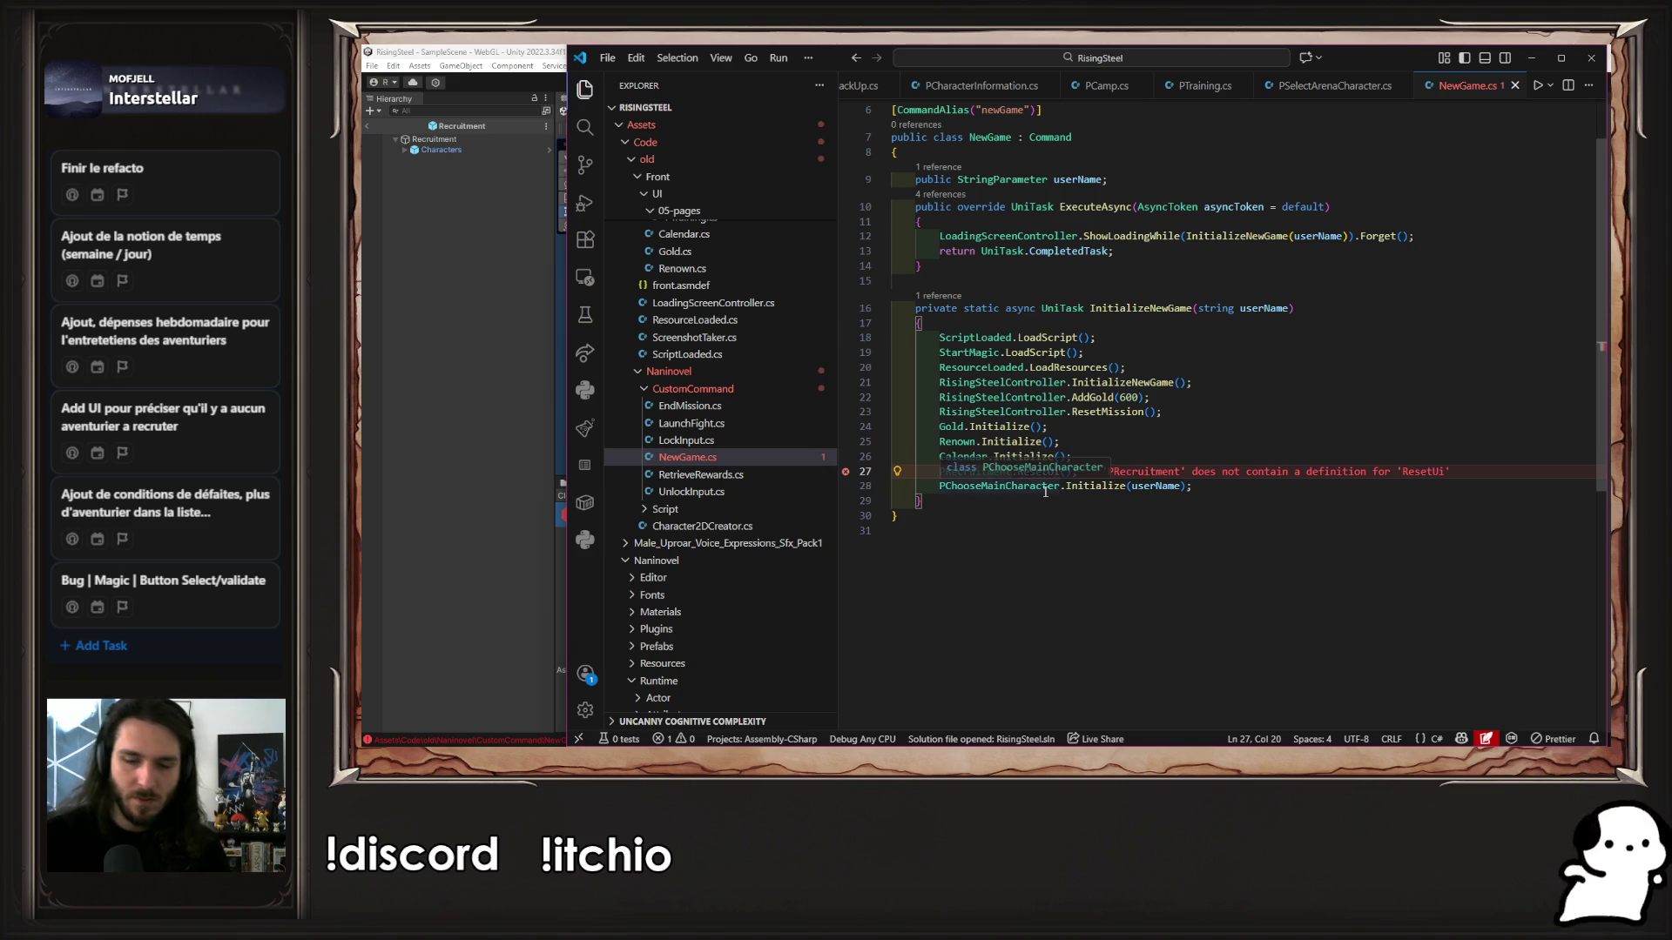
{"action": "key", "text": "Right"}
{"action": "type", "text": "BackUp"}
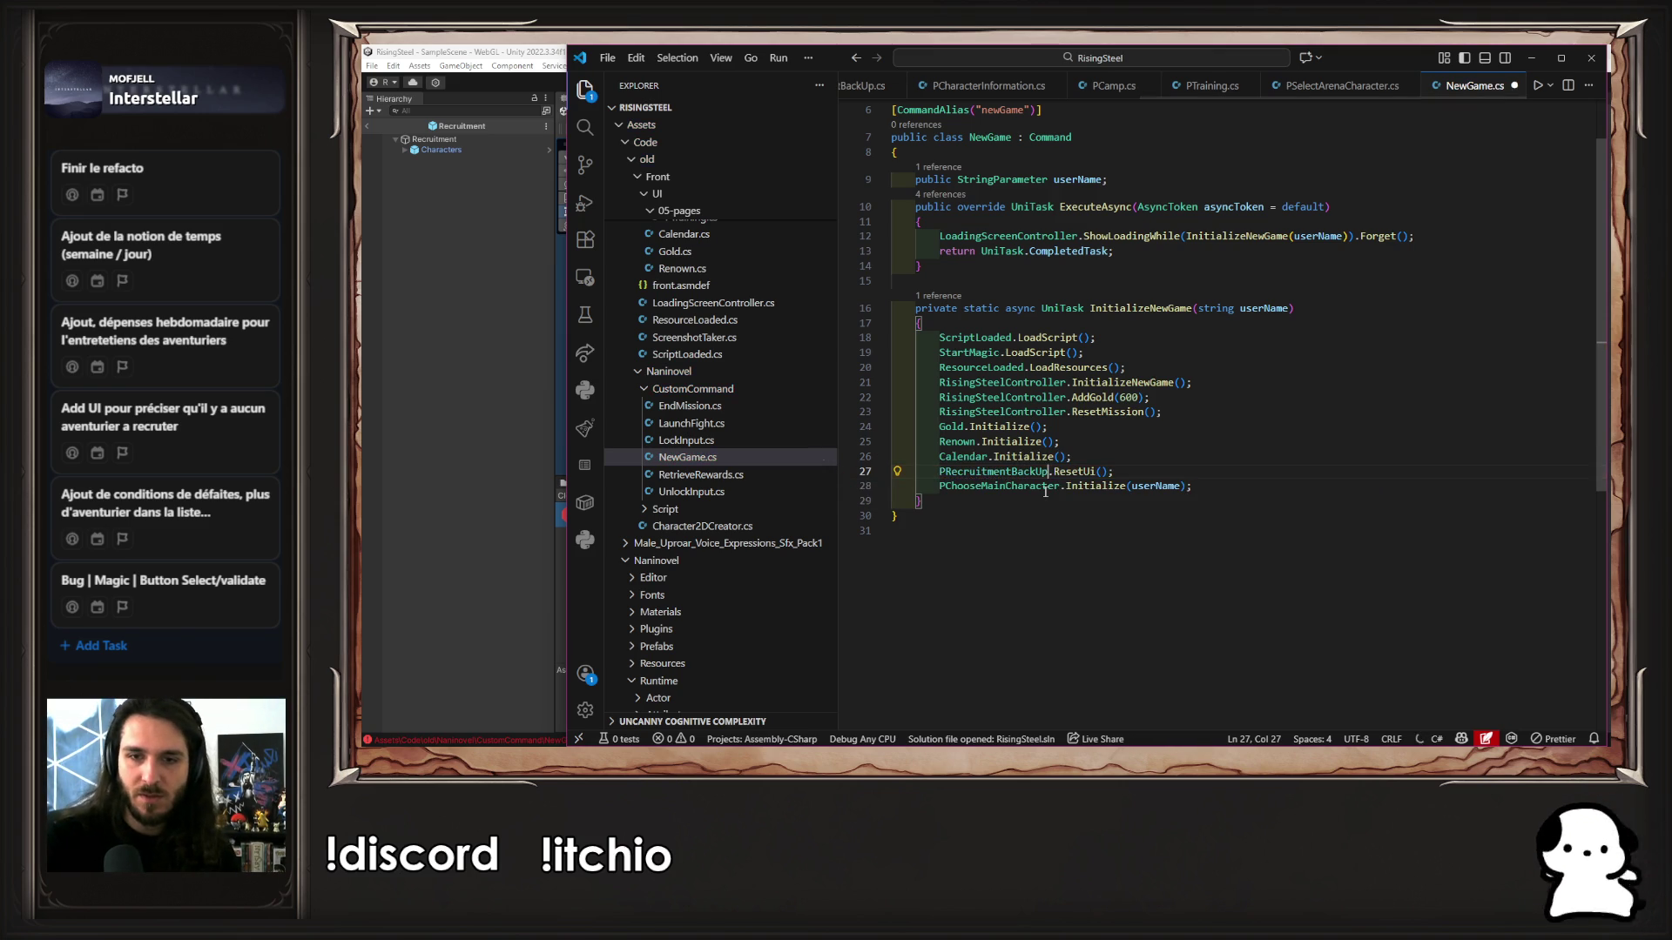
{"action": "left_click", "coordinate": [363, 436]}
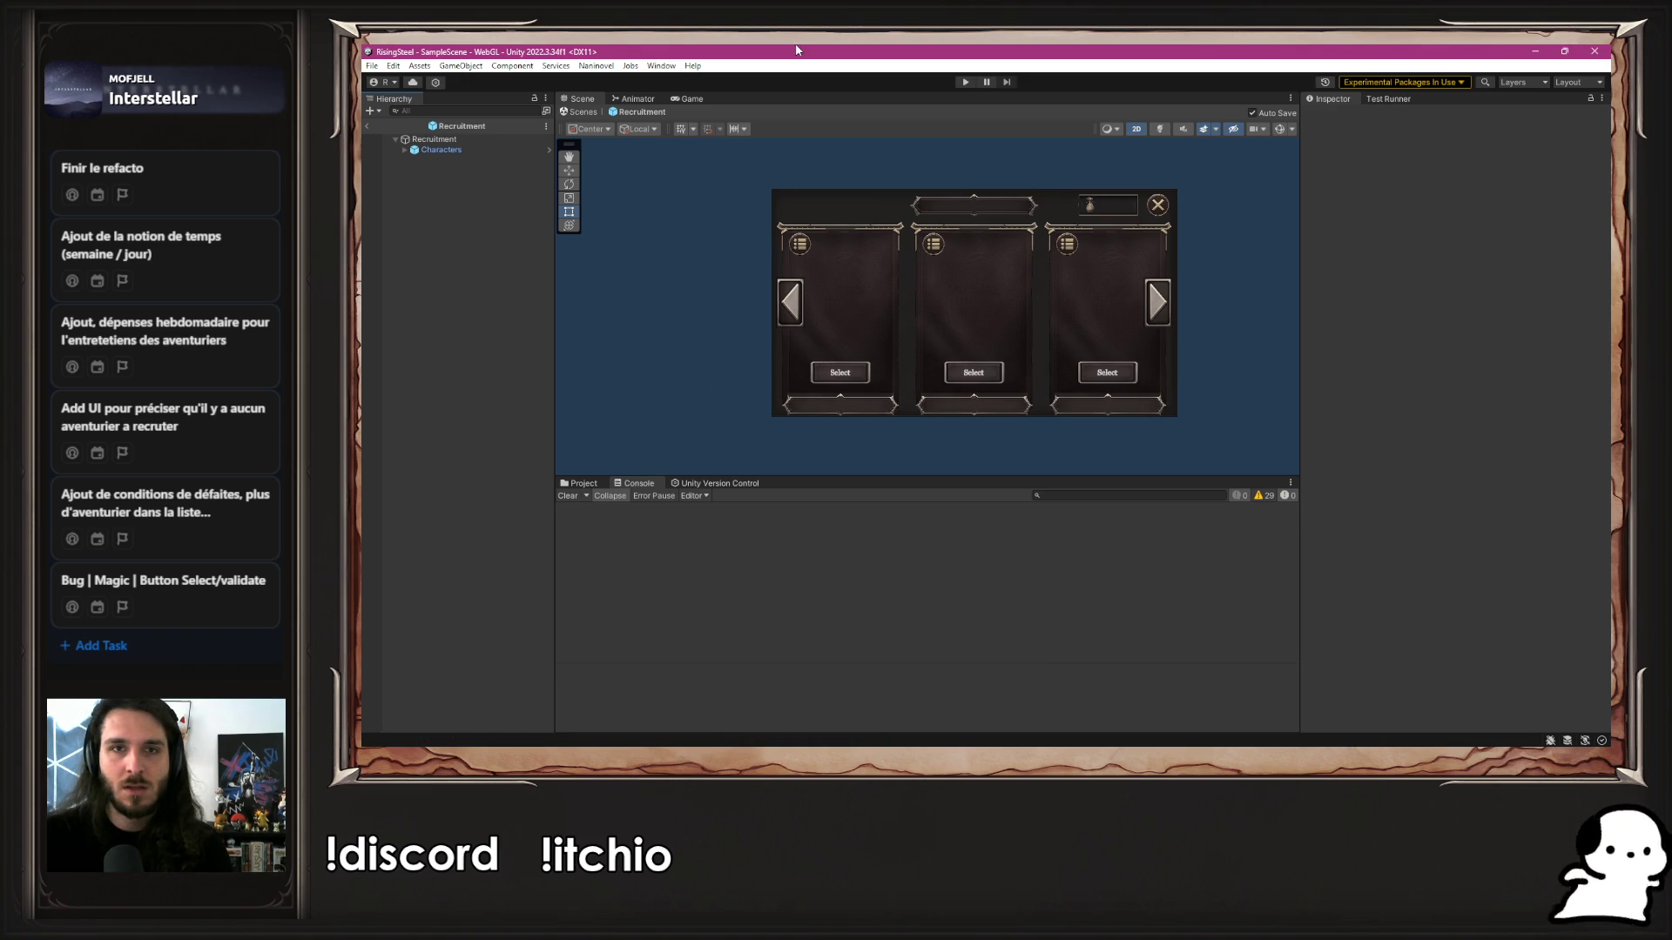
Set Naninovel's Start Game Script to StartCalendarModule, then enter Play mode
{"action": "left_click", "coordinate": [596, 66]}
{"action": "mouse_move", "coordinate": [638, 144]}
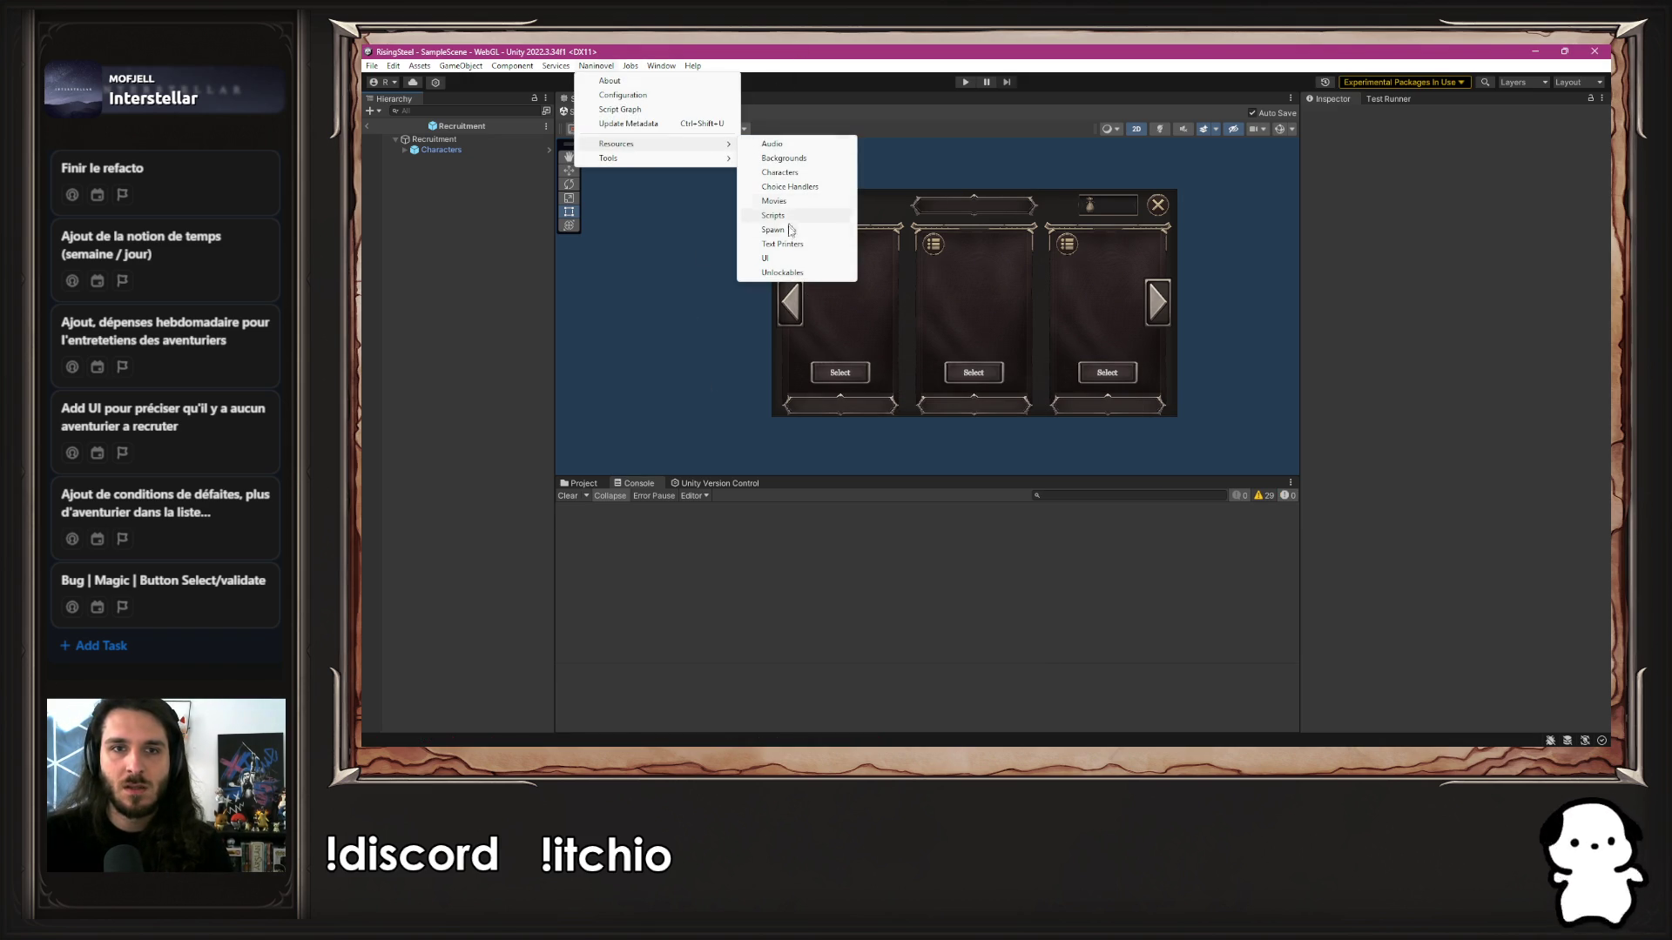
{"action": "left_click", "coordinate": [773, 215]}
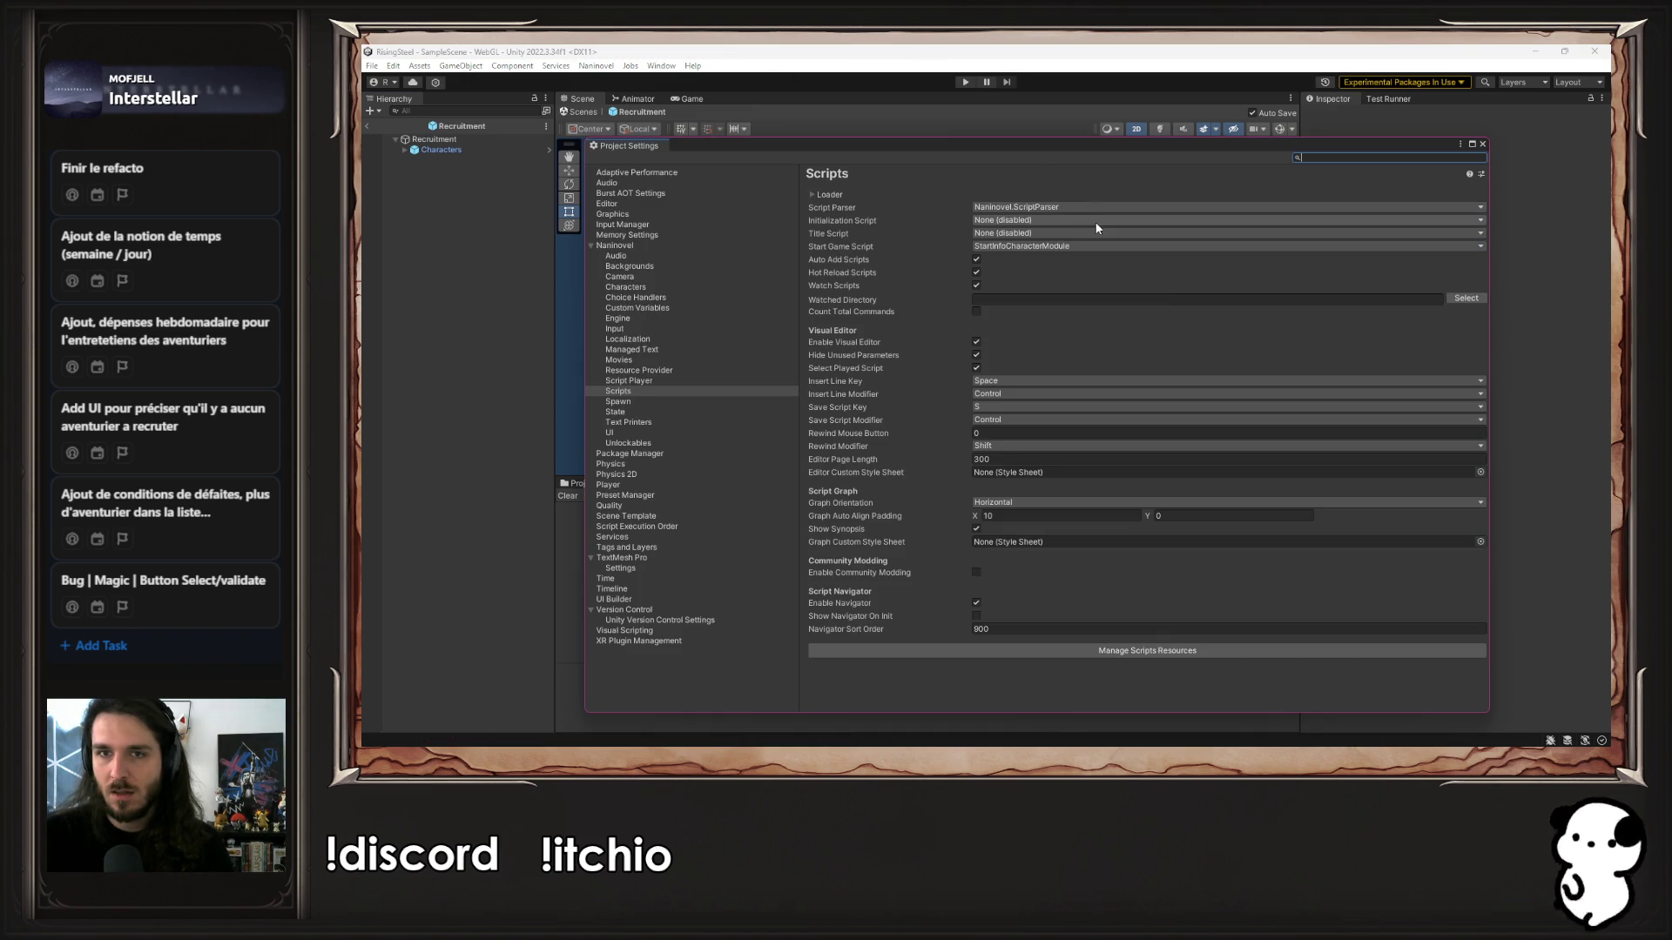
{"action": "left_click", "coordinate": [1097, 246]}
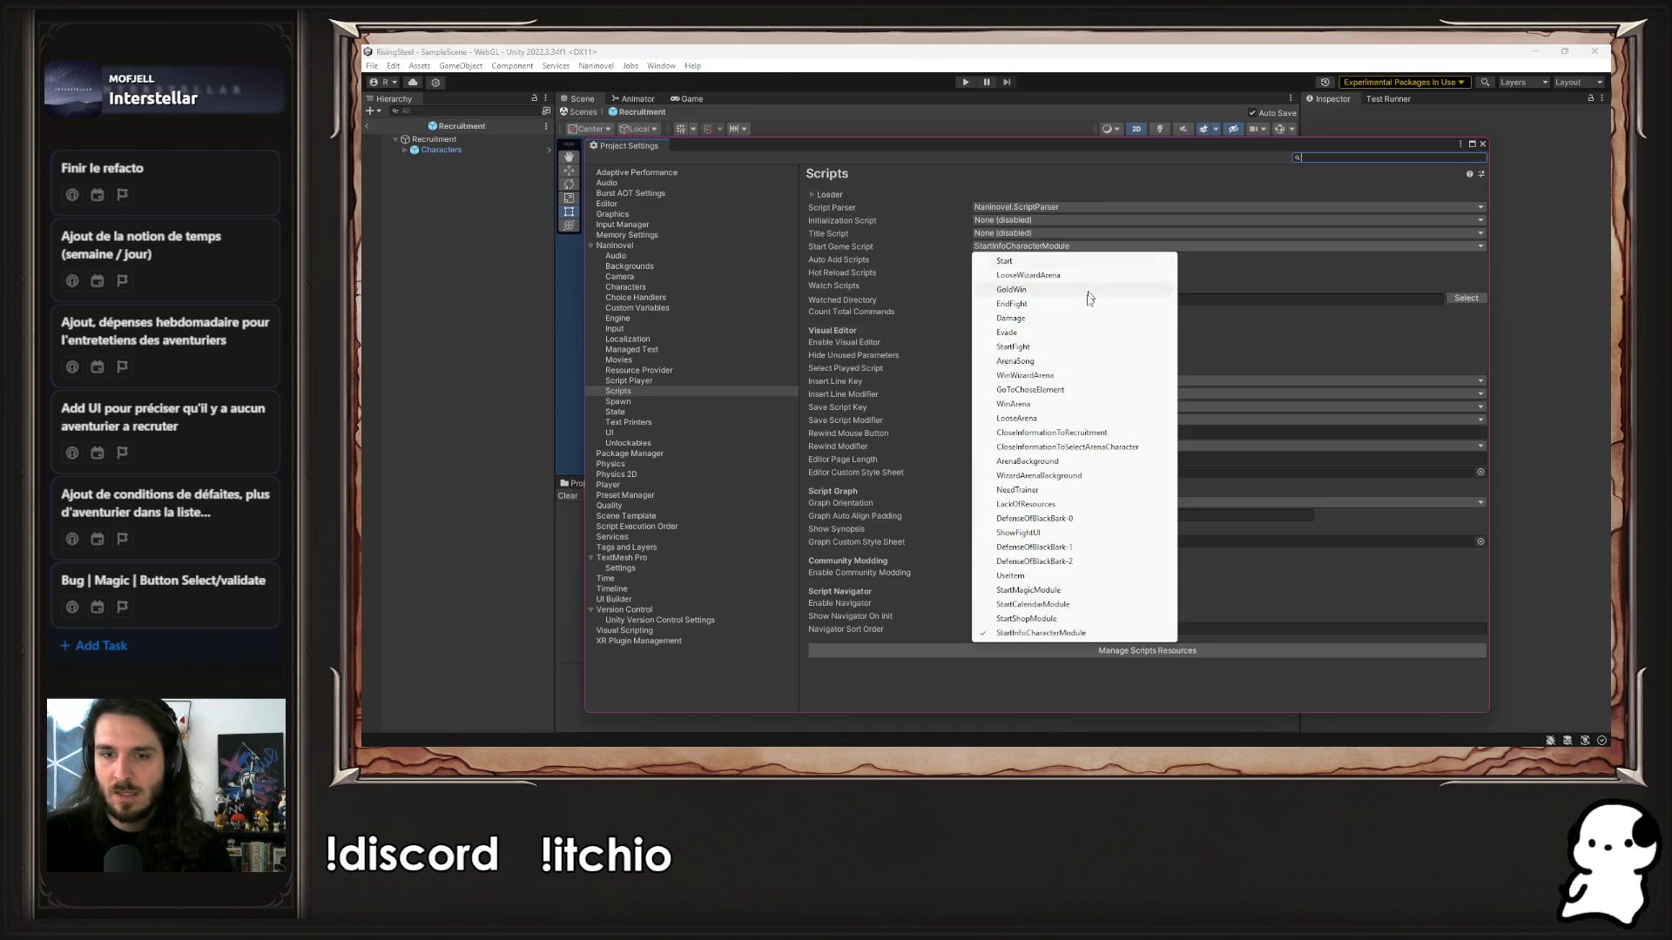
{"action": "left_click", "coordinate": [1084, 607]}
{"action": "left_click", "coordinate": [1483, 145]}
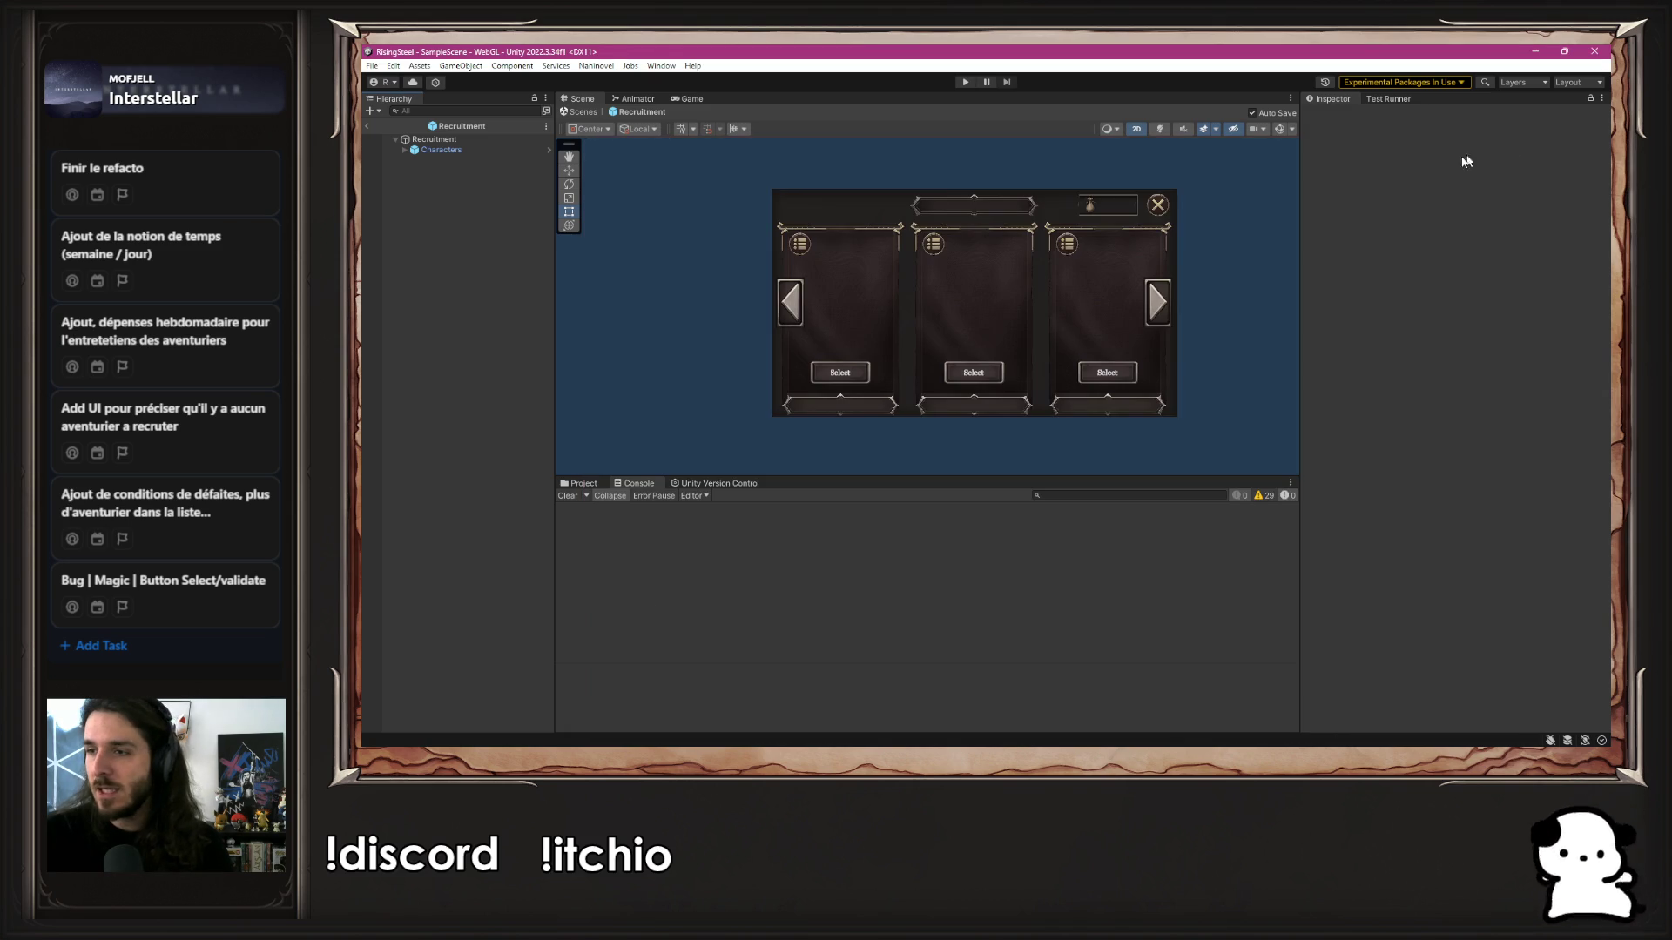
{"action": "left_click", "coordinate": [963, 82]}
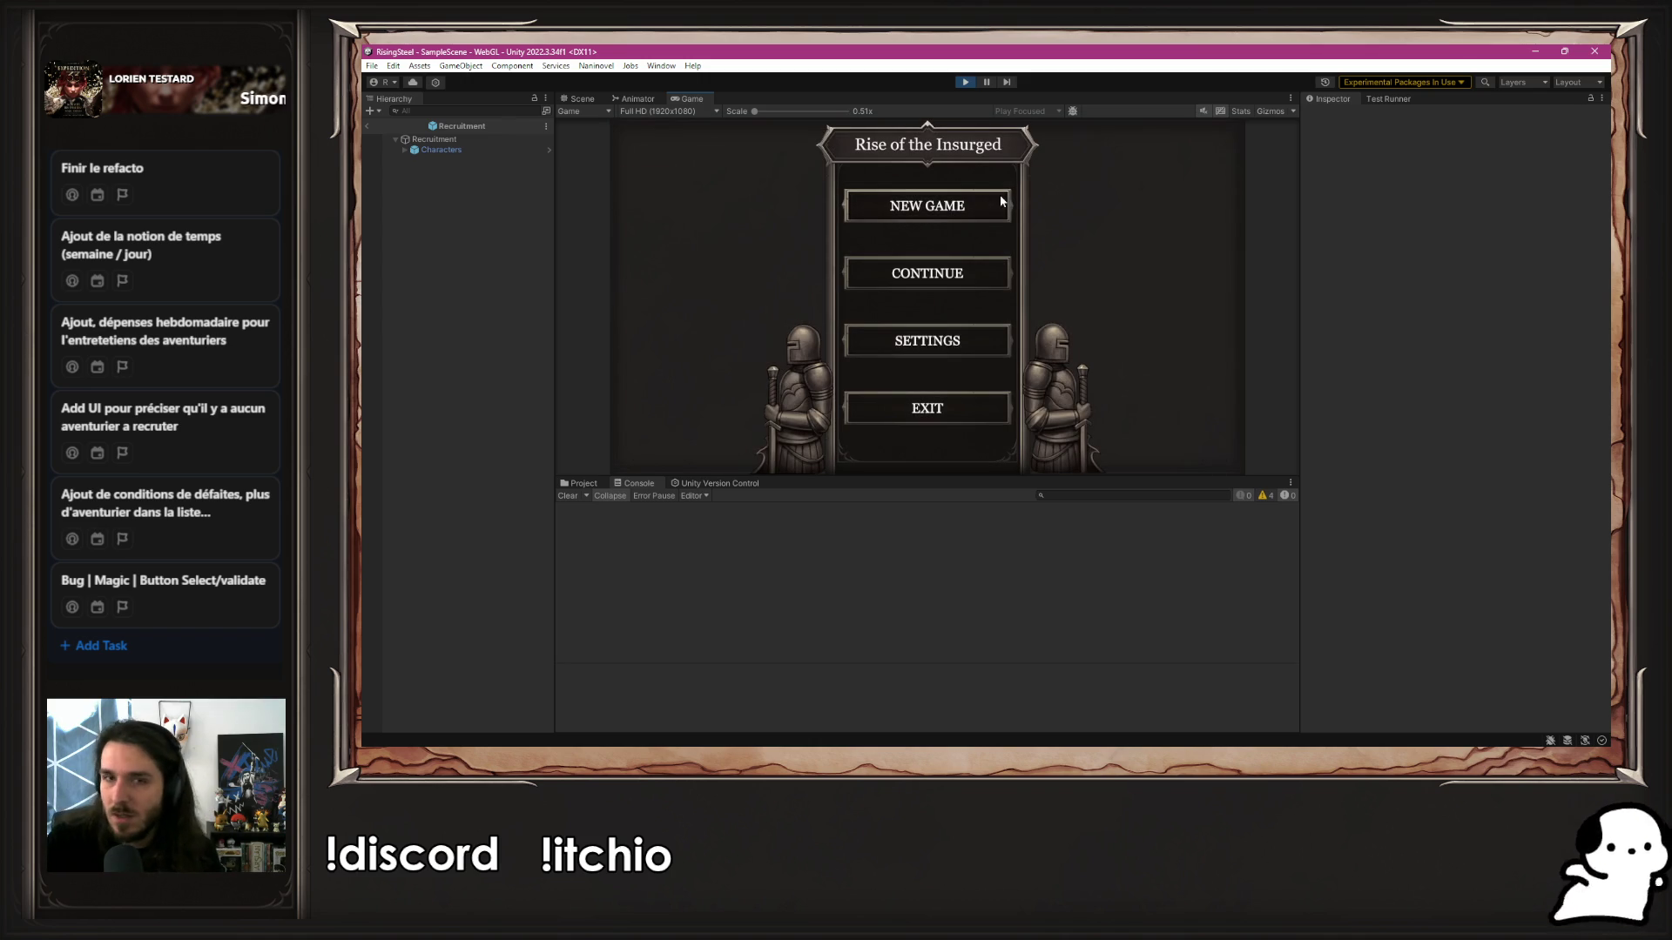
Start a new game, pick day 5 on the calendar, and view Tellurion's lore
{"action": "left_click", "coordinate": [999, 199]}
{"action": "left_click", "coordinate": [1122, 241]}
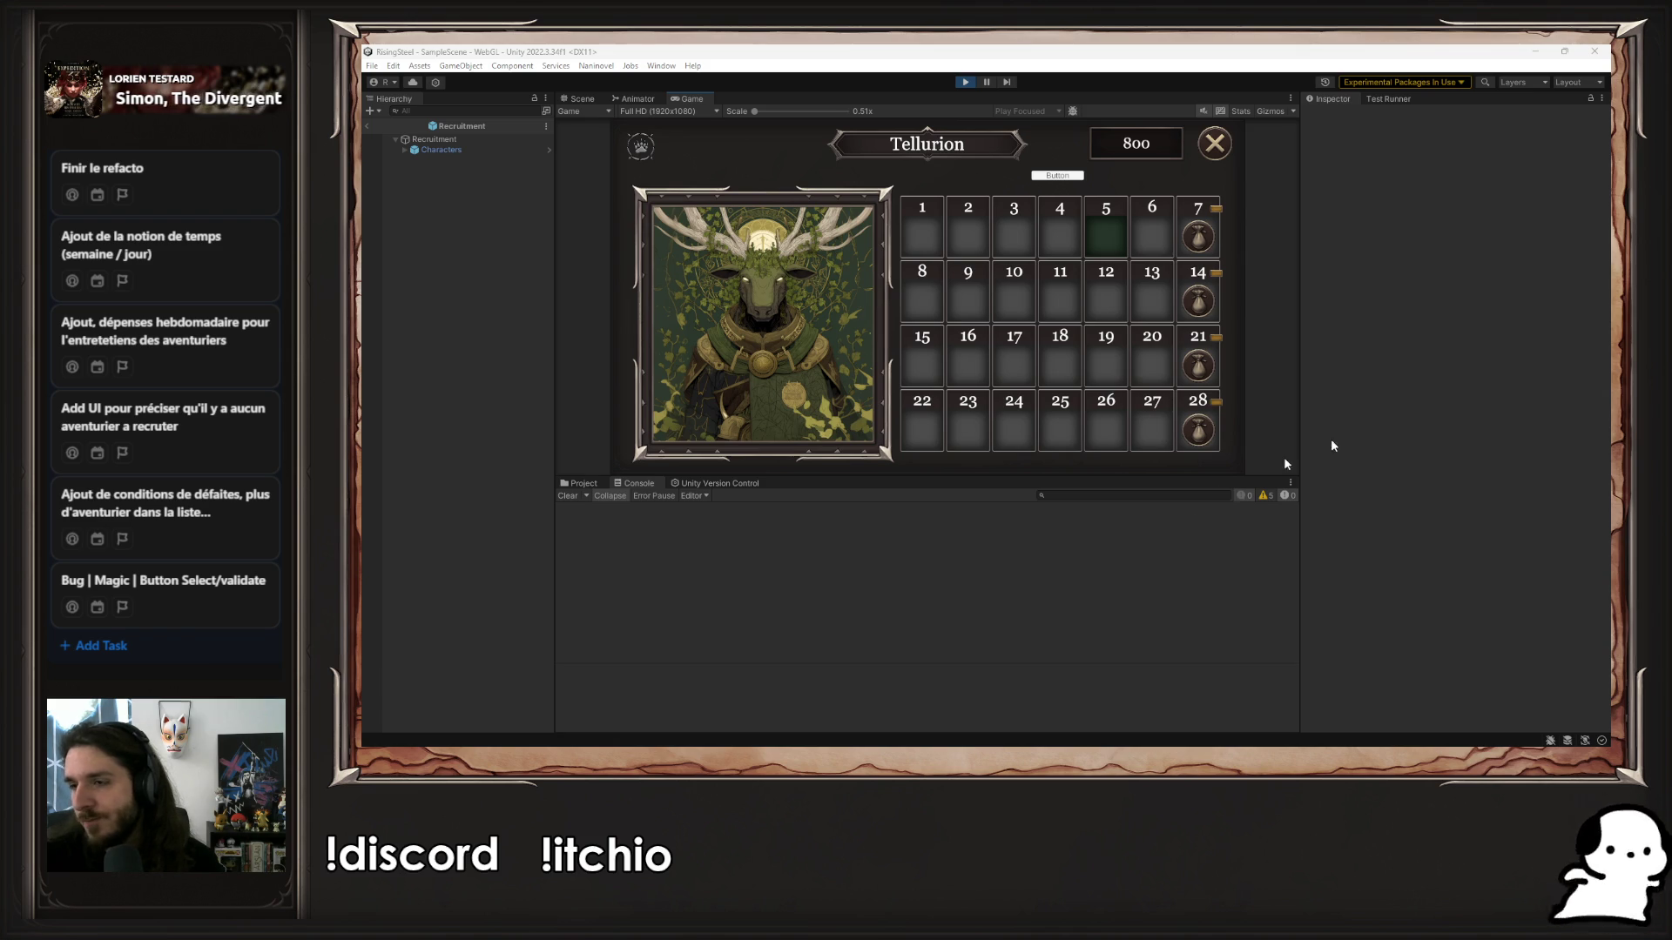
{"action": "left_click", "coordinate": [1172, 243]}
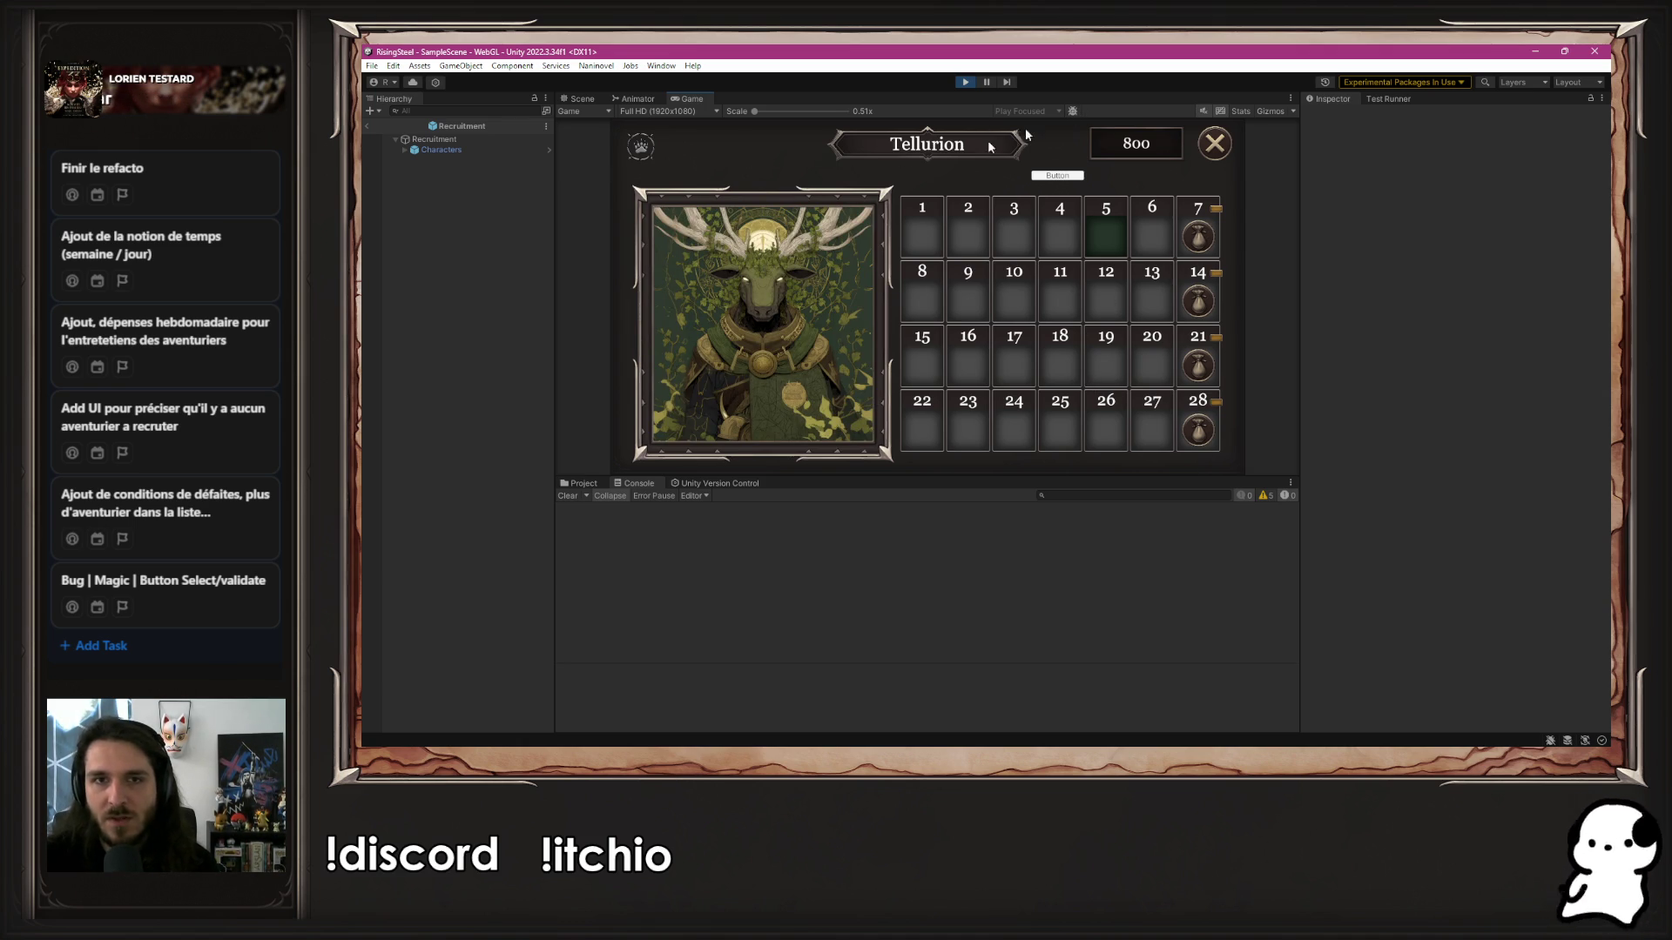
{"action": "mouse_move", "coordinate": [646, 148]}
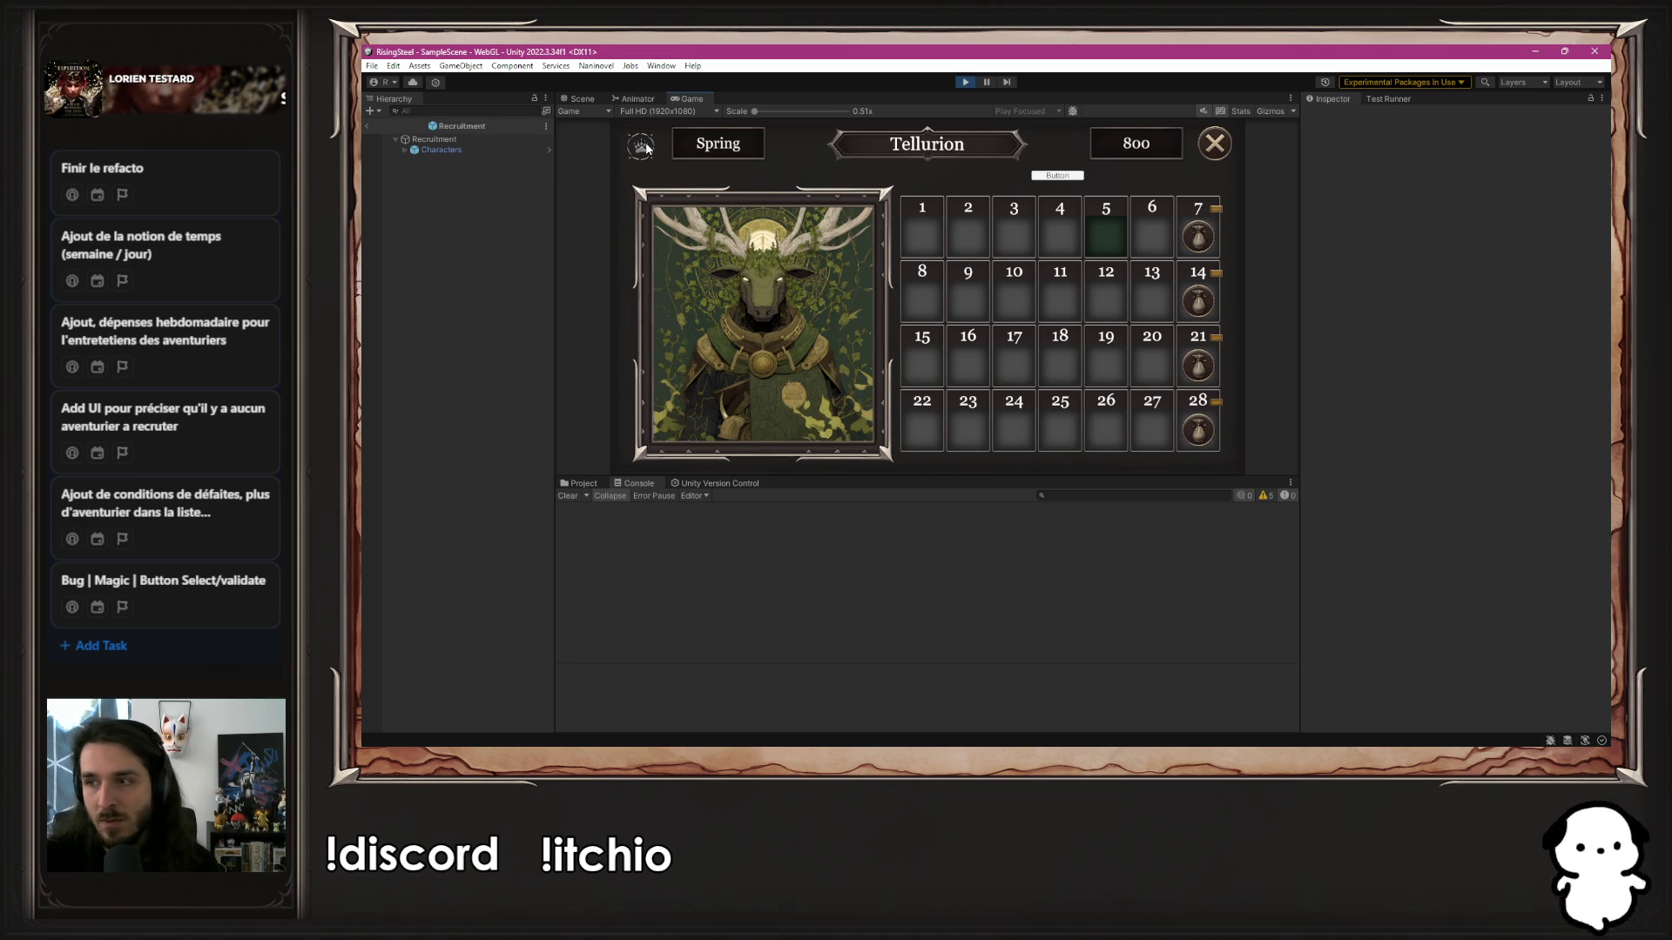
{"action": "mouse_move", "coordinate": [680, 374]}
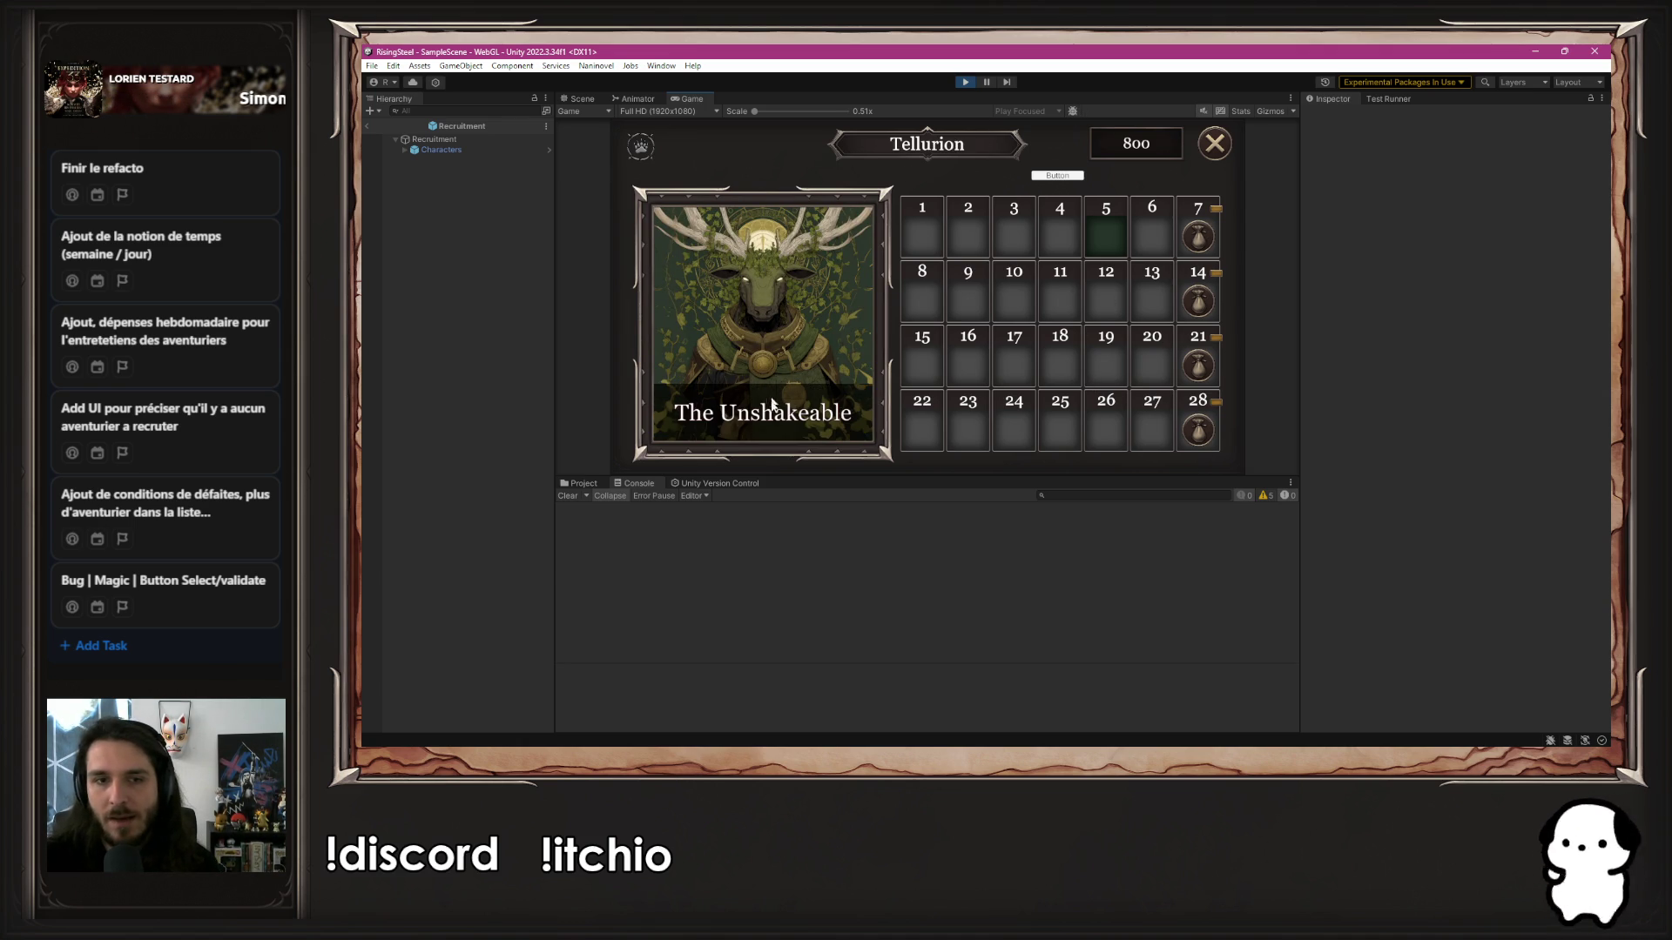
{"action": "left_click", "coordinate": [766, 311]}
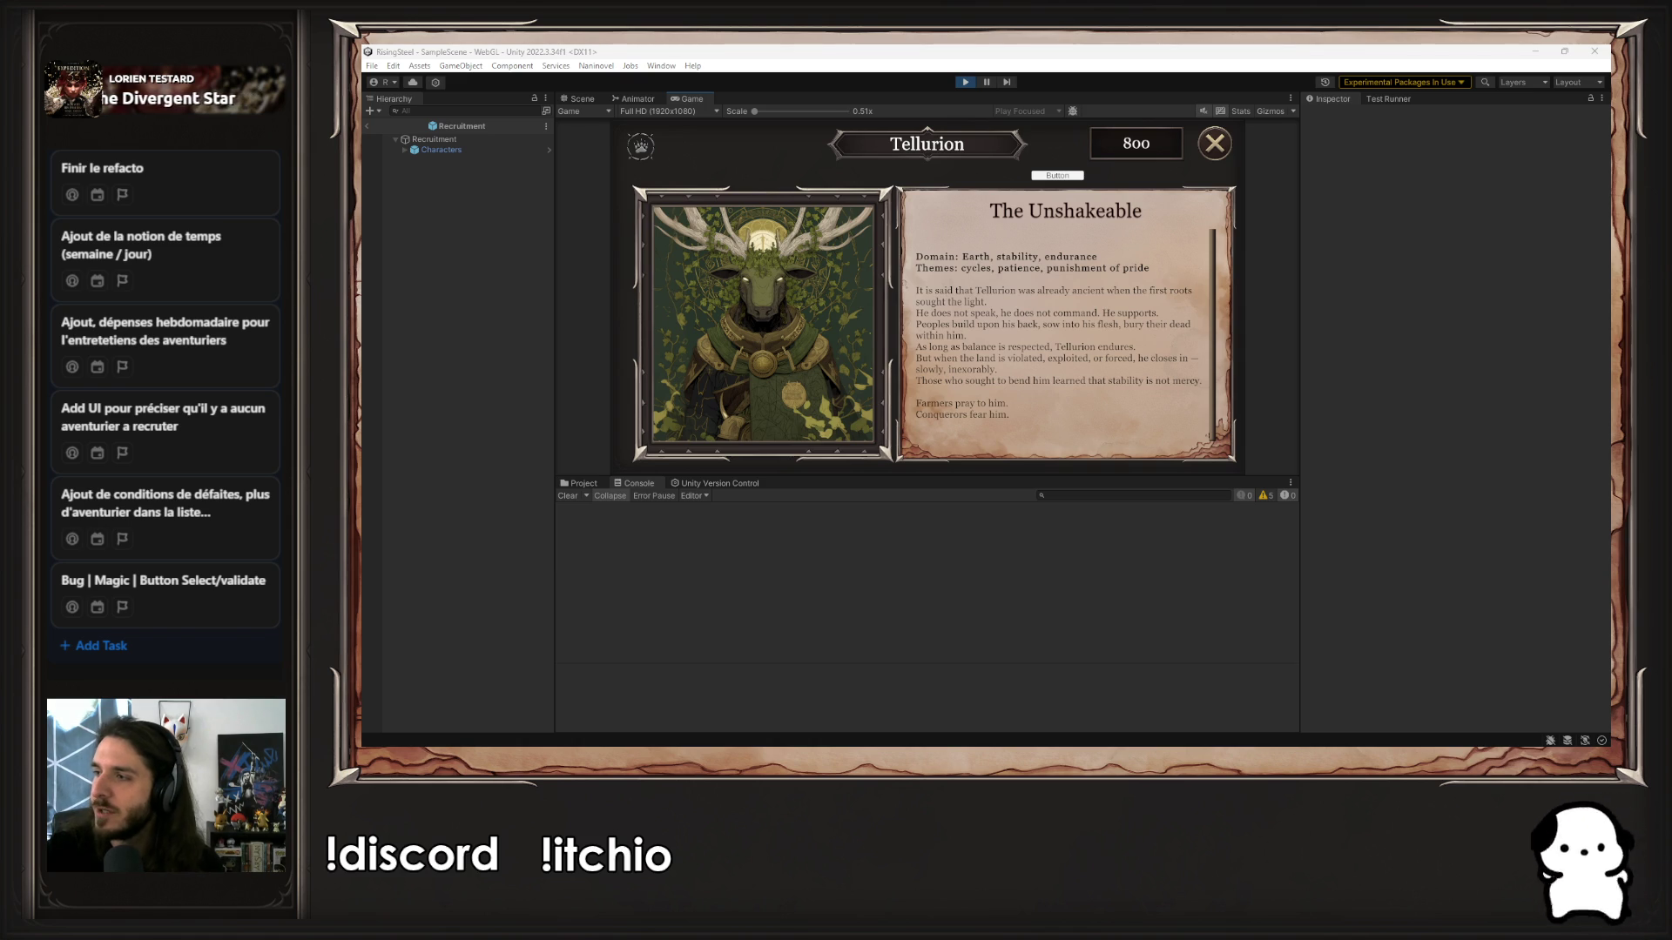
{"action": "left_click", "coordinate": [714, 330]}
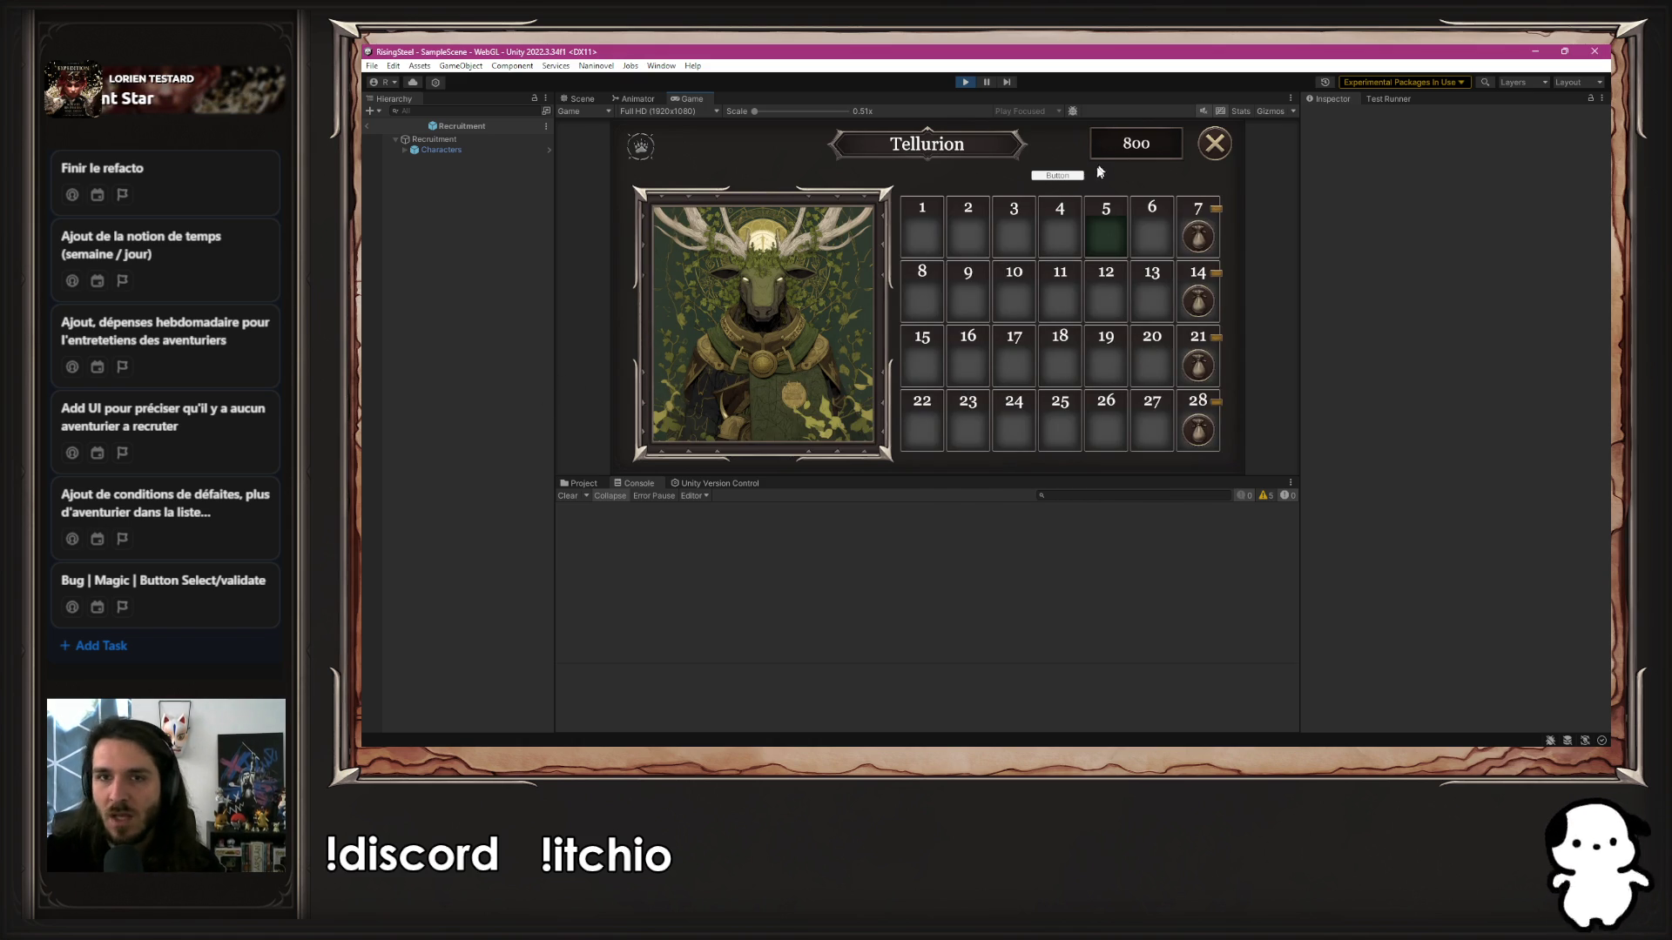
Cycle through the recruitable characters eleven times, then stop Play mode
{"action": "left_click", "coordinate": [1045, 177]}
{"action": "left_click", "coordinate": [1045, 178]}
{"action": "left_click", "coordinate": [1044, 178]}
{"action": "left_click", "coordinate": [1045, 178]}
{"action": "left_click", "coordinate": [1045, 178]}
{"action": "left_click", "coordinate": [1045, 178]}
{"action": "left_click", "coordinate": [1045, 177]}
{"action": "left_click", "coordinate": [1045, 178]}
{"action": "left_click", "coordinate": [1045, 177]}
{"action": "left_click", "coordinate": [1044, 178]}
{"action": "left_click", "coordinate": [1045, 178]}
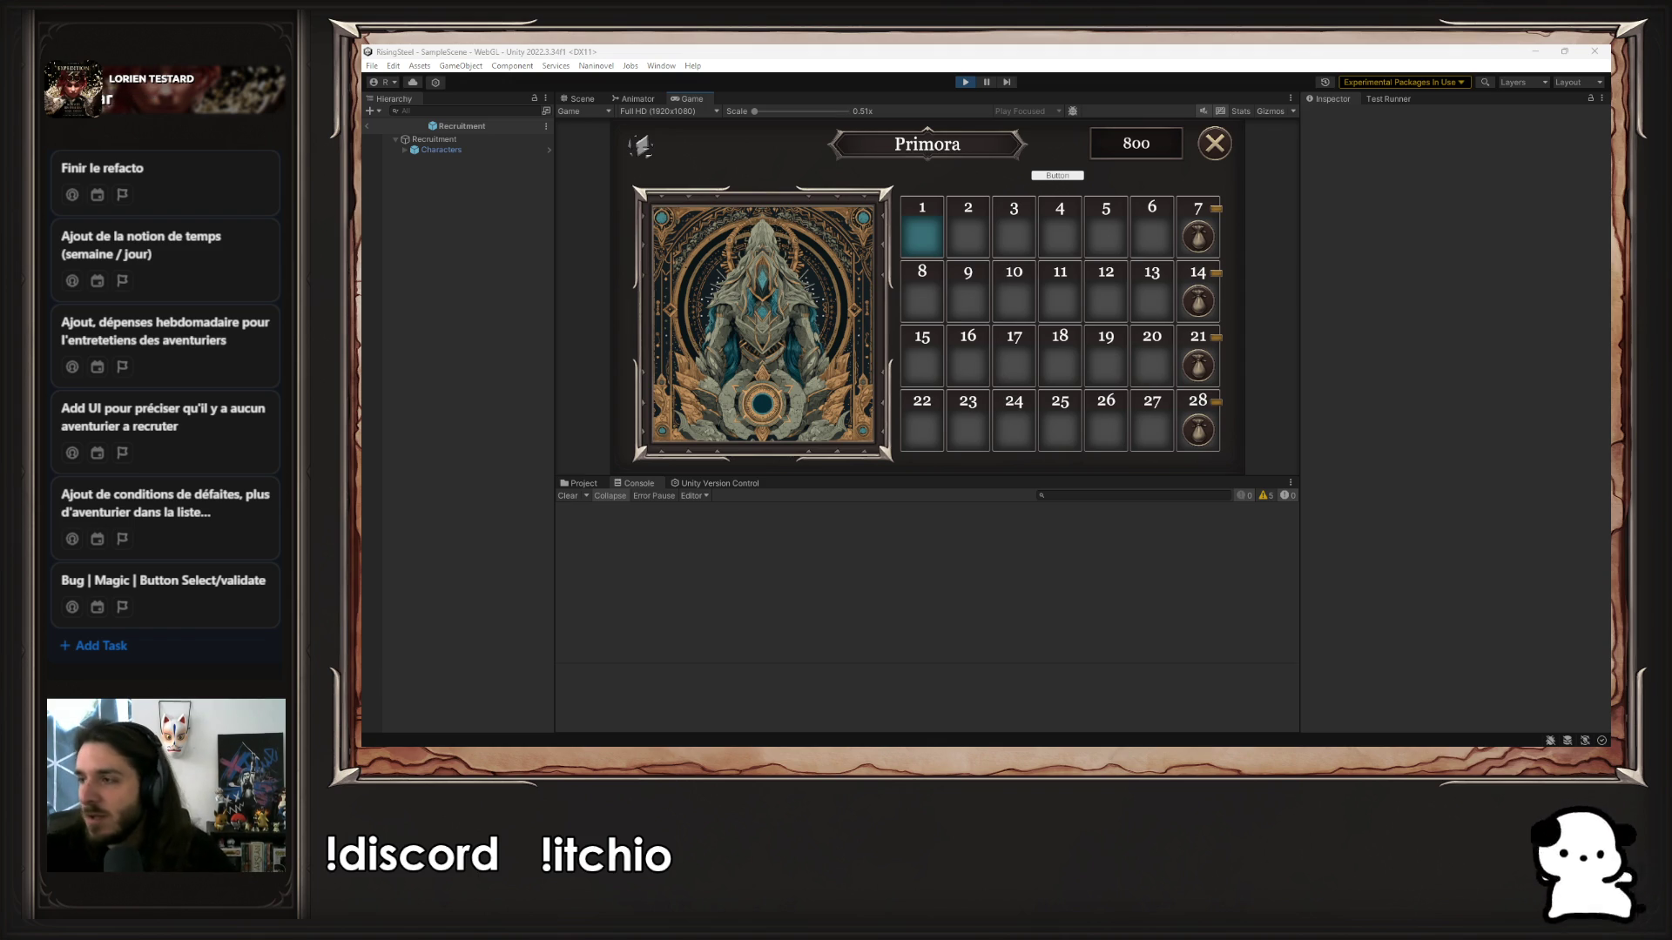
{"action": "left_click", "coordinate": [967, 83]}
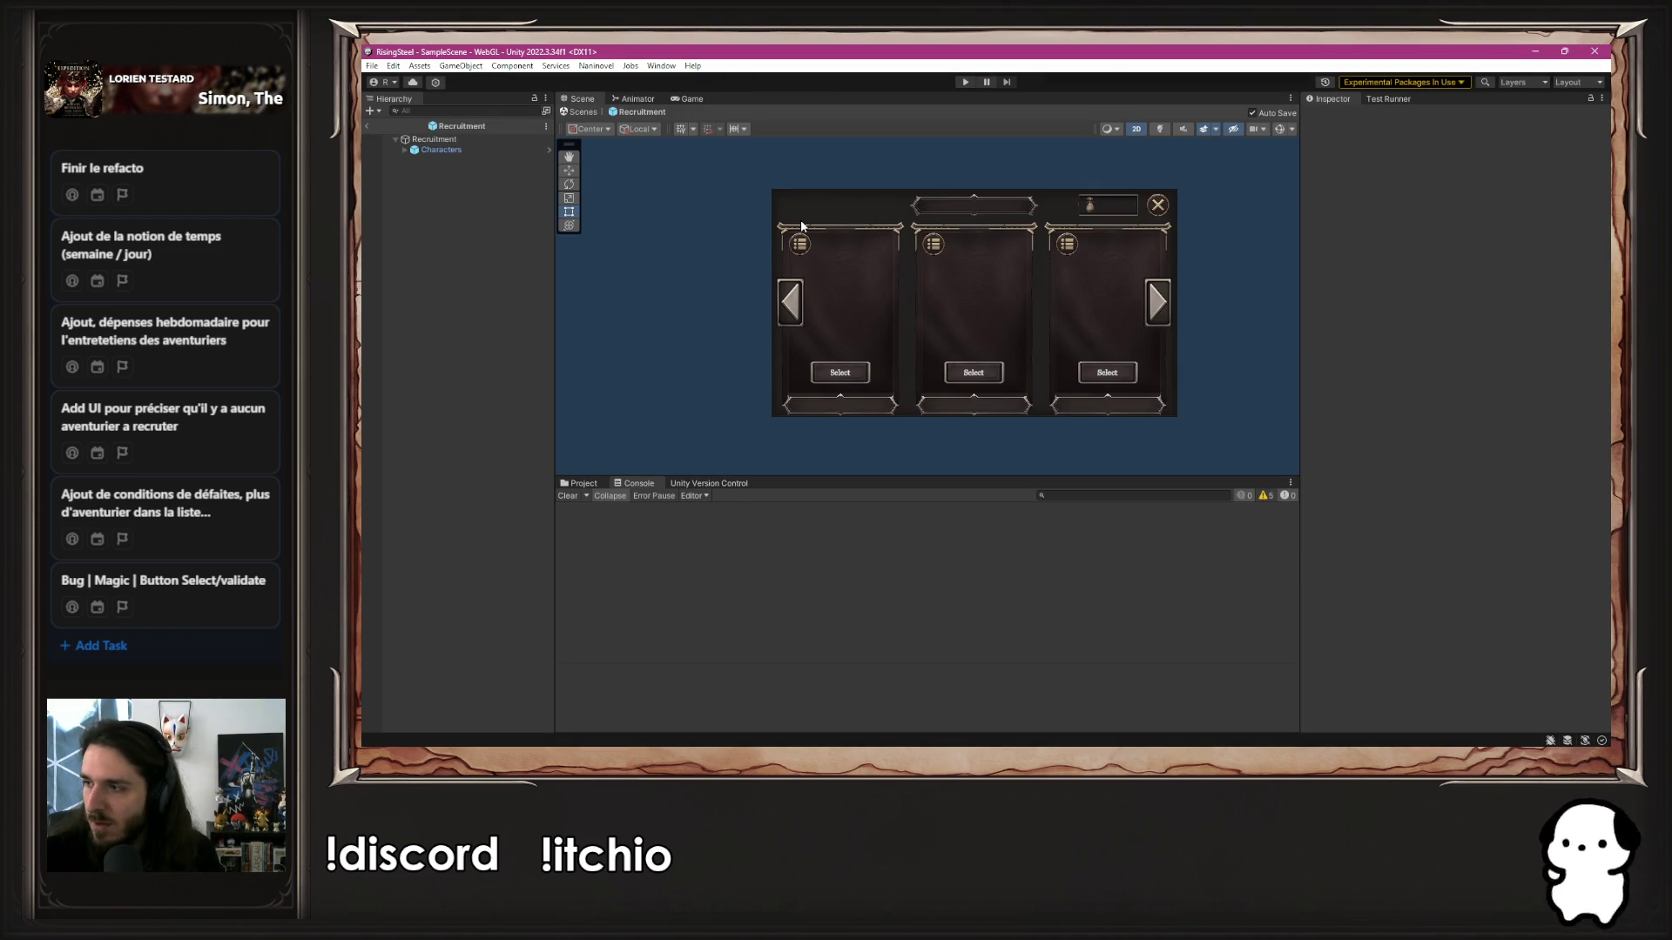
Strip the P Recruitment Back Up component from the Recruitment object, then relaunch Play mode
{"action": "left_click", "coordinate": [458, 142]}
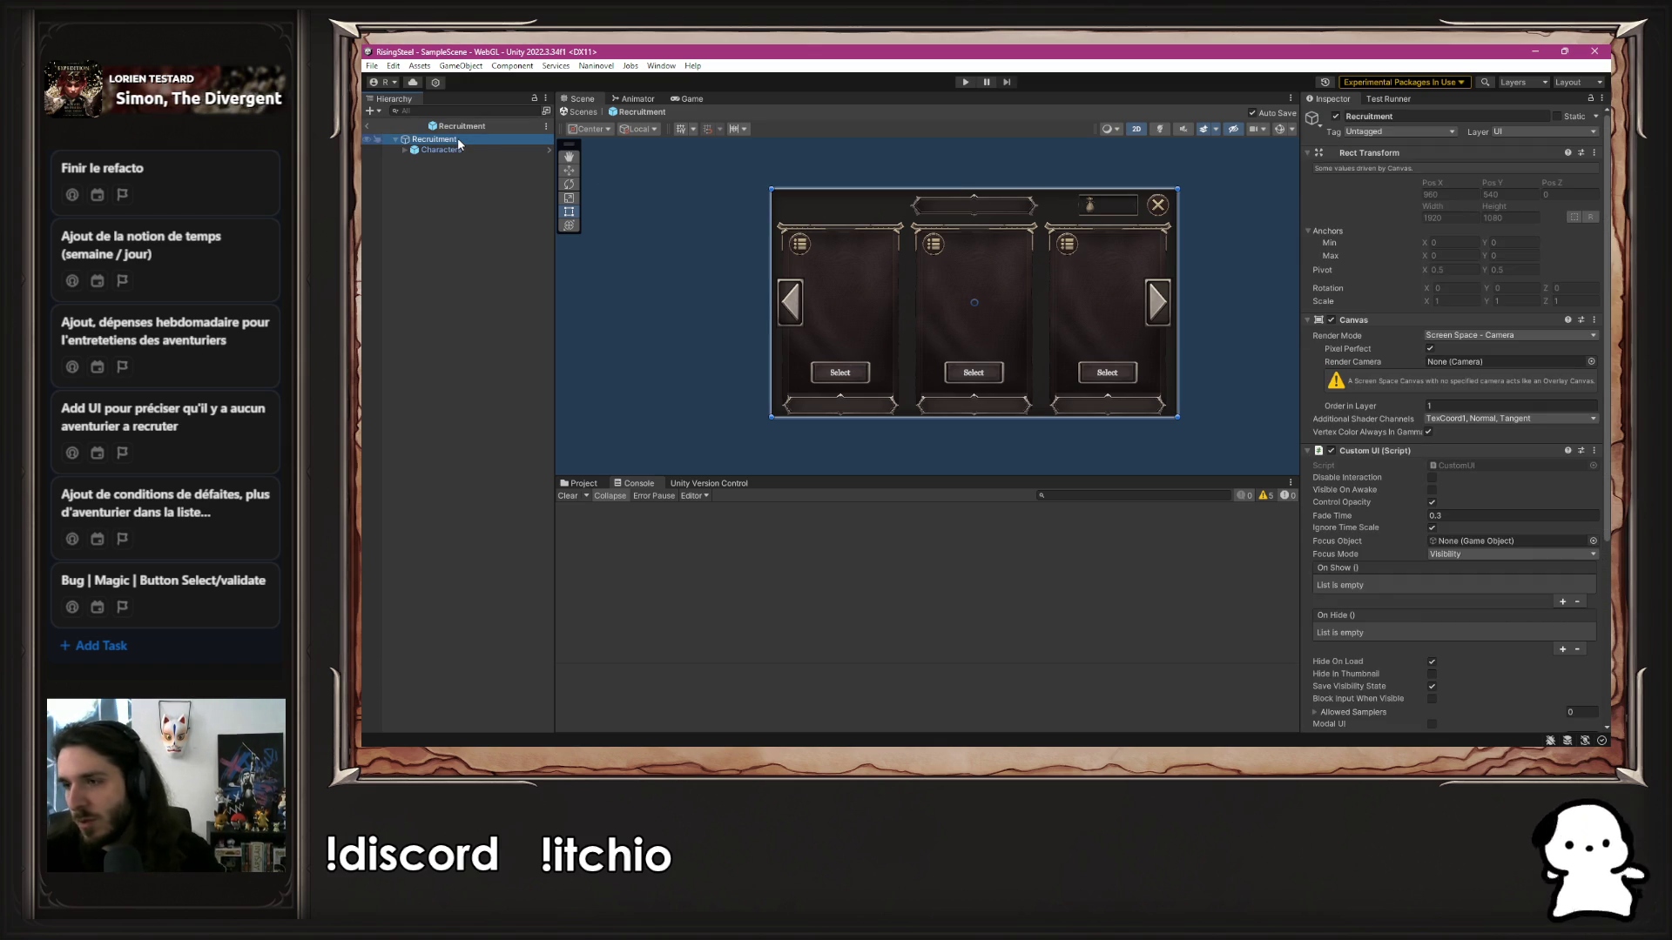
{"action": "scroll", "coordinate": [1485, 446], "scroll_direction": "down", "scroll_amount": 5}
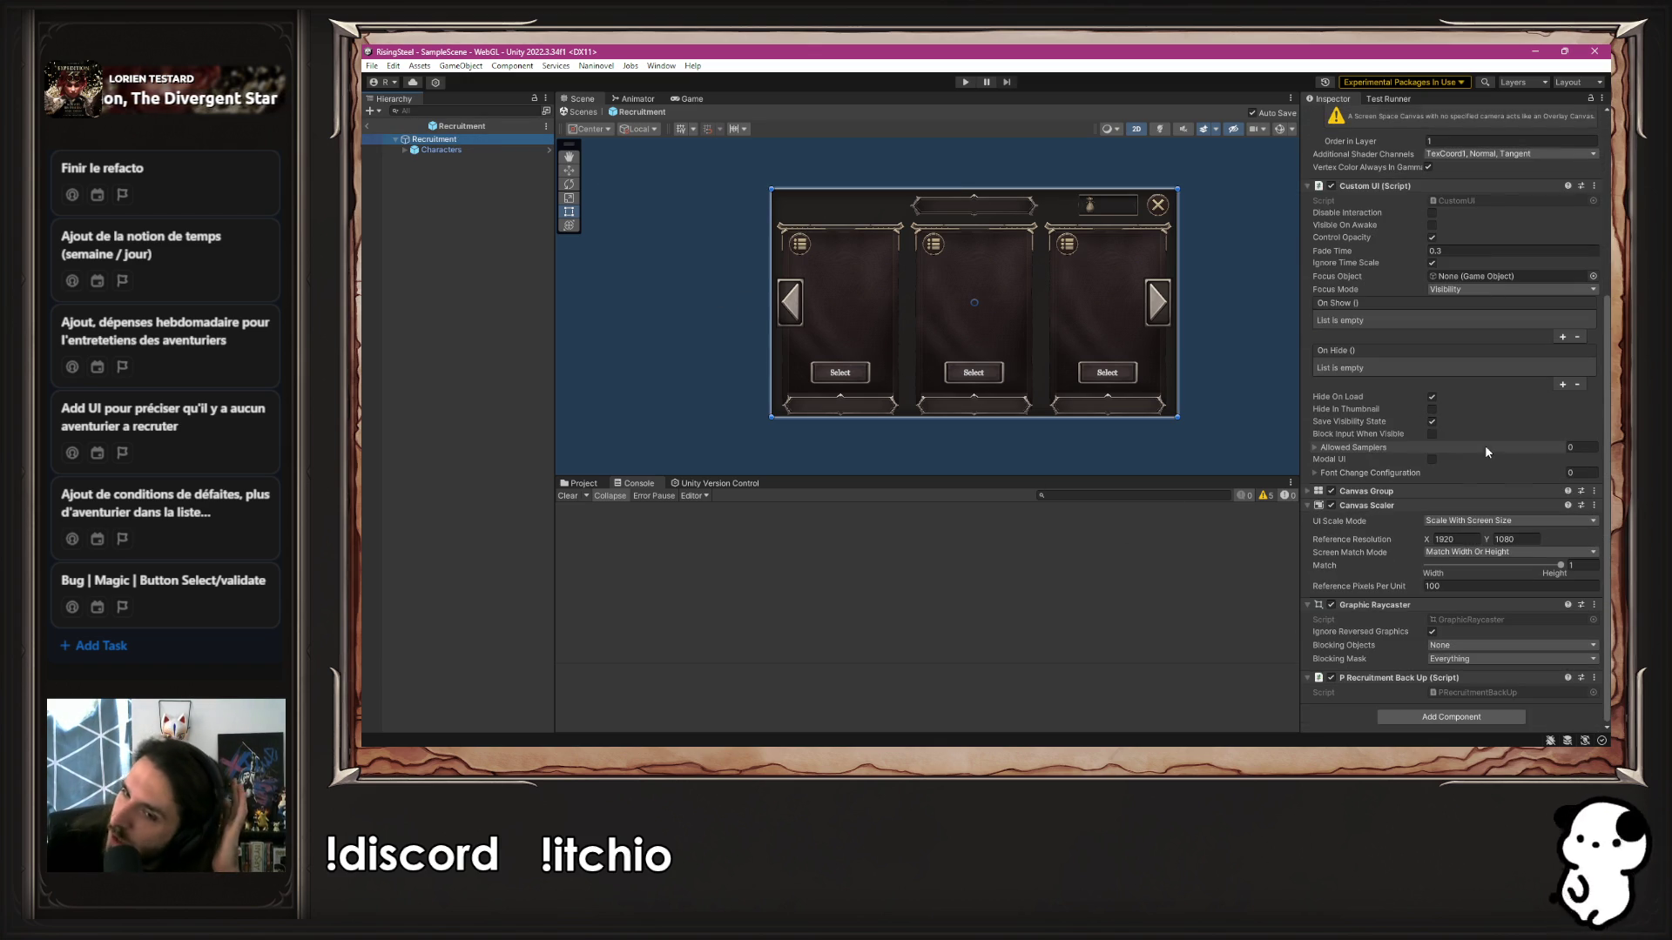
{"action": "left_click", "coordinate": [1596, 685]}
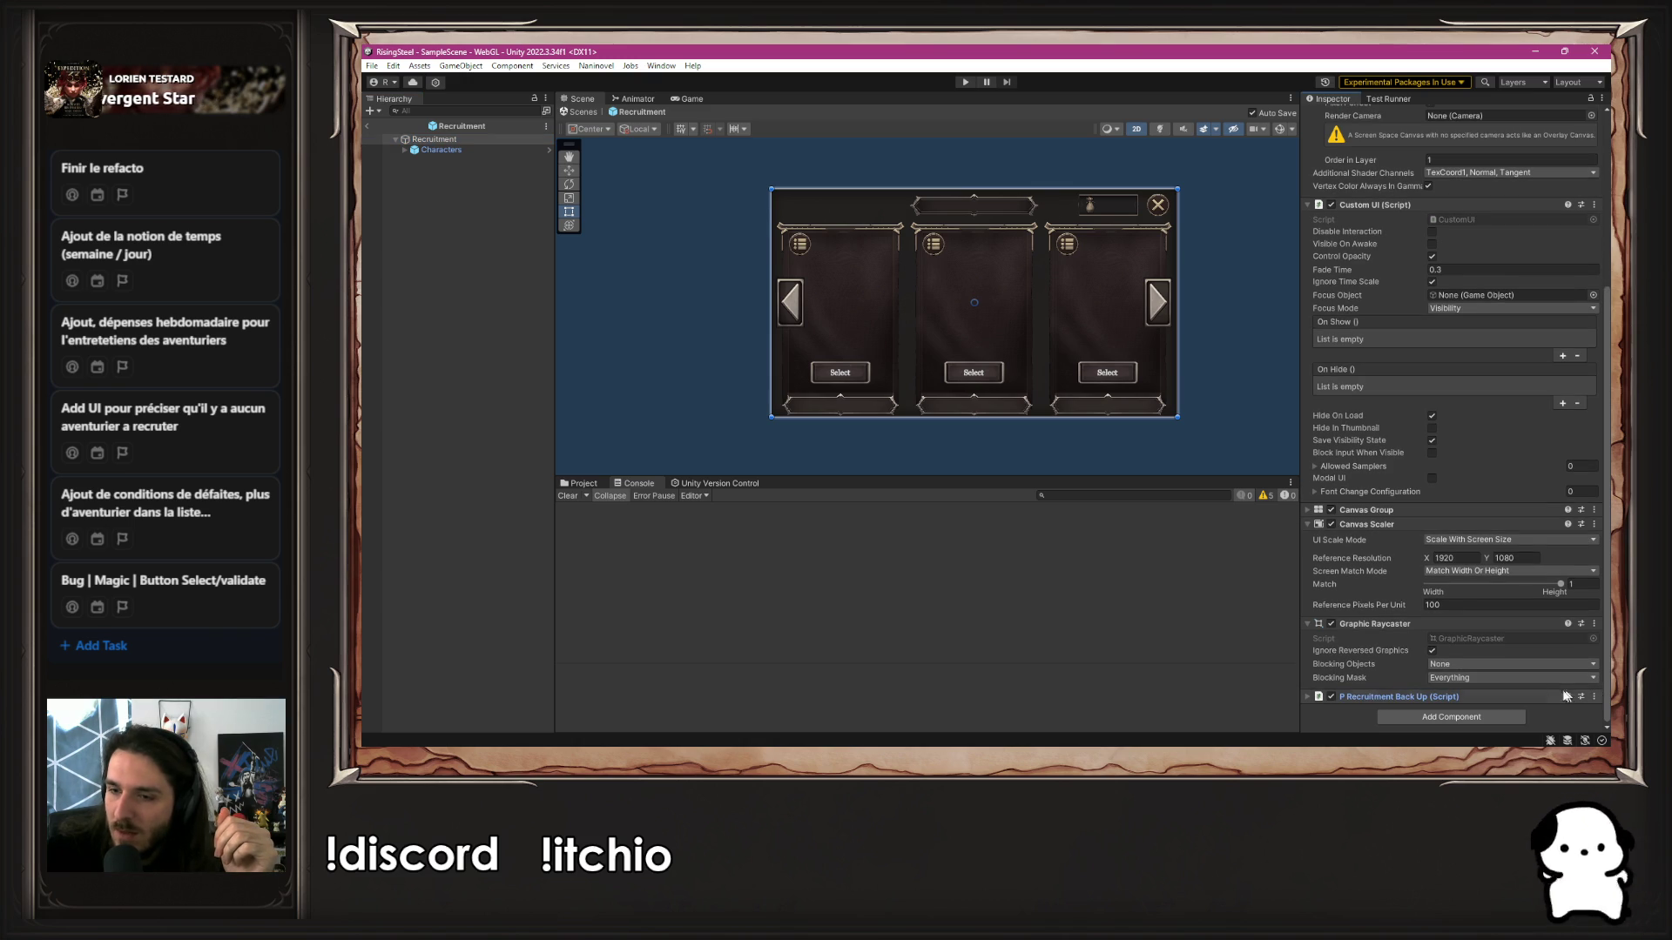
{"action": "left_click", "coordinate": [1596, 699]}
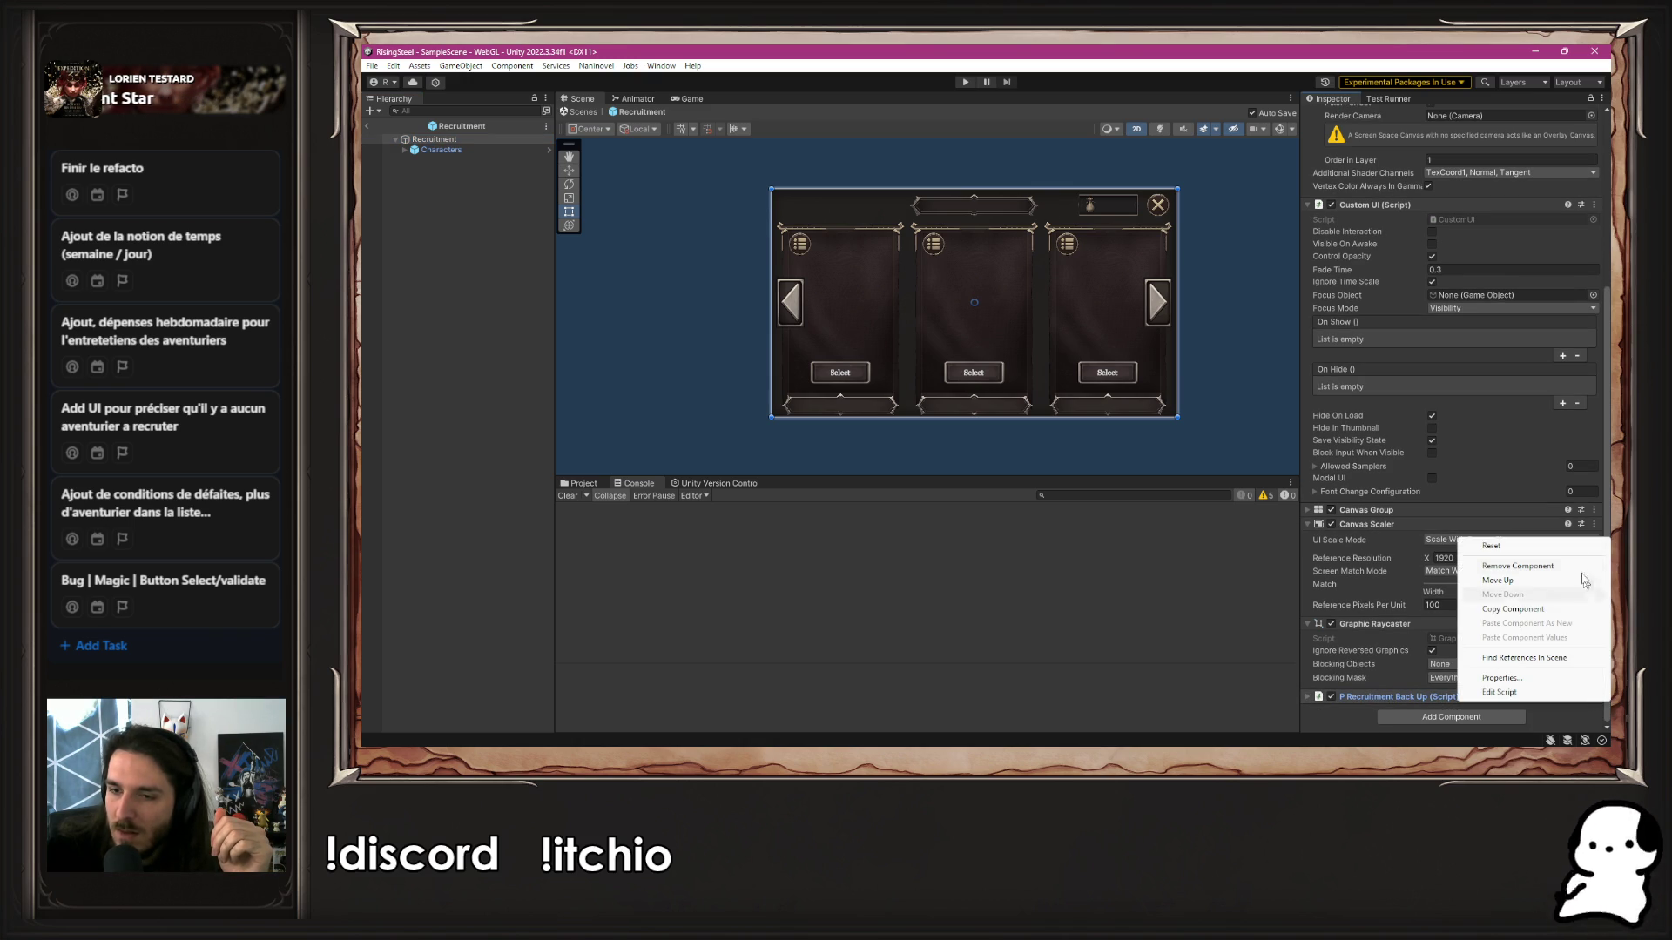
{"action": "left_click", "coordinate": [1559, 559]}
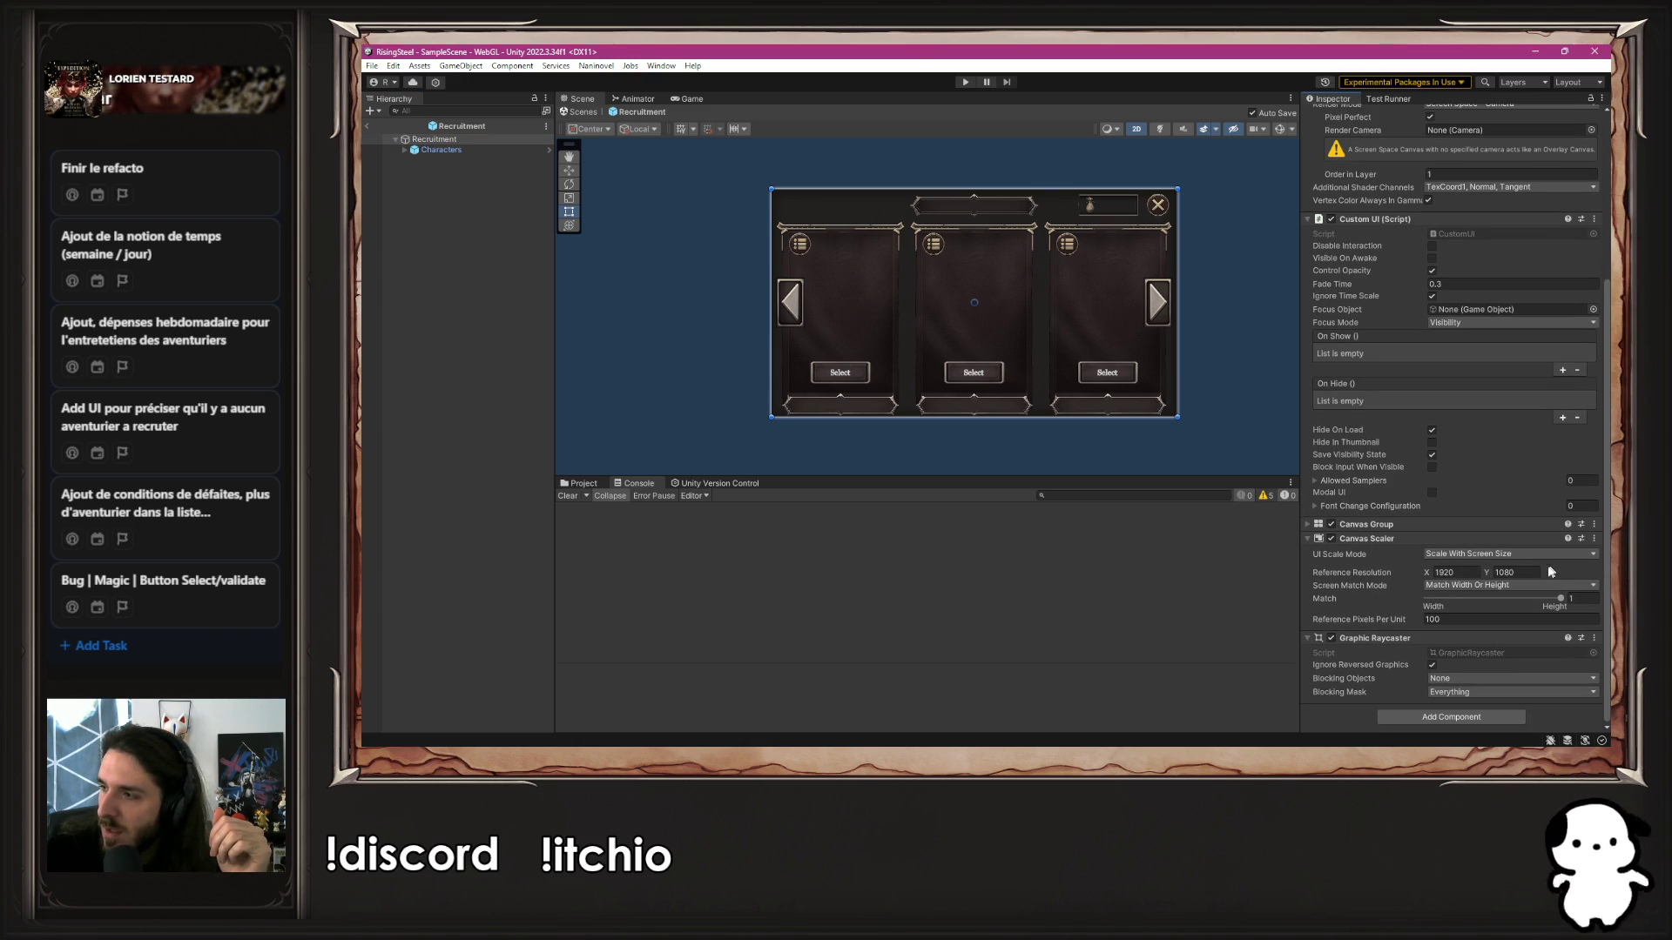
{"action": "left_click", "coordinate": [965, 81]}
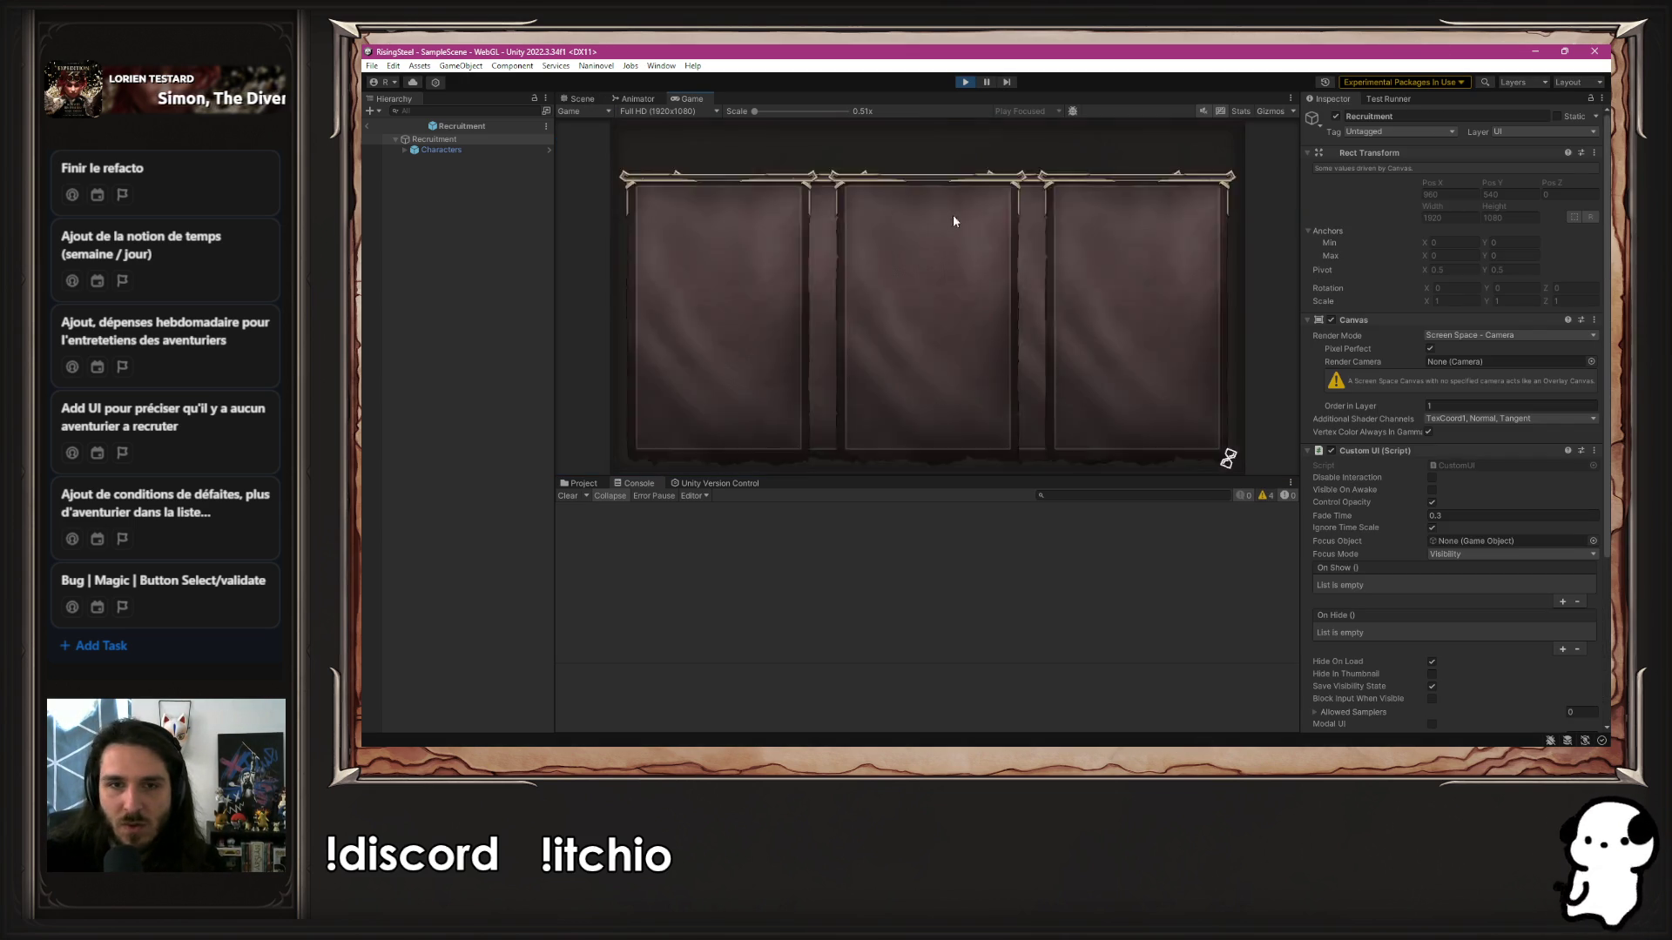
Start a new game and cycle through the recruitable character cards
{"action": "left_click", "coordinate": [932, 222]}
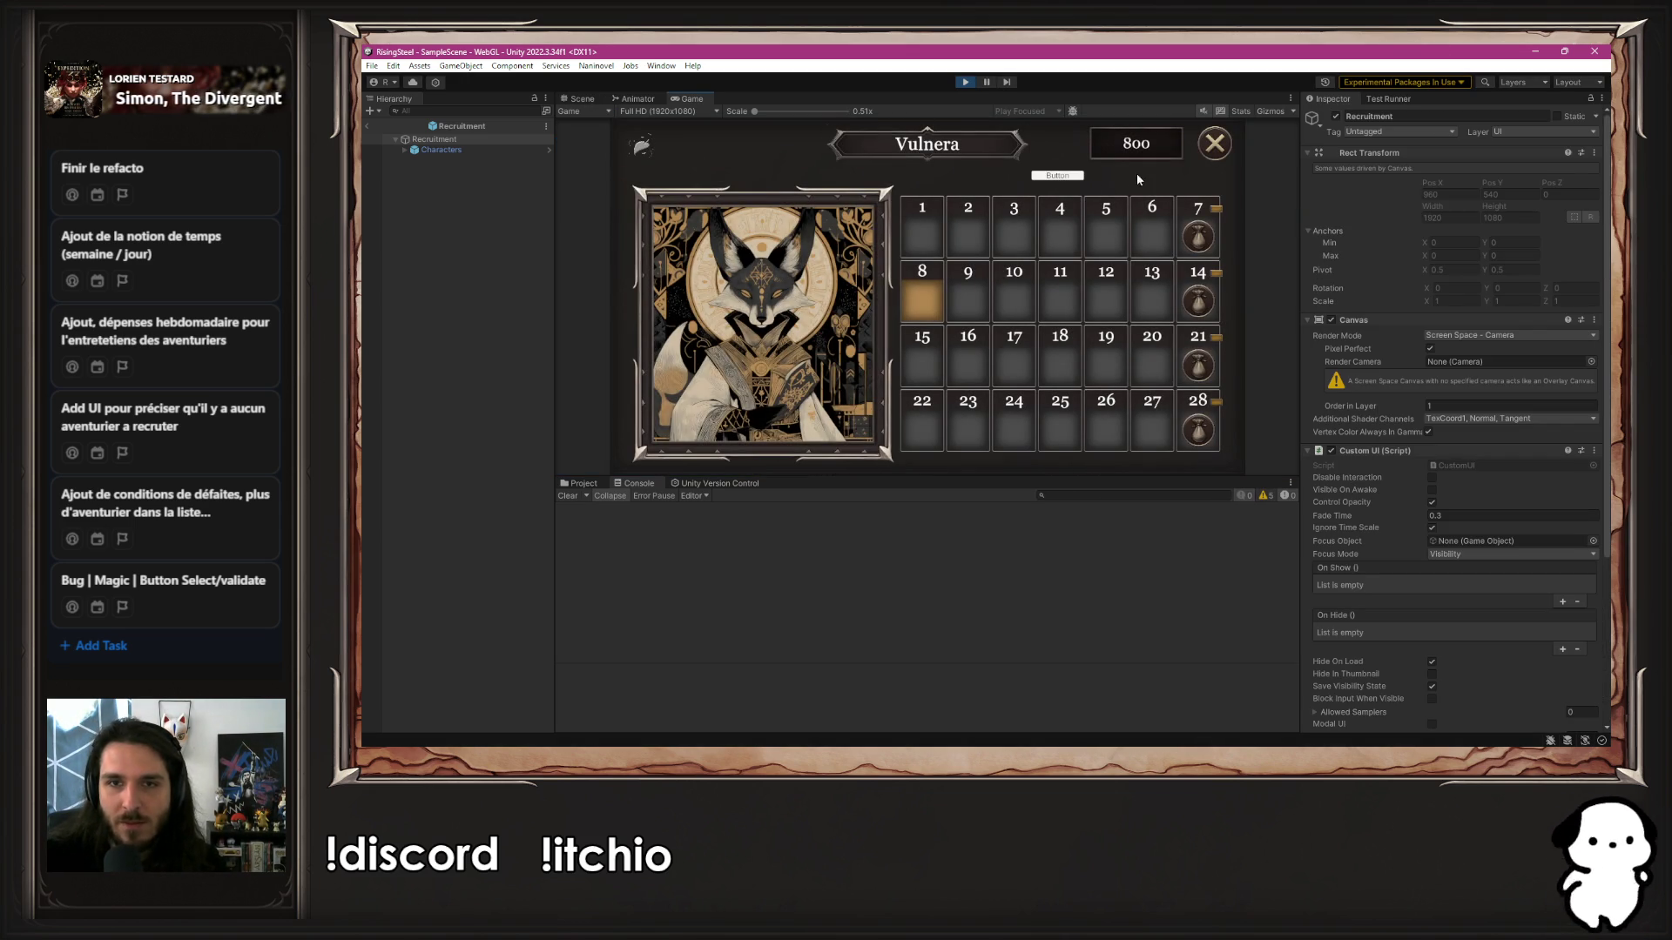
{"action": "left_click", "coordinate": [1067, 176]}
{"action": "left_click", "coordinate": [1068, 177]}
{"action": "left_click", "coordinate": [1068, 177]}
{"action": "left_click", "coordinate": [1068, 178]}
{"action": "left_click", "coordinate": [1068, 178]}
{"action": "left_click", "coordinate": [1069, 177]}
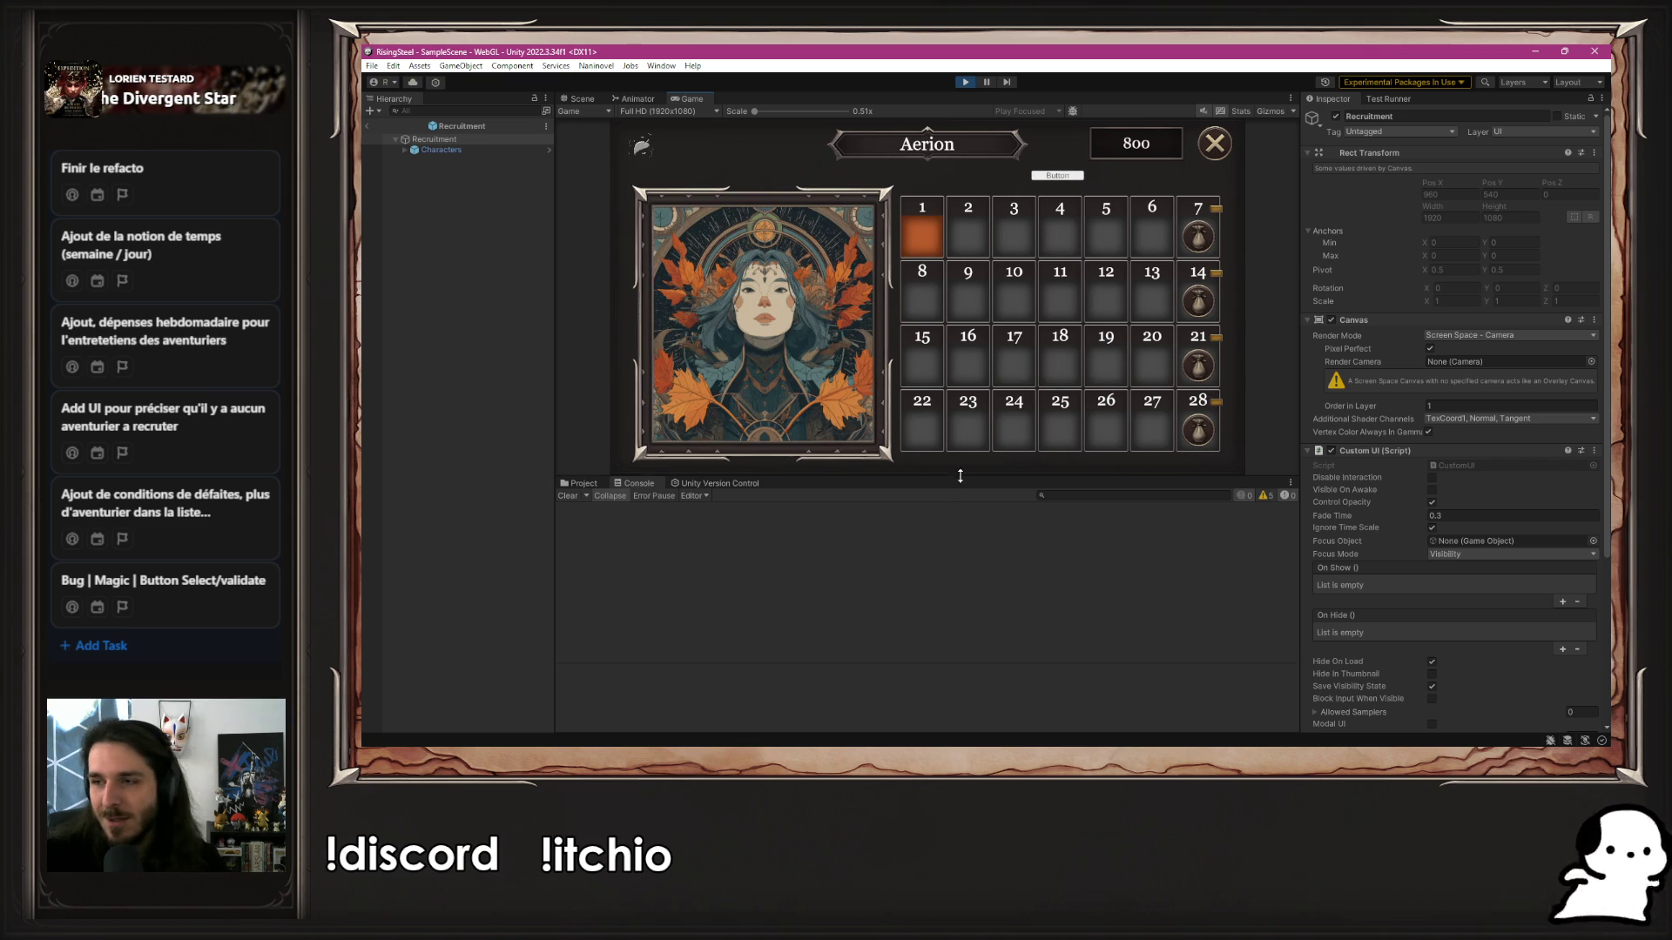
Open Aerion's The Fleeting description, step through further characters, then stop the play test
{"action": "left_click_drag", "start_coordinate": [962, 468], "coordinate": [962, 544]}
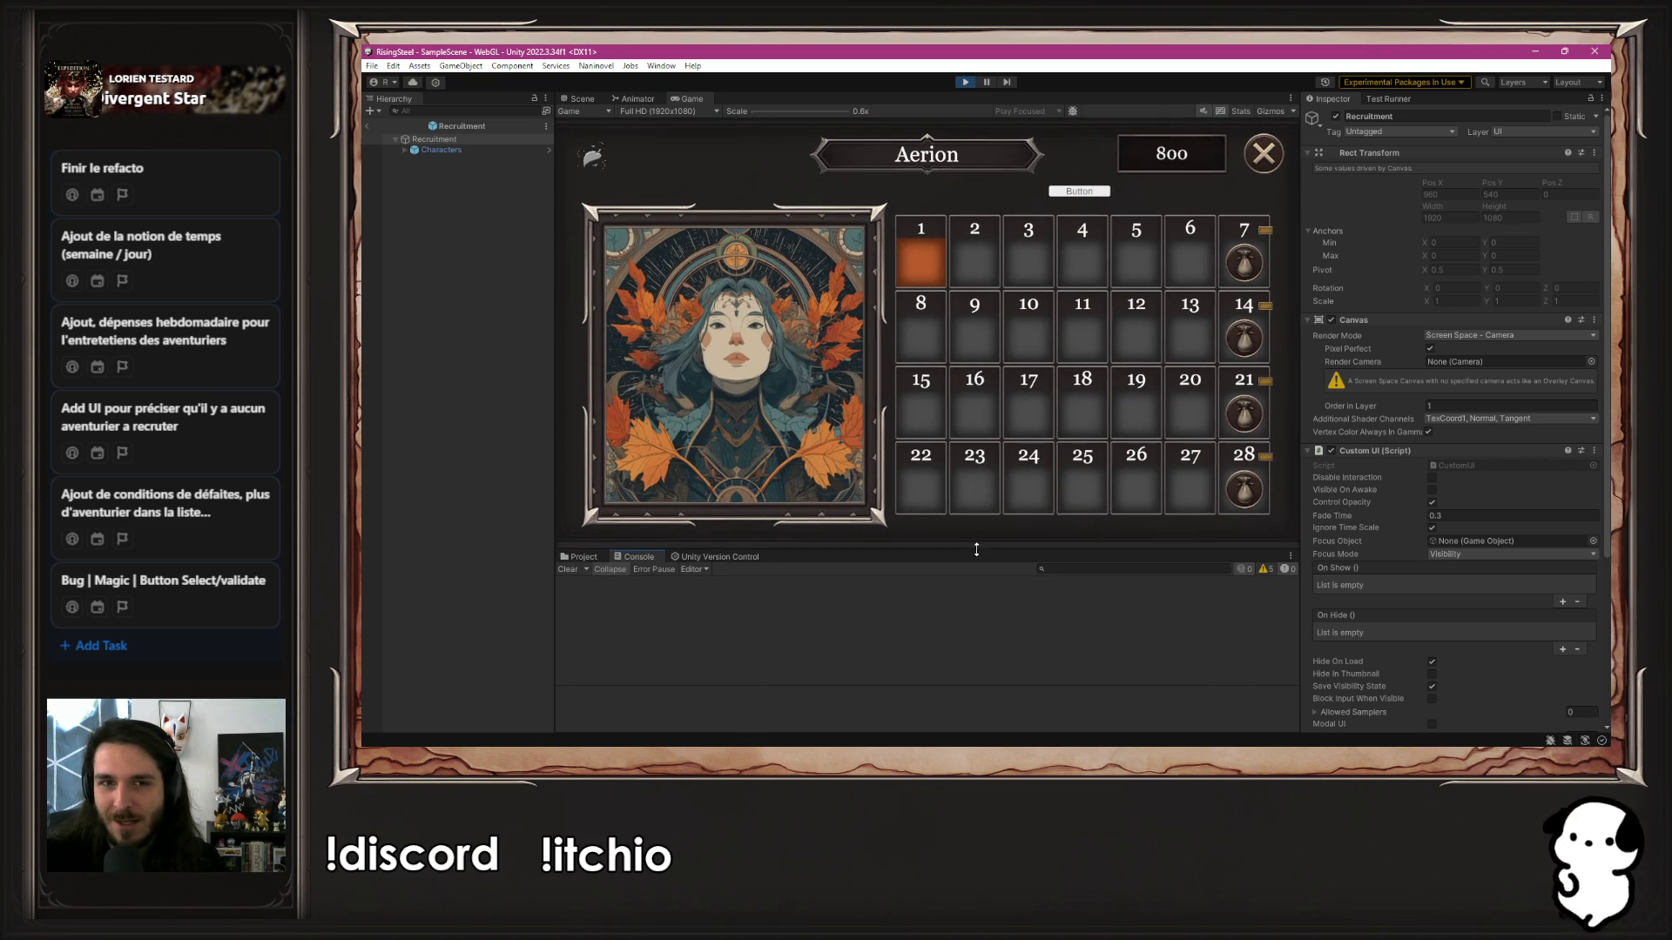
{"action": "left_click", "coordinate": [799, 387]}
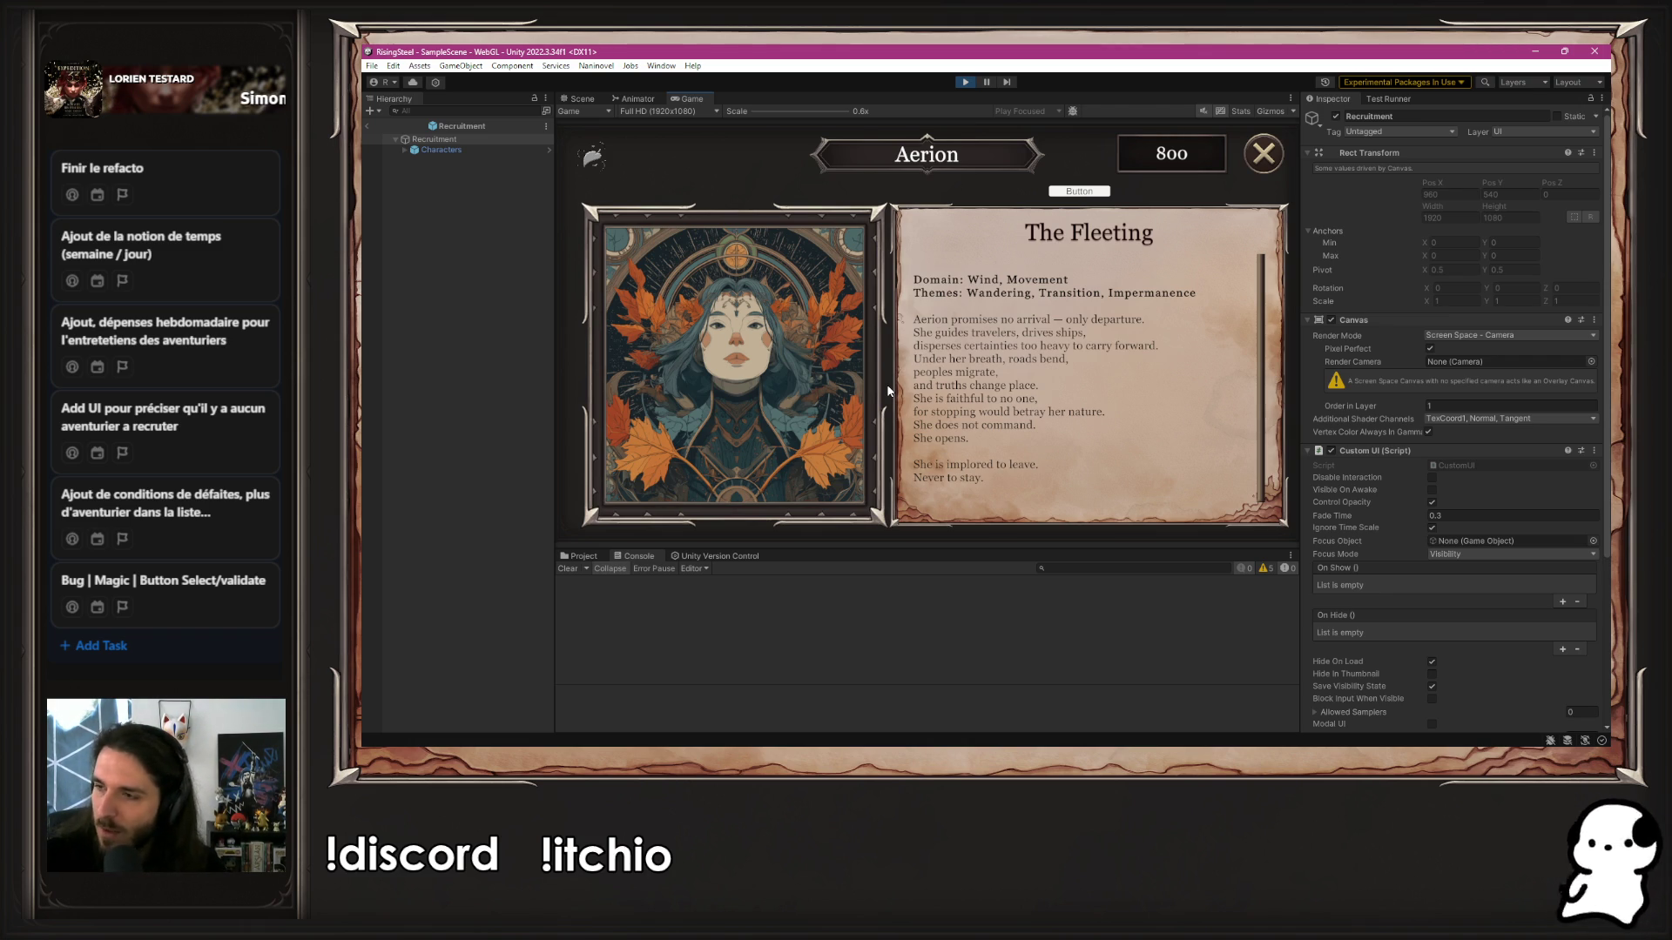
{"action": "left_click", "coordinate": [1068, 194]}
{"action": "left_click", "coordinate": [1068, 194]}
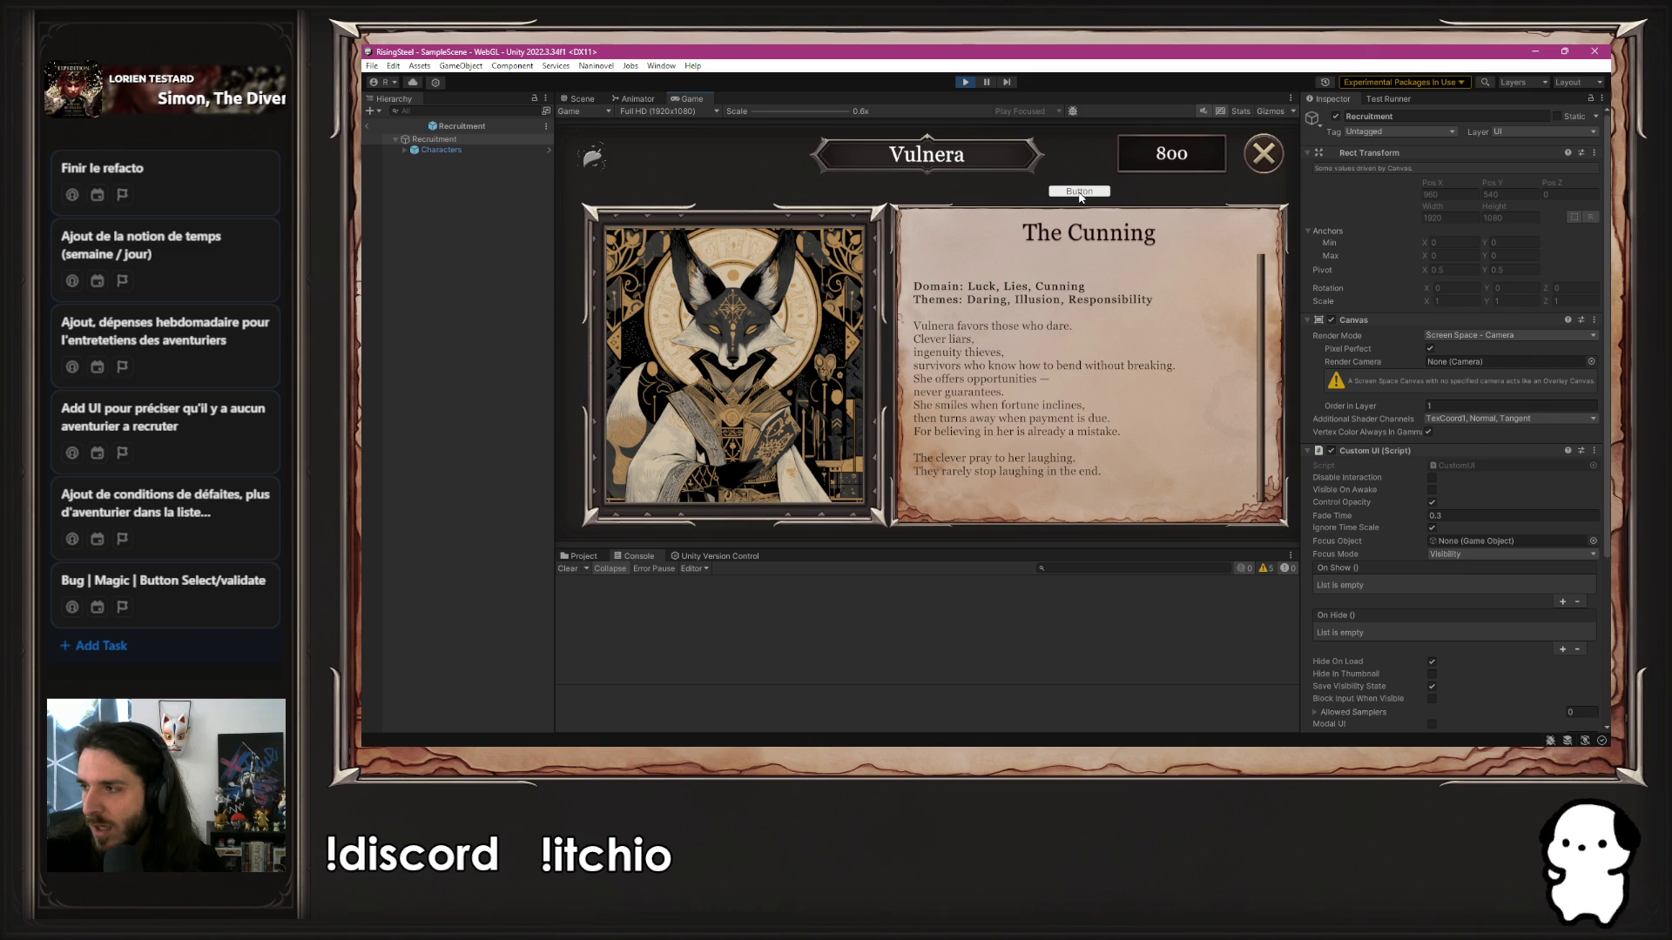
{"action": "left_click", "coordinate": [1080, 193]}
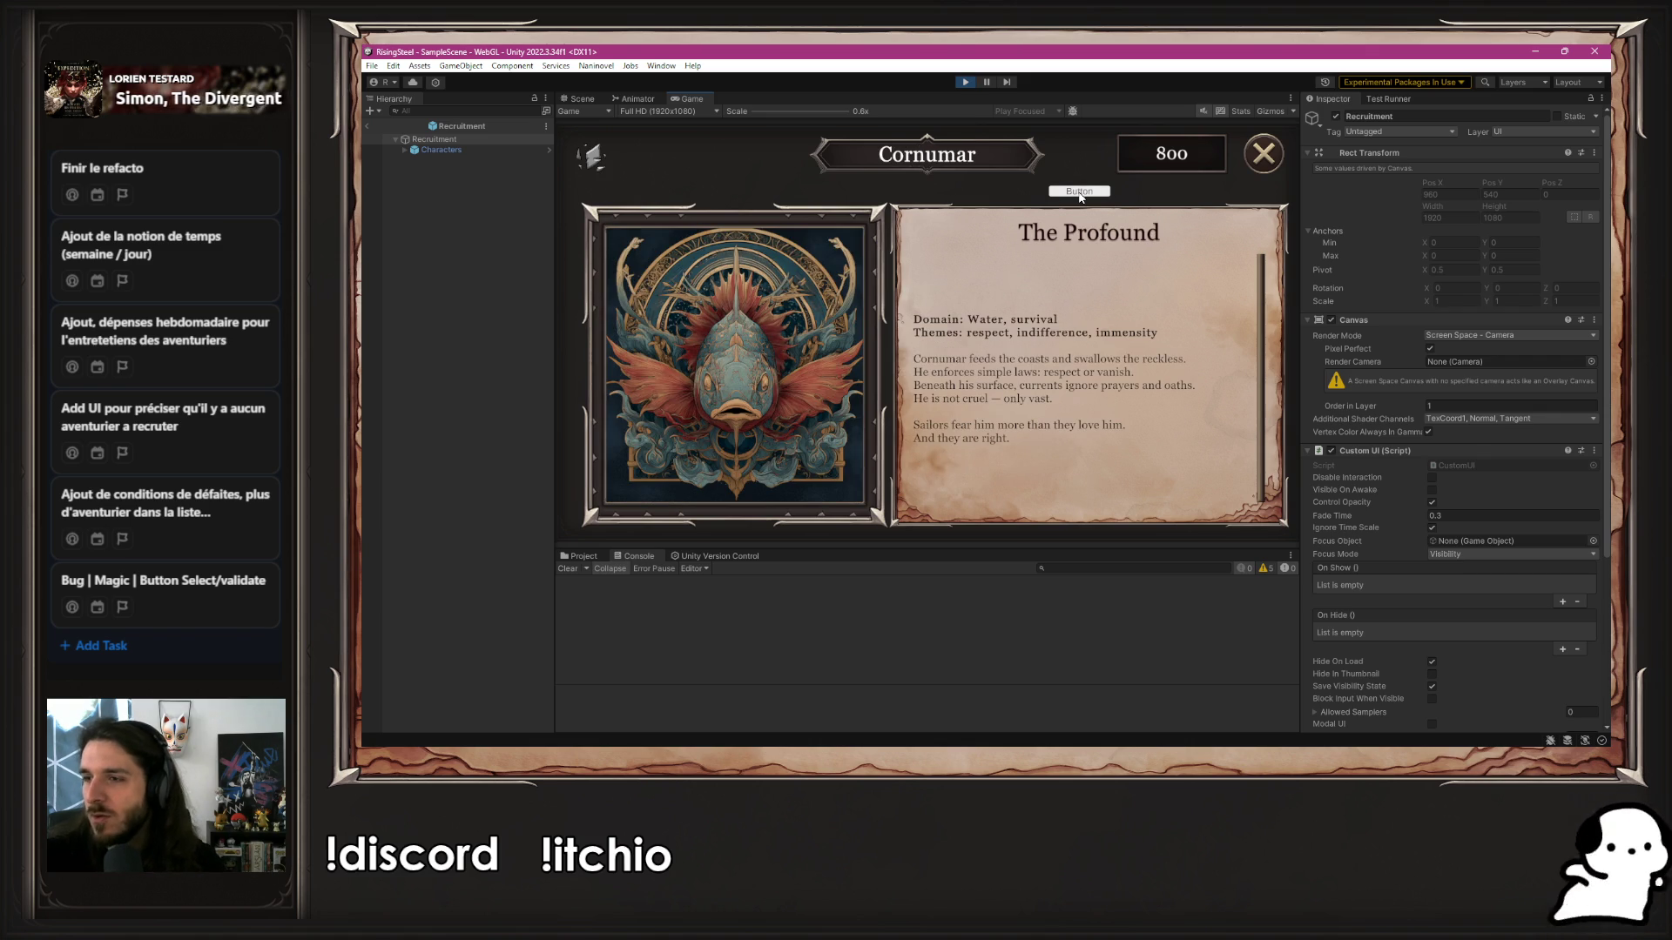
{"action": "left_click", "coordinate": [1079, 193]}
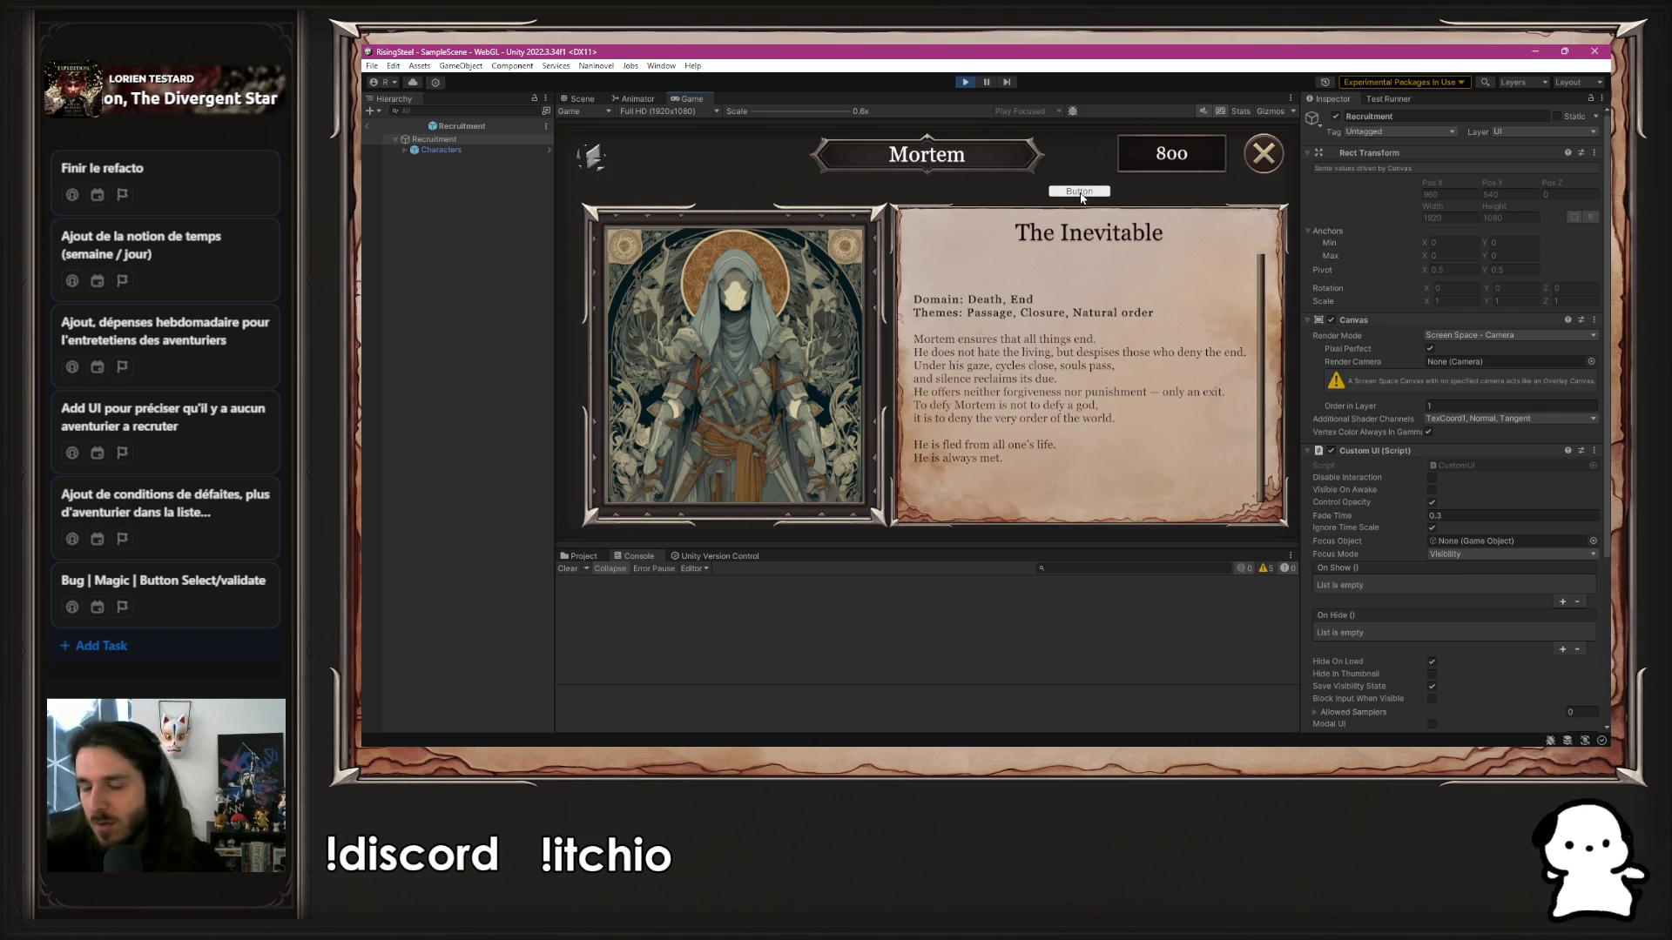
{"action": "left_click", "coordinate": [968, 82]}
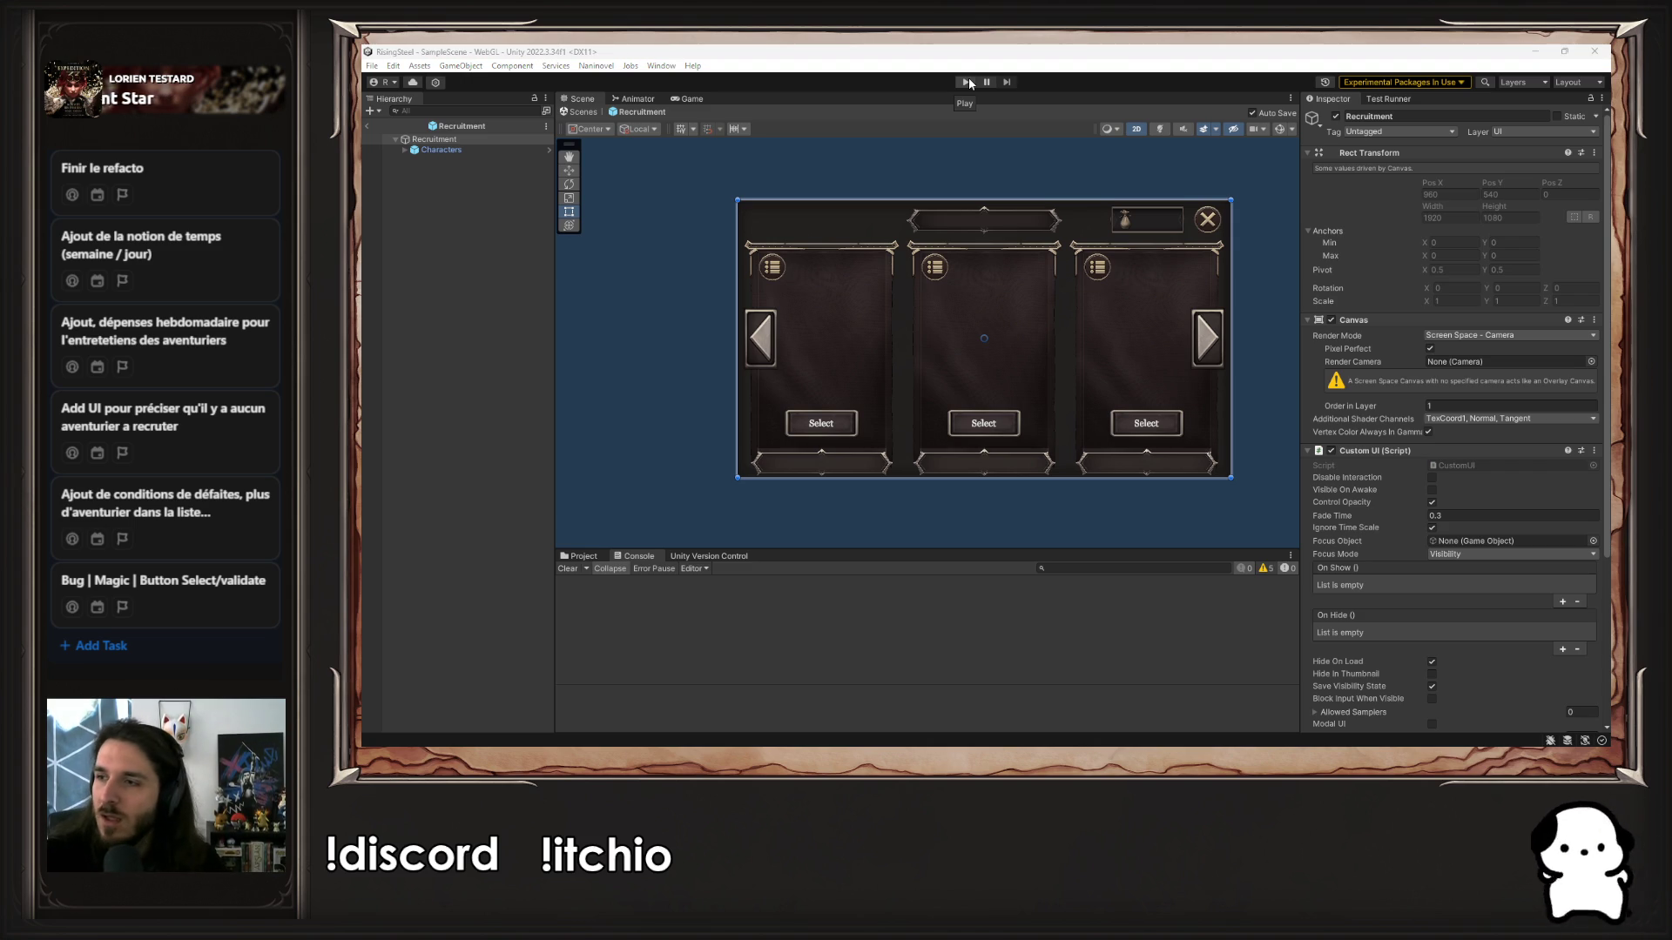
Add the P Recruitment script to Recruitment and assign the Characters object to its Characters field
{"action": "key", "text": "alt+Tab"}
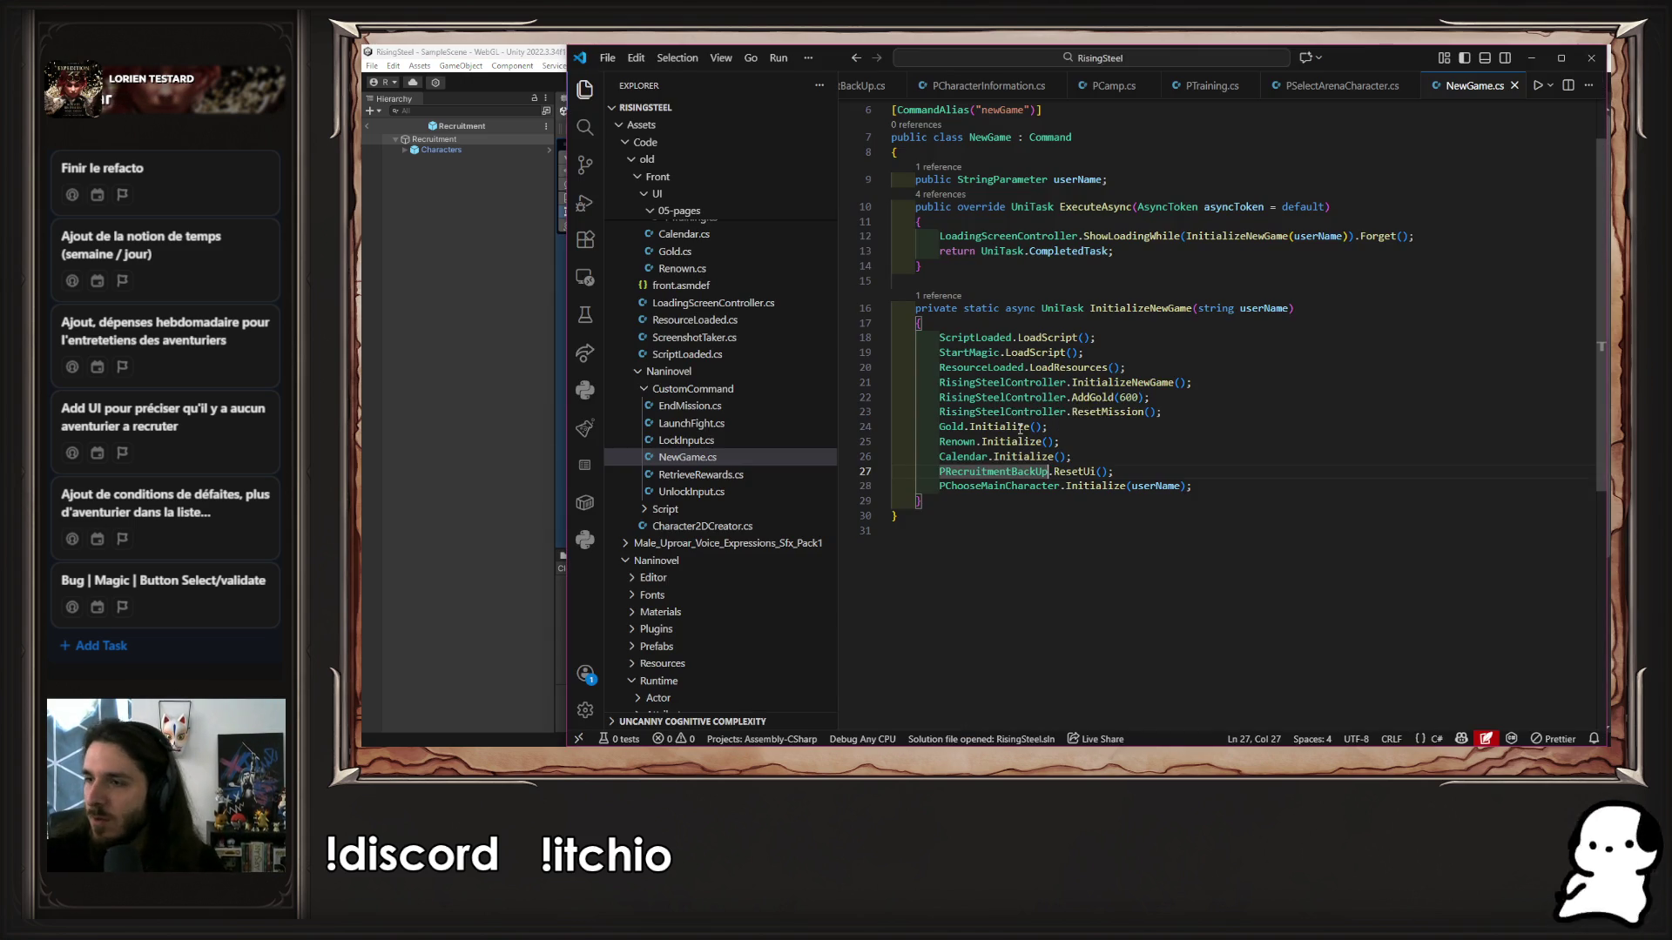
{"action": "key", "text": "alt+Tab"}
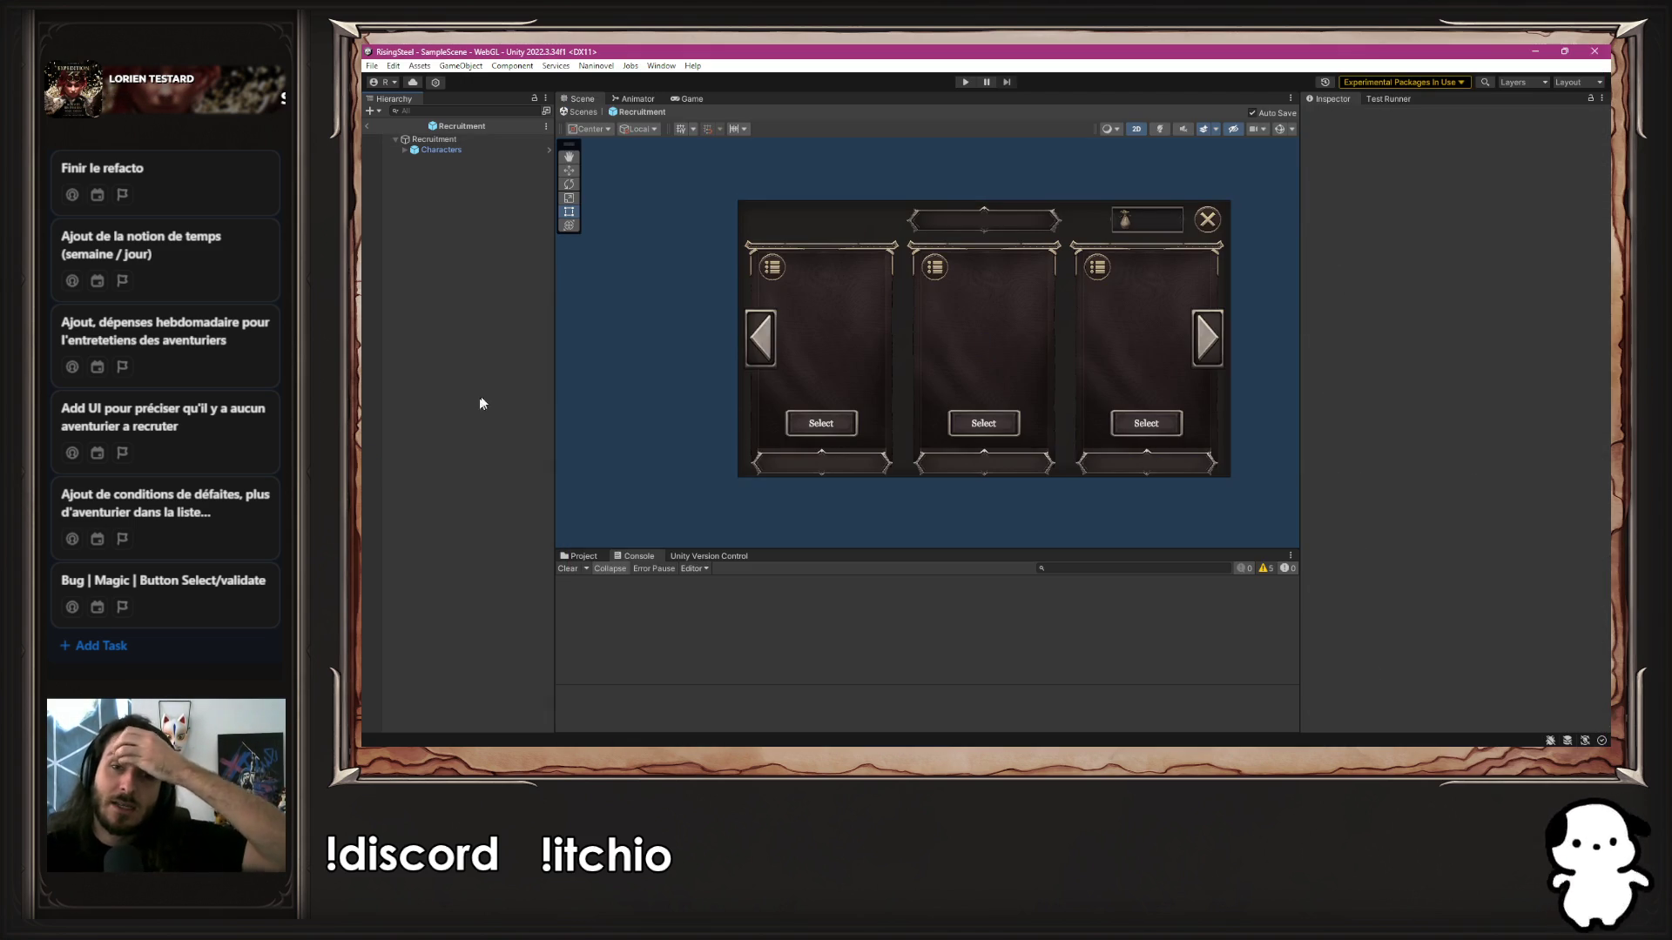
{"action": "left_click", "coordinate": [492, 139]}
{"action": "scroll", "coordinate": [1307, 482], "scroll_direction": "down", "scroll_amount": 5}
{"action": "left_click", "coordinate": [1450, 717]}
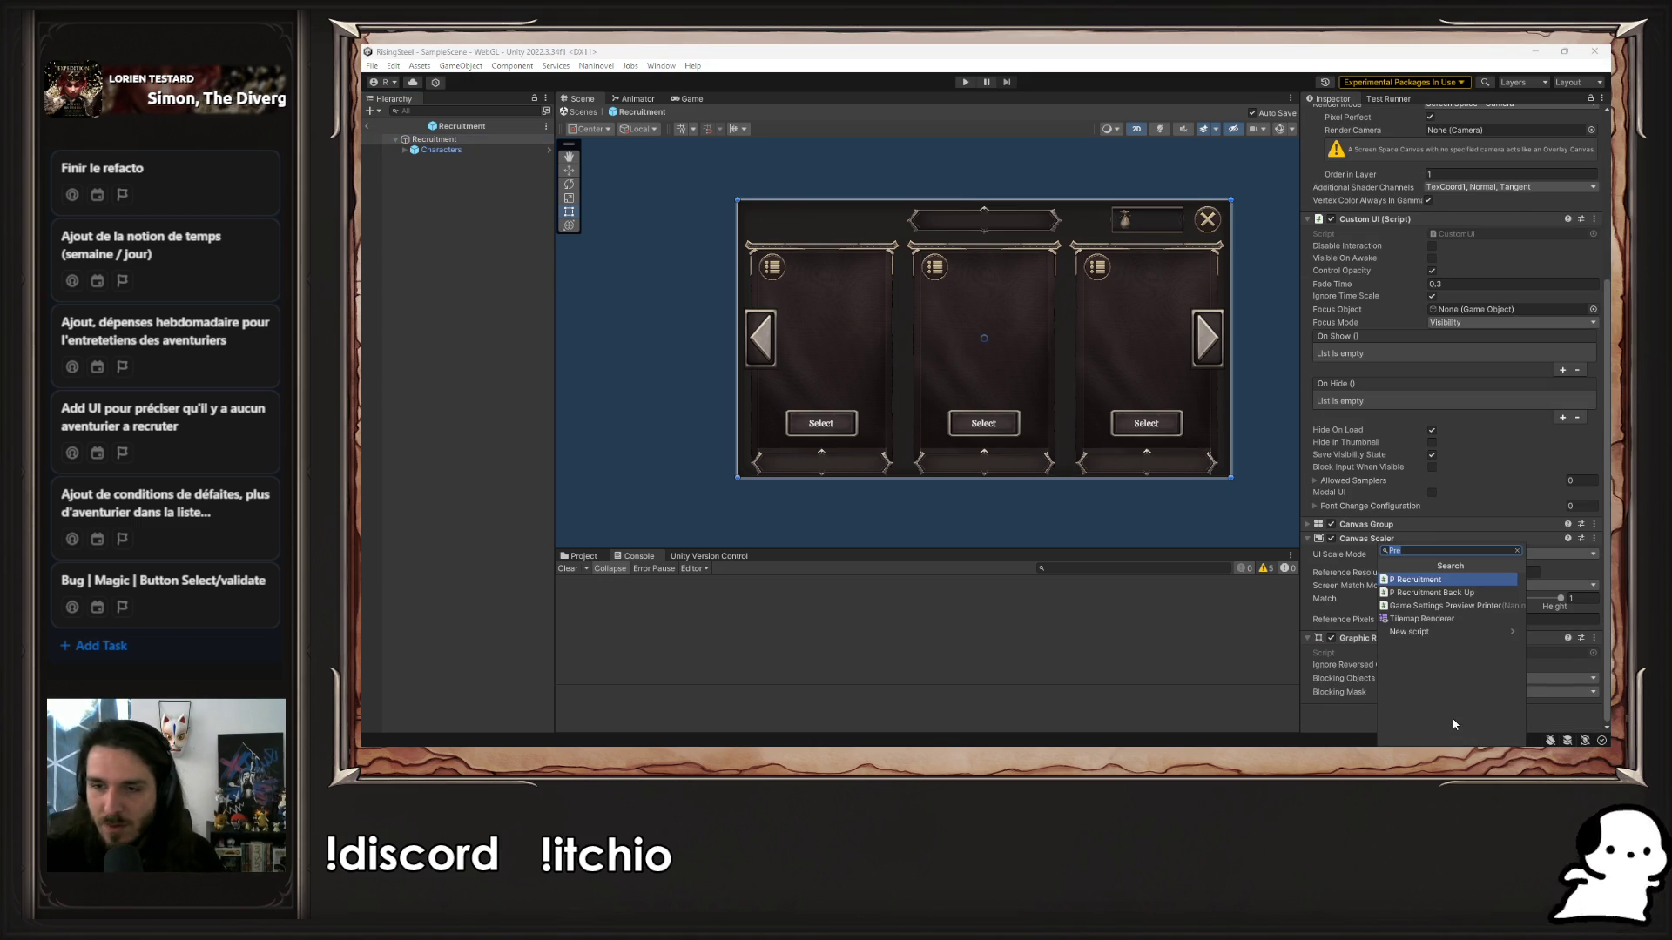
{"action": "left_click", "coordinate": [1421, 580]}
{"action": "mouse_move", "coordinate": [442, 150]}
{"action": "left_mouse_down"}
{"action": "mouse_move", "coordinate": [488, 171]}
{"action": "mouse_move", "coordinate": [618, 305]}
{"action": "mouse_move", "coordinate": [635, 550]}
{"action": "mouse_move", "coordinate": [1236, 747]}
{"action": "mouse_move", "coordinate": [1497, 697]}
{"action": "left_mouse_up"}
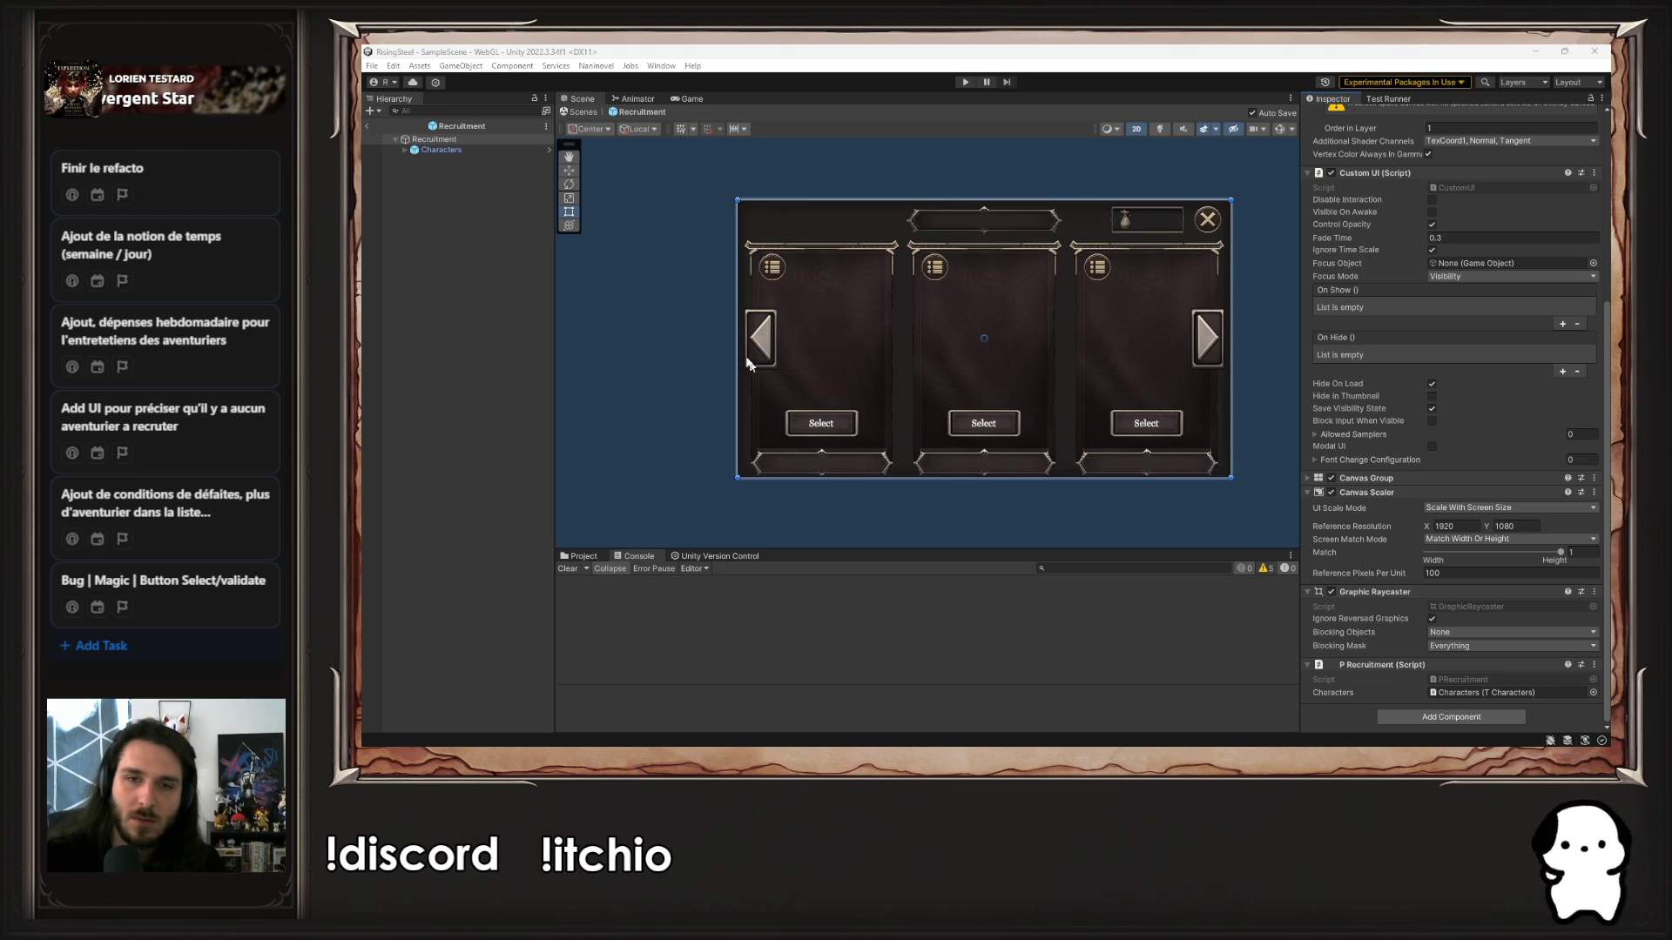
{"action": "left_click", "coordinate": [457, 150]}
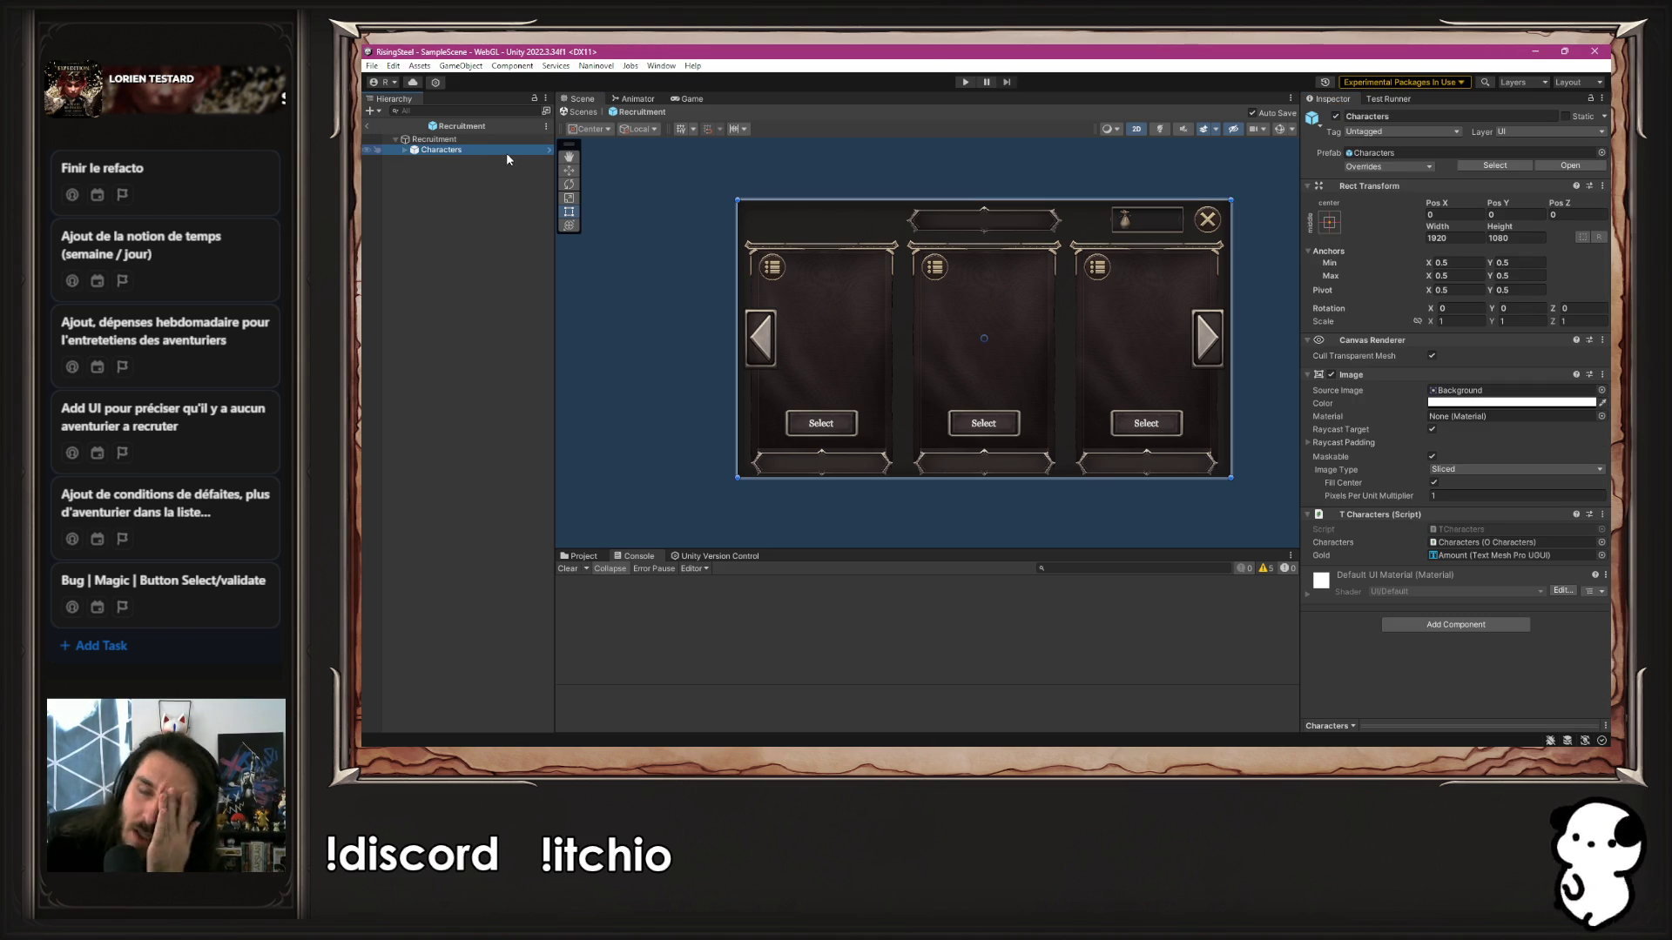
Open the Characters prefab from 04-templates and select its NoMercenary object
{"action": "left_click", "coordinate": [1385, 152]}
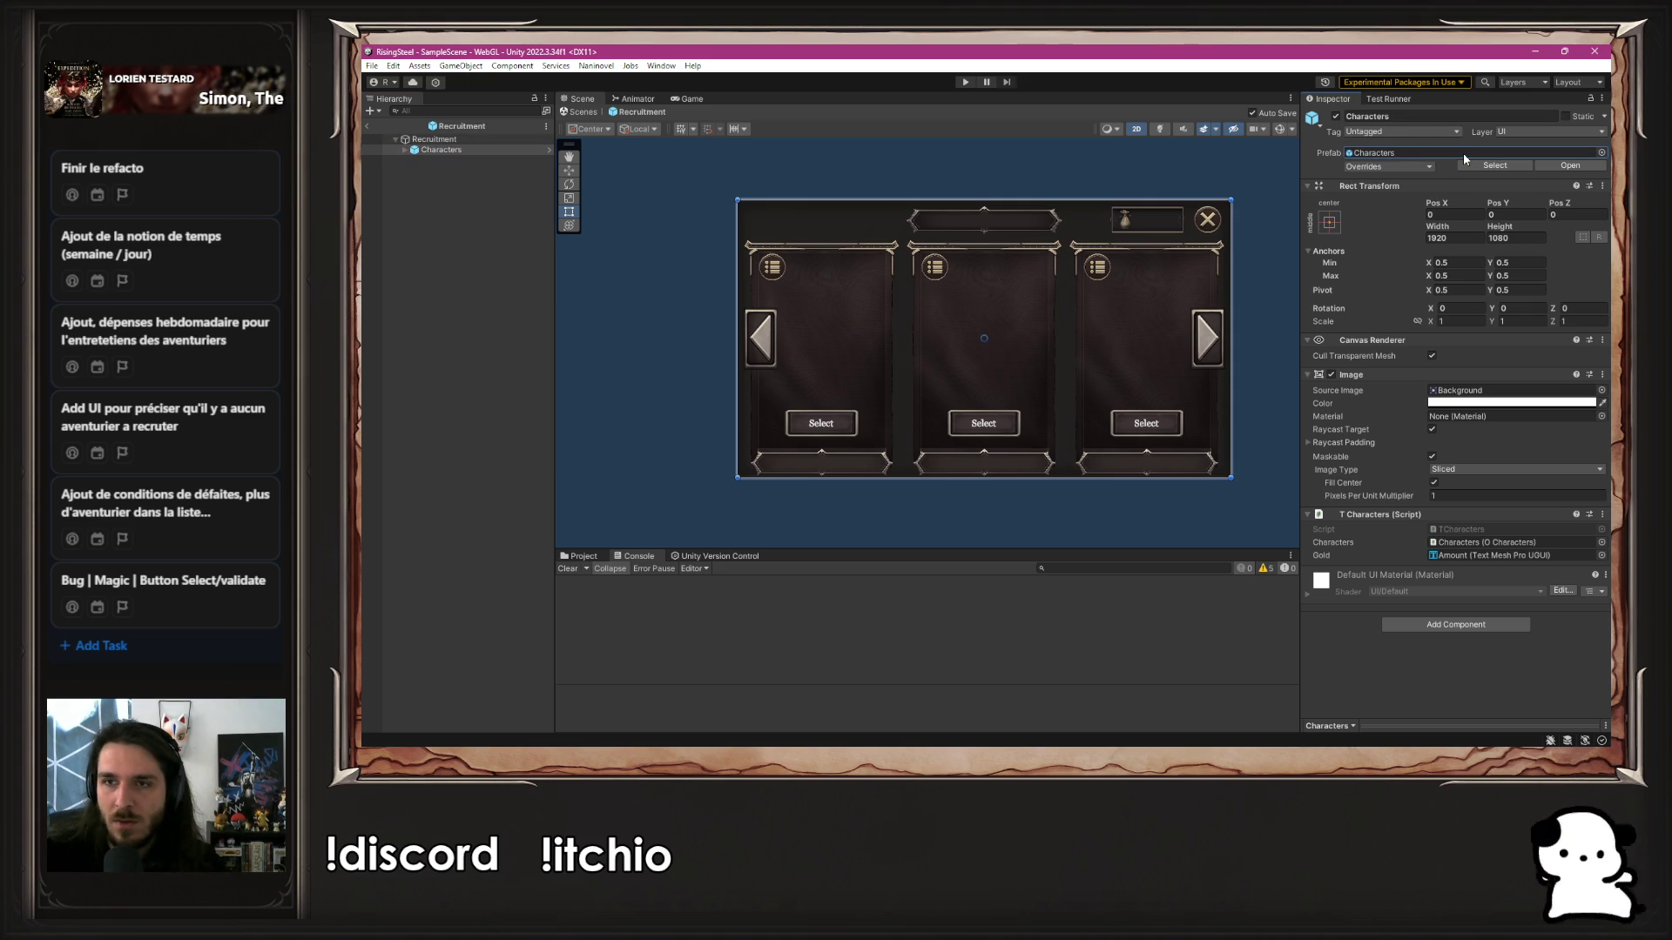
{"action": "left_click", "coordinate": [580, 556]}
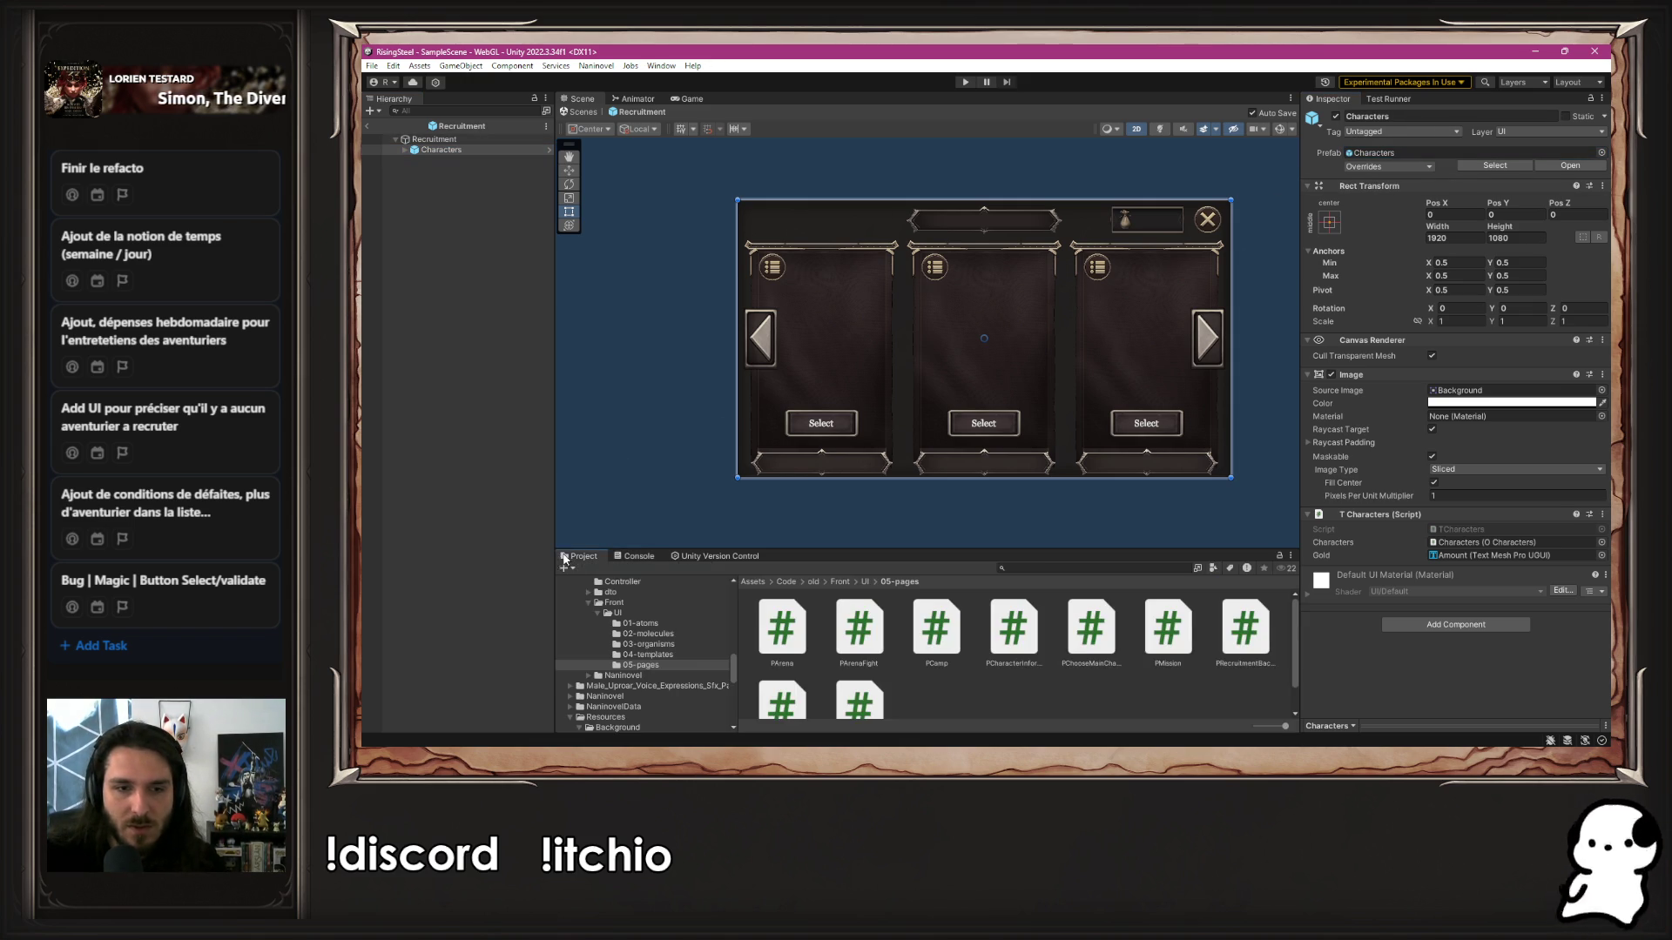
{"action": "scroll", "coordinate": [616, 654], "scroll_direction": "up", "scroll_amount": 5}
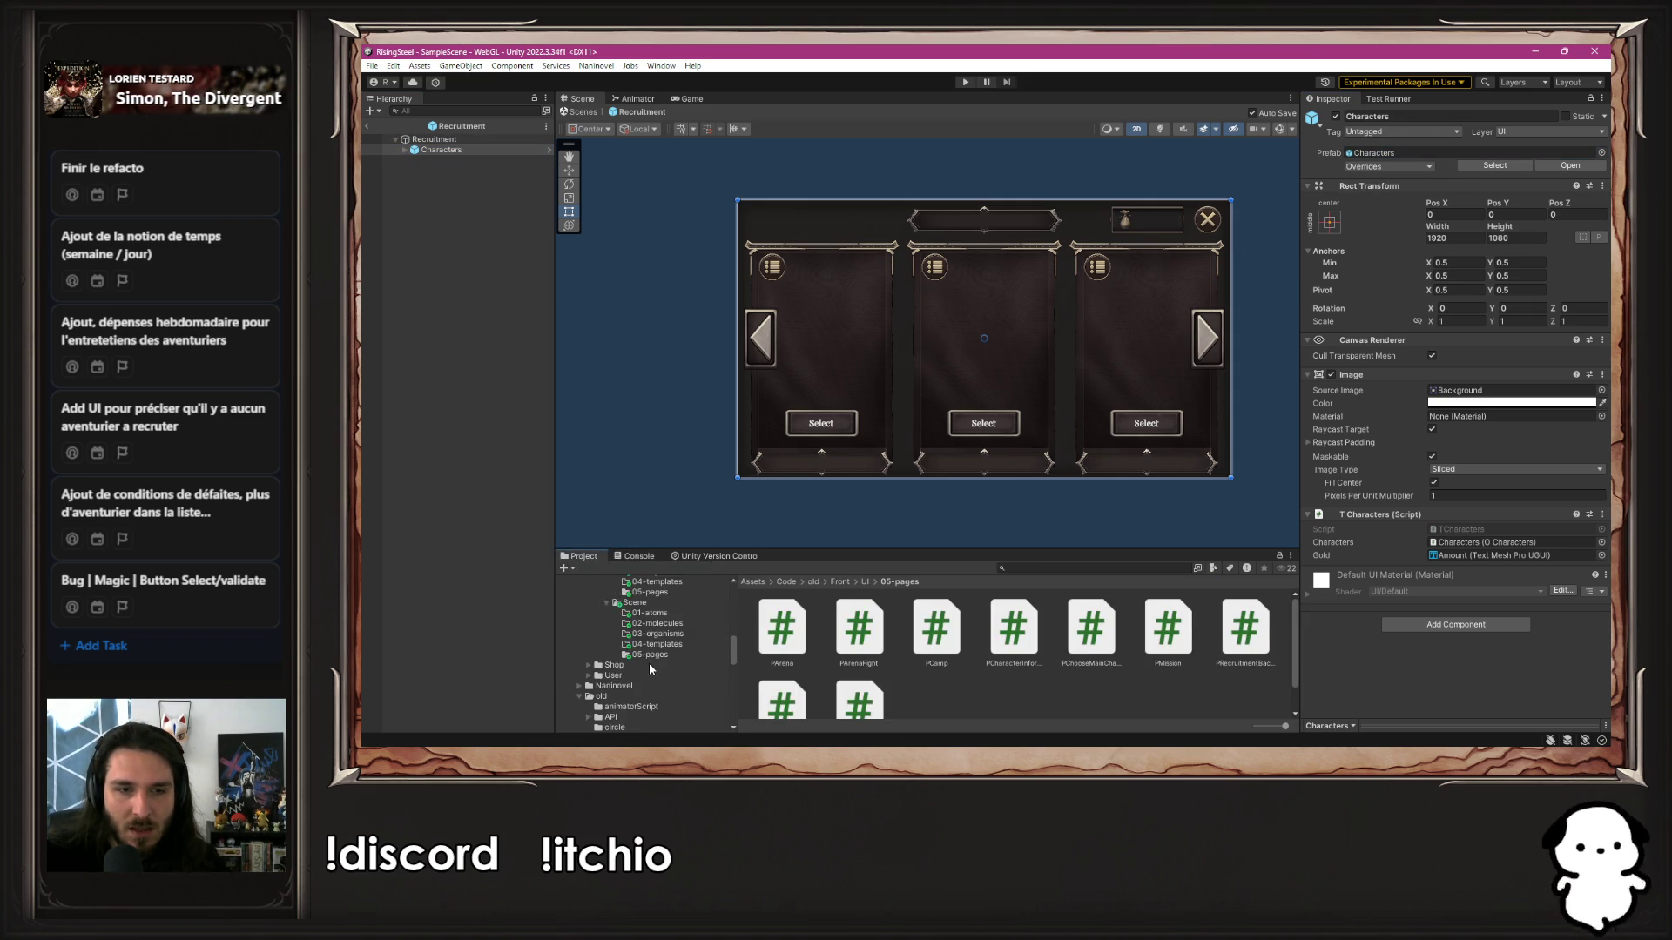
{"action": "scroll", "coordinate": [657, 670], "scroll_direction": "up", "scroll_amount": 3}
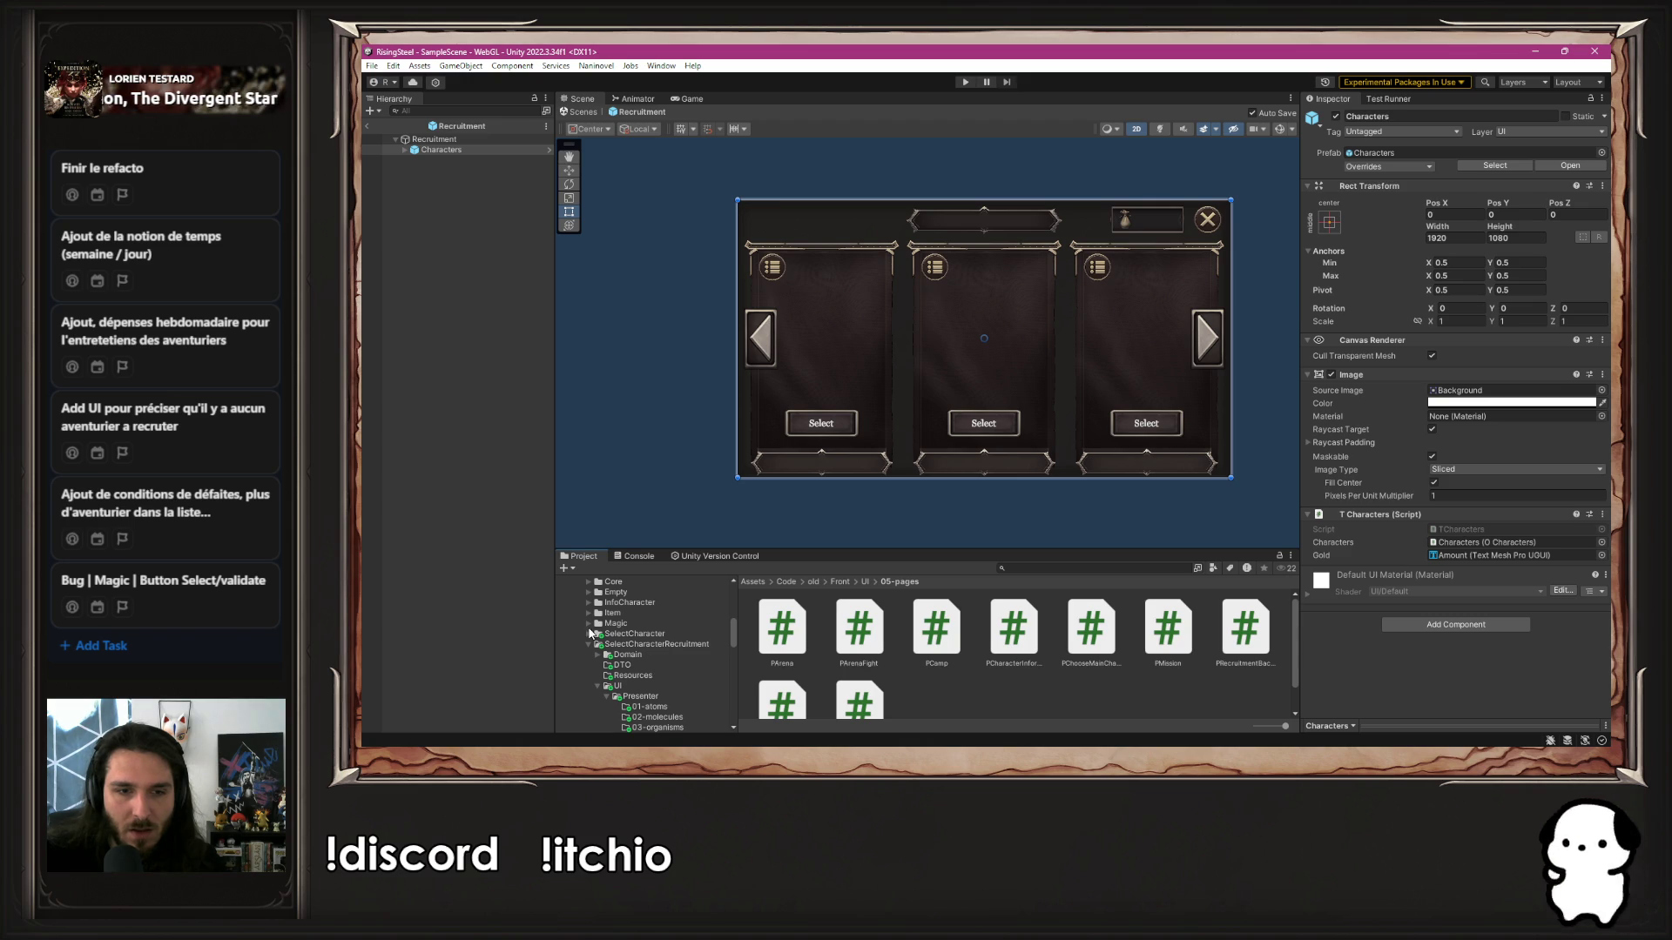
{"action": "scroll", "coordinate": [602, 642], "scroll_direction": "down", "scroll_amount": 5}
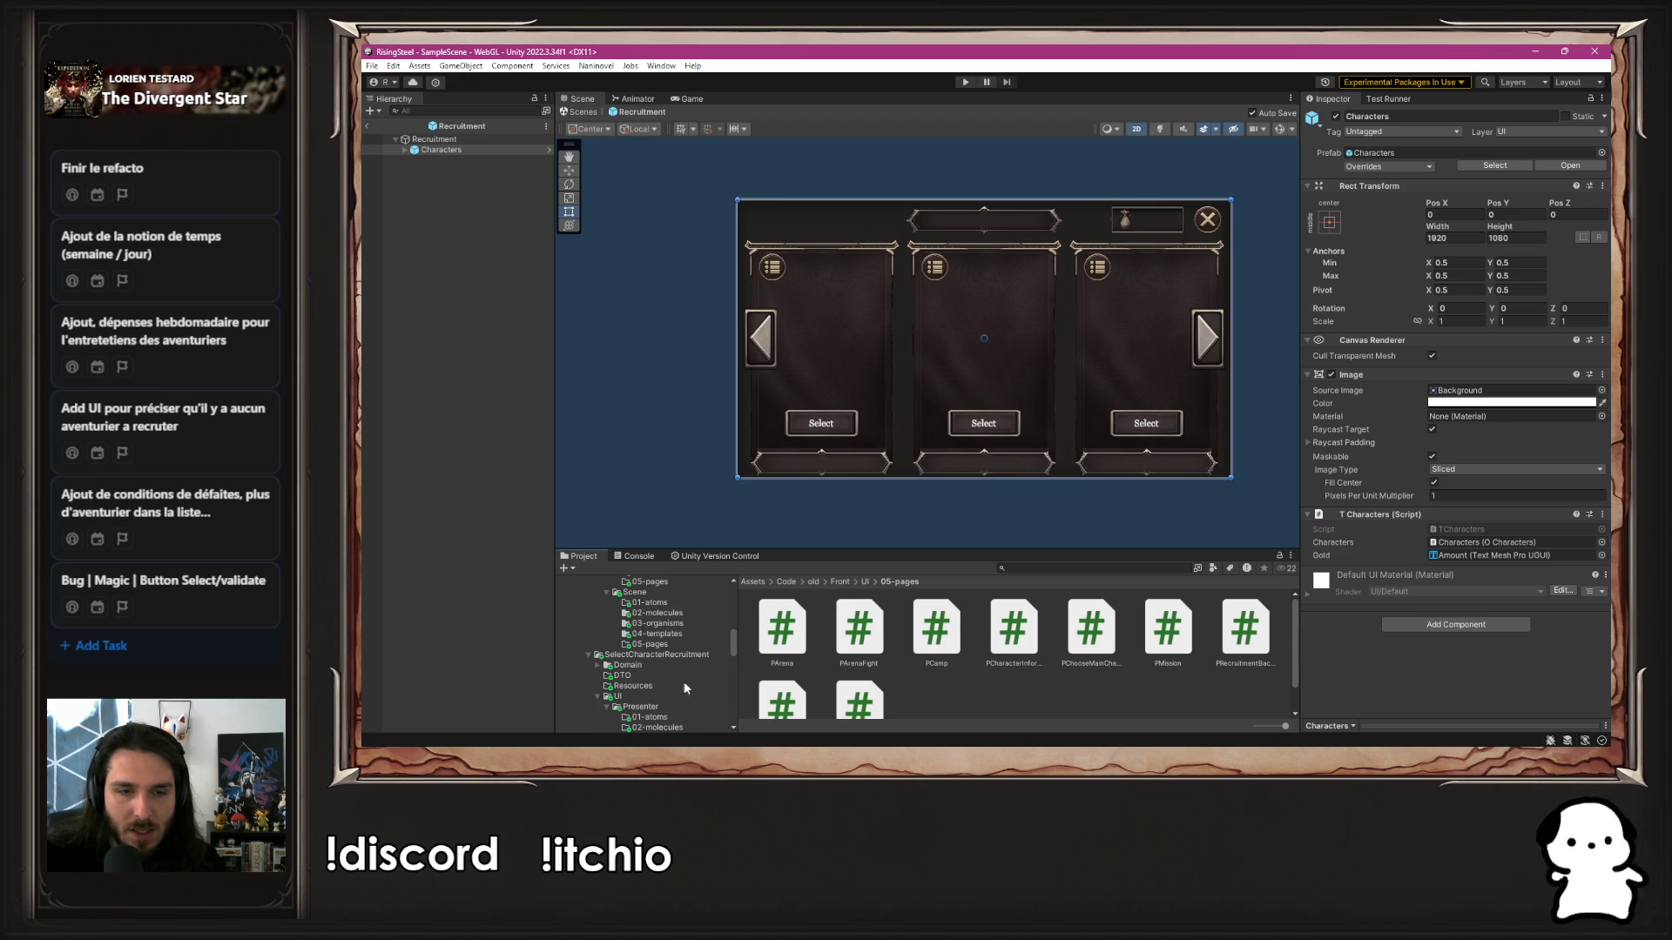
{"action": "left_click", "coordinate": [657, 634]}
{"action": "double_click", "coordinate": [771, 638]}
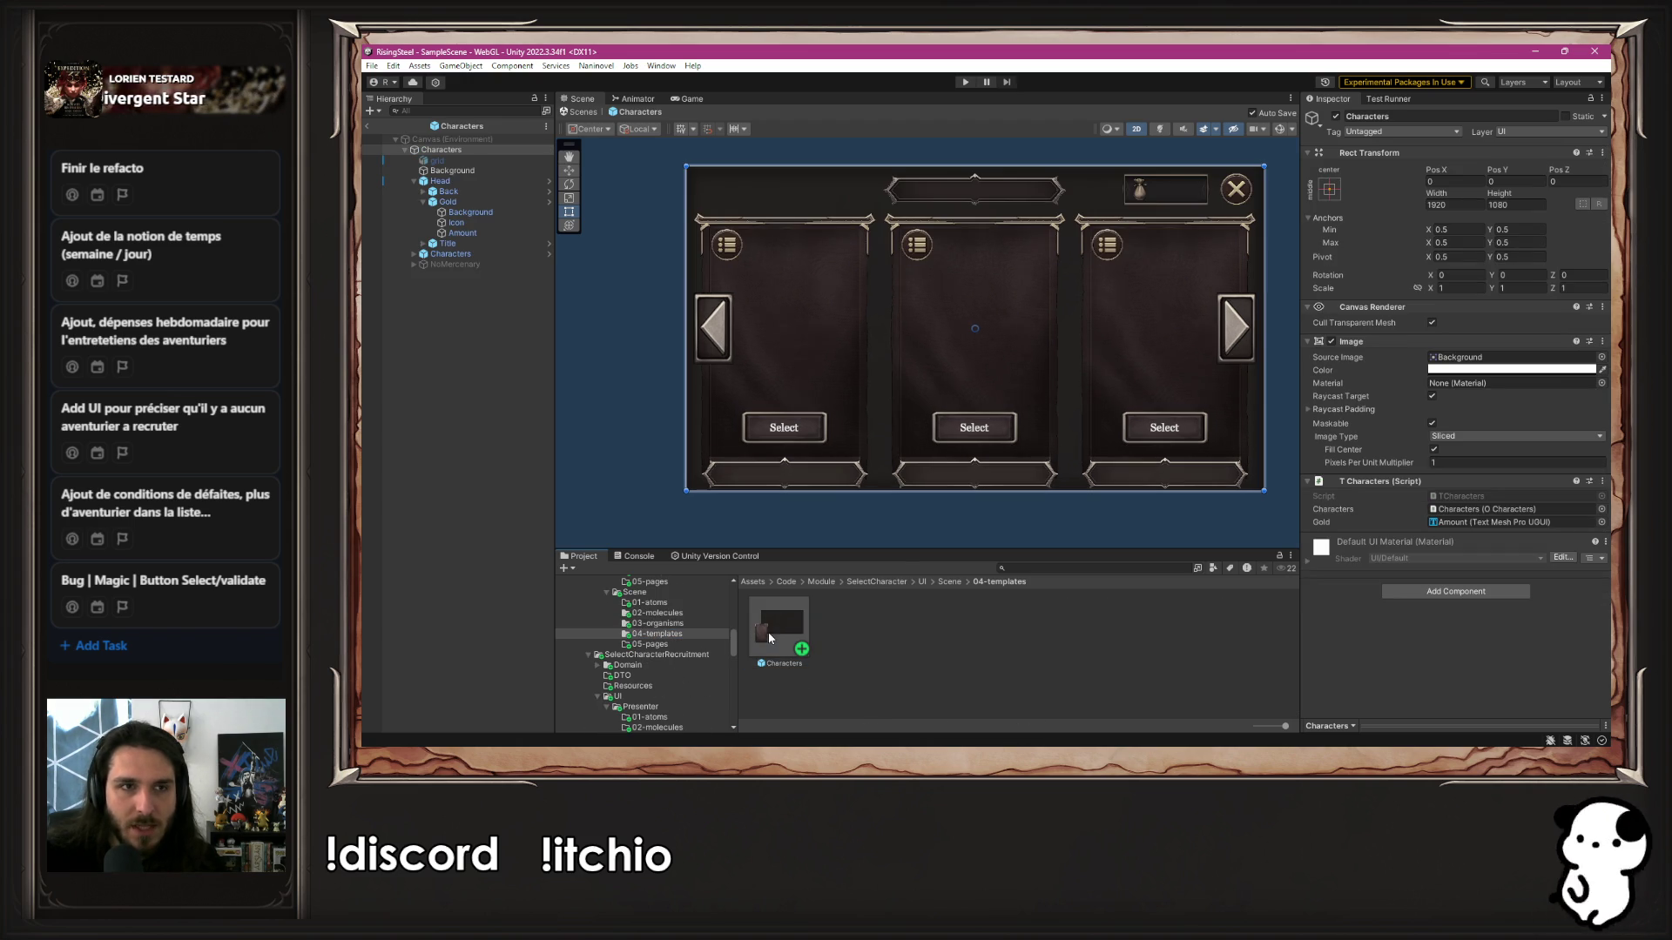
{"action": "left_click", "coordinate": [463, 265]}
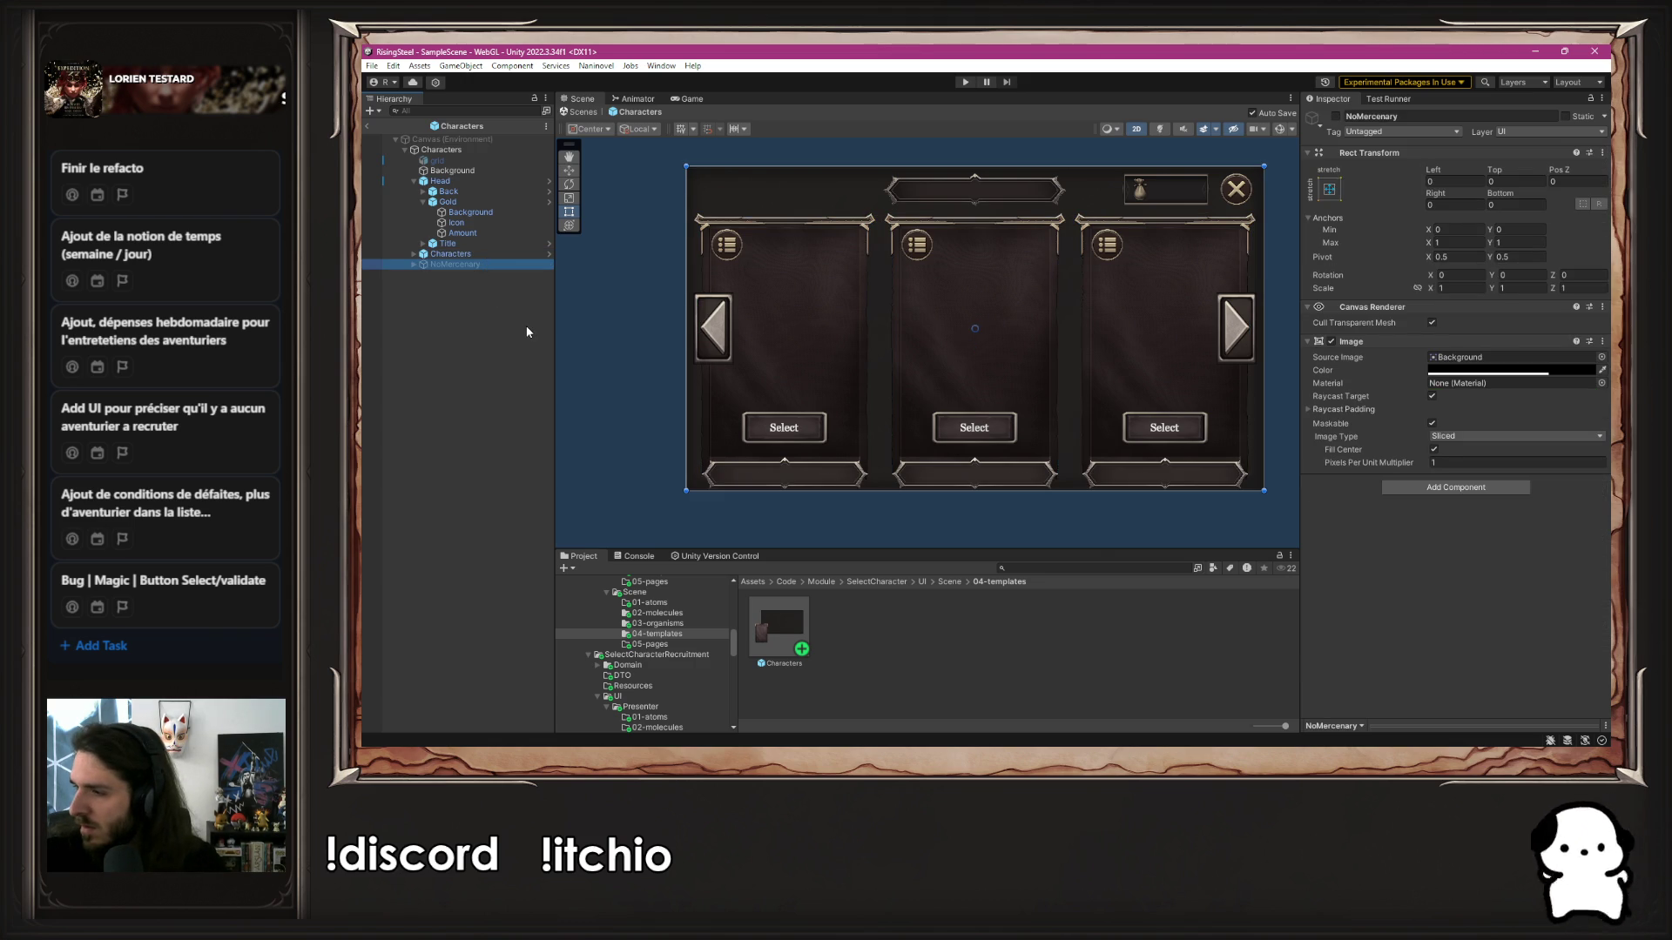
Open the Recruitment prefab from 05-pages and move NoMercenary out of Characters under Recruitment
{"action": "scroll", "coordinate": [661, 662], "scroll_direction": "down", "scroll_amount": 5}
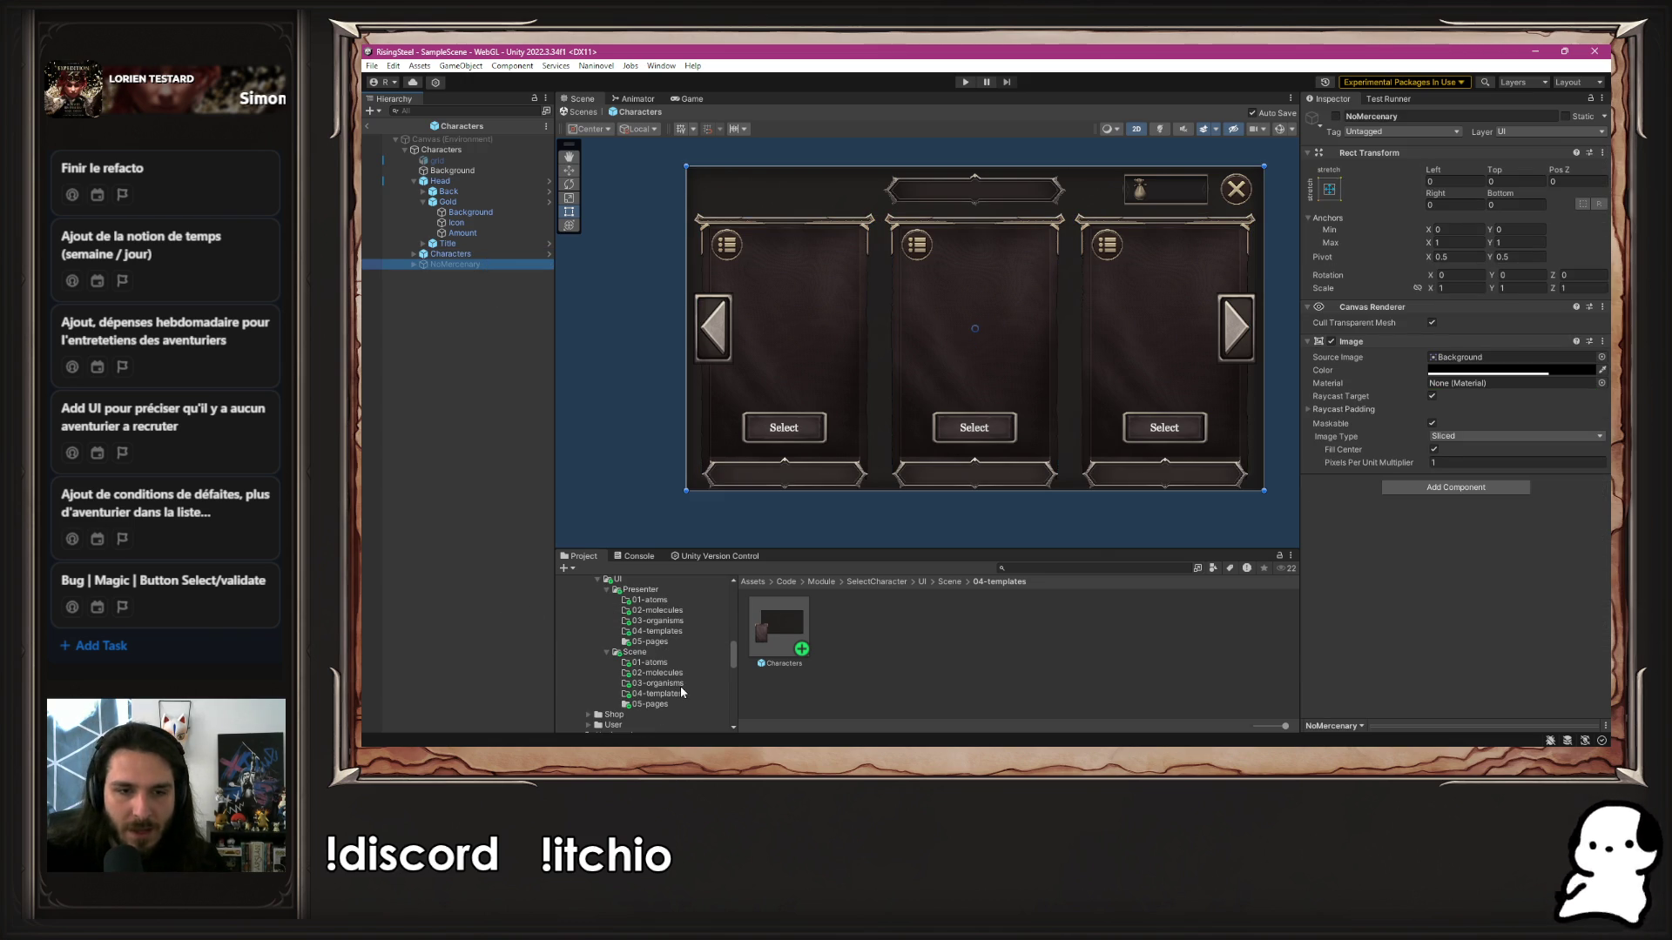
{"action": "left_click", "coordinate": [649, 704]}
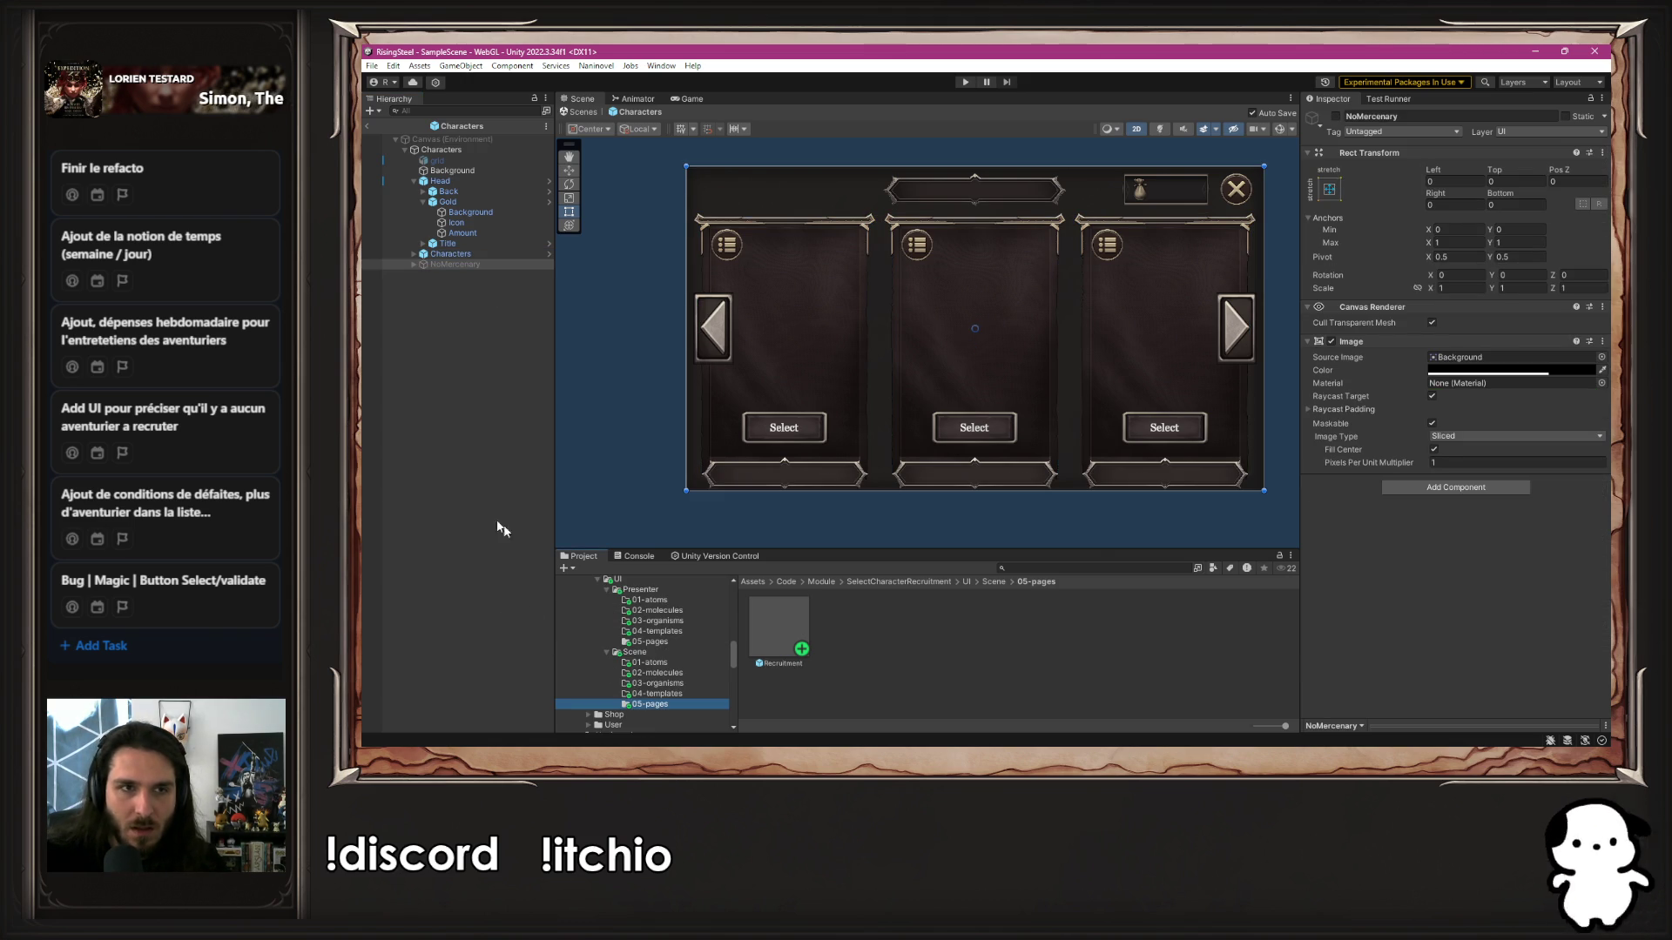
{"action": "double_click", "coordinate": [756, 617]}
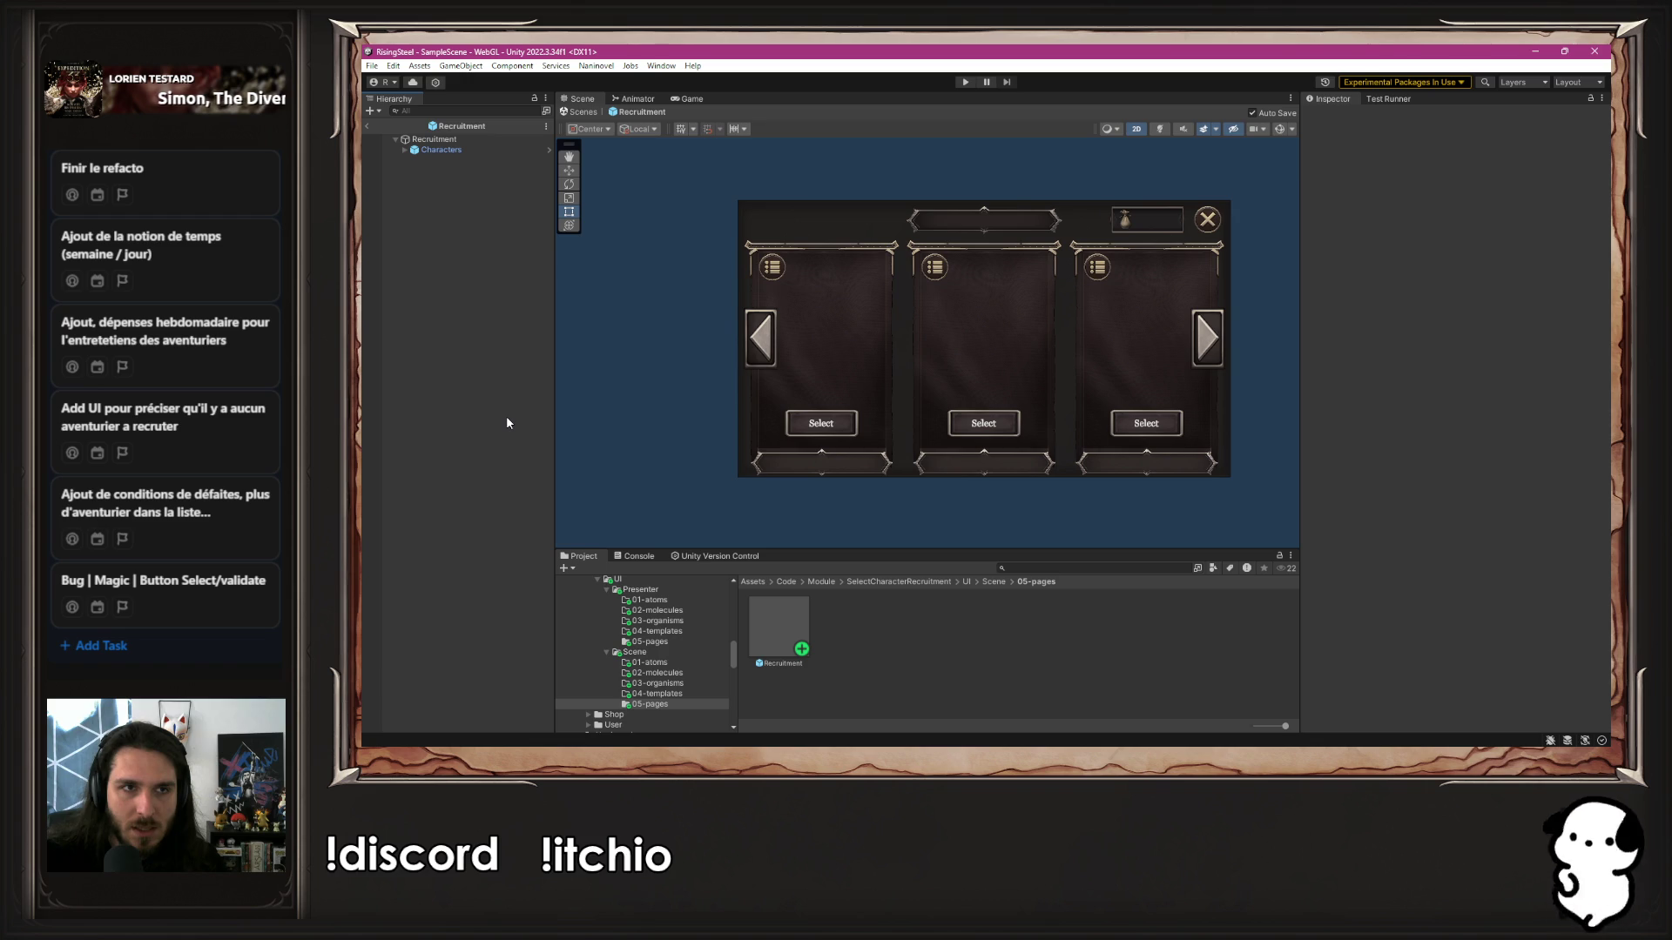
{"action": "left_click", "coordinate": [405, 150]}
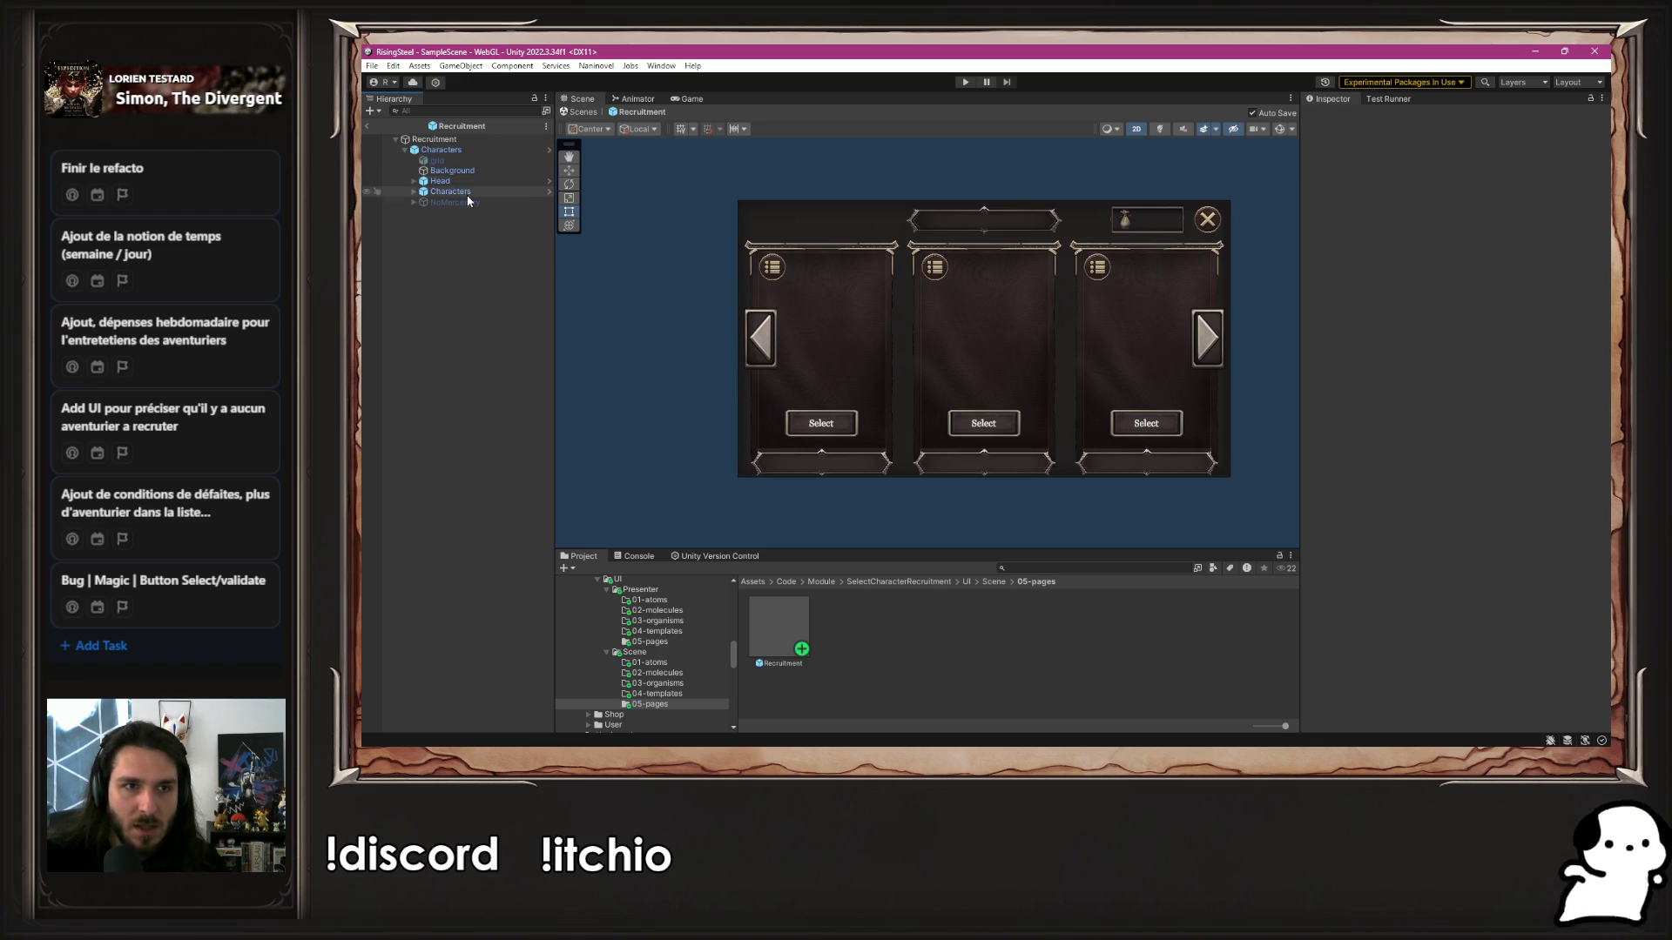
{"action": "left_click_drag", "start_coordinate": [472, 204], "coordinate": [444, 157]}
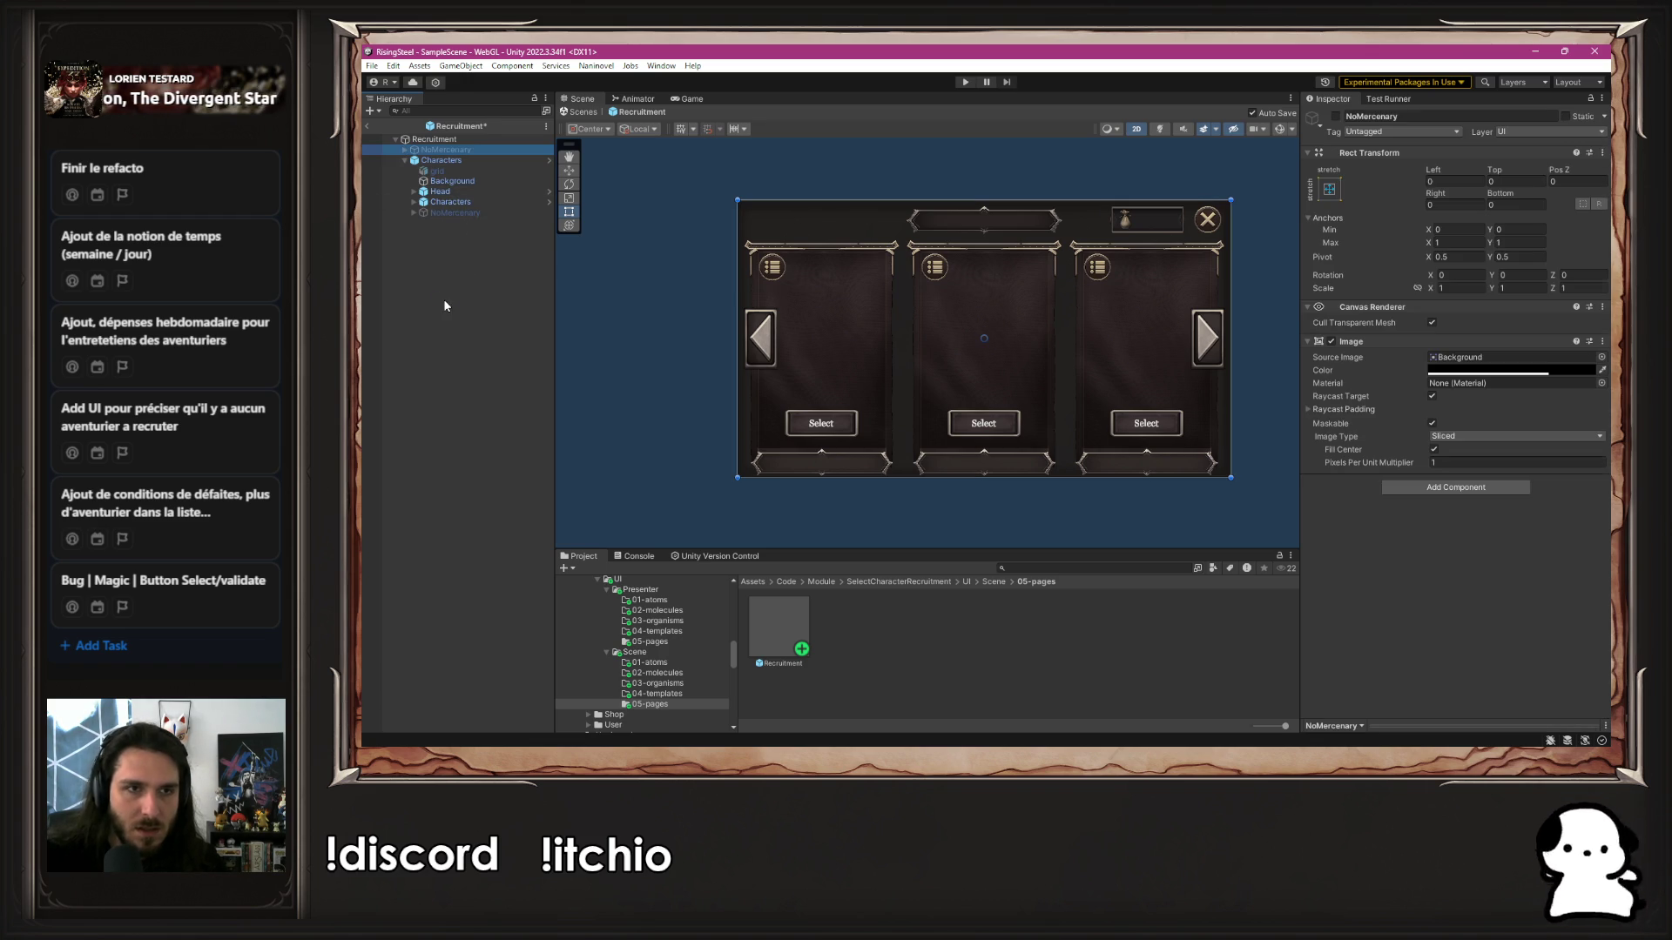
{"action": "left_click", "coordinate": [405, 160]}
{"action": "left_click_drag", "start_coordinate": [444, 150], "coordinate": [428, 172]}
Check the Characters prefab's contents, then enable NoMercenary to show its empty-roster message
{"action": "left_click", "coordinate": [445, 151]}
{"action": "left_click", "coordinate": [550, 152]}
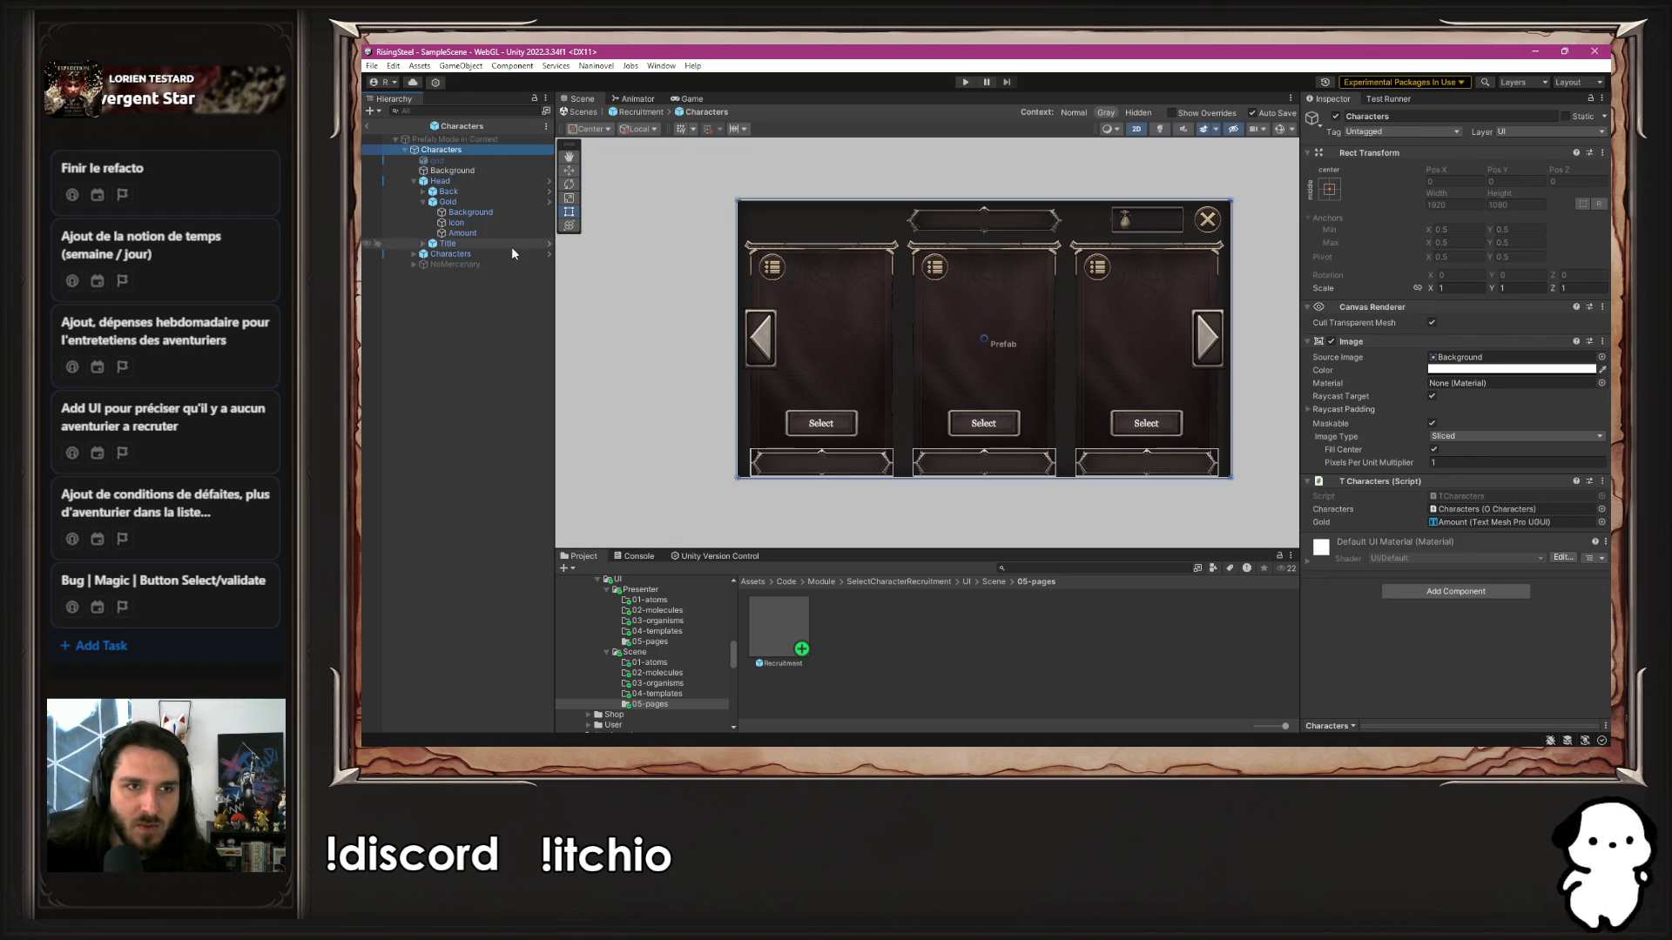
{"action": "left_click", "coordinate": [496, 264]}
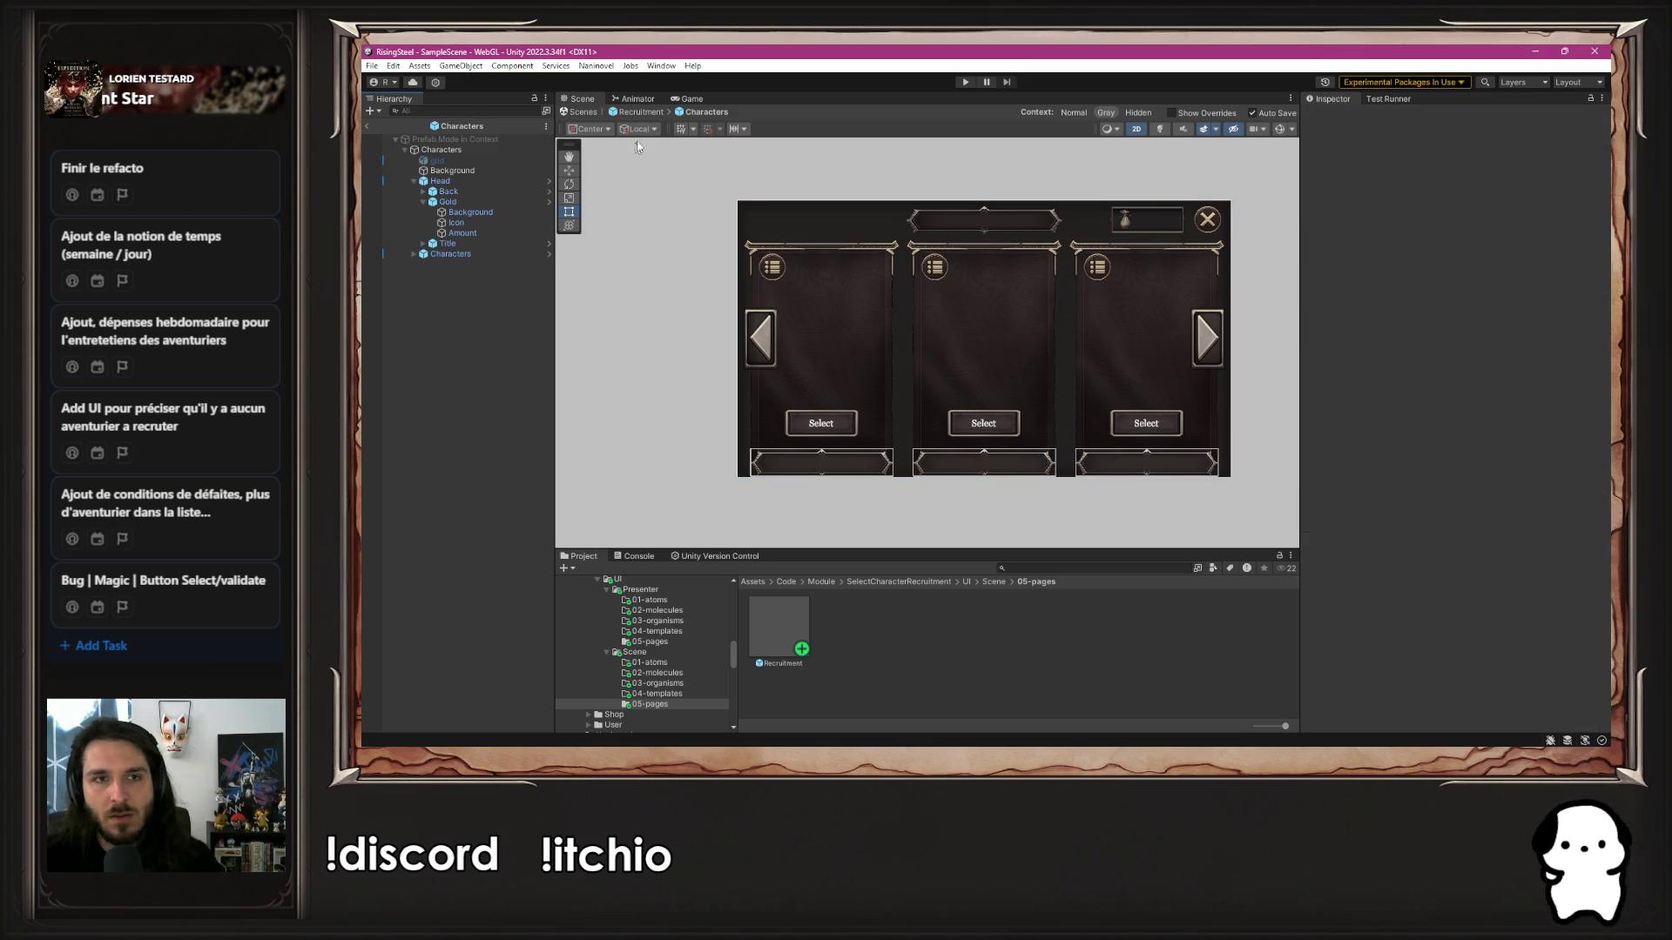
{"action": "left_click", "coordinate": [654, 112]}
{"action": "left_click", "coordinate": [444, 160]}
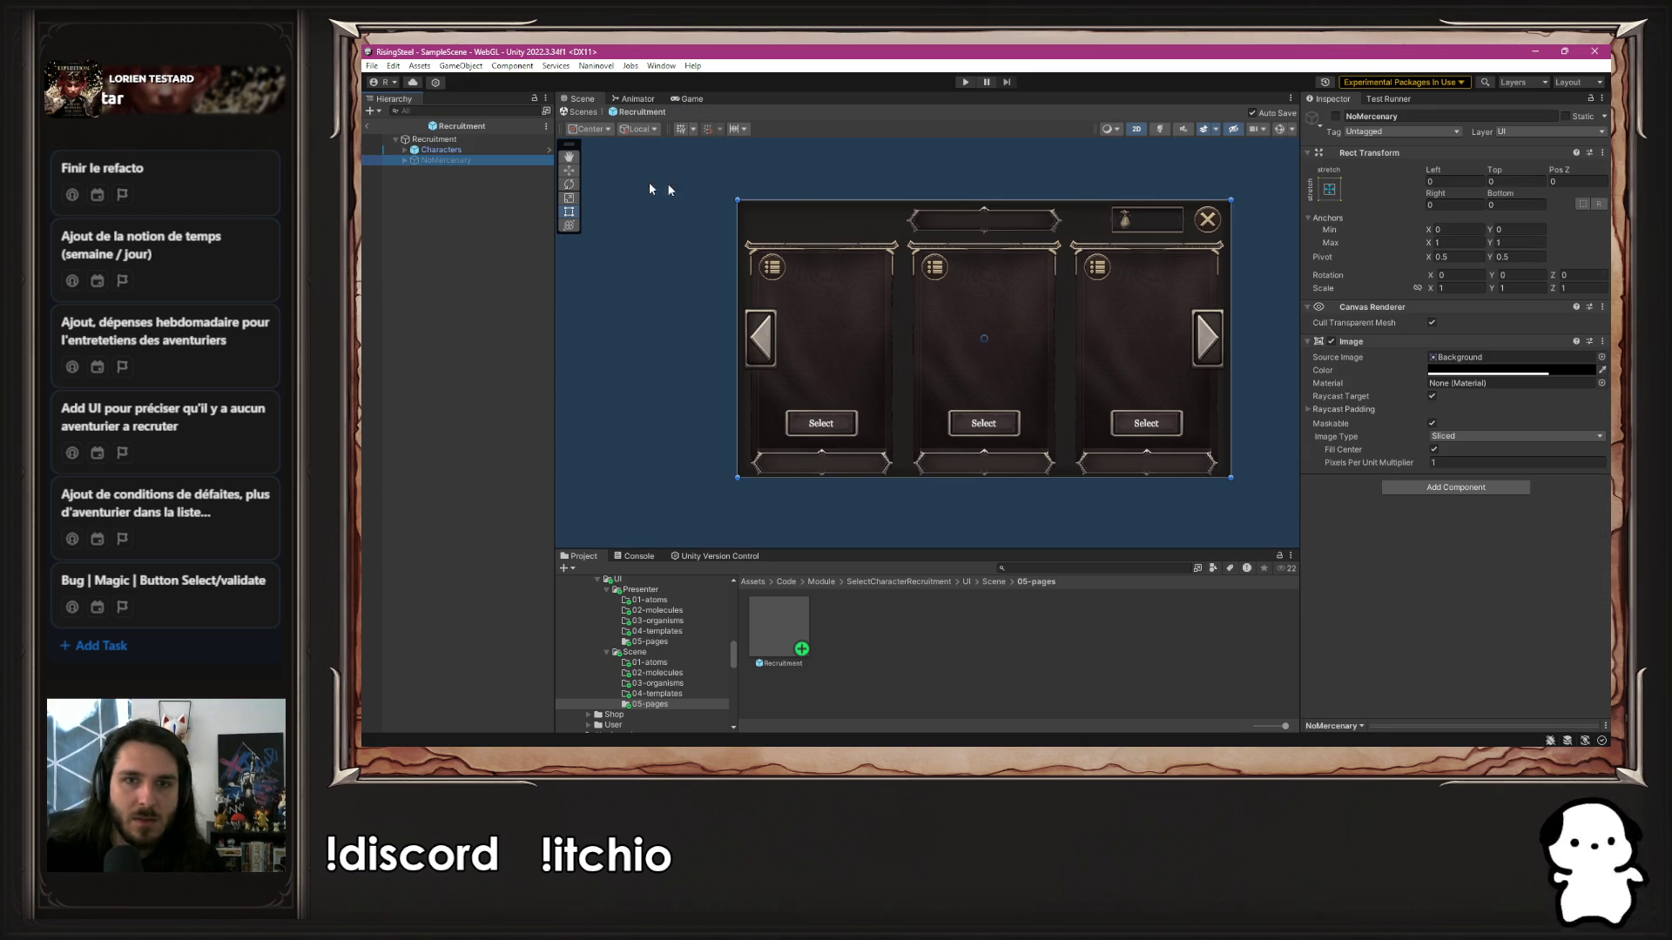
{"action": "left_click", "coordinate": [1336, 117]}
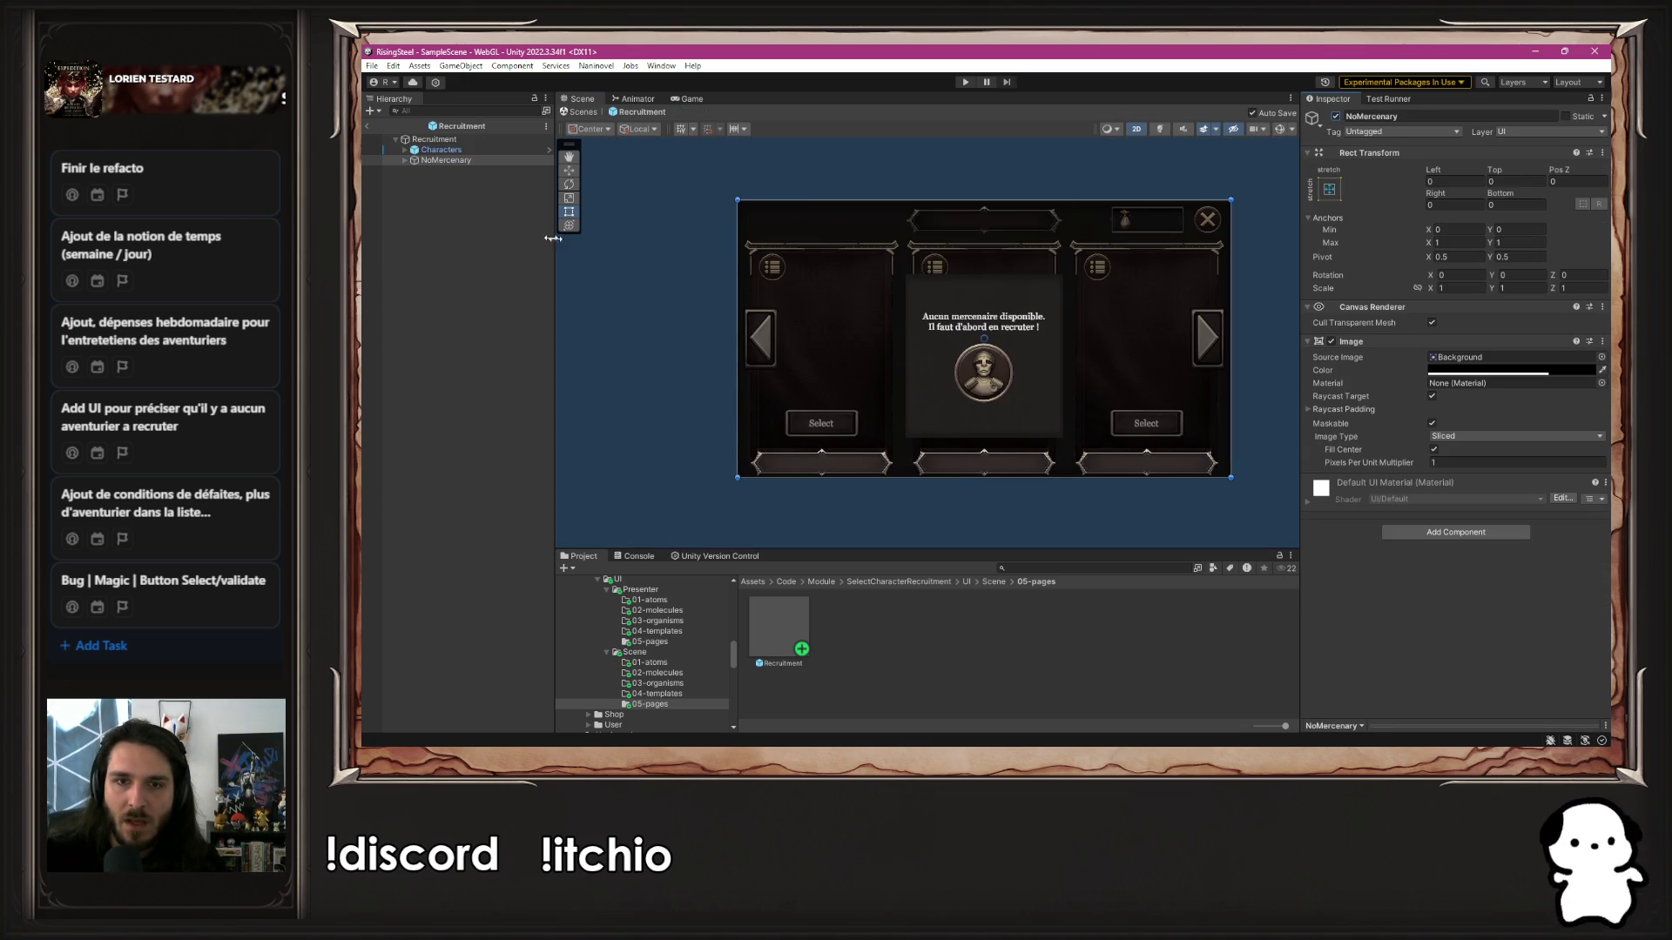
{"action": "left_click", "coordinate": [403, 161]}
{"action": "left_click", "coordinate": [460, 181]}
{"action": "left_click", "coordinate": [464, 191]}
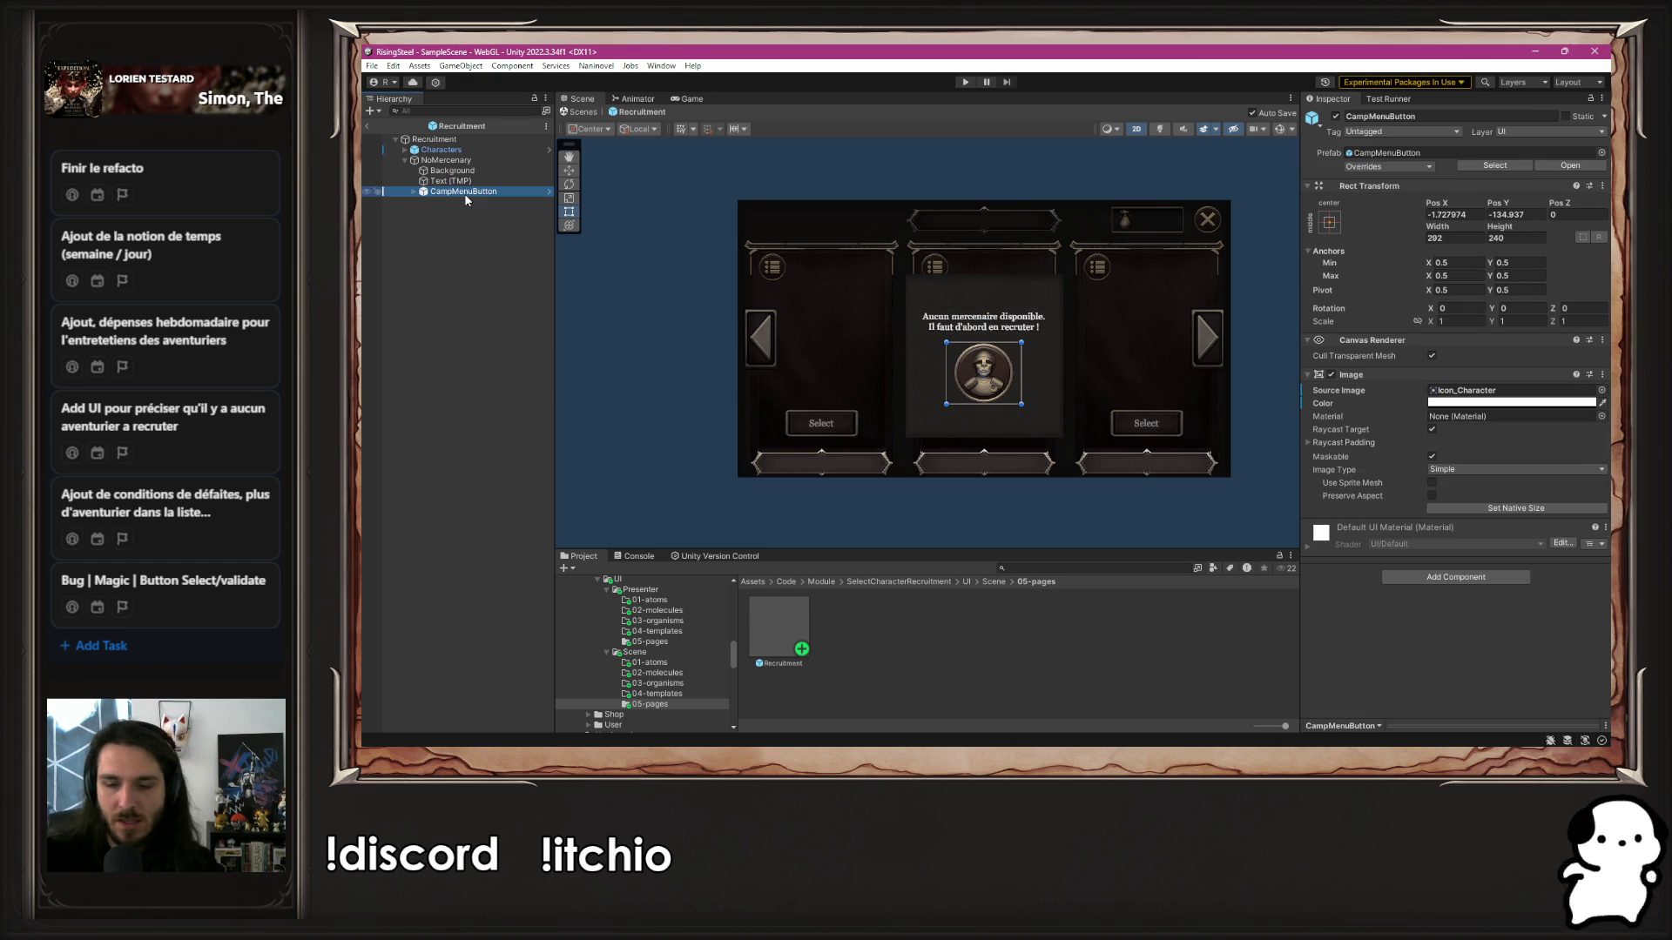
{"action": "key", "text": "Delete"}
{"action": "left_click", "coordinate": [441, 181]}
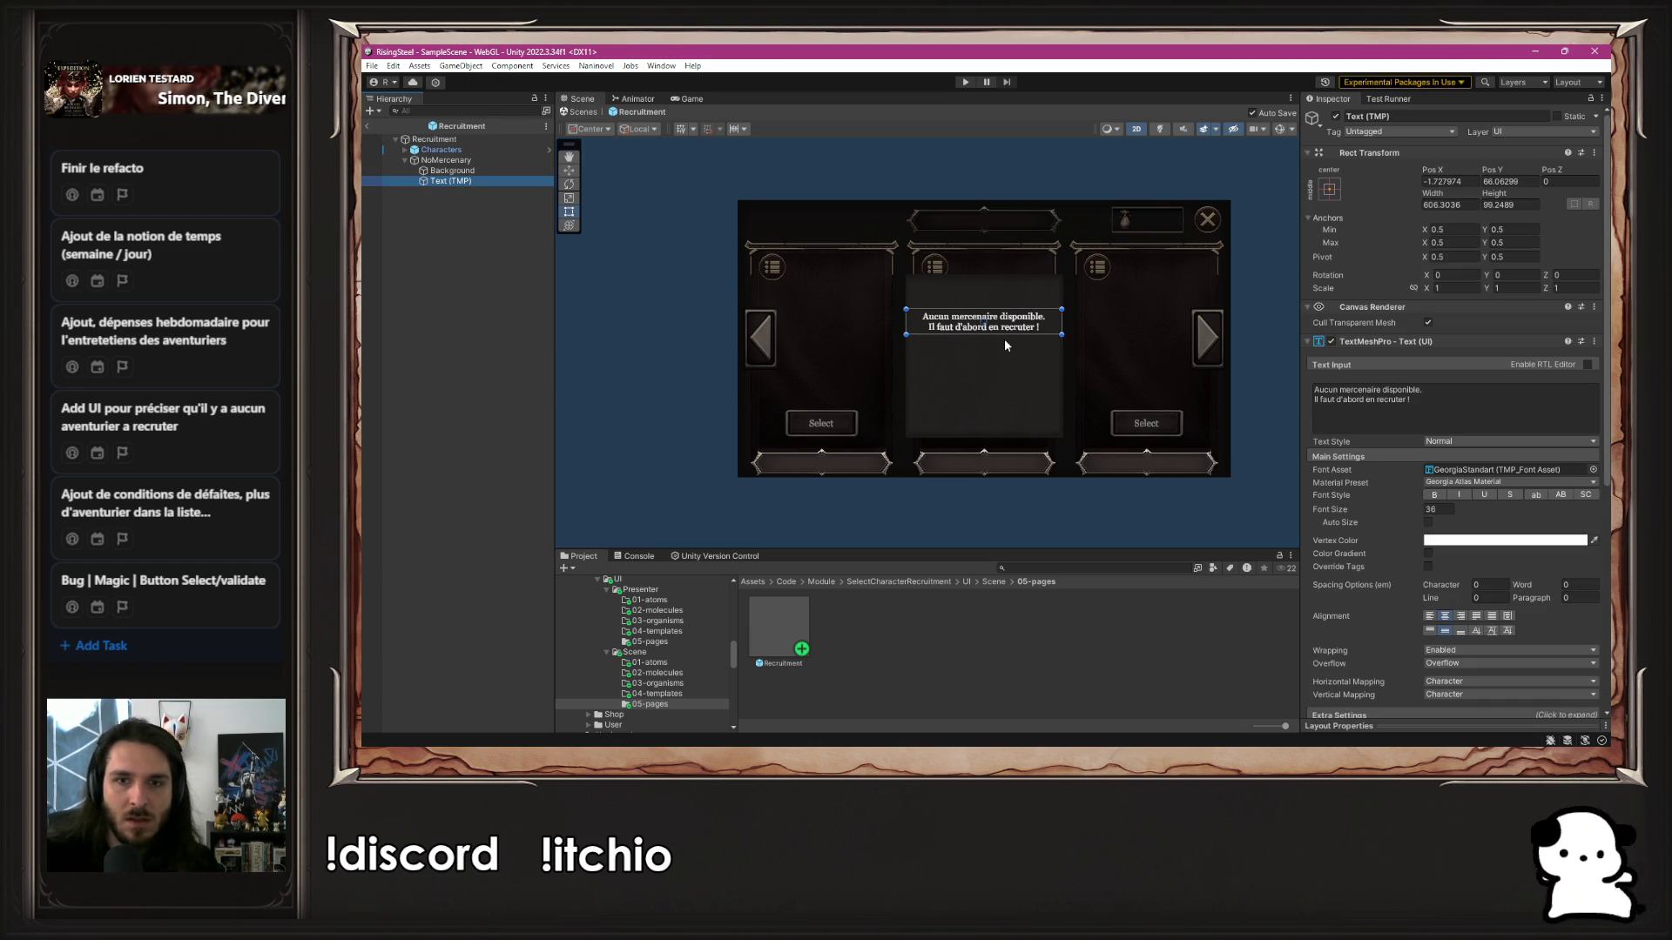
{"action": "scroll", "coordinate": [1012, 331], "scroll_direction": "up", "scroll_amount": 5}
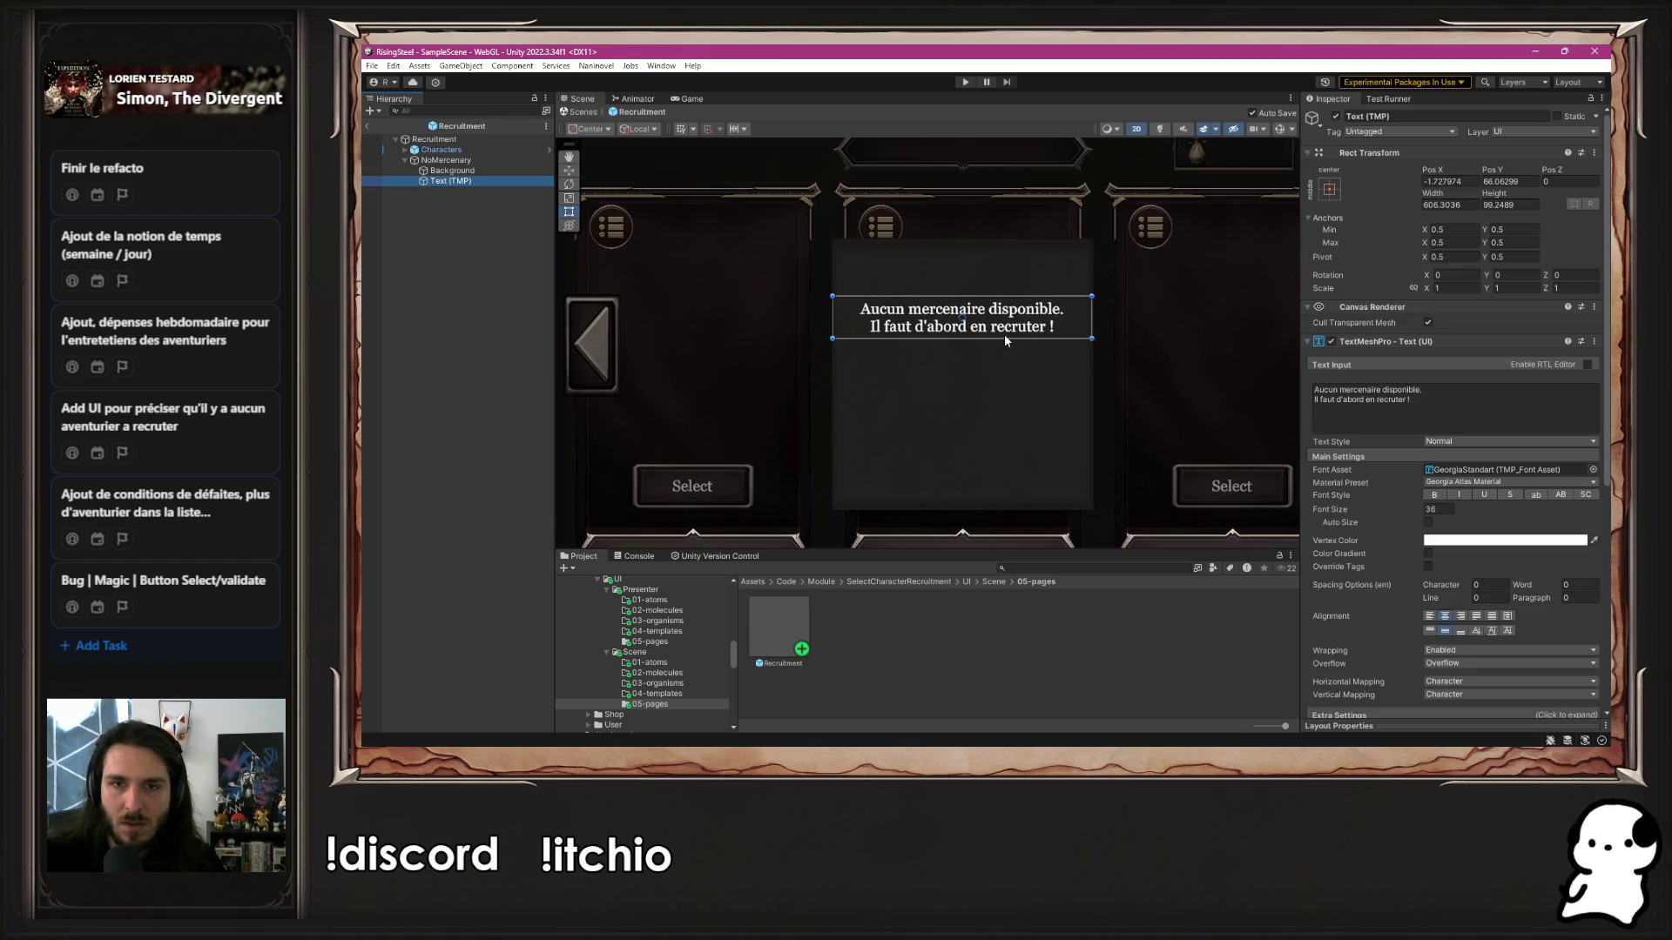
{"action": "left_click_drag", "start_coordinate": [997, 339], "coordinate": [996, 507]}
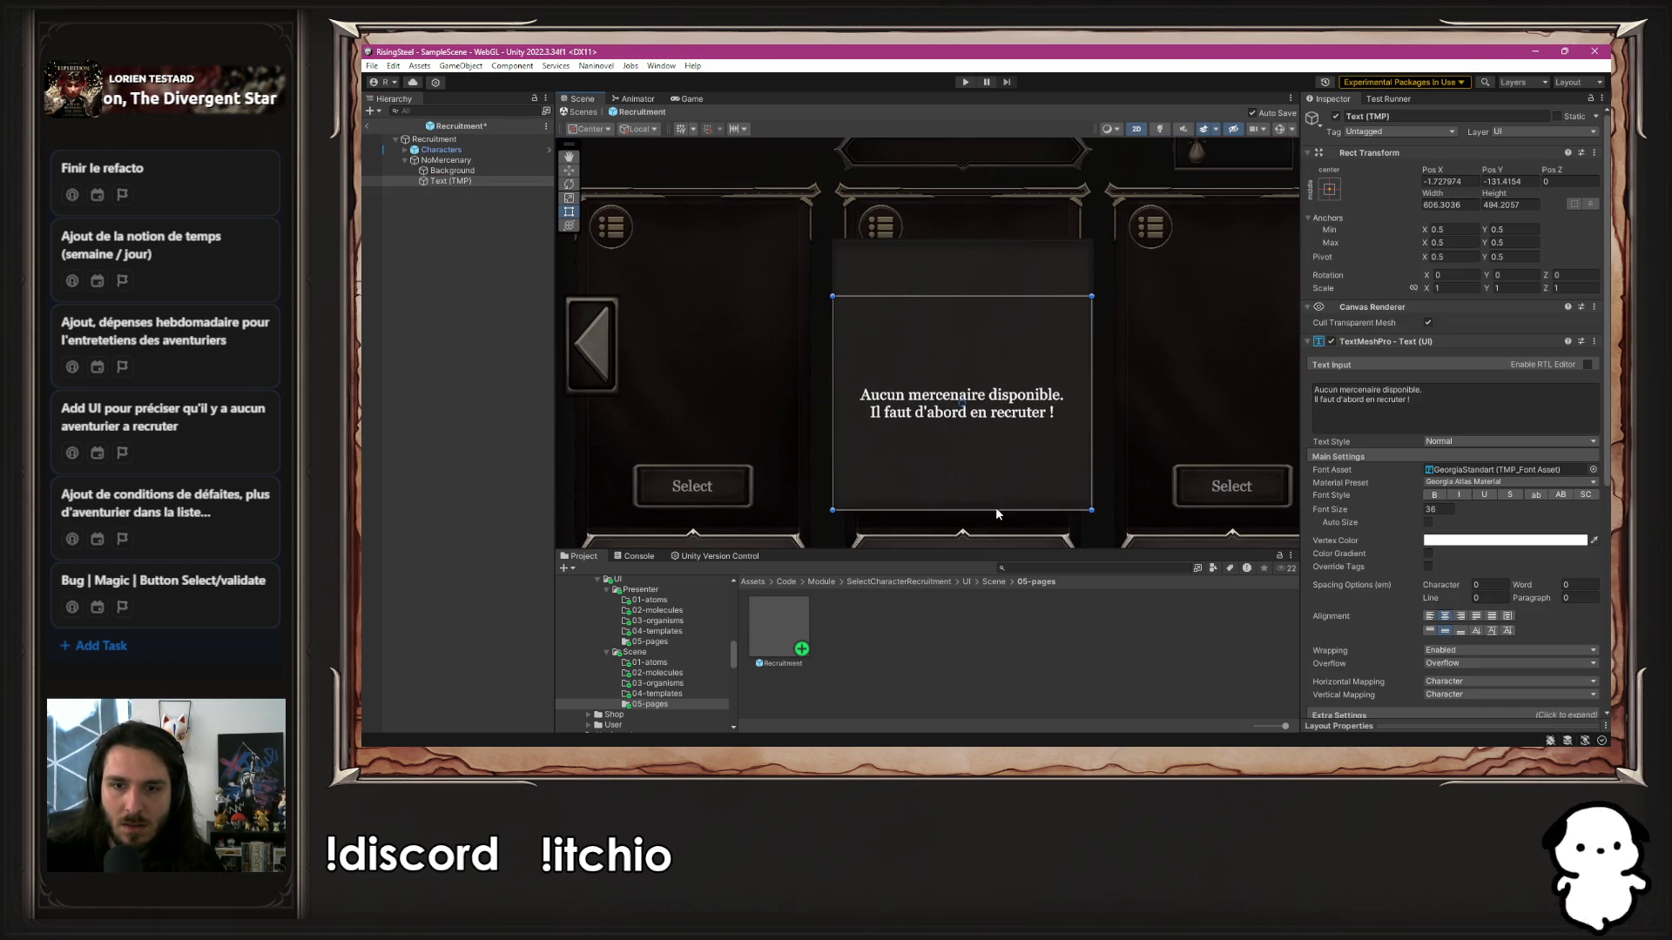
{"action": "left_click_drag", "start_coordinate": [961, 296], "coordinate": [960, 236]}
{"action": "scroll", "coordinate": [949, 282], "scroll_direction": "down", "scroll_amount": 3}
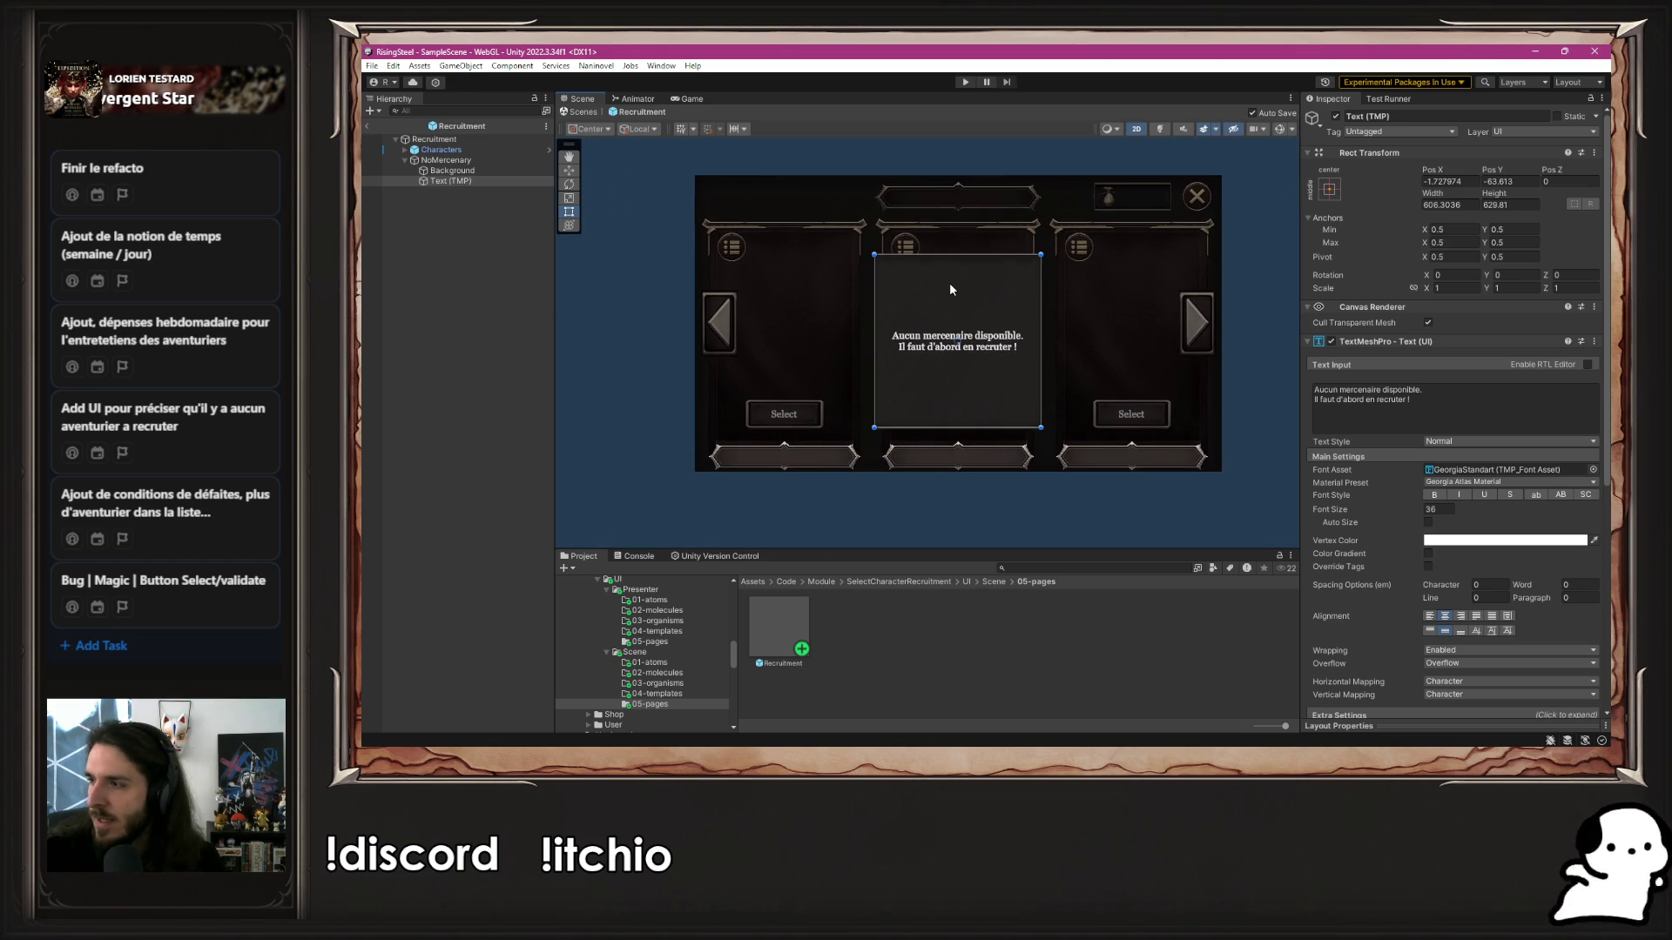
{"action": "left_click", "coordinate": [448, 170]}
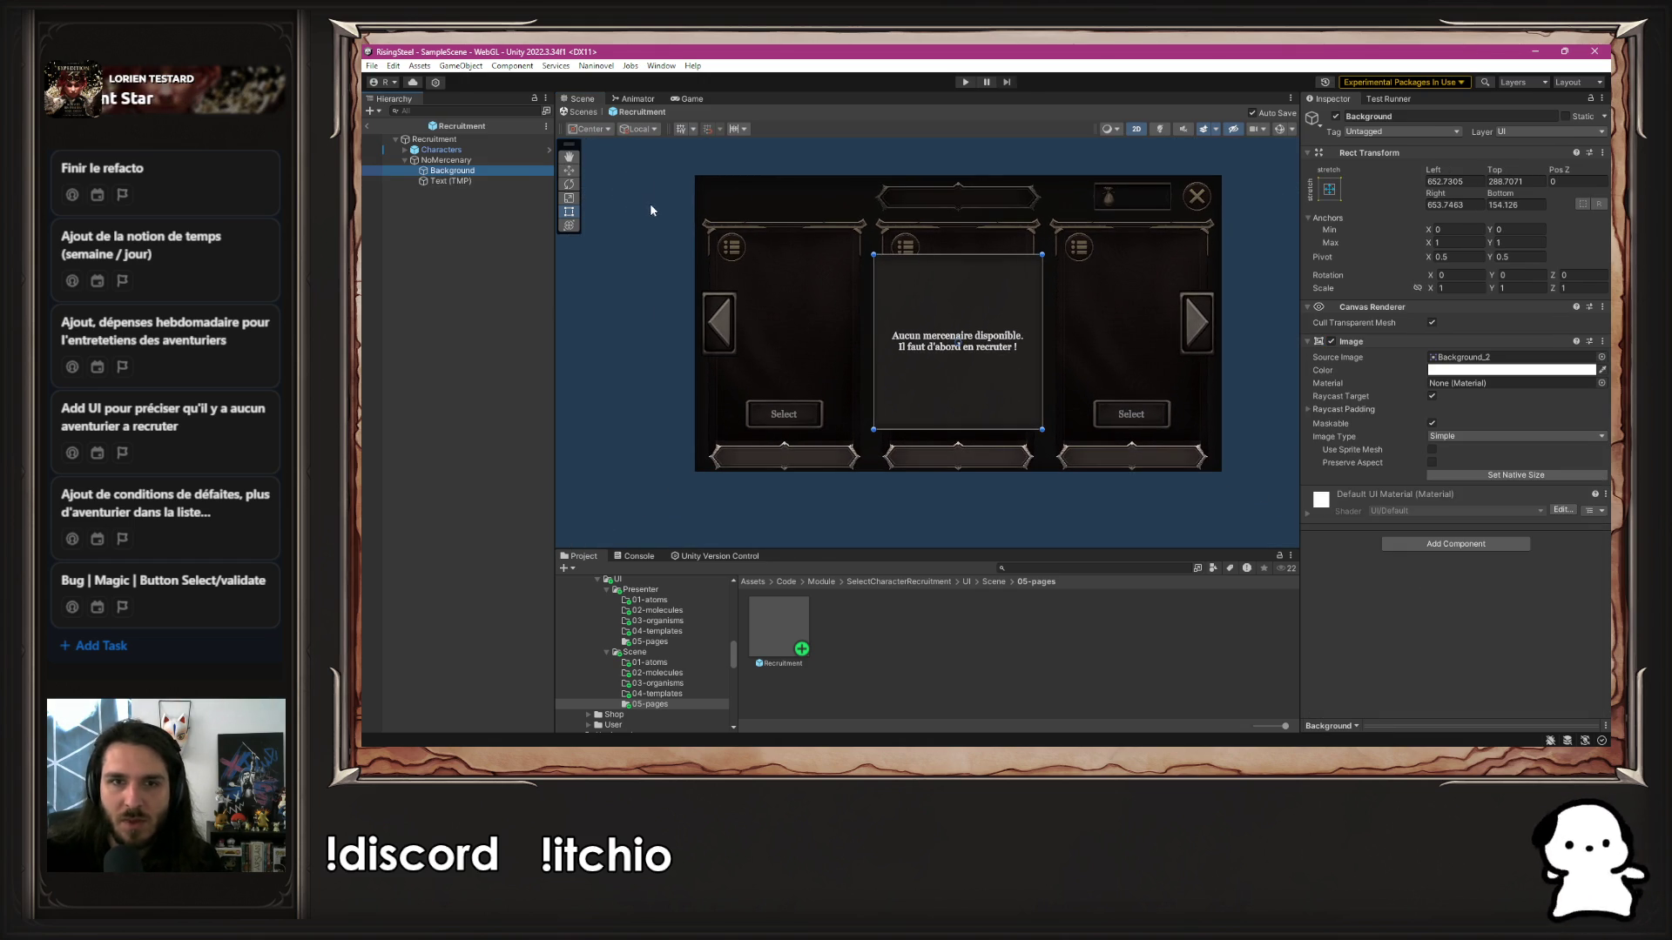
{"action": "left_click", "coordinate": [446, 161]}
{"action": "mouse_move", "coordinate": [1154, 175]}
{"action": "left_mouse_down"}
{"action": "mouse_move", "coordinate": [1142, 231]}
{"action": "mouse_move", "coordinate": [1102, 219]}
{"action": "left_mouse_up"}
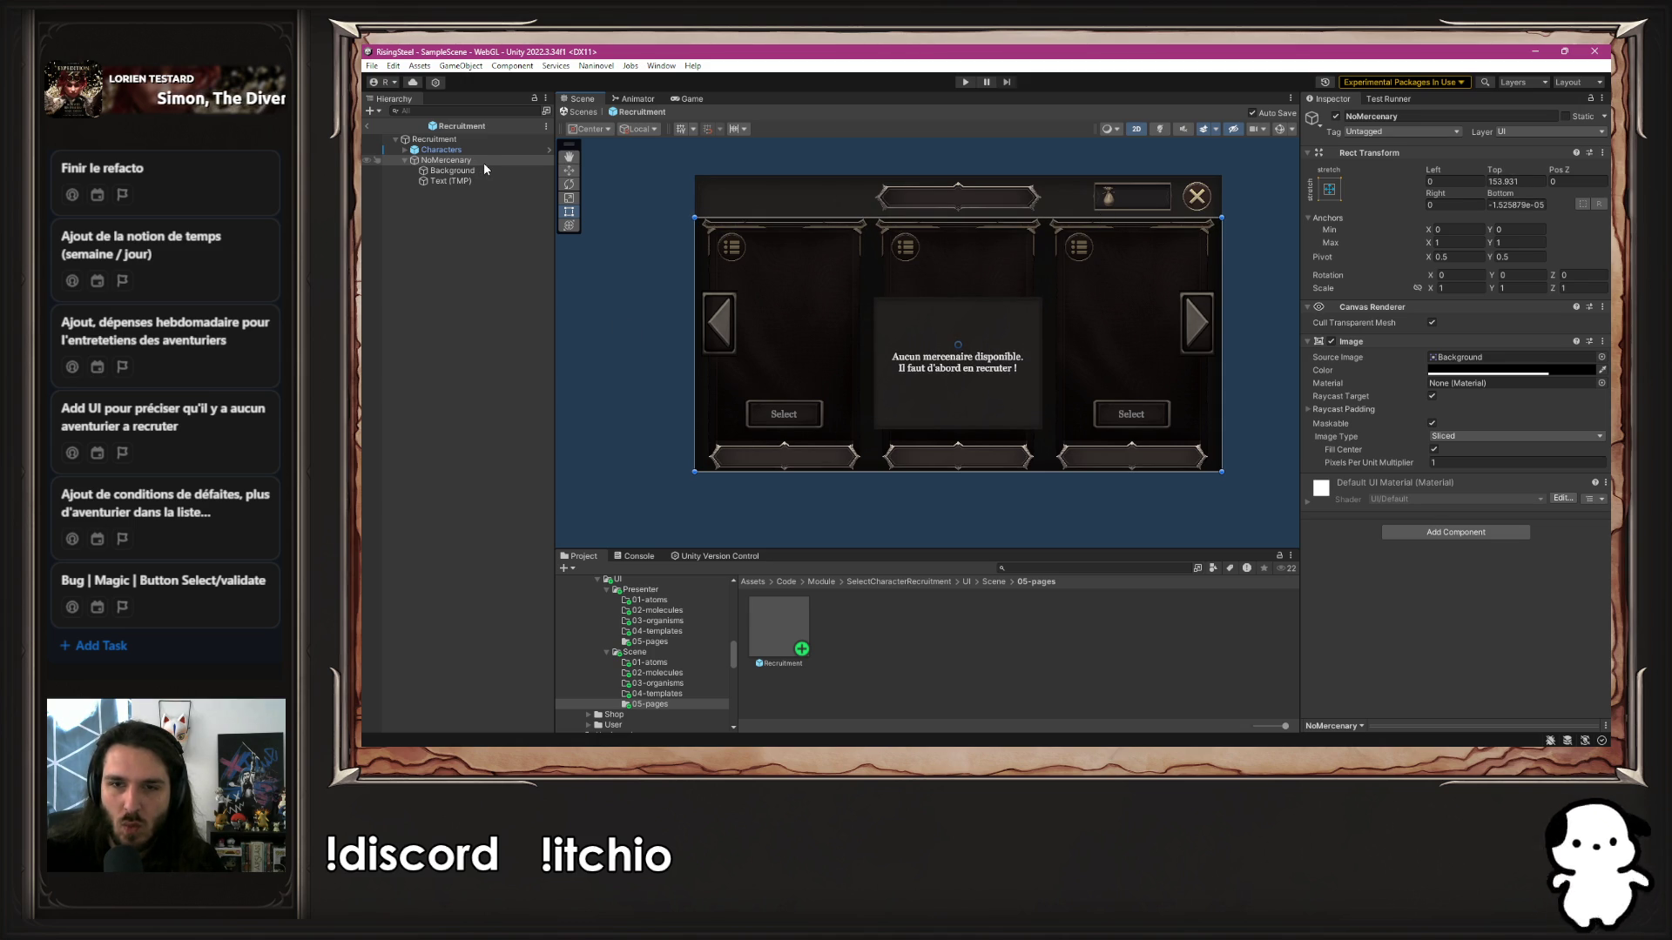
{"action": "left_click", "coordinate": [589, 305]}
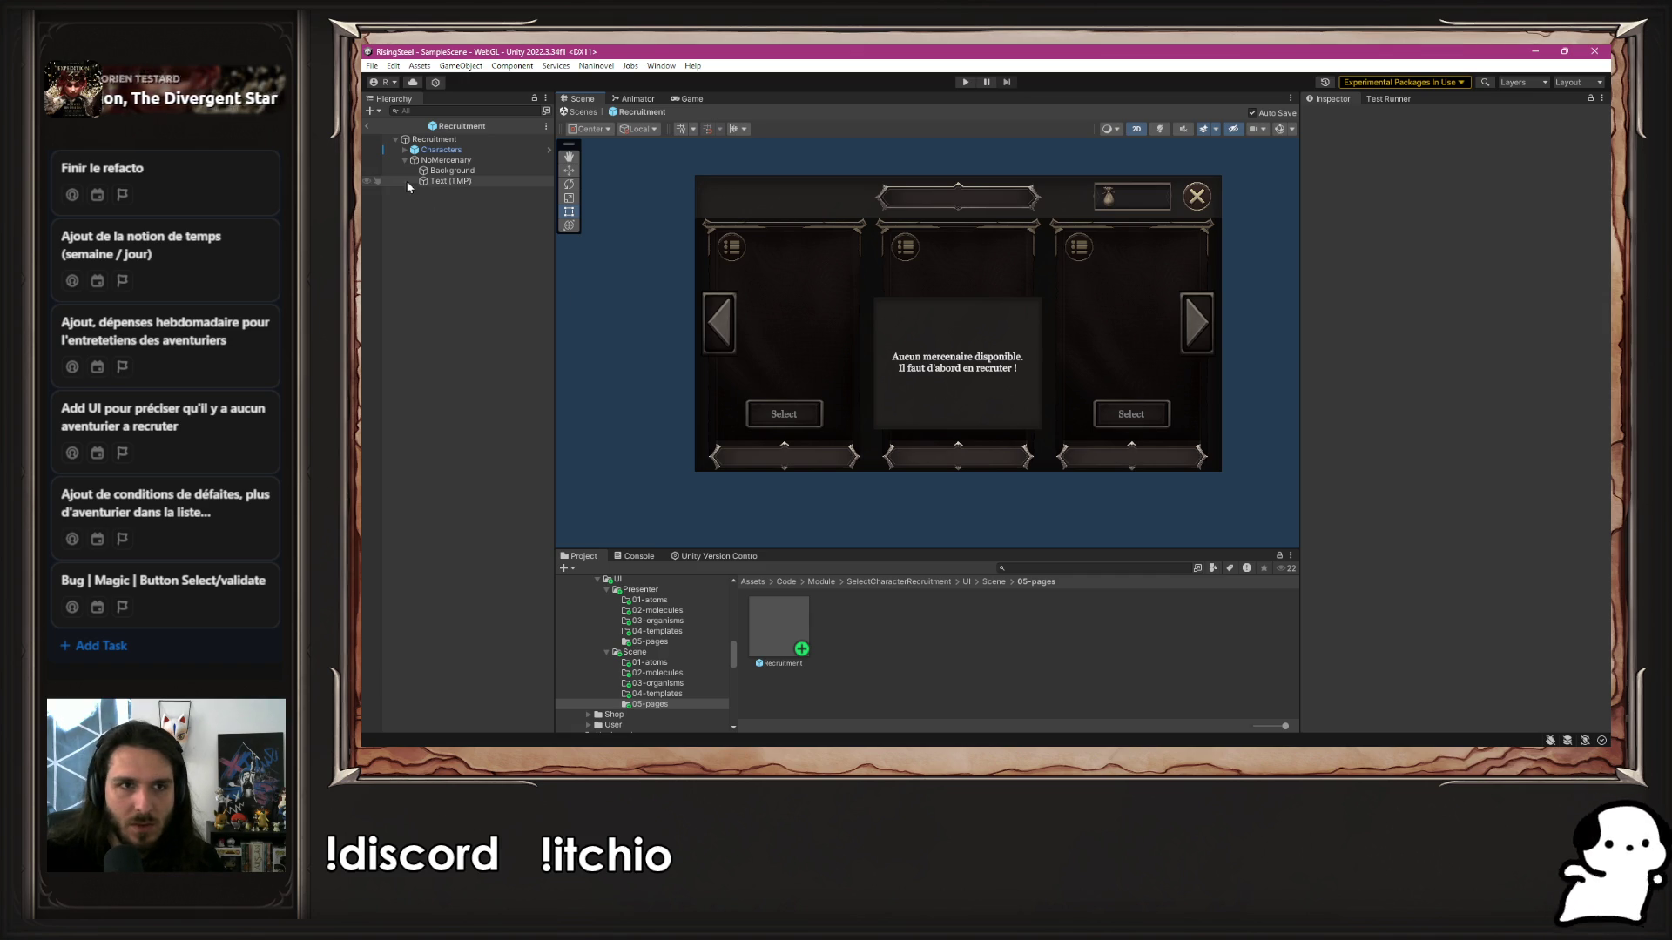
{"action": "left_click", "coordinate": [469, 161]}
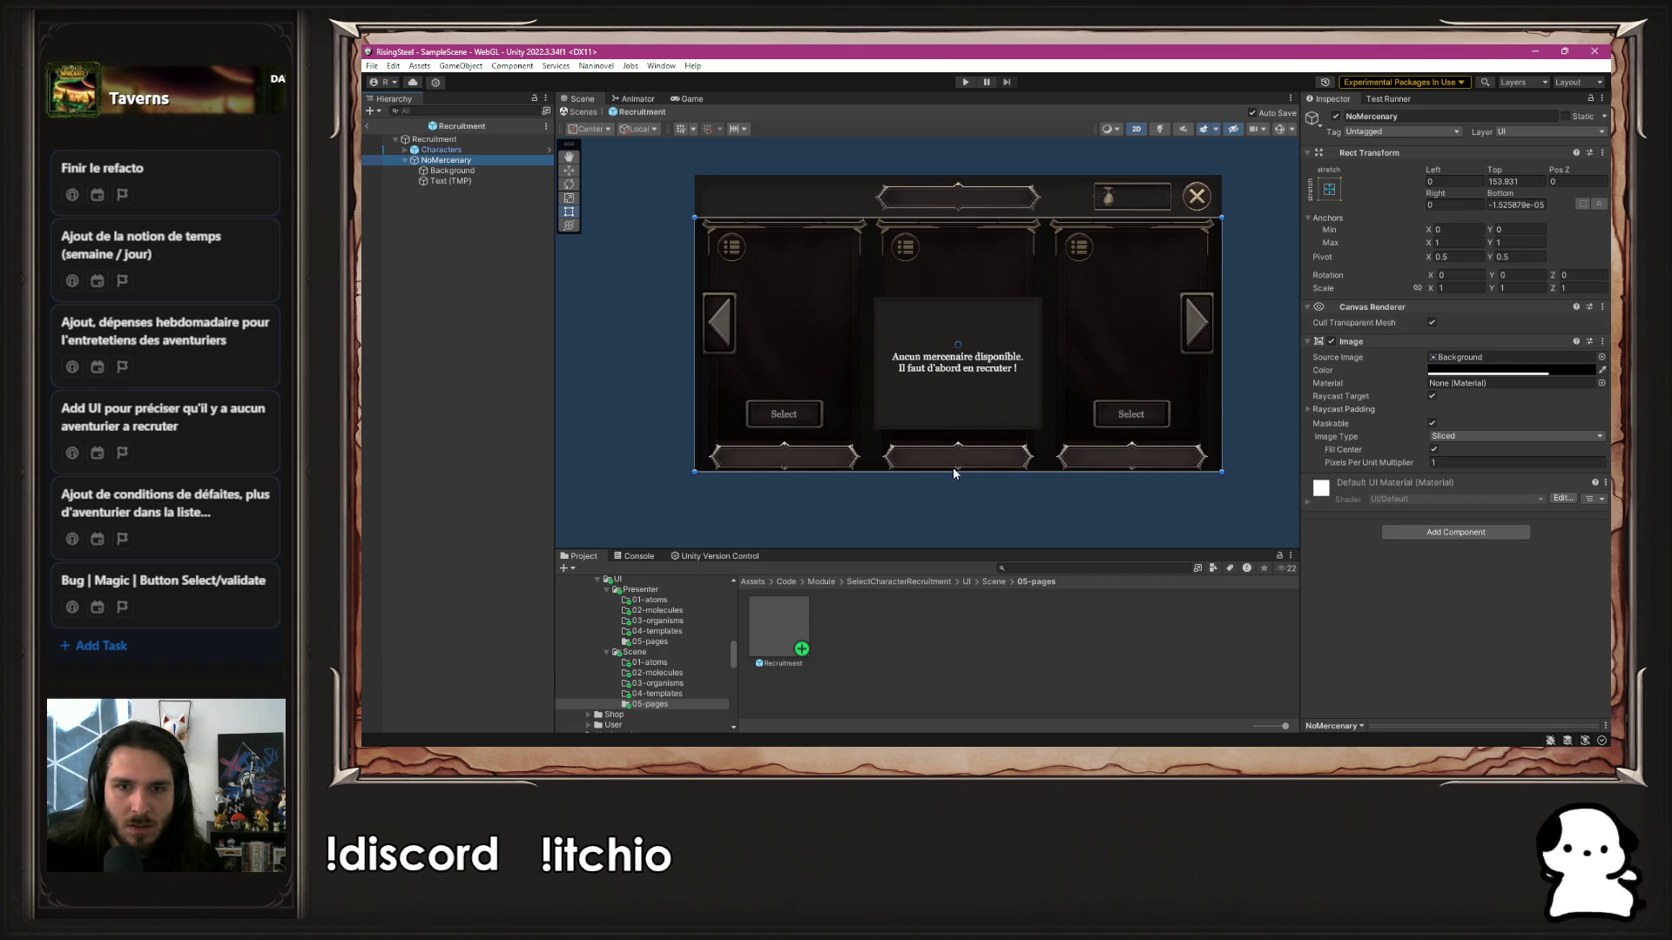
Pull NoMercenary's rect edges inward so the panel sits above the three Select buttons
{"action": "left_click_drag", "start_coordinate": [958, 471], "coordinate": [961, 395]}
{"action": "left_click_drag", "start_coordinate": [1222, 308], "coordinate": [1169, 304]}
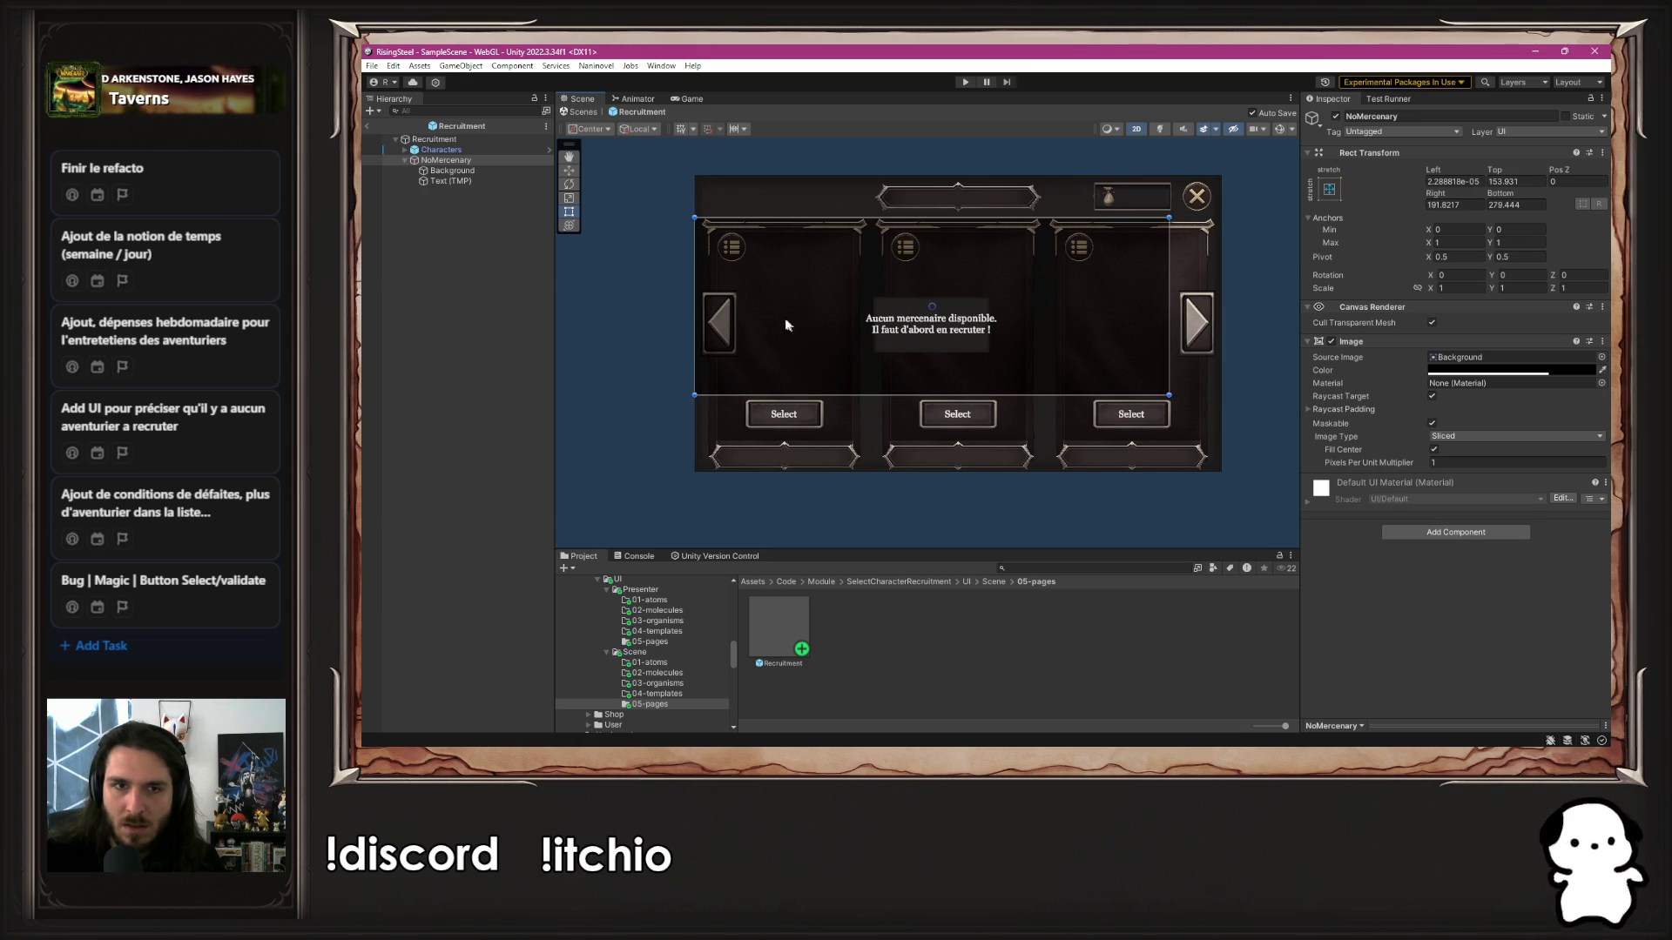
{"action": "left_click_drag", "start_coordinate": [695, 301], "coordinate": [746, 304]}
{"action": "left_click_drag", "start_coordinate": [1000, 221], "coordinate": [1007, 236]}
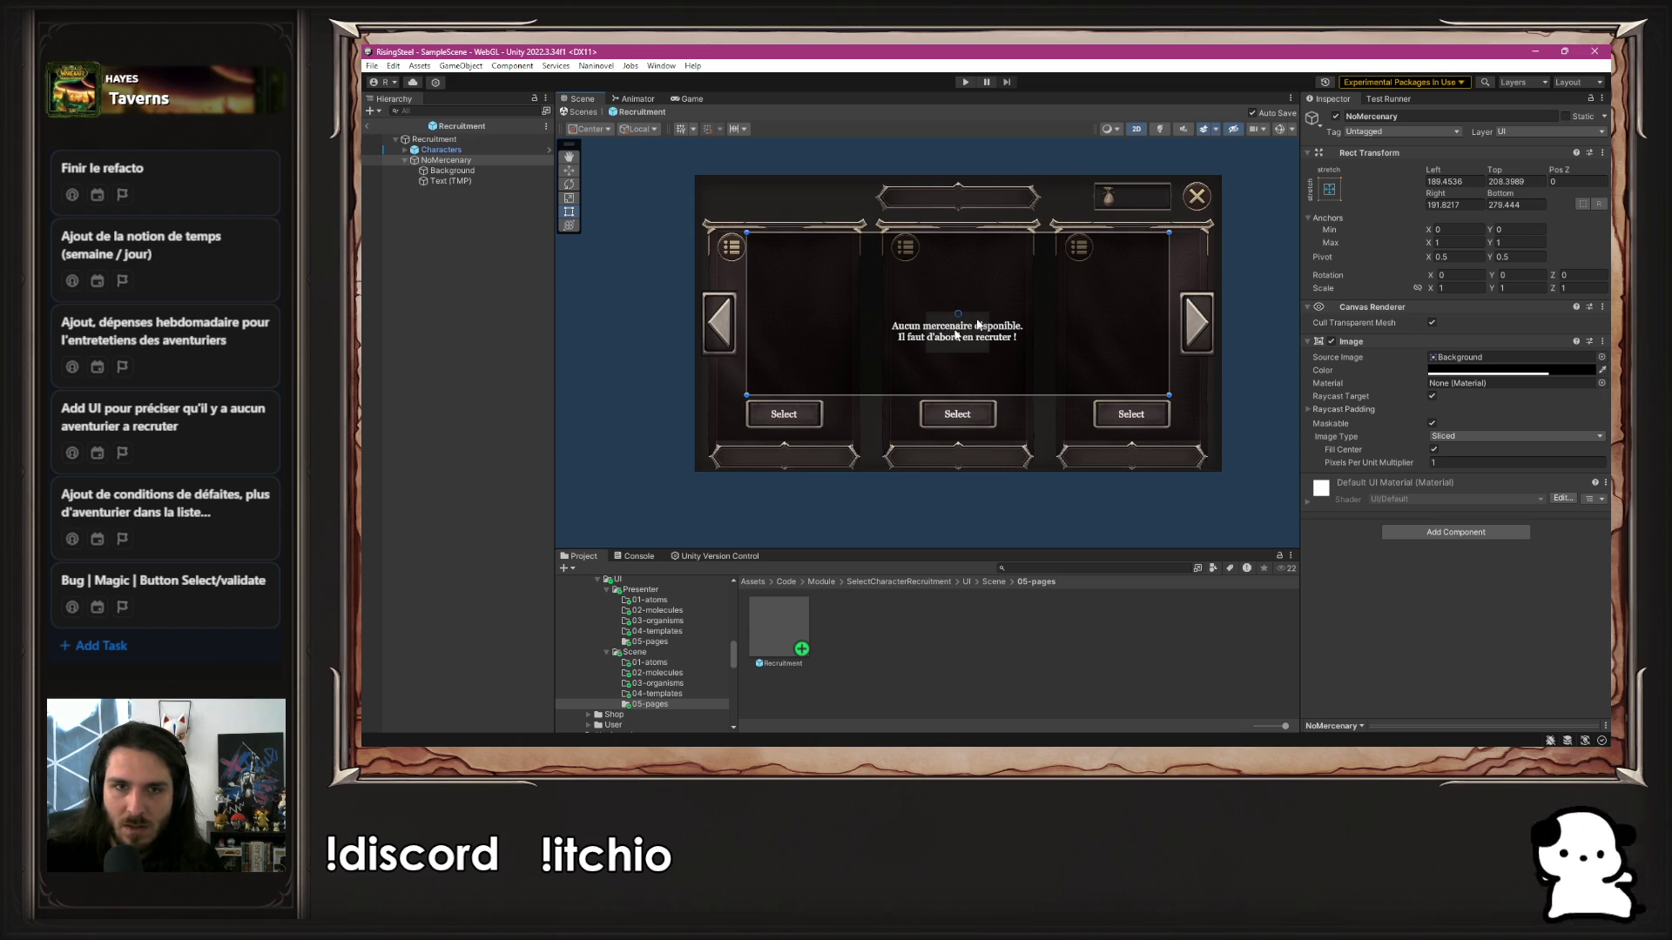
Widen the panel's dark Background box left, right and upward around the message
{"action": "left_click", "coordinate": [453, 171]}
{"action": "left_click_drag", "start_coordinate": [989, 329], "coordinate": [1065, 332]}
{"action": "left_click_drag", "start_coordinate": [923, 329], "coordinate": [836, 327]}
{"action": "left_click_drag", "start_coordinate": [941, 310], "coordinate": [947, 272]}
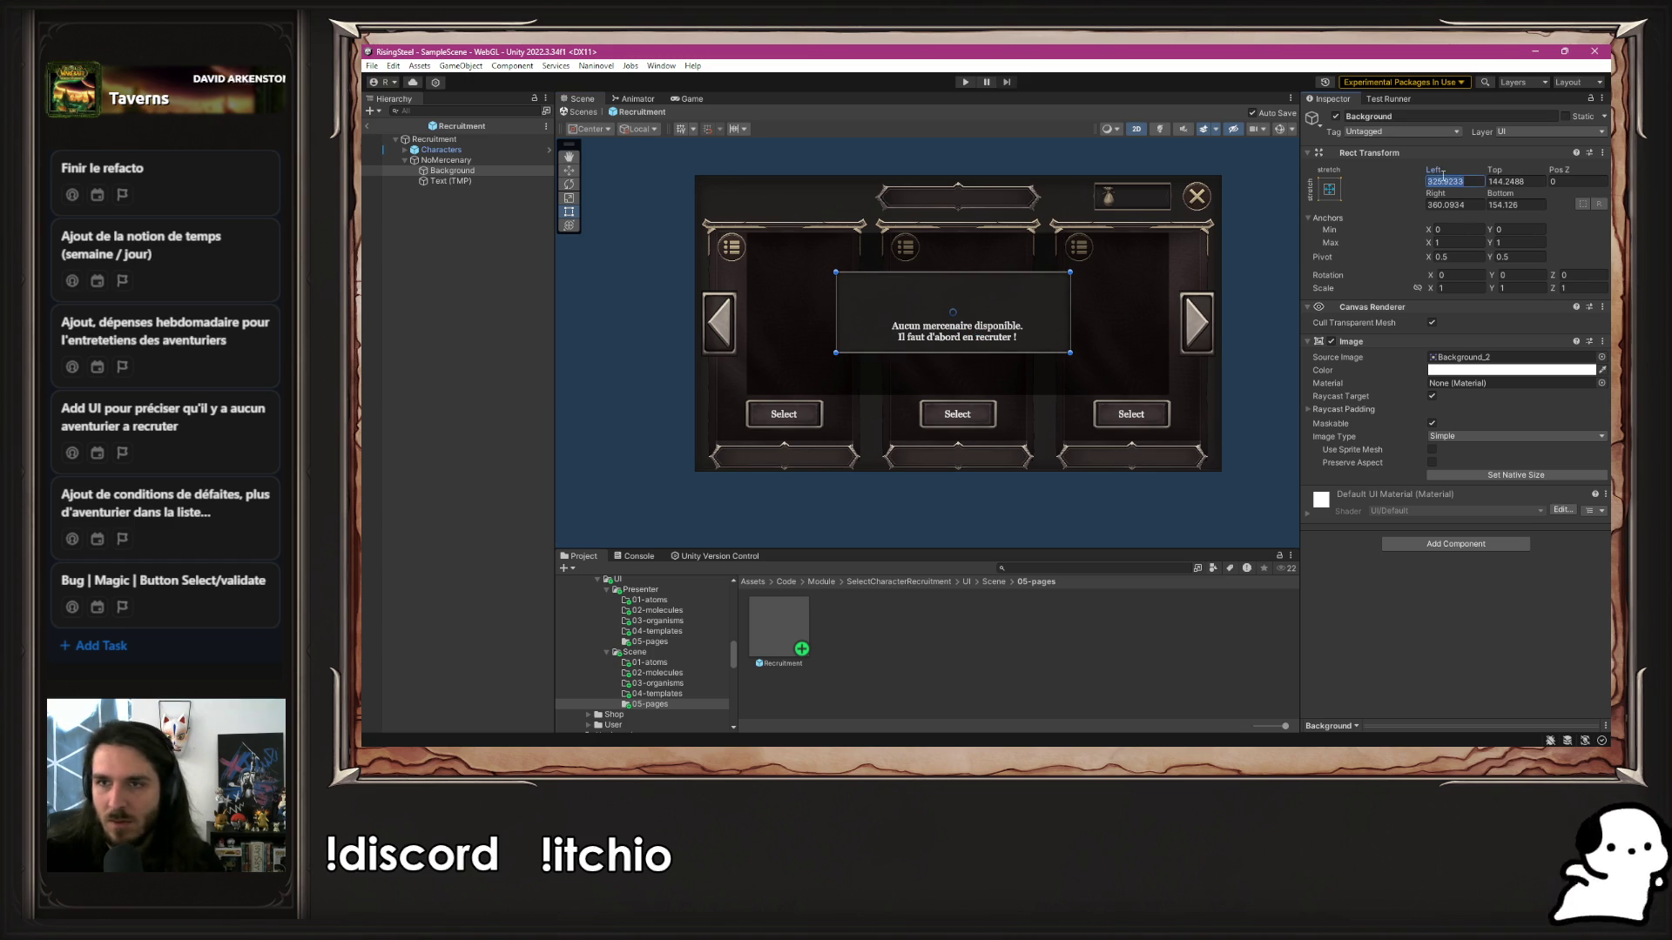
Set the Background's Left, Top, Right and Bottom offsets to 100 in the Rect Transform
{"action": "type", "text": "0"}
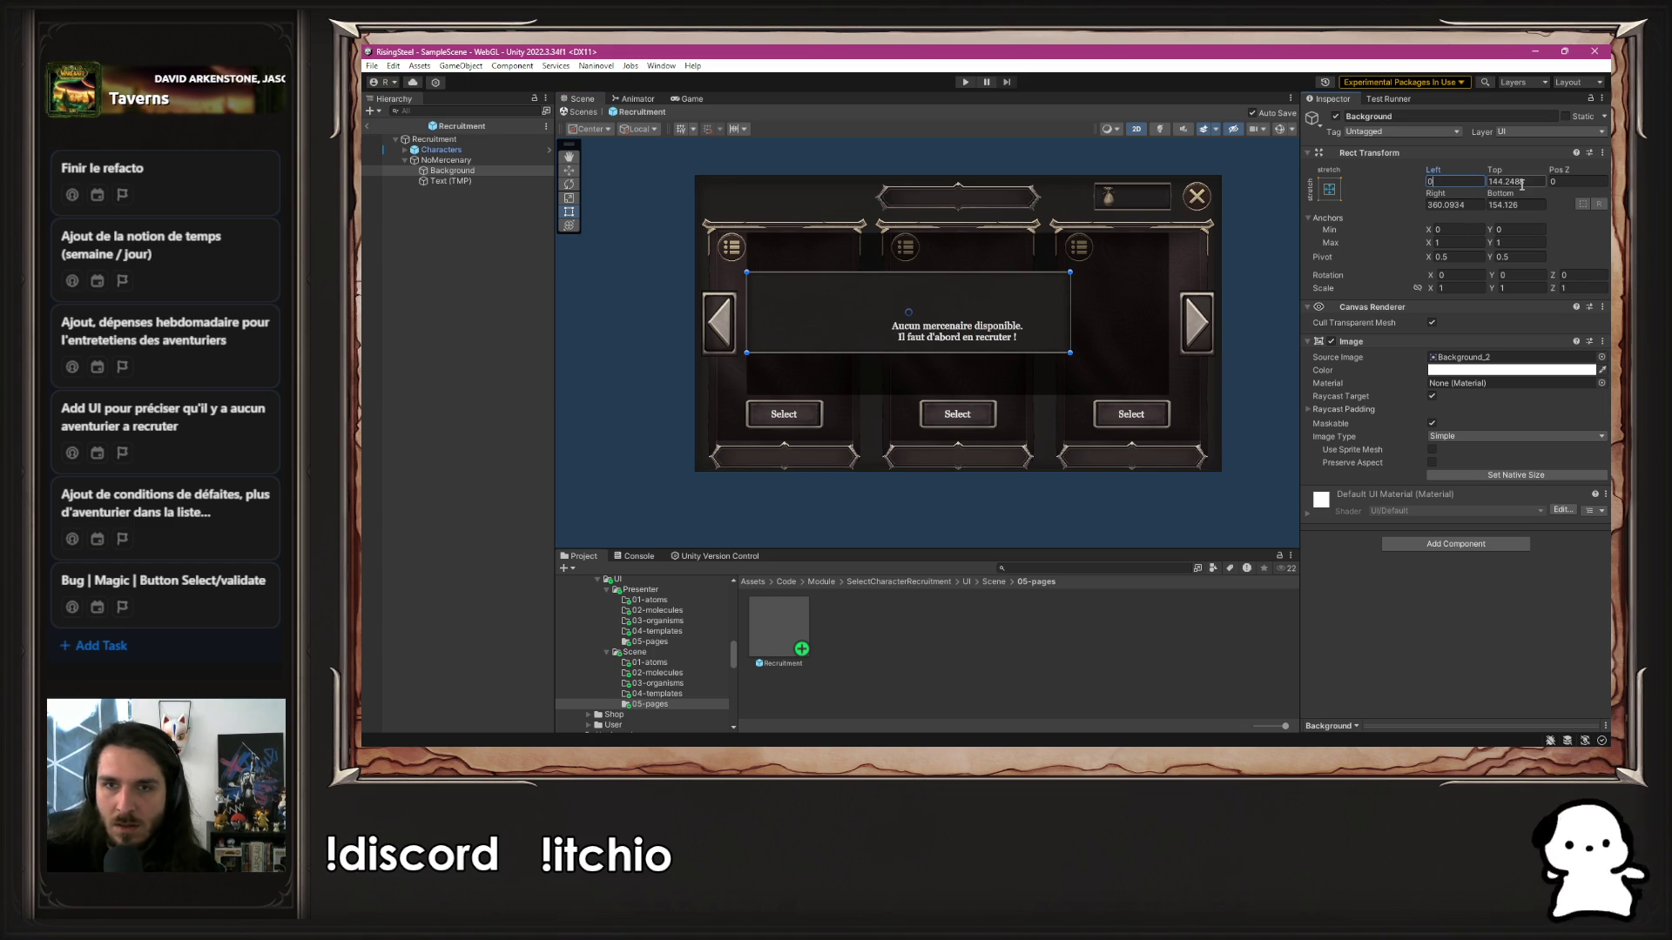
{"action": "left_click", "coordinate": [1516, 182]}
{"action": "type", "text": "0"}
{"action": "left_click", "coordinate": [1516, 205]}
{"action": "type", "text": "0"}
{"action": "left_click", "coordinate": [1448, 204]}
{"action": "type", "text": "1"}
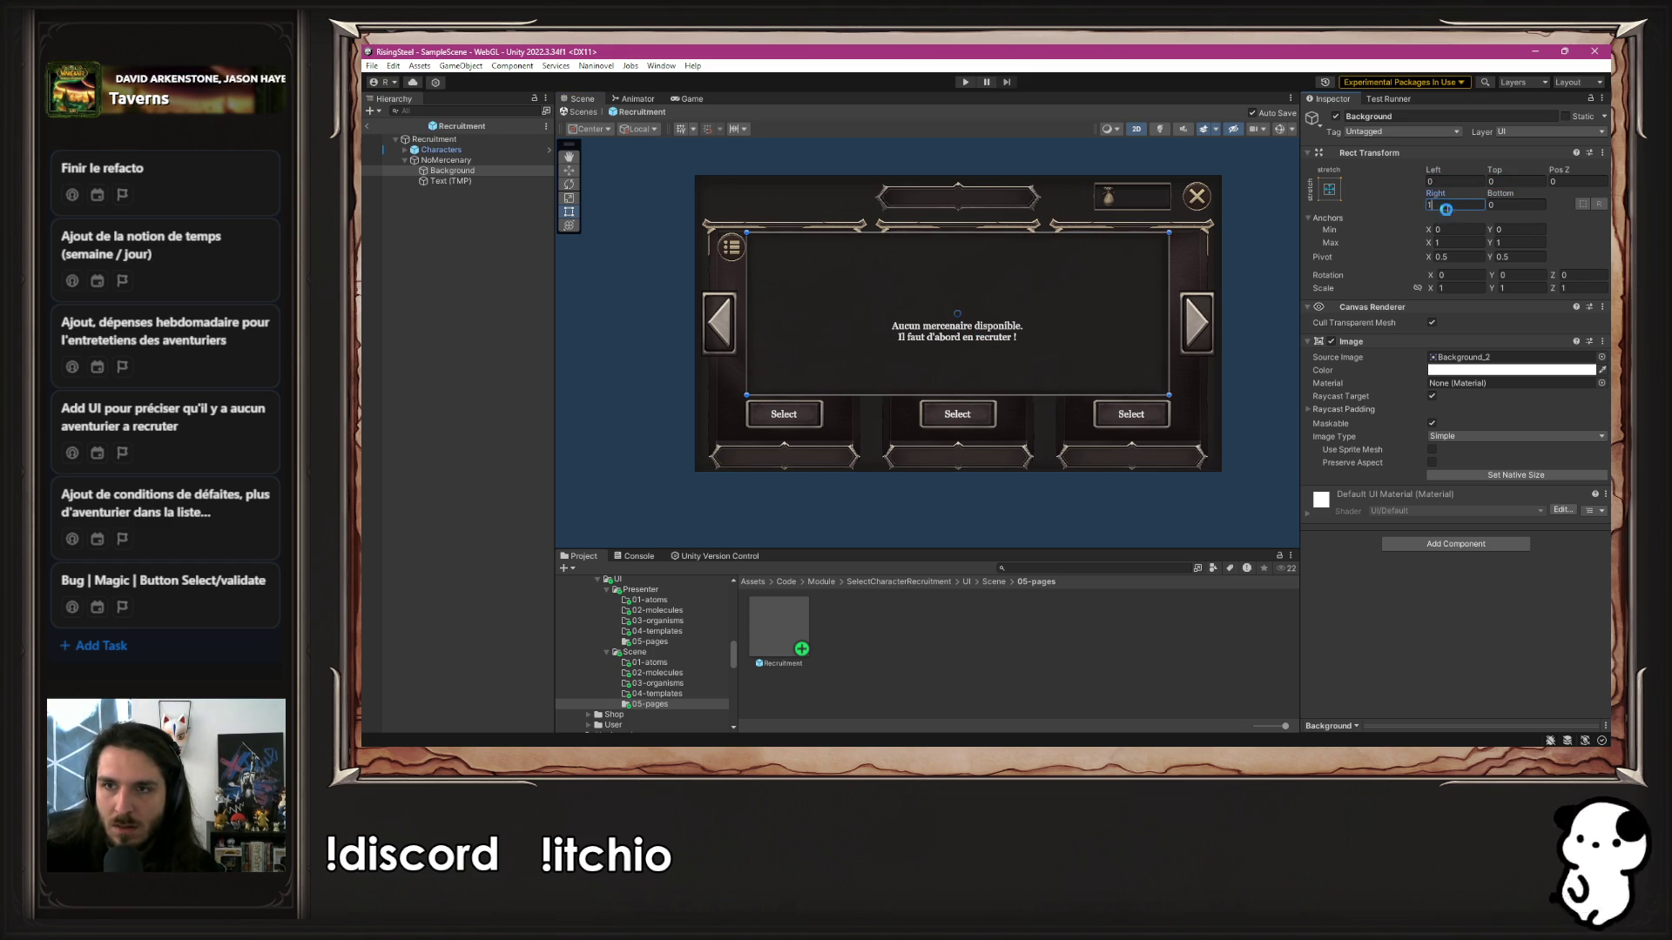
{"action": "type", "text": "00"}
{"action": "left_click", "coordinate": [1502, 206]}
{"action": "type", "text": "1"}
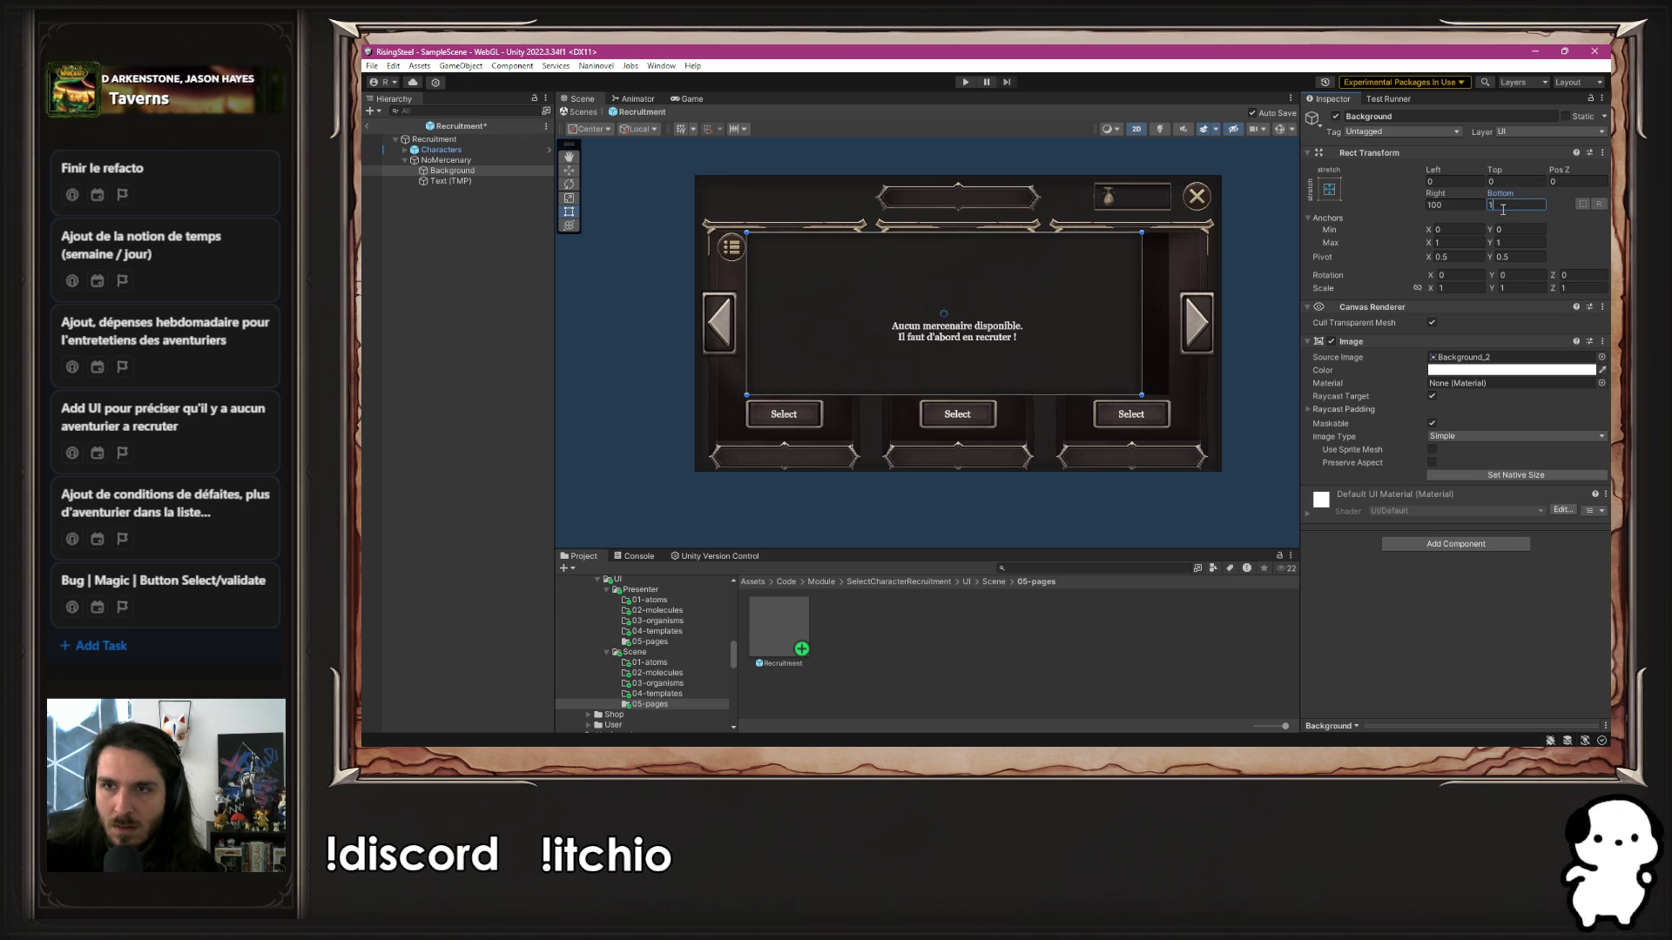
{"action": "type", "text": "00"}
{"action": "left_click", "coordinate": [1485, 181]}
{"action": "type", "text": "100"}
{"action": "left_click", "coordinate": [1453, 181]}
{"action": "type", "text": "100"}
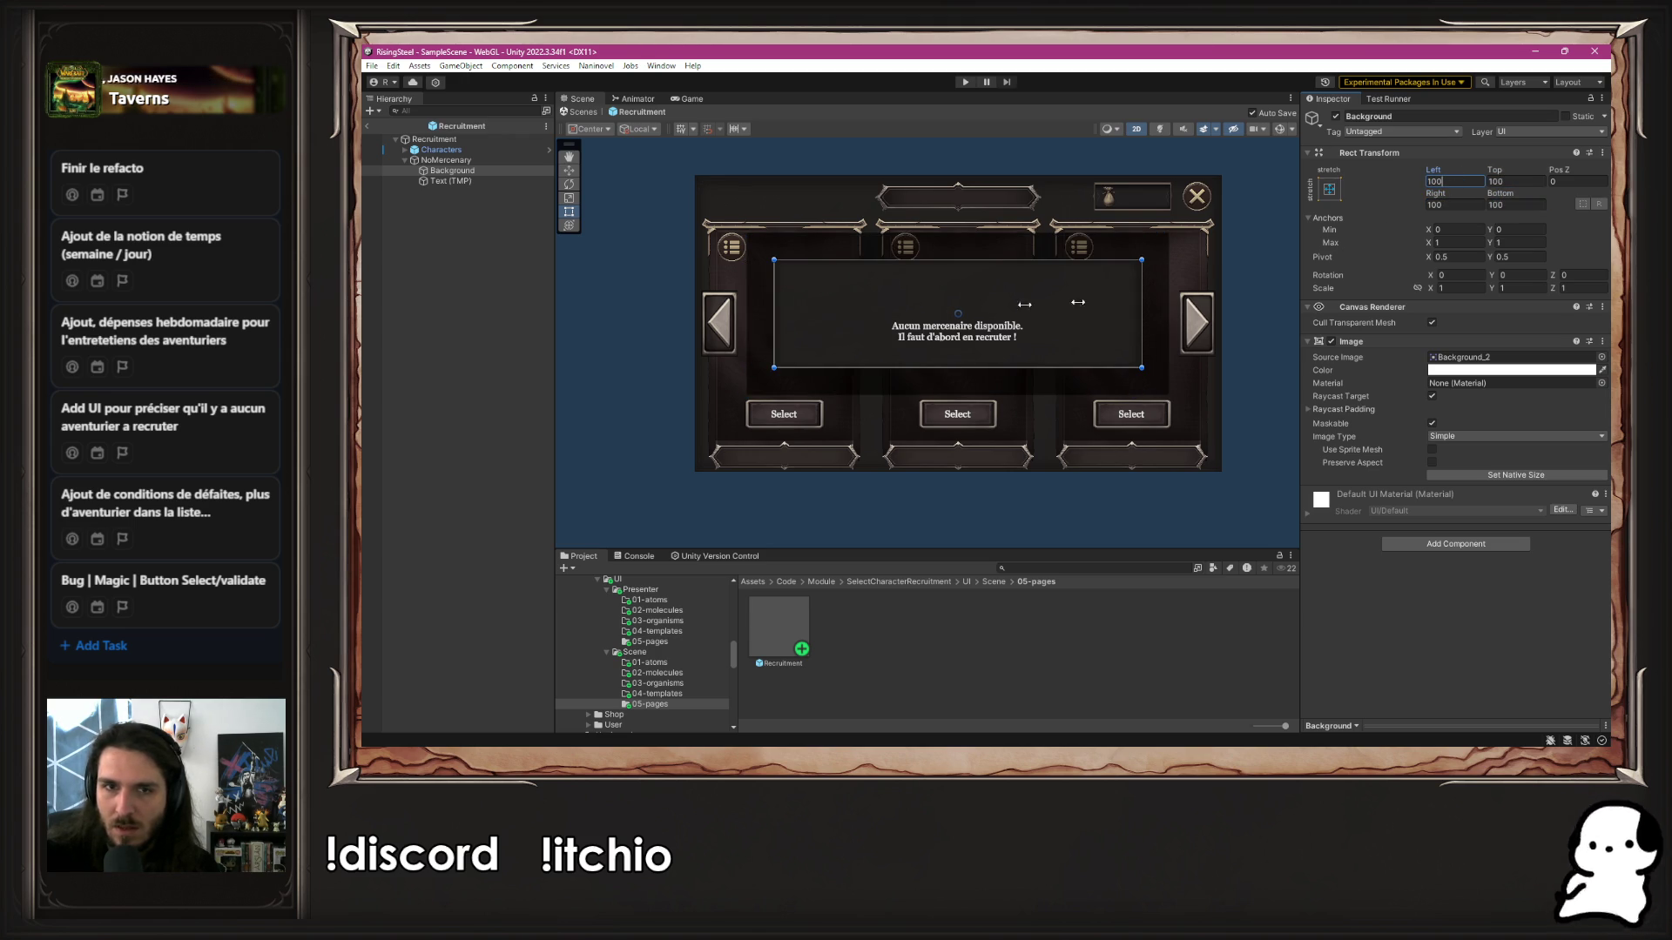
Select Text (TMP) and drag its top and bottom edges inward
{"action": "left_click", "coordinate": [470, 181]}
{"action": "mouse_move", "coordinate": [968, 257]}
{"action": "left_mouse_down"}
{"action": "mouse_move", "coordinate": [970, 275]}
{"action": "mouse_move", "coordinate": [980, 260]}
{"action": "left_mouse_up"}
{"action": "mouse_move", "coordinate": [956, 418]}
{"action": "left_mouse_down"}
{"action": "mouse_move", "coordinate": [949, 341]}
{"action": "mouse_move", "coordinate": [951, 370]}
{"action": "left_mouse_up"}
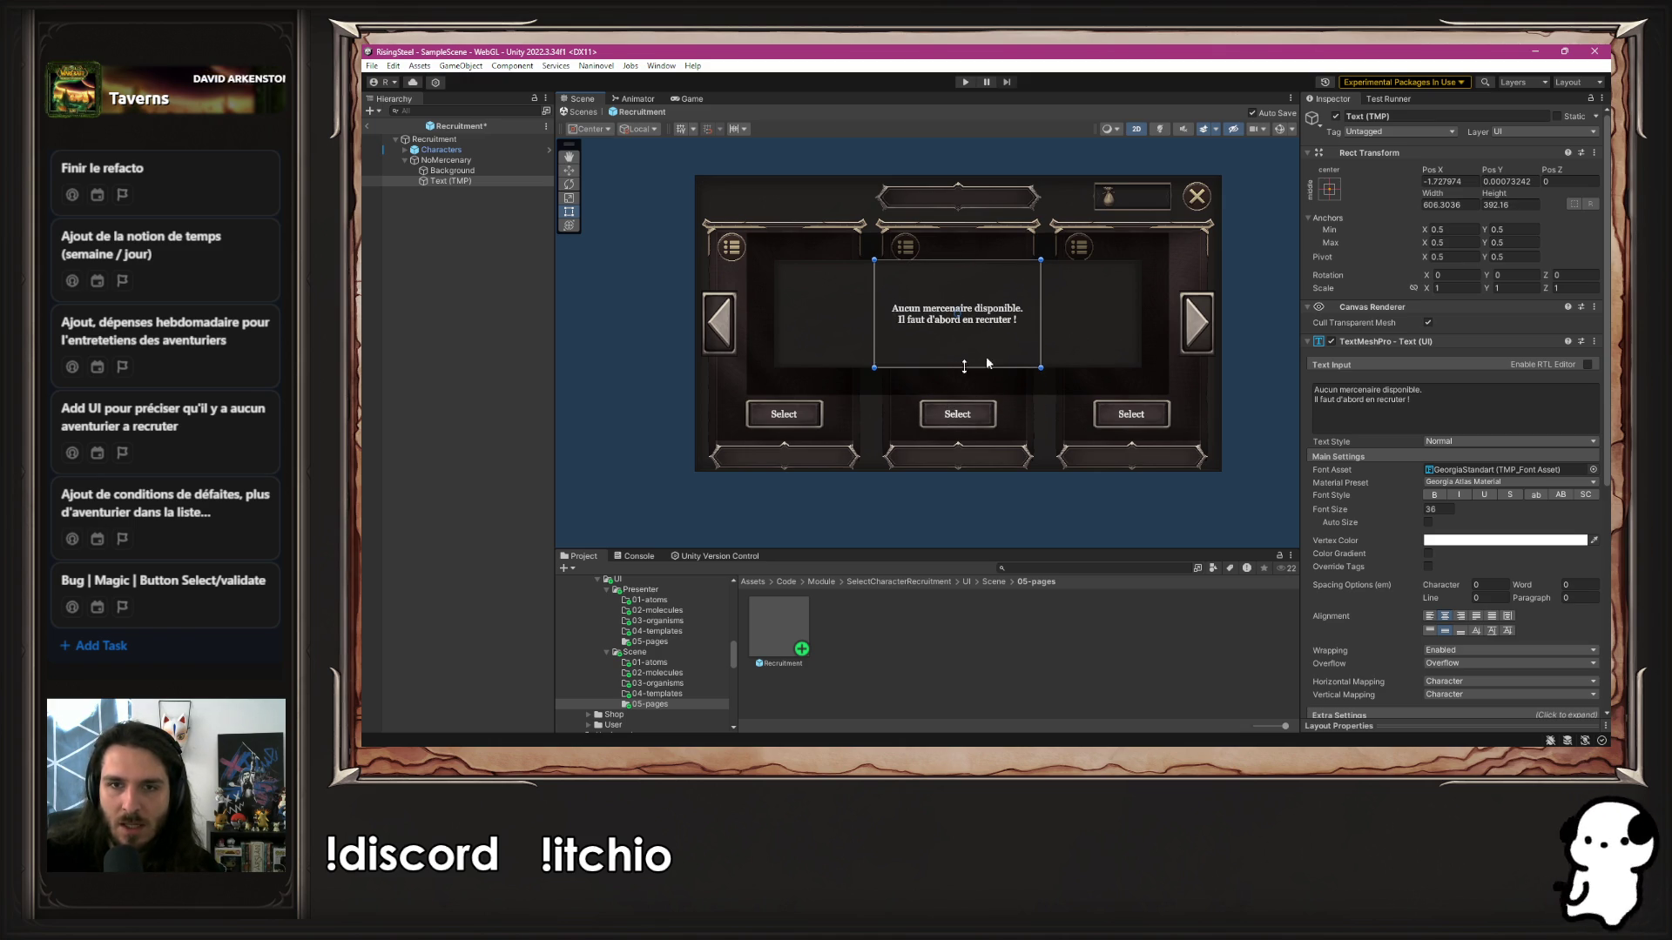
Stretch the message text area evenly and change it to 'Aucun aventurier à recruter !'
{"action": "left_click_drag", "start_coordinate": [1040, 333], "coordinate": [1139, 333]}
{"action": "left_click_drag", "start_coordinate": [873, 291], "coordinate": [774, 291]}
{"action": "left_click", "coordinate": [1412, 425]}
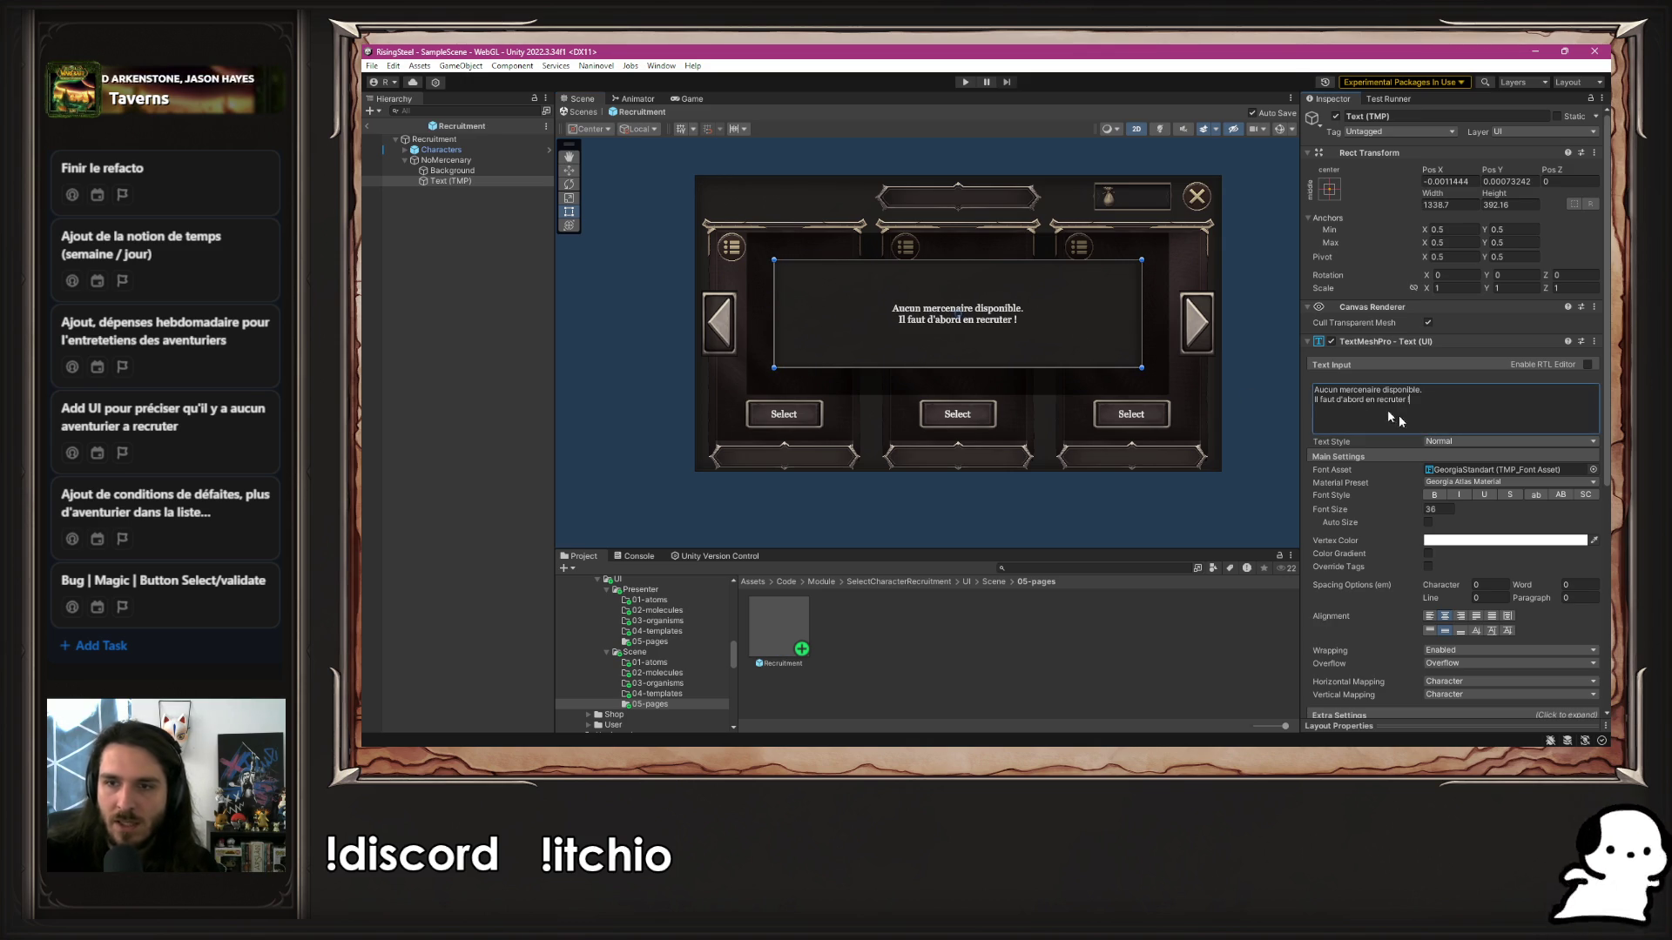
{"action": "key", "text": "ctrl+a"}
{"action": "type", "text": "Aucun"}
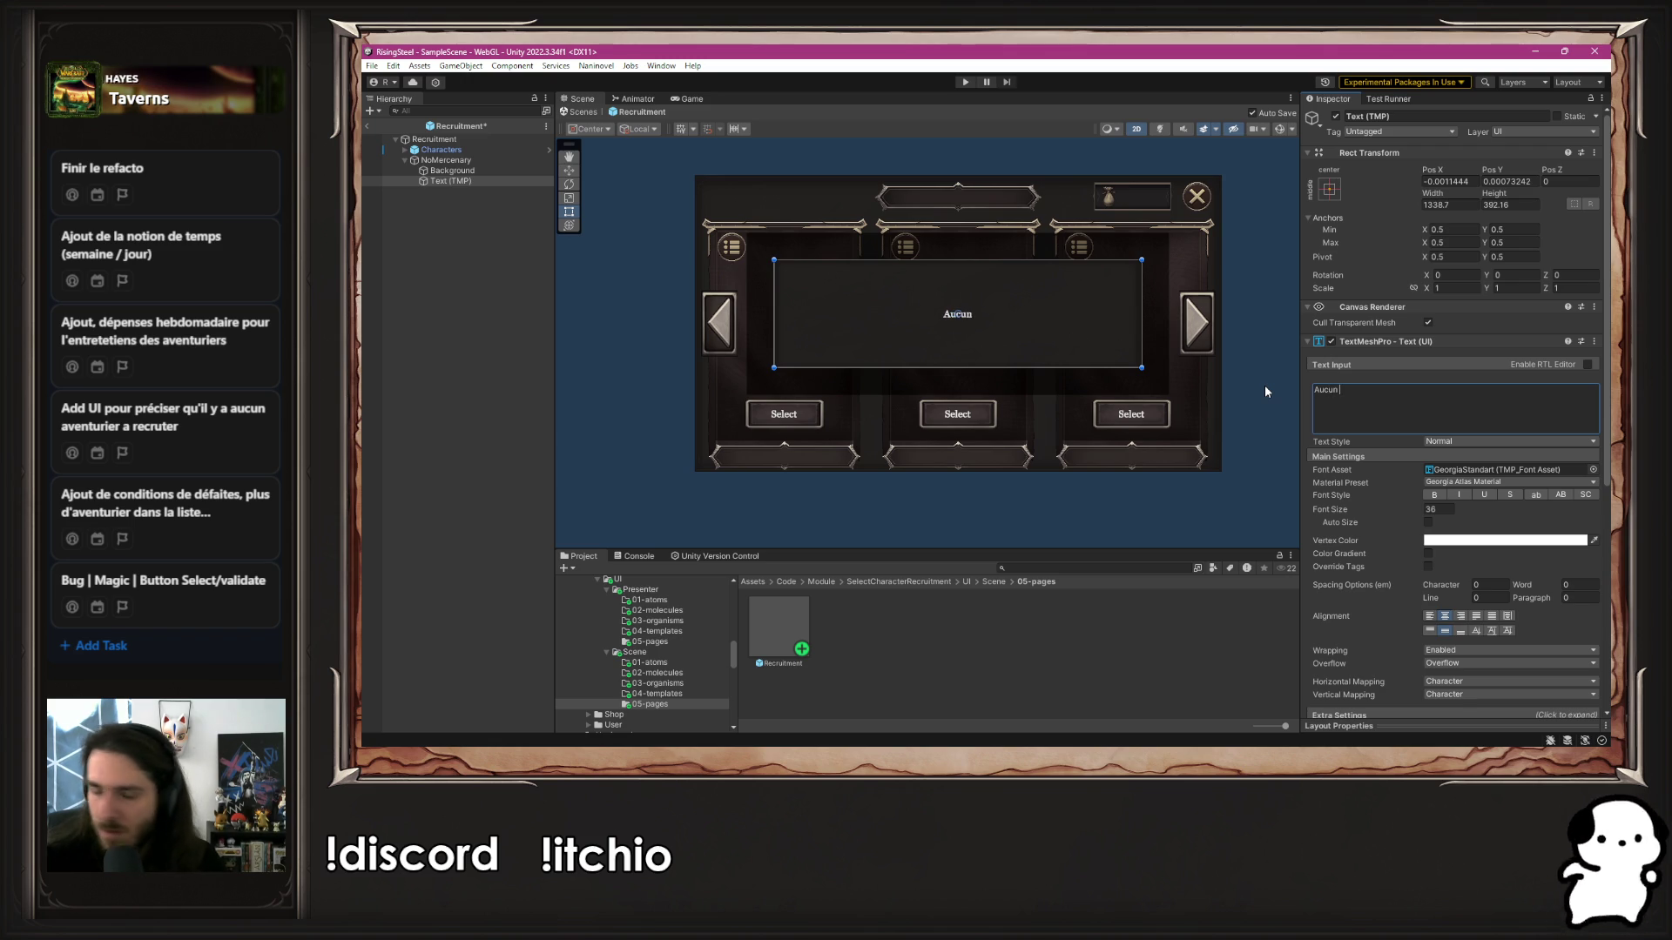
{"action": "type", "text": " aventurier"}
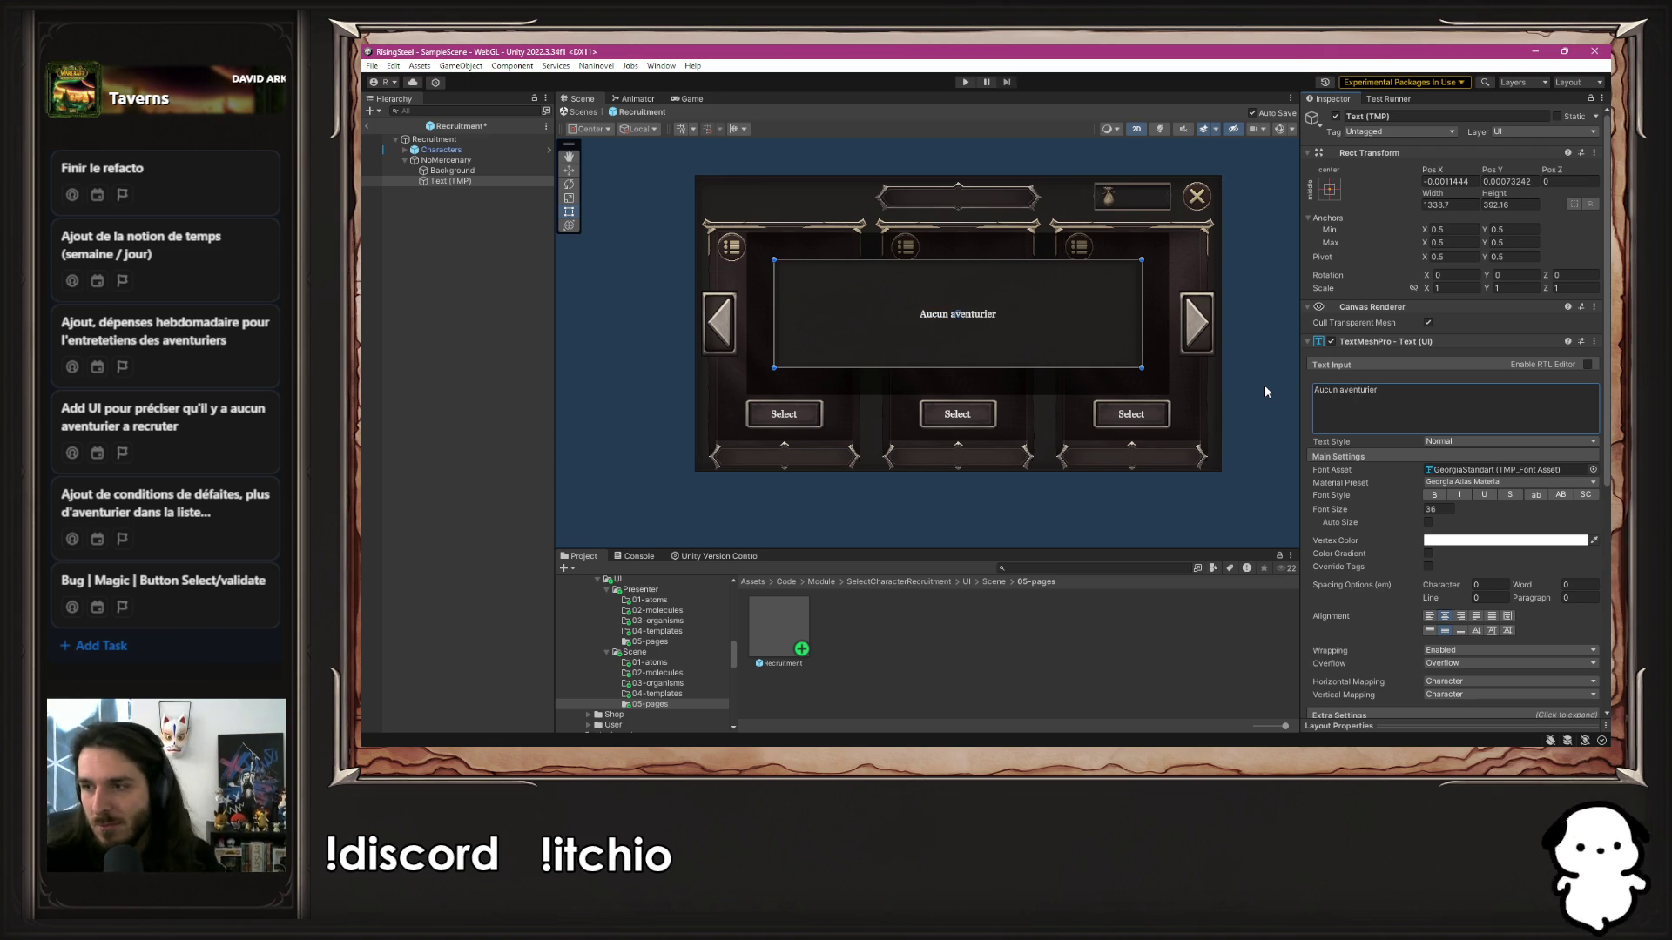
{"action": "type", "text": "à recruter !"}
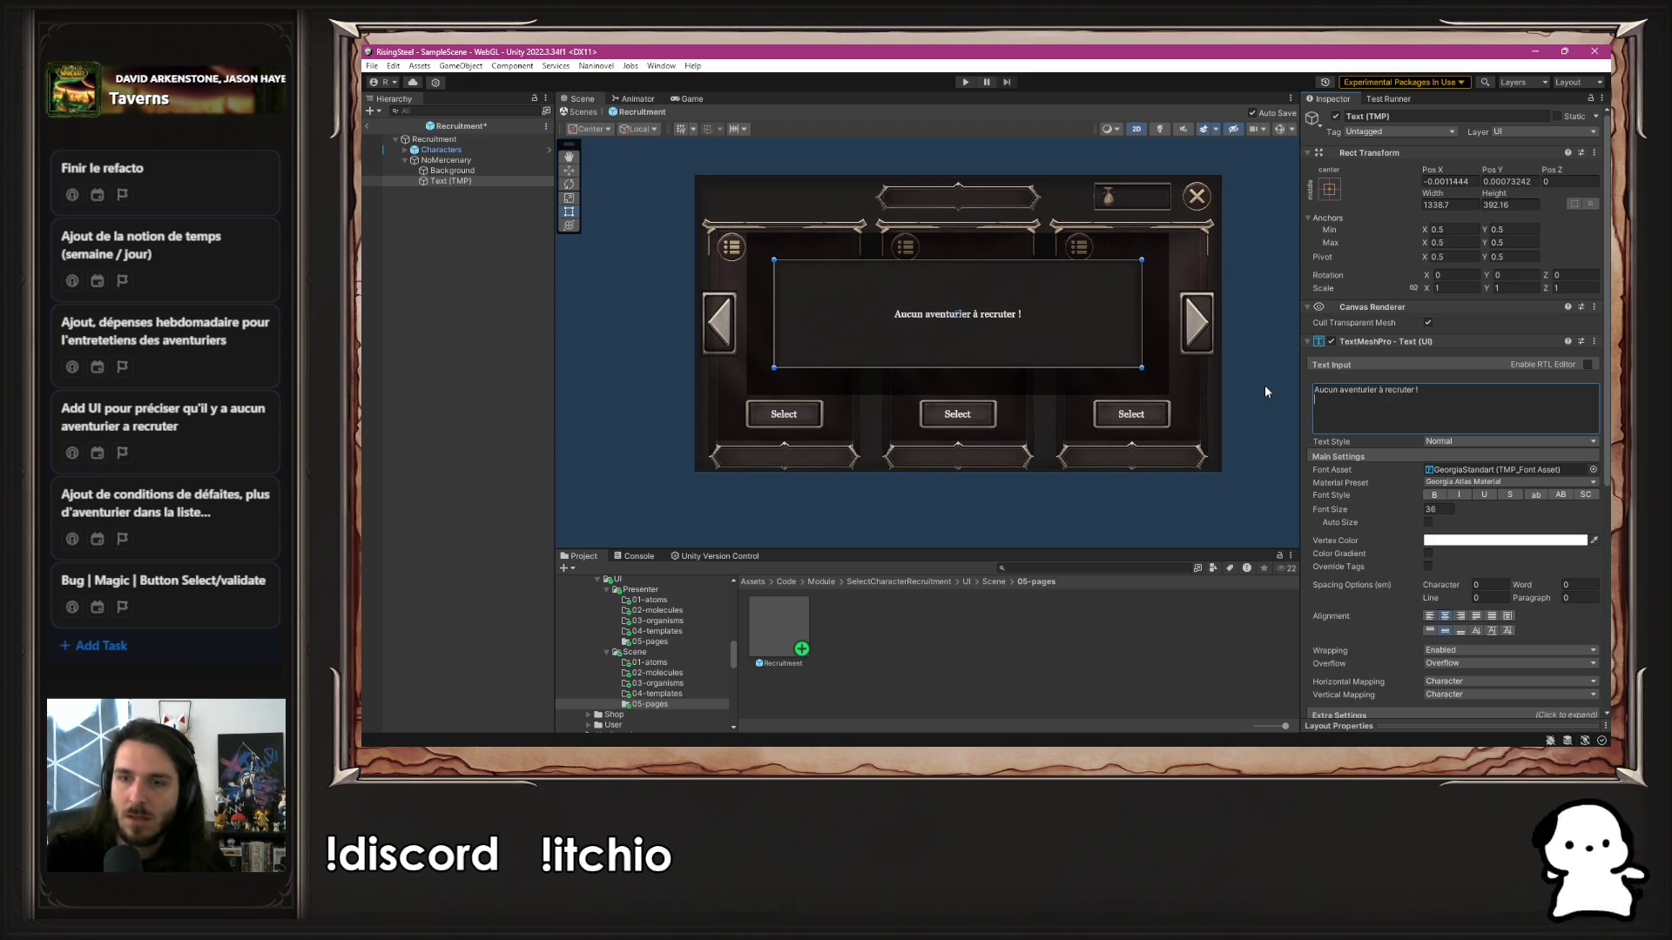
Save the scene, deselect the NoMercenary panel, and select the Recruitment page asset
{"action": "key", "text": "ctrl+s"}
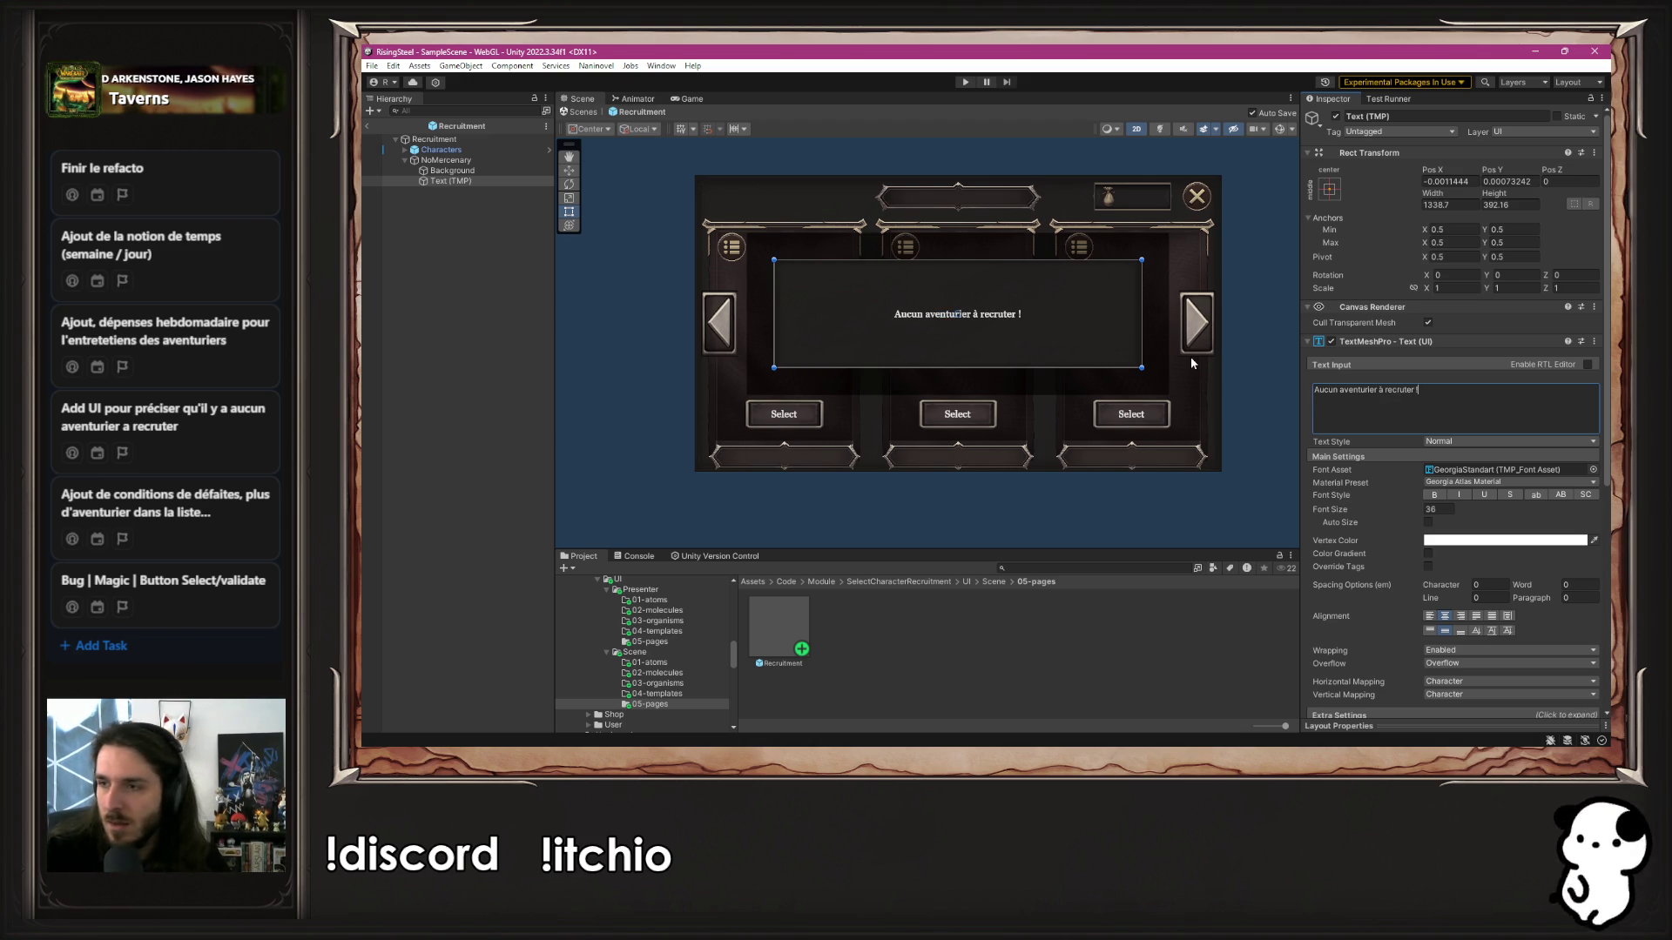
{"action": "left_click", "coordinate": [426, 160]}
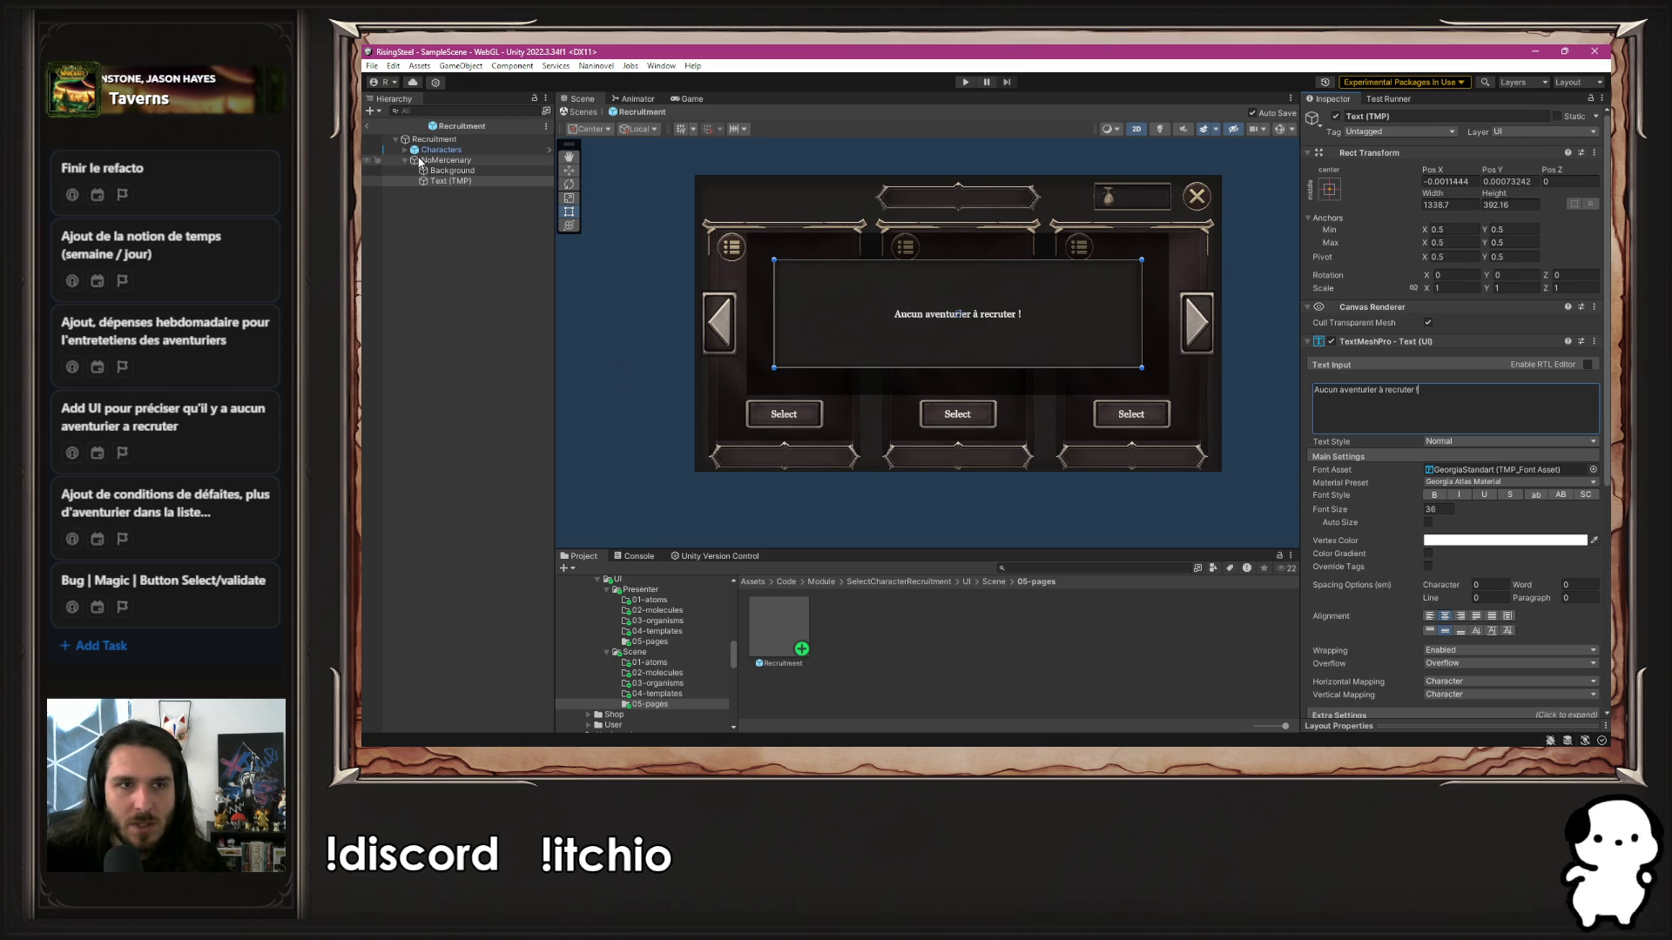
{"action": "left_click", "coordinate": [1341, 126]}
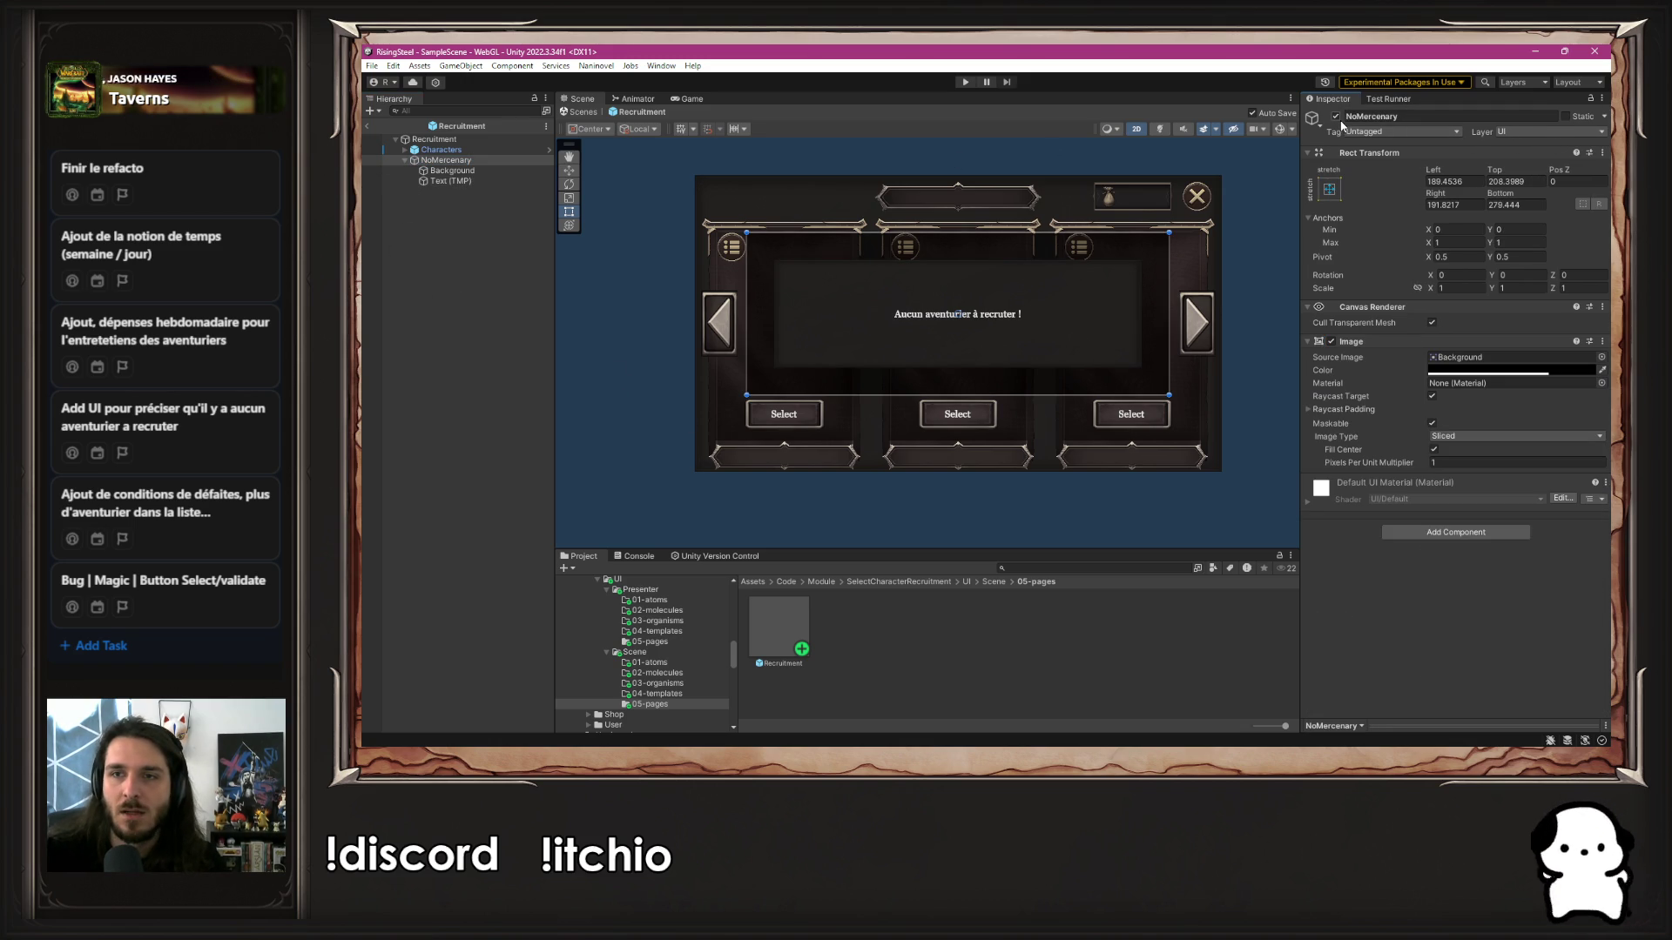
{"action": "left_click", "coordinate": [1249, 349]}
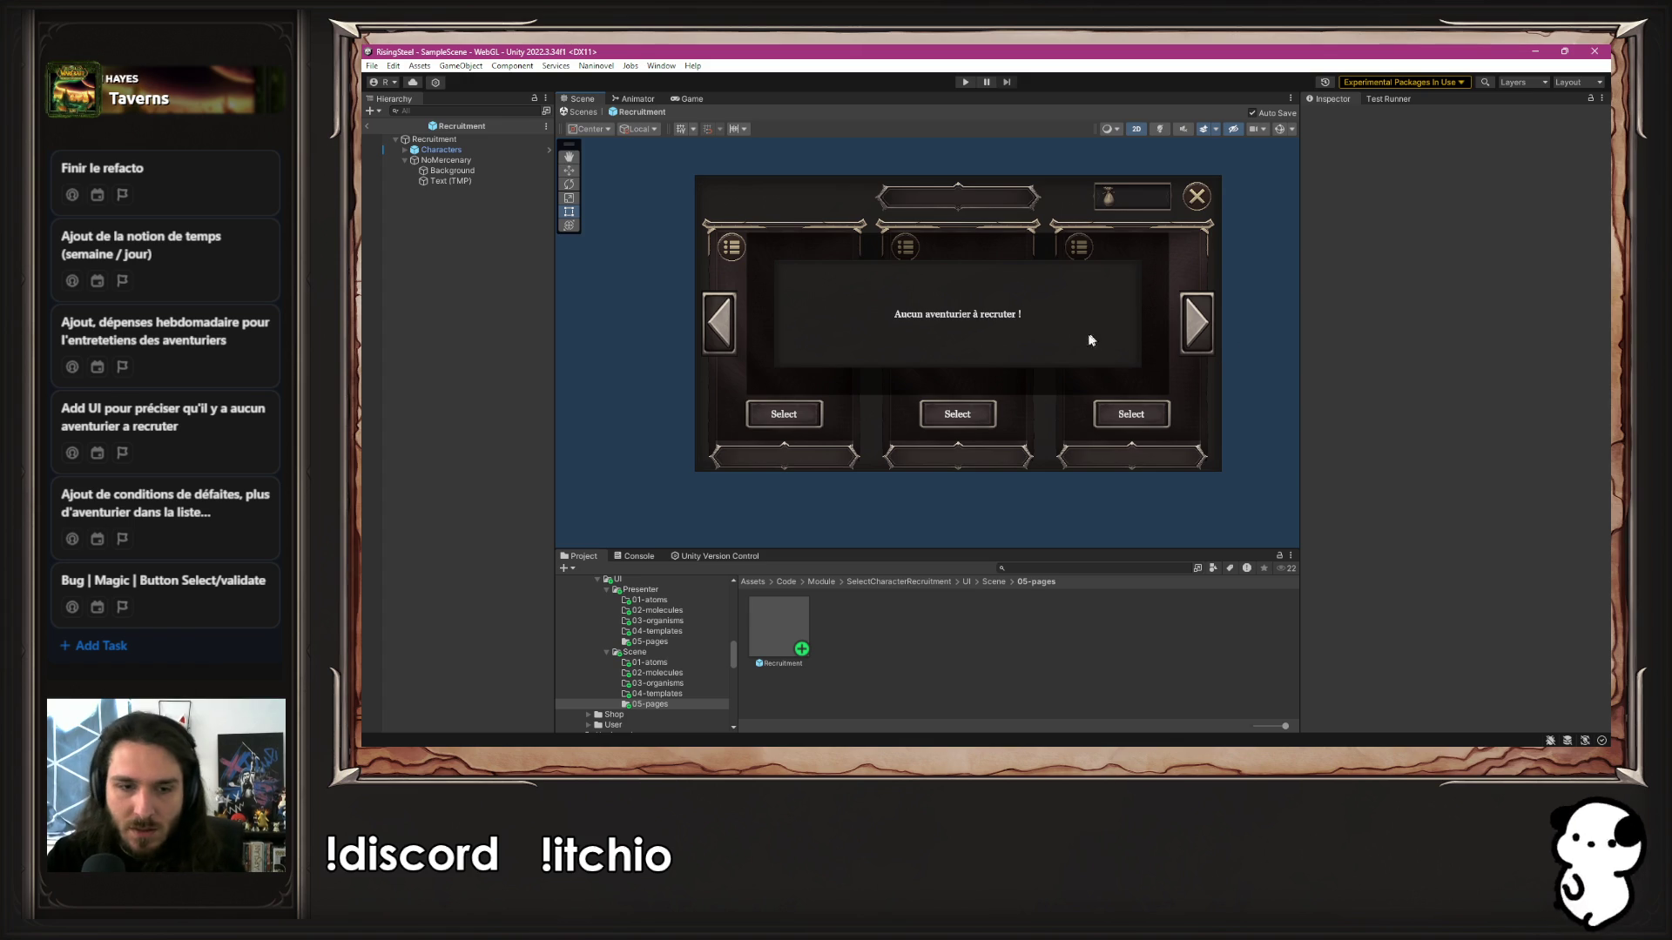
{"action": "scroll", "coordinate": [696, 675], "scroll_direction": "down", "scroll_amount": 10}
{"action": "scroll", "coordinate": [698, 679], "scroll_direction": "up", "scroll_amount": 10}
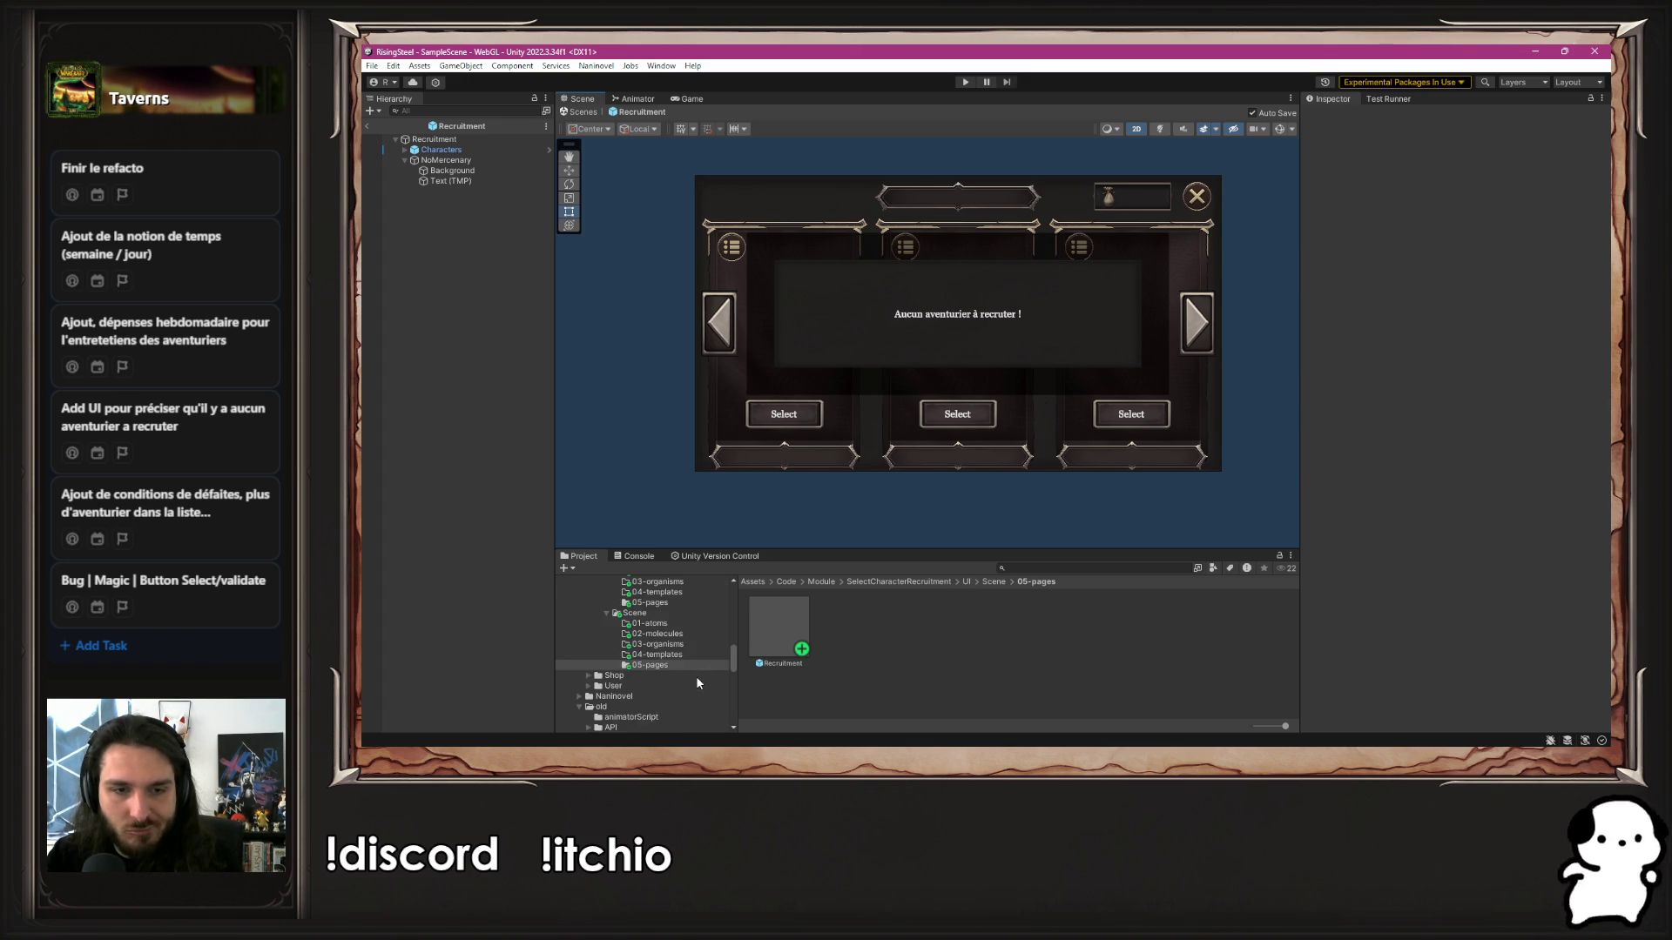
{"action": "left_click", "coordinate": [759, 641]}
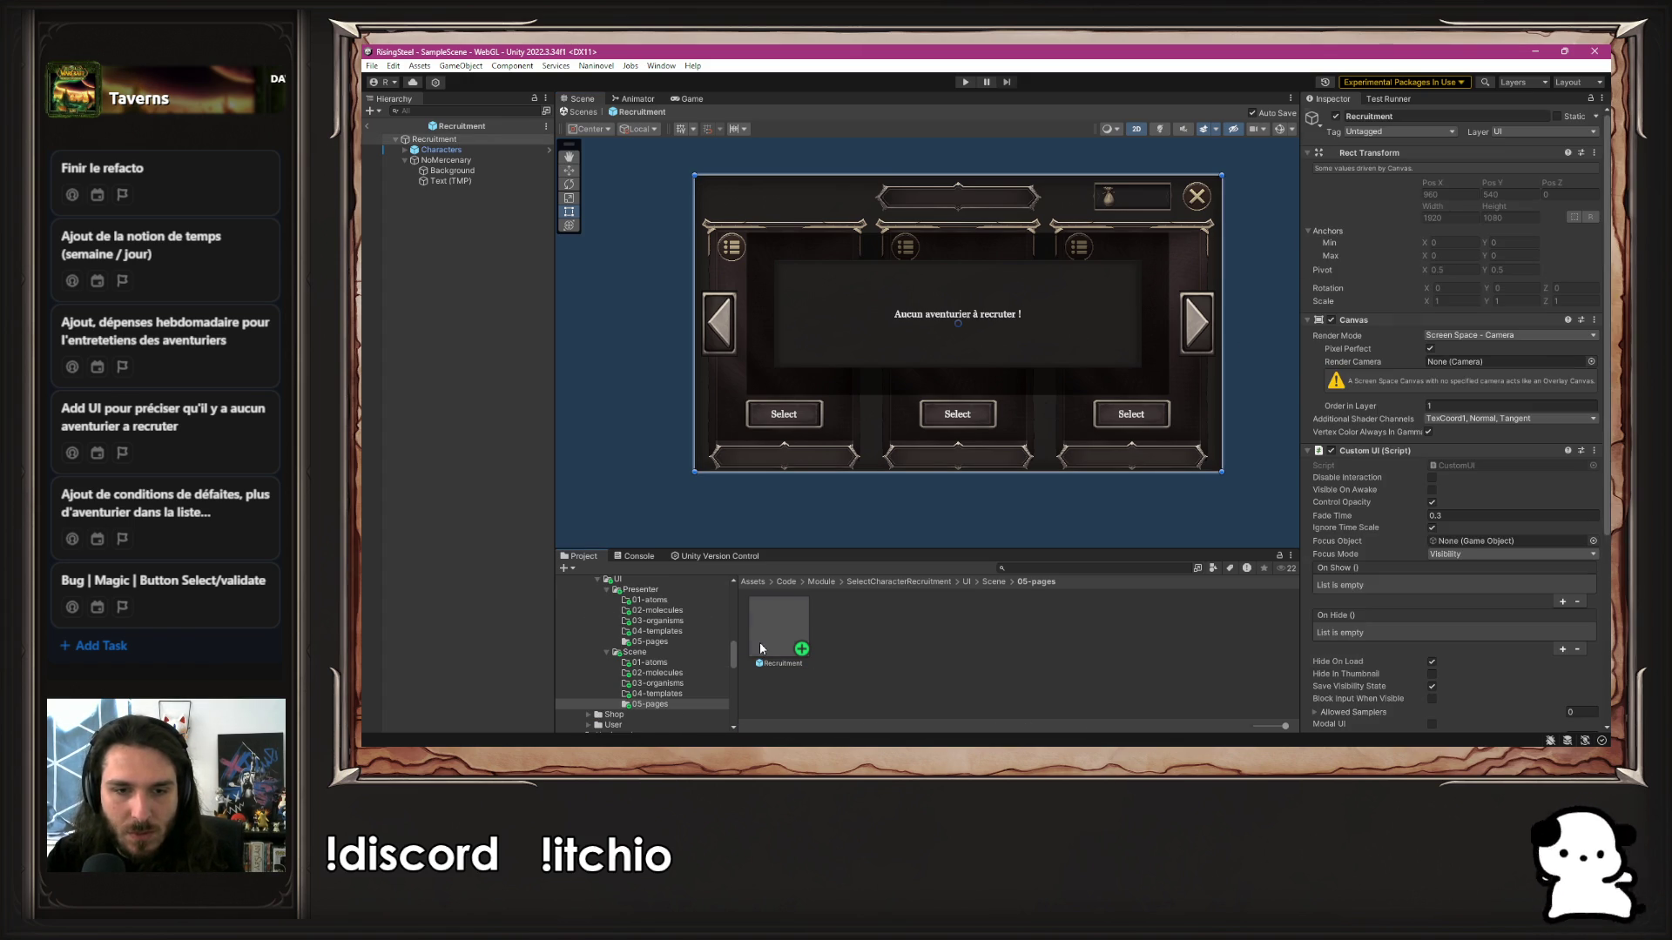
Close PRecruitment and all other open files in VS Code
{"action": "left_click", "coordinate": [650, 642]}
{"action": "left_click", "coordinate": [760, 633]}
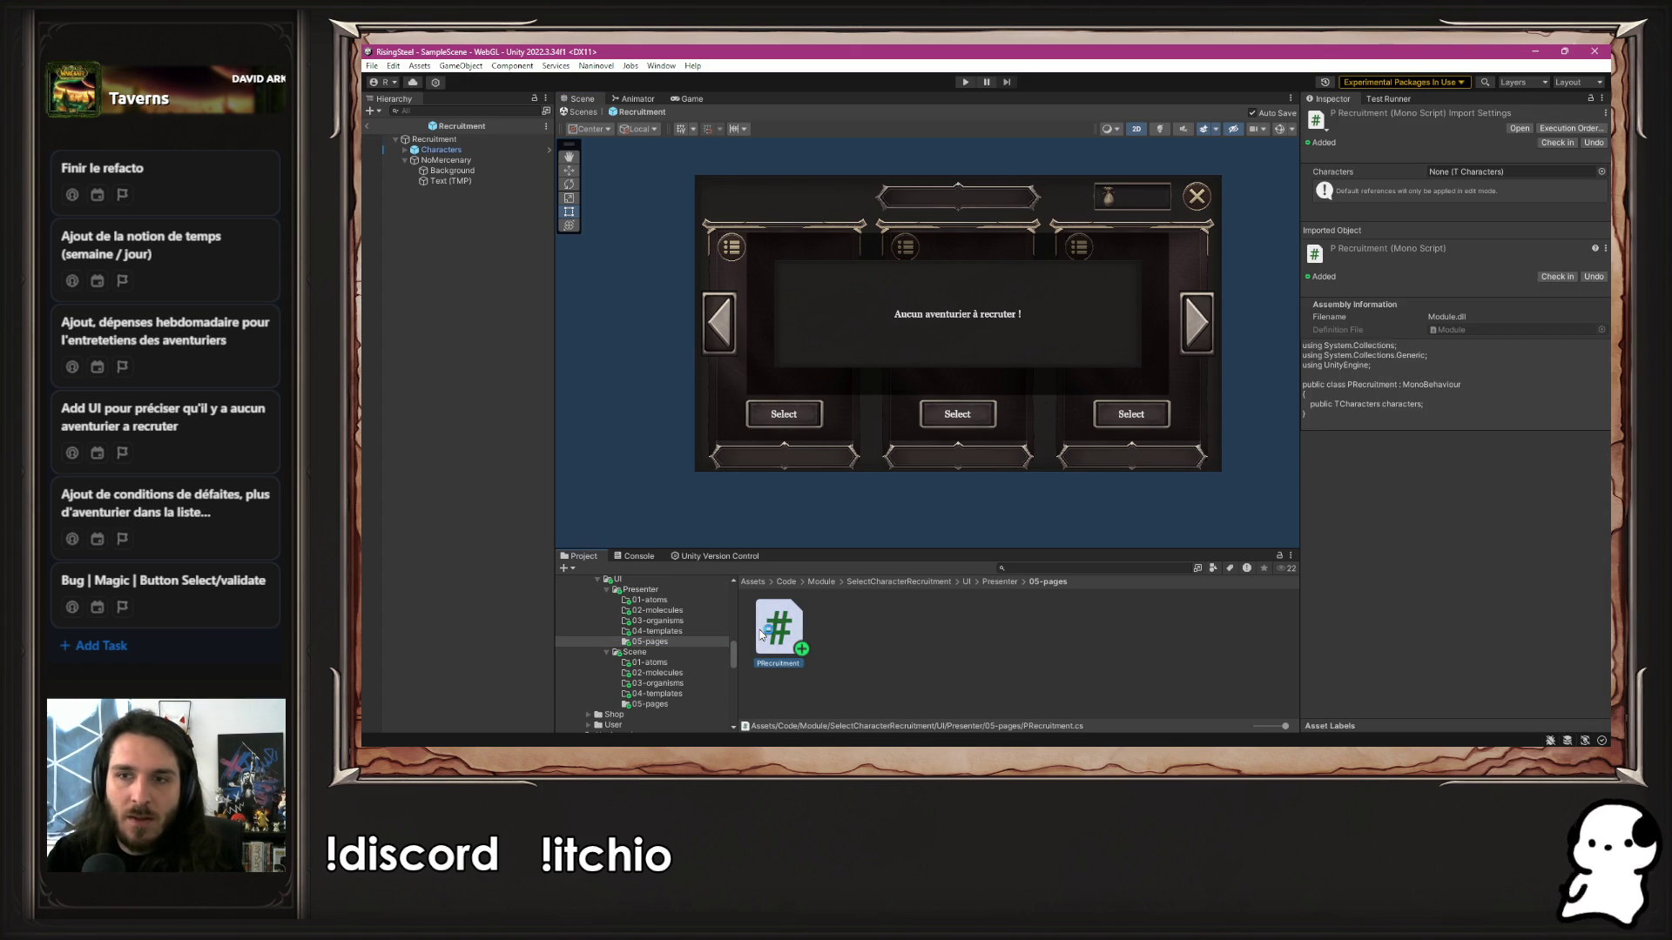
{"action": "double_click", "coordinate": [760, 634]}
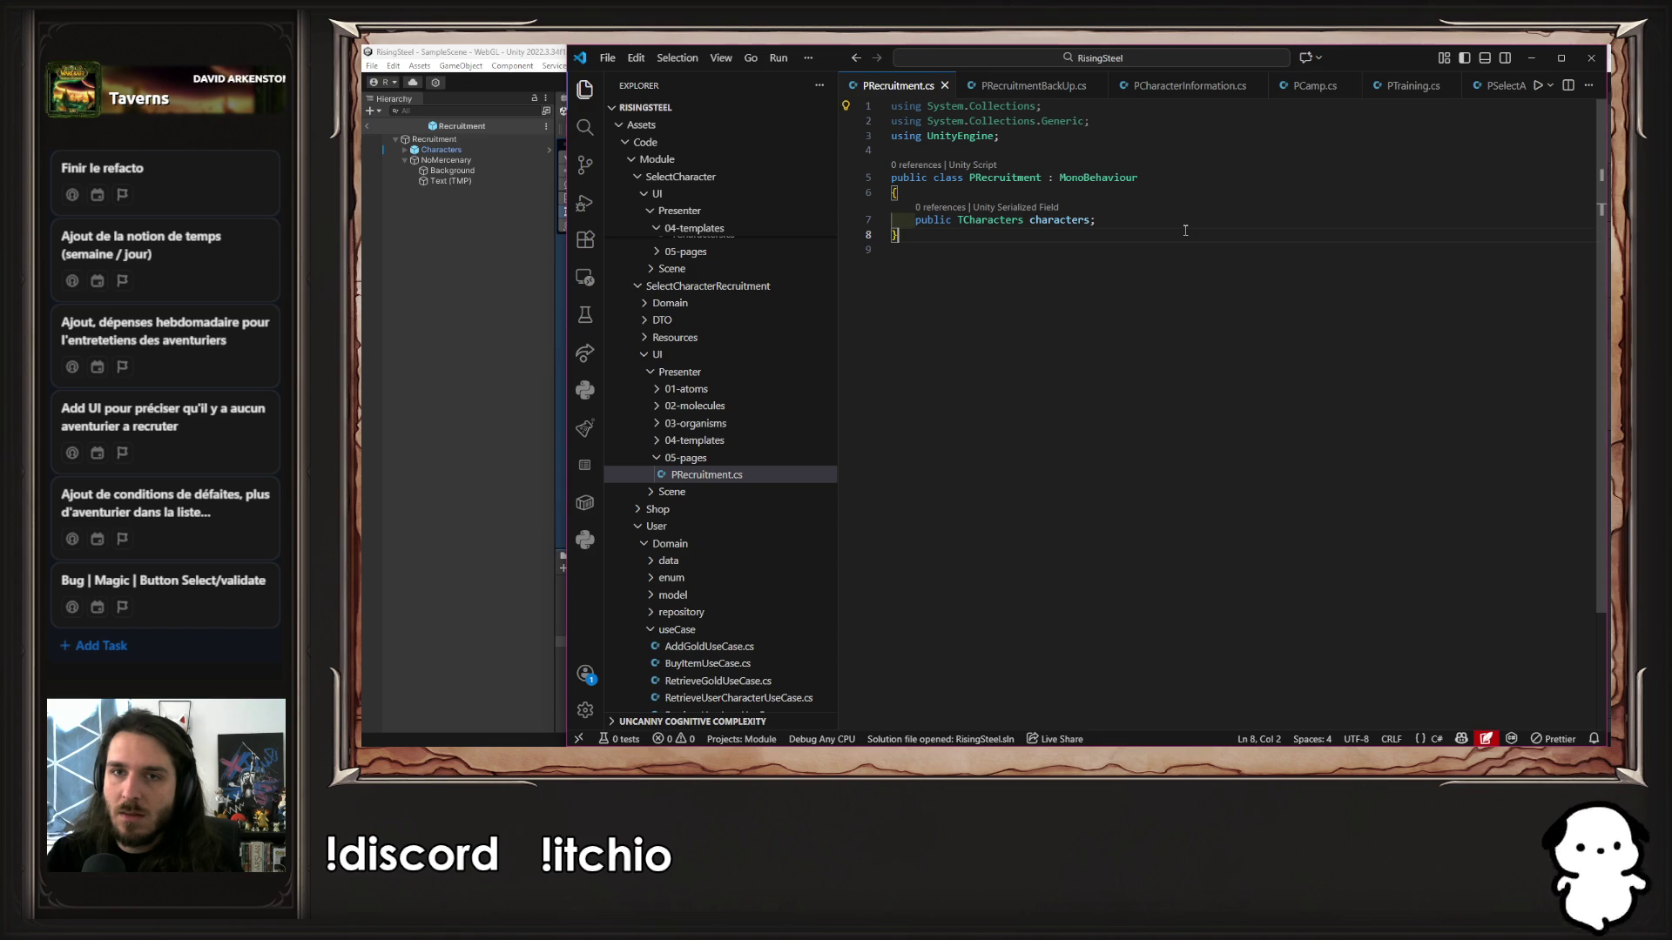
{"action": "left_click", "coordinate": [944, 86]}
{"action": "key", "text": "ctrl+w"}
{"action": "key", "text": "ctrl+w"}
{"action": "key", "text": "ctrl+w"}
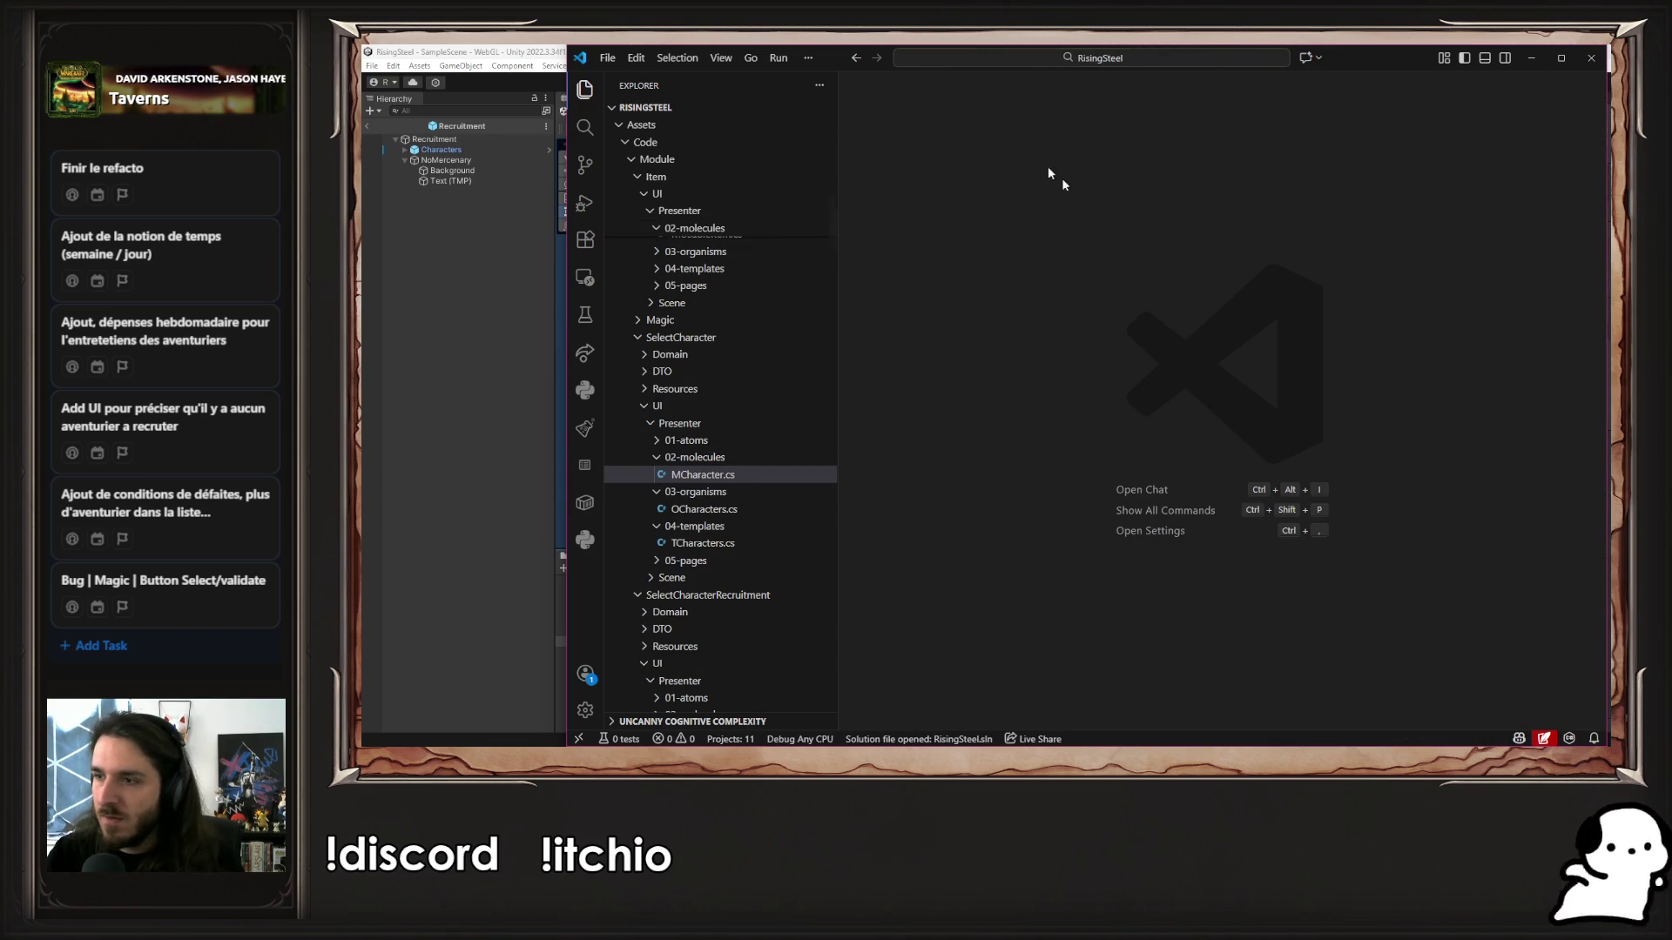
{"action": "left_click", "coordinate": [520, 634]}
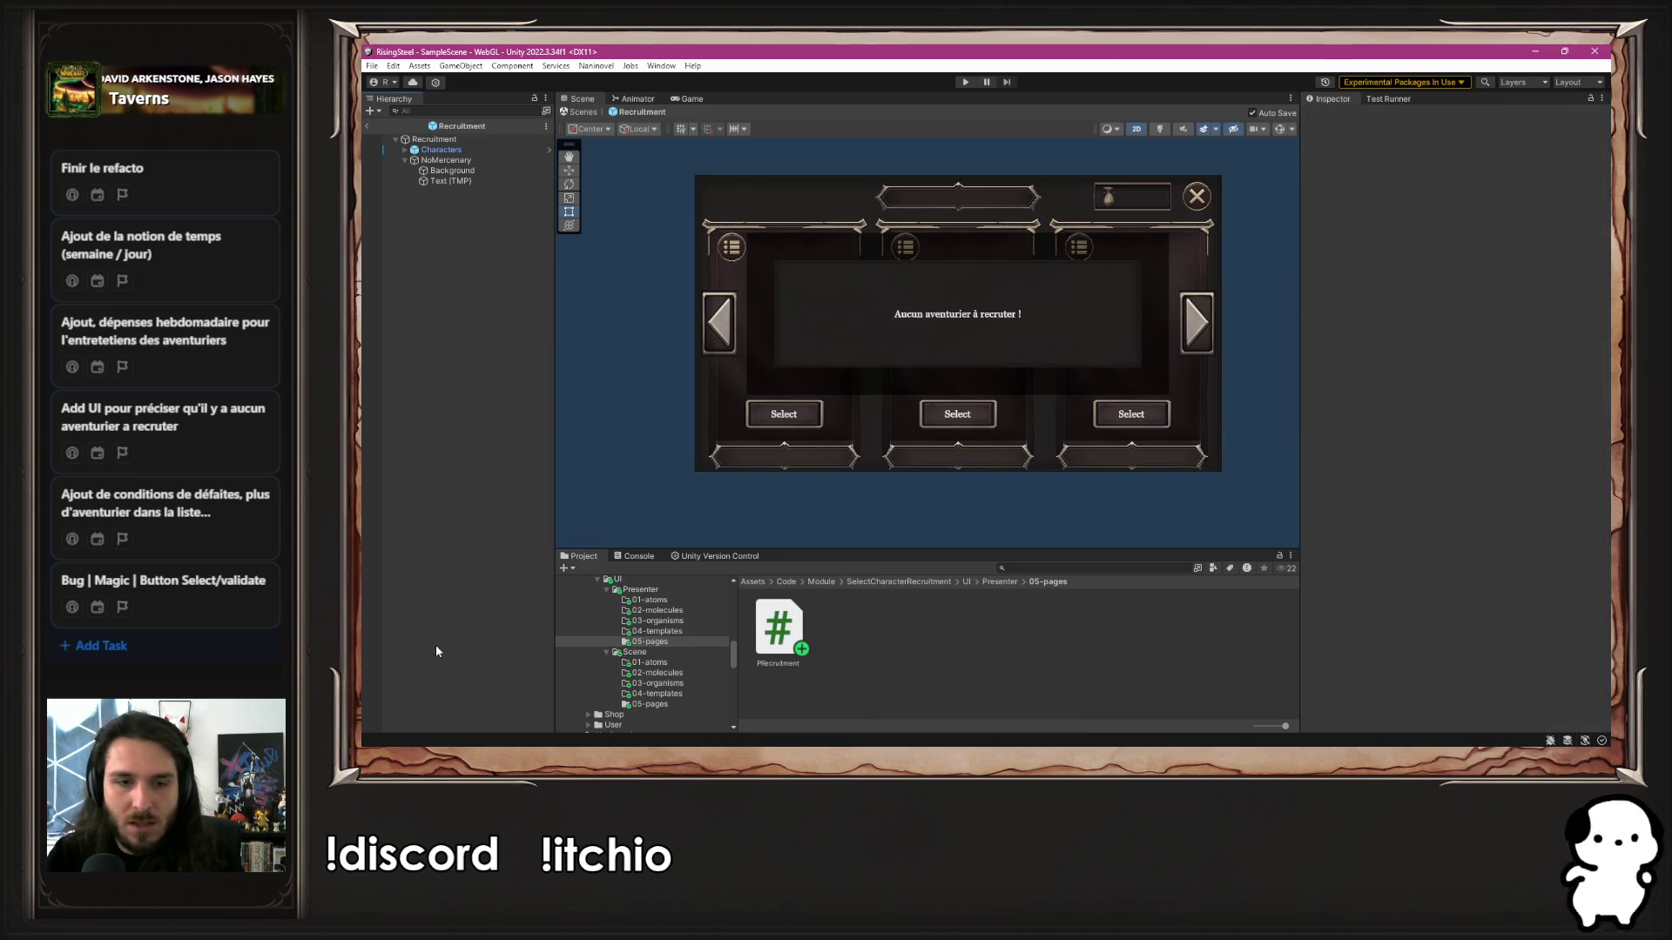
Reopen the PRecruitment script from the presenter 05-pages folder
{"action": "left_click", "coordinate": [687, 705]}
{"action": "left_click", "coordinate": [767, 649]}
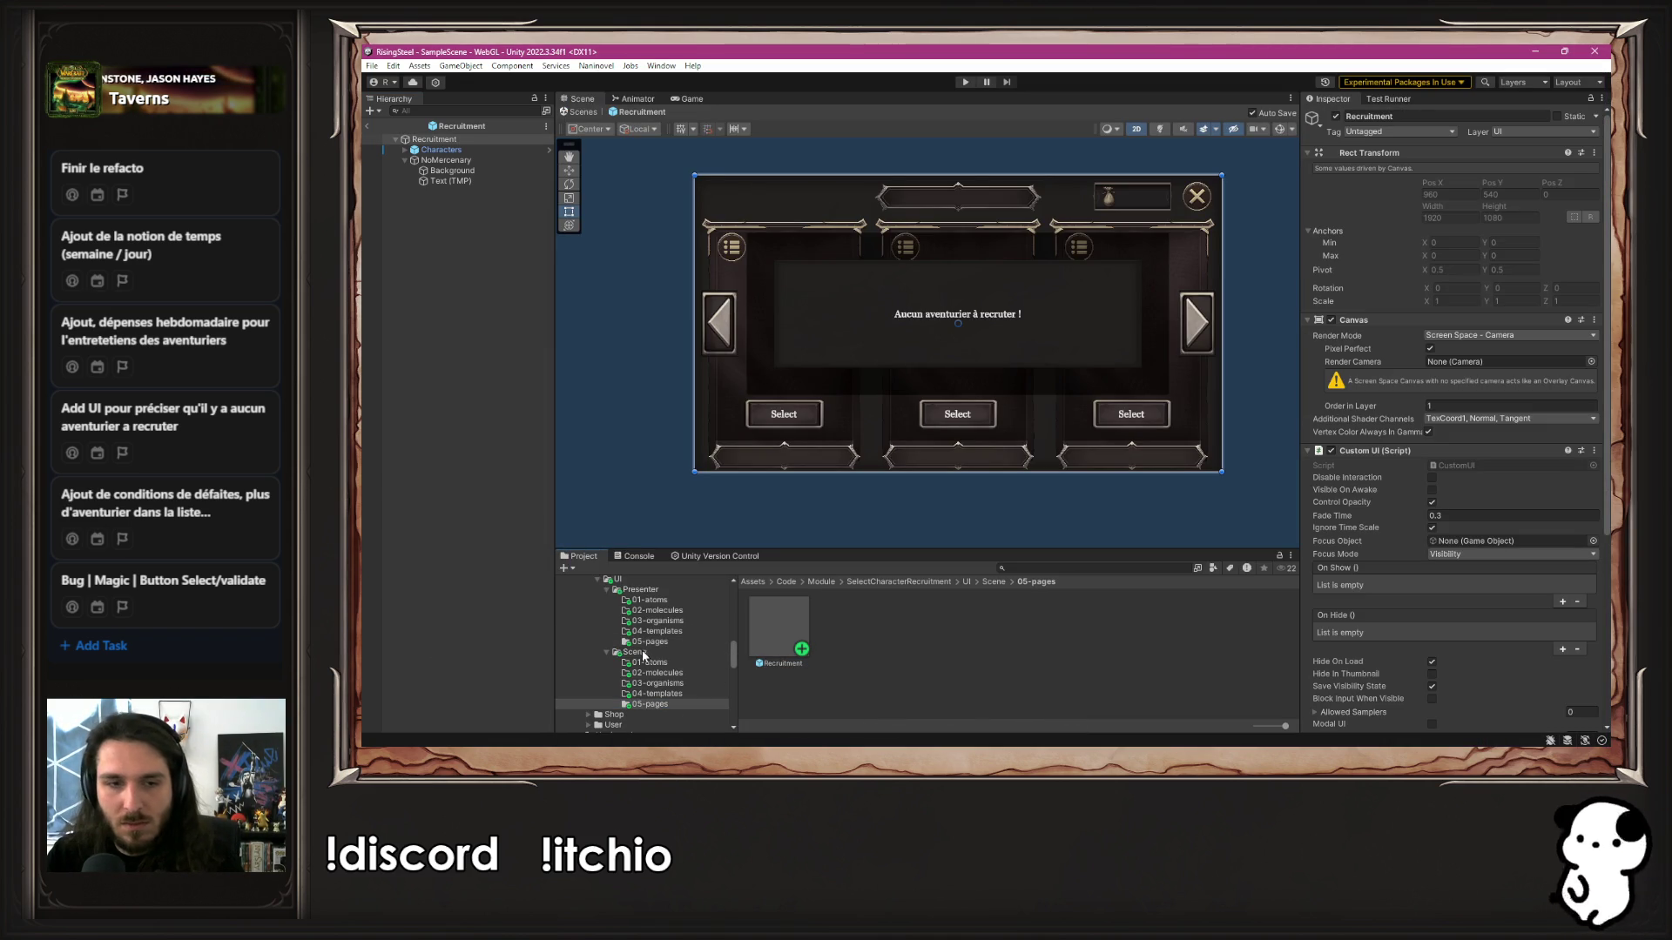
{"action": "left_click", "coordinate": [648, 642]}
{"action": "double_click", "coordinate": [778, 628]}
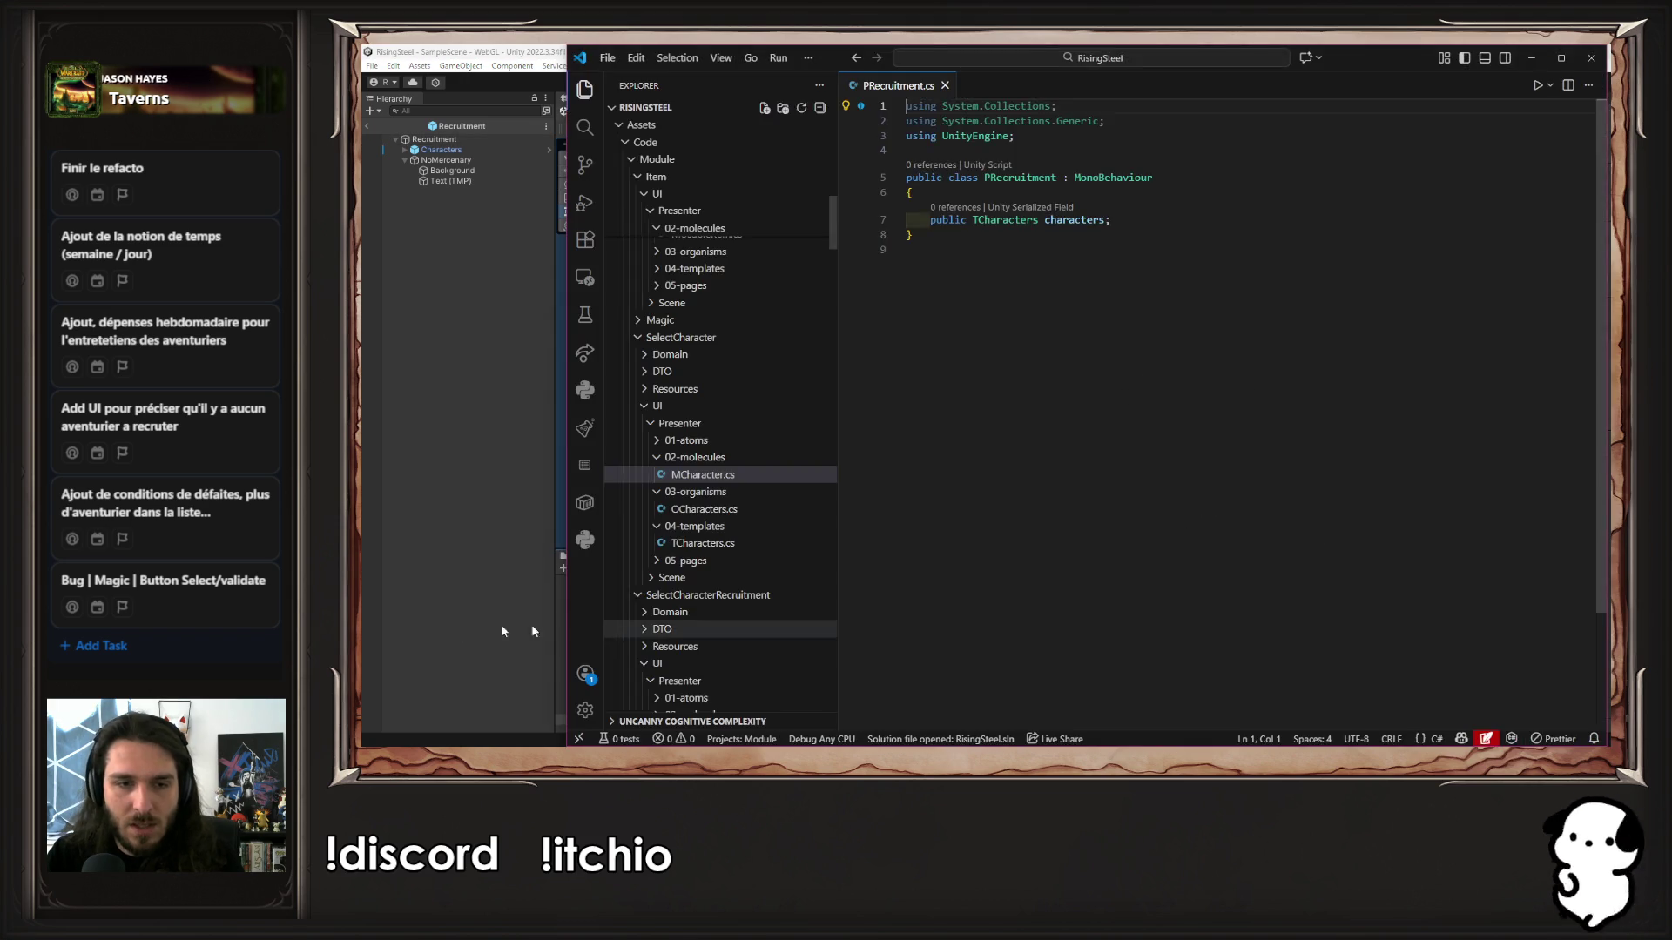
{"action": "left_click", "coordinate": [501, 627]}
Open the Magic module's MagicService script from Code/Module/Magic
{"action": "scroll", "coordinate": [656, 665], "scroll_direction": "up", "scroll_amount": 5}
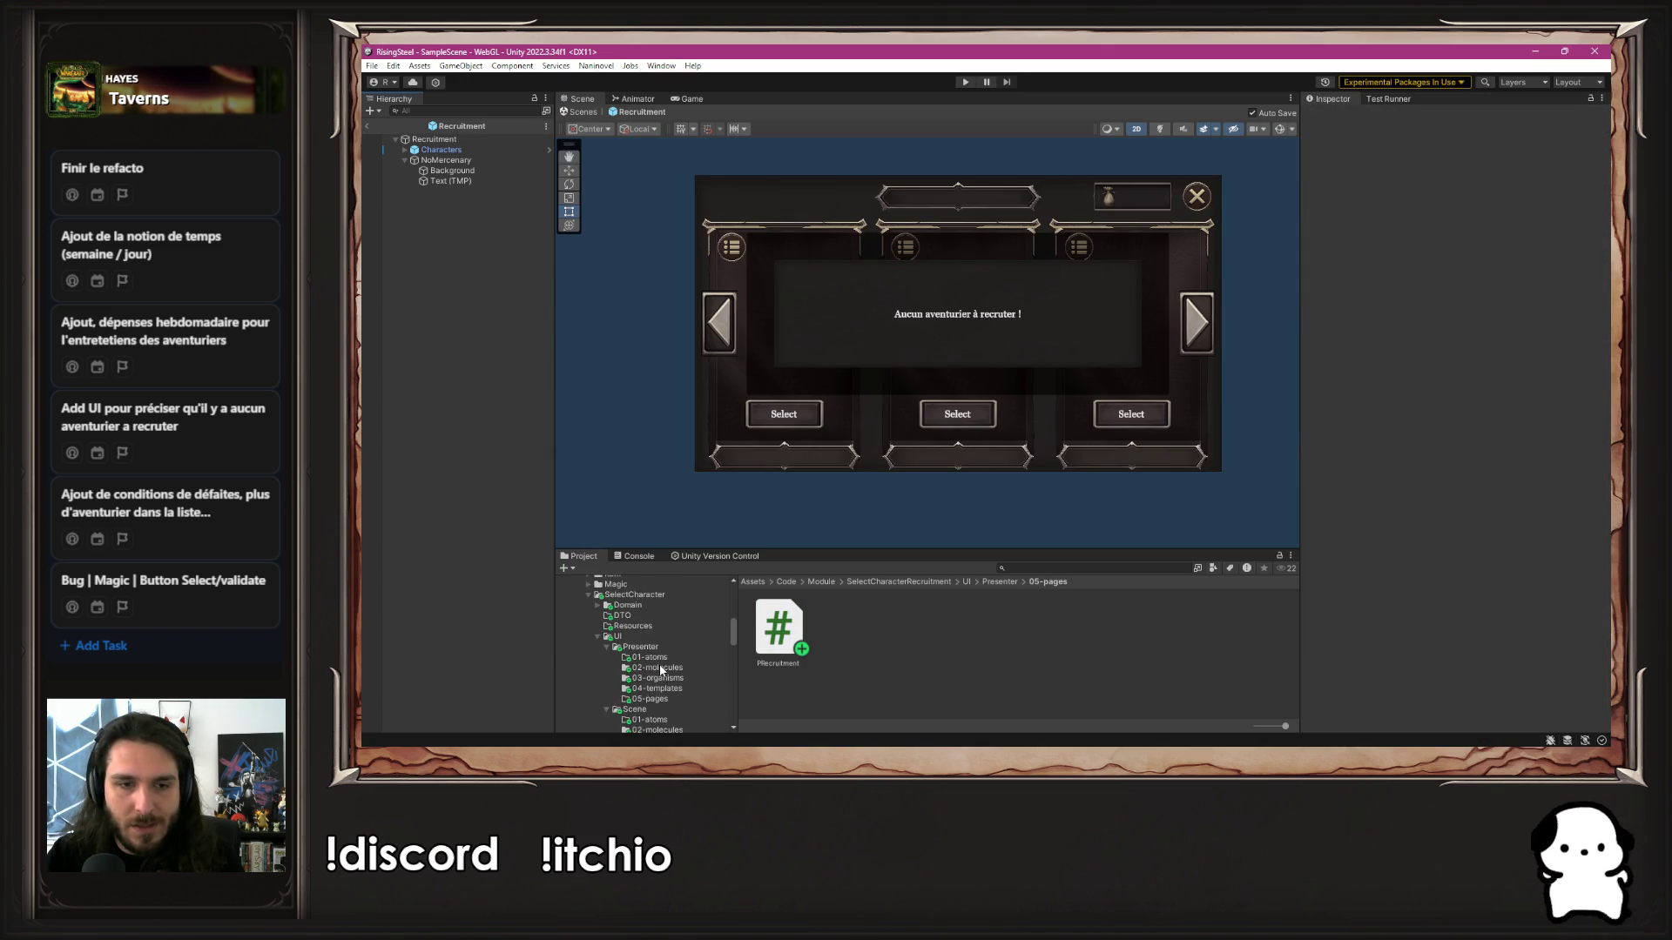
{"action": "scroll", "coordinate": [667, 665], "scroll_direction": "up", "scroll_amount": 2}
{"action": "left_click", "coordinate": [587, 663]}
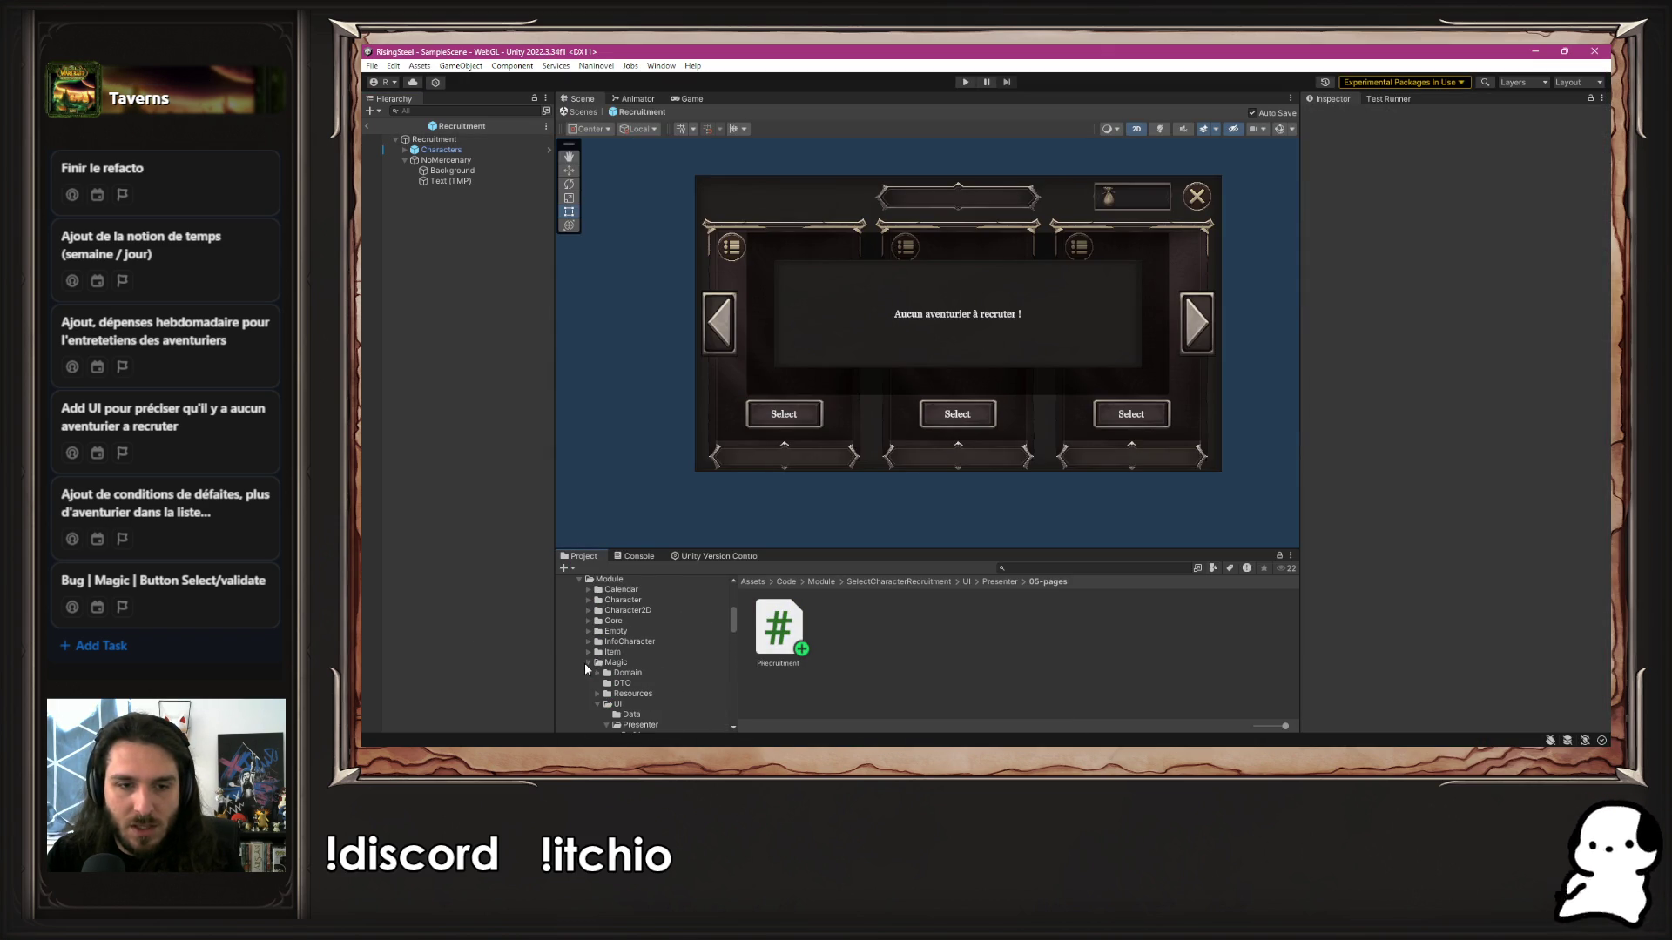
{"action": "scroll", "coordinate": [622, 667], "scroll_direction": "down", "scroll_amount": 2}
{"action": "left_click", "coordinate": [619, 624]}
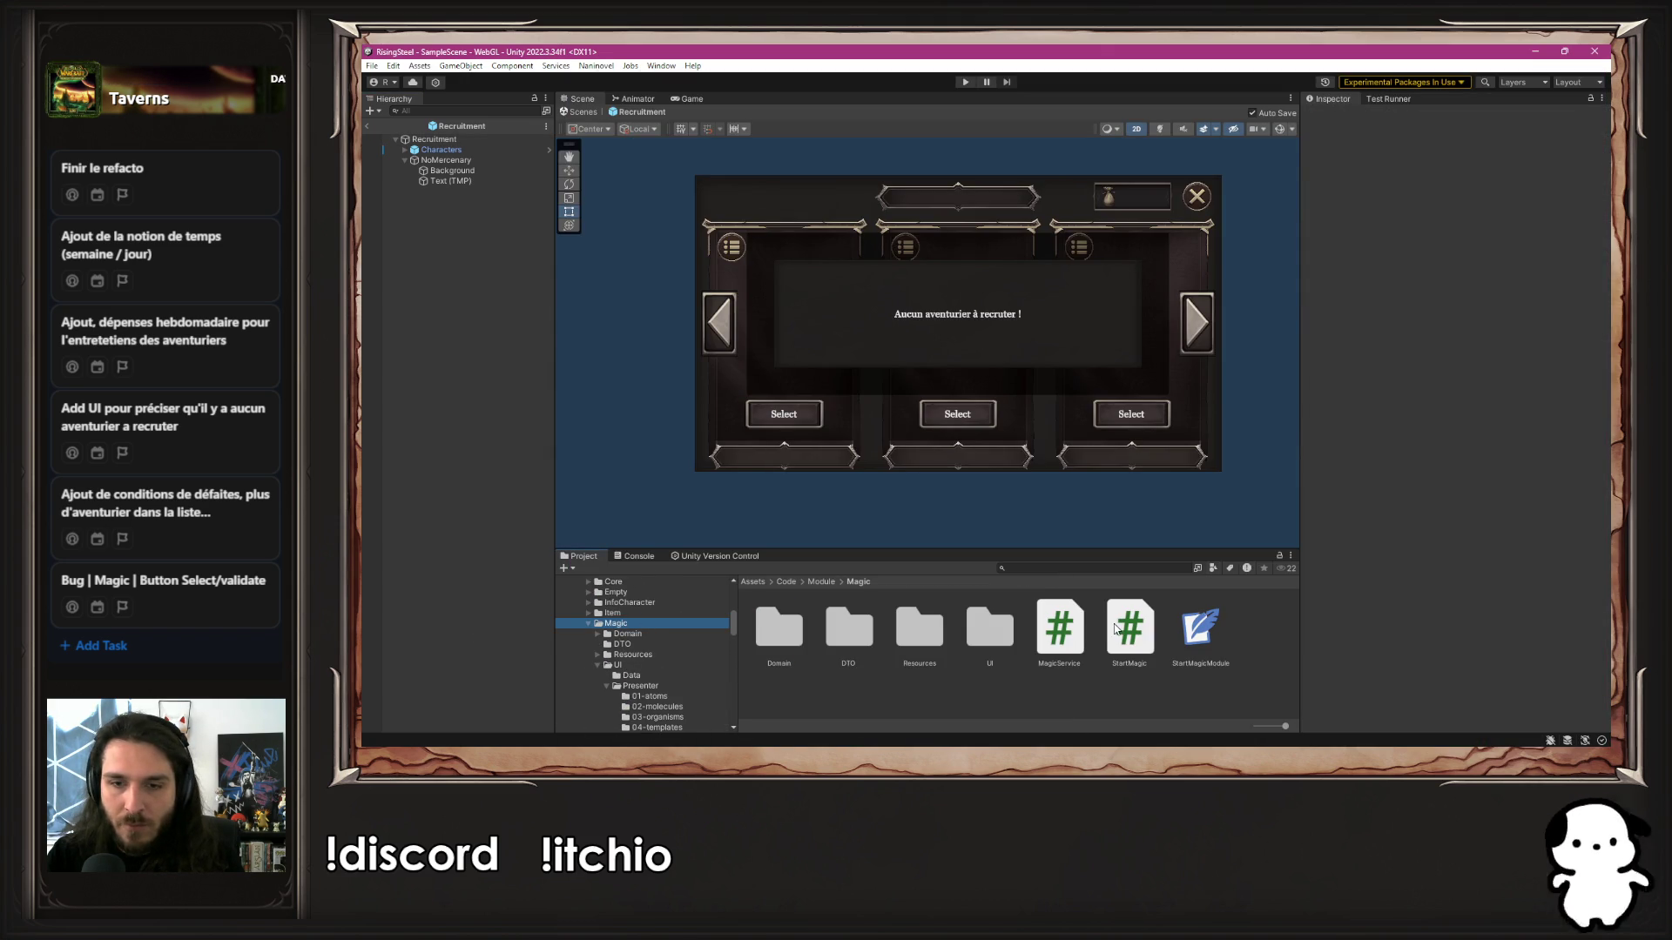
{"action": "double_click", "coordinate": [1083, 628]}
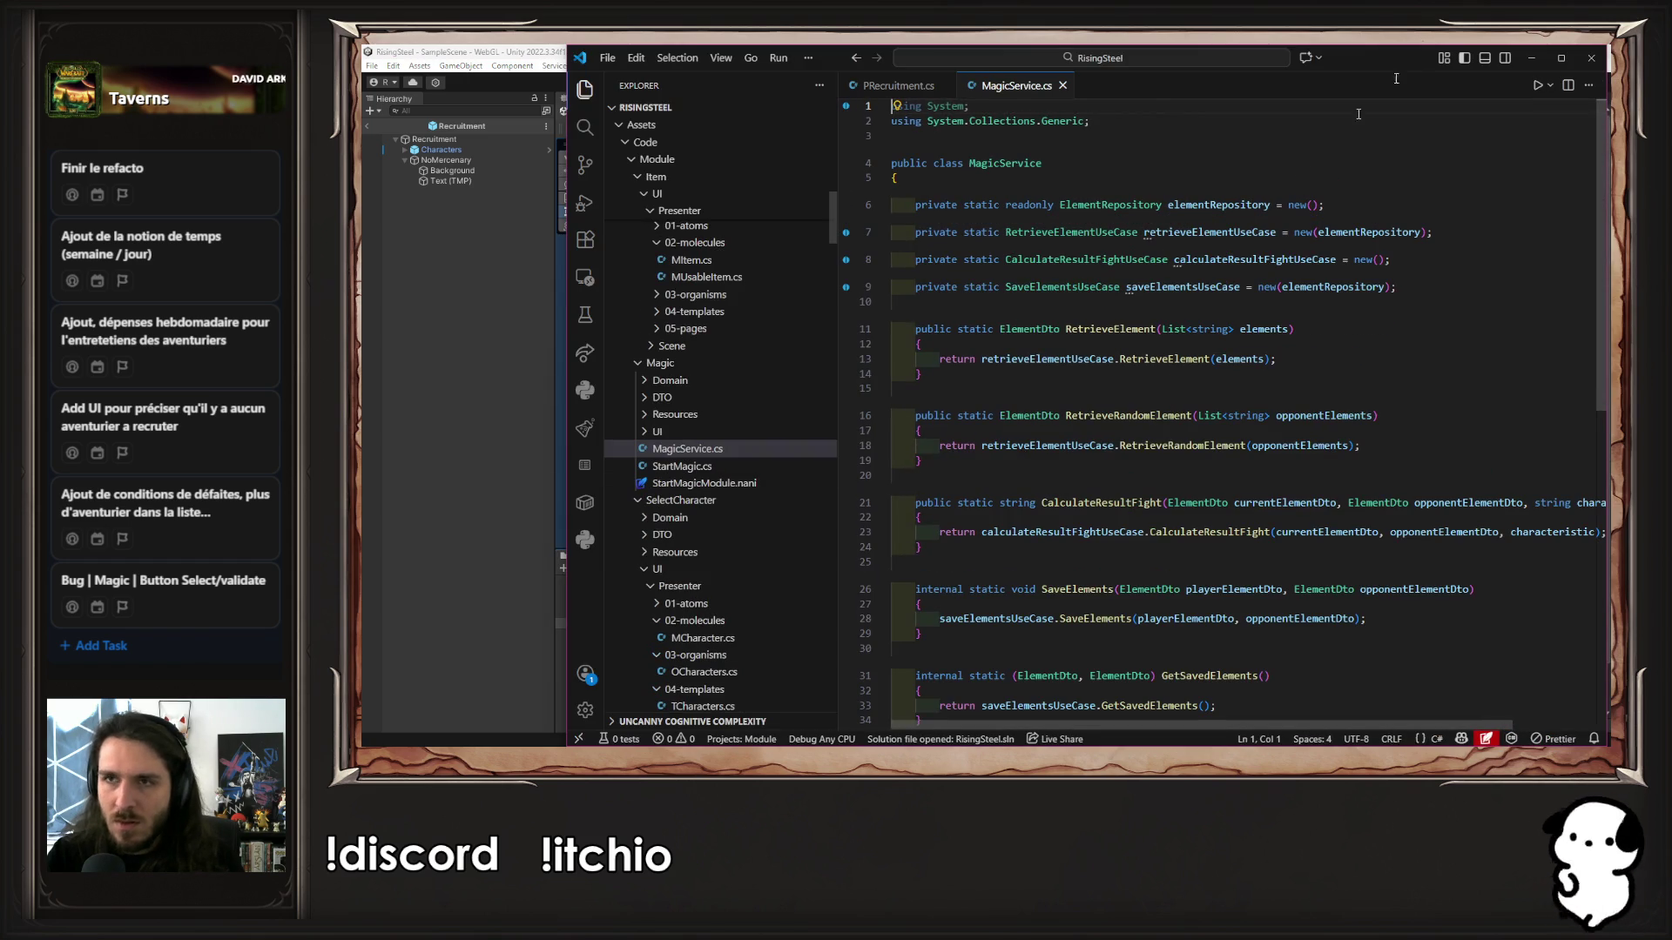
Open the Magic module's PChooseElement script from its Presenter 05-pages folder
{"action": "left_click", "coordinate": [559, 504]}
{"action": "double_click", "coordinate": [1013, 655]}
{"action": "double_click", "coordinate": [923, 634]}
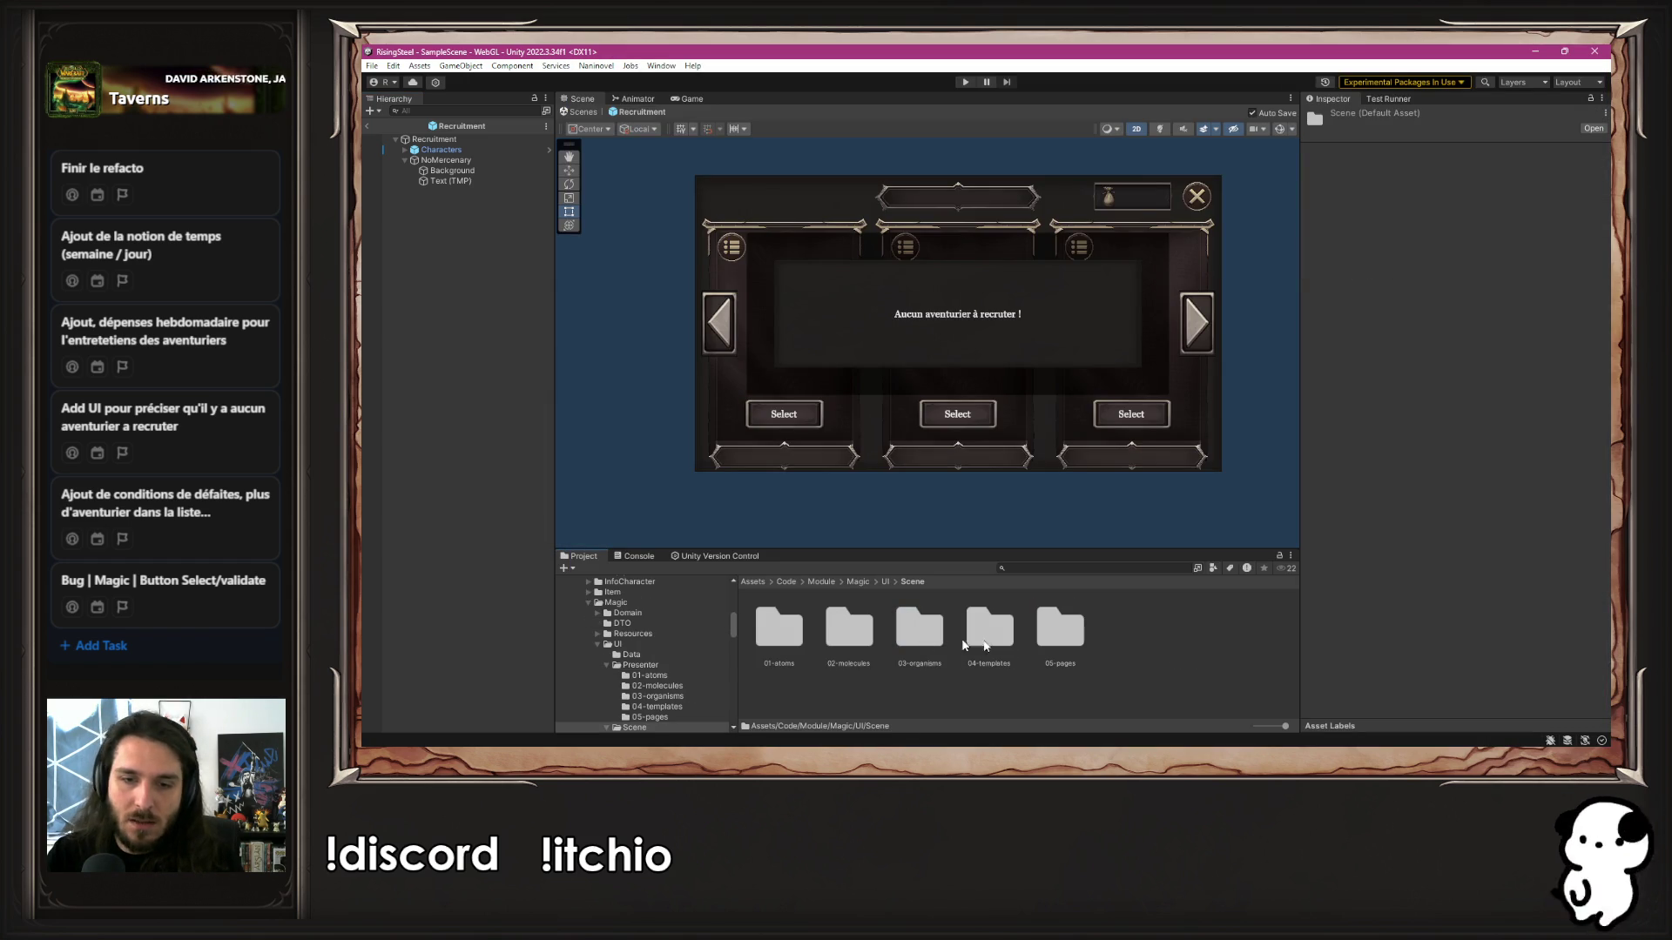
{"action": "double_click", "coordinate": [1061, 629]}
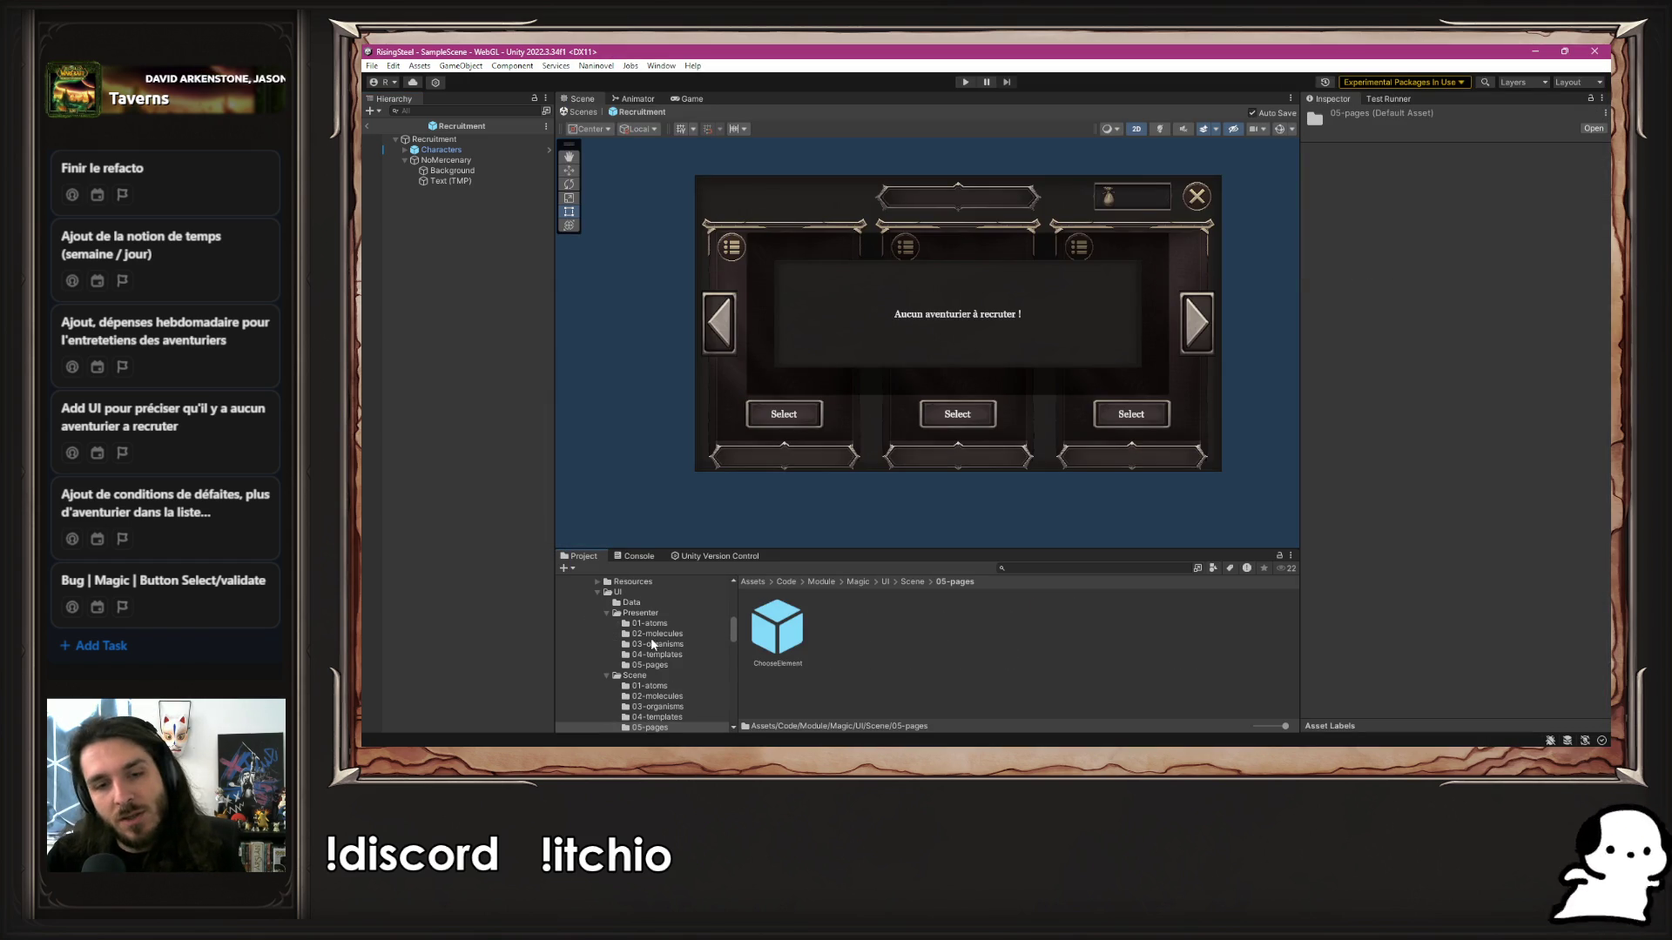
{"action": "left_click", "coordinate": [912, 582]}
{"action": "left_click", "coordinate": [884, 581]}
{"action": "double_click", "coordinate": [855, 634]}
{"action": "double_click", "coordinate": [1041, 640]}
{"action": "double_click", "coordinate": [800, 623]}
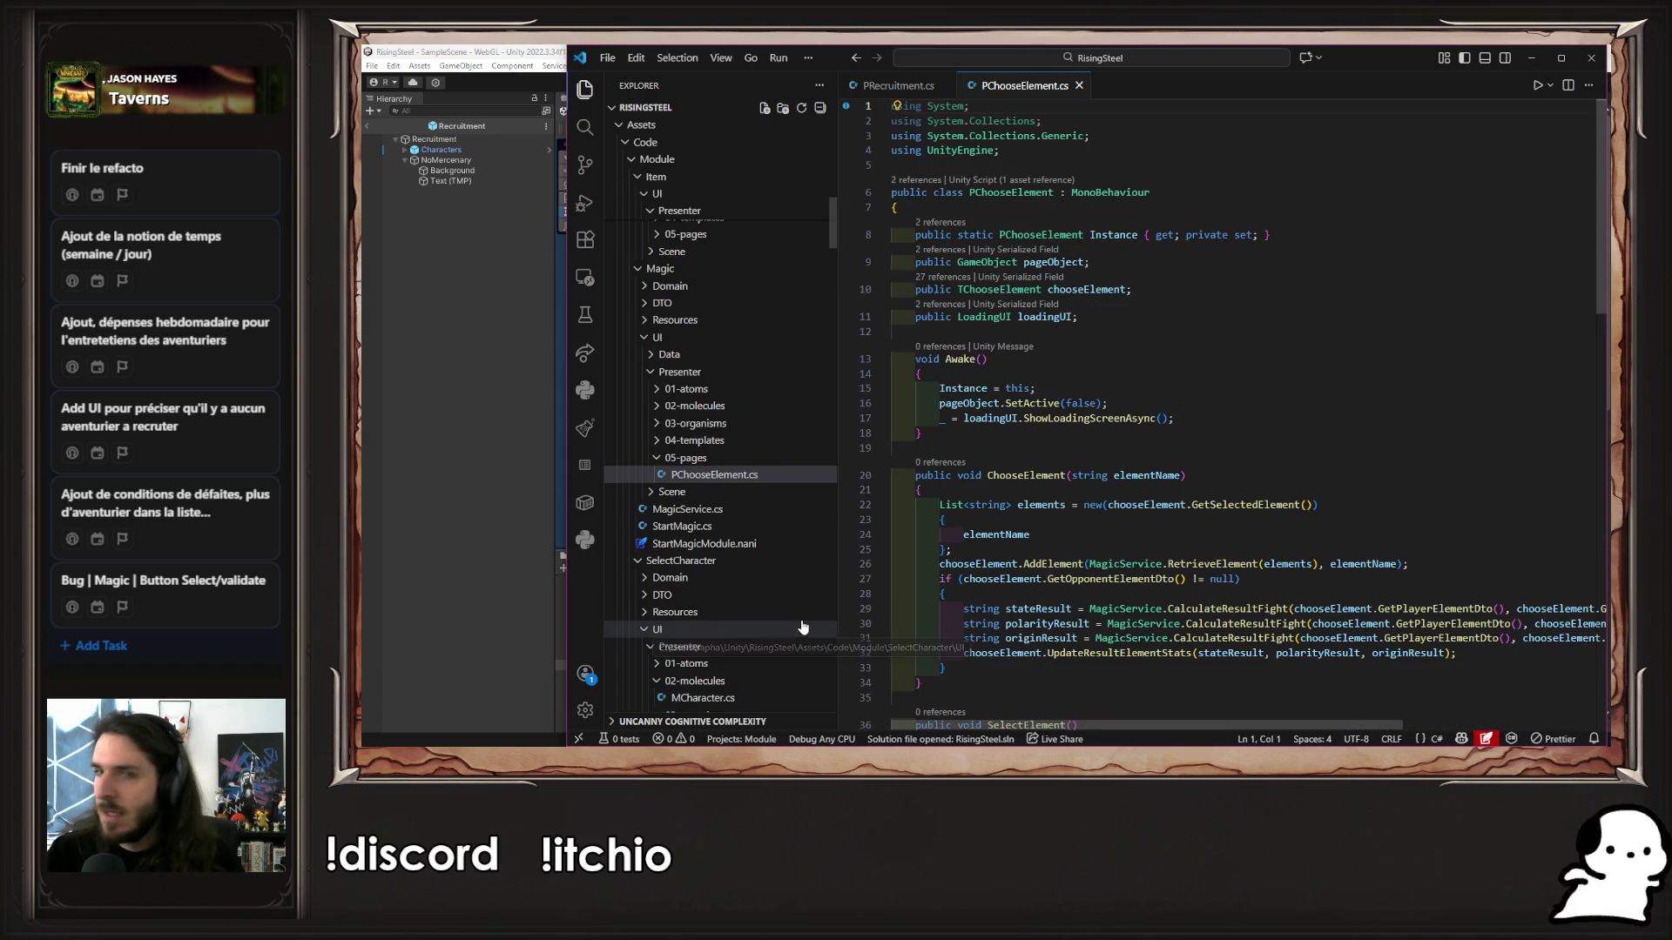
Copy PChooseElement's static Instance property and pageObject field into PRecruitment.cs
{"action": "left_click_drag", "start_coordinate": [1318, 230], "coordinate": [915, 234]}
{"action": "key", "text": "ctrl+c"}
{"action": "left_click", "coordinate": [914, 85]}
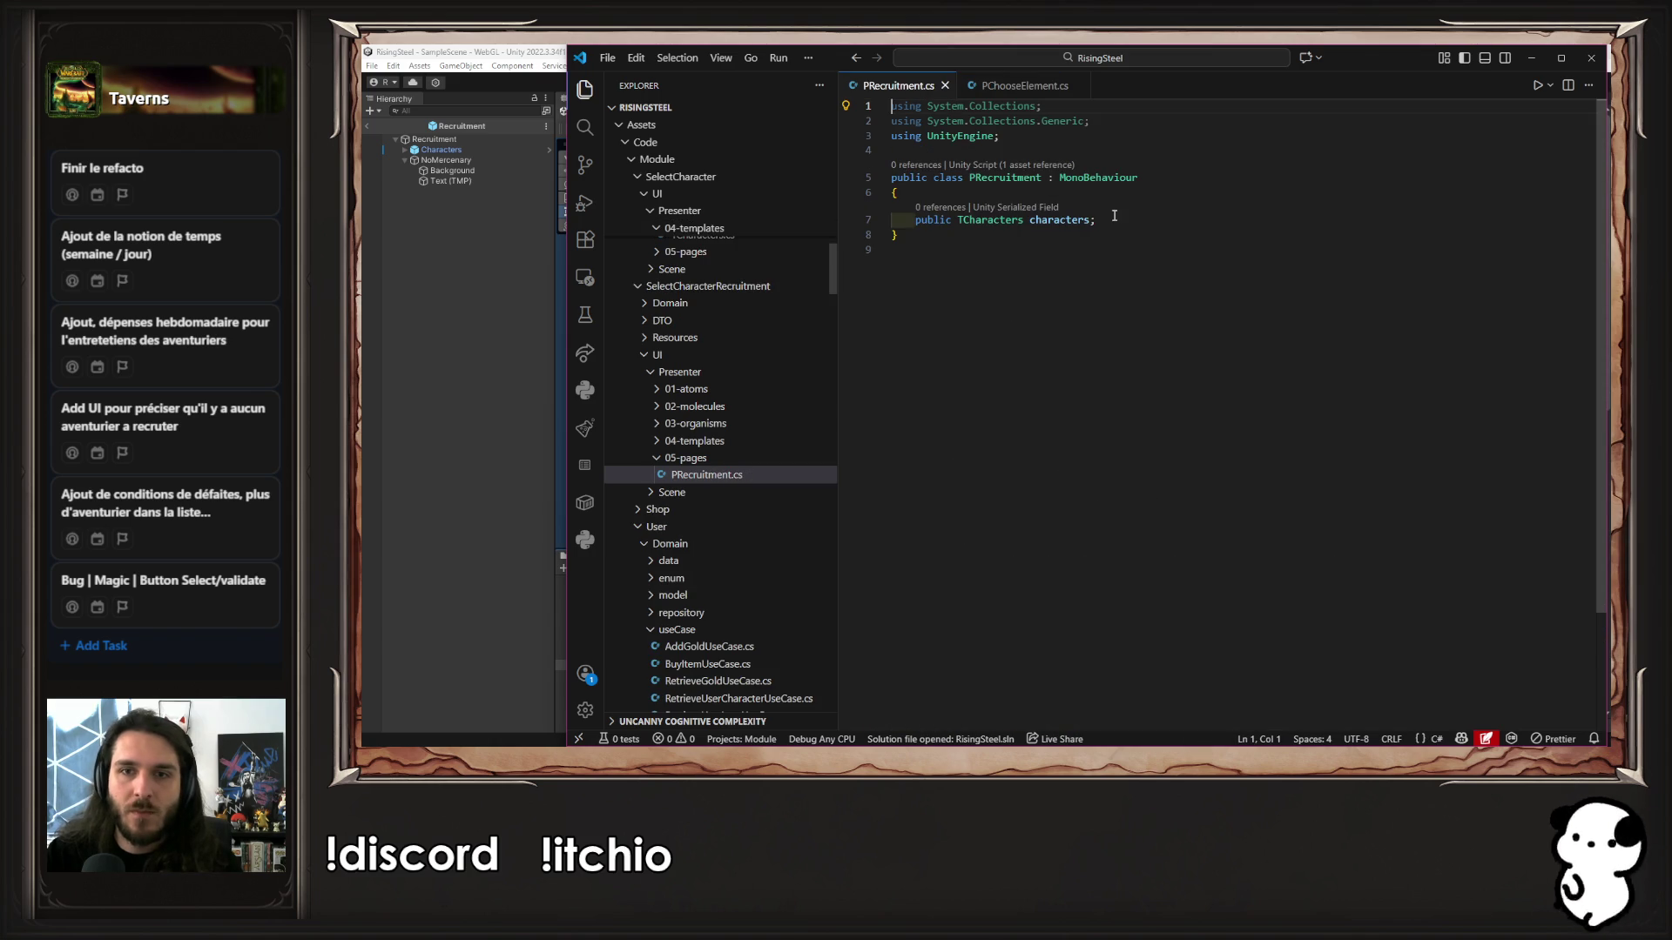
{"action": "key", "text": "Return"}
{"action": "key", "text": "ctrl+v"}
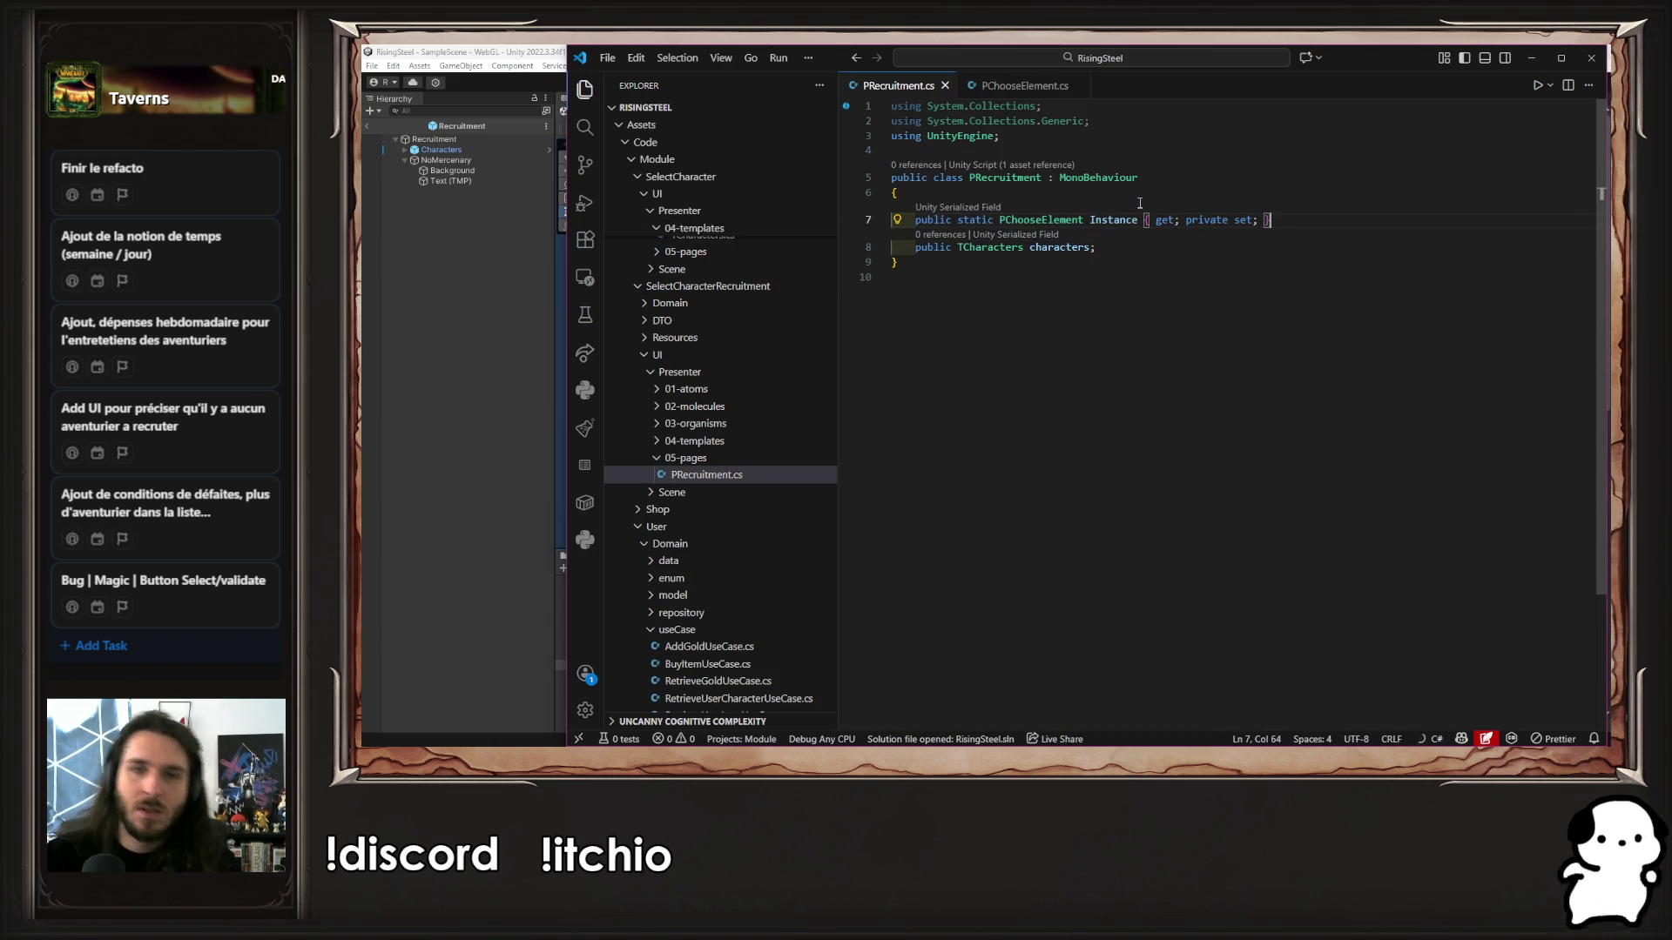
{"action": "left_click", "coordinate": [1050, 94]}
{"action": "mouse_move", "coordinate": [1090, 262]}
{"action": "left_mouse_down"}
{"action": "mouse_move", "coordinate": [897, 262]}
{"action": "mouse_move", "coordinate": [920, 261]}
{"action": "left_mouse_up"}
{"action": "key", "text": "ctrl+c"}
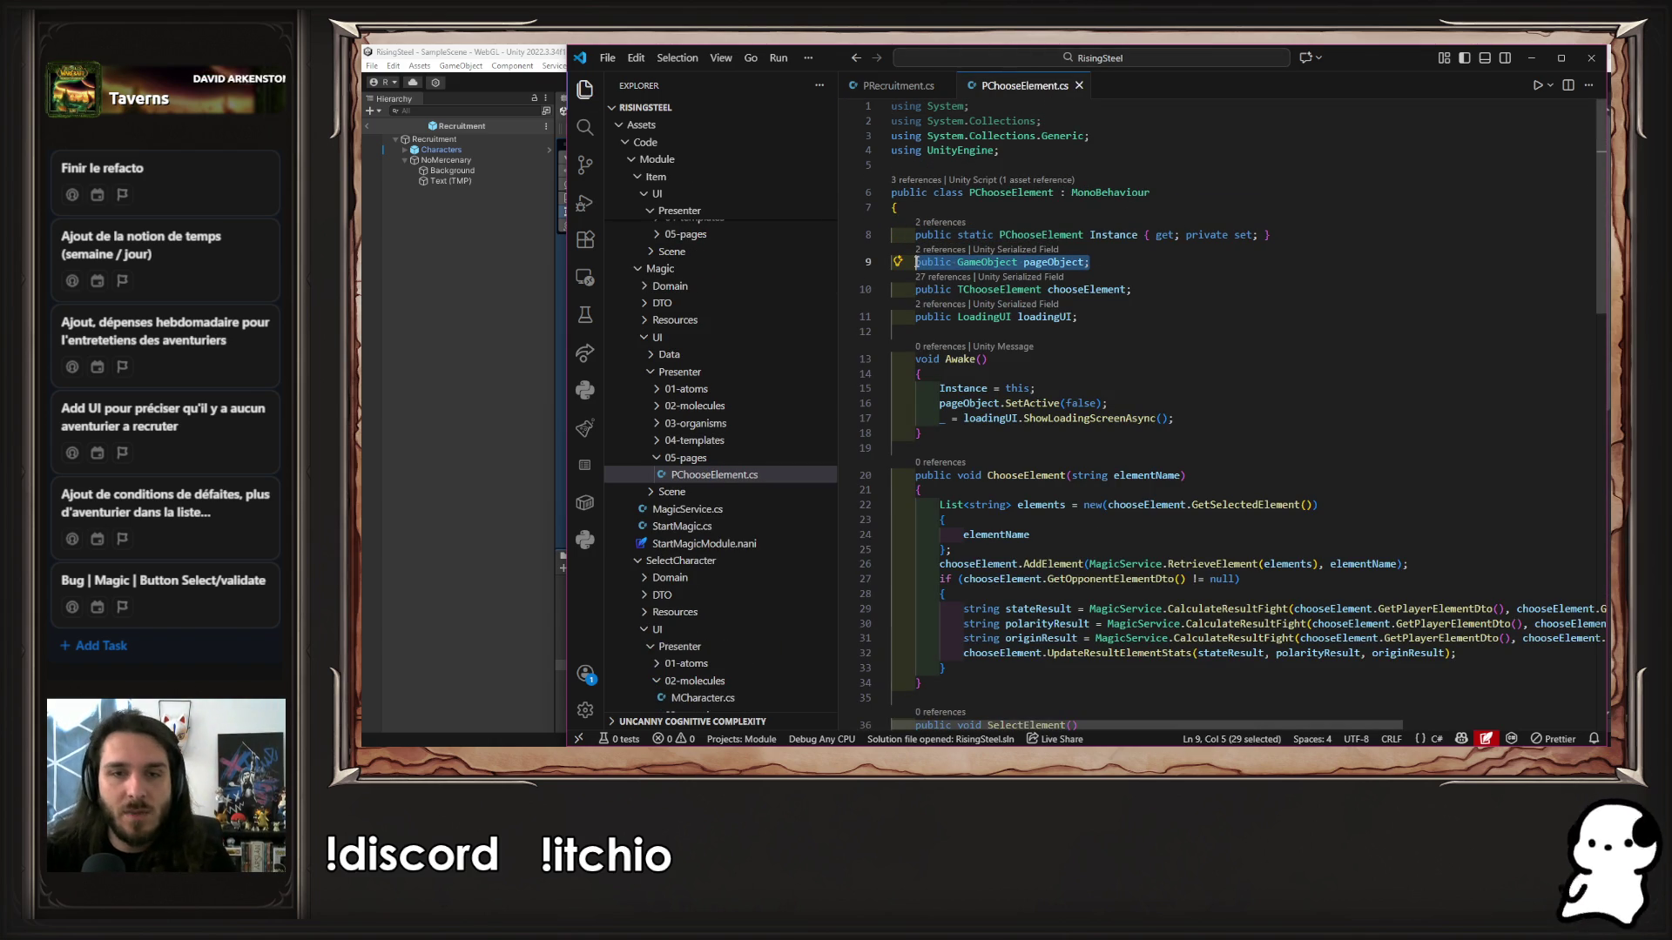
{"action": "left_click", "coordinate": [905, 85]}
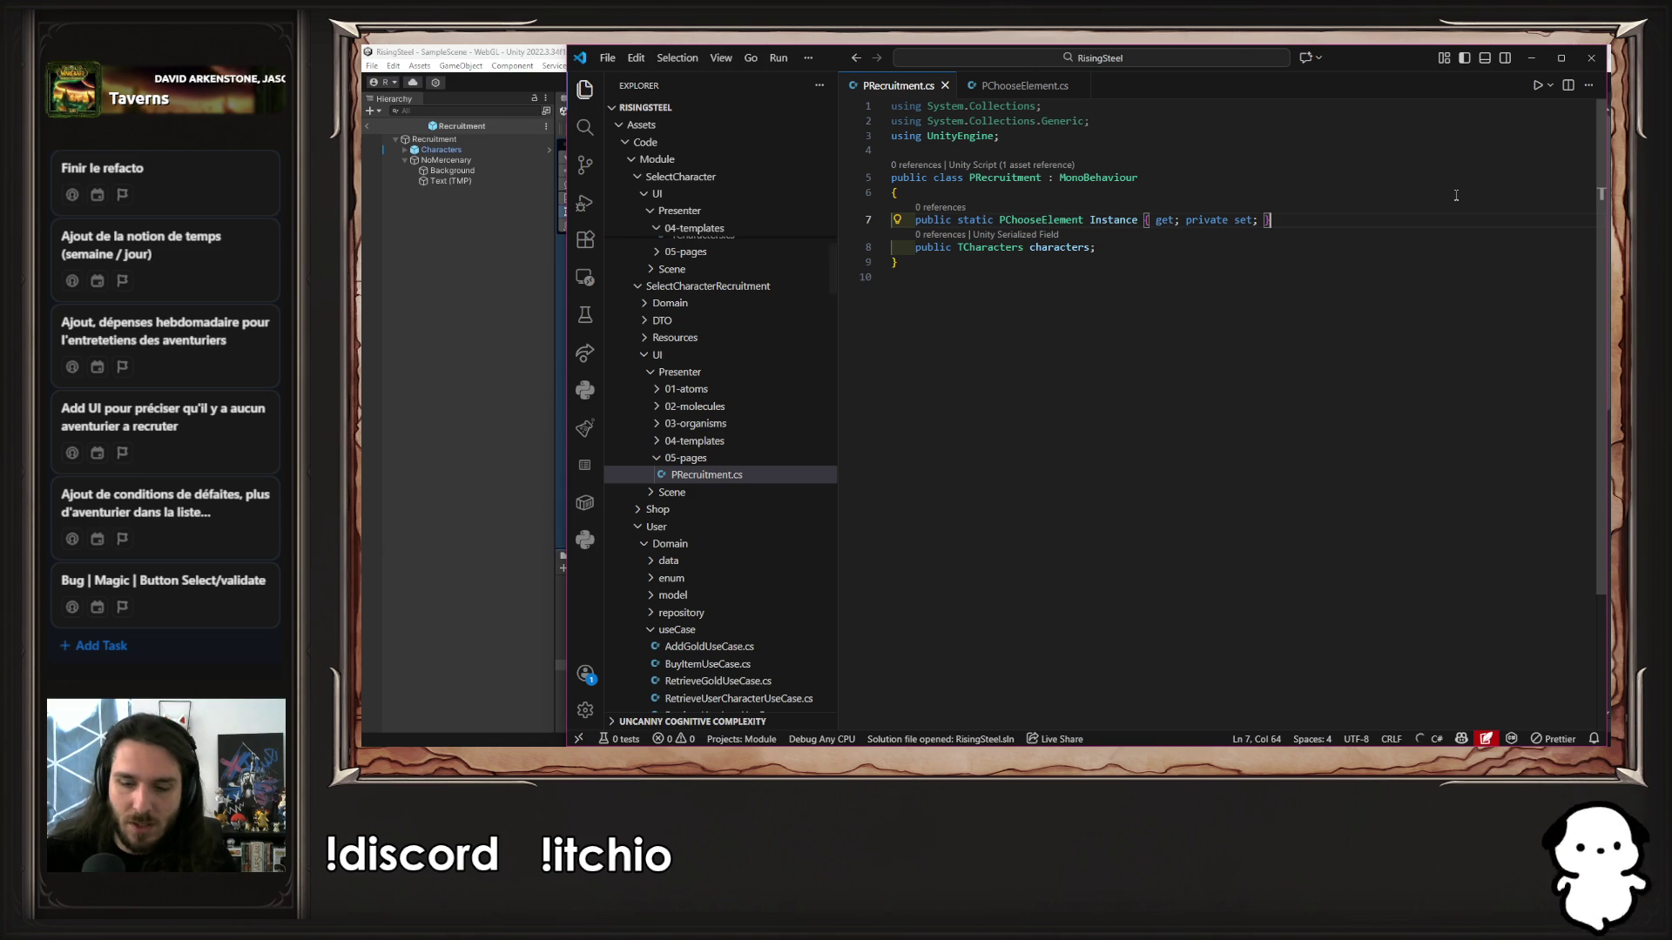
{"action": "key", "text": "Return"}
{"action": "key", "text": "ctrl+v"}
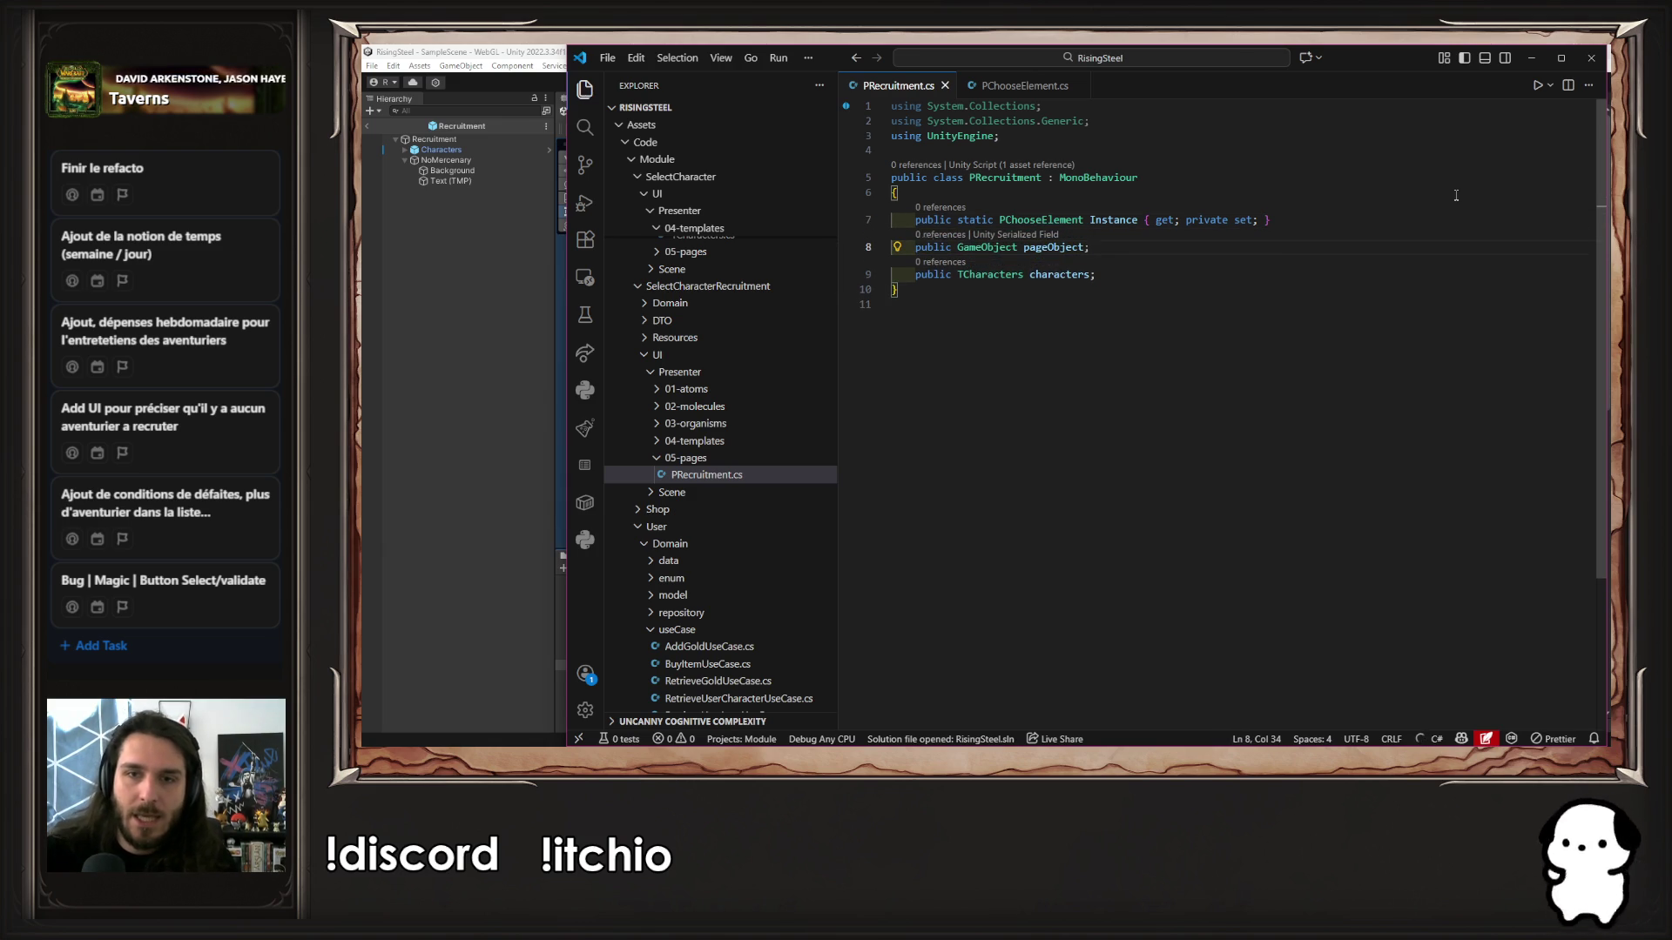
Copy the loadingUI field into PRecruitment.cs below the characters field
{"action": "left_click", "coordinate": [1024, 85]}
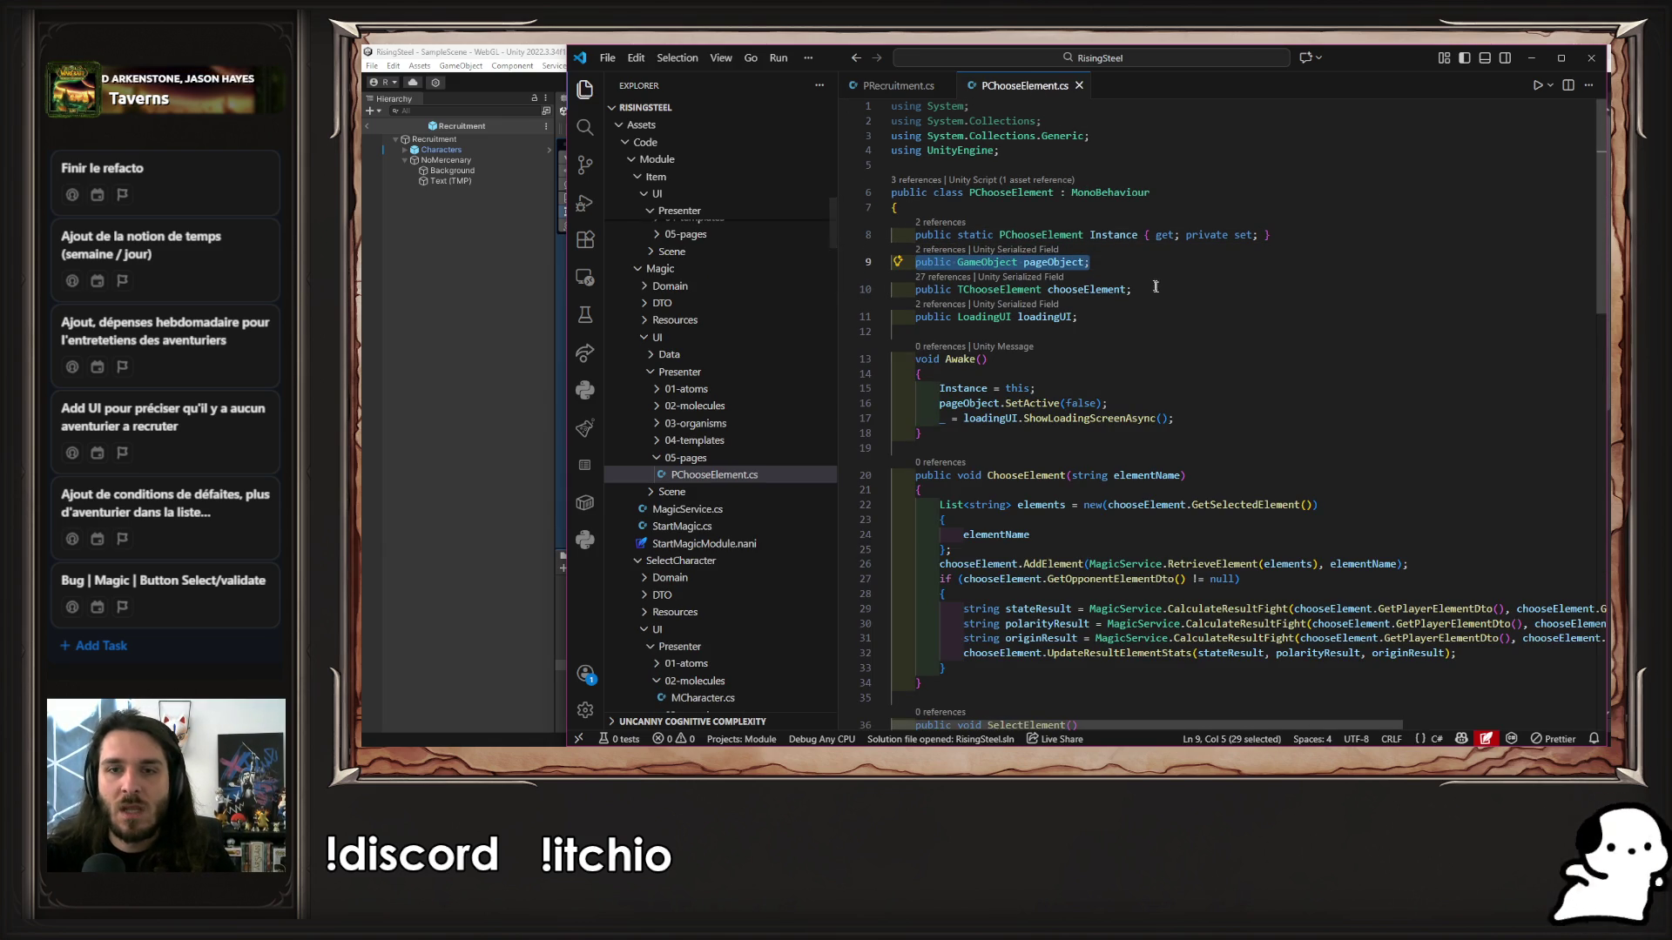
{"action": "left_click", "coordinate": [1159, 315]}
{"action": "left_click_drag", "start_coordinate": [1159, 315], "coordinate": [911, 316]}
{"action": "key", "text": "ctrl+c"}
{"action": "left_click", "coordinate": [906, 85]}
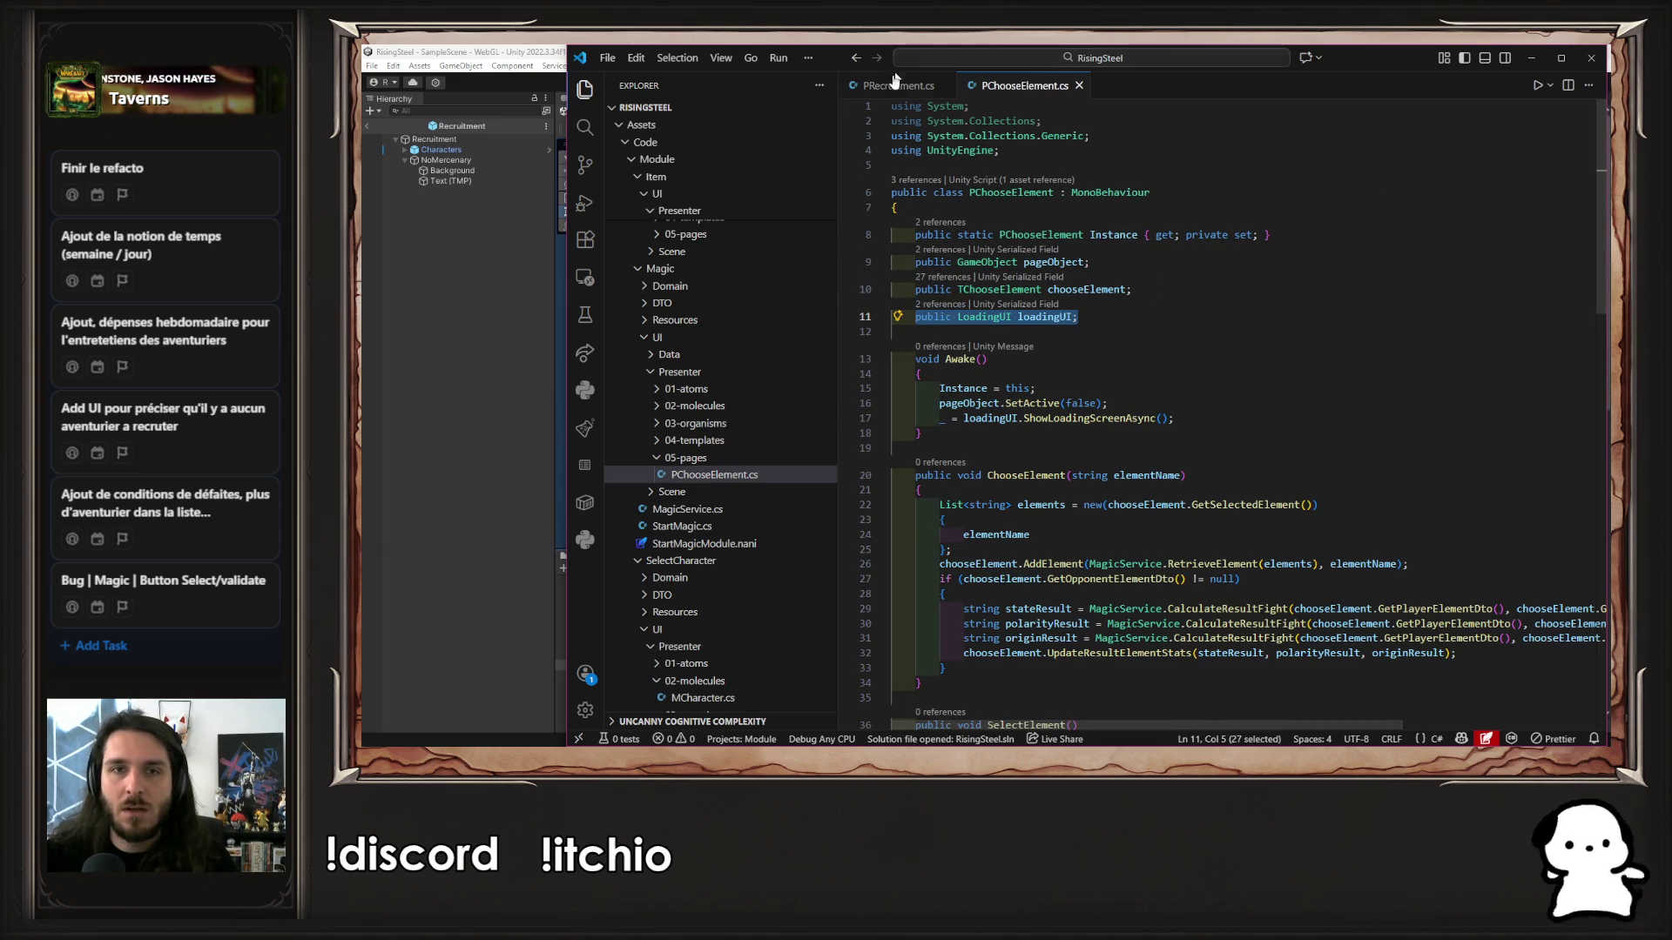
{"action": "left_click", "coordinate": [1168, 279]}
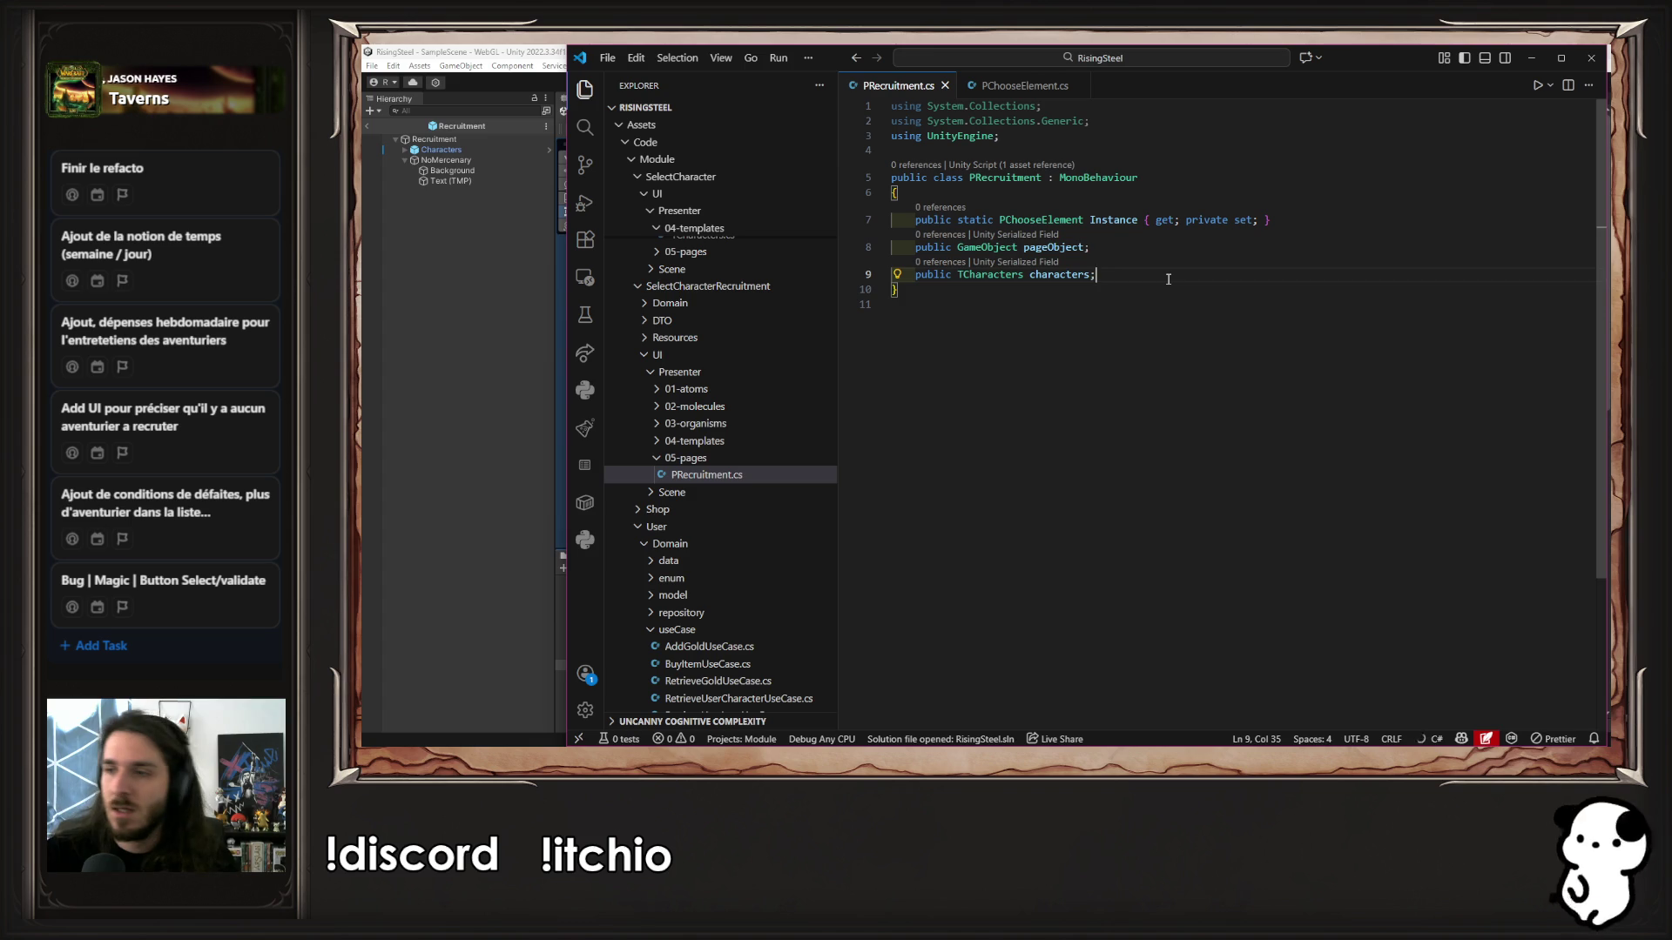
{"action": "key", "text": "Return"}
{"action": "key", "text": "ctrl+v"}
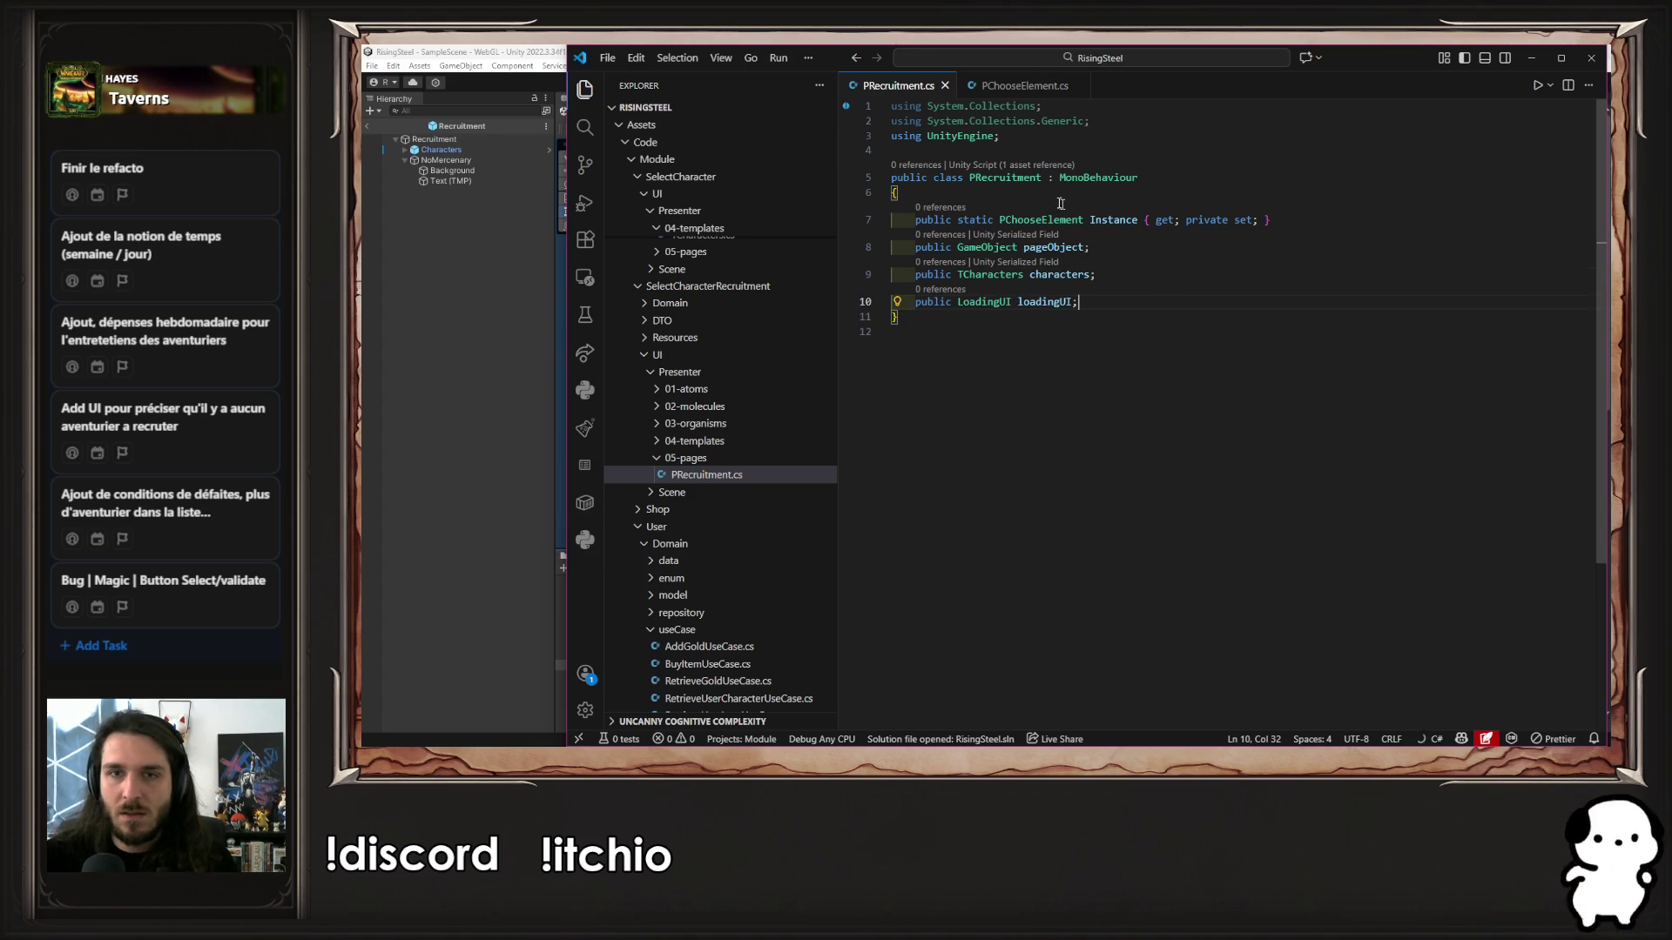
Change the Instance property's type to PRecruitment and let Unity recompile
{"action": "double_click", "coordinate": [1022, 178]}
{"action": "key", "text": "ctrl+c"}
{"action": "double_click", "coordinate": [1040, 220]}
{"action": "key", "text": "ctrl+v"}
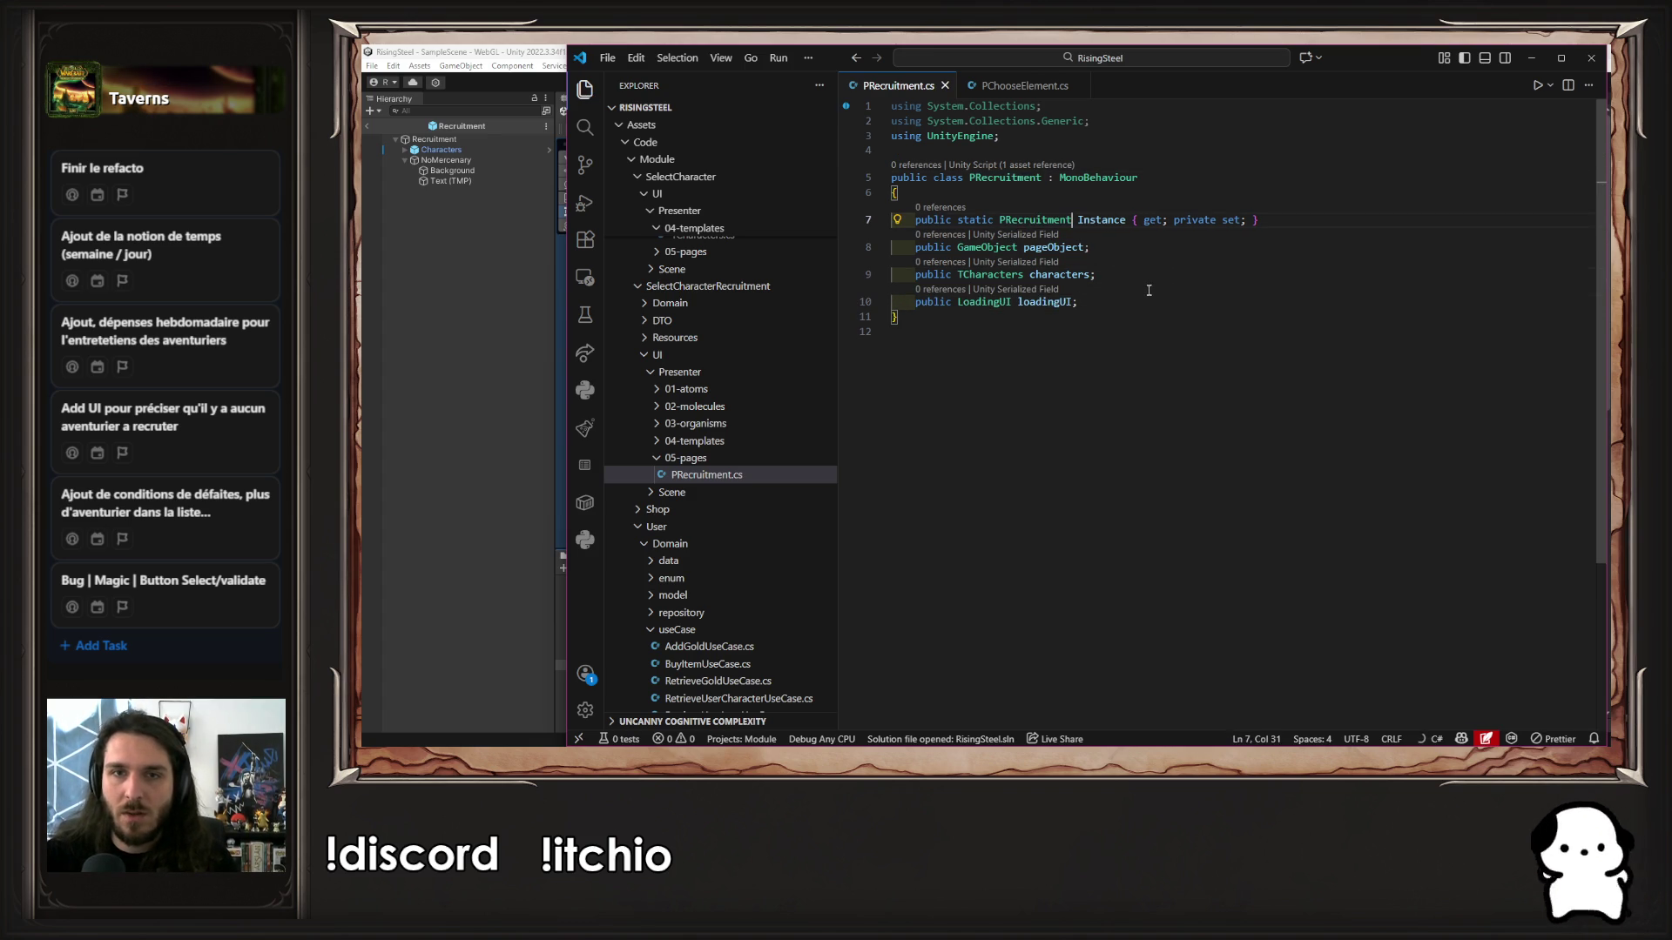
{"action": "left_click", "coordinate": [434, 339]}
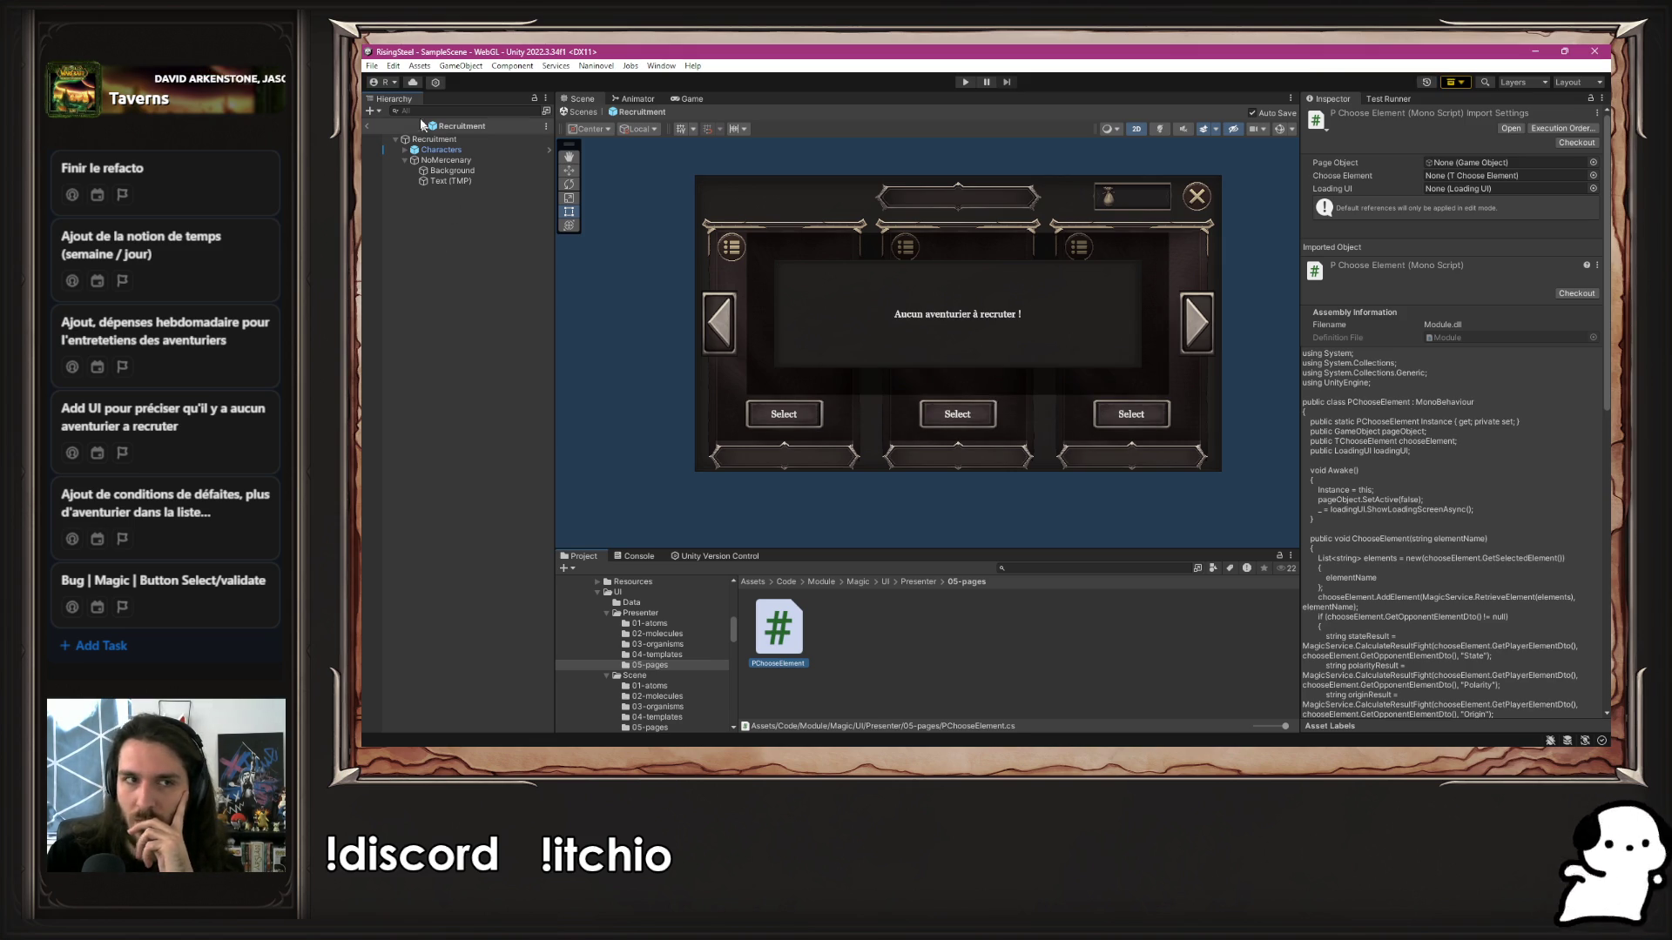
Check the ChooseElement prefab's Loading object to locate the LoadingPrefab asset
{"action": "left_click", "coordinate": [405, 161]}
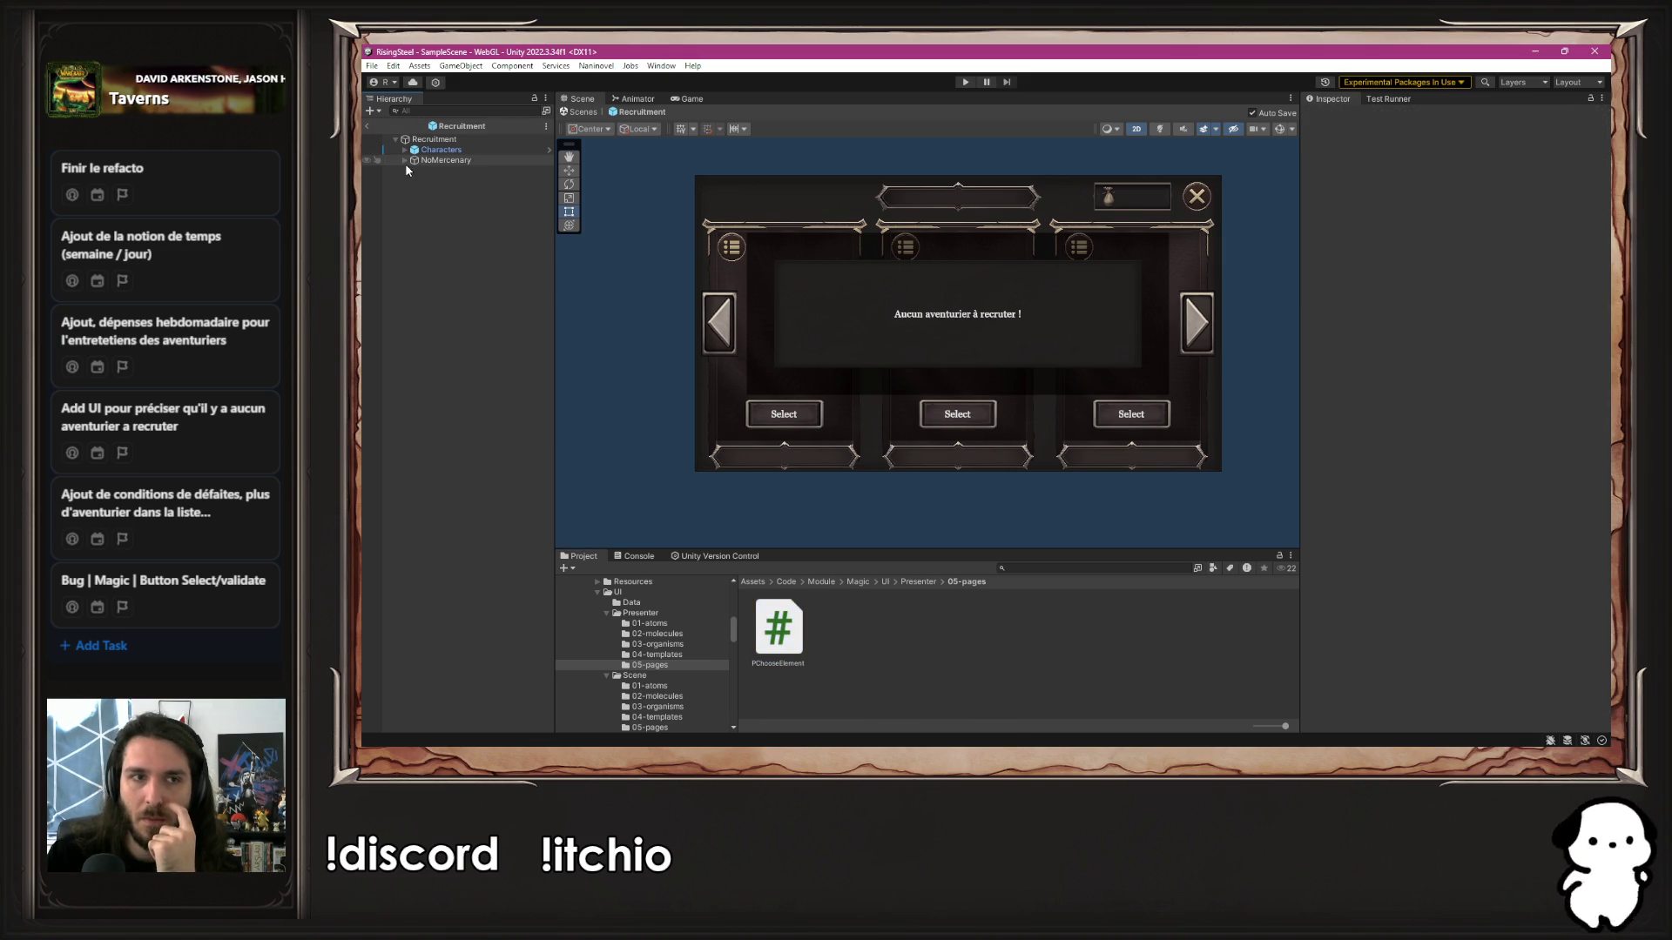
{"action": "scroll", "coordinate": [677, 692], "scroll_direction": "down", "scroll_amount": 1}
{"action": "left_click", "coordinate": [667, 689]}
{"action": "left_click", "coordinate": [764, 664]}
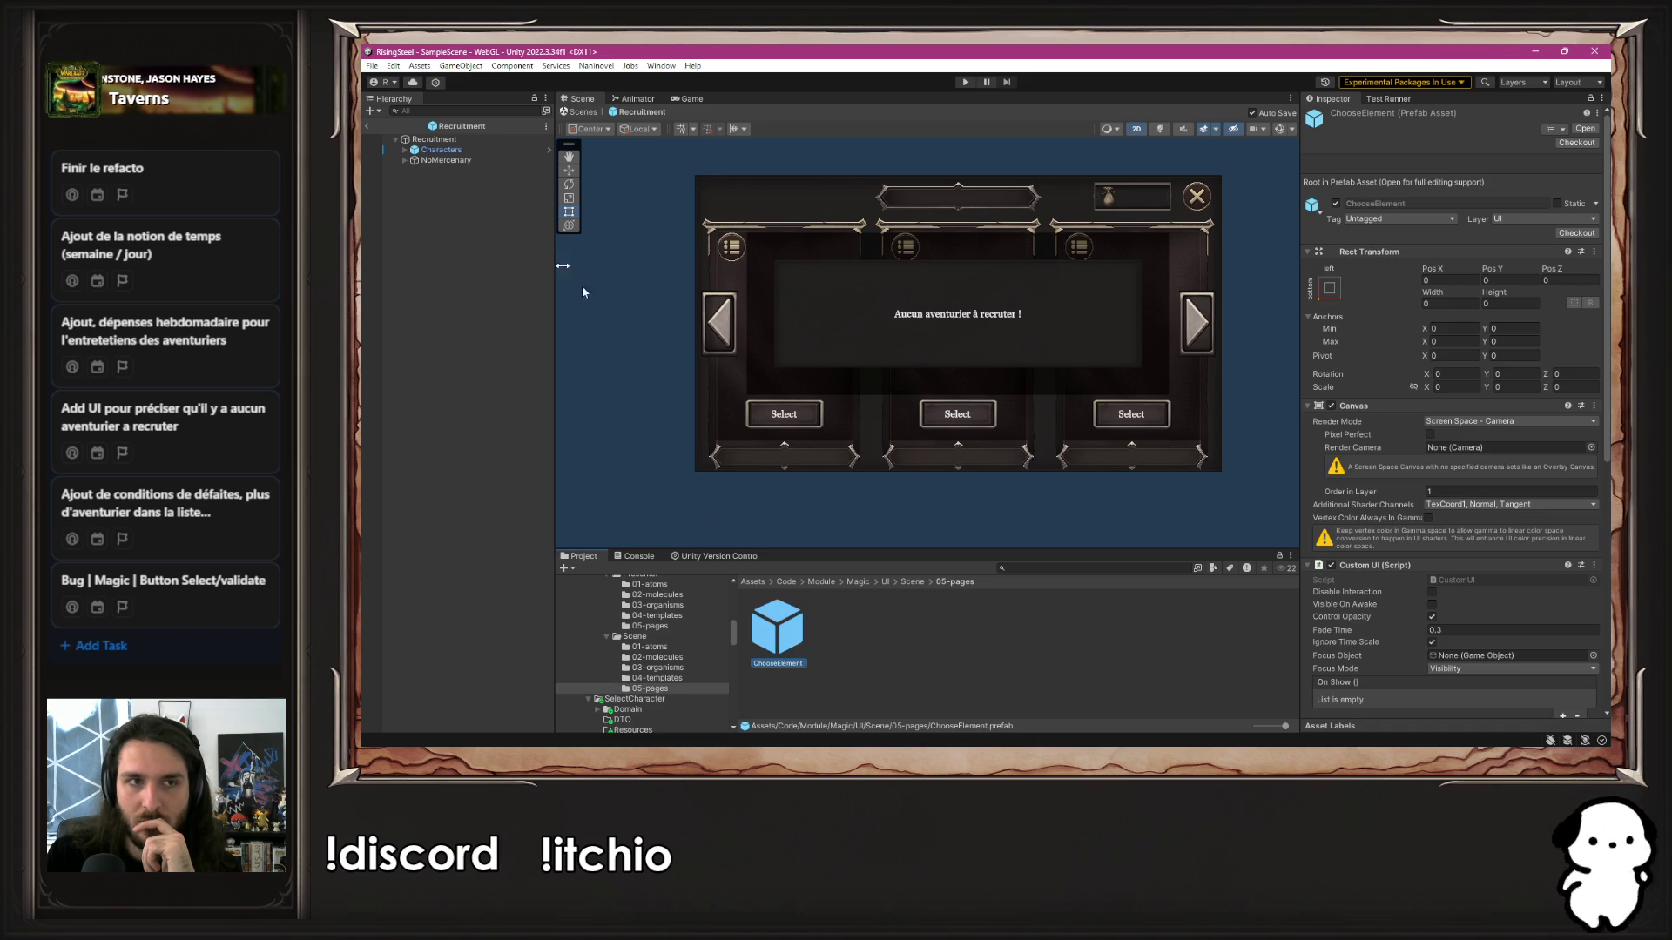
{"action": "double_click", "coordinate": [794, 649]}
{"action": "left_click", "coordinate": [470, 359]}
{"action": "left_click", "coordinate": [1487, 166]}
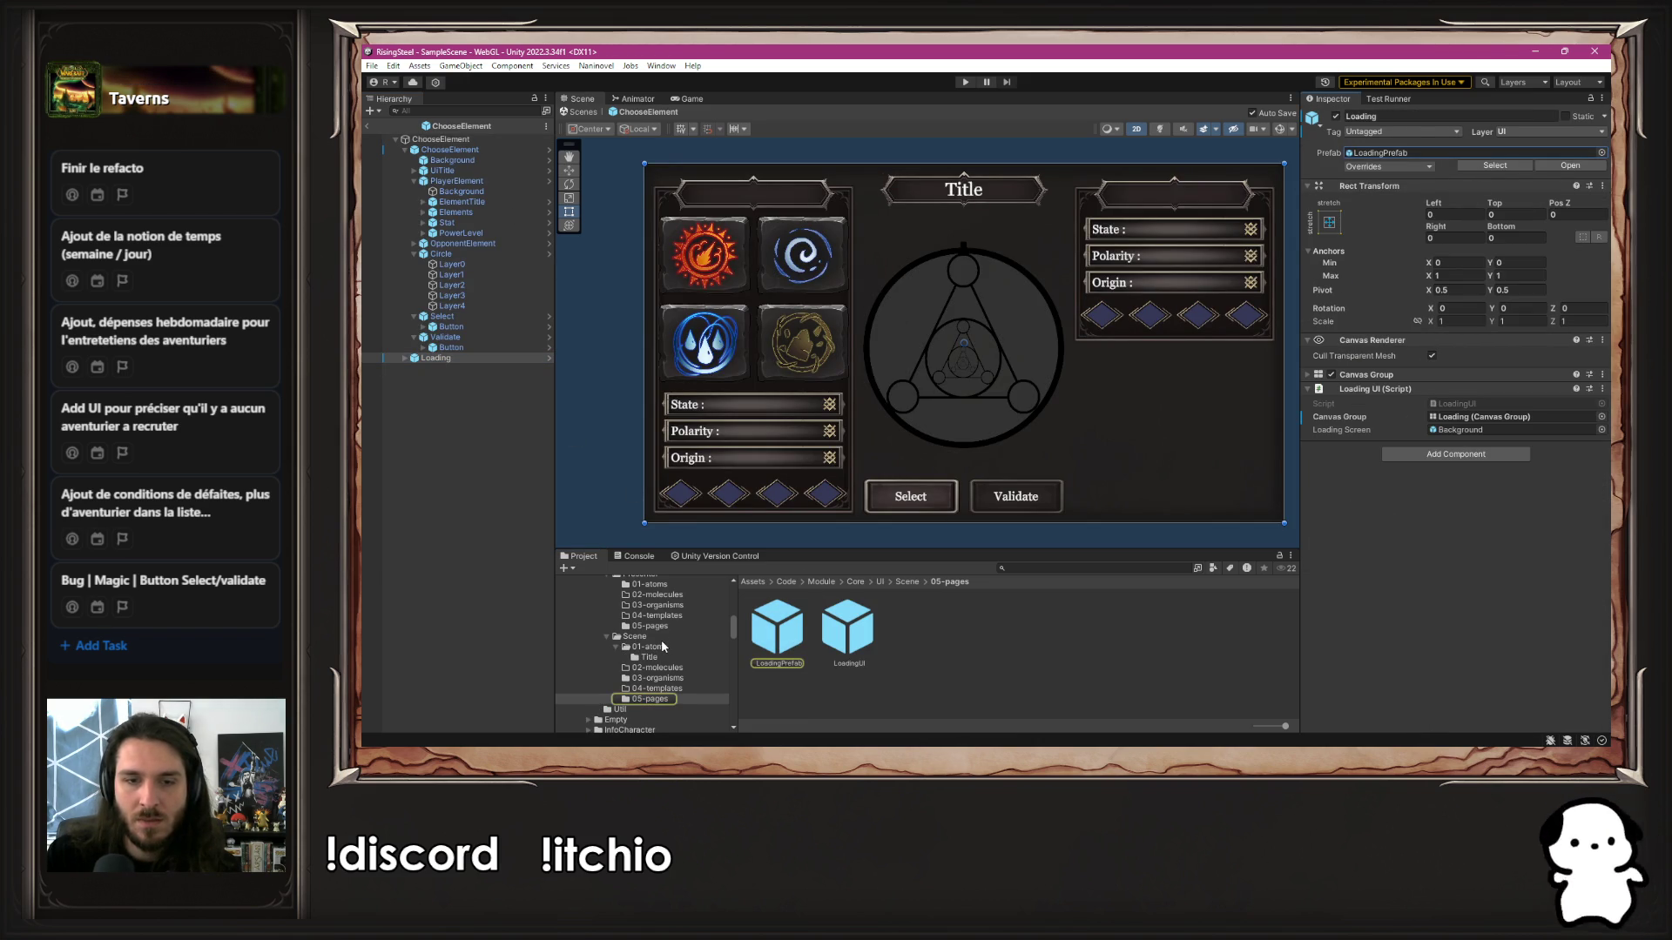
Open the Recruitment prefab from the scene 05-pages folder for editing
{"action": "scroll", "coordinate": [644, 671], "scroll_direction": "down", "scroll_amount": 3}
{"action": "scroll", "coordinate": [646, 676], "scroll_direction": "down", "scroll_amount": 5}
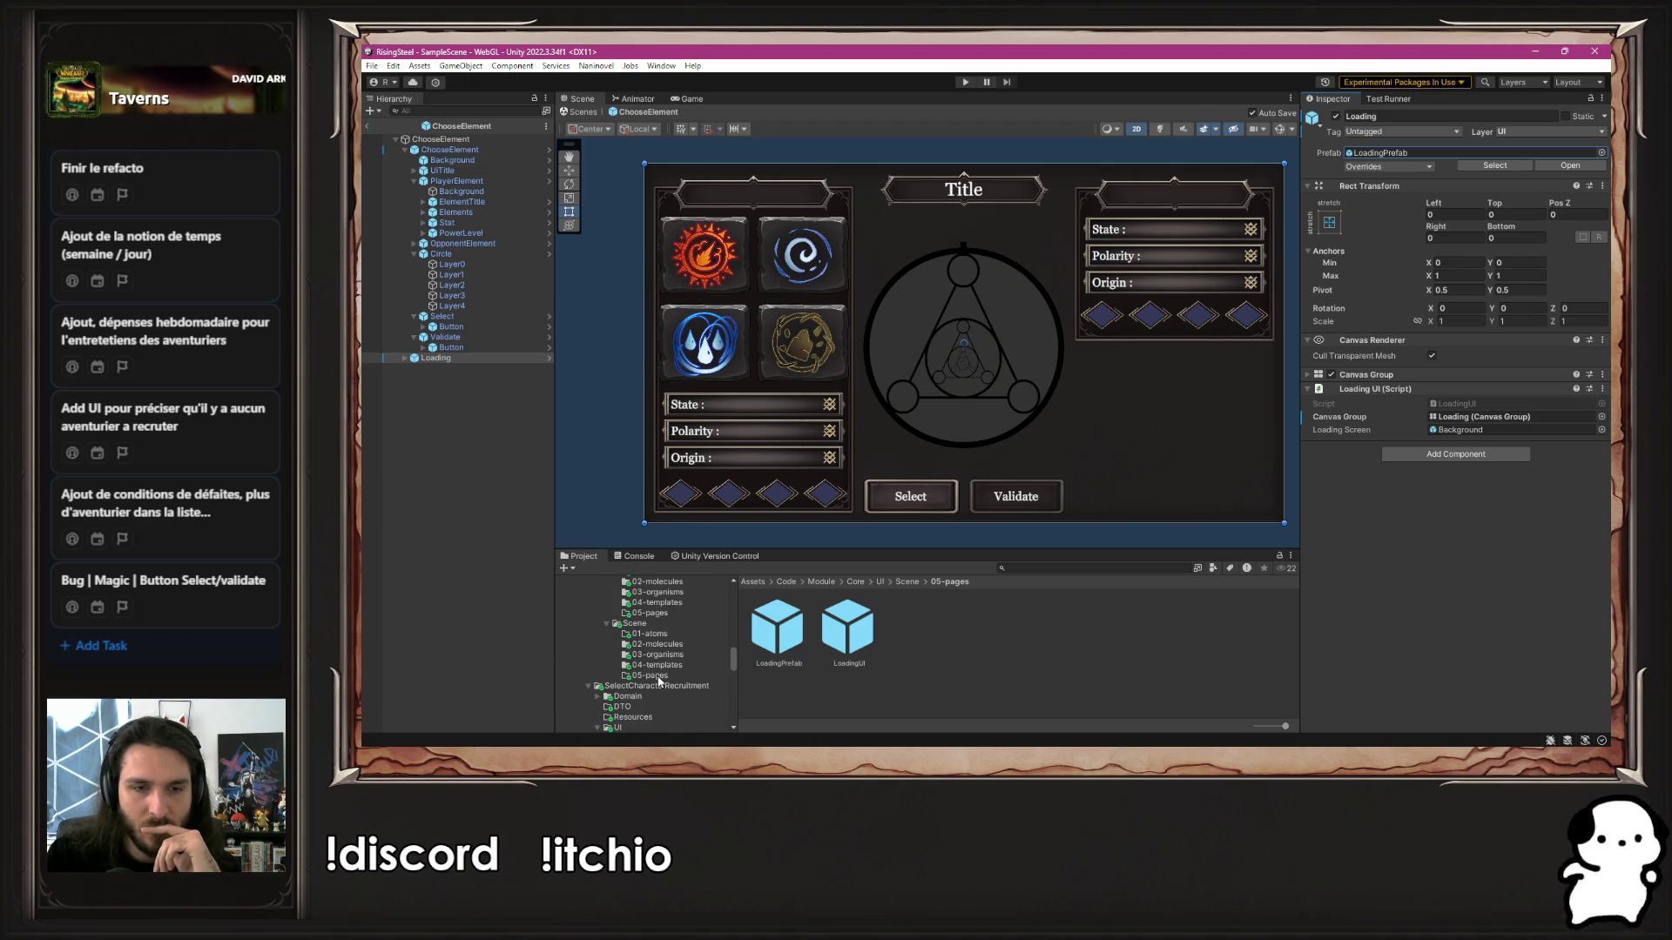
{"action": "scroll", "coordinate": [659, 681], "scroll_direction": "down", "scroll_amount": 3}
{"action": "left_click", "coordinate": [649, 712]}
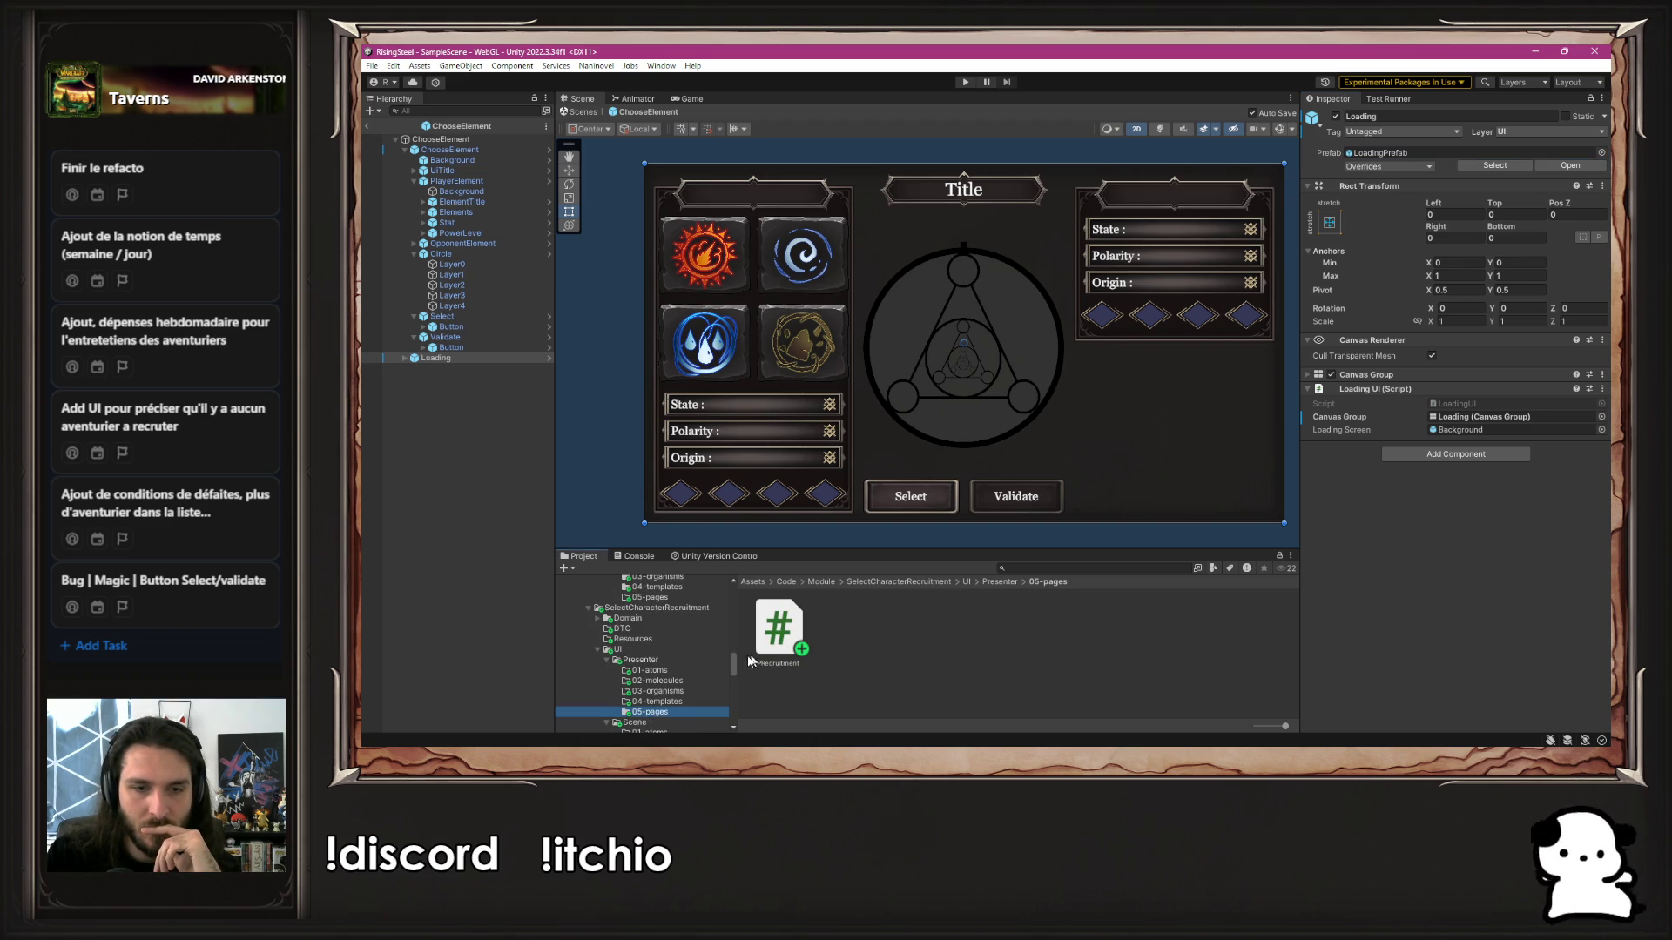
{"action": "scroll", "coordinate": [646, 661], "scroll_direction": "down", "scroll_amount": 4}
{"action": "left_click", "coordinate": [649, 657]}
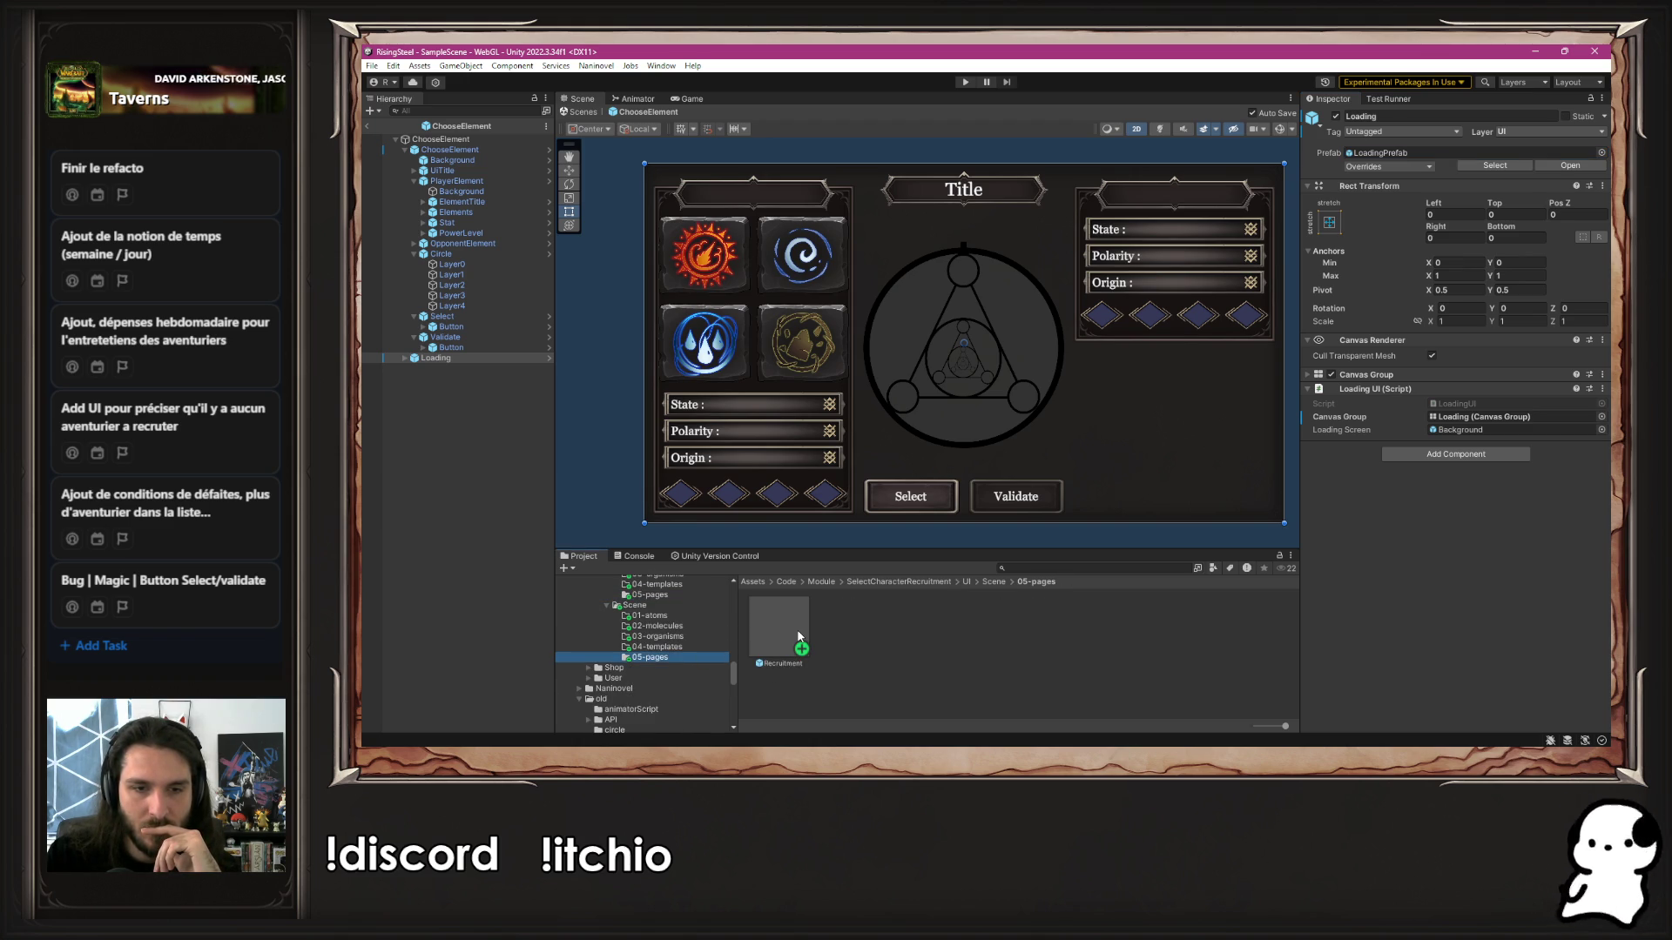
{"action": "double_click", "coordinate": [798, 636]}
Drag LoadingPrefab from Core/UI/Scene/05-pages under the Recruitment root
{"action": "scroll", "coordinate": [680, 660], "scroll_direction": "up", "scroll_amount": 5}
{"action": "scroll", "coordinate": [679, 660], "scroll_direction": "down", "scroll_amount": 3}
{"action": "scroll", "coordinate": [664, 673], "scroll_direction": "down", "scroll_amount": 10}
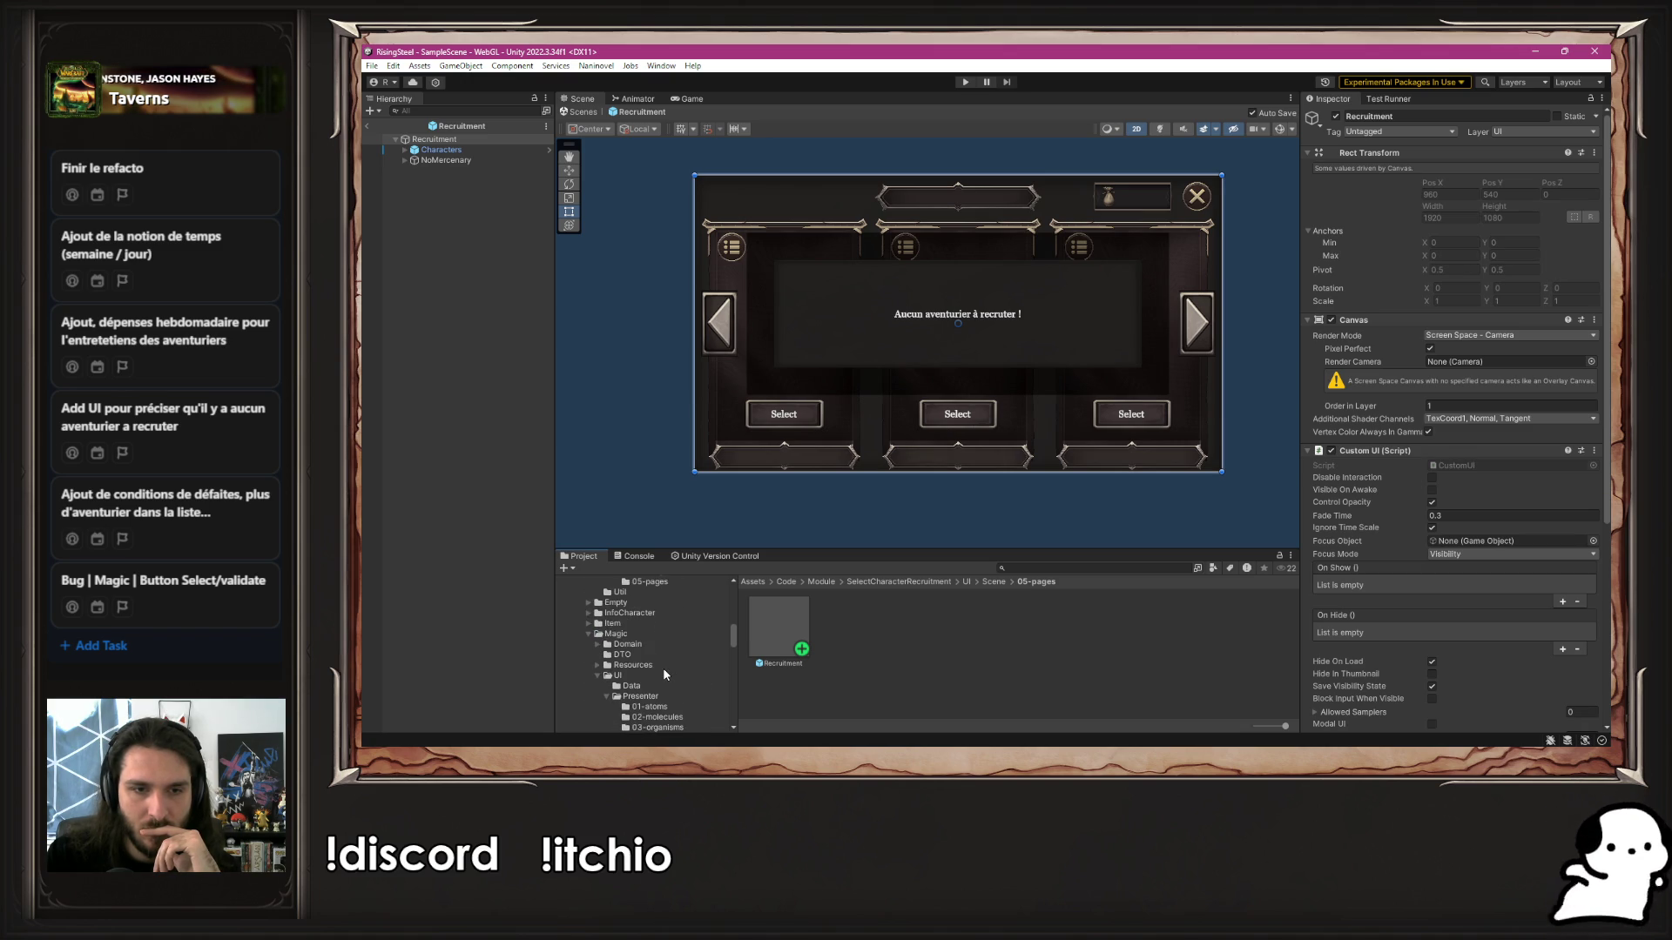
{"action": "scroll", "coordinate": [664, 673], "scroll_direction": "up", "scroll_amount": 5}
{"action": "left_click", "coordinate": [649, 662]}
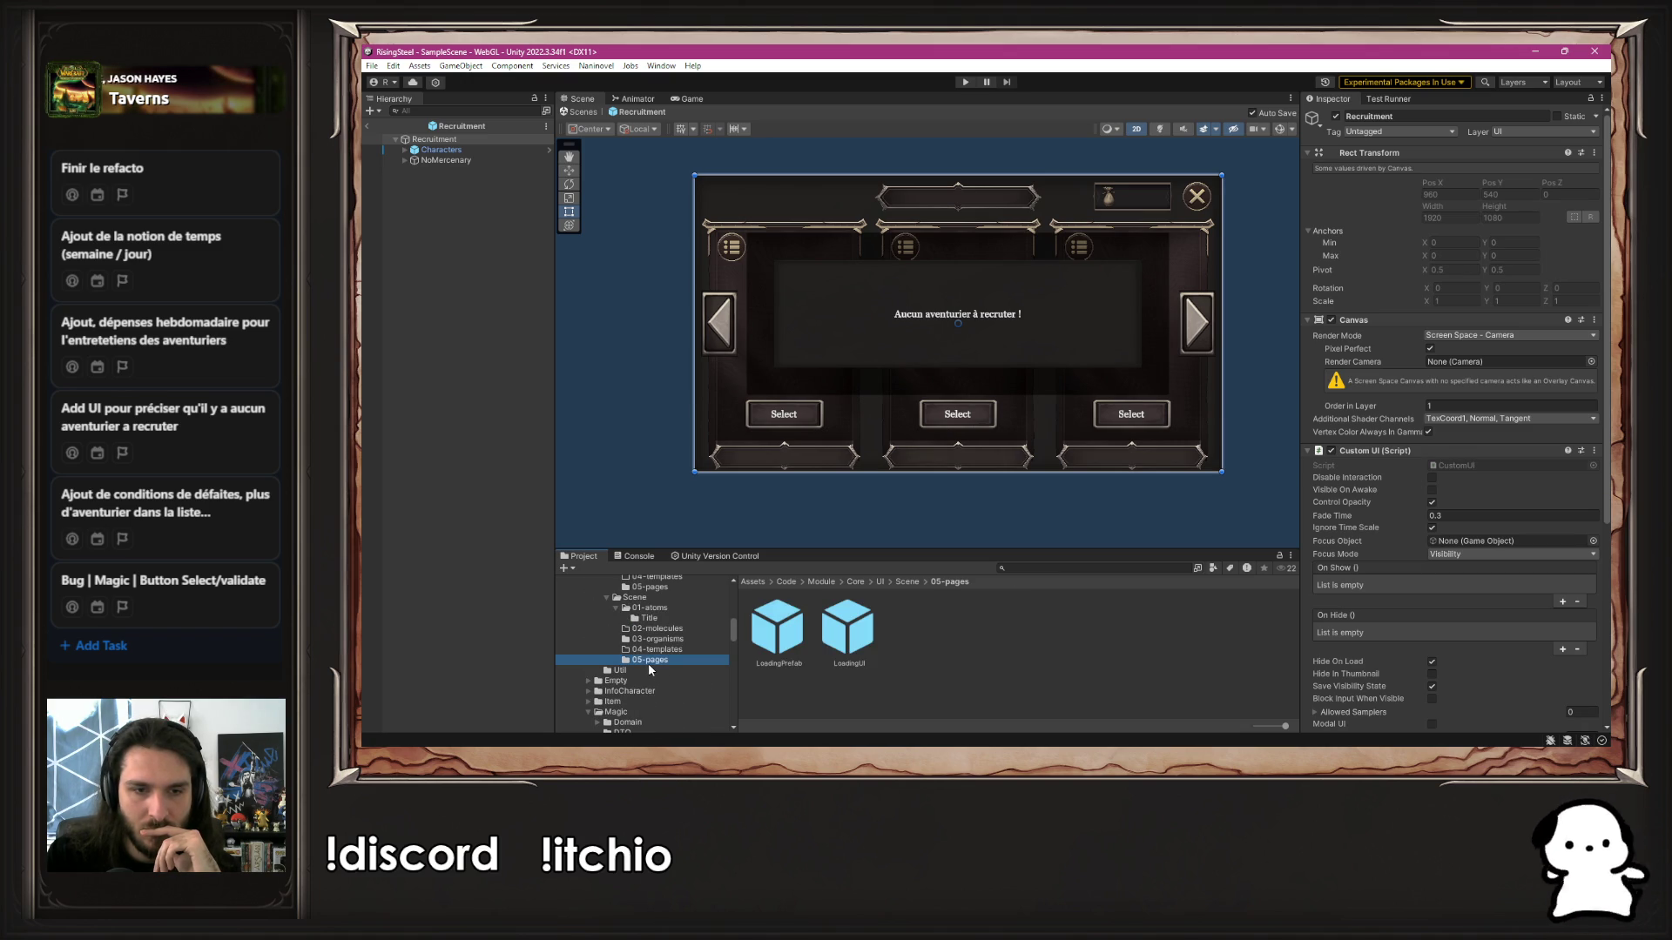
{"action": "left_click_drag", "start_coordinate": [782, 660], "coordinate": [505, 514]}
{"action": "left_click_drag", "start_coordinate": [454, 443], "coordinate": [452, 439]}
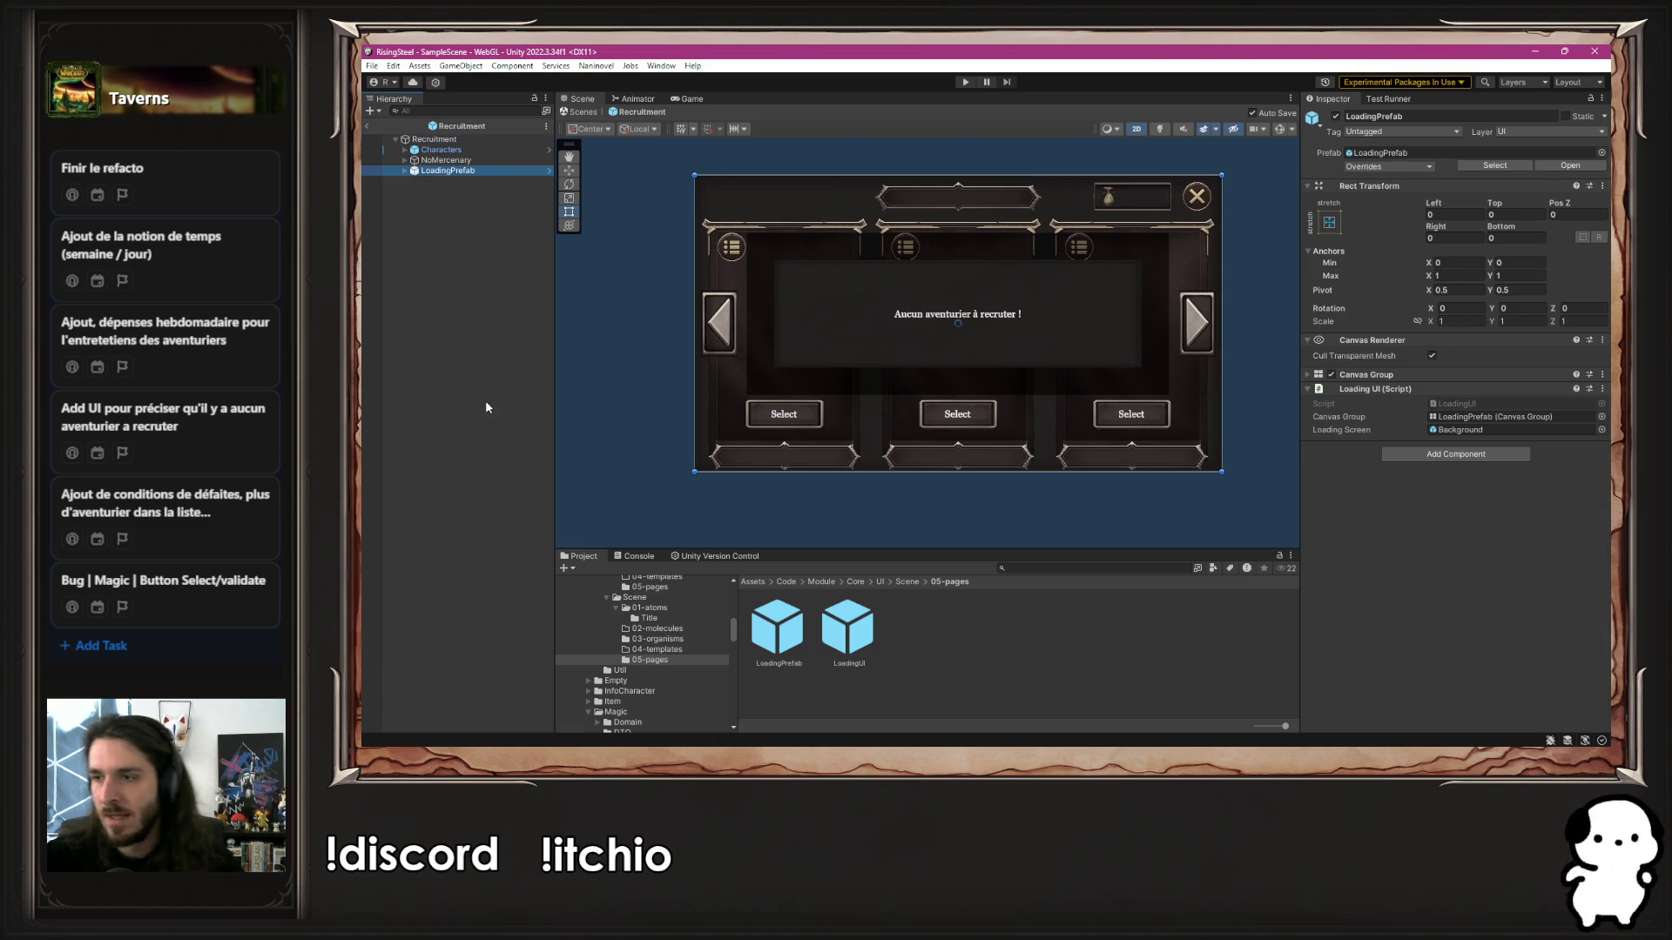
Assign Recruitment to P Recruitment's Page Object and LoadingPrefab to its Loading UI field
{"action": "left_click", "coordinate": [433, 139]}
{"action": "scroll", "coordinate": [1414, 494], "scroll_direction": "down", "scroll_amount": 5}
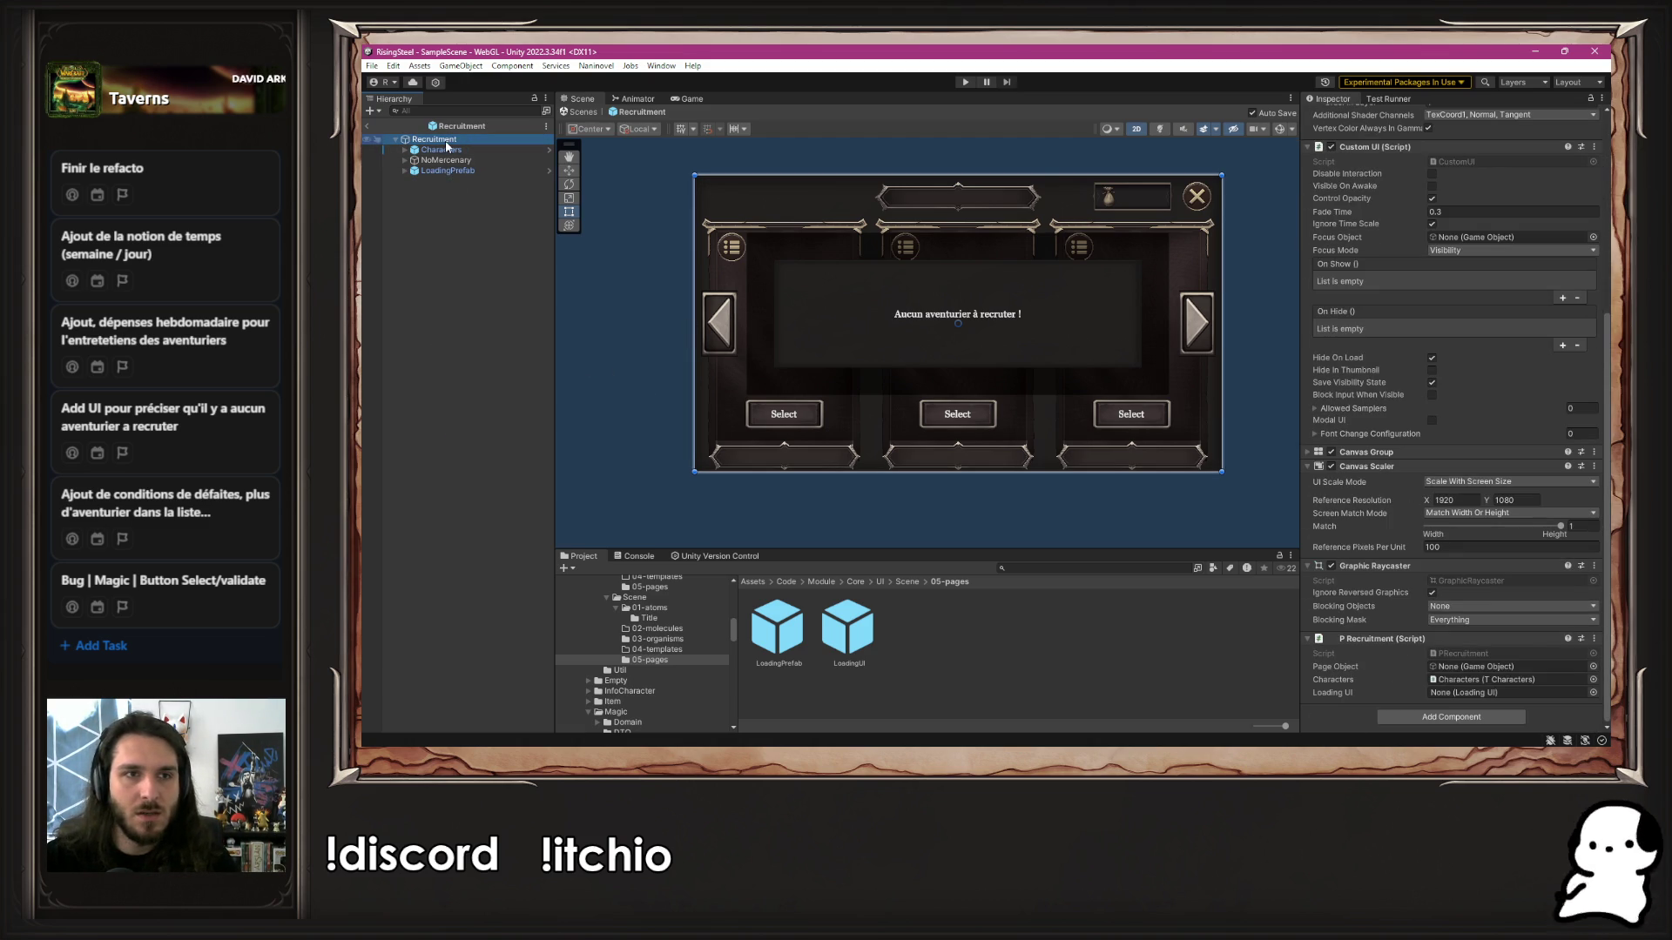
{"action": "left_click", "coordinate": [1442, 668]}
{"action": "left_click_drag", "start_coordinate": [1441, 673], "coordinate": [1442, 671]}
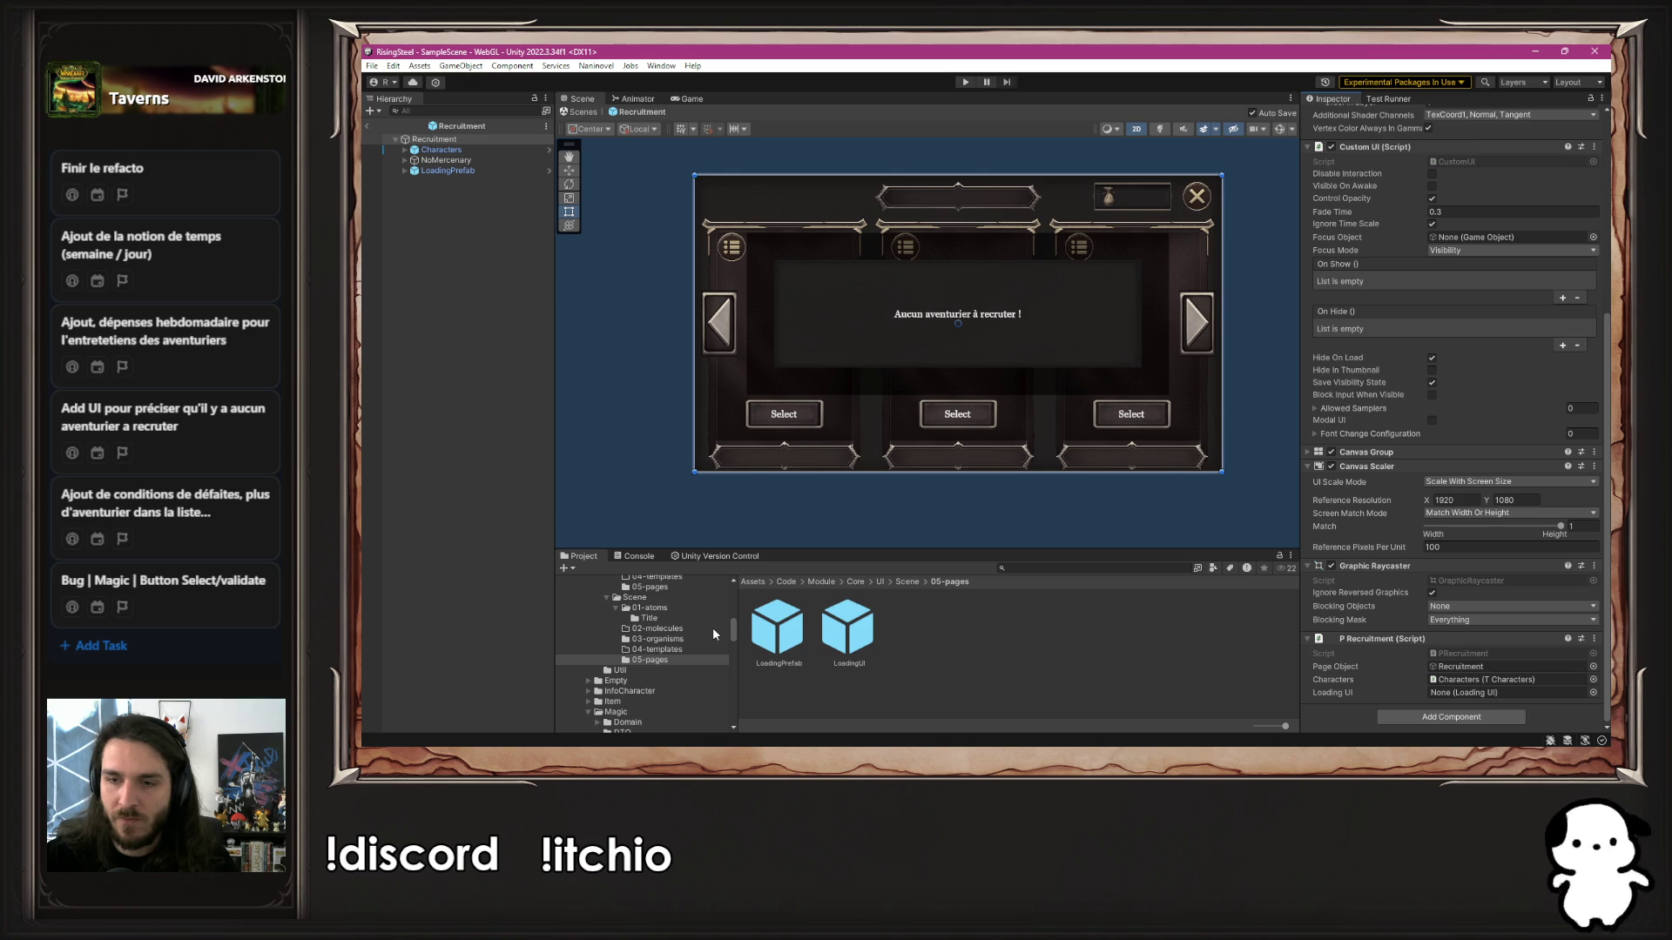
{"action": "mouse_move", "coordinate": [448, 171]}
{"action": "left_mouse_down"}
{"action": "mouse_move", "coordinate": [1506, 747]}
{"action": "mouse_move", "coordinate": [1487, 698]}
{"action": "left_mouse_up"}
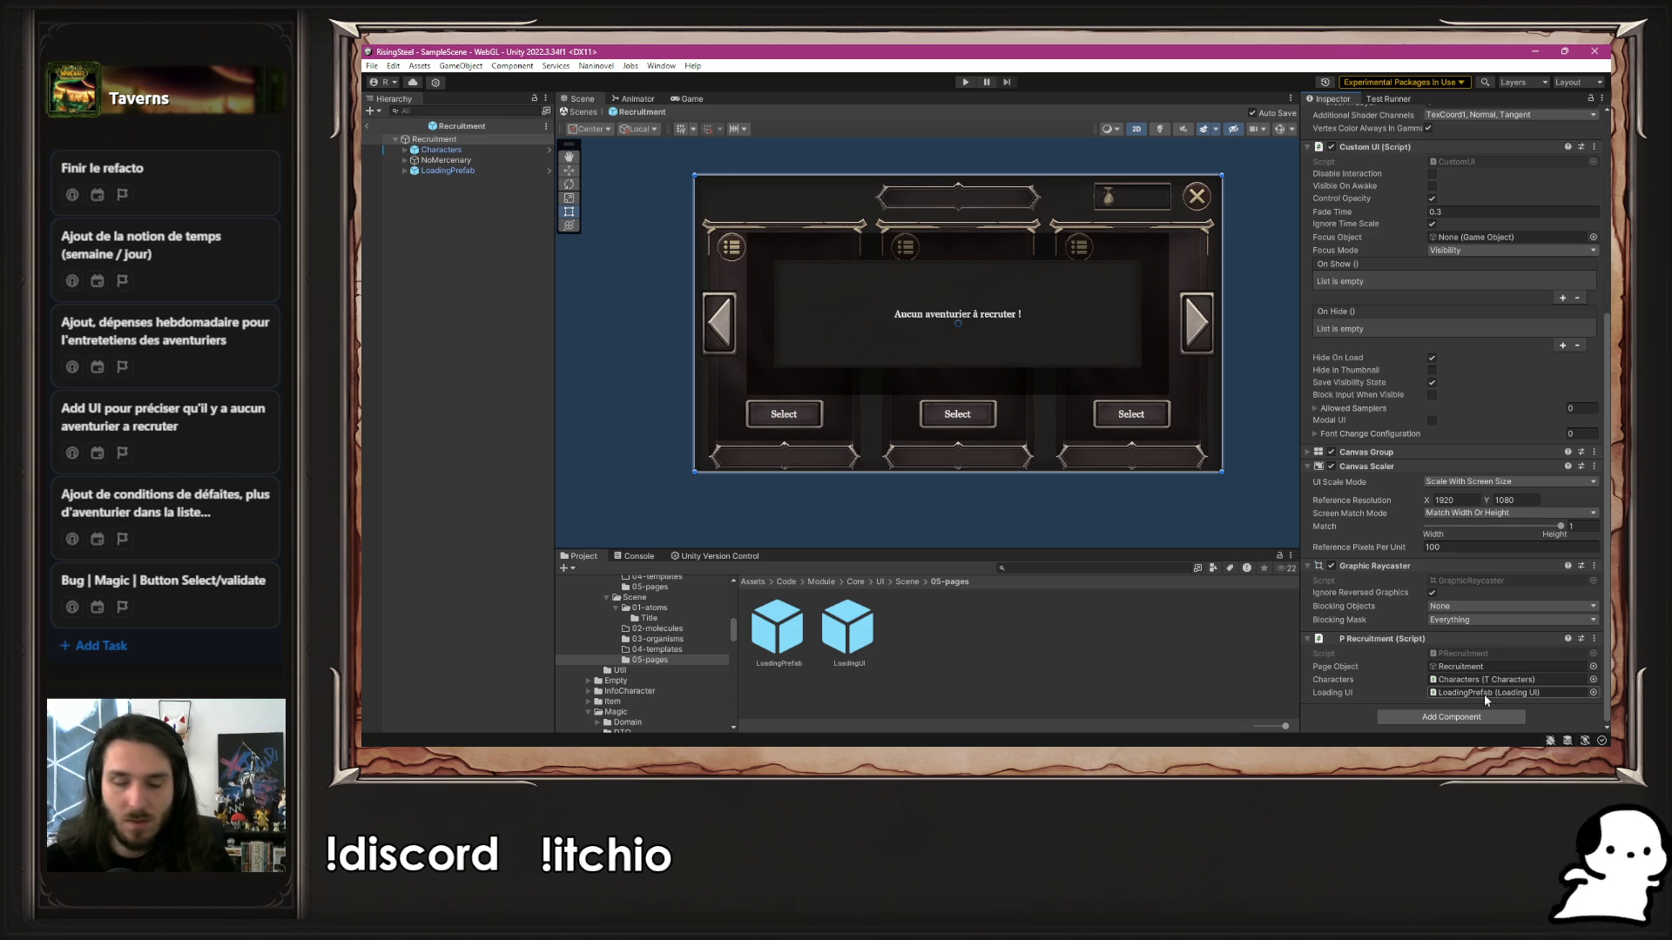
{"action": "key", "text": "alt+Tab"}
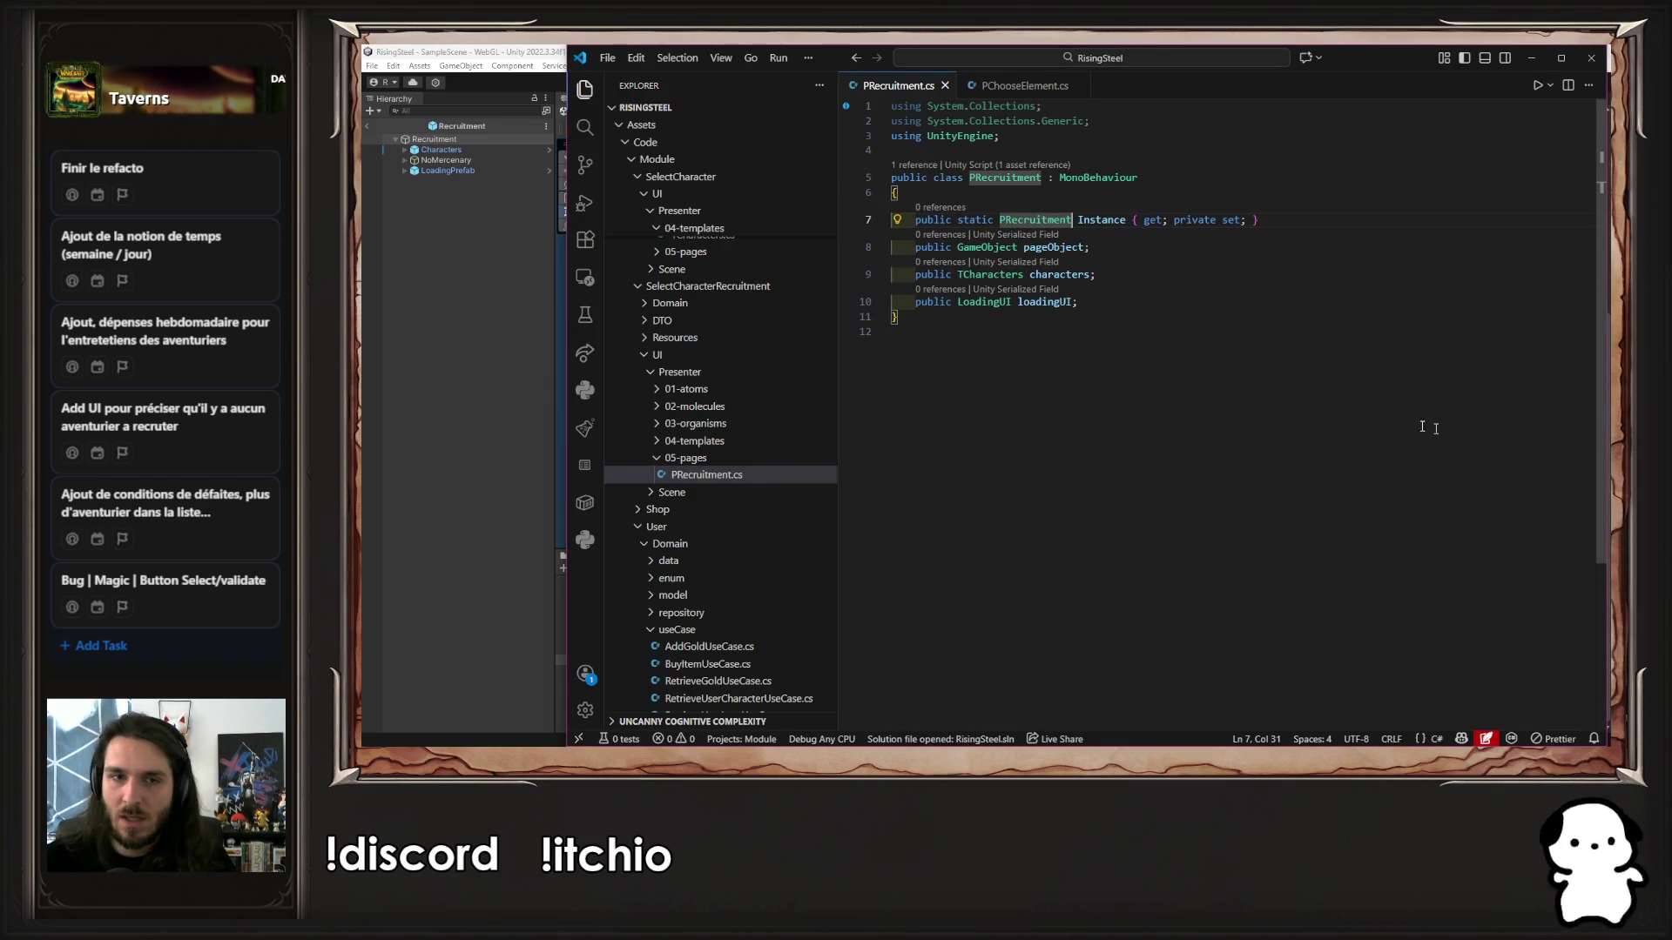
Select the StartMagicModule and StartMagic scripts in the Magic module folder
{"action": "left_click", "coordinate": [363, 662]}
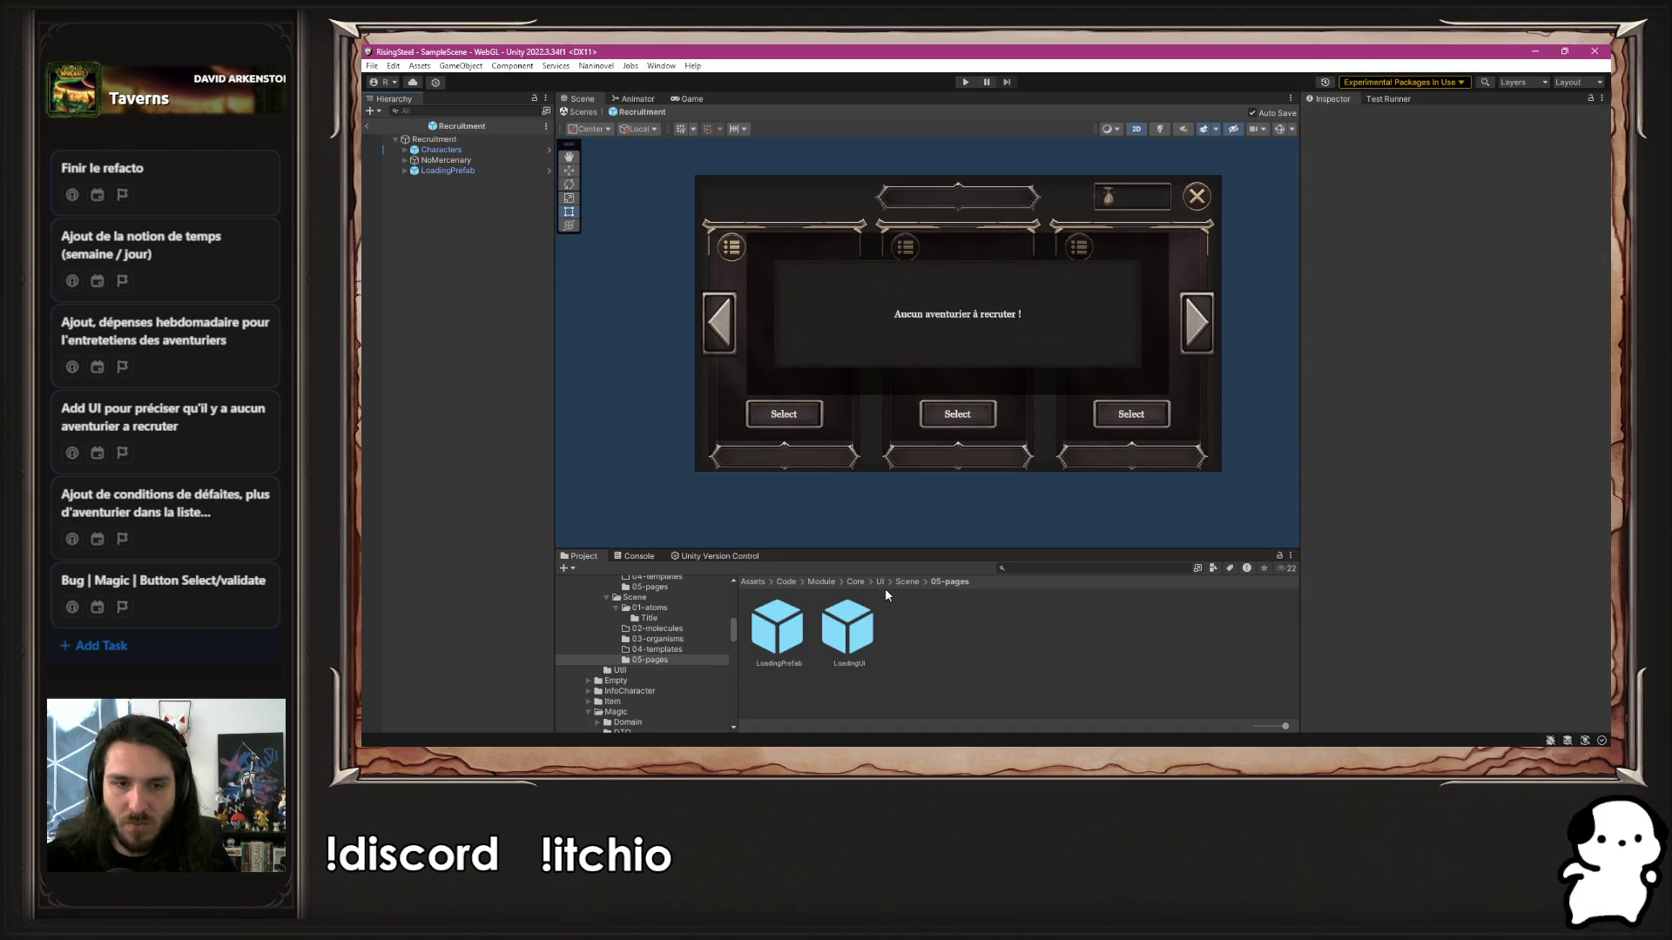
{"action": "scroll", "coordinate": [590, 627], "scroll_direction": "up", "scroll_amount": 5}
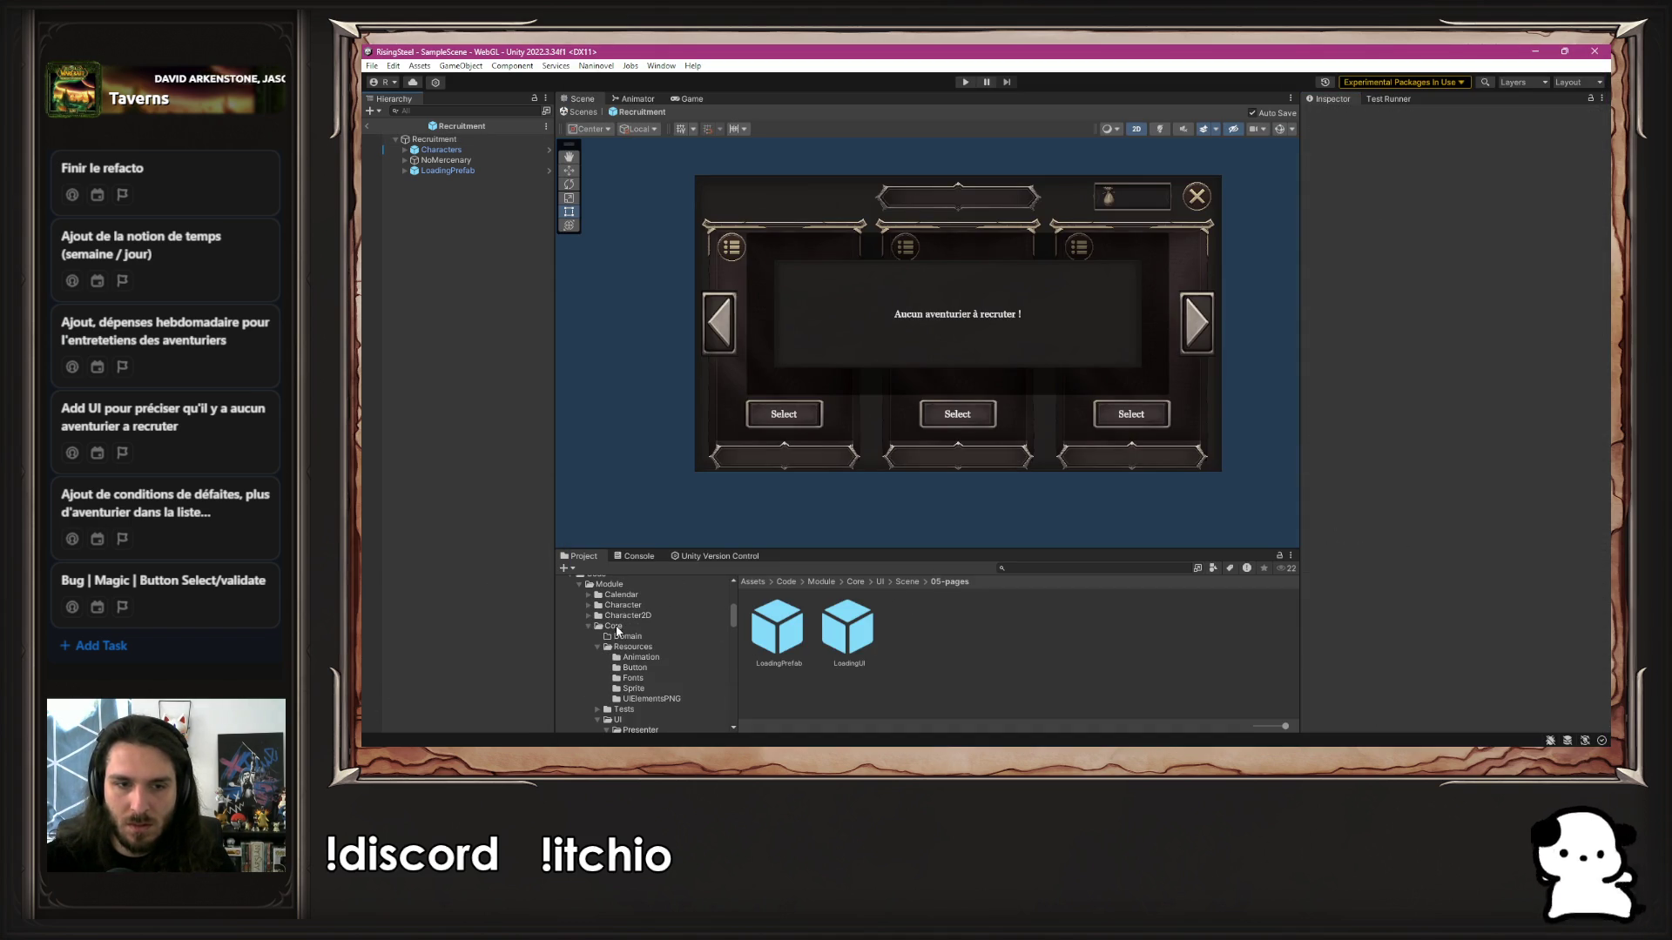
{"action": "left_click", "coordinate": [585, 625]}
{"action": "left_click", "coordinate": [586, 668]}
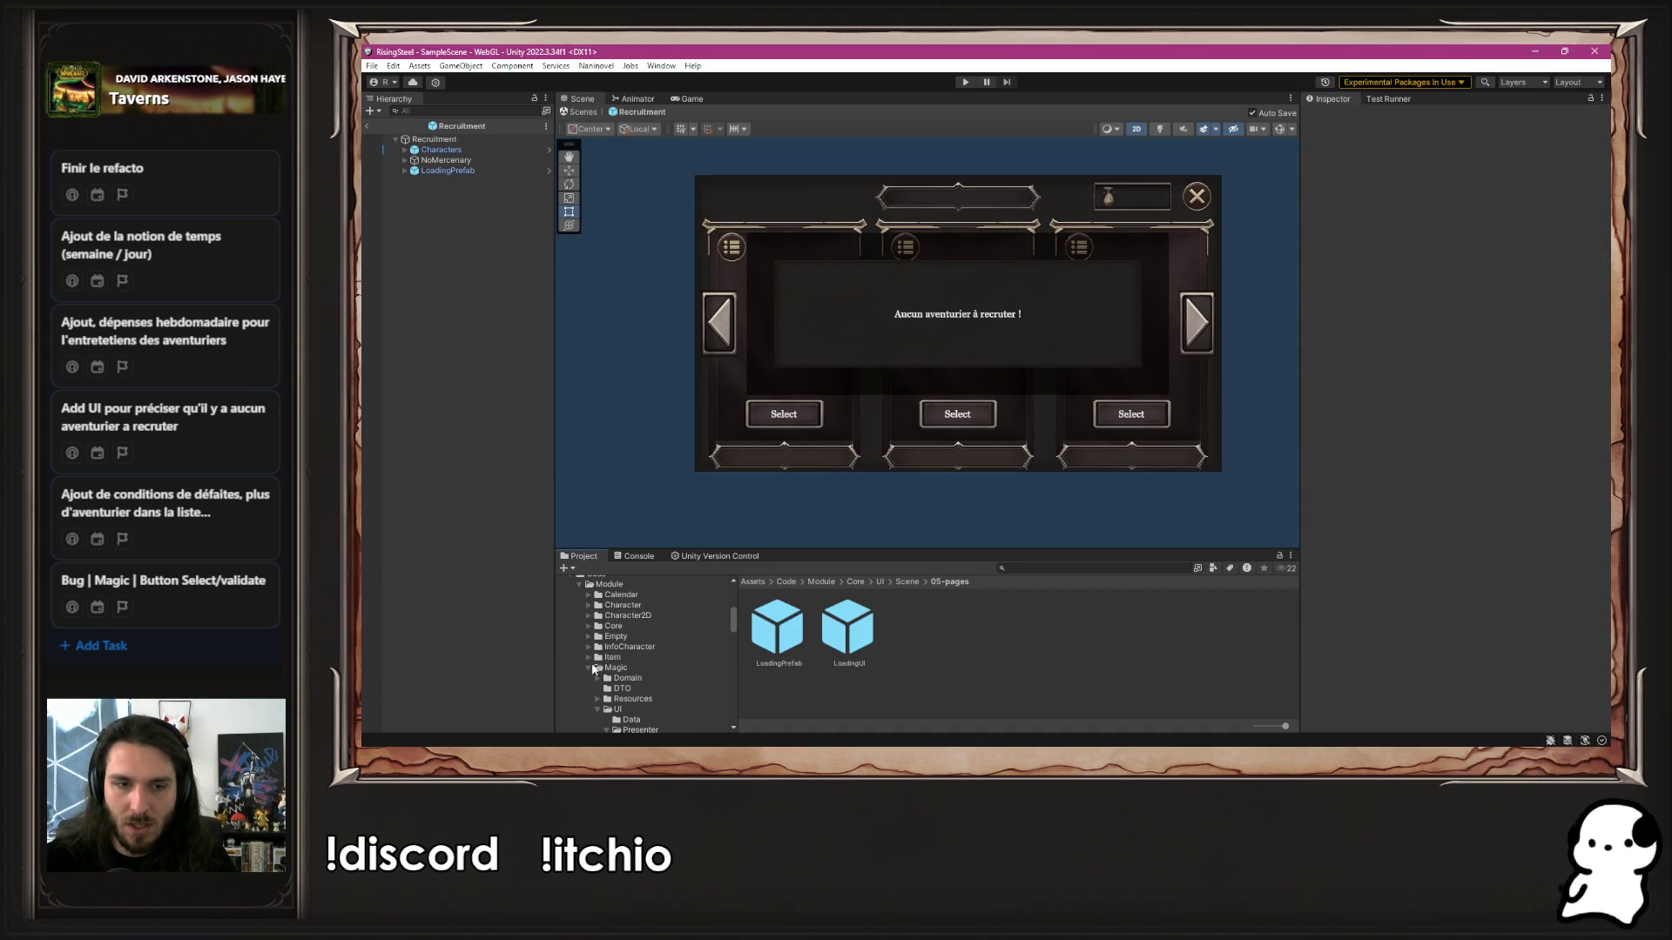
{"action": "left_click", "coordinate": [589, 669]}
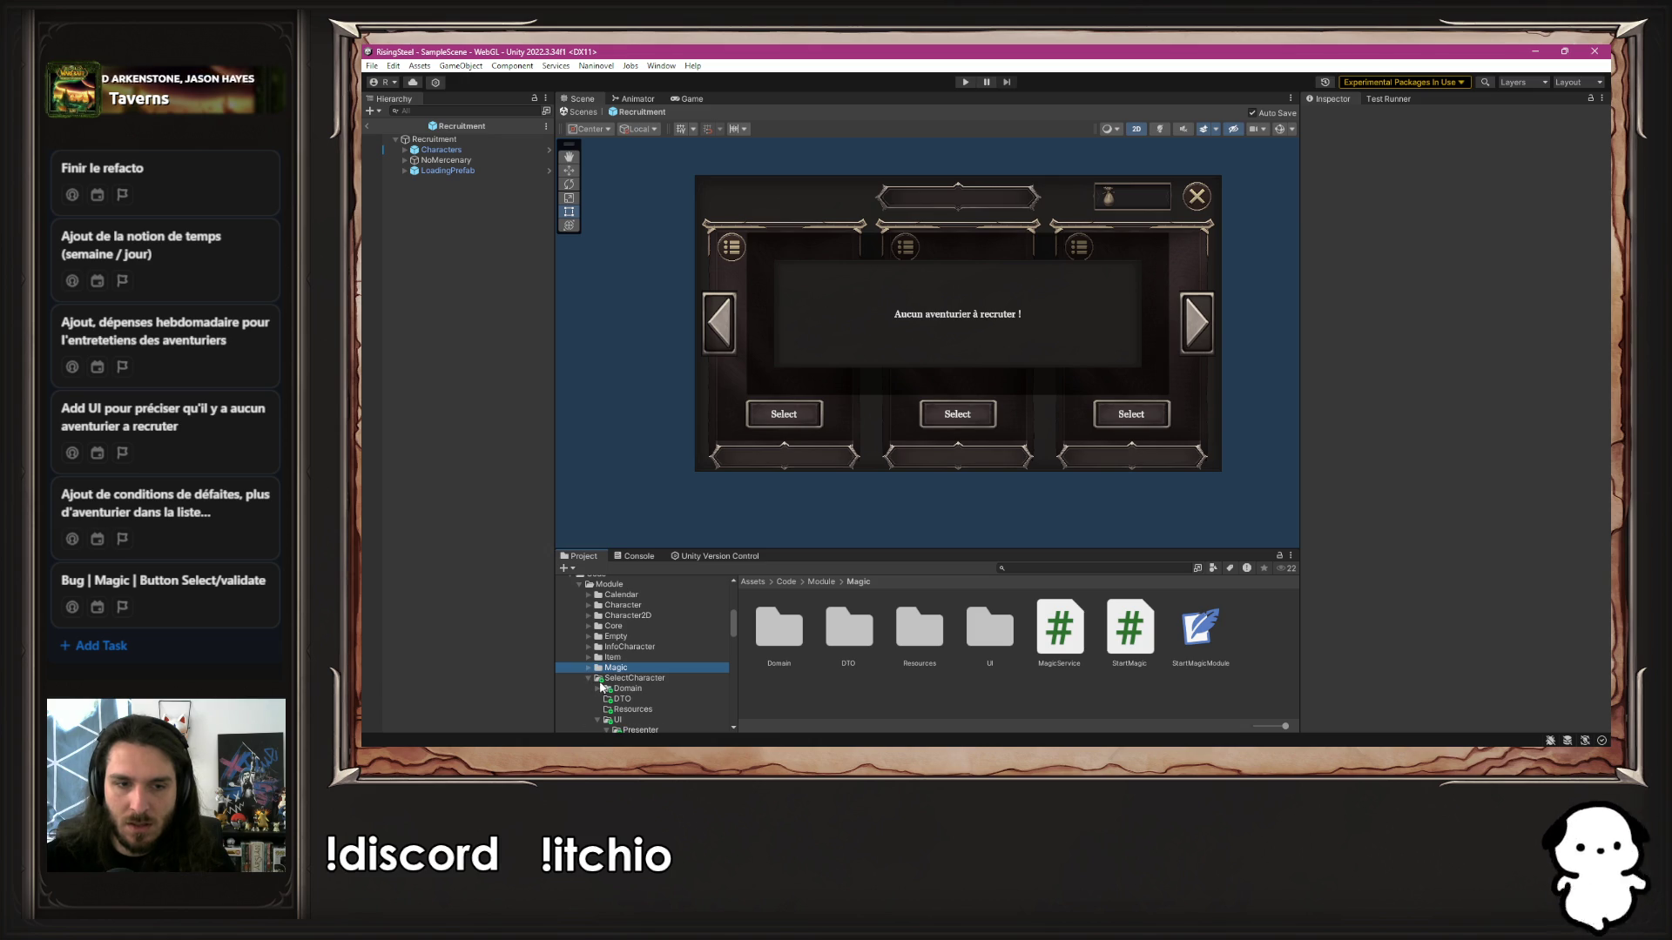
{"action": "left_click", "coordinate": [589, 677]}
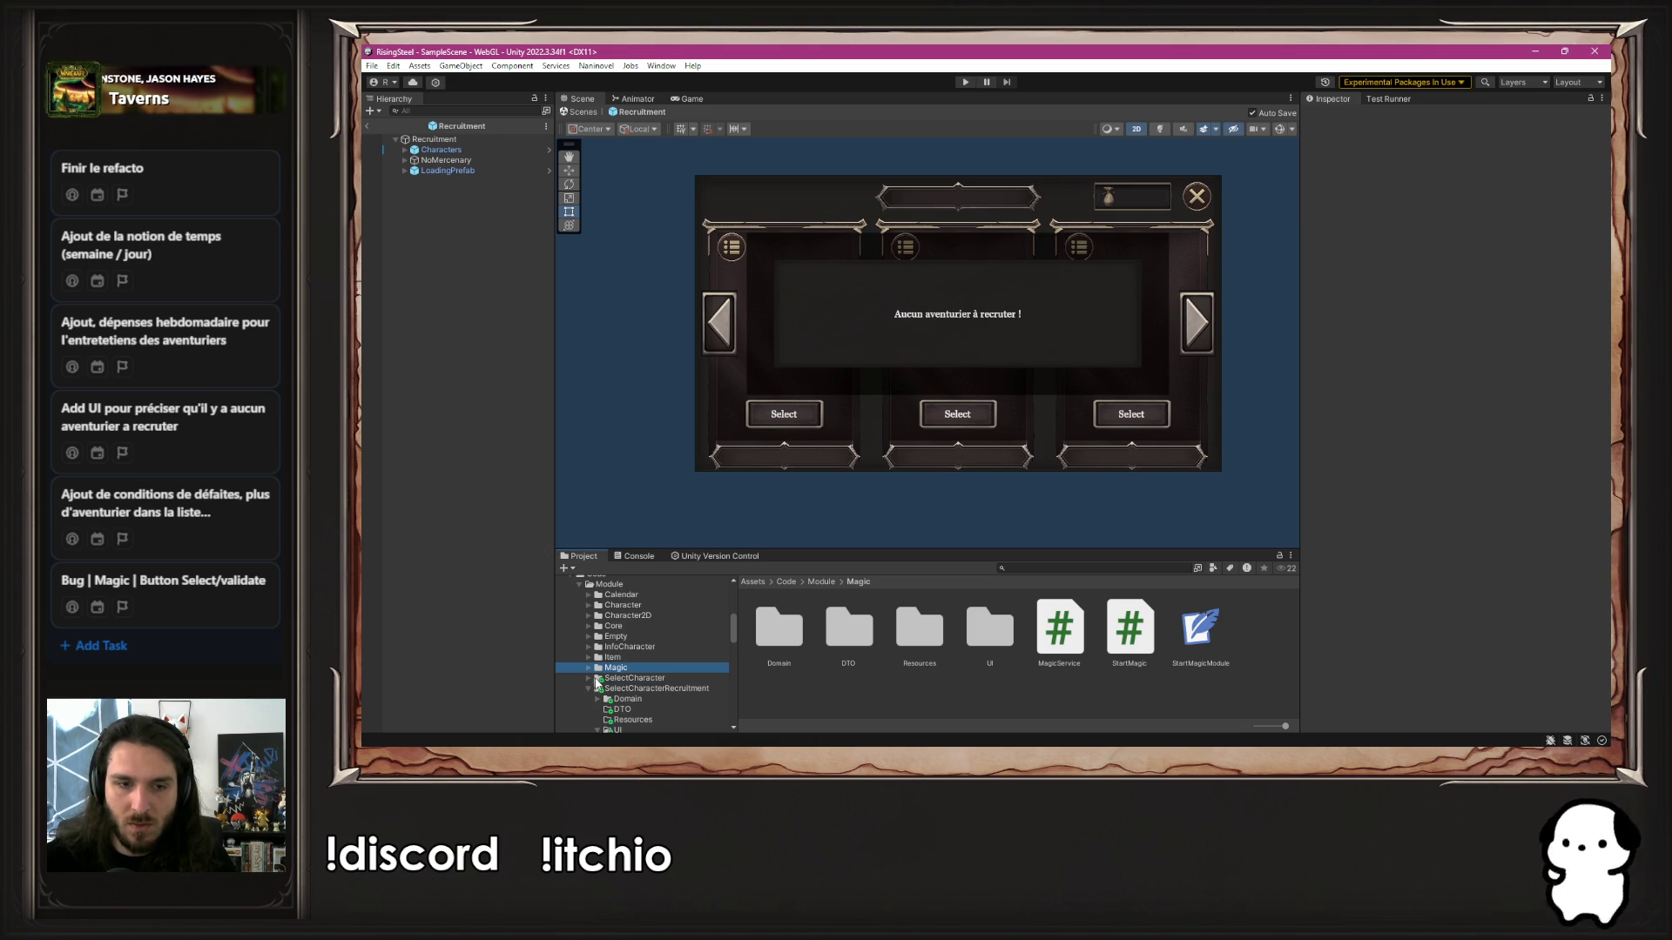
{"action": "scroll", "coordinate": [607, 690], "scroll_direction": "down", "scroll_amount": 3}
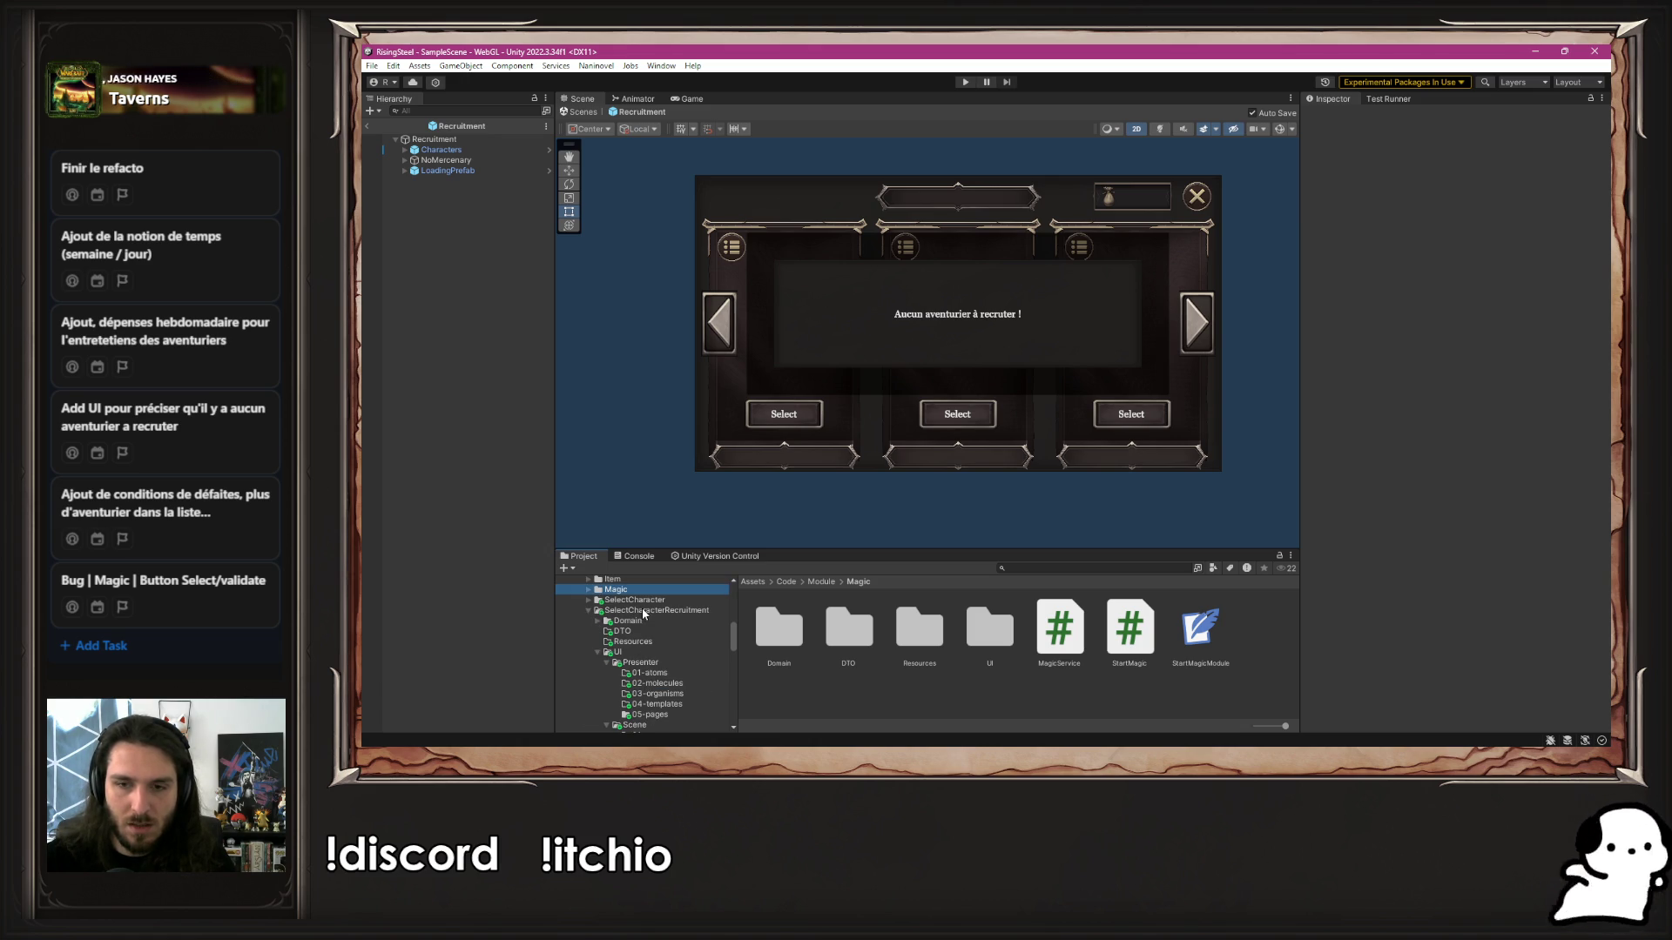
{"action": "left_click", "coordinate": [1200, 631]}
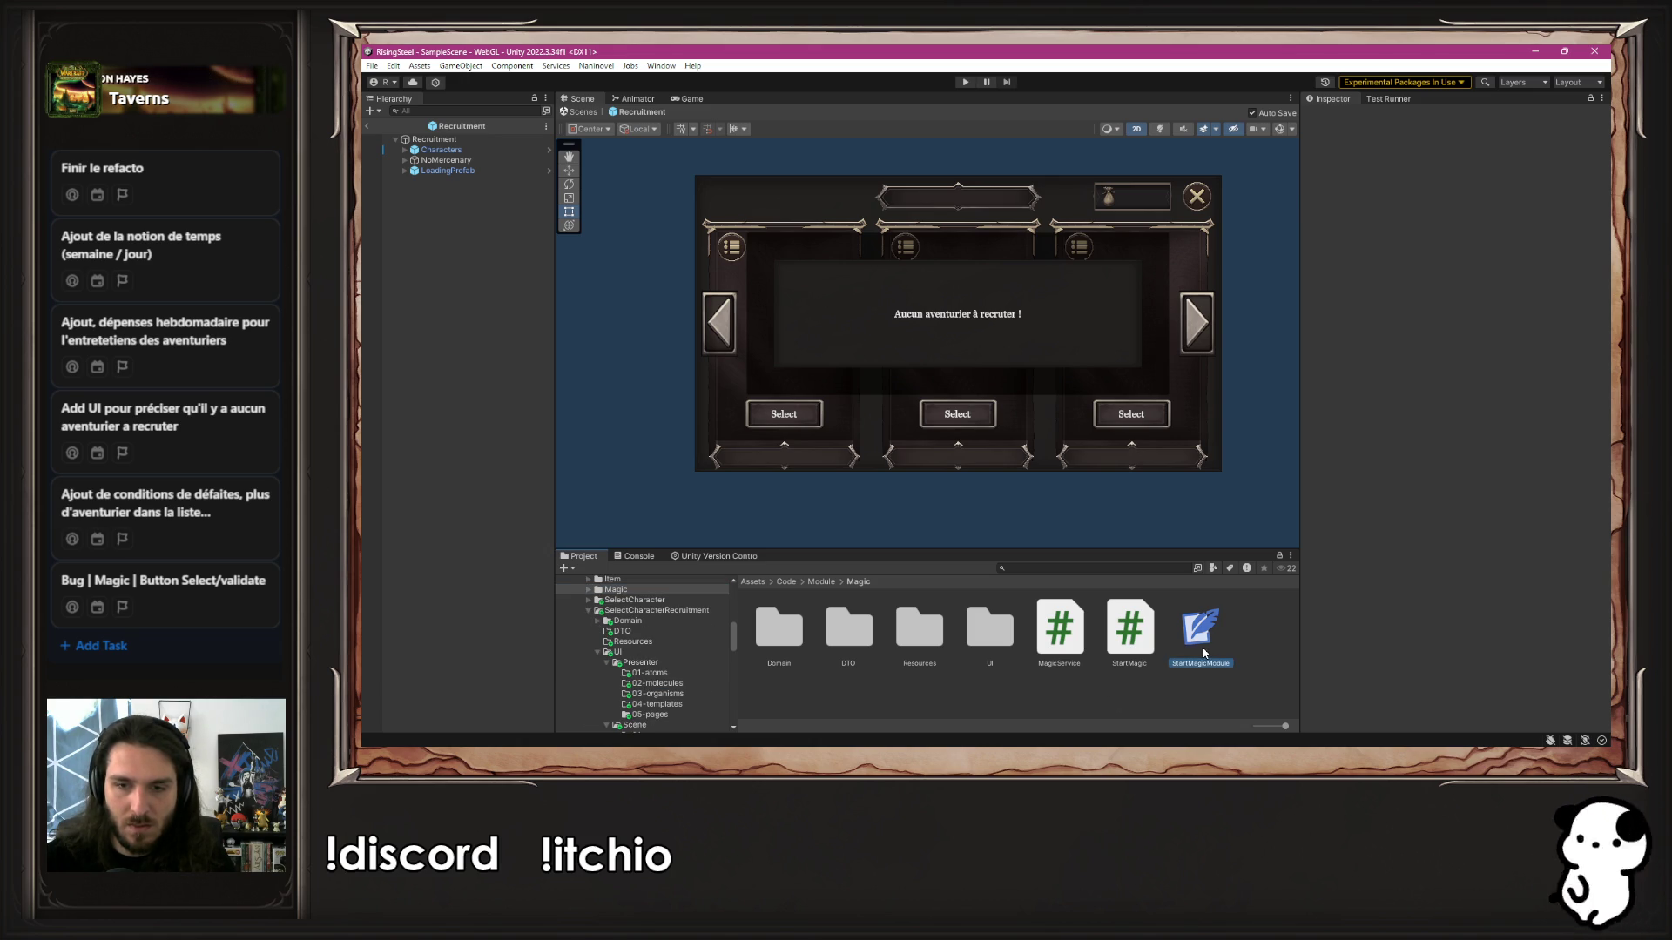
{"action": "left_click", "coordinate": [1132, 649], "text": "ctrl"}
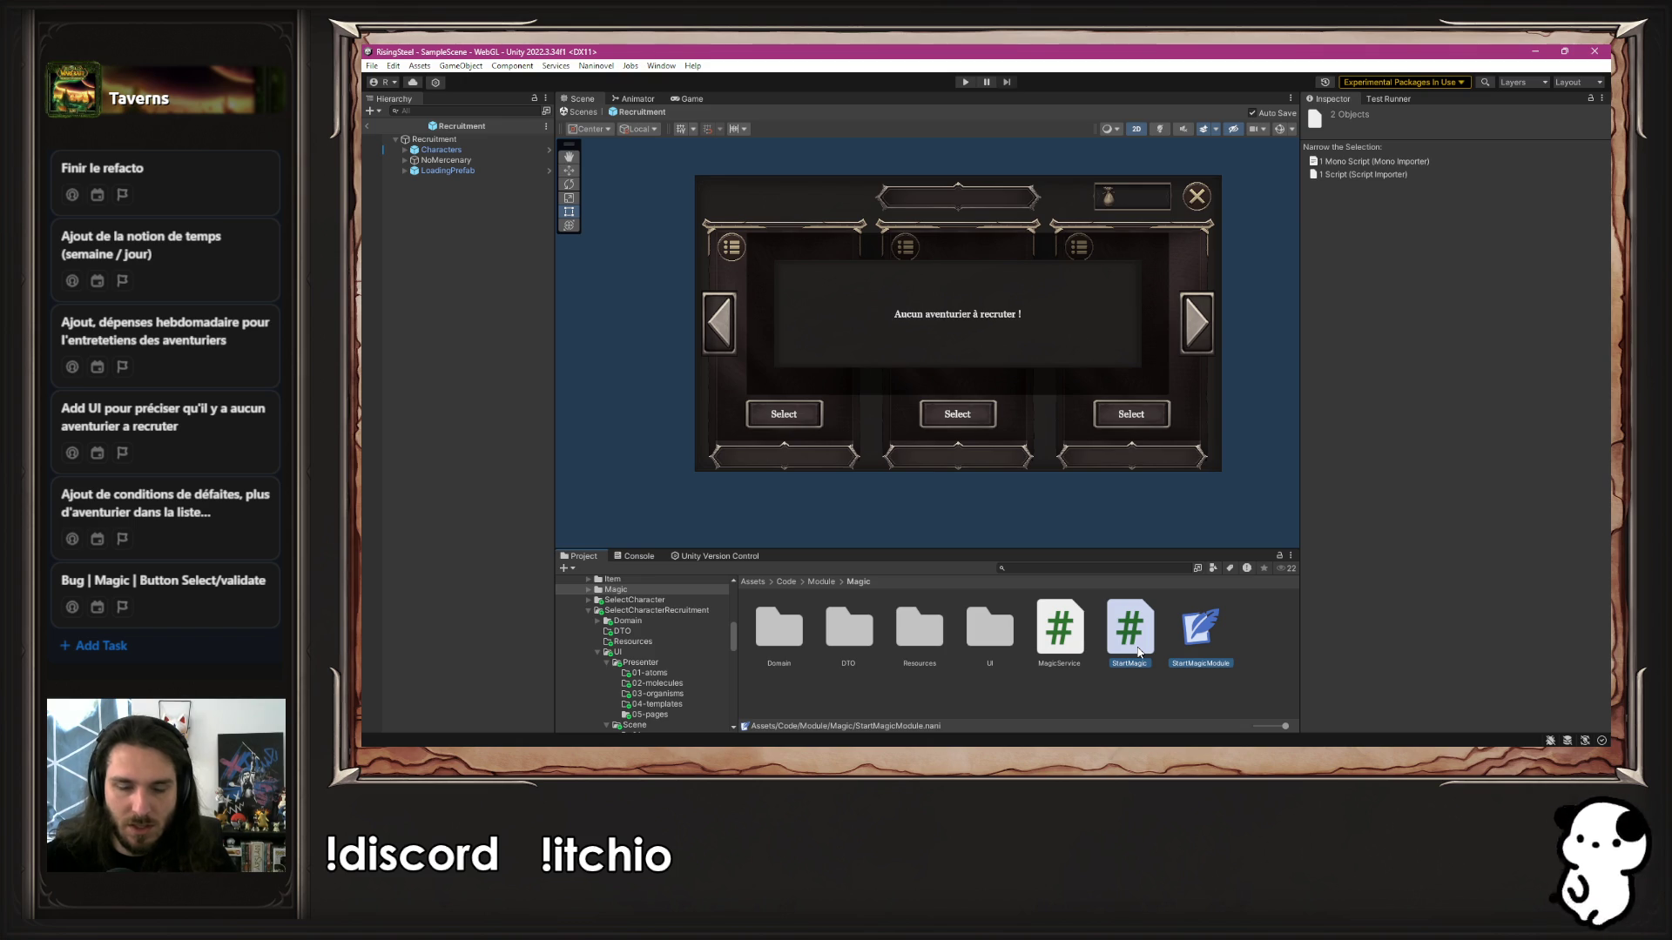
Open the SelectCharacterRecruitment module folder in the Project panel
{"action": "scroll", "coordinate": [588, 655], "scroll_direction": "down", "scroll_amount": 4}
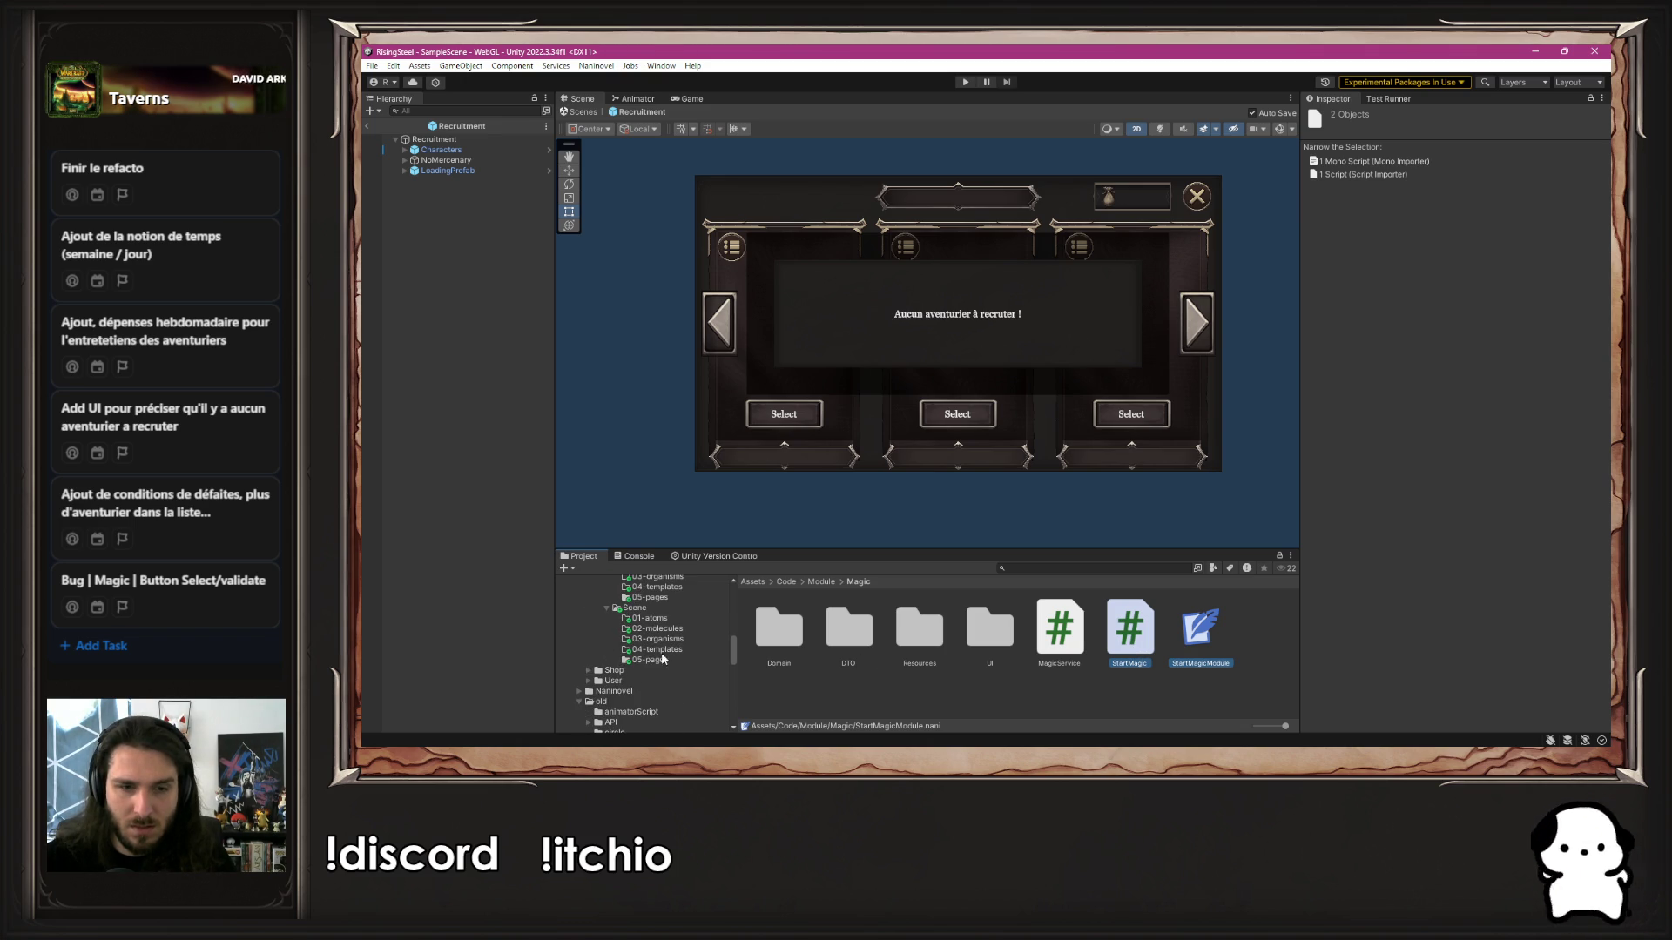
{"action": "scroll", "coordinate": [655, 620], "scroll_direction": "up", "scroll_amount": 4}
{"action": "left_click", "coordinate": [629, 611]}
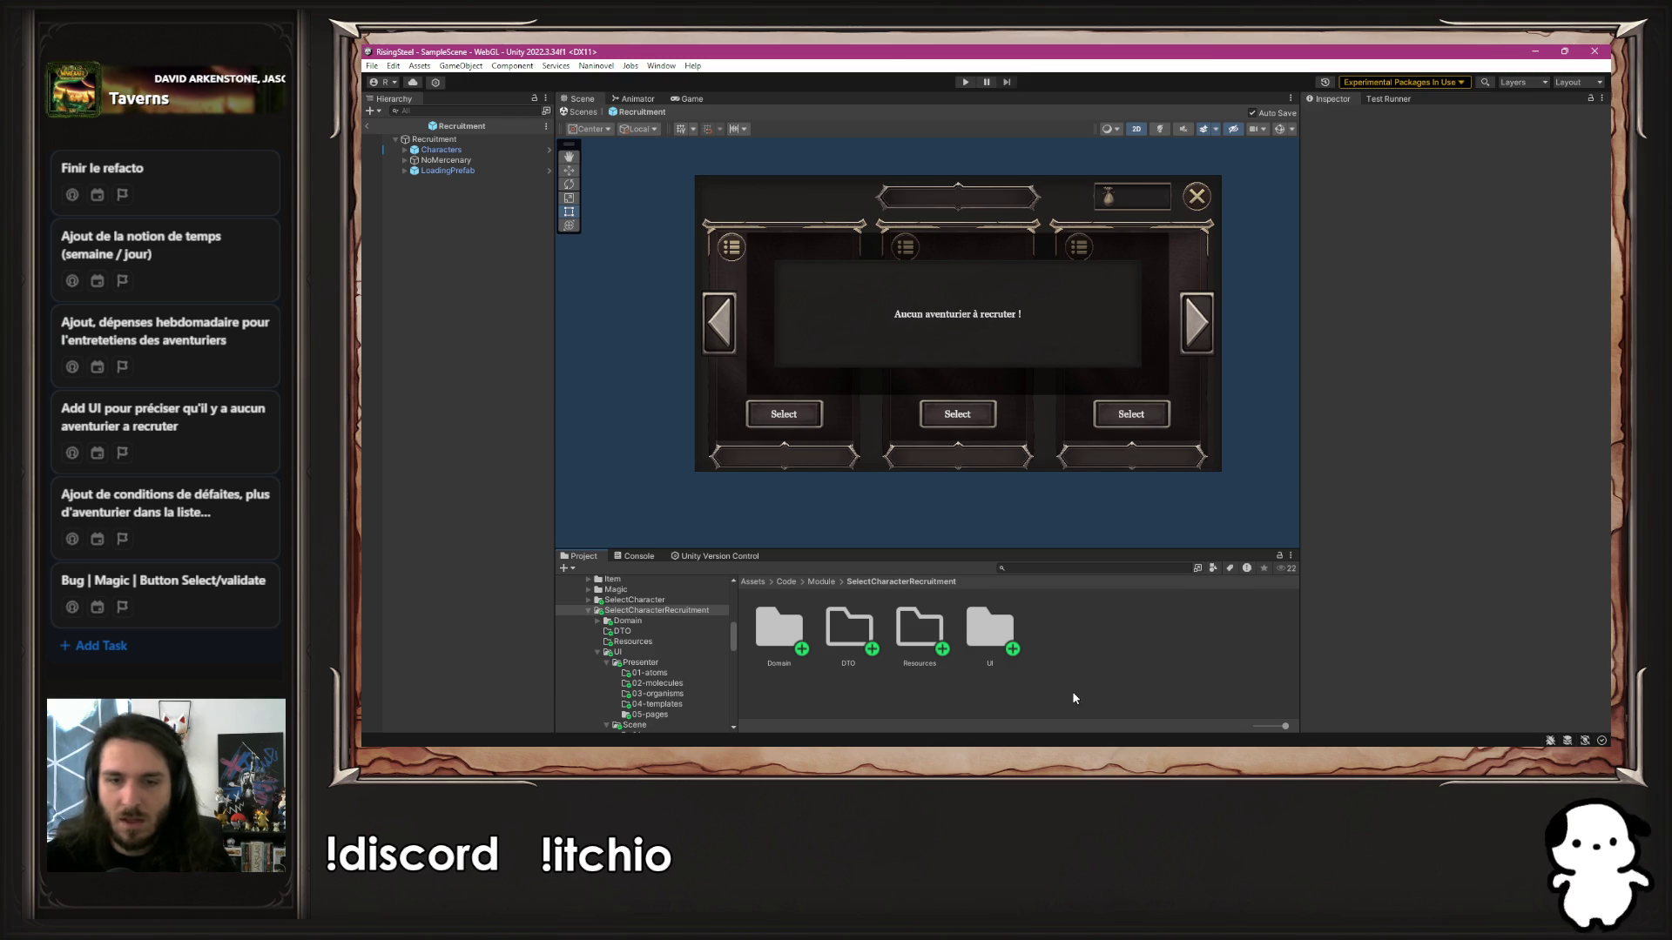
Rename the copied StartMagic script to StartRecruitment and check it in VS Code
{"action": "right_click", "coordinate": [1076, 634]}
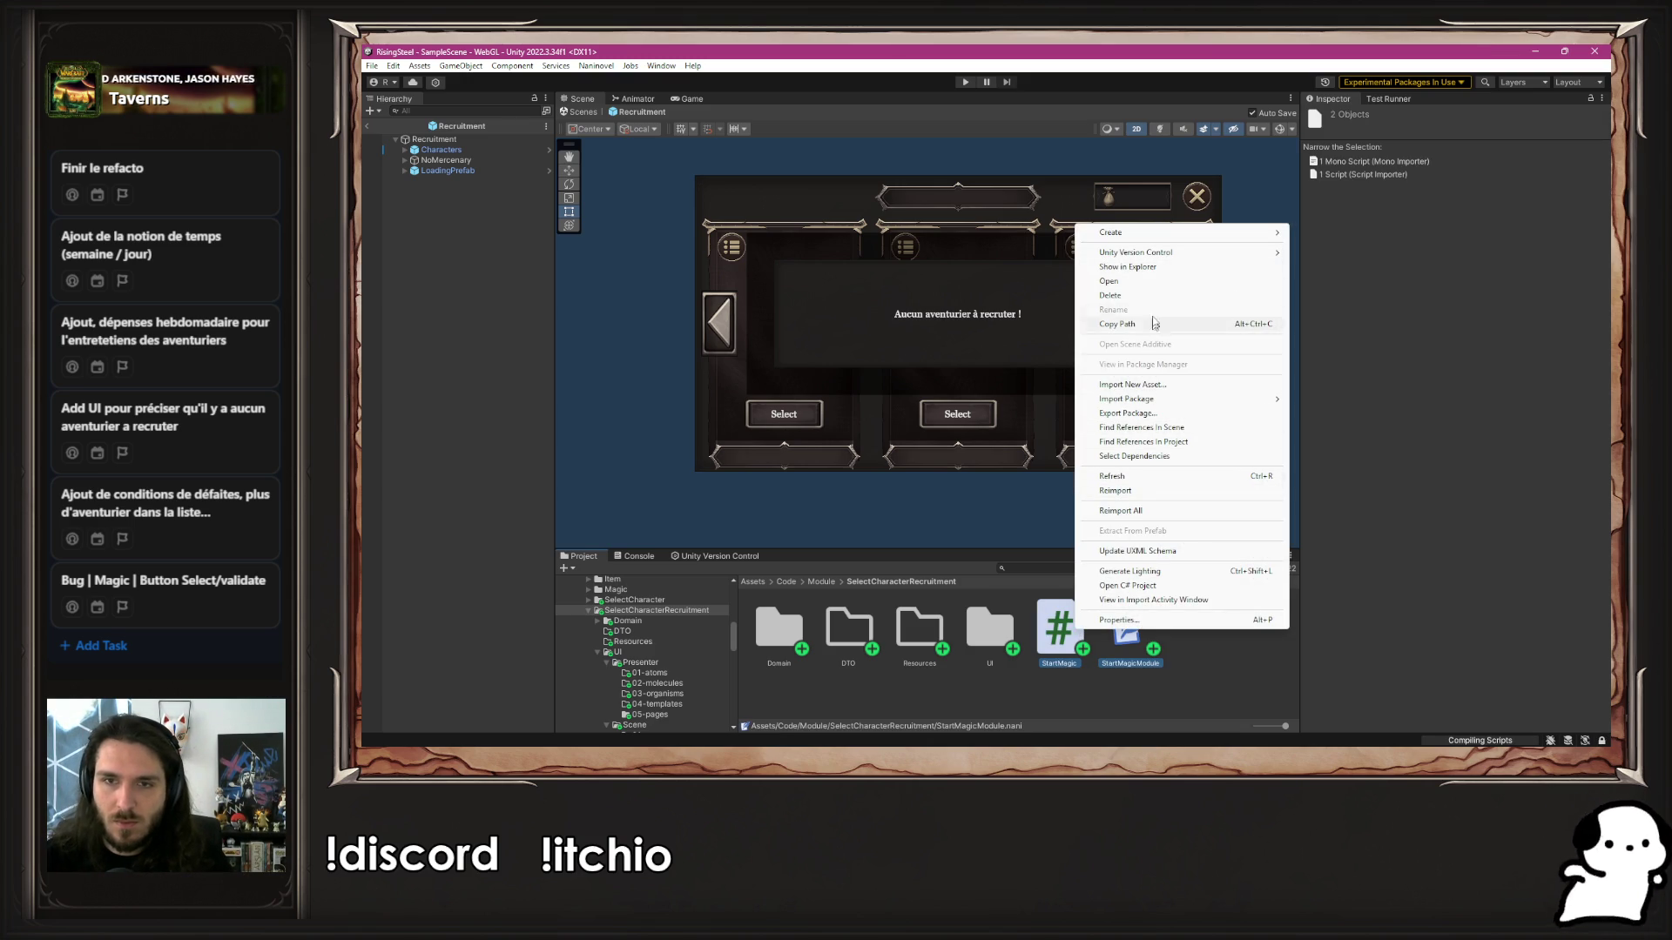
{"action": "left_click", "coordinate": [1020, 666]}
{"action": "left_click", "coordinate": [1078, 639]}
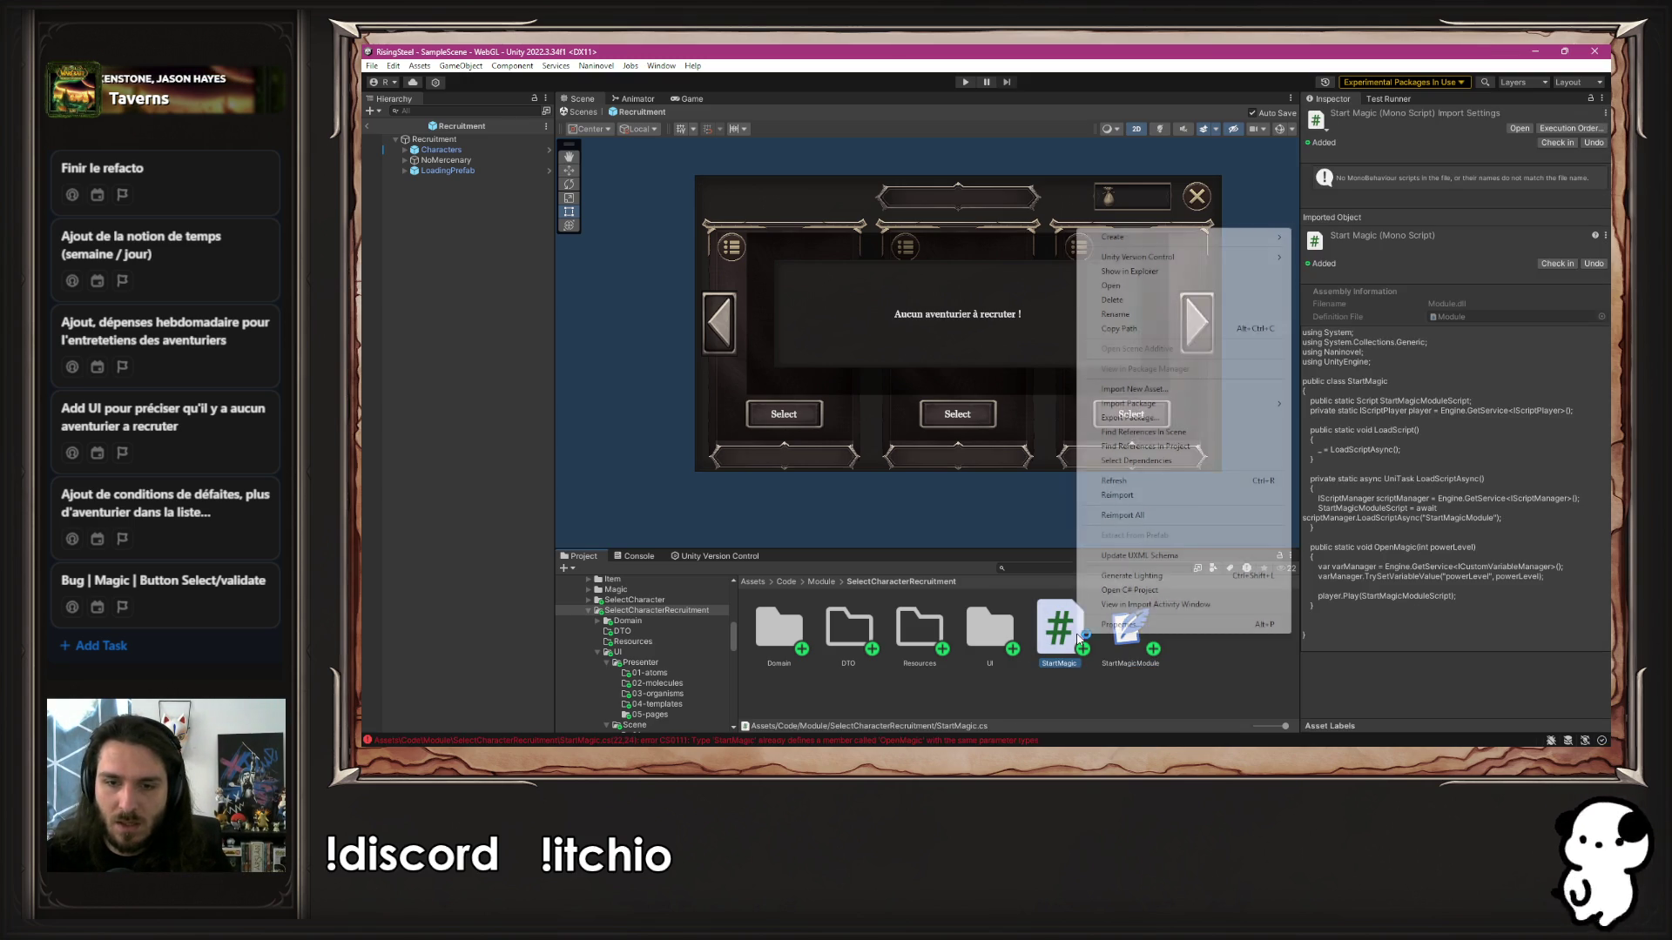
{"action": "left_click", "coordinate": [1161, 315]}
{"action": "type", "text": "StartRecruitment"}
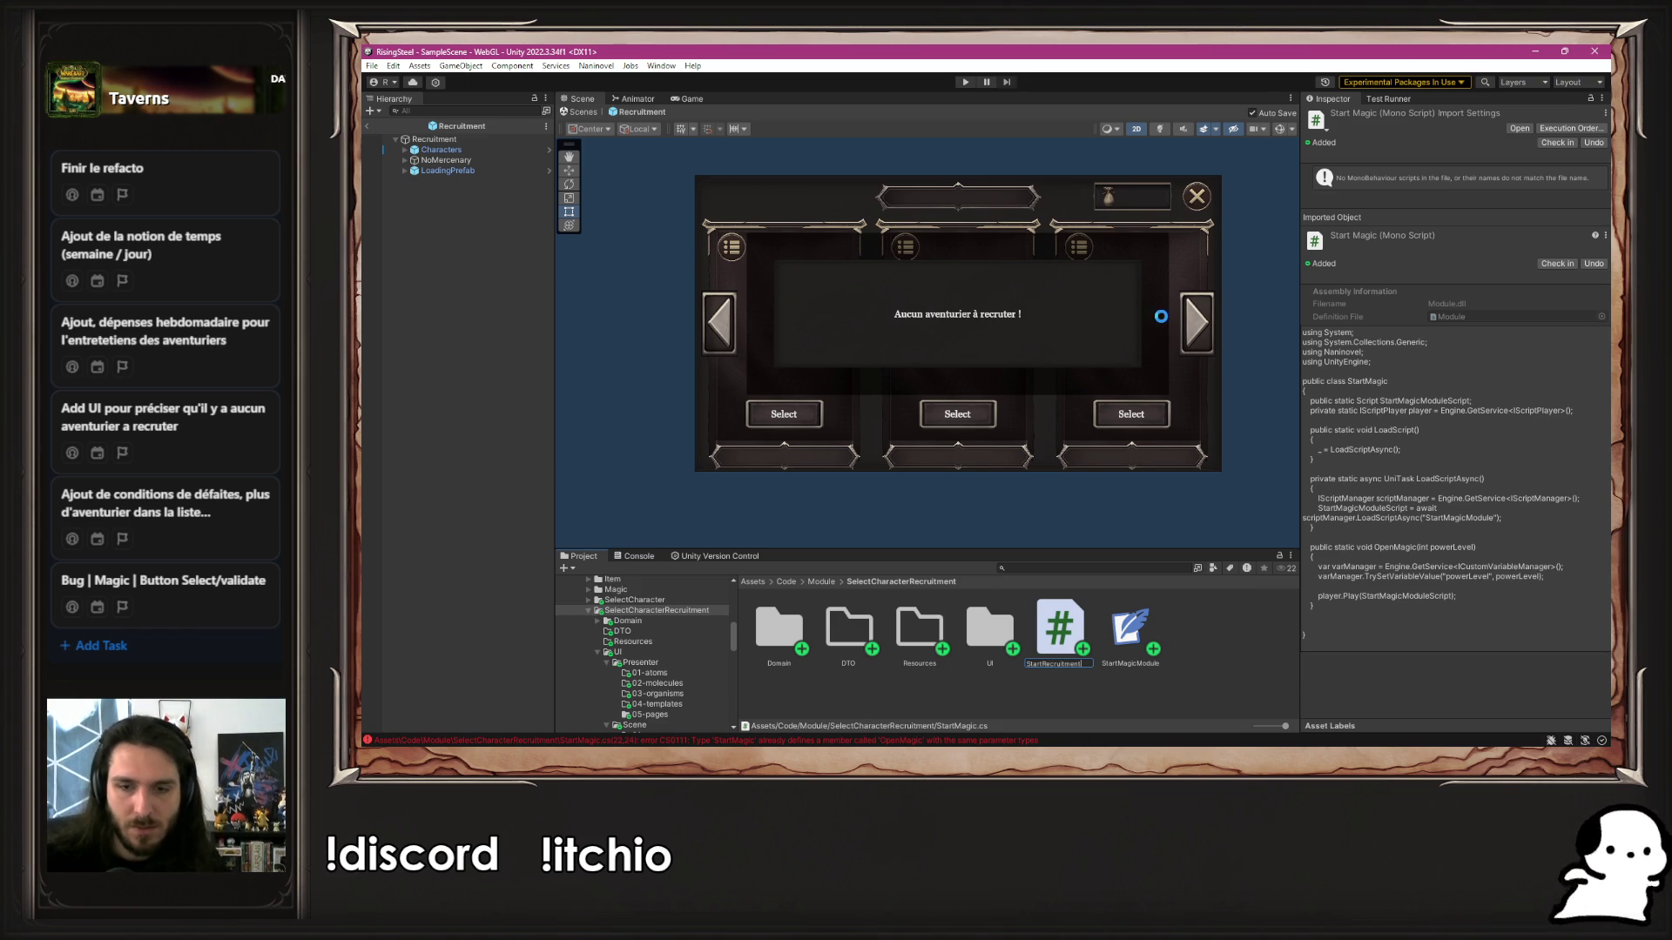
{"action": "key", "text": "Return"}
{"action": "double_click", "coordinate": [1130, 640]}
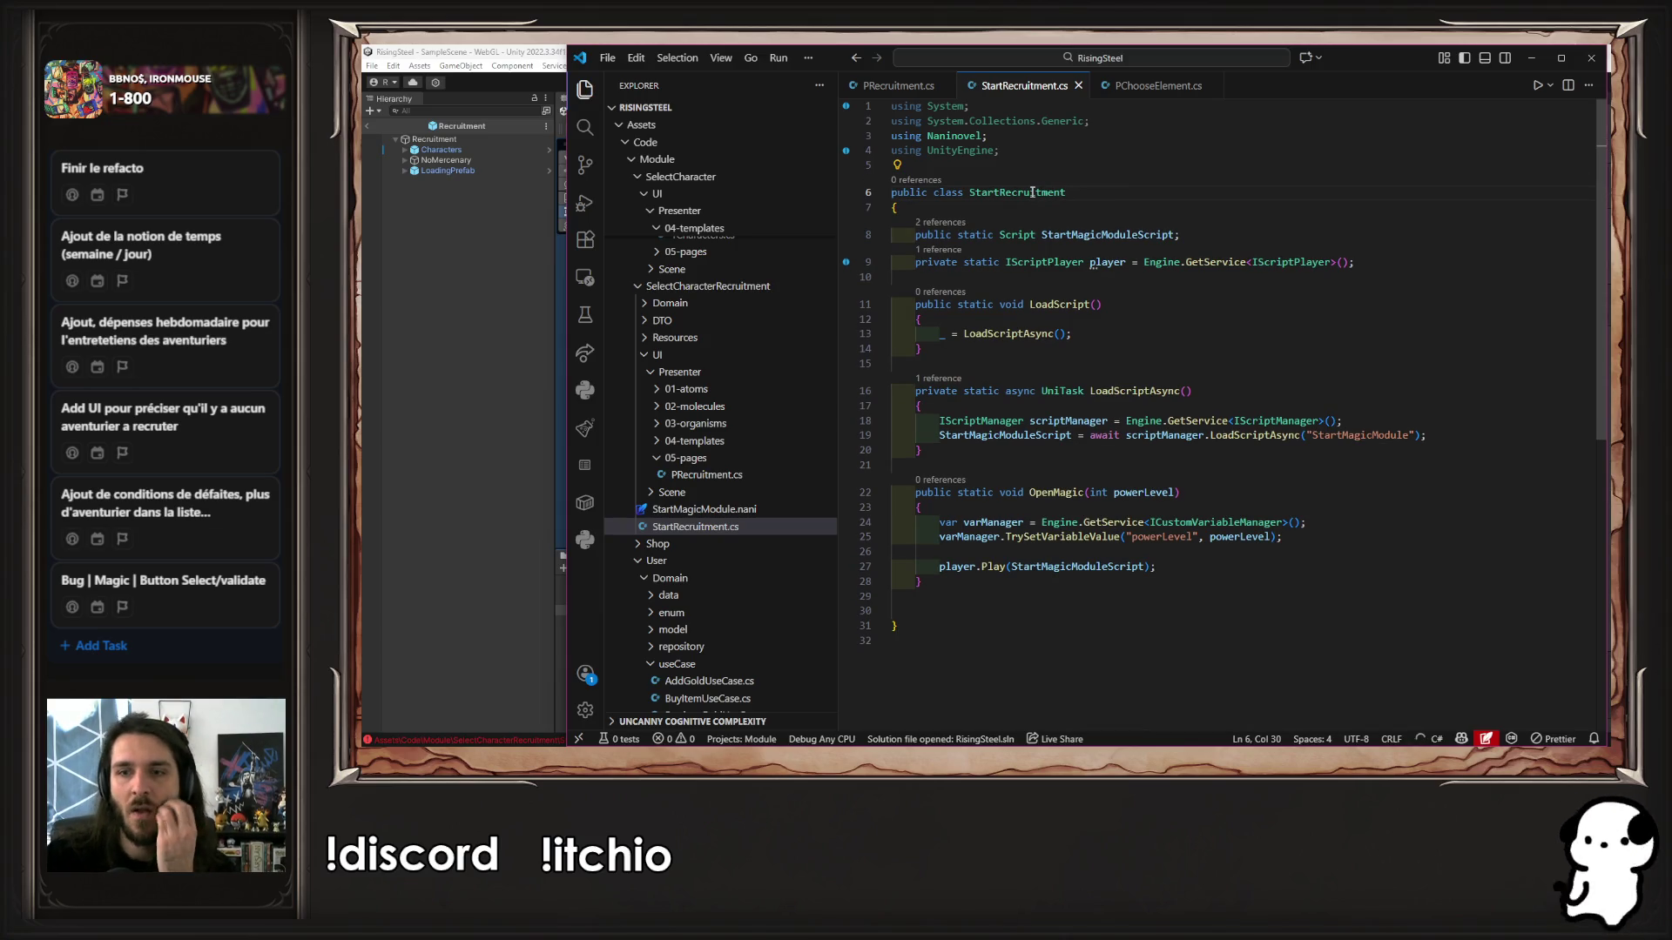
{"action": "key", "text": "alt+Tab"}
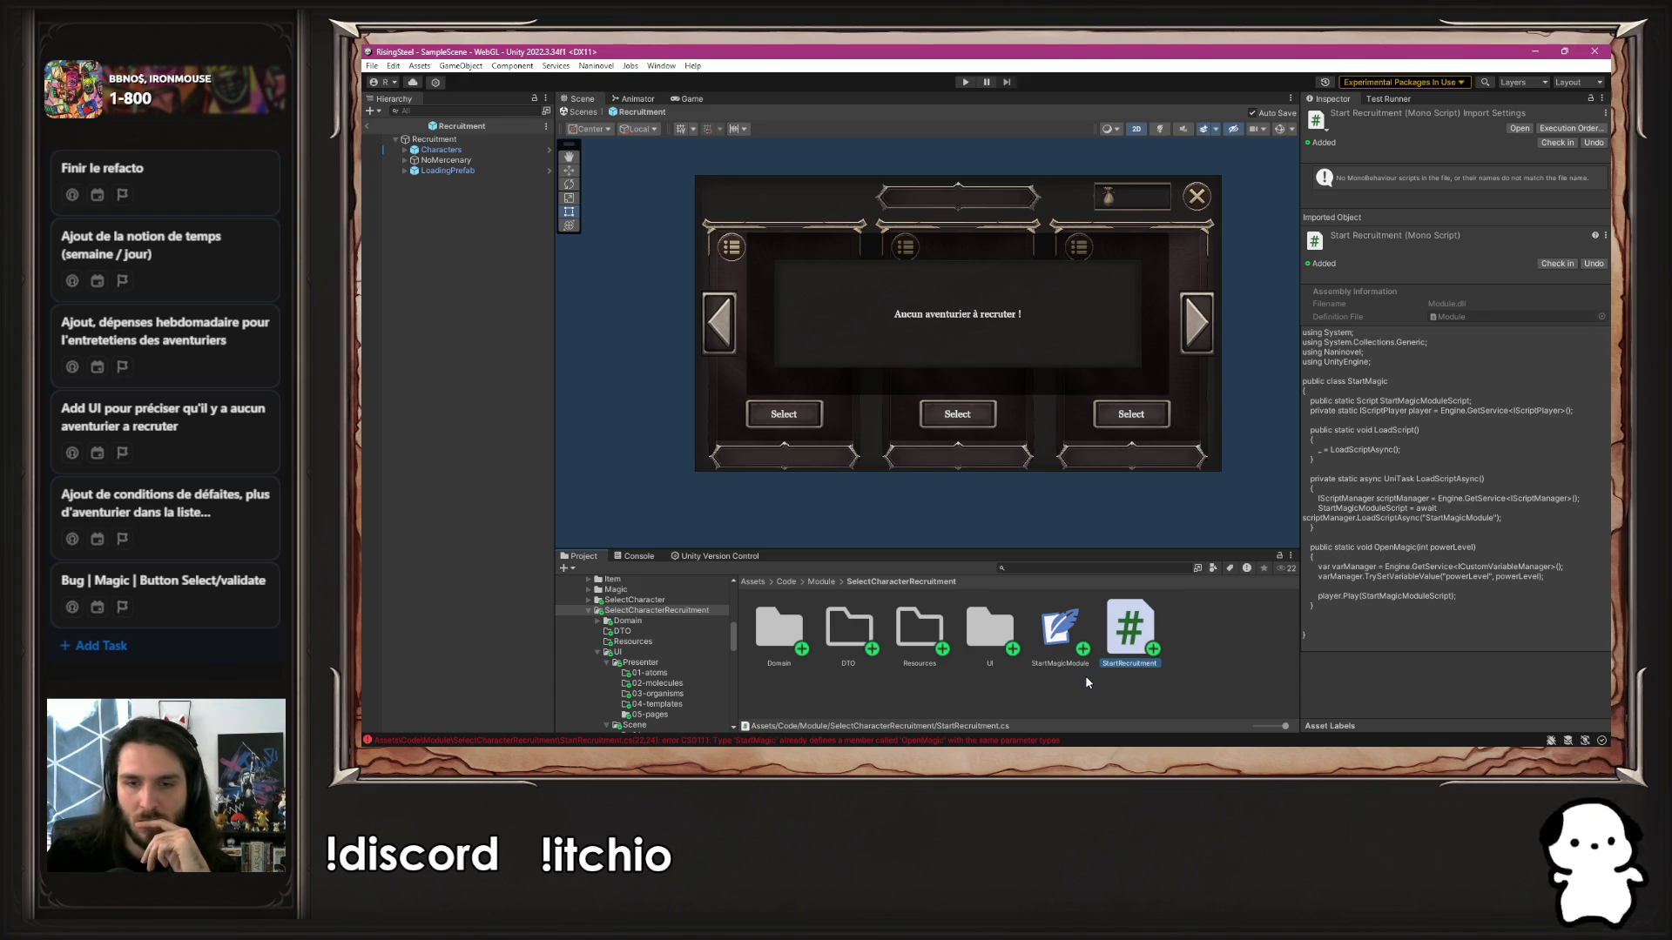
Rename the copied StartMagicModule to StartRecruitmentModule
{"action": "right_click", "coordinate": [1059, 625]}
{"action": "key", "text": "Escape"}
{"action": "right_click", "coordinate": [1058, 625]}
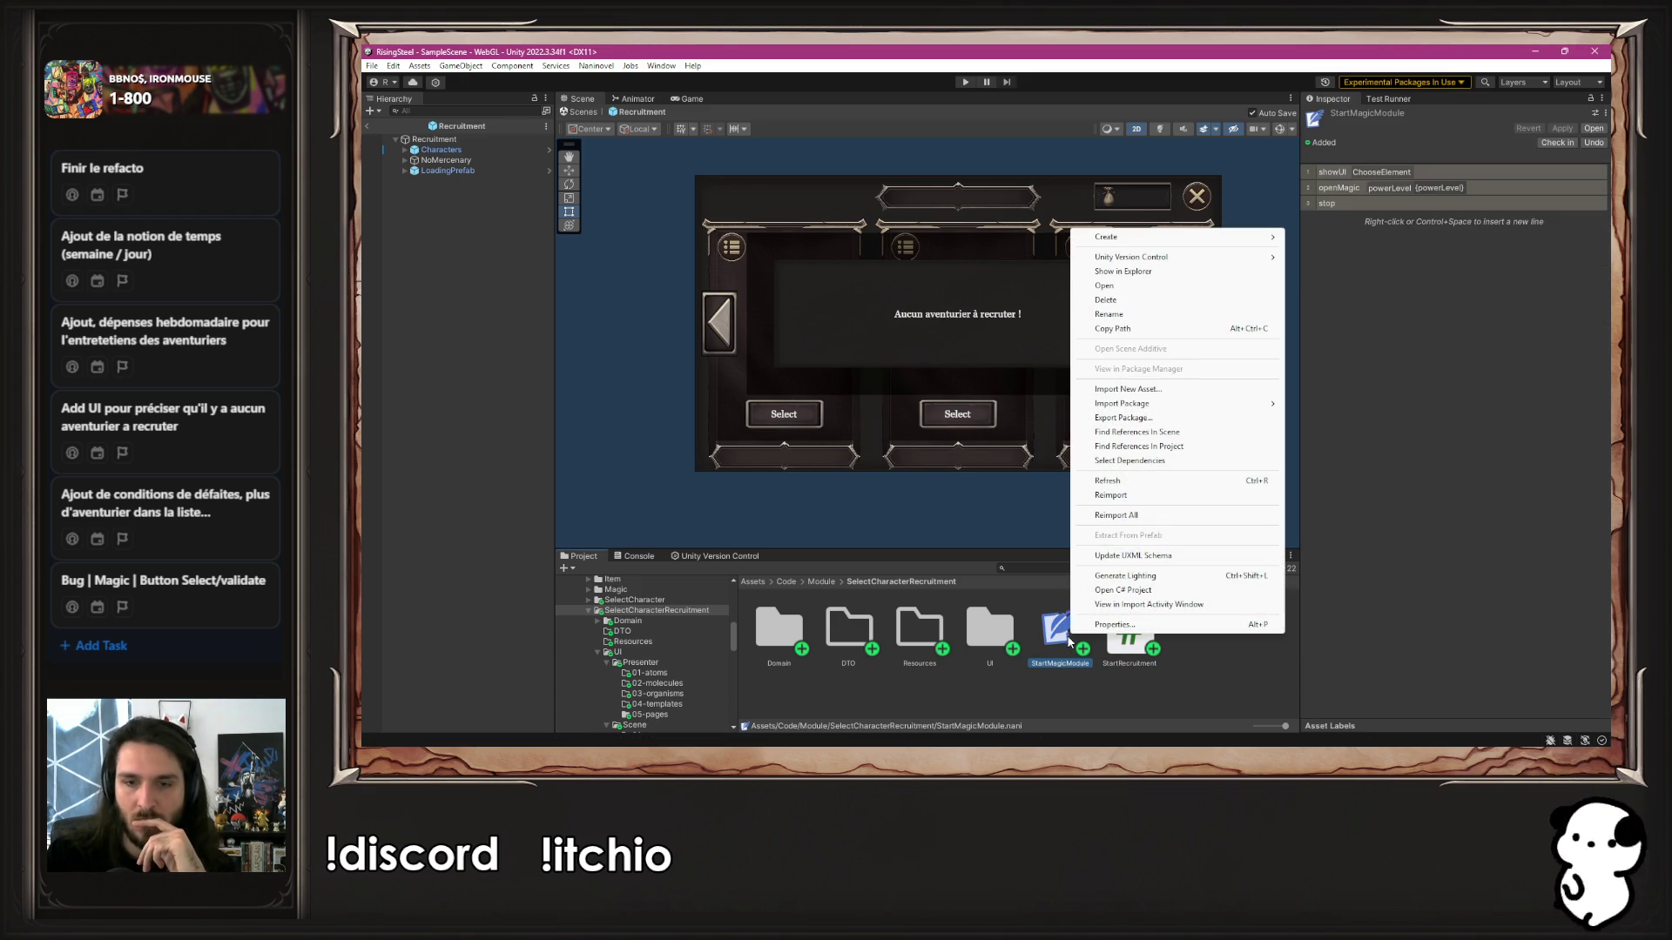
{"action": "left_click", "coordinate": [1135, 317]}
{"action": "key", "text": "Home"}
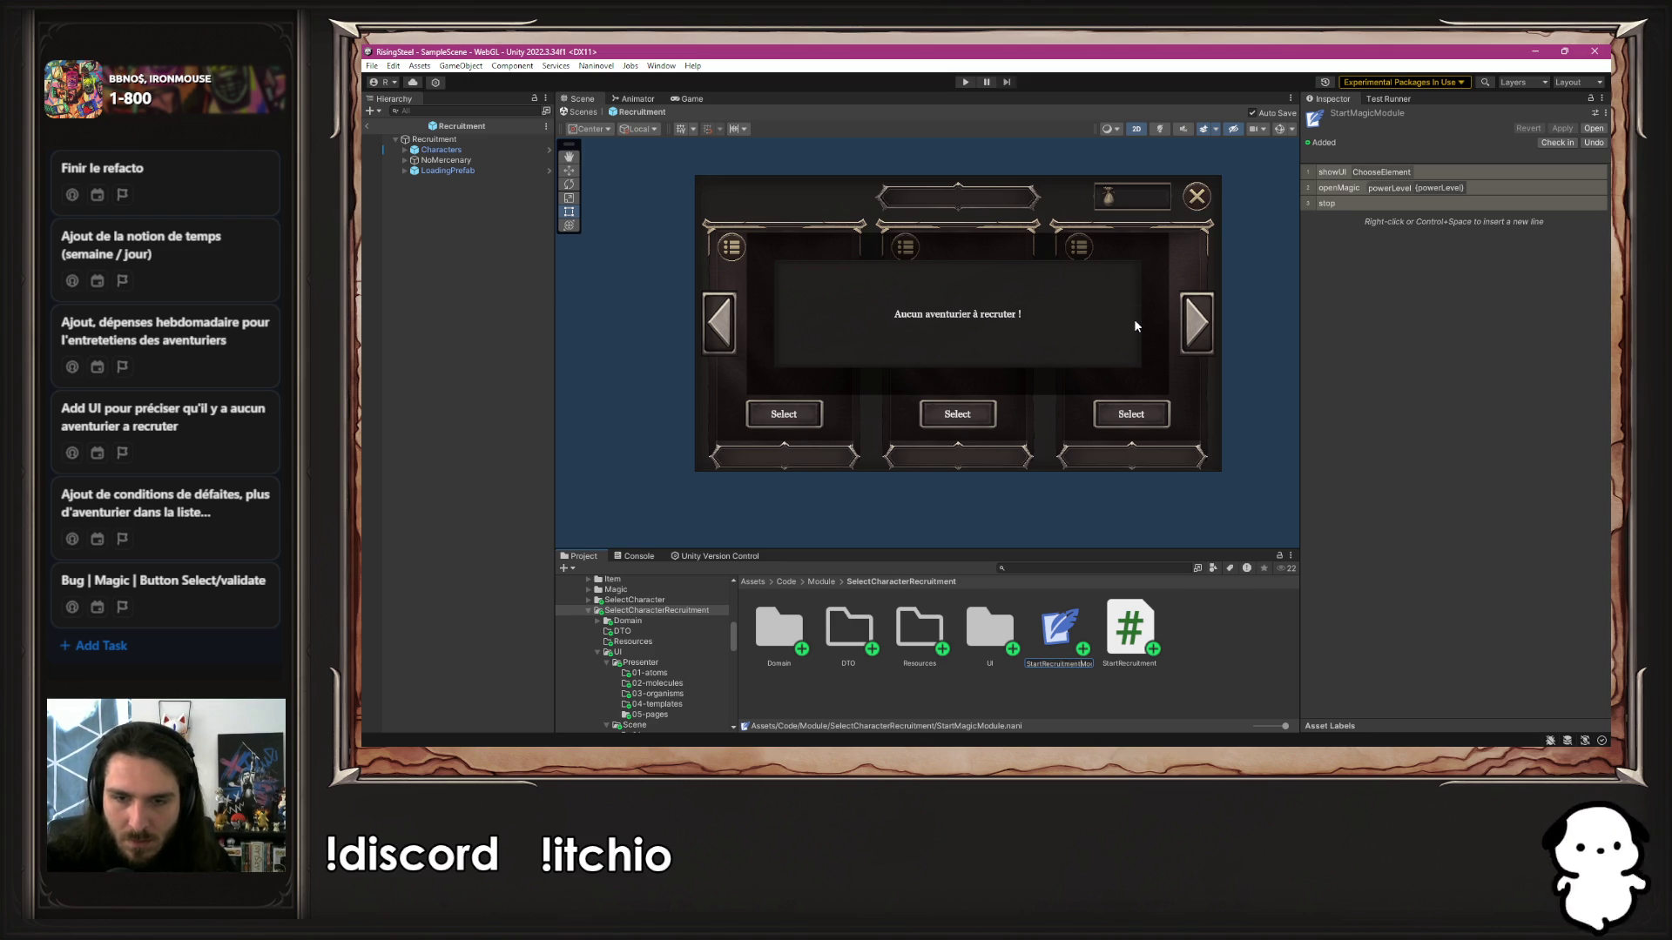
{"action": "key", "text": "Return"}
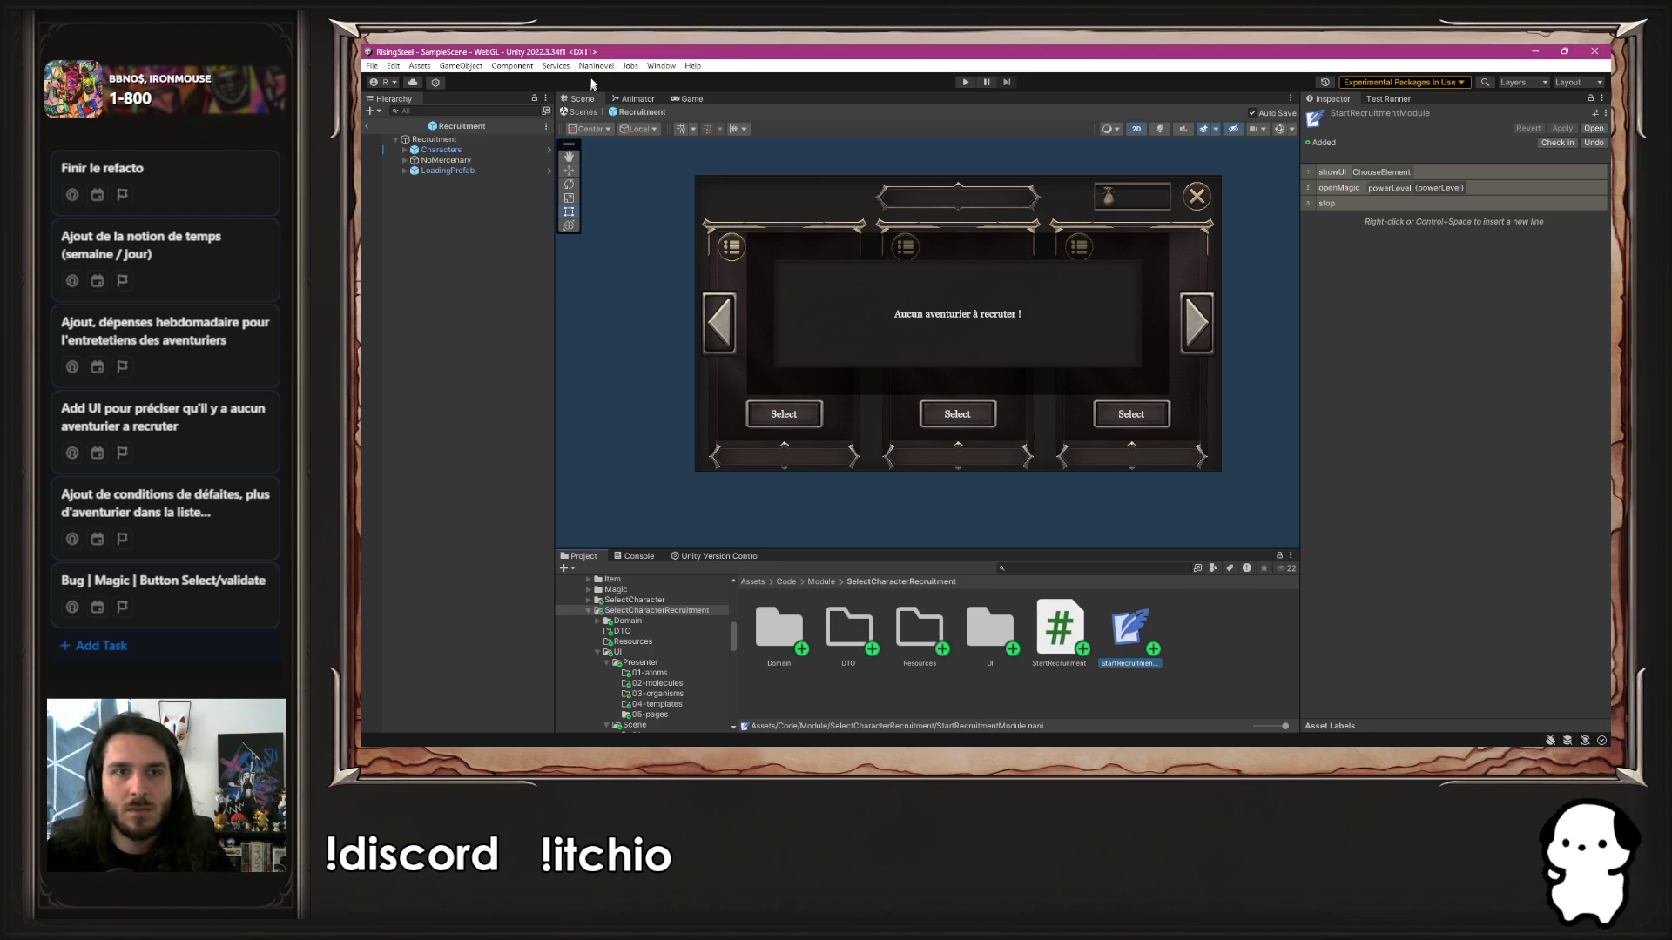
Locate the Recruitment prefab in the recruitment module's Scene/05-pages folder
{"action": "left_click", "coordinate": [595, 65]}
{"action": "mouse_move", "coordinate": [618, 144]}
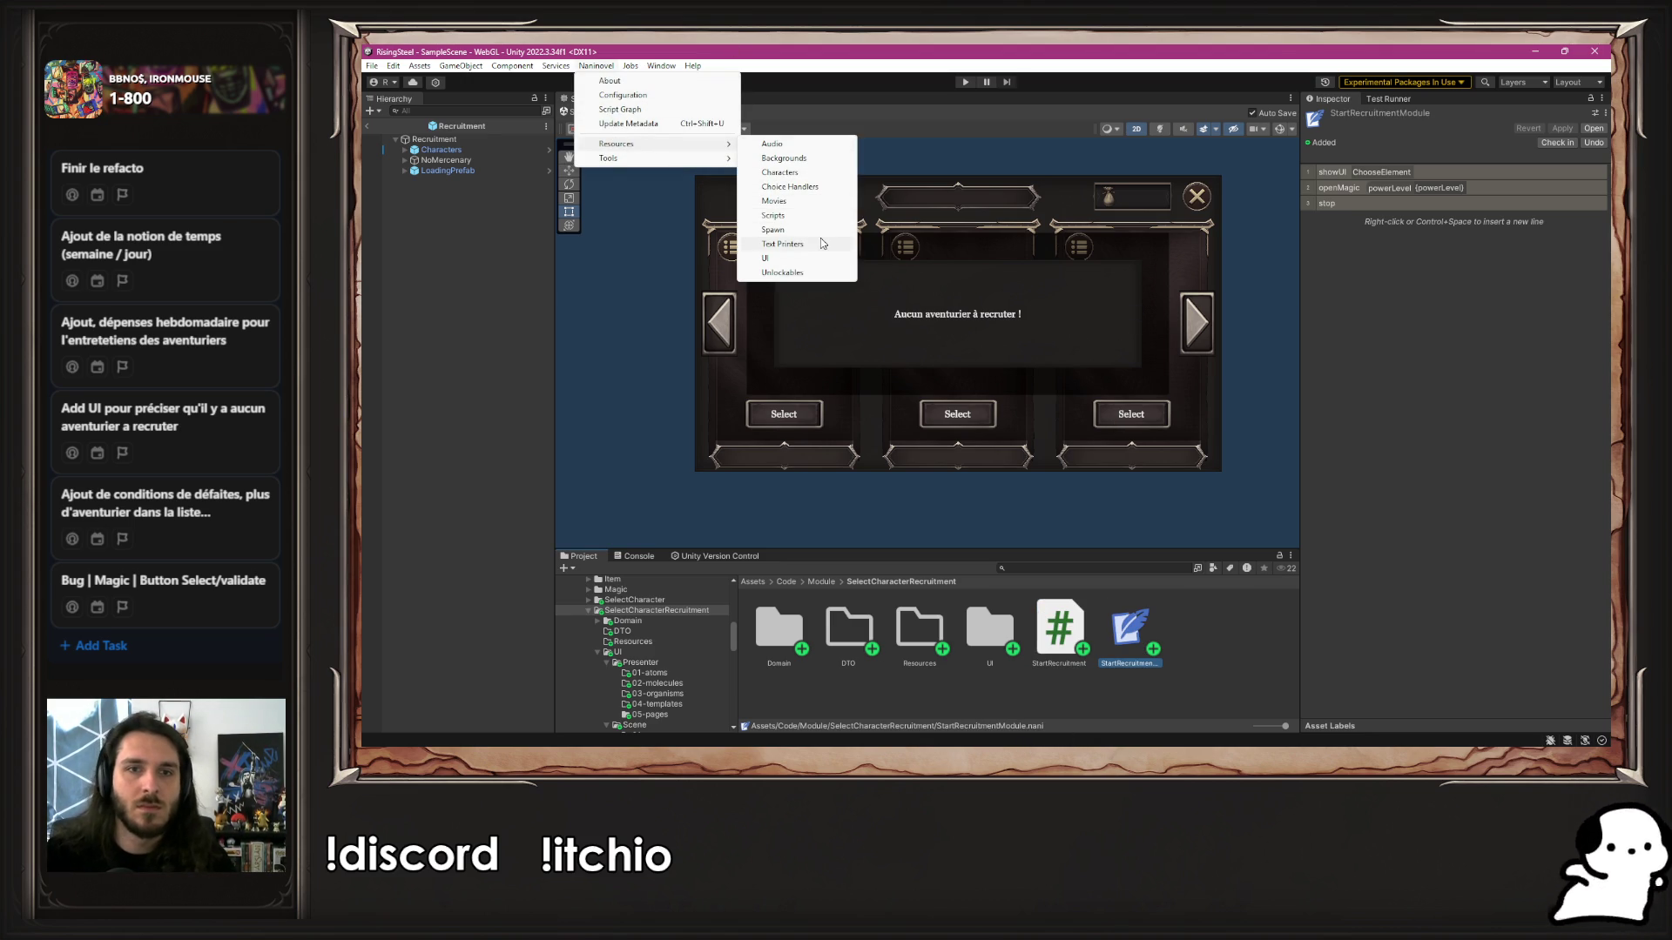
{"action": "left_click", "coordinate": [775, 259]}
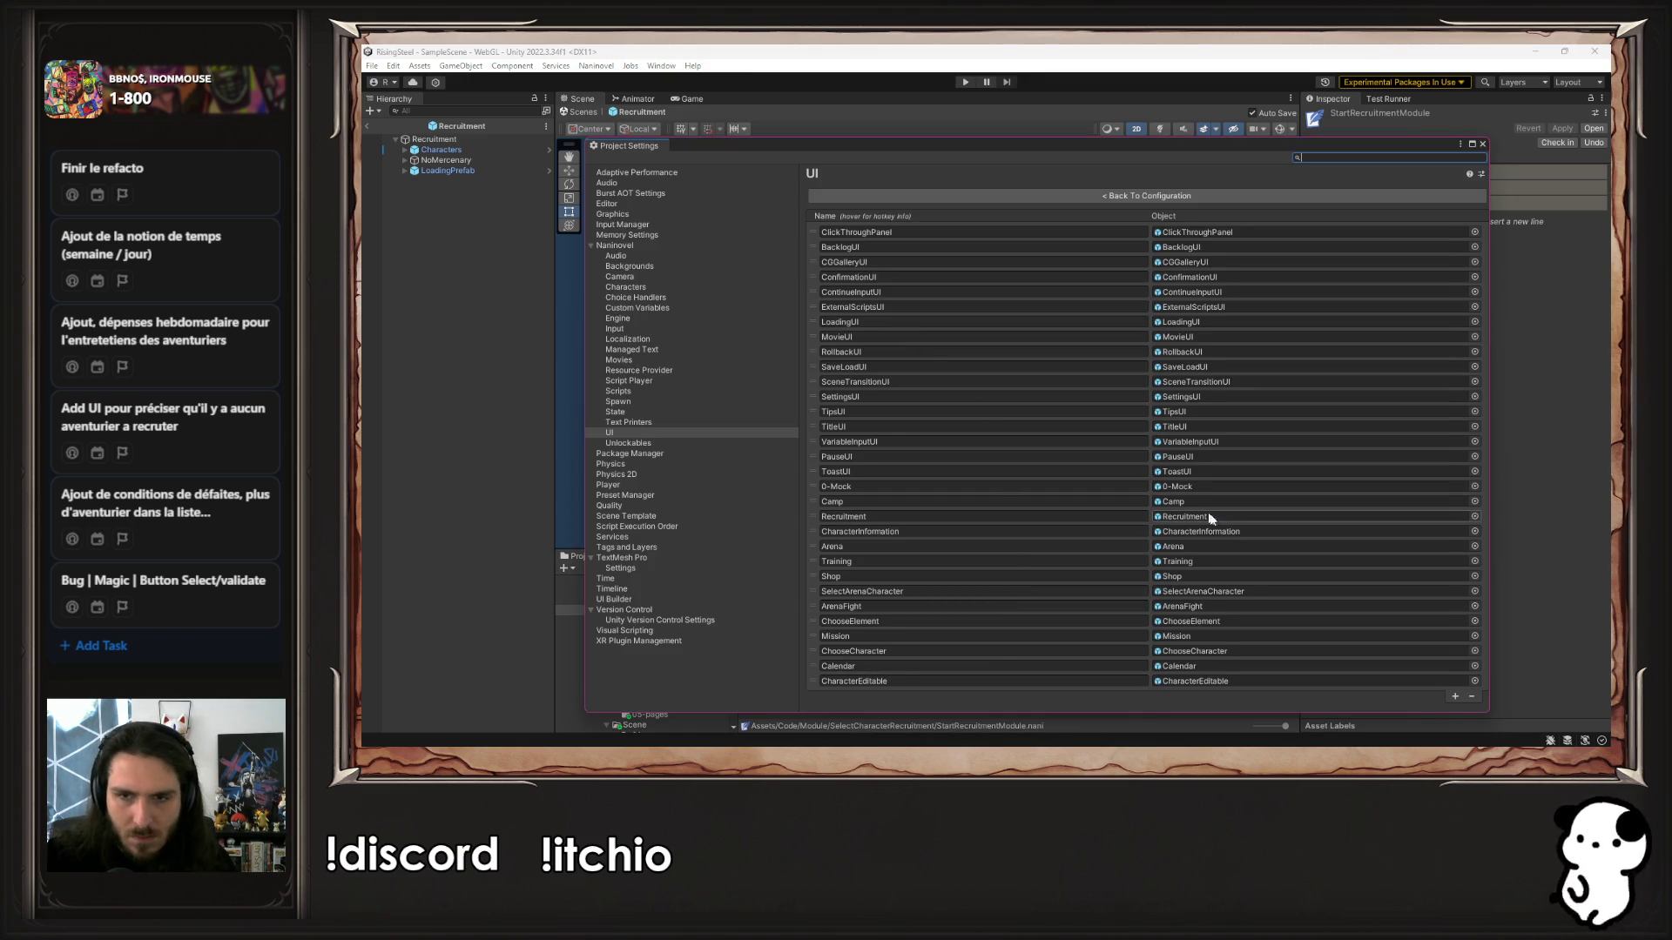
{"action": "left_click", "coordinate": [1482, 144]}
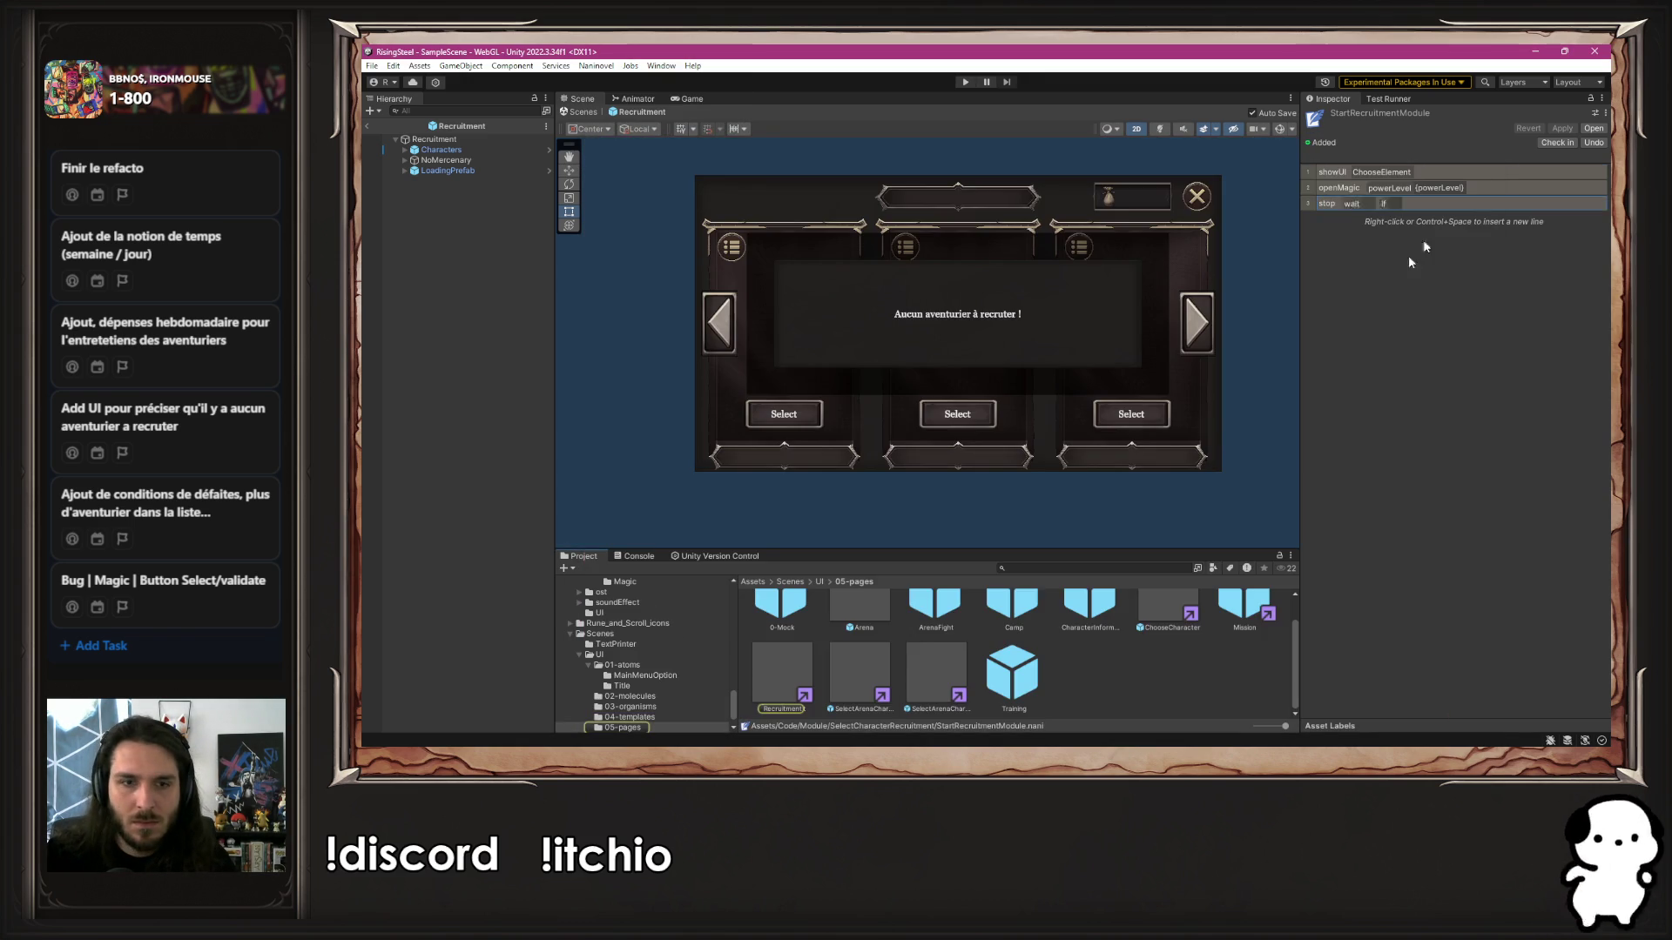
{"action": "scroll", "coordinate": [645, 680], "scroll_direction": "up", "scroll_amount": 8}
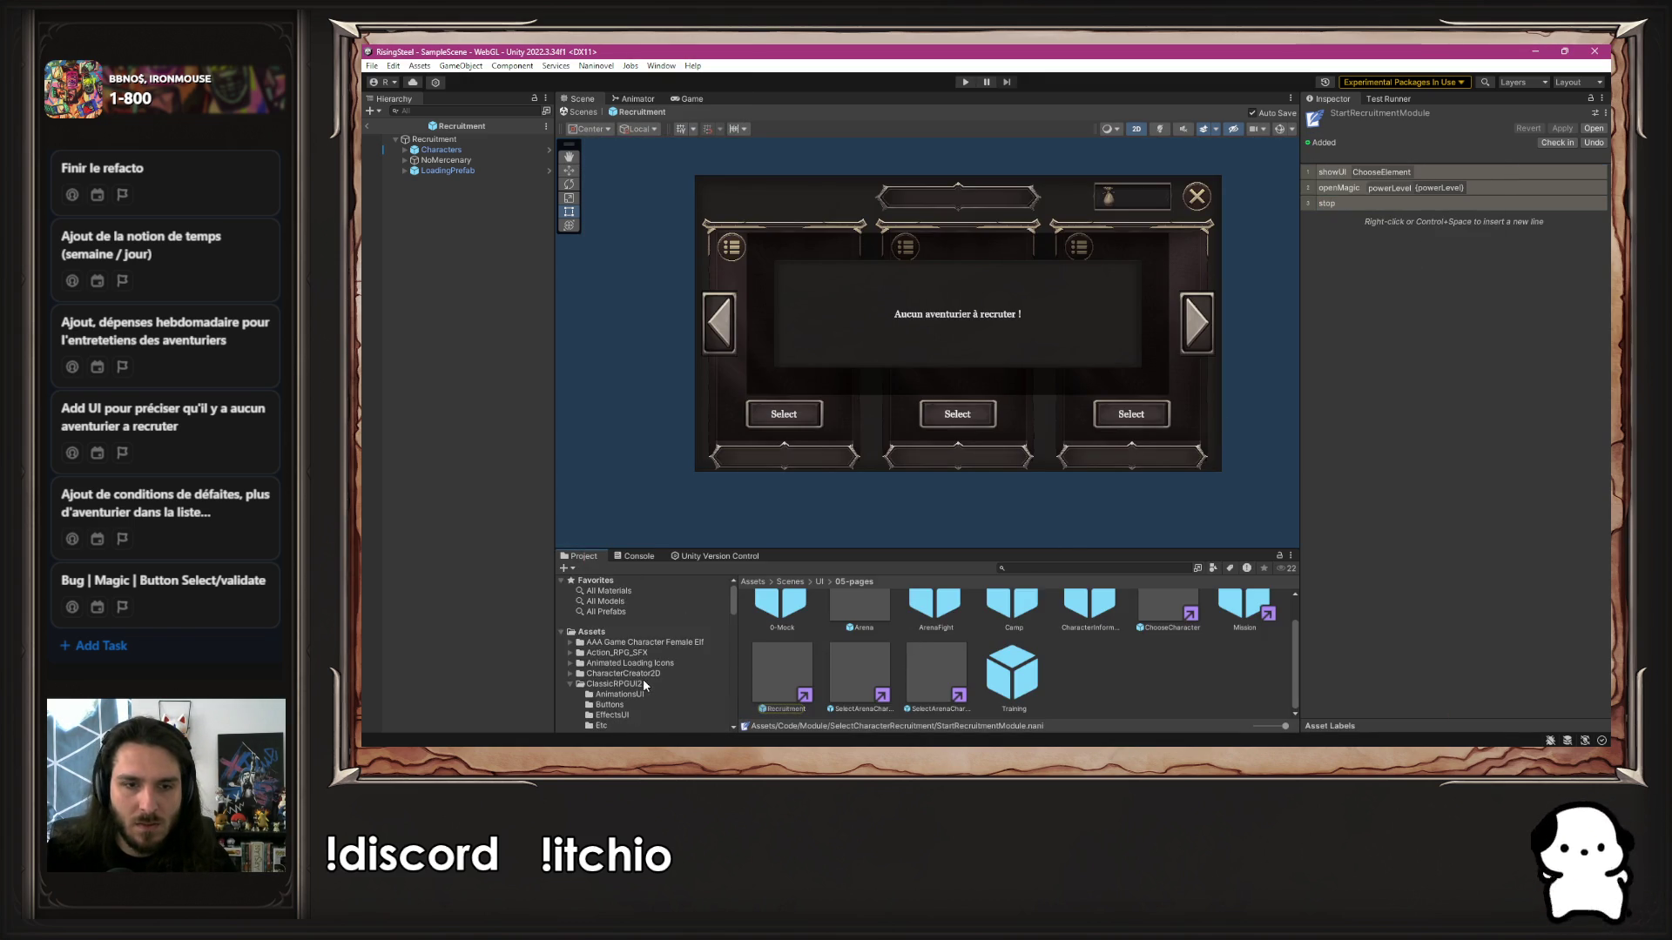
{"action": "scroll", "coordinate": [655, 620], "scroll_direction": "down", "scroll_amount": 3}
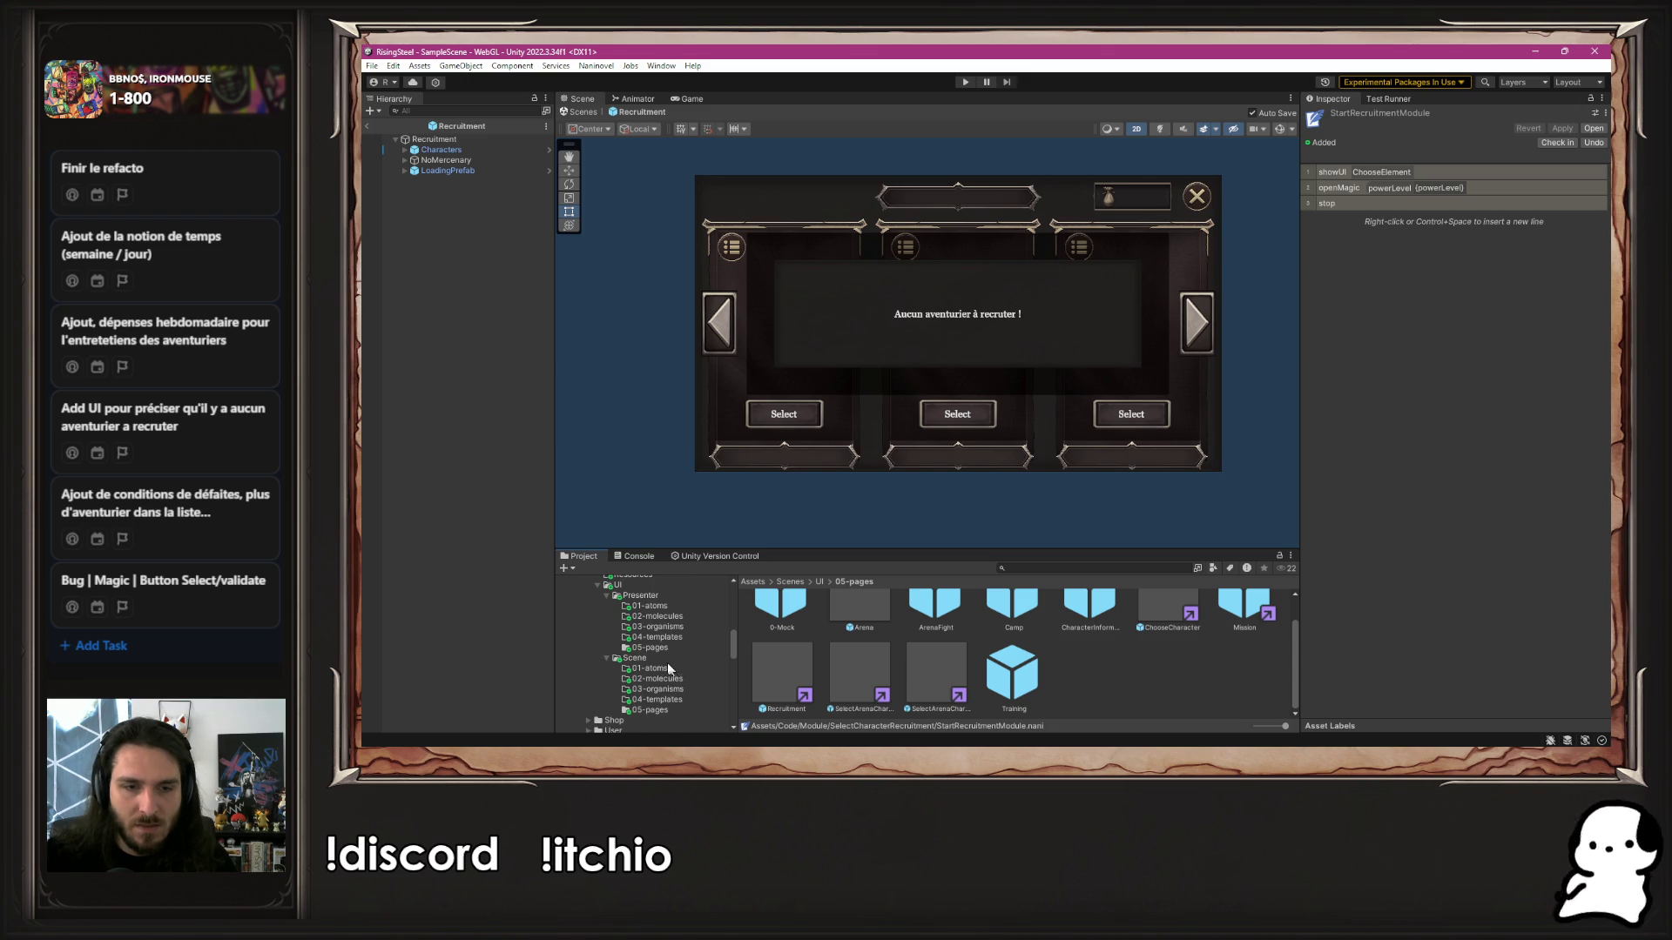
{"action": "left_click", "coordinate": [669, 710]}
Assign the Recruitment prefab to the Recruitment entry in Naninovel's UI resources
{"action": "left_click", "coordinate": [596, 65]}
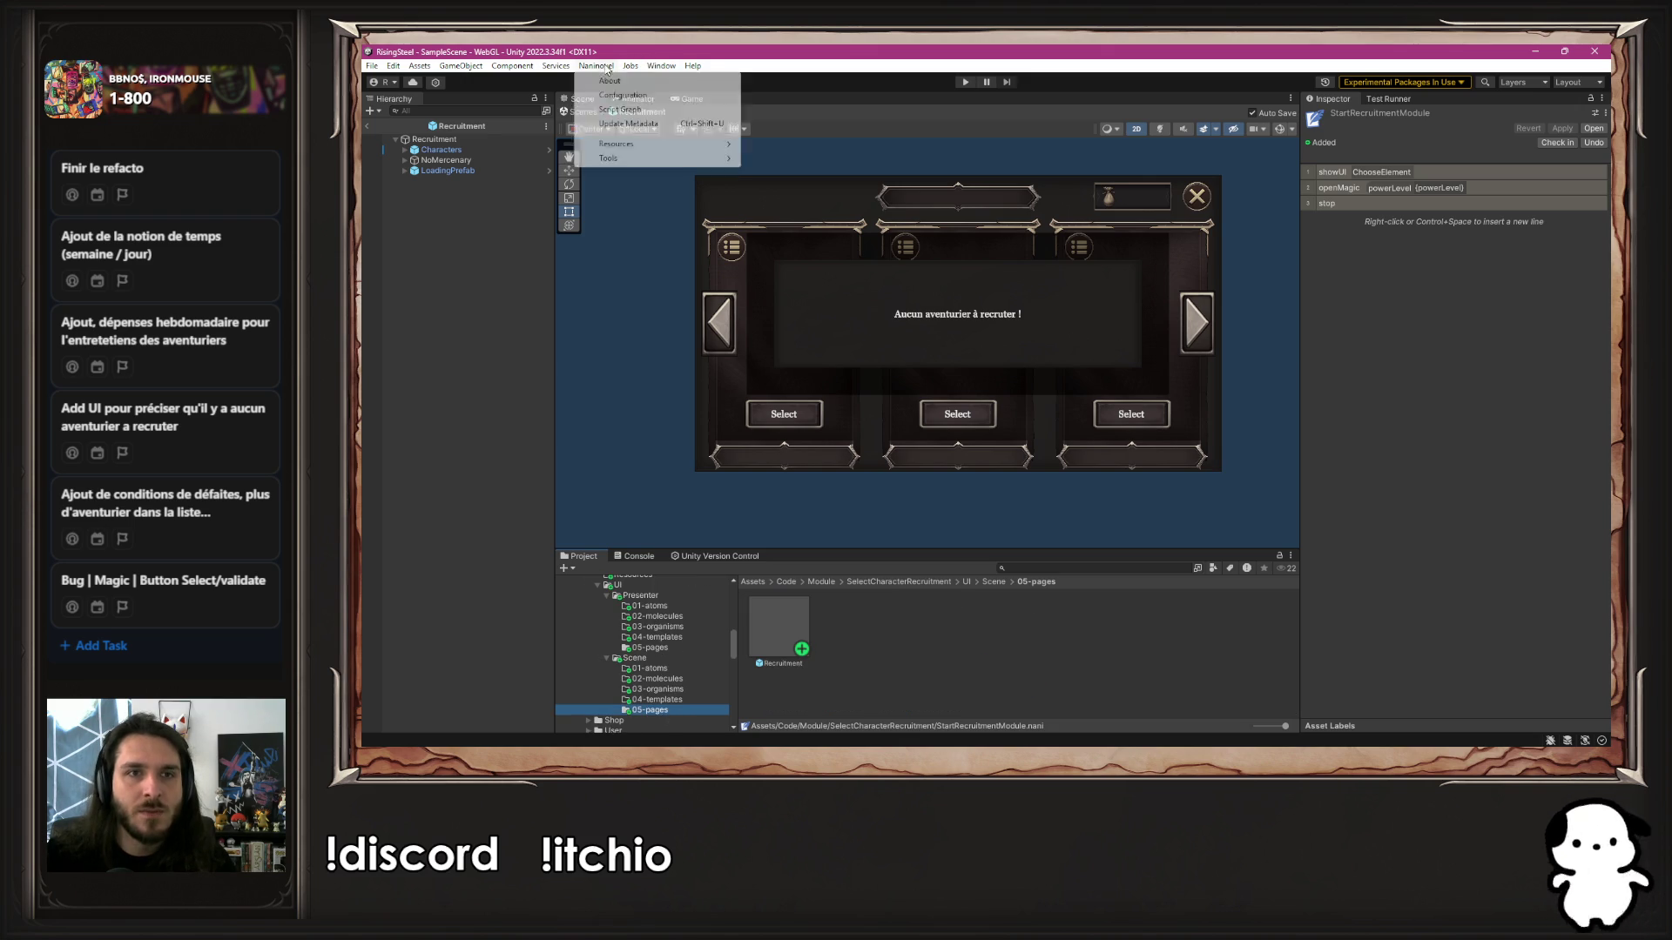
{"action": "mouse_move", "coordinate": [662, 143]}
{"action": "left_click", "coordinate": [794, 259]}
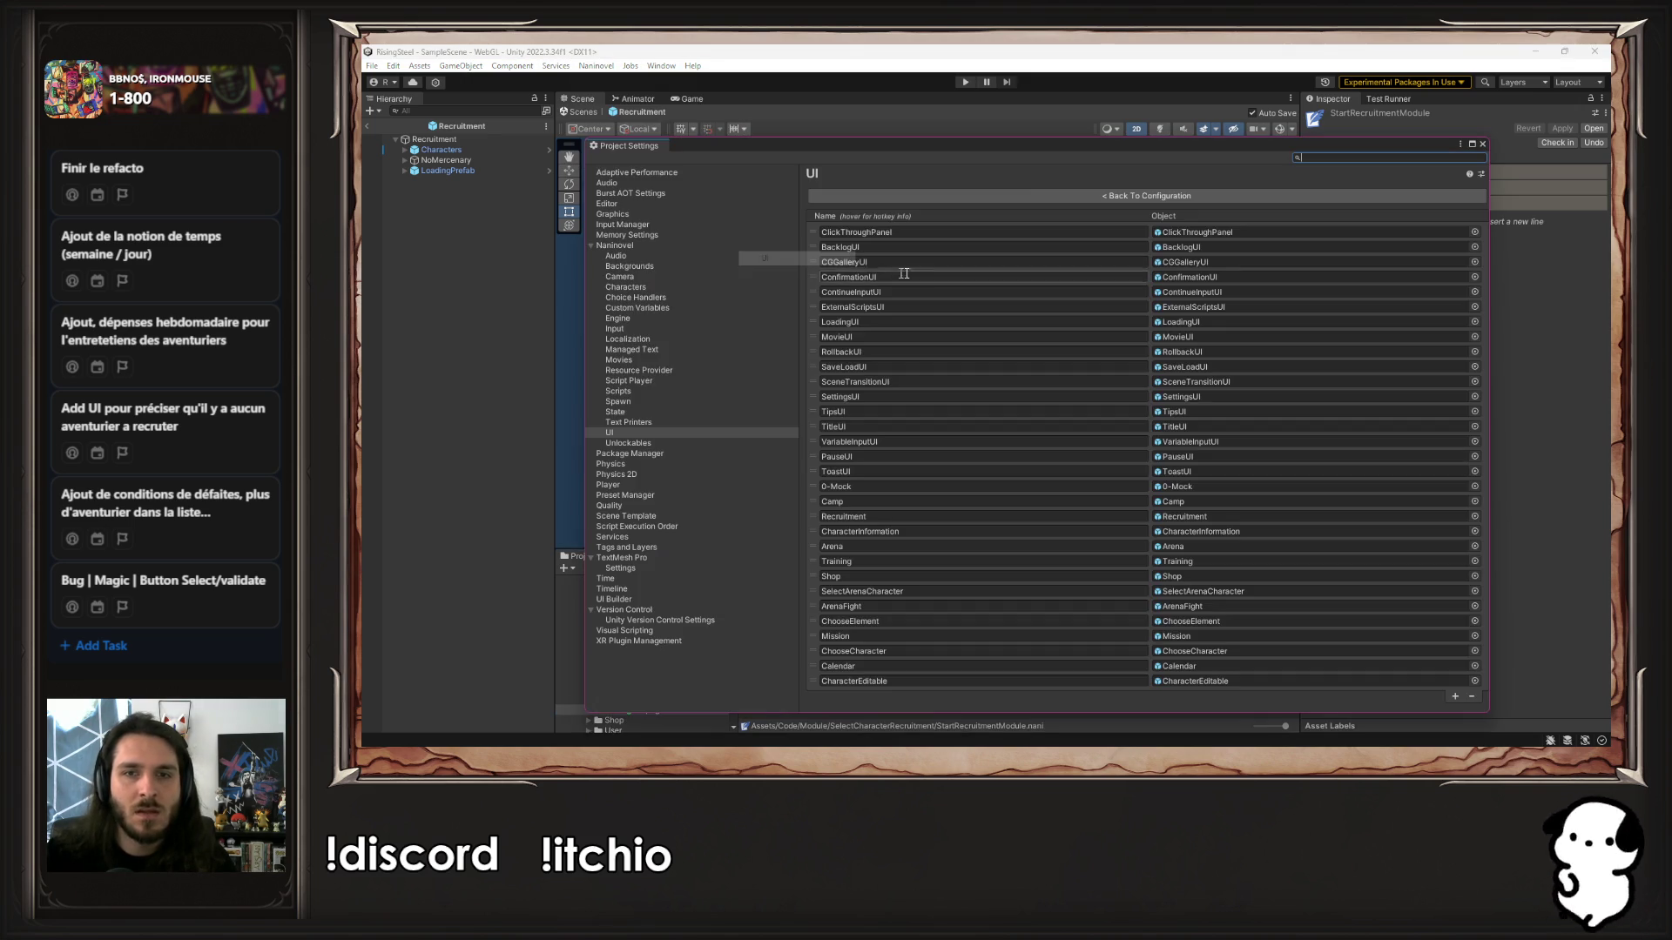
{"action": "mouse_move", "coordinate": [1041, 148]}
{"action": "left_mouse_down"}
{"action": "mouse_move", "coordinate": [1310, 111]}
{"action": "mouse_move", "coordinate": [1213, 107]}
{"action": "left_mouse_up"}
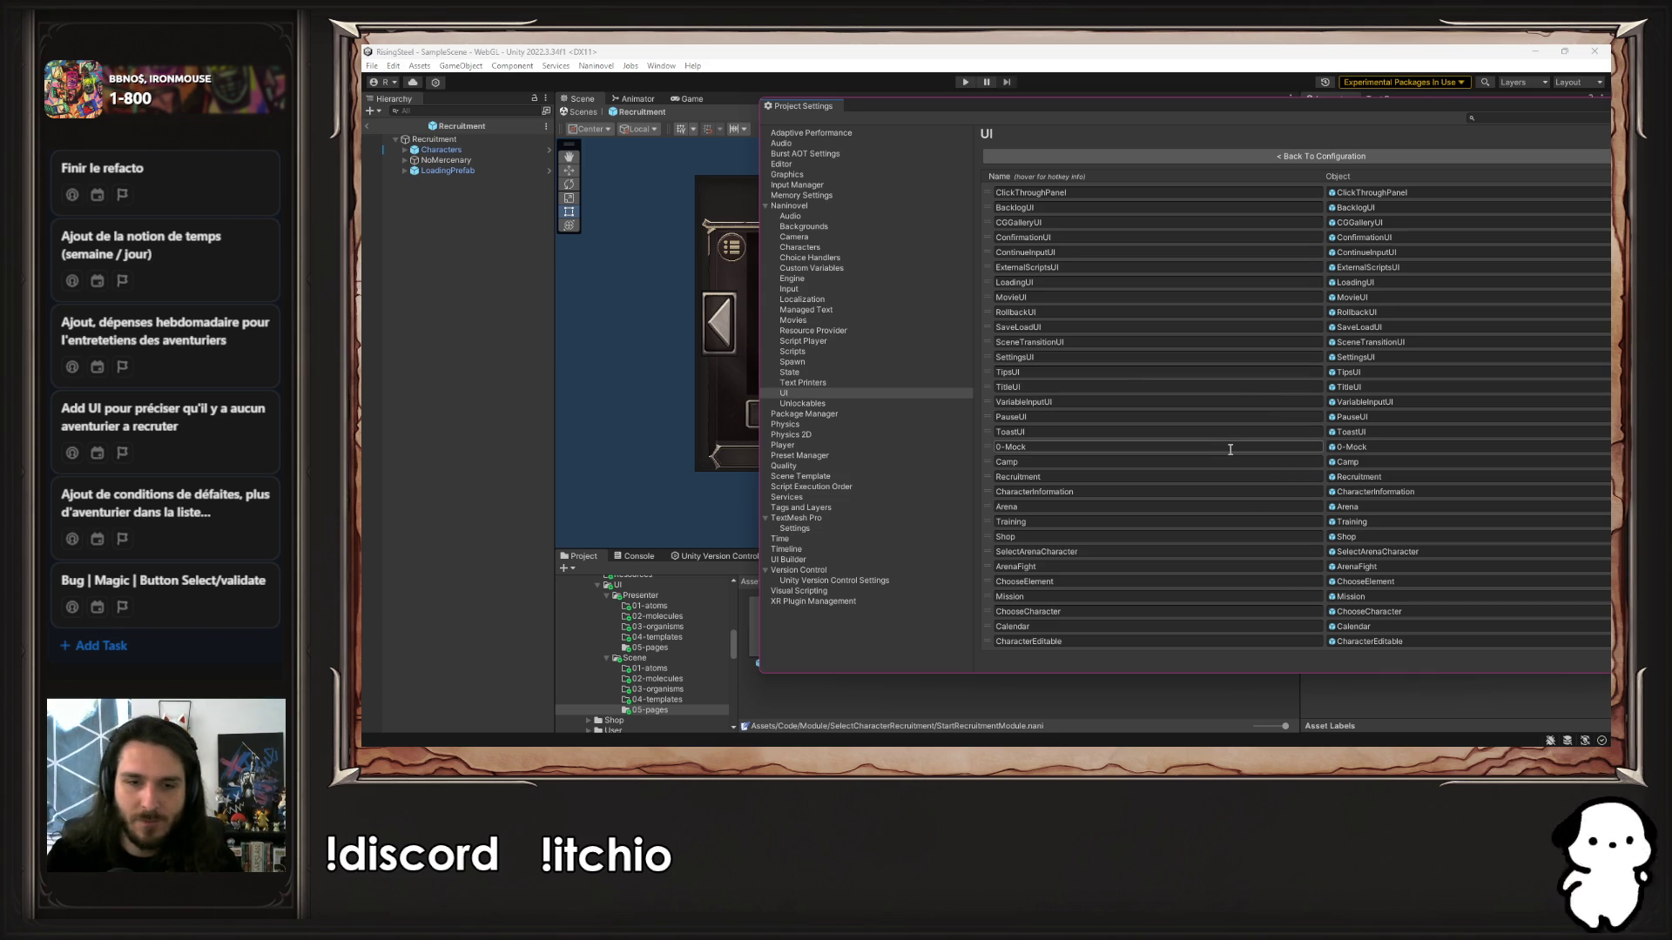
{"action": "left_click_drag", "start_coordinate": [1086, 105], "coordinate": [1148, 102]}
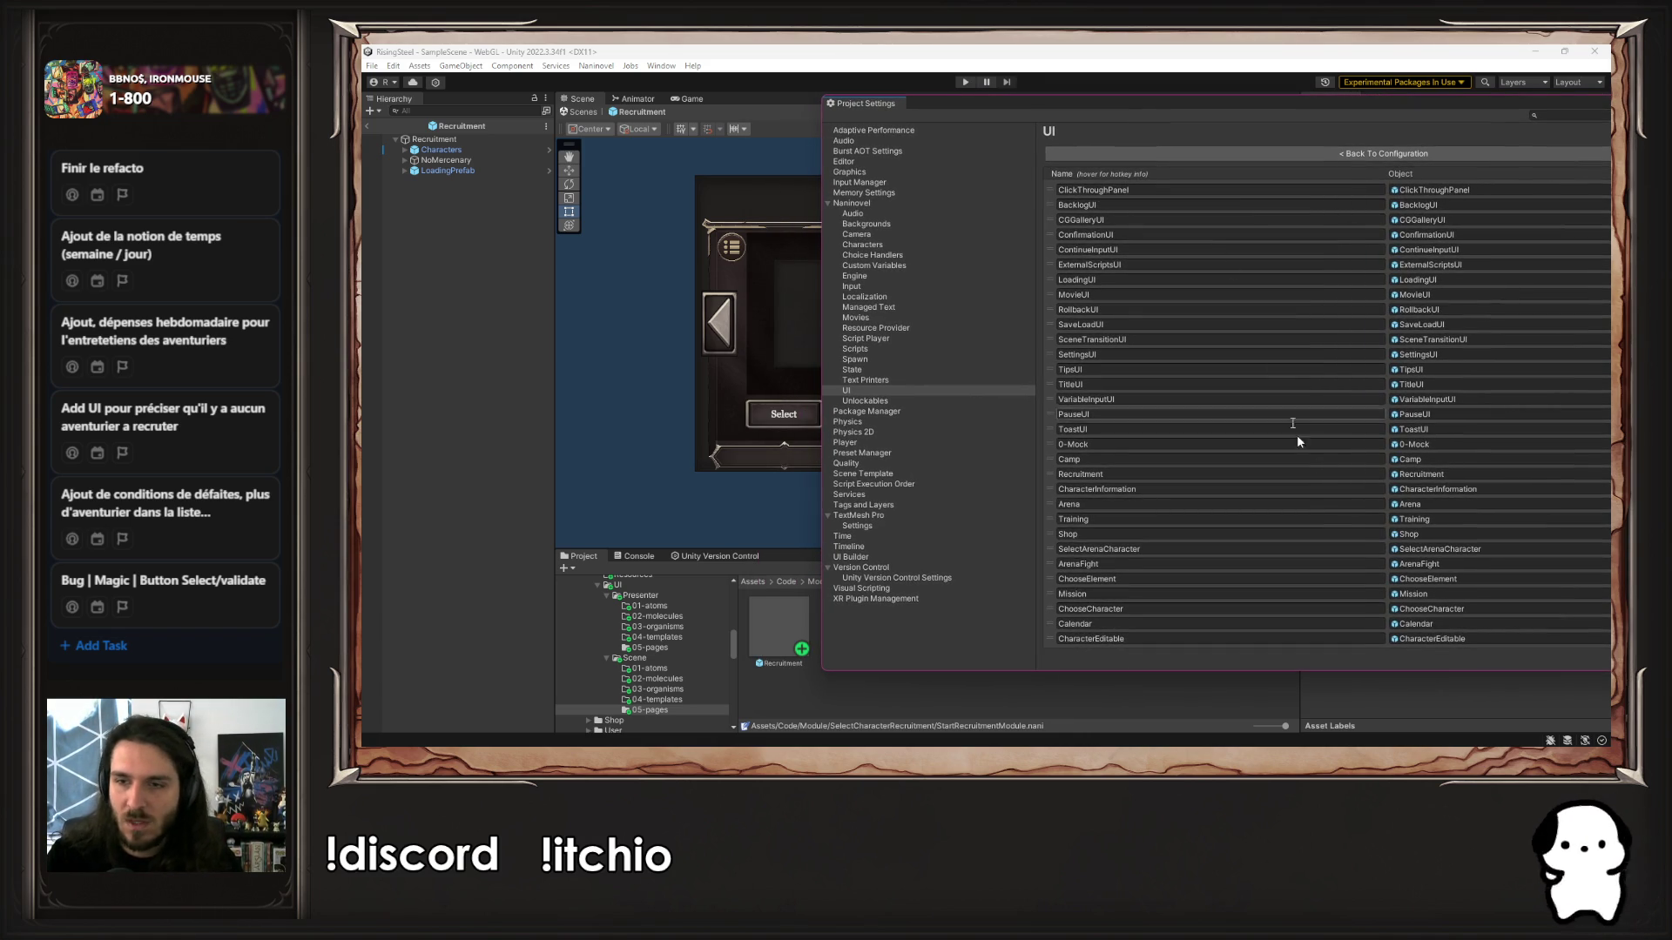
{"action": "left_click_drag", "start_coordinate": [782, 642], "coordinate": [1435, 472]}
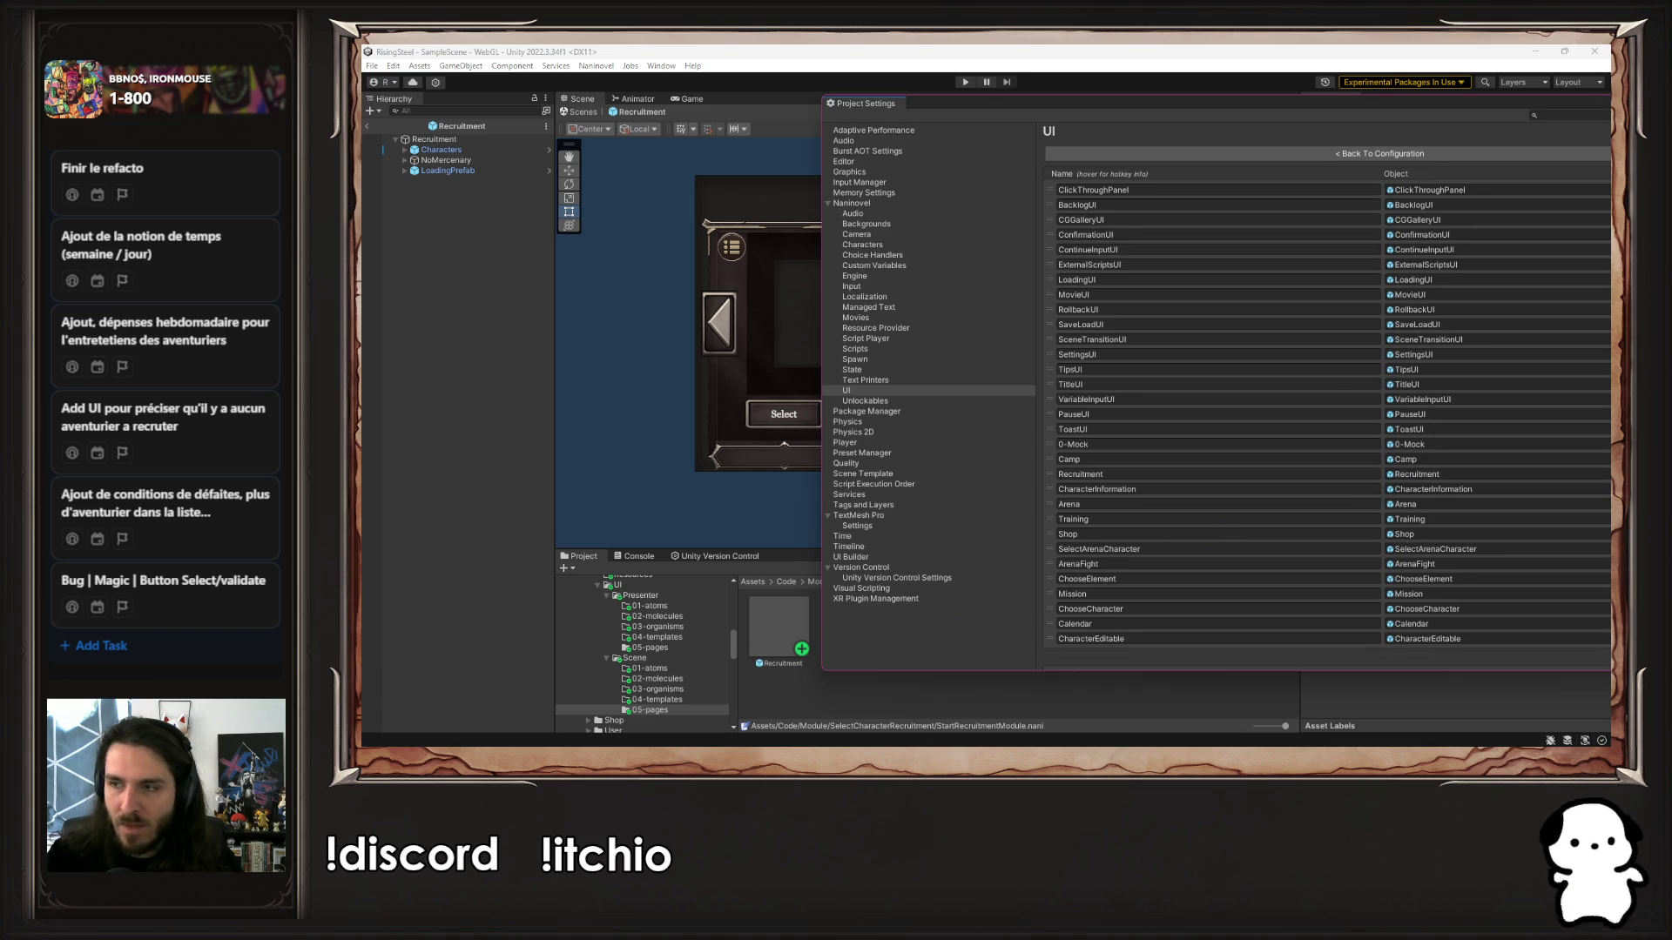
{"action": "left_click", "coordinate": [1479, 472]}
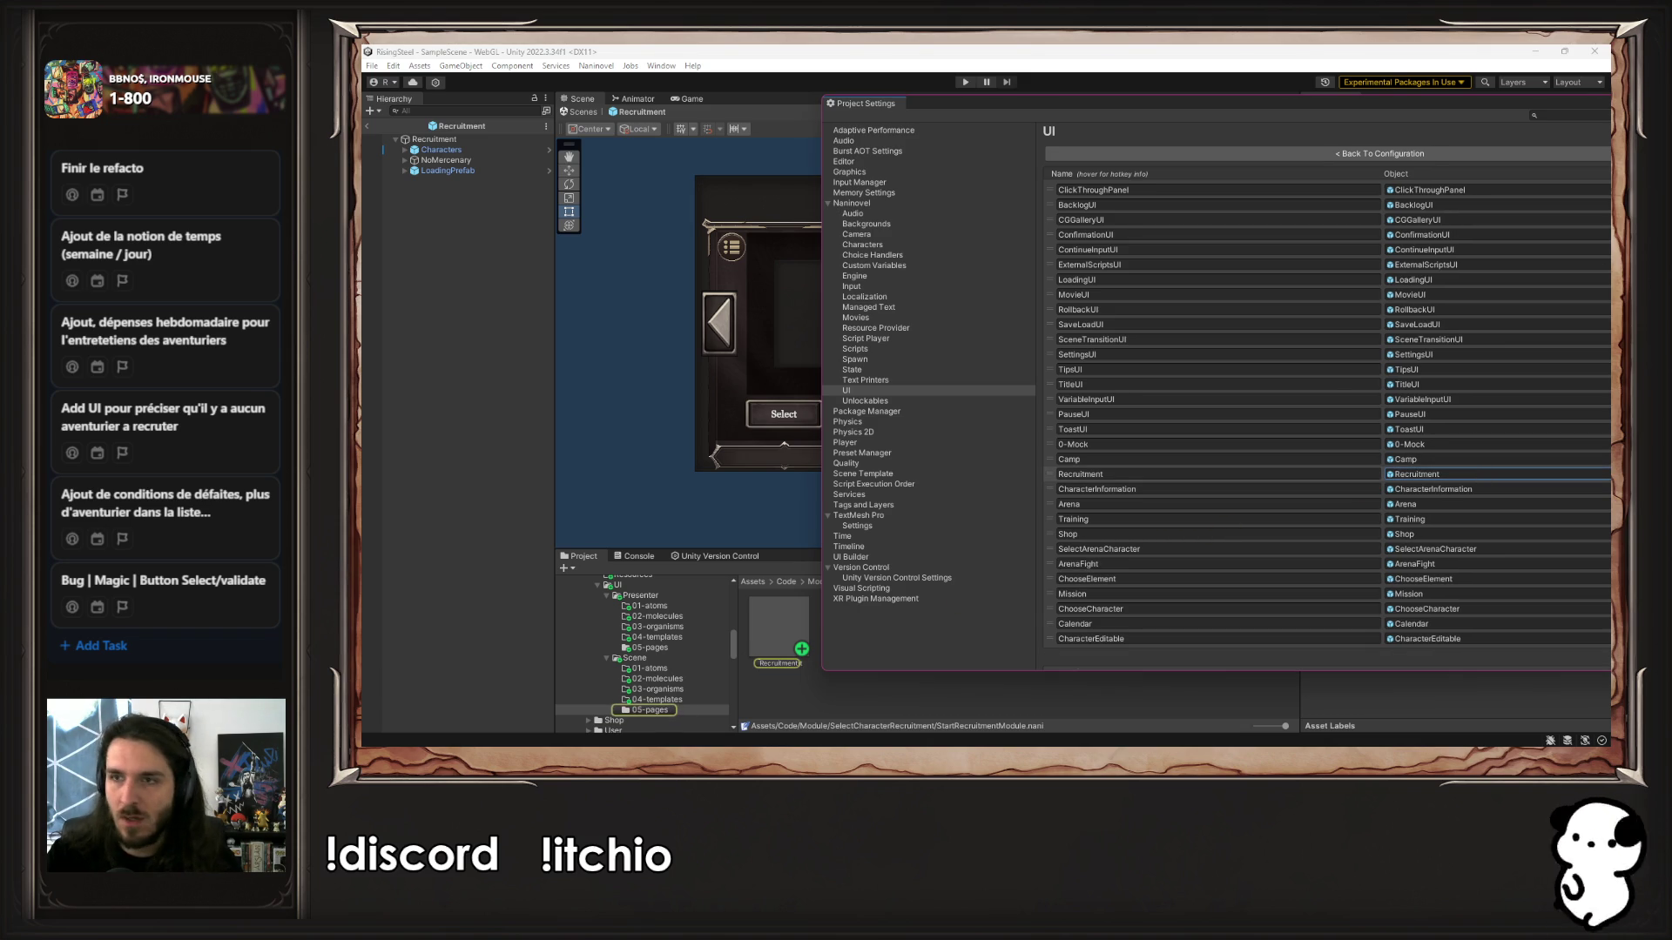
{"action": "left_click", "coordinate": [1123, 475]}
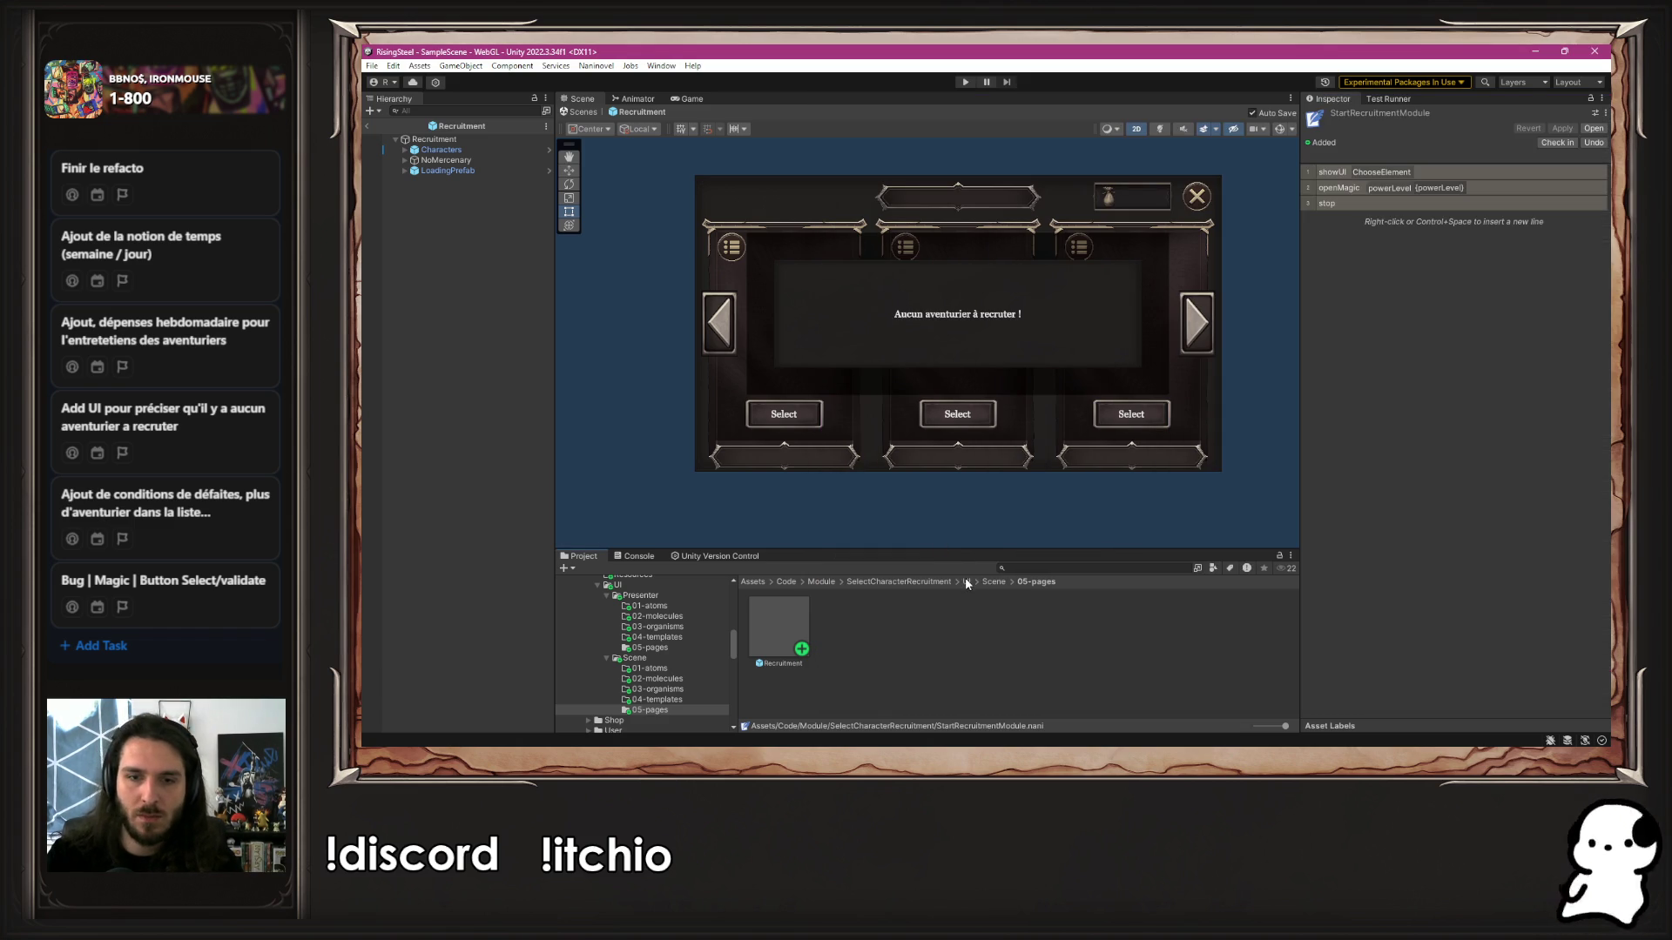
{"action": "left_click", "coordinate": [968, 583]}
{"action": "left_click", "coordinate": [922, 581]}
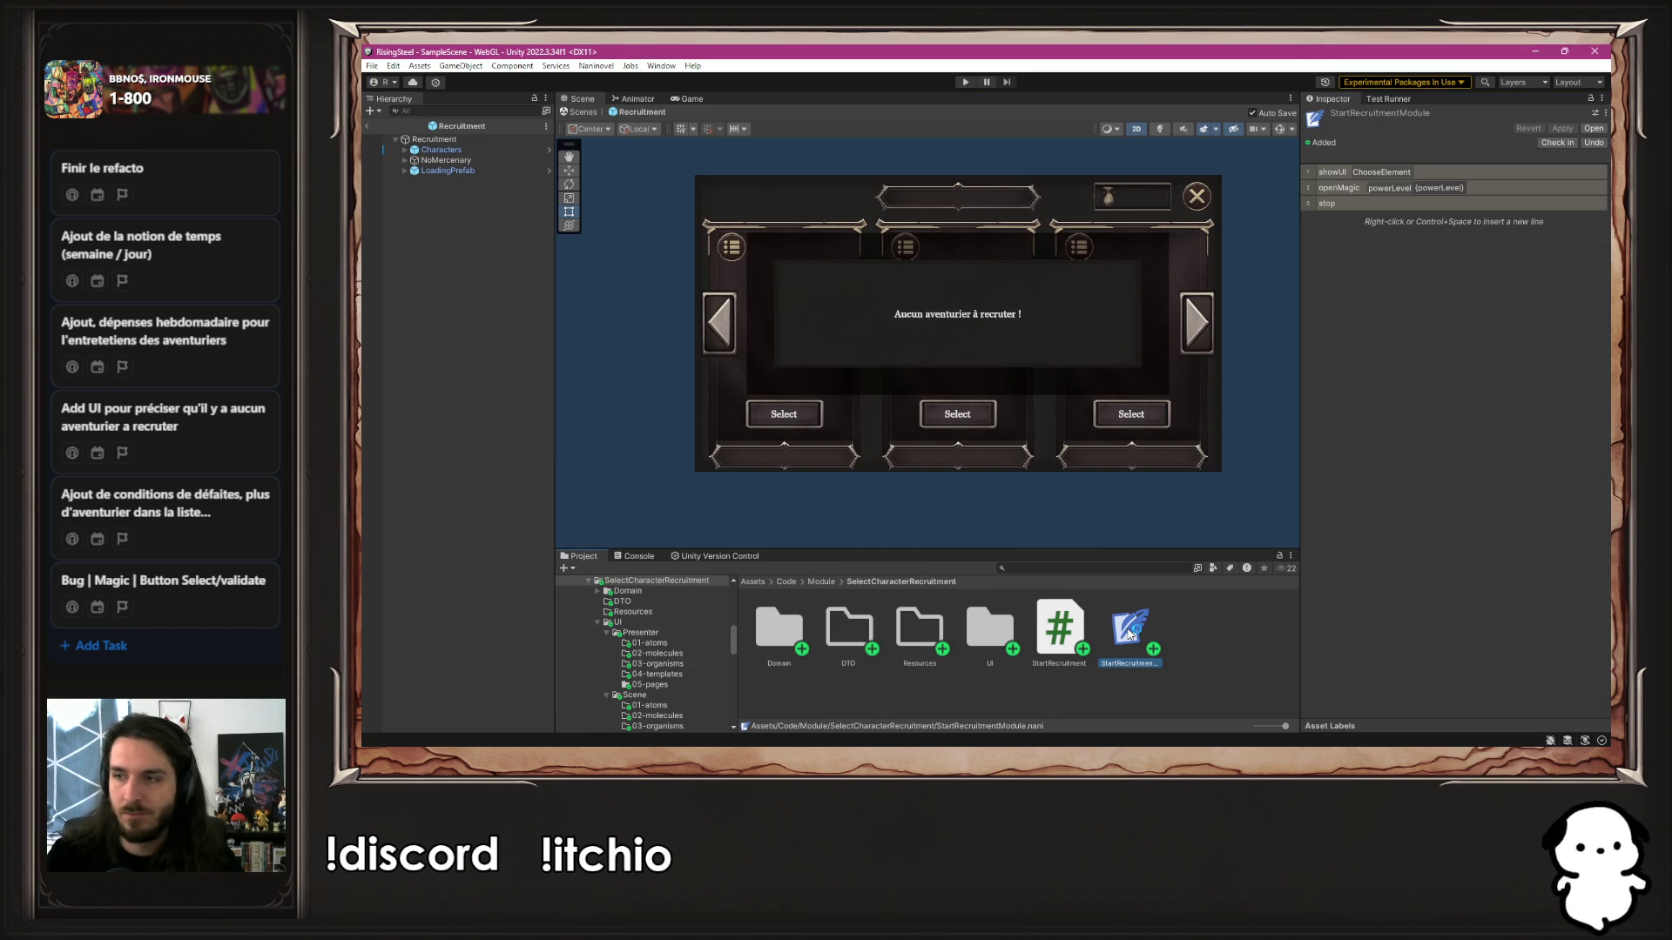
{"action": "double_click", "coordinate": [1129, 635]}
{"action": "type", "text": "Recruitment"}
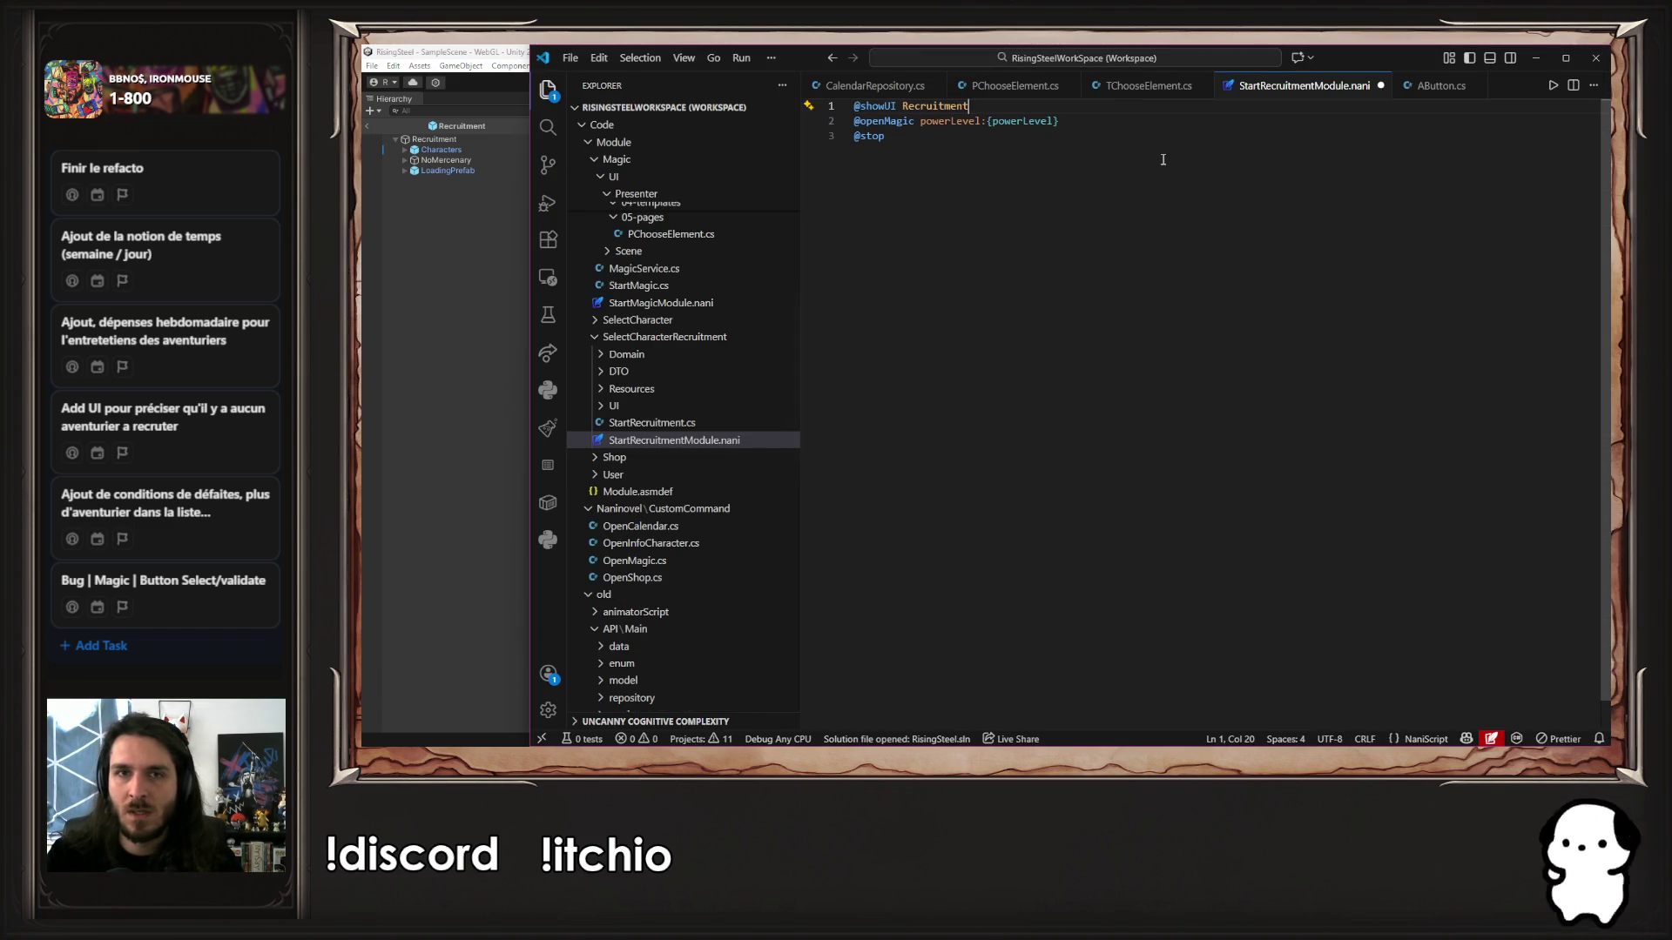
{"action": "left_click_drag", "start_coordinate": [1114, 114], "coordinate": [921, 122]}
{"action": "key", "text": "BackSpace"}
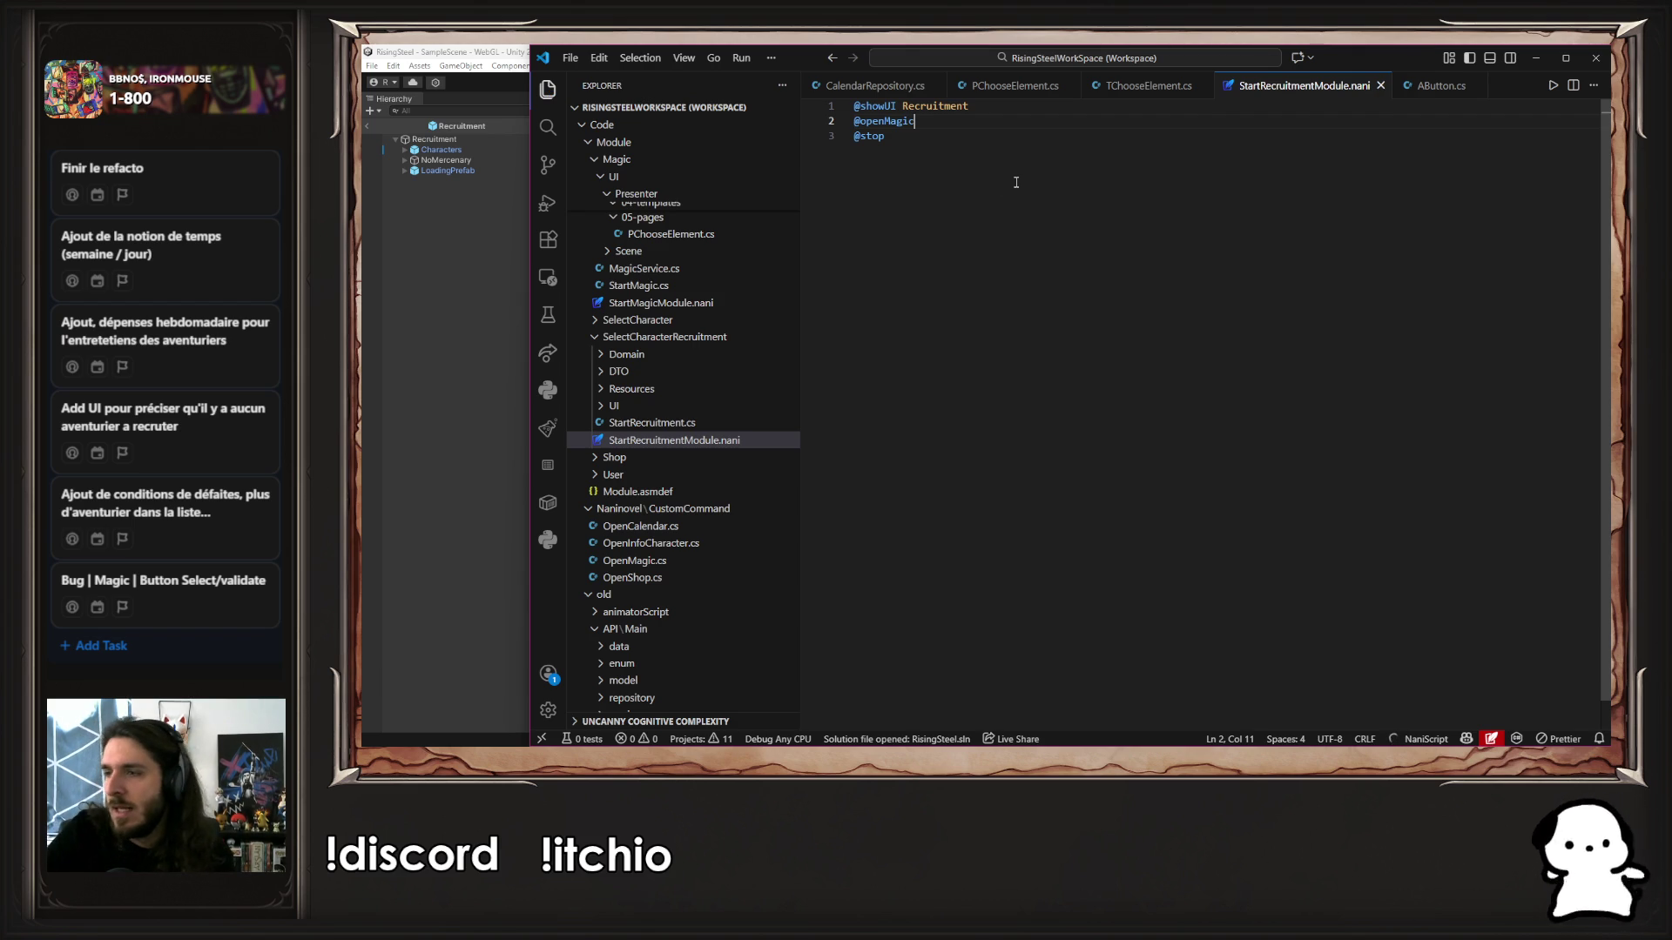
{"action": "key", "text": "shift+Left"}
{"action": "key", "text": "shift+Left"}
{"action": "key", "text": "shift+Left"}
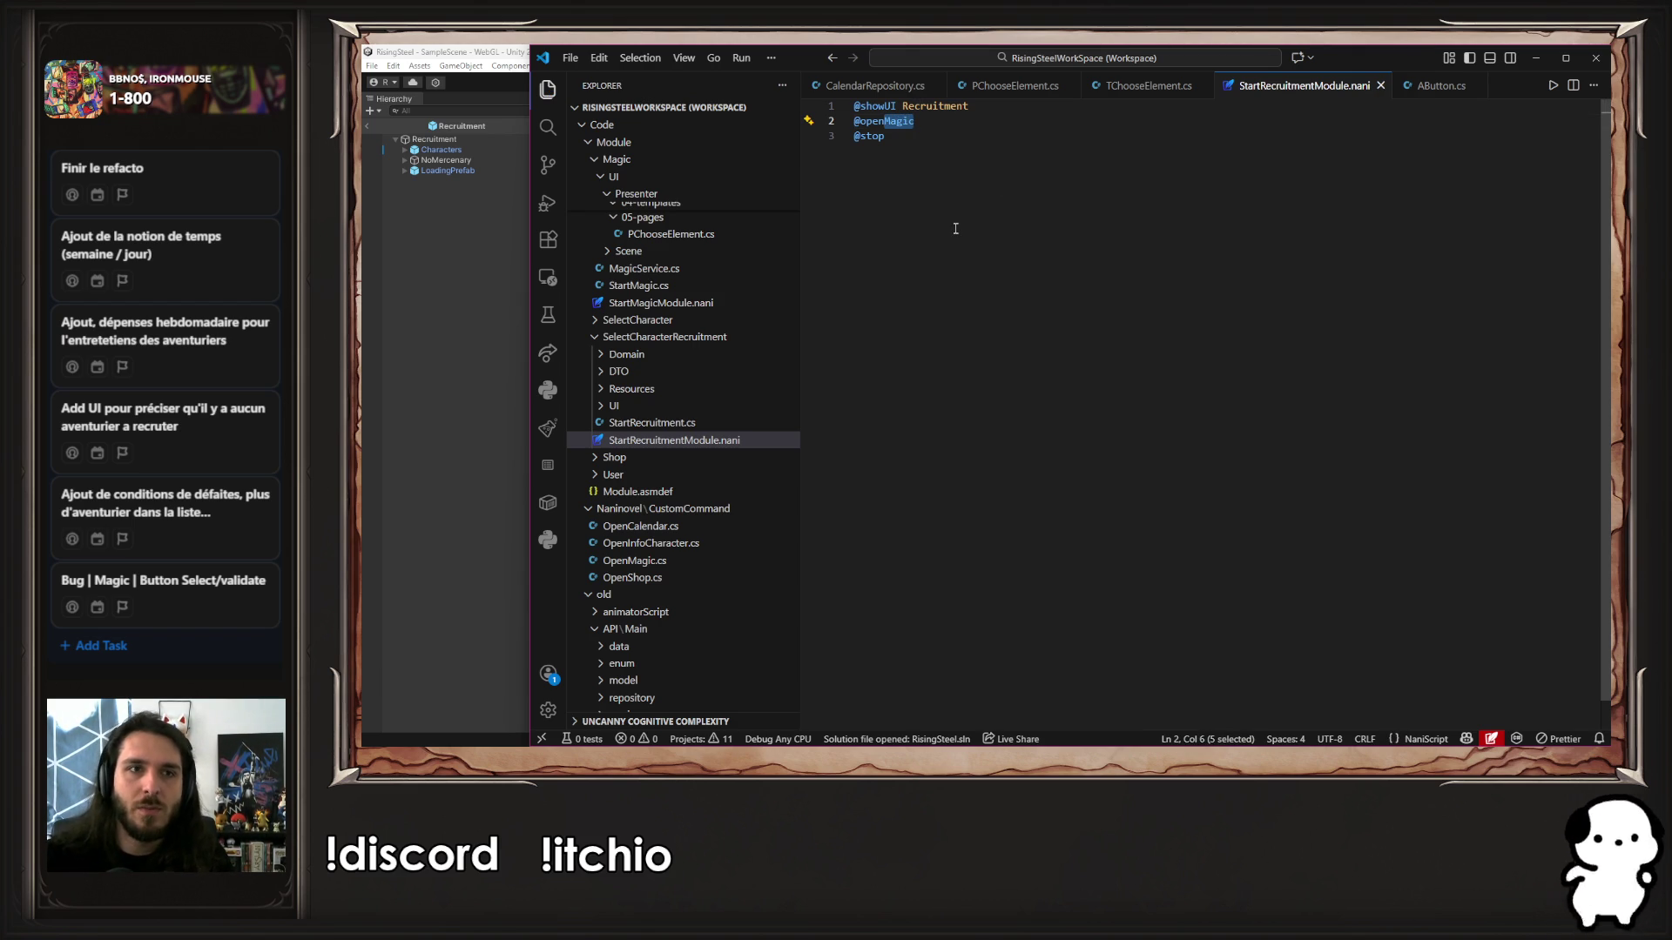
{"action": "type", "text": "Recruitment"}
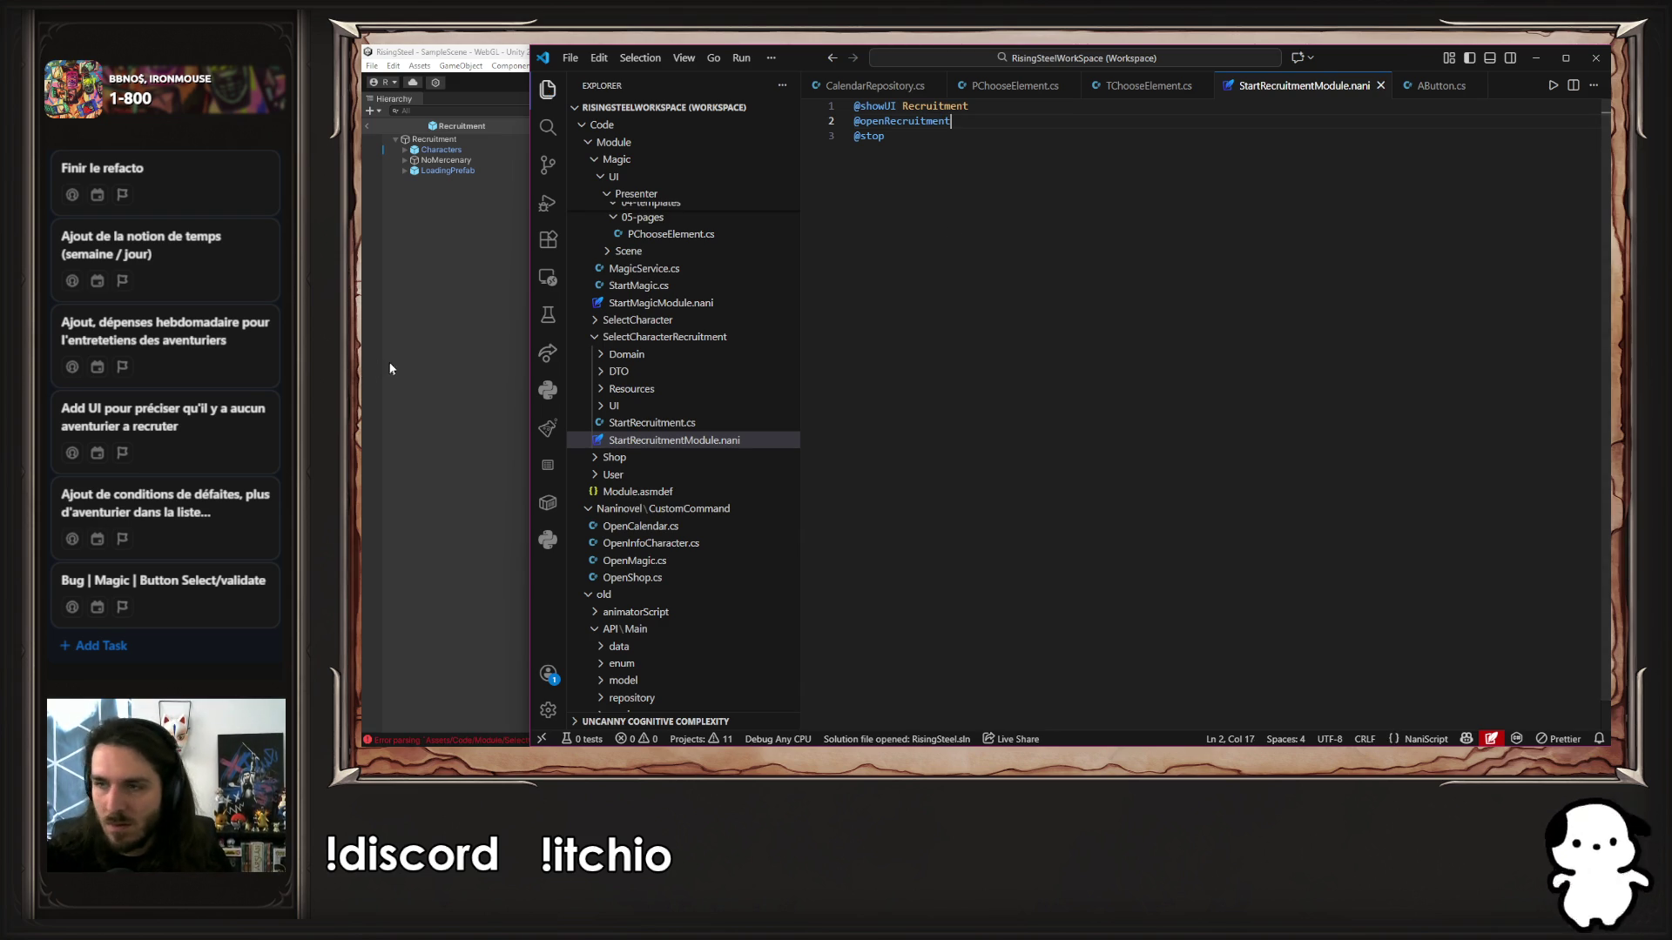
{"action": "left_click", "coordinate": [451, 427]}
{"action": "scroll", "coordinate": [688, 683], "scroll_direction": "down", "scroll_amount": 5}
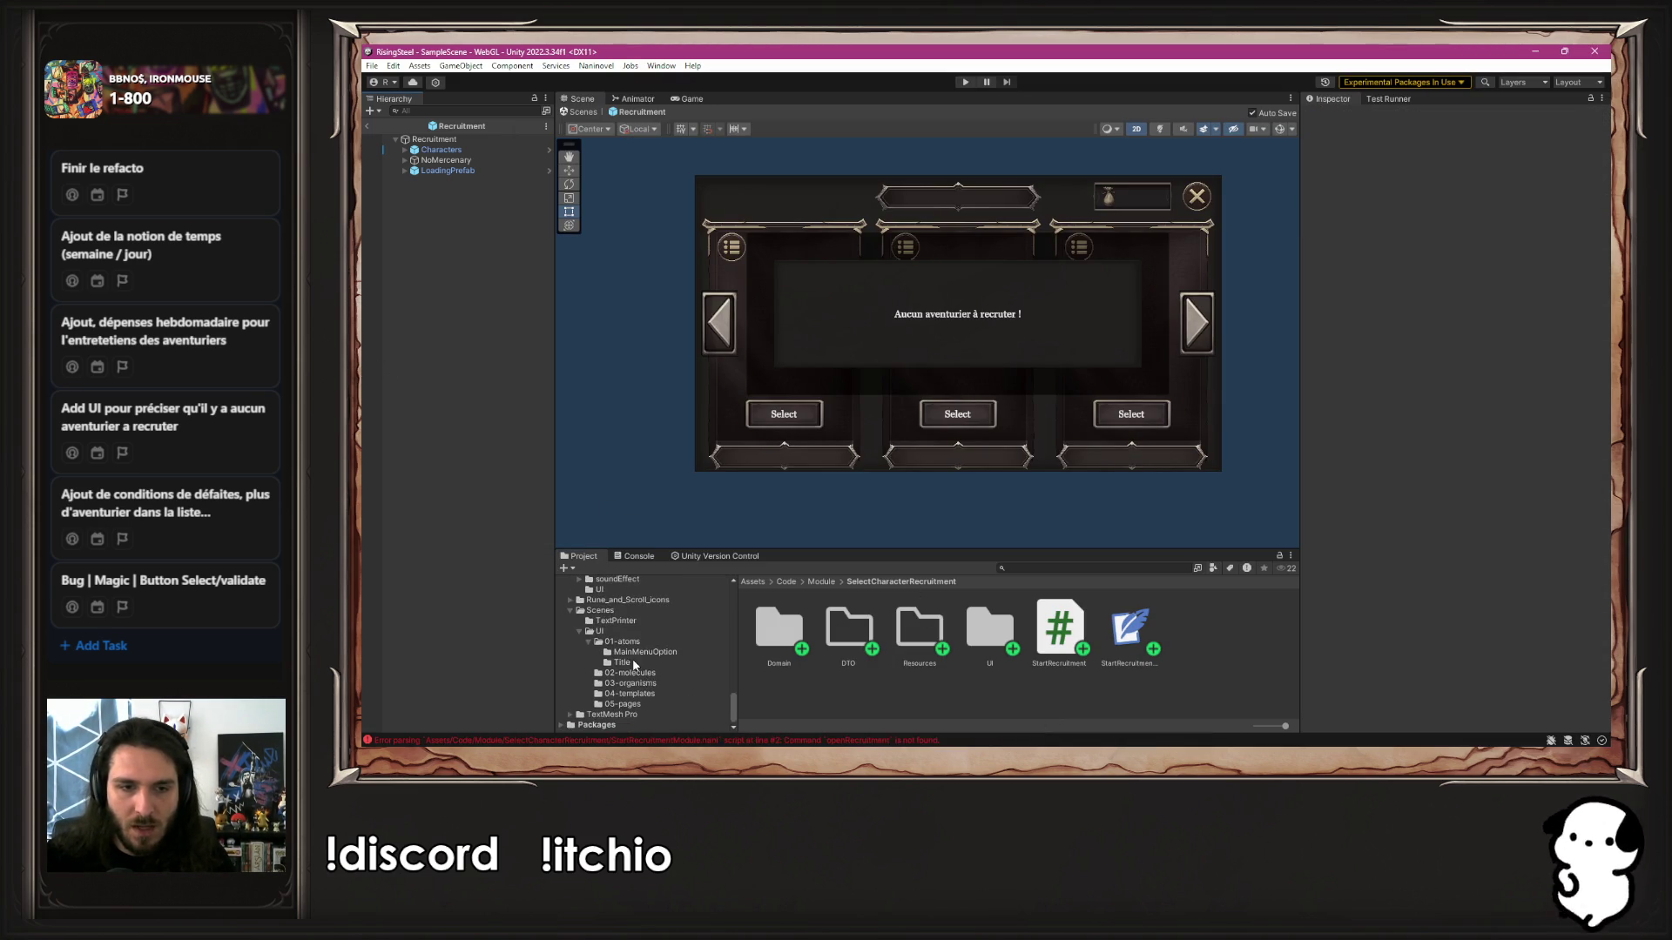
Duplicate OpenCalendar in Naninovel/CustomCommand as OpenRecruitment and open it in the code editor
{"action": "scroll", "coordinate": [683, 685], "scroll_direction": "down", "scroll_amount": 3}
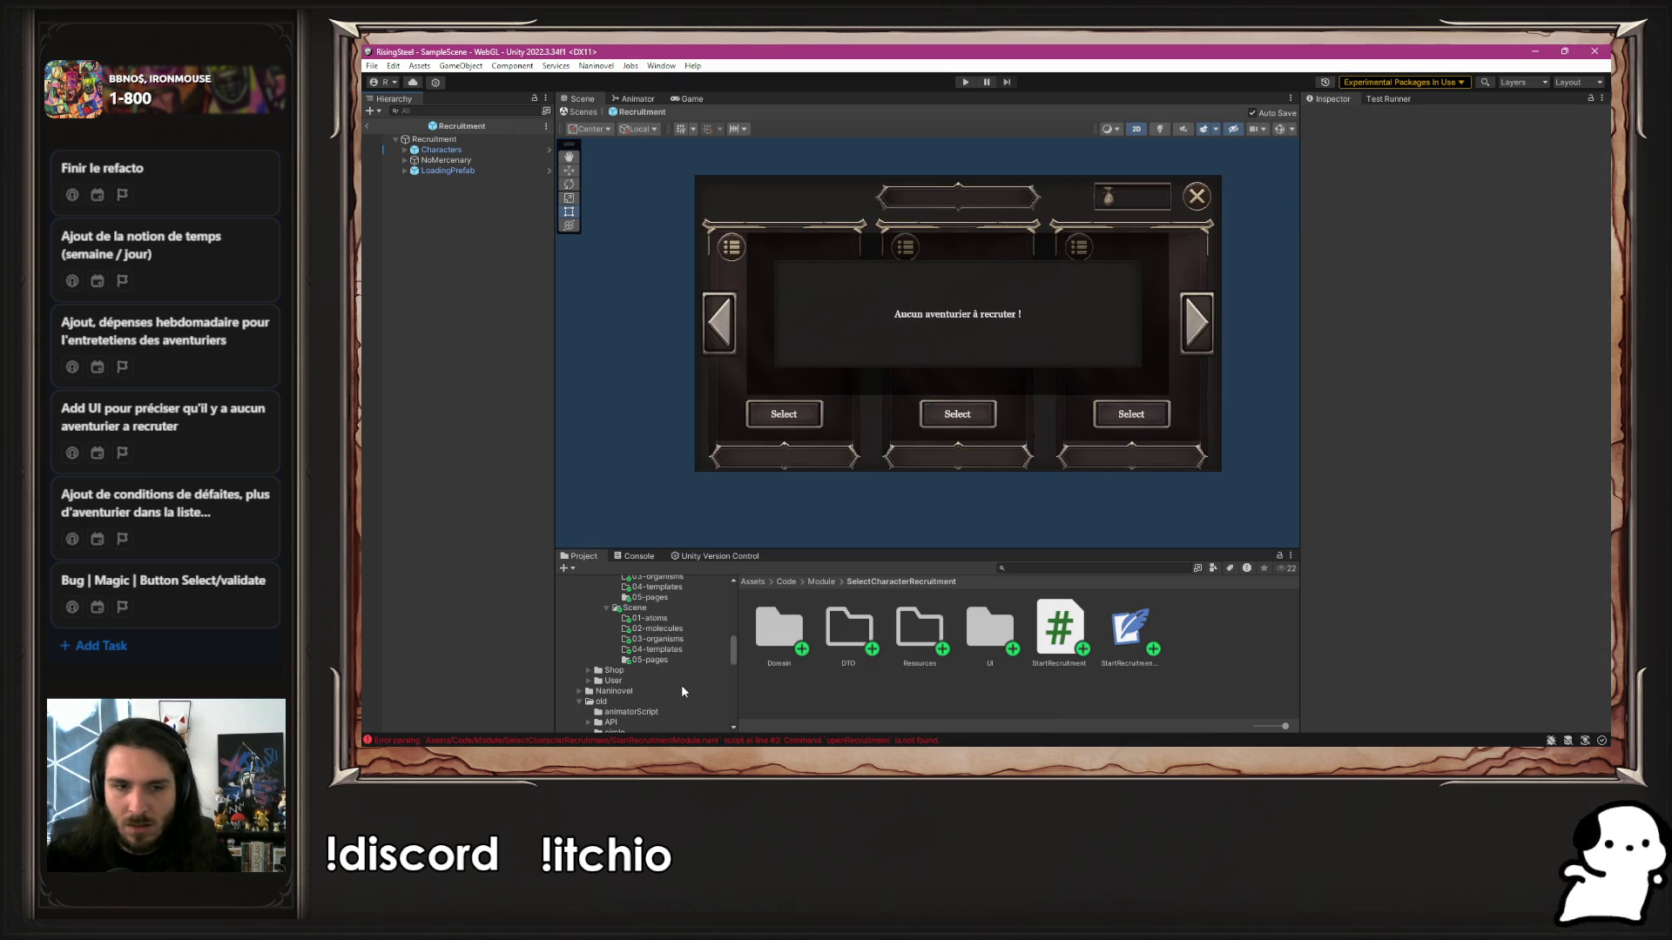
{"action": "left_click", "coordinate": [614, 653]}
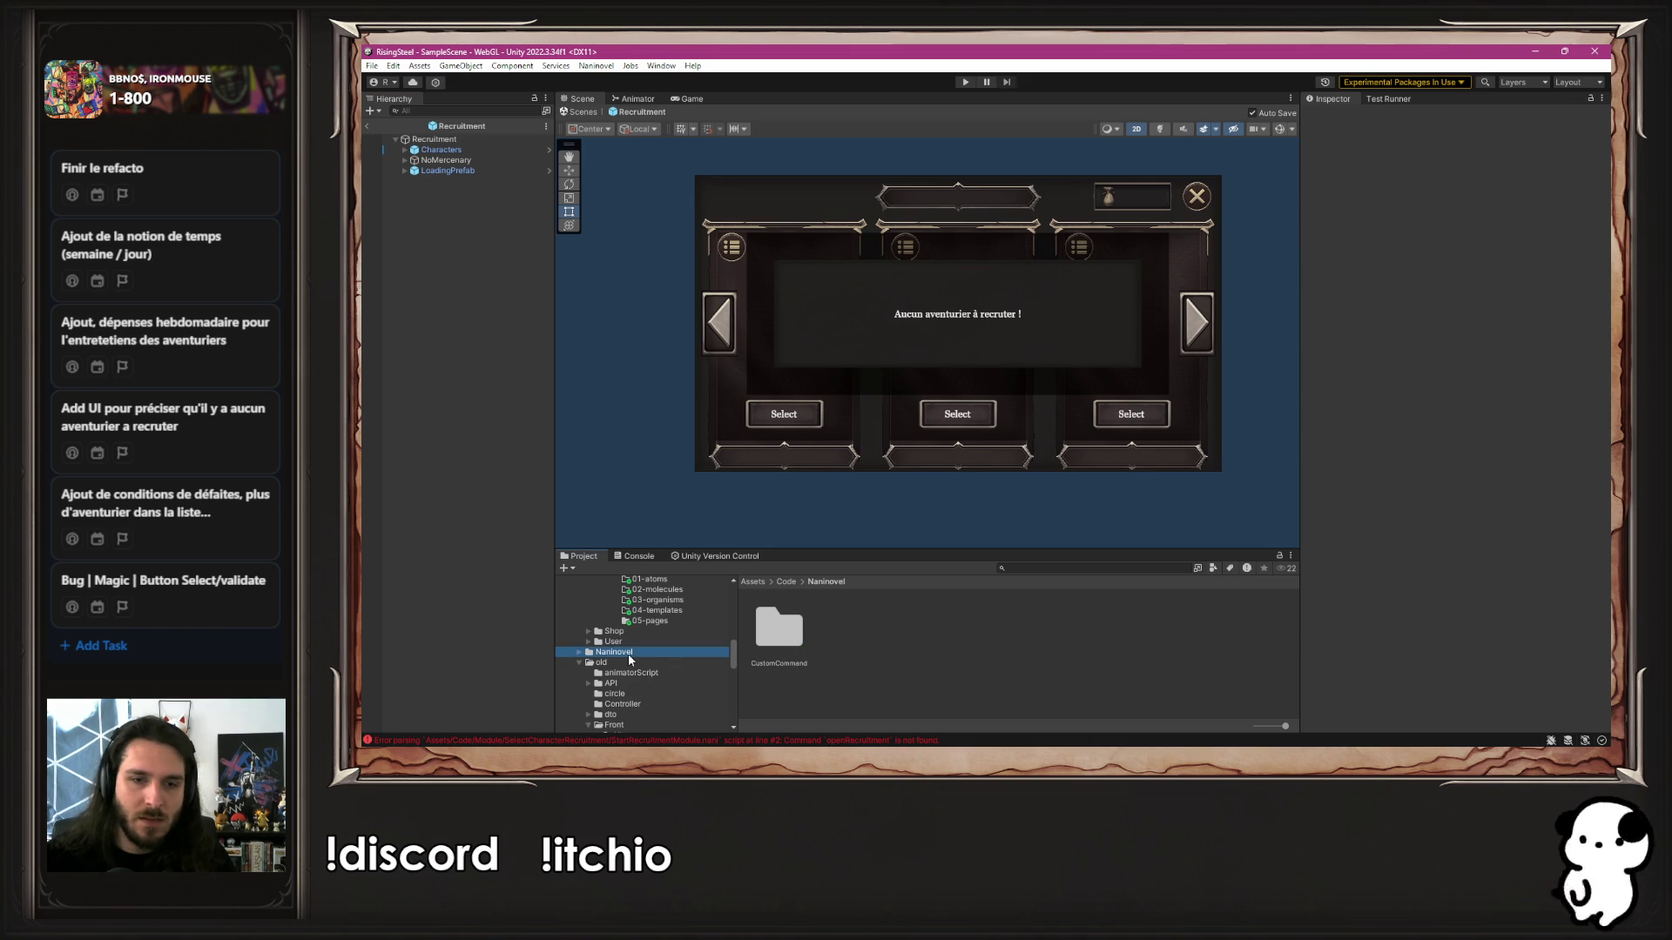
{"action": "double_click", "coordinate": [780, 631]}
{"action": "left_click", "coordinate": [798, 635]}
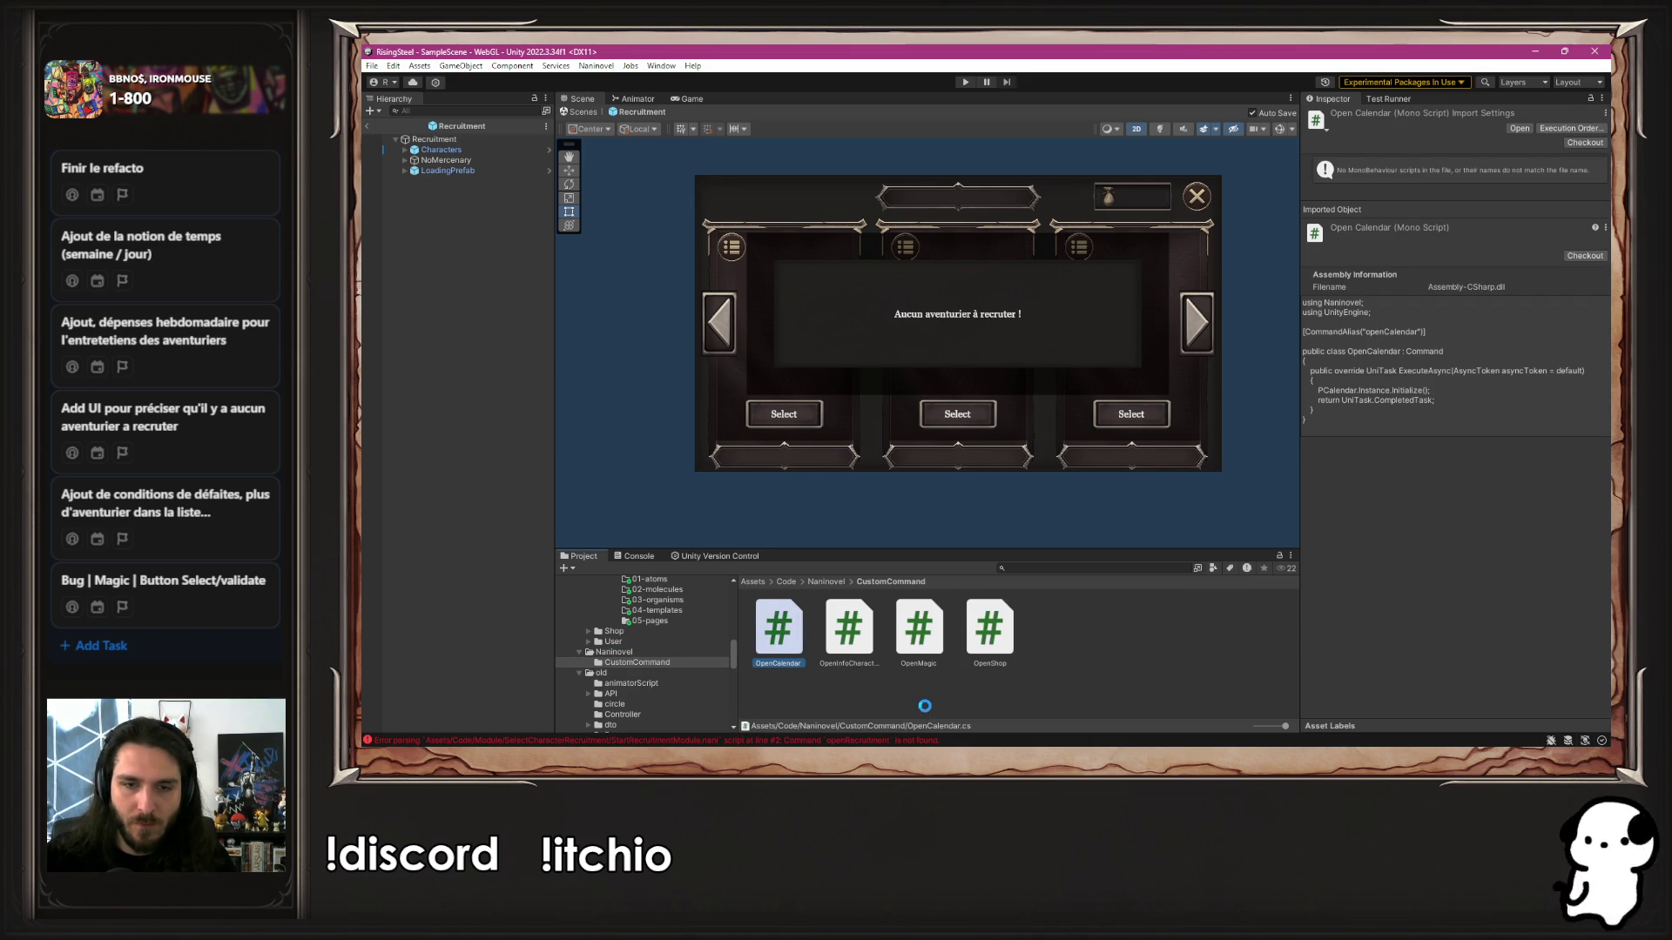
{"action": "key", "text": "ctrl+d"}
{"action": "right_click", "coordinate": [871, 649]}
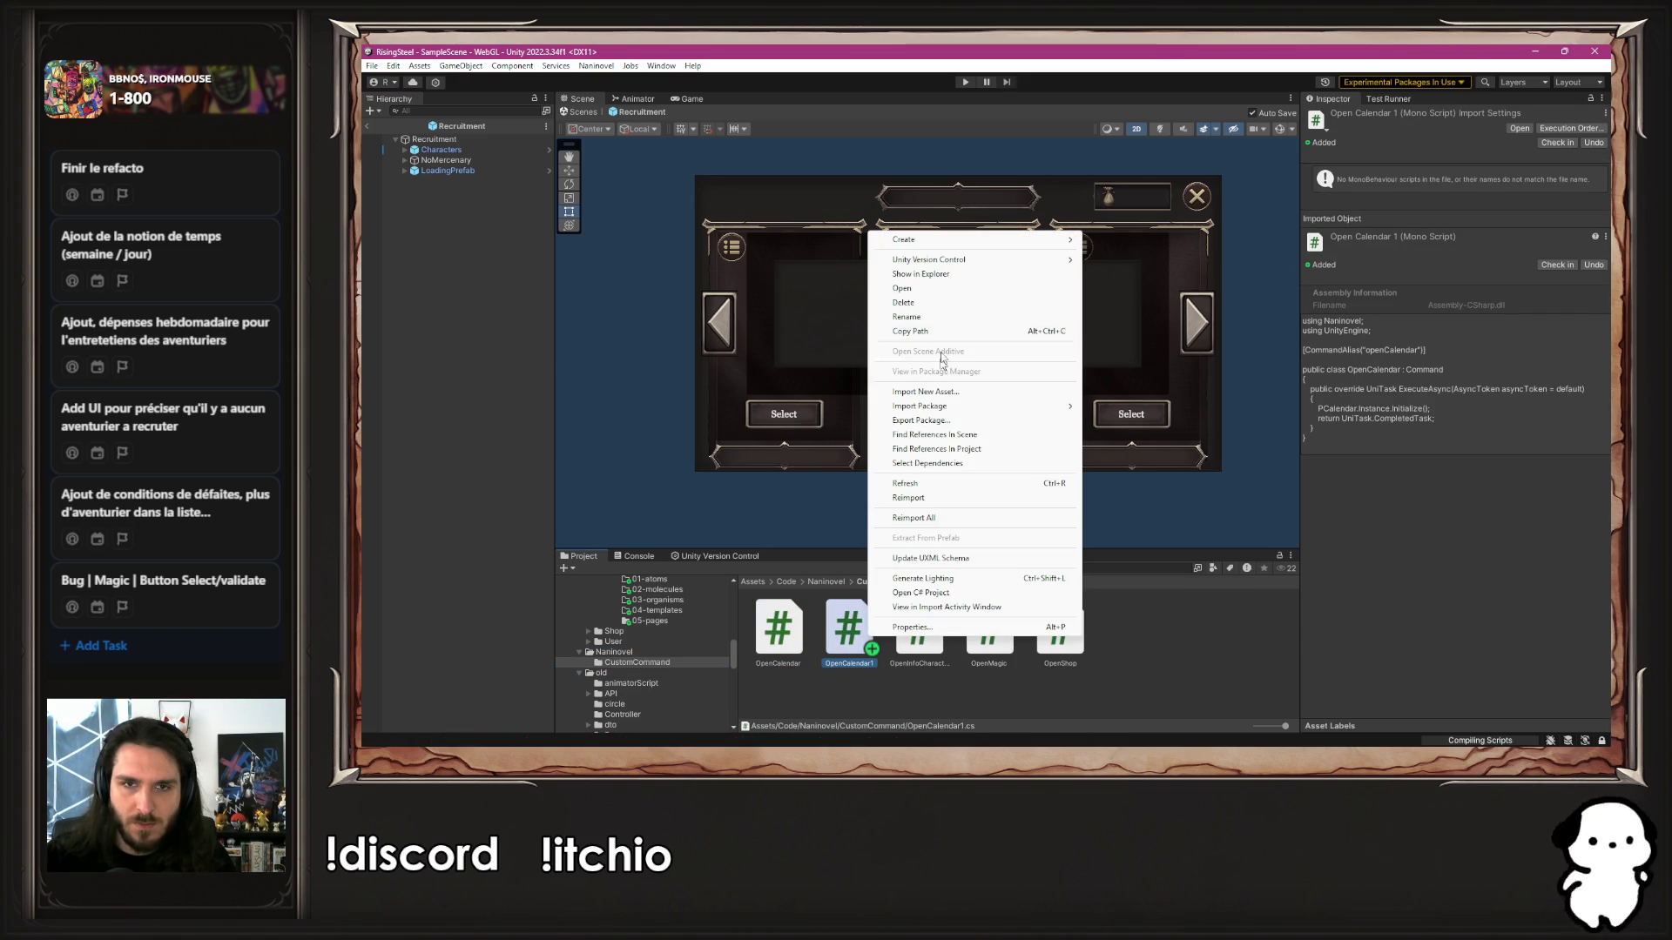
{"action": "left_click", "coordinate": [939, 317]}
{"action": "type", "text": "OpenRecruitment"}
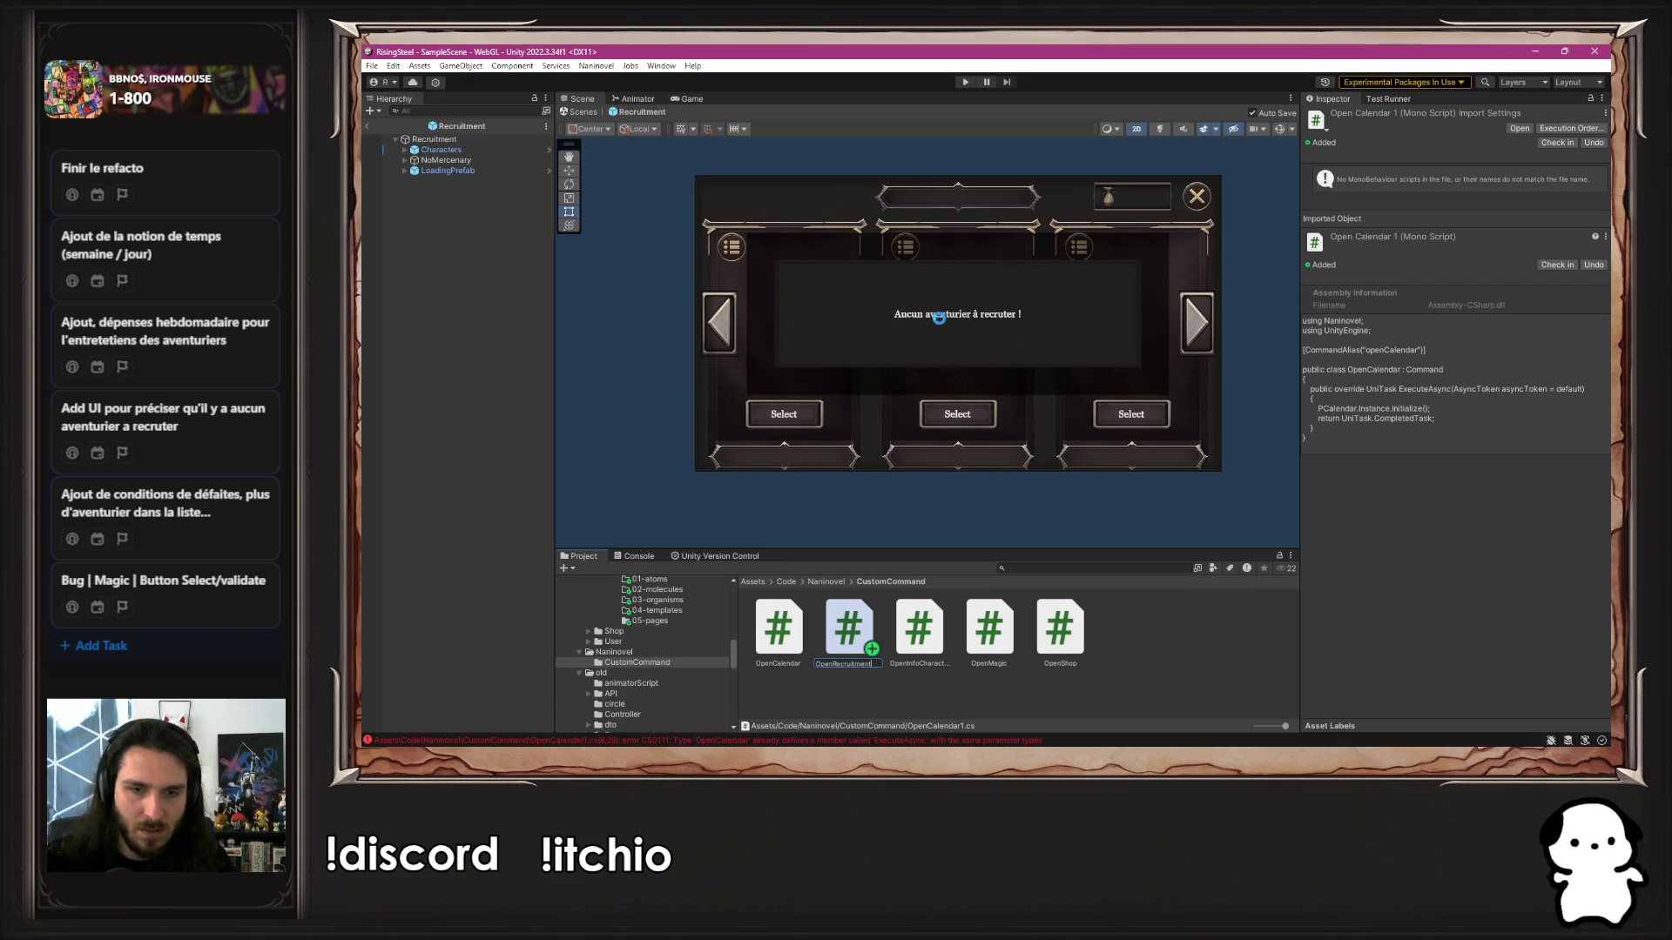
{"action": "key", "text": "Return"}
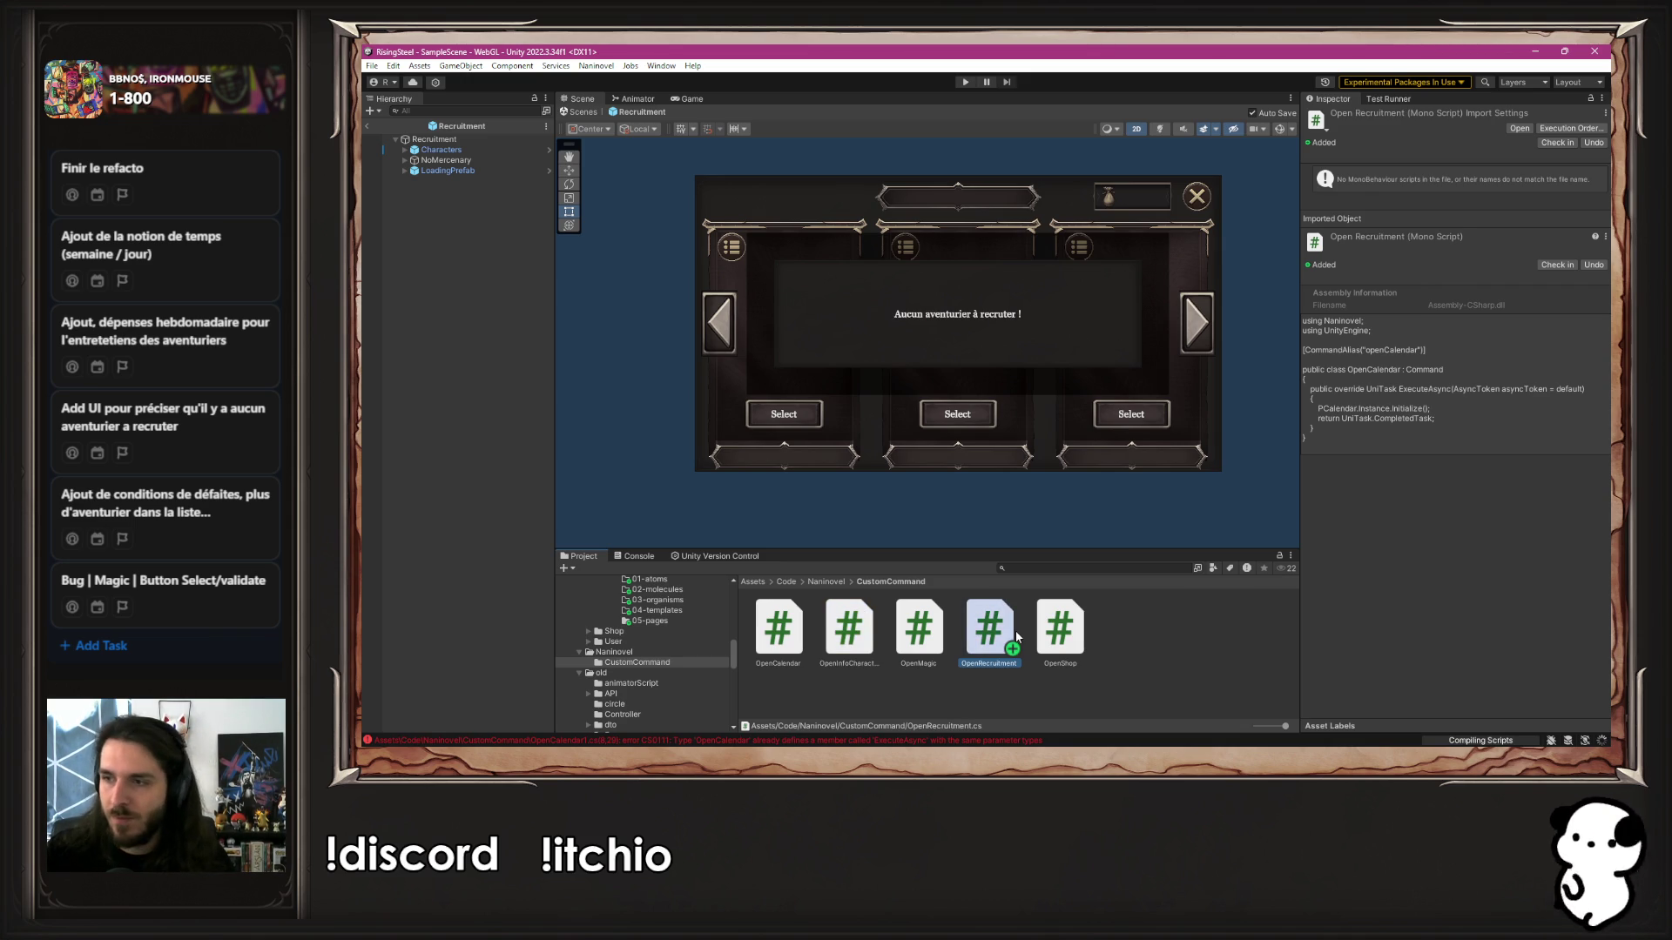
{"action": "double_click", "coordinate": [1017, 636]}
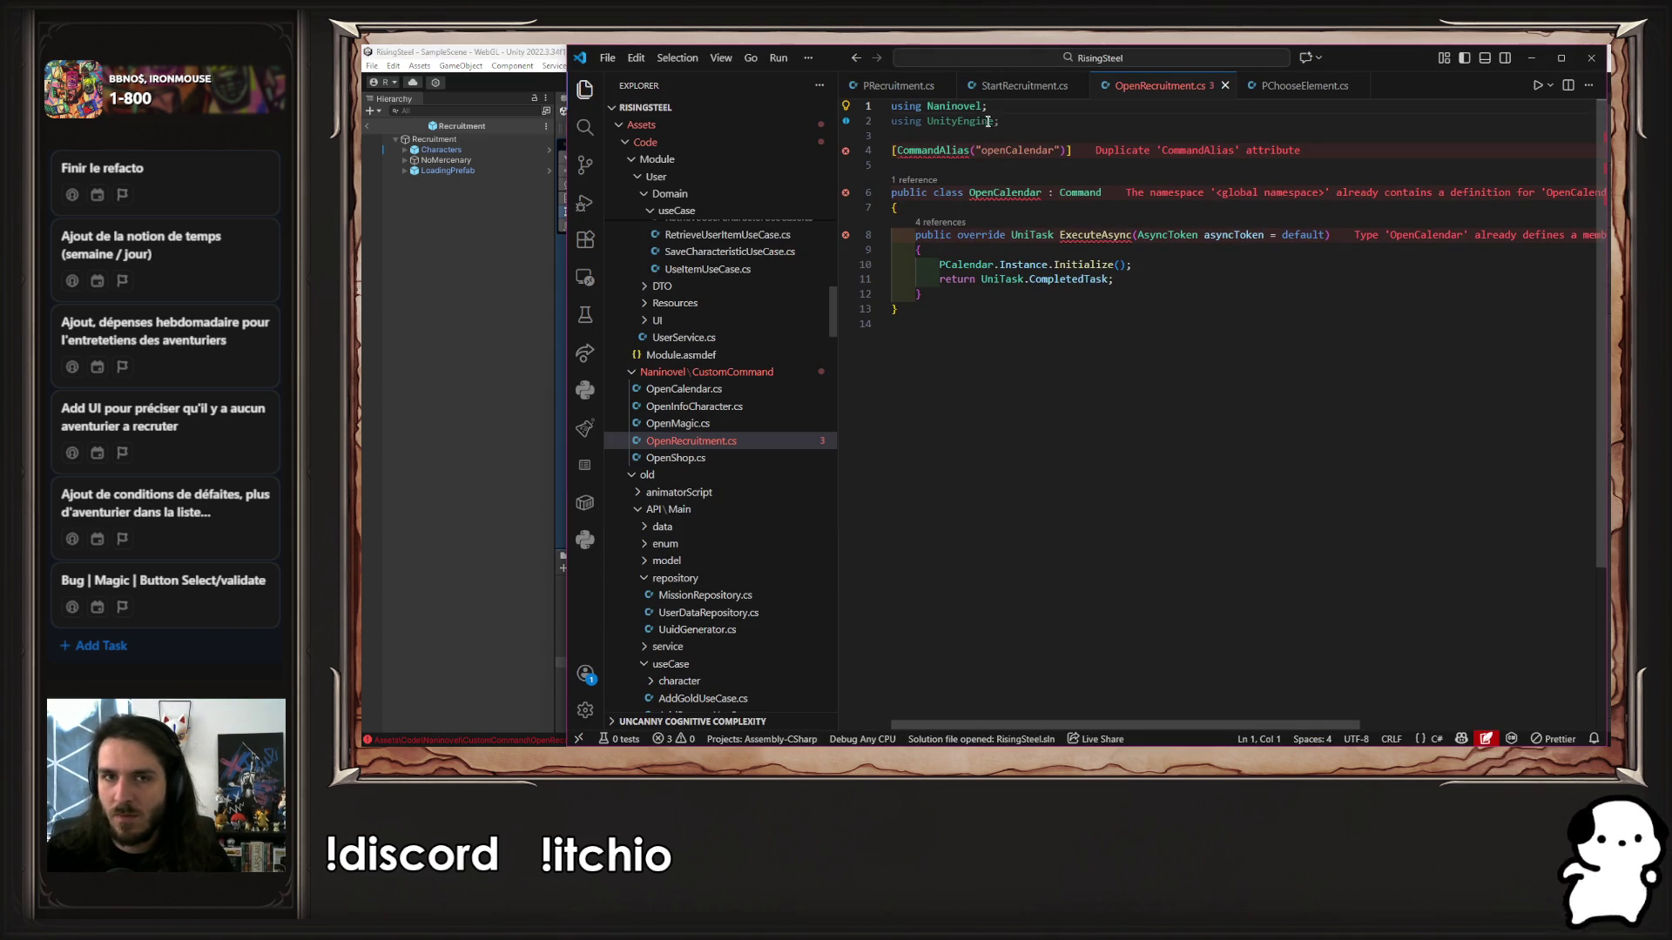
Change the alias to openRecruitment, the class to OpenRecruitment, and PCalendar to PRecruitment
{"action": "left_click", "coordinate": [1006, 150]}
{"action": "left_click_drag", "start_coordinate": [1006, 149], "coordinate": [1055, 149]}
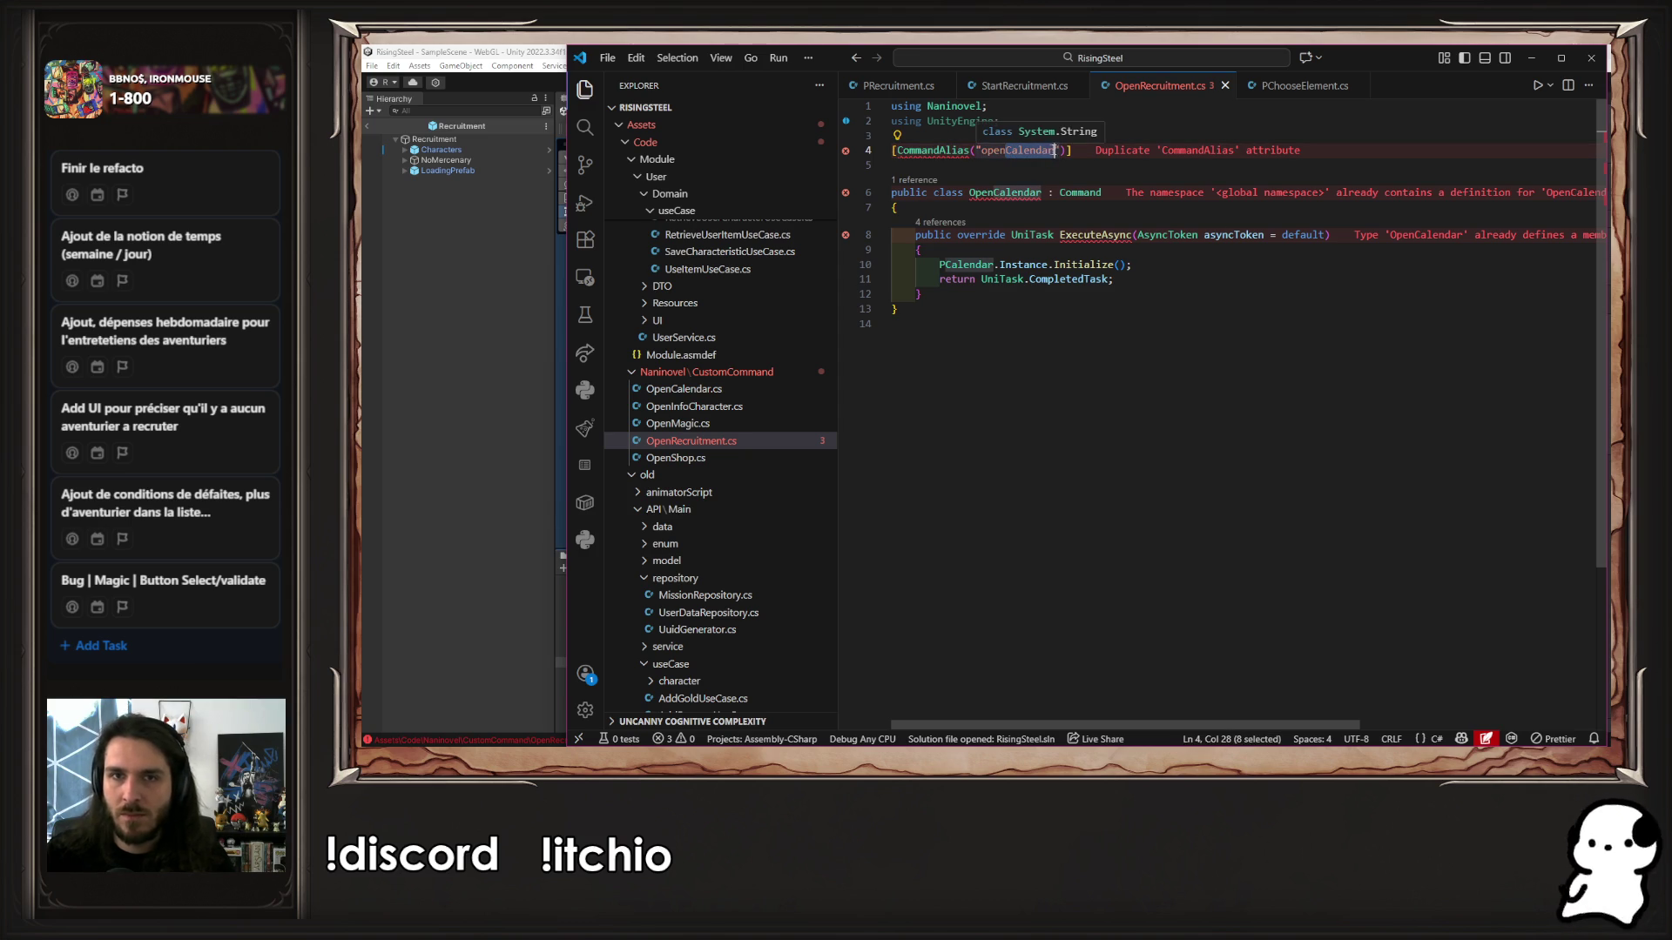
{"action": "type", "text": "Recruitm"}
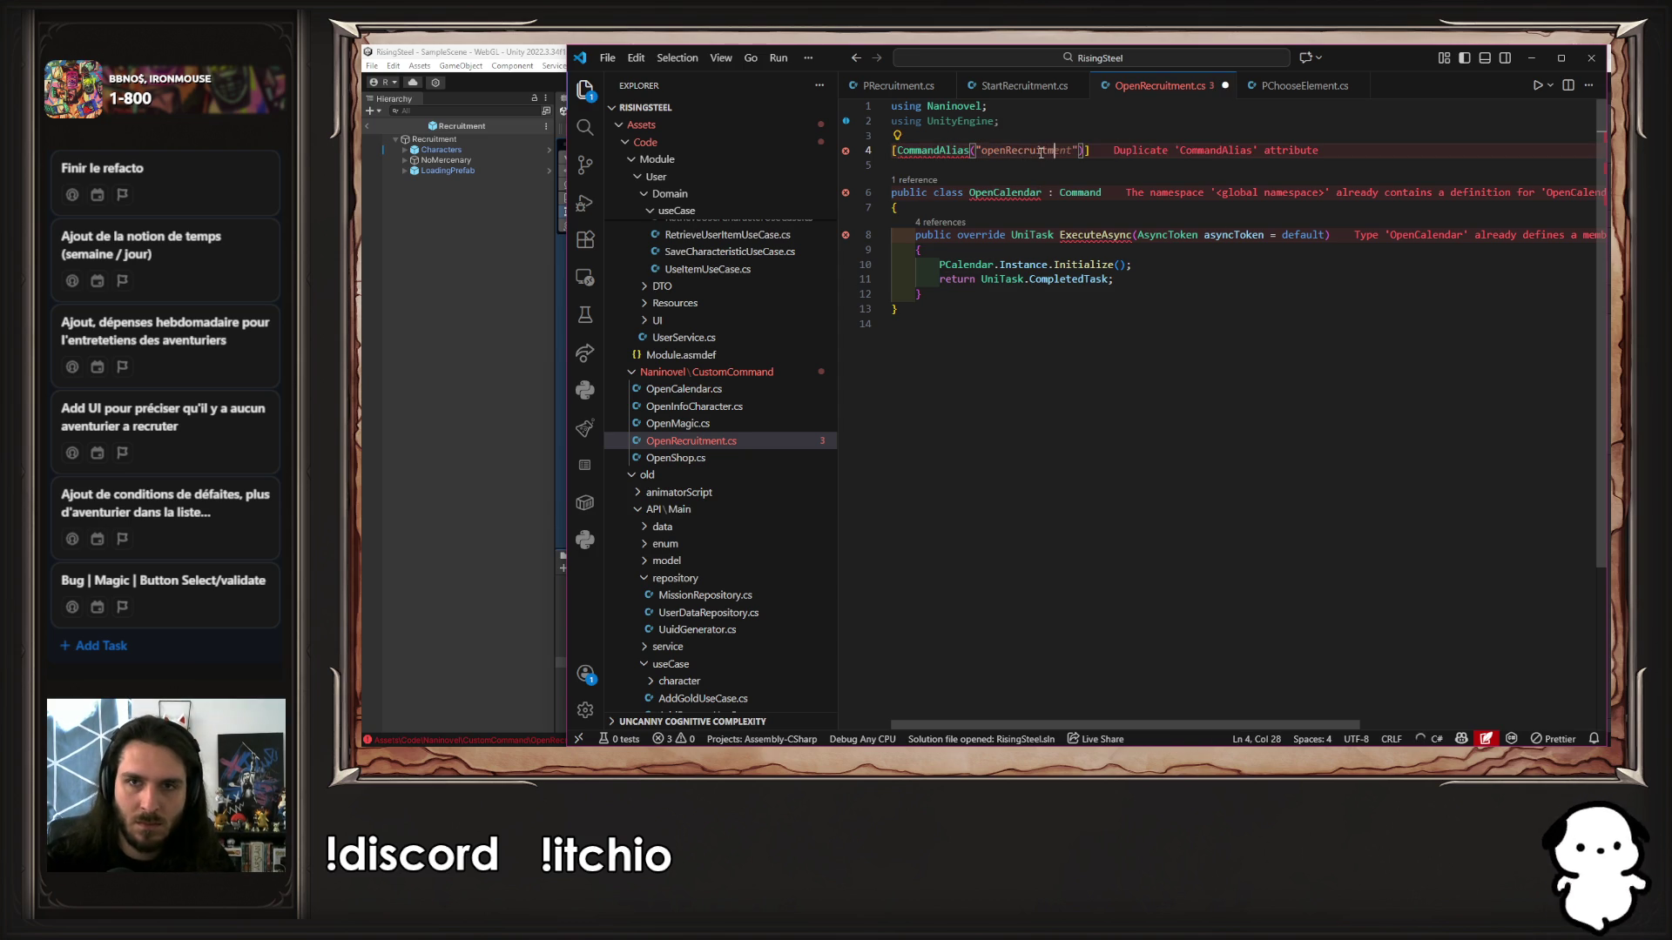
{"action": "key", "text": "Tab"}
{"action": "key", "text": "Tab"}
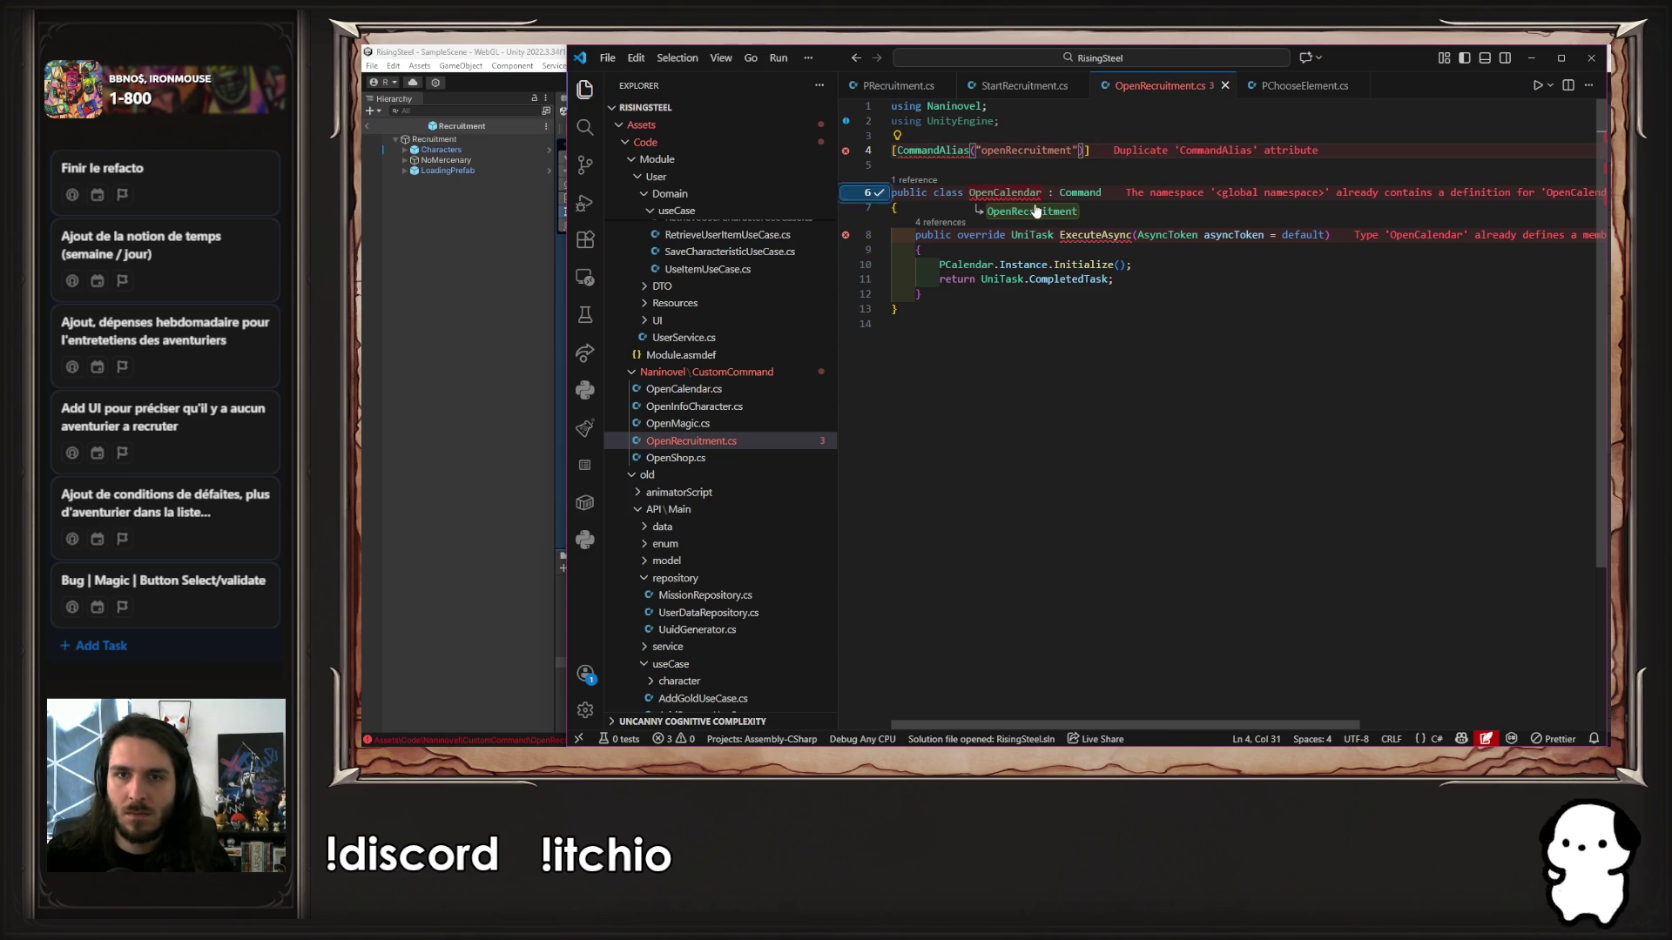
{"action": "key", "text": "Tab"}
{"action": "key", "text": "Tab"}
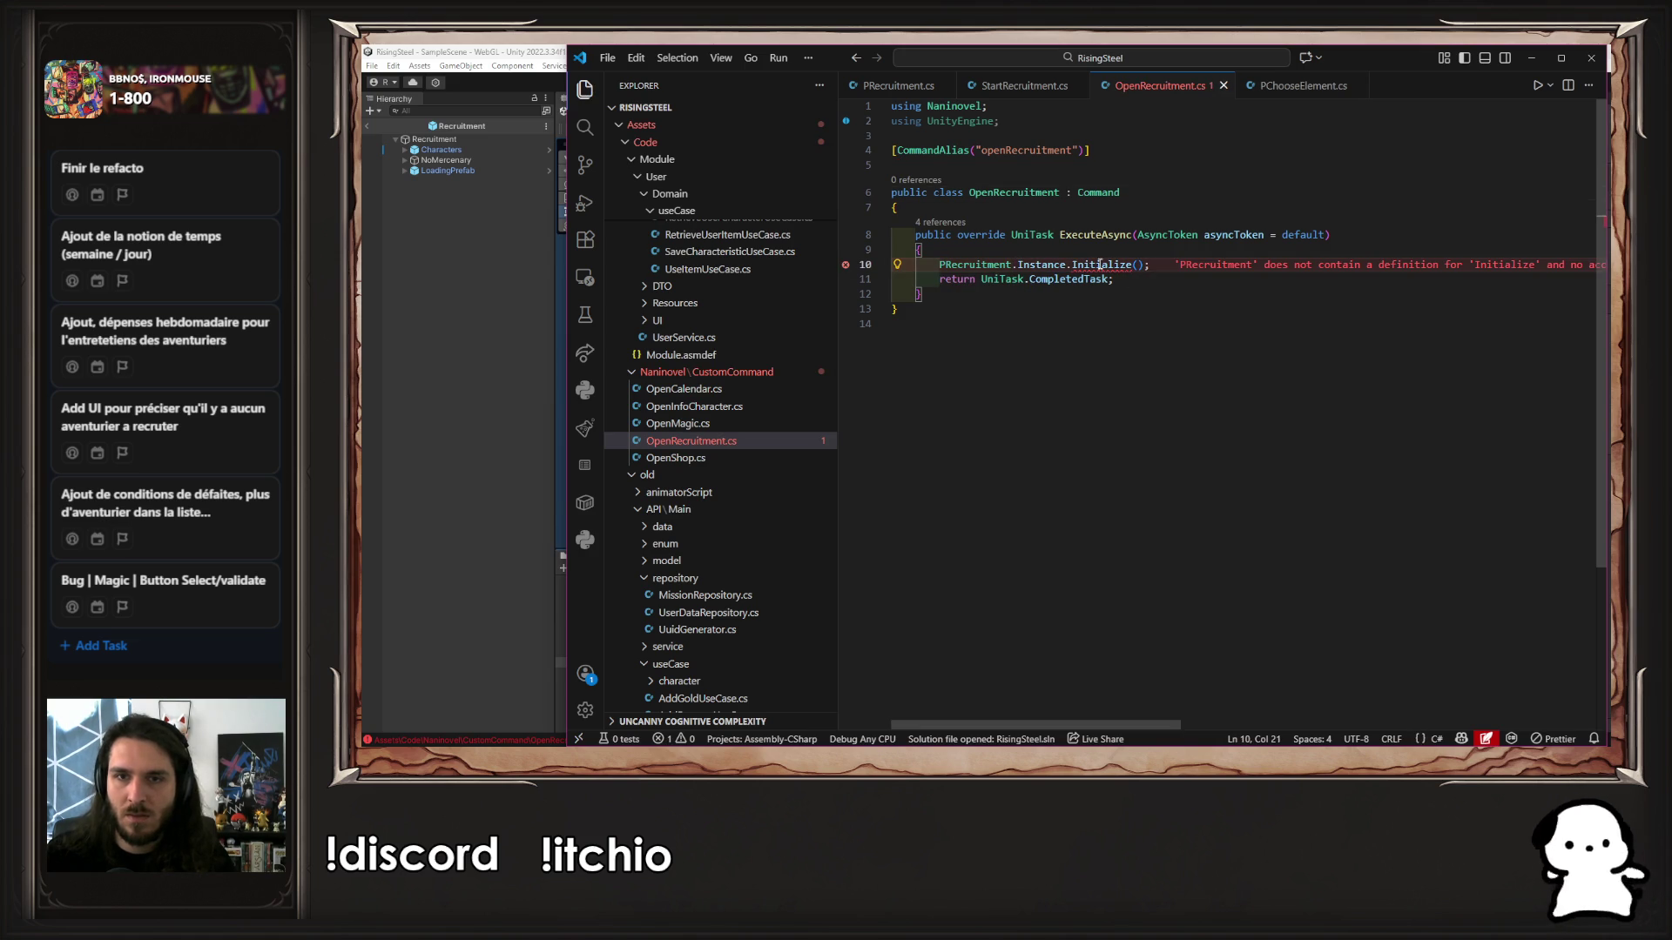
Go to the PRecruitment class definition and close StartRecruitment.cs and PChooseElement.cs
{"action": "left_click", "coordinate": [1041, 264], "text": "ctrl"}
{"action": "left_click", "coordinate": [1130, 291]}
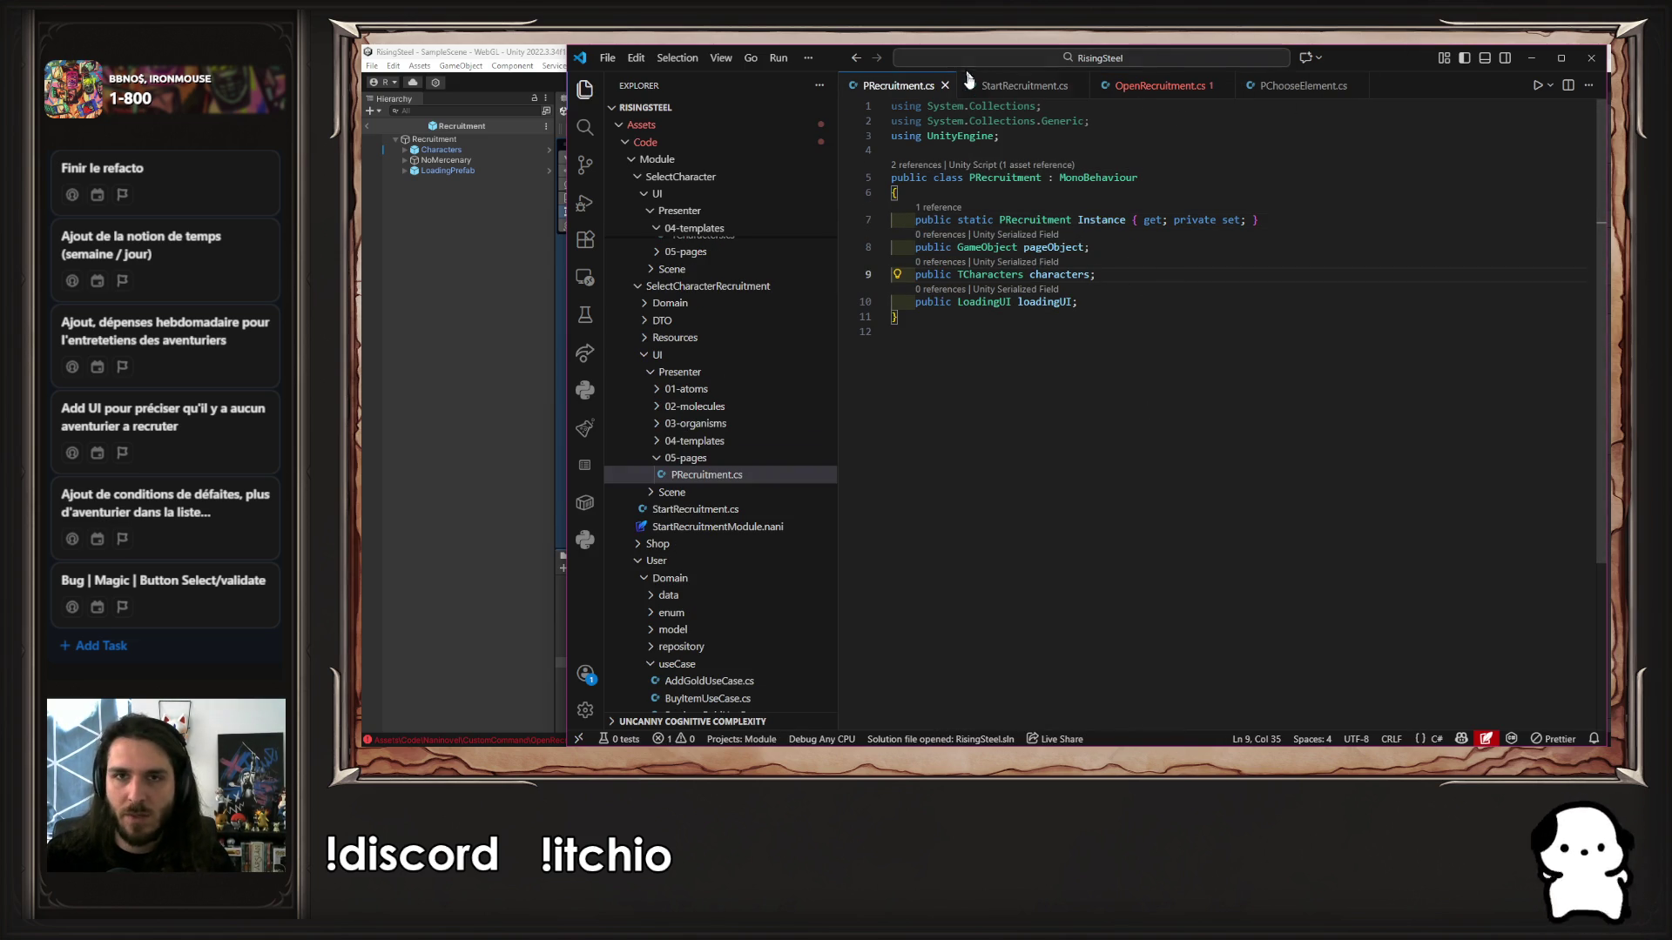
{"action": "left_click", "coordinate": [1079, 86]}
{"action": "left_click", "coordinate": [1209, 85]}
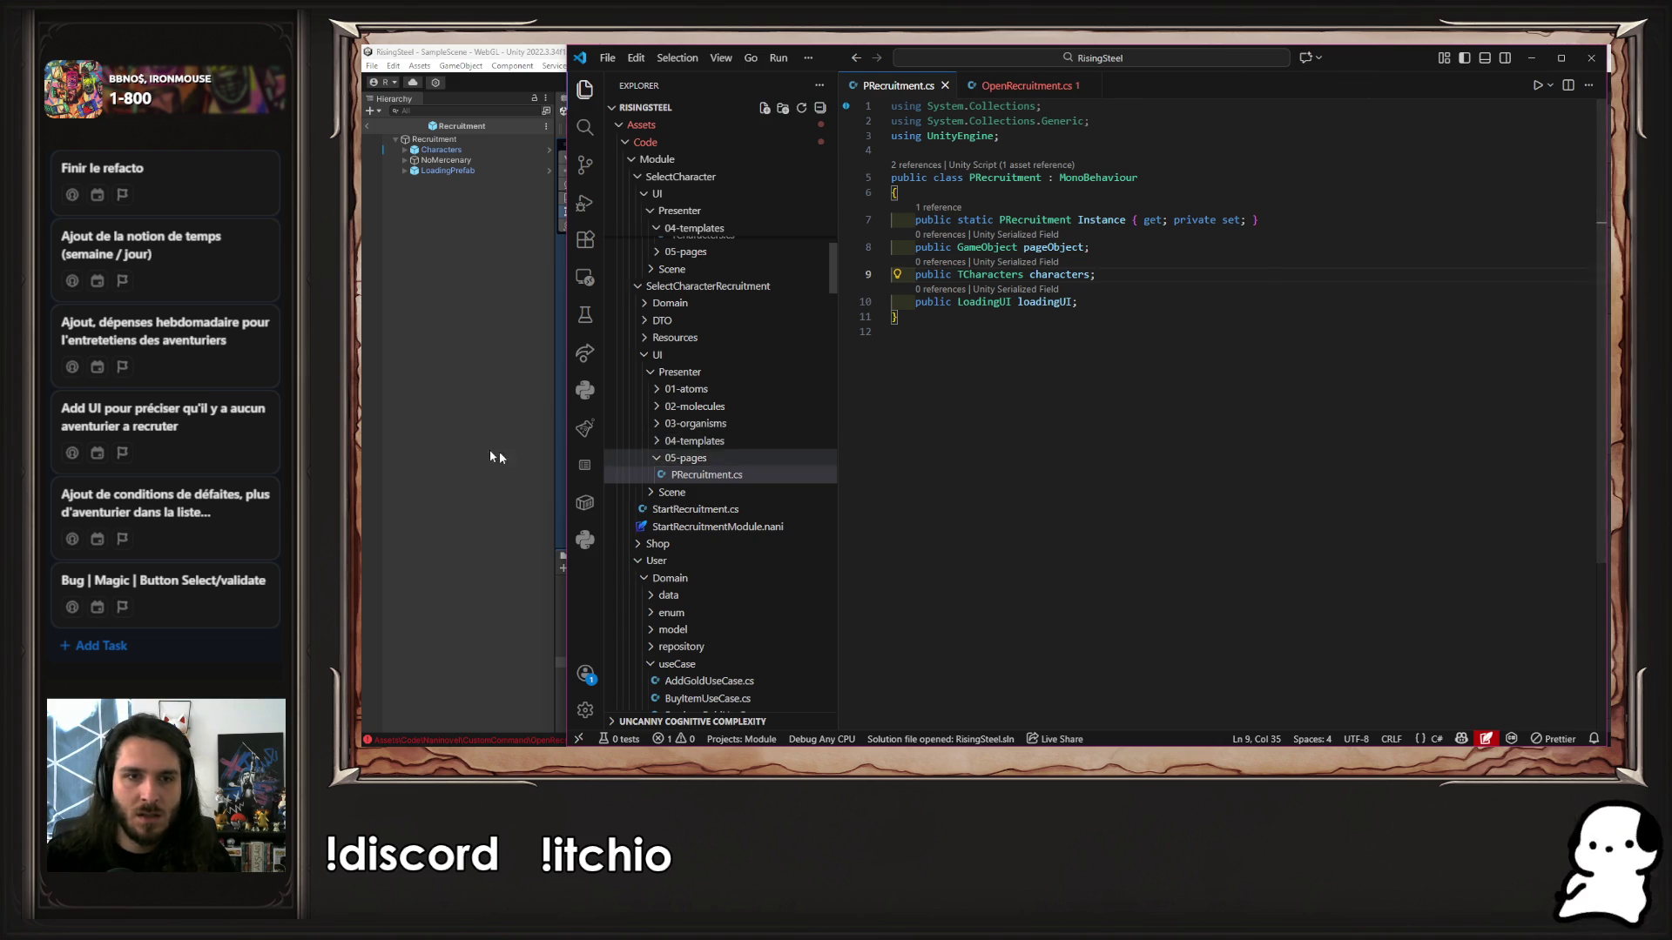
{"action": "left_click", "coordinate": [561, 455]}
{"action": "scroll", "coordinate": [693, 648], "scroll_direction": "up", "scroll_amount": 5}
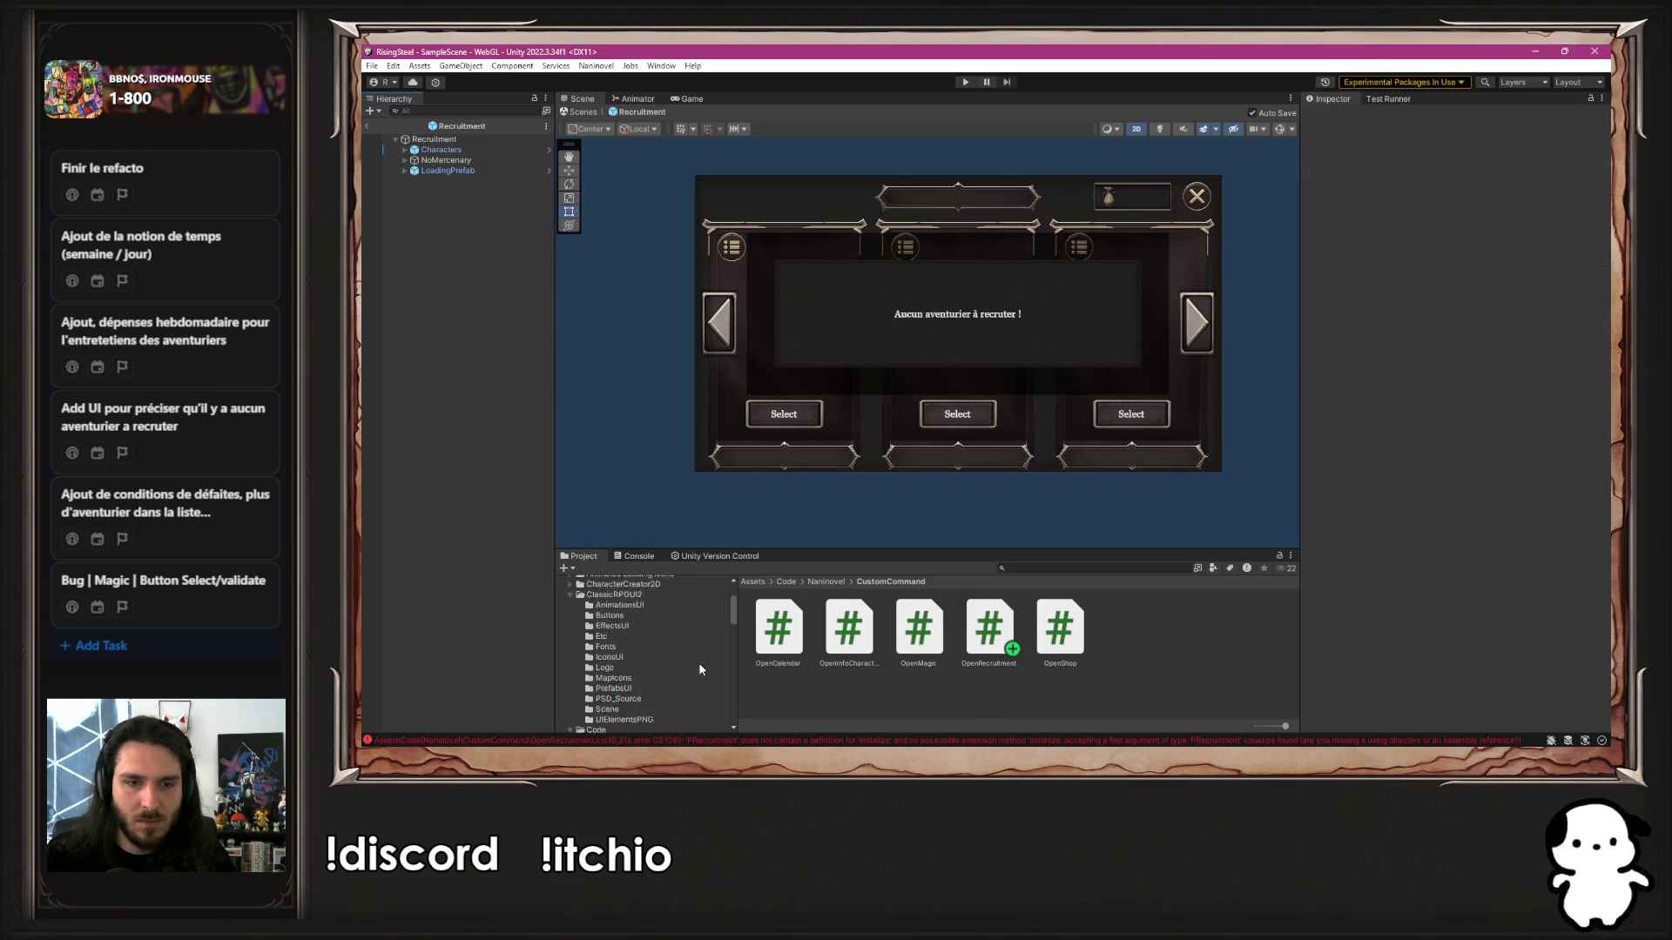
Open the ChooseElement prefab from Magic/UI/Scene/05-pages
{"action": "scroll", "coordinate": [649, 645], "scroll_direction": "up", "scroll_amount": 5}
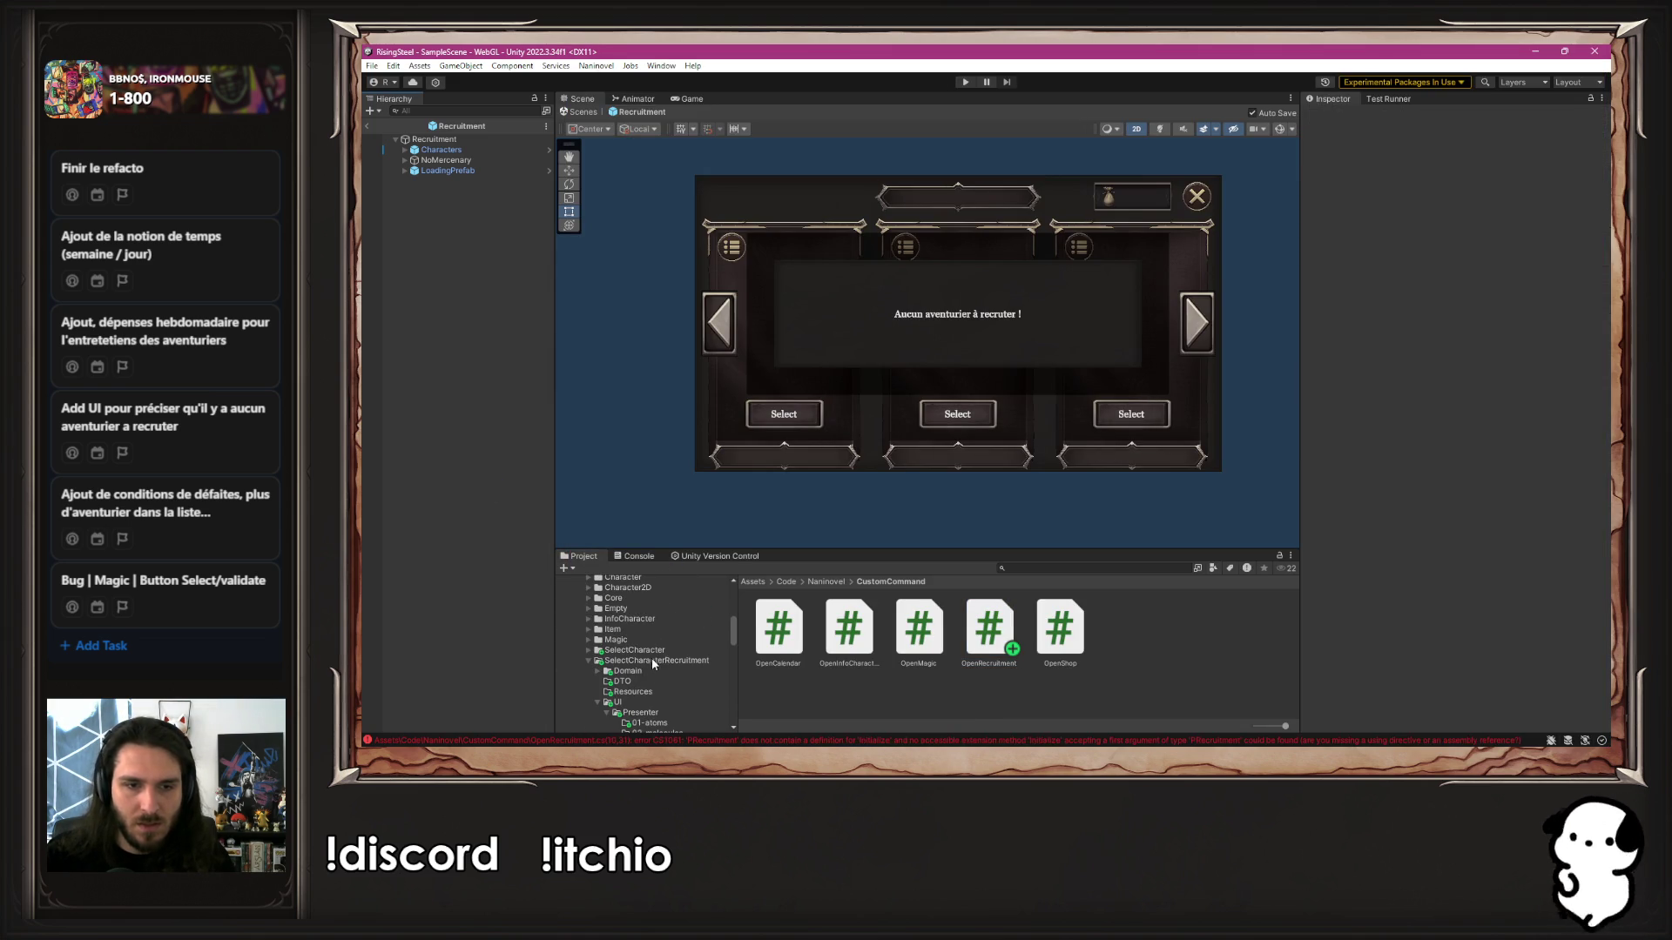
{"action": "left_click", "coordinate": [636, 641]}
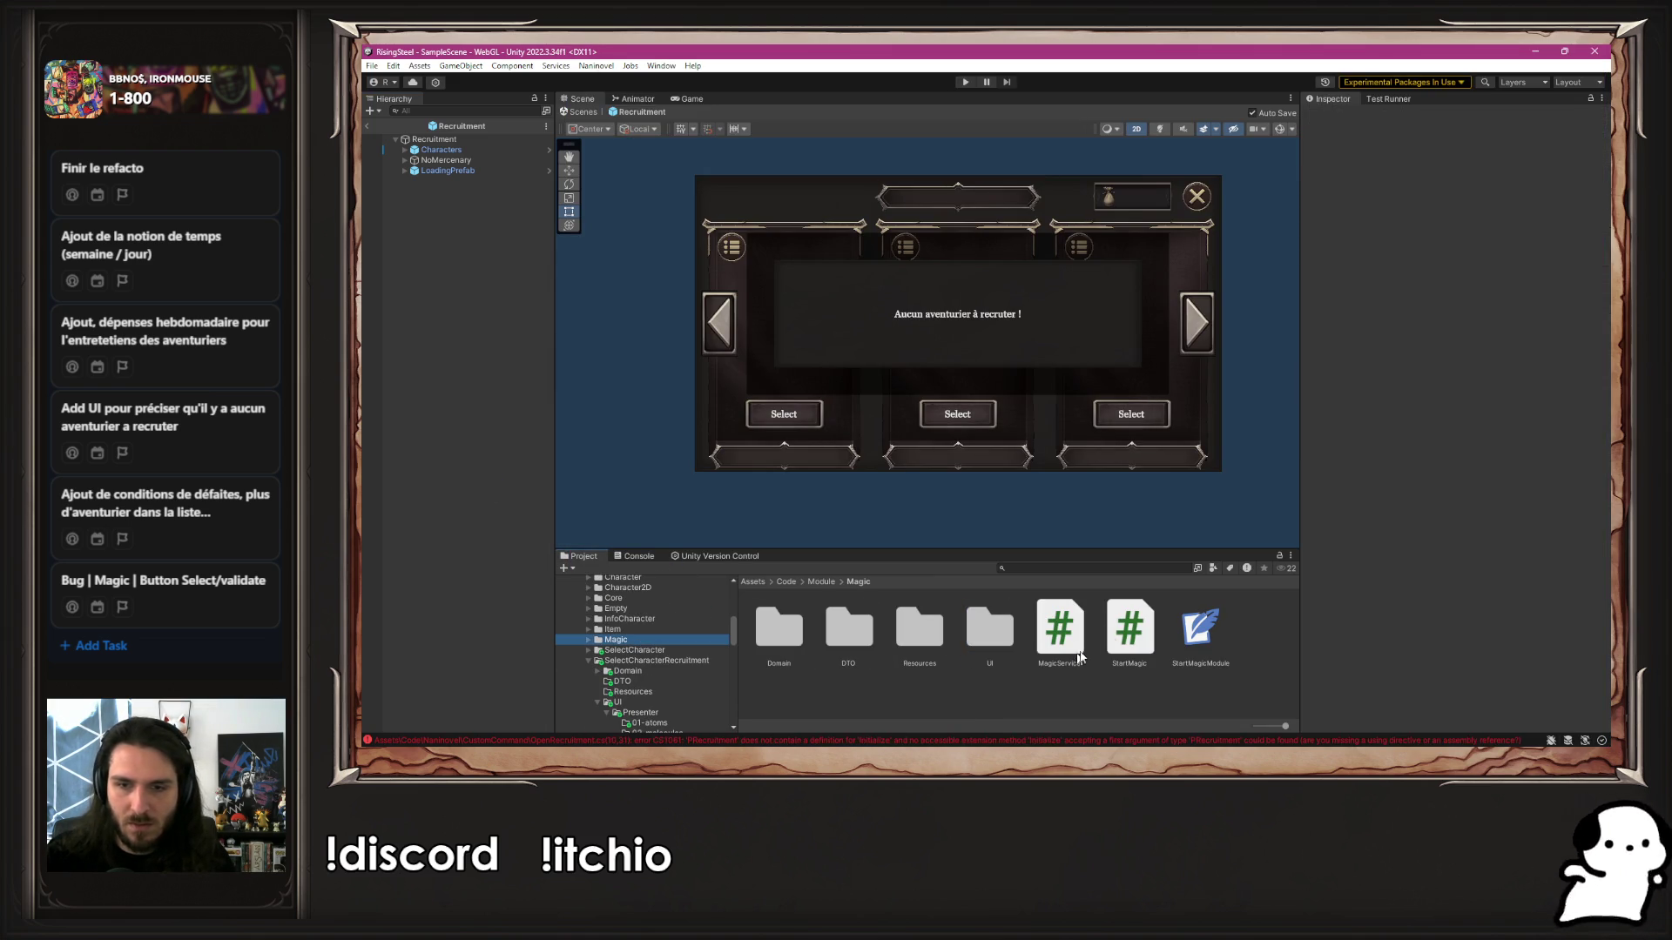
{"action": "double_click", "coordinate": [989, 623]}
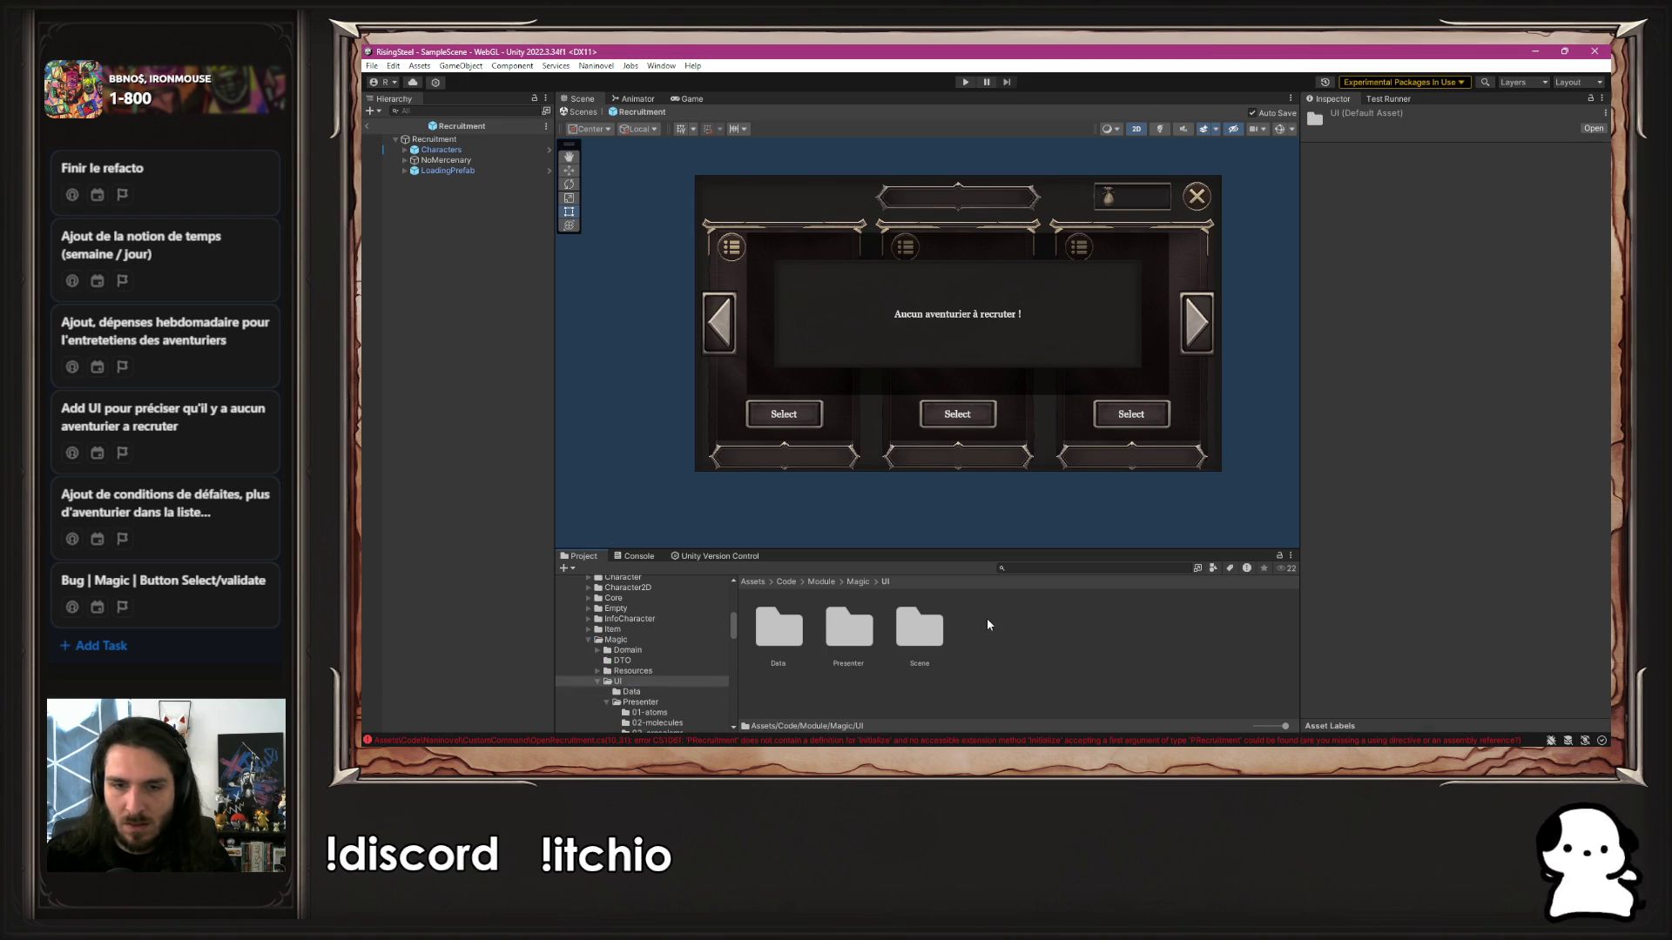
{"action": "double_click", "coordinate": [919, 627]}
{"action": "double_click", "coordinate": [1049, 634]}
{"action": "double_click", "coordinate": [792, 638]}
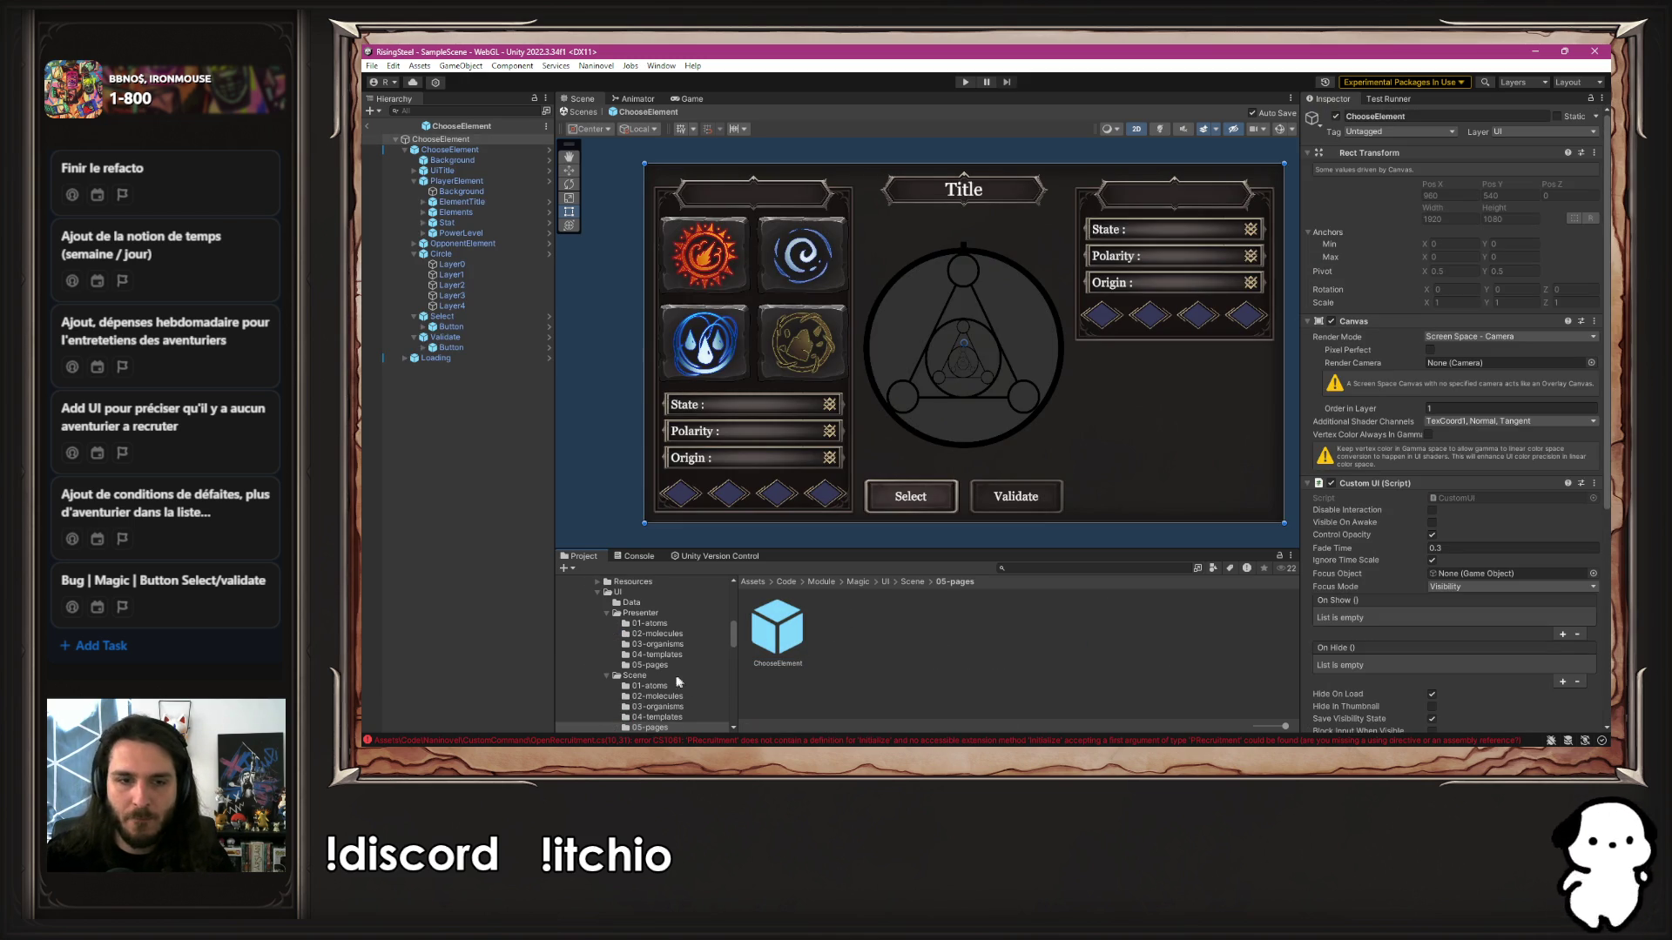
Open PChooseElement from Magic/UI/Presenter/05-pages and select its Awake method for copying
{"action": "left_click", "coordinate": [910, 581]}
{"action": "left_click", "coordinate": [883, 581]}
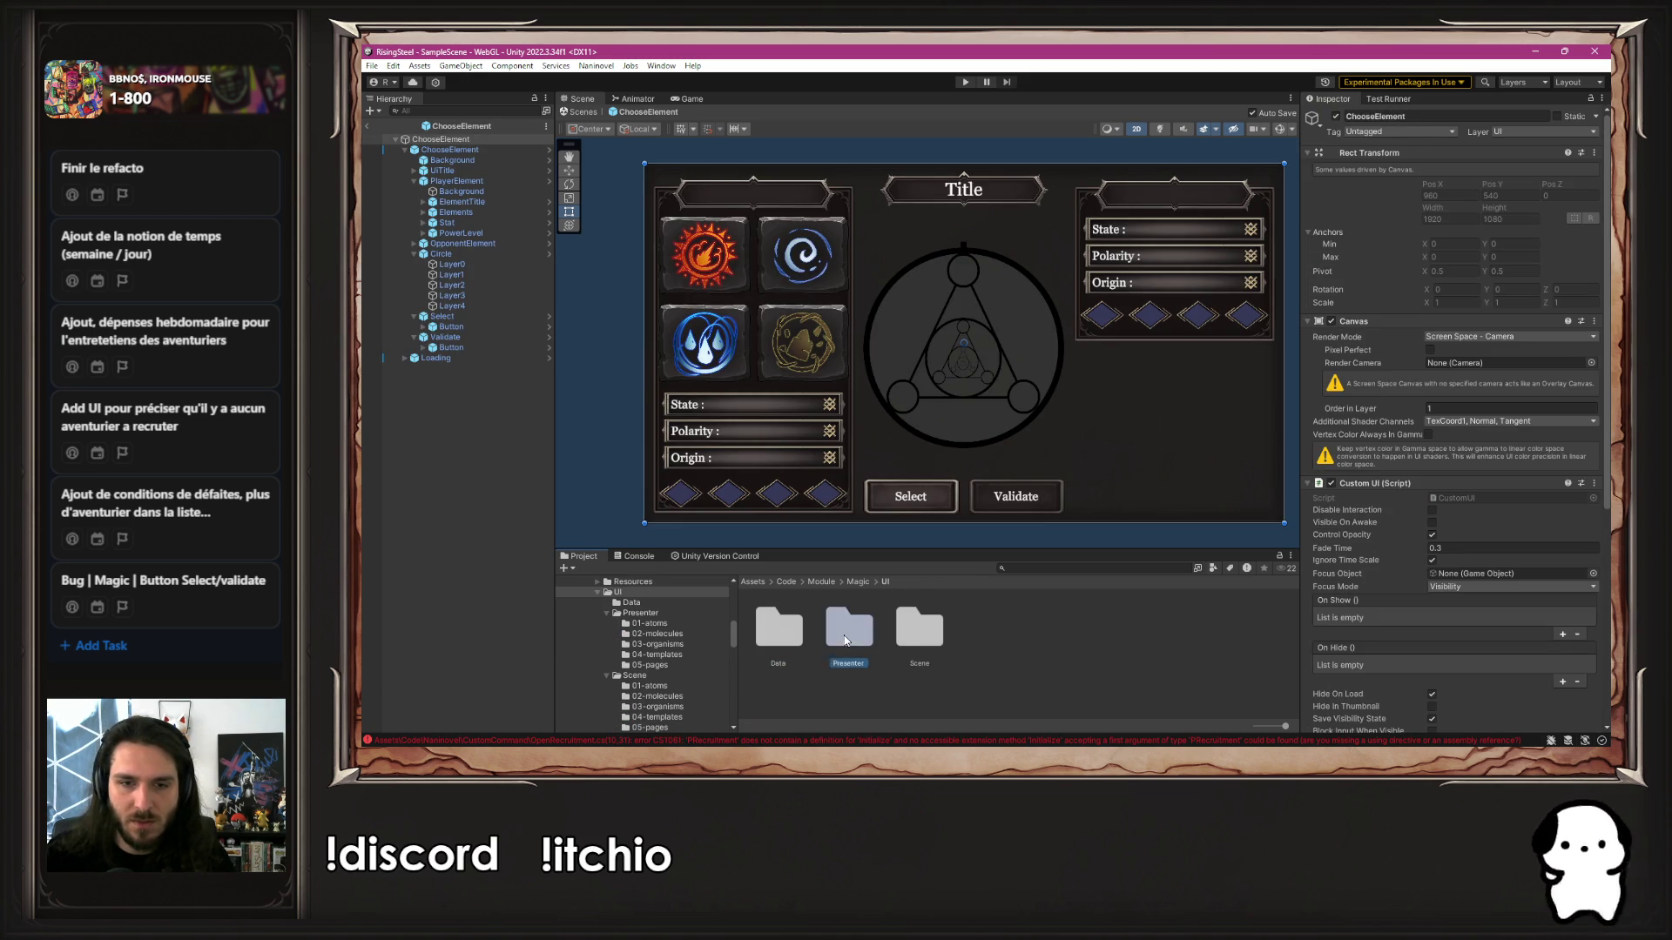
{"action": "double_click", "coordinate": [874, 634]}
{"action": "double_click", "coordinate": [1043, 627]}
{"action": "double_click", "coordinate": [797, 628]}
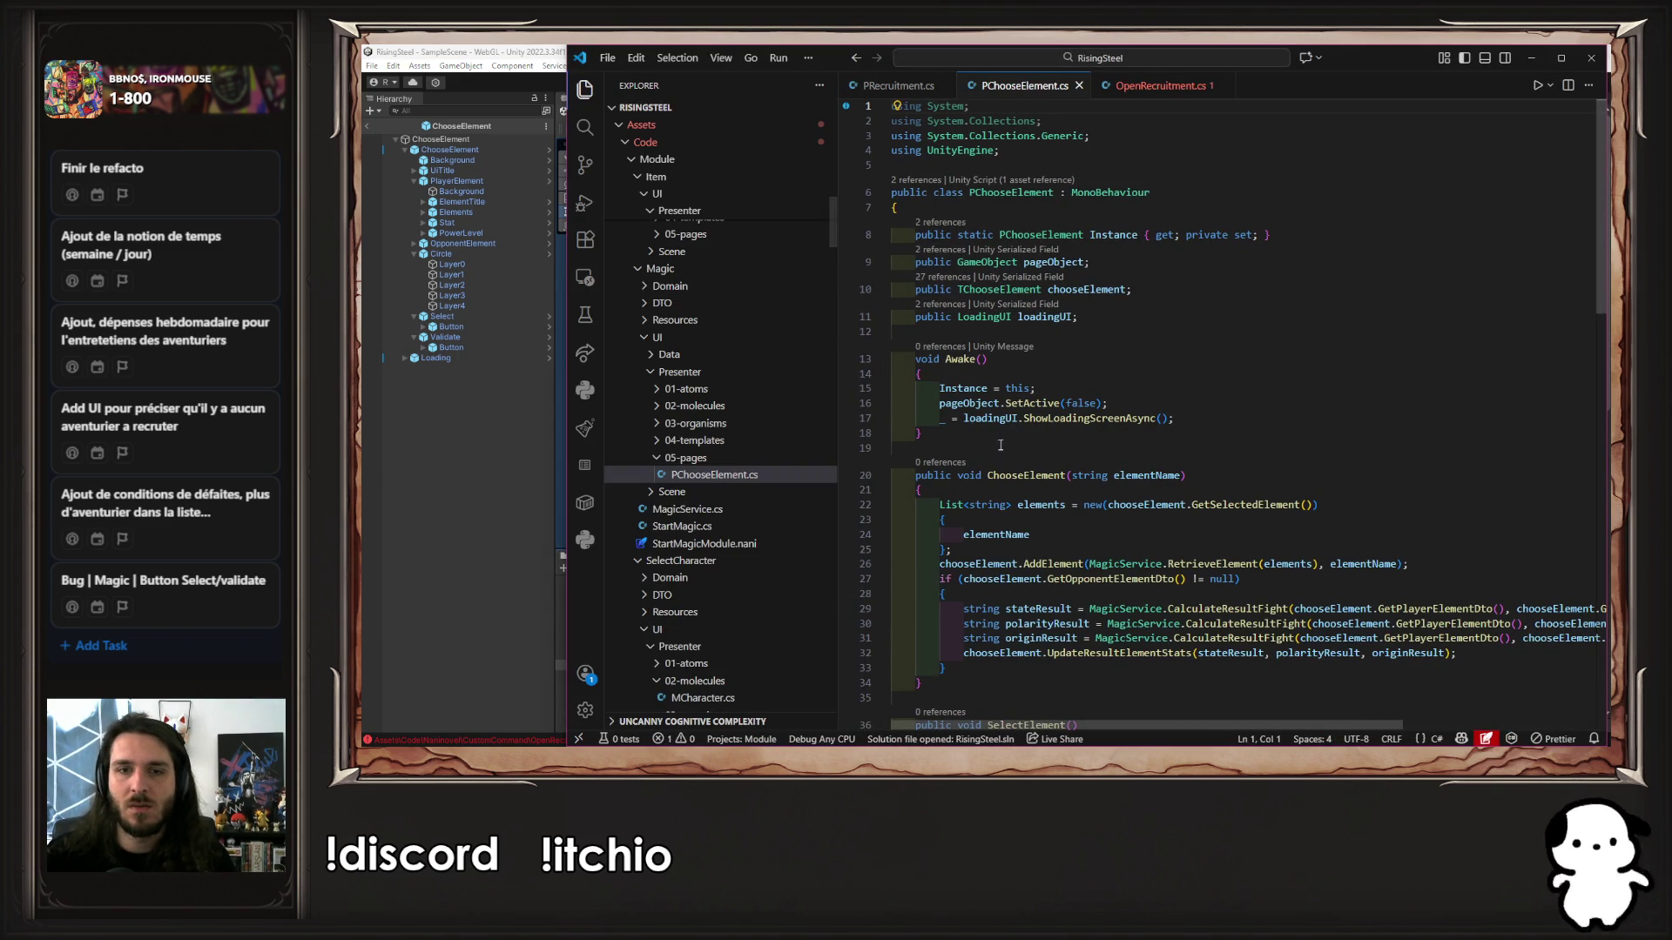
{"action": "left_click_drag", "start_coordinate": [1000, 445], "coordinate": [889, 358]}
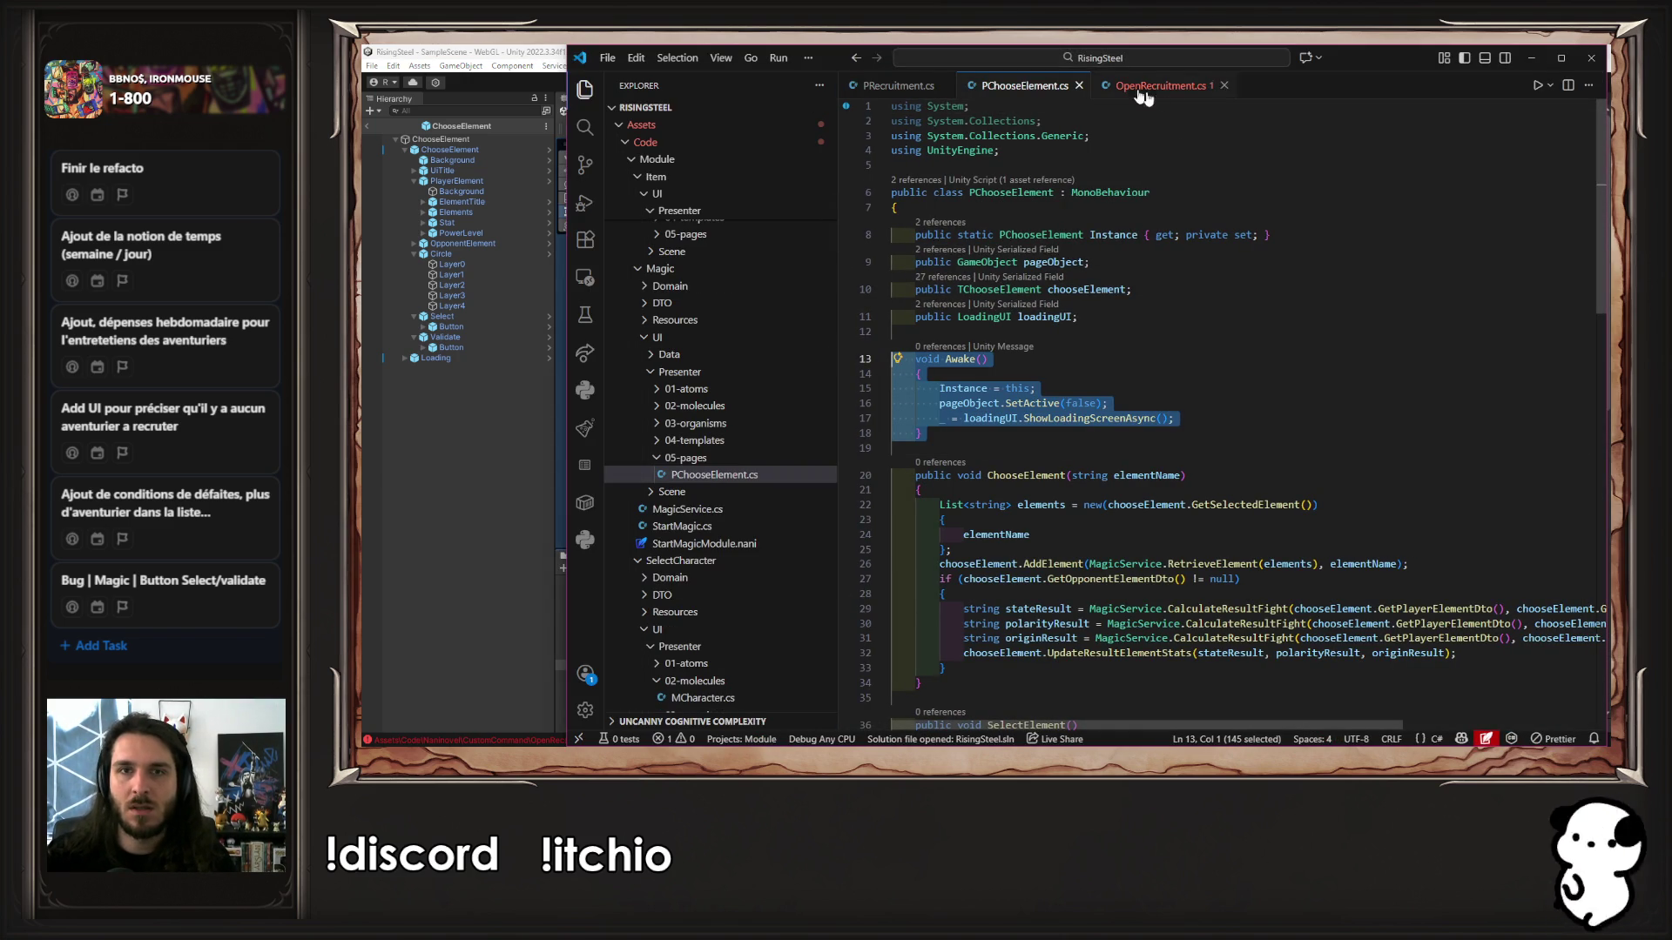
Paste PChooseElement's Awake and Initialize methods into PRecruitment.cs
{"action": "left_click", "coordinate": [896, 86]}
{"action": "left_click", "coordinate": [1171, 303]}
{"action": "key", "text": "Return"}
{"action": "type", "text": "void Awake()     {         Instance = this;         pageObject.SetActive(false);         _ = loadingUI.ShowLoadingScreenAsync();     }"}
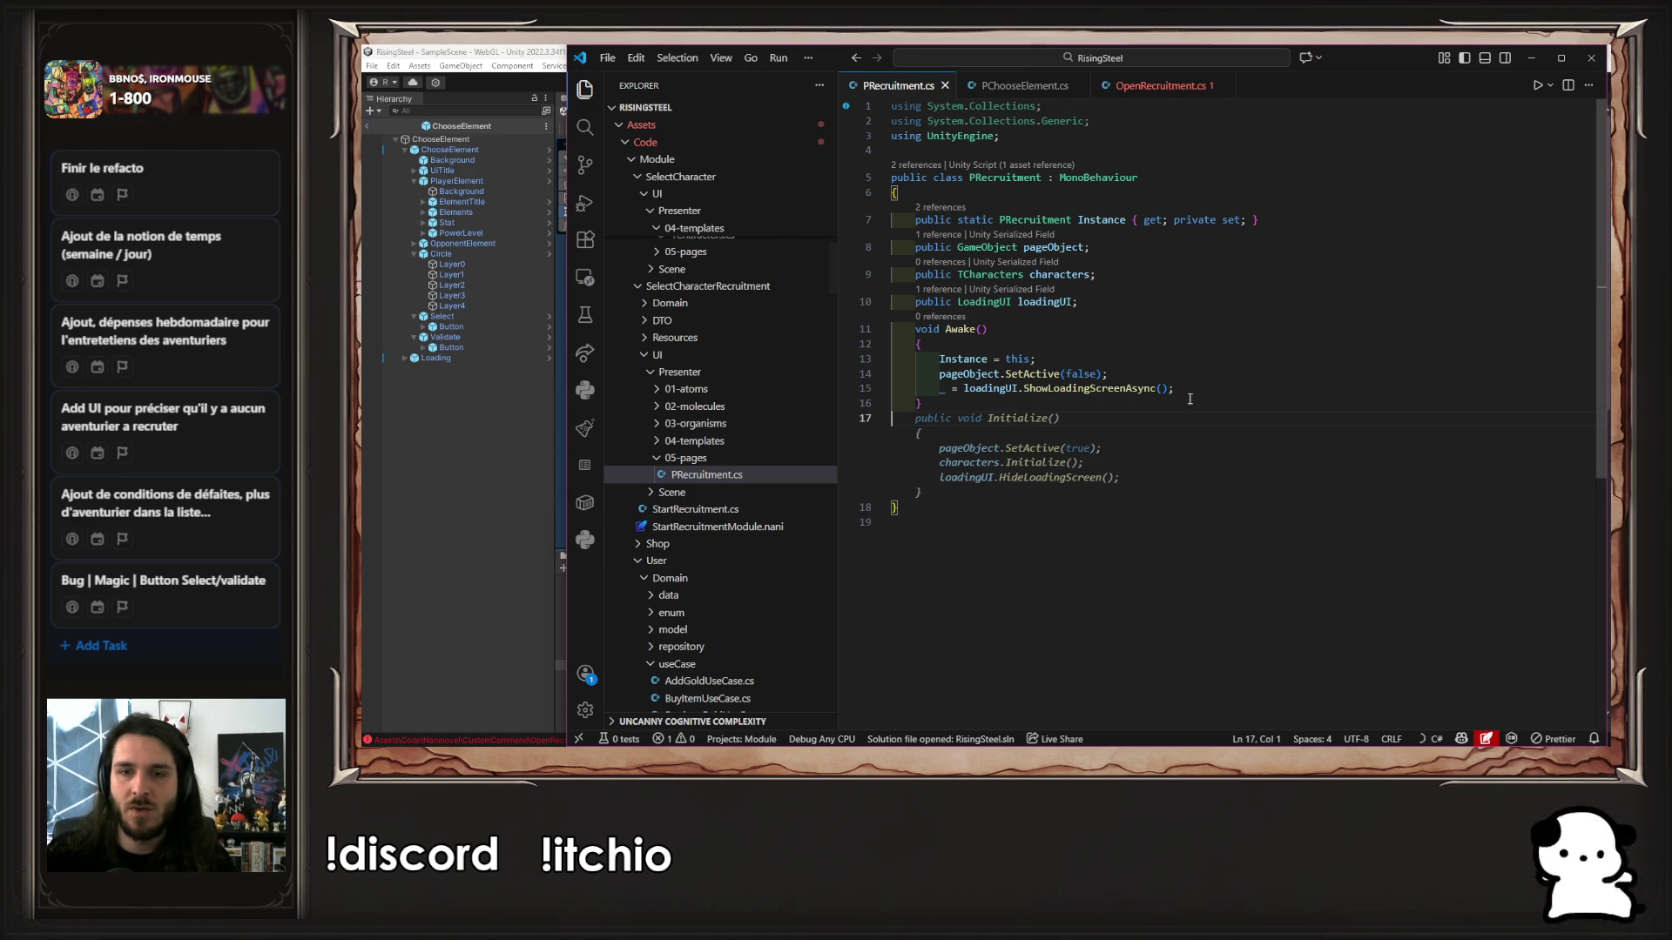
{"action": "left_click", "coordinate": [1026, 85]}
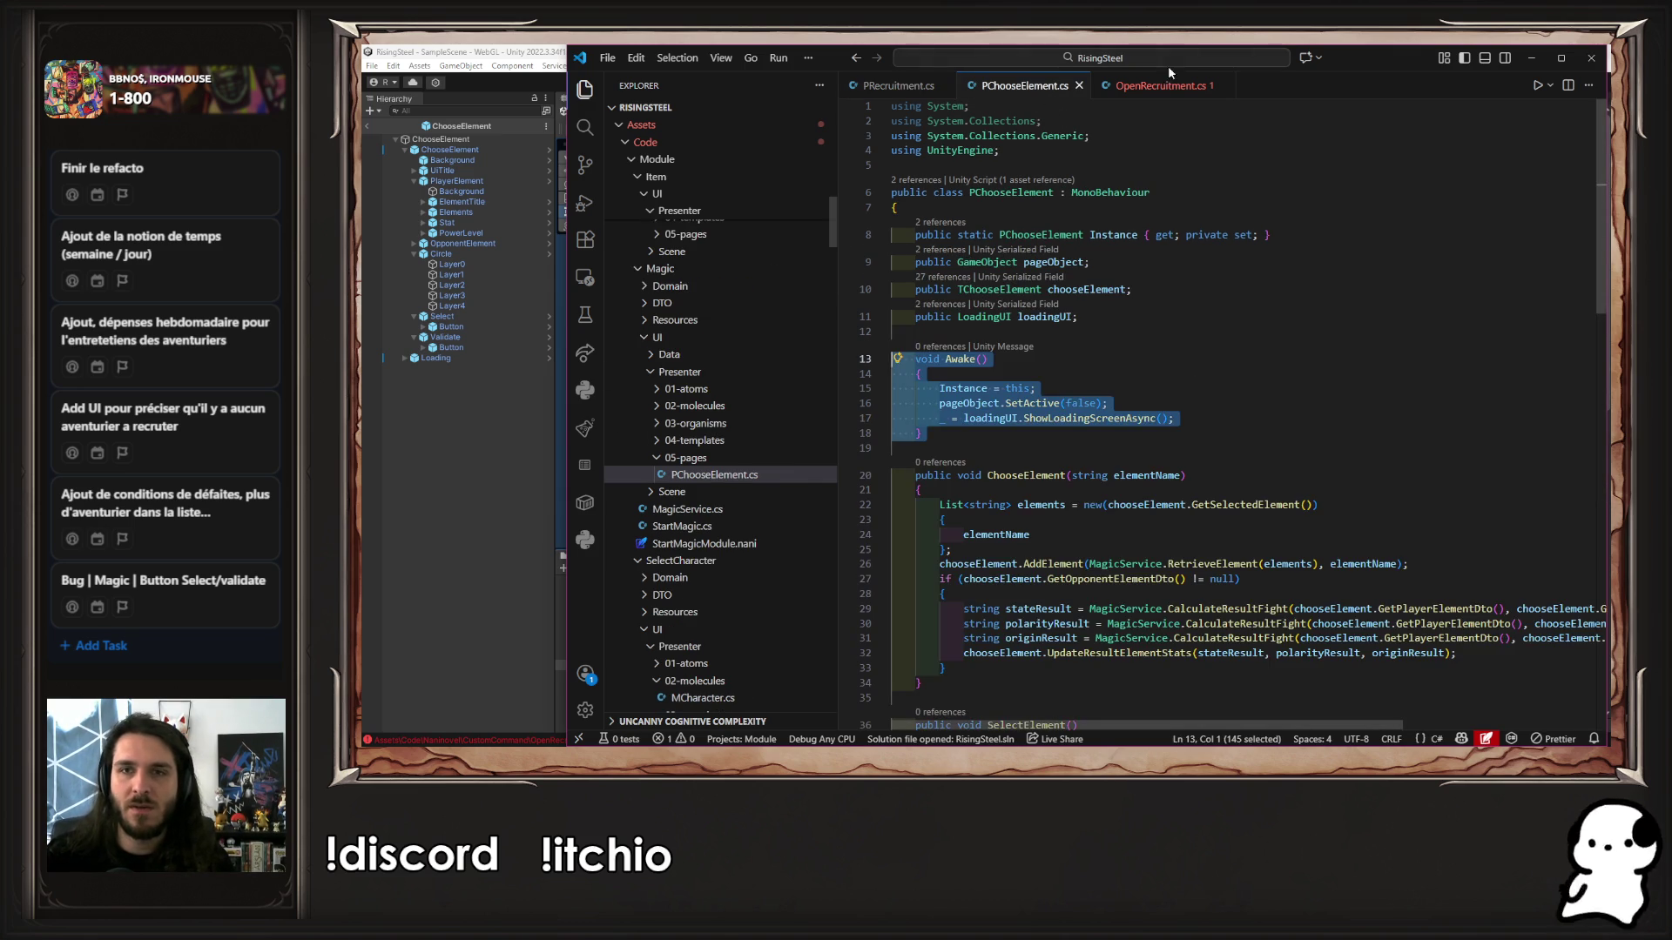
{"action": "scroll", "coordinate": [1096, 442], "scroll_direction": "down", "scroll_amount": 4}
{"action": "scroll", "coordinate": [1096, 442], "scroll_direction": "down", "scroll_amount": 6}
{"action": "left_click_drag", "start_coordinate": [932, 483], "coordinate": [827, 414]}
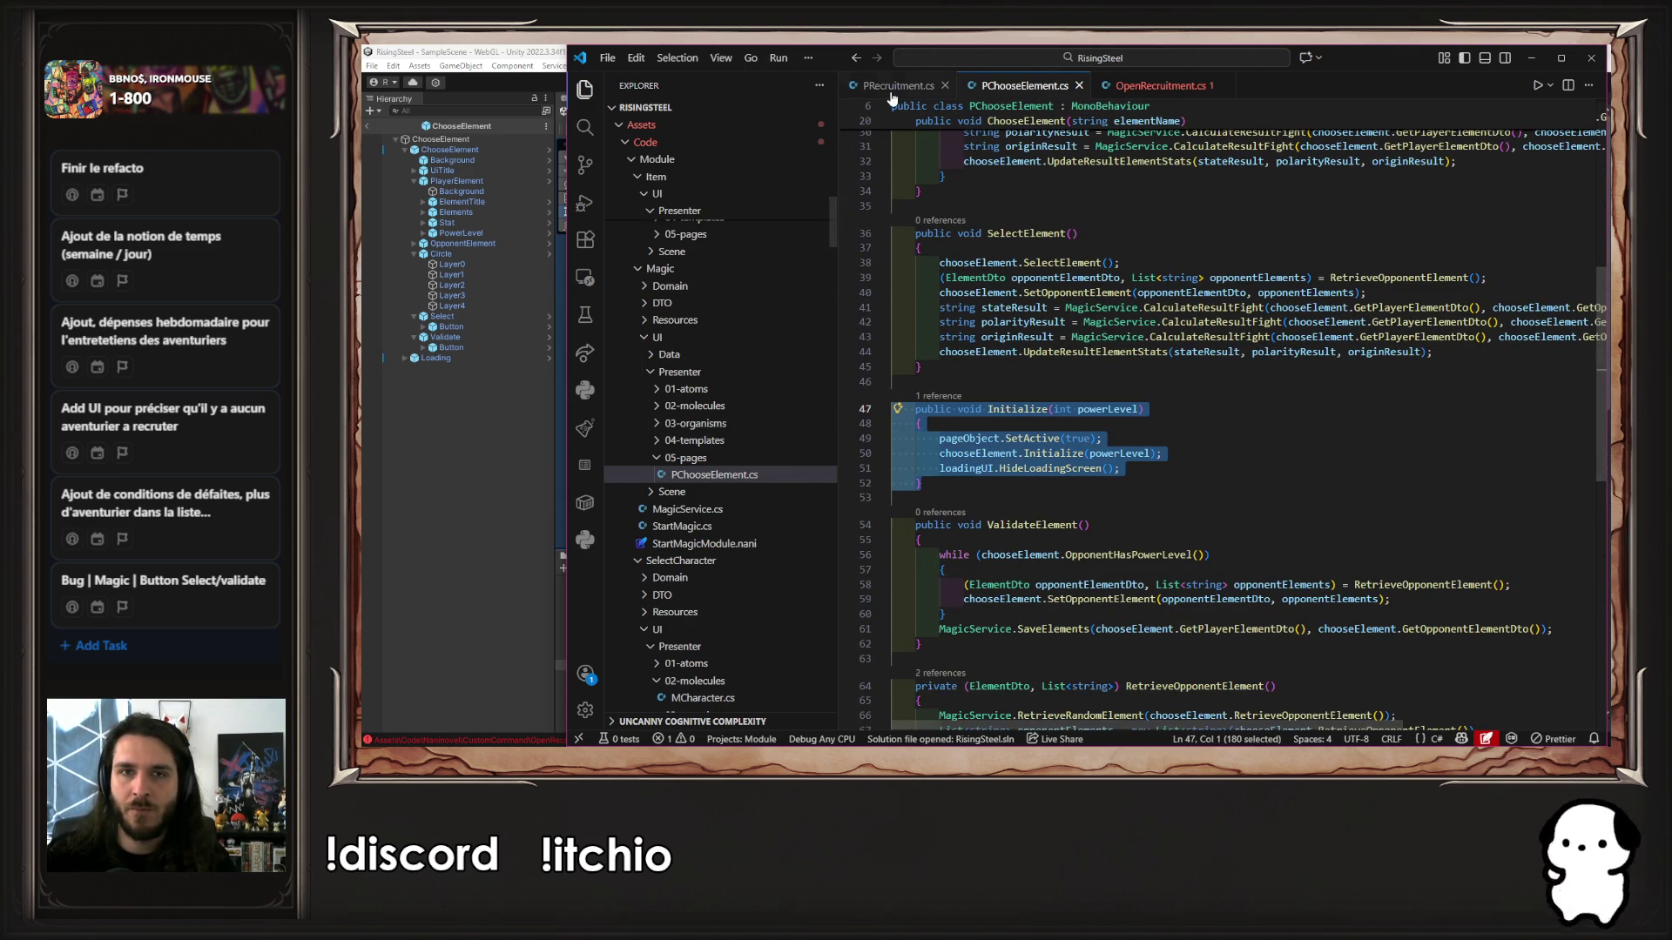
{"action": "key", "text": "ctrl+Tab"}
{"action": "type", "text": "public void Initialize(int powerLevel)     {         pageObject.SetActive(true);         chooseElement.Initialize(powerLevel);         loadingUI.HideLoadingScreen();     }"}
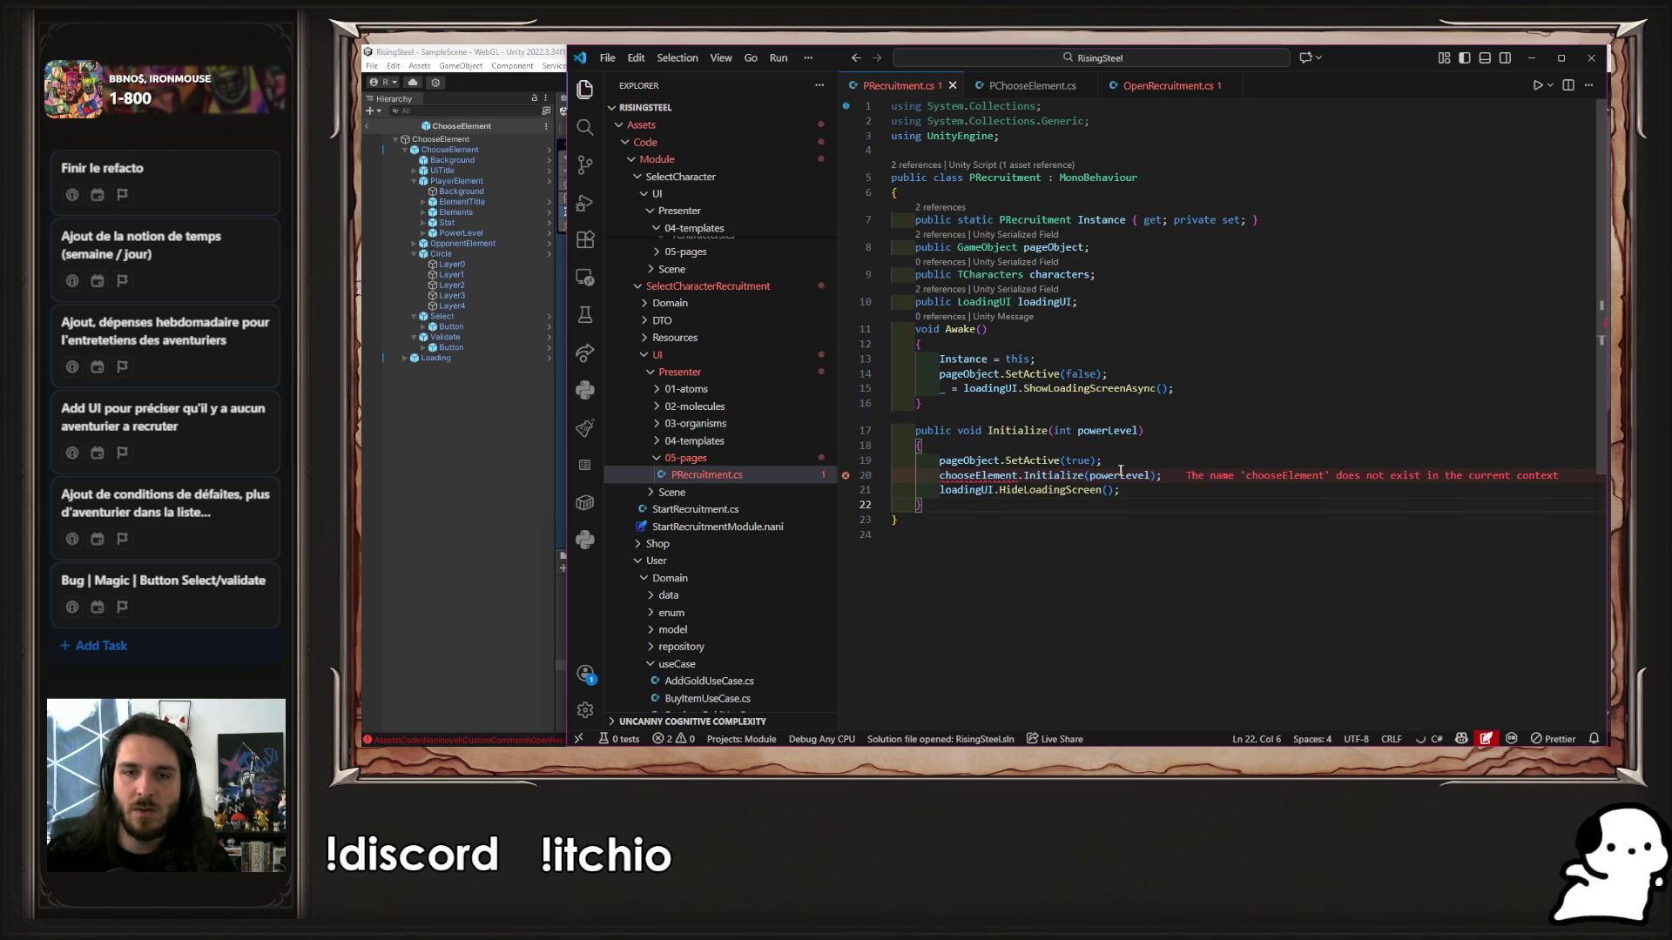
Retarget the call to characters, comment it out, remove the int powerLevel parameter, and save
{"action": "double_click", "coordinate": [995, 477]}
{"action": "double_click", "coordinate": [1058, 275]}
{"action": "key", "text": "Tab"}
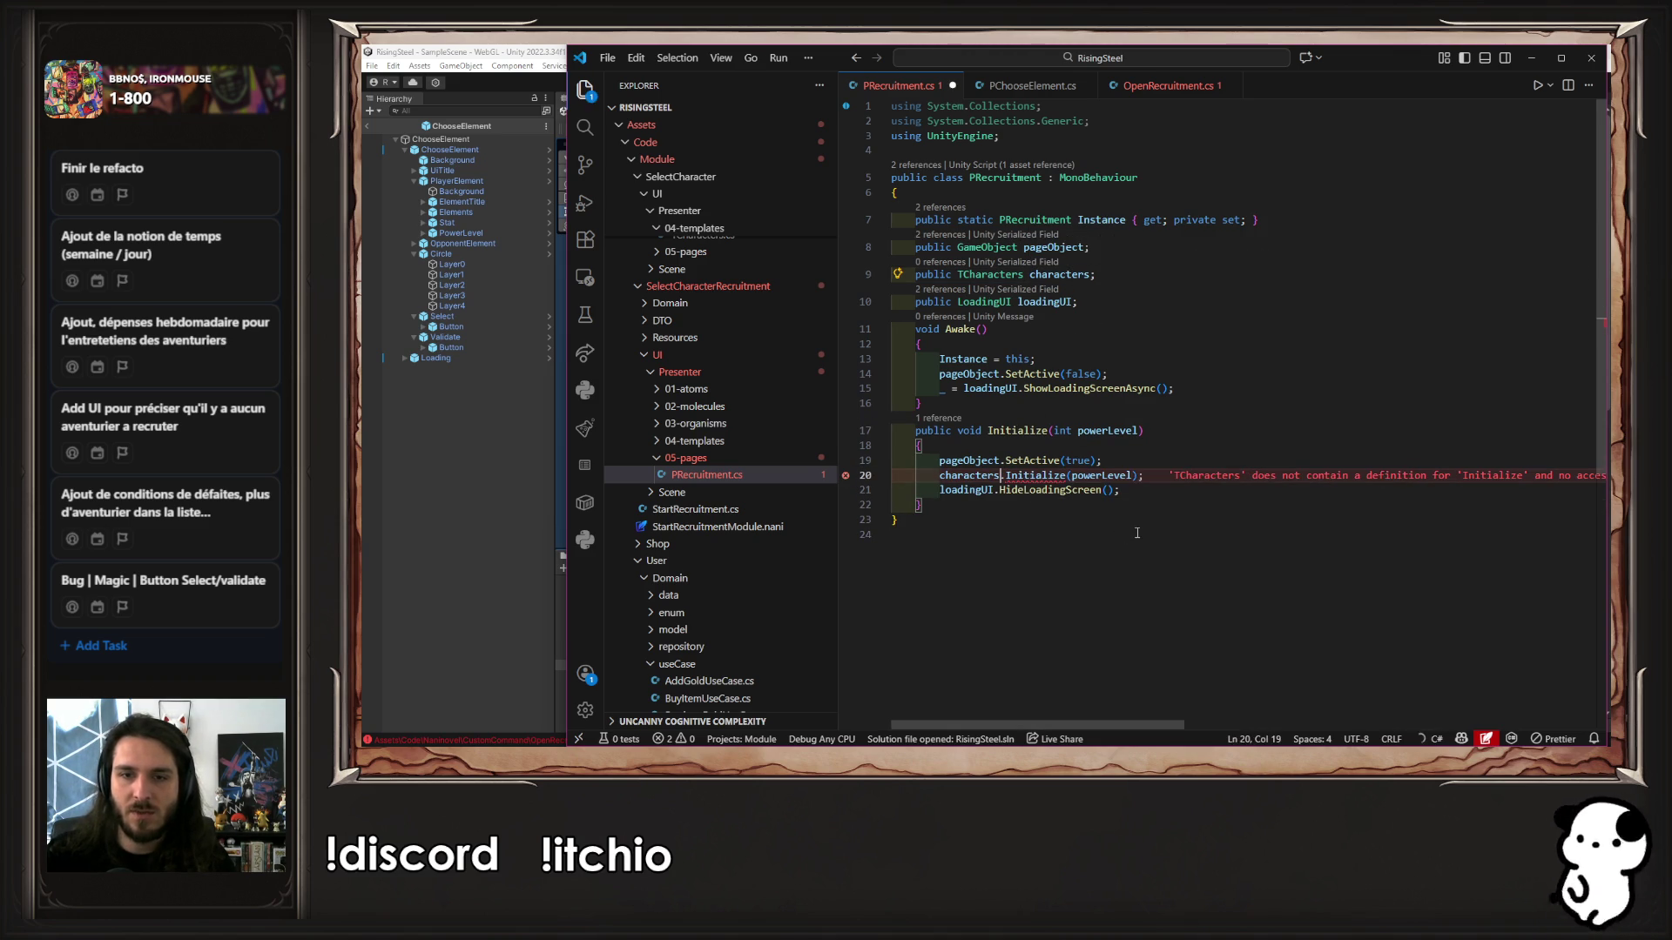
{"action": "key", "text": "ctrl+slash"}
{"action": "key", "text": "Up"}
{"action": "key", "text": "Up"}
{"action": "key", "text": "Up"}
{"action": "key", "text": "ctrl+Right"}
{"action": "key", "text": "ctrl+Right"}
{"action": "key", "text": "ctrl+shift+Right"}
{"action": "key", "text": "ctrl+shift+Right"}
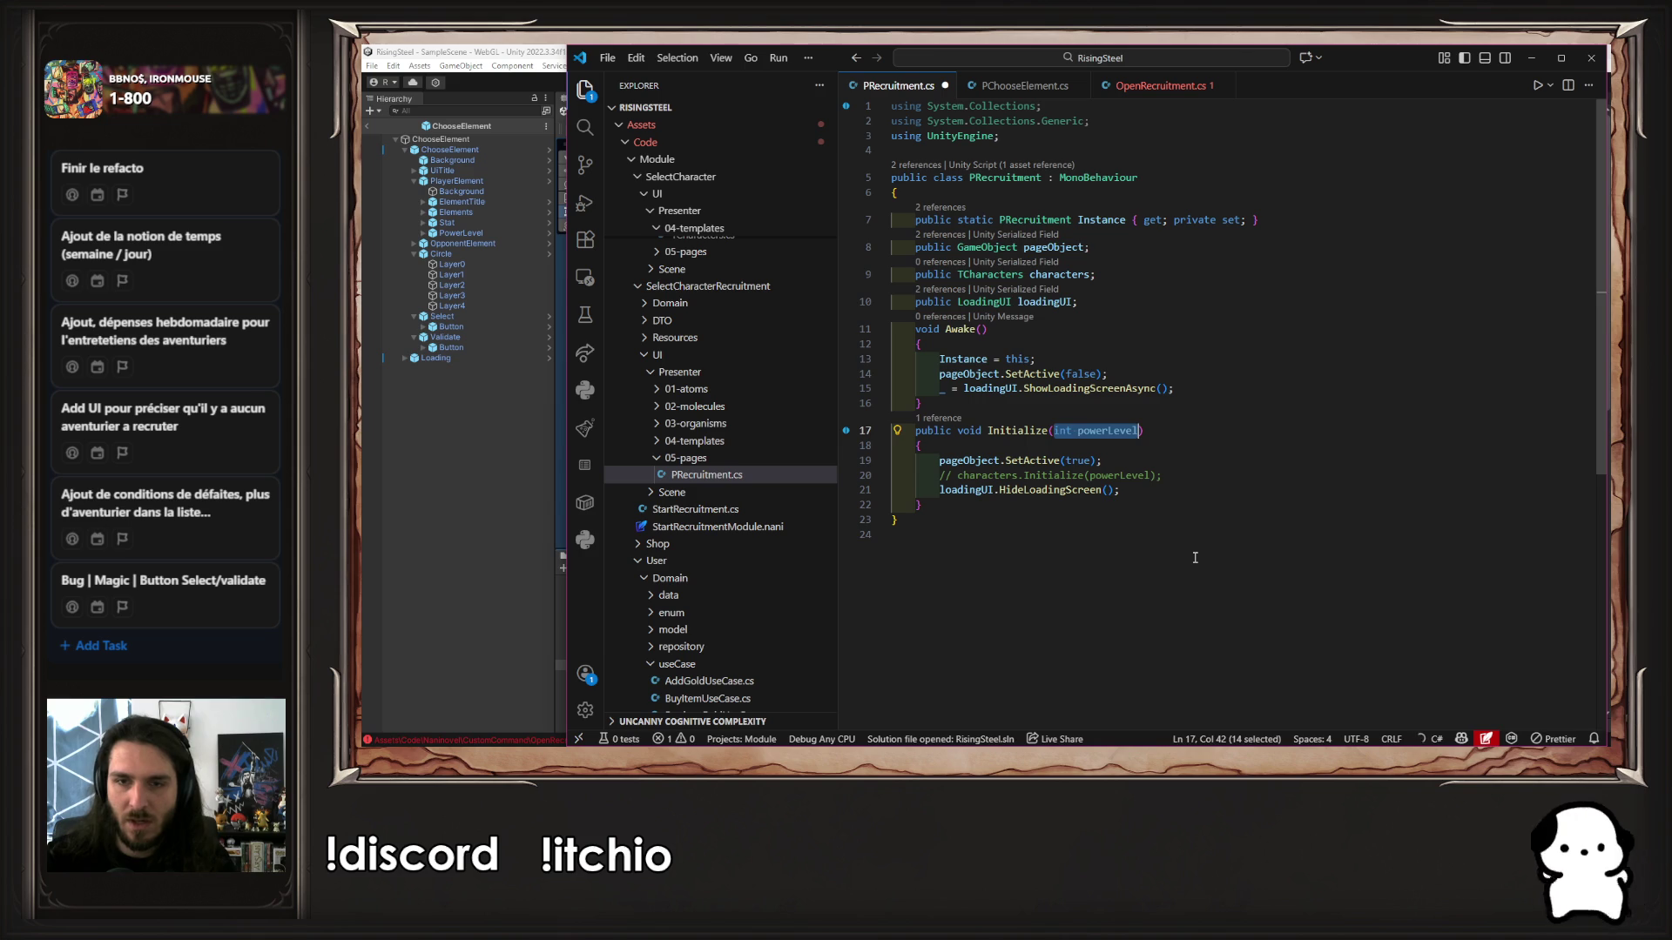
{"action": "key", "text": "Delete"}
{"action": "key", "text": "ctrl+s"}
Remove the powerLevel argument from the commented characters.Initialize call and cross-check the other scripts
{"action": "key", "text": "Down"}
{"action": "key", "text": "Down"}
{"action": "key", "text": "Down"}
{"action": "key", "text": "ctrl+Right"}
{"action": "key", "text": "ctrl+shift+Right"}
{"action": "key", "text": "Delete"}
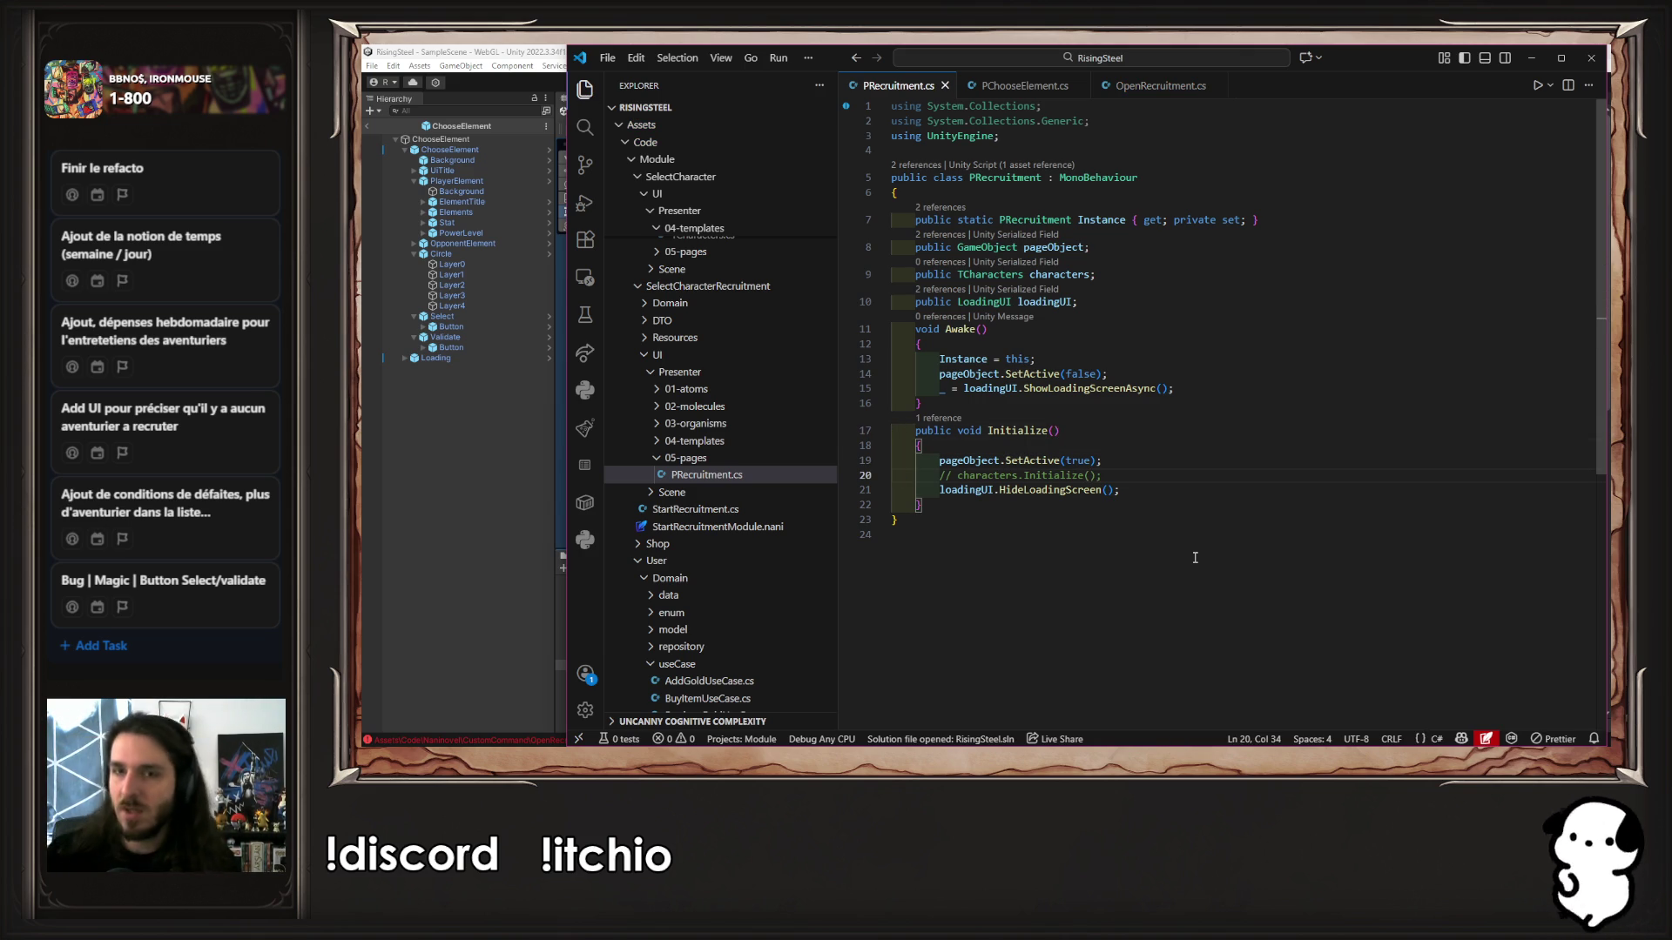
{"action": "left_click", "coordinate": [993, 91]}
{"action": "left_click", "coordinate": [1158, 86]}
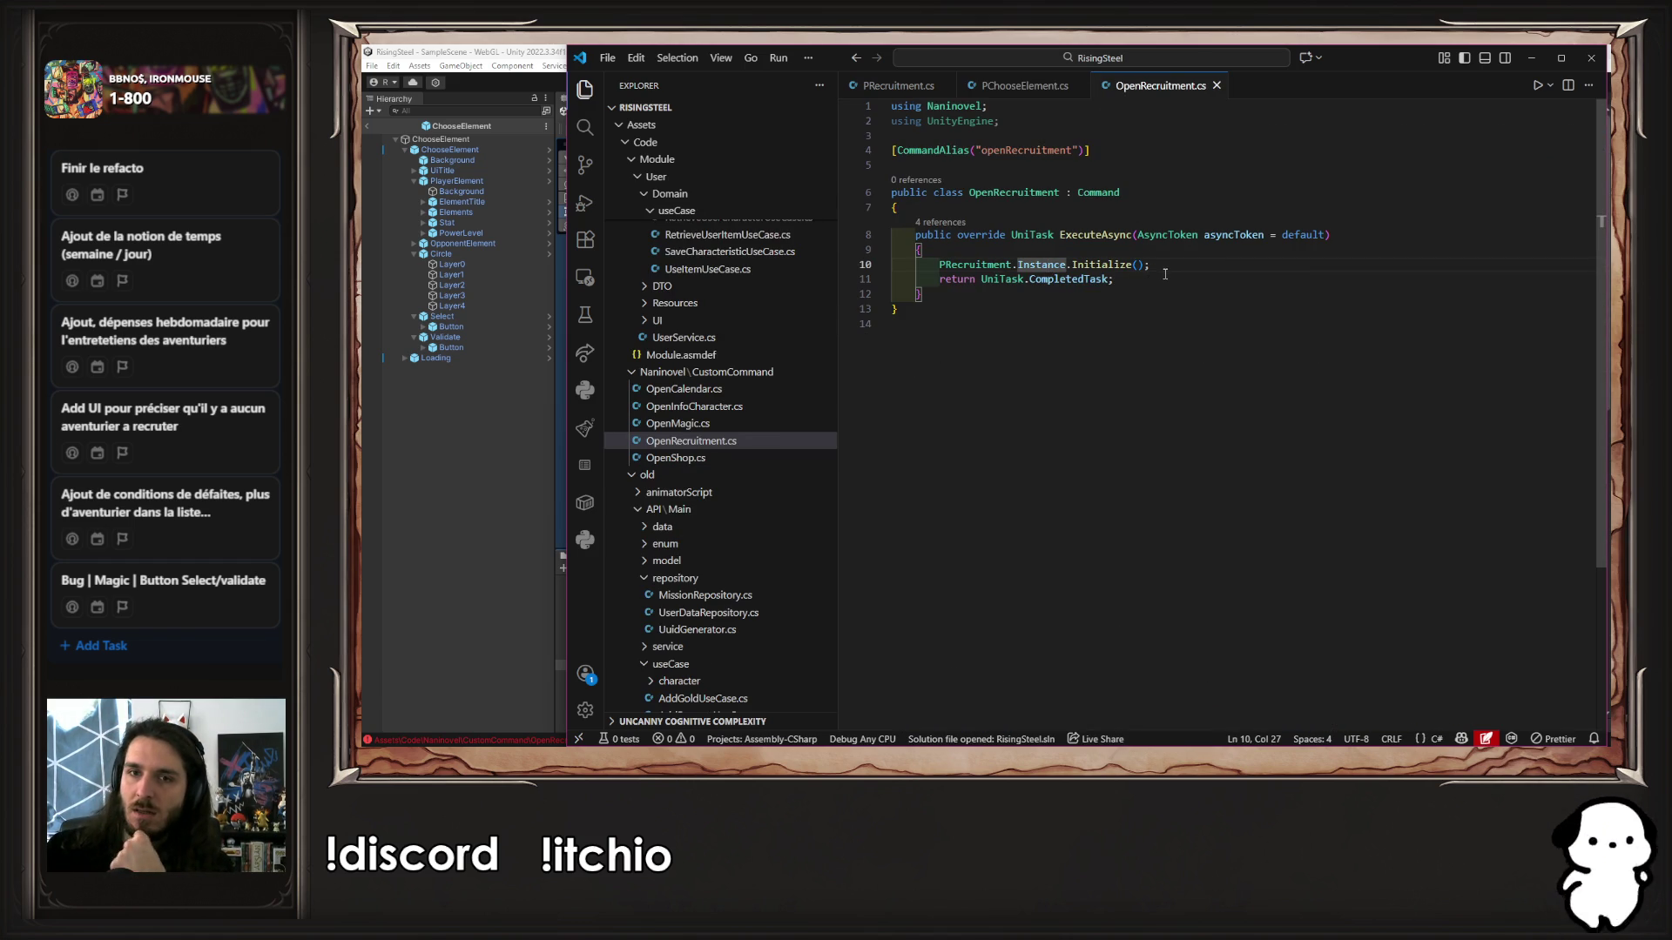
{"action": "left_click", "coordinate": [1105, 266], "text": "ctrl"}
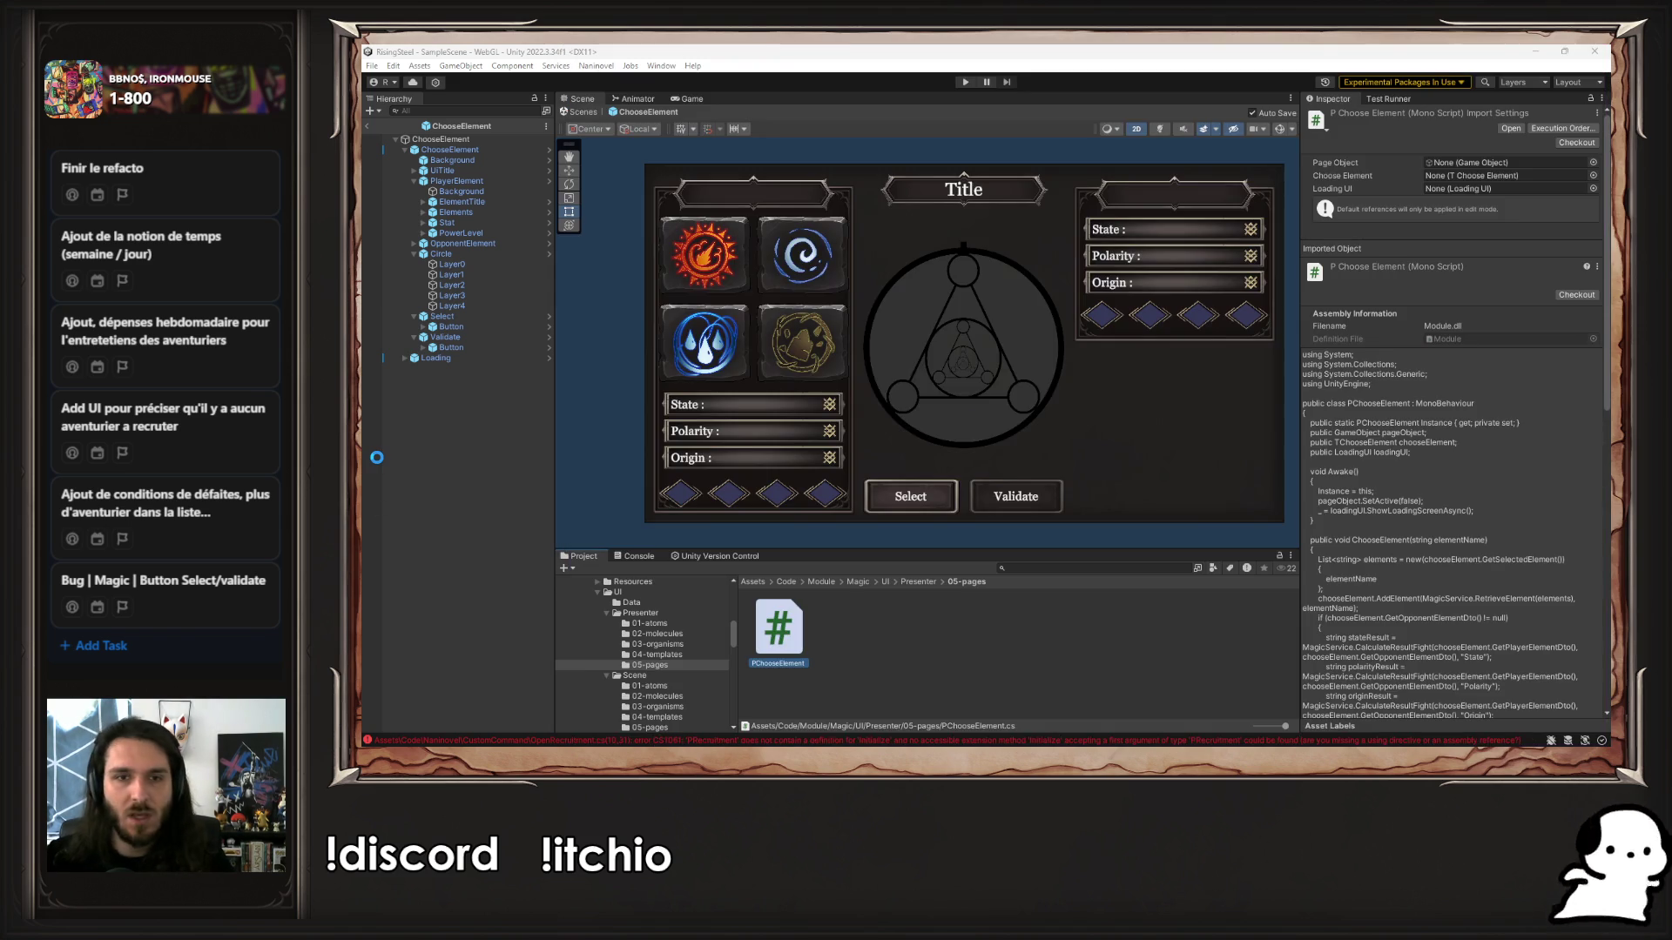
Let scripts recompile, then add an empty entry to Naninovel's Scripts resources list
{"action": "left_click", "coordinate": [377, 457]}
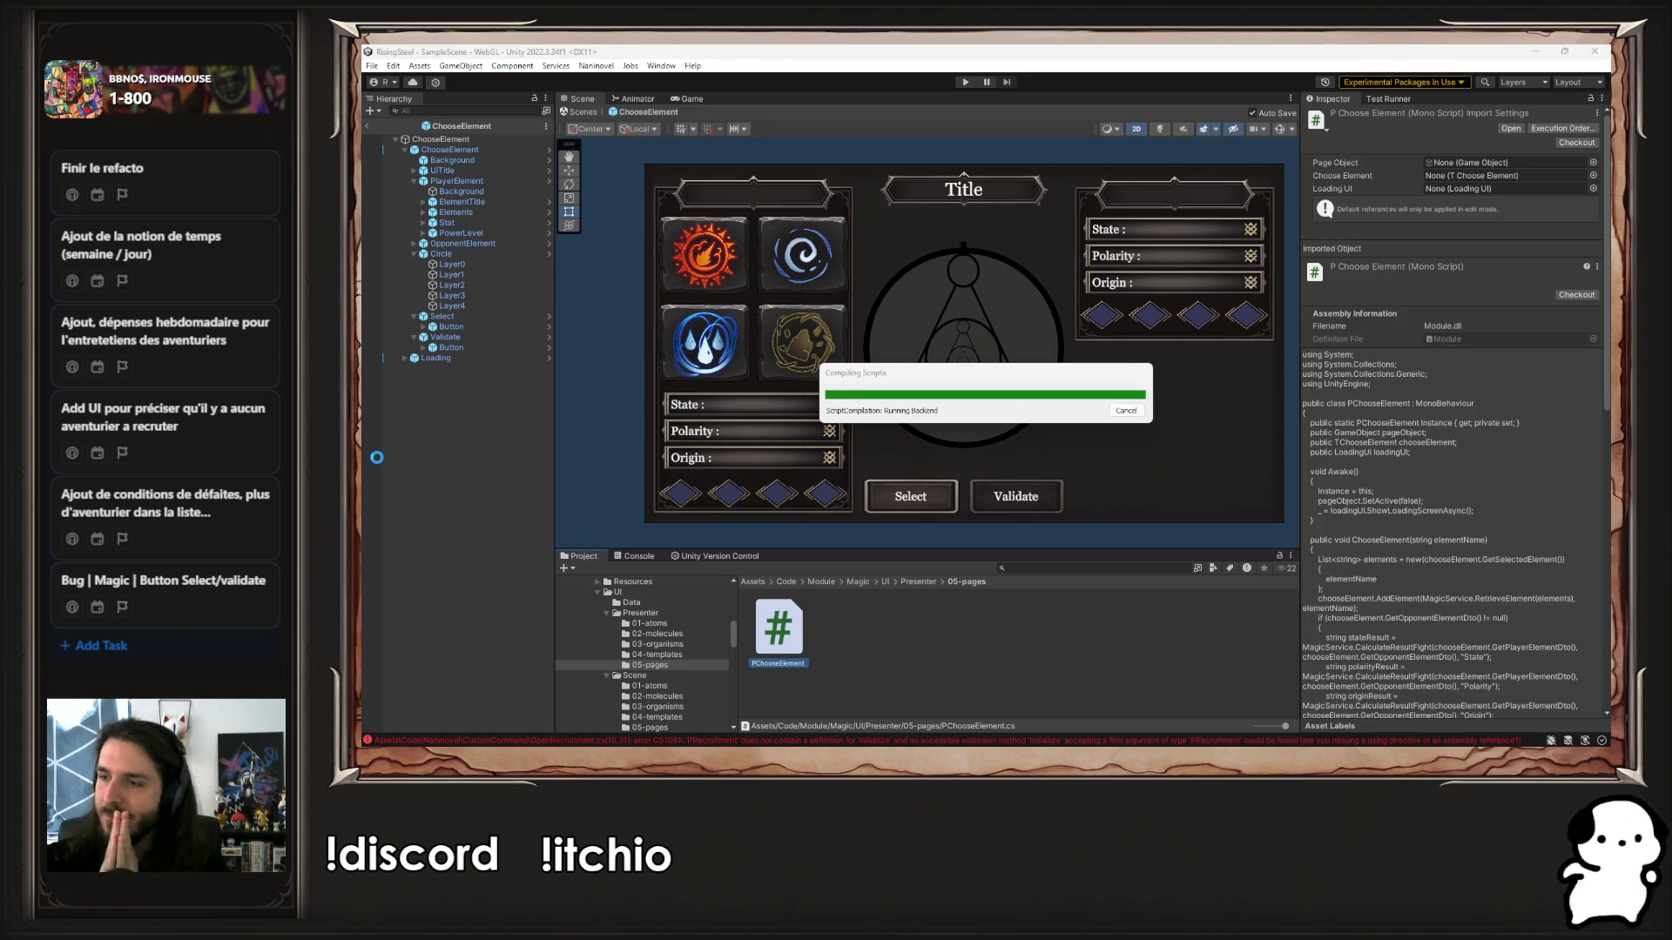
{"action": "left_click", "coordinate": [596, 66]}
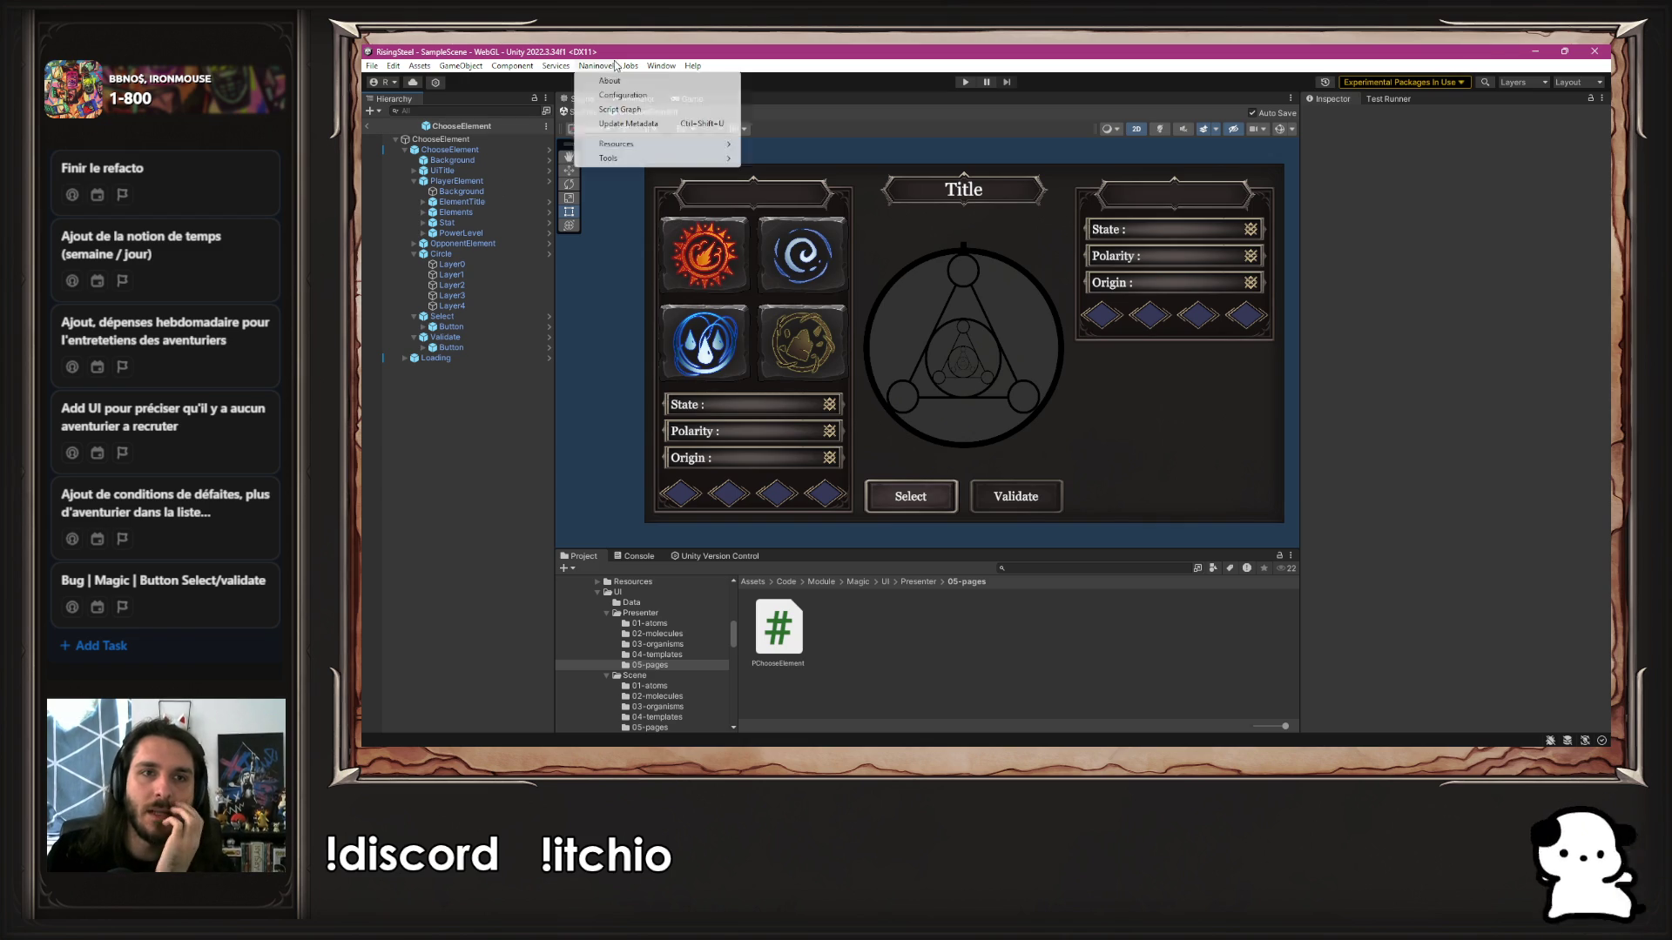
{"action": "mouse_move", "coordinate": [620, 145]}
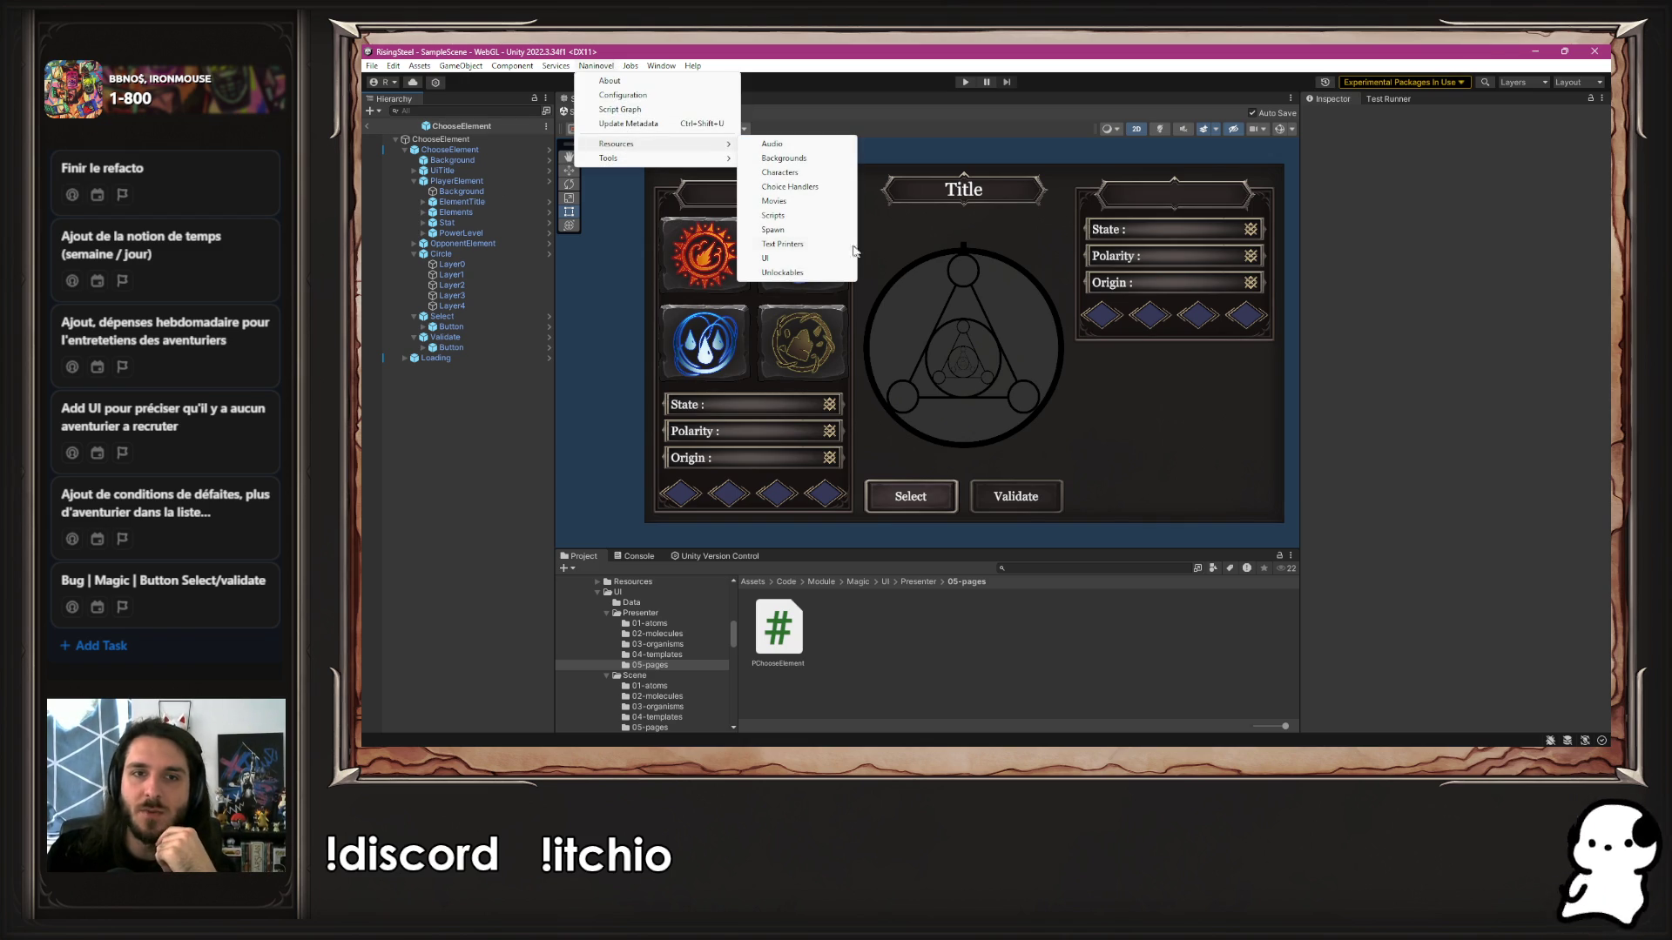
{"action": "left_click", "coordinate": [779, 216]}
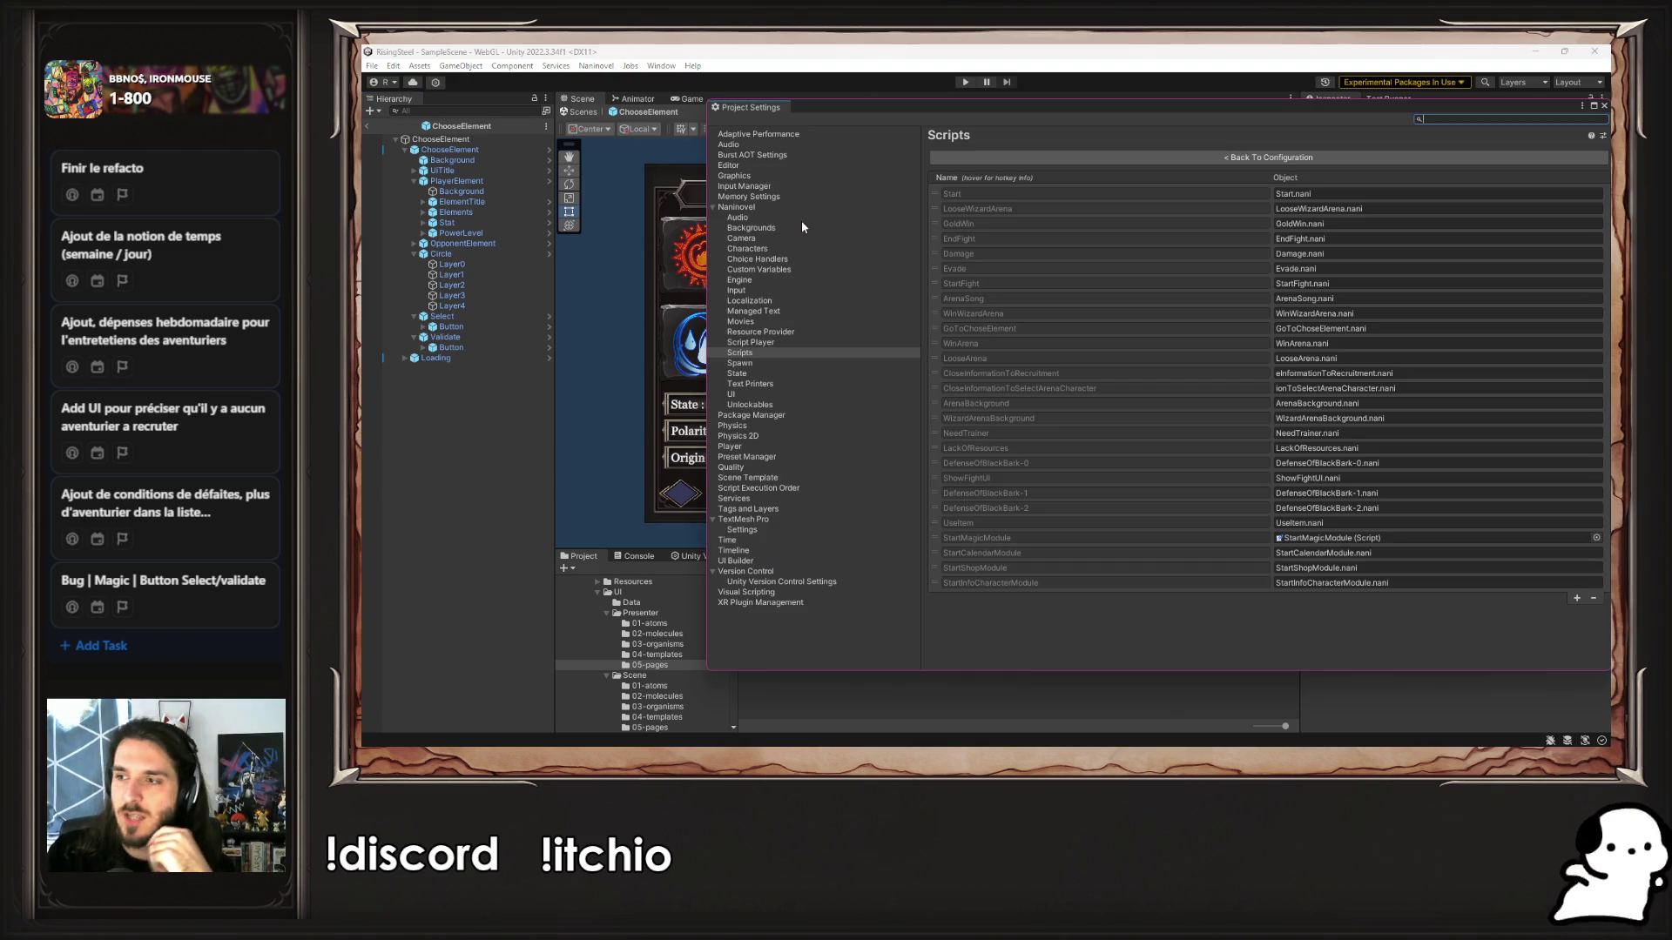
{"action": "left_click", "coordinate": [1191, 159]}
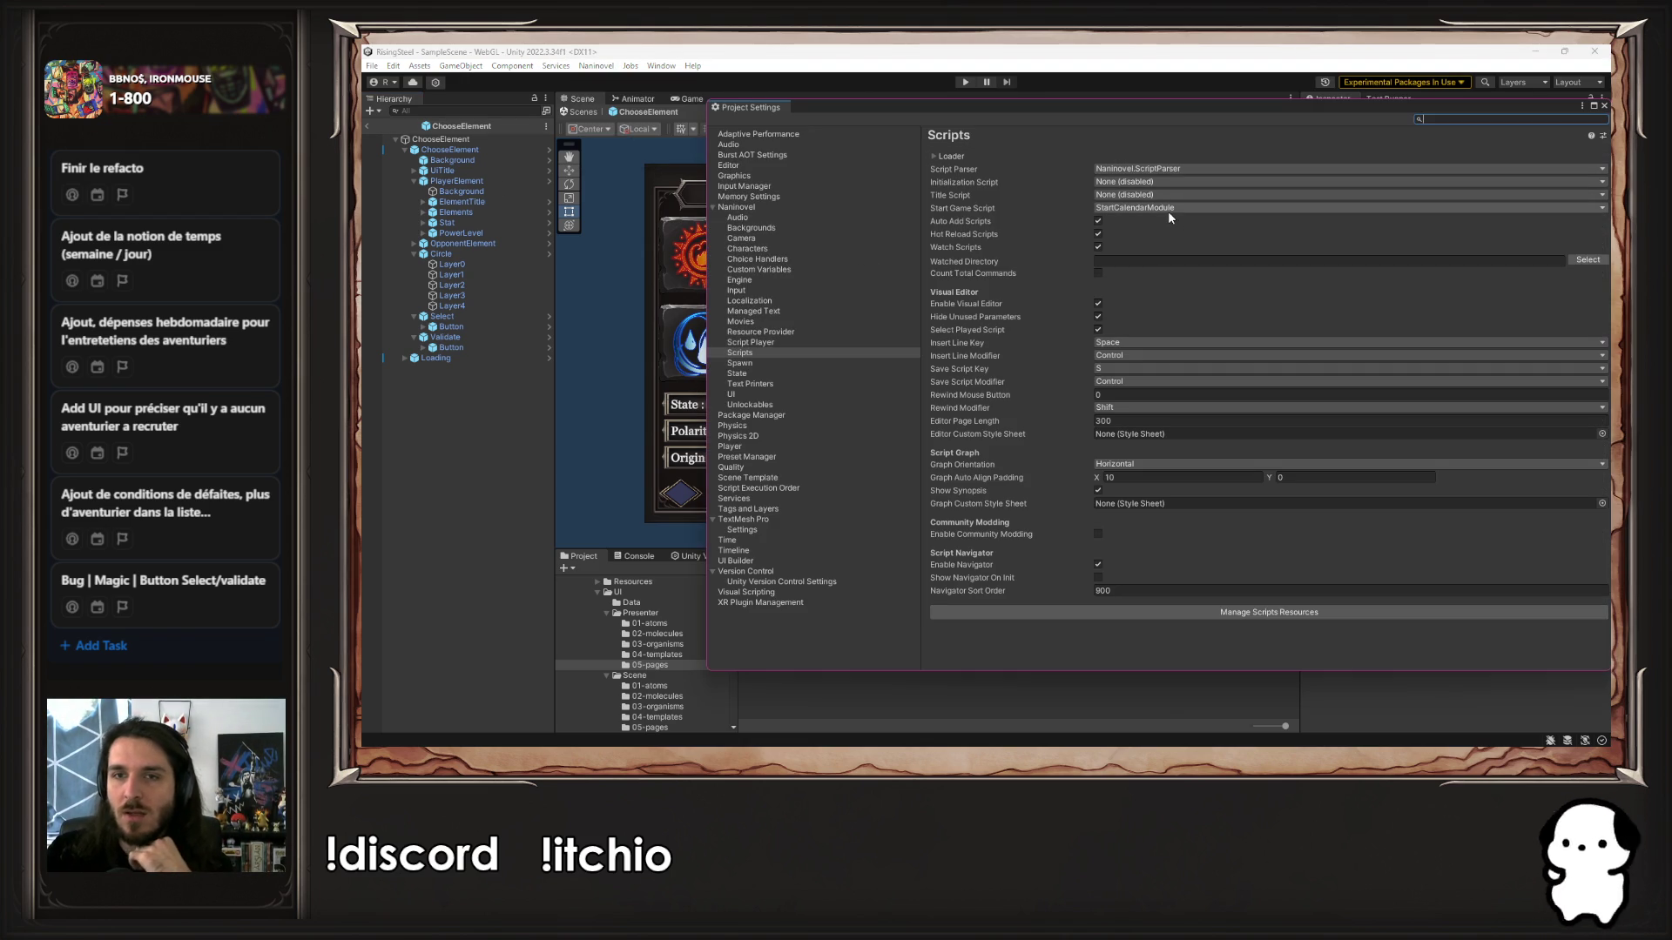
{"action": "left_click", "coordinate": [1242, 611]}
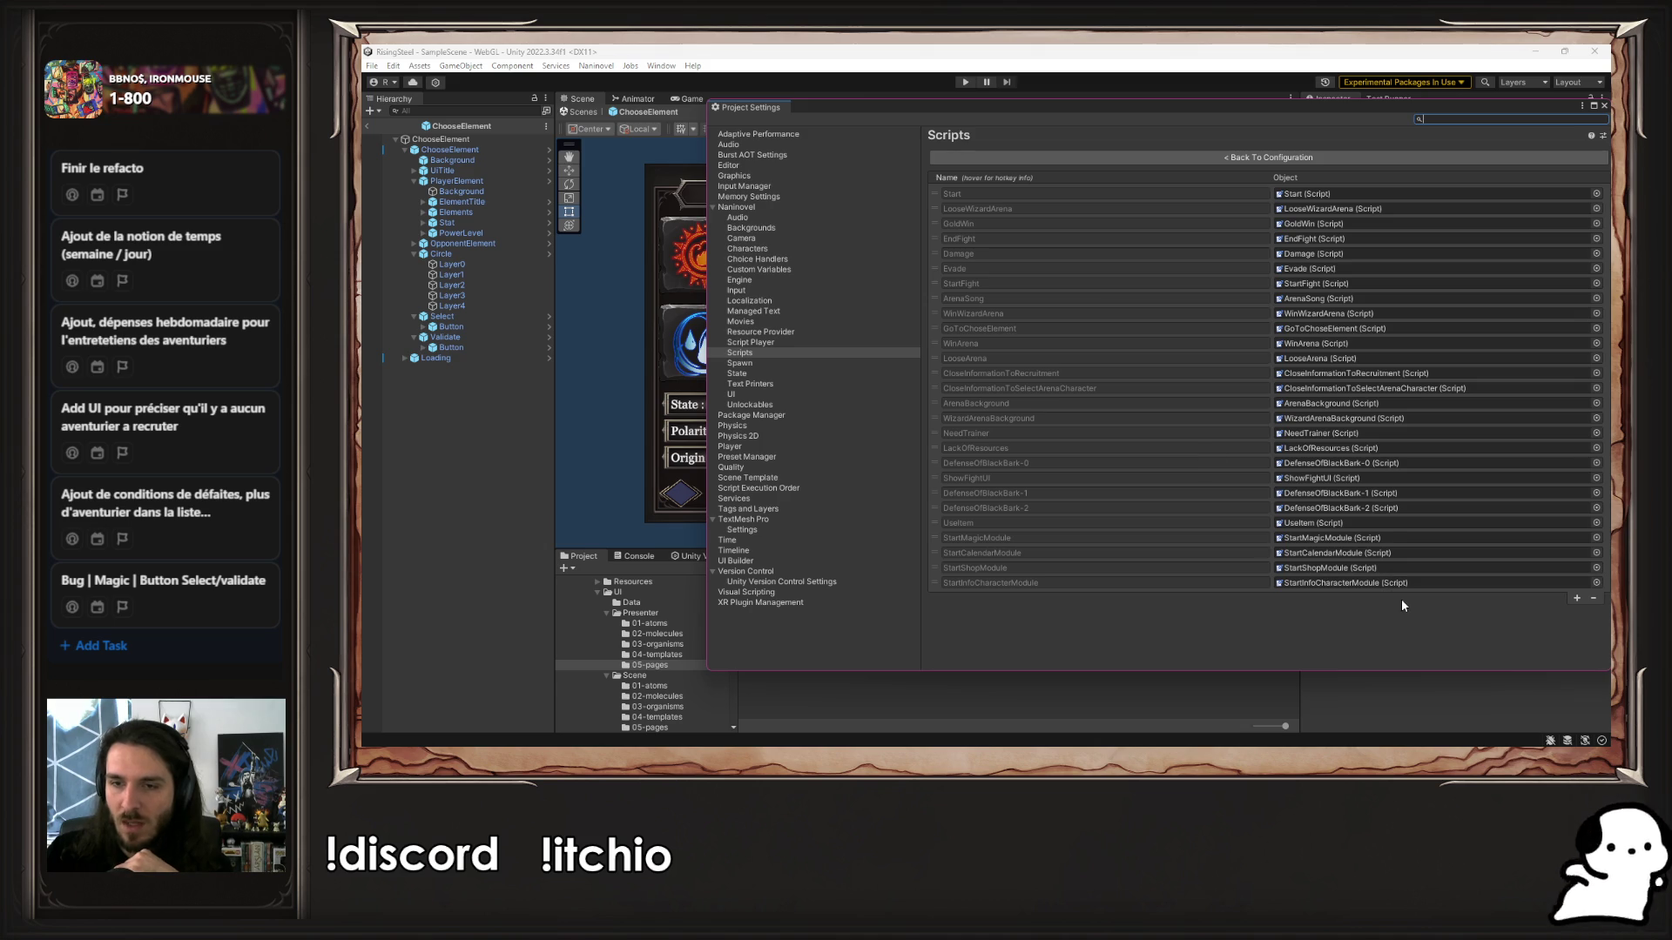
{"action": "left_click", "coordinate": [1576, 599]}
{"action": "left_click", "coordinate": [995, 129]}
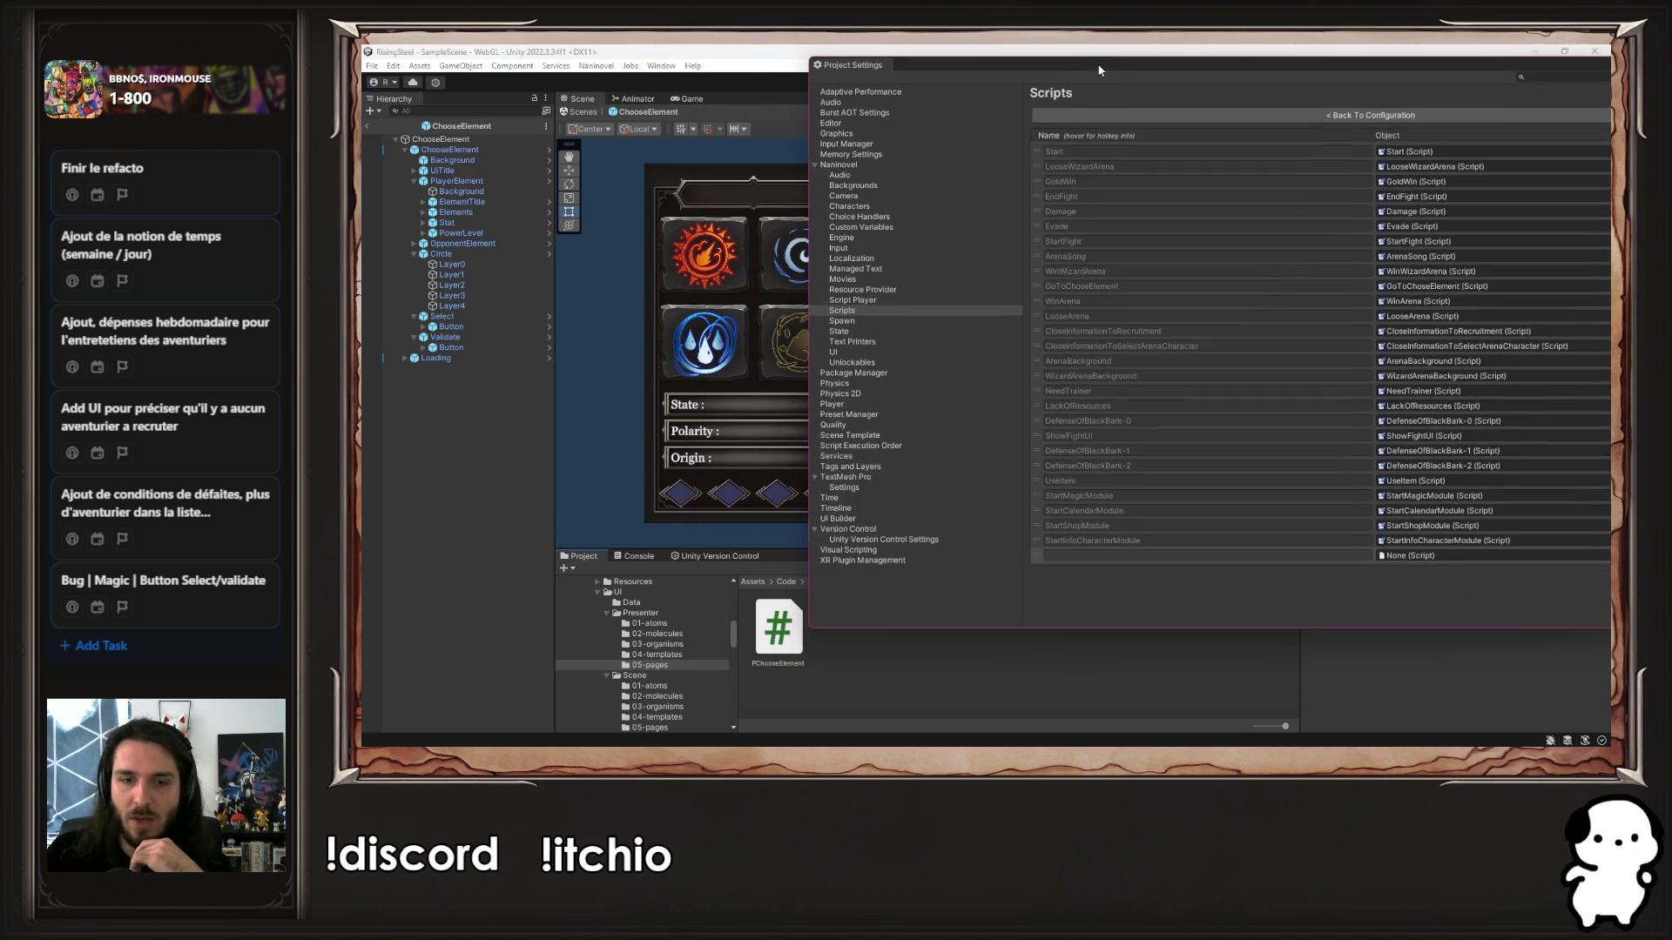
Put StartRecruitmentModule from the SelectCharacterRecruitment folder into the new script slot
{"action": "scroll", "coordinate": [631, 643], "scroll_direction": "up", "scroll_amount": 3}
{"action": "scroll", "coordinate": [632, 642], "scroll_direction": "up", "scroll_amount": 2}
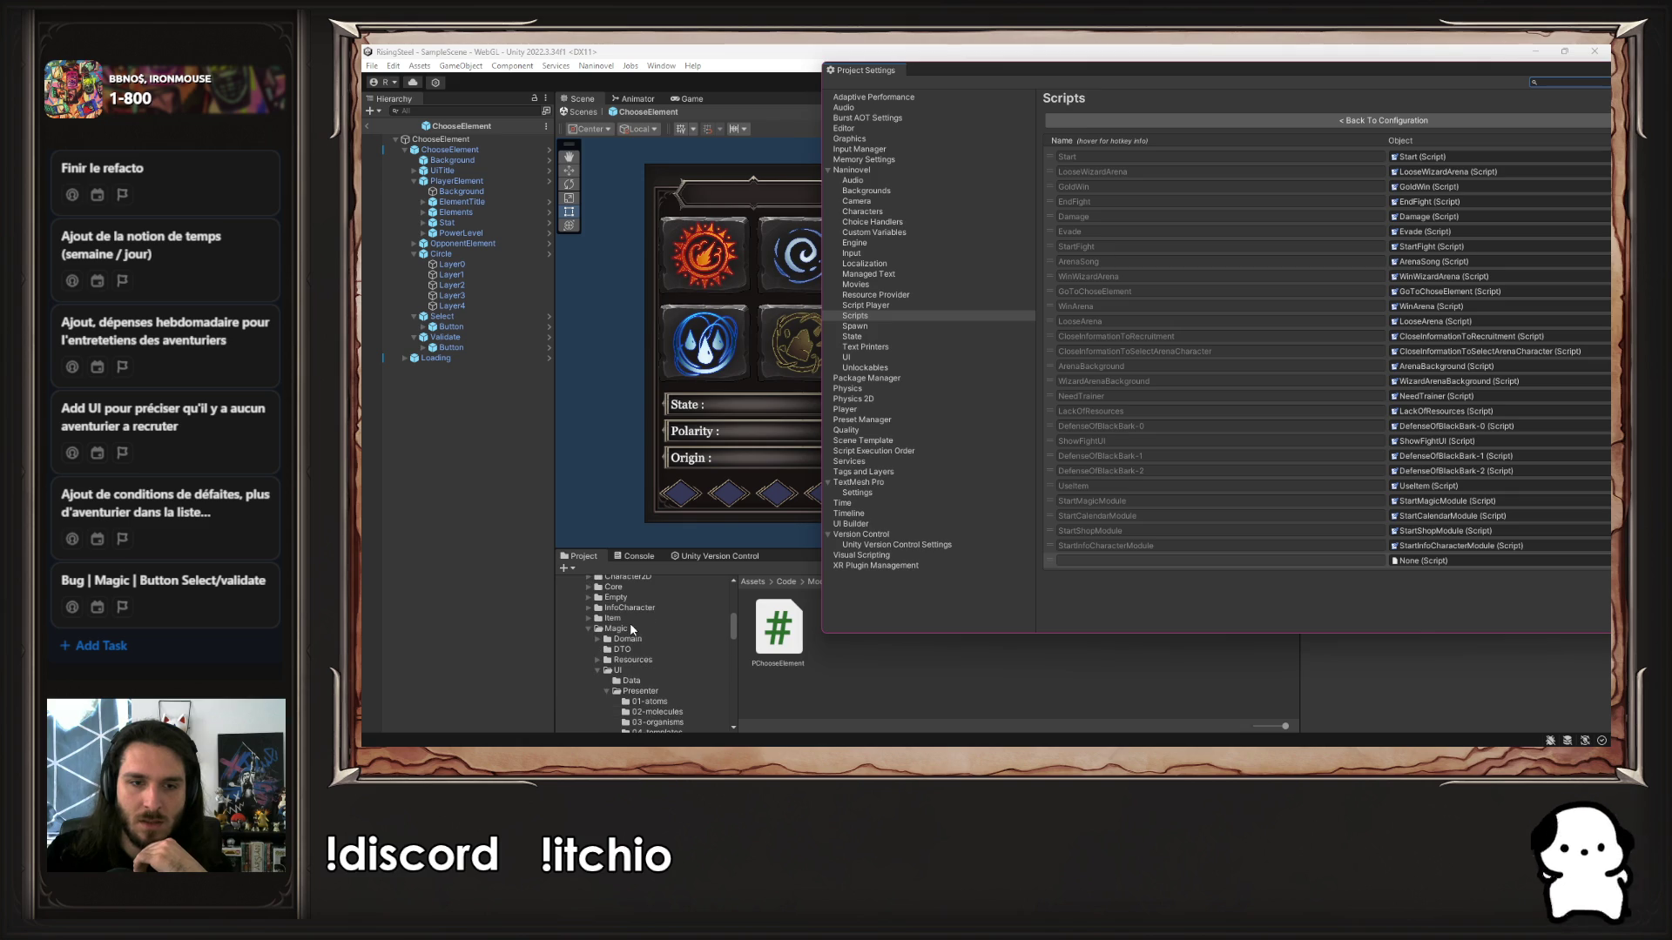
{"action": "left_click", "coordinate": [635, 627]}
{"action": "scroll", "coordinate": [645, 621], "scroll_direction": "down", "scroll_amount": 5}
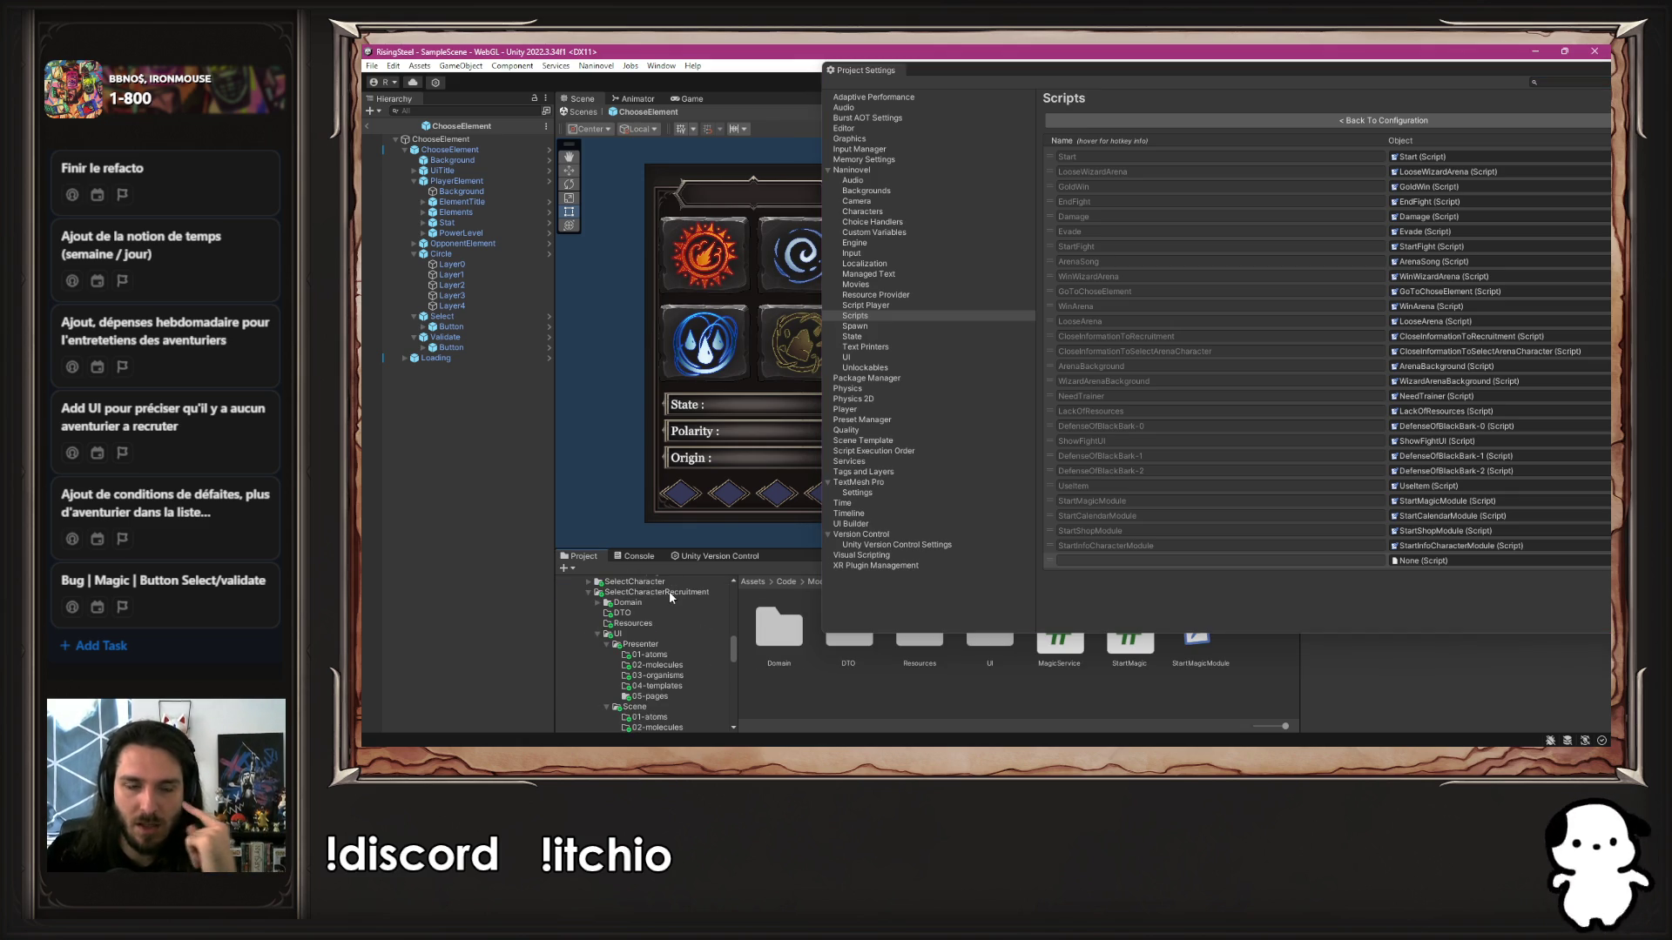
{"action": "left_click", "coordinate": [656, 592]}
{"action": "left_click_drag", "start_coordinate": [1133, 647], "coordinate": [1480, 561]}
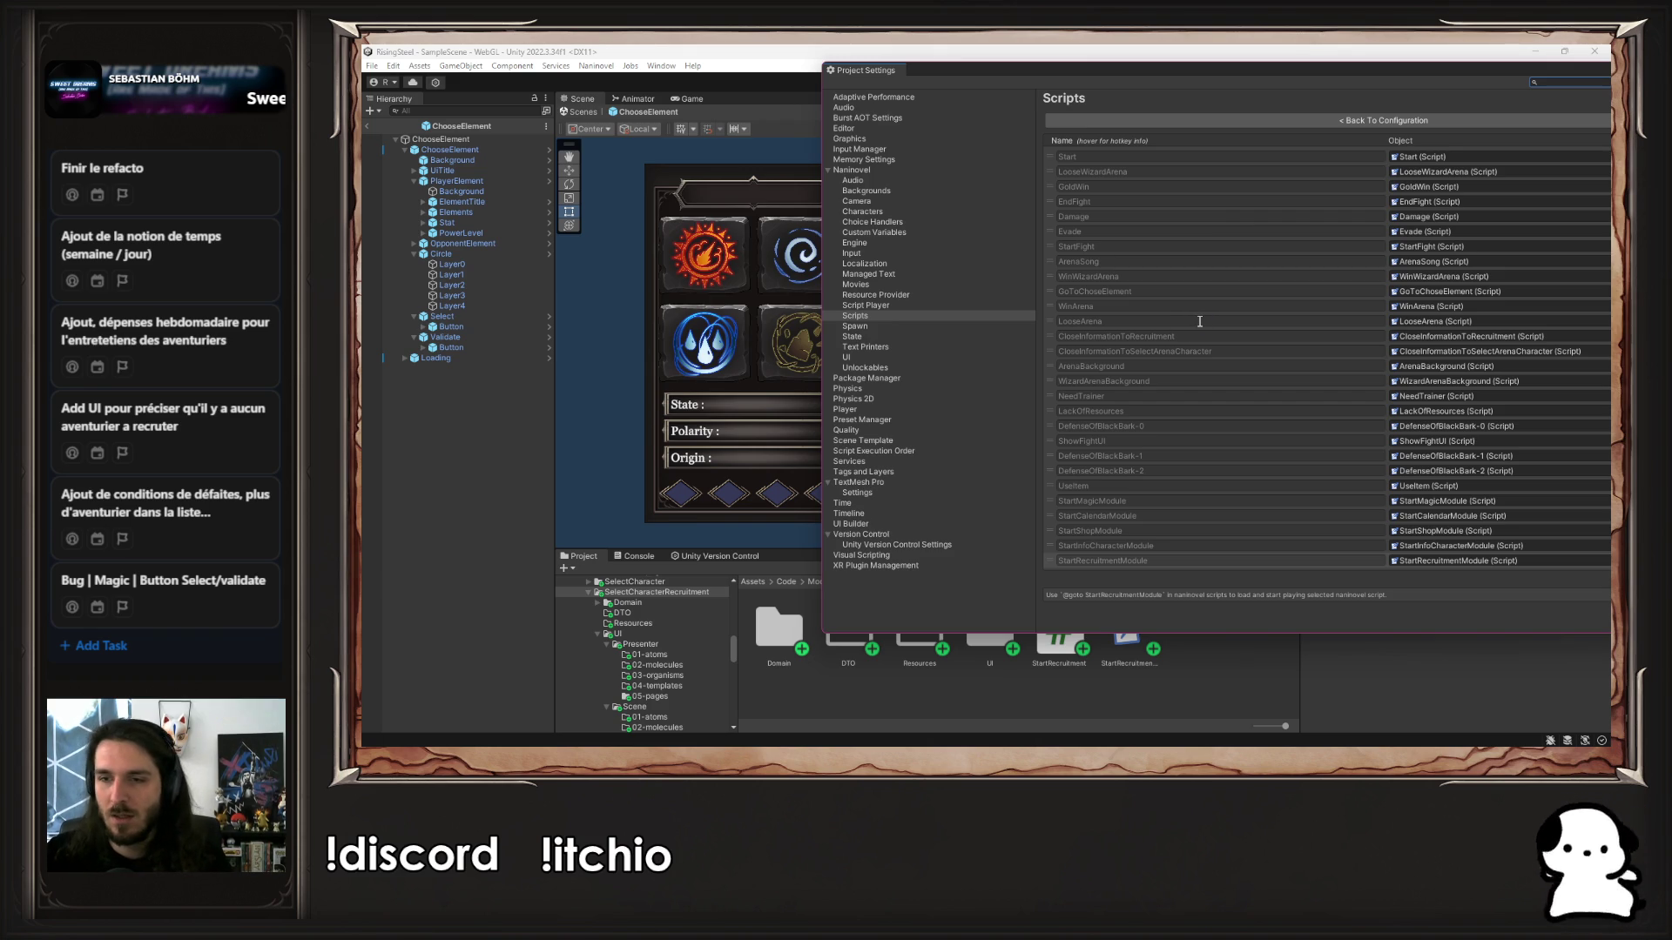
Set Start Game Script to StartRecruitmentModule and close Project Settings
{"action": "left_click", "coordinate": [1170, 122]}
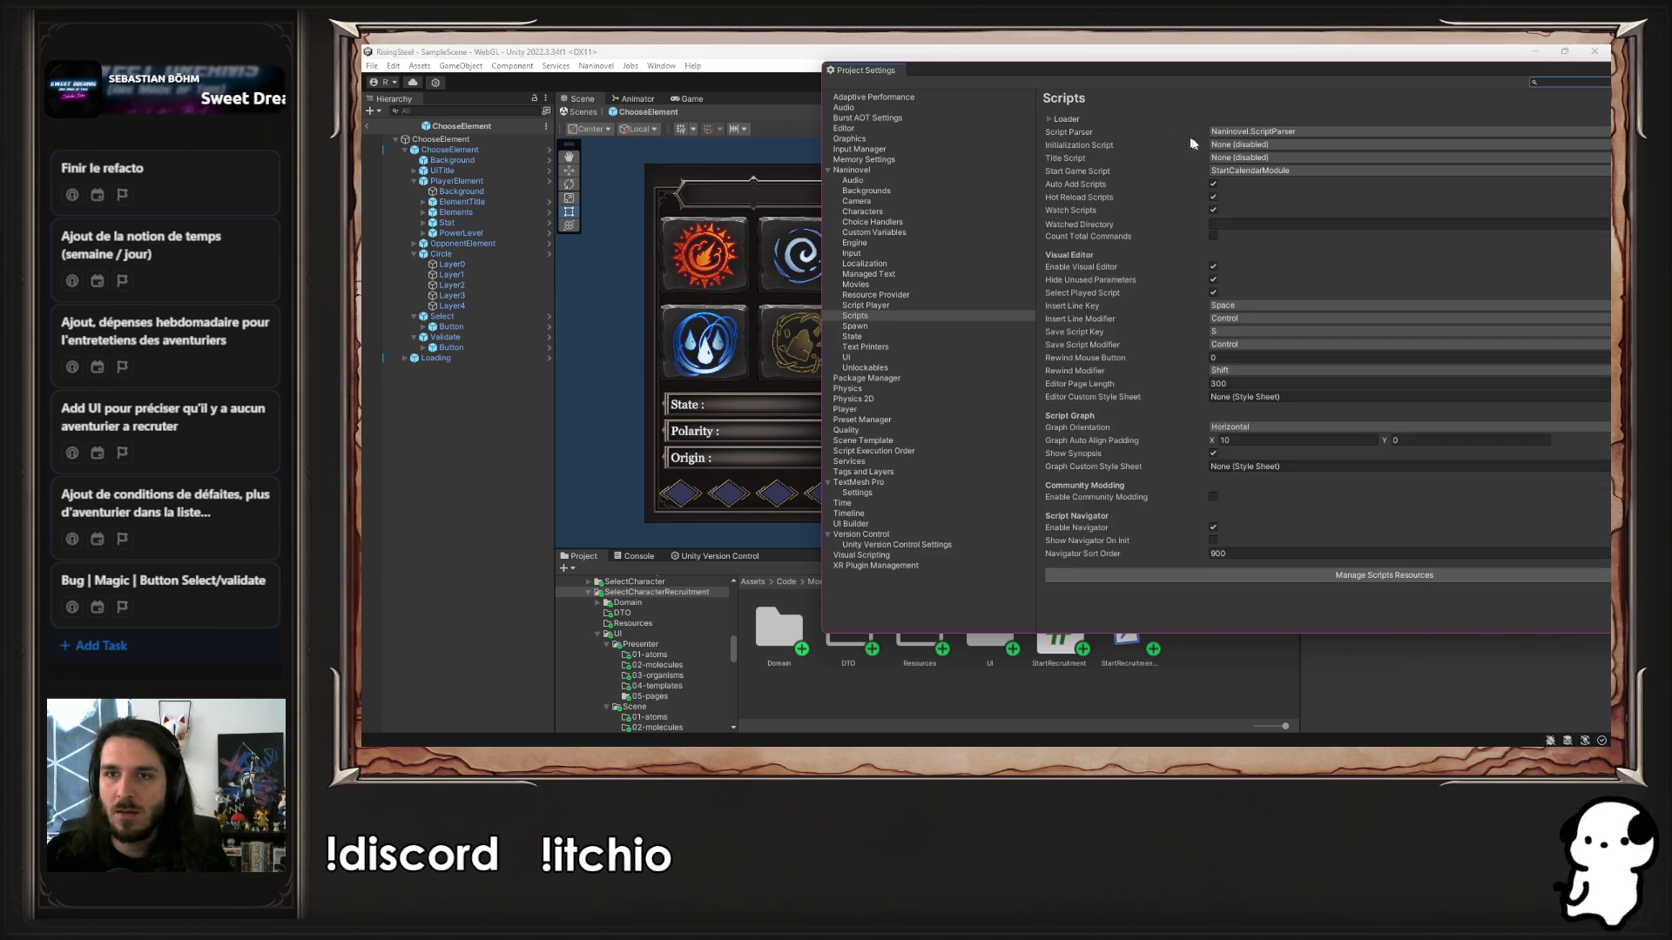
{"action": "left_click", "coordinate": [1238, 171]}
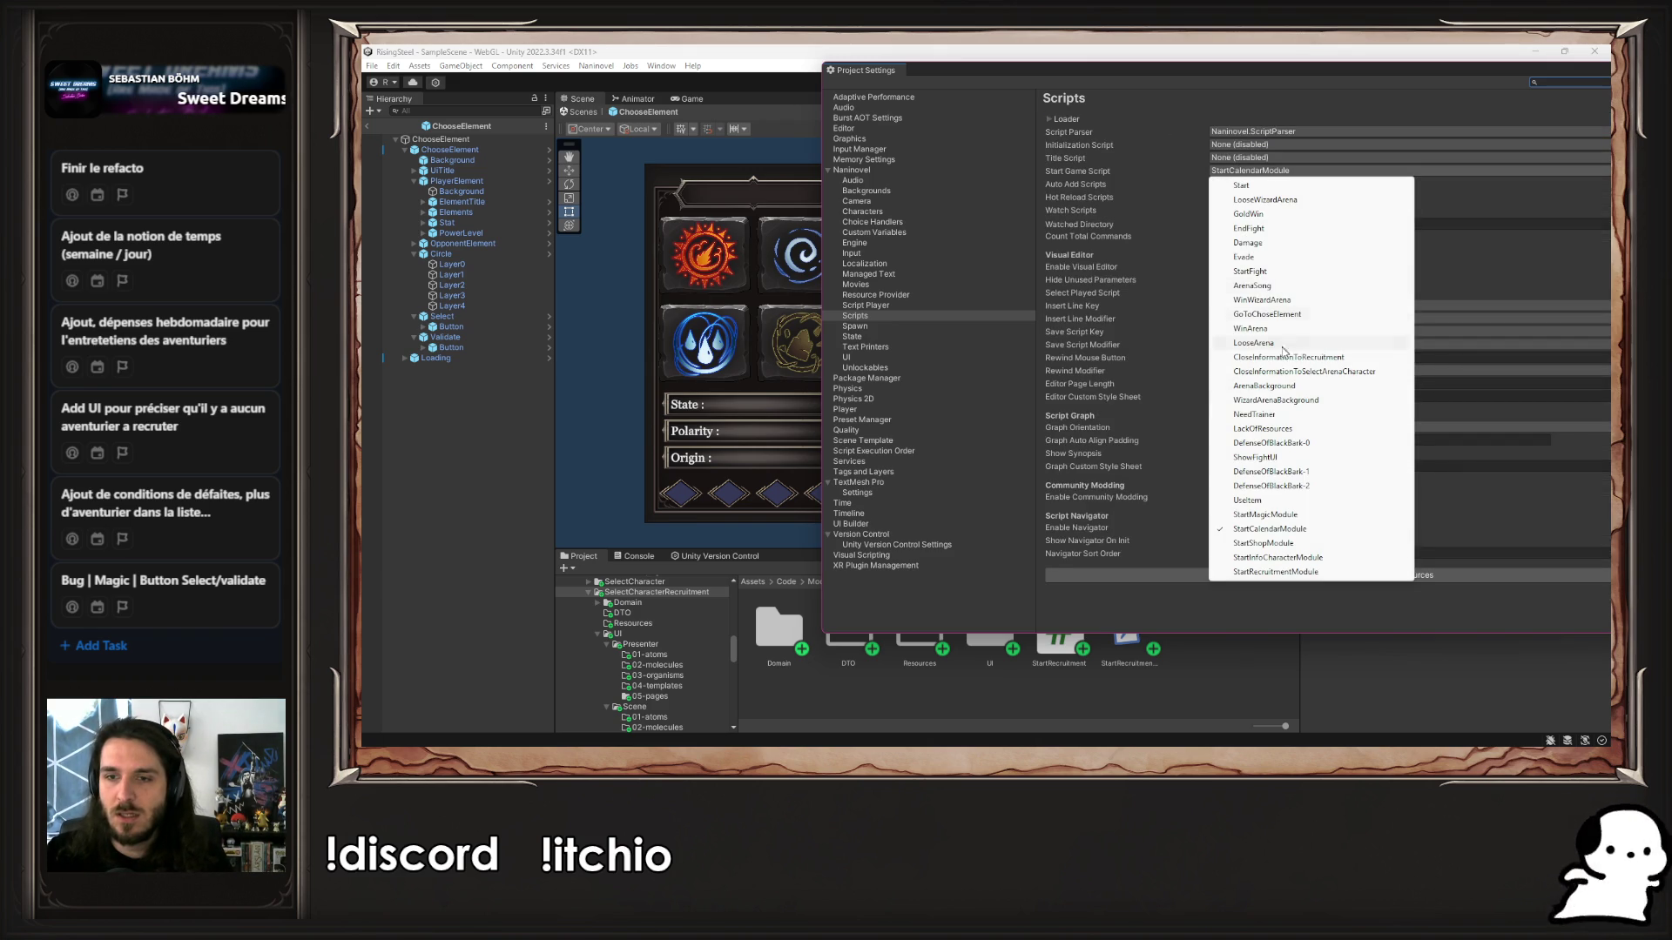
{"action": "left_click", "coordinate": [1270, 573]}
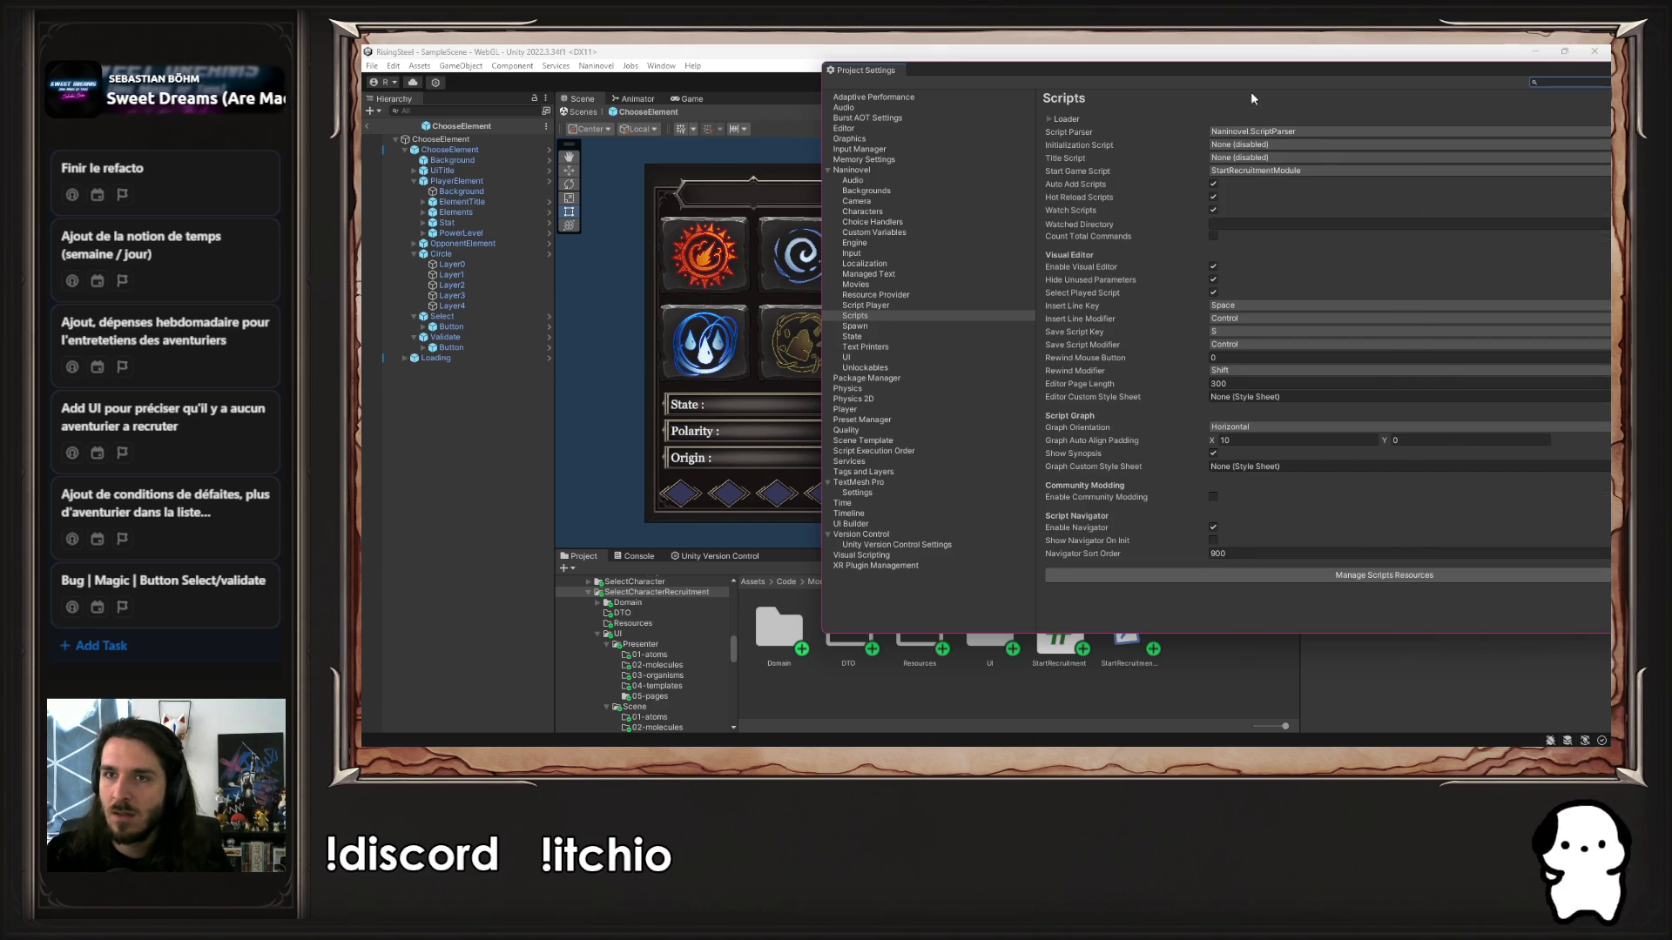
{"action": "left_click_drag", "start_coordinate": [1245, 66], "coordinate": [907, 169]}
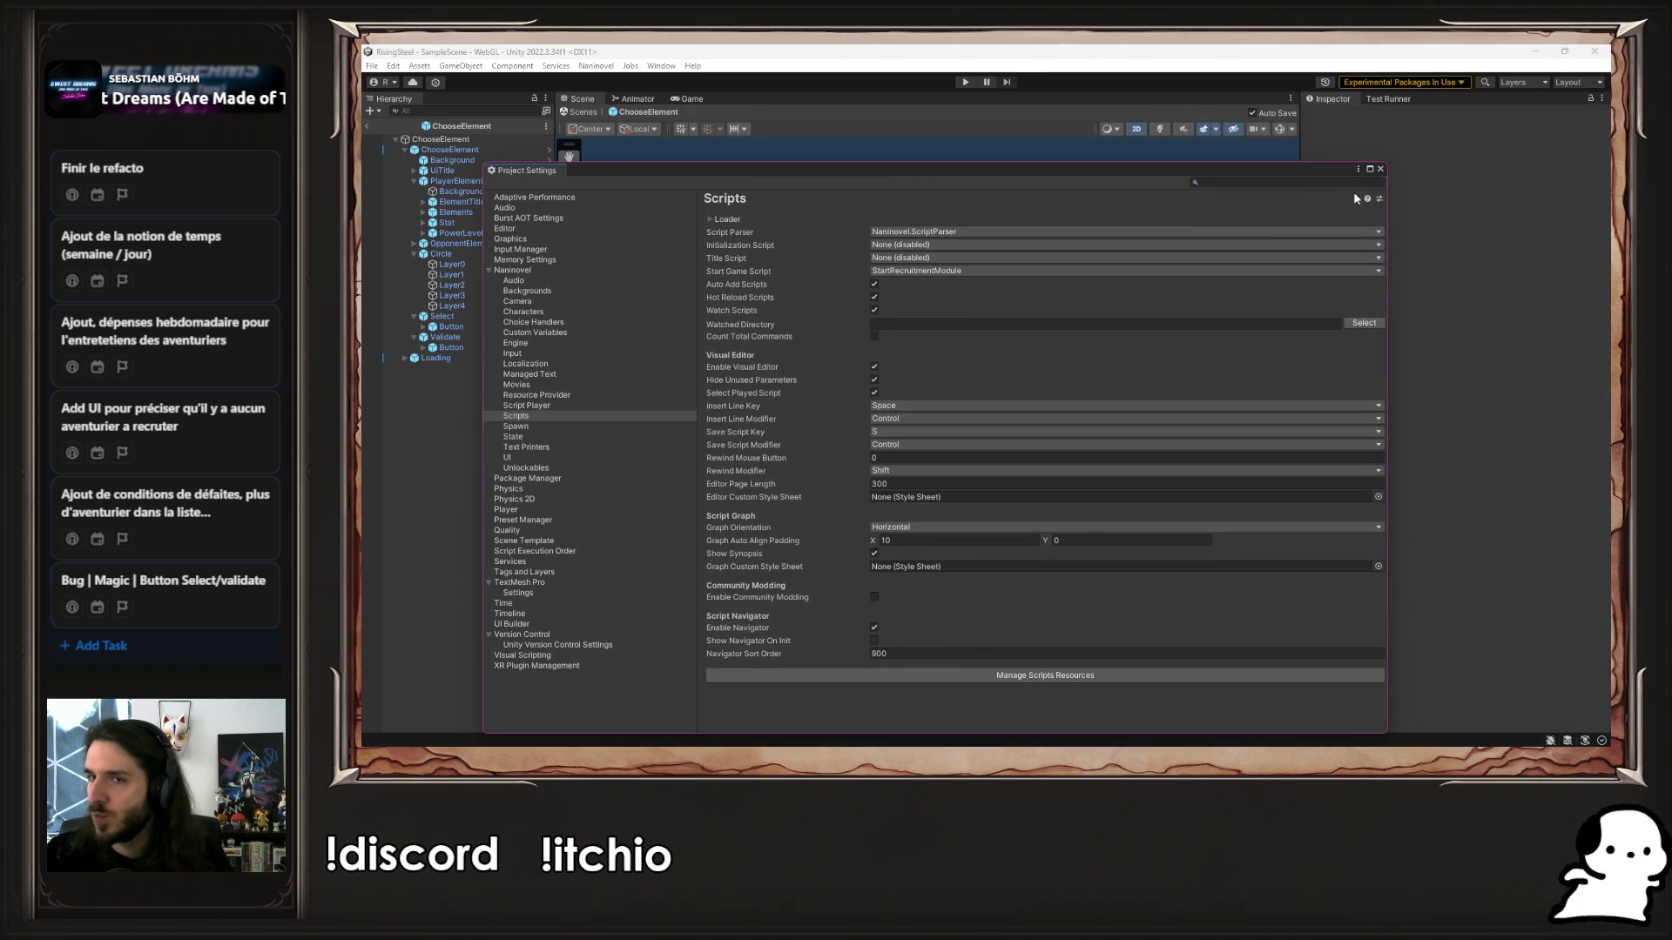
{"action": "left_click", "coordinate": [1380, 169]}
{"action": "left_click", "coordinate": [963, 82]}
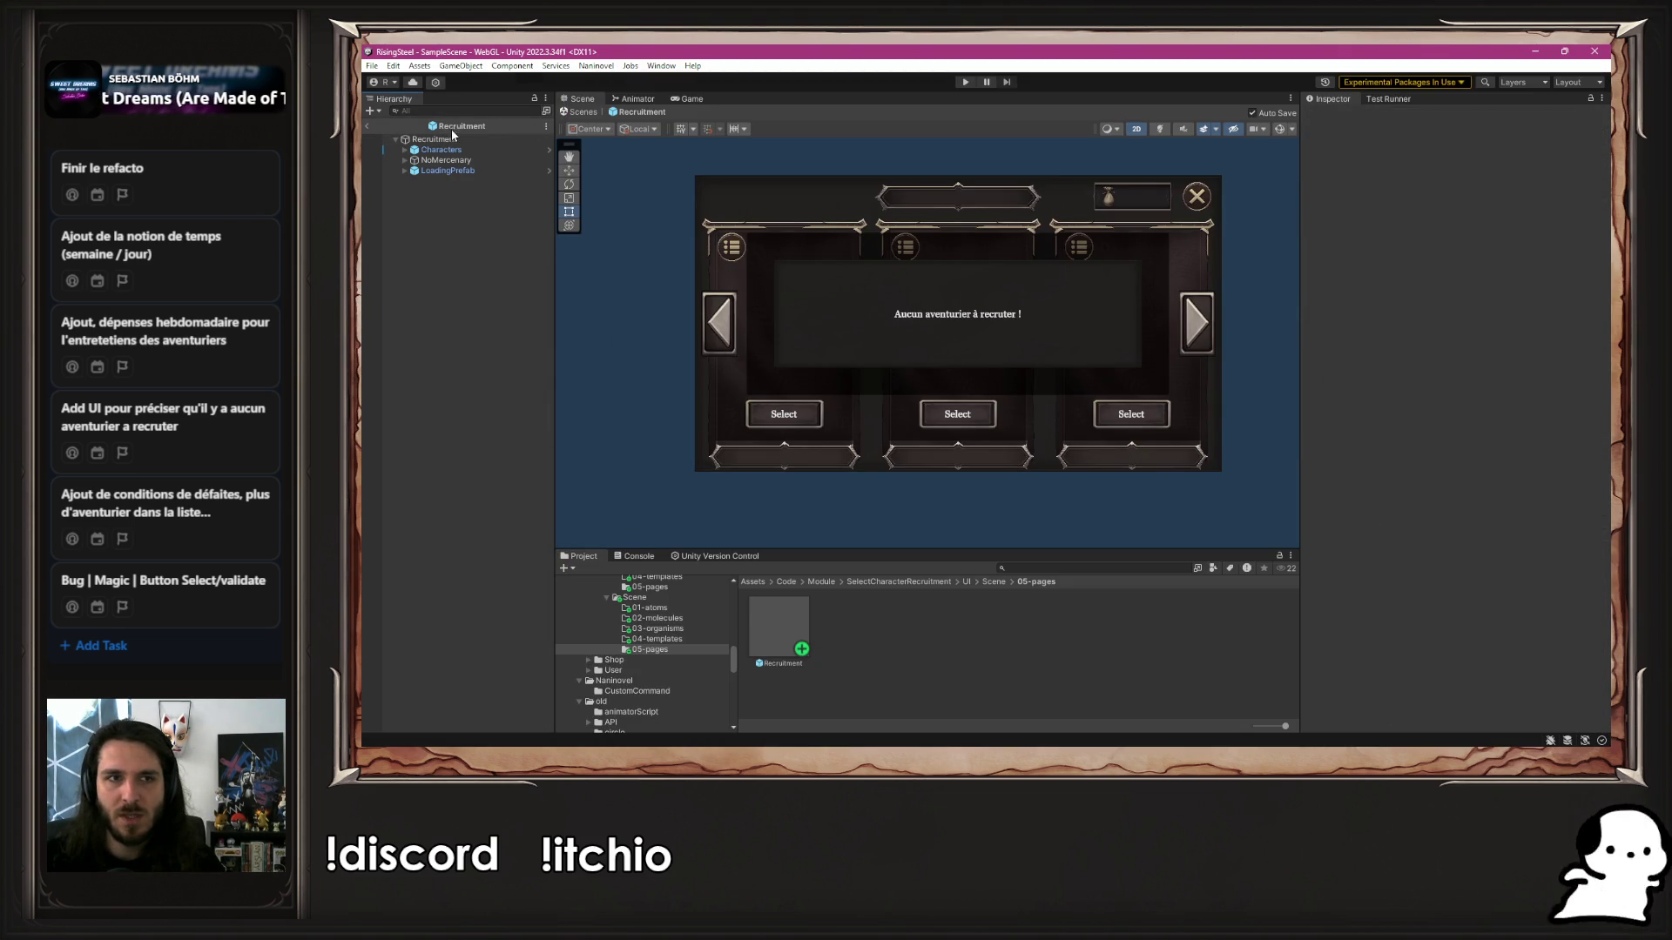
Select the Recruitment root object in the prefab hierarchy
{"action": "left_click", "coordinate": [446, 140]}
{"action": "scroll", "coordinate": [1327, 409], "scroll_direction": "down", "scroll_amount": 5}
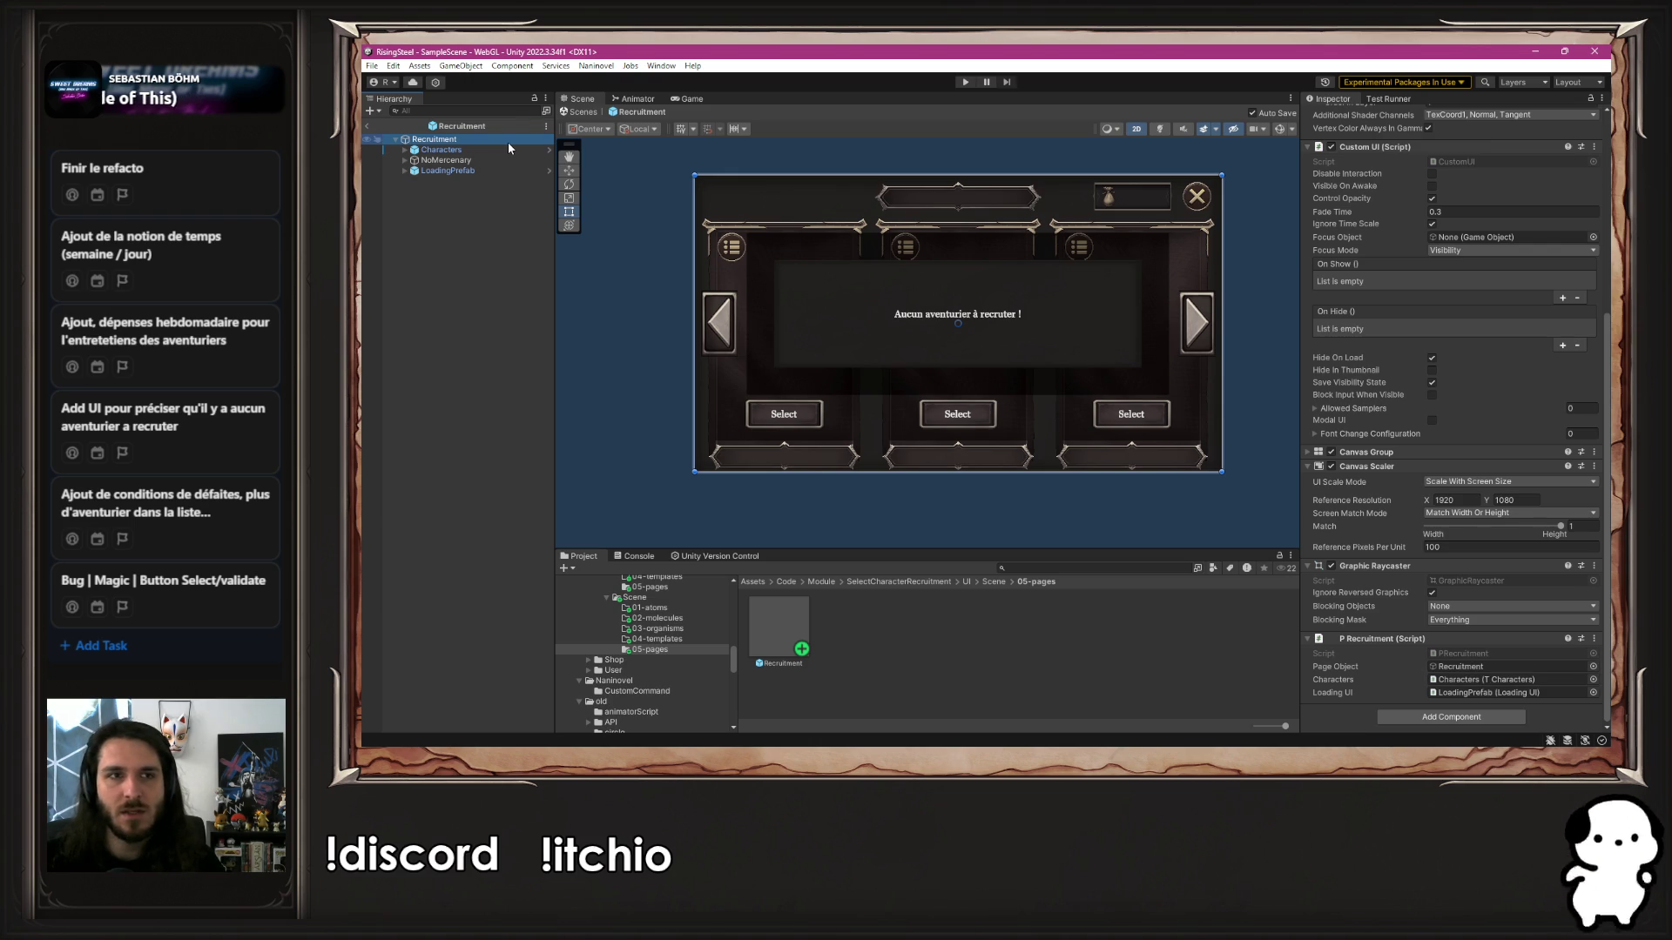
Check the P Recruitment Page Object reference and inspect the Characters object's T Characters script
{"action": "left_click", "coordinate": [1480, 666]}
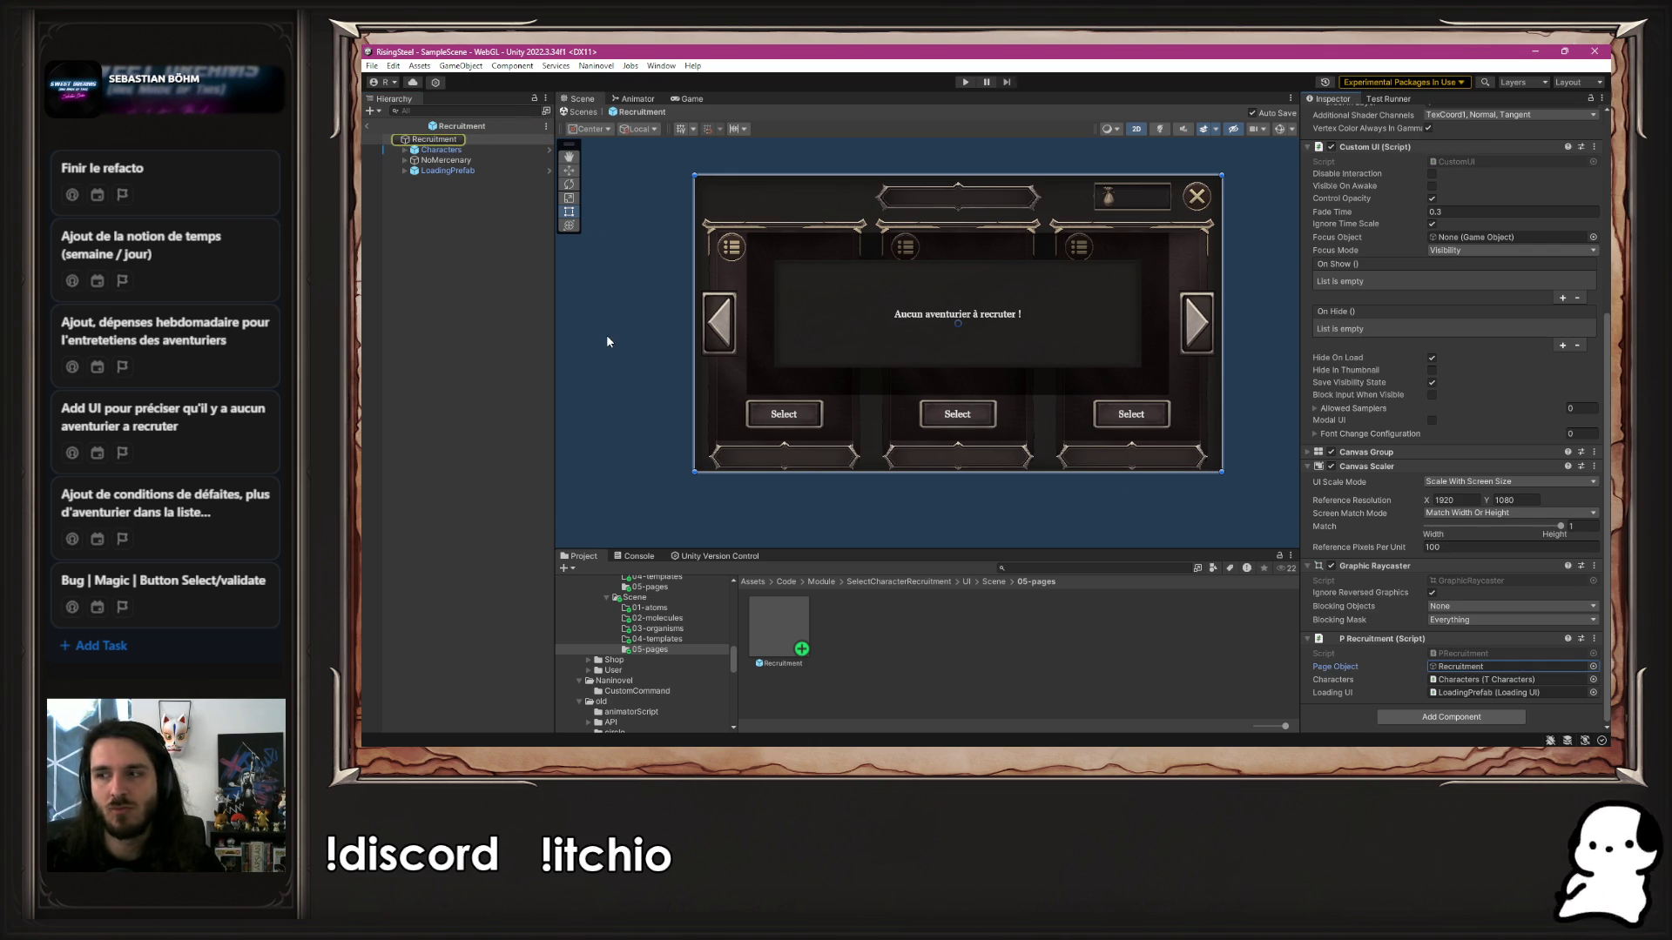
{"action": "left_click", "coordinate": [464, 151]}
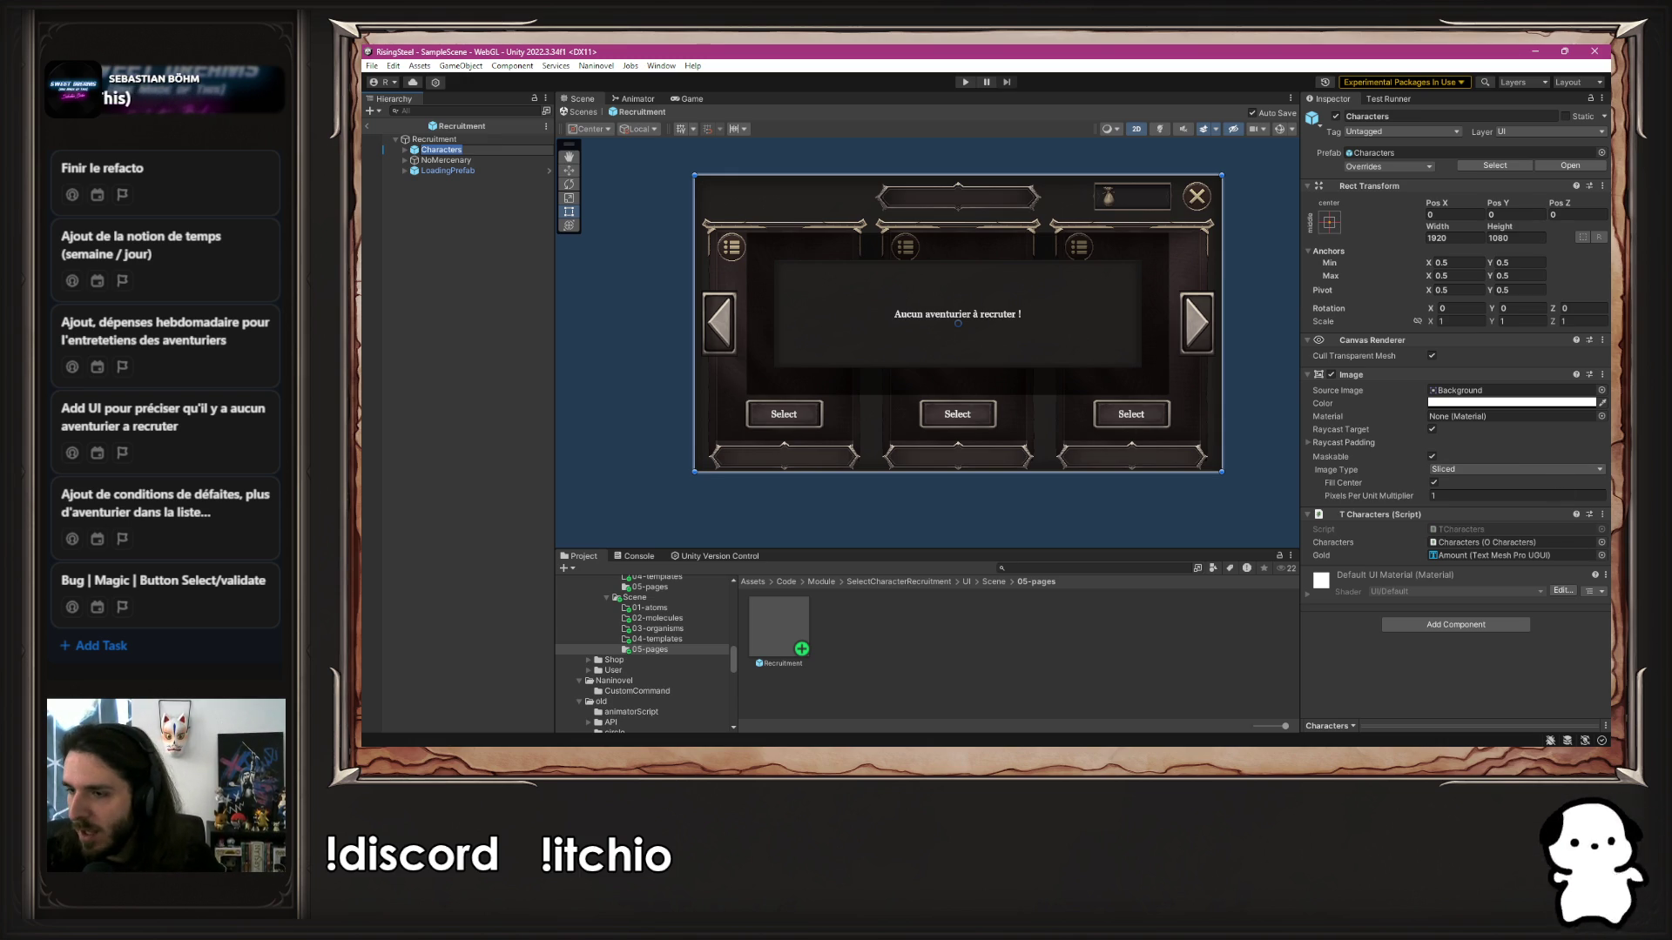
{"action": "key", "text": "alt+Tab"}
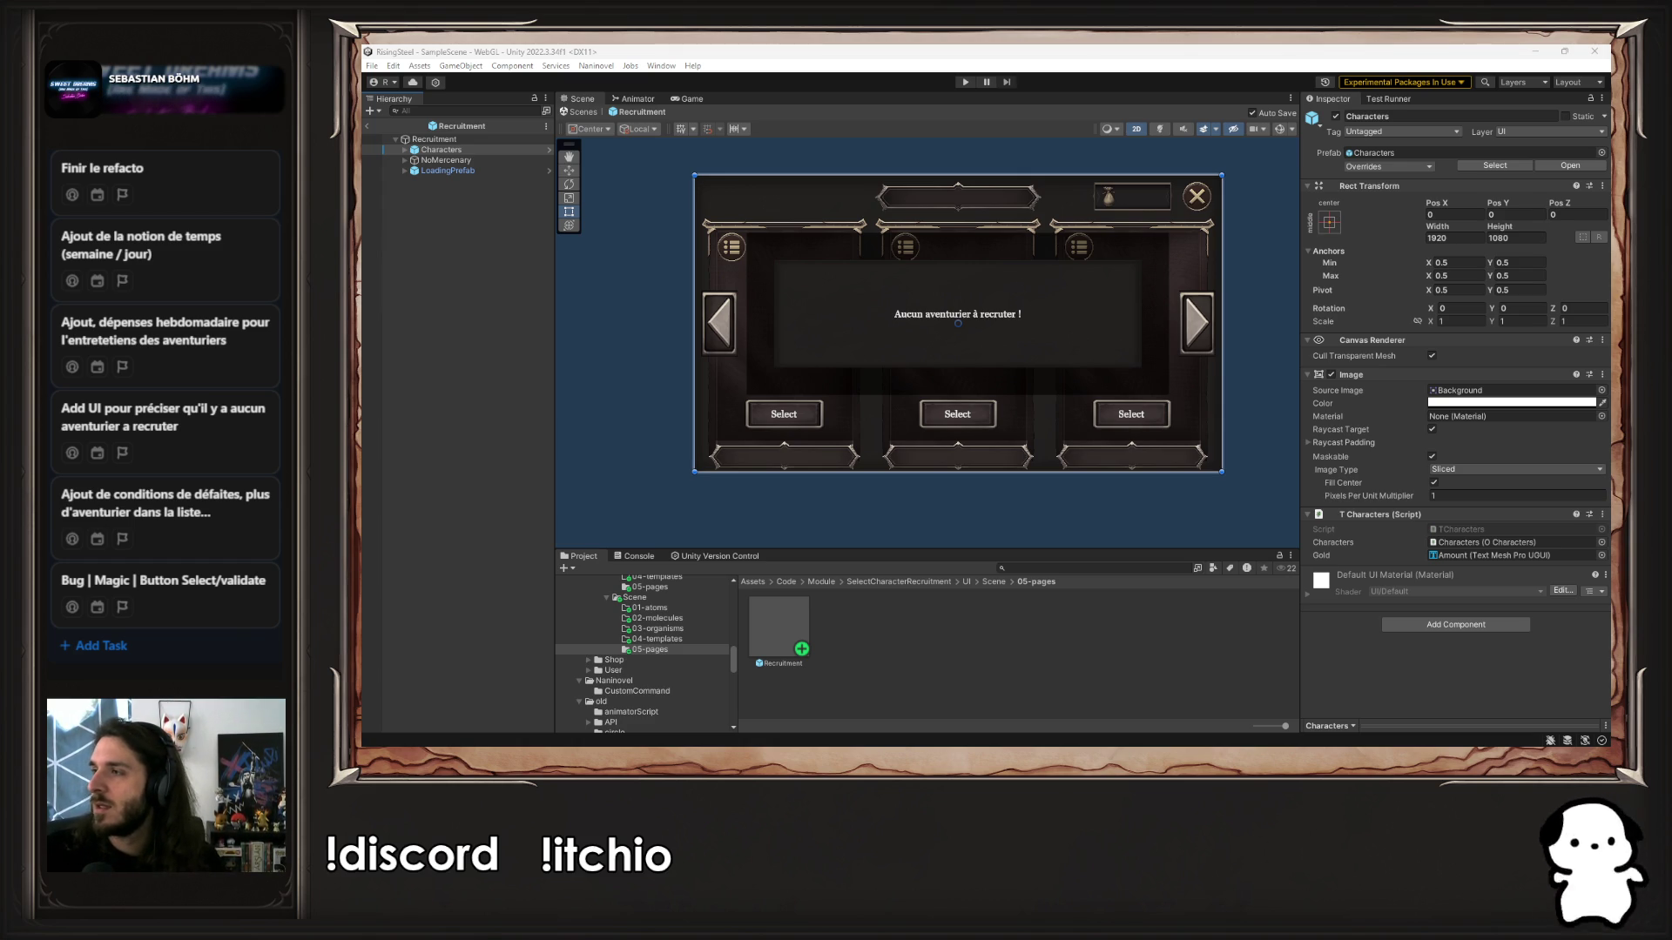
{"action": "key", "text": "alt+Tab"}
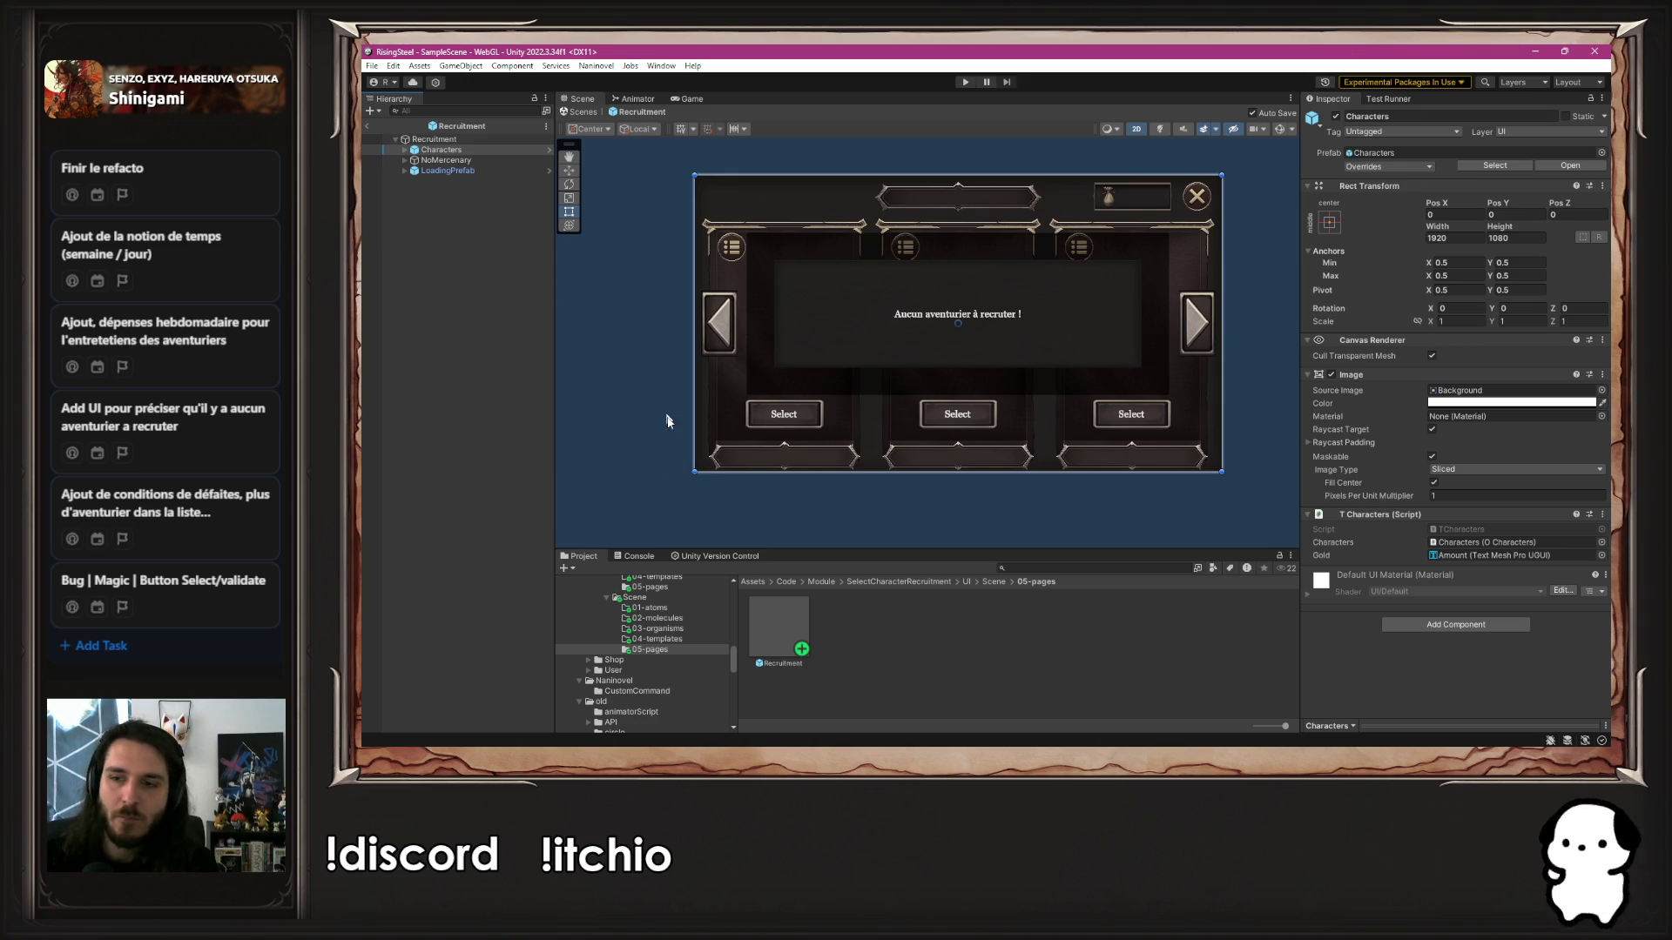
Open the OpenRecruitment script from Naninovel/CustomCommand in Visual Studio Code
{"action": "scroll", "coordinate": [650, 619], "scroll_direction": "down", "scroll_amount": 3}
{"action": "scroll", "coordinate": [650, 619], "scroll_direction": "down", "scroll_amount": 10}
{"action": "scroll", "coordinate": [661, 659], "scroll_direction": "up", "scroll_amount": 8}
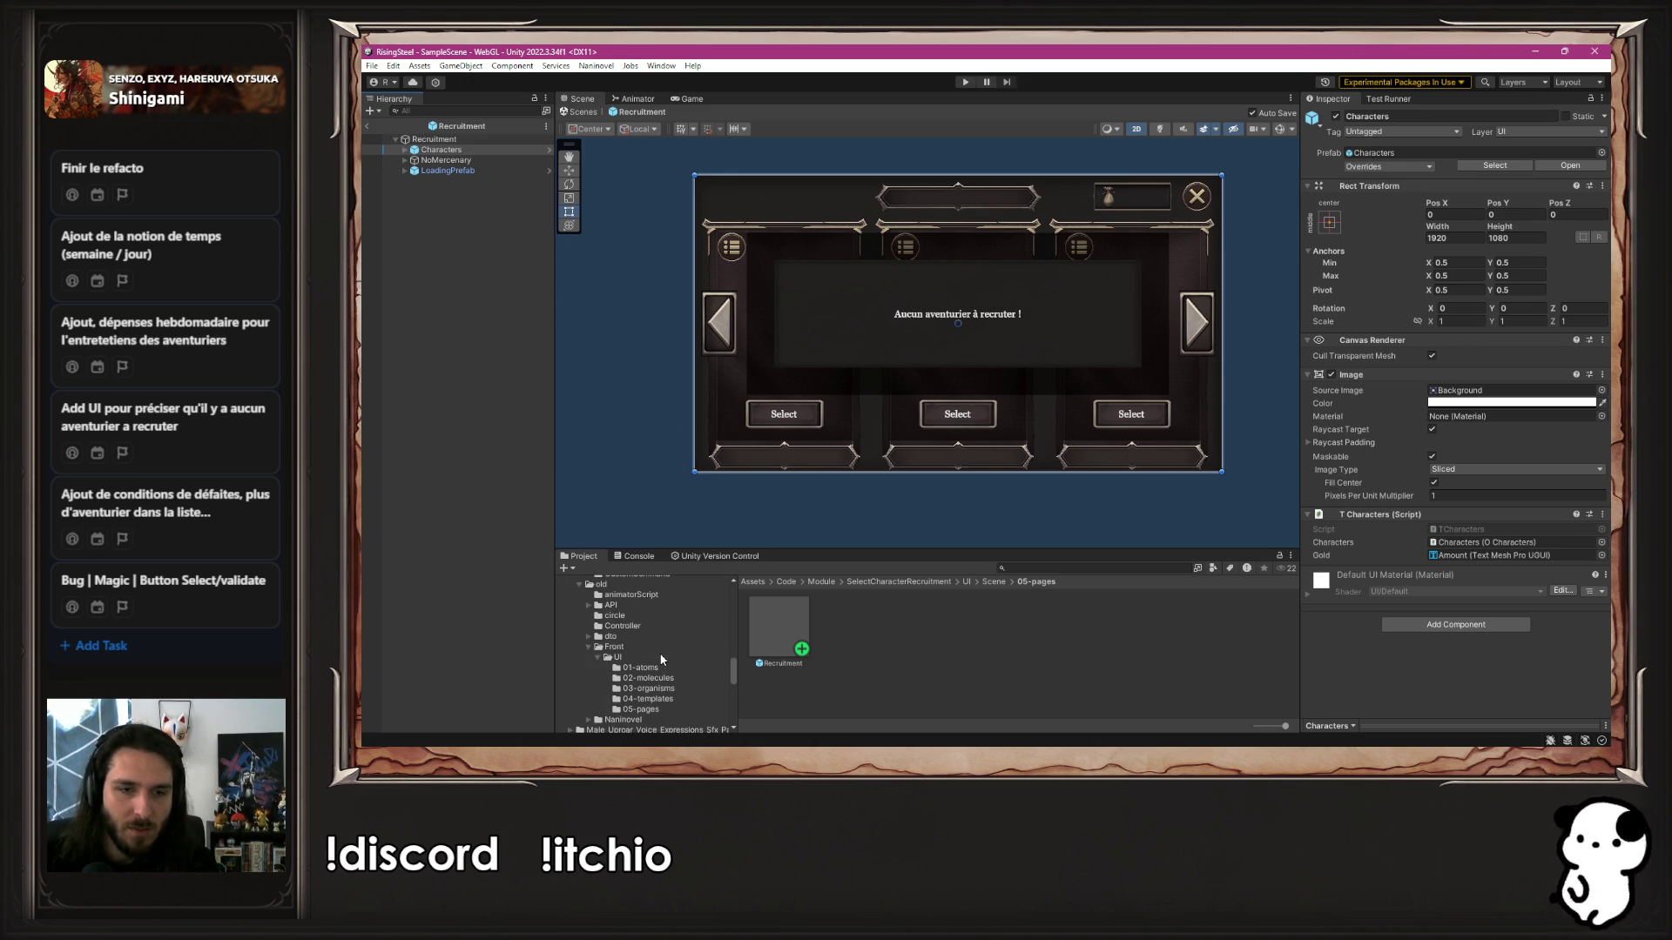
{"action": "scroll", "coordinate": [645, 661], "scroll_direction": "up", "scroll_amount": 5}
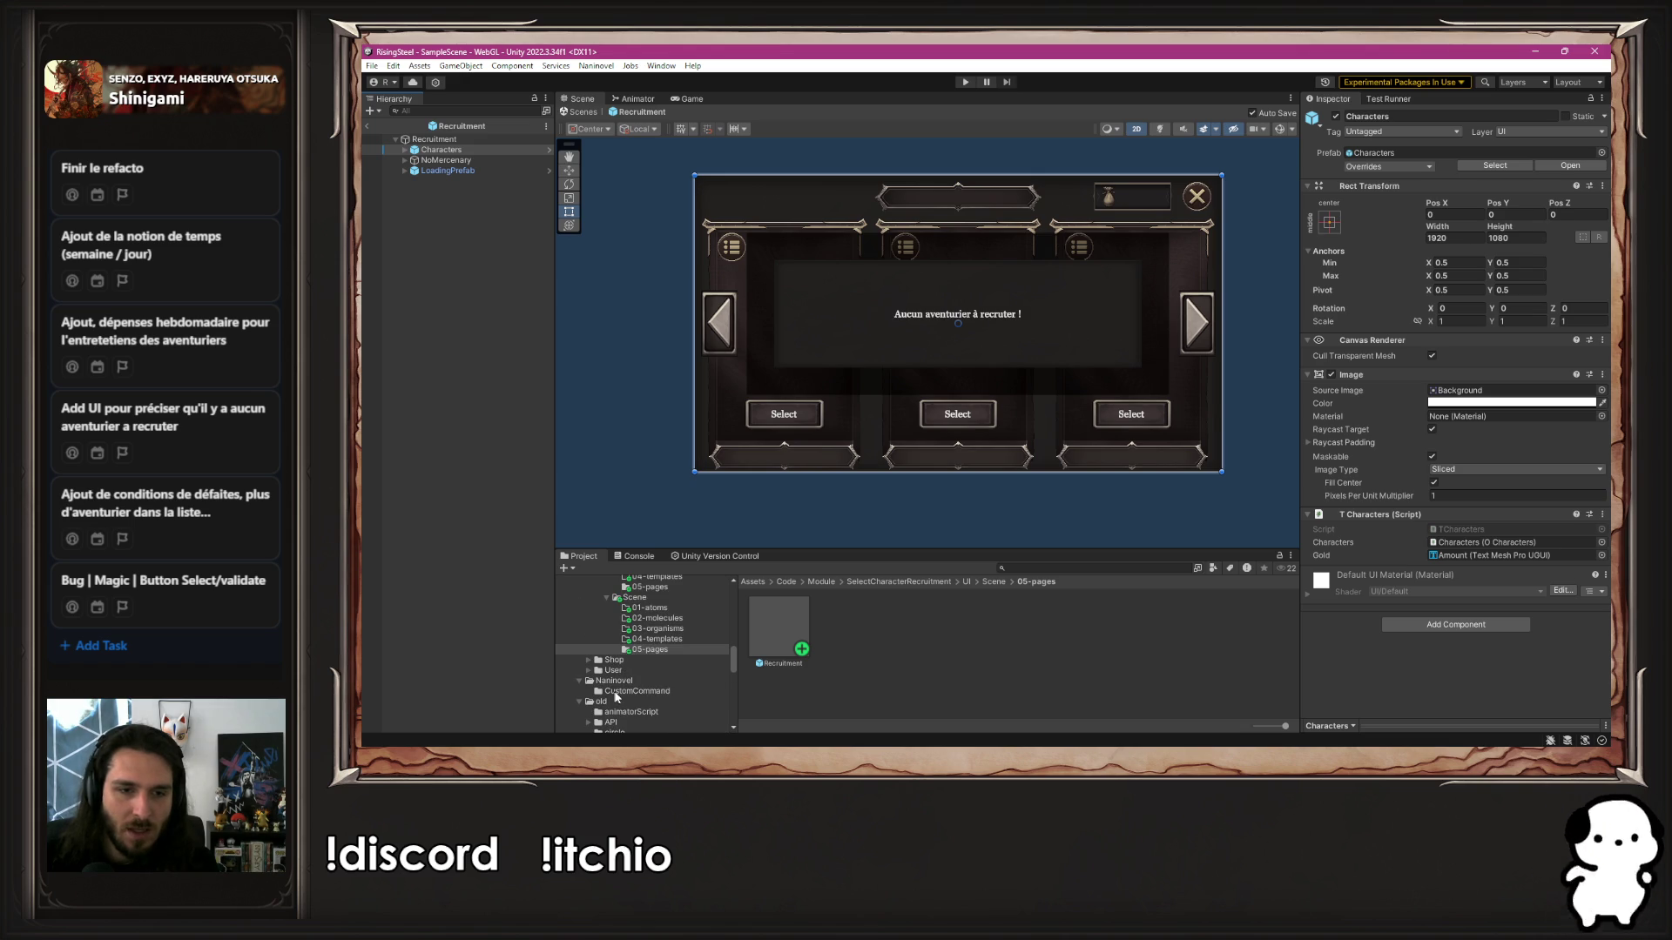
{"action": "left_click", "coordinate": [636, 691]}
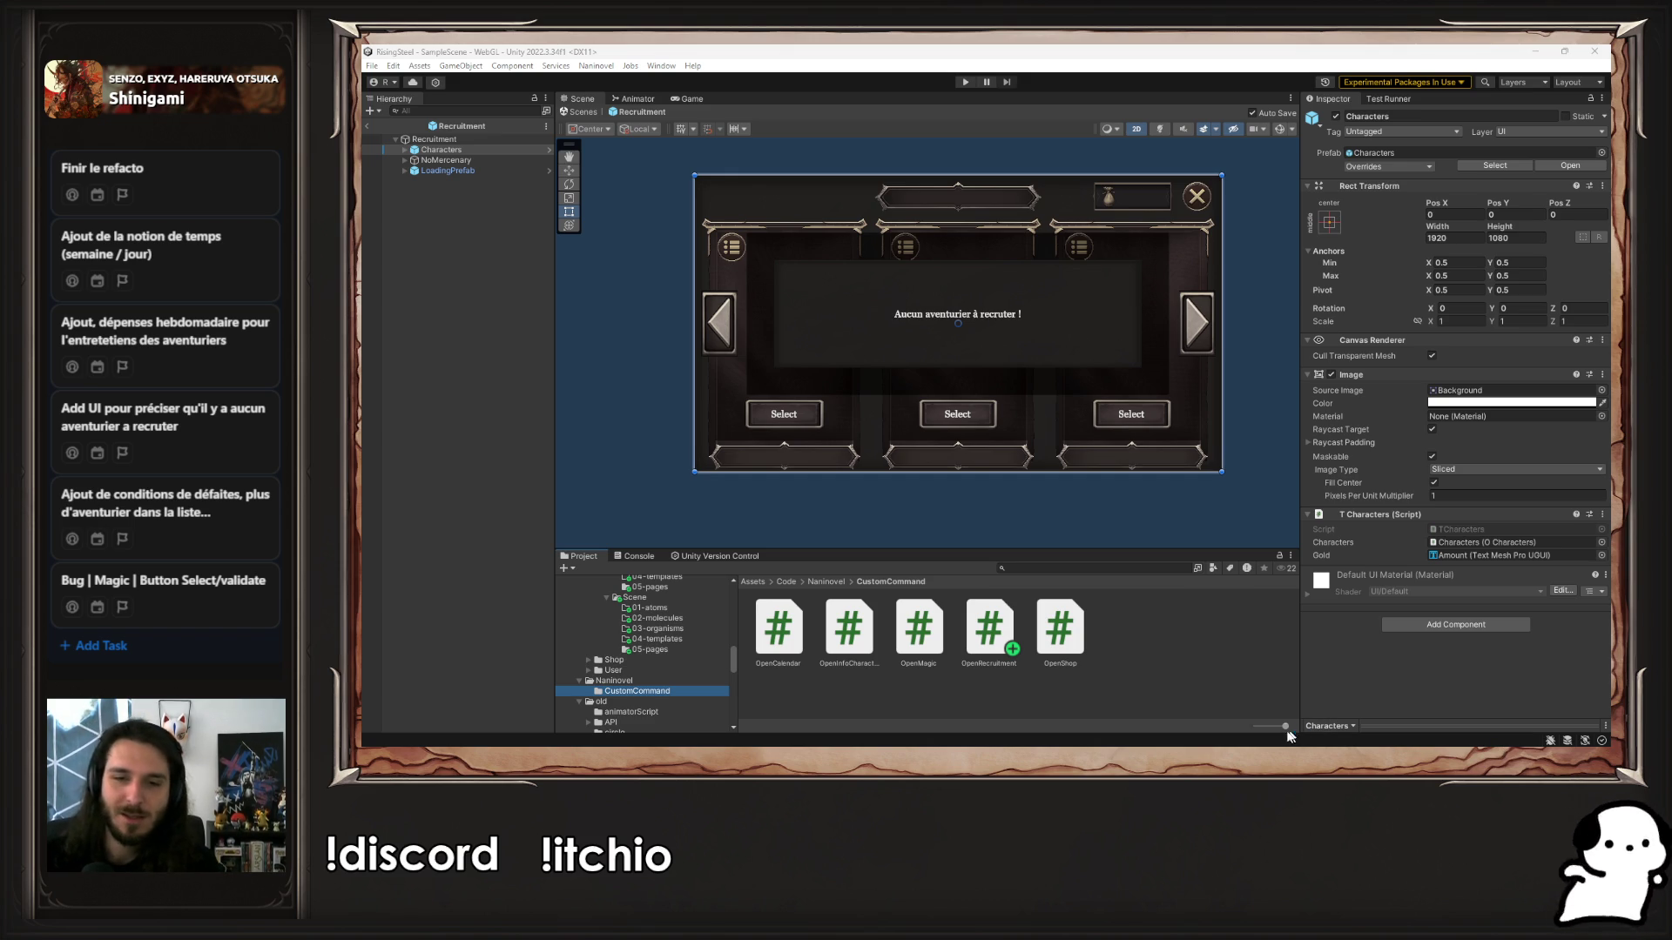
{"action": "left_click", "coordinate": [977, 625]}
{"action": "double_click", "coordinate": [977, 625]}
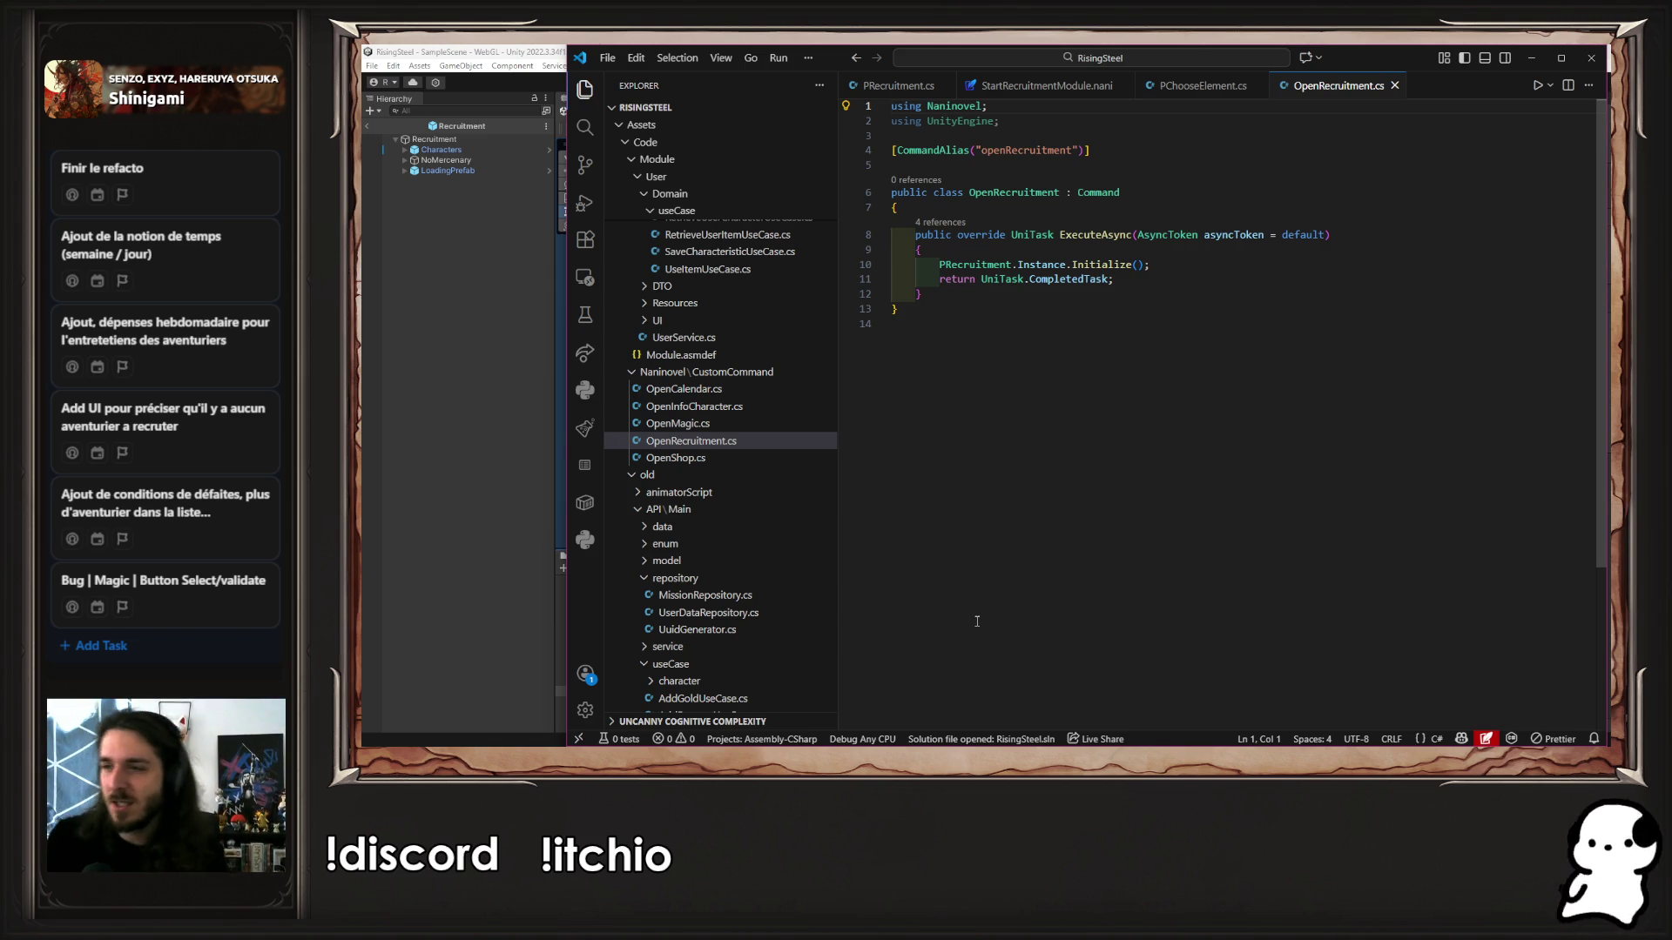
Review the openRecruitment command in StartRecruitmentModule.nani, OpenRecruitment.cs and PChooseElement's Initialize method
{"action": "left_click", "coordinate": [1422, 441]}
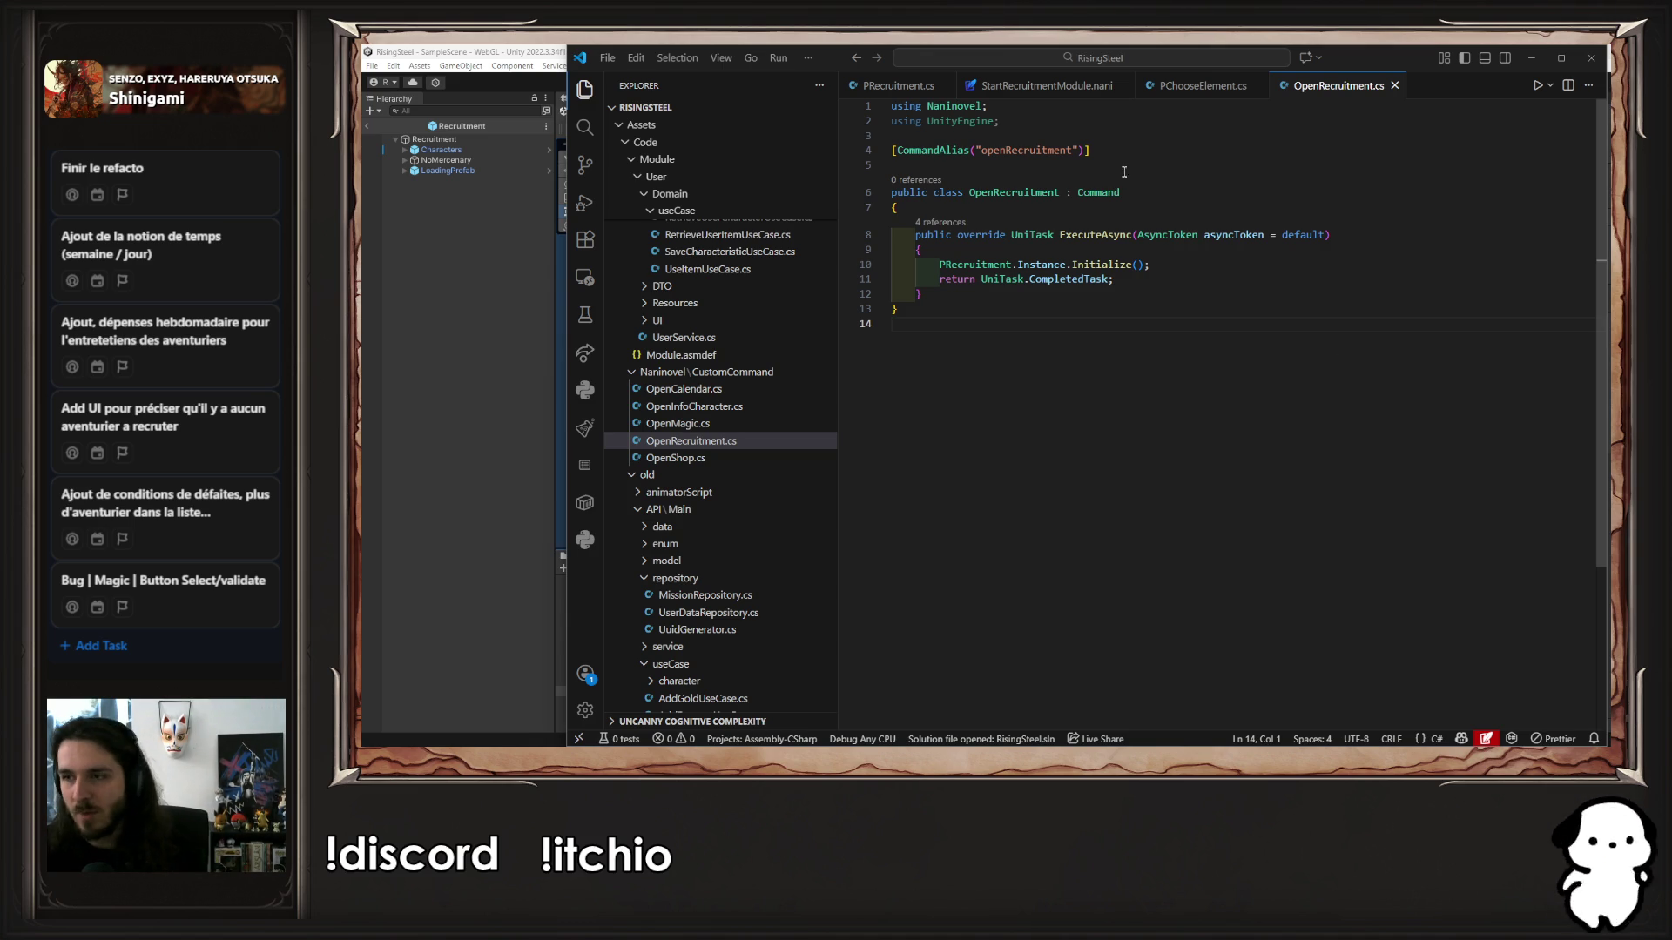
{"action": "left_click", "coordinate": [1067, 87]}
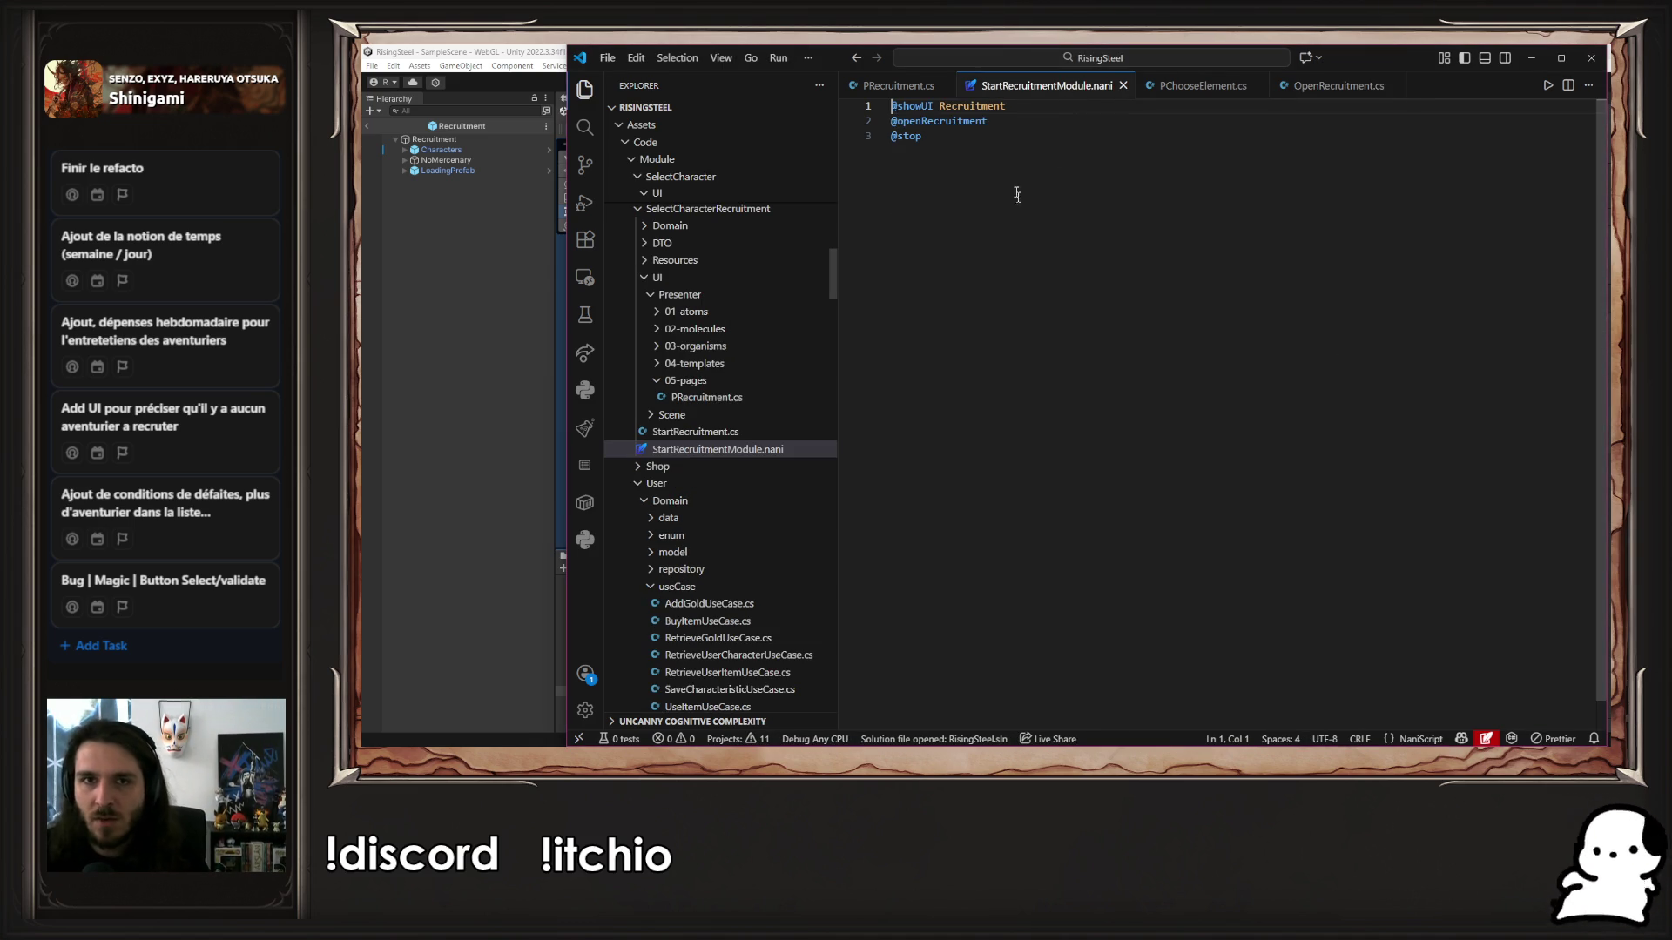
{"action": "double_click", "coordinate": [969, 123]}
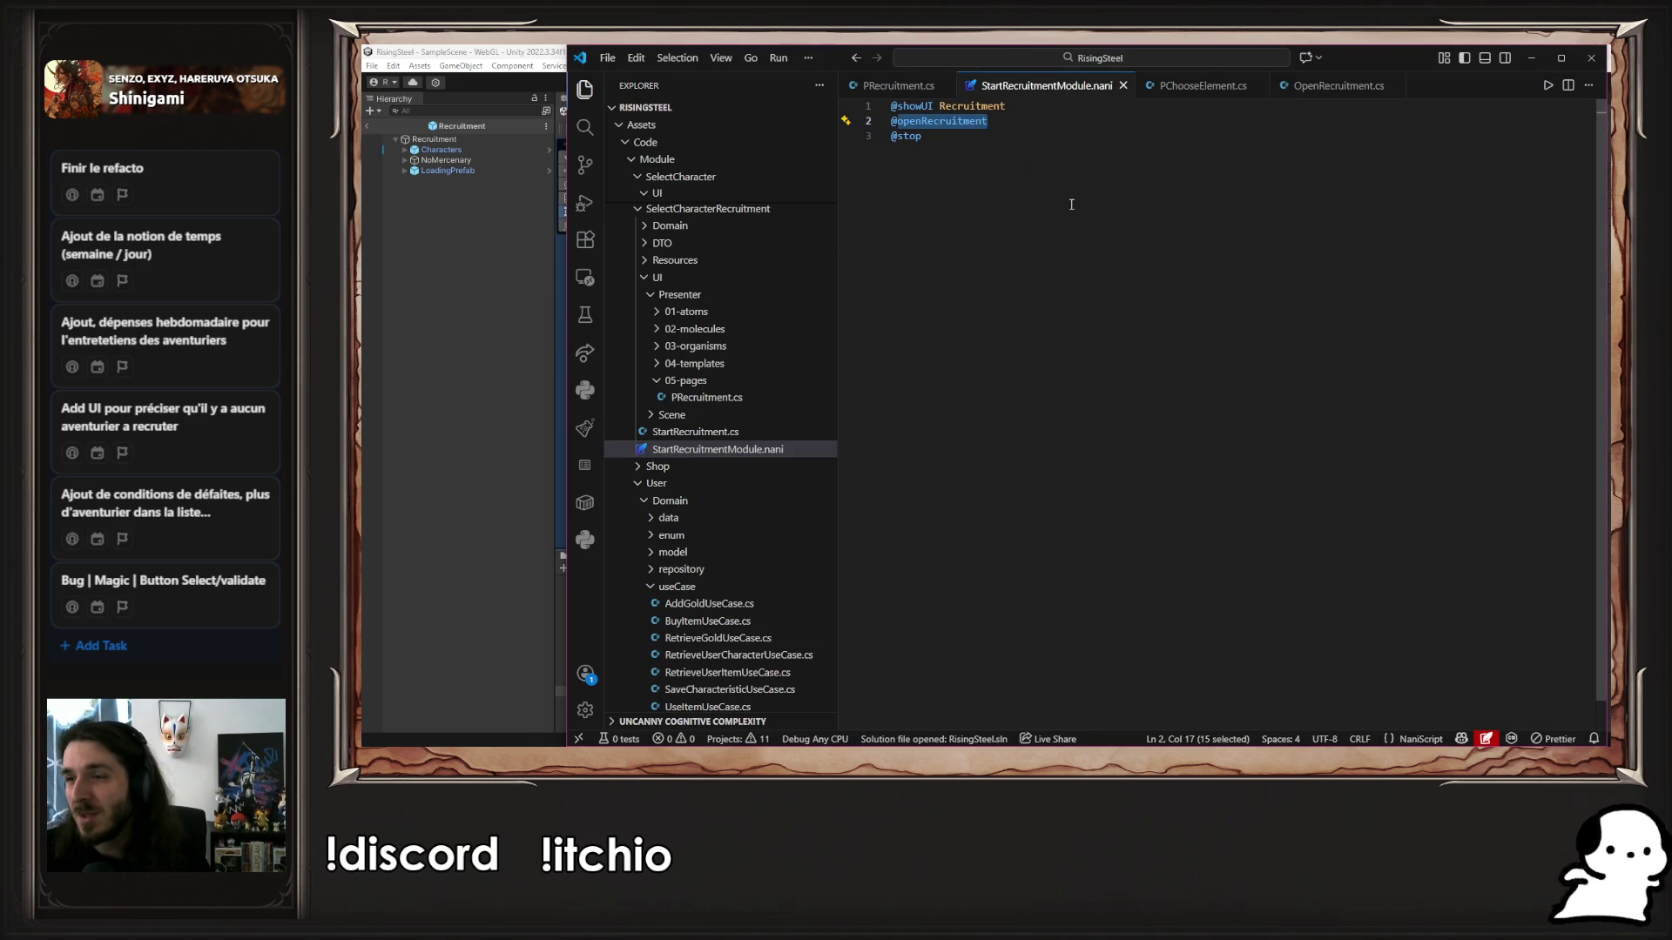
{"action": "left_click", "coordinate": [1328, 87]}
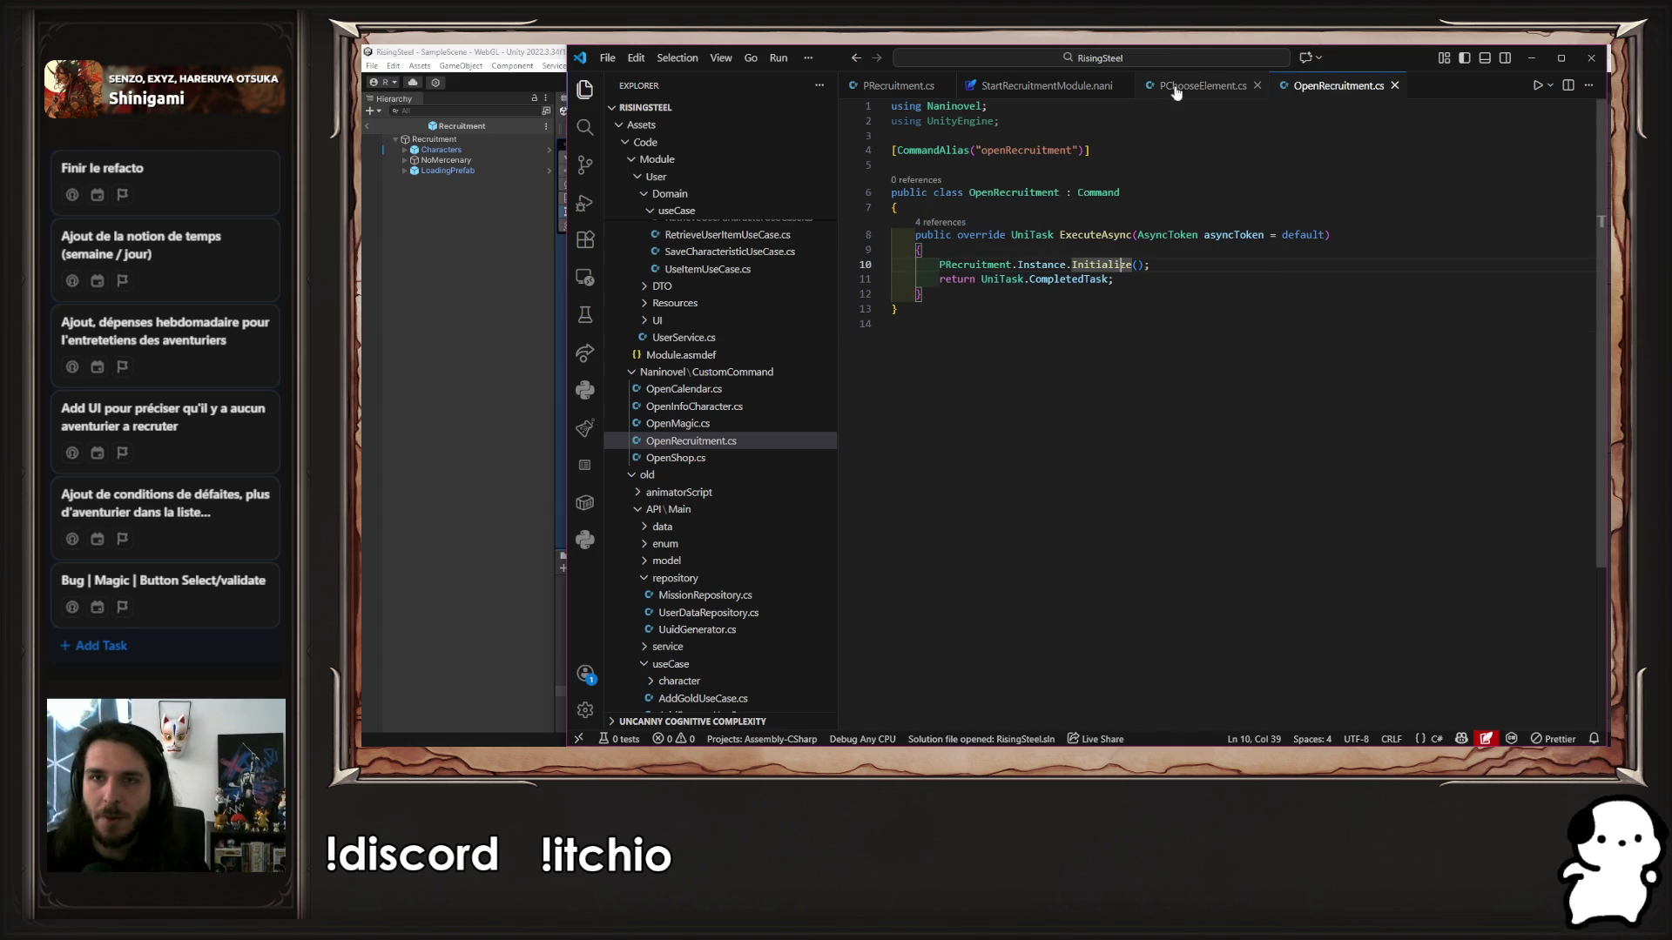
{"action": "left_click", "coordinate": [1088, 264], "text": "ctrl"}
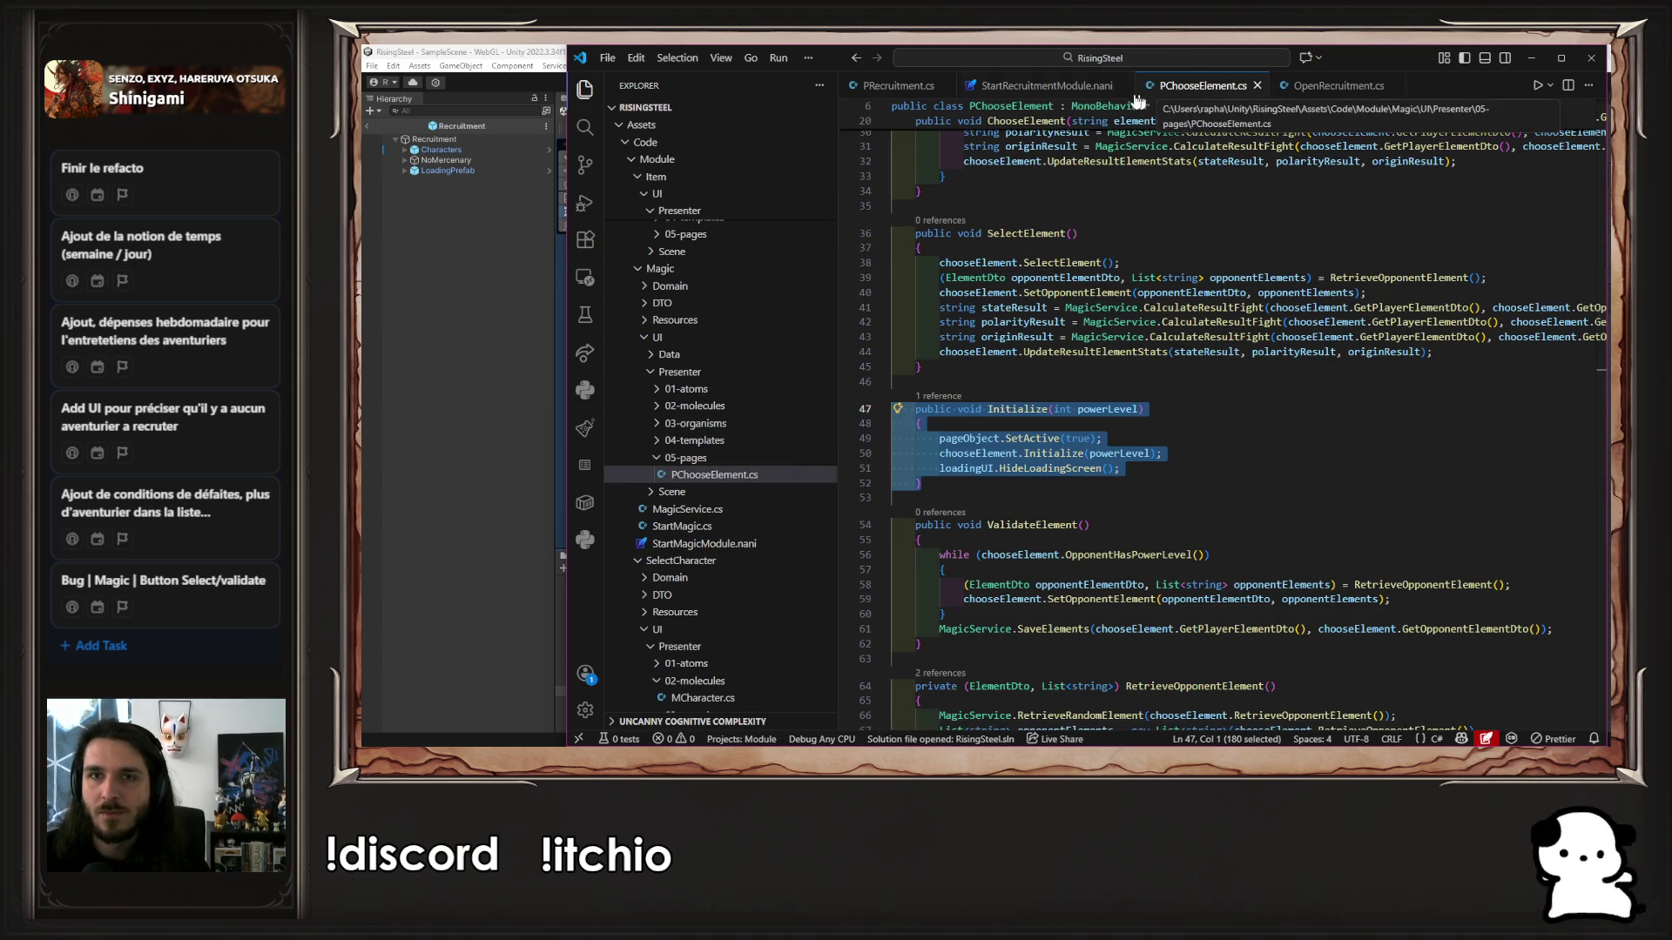
Open StartRecruitment.cs, which still holds the copied OpenMagic code
{"action": "left_click", "coordinate": [1102, 86]}
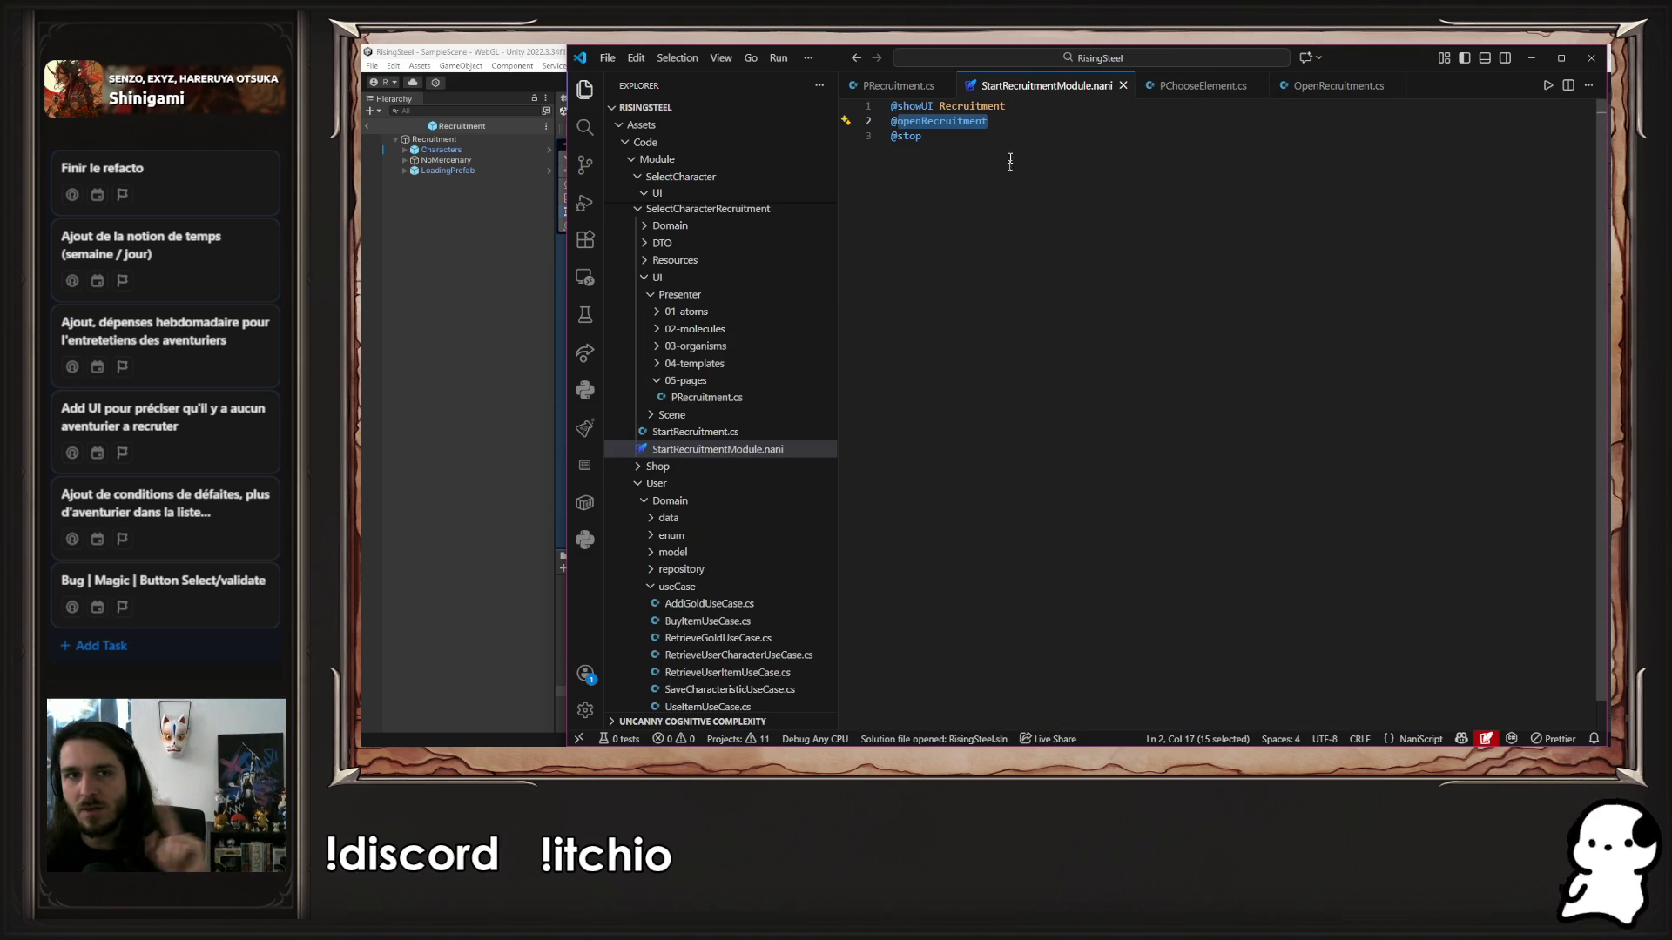
{"action": "left_click", "coordinate": [729, 433]}
{"action": "left_click", "coordinate": [1328, 481]}
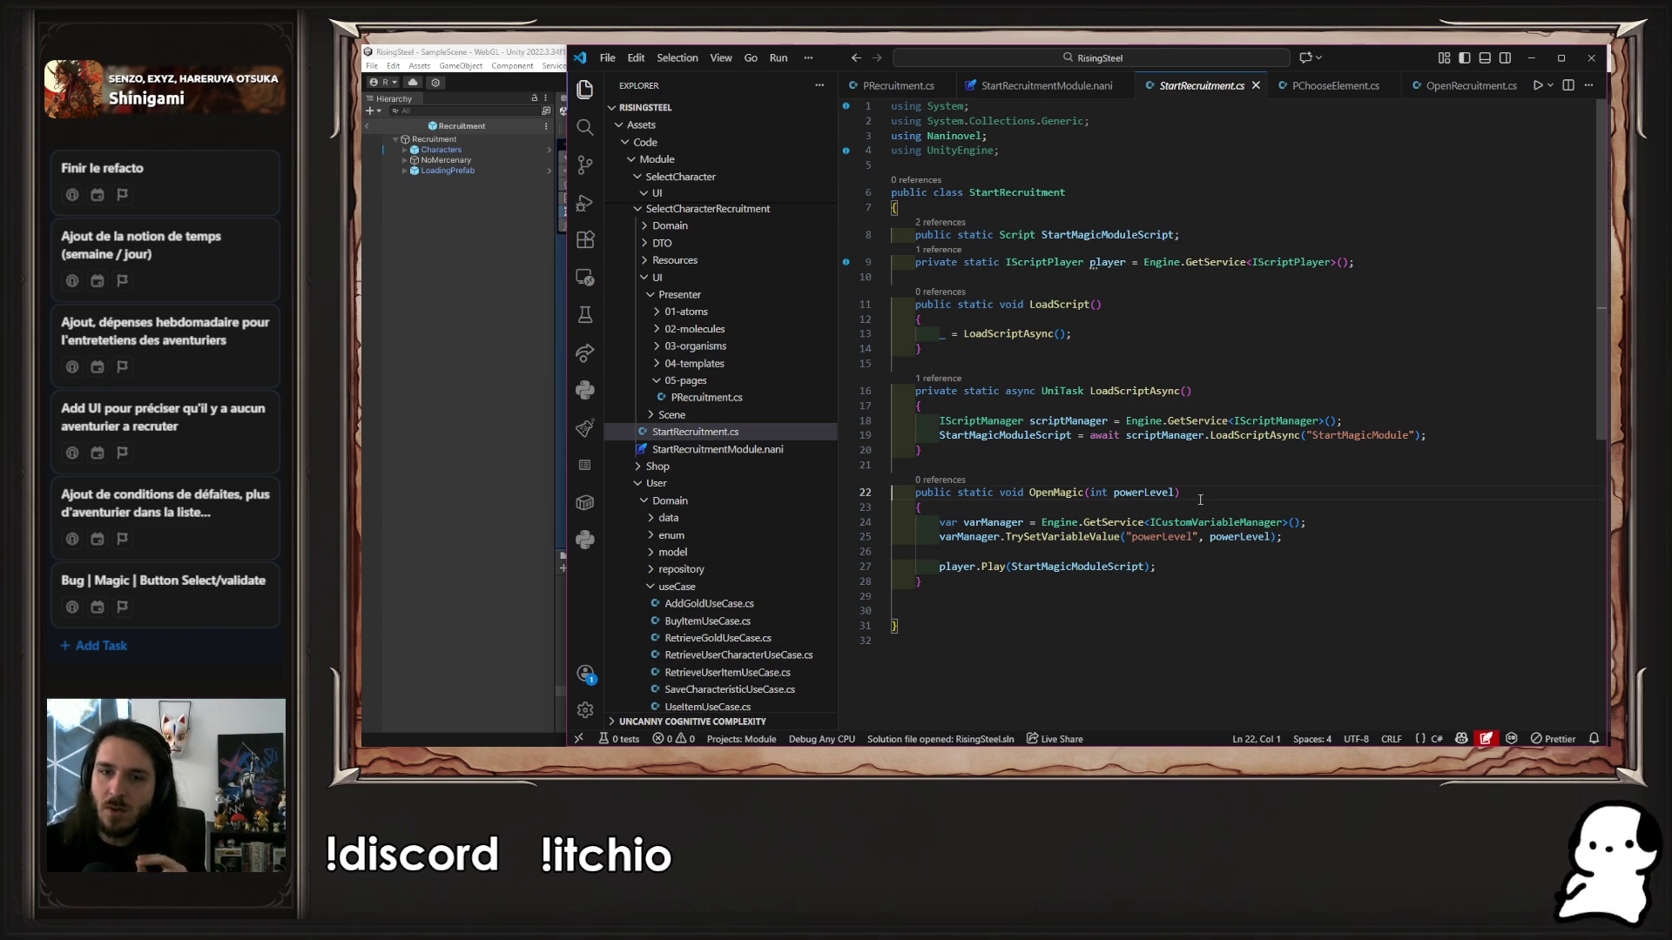
Close StartRecruitment.cs, return to PChooseElement's Initialize method, and browse the Explorer
{"action": "left_click", "coordinate": [1197, 606]}
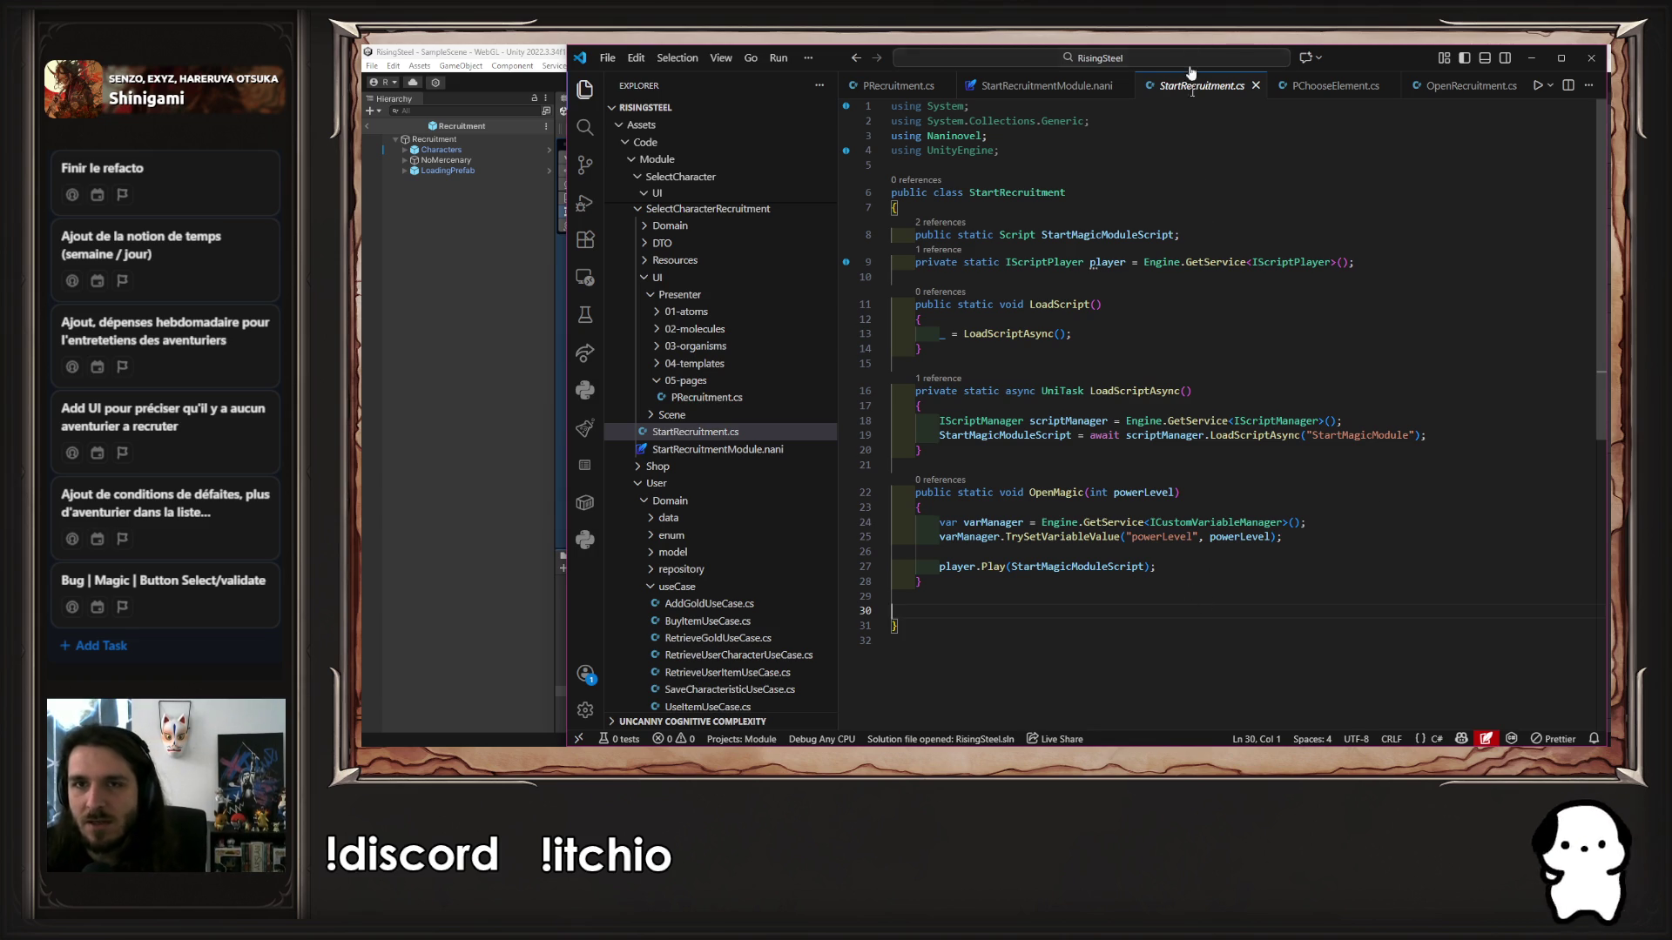
{"action": "left_click", "coordinate": [1255, 85]}
{"action": "left_click", "coordinate": [1102, 139]}
{"action": "left_click", "coordinate": [1203, 84]}
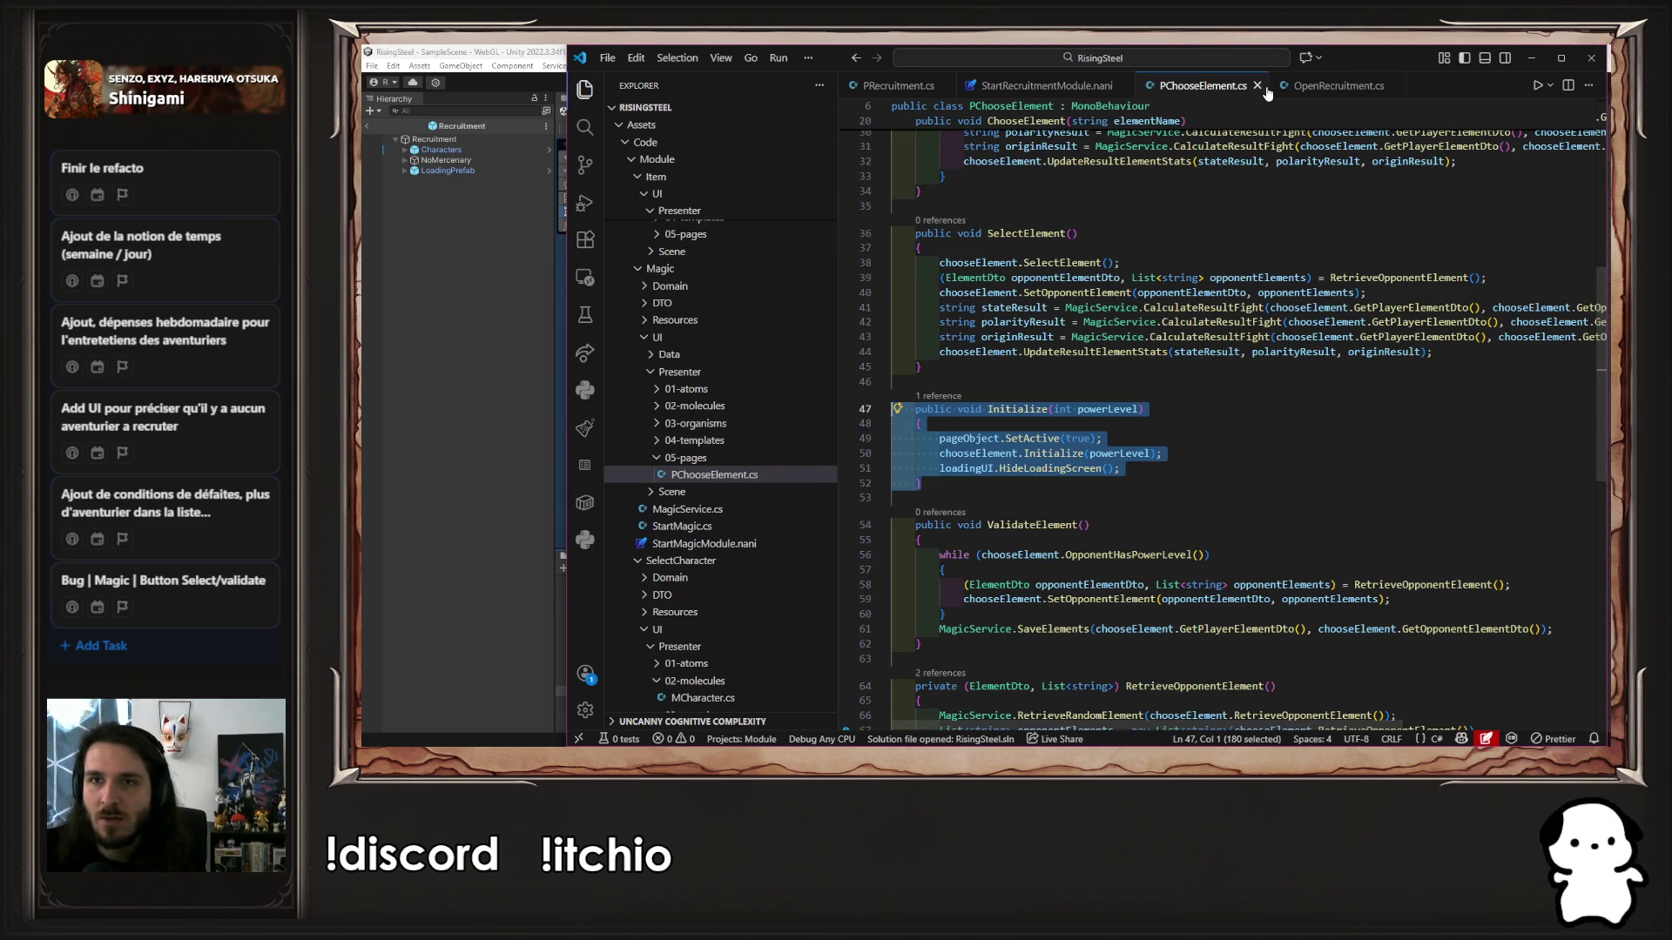
{"action": "scroll", "coordinate": [750, 523], "scroll_direction": "down", "scroll_amount": 10}
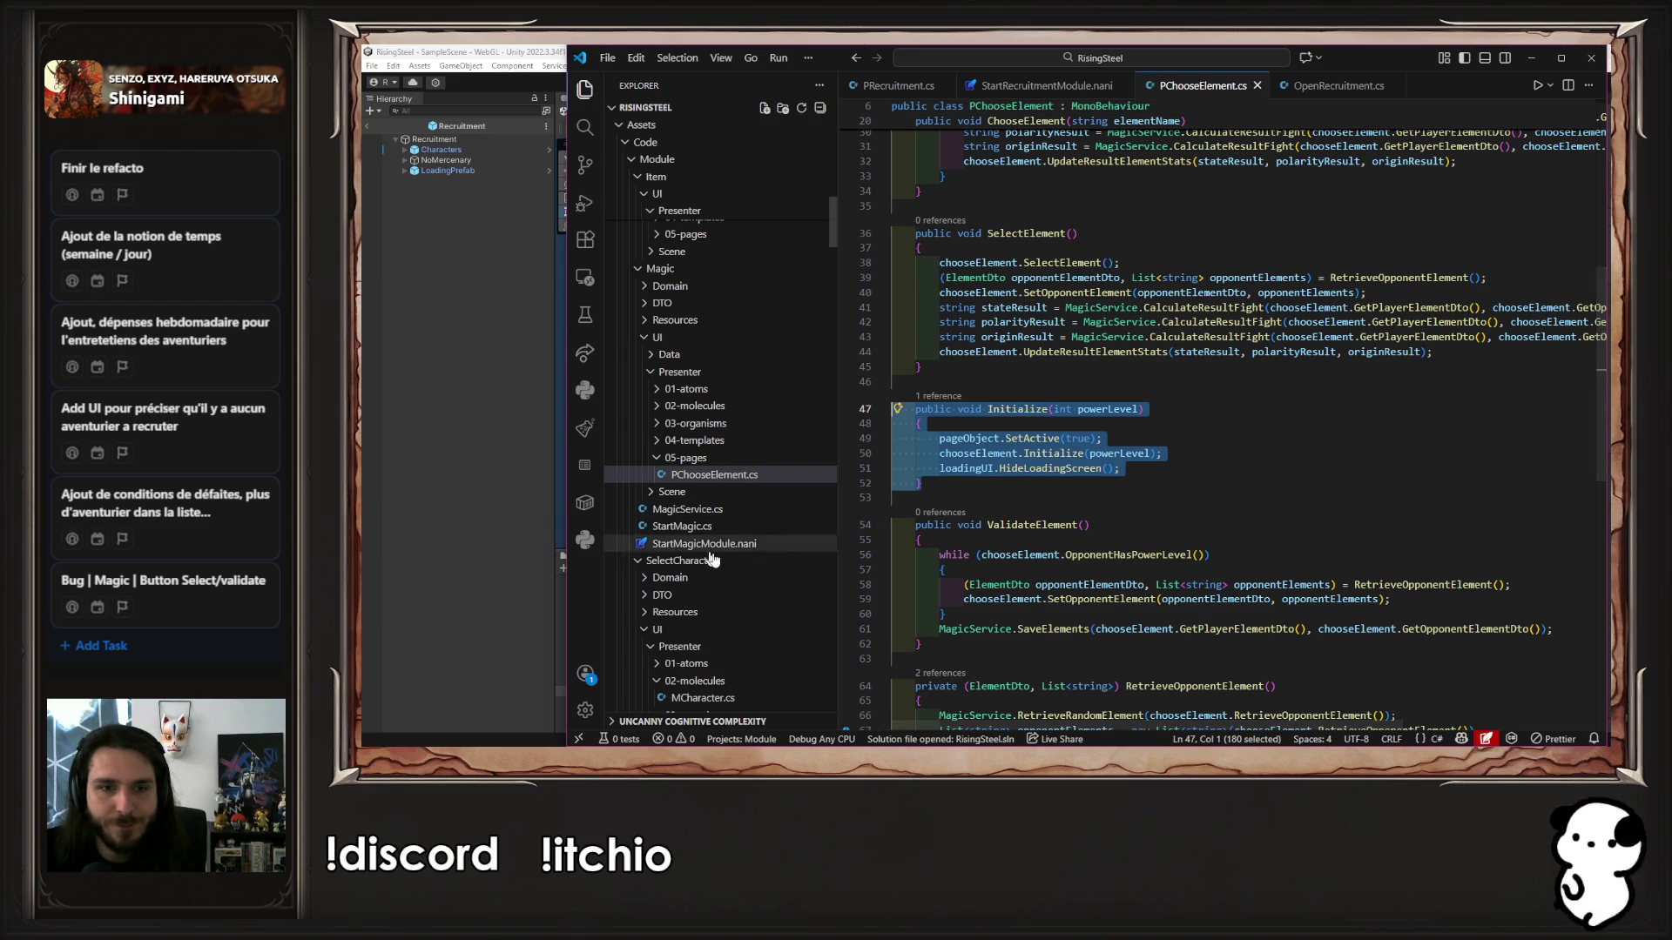
{"action": "scroll", "coordinate": [751, 556], "scroll_direction": "down", "scroll_amount": 8}
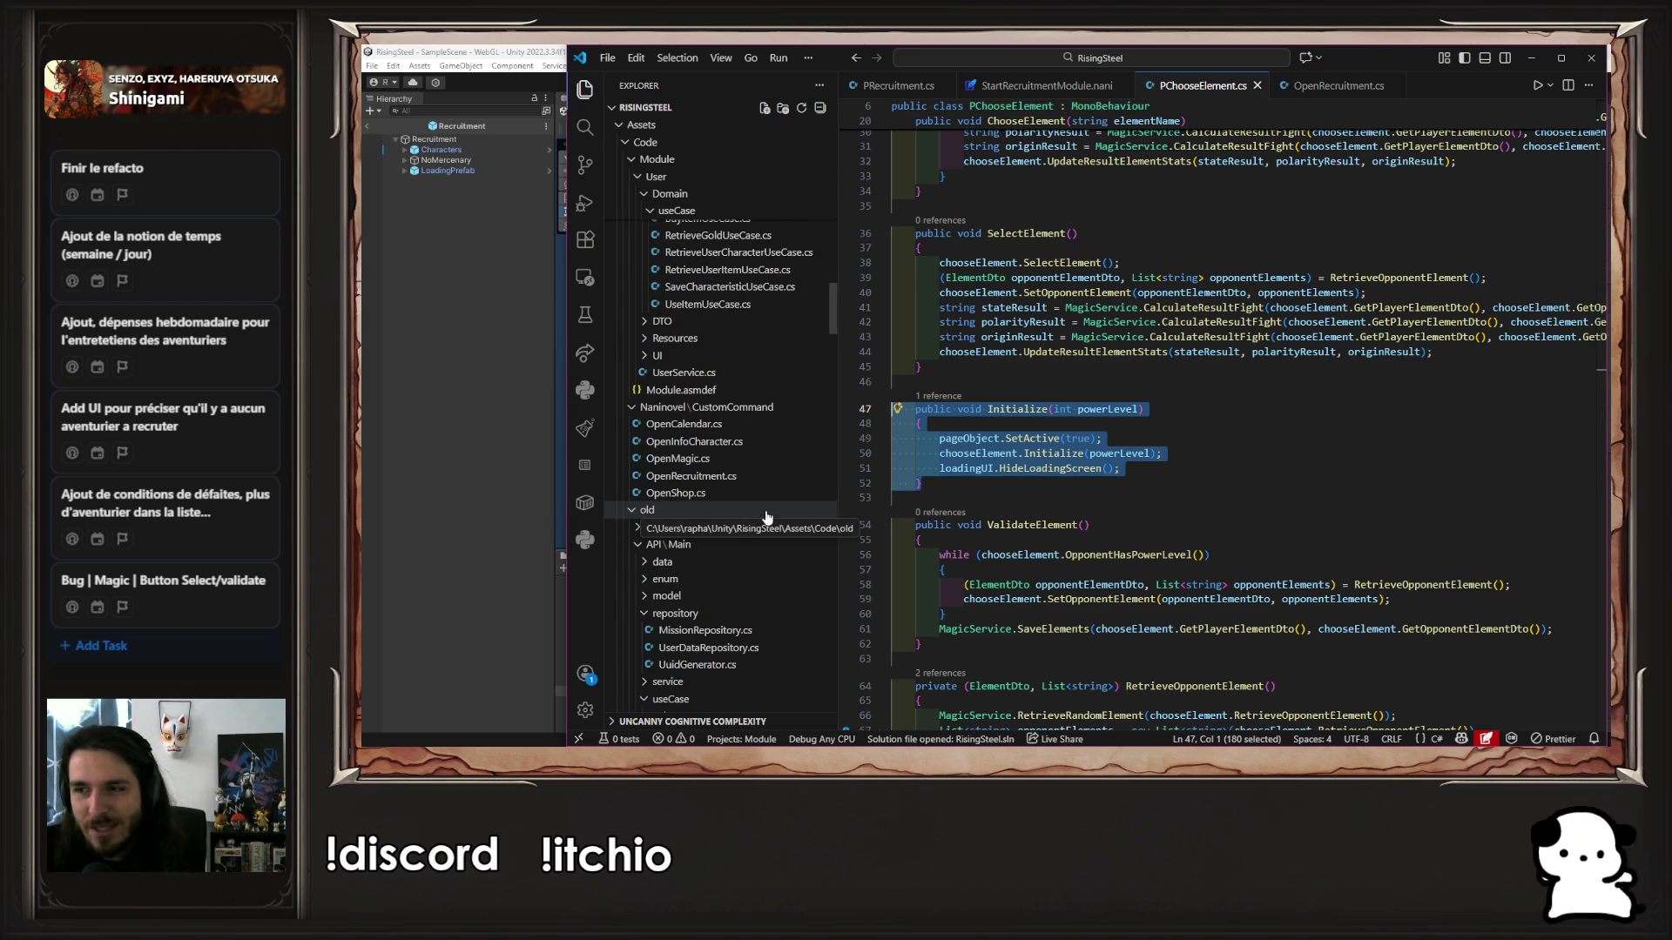
{"action": "scroll", "coordinate": [755, 520], "scroll_direction": "up", "scroll_amount": 5}
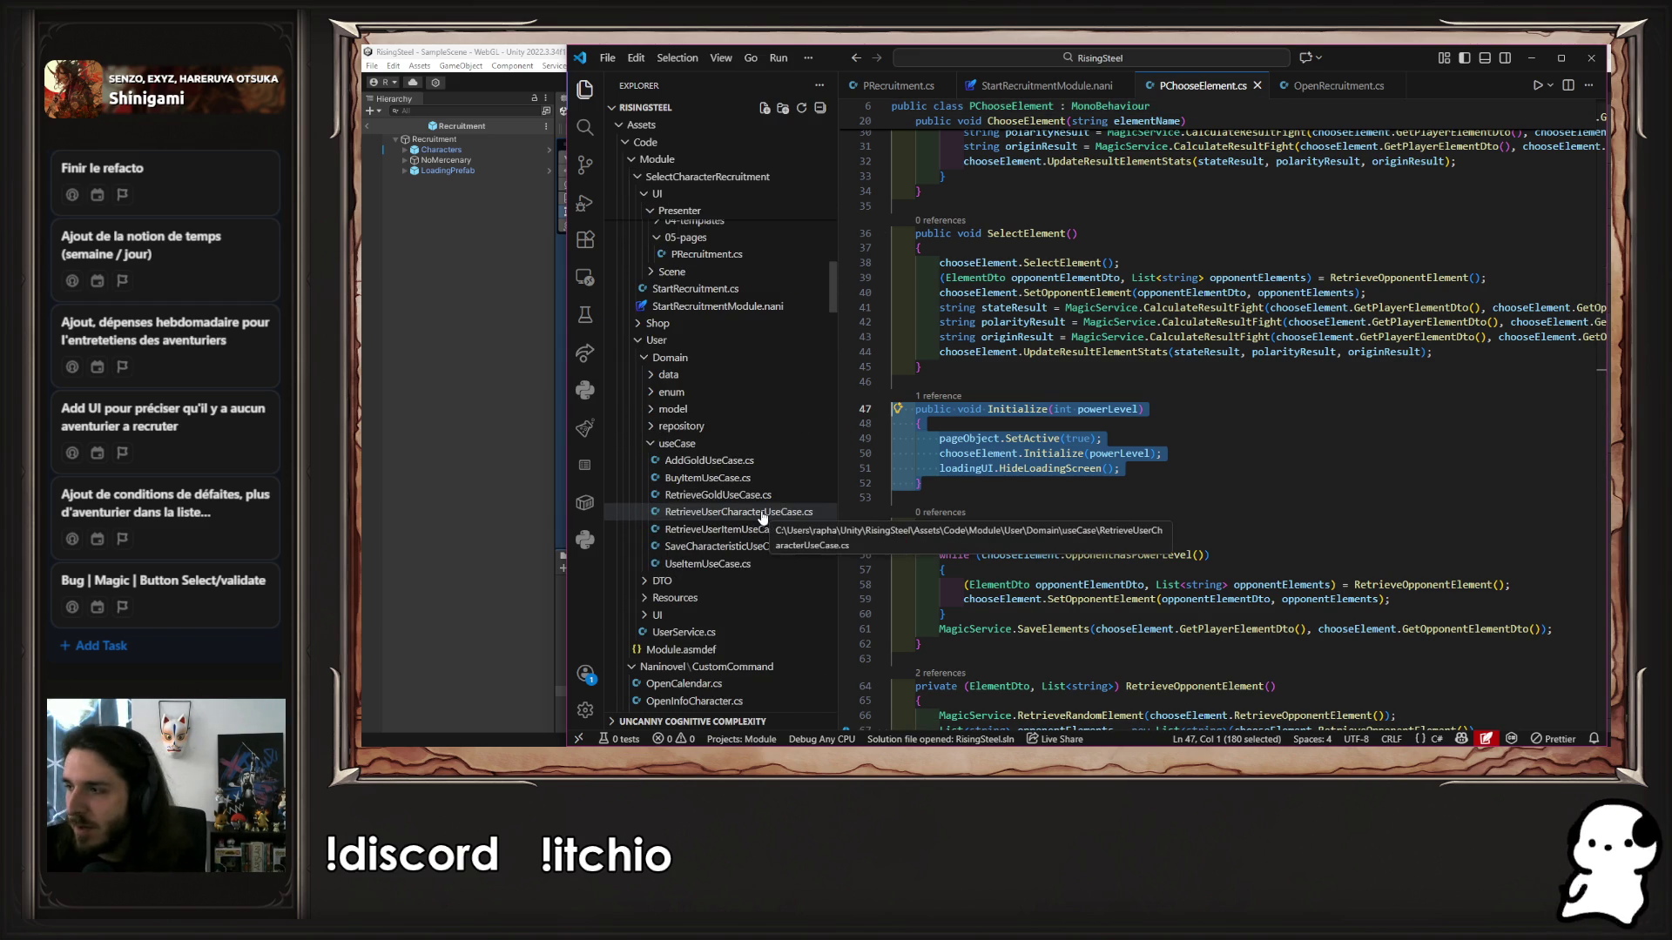
{"action": "scroll", "coordinate": [763, 518], "scroll_direction": "up", "scroll_amount": 3}
{"action": "scroll", "coordinate": [757, 513], "scroll_direction": "up", "scroll_amount": 5}
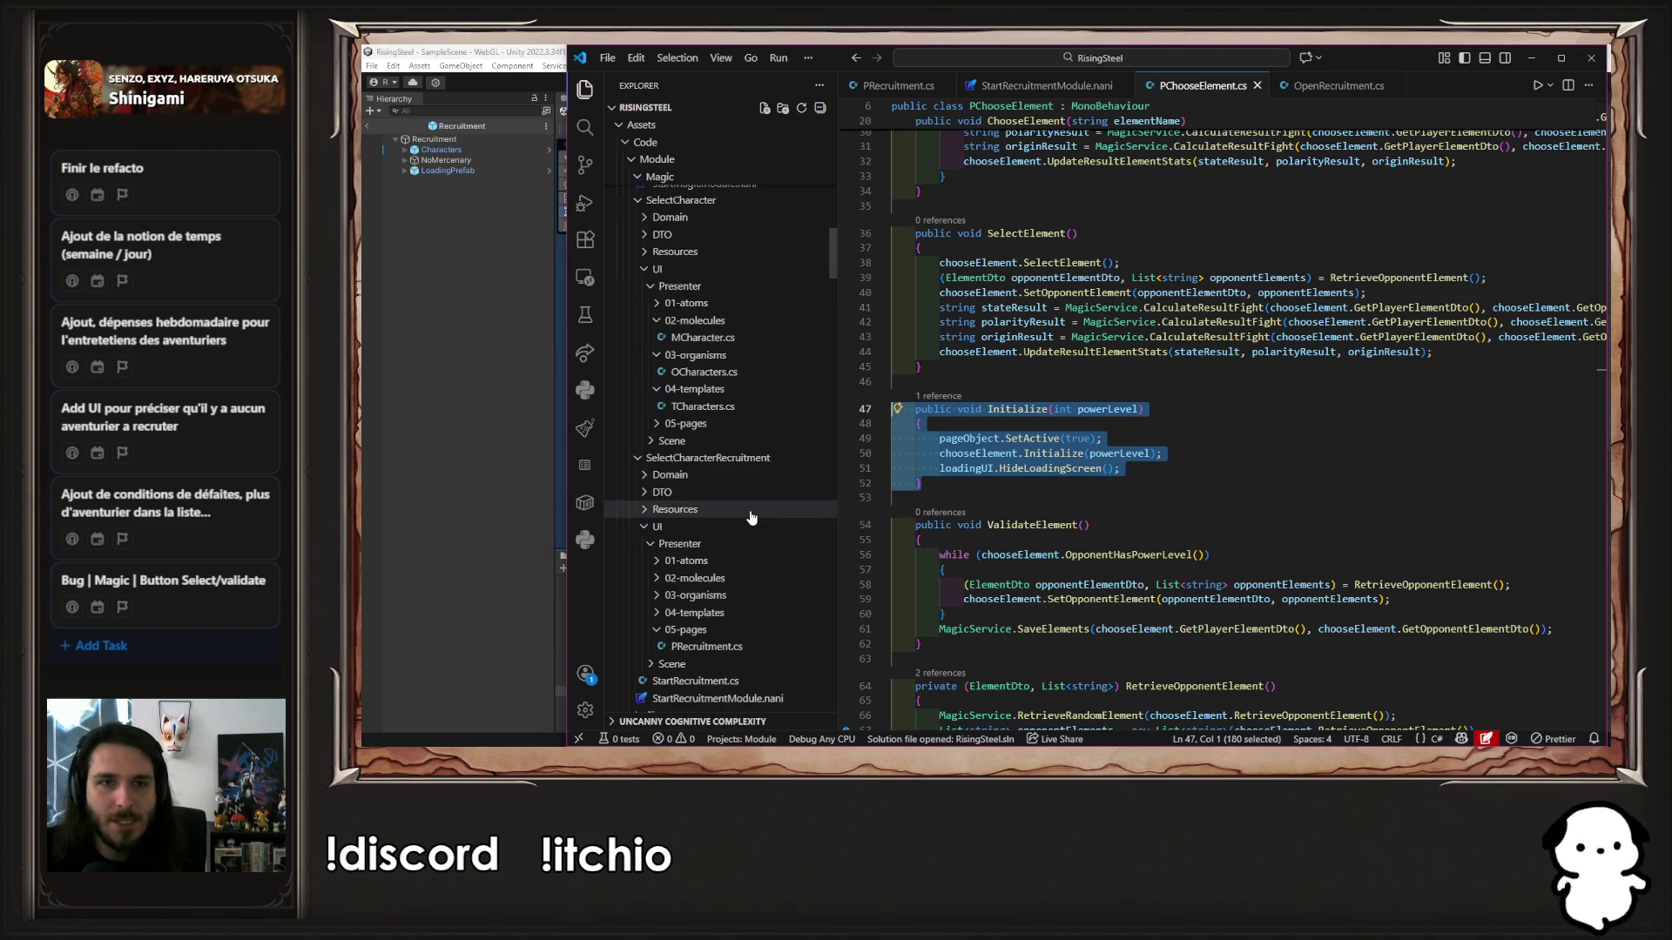
Collapse the Magic and SelectCharacter folders and reopen StartRecruitment.cs
{"action": "left_click", "coordinate": [688, 377]}
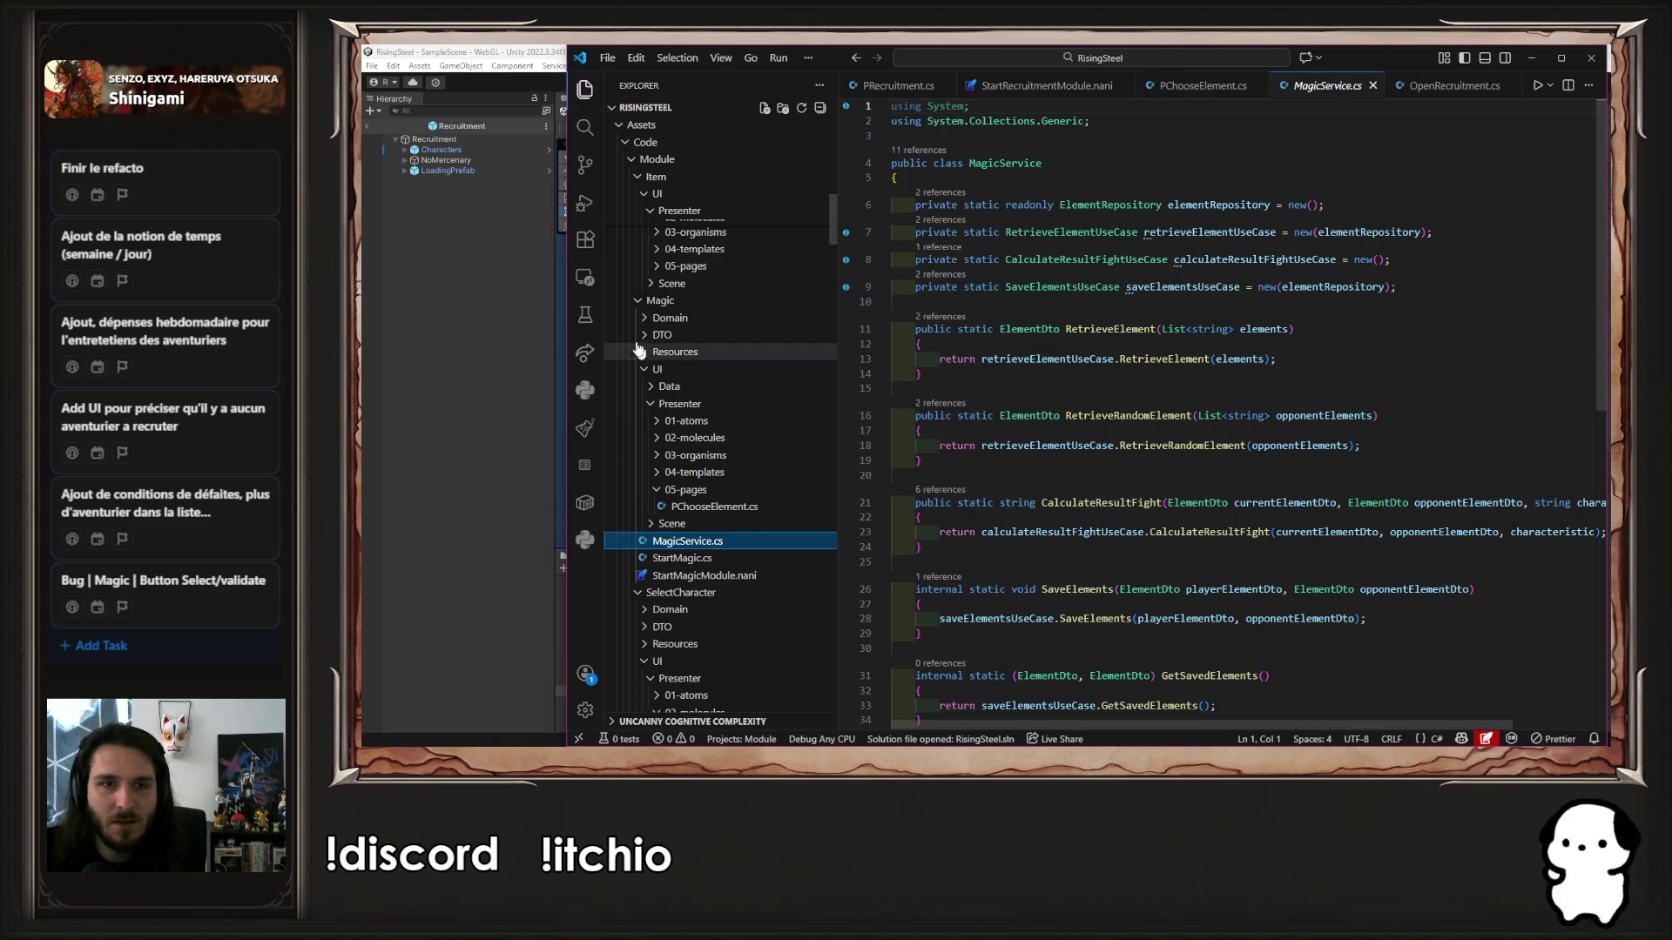
{"action": "left_click", "coordinate": [638, 175]}
{"action": "left_click", "coordinate": [640, 319]}
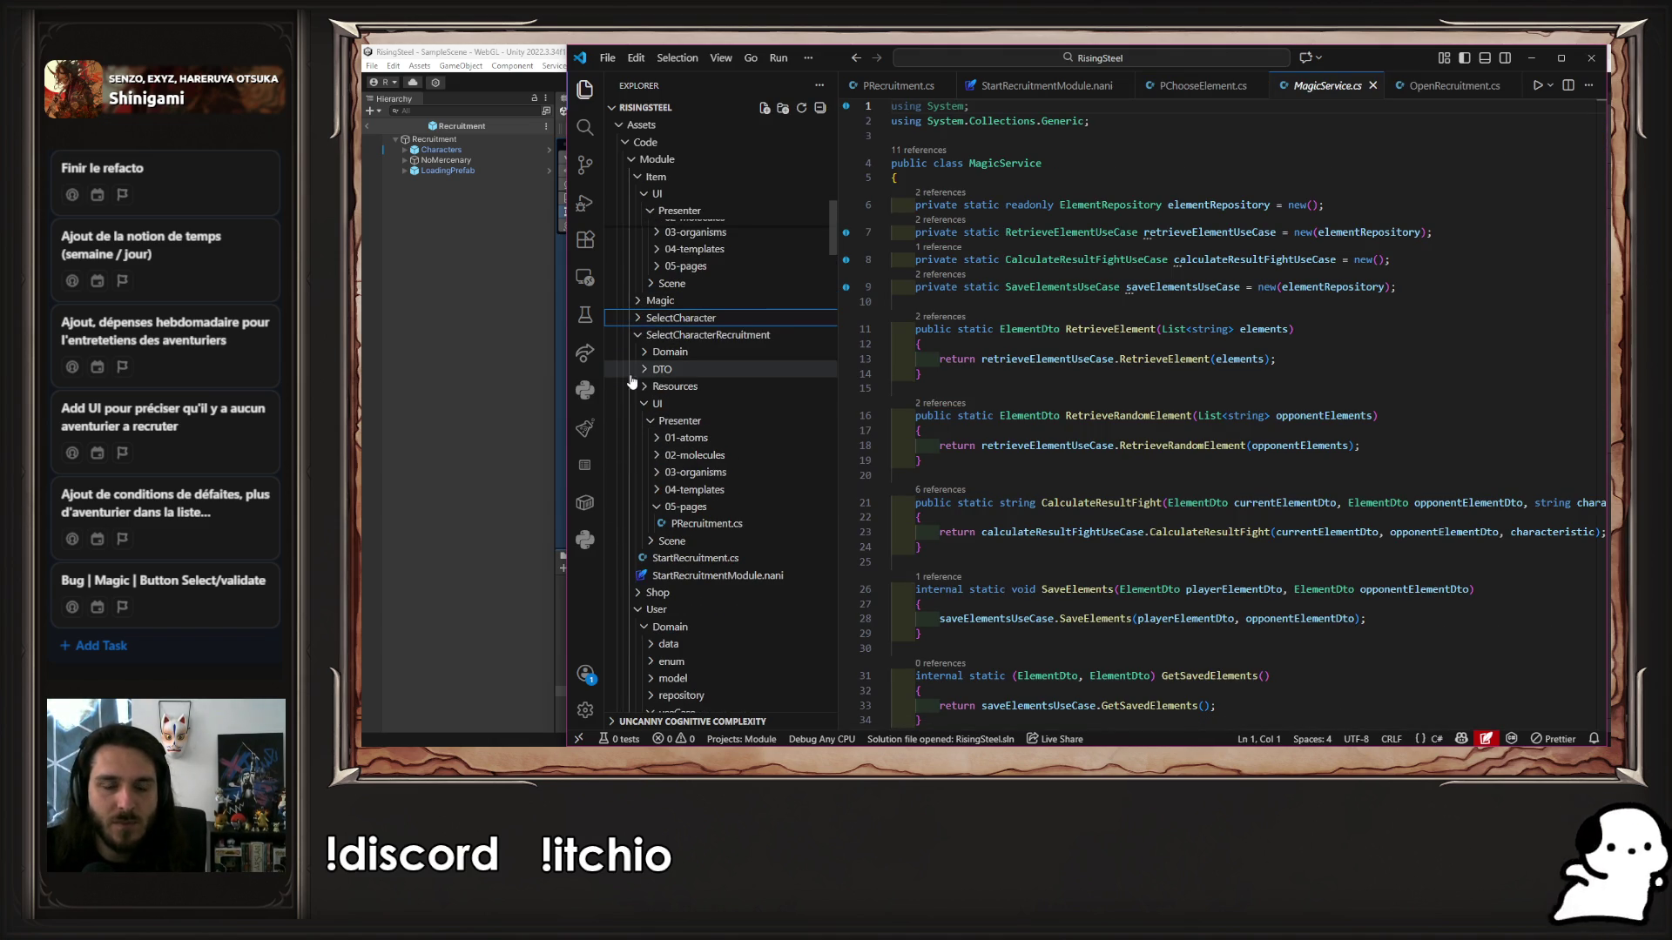
{"action": "left_click", "coordinate": [695, 558]}
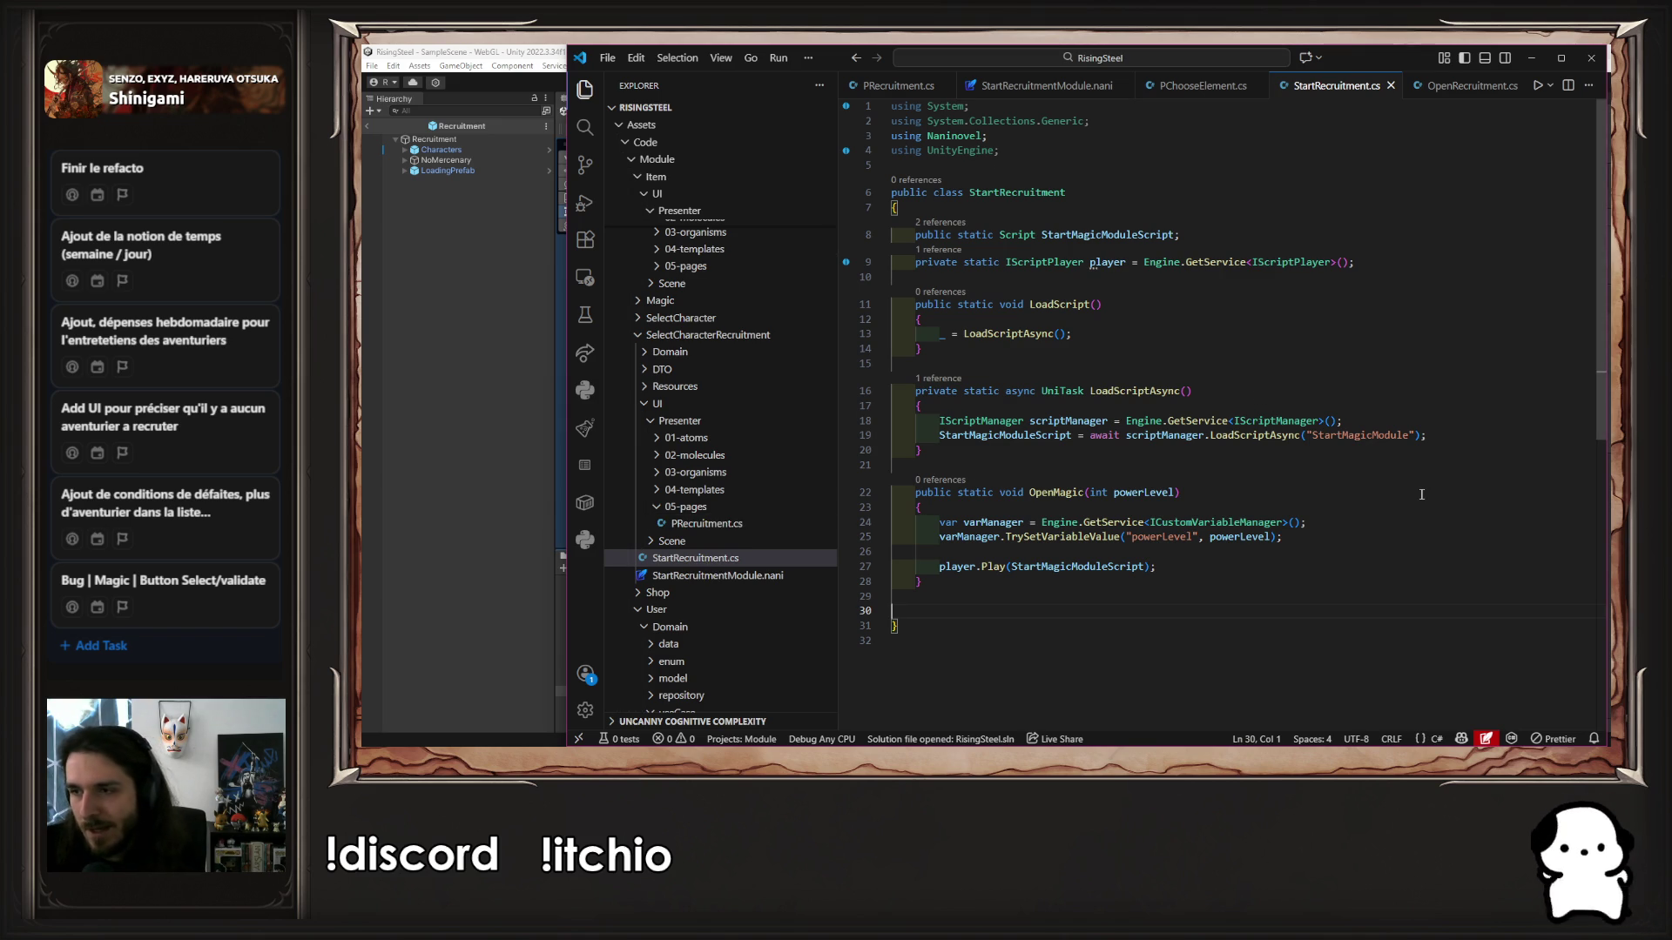
Delete the varManager lines and OpenMagic's int powerLevel parameter, then save
{"action": "left_click_drag", "start_coordinate": [981, 555], "coordinate": [923, 507]}
{"action": "key", "text": "BackSpace"}
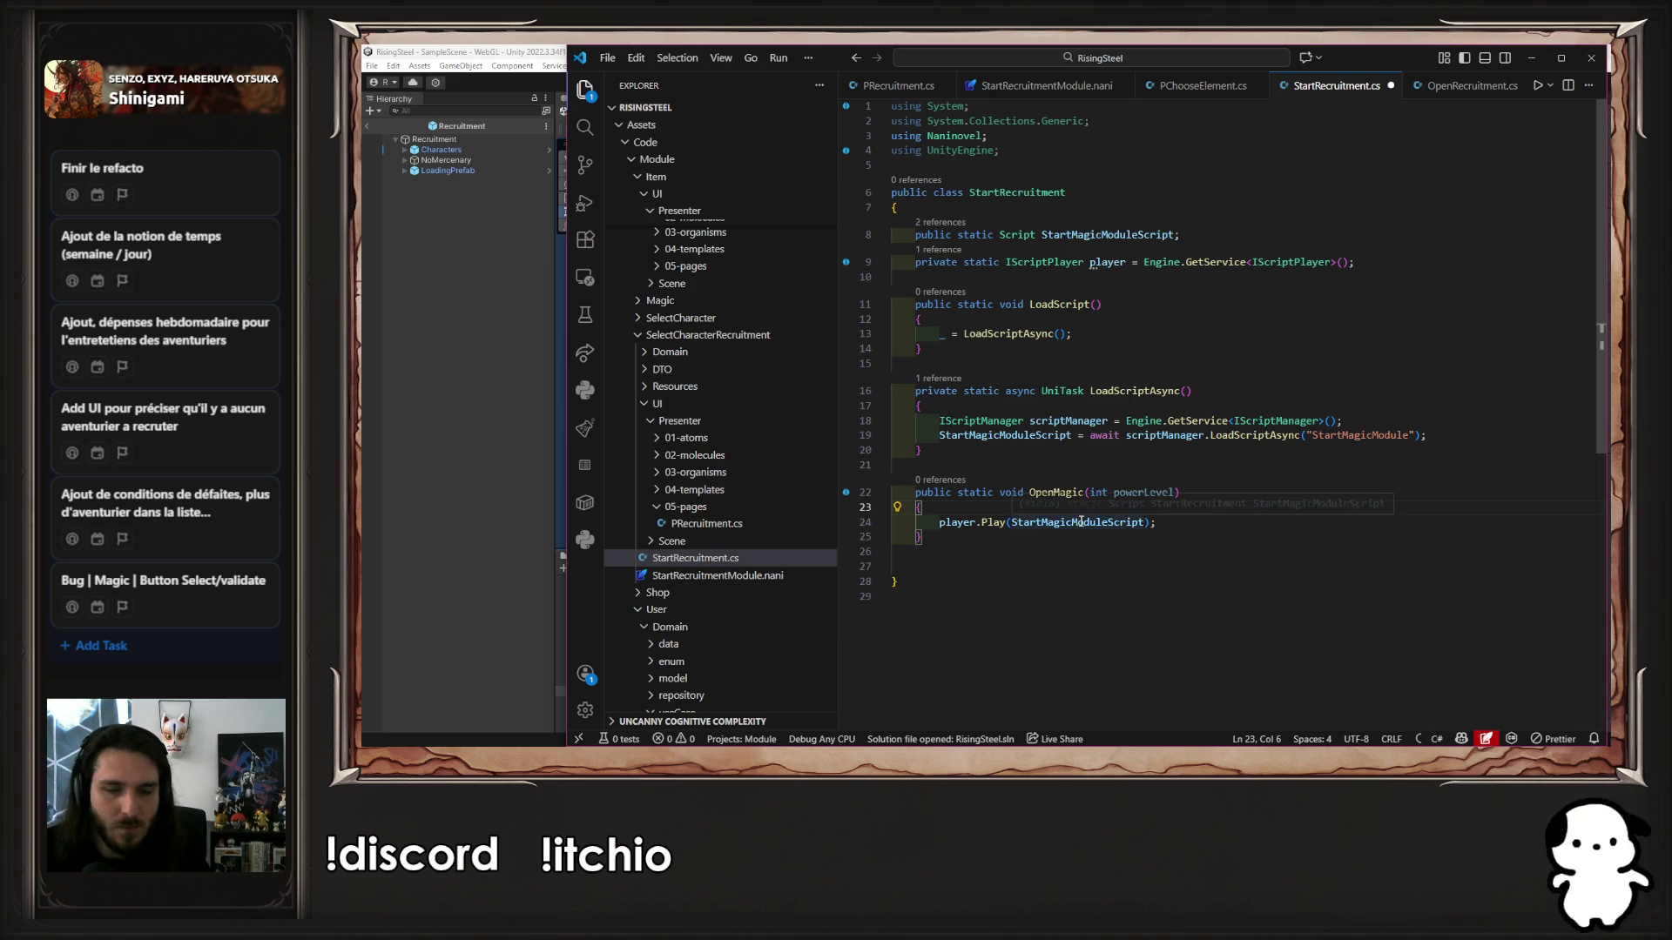
{"action": "left_click", "coordinate": [1083, 521]}
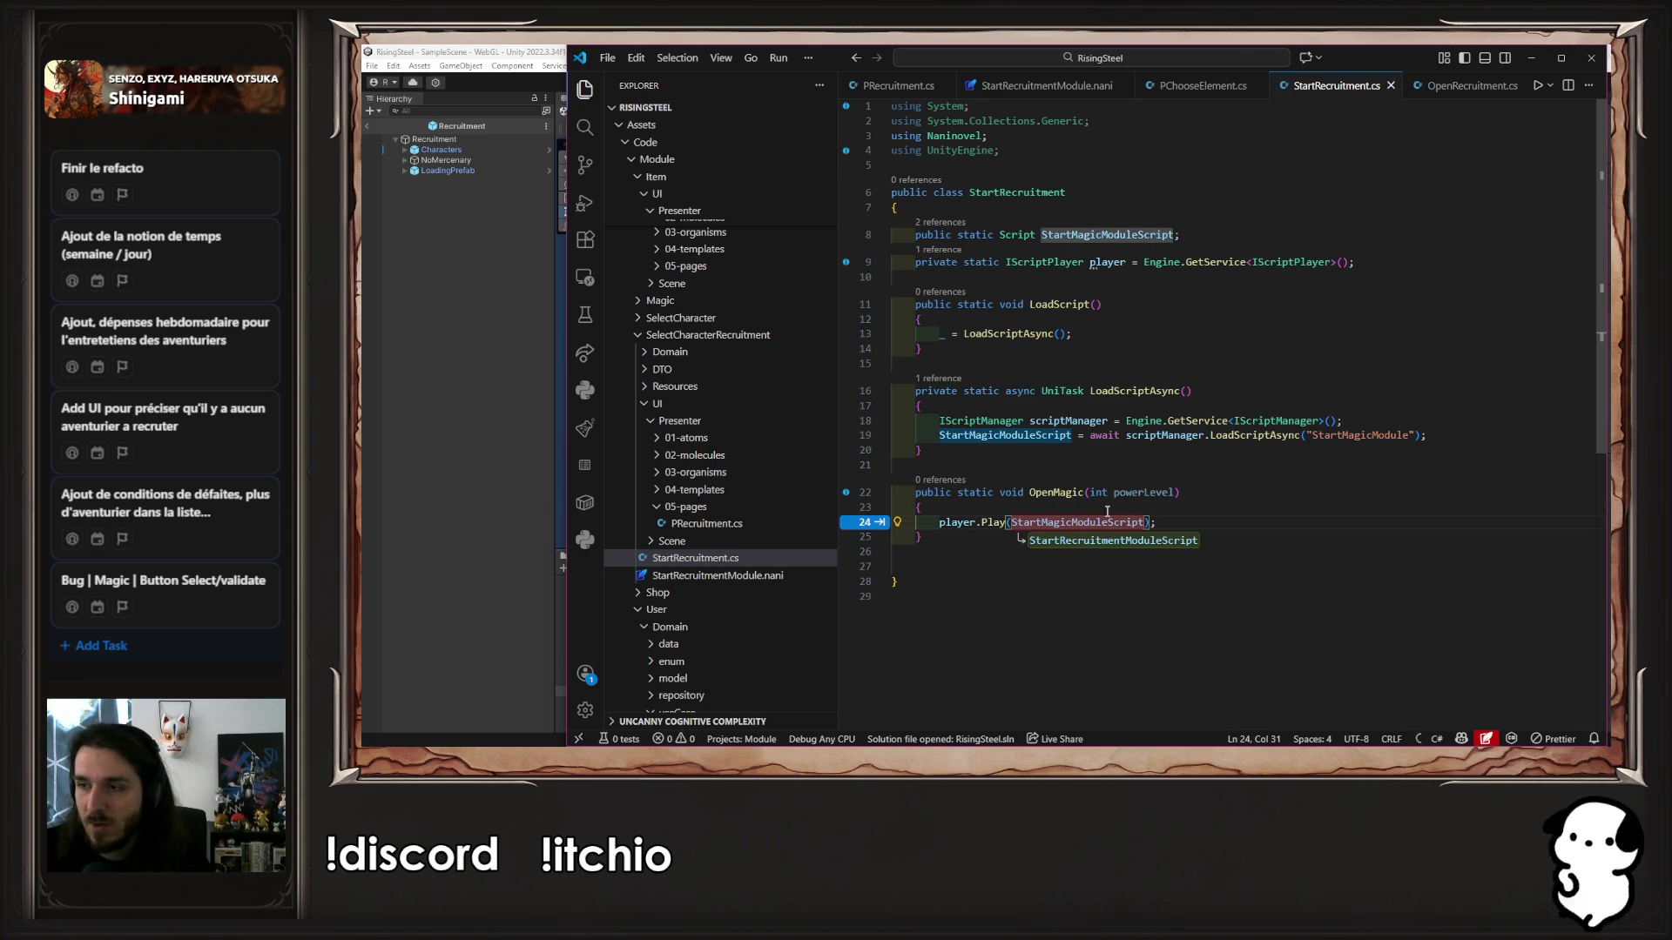
{"action": "left_click", "coordinate": [1171, 493]}
{"action": "key", "text": "ctrl+BackSpace"}
{"action": "key", "text": "ctrl+BackSpace"}
{"action": "type", "text": "i"}
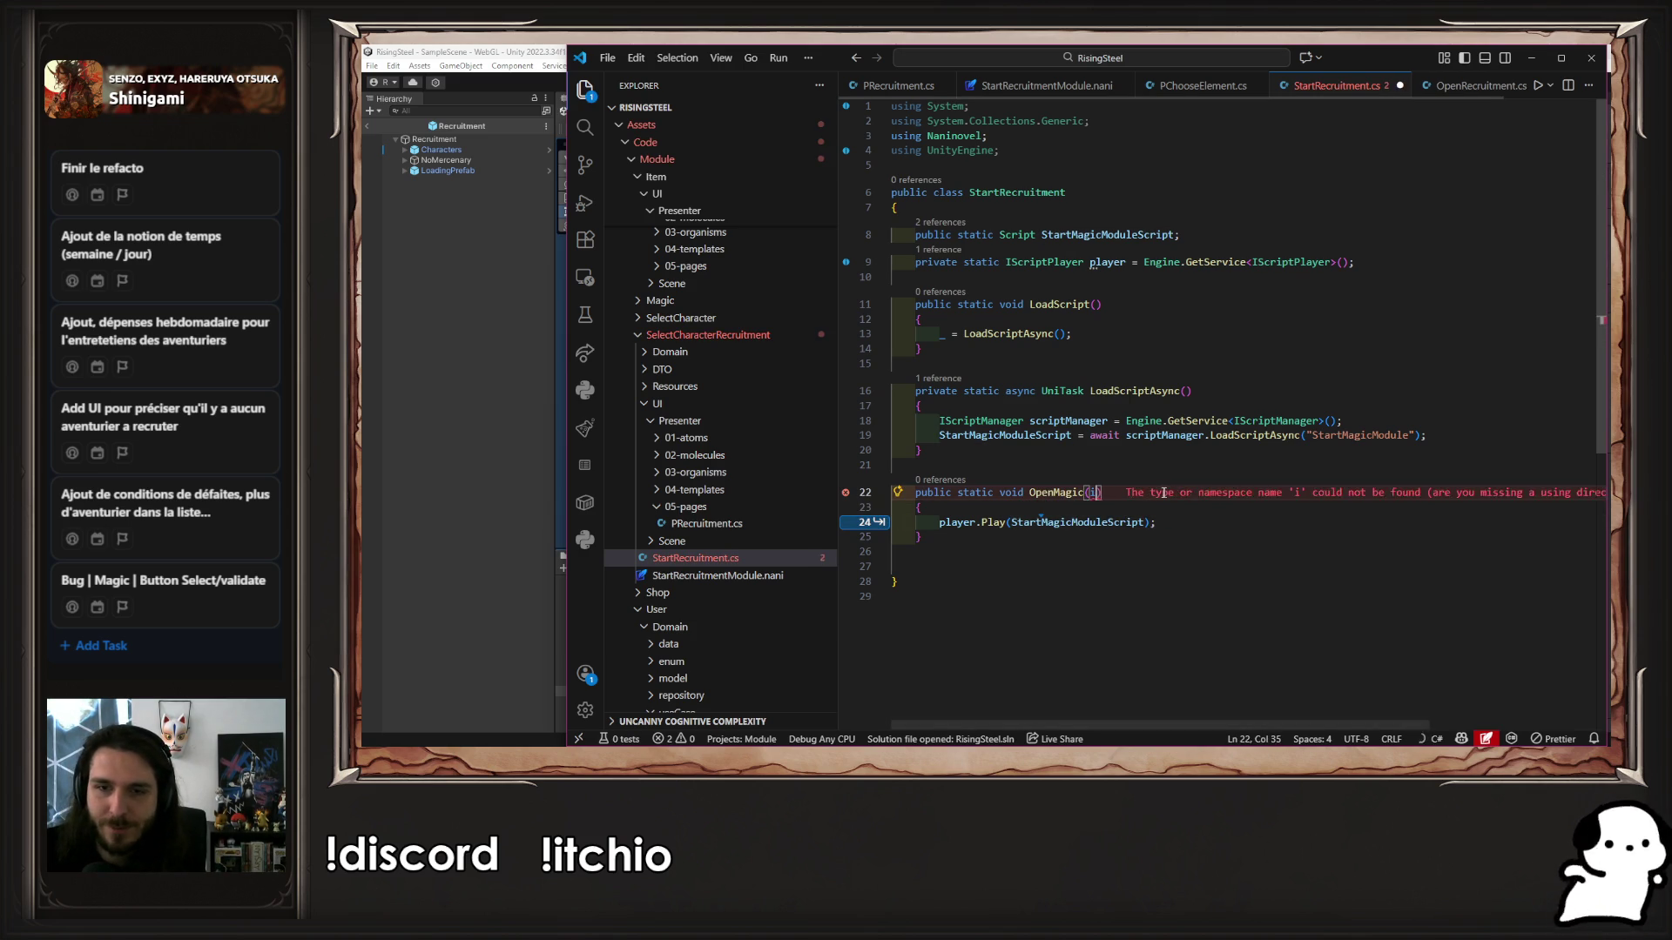
{"action": "key", "text": "BackSpace"}
{"action": "key", "text": "ctrl+s"}
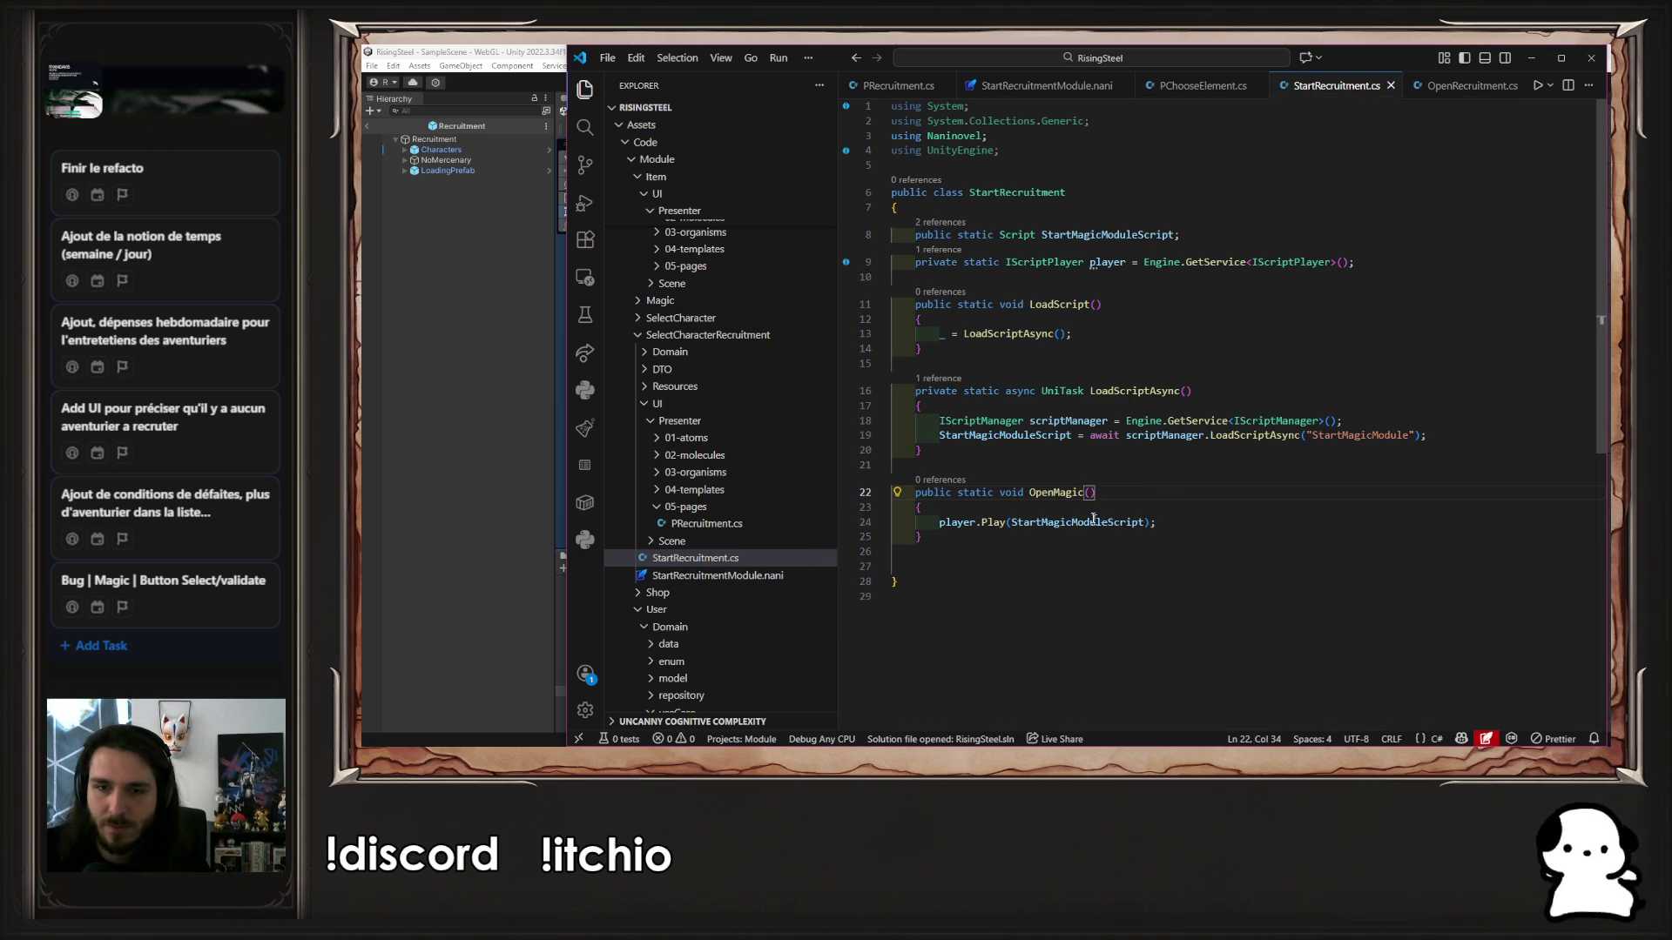
Rename StartMagicModuleScript to StartRecruitmentModuleScript, load 'StartRecruitmentModule', and rename OpenMagic to OpenRecruitment
{"action": "double_click", "coordinate": [1080, 522]}
{"action": "left_click", "coordinate": [1146, 235]}
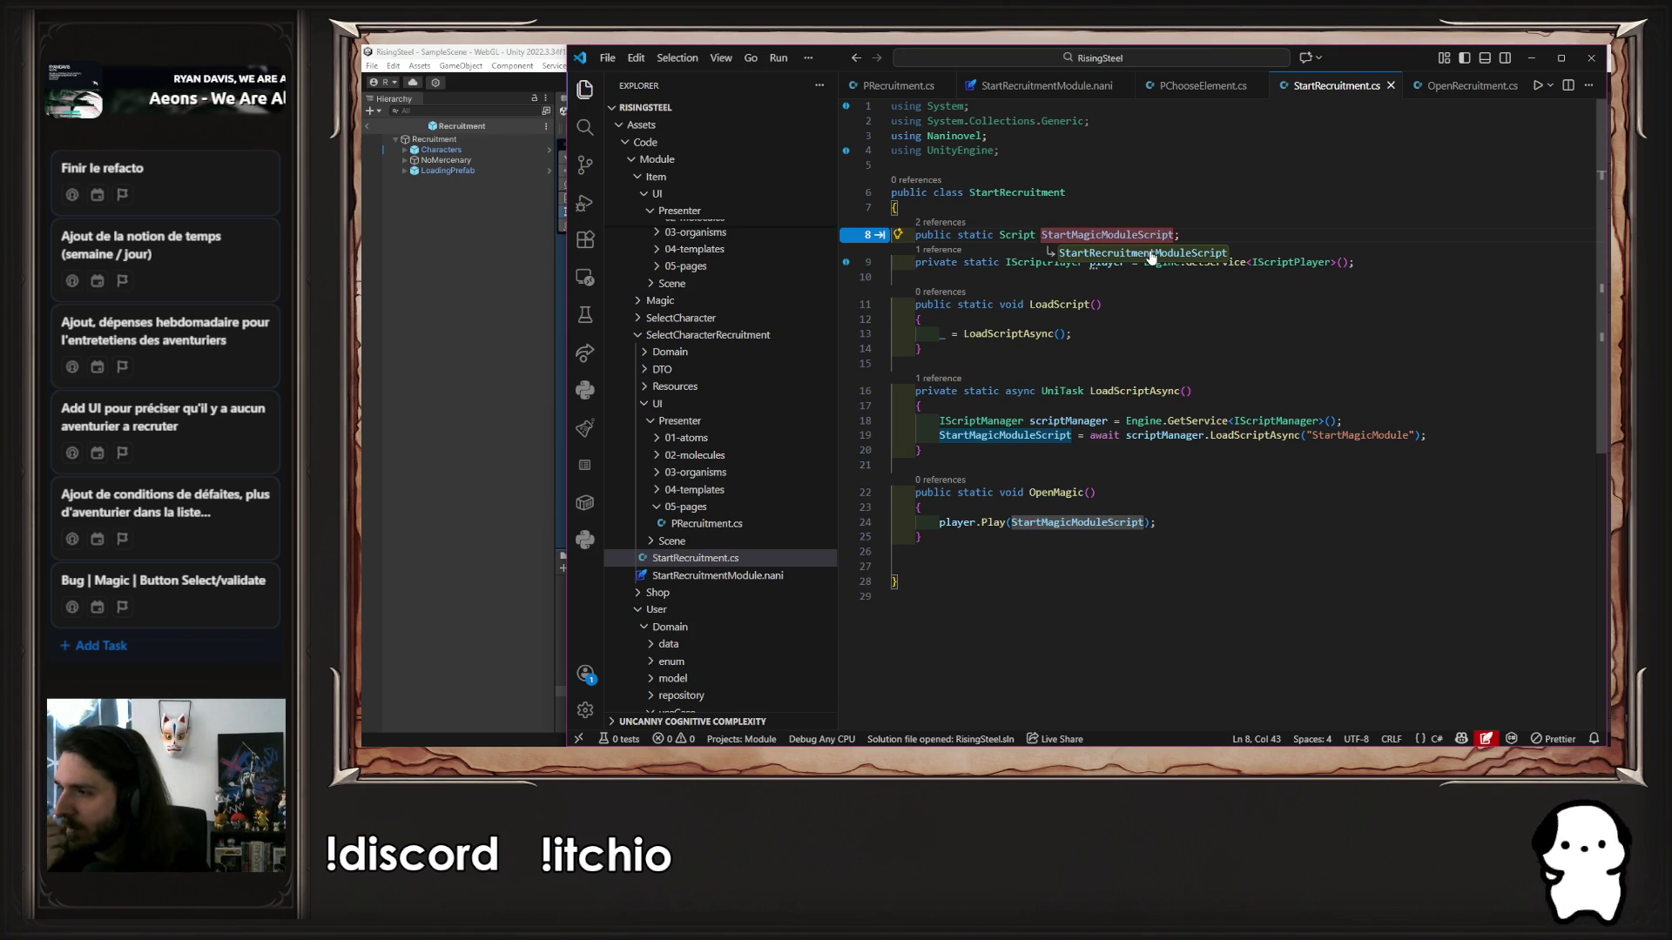
{"action": "key", "text": "Tab"}
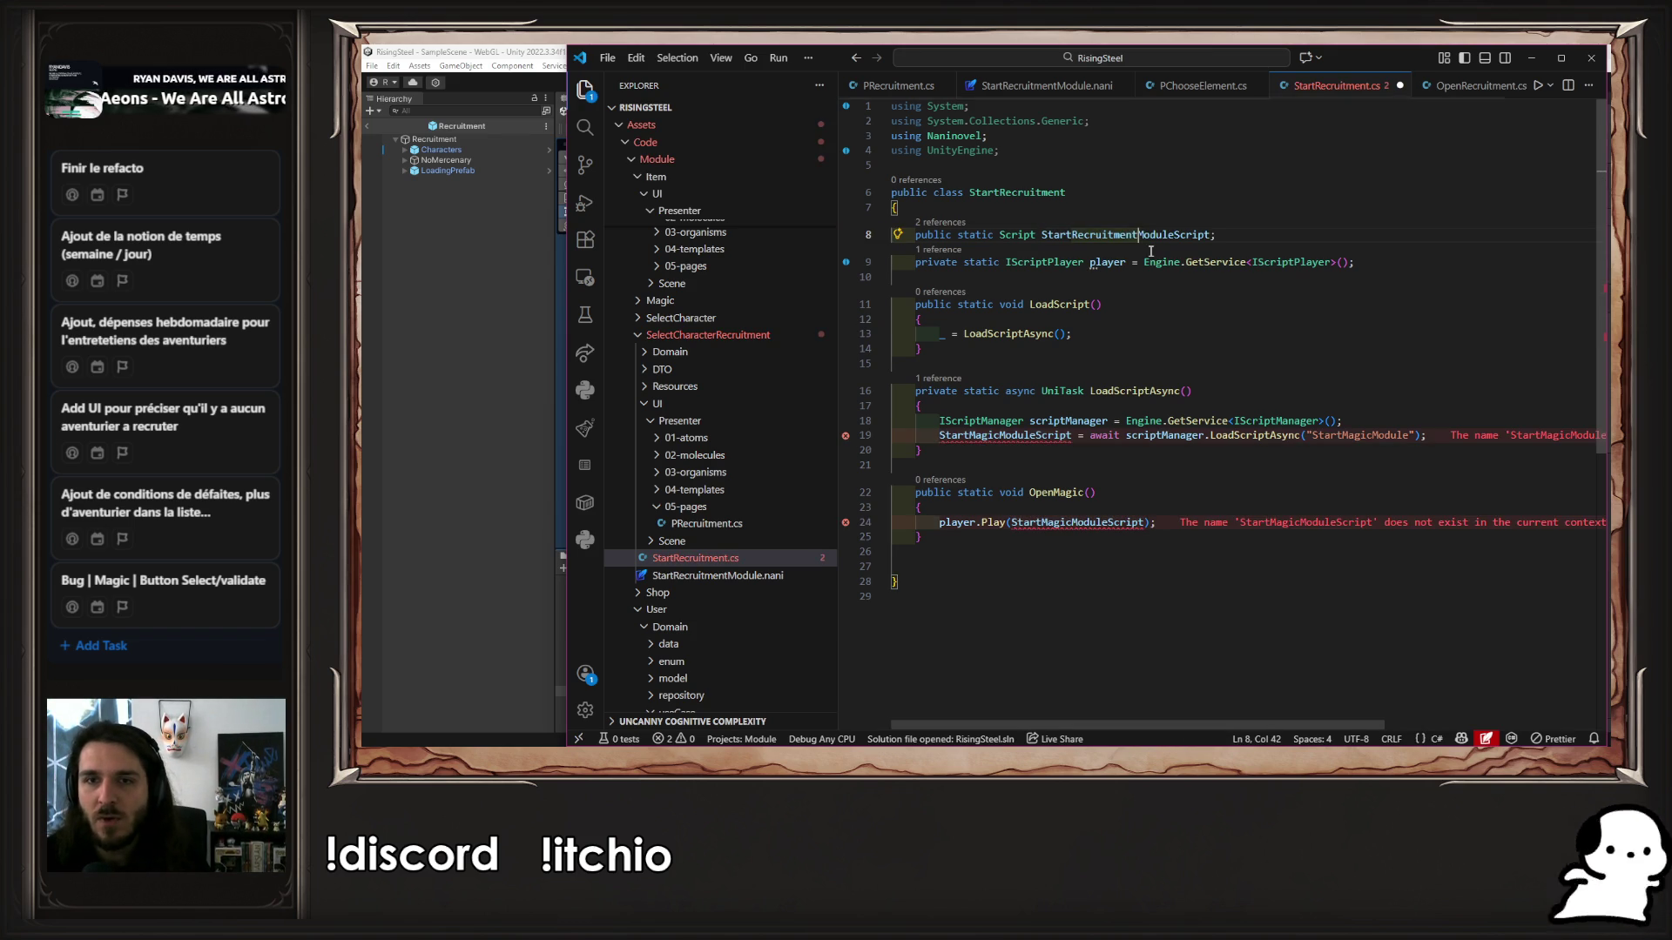
{"action": "key", "text": "ctrl+s"}
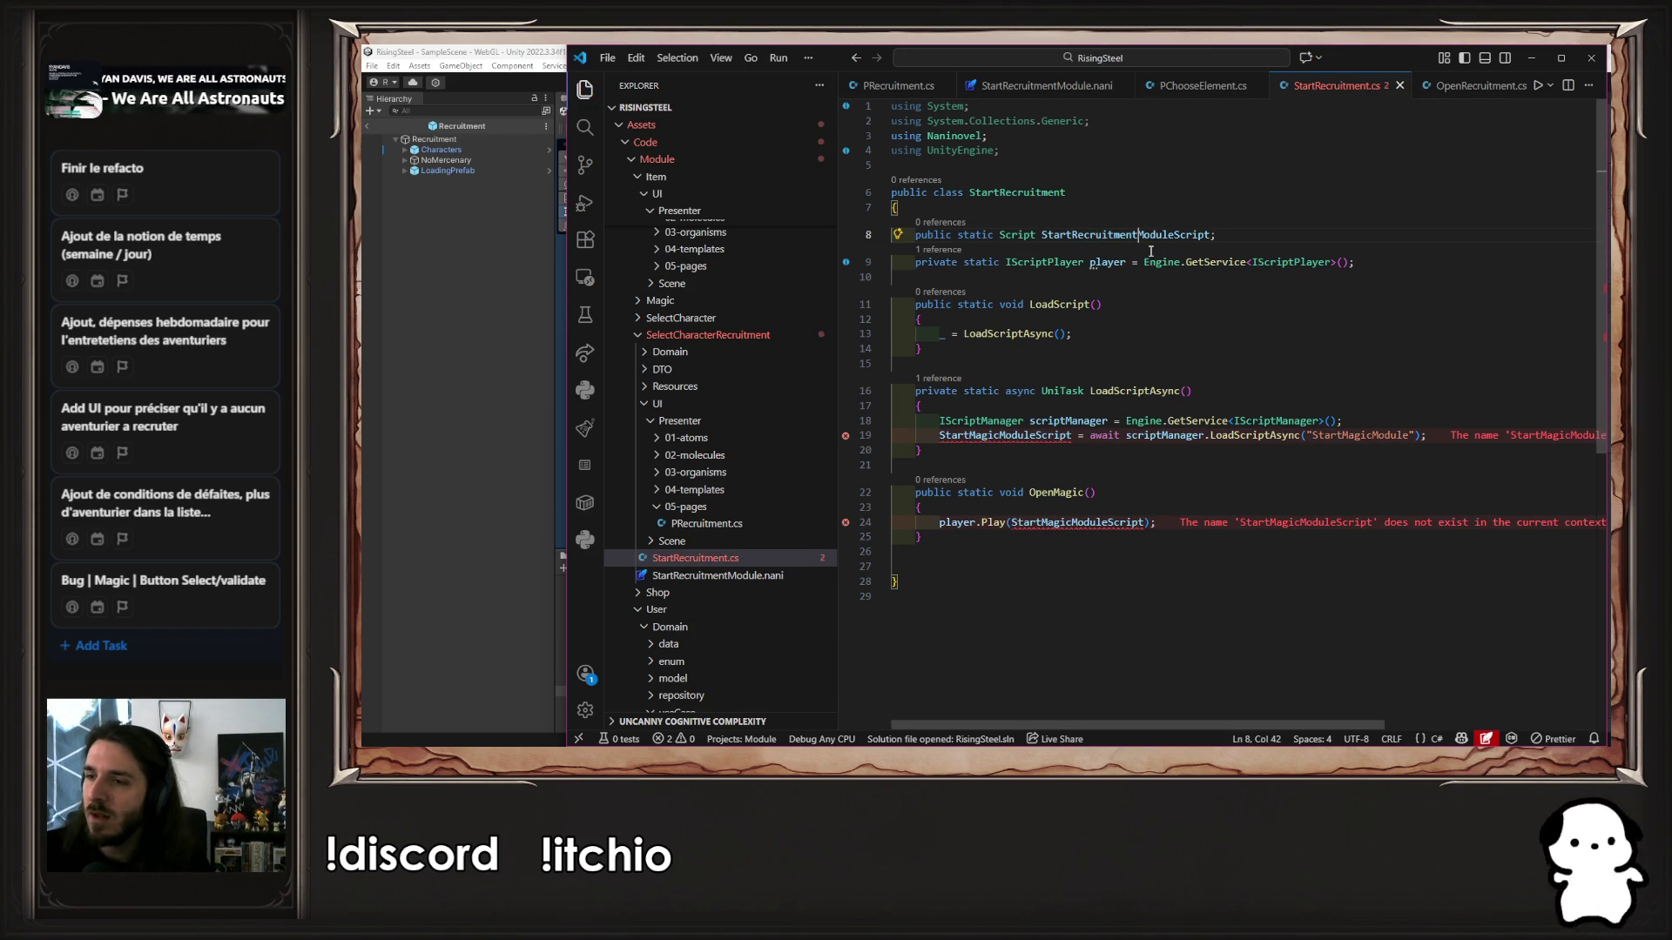
{"action": "double_click", "coordinate": [1145, 236]}
{"action": "key", "text": "ctrl+c"}
{"action": "key", "text": "Tab"}
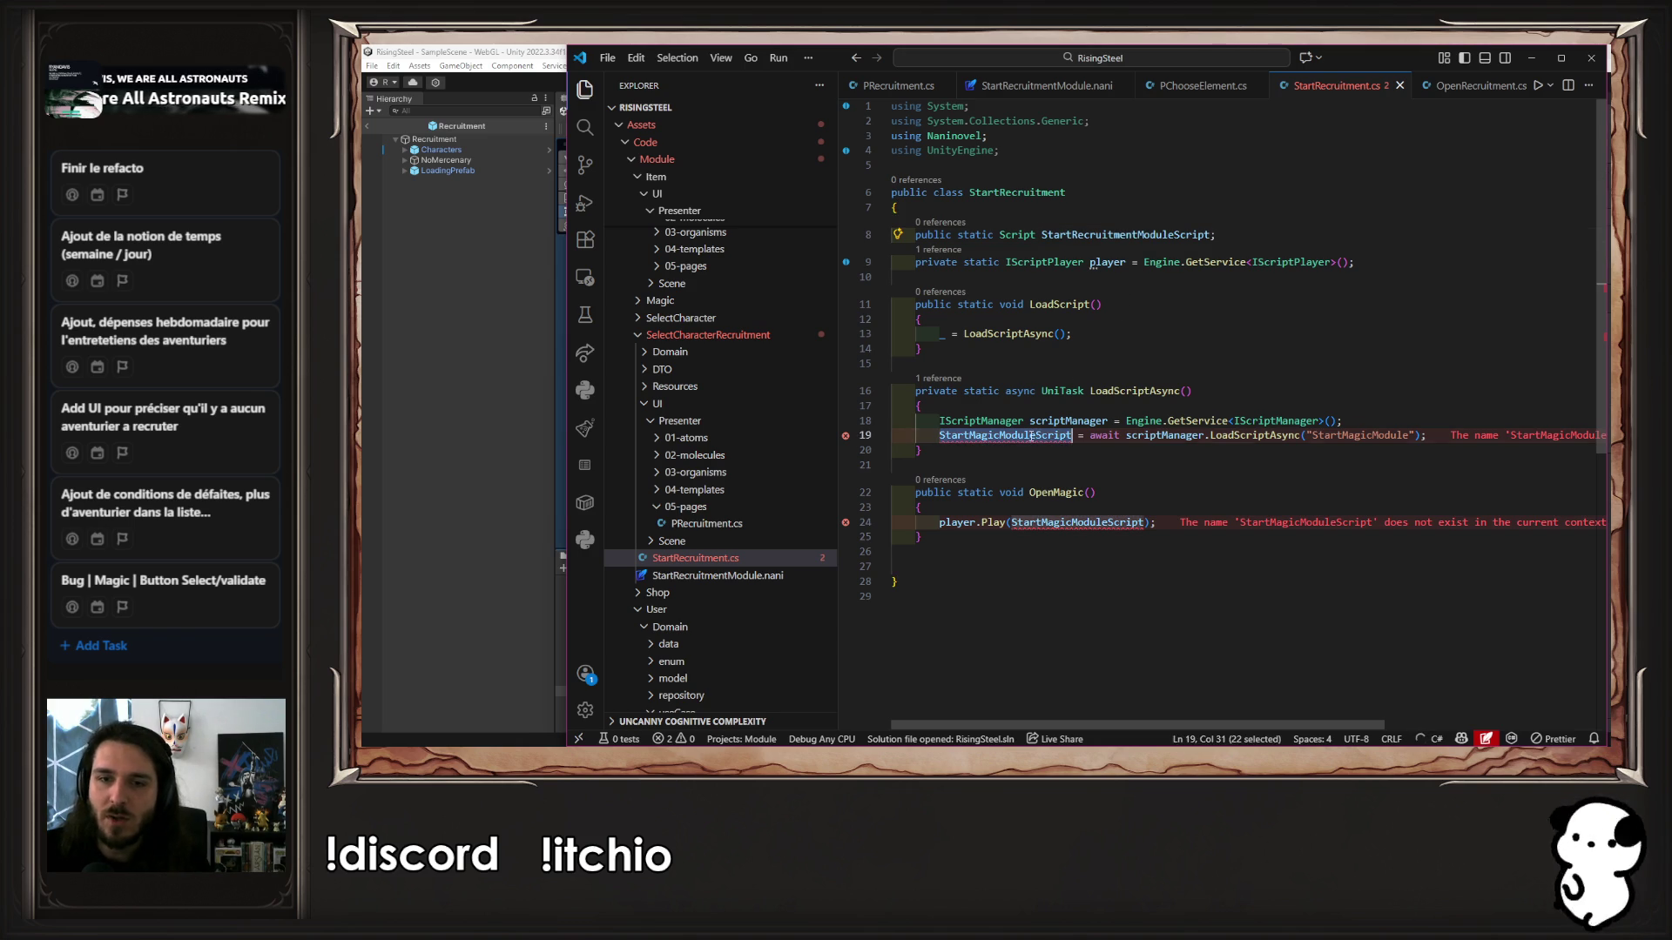
{"action": "key", "text": "Tab"}
{"action": "double_click", "coordinate": [1077, 522]}
{"action": "key", "text": "ctrl+v"}
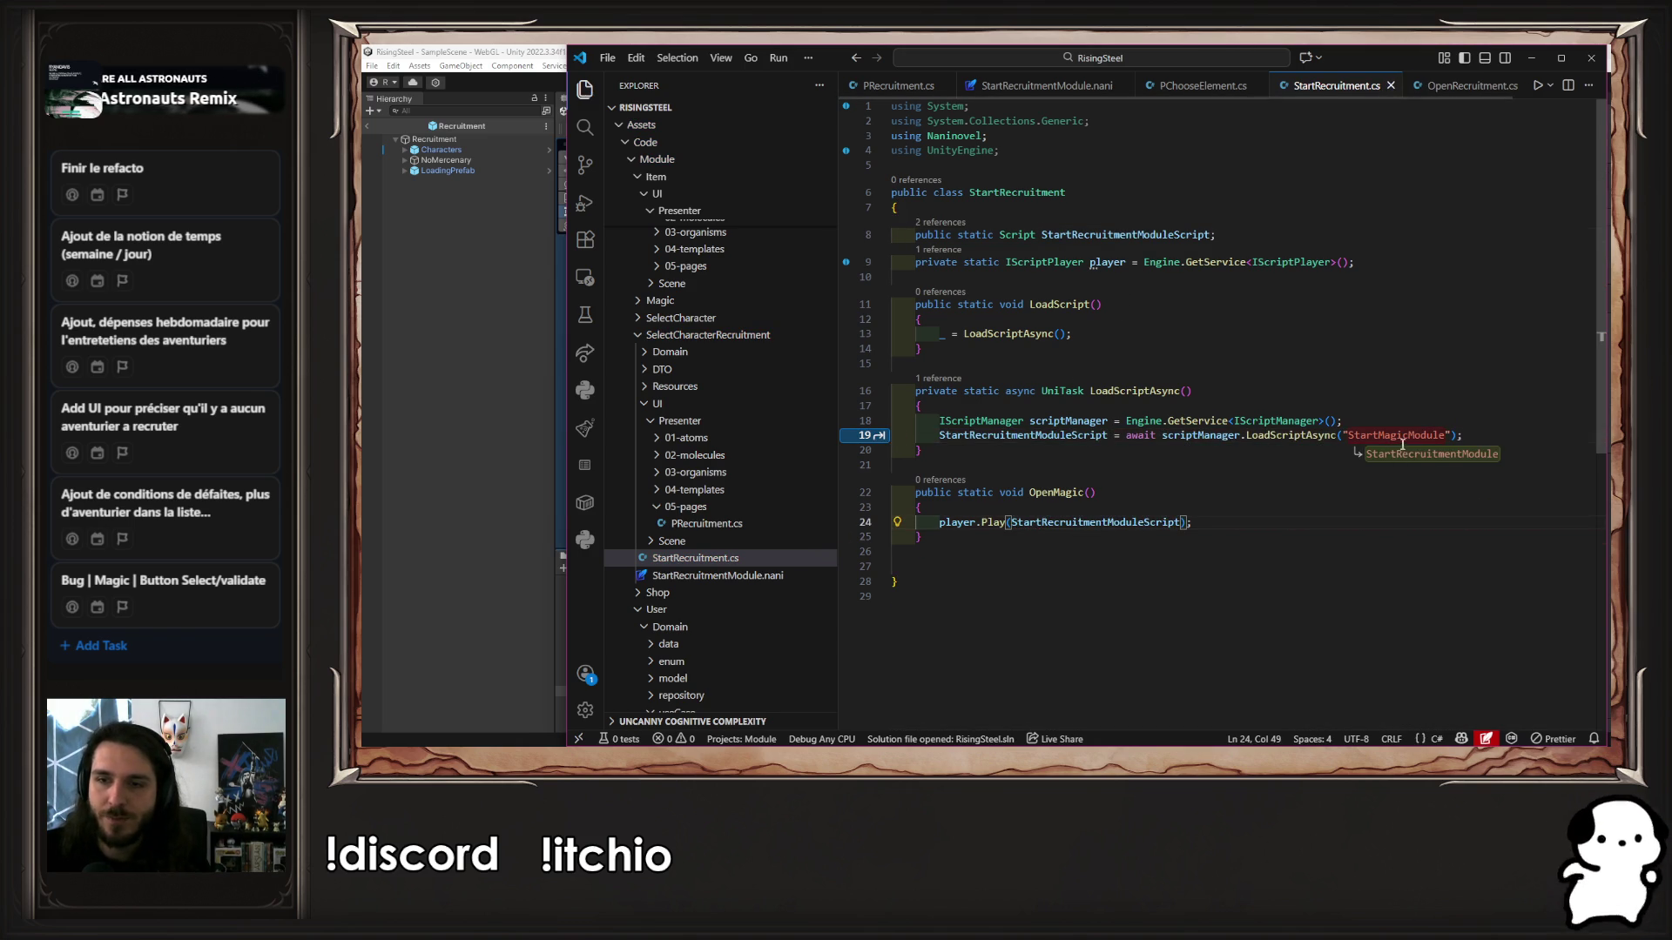
{"action": "key", "text": "Tab"}
{"action": "key", "text": "Tab"}
{"action": "key", "text": "ctrl+s"}
{"action": "key", "text": "Tab"}
{"action": "key", "text": "Tab"}
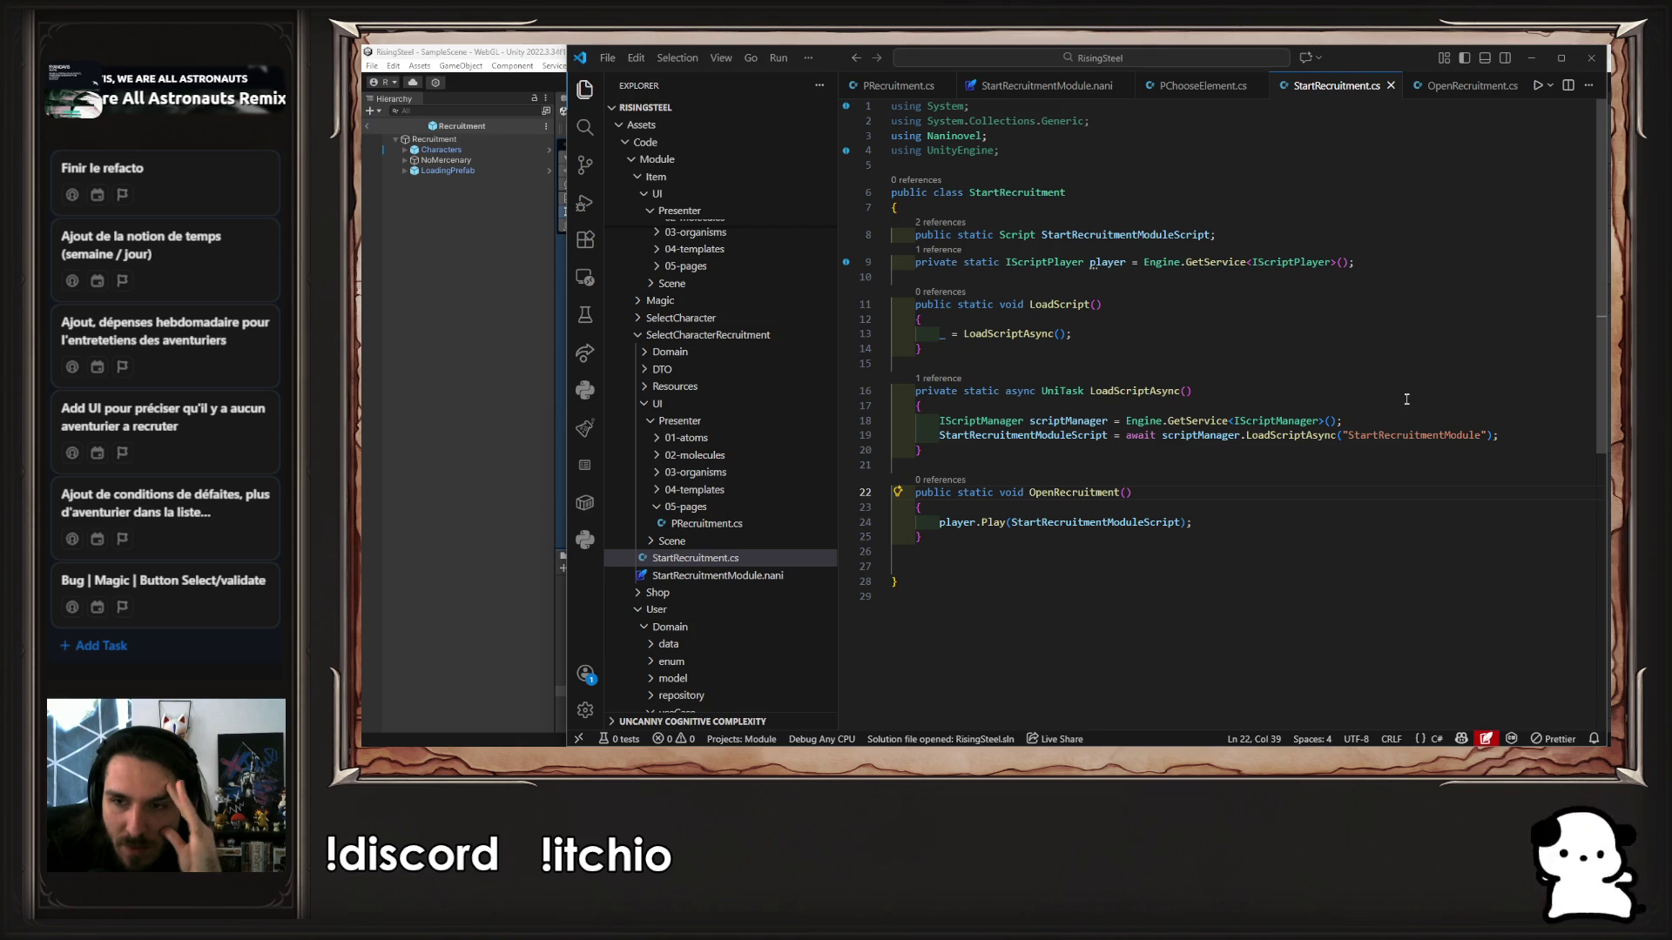
Select the 'StartRecruitmentModule' script name in the load call
{"action": "double_click", "coordinate": [1419, 434]}
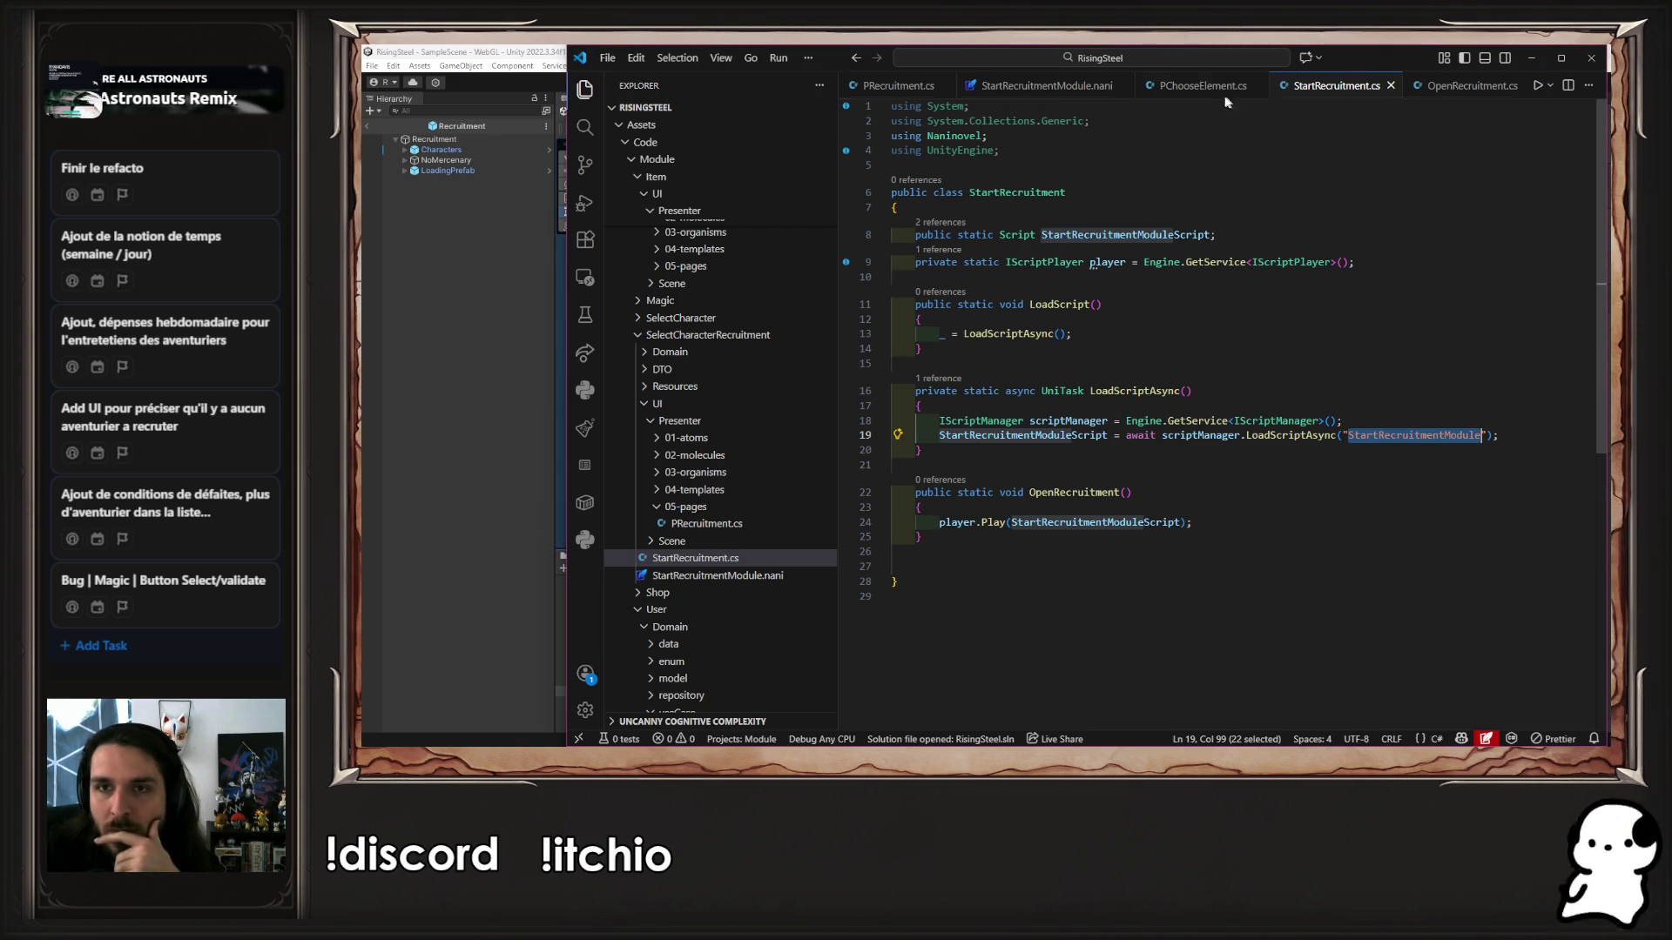
Open PRecruitment.cs and comment out lines 14–15 in Awake
{"action": "left_click", "coordinate": [1228, 86]}
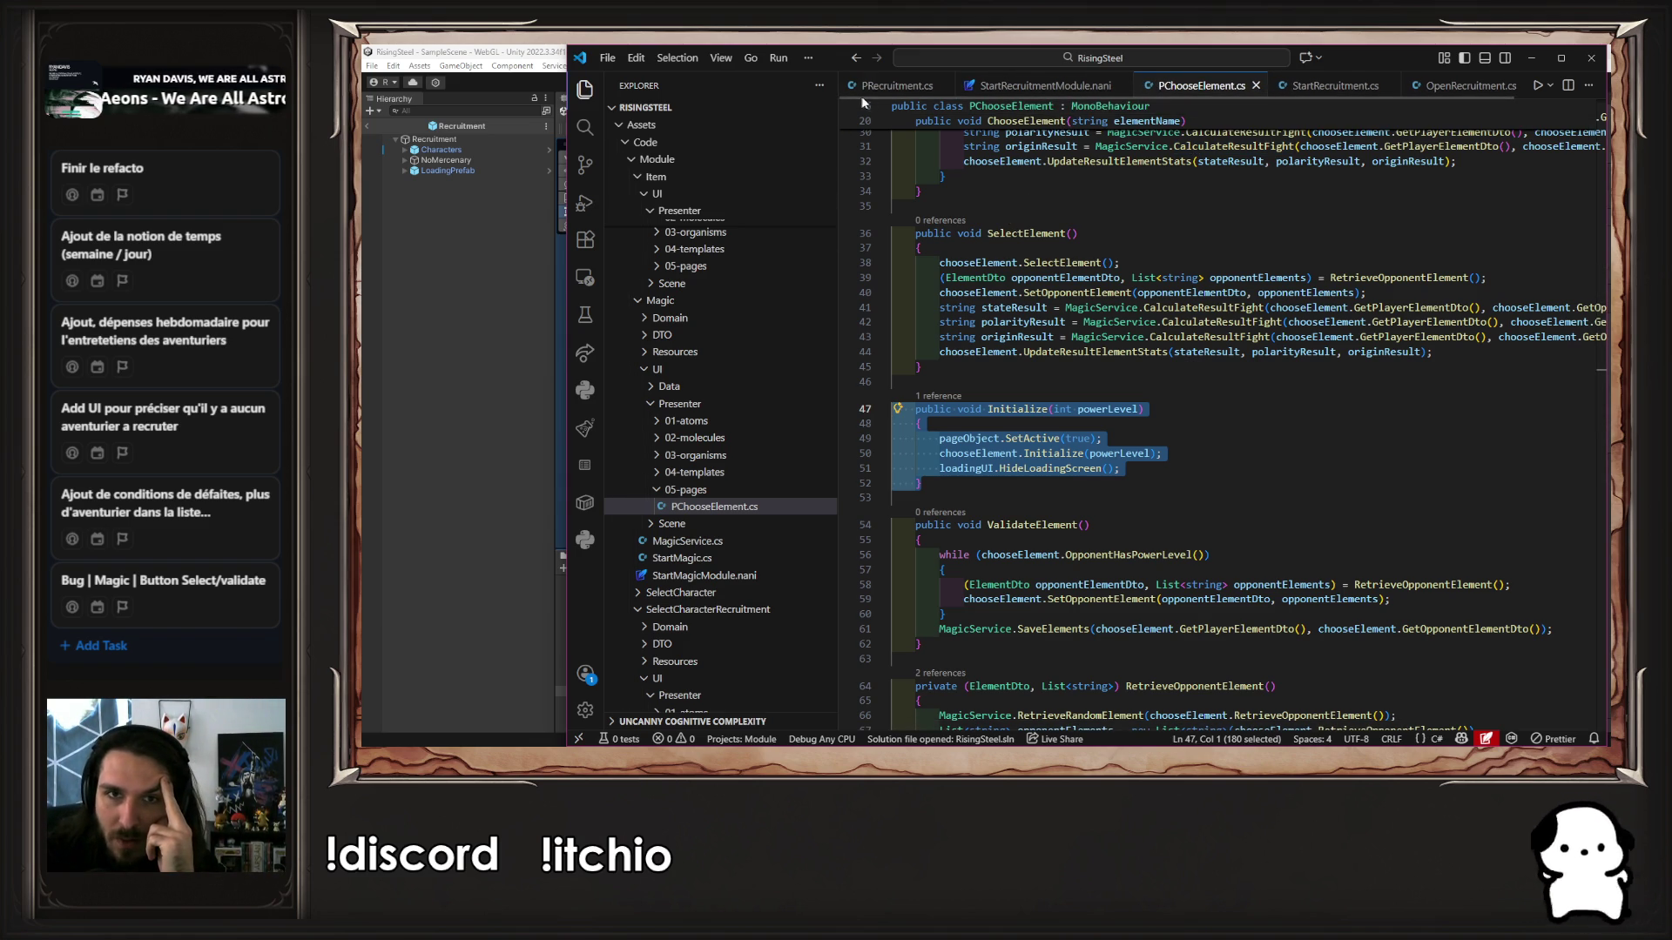
{"action": "left_click", "coordinate": [903, 87]}
{"action": "left_click", "coordinate": [1152, 470]}
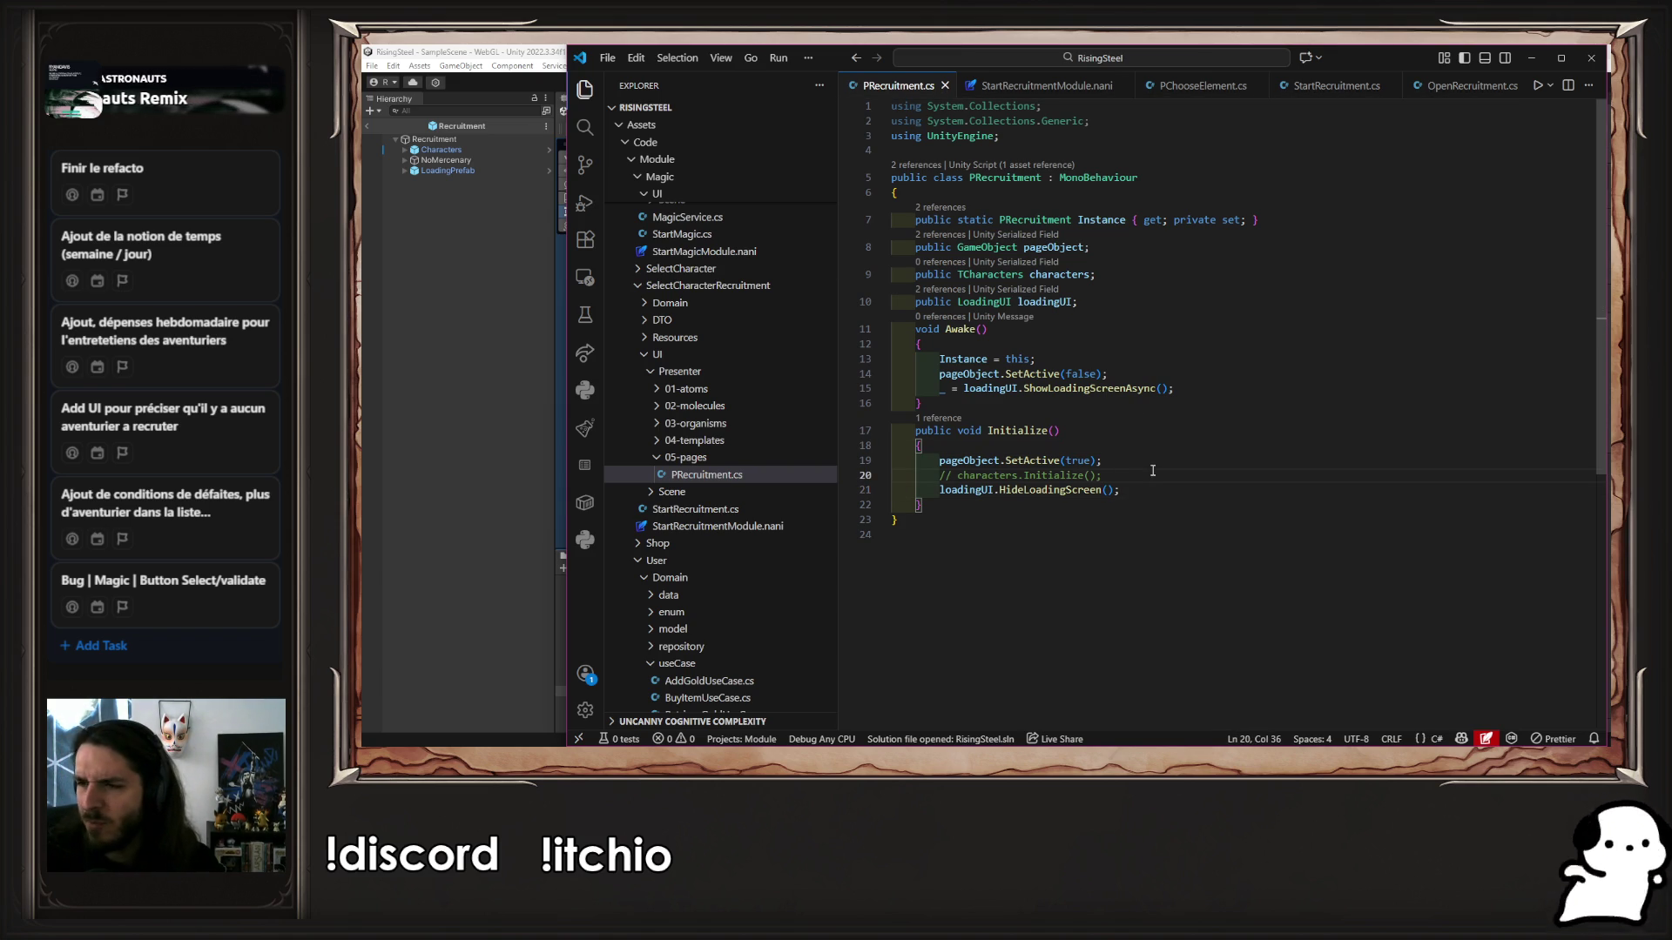
{"action": "key", "text": "Up"}
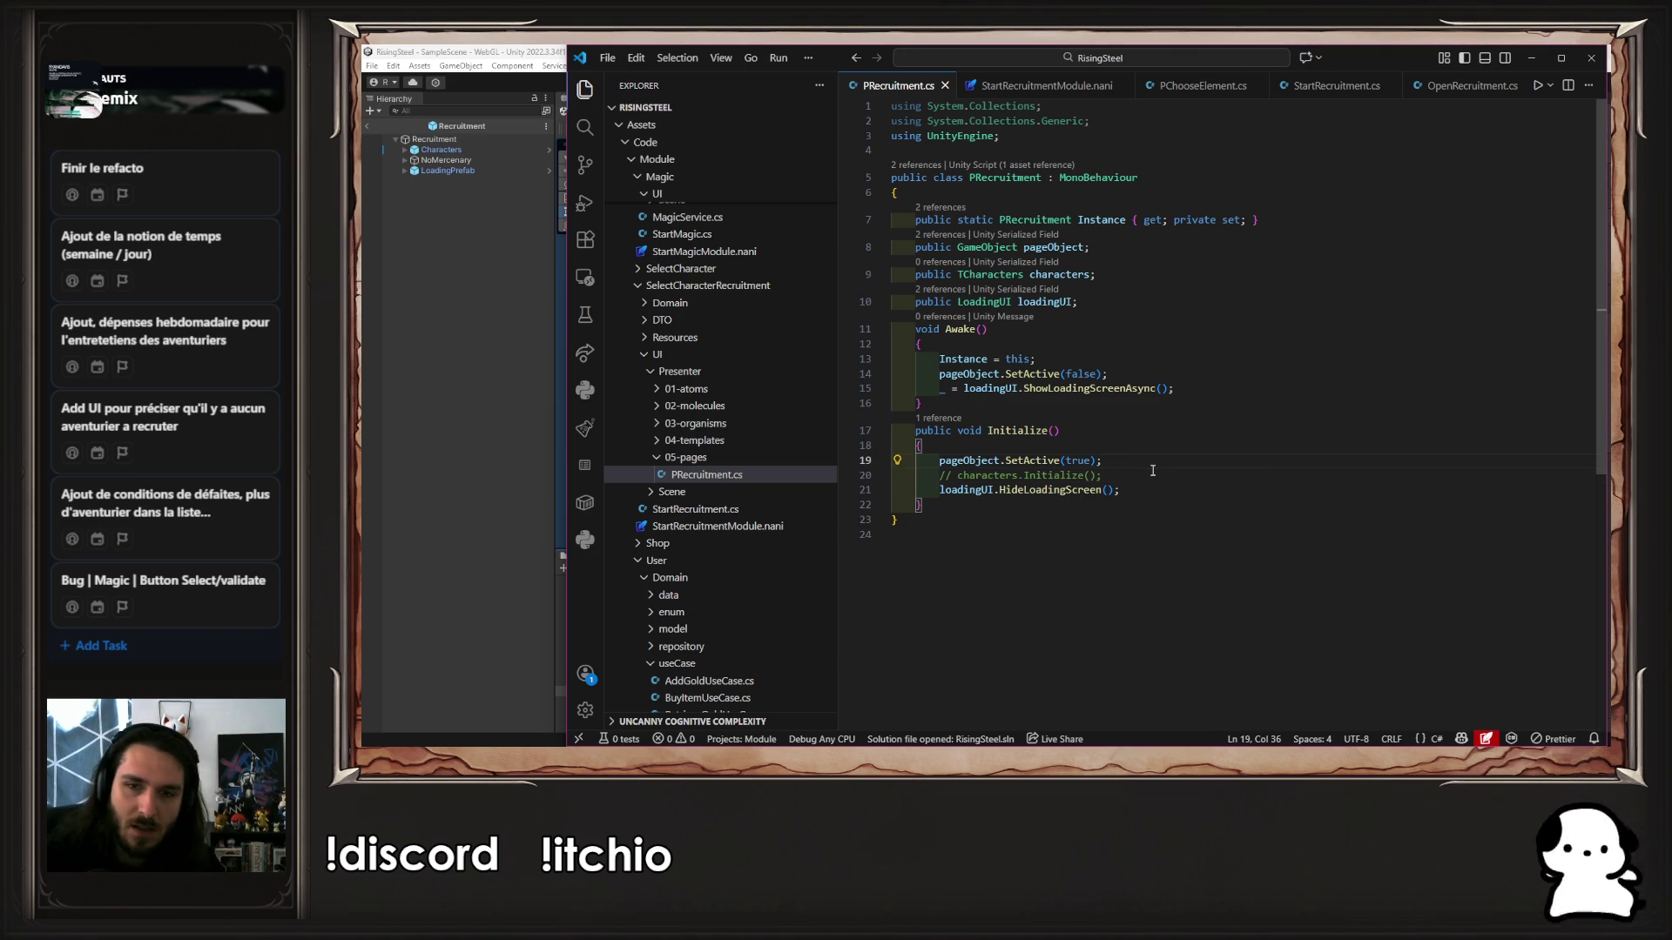
{"action": "key", "text": "Up"}
{"action": "key", "text": "Up"}
{"action": "key", "text": "Up"}
{"action": "key", "text": "Up"}
{"action": "key", "text": "ctrl+slash"}
{"action": "key", "text": "Down"}
Comment out the SetActive and HideLoadingScreen lines in Initialize, save, and return to Unity
{"action": "key", "text": "ctrl+slash"}
{"action": "key", "text": "Down"}
{"action": "key", "text": "Down"}
{"action": "key", "text": "Down"}
{"action": "key", "text": "Down"}
{"action": "key", "text": "ctrl+slash"}
{"action": "key", "text": "Down"}
{"action": "key", "text": "Down"}
{"action": "key", "text": "End"}
{"action": "key", "text": "ctrl+slash"}
{"action": "key", "text": "ctrl+s"}
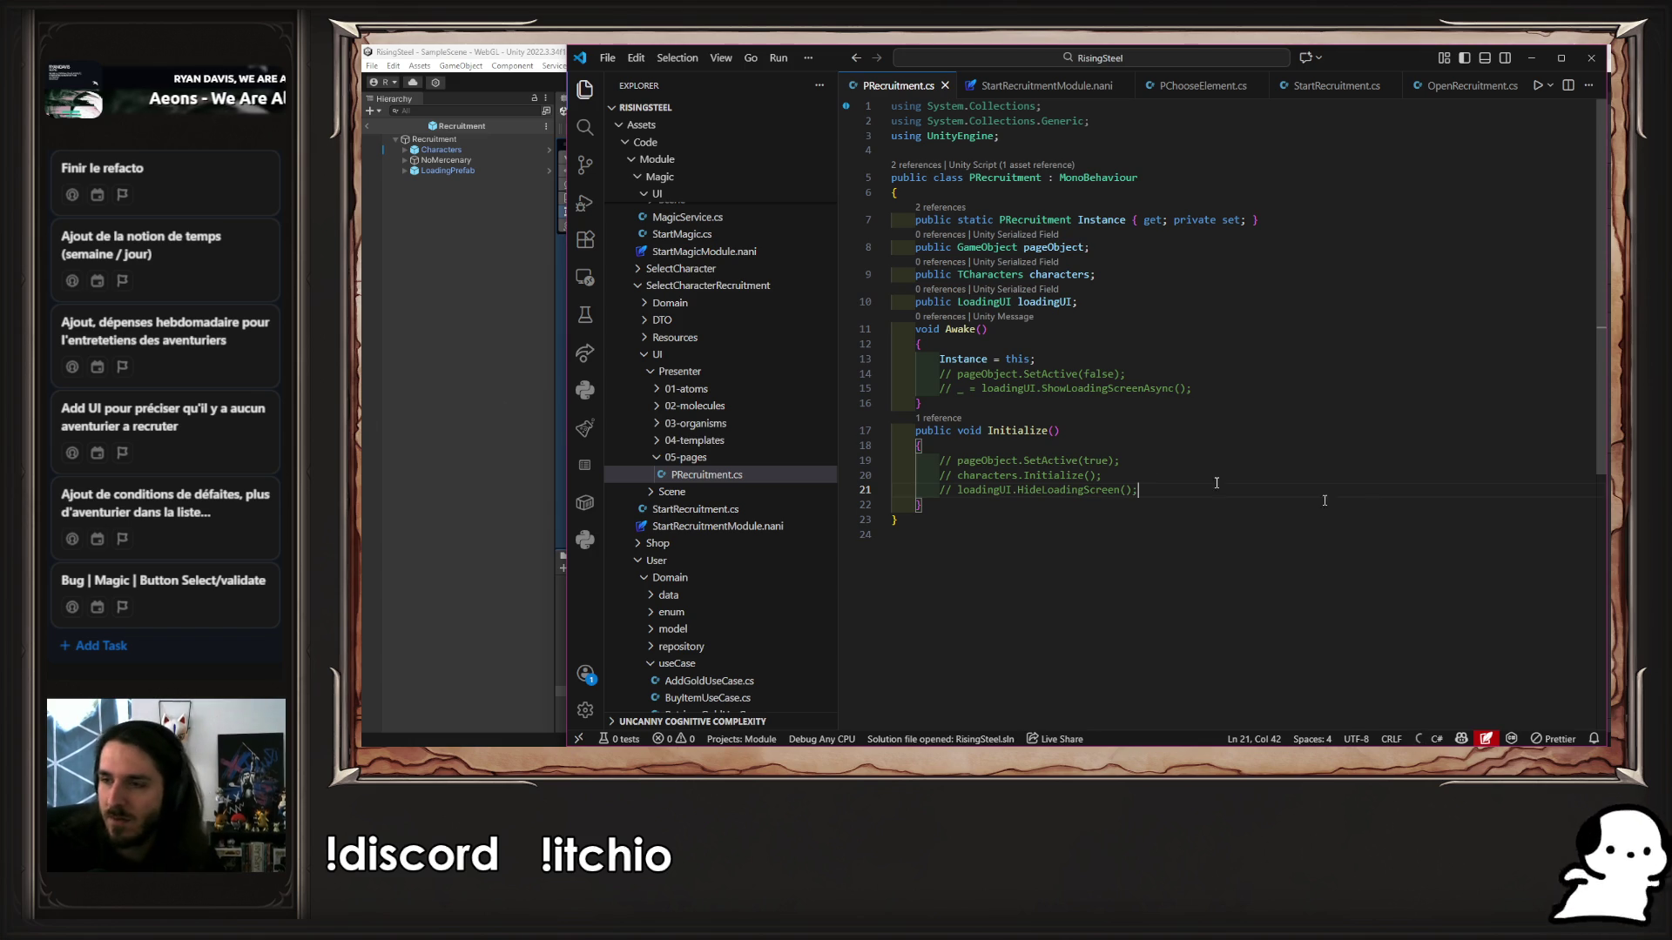
{"action": "left_click", "coordinate": [394, 452]}
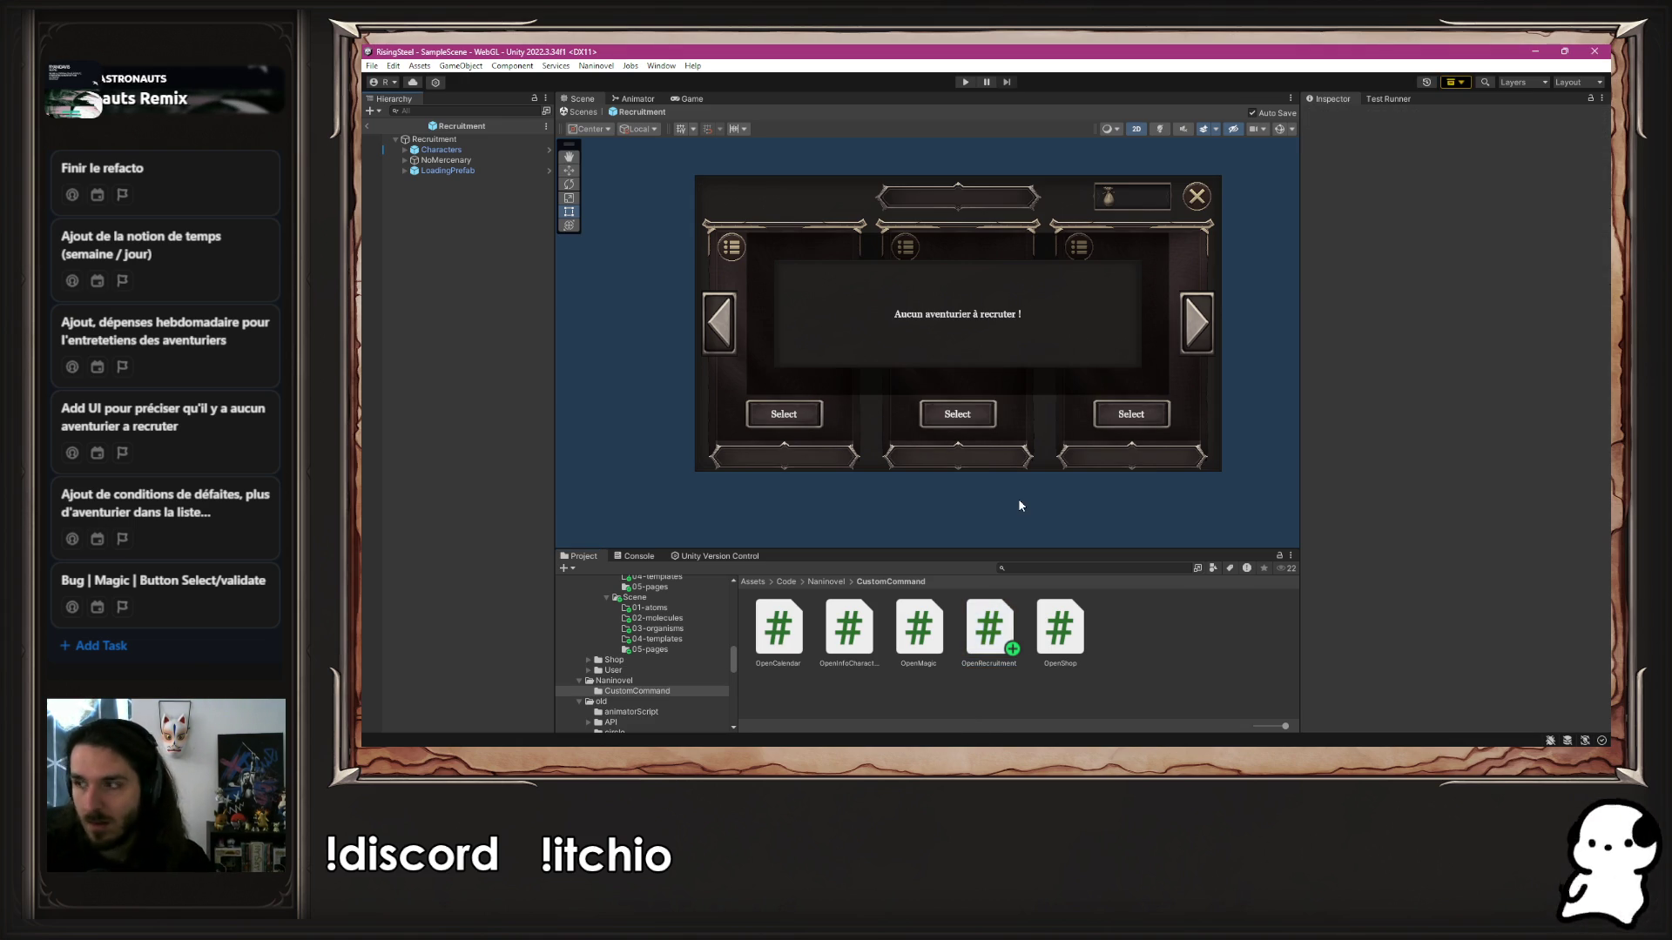
Play-test New Game, confirm the 'no adventurers available' recruitment screen, then stop and return to VS Code
{"action": "left_click", "coordinate": [965, 81]}
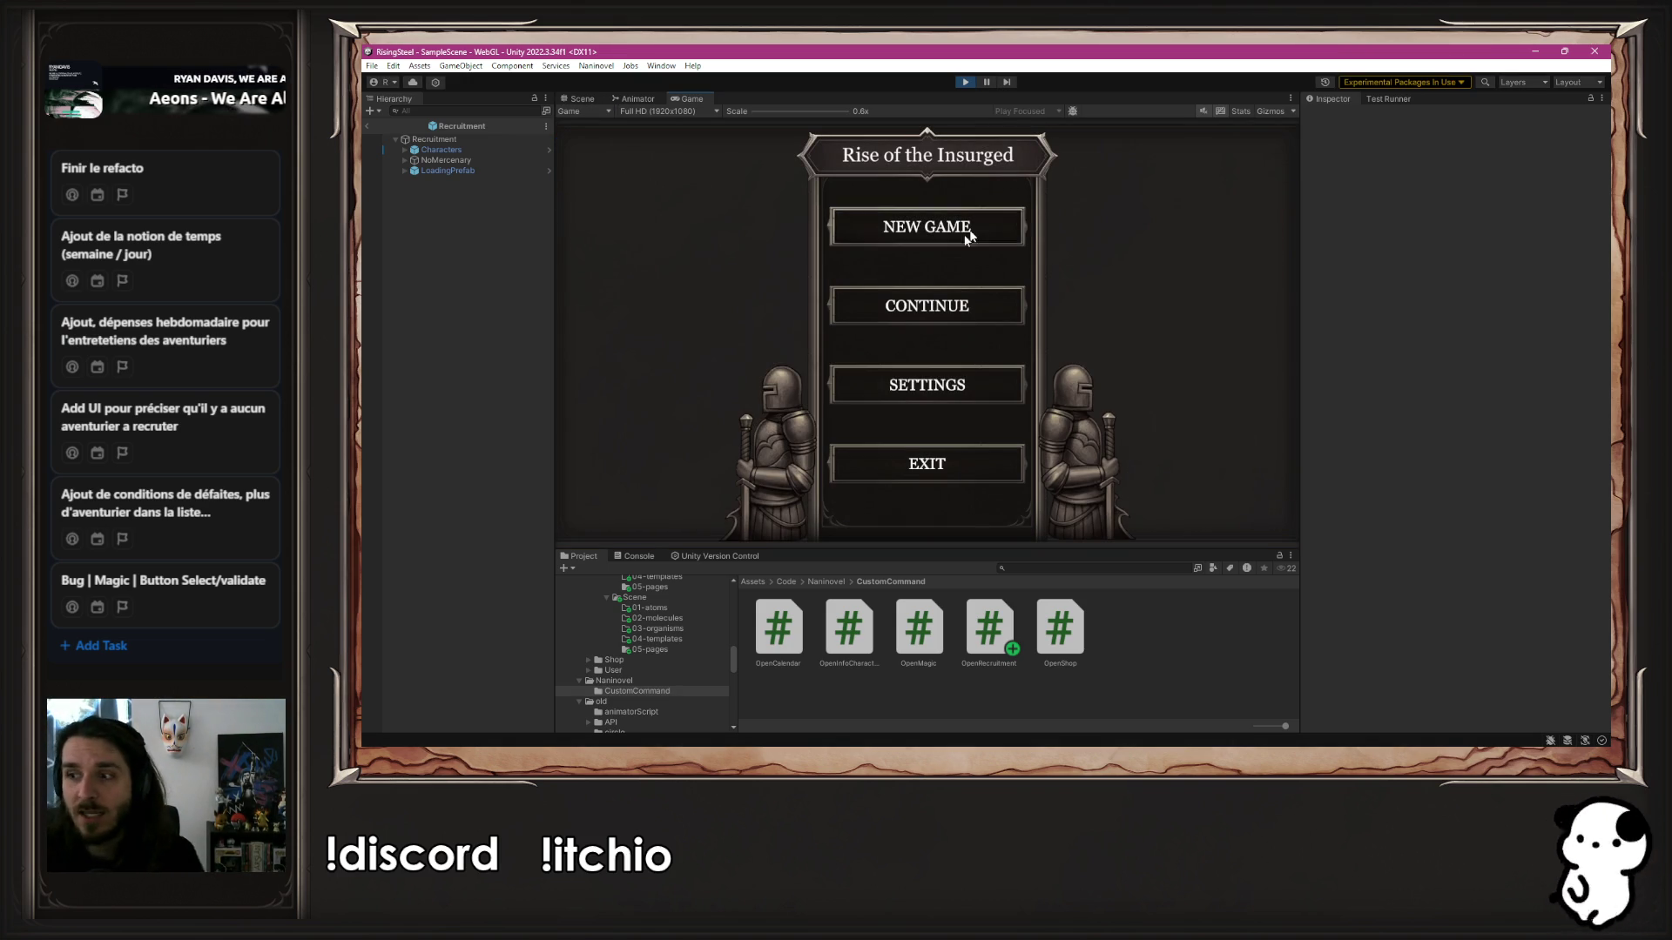
{"action": "left_click", "coordinate": [940, 246]}
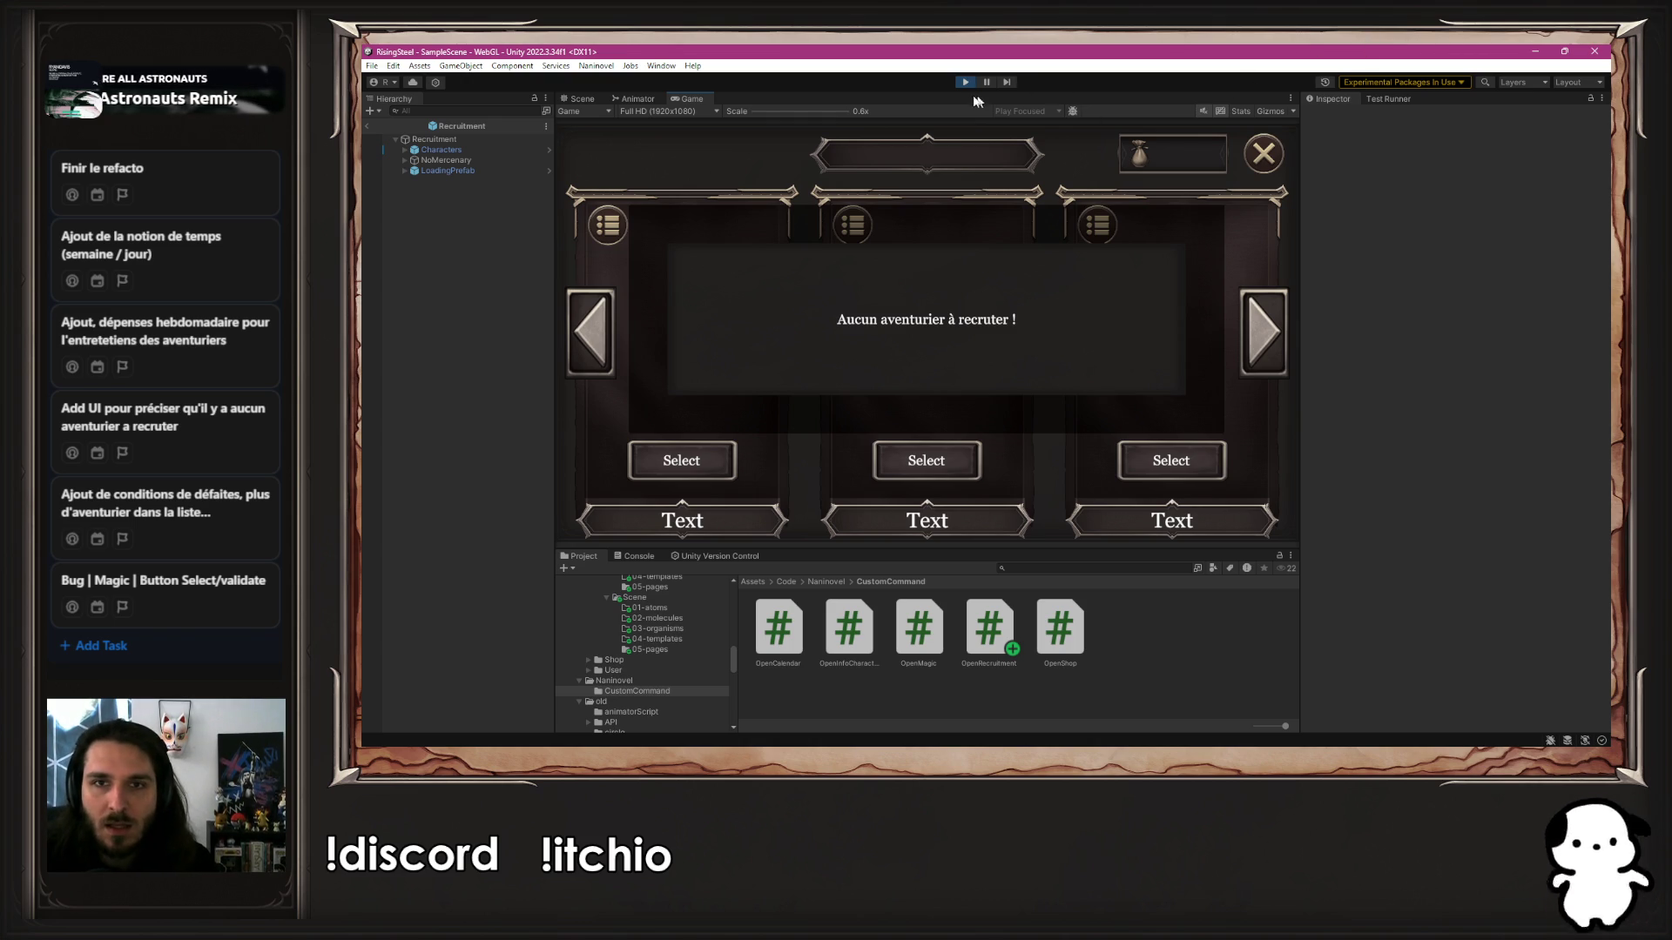
{"action": "left_click", "coordinate": [963, 85]}
{"action": "key", "text": "alt+Tab"}
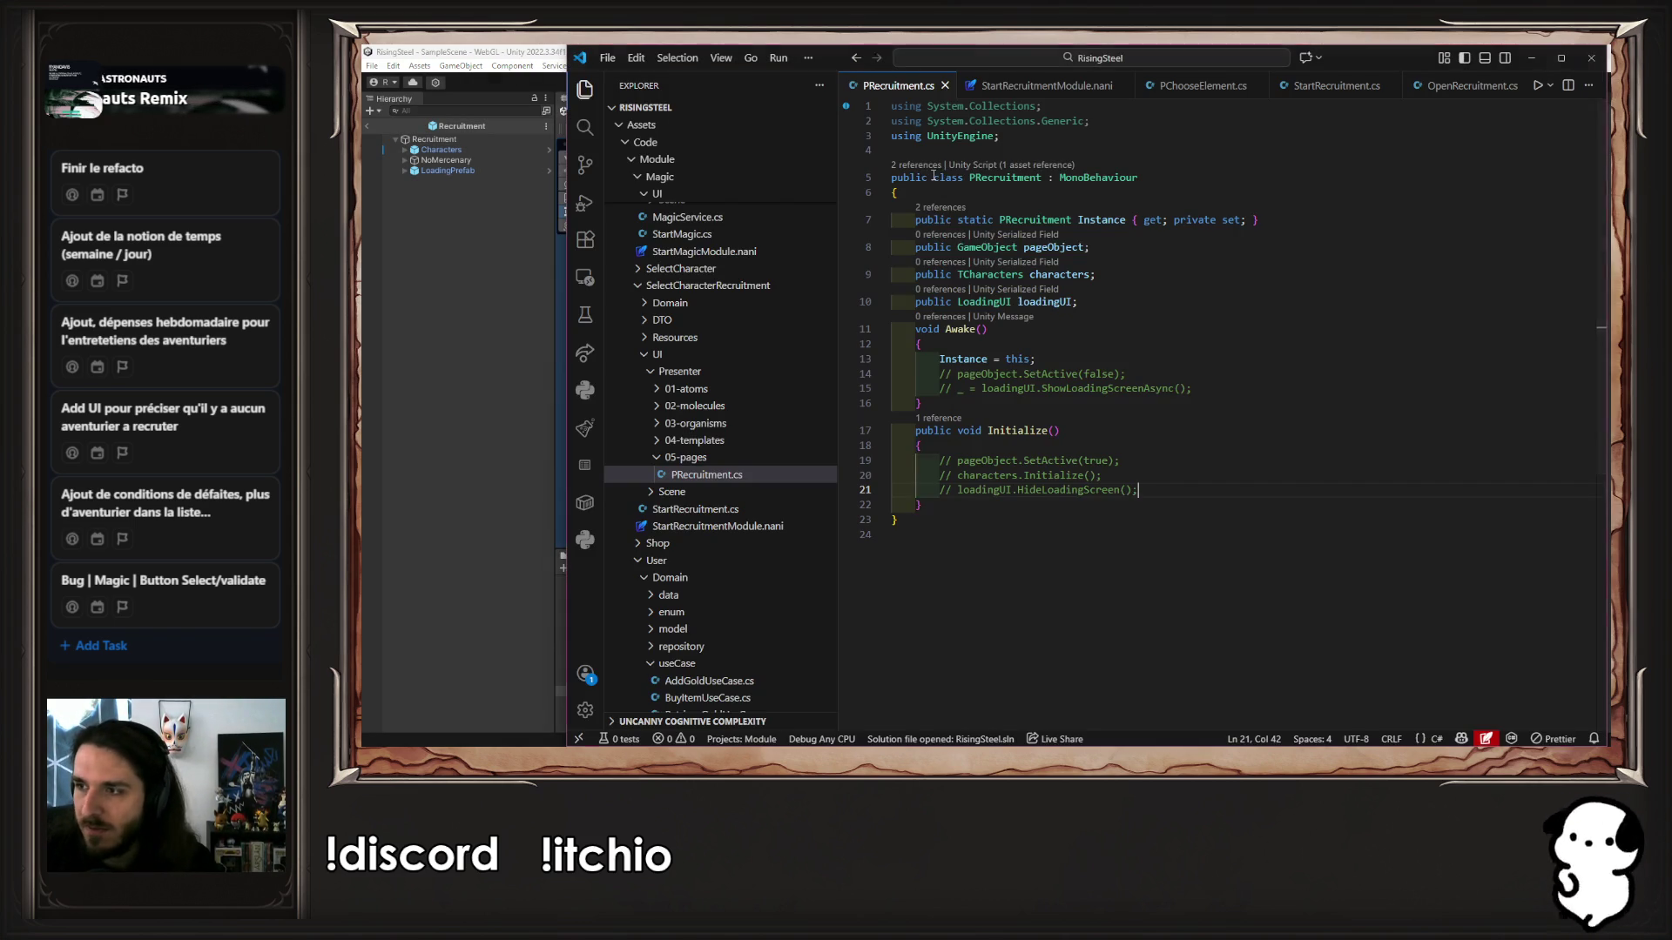
Uncomment ShowLoadingScreenAsync (line 15) and HideLoadingScreen (line 21), save, and return to Unity
{"action": "left_click", "coordinate": [1157, 389]}
{"action": "key", "text": "ctrl+slash"}
{"action": "key", "text": "Down"}
{"action": "key", "text": "Down"}
{"action": "key", "text": "Down"}
{"action": "key", "text": "Down"}
{"action": "key", "text": "Down"}
{"action": "key", "text": "ctrl+slash"}
{"action": "key", "text": "ctrl+s"}
{"action": "left_click", "coordinate": [364, 350]}
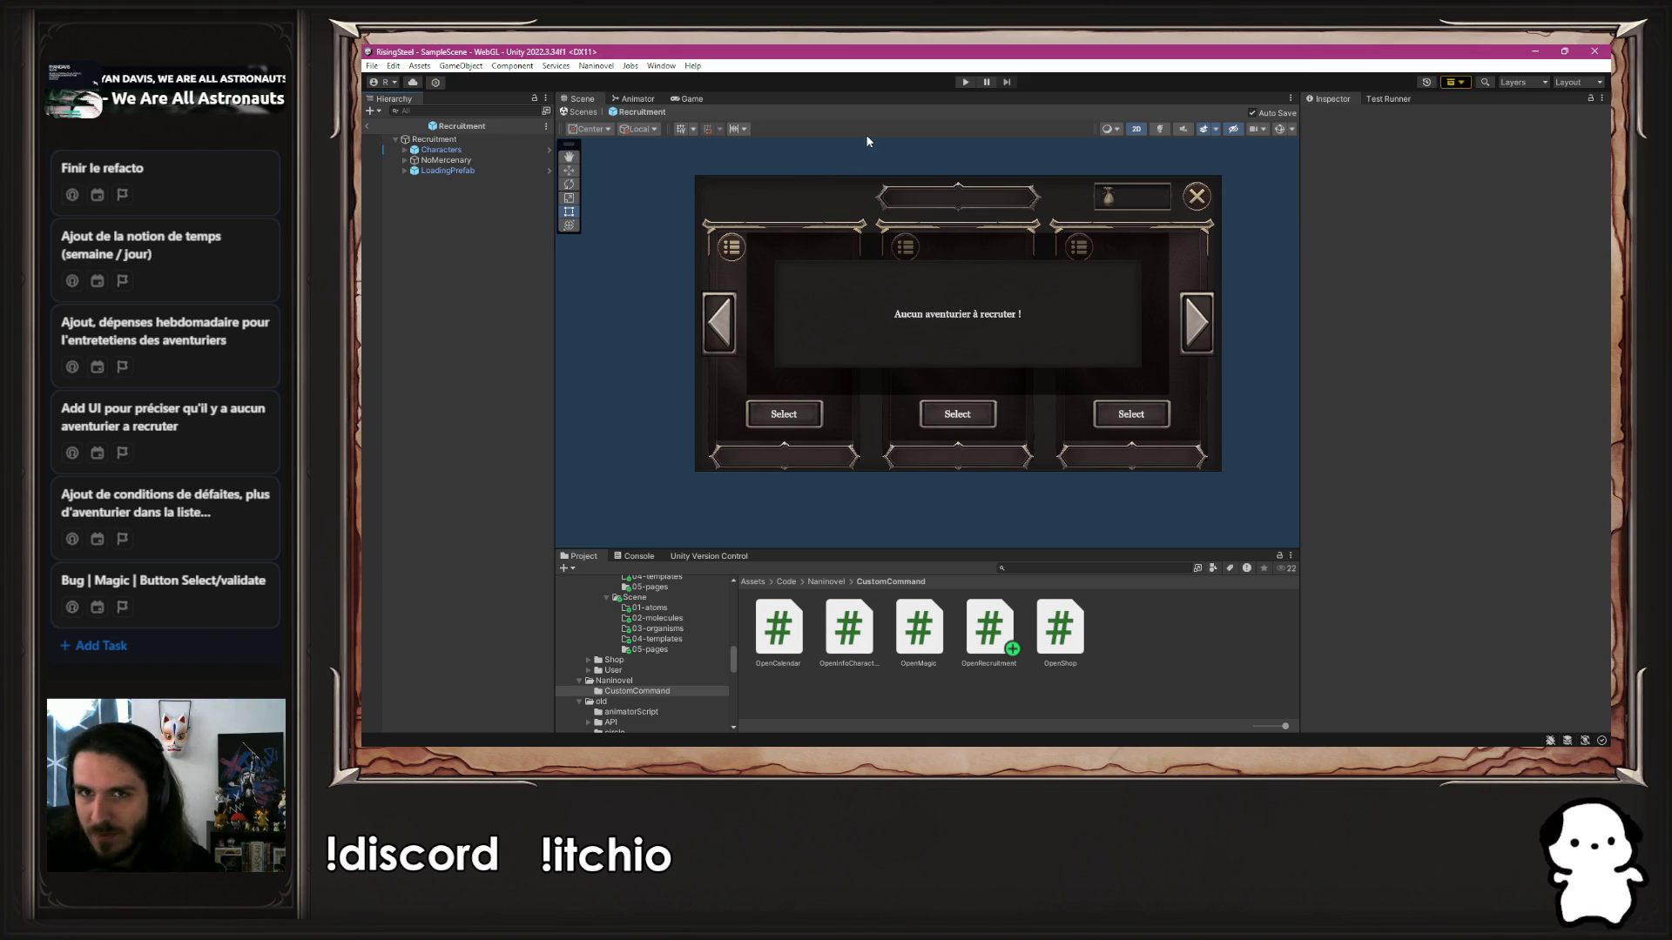
Play New Game, observe the empty screen with three Text labels, then stop and return to VS Code
{"action": "left_click", "coordinate": [965, 82]}
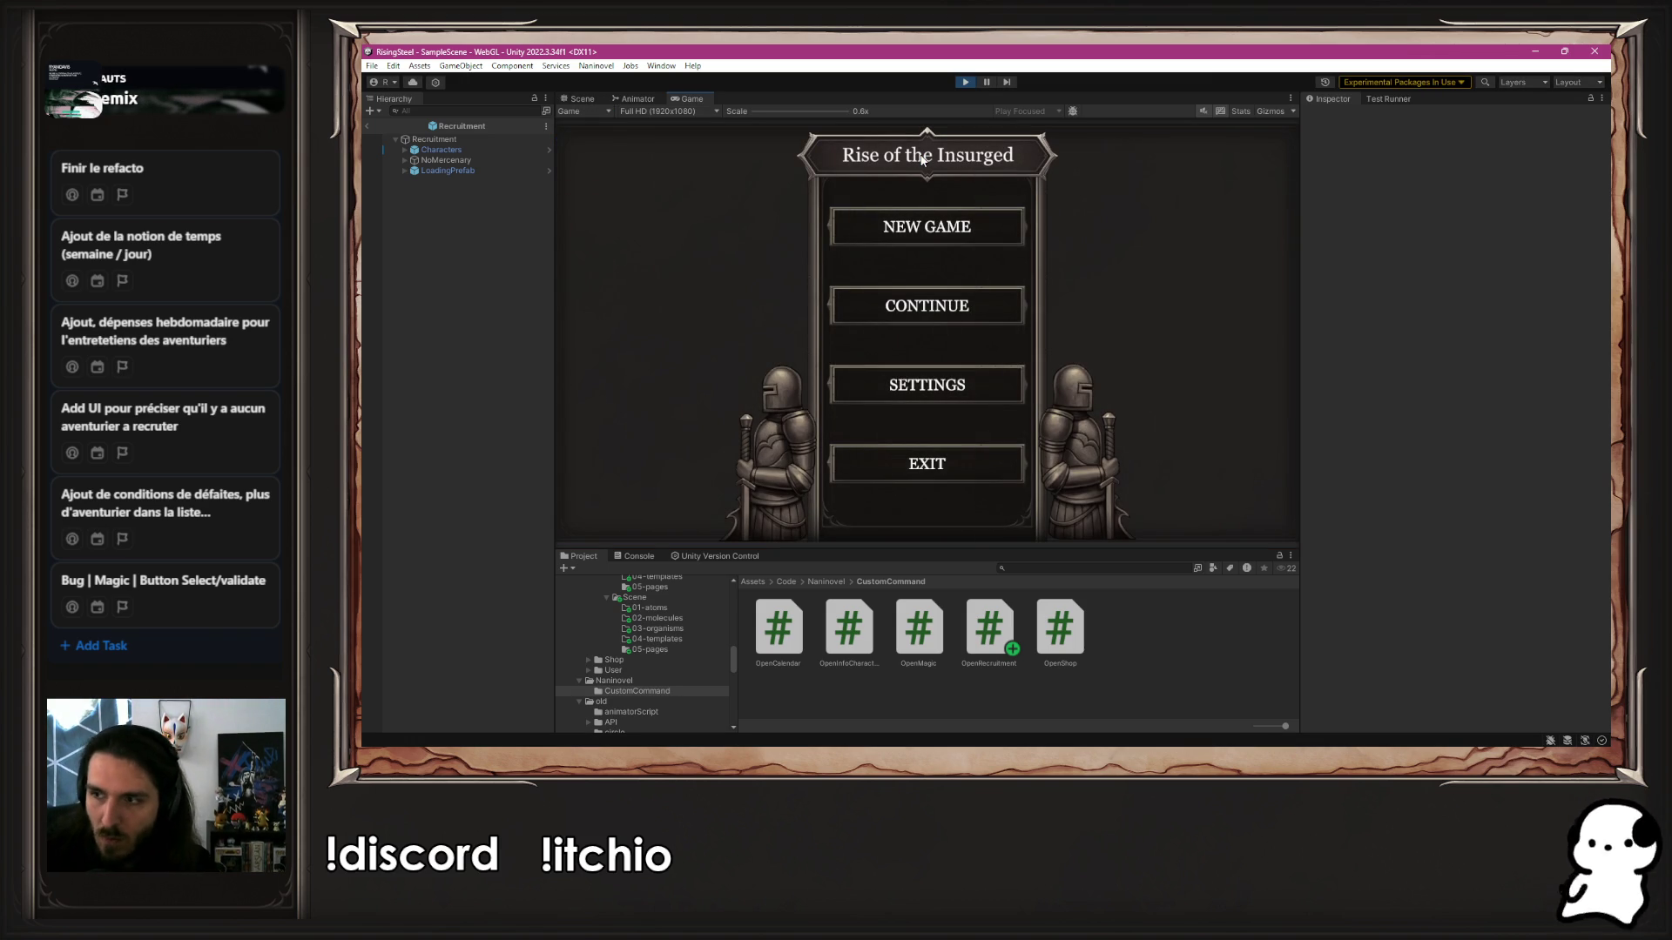
{"action": "left_click", "coordinate": [905, 218]}
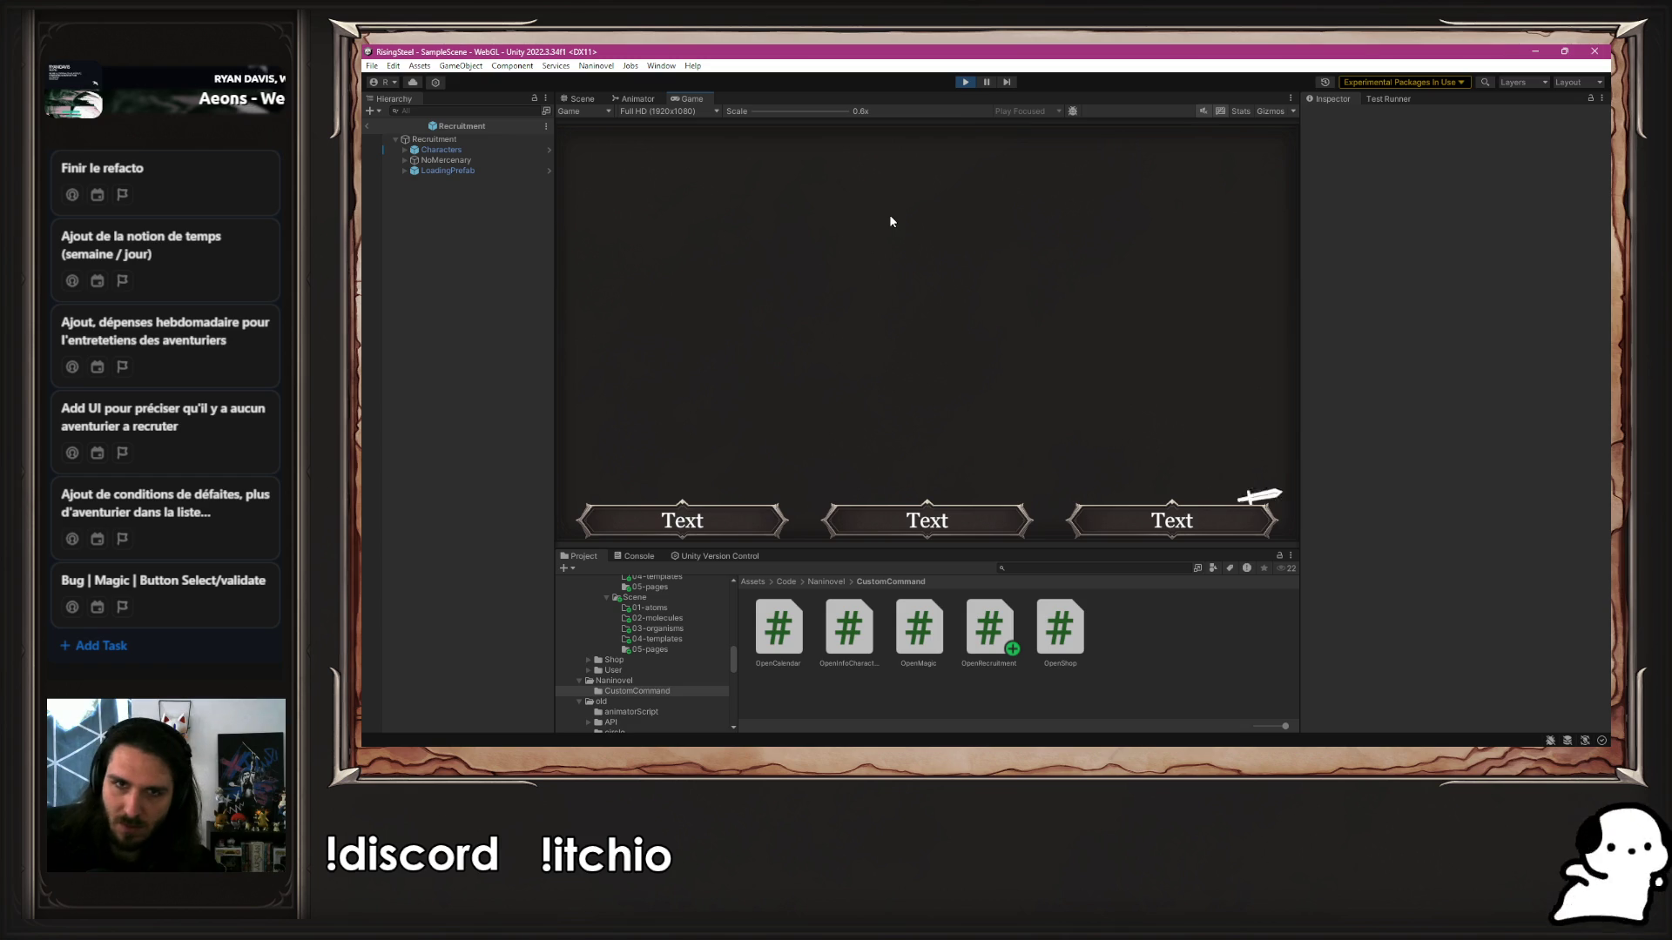
{"action": "left_click", "coordinate": [965, 82]}
{"action": "key", "text": "alt+Tab"}
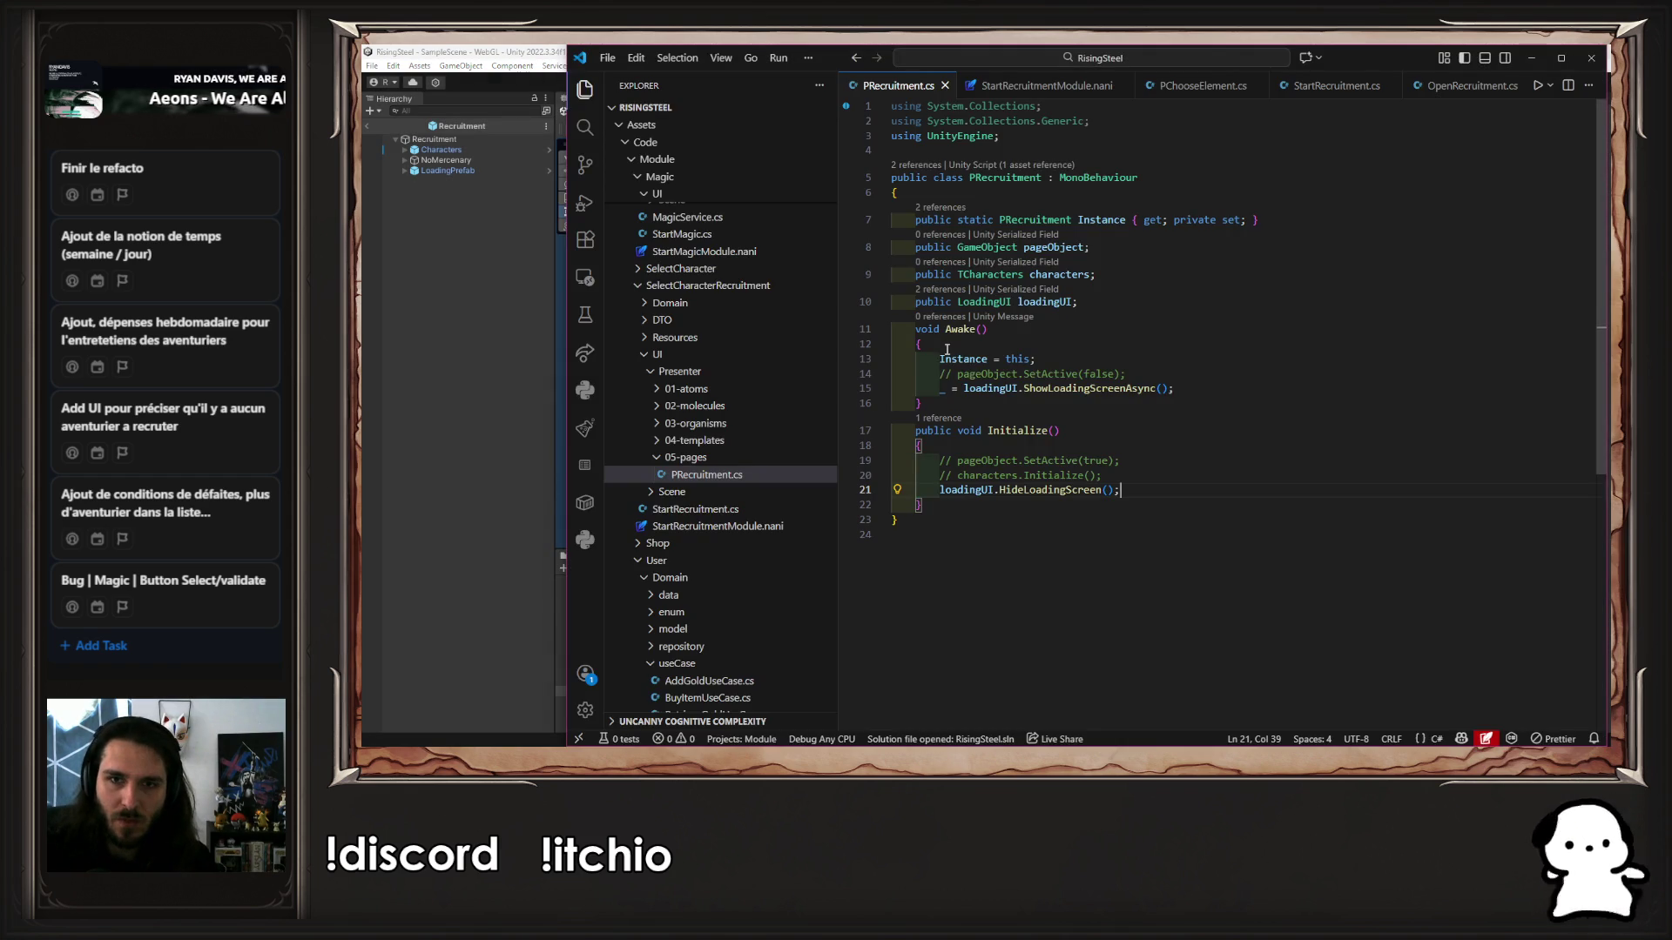
Uncomment pageObject.SetActive(false) in Awake and pageObject.SetActive(true) in Initialize
{"action": "left_click", "coordinate": [1095, 373]}
{"action": "key", "text": "ctrl+slash"}
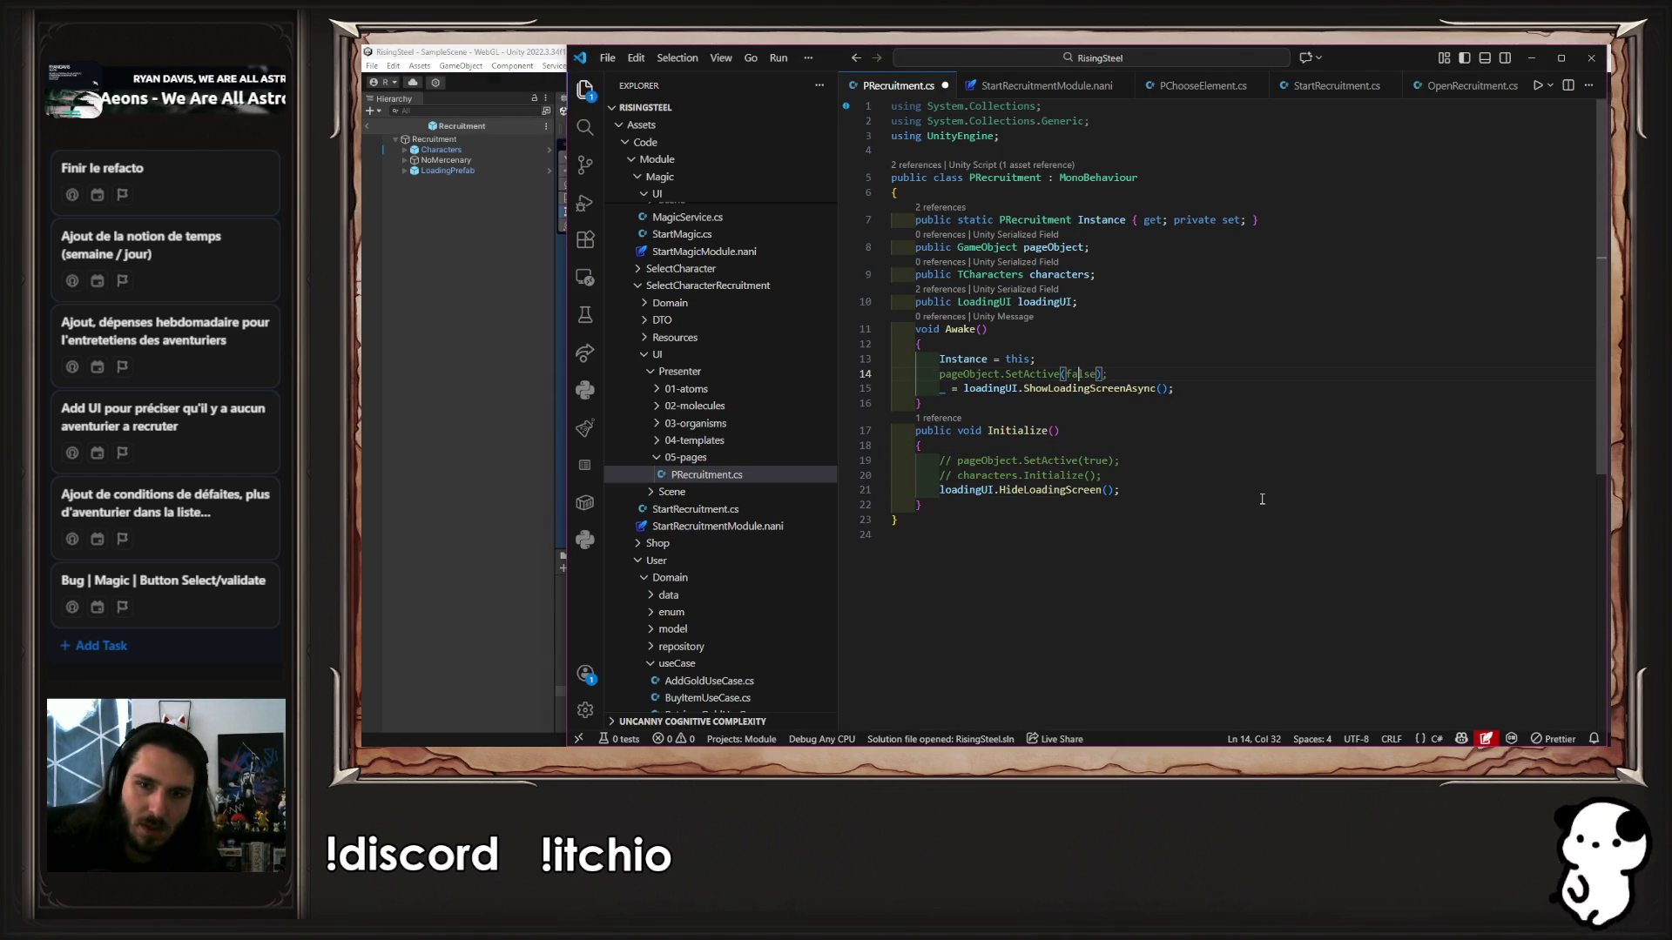
{"action": "left_click", "coordinate": [1099, 461]}
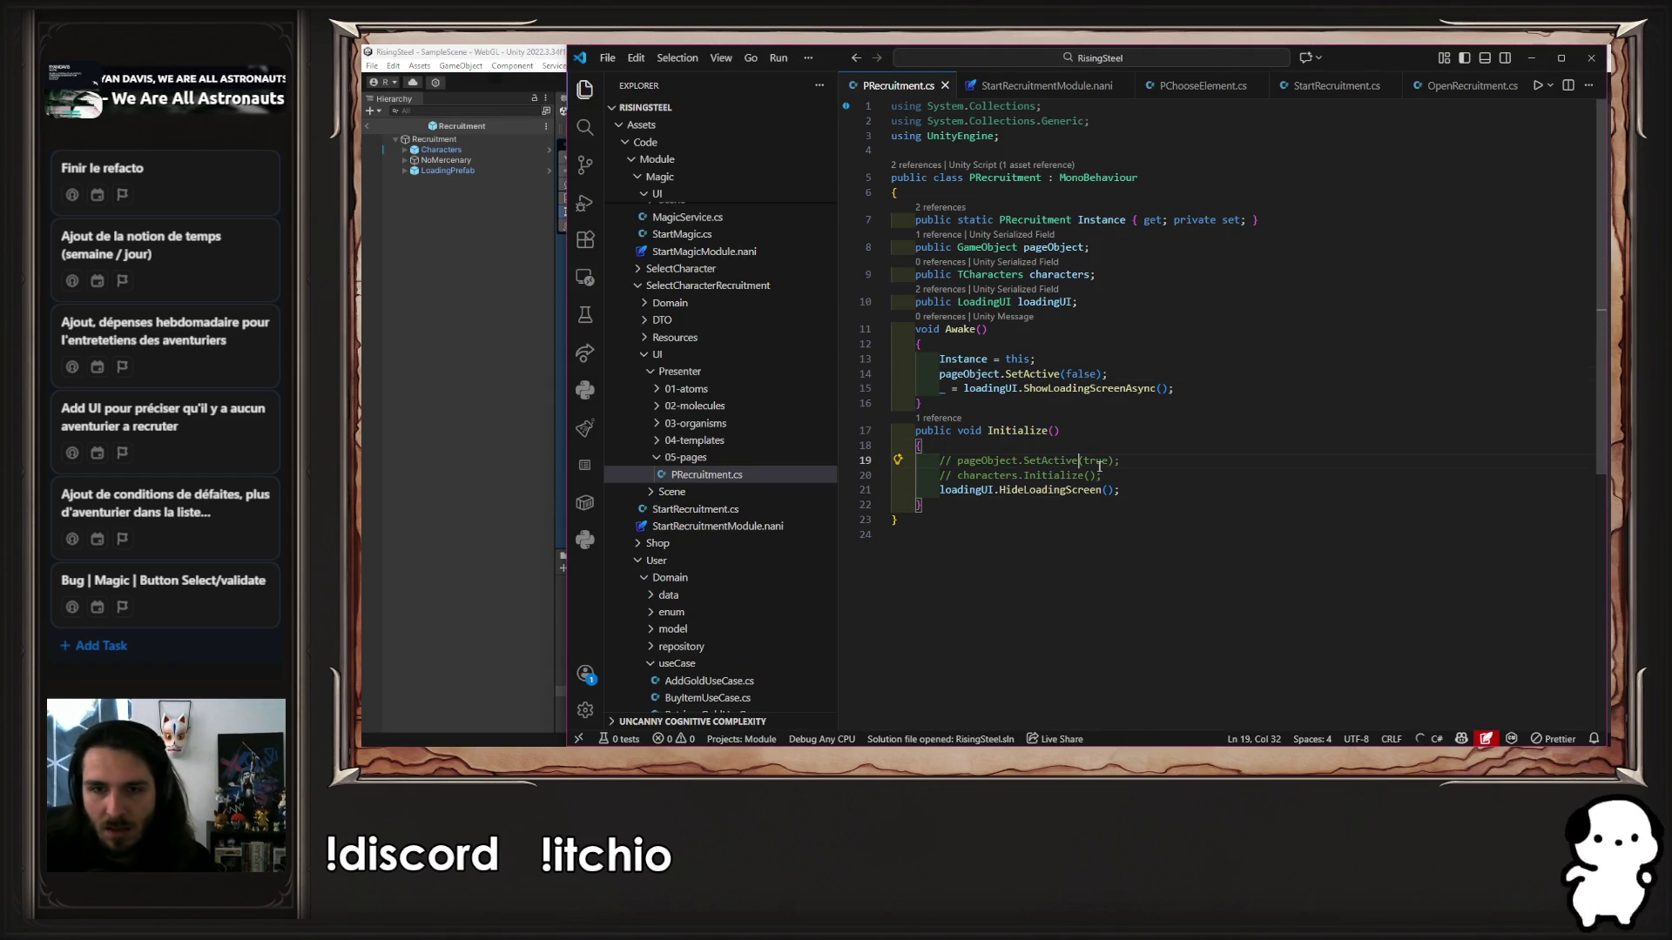
{"action": "key", "text": "ctrl+slash"}
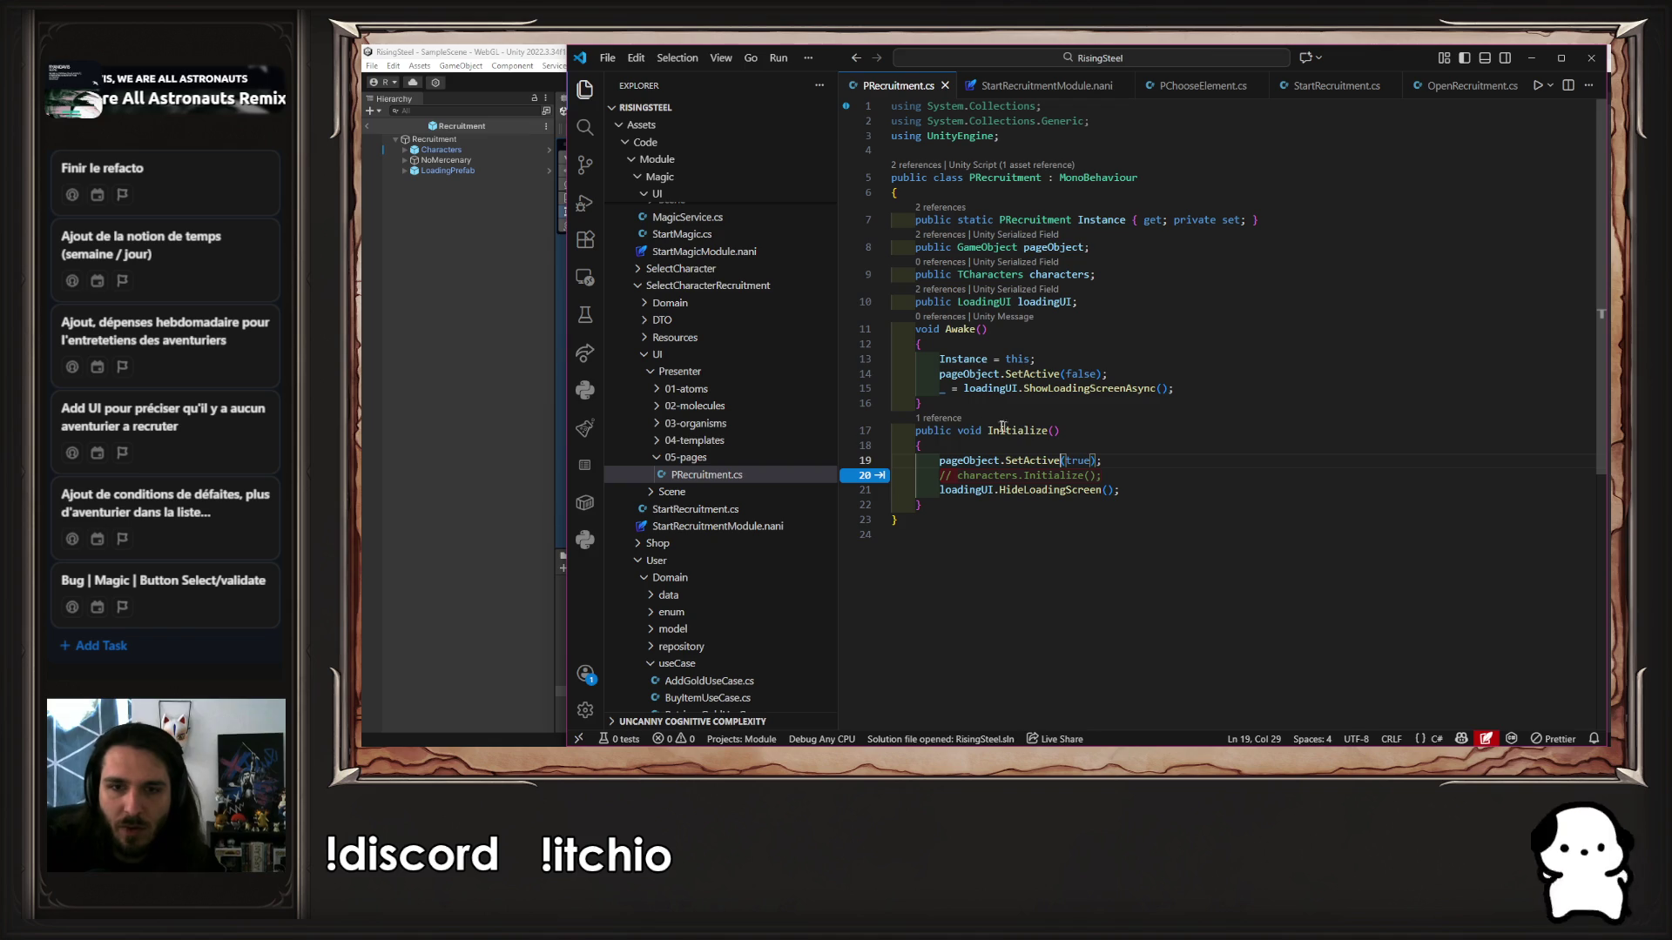
Check OpenRecruitment.cs's call to Initialize through its references, then return to Unity
{"action": "left_click", "coordinate": [945, 419]}
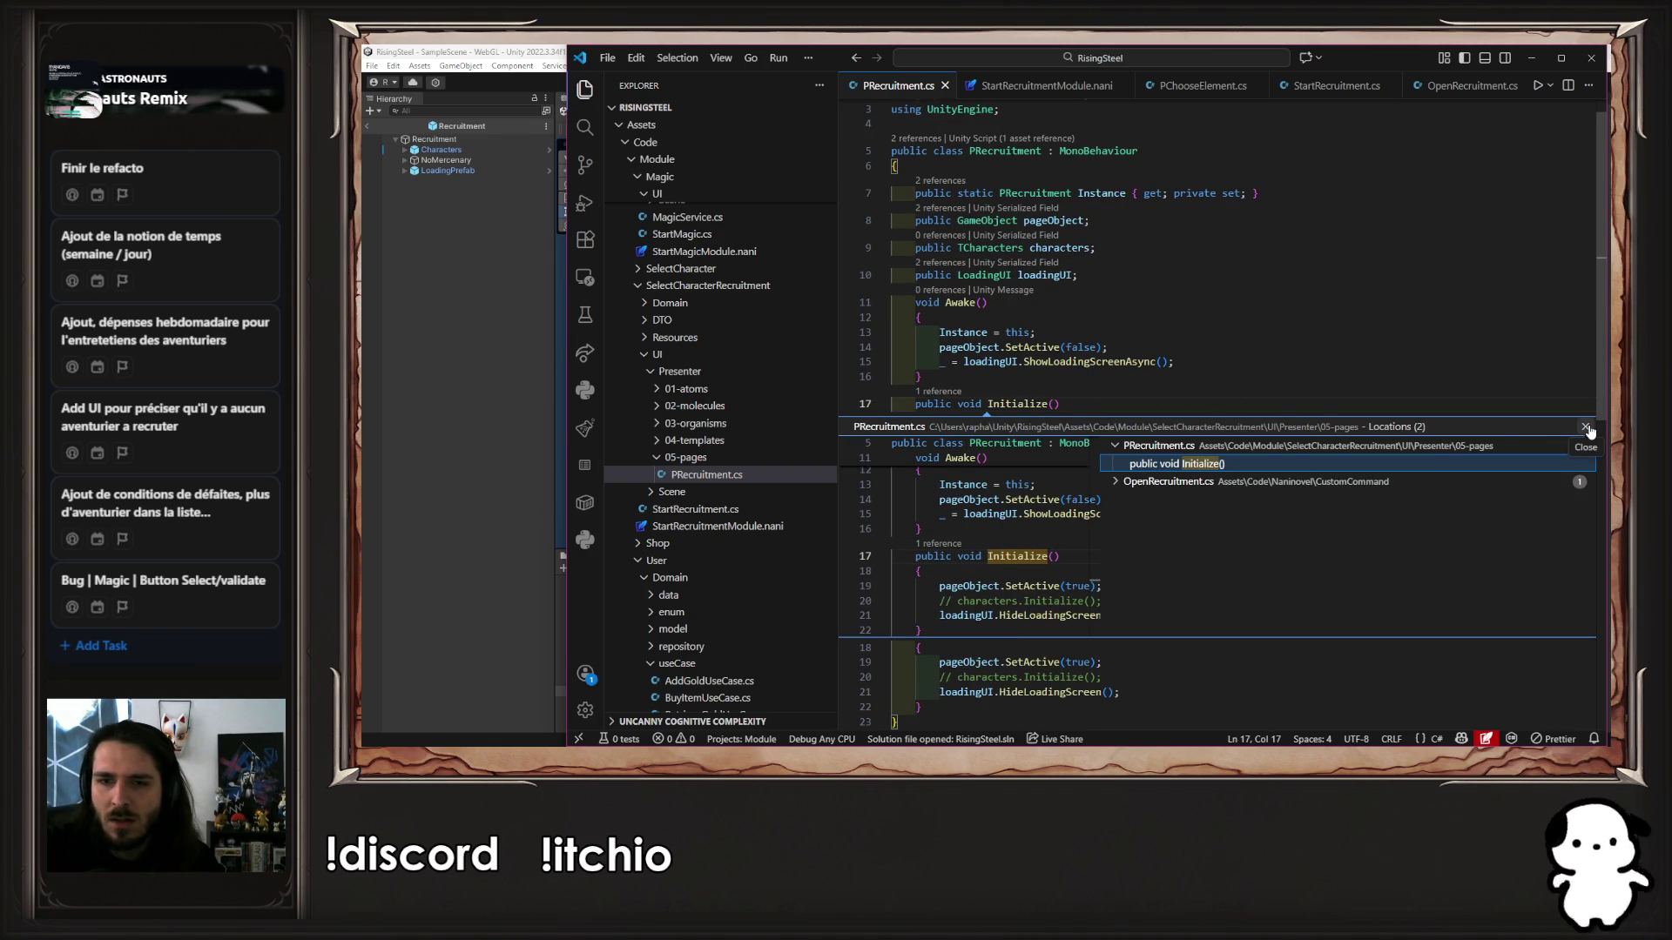
{"action": "left_click", "coordinate": [1135, 485]}
{"action": "double_click", "coordinate": [1164, 498]}
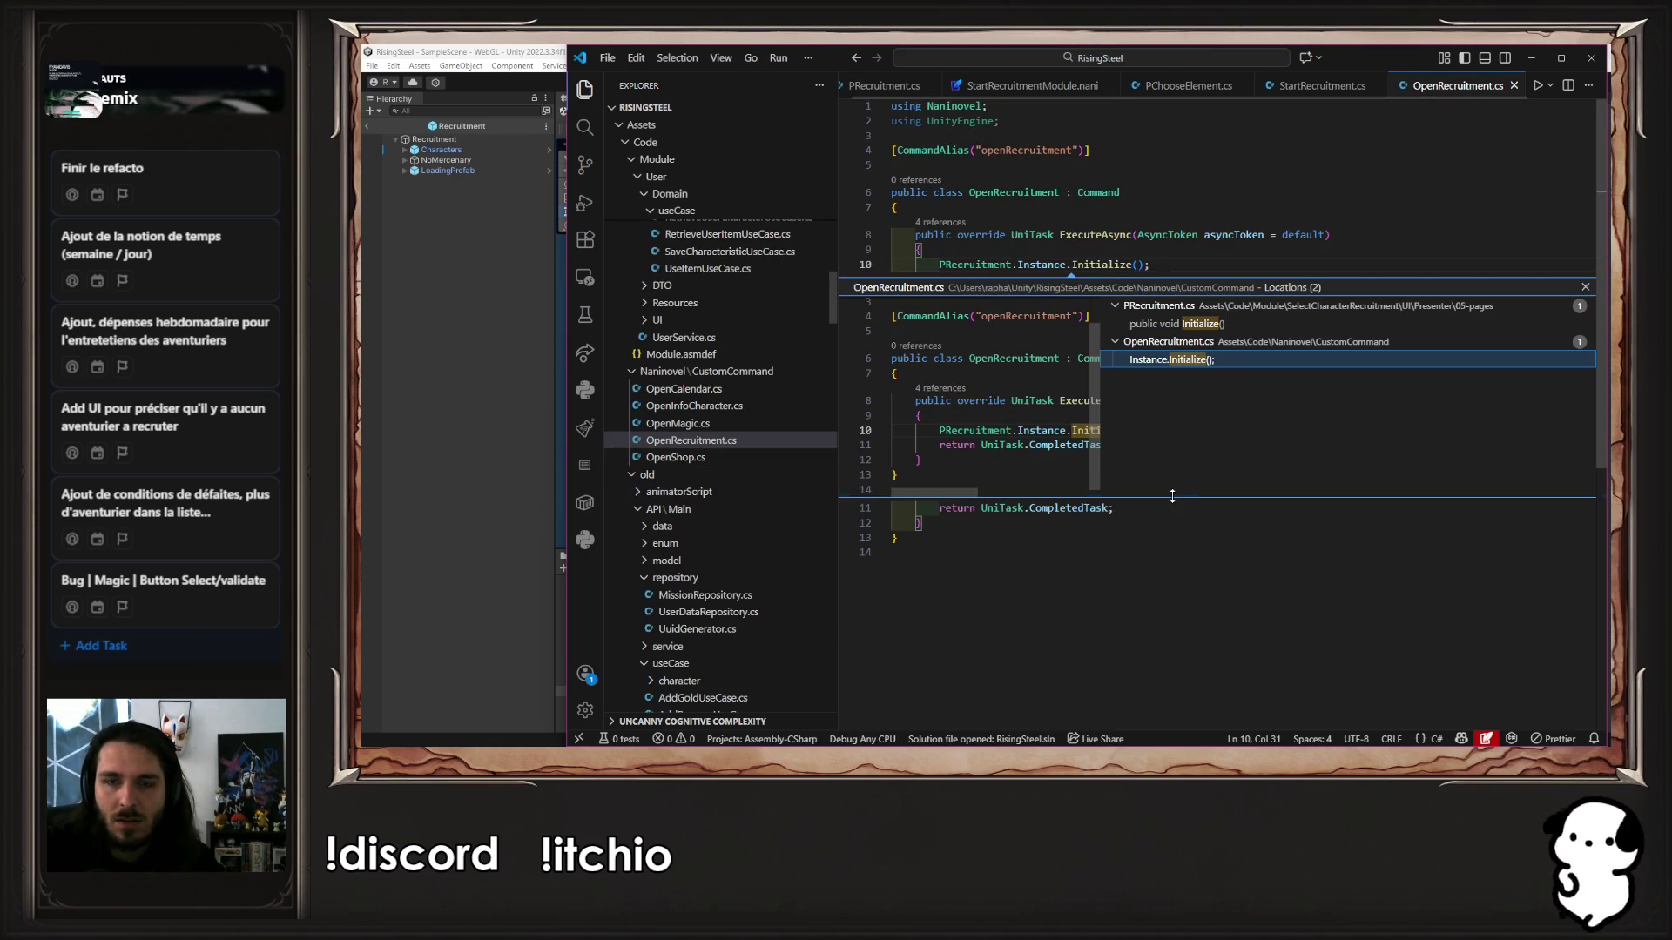
{"action": "left_click", "coordinate": [1268, 261]}
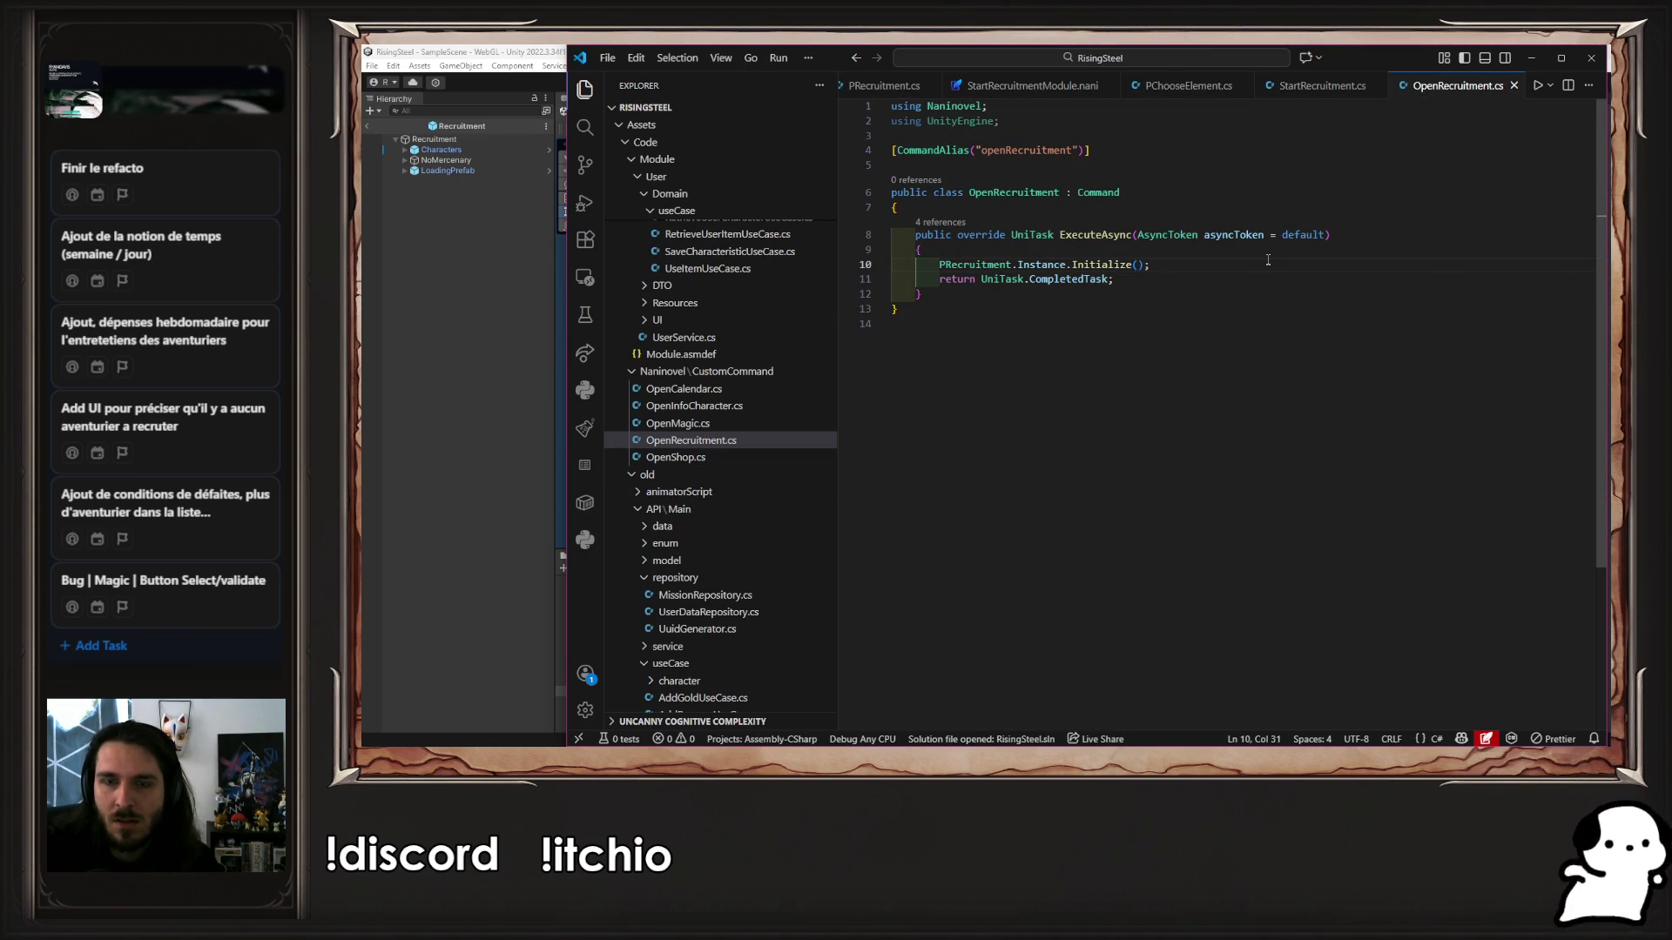
{"action": "left_click", "coordinate": [741, 446]}
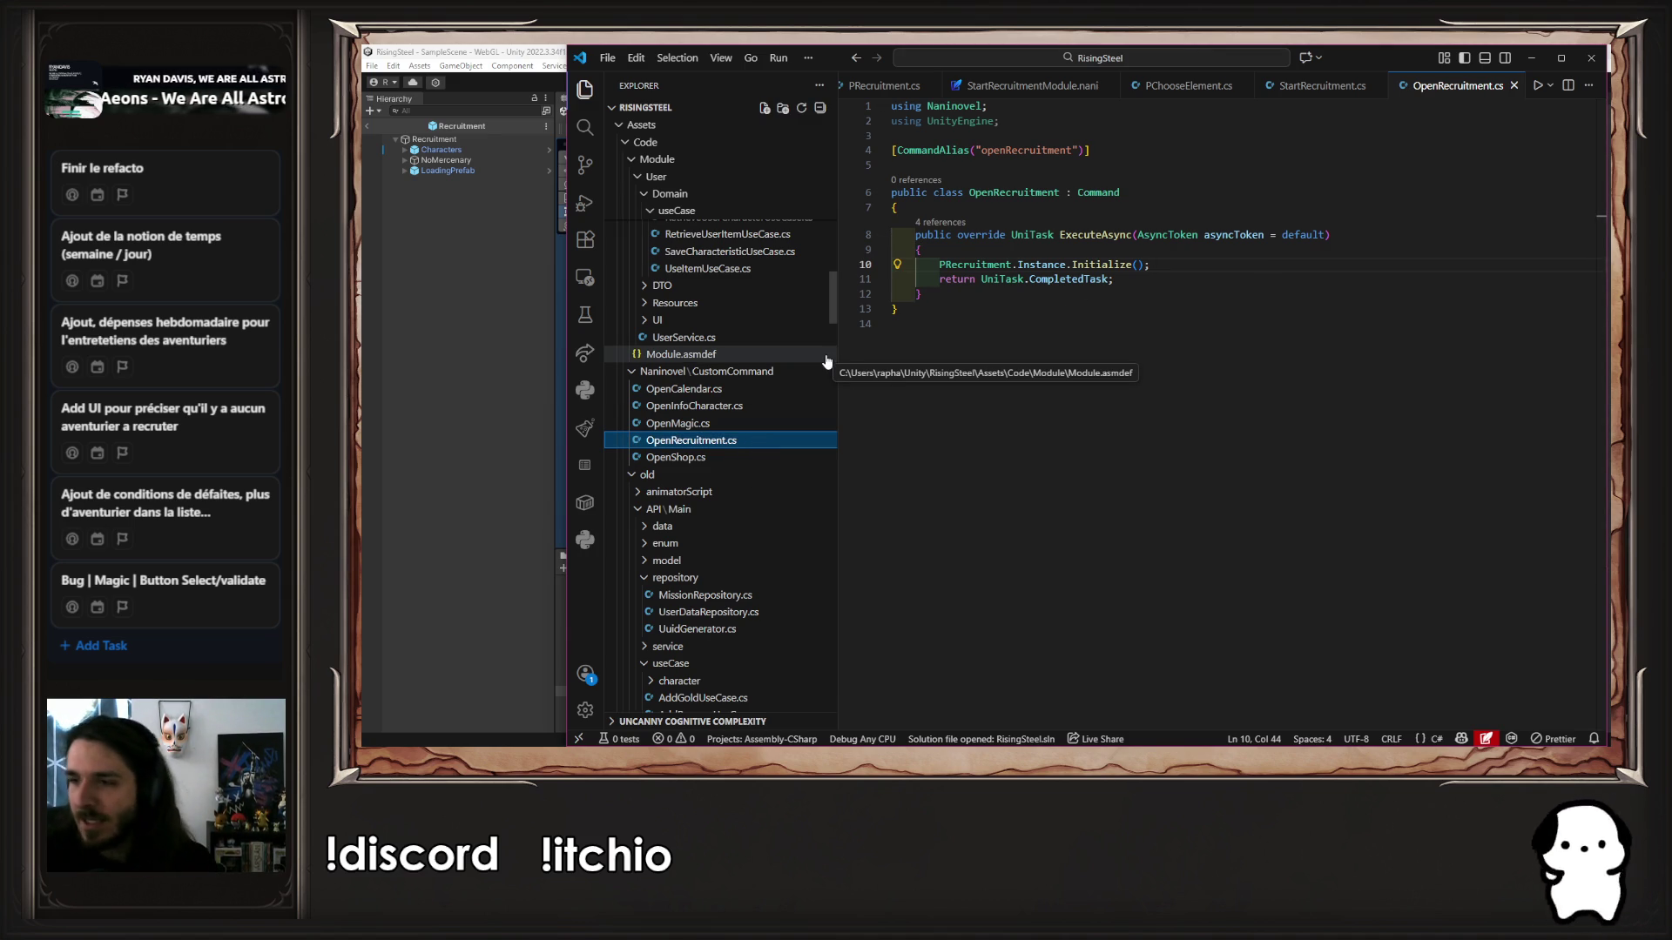
{"action": "left_click", "coordinate": [558, 536]}
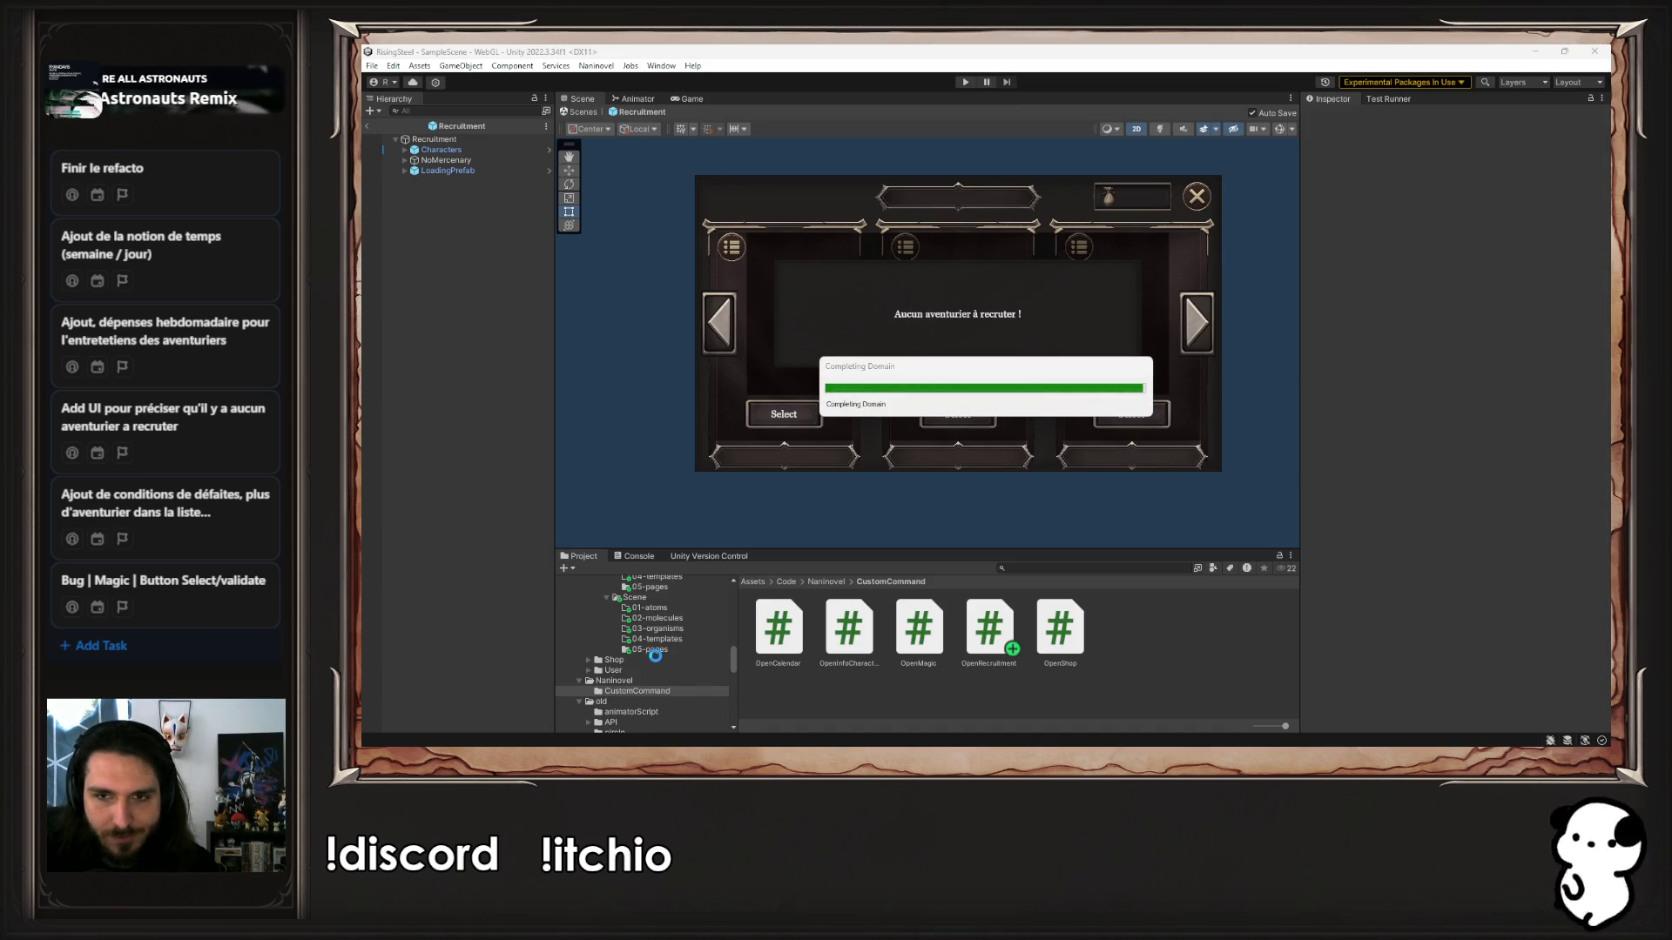
Open StartRecruitmentModule.nani from the SelectCharacterRecruitment folder in Naninovel's visual editor
{"action": "scroll", "coordinate": [654, 655], "scroll_direction": "up", "scroll_amount": 5}
{"action": "scroll", "coordinate": [678, 655], "scroll_direction": "down", "scroll_amount": 3}
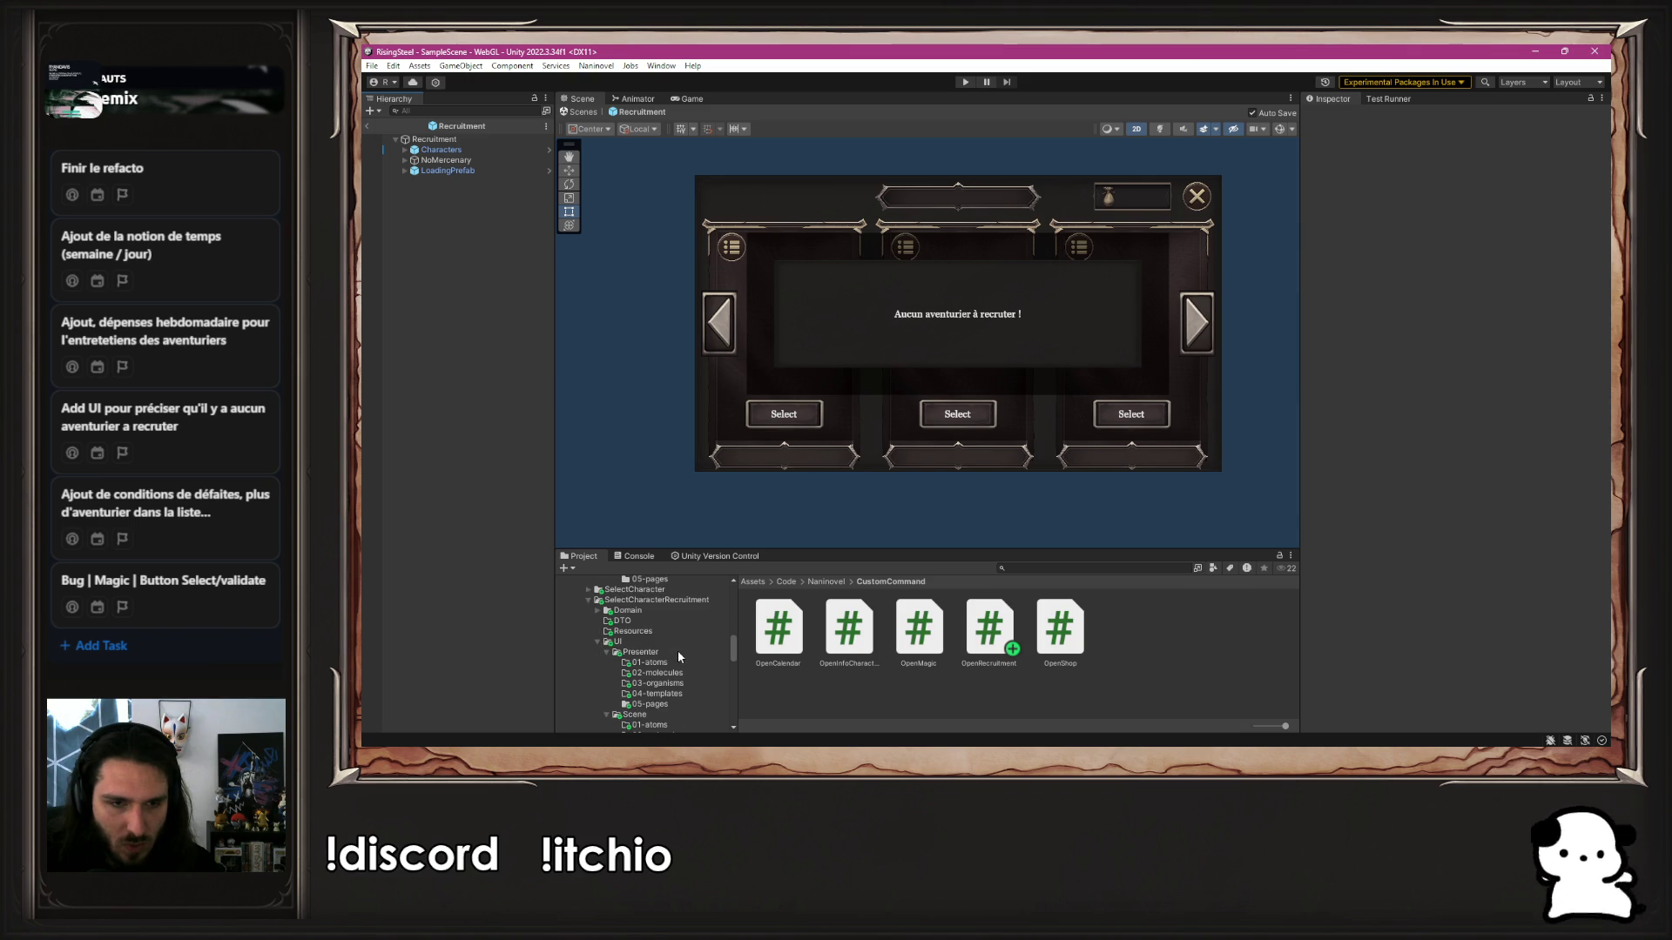
{"action": "left_click", "coordinate": [675, 601]}
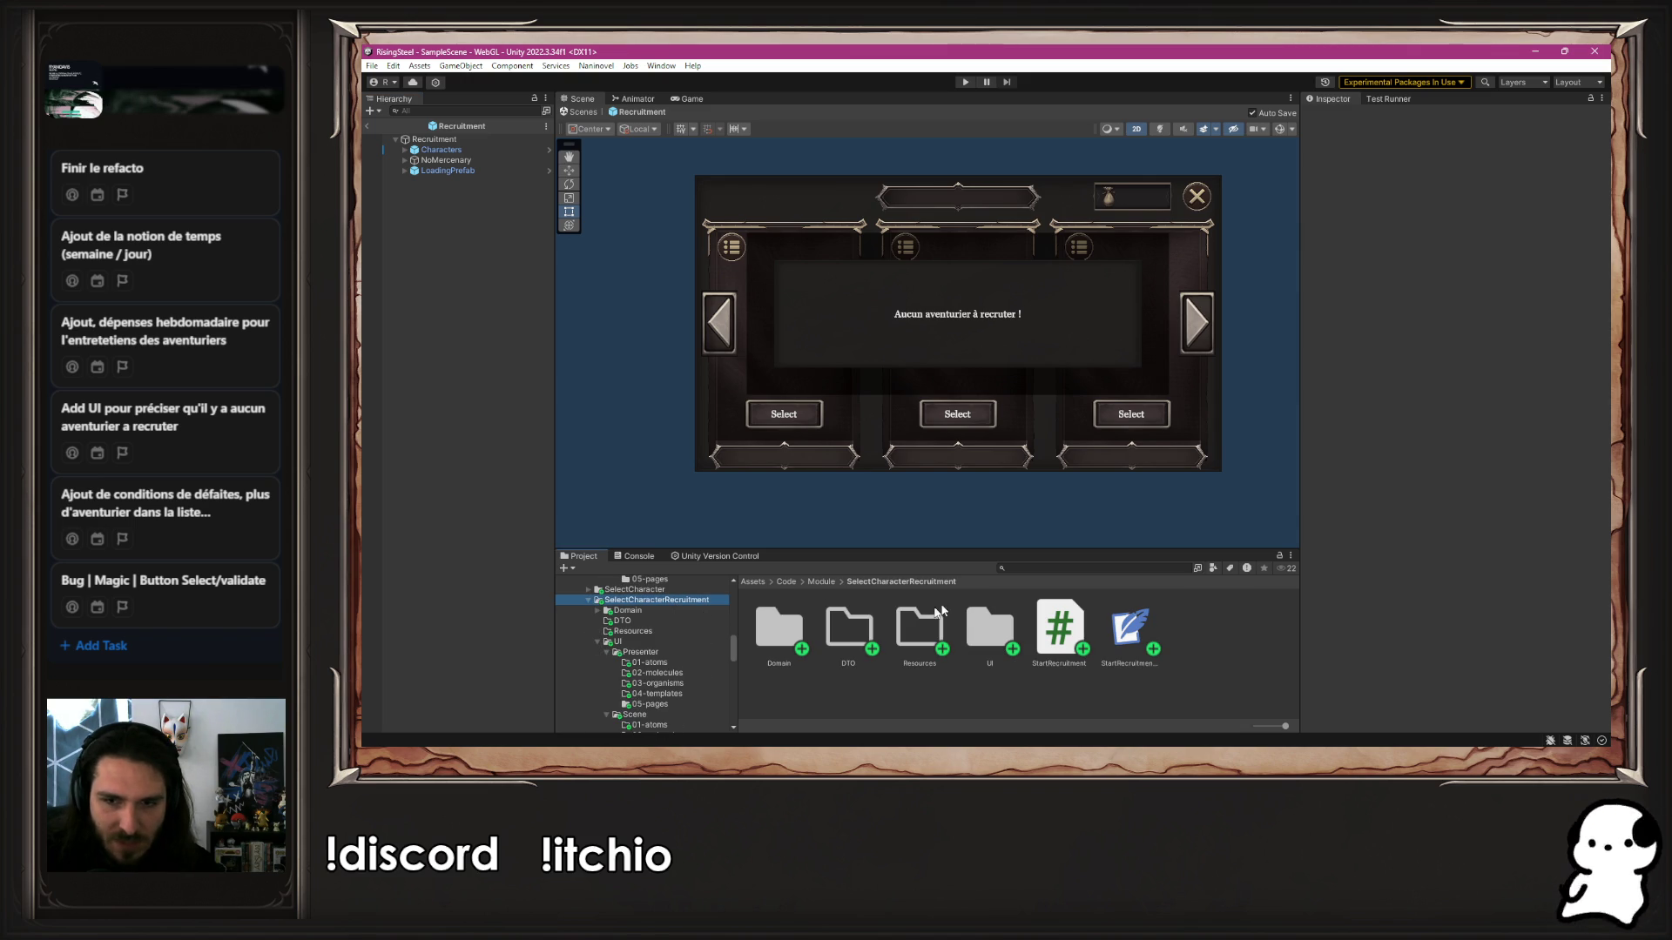
{"action": "left_click", "coordinate": [1128, 620]}
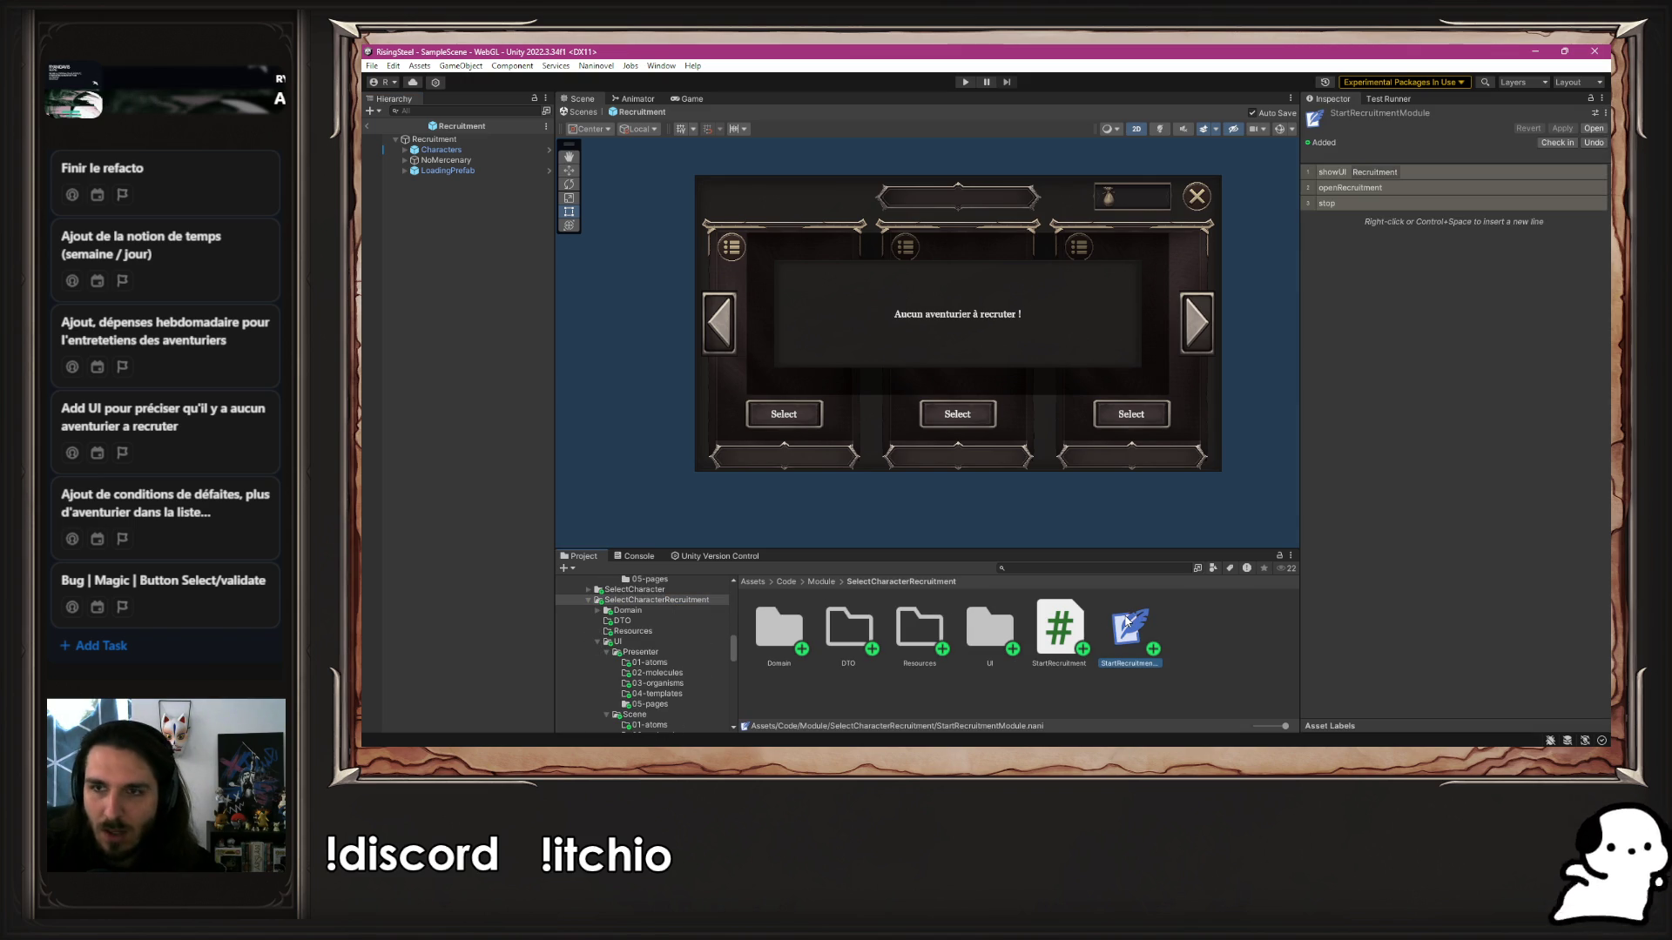
Start inserting a new line at the openRecruitment line, then cancel the insertion
{"action": "left_click", "coordinate": [1351, 190]}
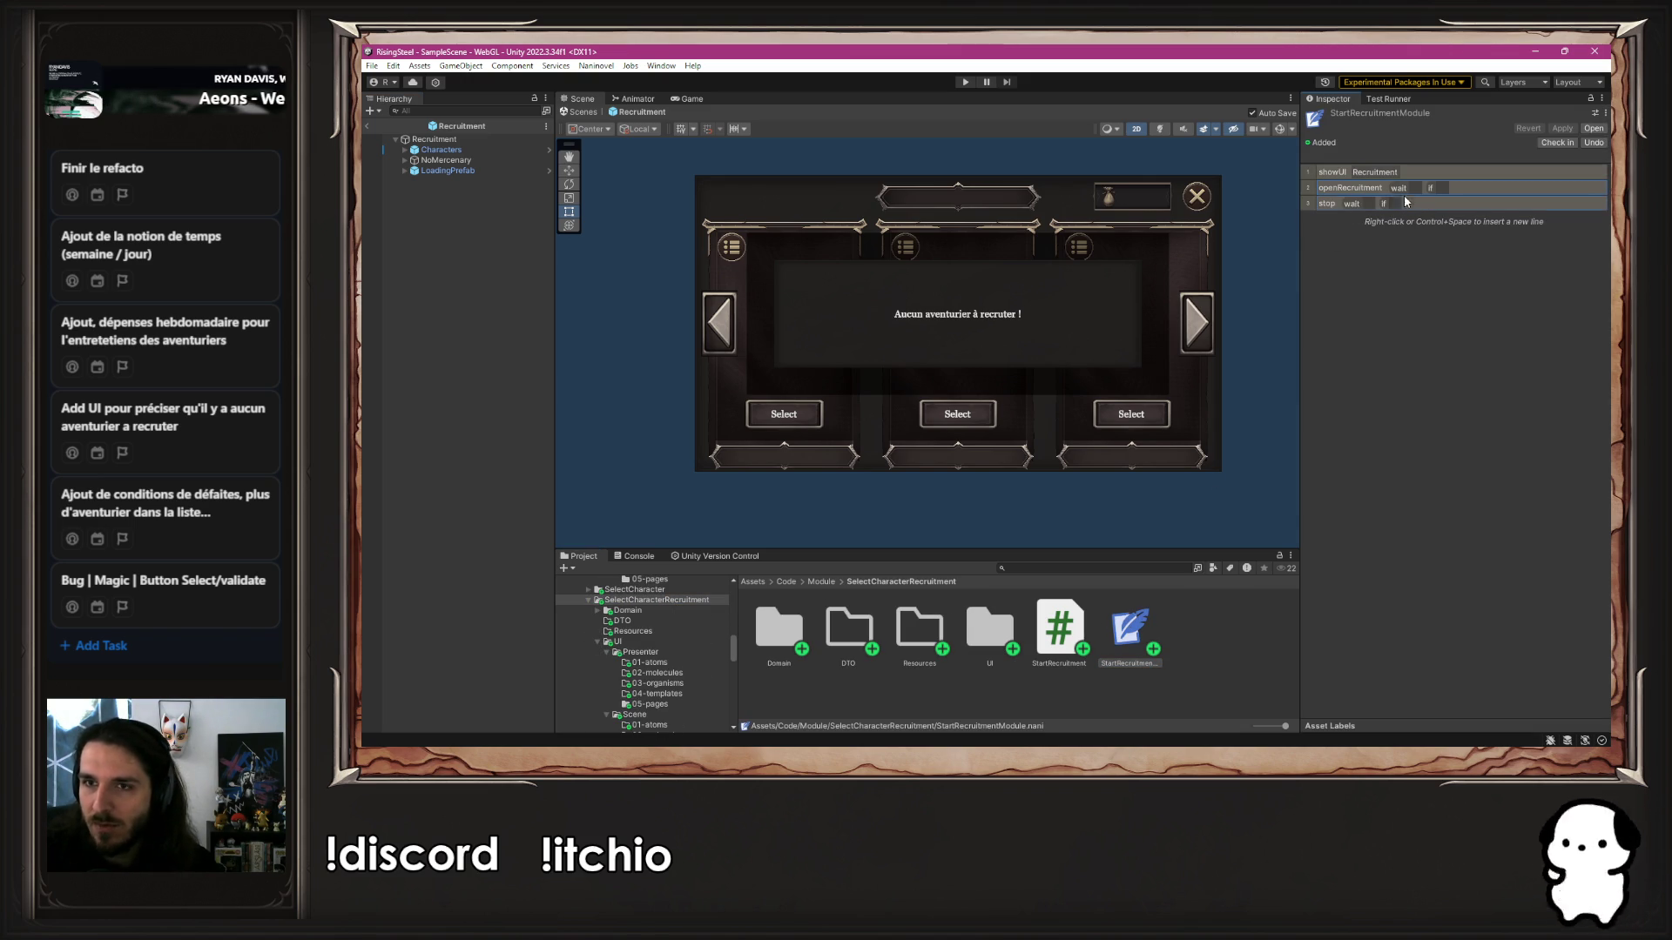
{"action": "right_click", "coordinate": [1346, 190]}
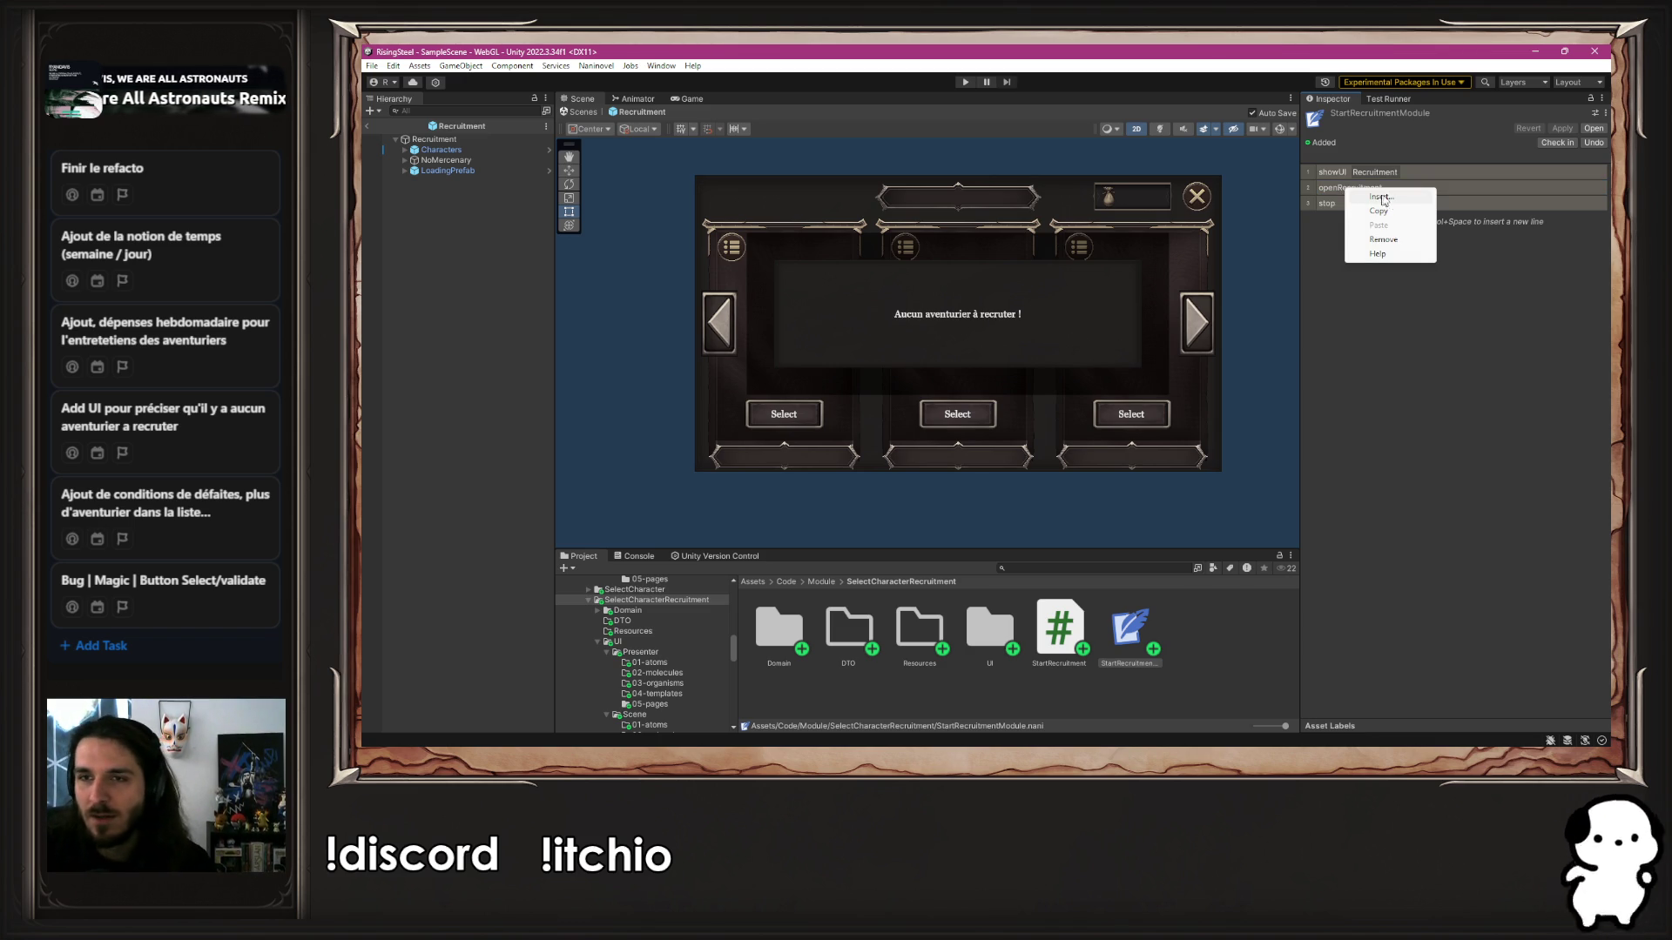
{"action": "left_click", "coordinate": [1387, 197]}
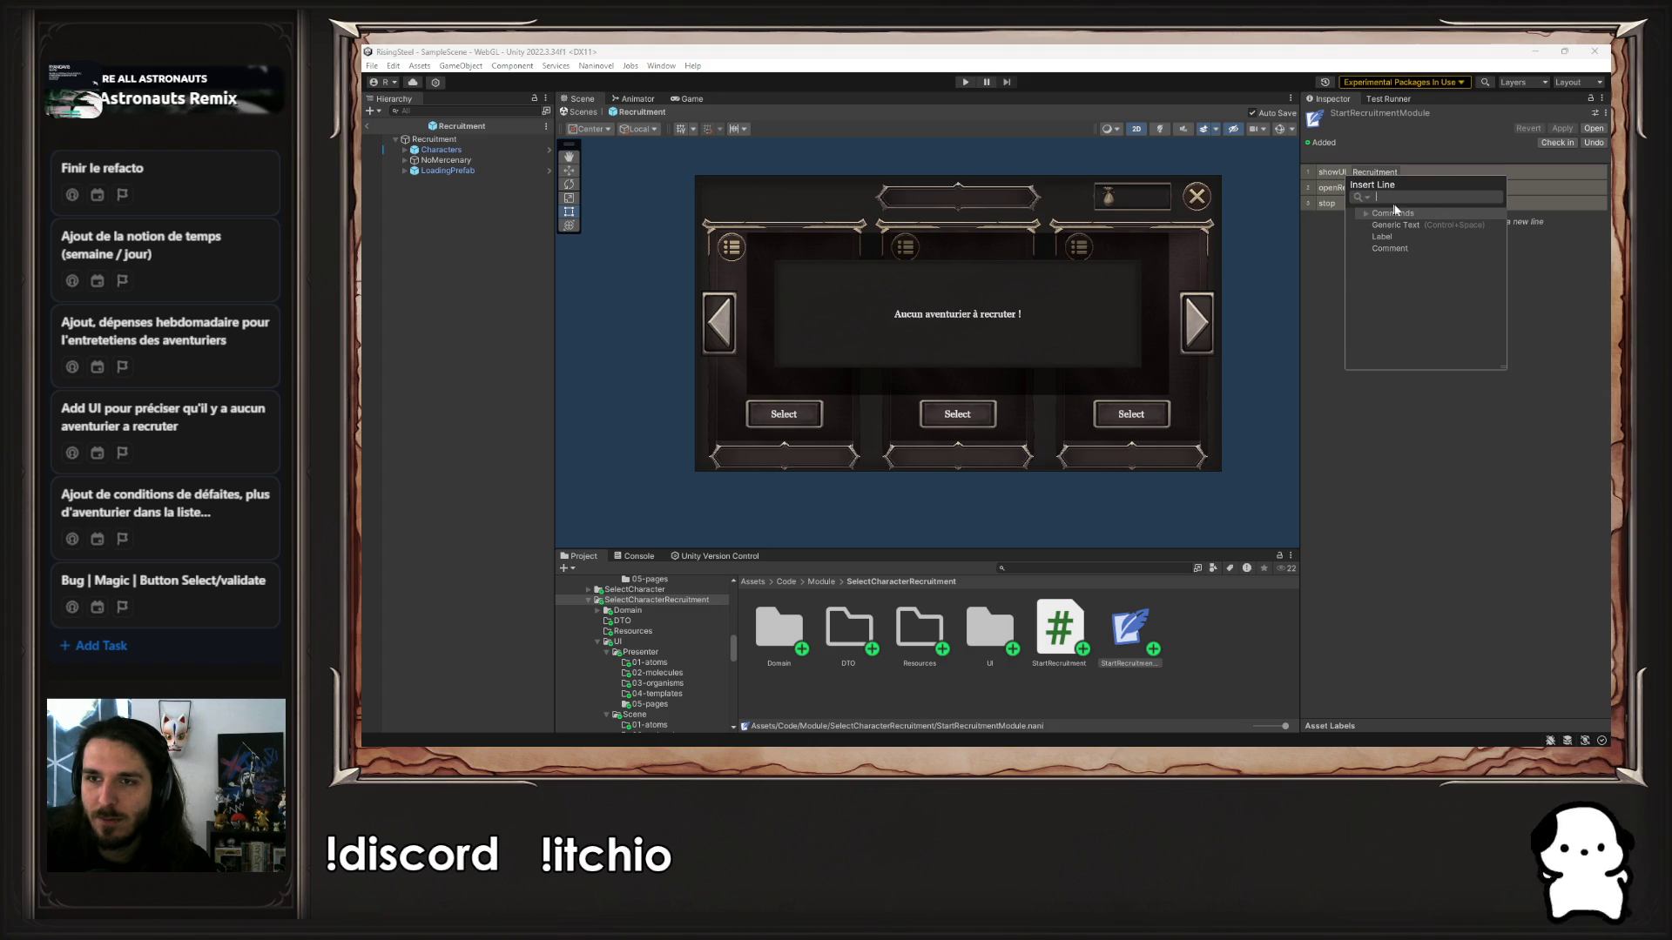
{"action": "key", "text": "Escape"}
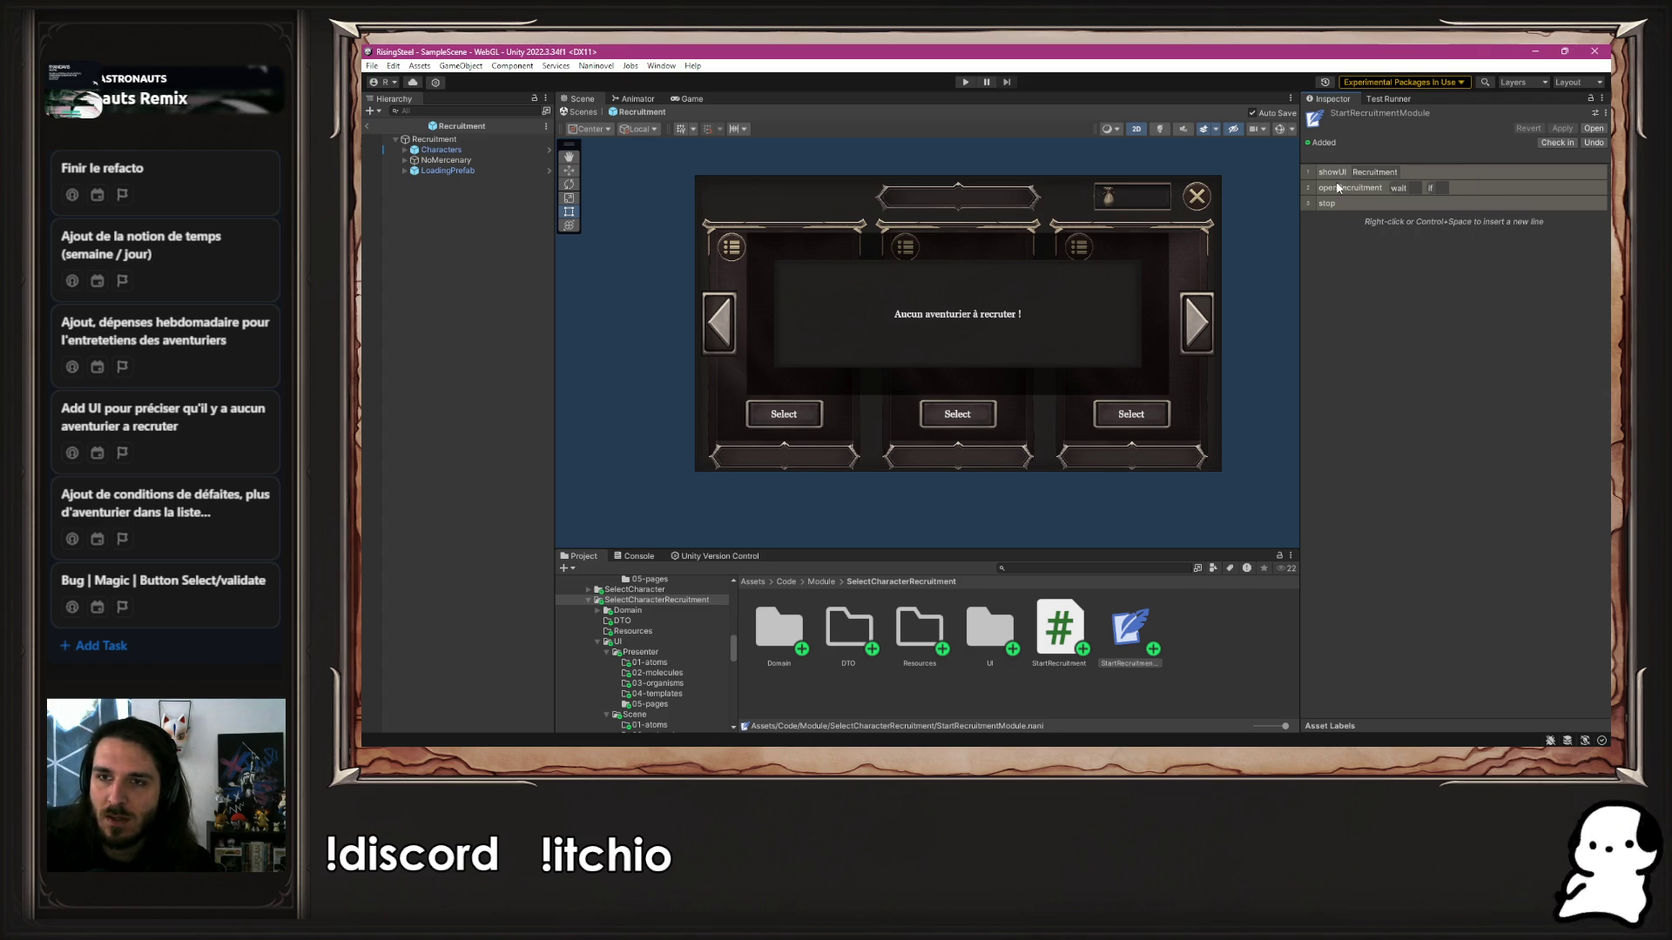